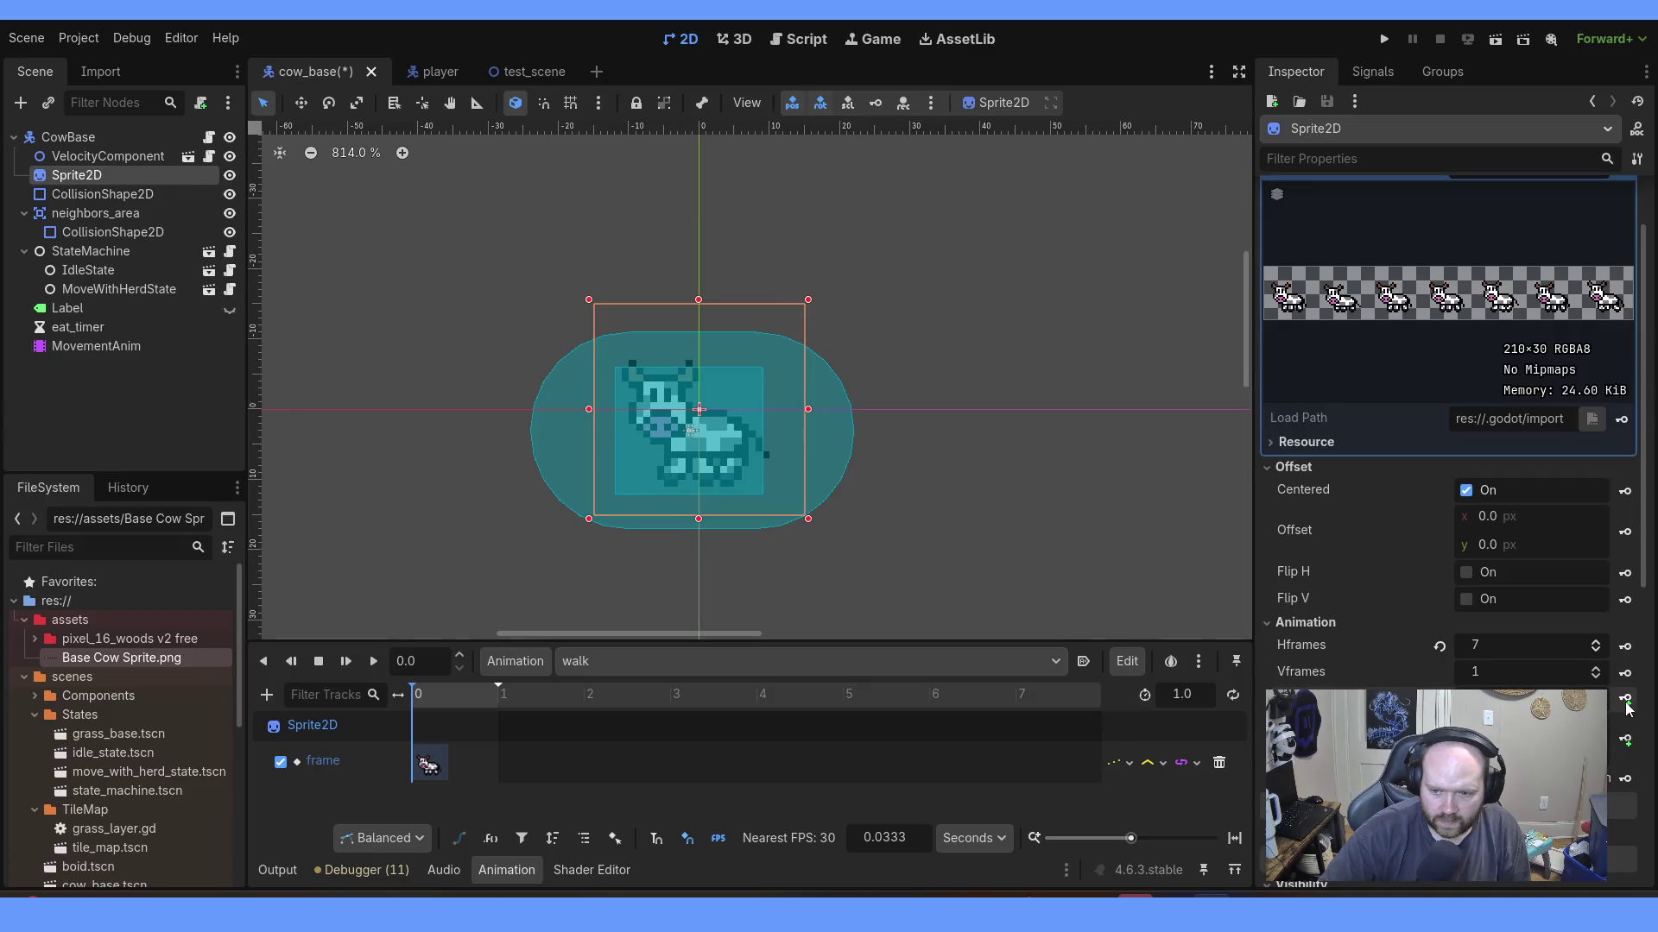
# Step: Insert four Sprite2D frame keys into the walk animation, the last at 0.1667 s
pyautogui.click(1627, 706)
pyautogui.click(1627, 706)
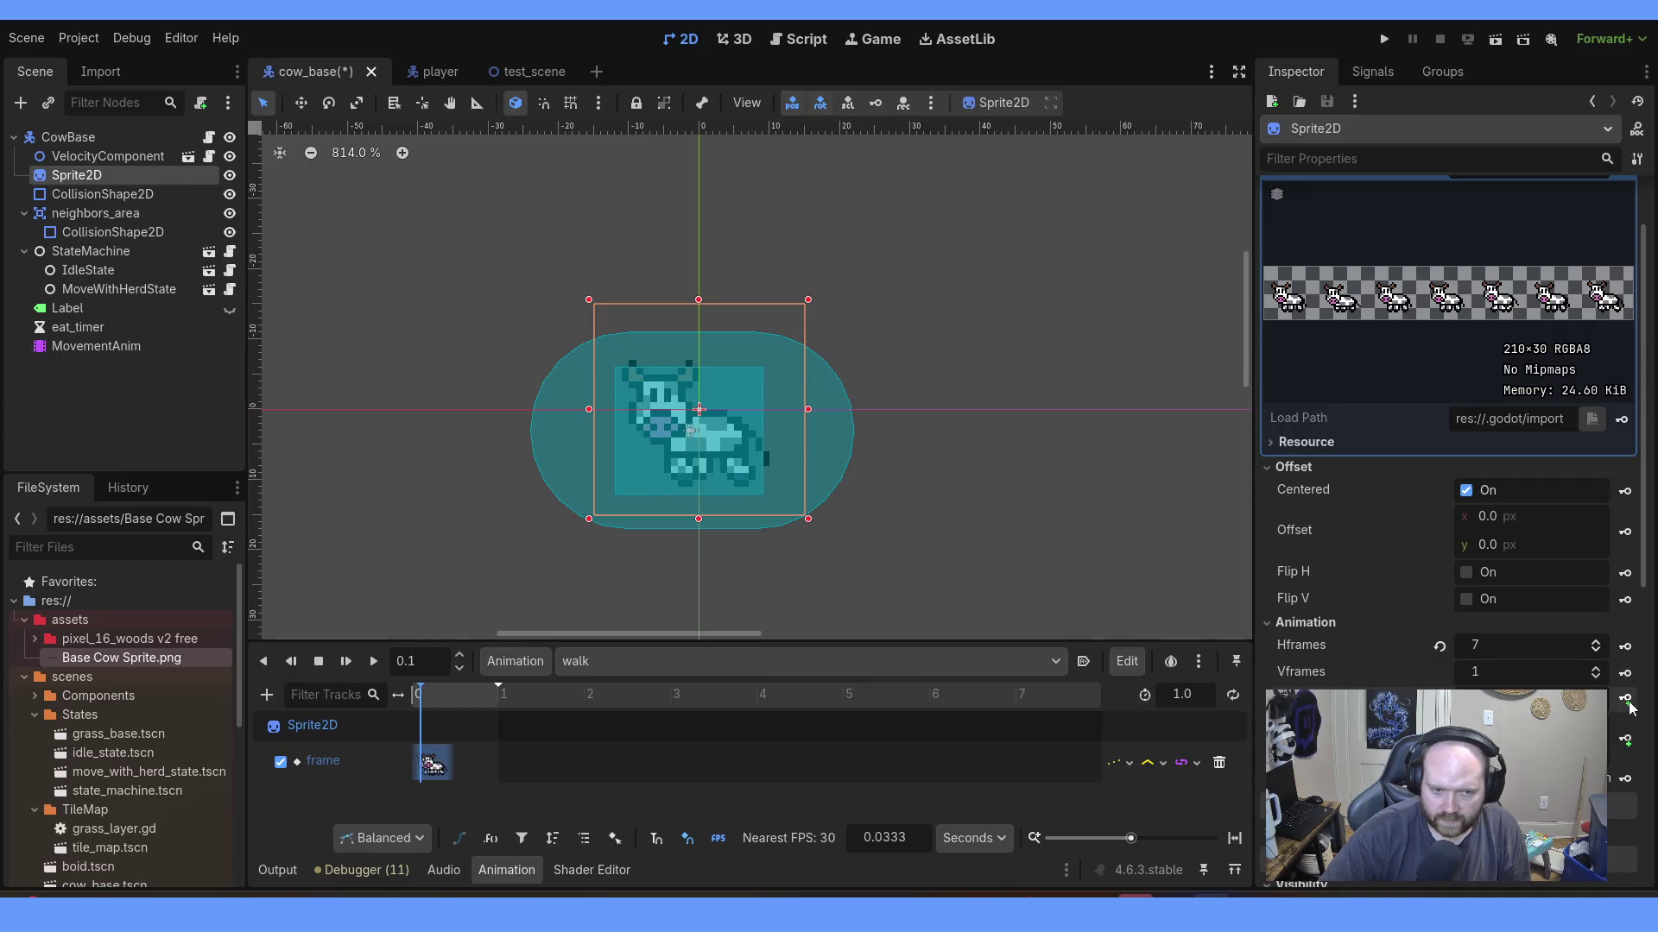
pyautogui.click(1629, 707)
pyautogui.click(1629, 707)
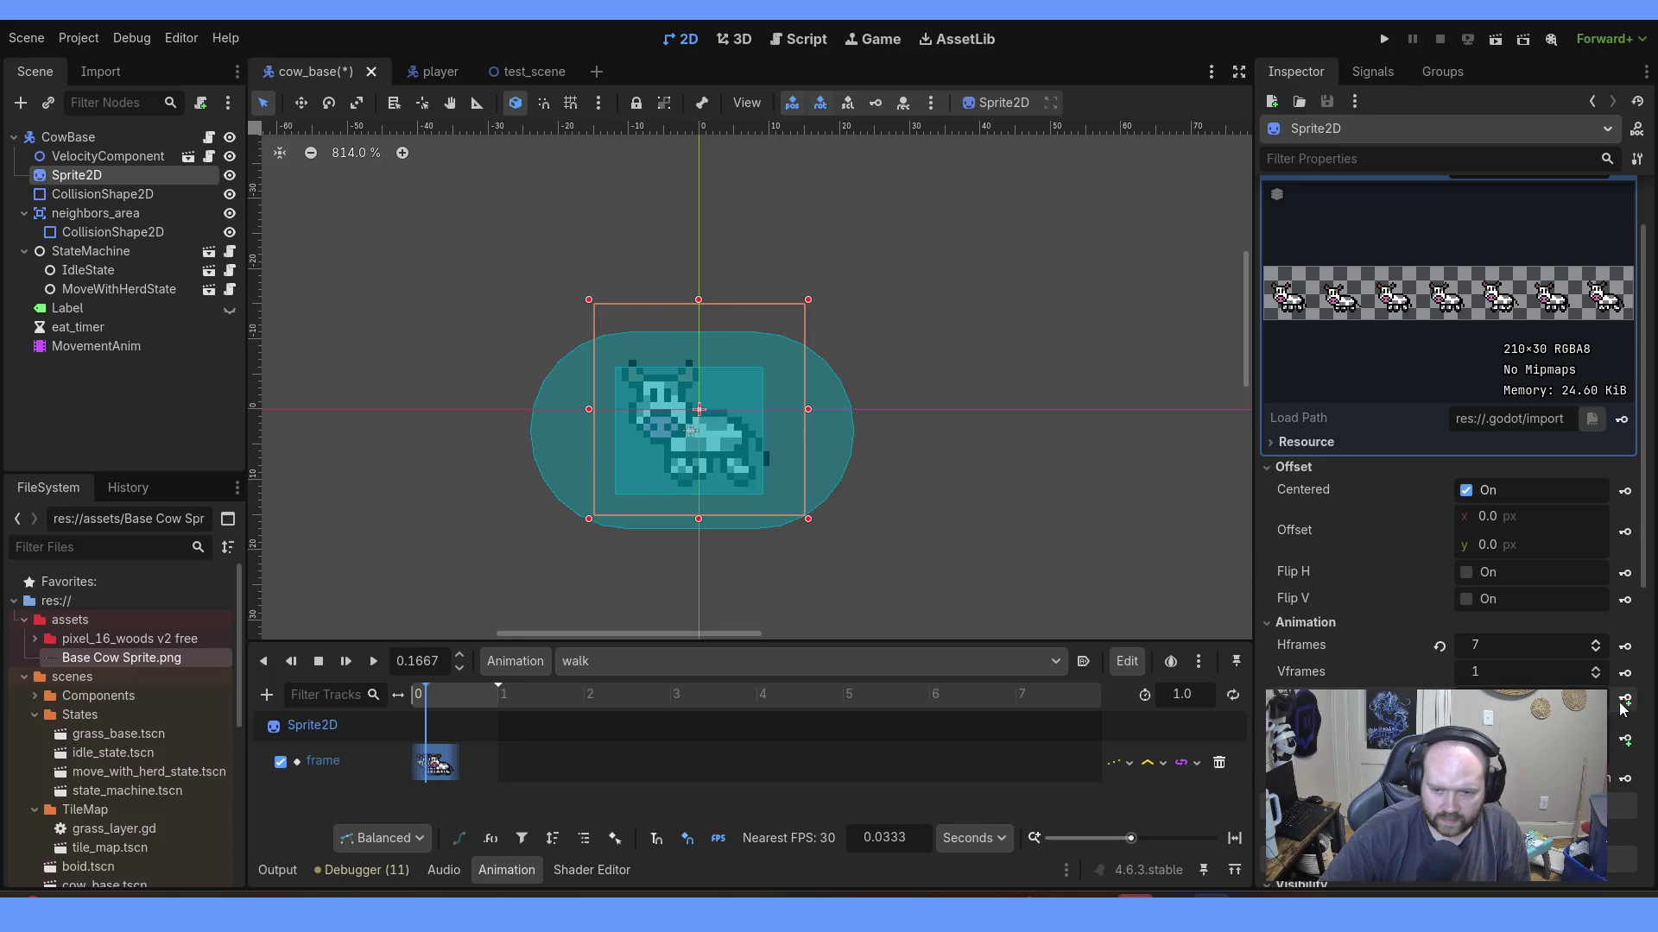
# Step: Zoom the timeline and delete the extra frame keys at 0.1 and 0.1333 s
pyautogui.moveTo(1129, 839)
pyautogui.mouseDown()
pyautogui.moveTo(1188, 840)
pyautogui.moveTo(1168, 844)
pyautogui.mouseUp()
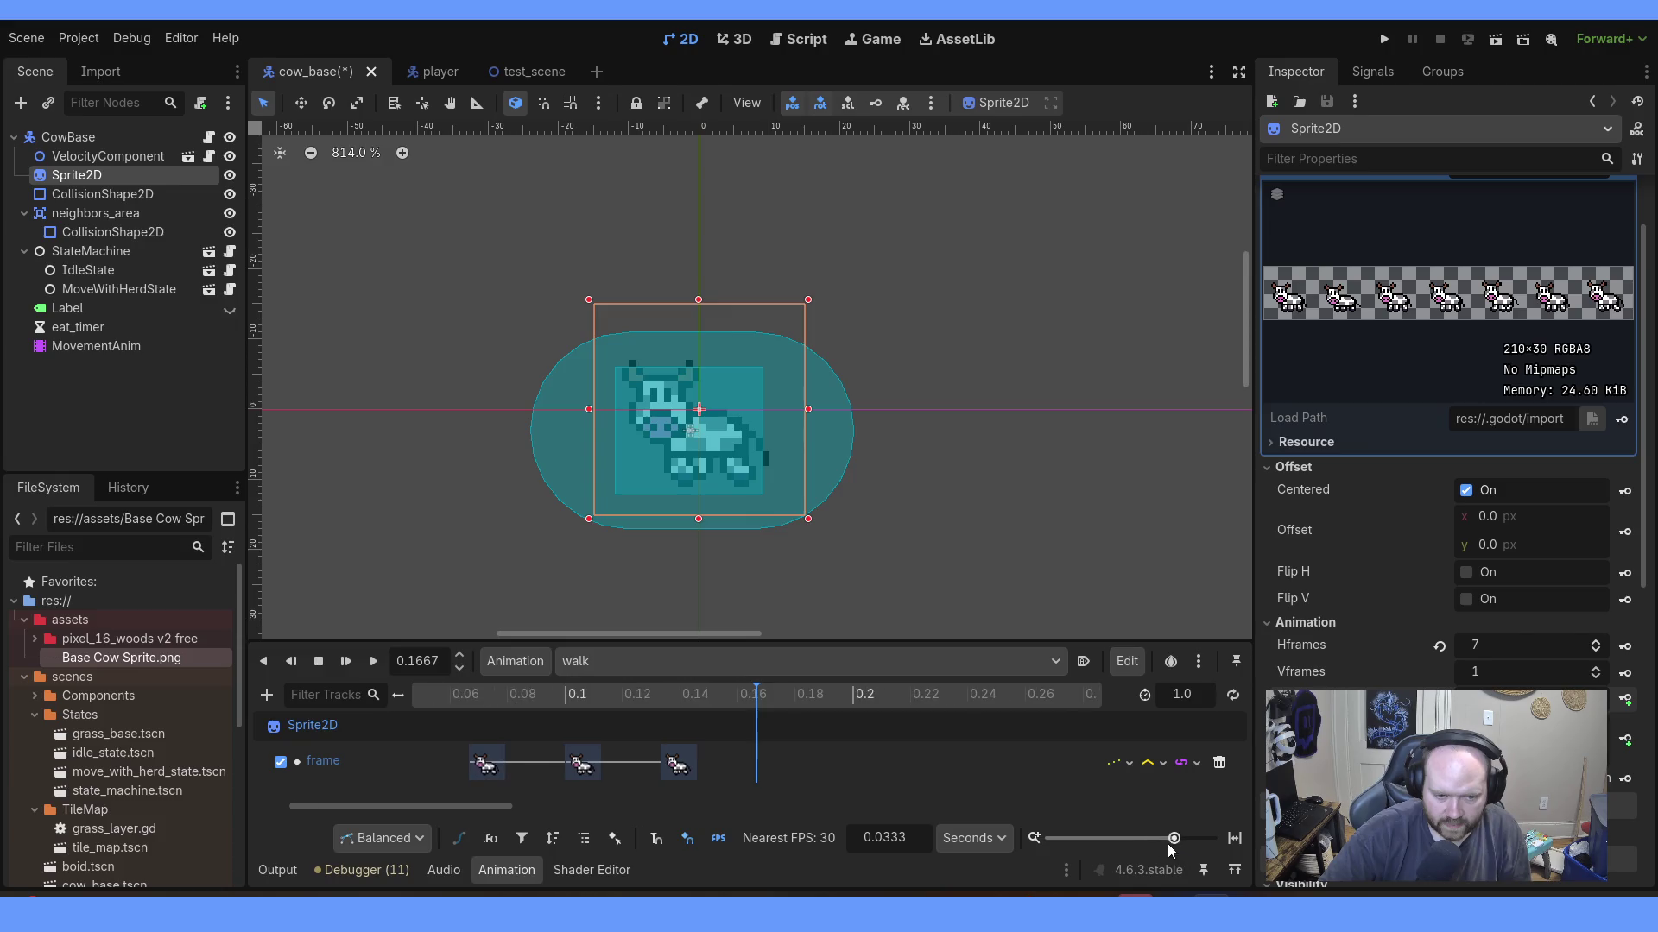
pyautogui.moveTo(493, 806); pyautogui.dragTo(458, 803)
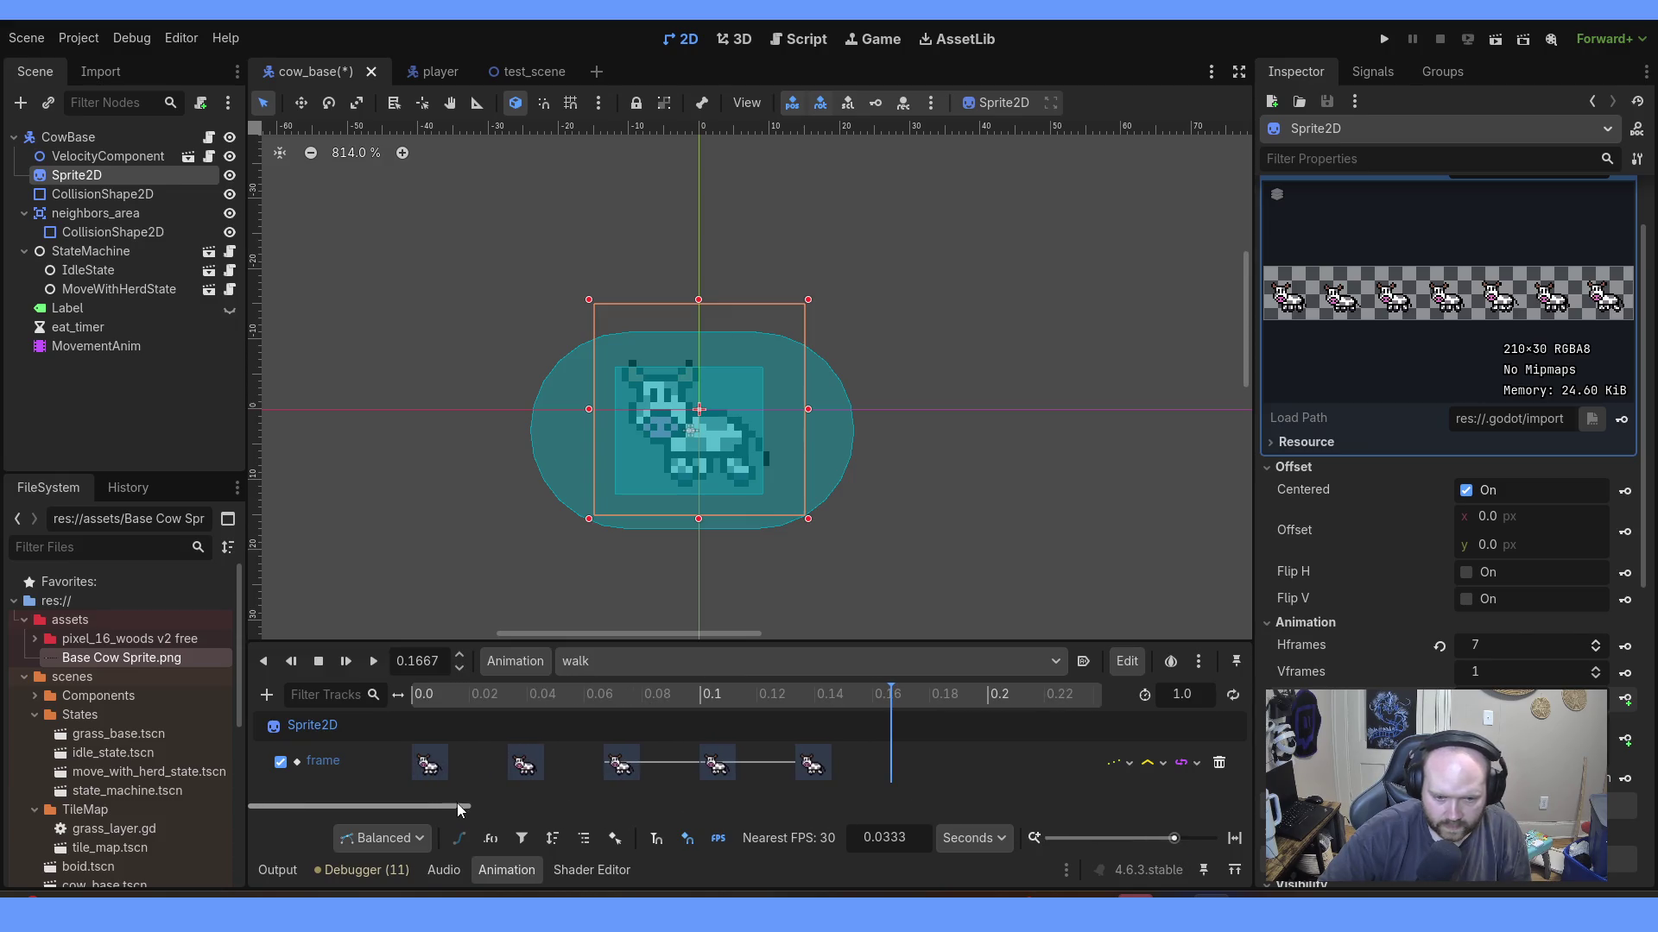
pyautogui.click(796, 765)
pyautogui.click(698, 768)
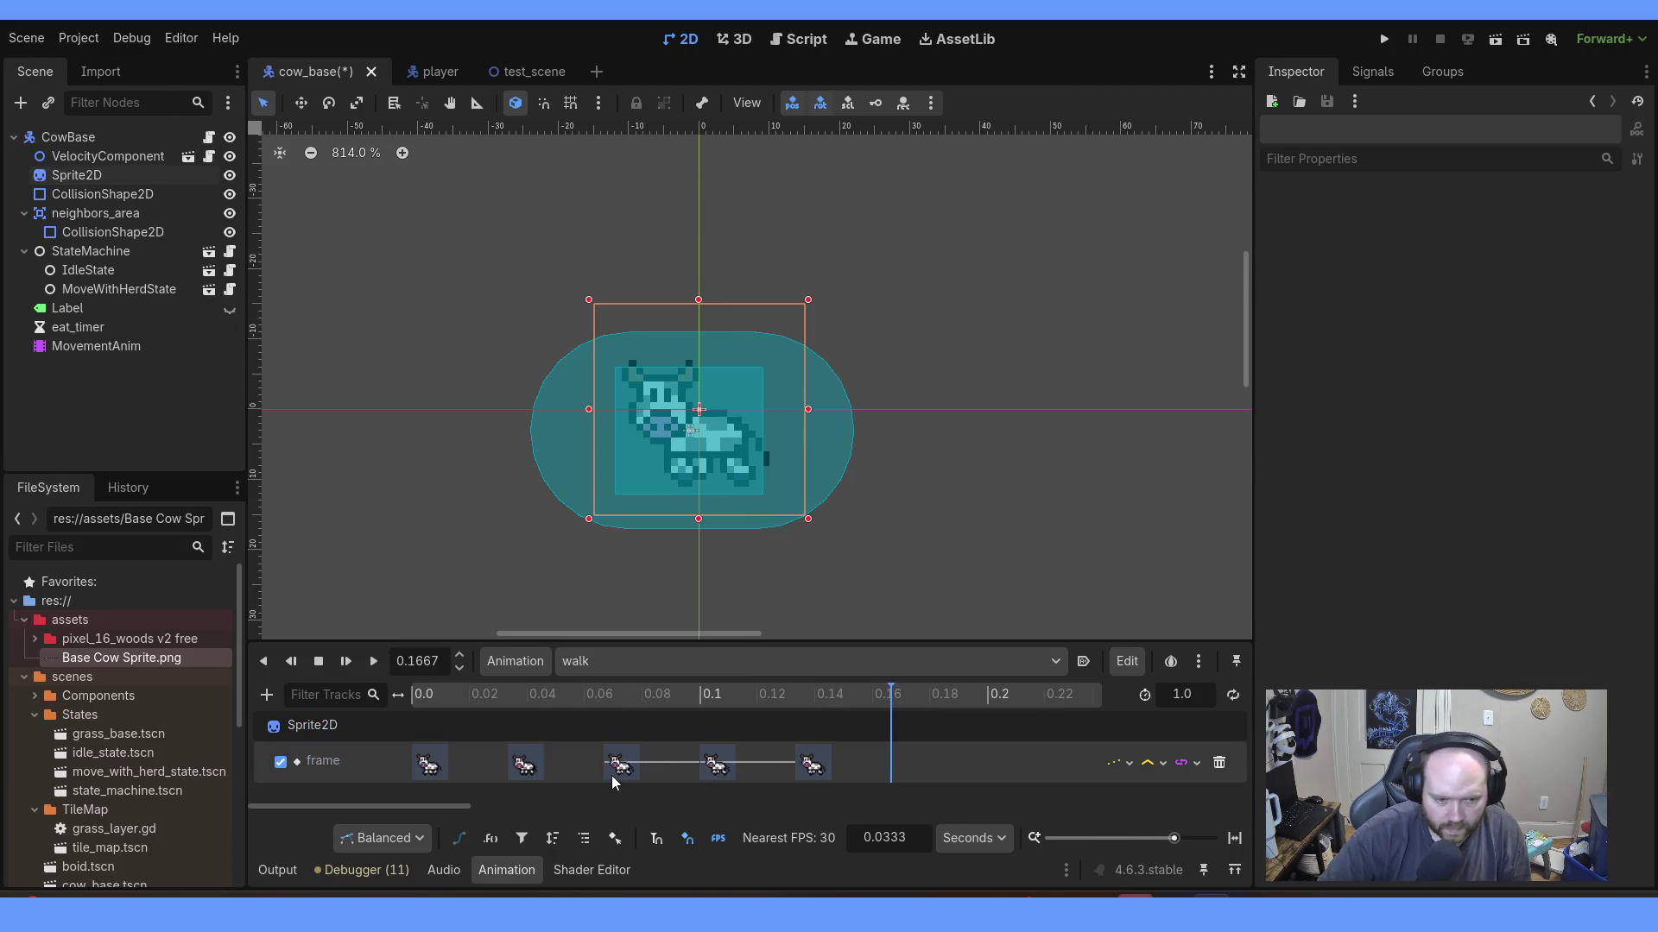
pyautogui.moveTo(614, 785)
pyautogui.mouseDown()
pyautogui.moveTo(640, 770)
pyautogui.moveTo(715, 782)
pyautogui.mouseUp()
pyautogui.click(716, 781)
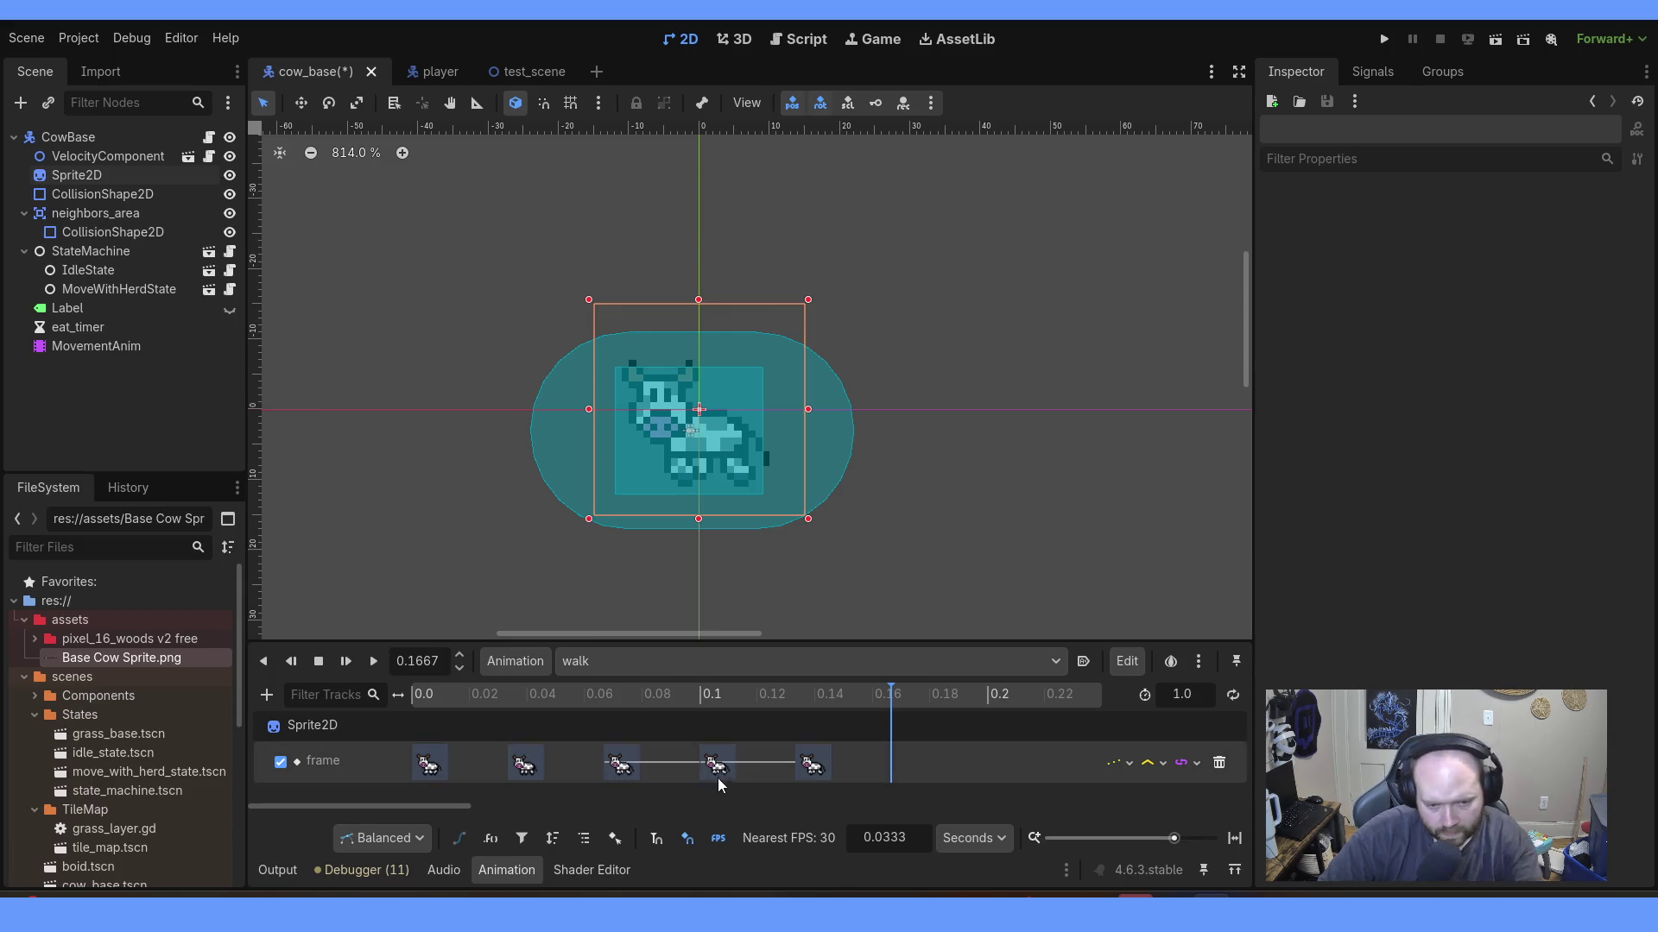
pyautogui.keyDown('shift'); pyautogui.click(816, 771); pyautogui.keyUp('shift')
pyautogui.press('Delete')
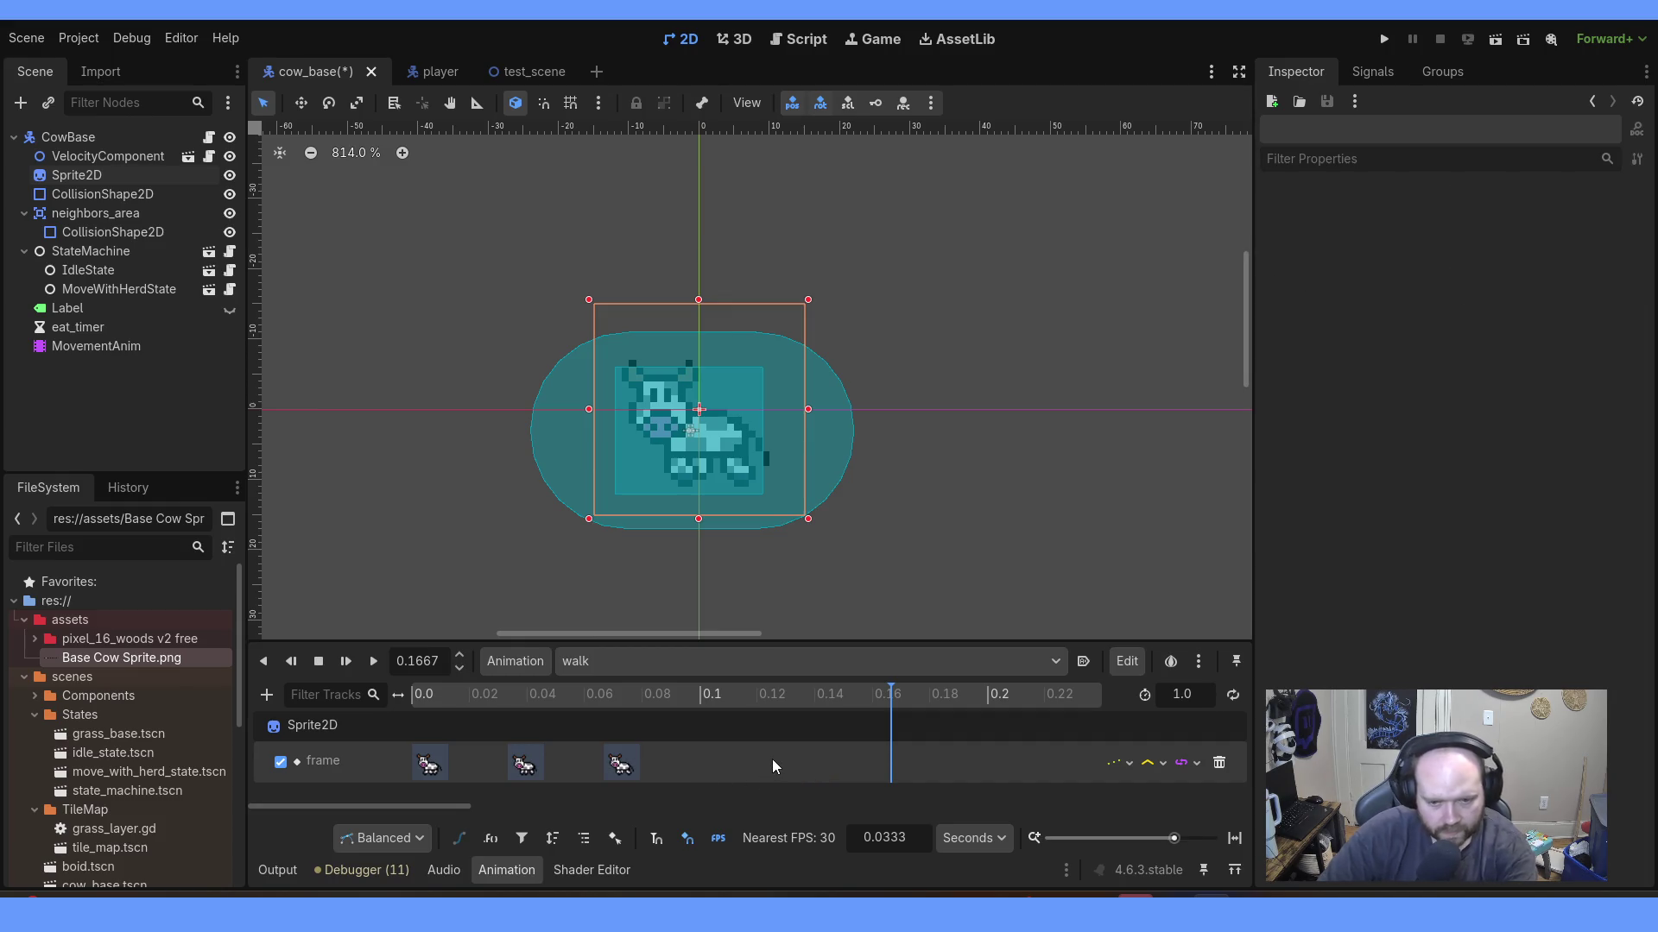
# Step: Try moving the 0.0667 key to 0.0, undo it, and select the frame 3 key
pyautogui.click(637, 768)
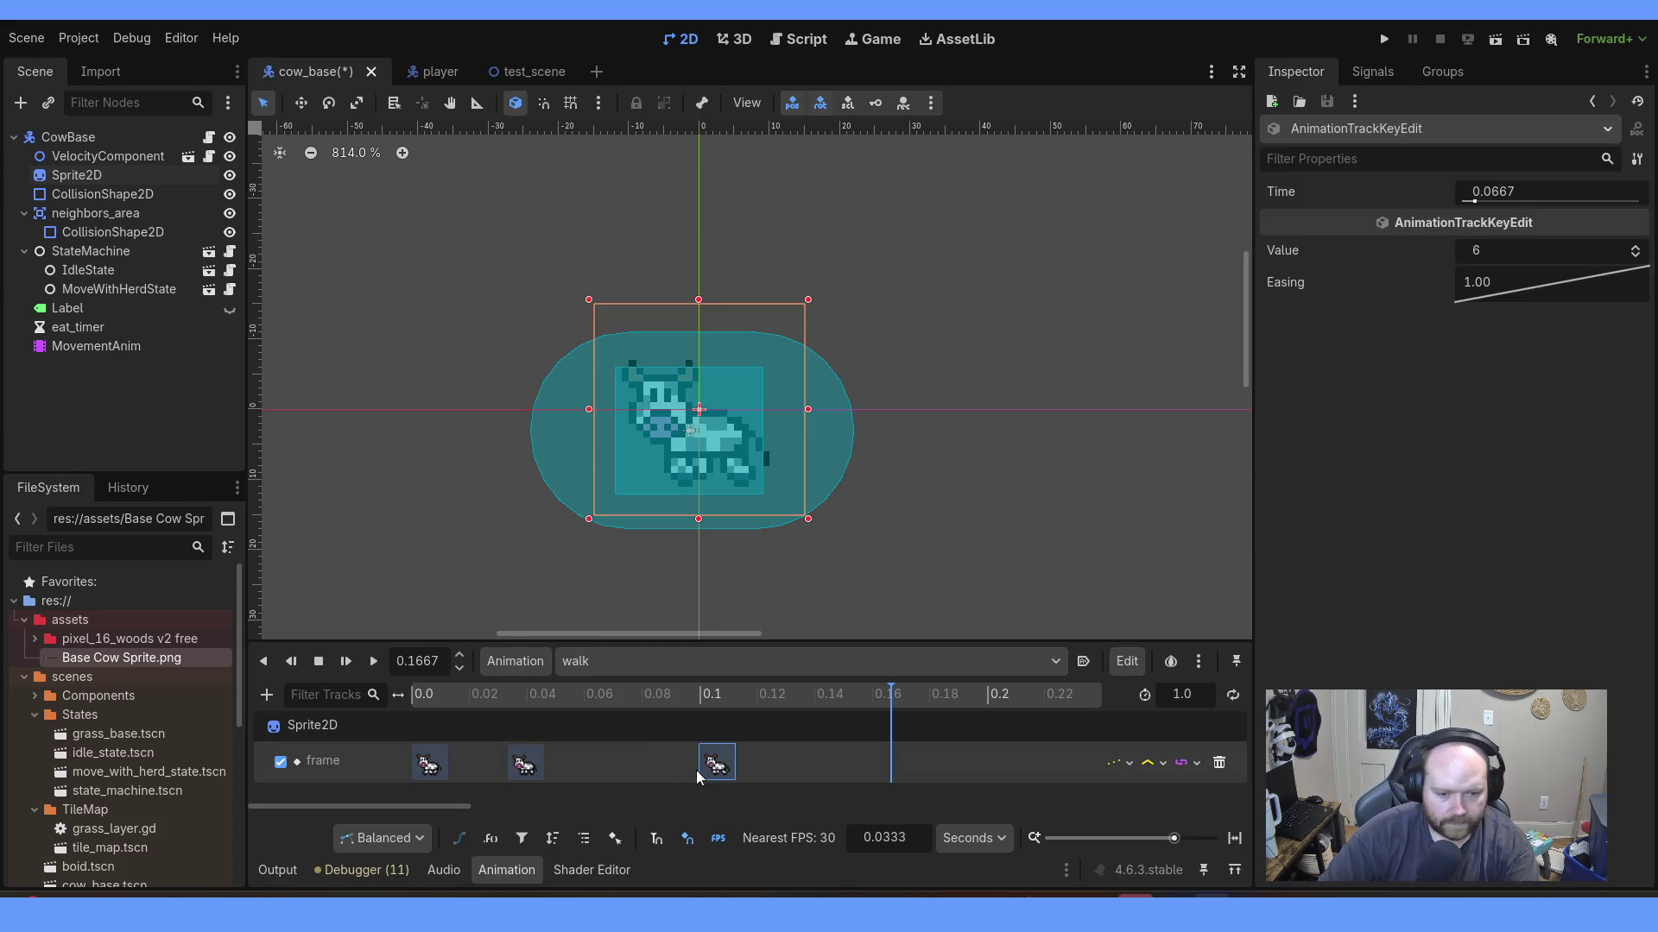
pyautogui.hotkey('ctrl', 'z')
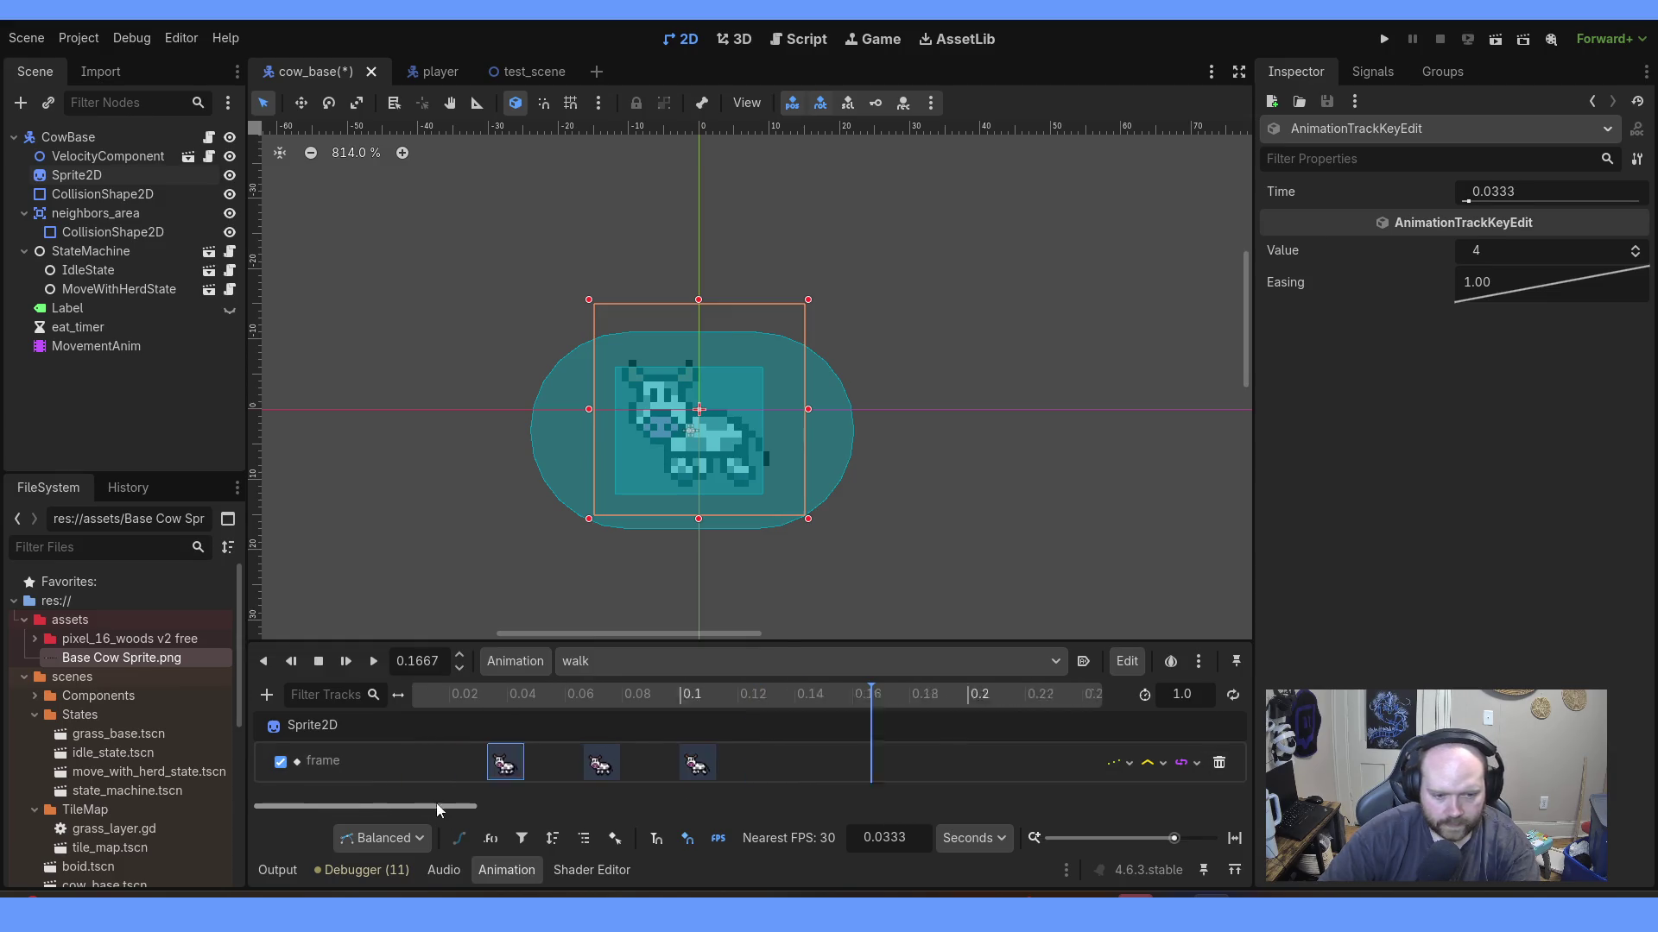
pyautogui.moveTo(529, 764)
pyautogui.mouseDown()
pyautogui.moveTo(453, 774)
pyautogui.moveTo(494, 758)
pyautogui.mouseUp()
pyautogui.hotkey('ctrl', 'z')
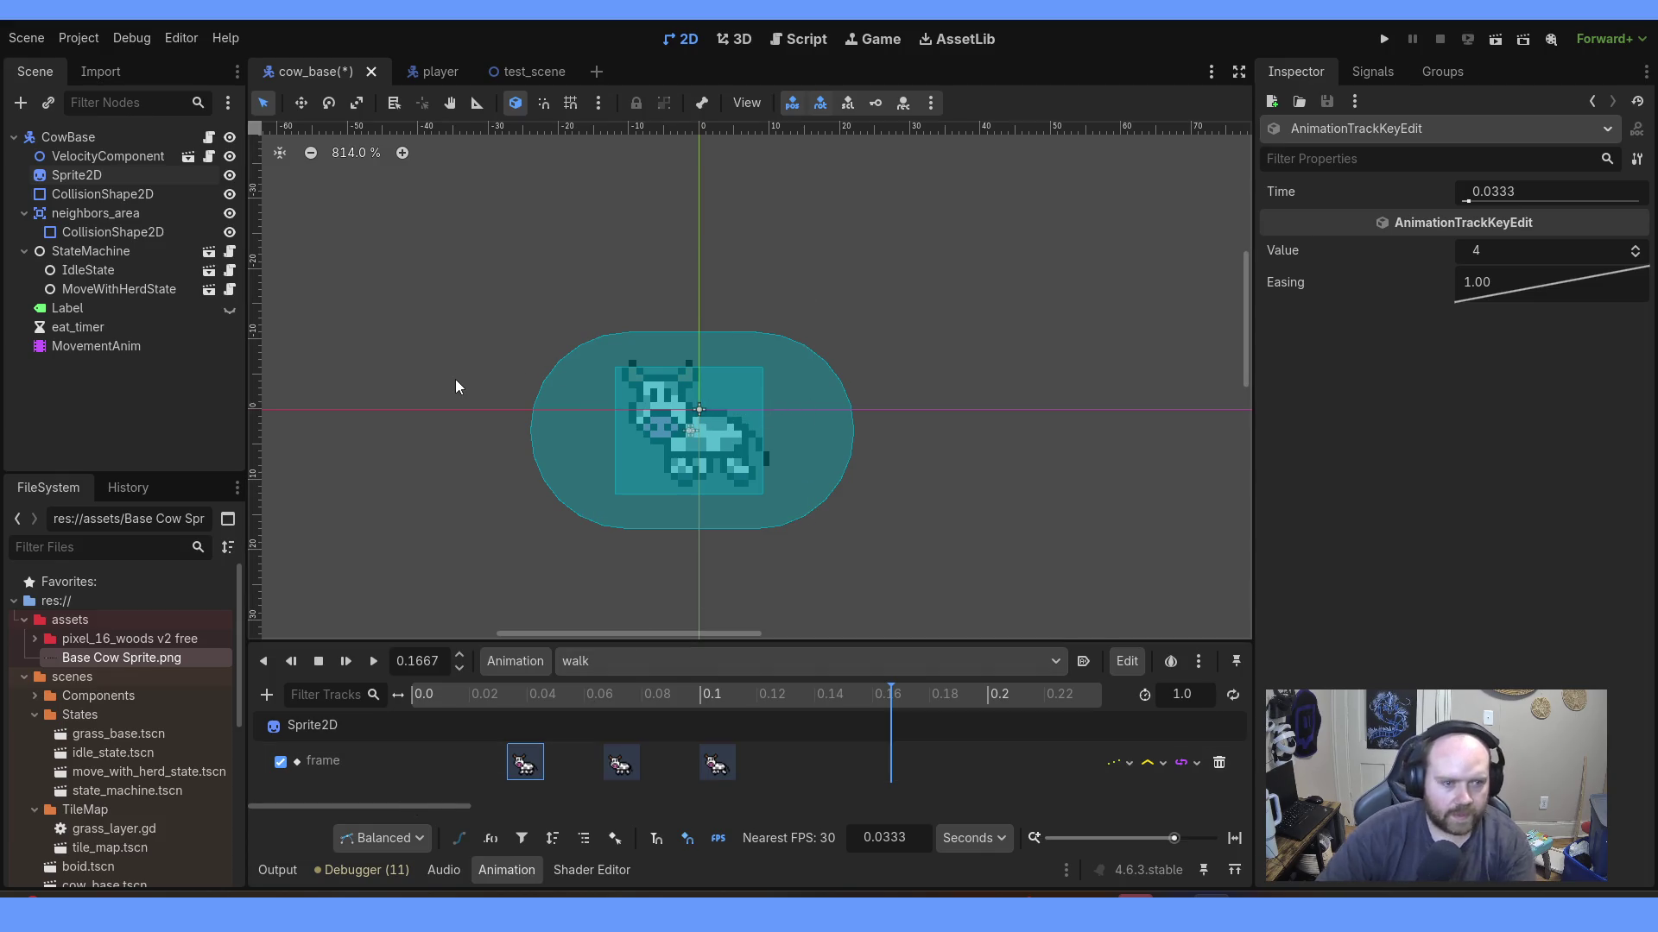
pyautogui.click(100, 175)
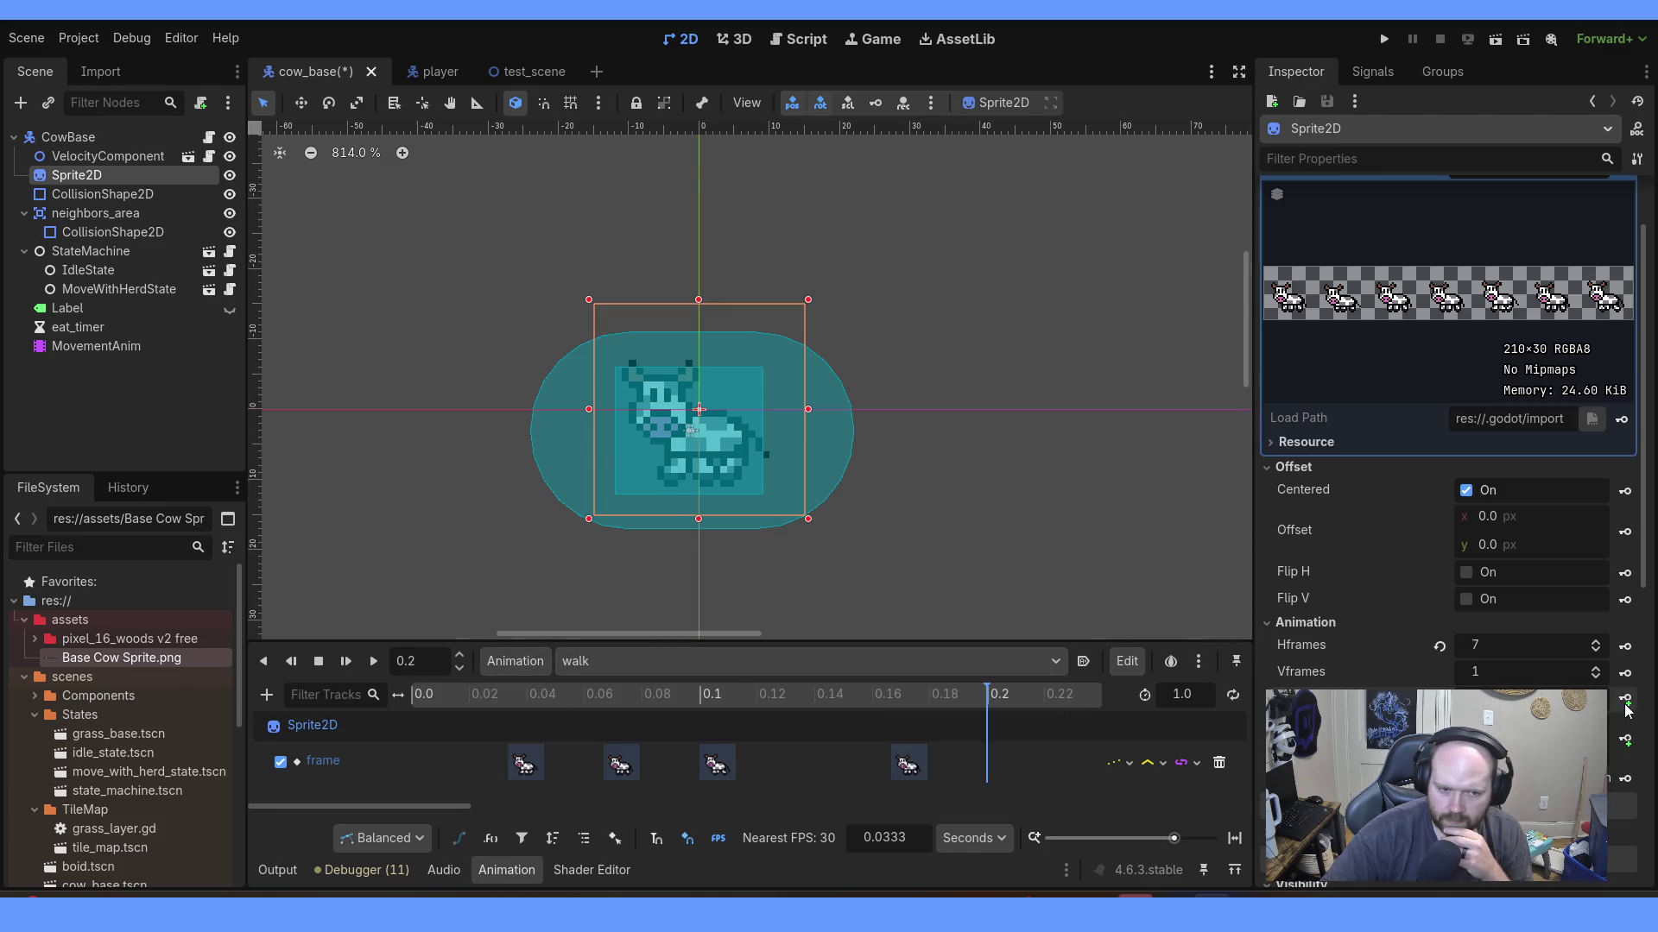
pyautogui.click(619, 780)
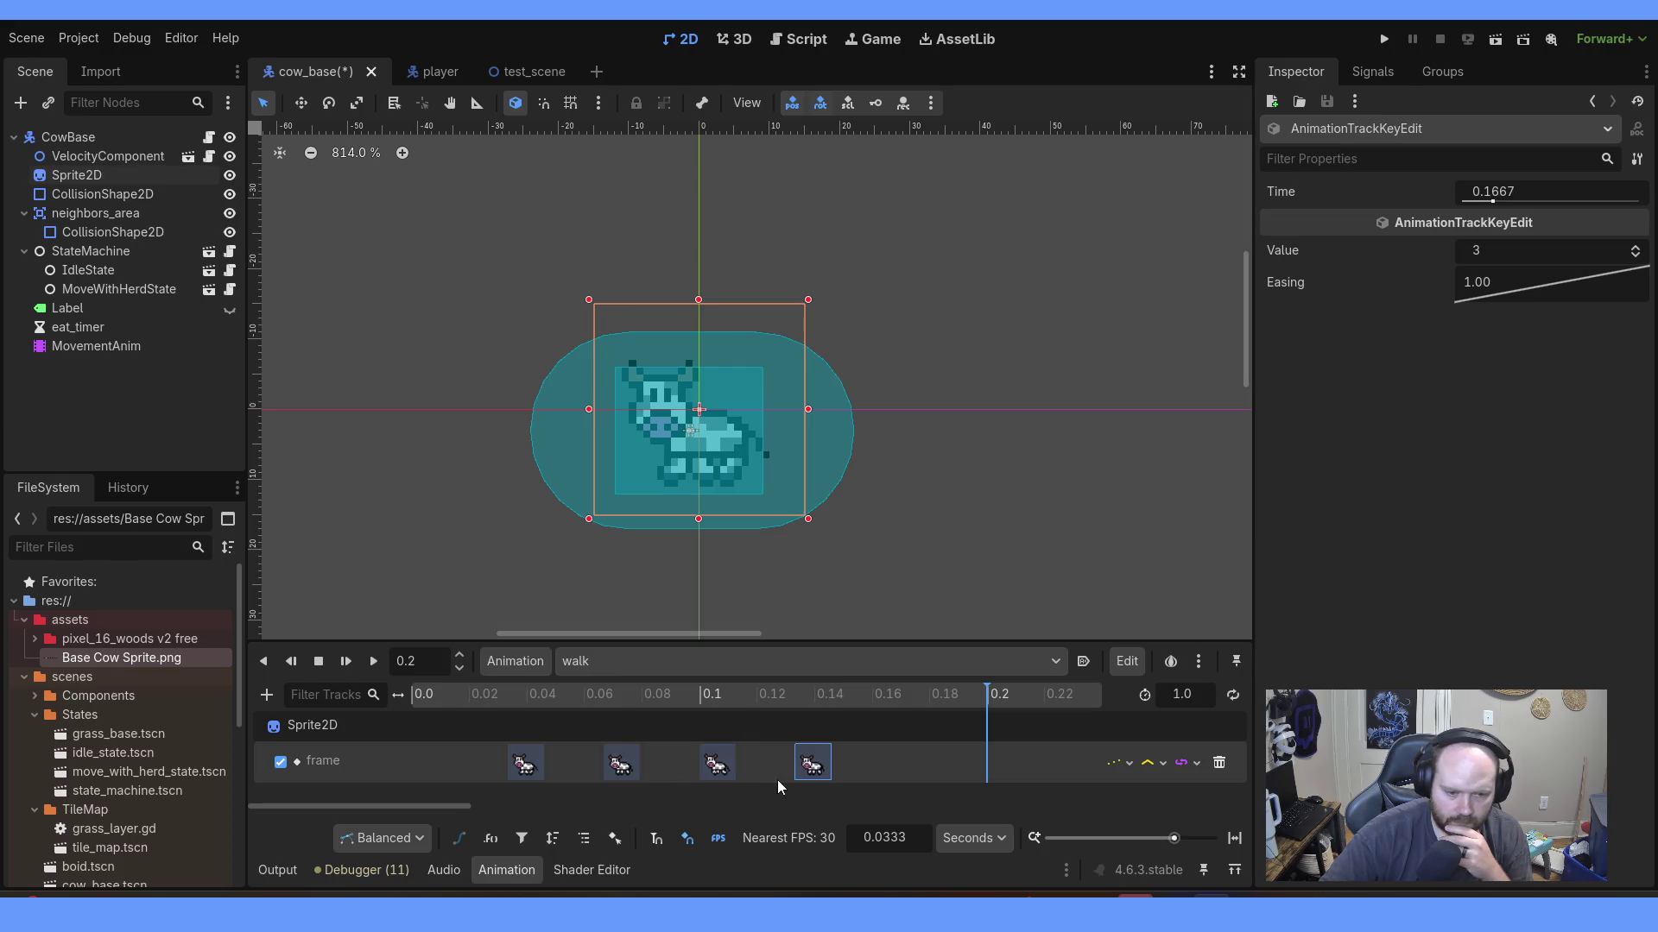
# Step: Move the frame 3 key to the start at 0.0 s and preview the walk animation
pyautogui.moveTo(812, 764); pyautogui.dragTo(458, 765)
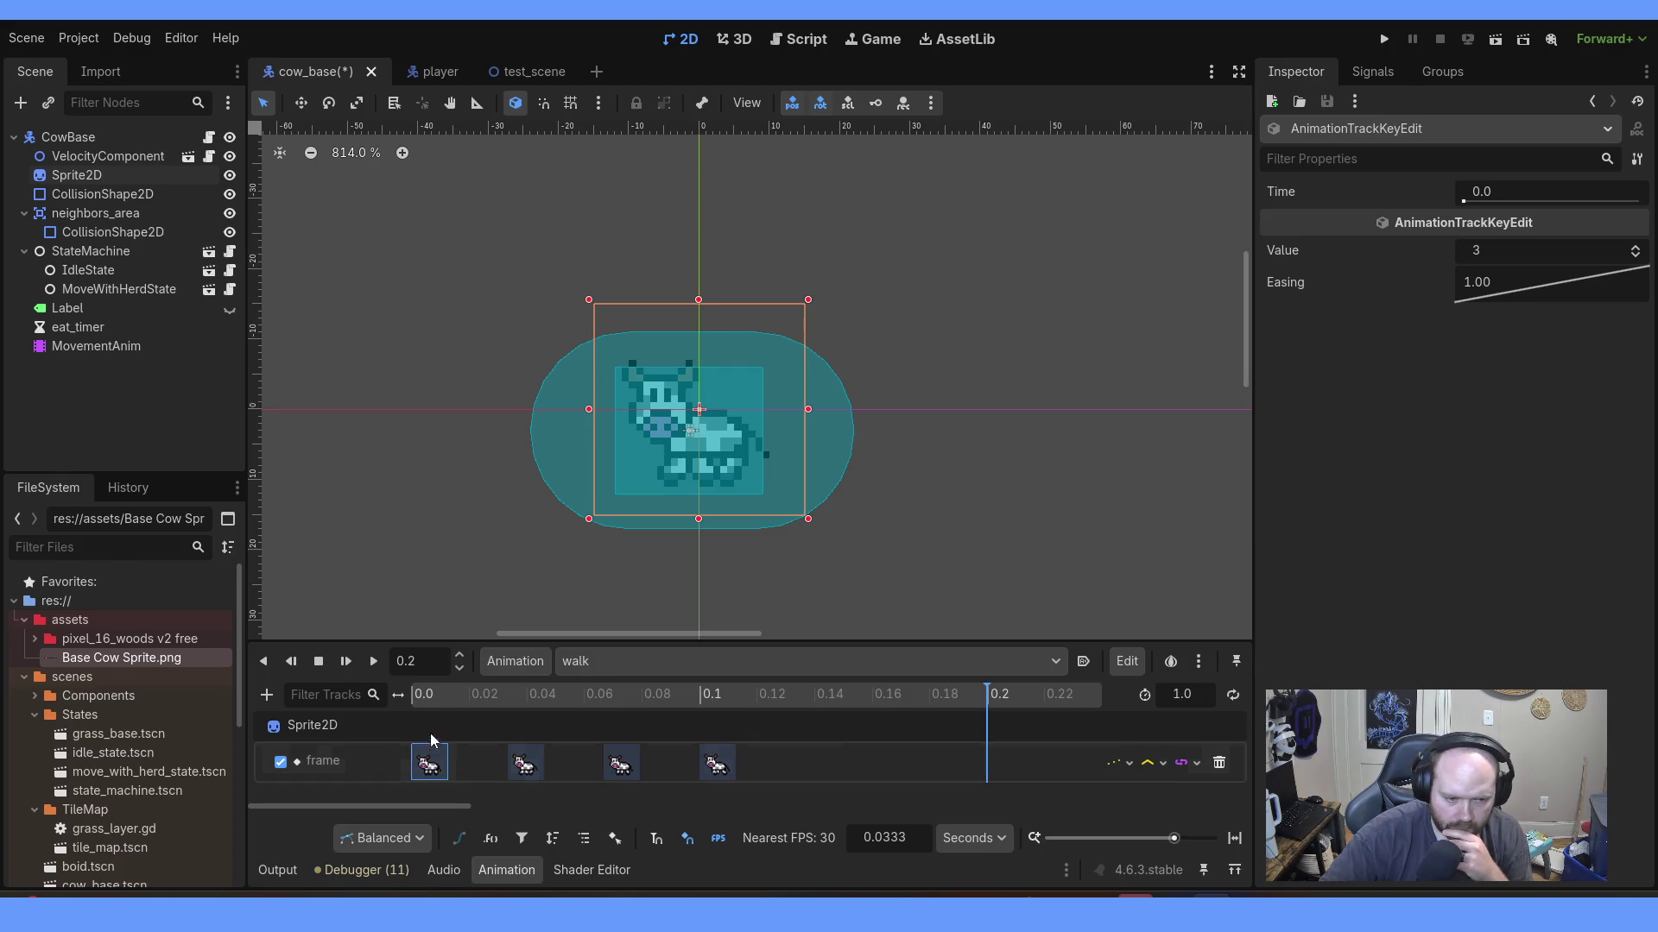
pyautogui.click(375, 661)
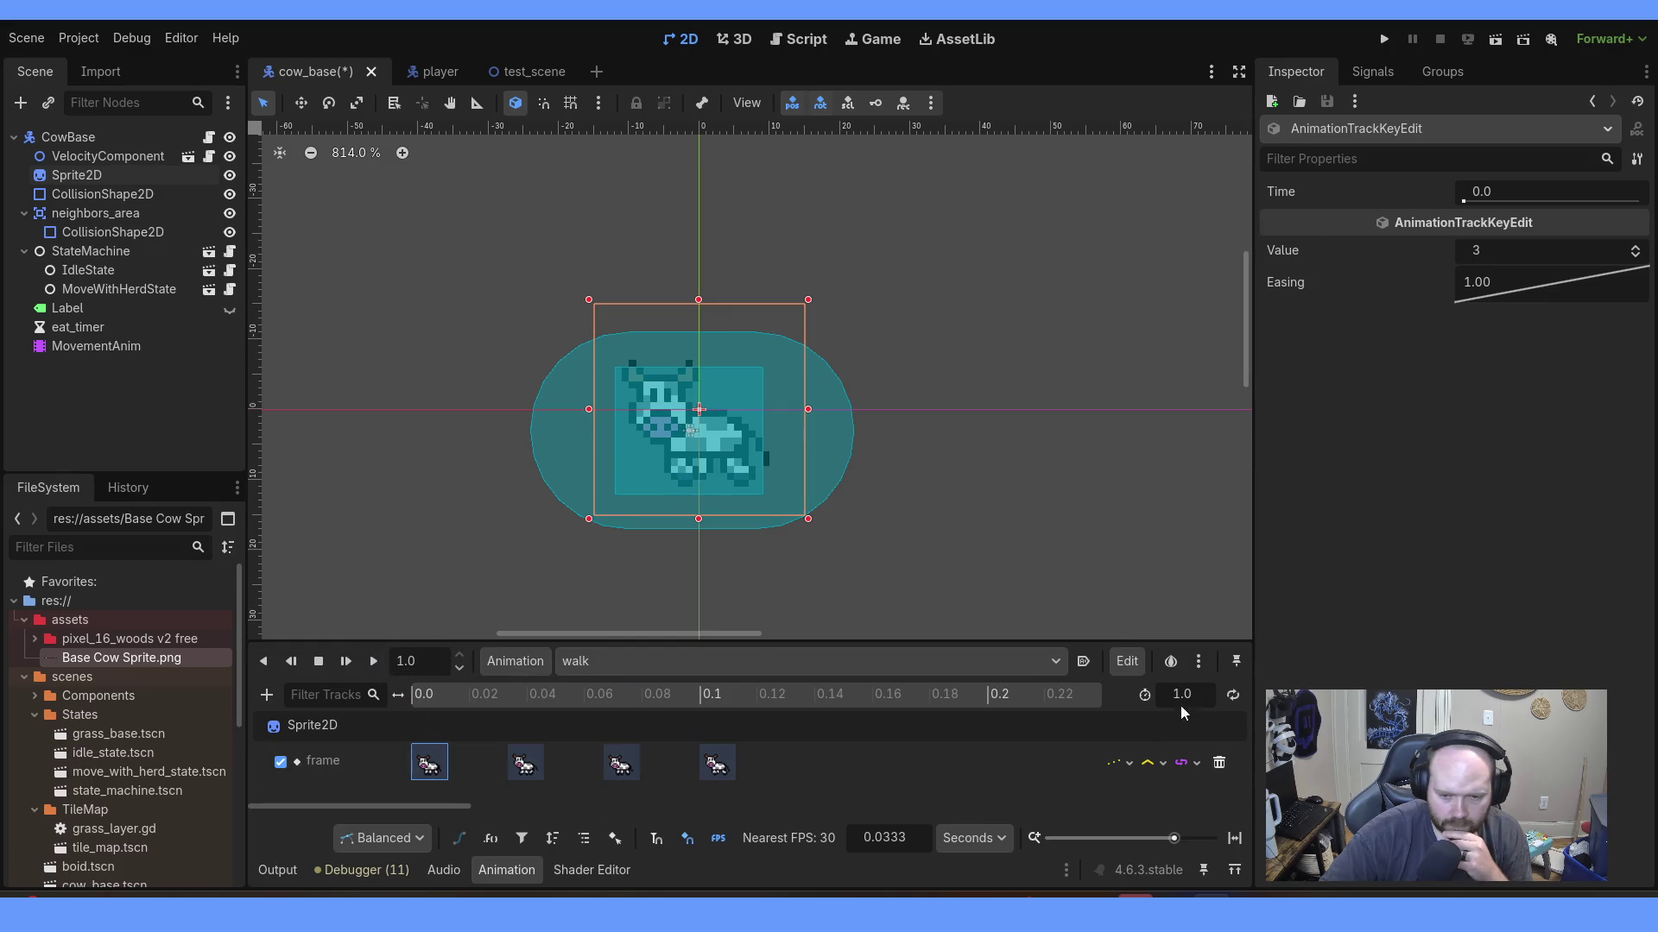
pyautogui.click(374, 662)
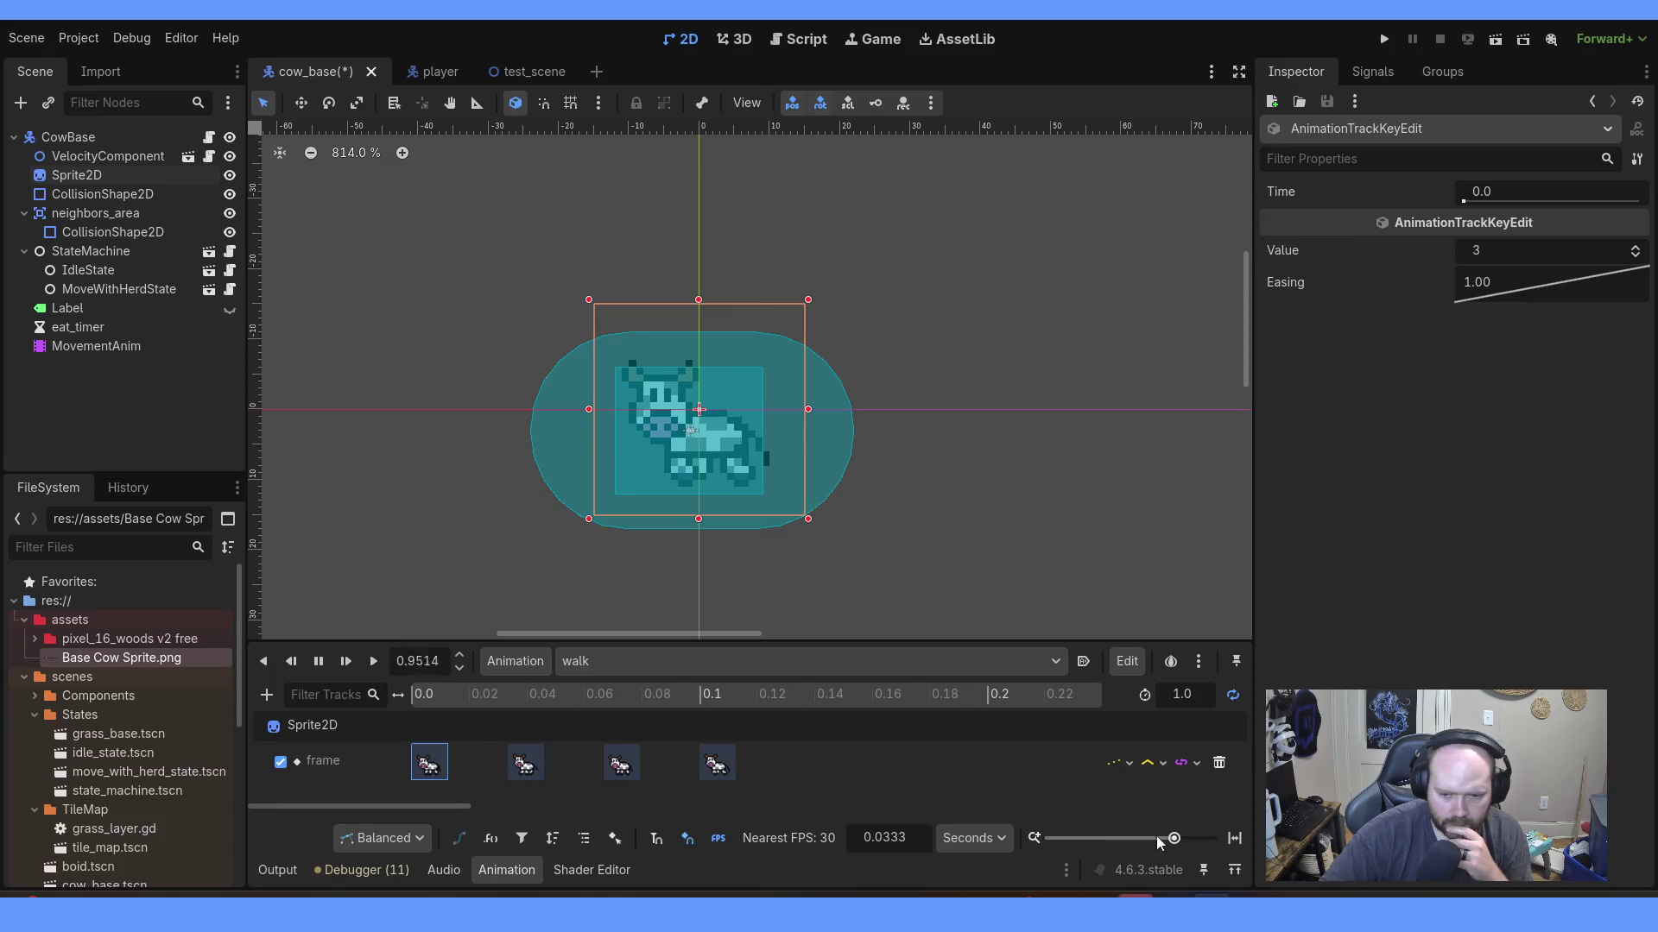
# Step: Spread the bunched frame keys out to about 0.3, 0.6 and 0.9 seconds
pyautogui.scroll(-4, 1157, 836)
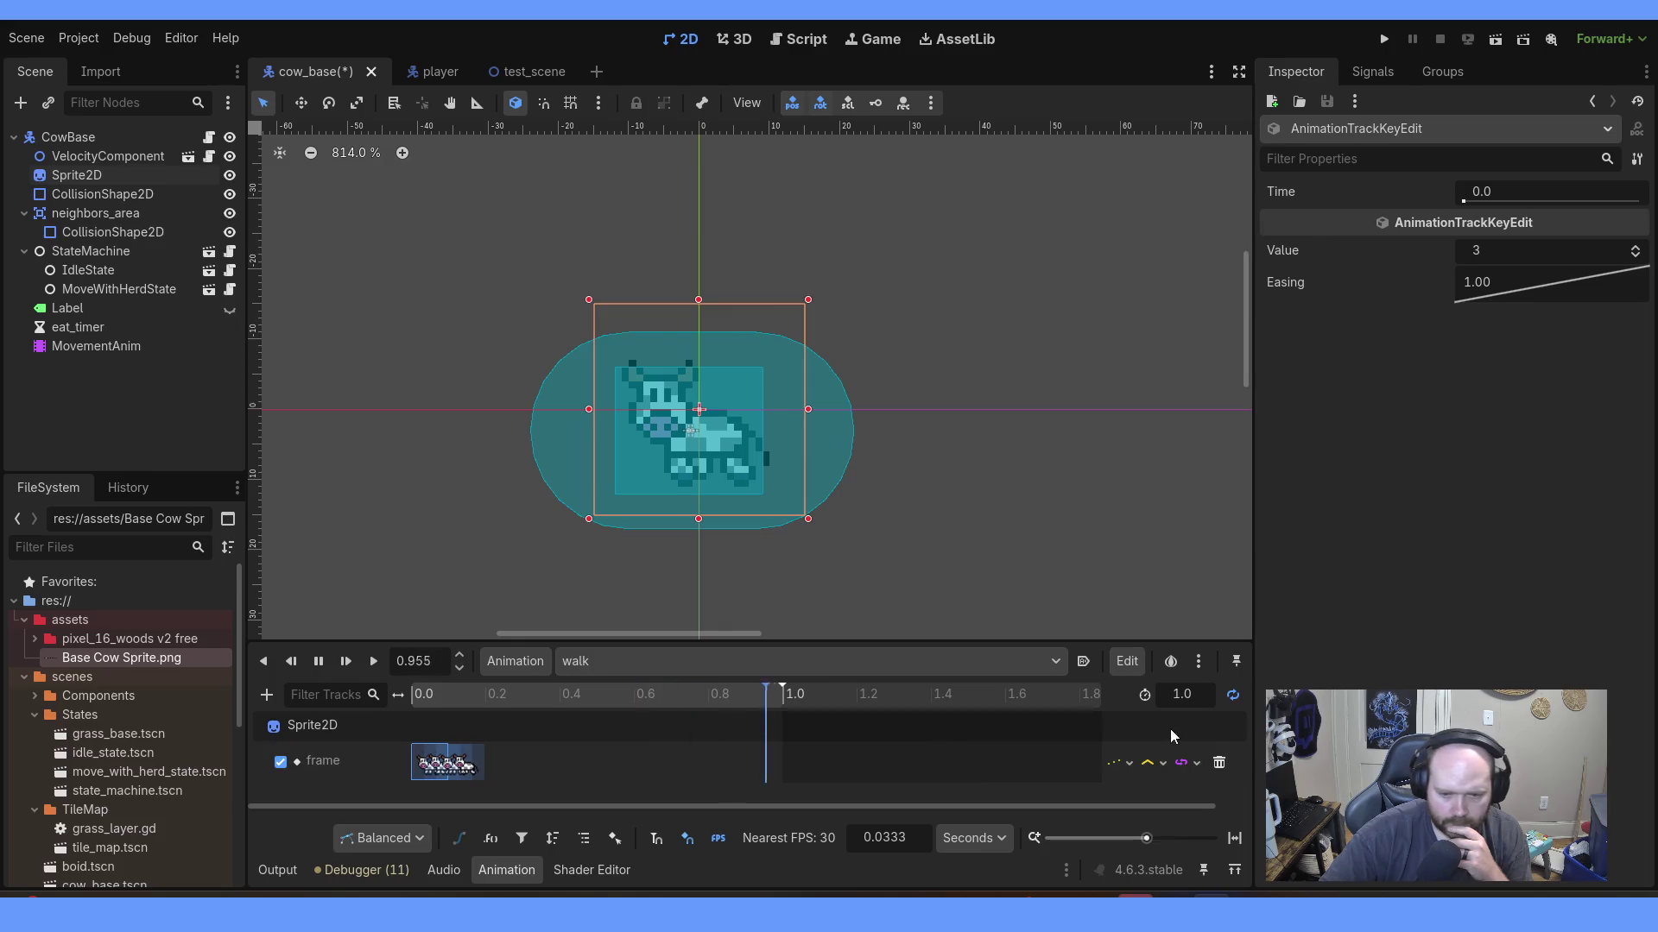
pyautogui.moveTo(471, 764)
pyautogui.mouseDown()
pyautogui.moveTo(801, 777)
pyautogui.moveTo(771, 777)
pyautogui.mouseUp()
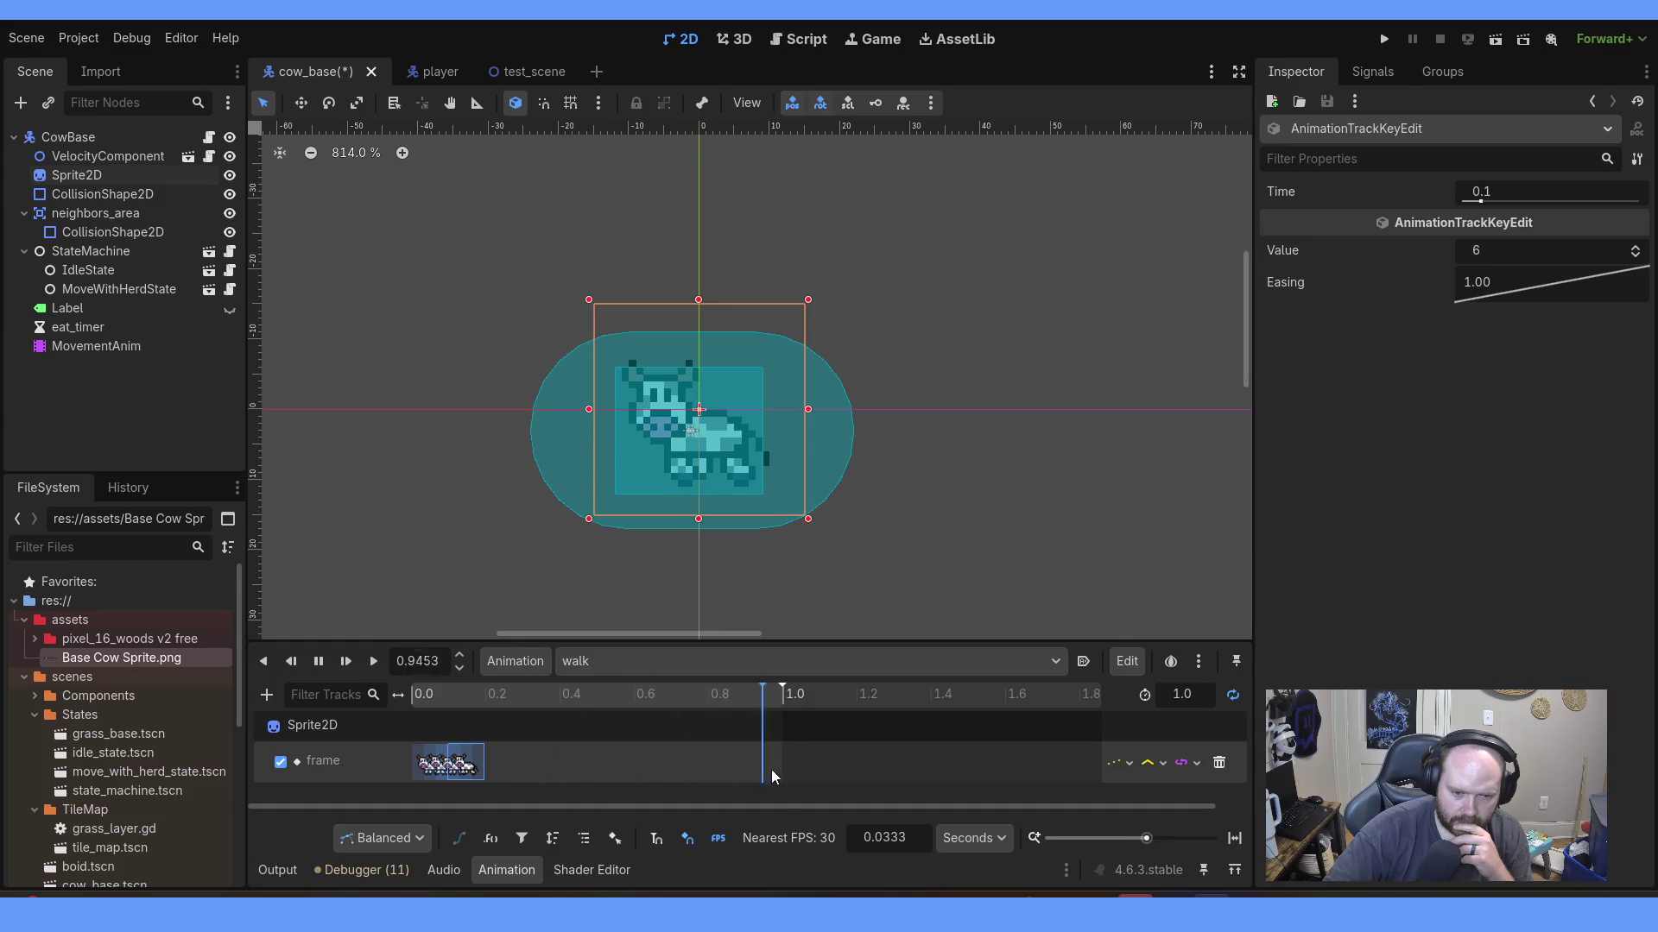
pyautogui.moveTo(473, 765)
pyautogui.mouseDown()
pyautogui.moveTo(791, 767)
pyautogui.moveTo(759, 769)
pyautogui.mouseUp()
pyautogui.moveTo(458, 770)
pyautogui.mouseDown()
pyautogui.moveTo(685, 769)
pyautogui.moveTo(518, 765)
pyautogui.moveTo(573, 766)
pyautogui.moveTo(530, 771)
pyautogui.moveTo(544, 759)
pyautogui.mouseUp()
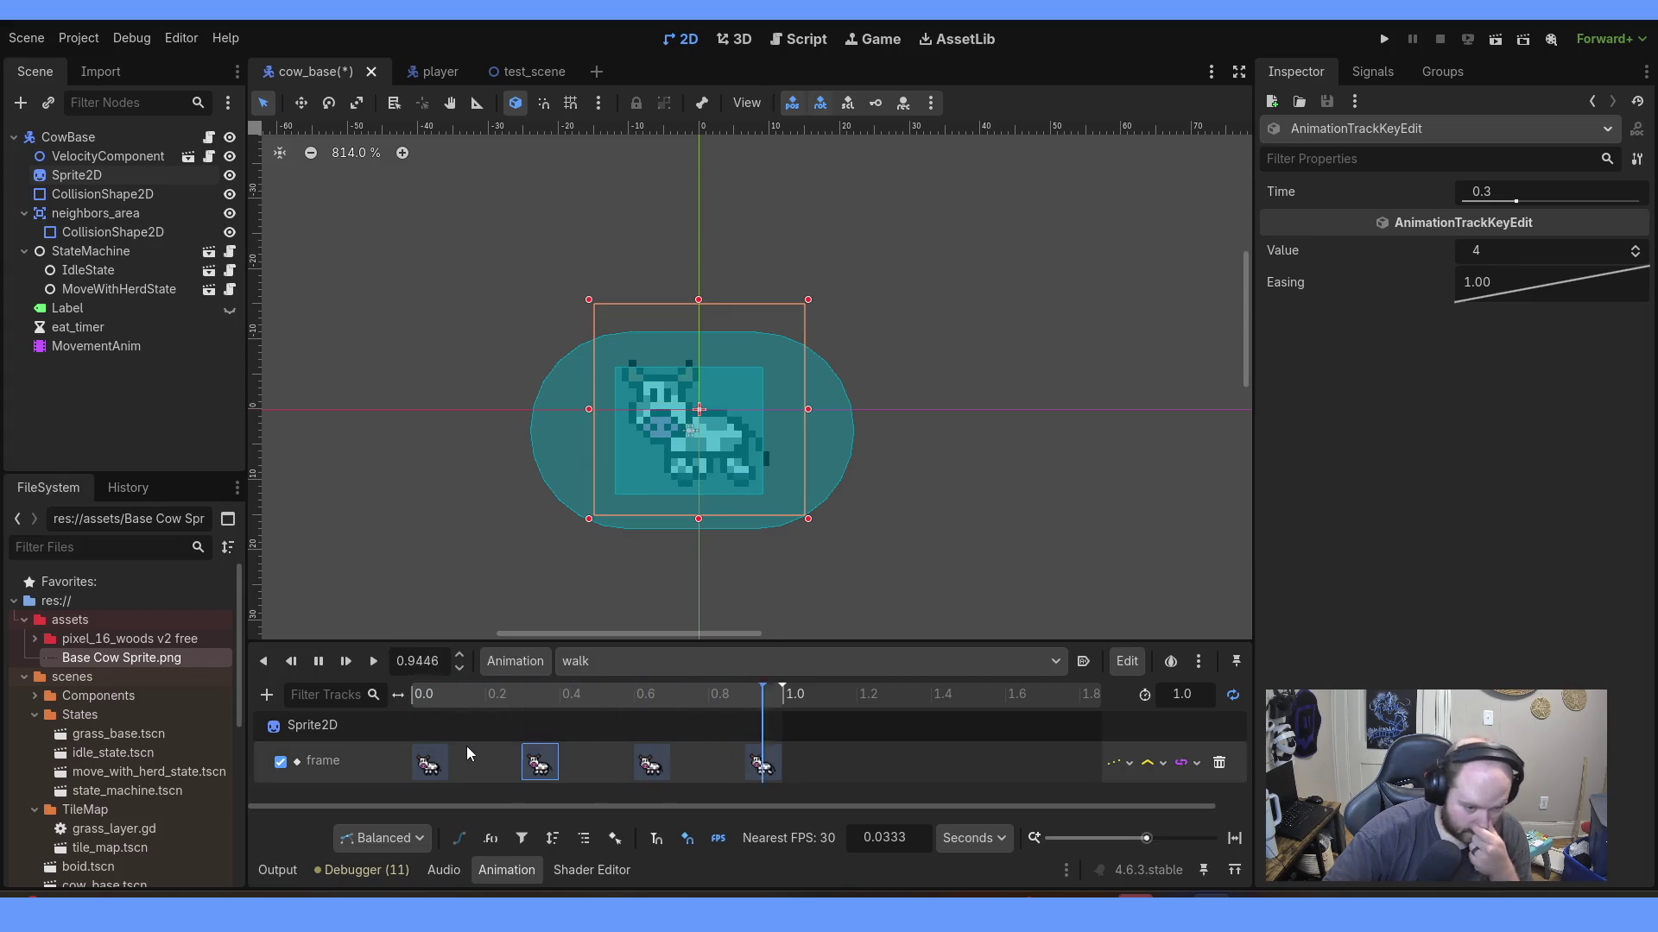
# Step: Enlarge the animation panel, scrub through the walk frames and set length to 0.5 s
pyautogui.moveTo(439, 639); pyautogui.dragTo(439, 550)
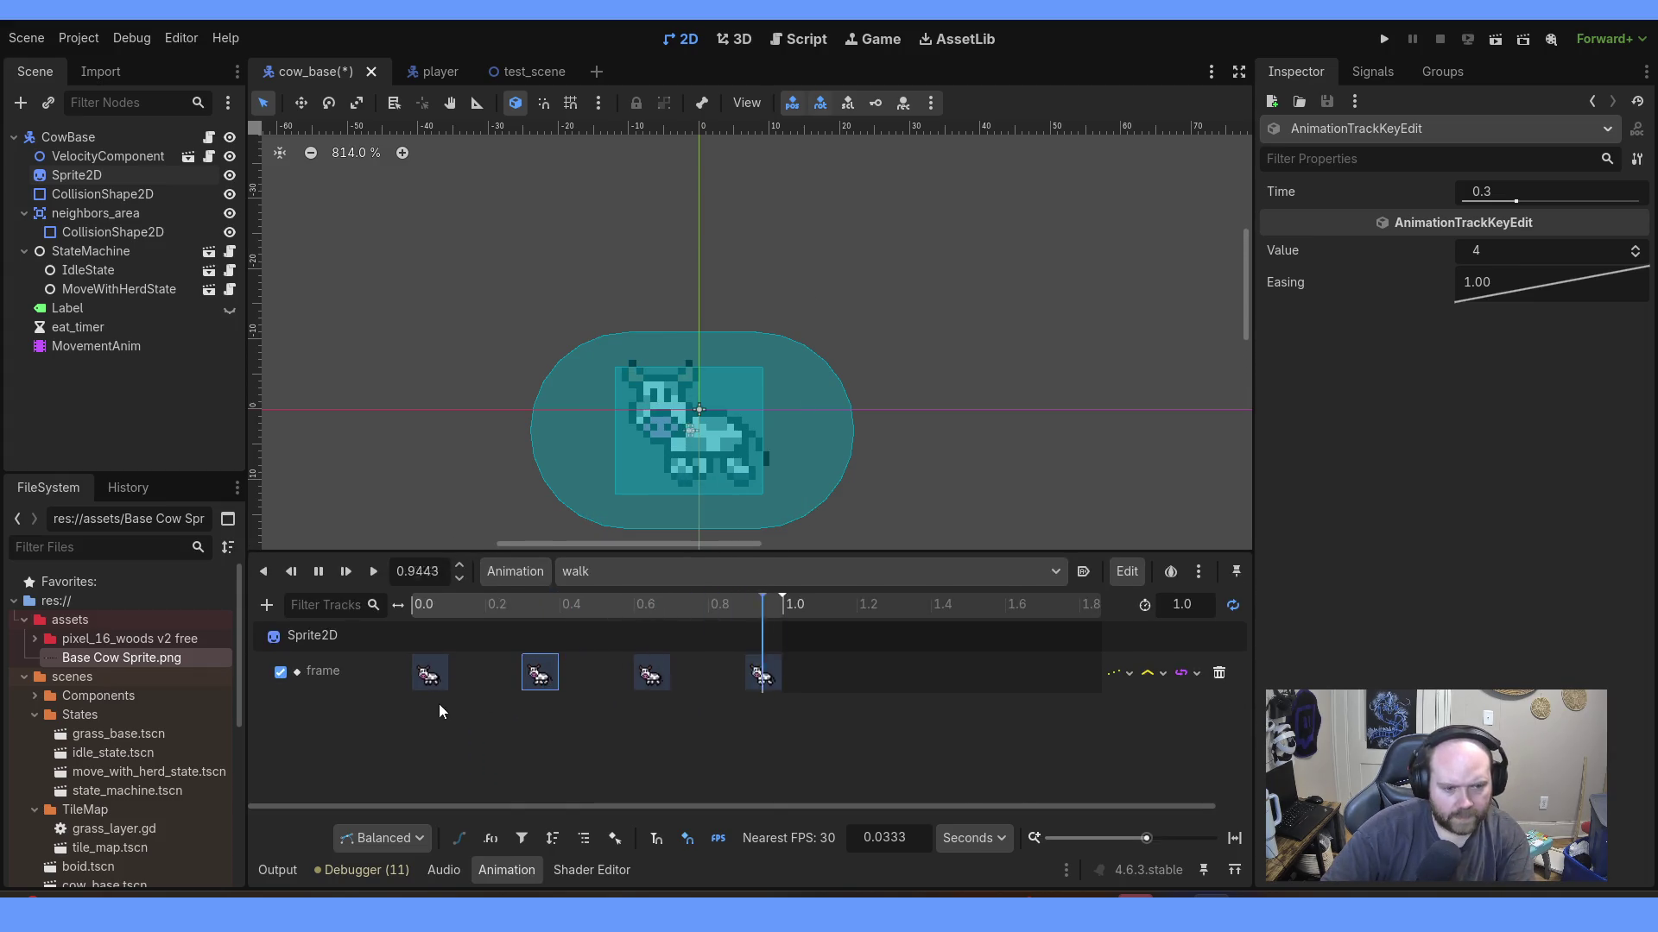
pyautogui.scroll(3, 427, 682)
pyautogui.moveTo(522, 806); pyautogui.dragTo(495, 803)
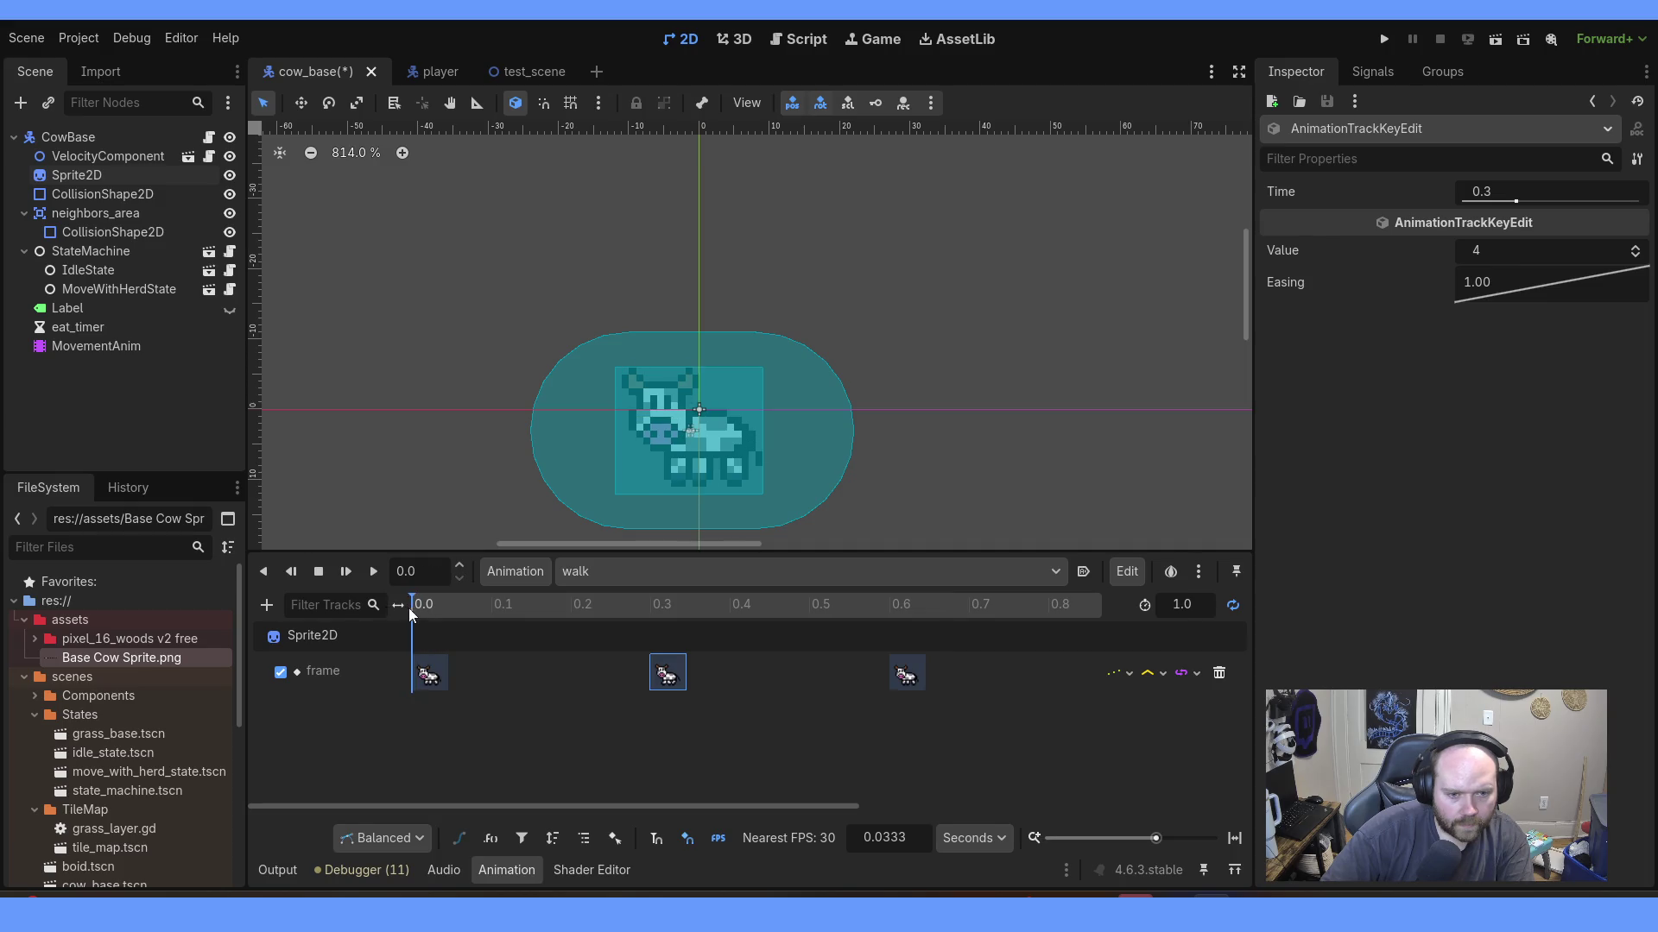
pyautogui.moveTo(573, 622); pyautogui.dragTo(783, 655)
pyautogui.moveTo(886, 671); pyautogui.dragTo(938, 676)
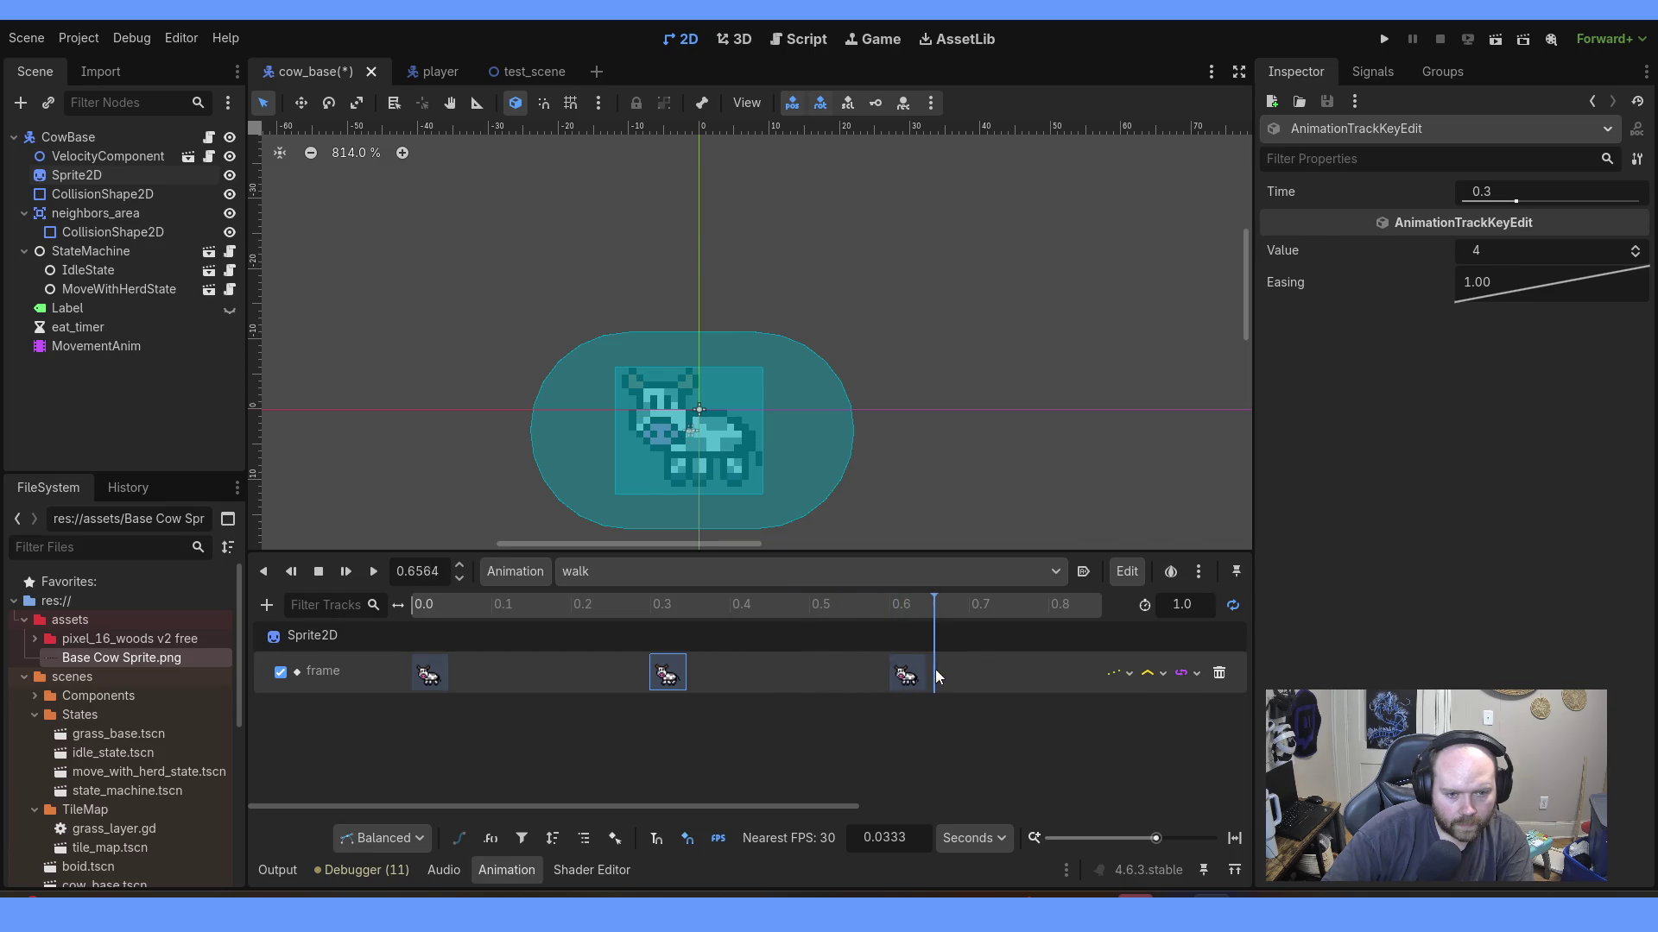
pyautogui.moveTo(1113, 682); pyautogui.dragTo(1203, 614)
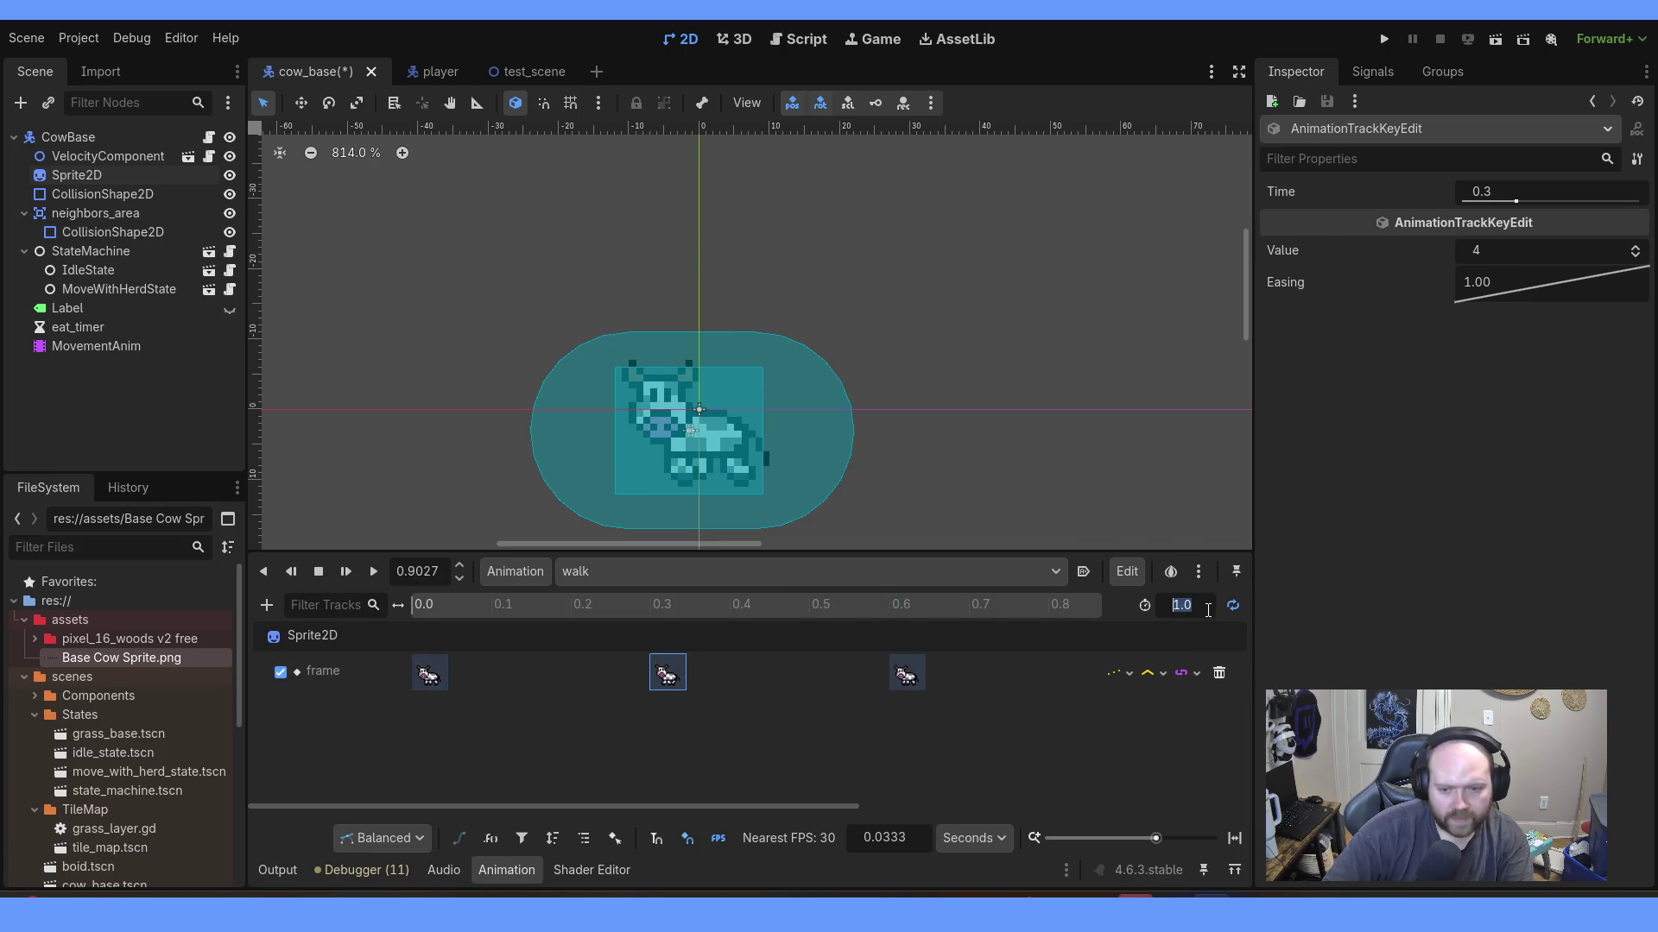
pyautogui.write('0.5')
pyautogui.press('Return')
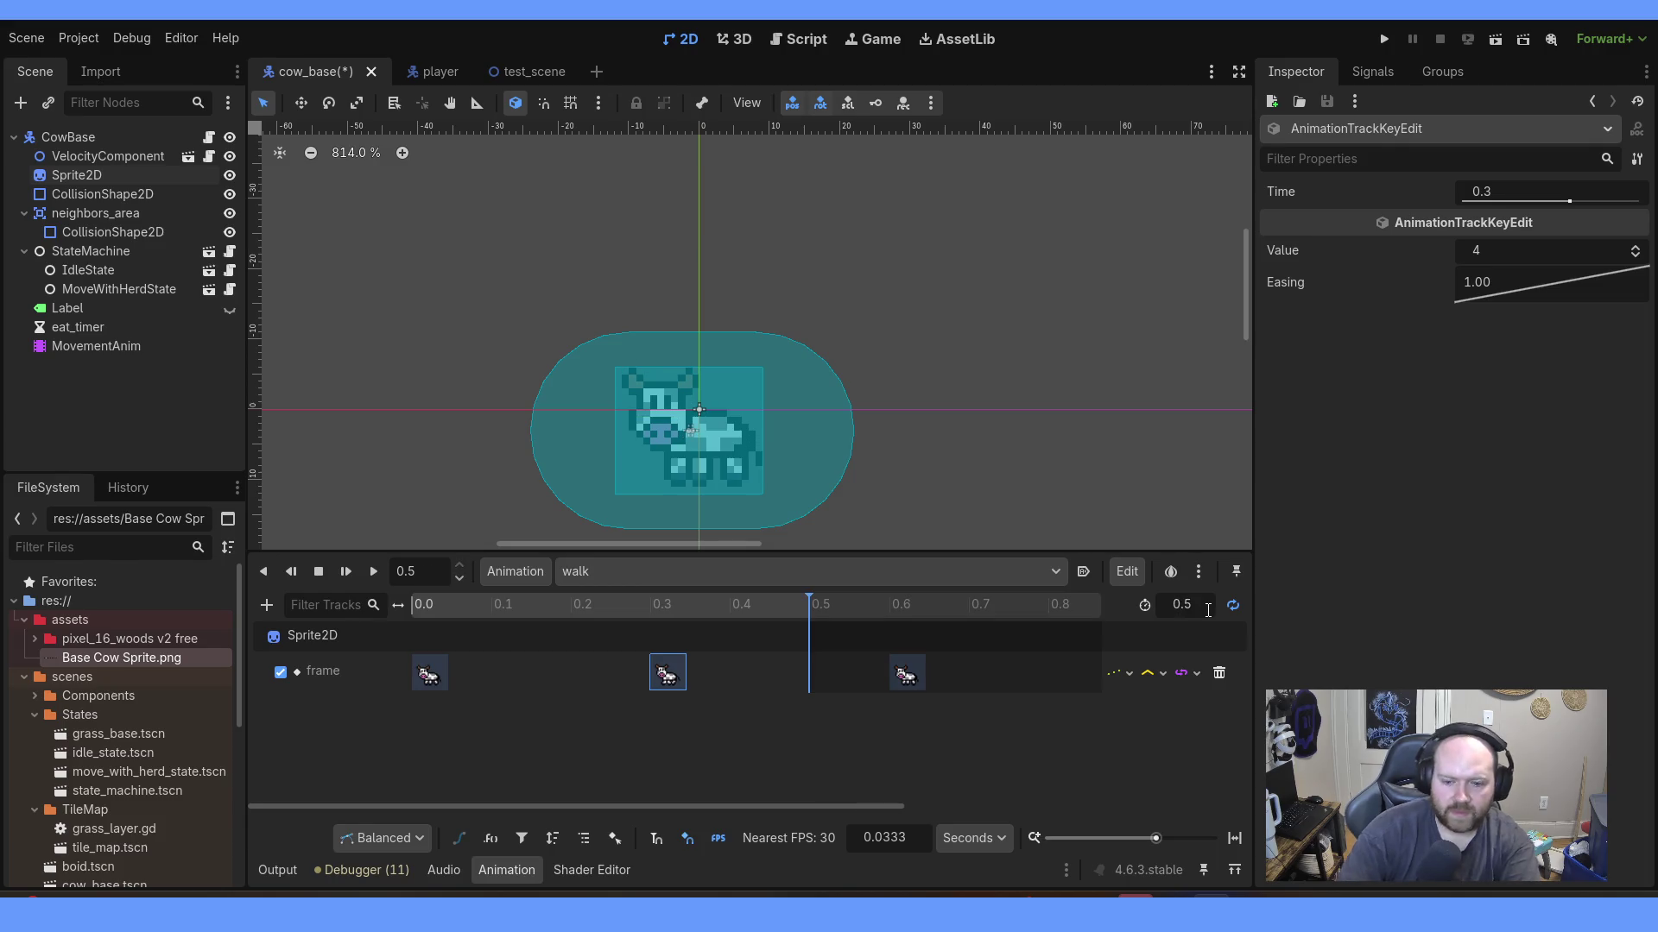
# Step: Move the frame keys from 0.3, 0.6 and 0.9 s to 0.1, 0.2 and 0.3 s
pyautogui.moveTo(658, 673); pyautogui.dragTo(497, 671)
pyautogui.moveTo(898, 684)
pyautogui.mouseDown()
pyautogui.moveTo(559, 670)
pyautogui.moveTo(581, 666)
pyautogui.mouseUp()
pyautogui.hscroll(3, 903, 683)
pyautogui.moveTo(1006, 673); pyautogui.dragTo(546, 674)
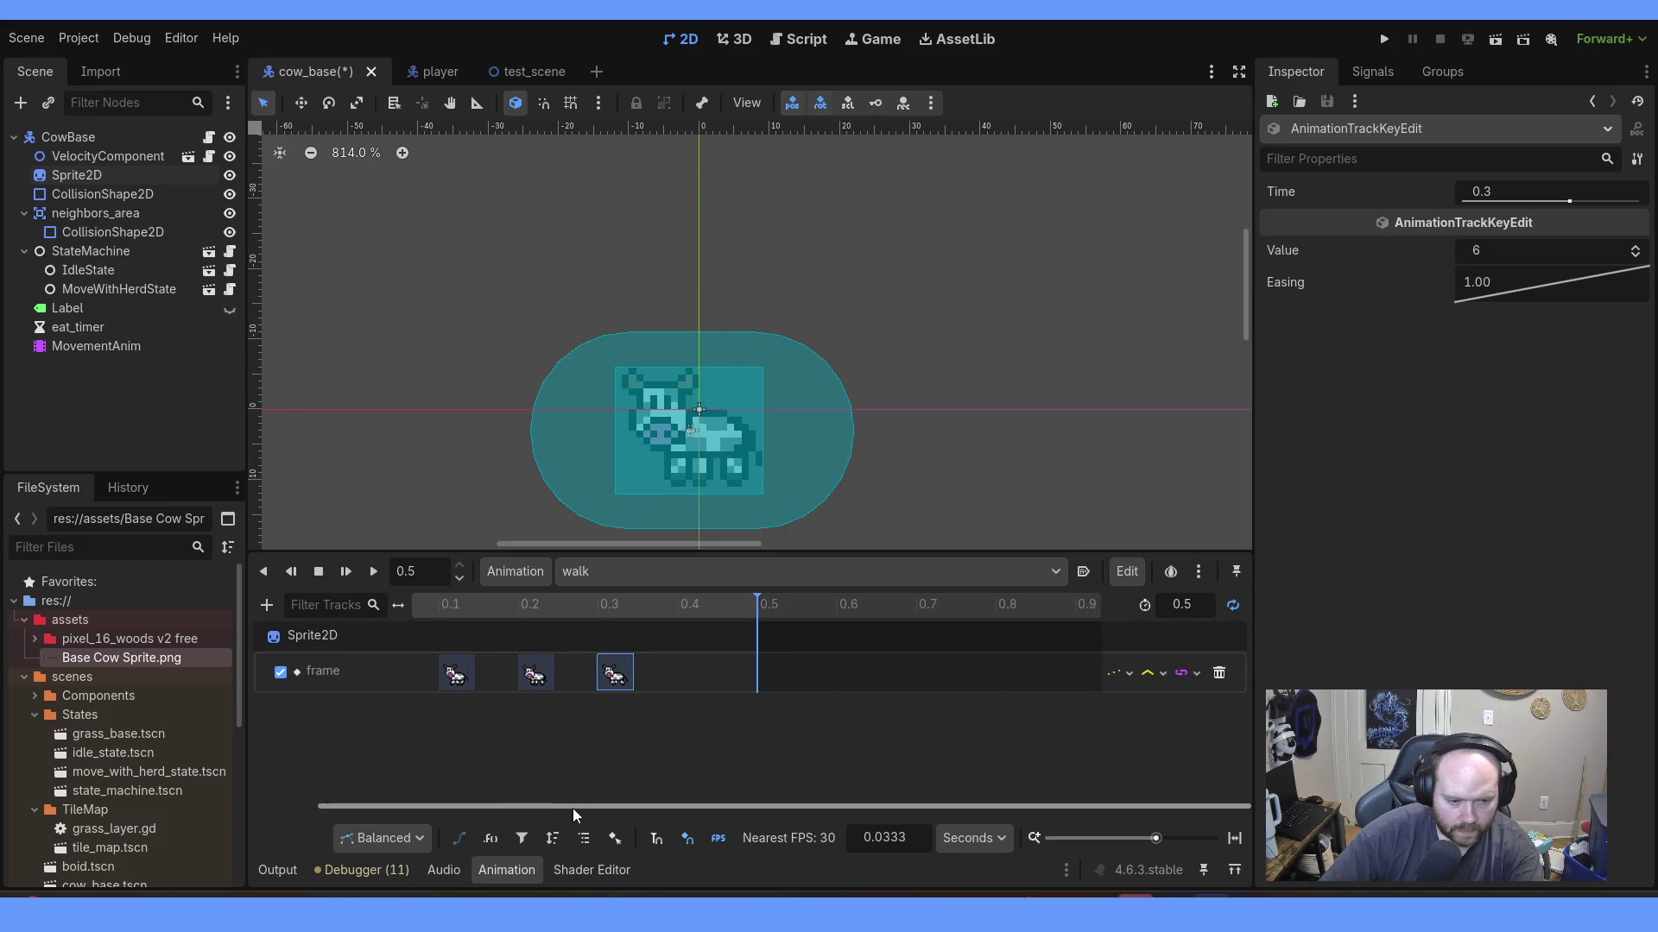
pyautogui.moveTo(572, 809); pyautogui.dragTo(285, 809)
pyautogui.moveTo(433, 608); pyautogui.dragTo(668, 613)
# Step: Preview the looping walk animation and set its length to 0.4 seconds
pyautogui.click(373, 571)
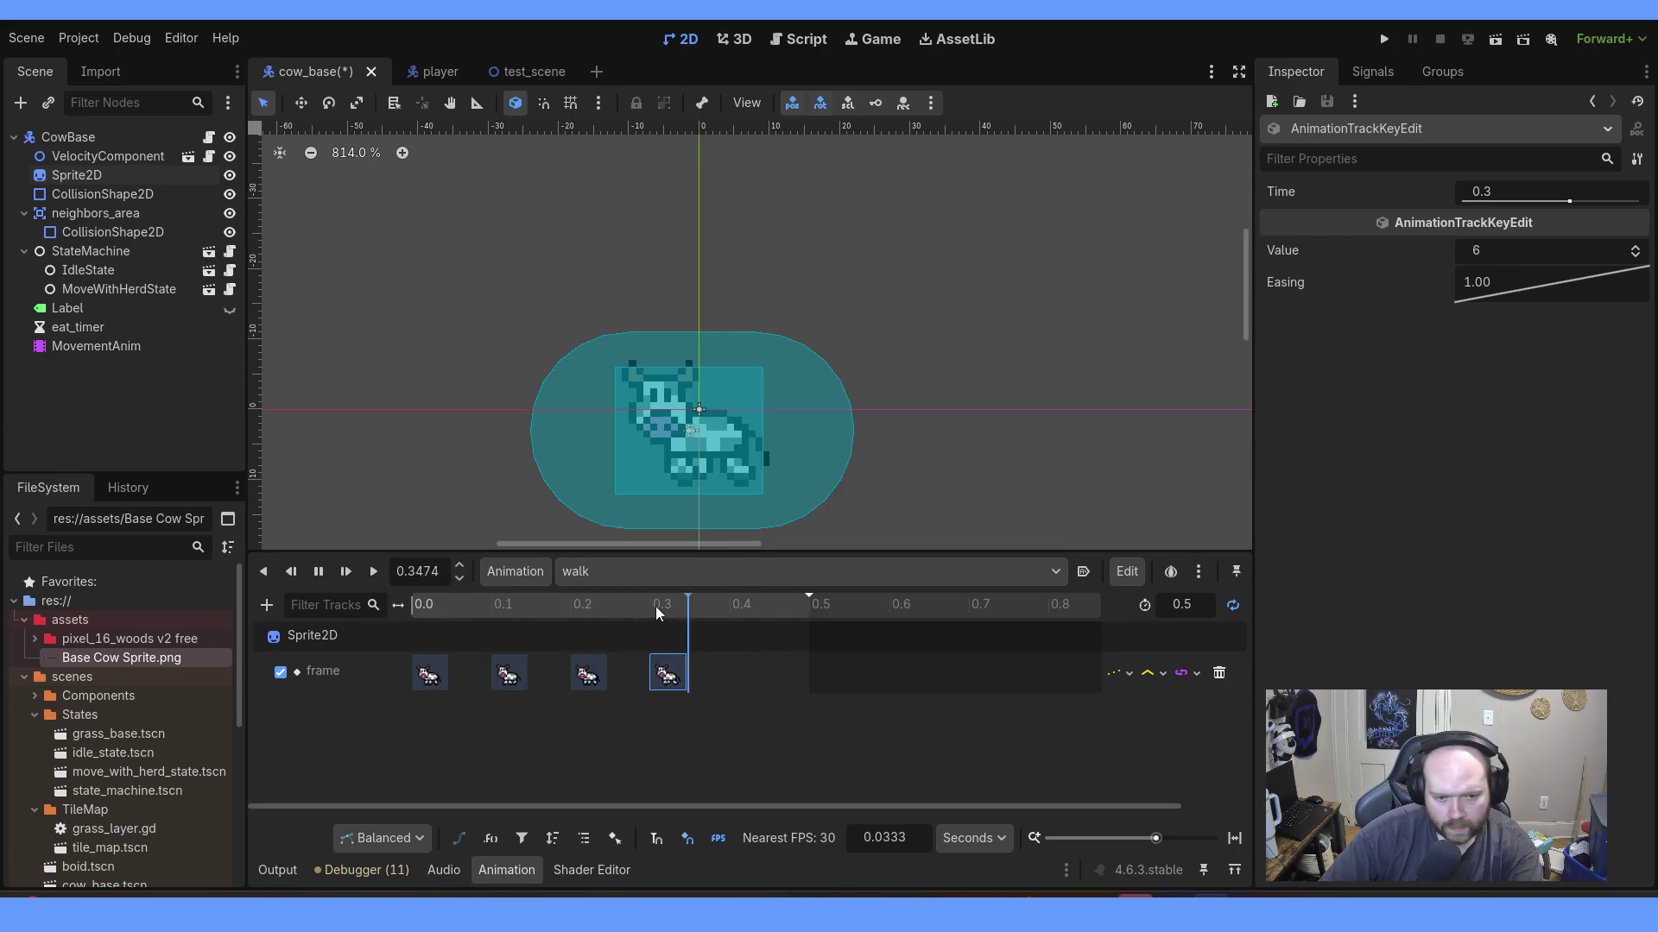
pyautogui.click(316, 575)
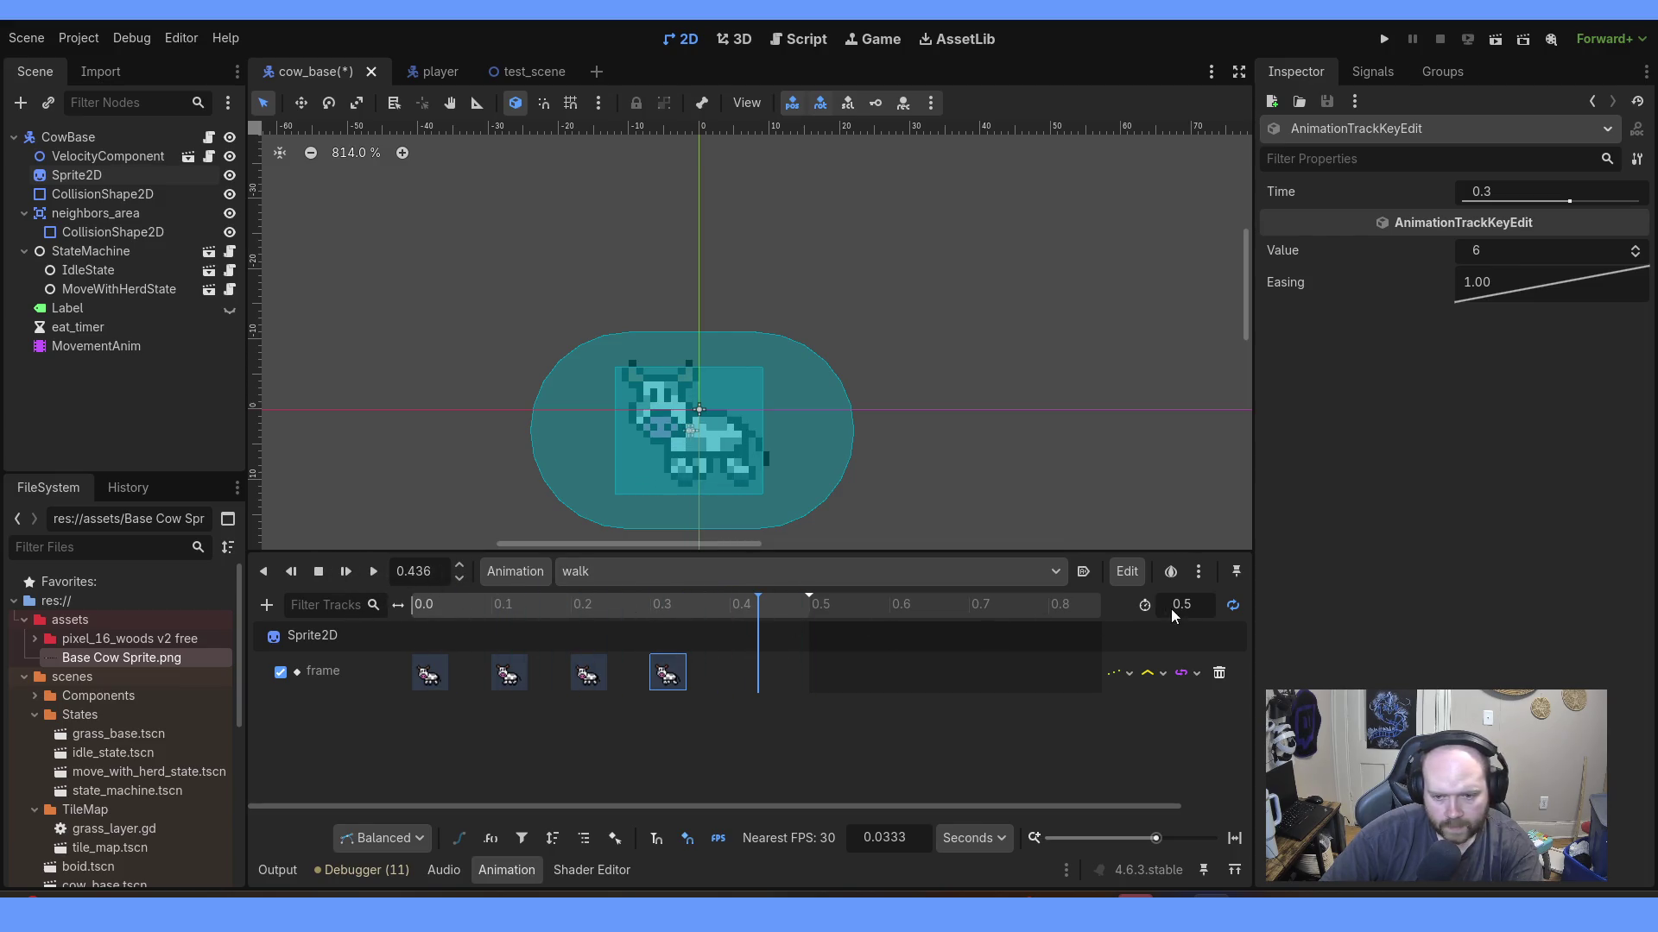
pyautogui.write('0.3')
pyautogui.press('Return')
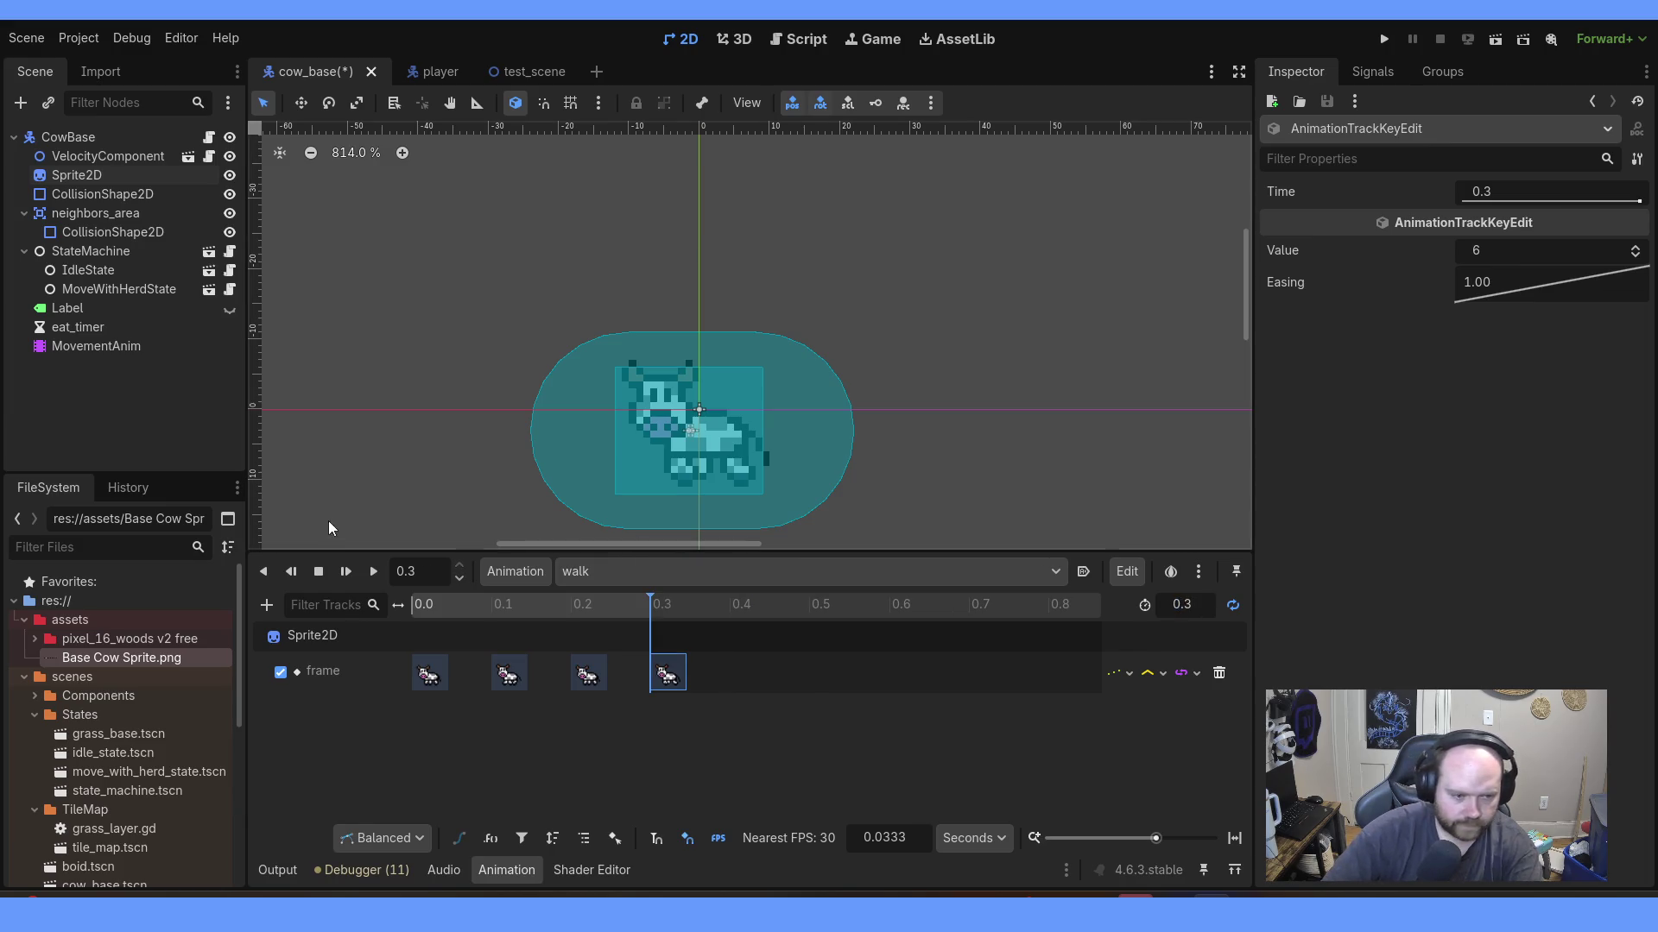
pyautogui.click(373, 575)
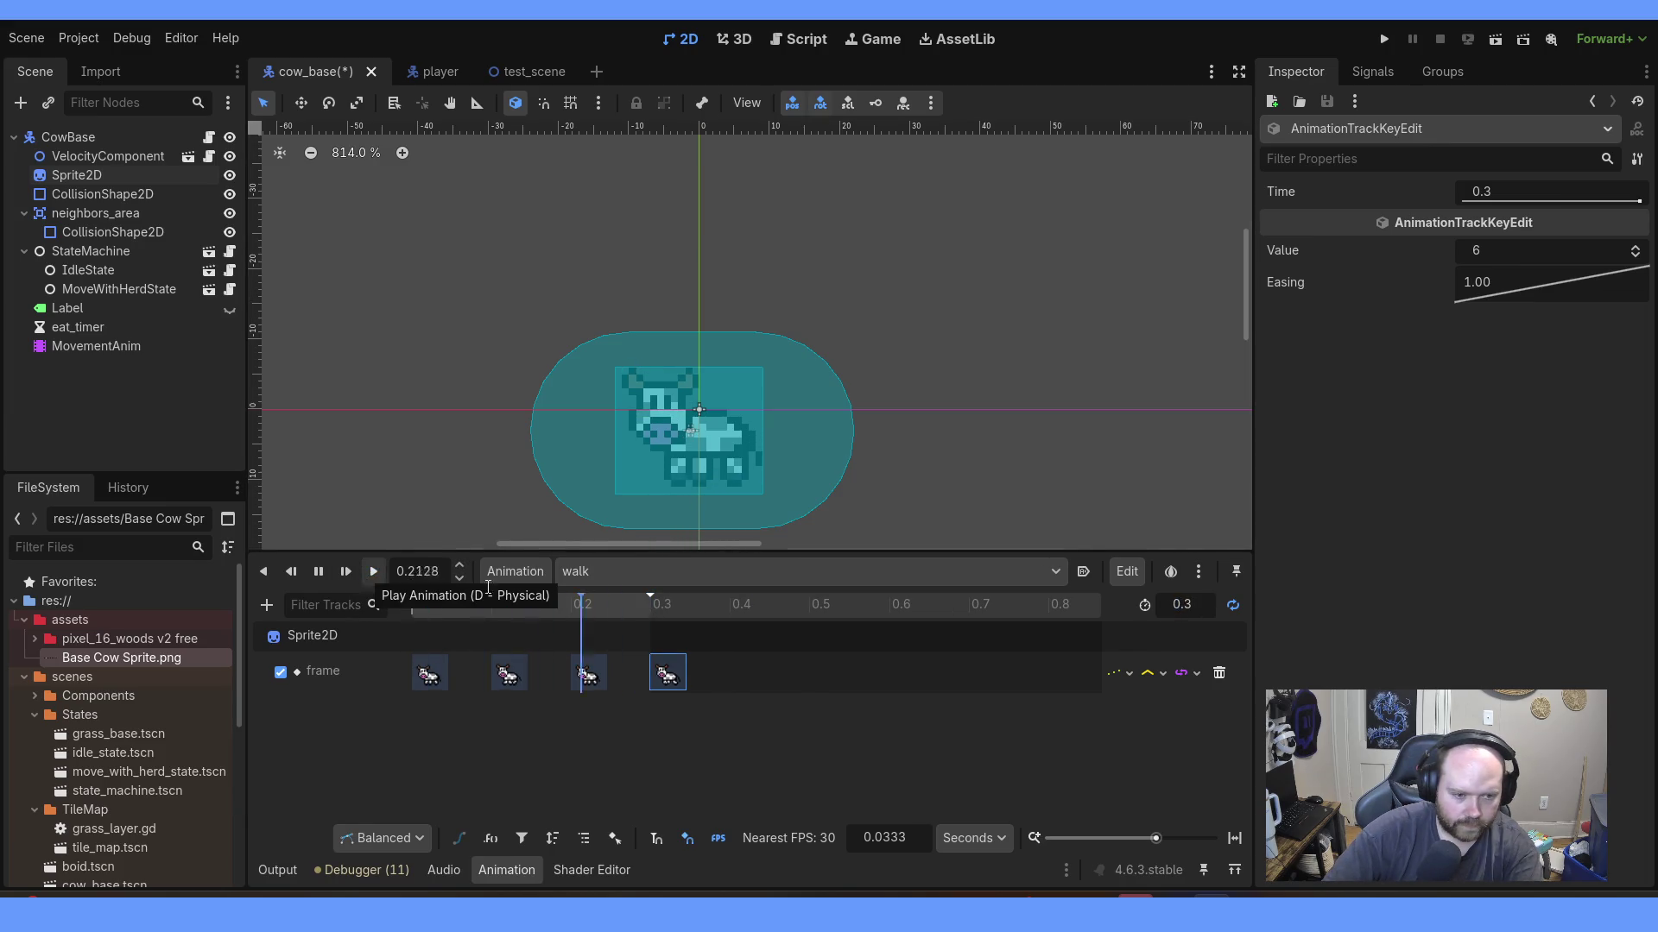
pyautogui.click(1160, 606)
pyautogui.write('0.4')
pyautogui.press('Return')
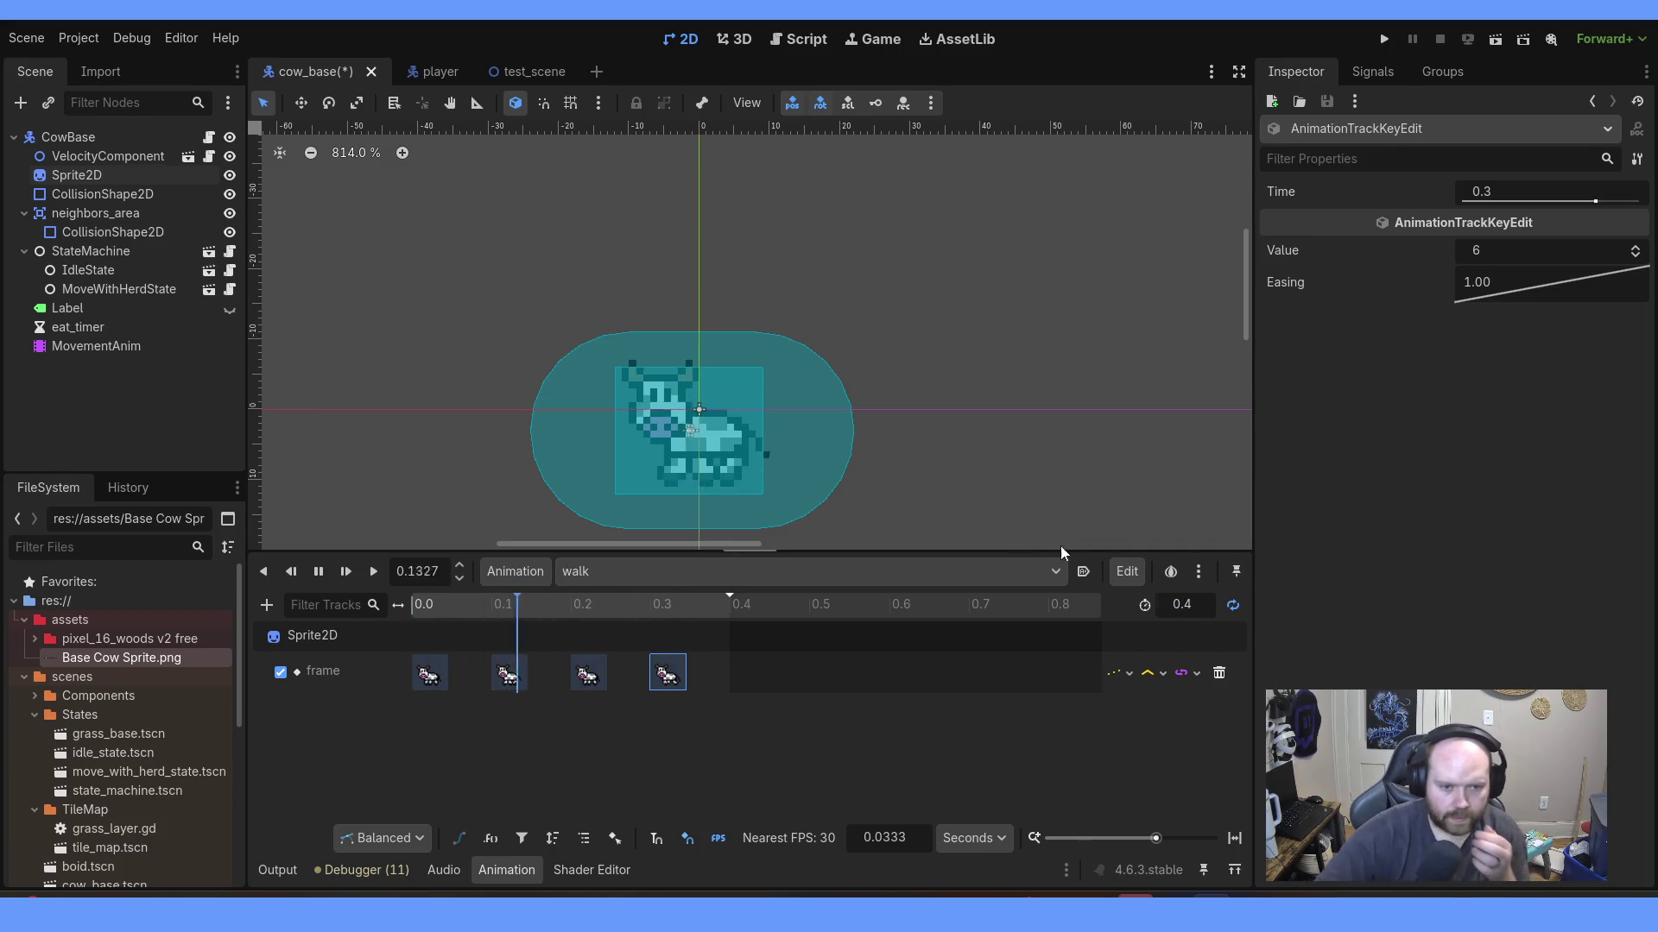
pyautogui.scroll(2, 907, 449)
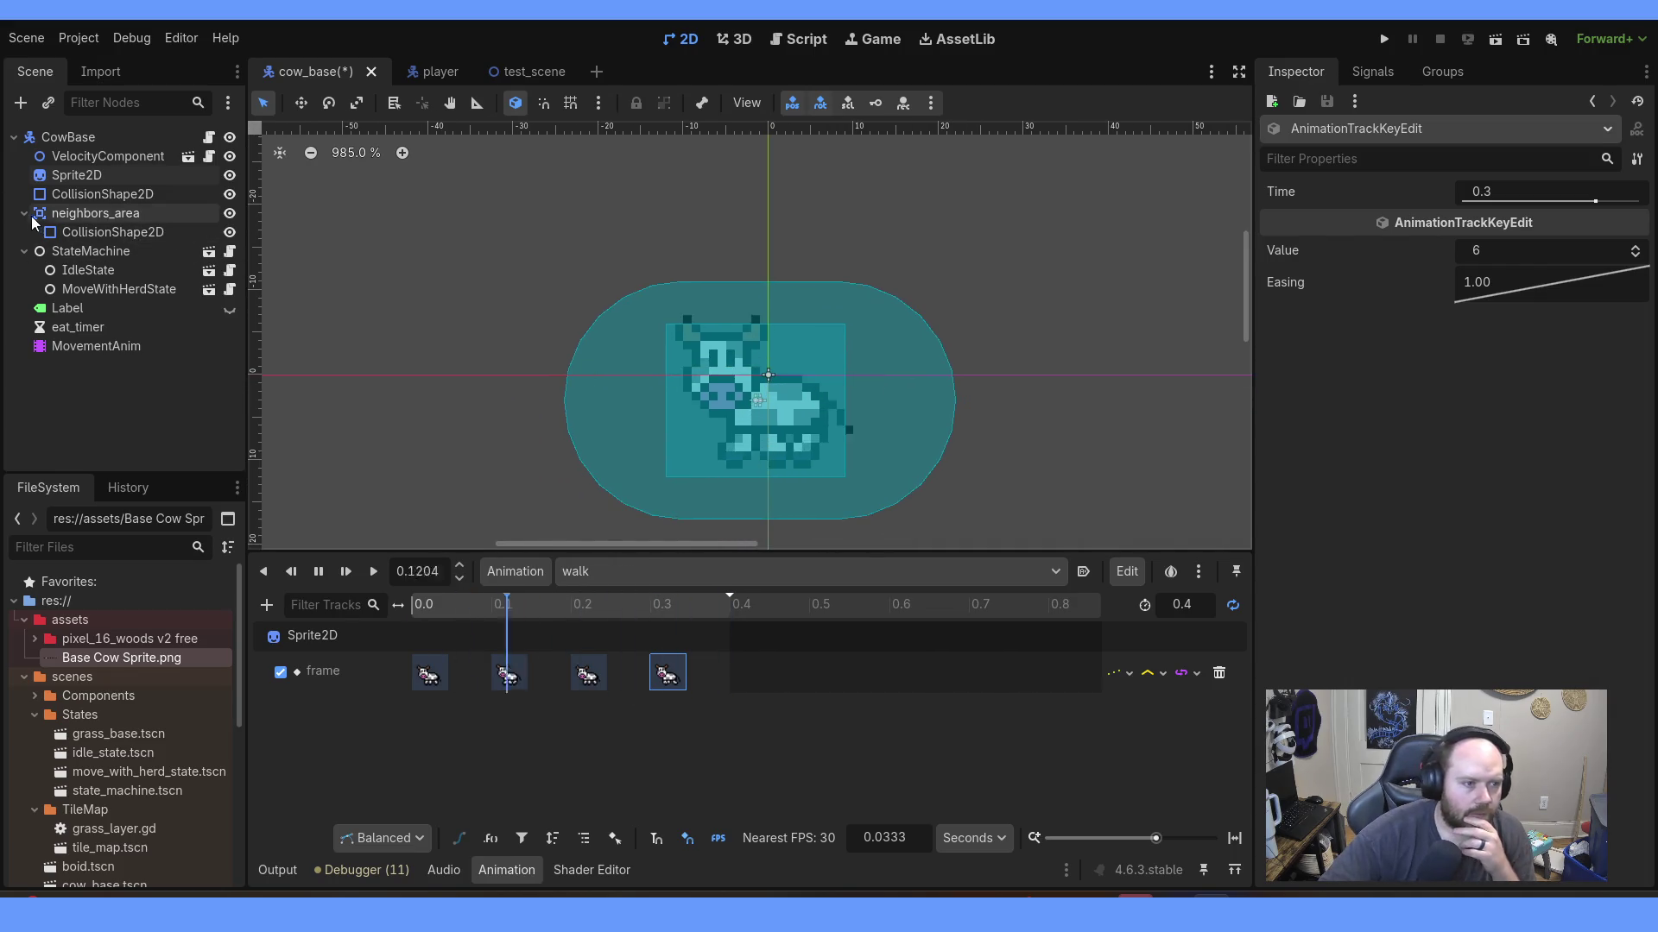
# Step: Hide the neighbors_area and CollisionShape2D shapes and center the cow in the view
pyautogui.click(230, 213)
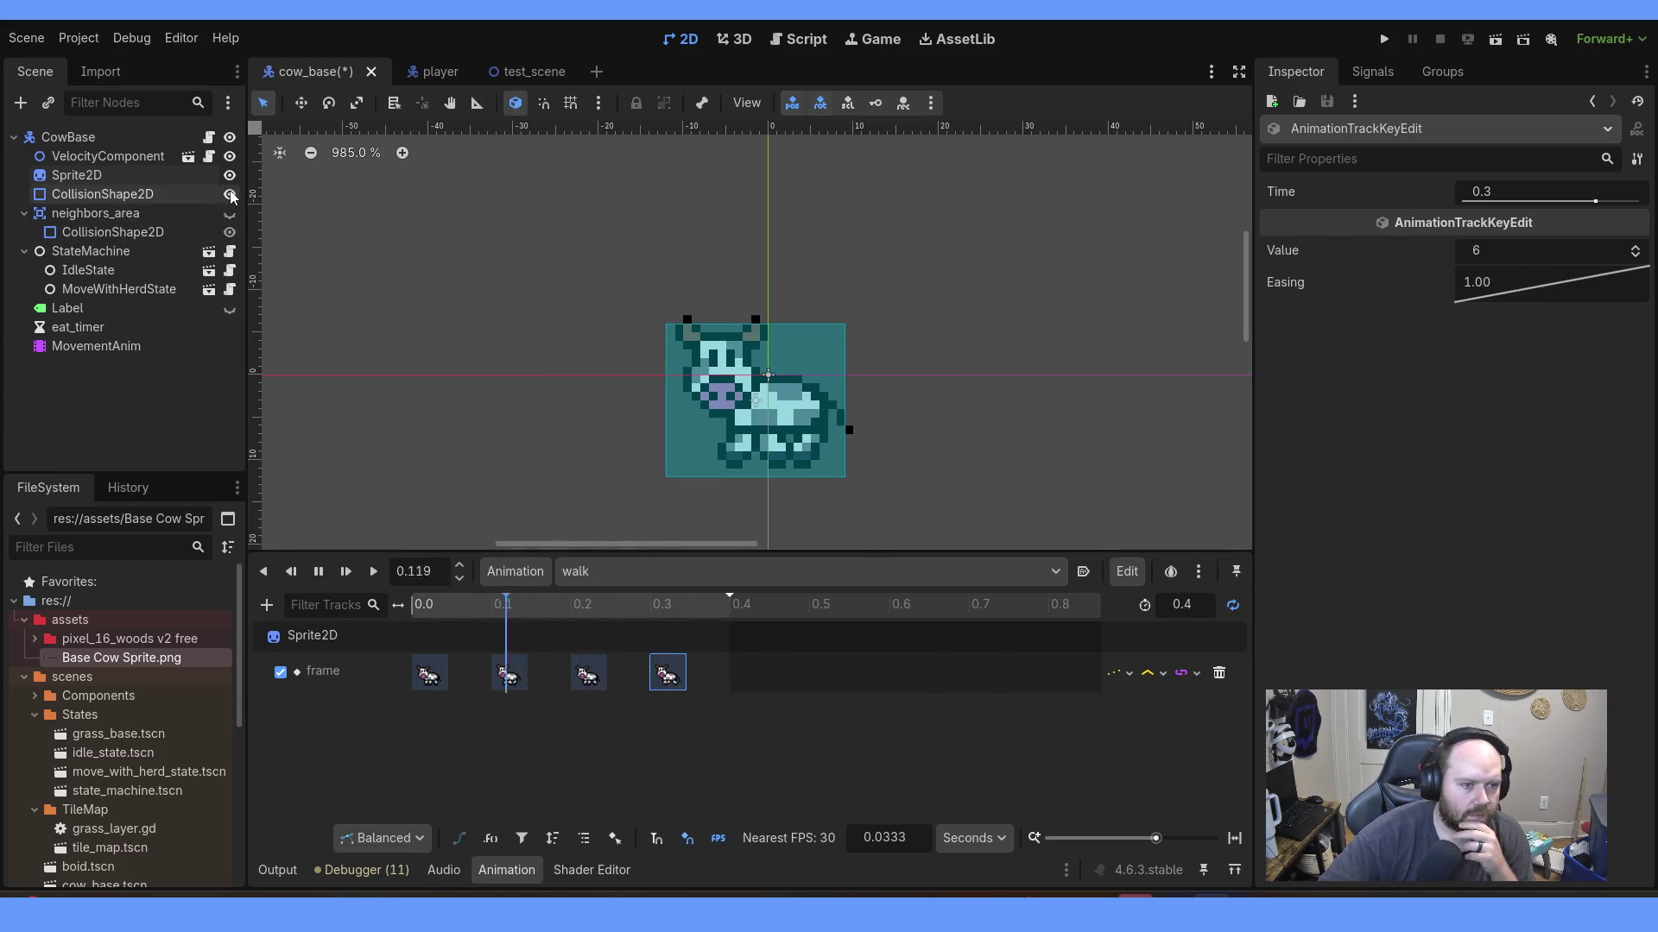
pyautogui.click(230, 194)
pyautogui.moveTo(675, 408); pyautogui.dragTo(622, 376)
pyautogui.scroll(3, 622, 380)
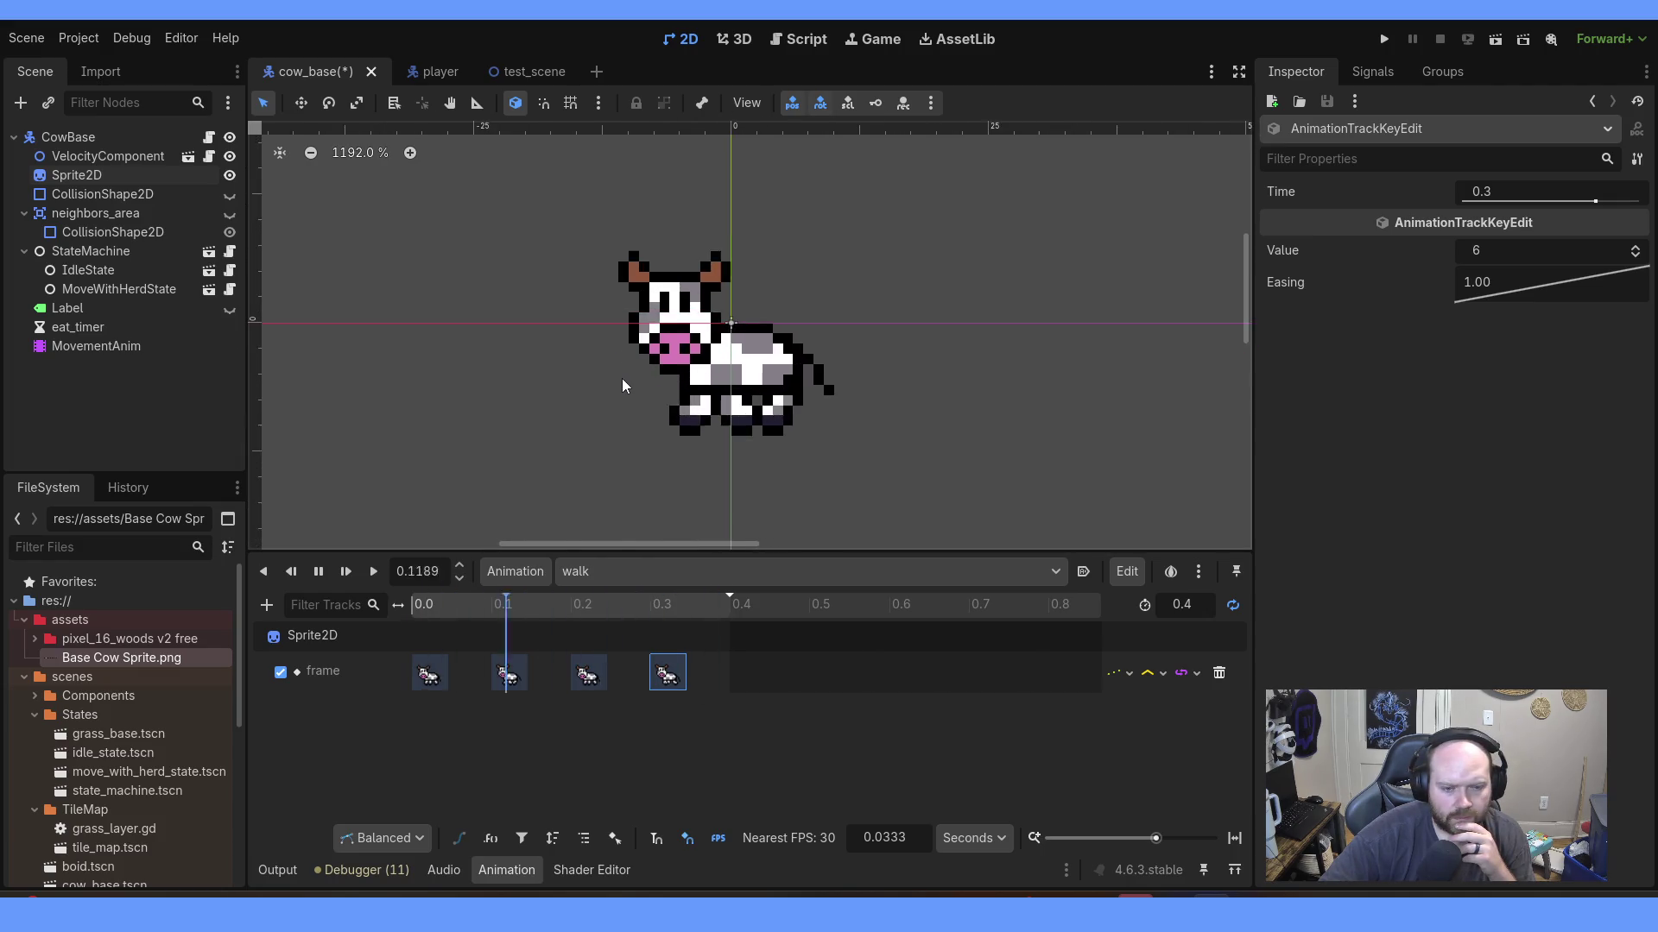
# Step: Move the Sprite2D cow sprite about 11 pixels up, then select neighbors_area
pyautogui.click(100, 136)
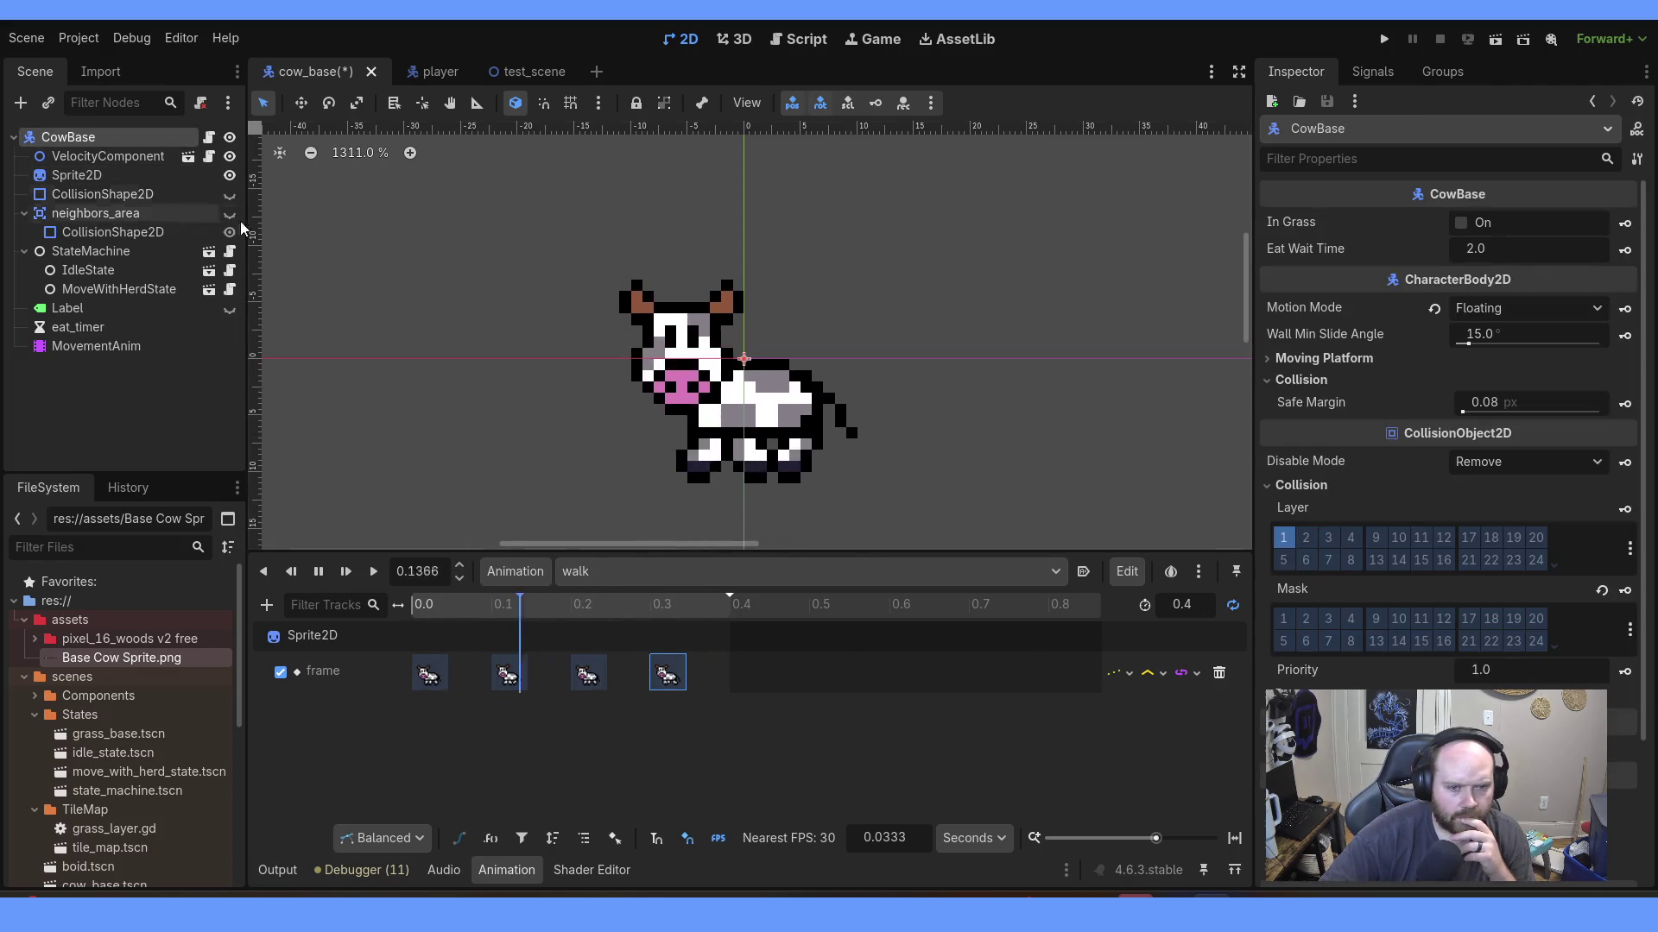
pyautogui.click(90, 173)
pyautogui.moveTo(698, 414)
pyautogui.mouseDown()
pyautogui.moveTo(687, 300)
pyautogui.moveTo(760, 354)
pyautogui.moveTo(759, 380)
pyautogui.mouseUp()
pyautogui.scroll(-2, 756, 364)
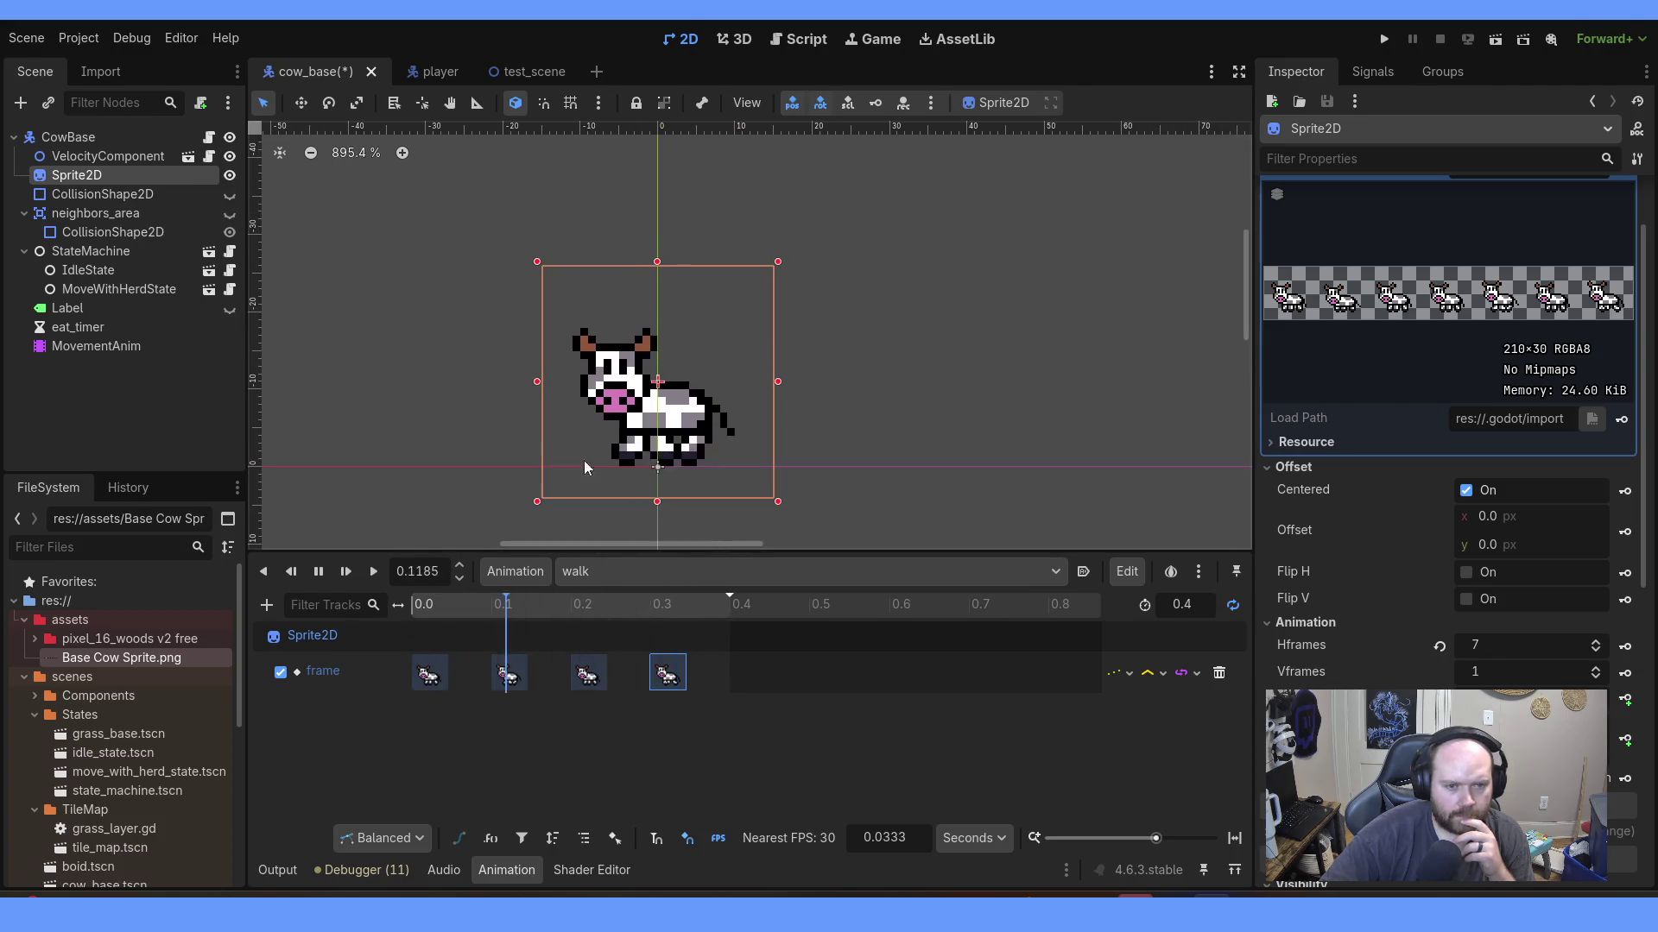
pyautogui.click(112, 212)
# Step: Show both collision shapes again and move the neighbor capsule up to y -8
pyautogui.click(229, 212)
pyautogui.click(229, 194)
pyautogui.click(118, 226)
pyautogui.moveTo(653, 479); pyautogui.dragTo(660, 401)
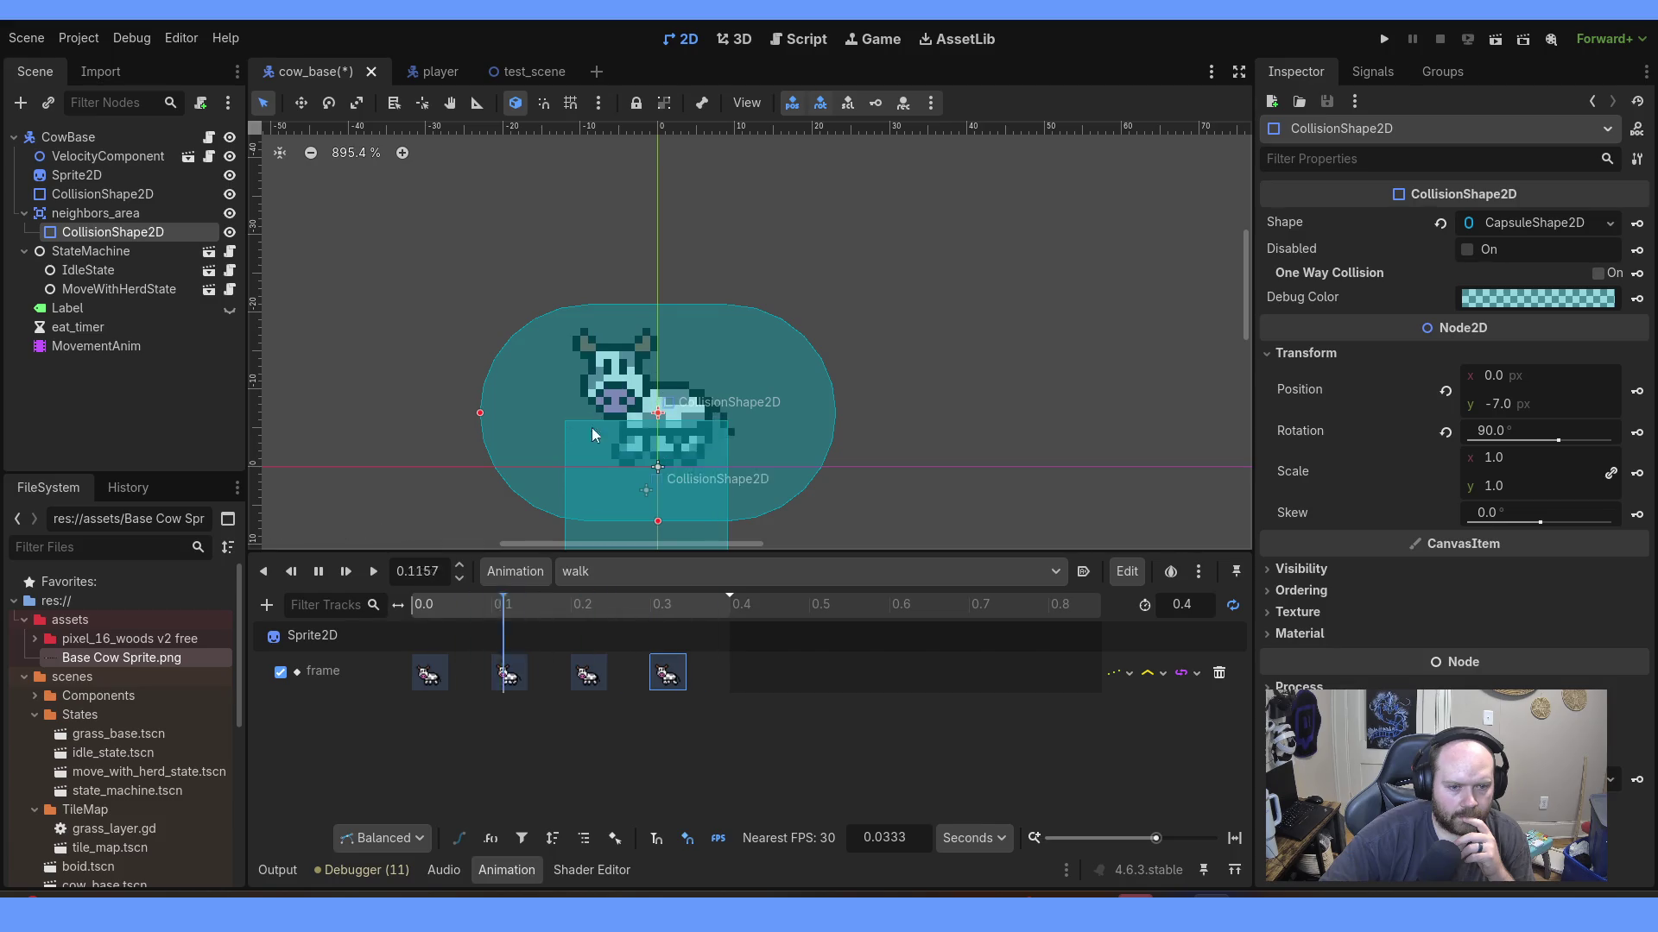
pyautogui.click(104, 195)
pyautogui.moveTo(667, 477)
pyautogui.mouseDown()
pyautogui.moveTo(668, 496)
pyautogui.moveTo(667, 471)
pyautogui.mouseUp()
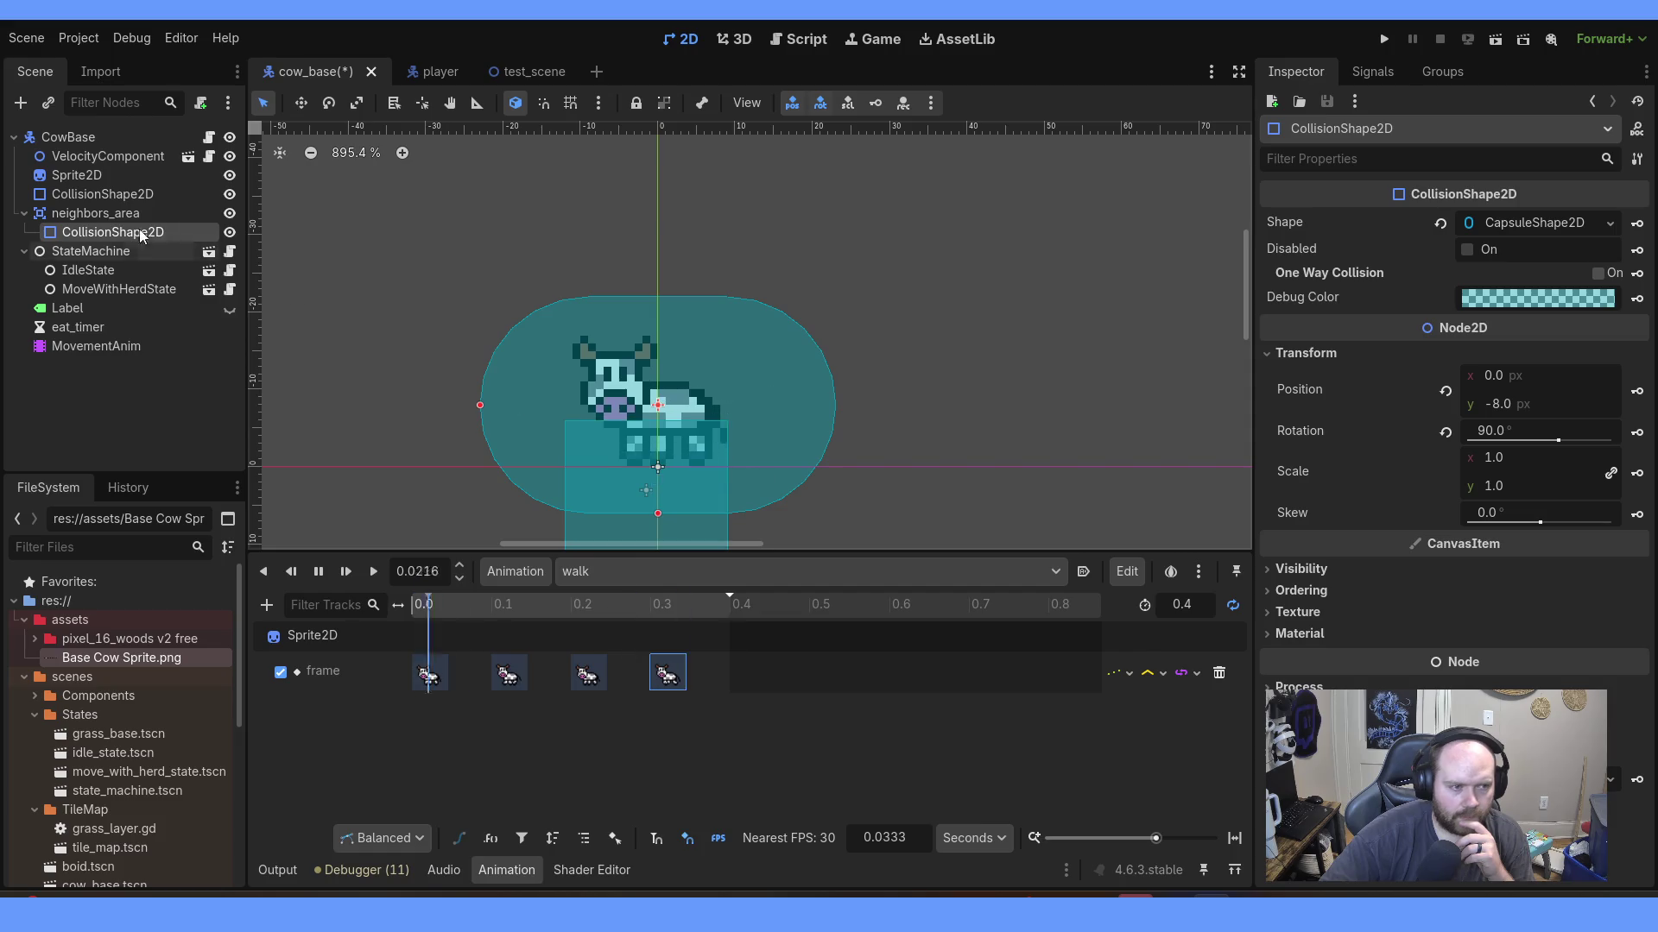
# Step: With the Move tool, drag the body collision rectangle up onto the cow
pyautogui.click(95, 194)
pyautogui.click(659, 469)
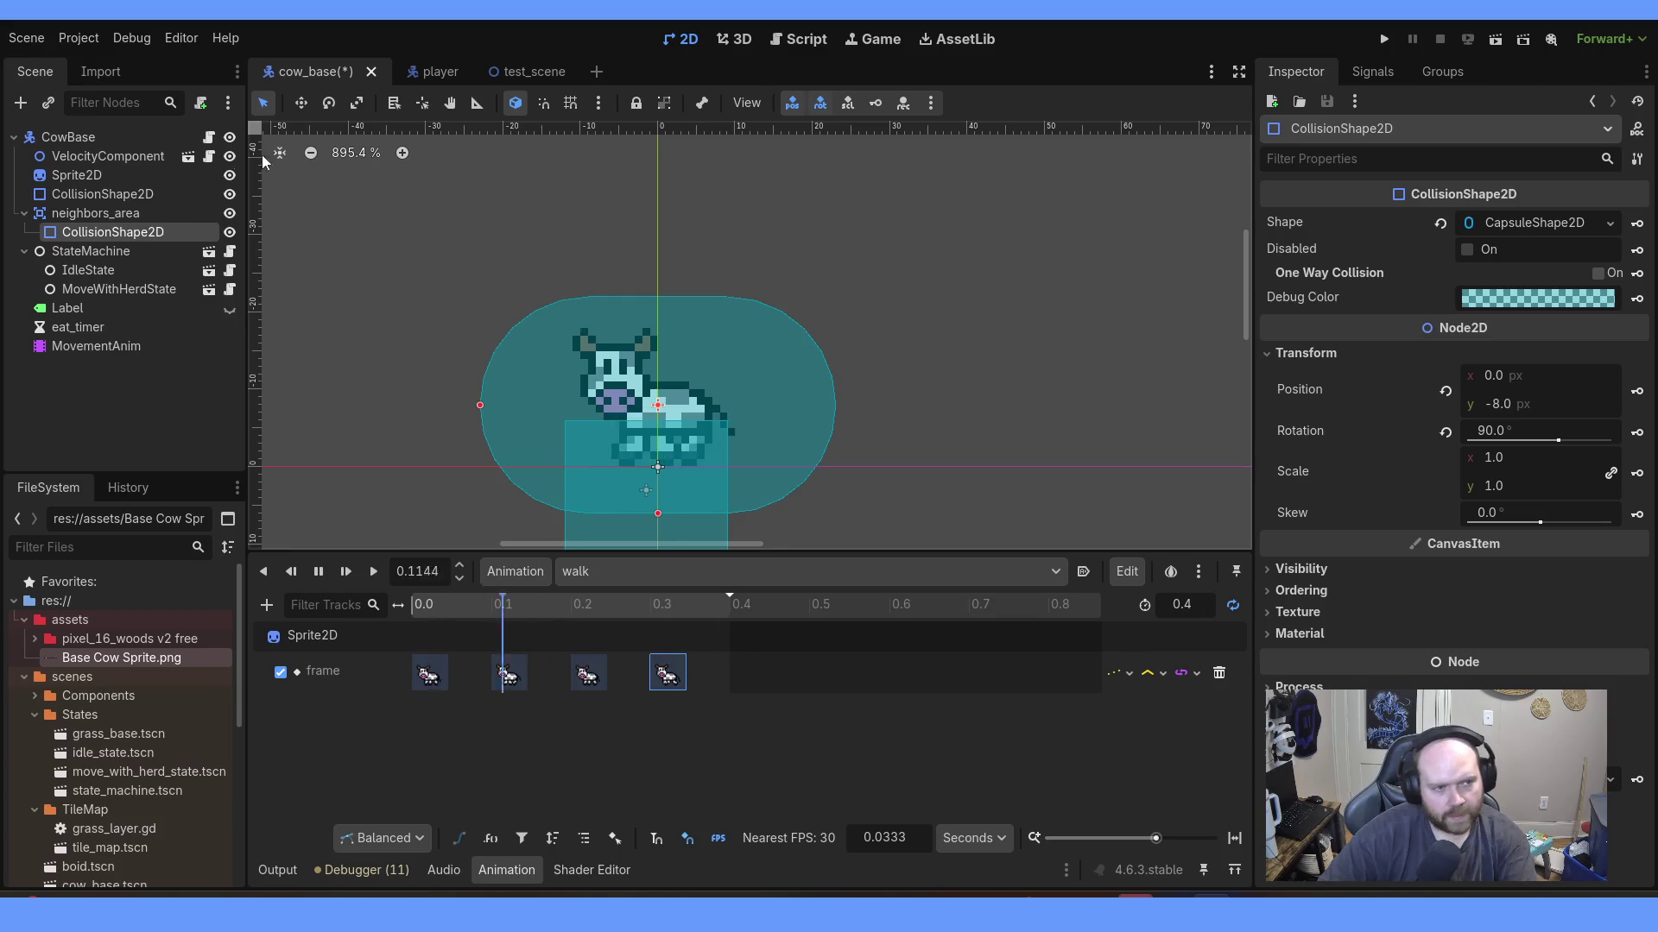
pyautogui.click(114, 195)
pyautogui.click(301, 103)
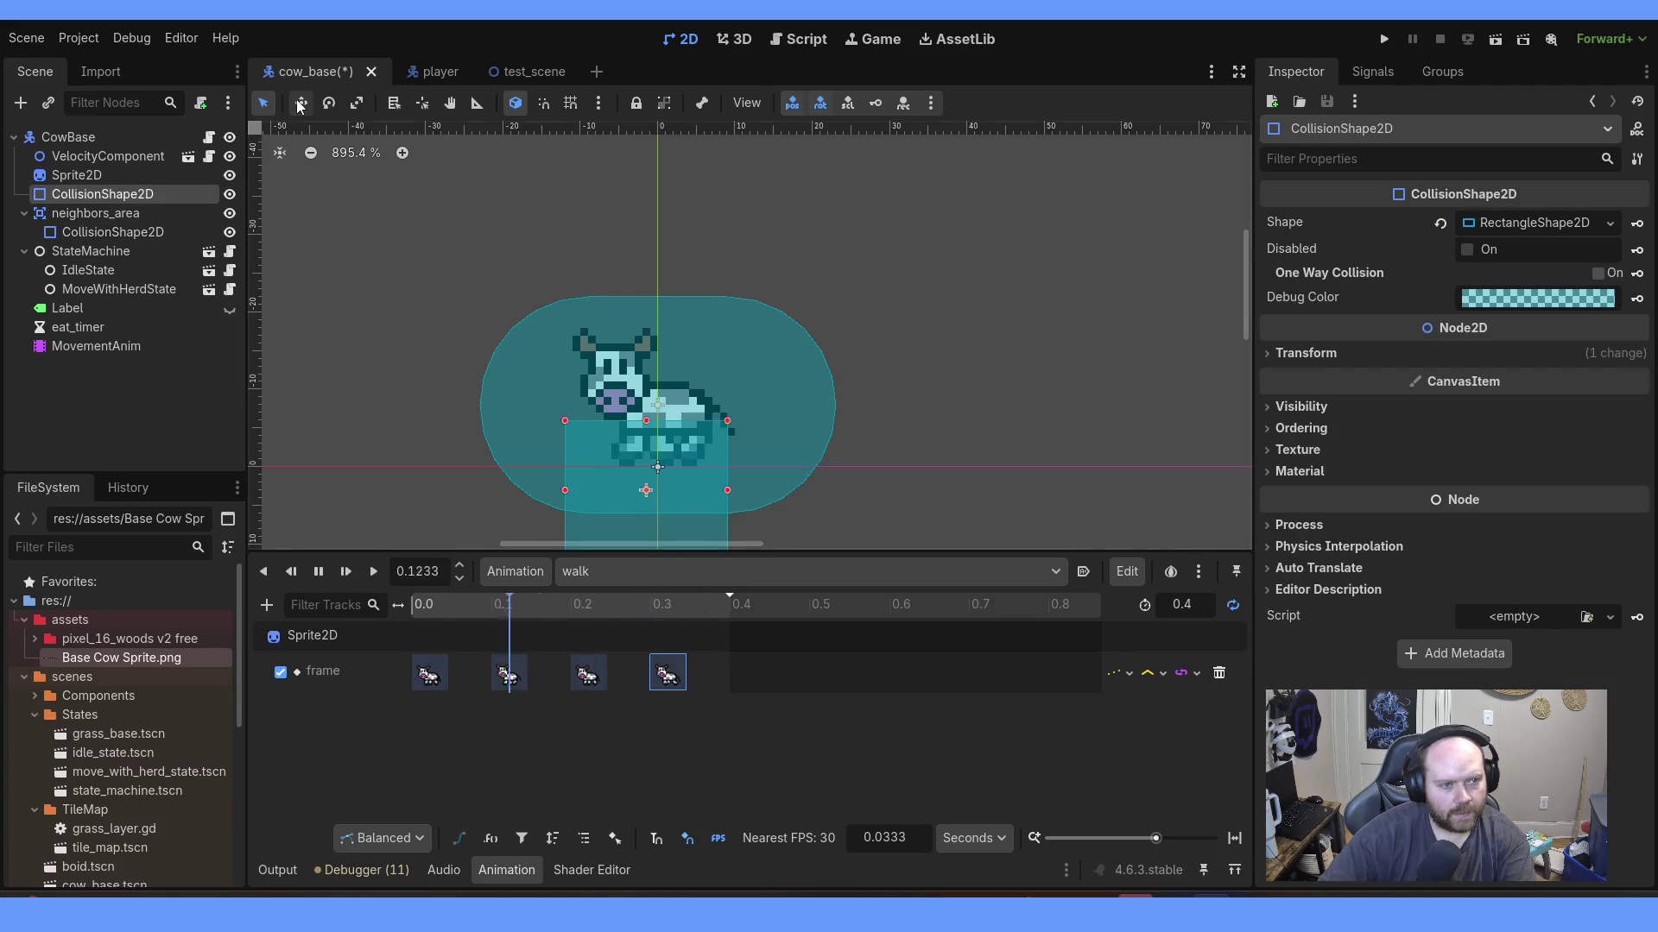
pyautogui.moveTo(670, 495); pyautogui.dragTo(682, 403)
# Step: Shift the sprite down about 7 px and the neighbor capsule down about 5 px to realign
pyautogui.click(71, 137)
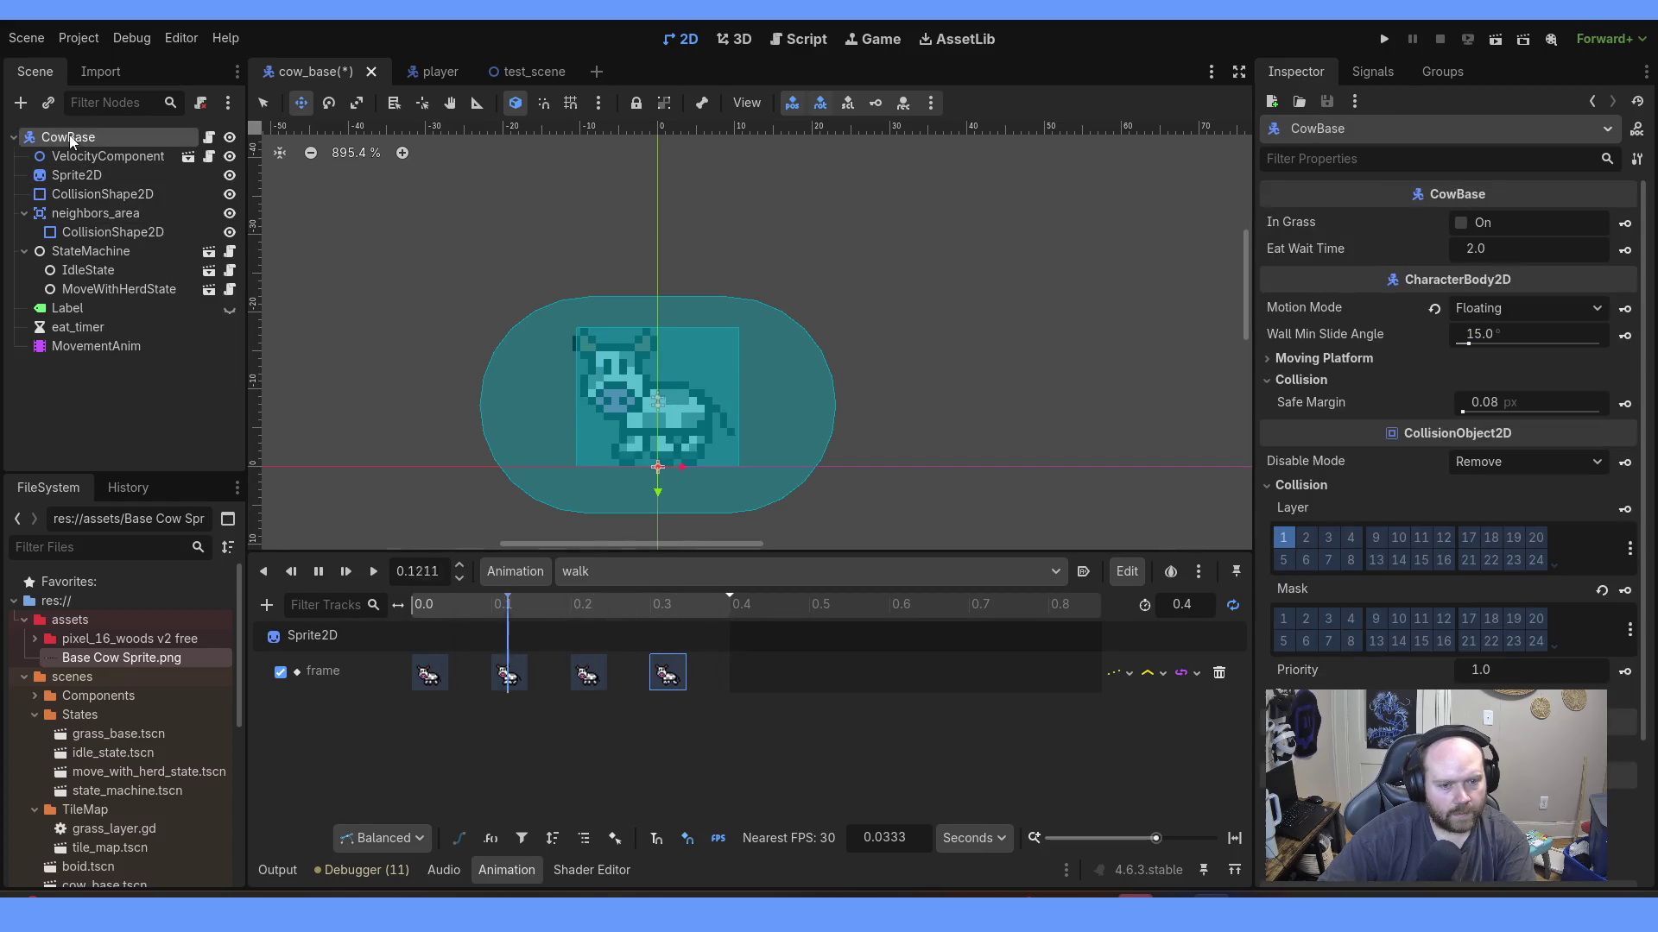
pyautogui.click(82, 175)
pyautogui.moveTo(605, 387); pyautogui.dragTo(599, 442)
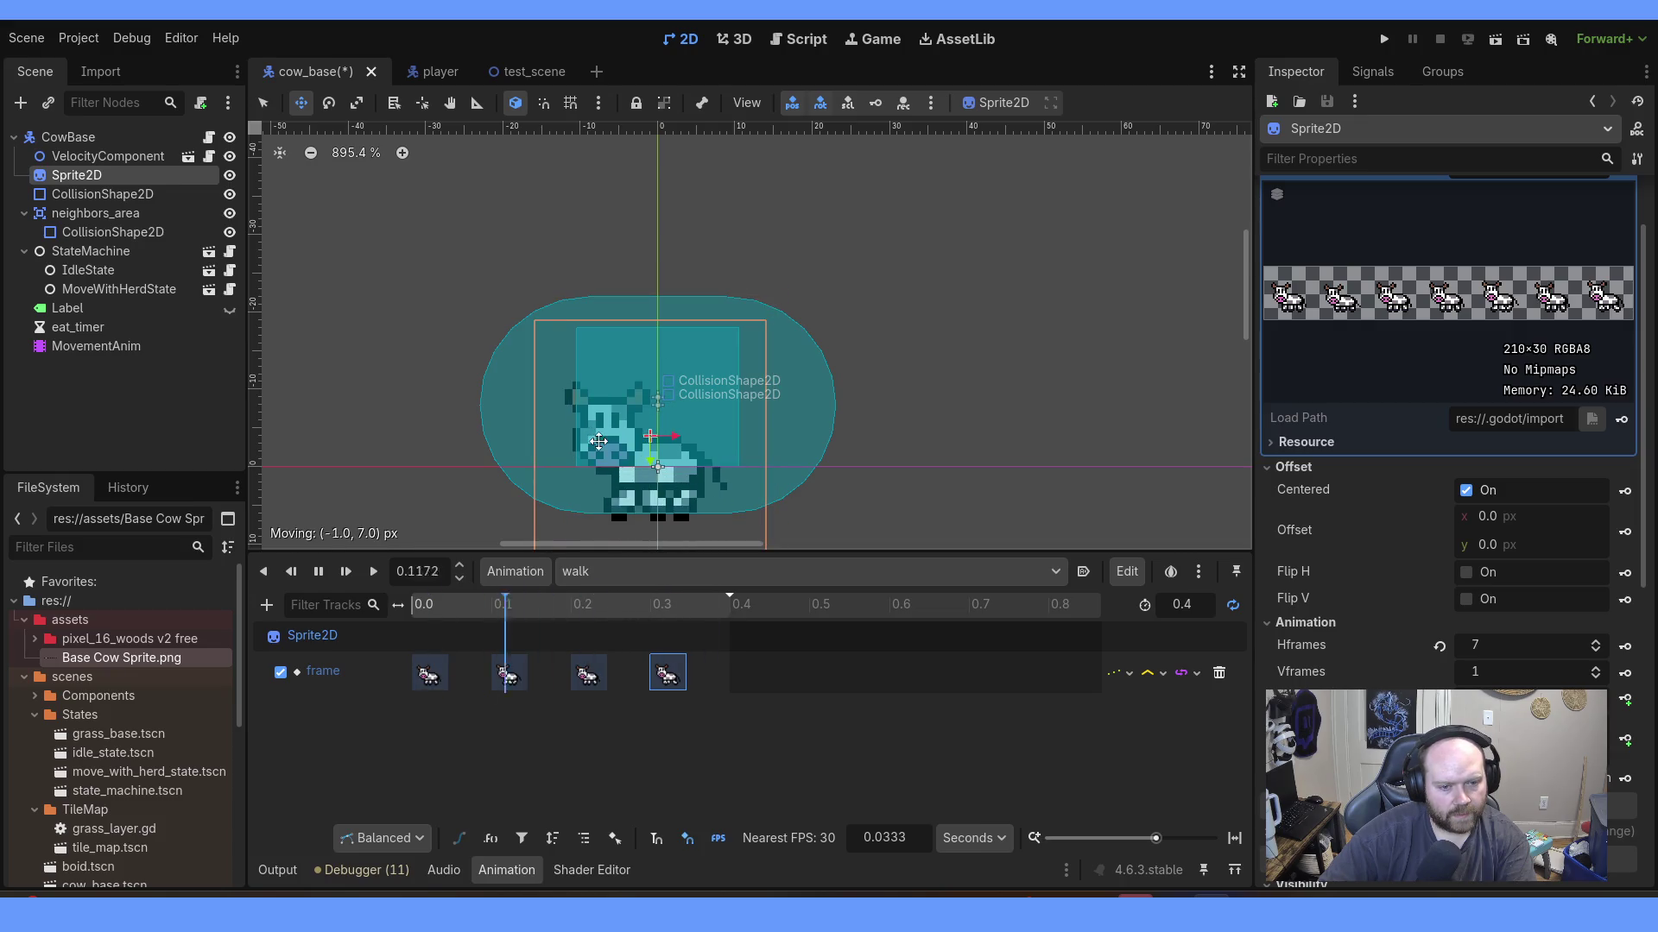
pyautogui.click(95, 212)
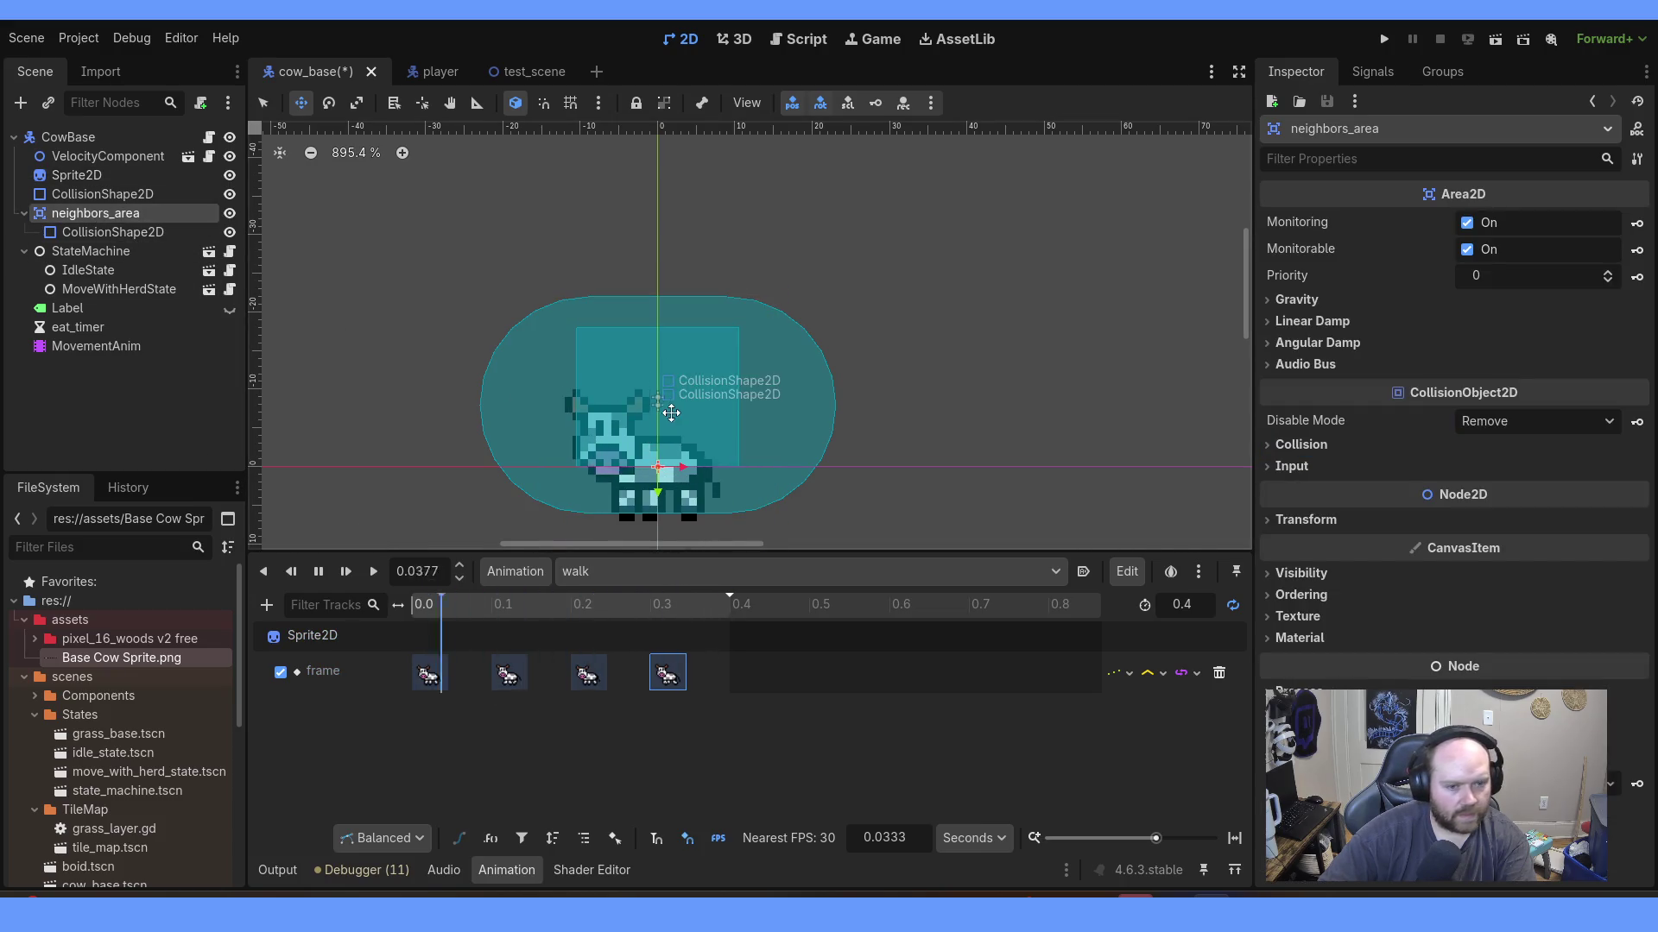
pyautogui.moveTo(672, 413)
pyautogui.mouseDown()
pyautogui.moveTo(670, 441)
pyautogui.moveTo(639, 416)
pyautogui.moveTo(640, 461)
pyautogui.mouseUp()
pyautogui.click(95, 194)
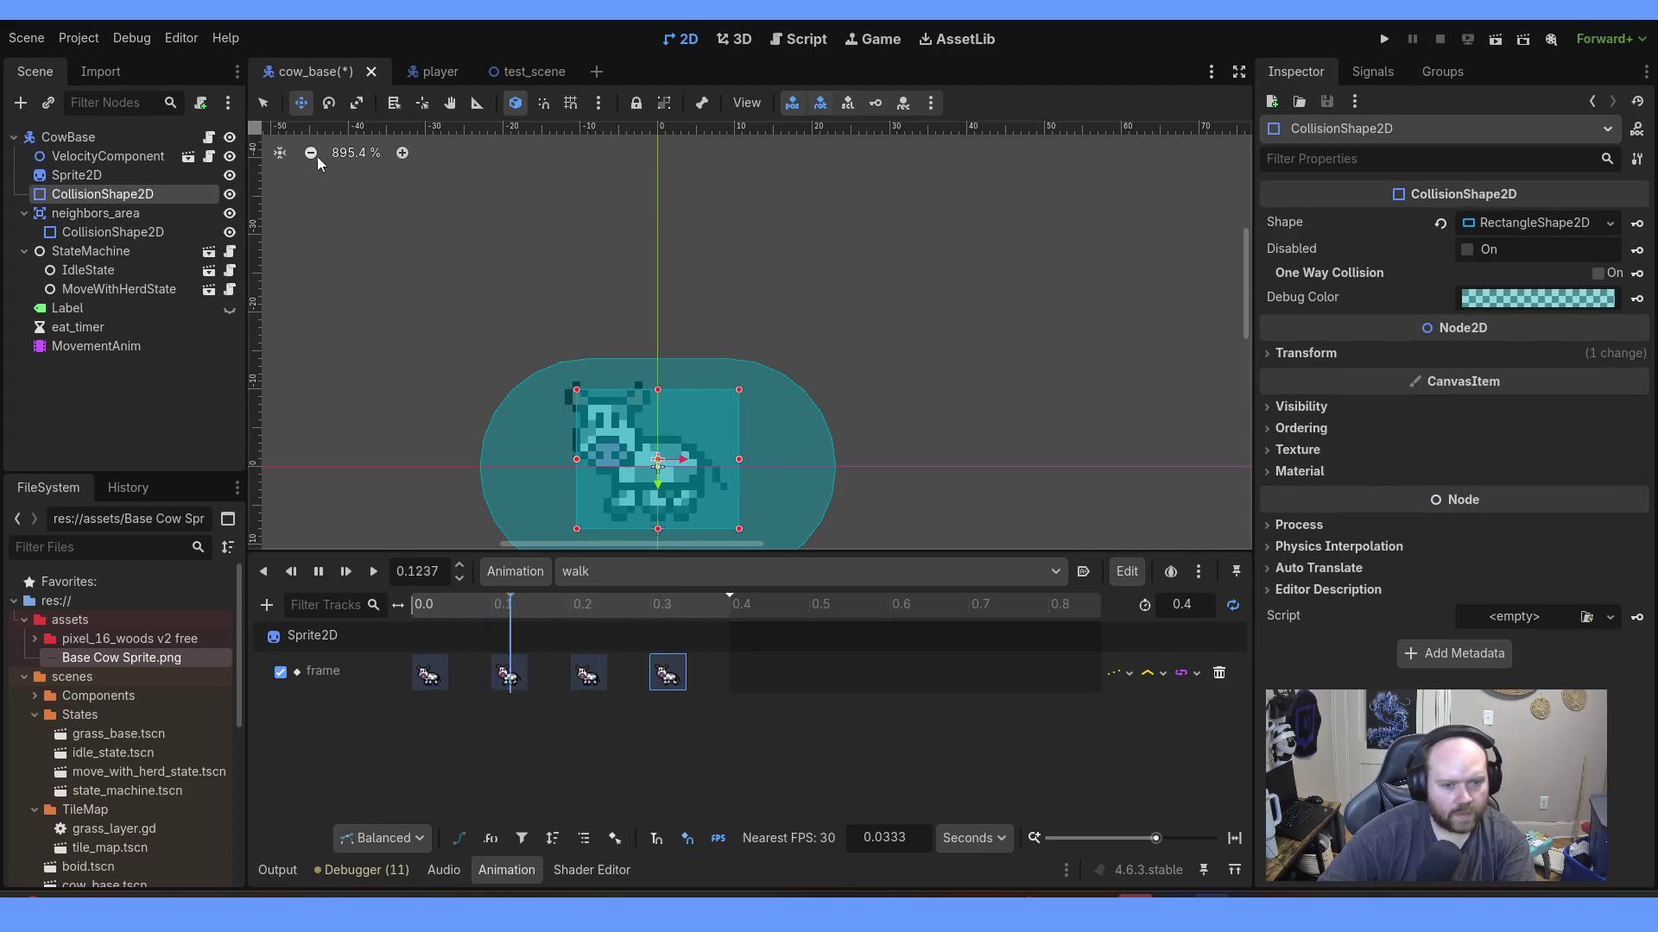
# Step: Return to the Select tool and save the cow_base scene
pyautogui.press('q')
pyautogui.scroll(-2, 536, 246)
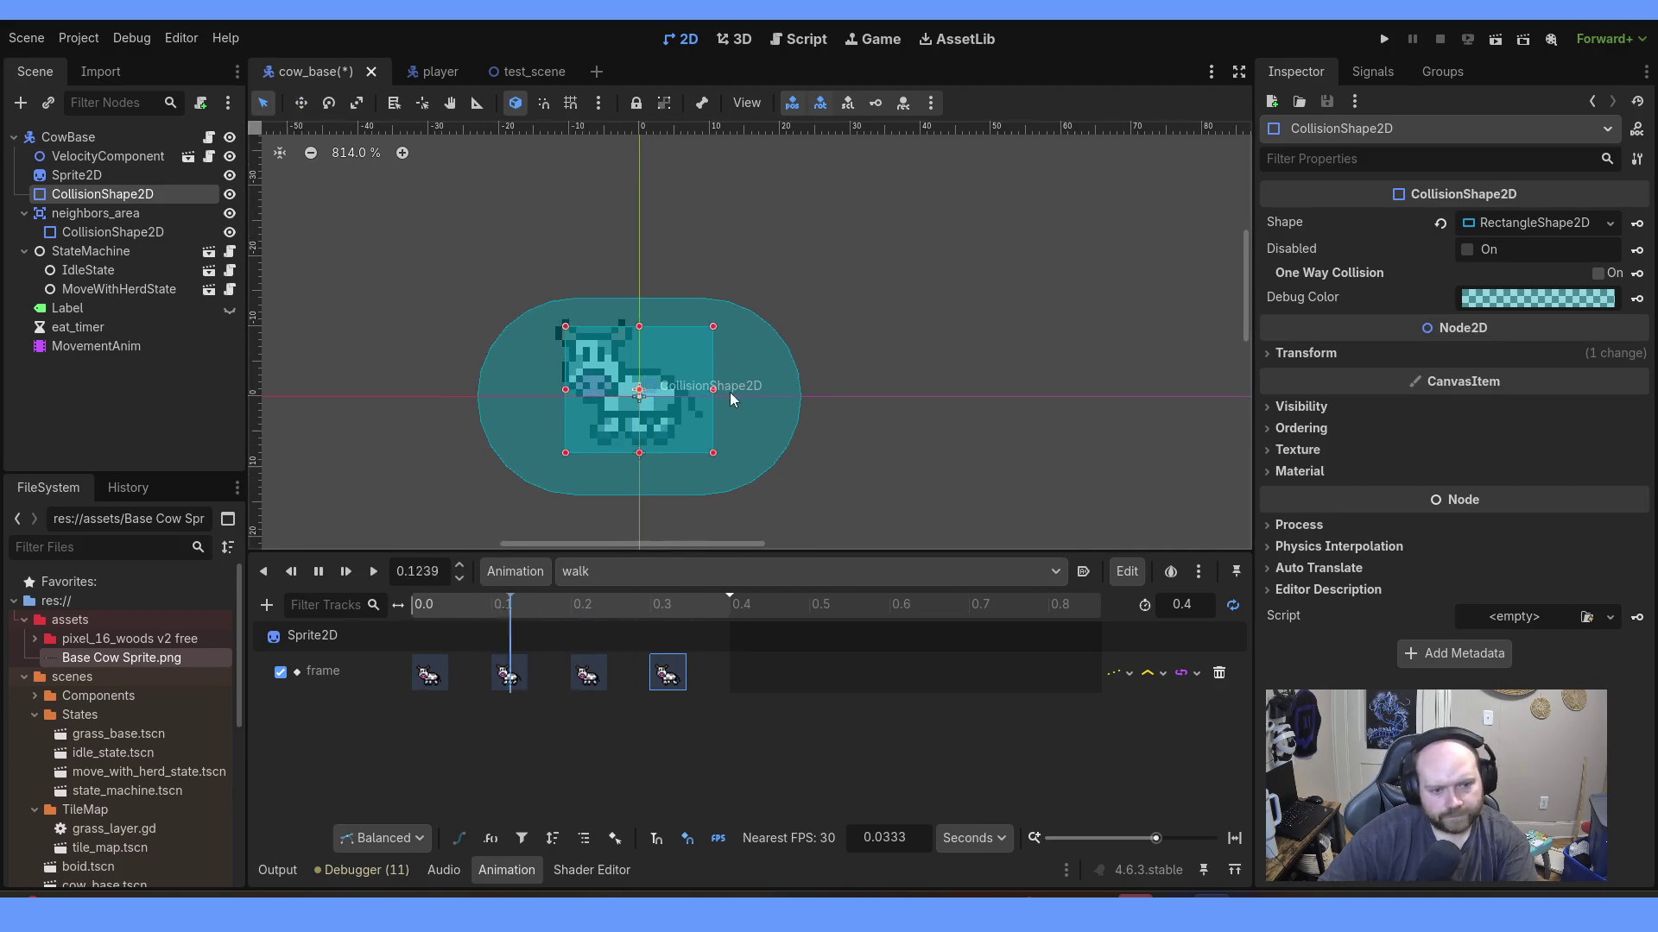
pyautogui.scroll(-1, 805, 444)
pyautogui.hotkey('ctrl', 's')
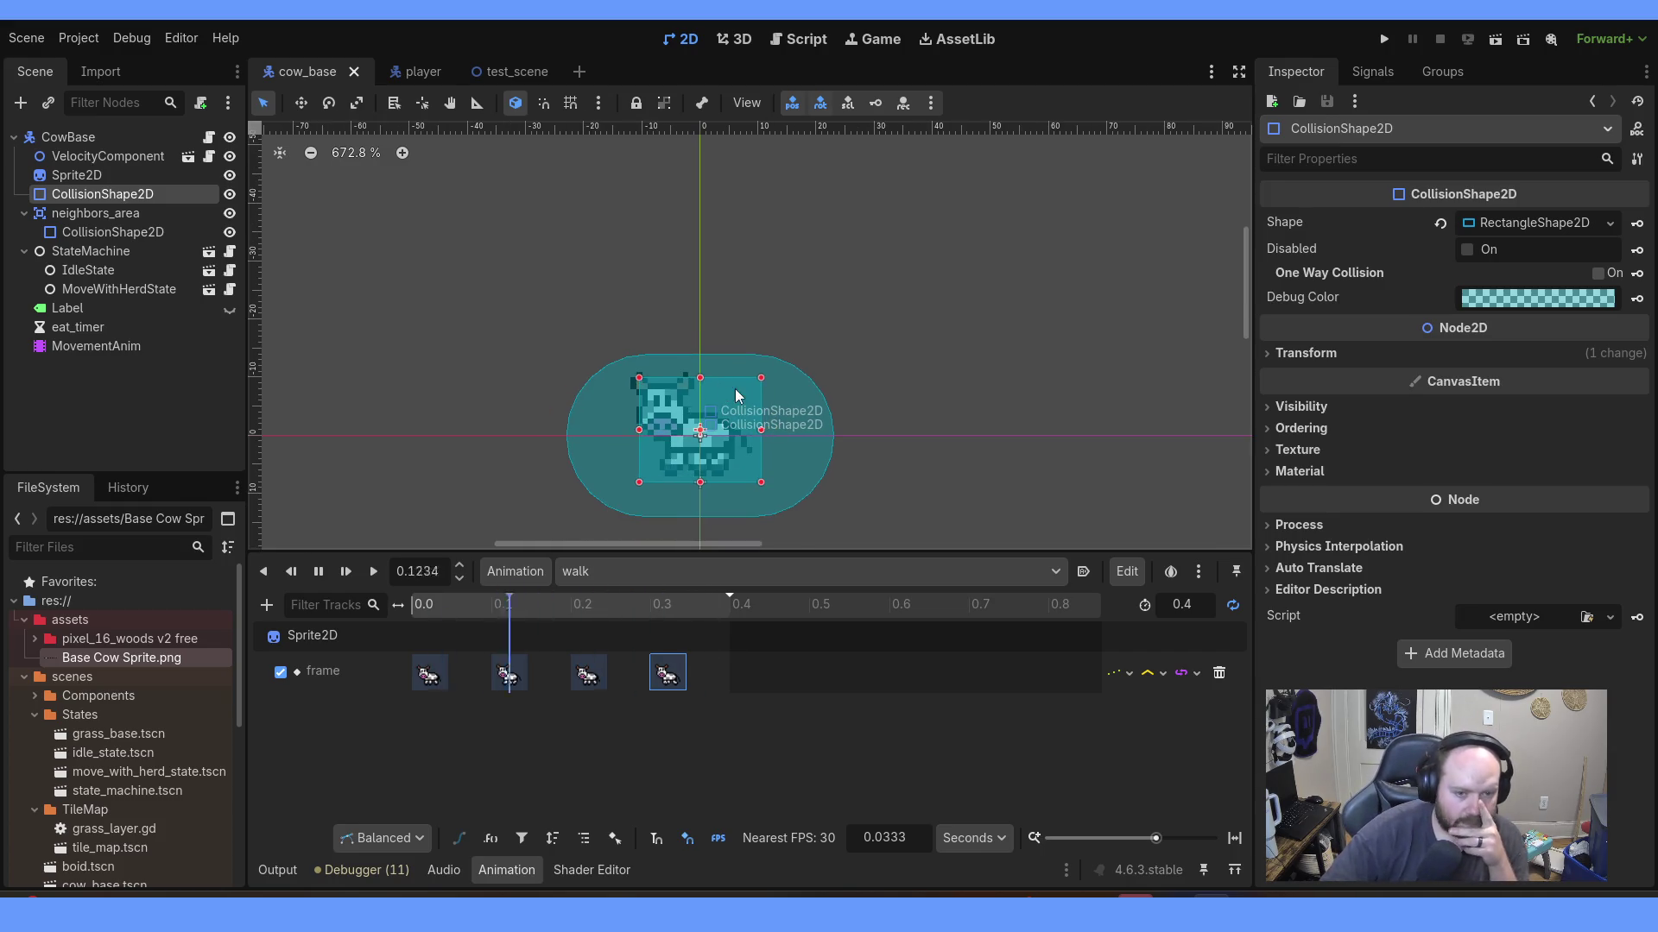
pyautogui.click(208, 136)
pyautogui.scroll(-1, 675, 425)
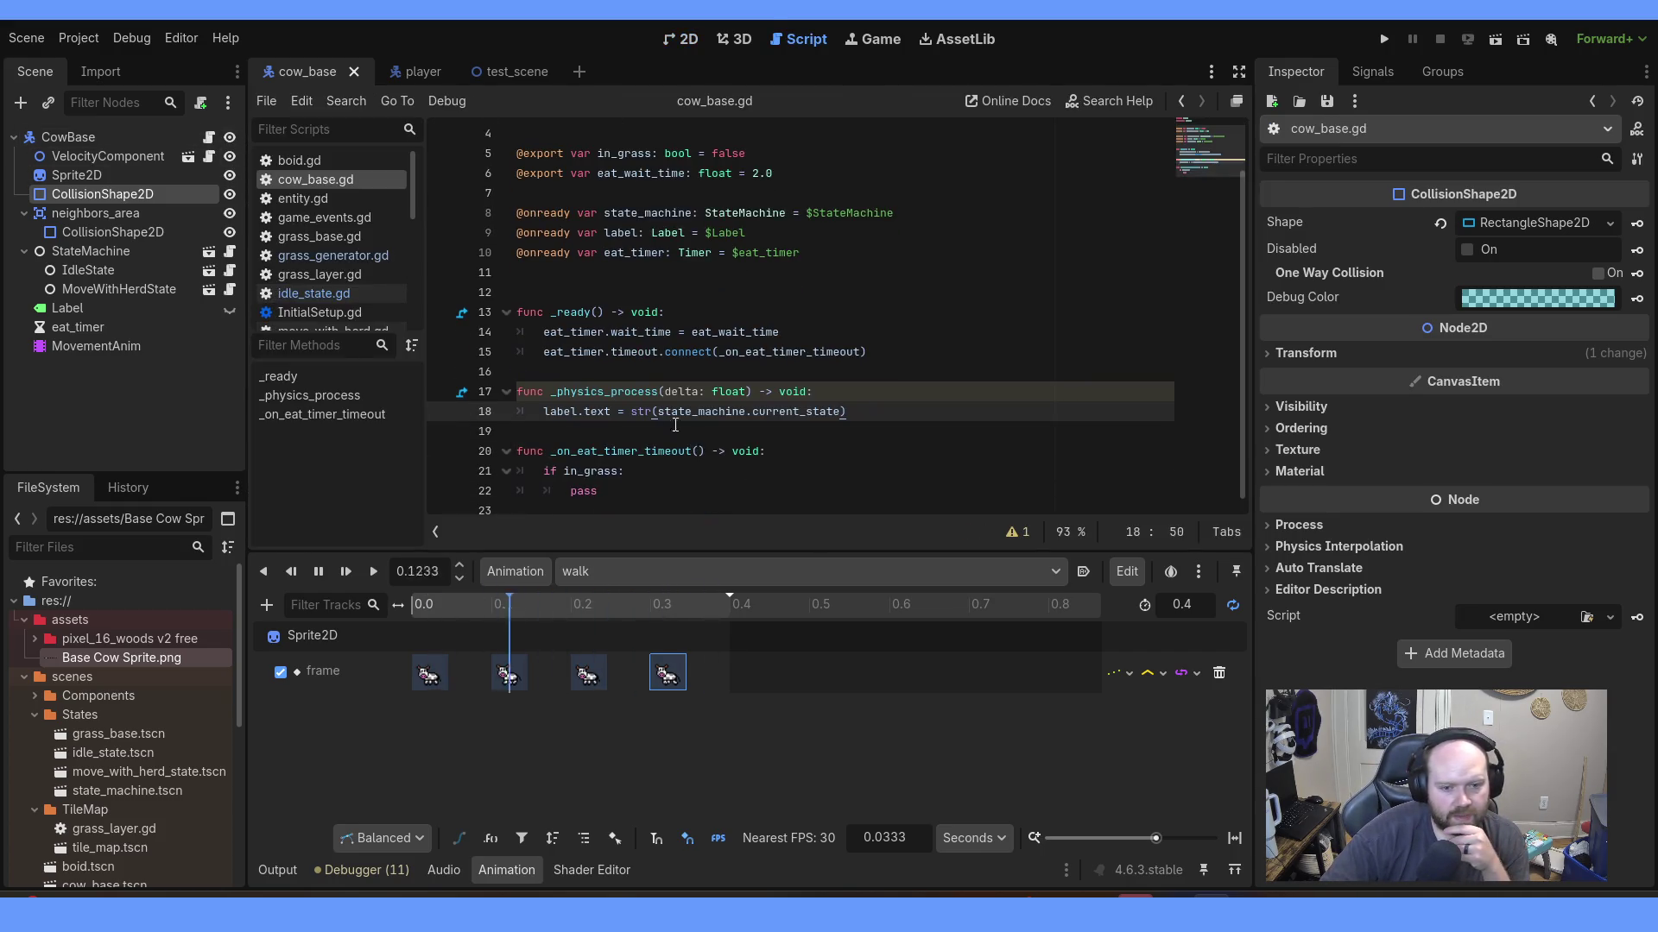
pyautogui.click(318, 570)
pyautogui.scroll(1, 792, 259)
pyautogui.click(793, 249)
pyautogui.click(813, 232)
pyautogui.press('Return')
pyautogui.press('Return')
pyautogui.write('@export var movement_anim')
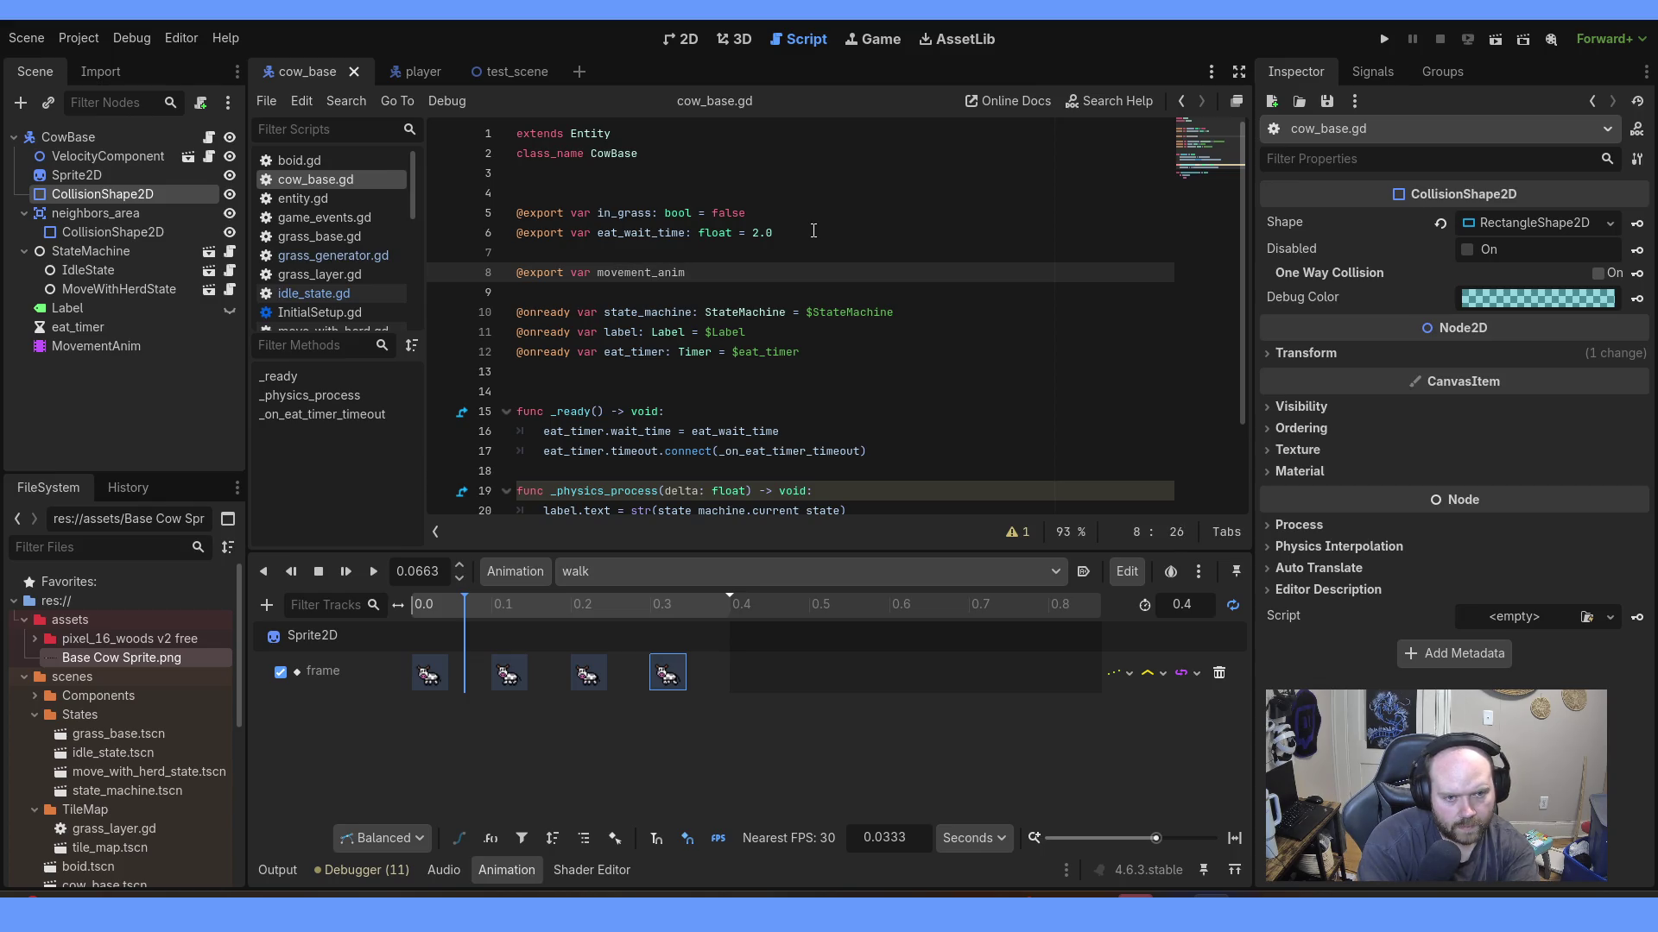
pyautogui.write('ationp')
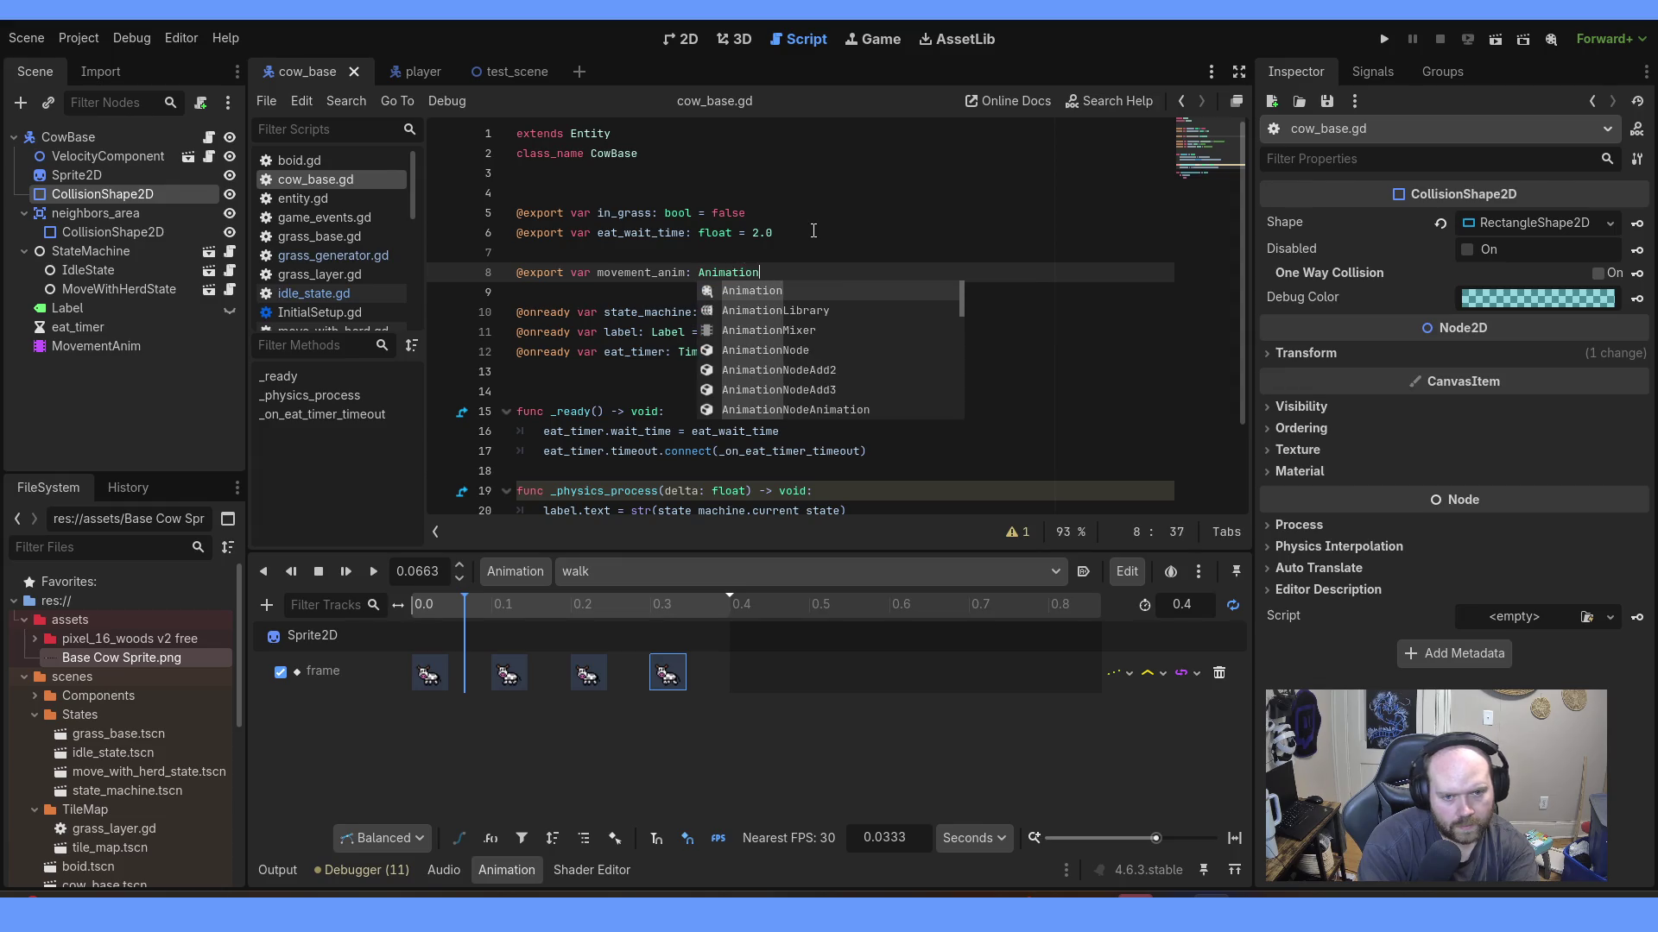
pyautogui.press('Return')
pyautogui.click(947, 331)
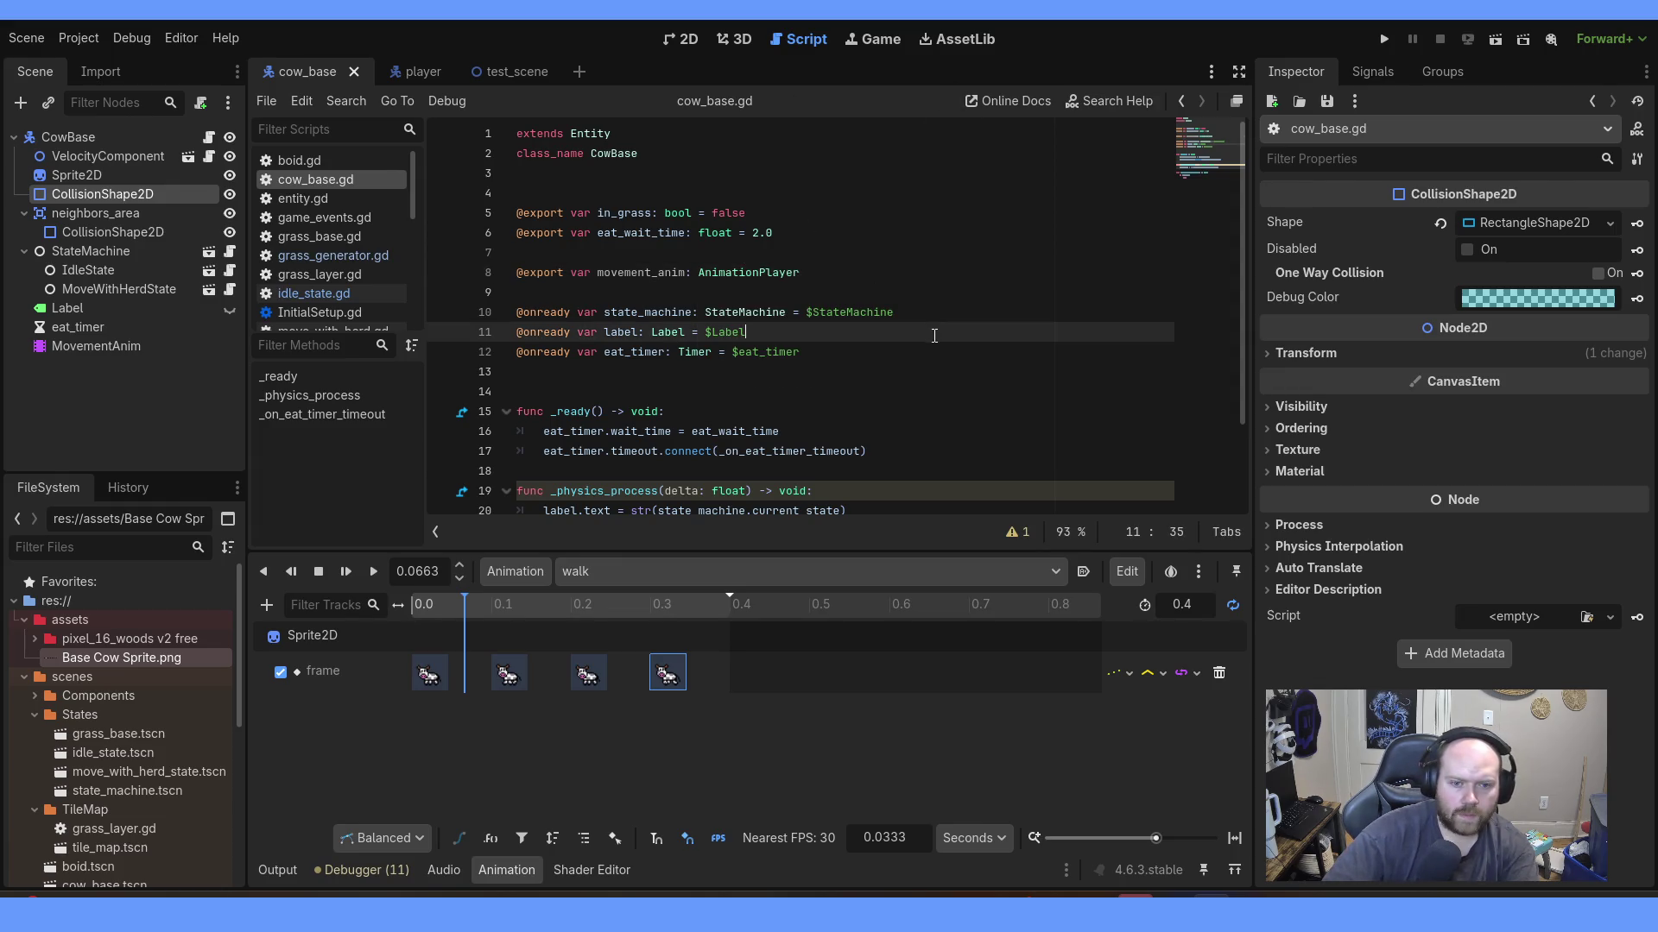
# Step: Assign the MovementAnim node to CowBase's Movement Anim property in the Inspector
pyautogui.click(91, 134)
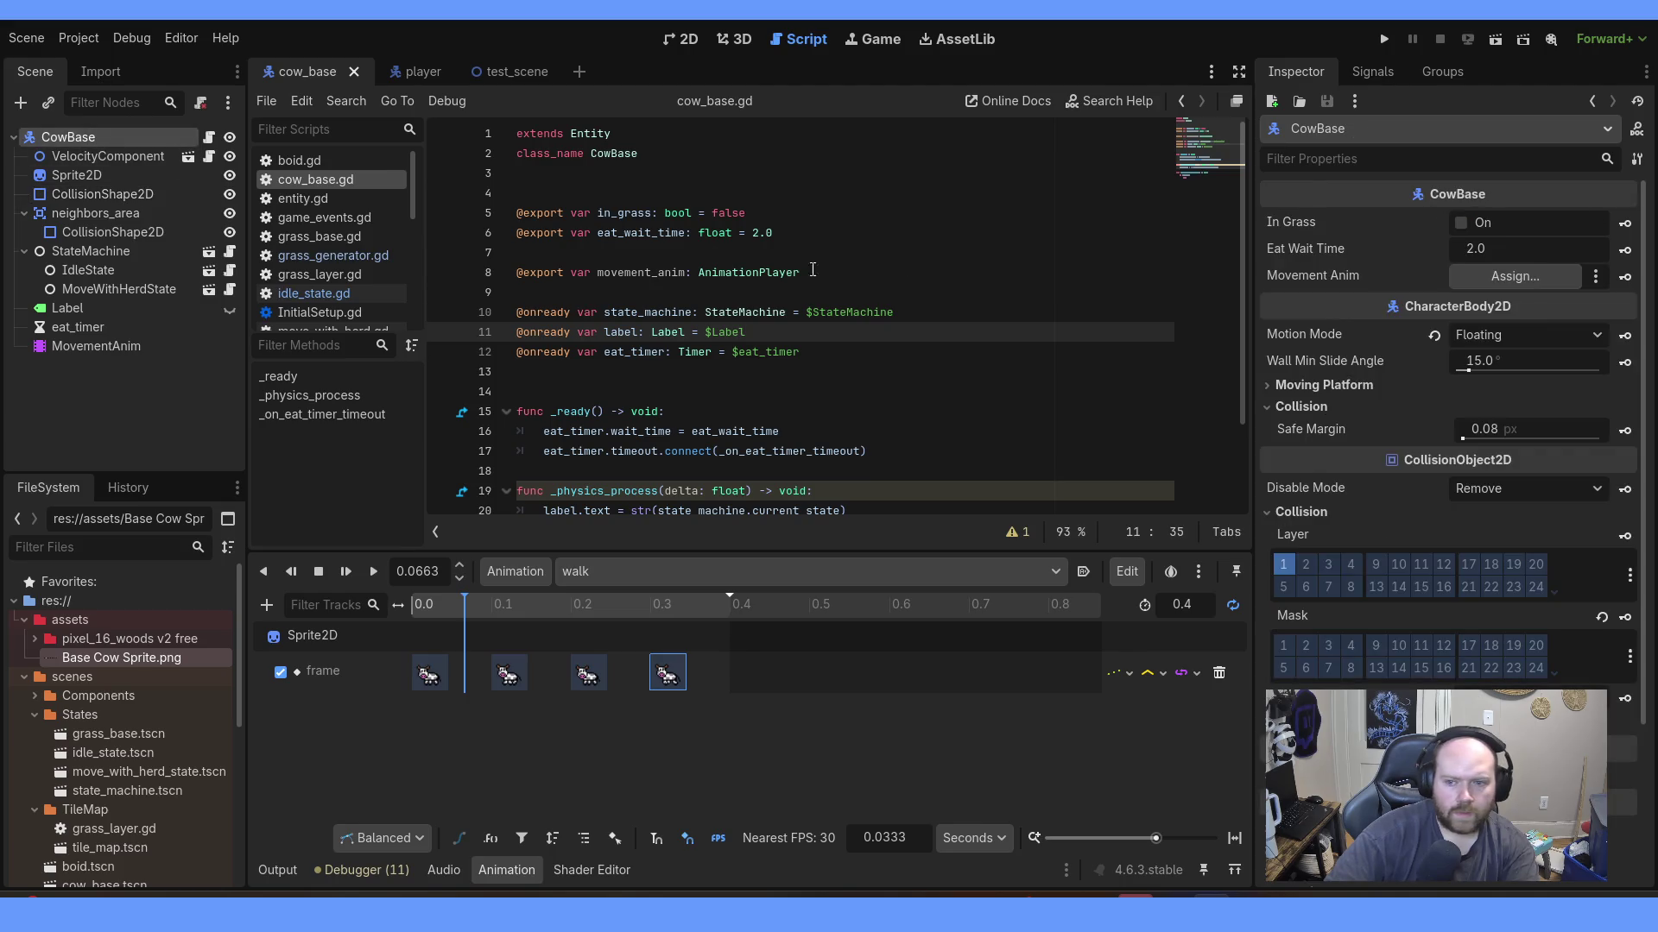
pyautogui.click(1515, 277)
pyautogui.doubleClick(770, 269)
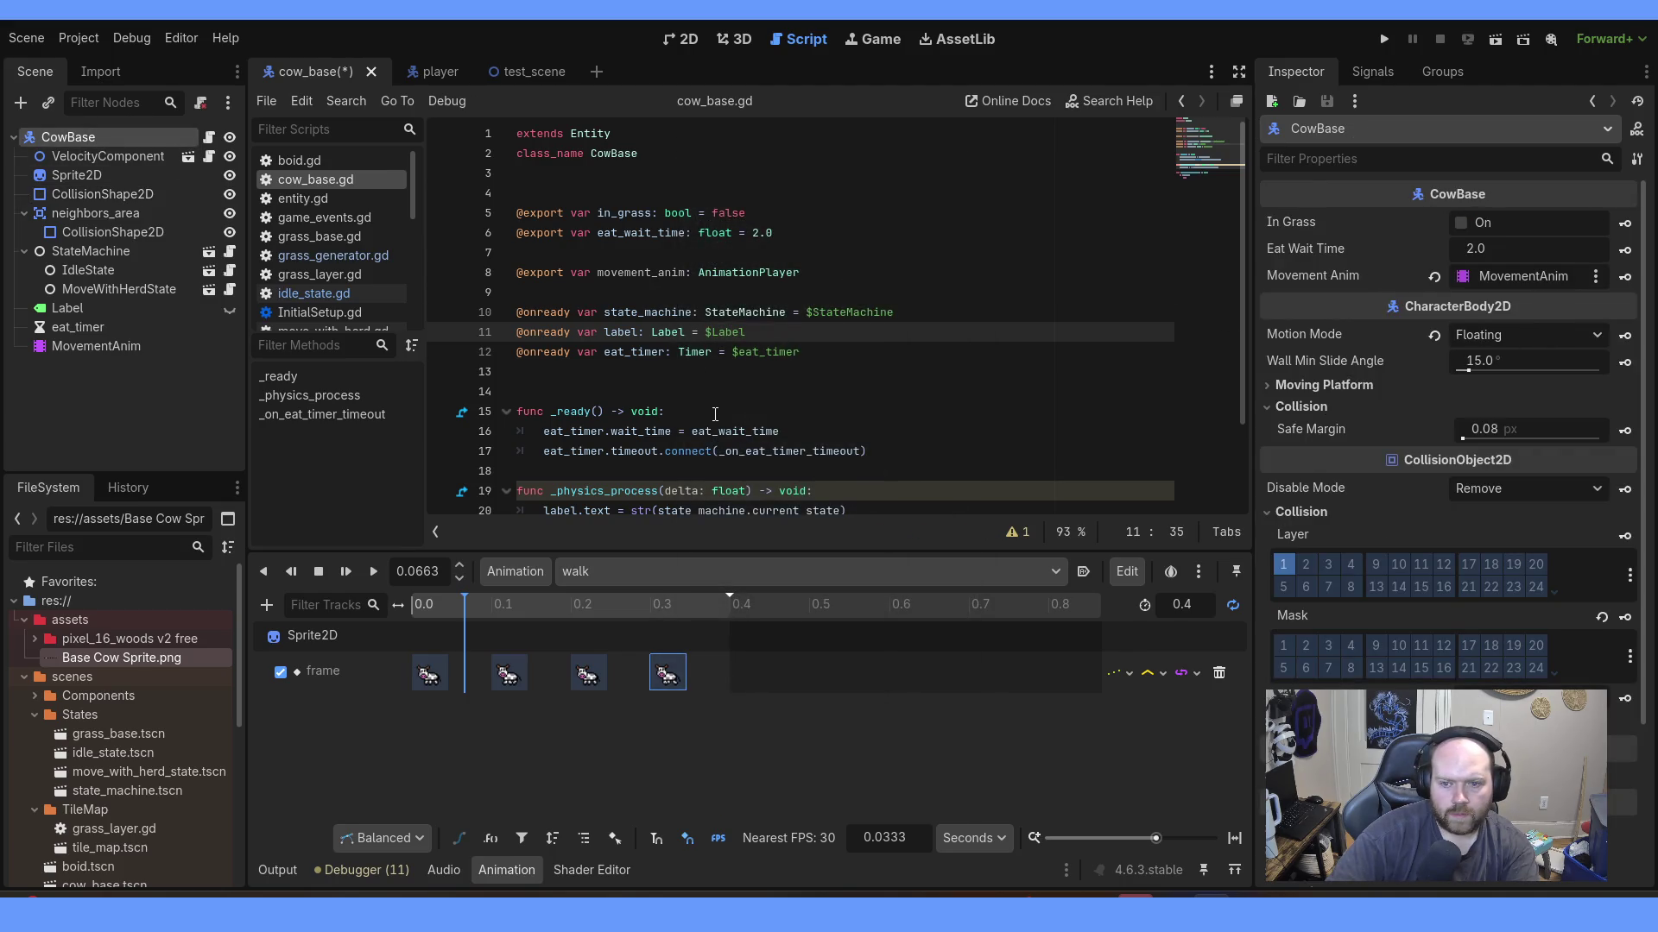
pyautogui.scroll(-2, 625, 485)
pyautogui.click(890, 427)
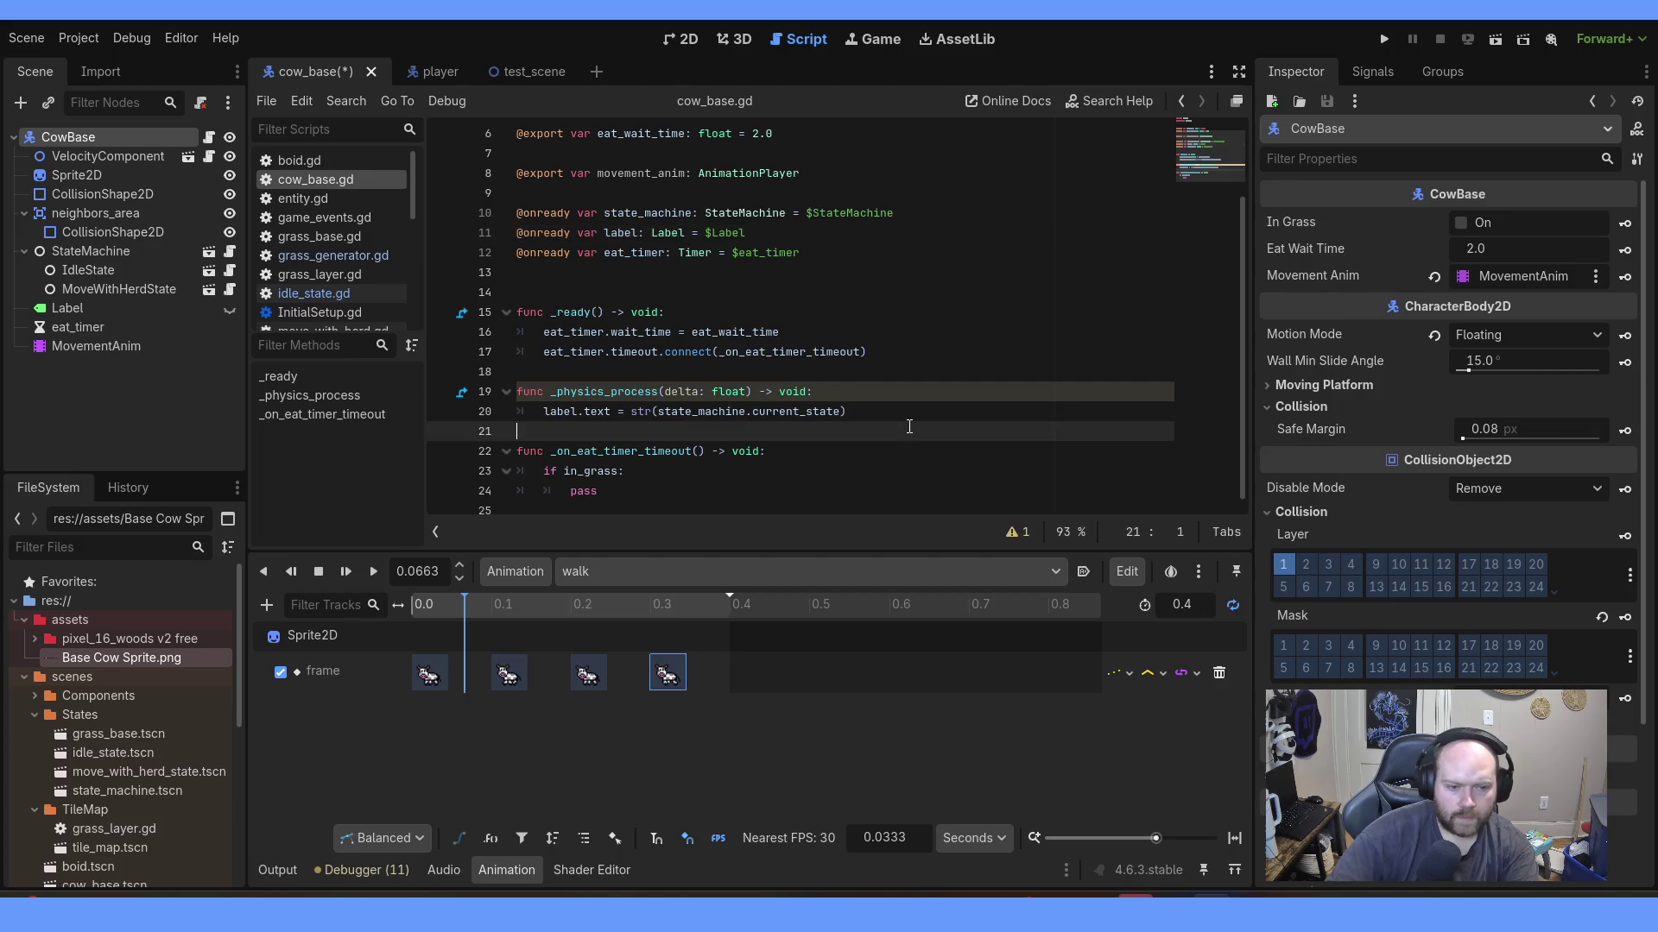
# Step: Insert blank lines in _physics_process and add a '#####' comment separator line
pyautogui.press('Return')
pyautogui.press('Return')
pyautogui.press('Return')
pyautogui.press('Up')
pyautogui.press('Up')
pyautogui.press('Return')
pyautogui.press('Up')
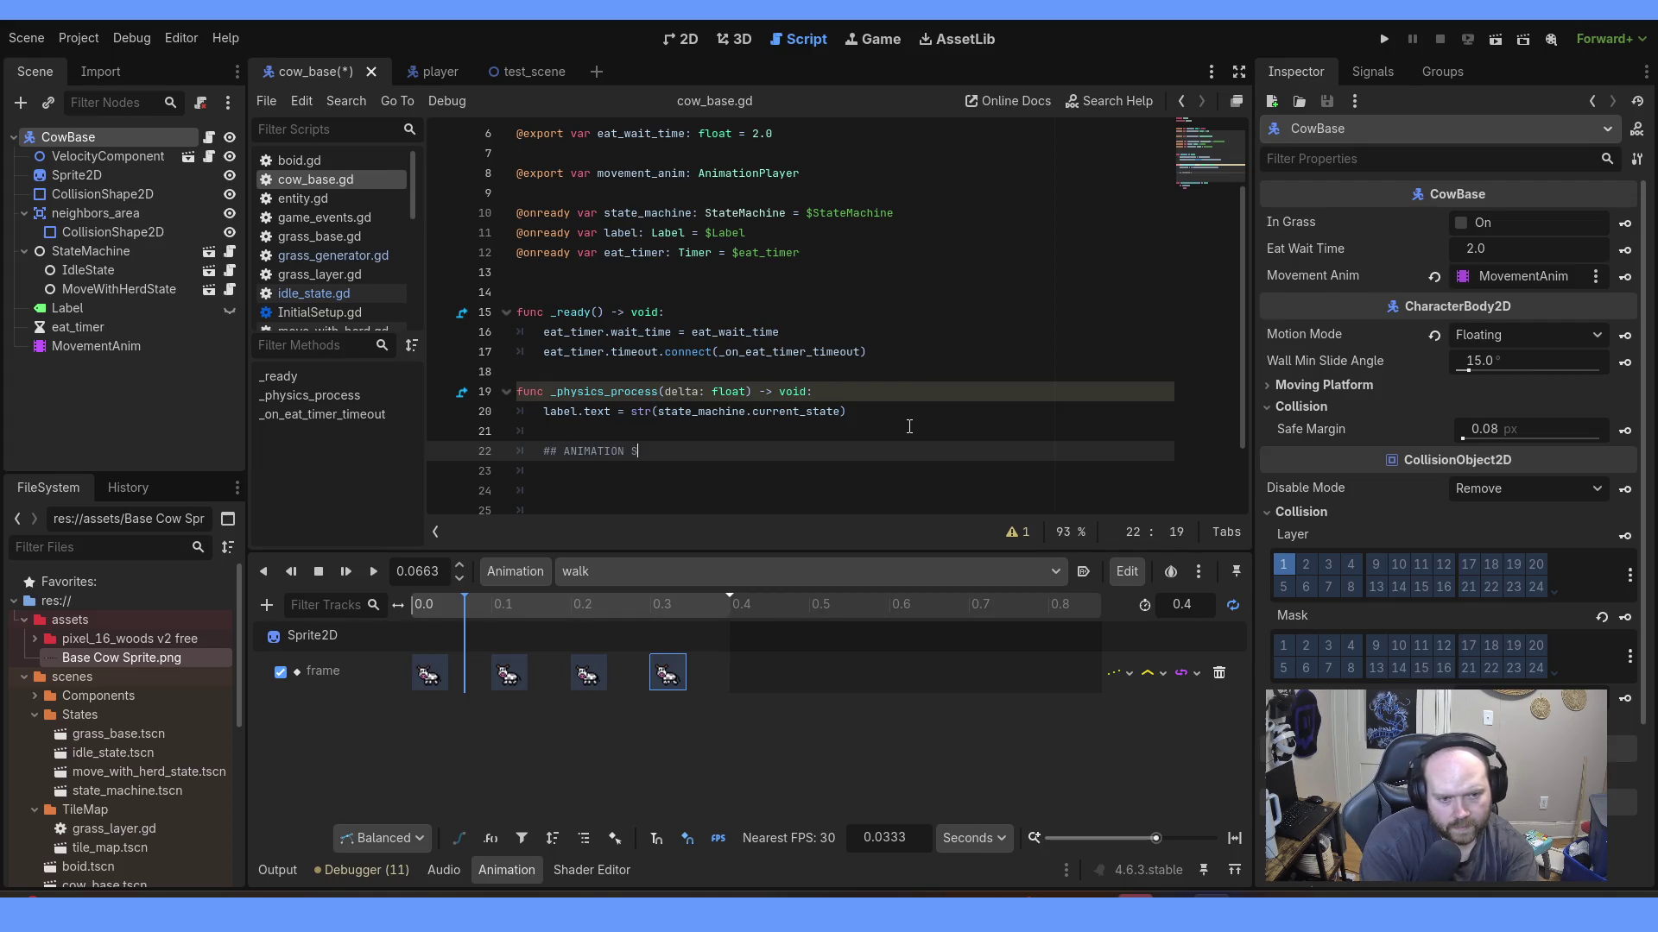
pyautogui.write('#############################################')
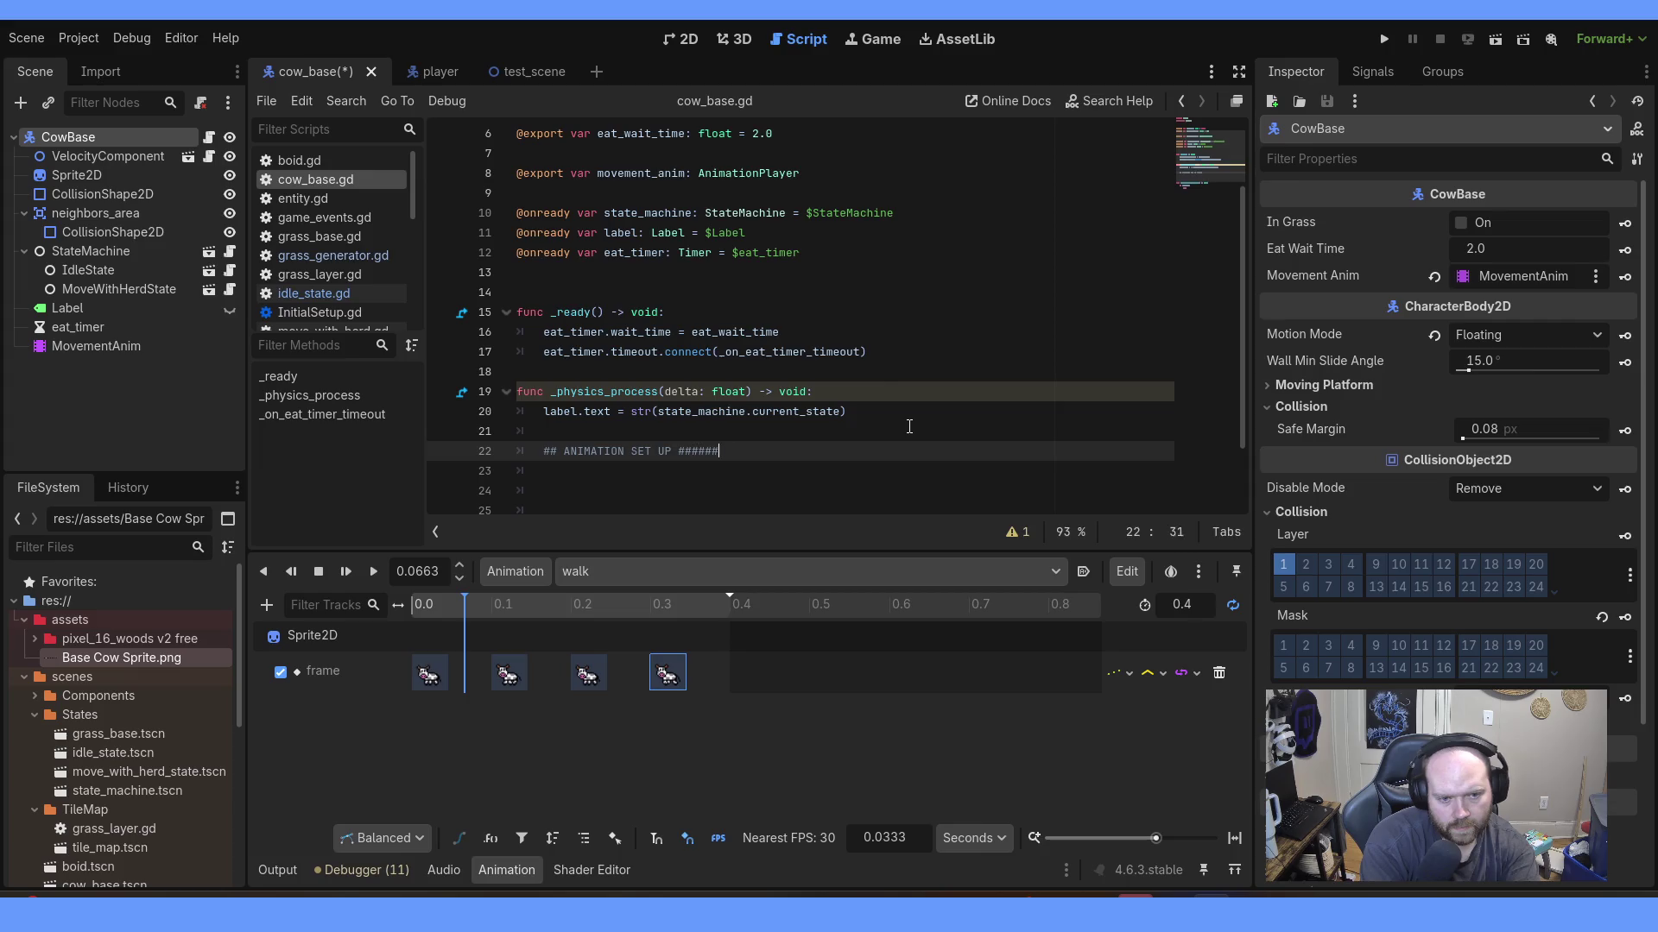
pyautogui.press('Return')
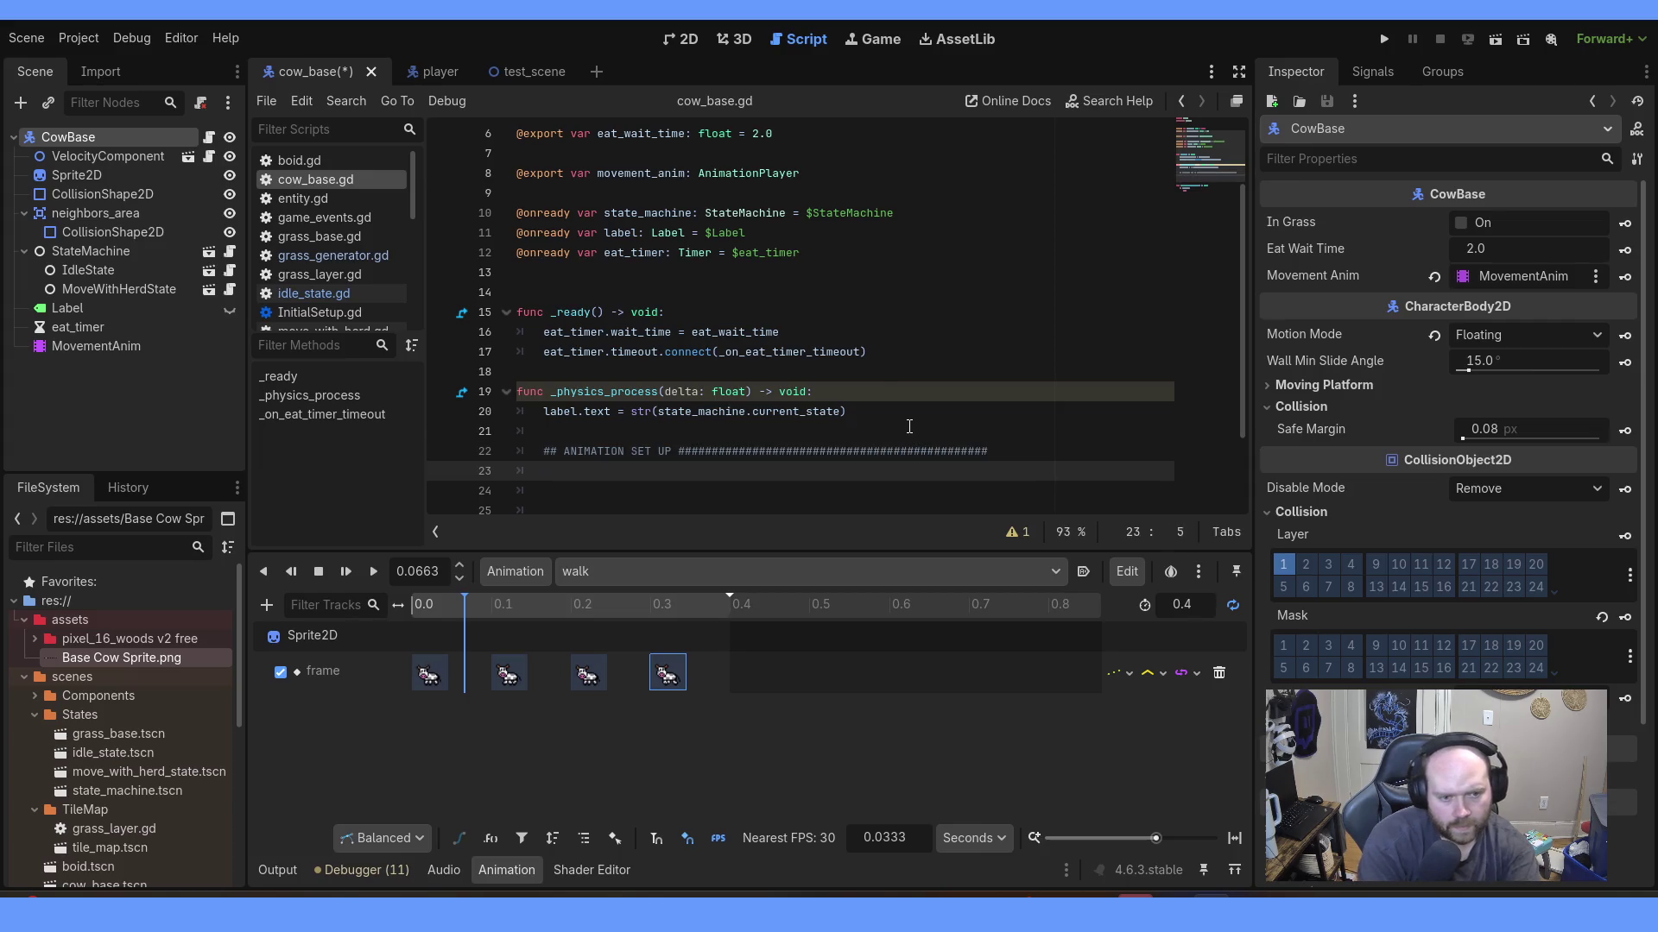
pyautogui.press('Return')
# Step: Write the condition 'if velocity == Vector2.ZERO:' on line 24
pyautogui.write('if vel')
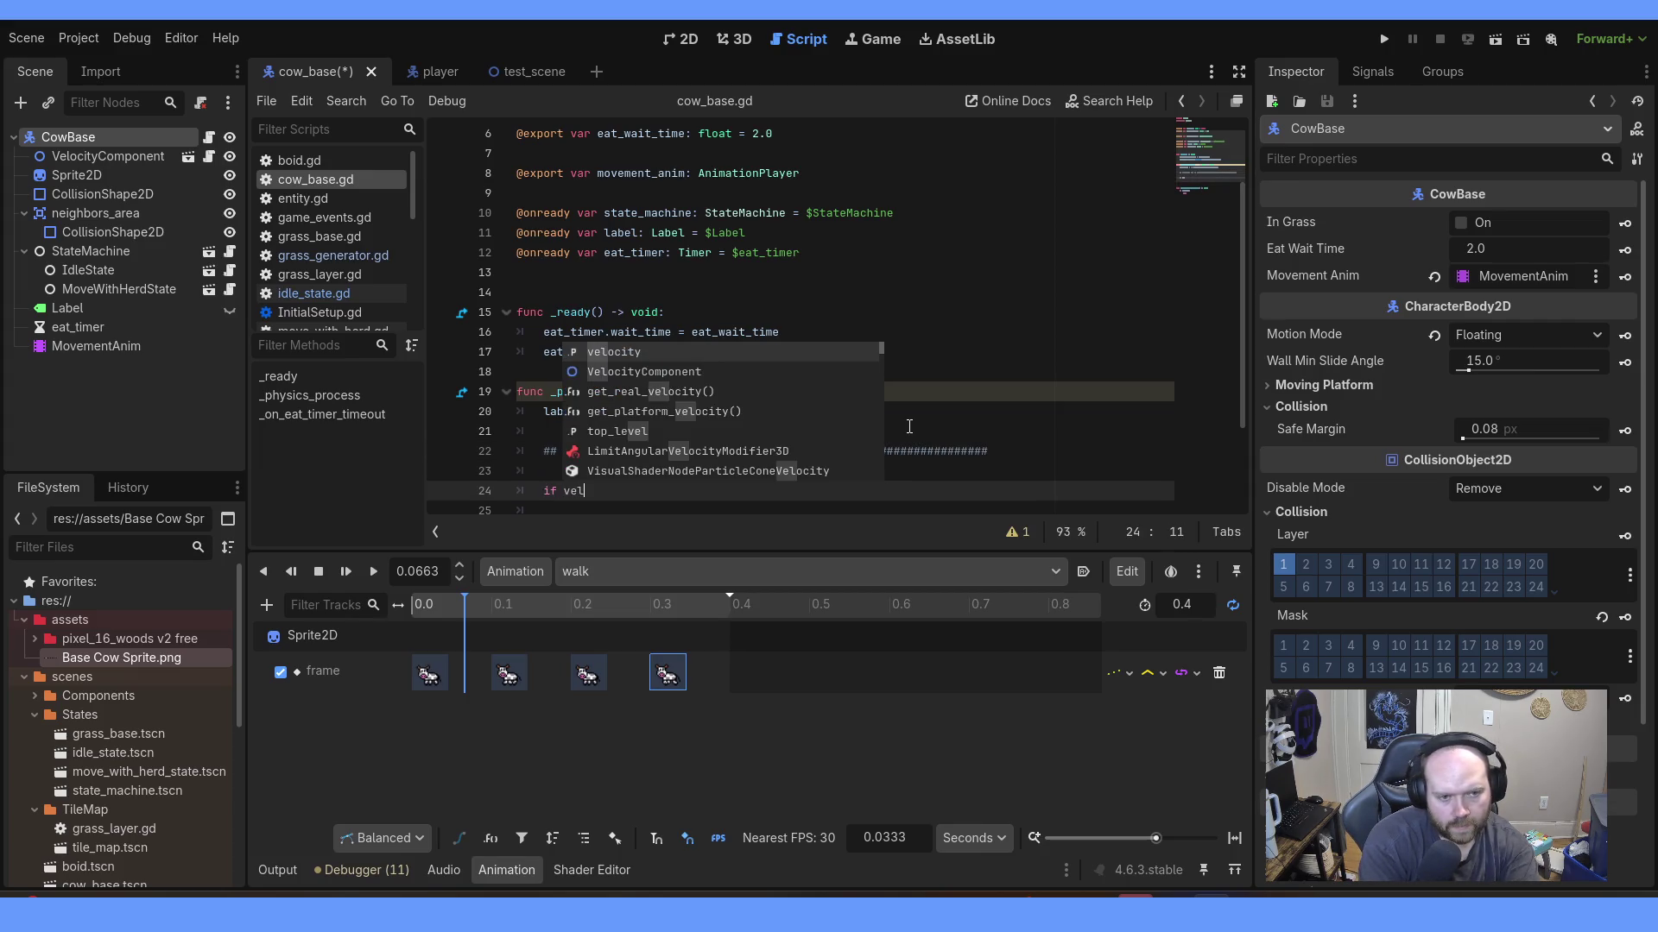
pyautogui.press('Return')
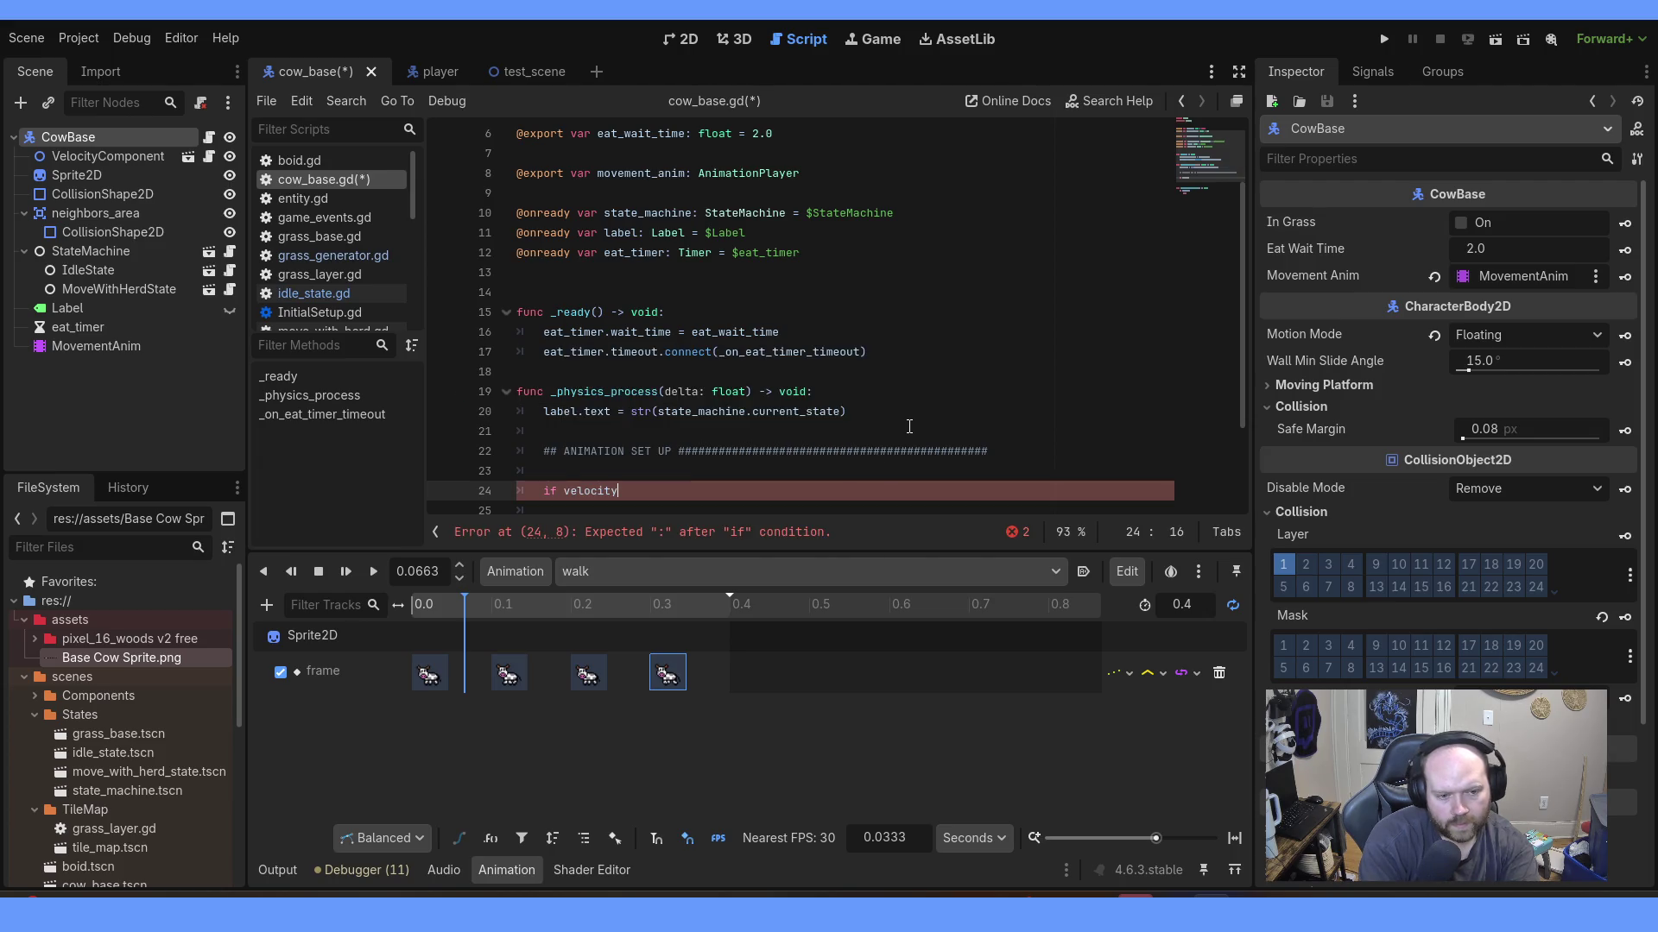
pyautogui.write('e')
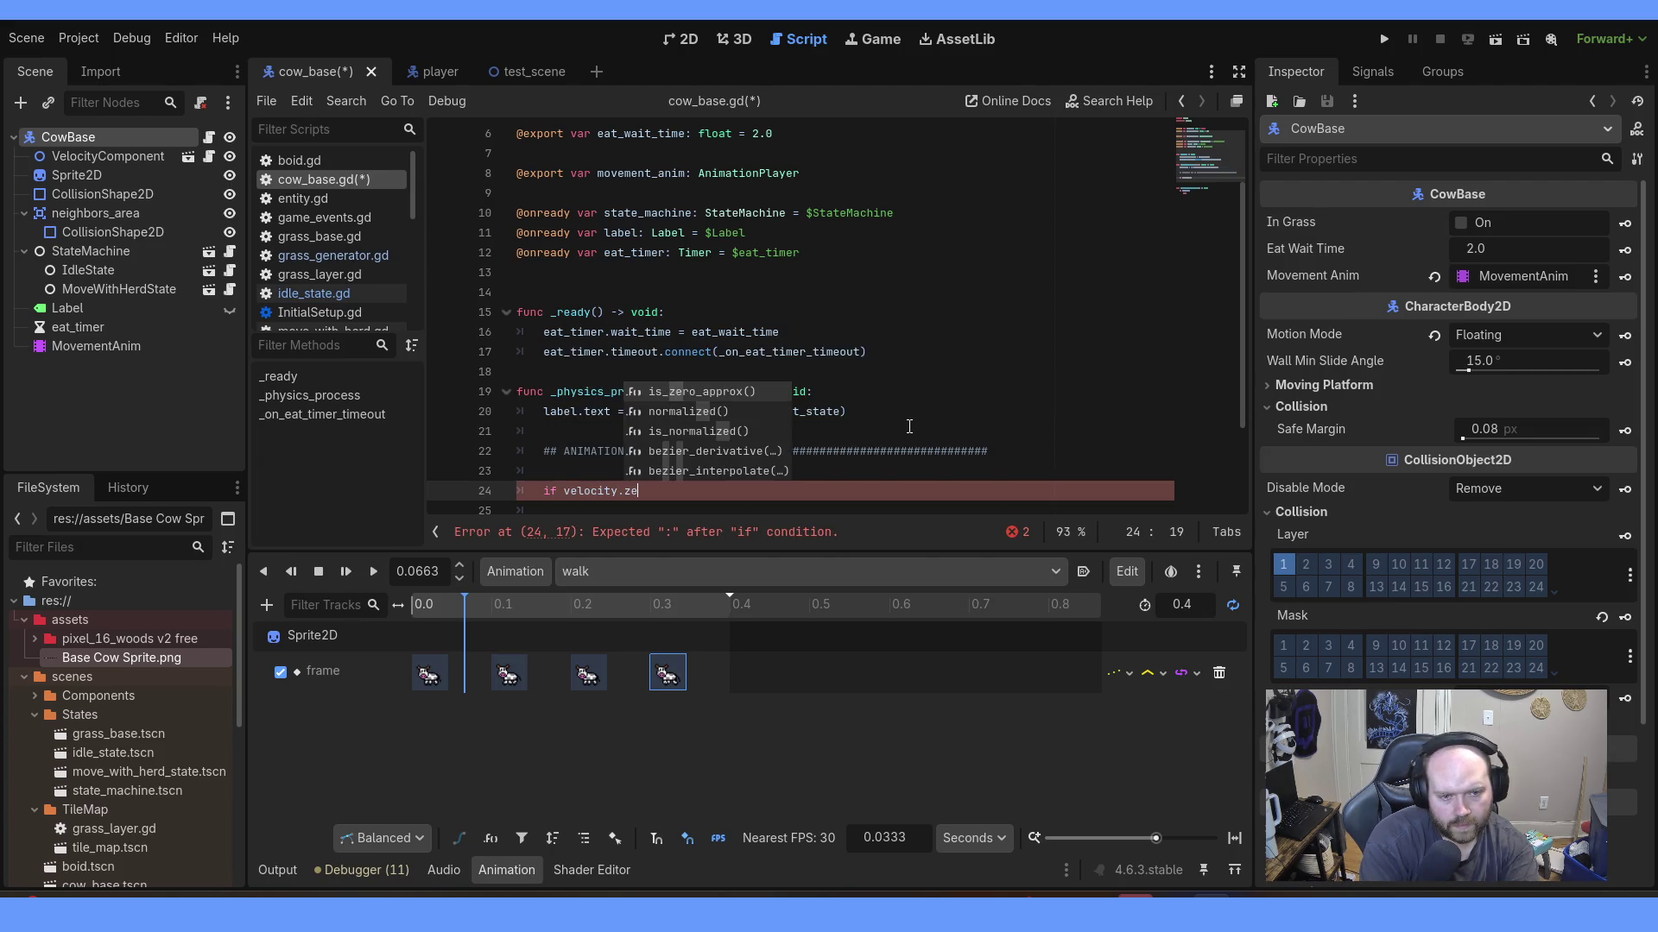
pyautogui.press('BackSpace')
pyautogui.press('BackSpace')
pyautogui.press('BackSpace')
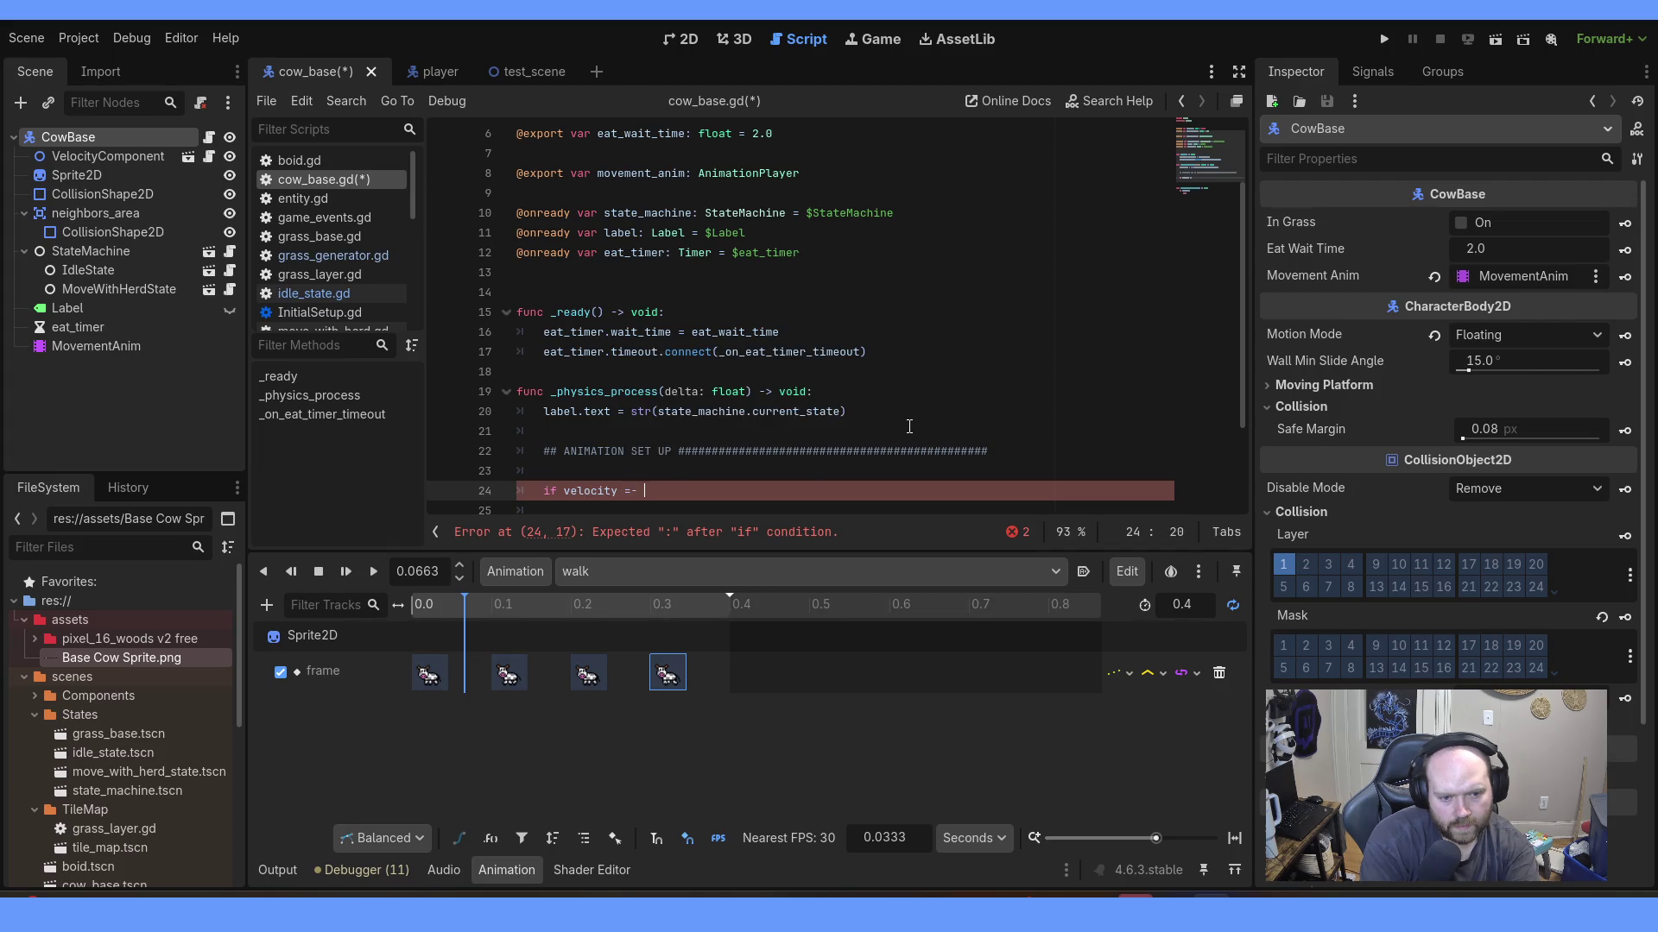
pyautogui.press('BackSpace')
pyautogui.write('= Vec')
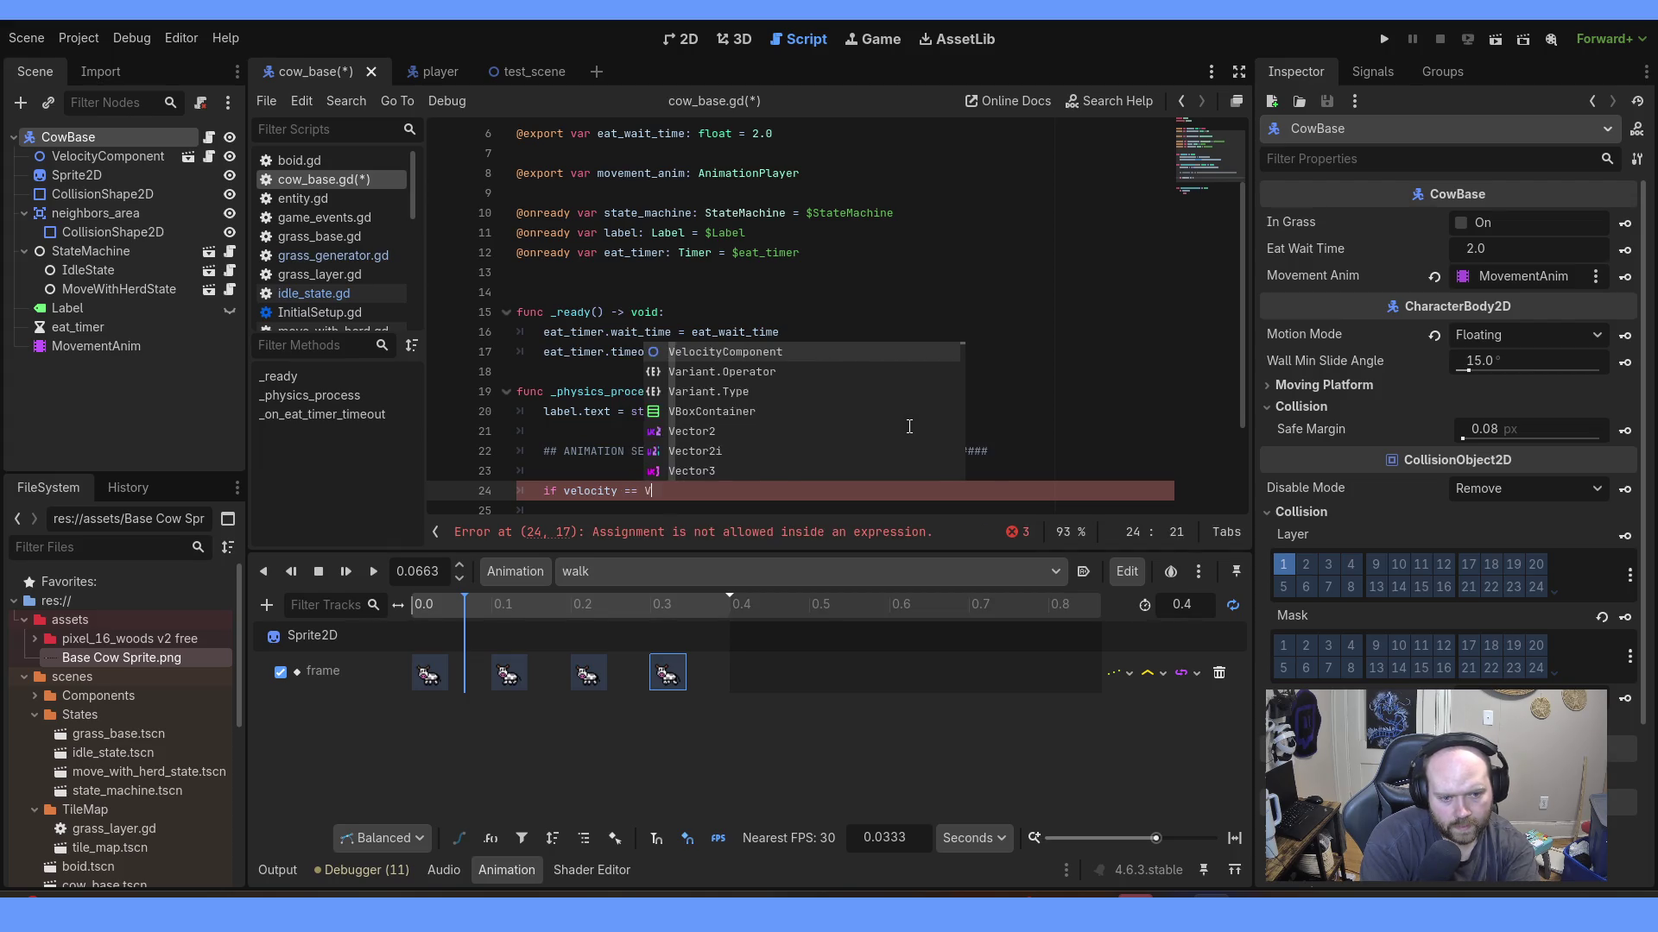
pyautogui.write('tor2.is_zero_approx(')
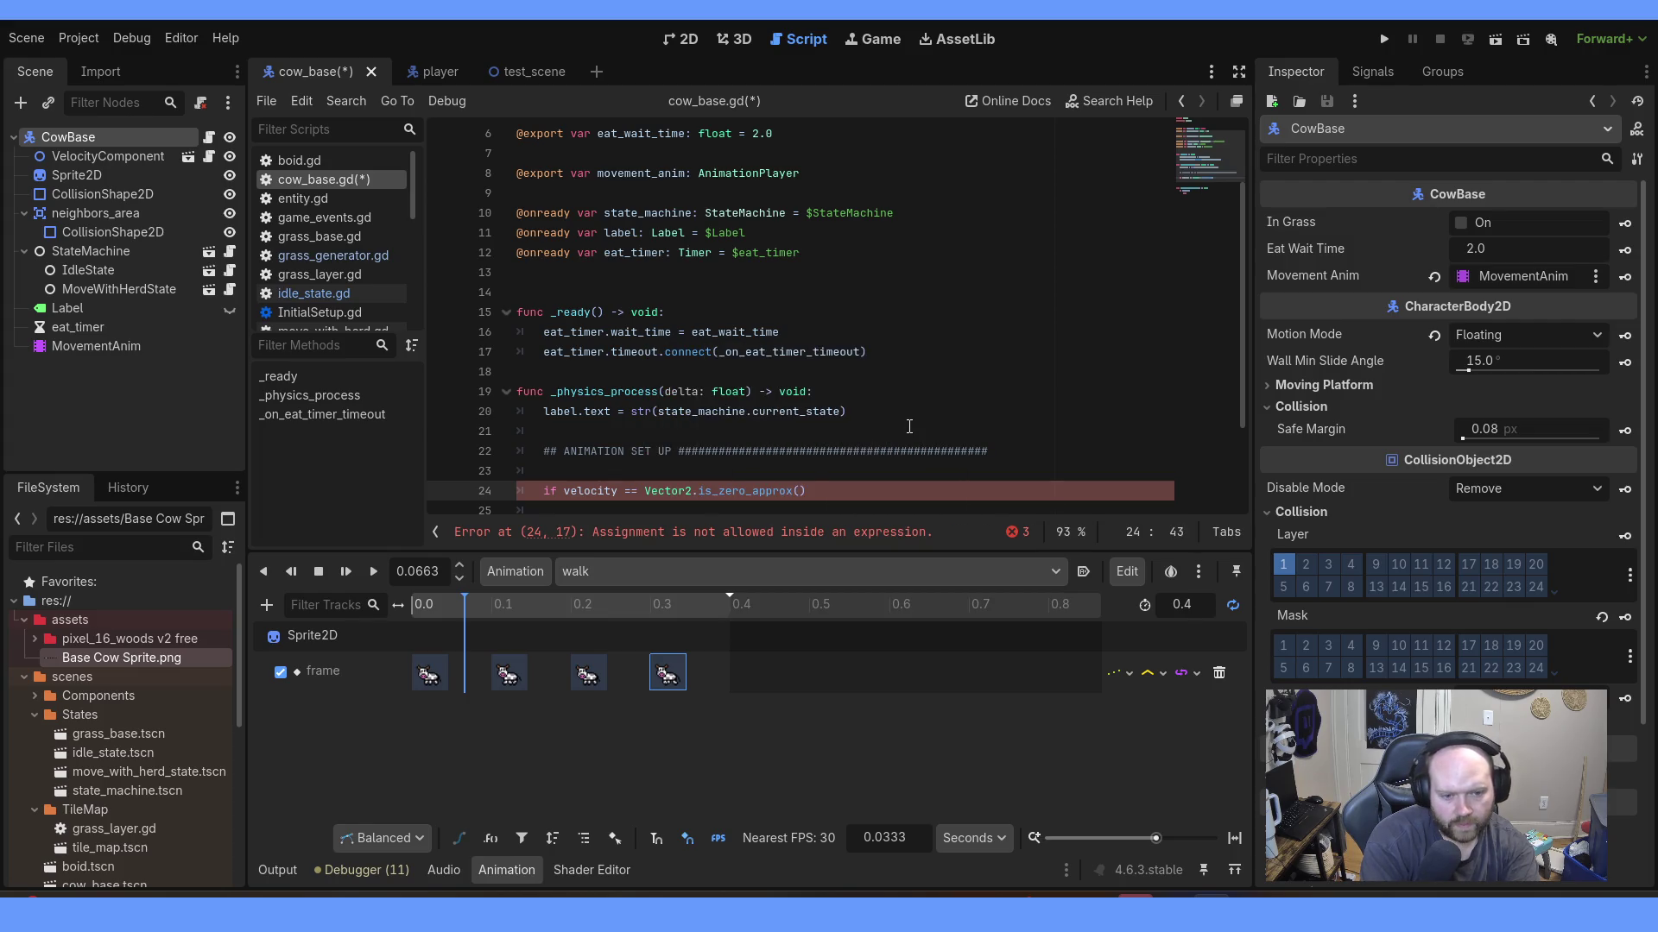
pyautogui.press('BackSpace')
pyautogui.press('BackSpace')
pyautogui.press('BackSpace')
pyautogui.write('ZERO')
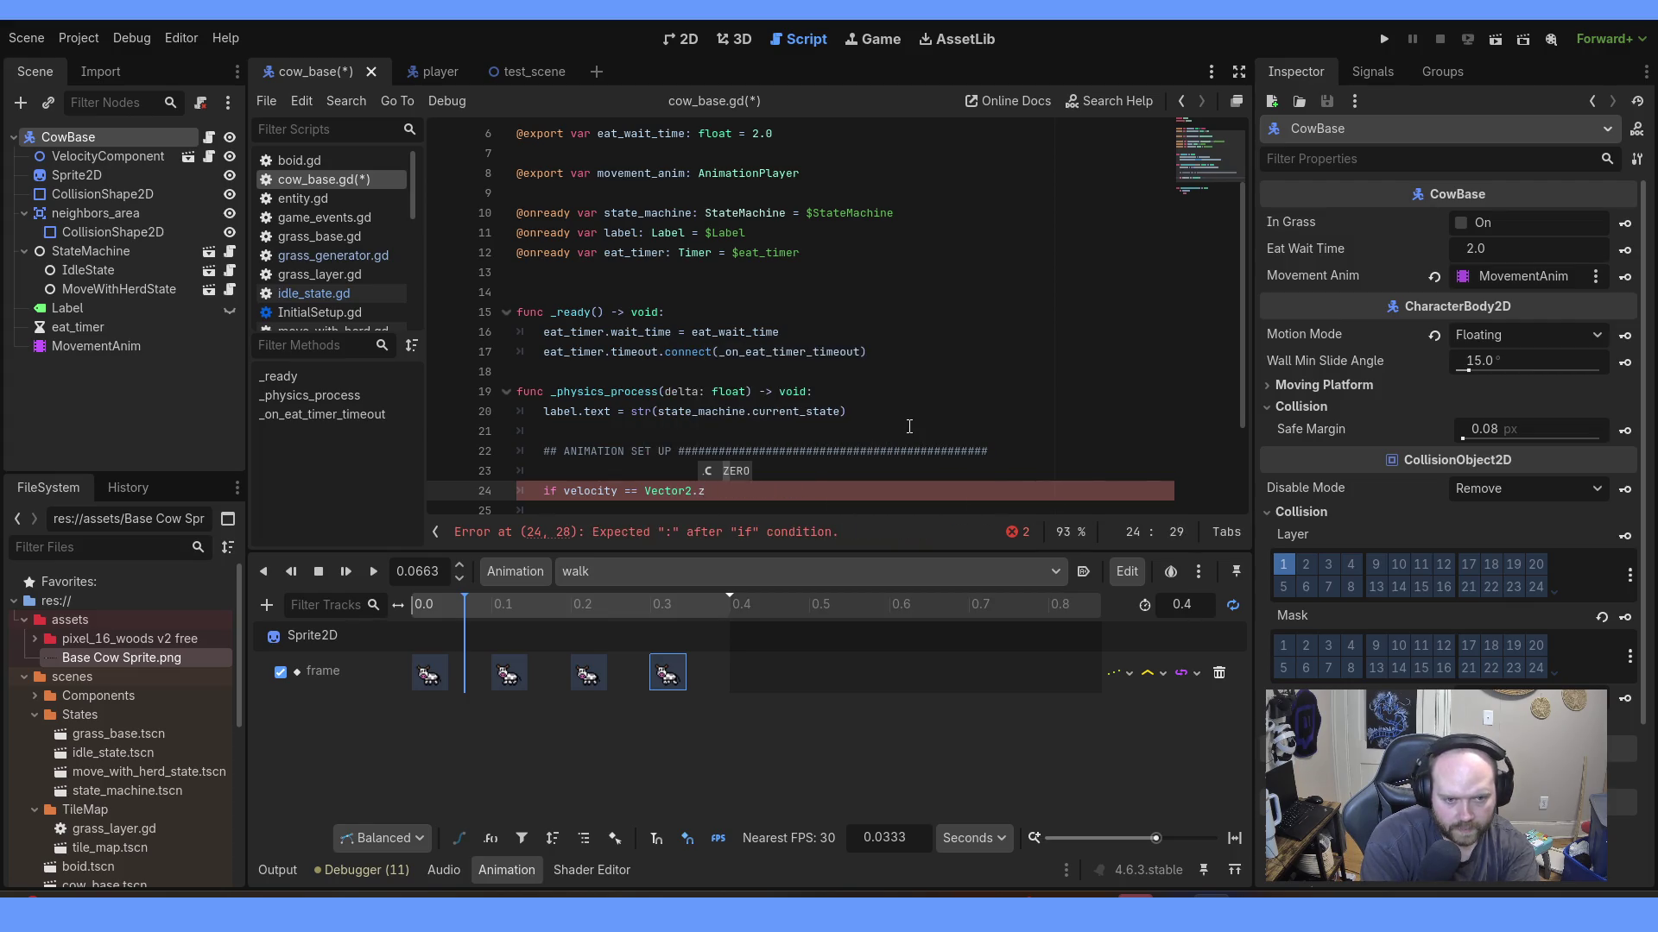
pyautogui.press('BackSpace')
pyautogui.press('BackSpace')
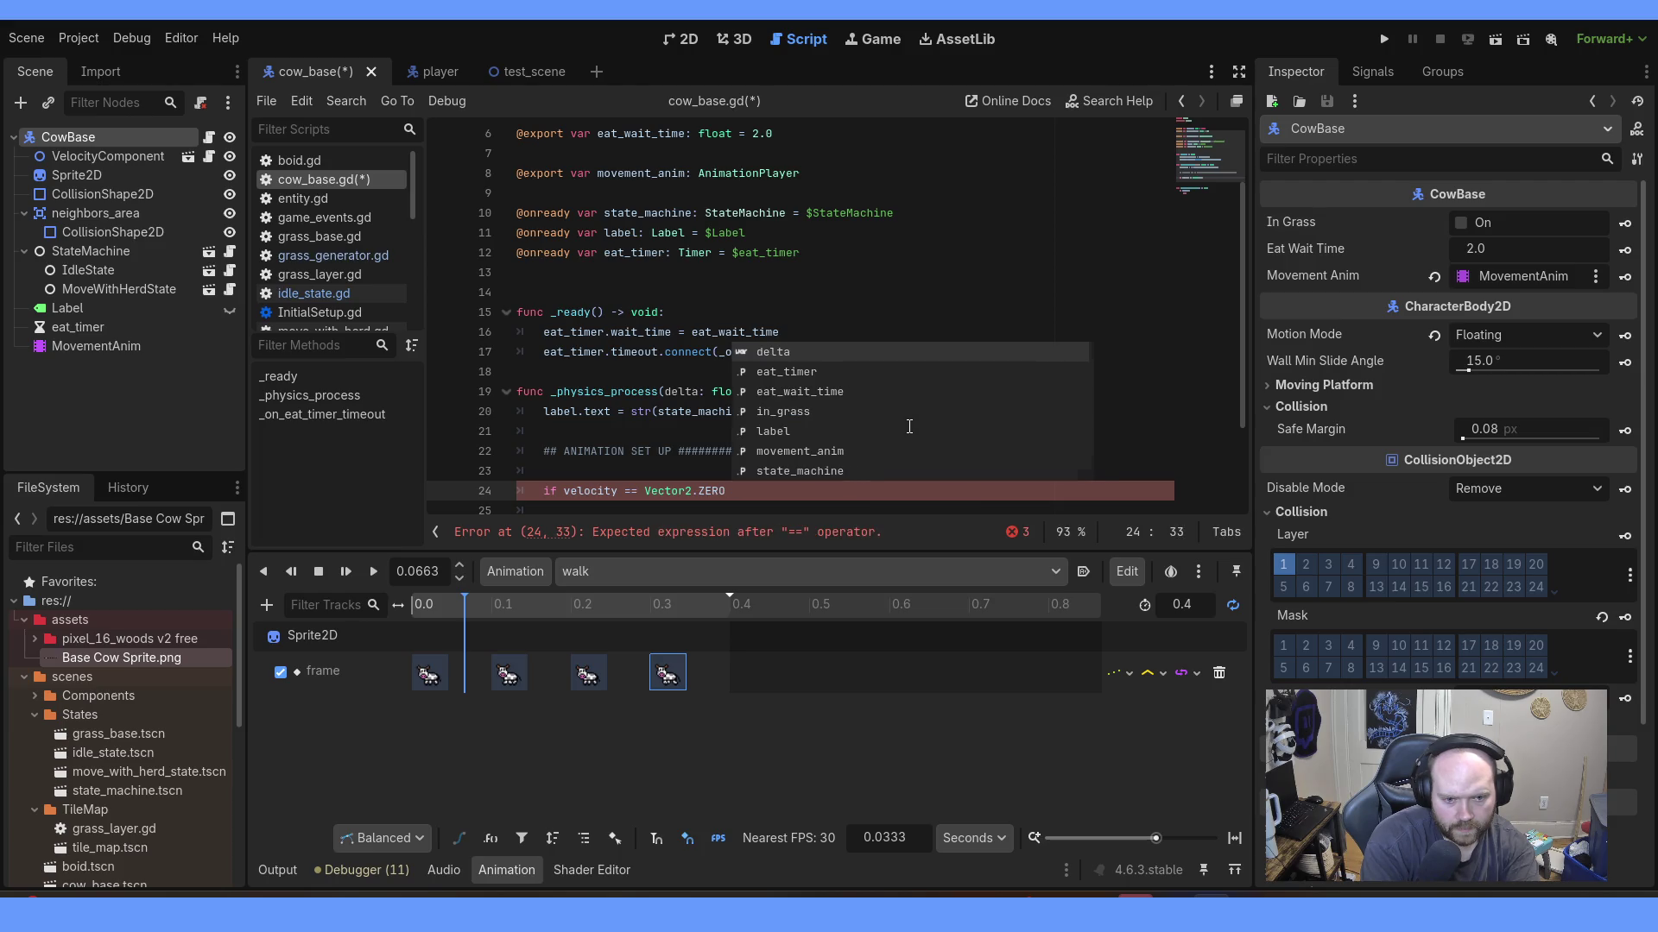
pyautogui.write(':')
pyautogui.press('Return')
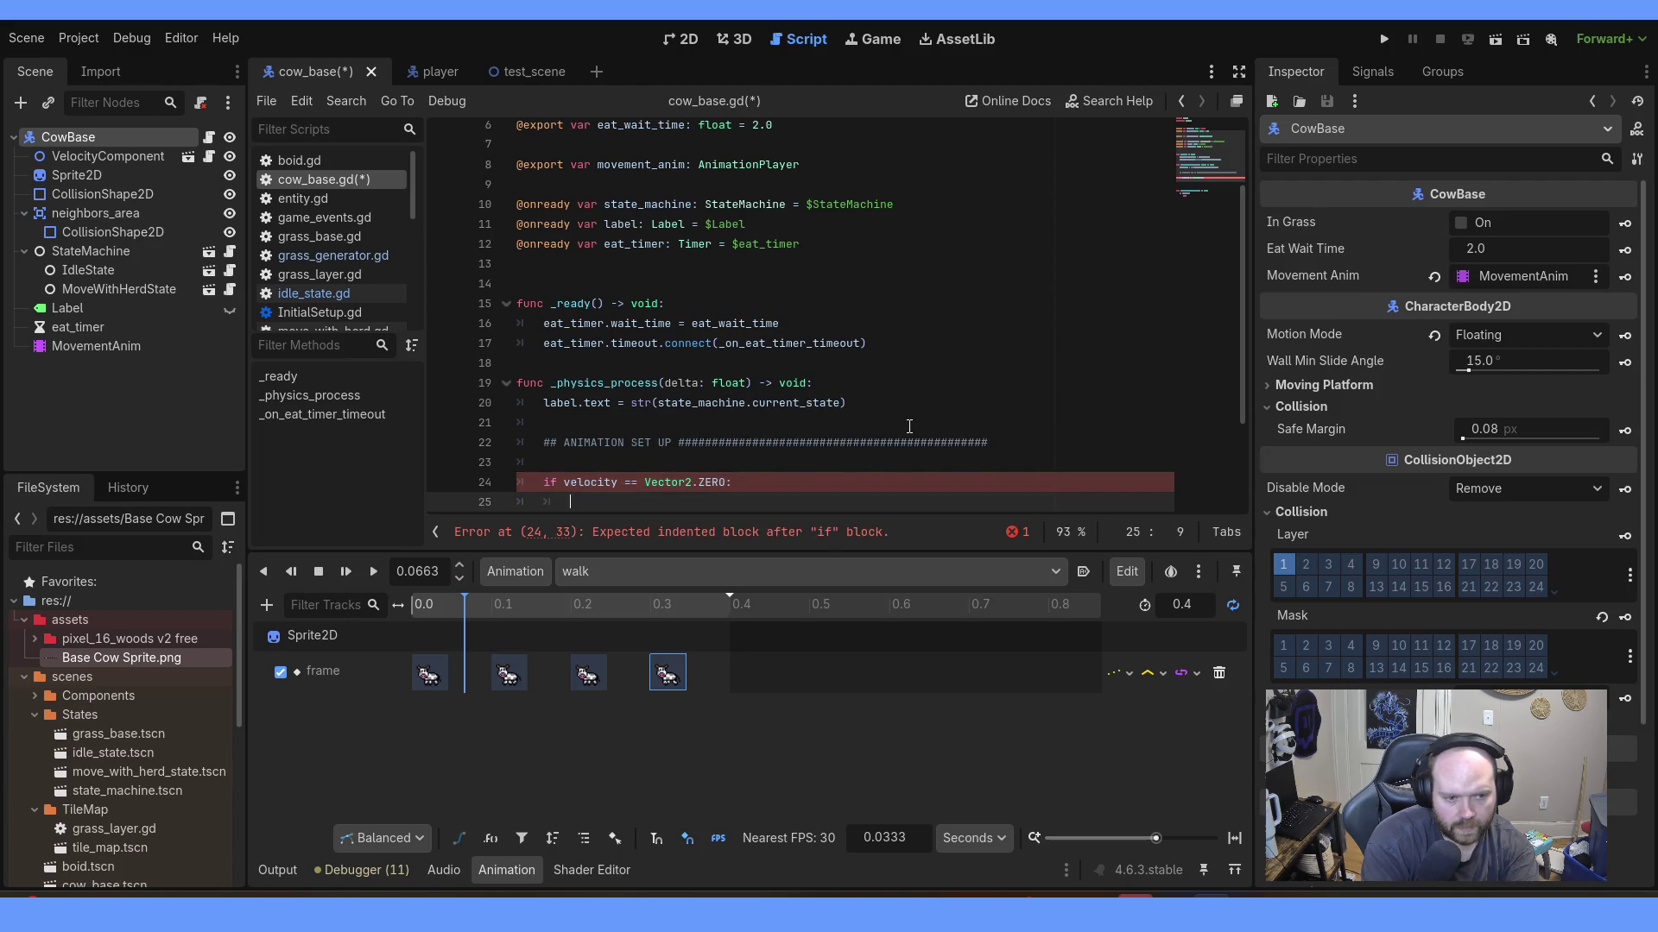
# Step: Begin the indented line movement_anim.play("idle") under the condition
pyautogui.write('m')
pyautogui.press('BackSpace')
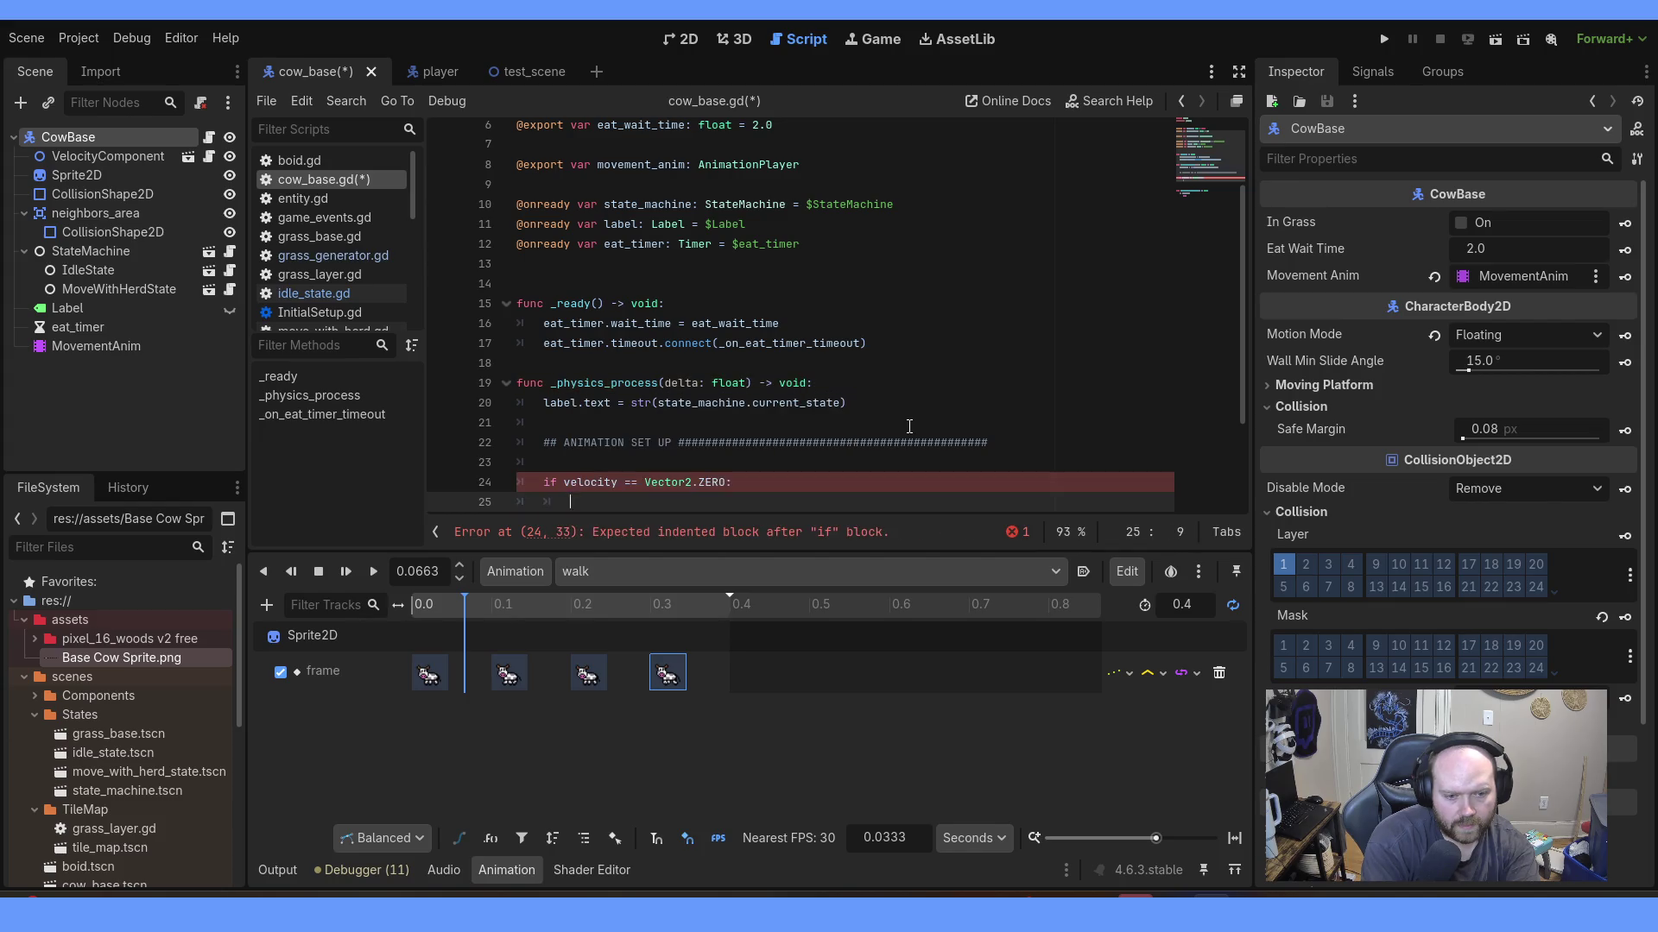
pyautogui.write('m')
pyautogui.press('Return')
pyautogui.write('.play')
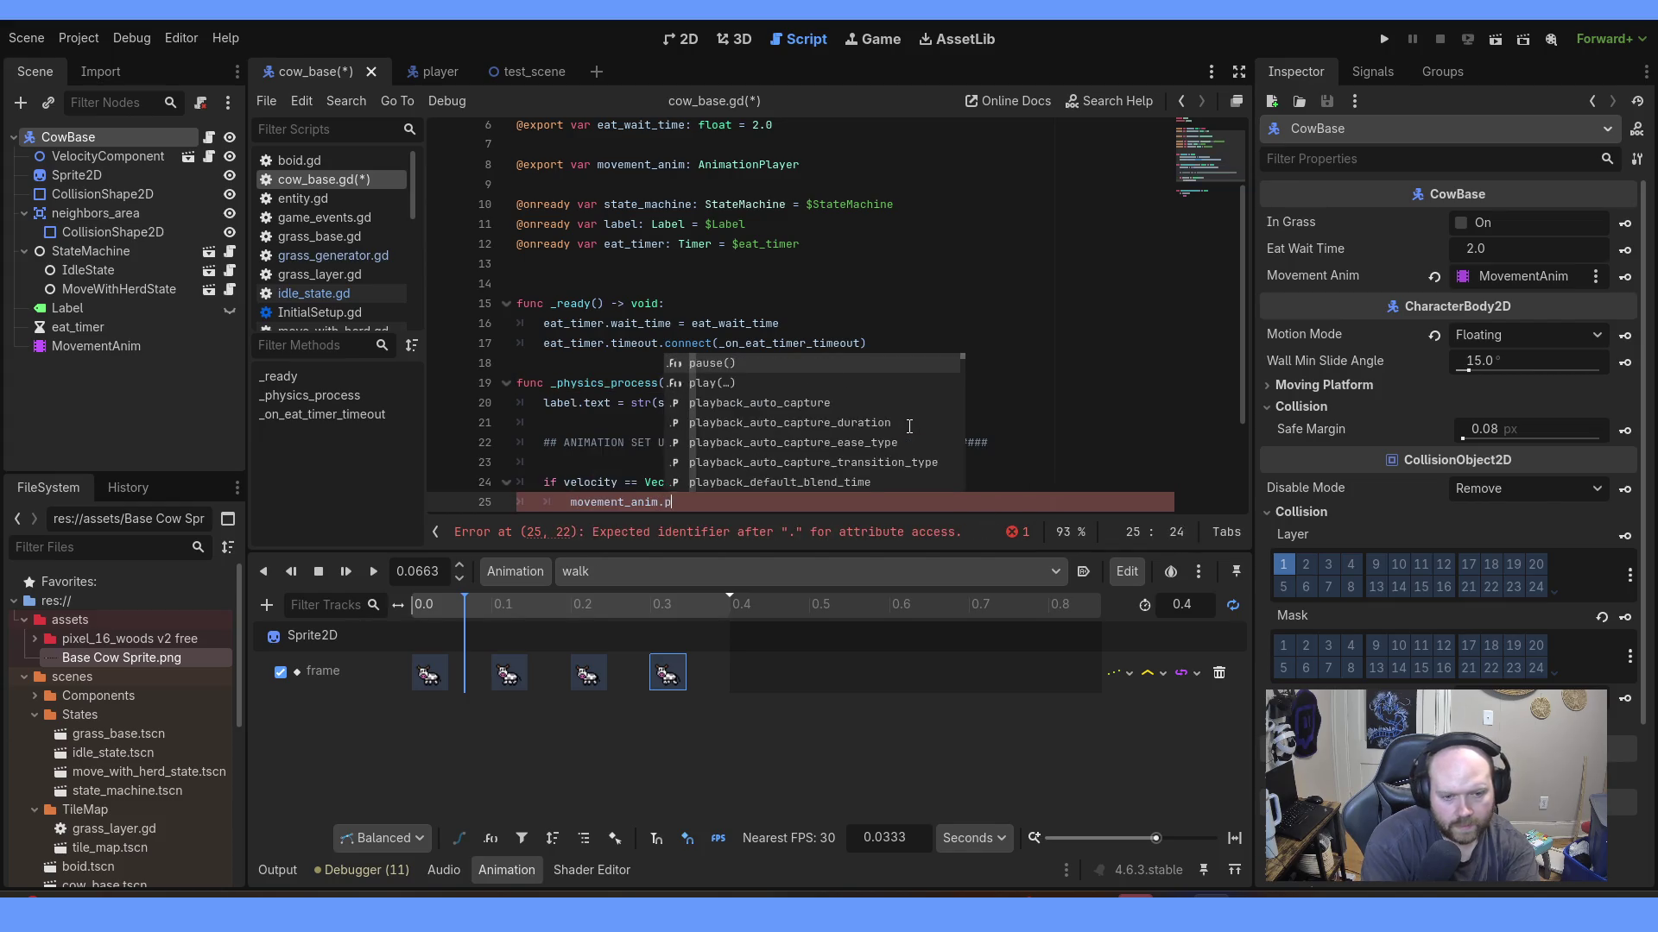
pyautogui.write('(')
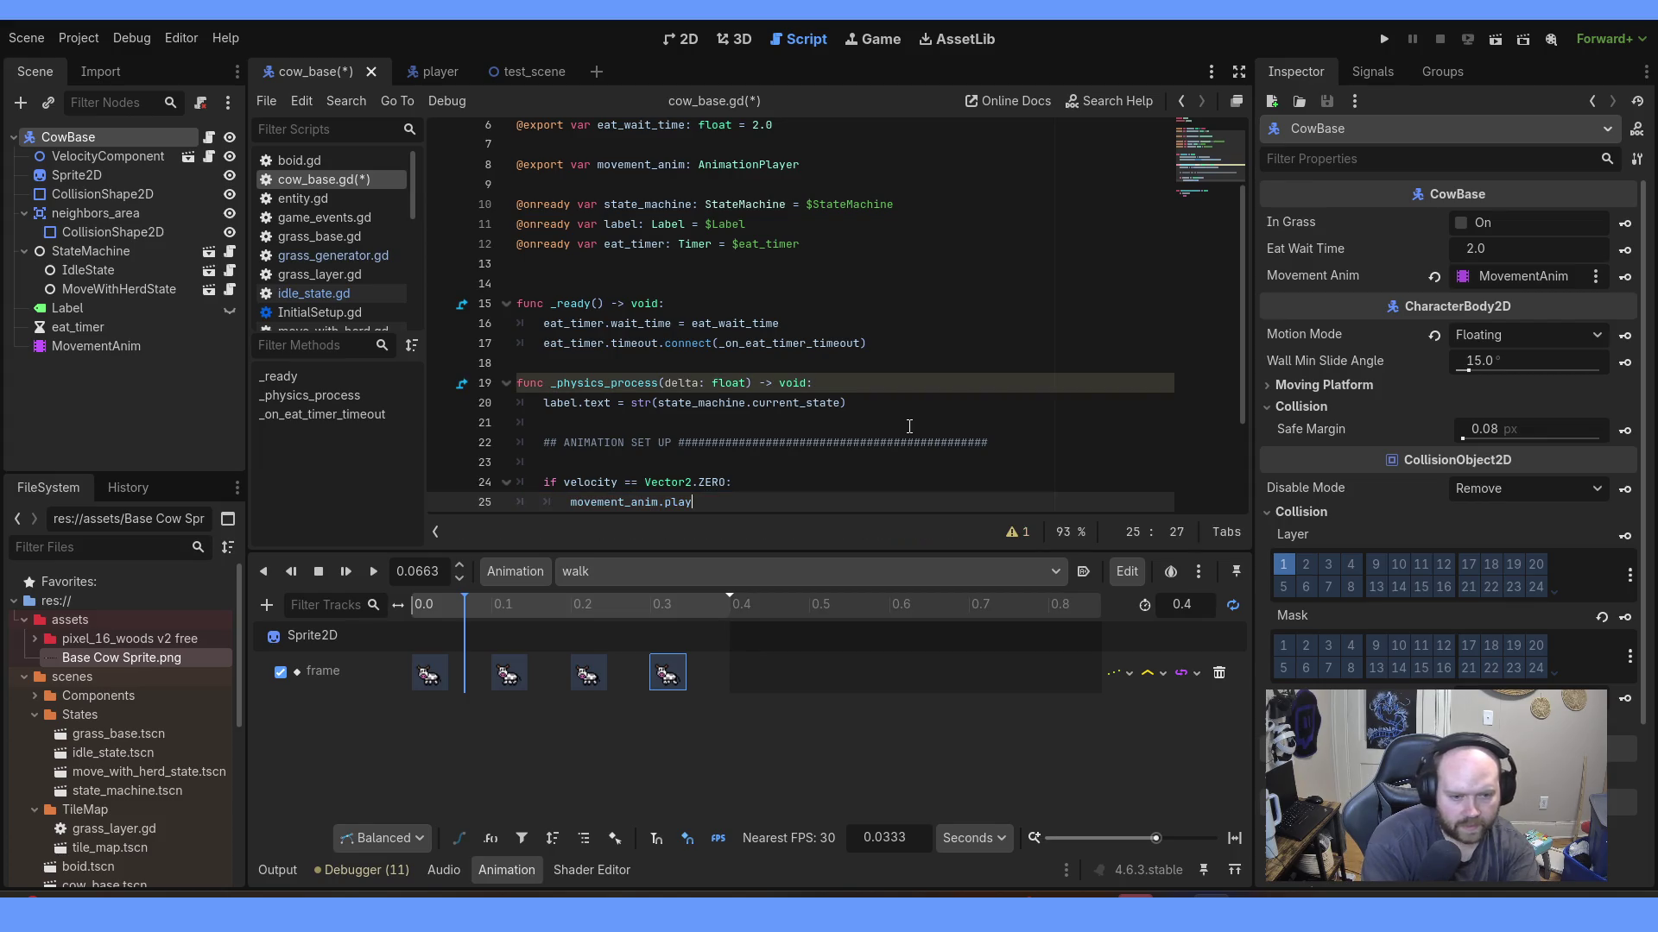
pyautogui.write('(')
pyautogui.write('idle')
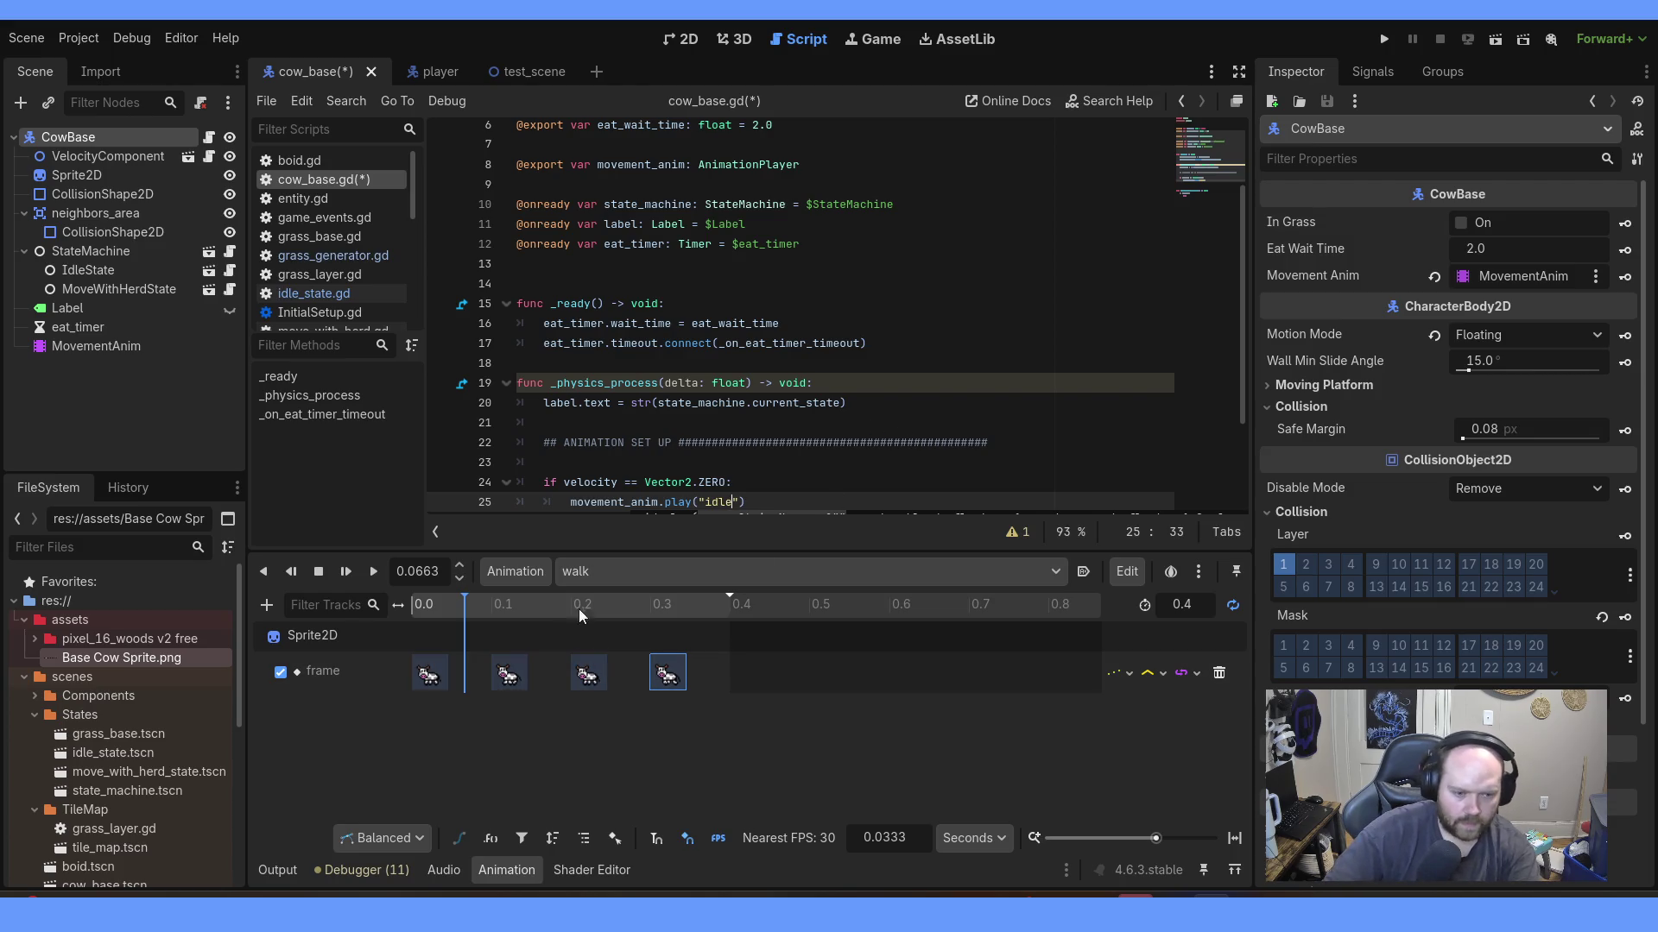
# Step: Create a new animation named 'idle' in the cow's animation player
pyautogui.click(566, 571)
pyautogui.click(558, 578)
pyautogui.click(536, 573)
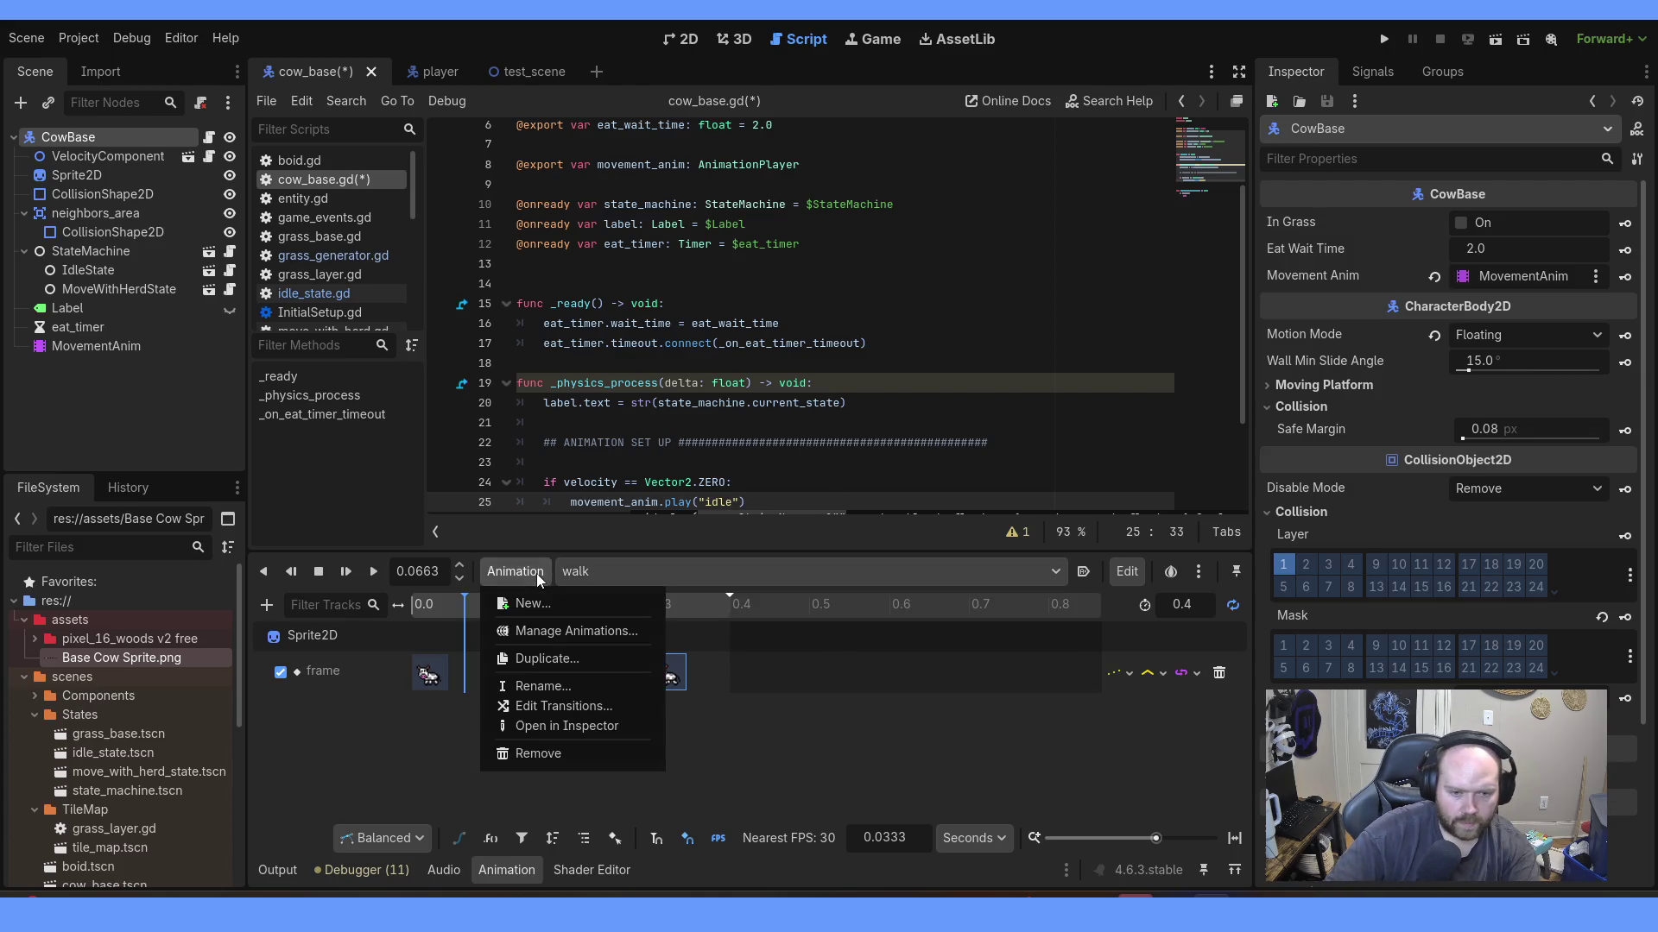
pyautogui.click(533, 602)
pyautogui.write('idle')
pyautogui.press('Return')
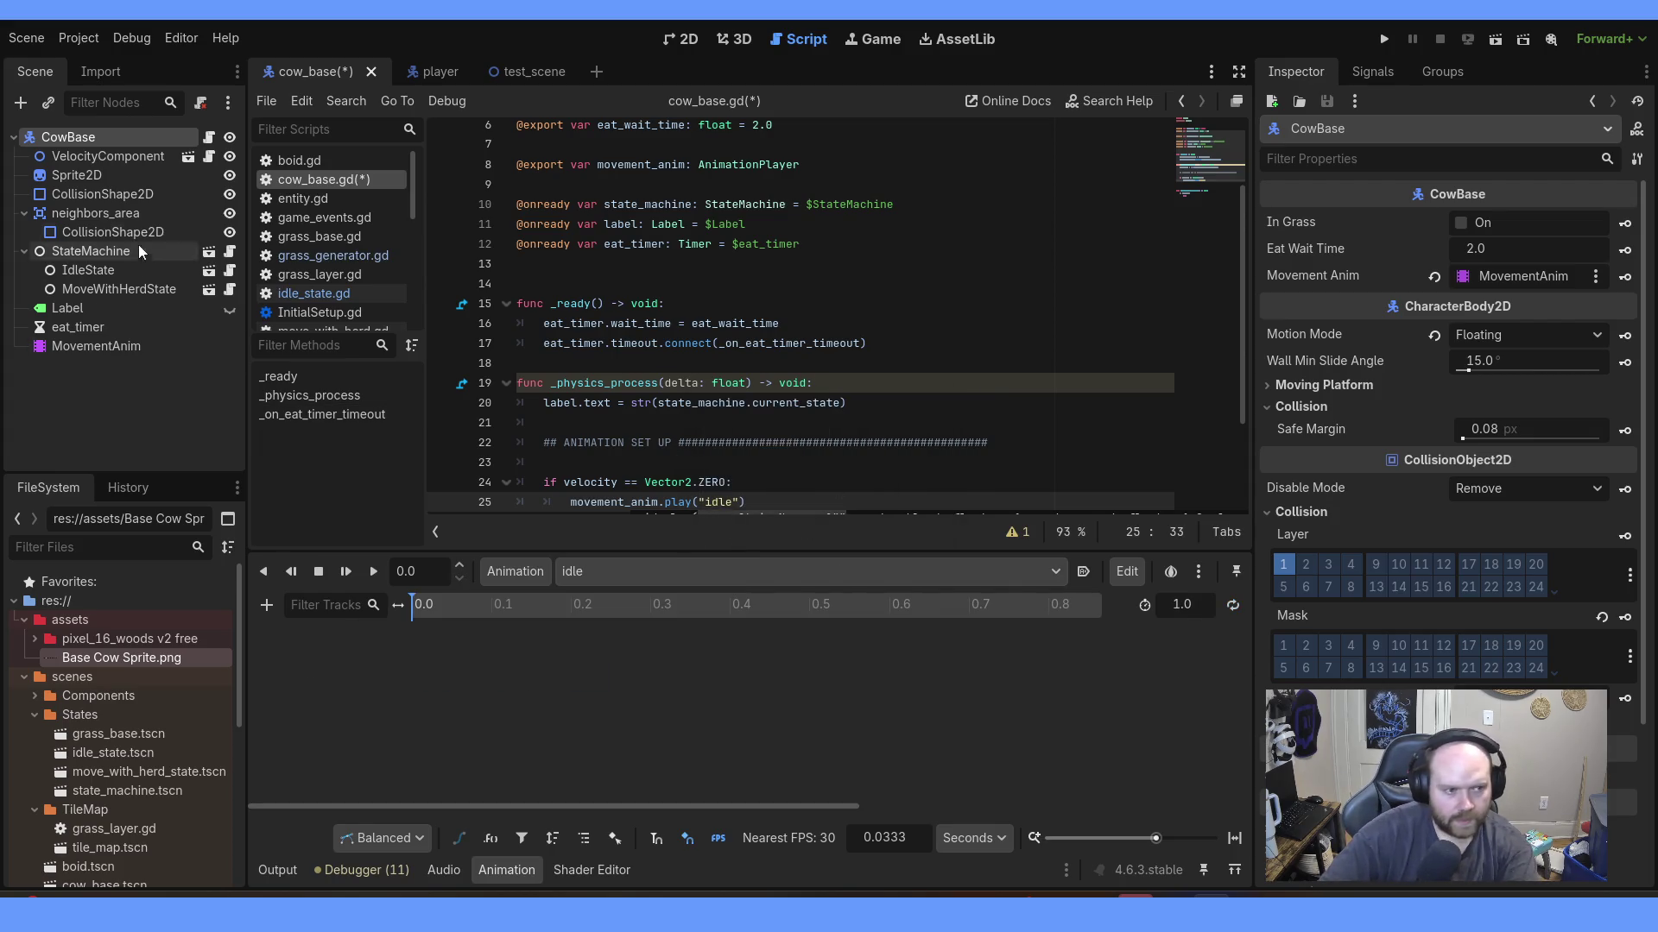
# Step: Key the Sprite2D frame property three times to capture three cow frames
pyautogui.click(82, 175)
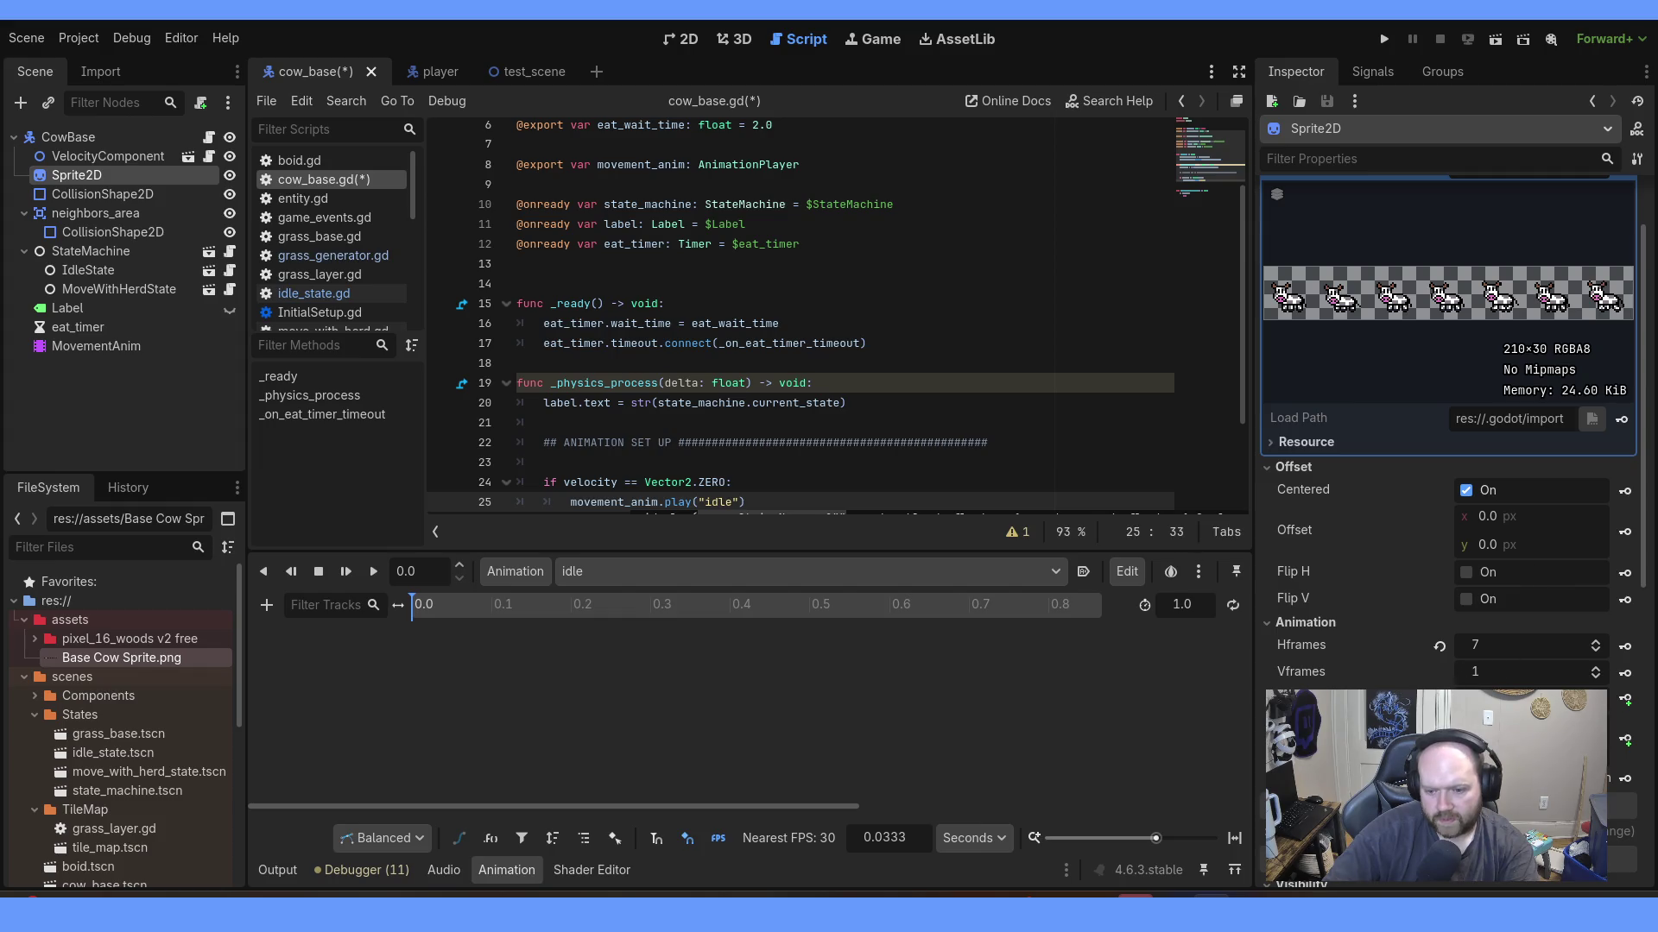
pyautogui.click(1625, 701)
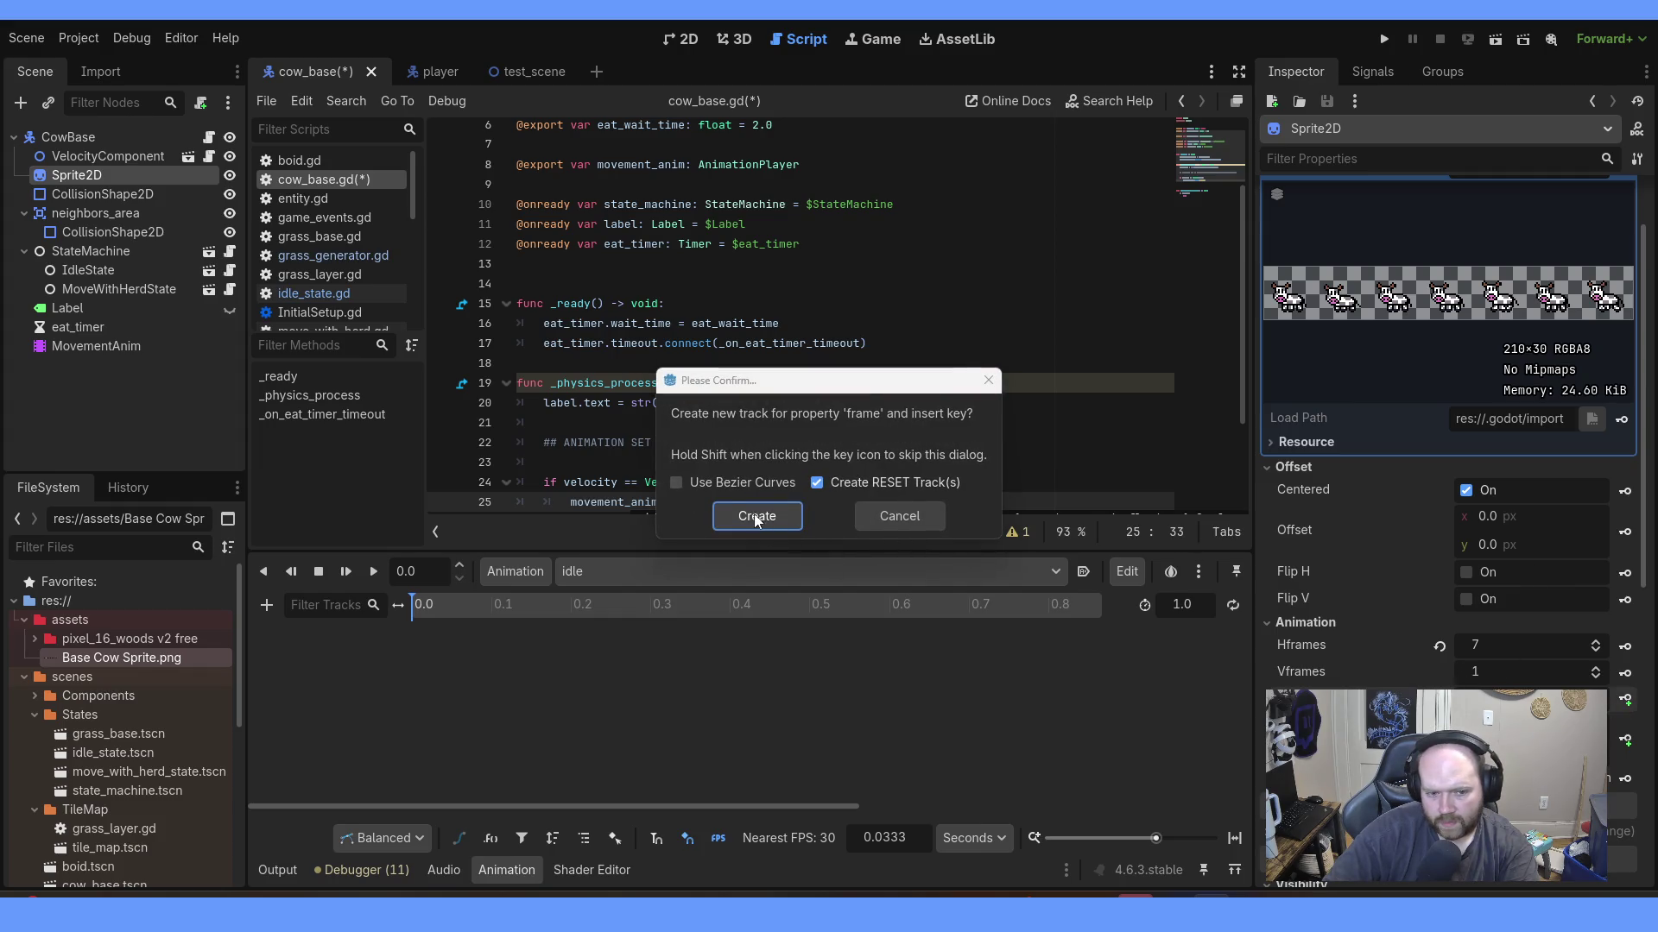
pyautogui.click(756, 516)
pyautogui.click(1625, 699)
pyautogui.click(1625, 699)
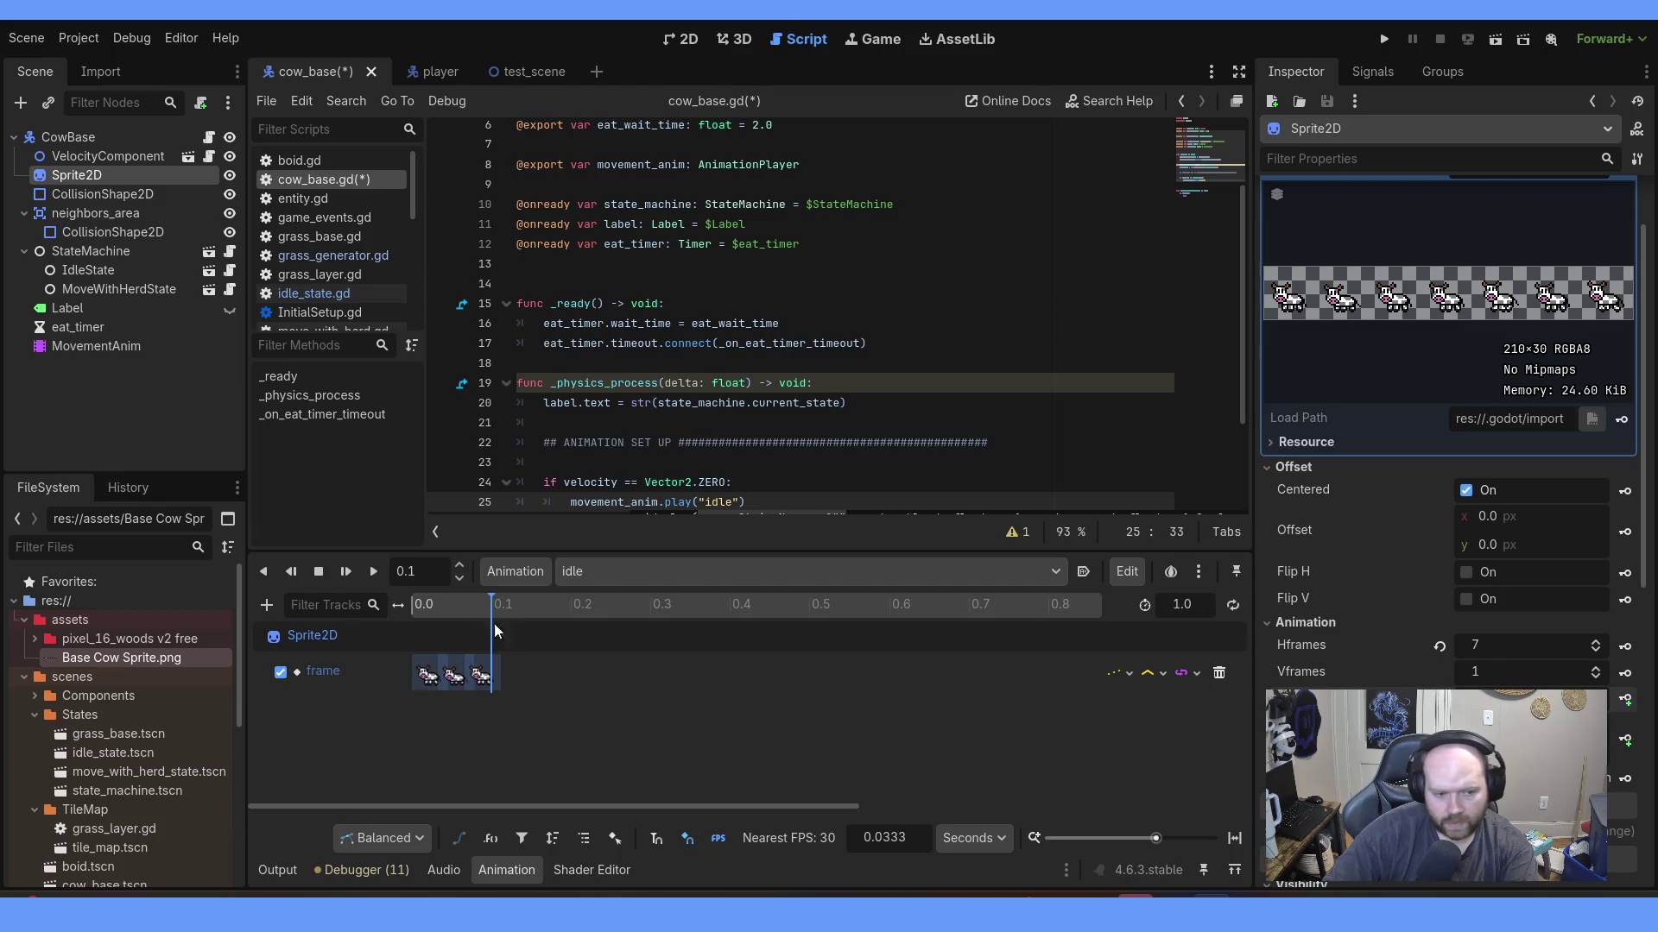
# Step: Set the idle animation length to 0.3 seconds and space the keyframes 0.1 seconds apart
pyautogui.click(1182, 606)
pyautogui.write('0.3')
pyautogui.press('Return')
pyautogui.moveTo(481, 675); pyautogui.dragTo(666, 674)
pyautogui.moveTo(455, 675)
pyautogui.mouseDown()
pyautogui.moveTo(555, 674)
pyautogui.moveTo(509, 674)
pyautogui.mouseUp()
pyautogui.moveTo(666, 675); pyautogui.dragTo(588, 675)
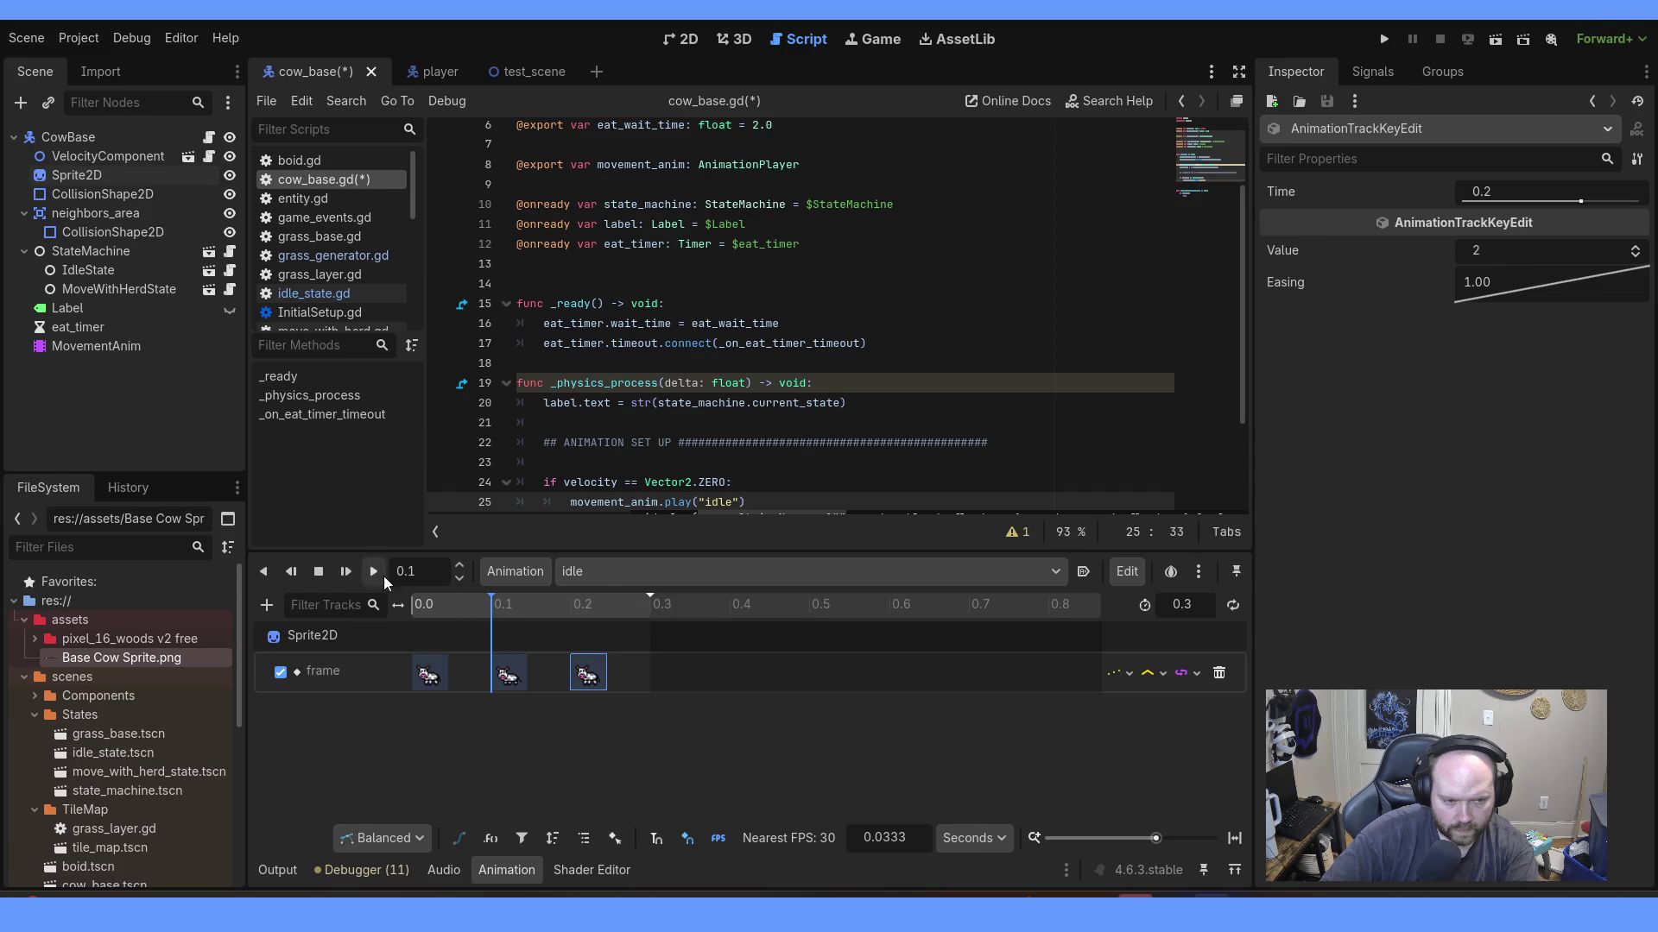
# Step: Enable looping on the idle animation, preview it, and save the cow scene
pyautogui.click(682, 39)
pyautogui.scroll(5, 829, 325)
pyautogui.click(367, 578)
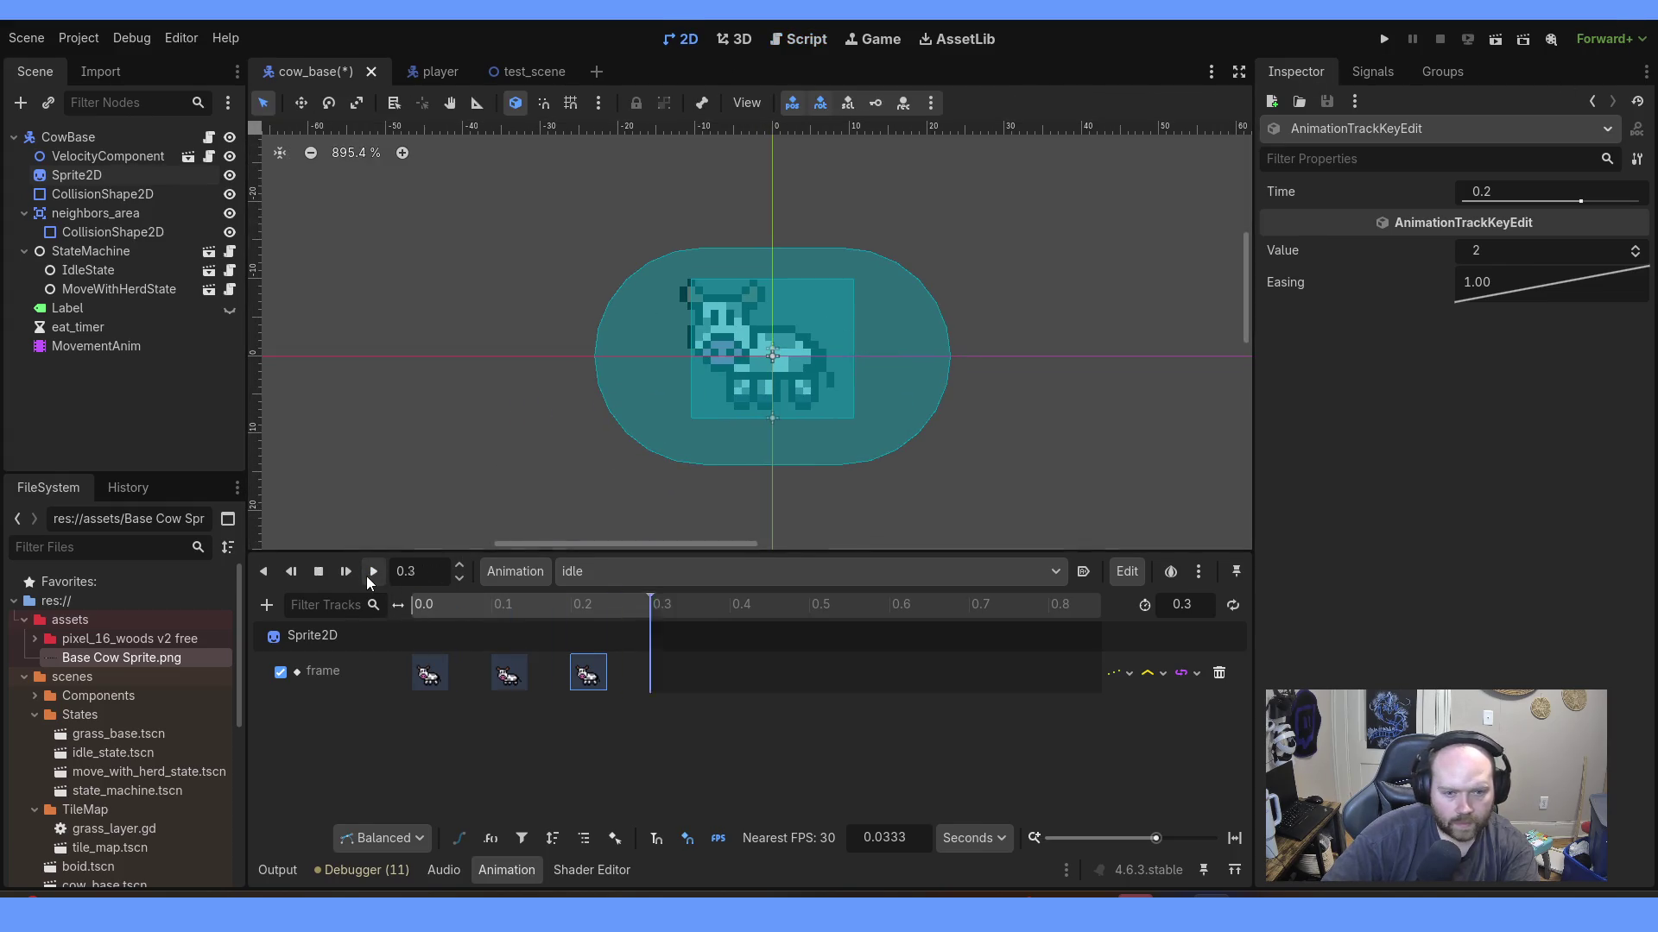
pyautogui.click(1233, 604)
pyautogui.click(374, 571)
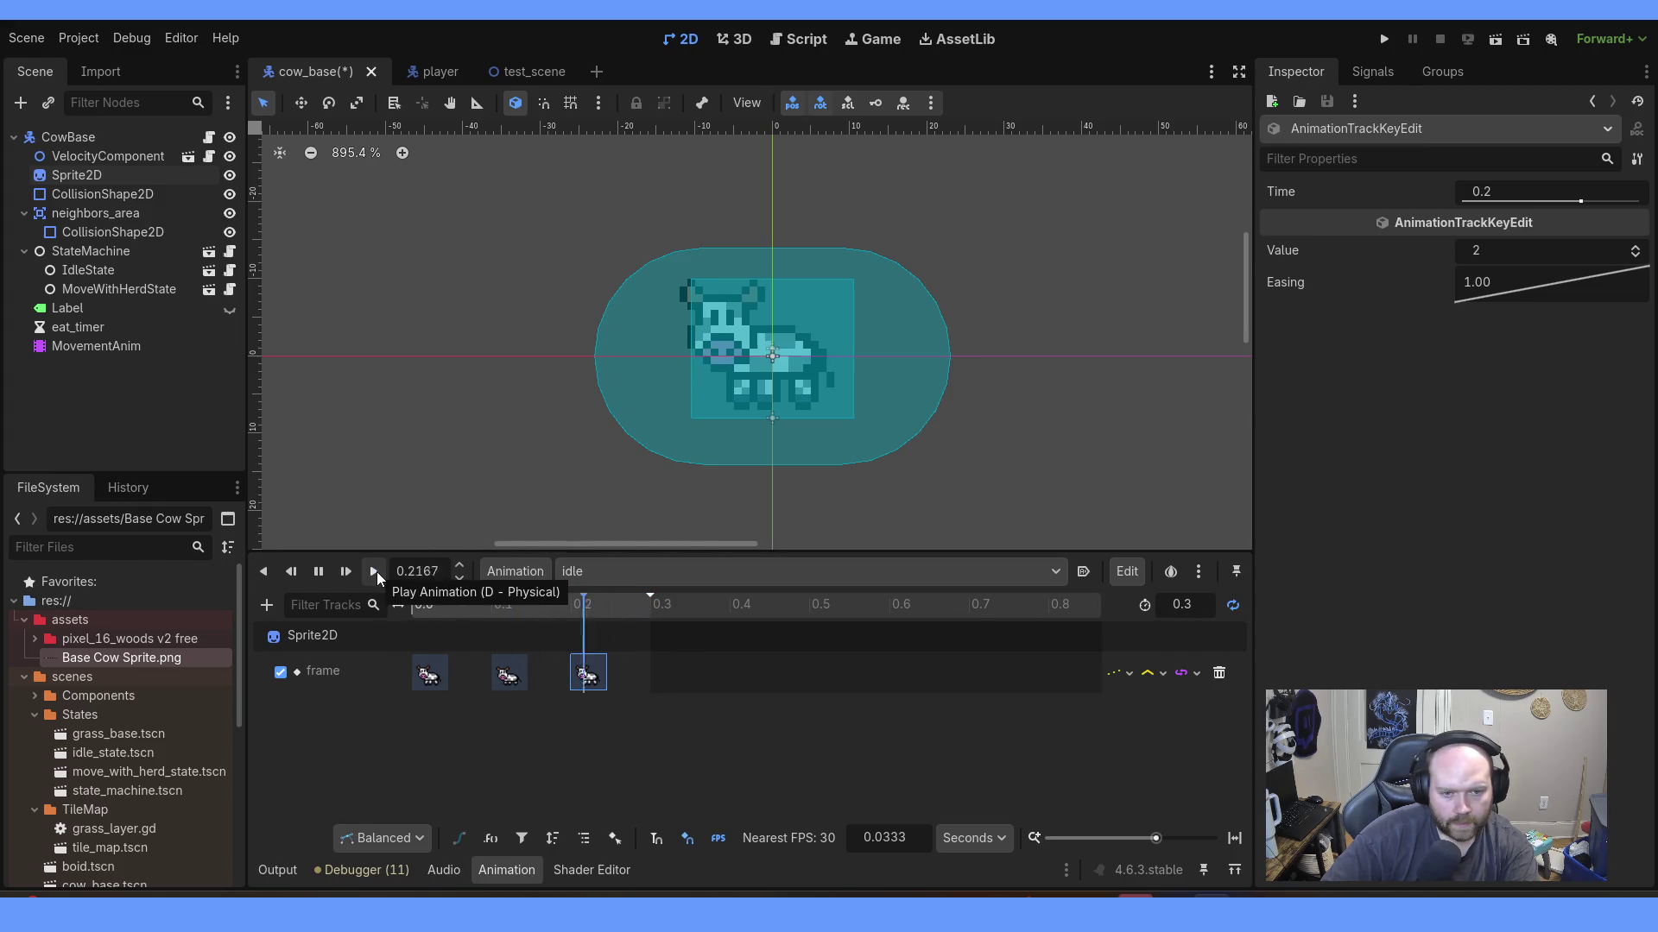
pyautogui.scroll(2, 692, 438)
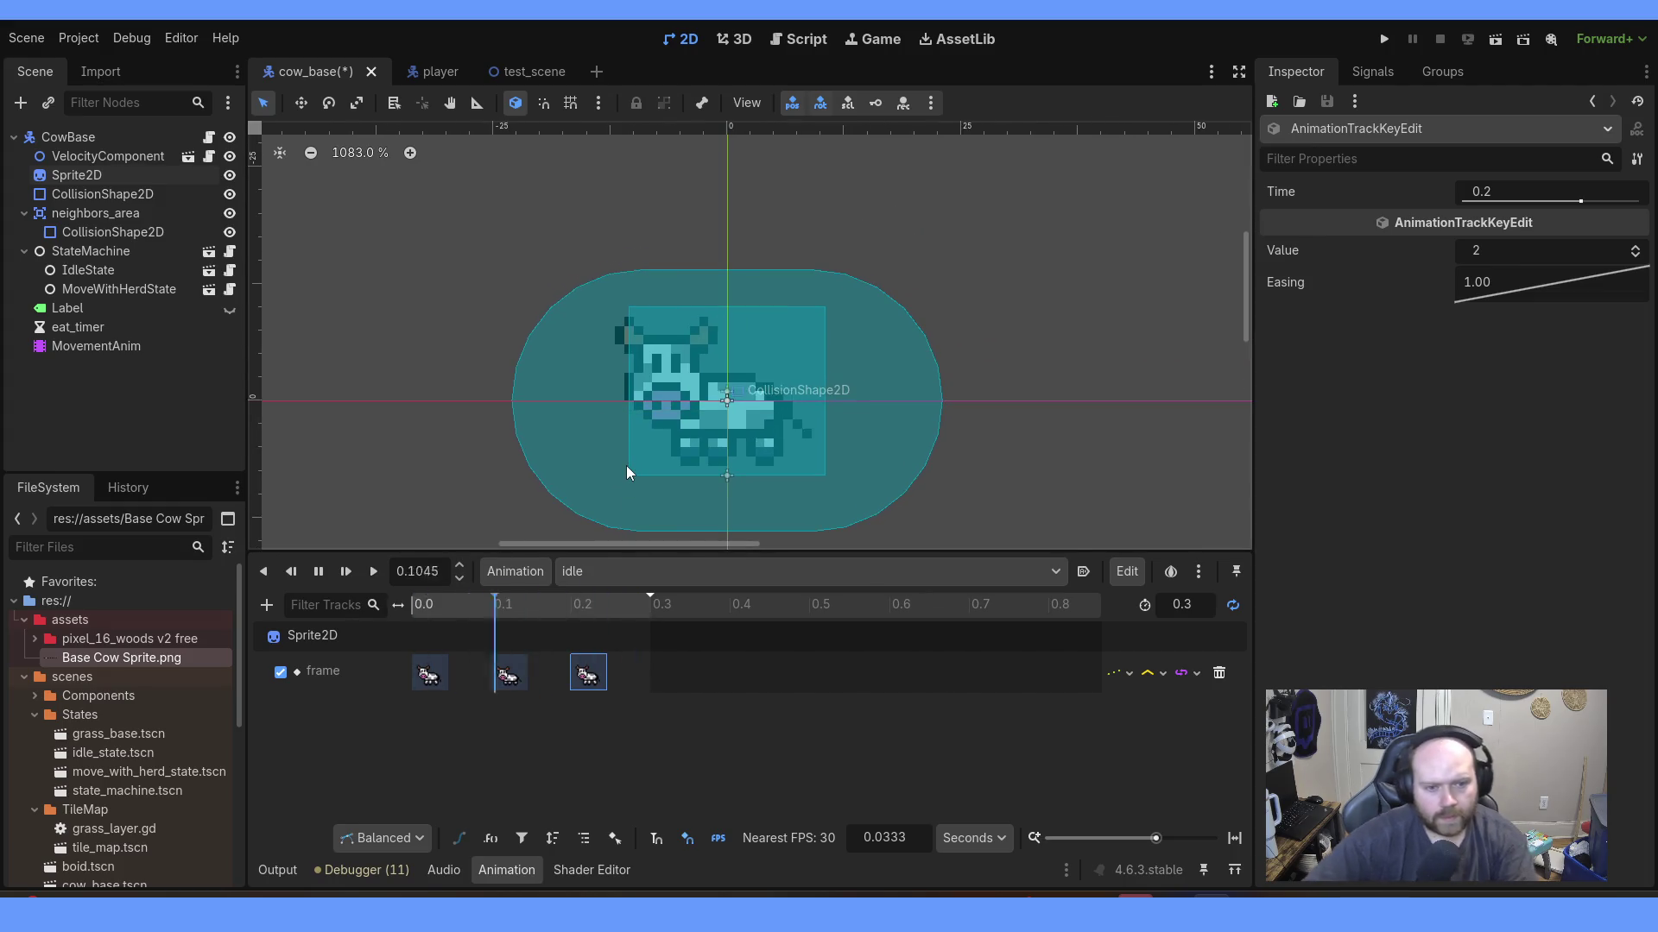
pyautogui.hotkey('ctrl', 's')
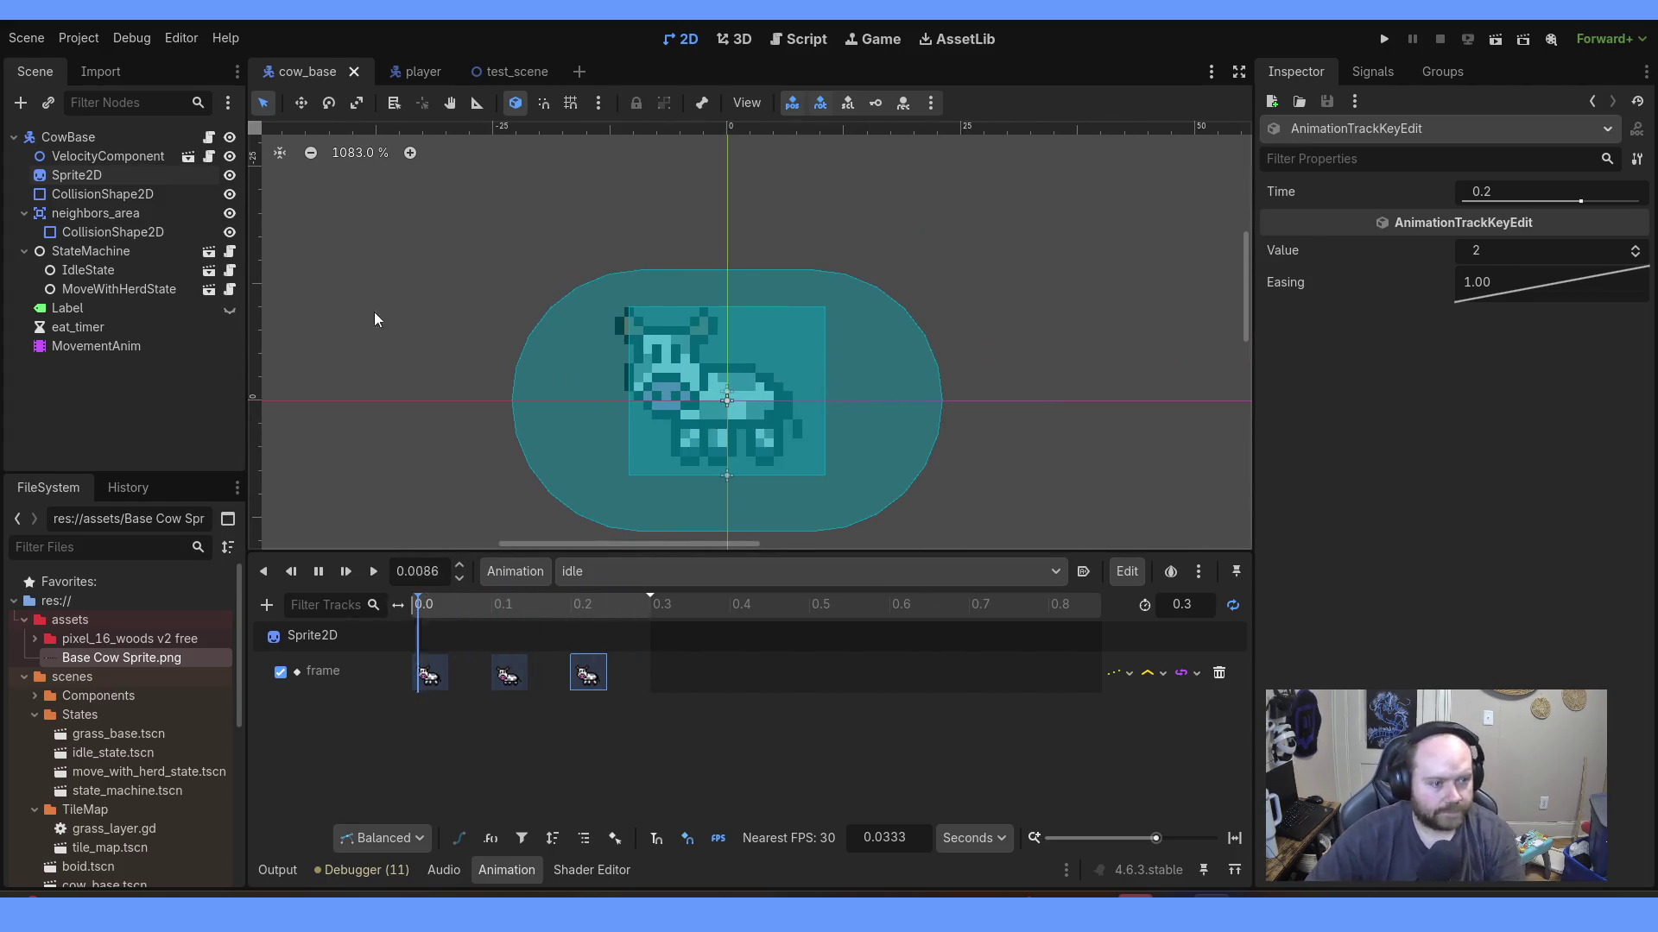
pyautogui.click(205, 139)
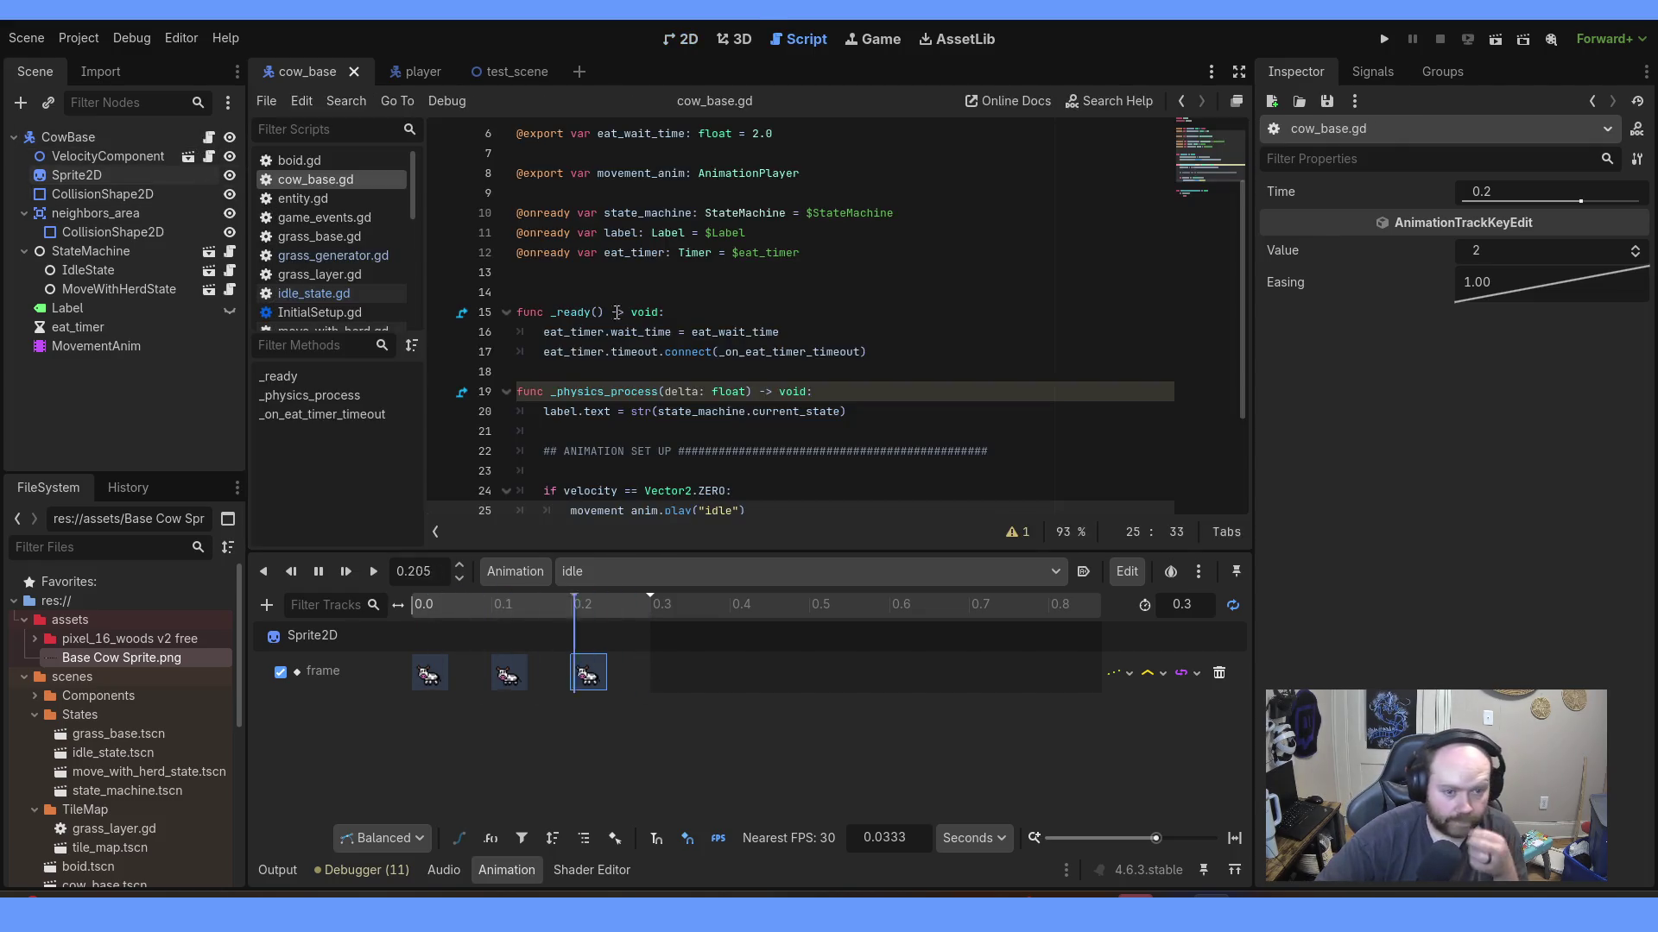
pyautogui.click(326, 574)
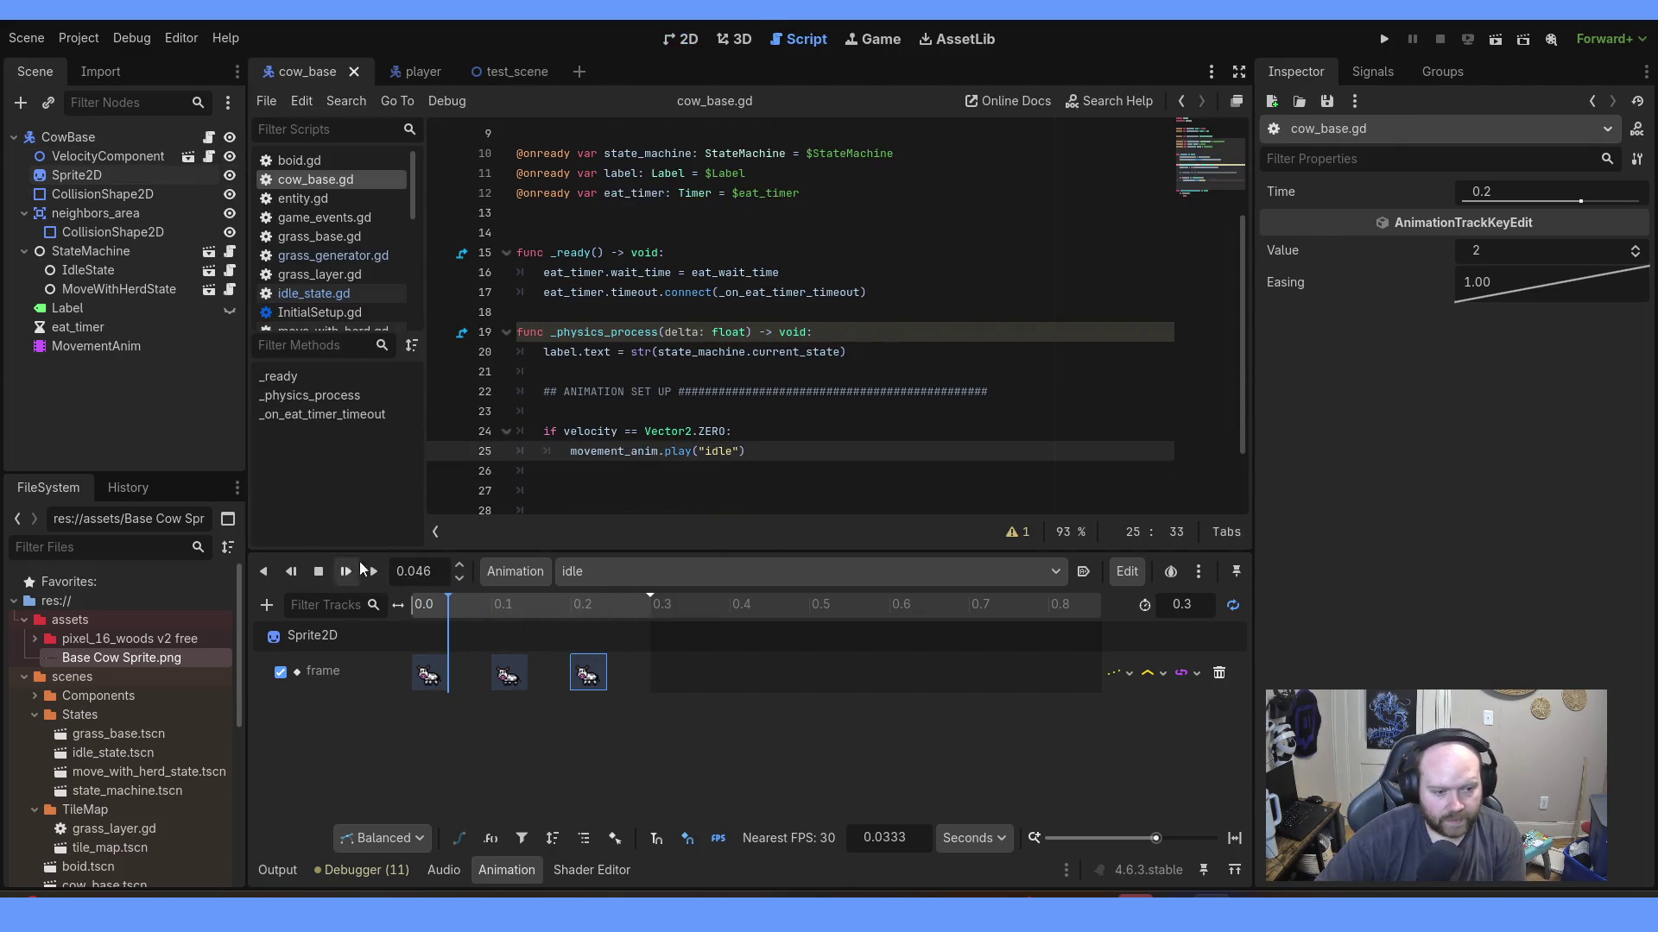
pyautogui.press('Down')
pyautogui.scroll(3, 674, 332)
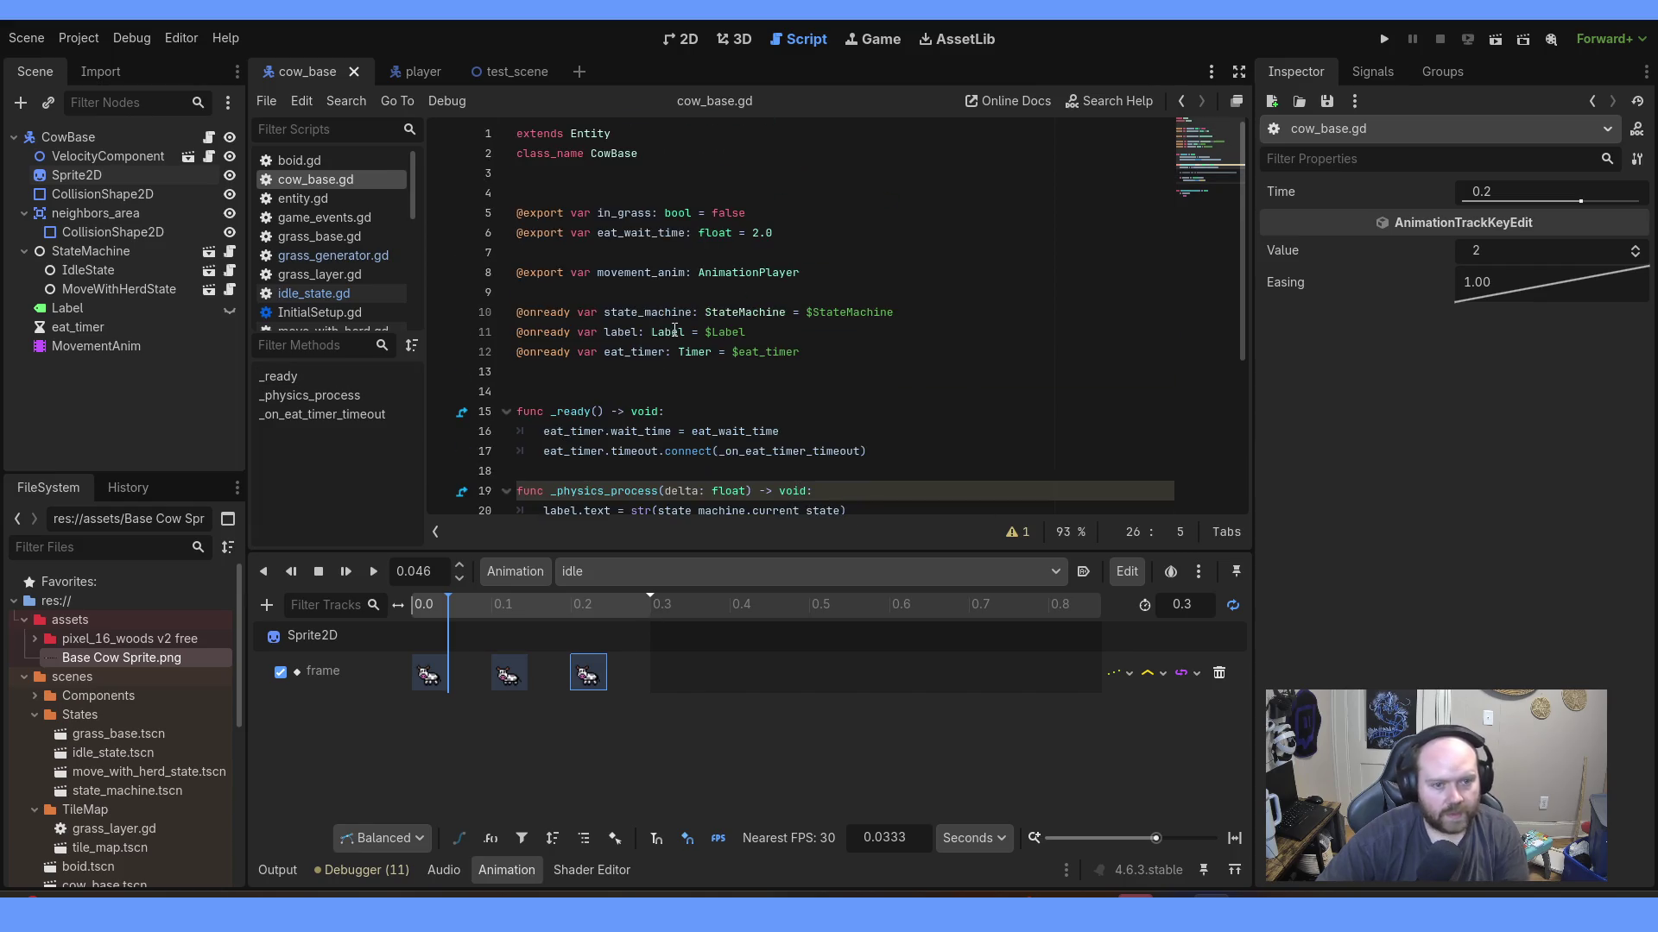
pyautogui.click(816, 273)
pyautogui.press('Return')
pyautogui.write('@export var ')
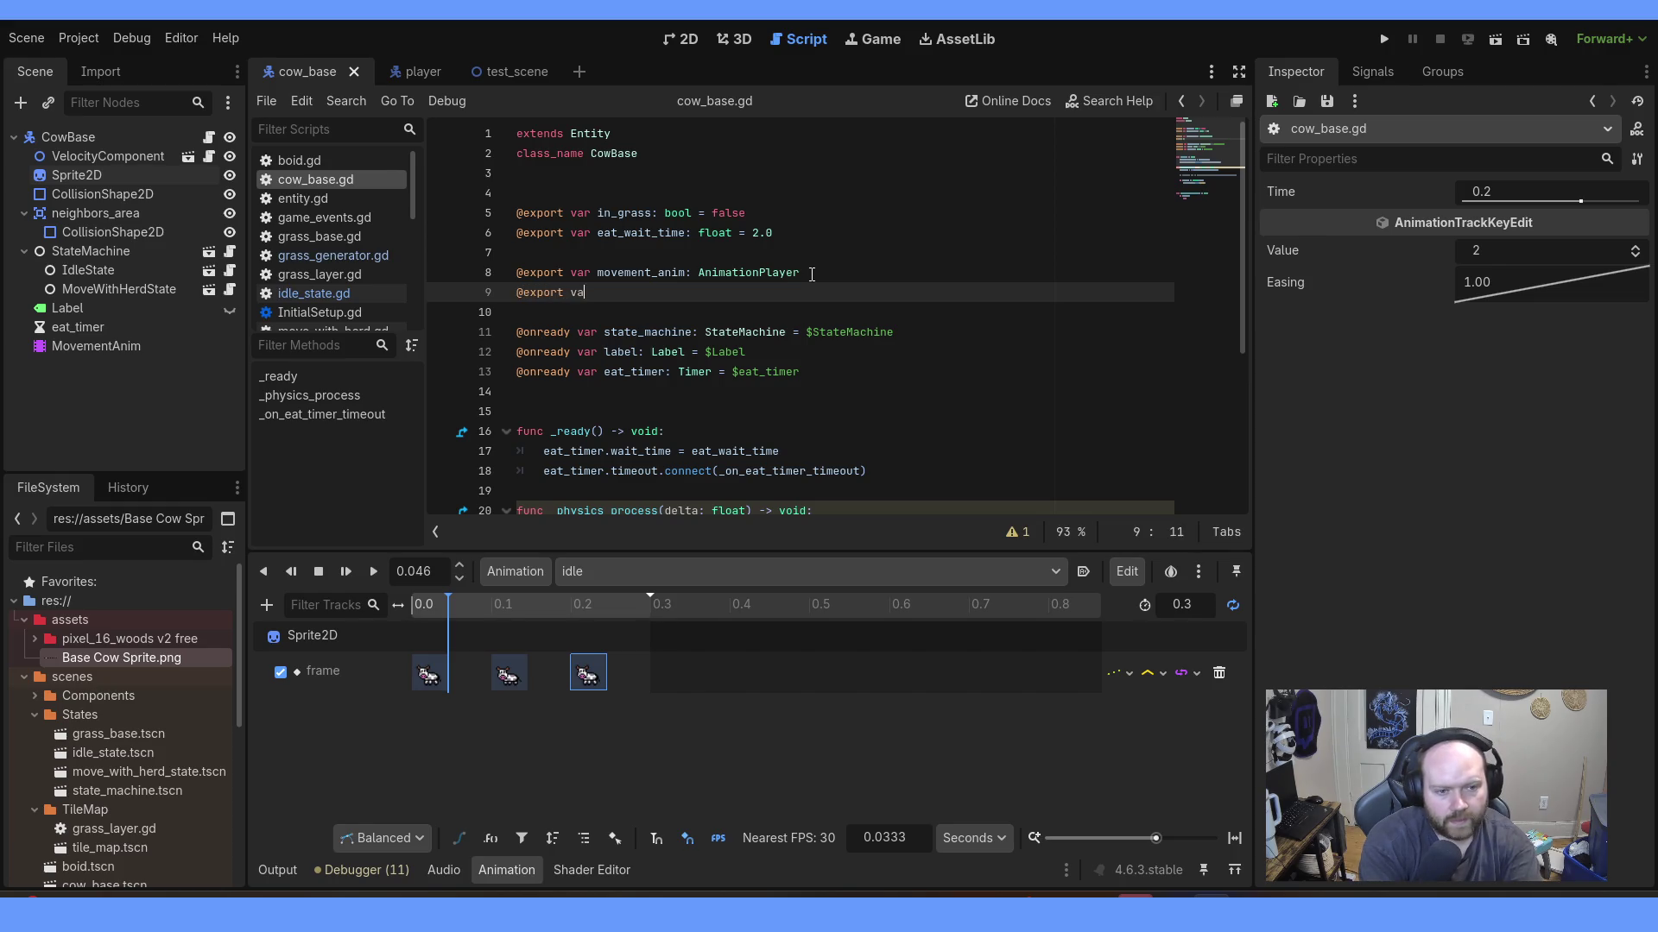
pyautogui.write('sprite:')
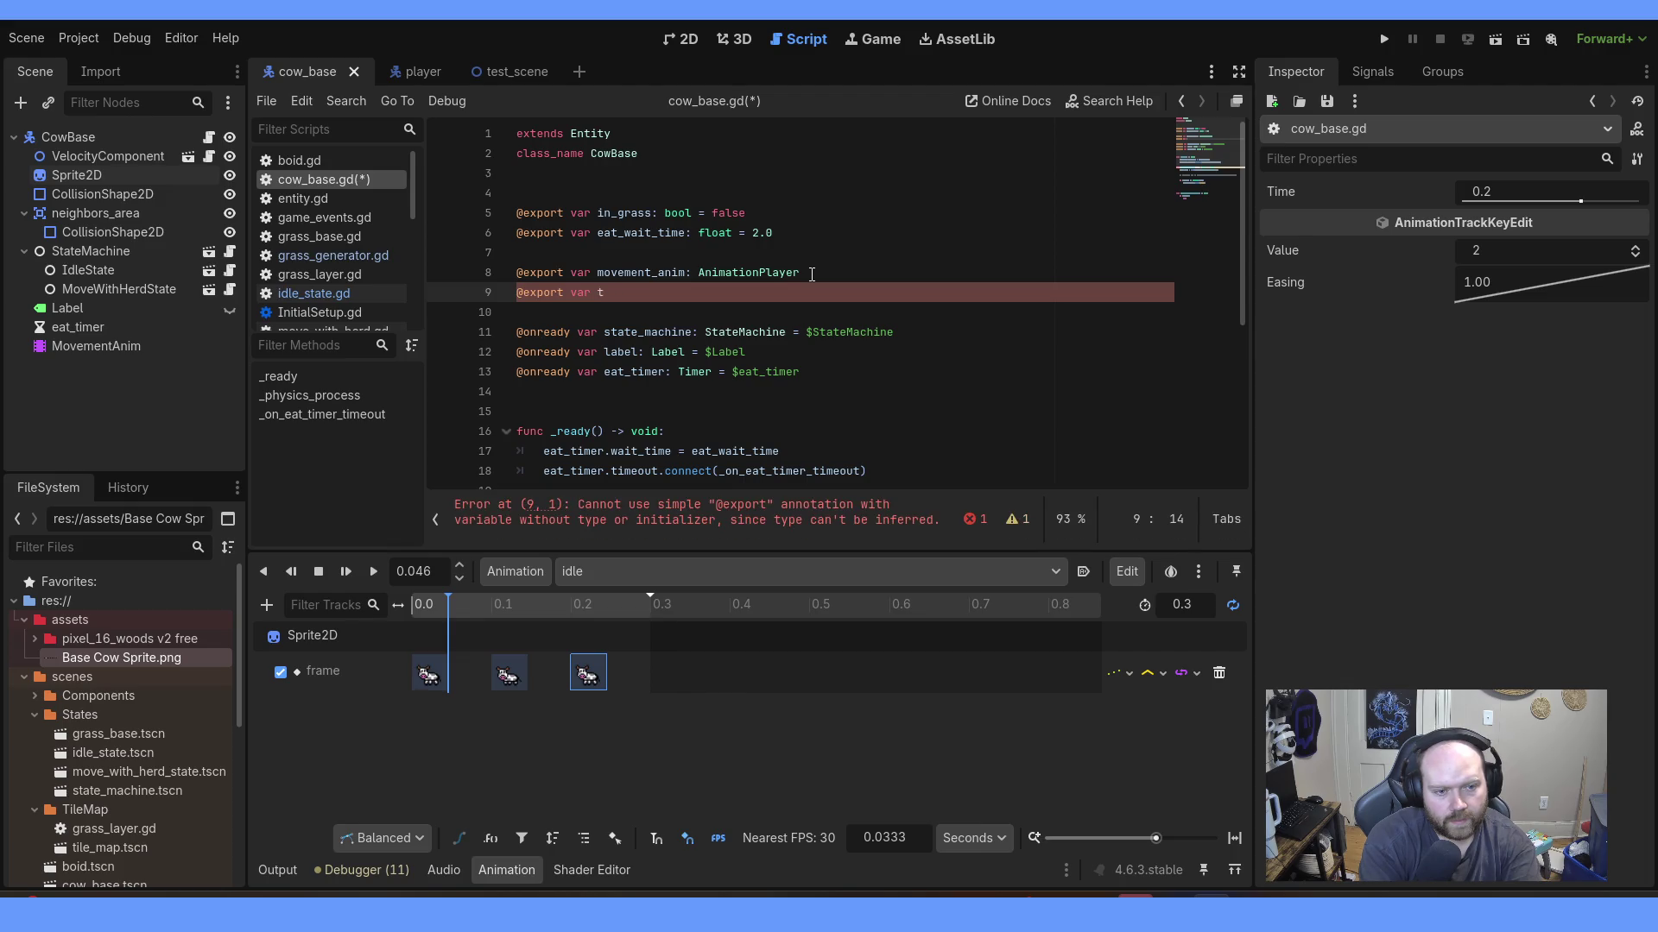
pyautogui.write(' Sprite')
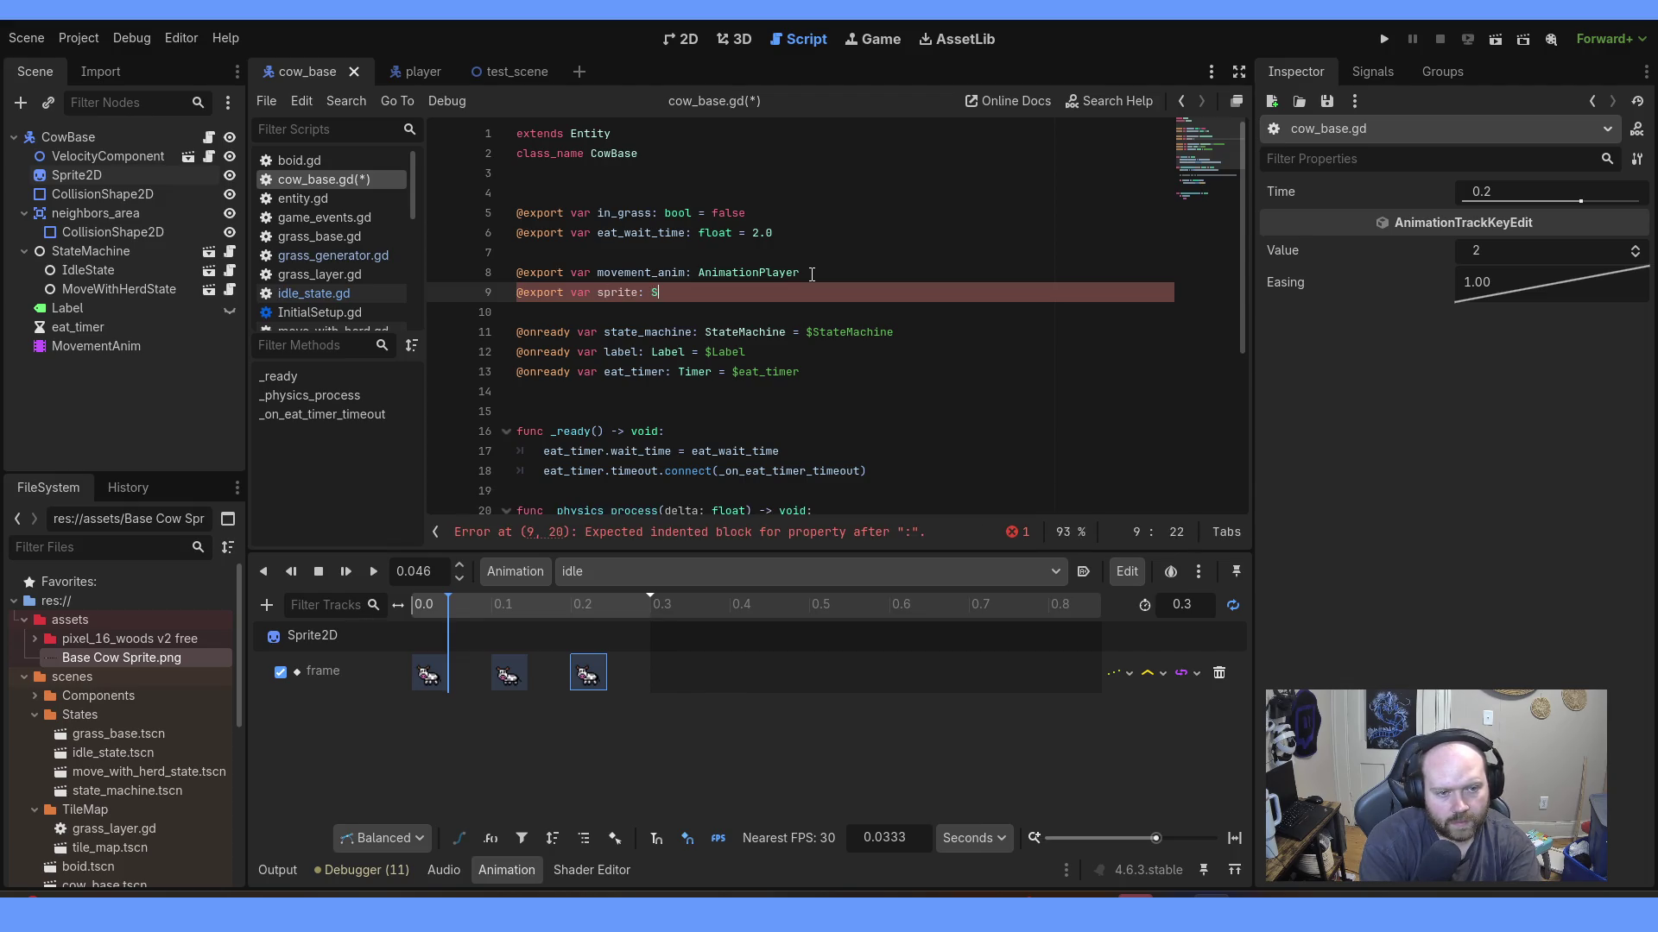
pyautogui.press('Return')
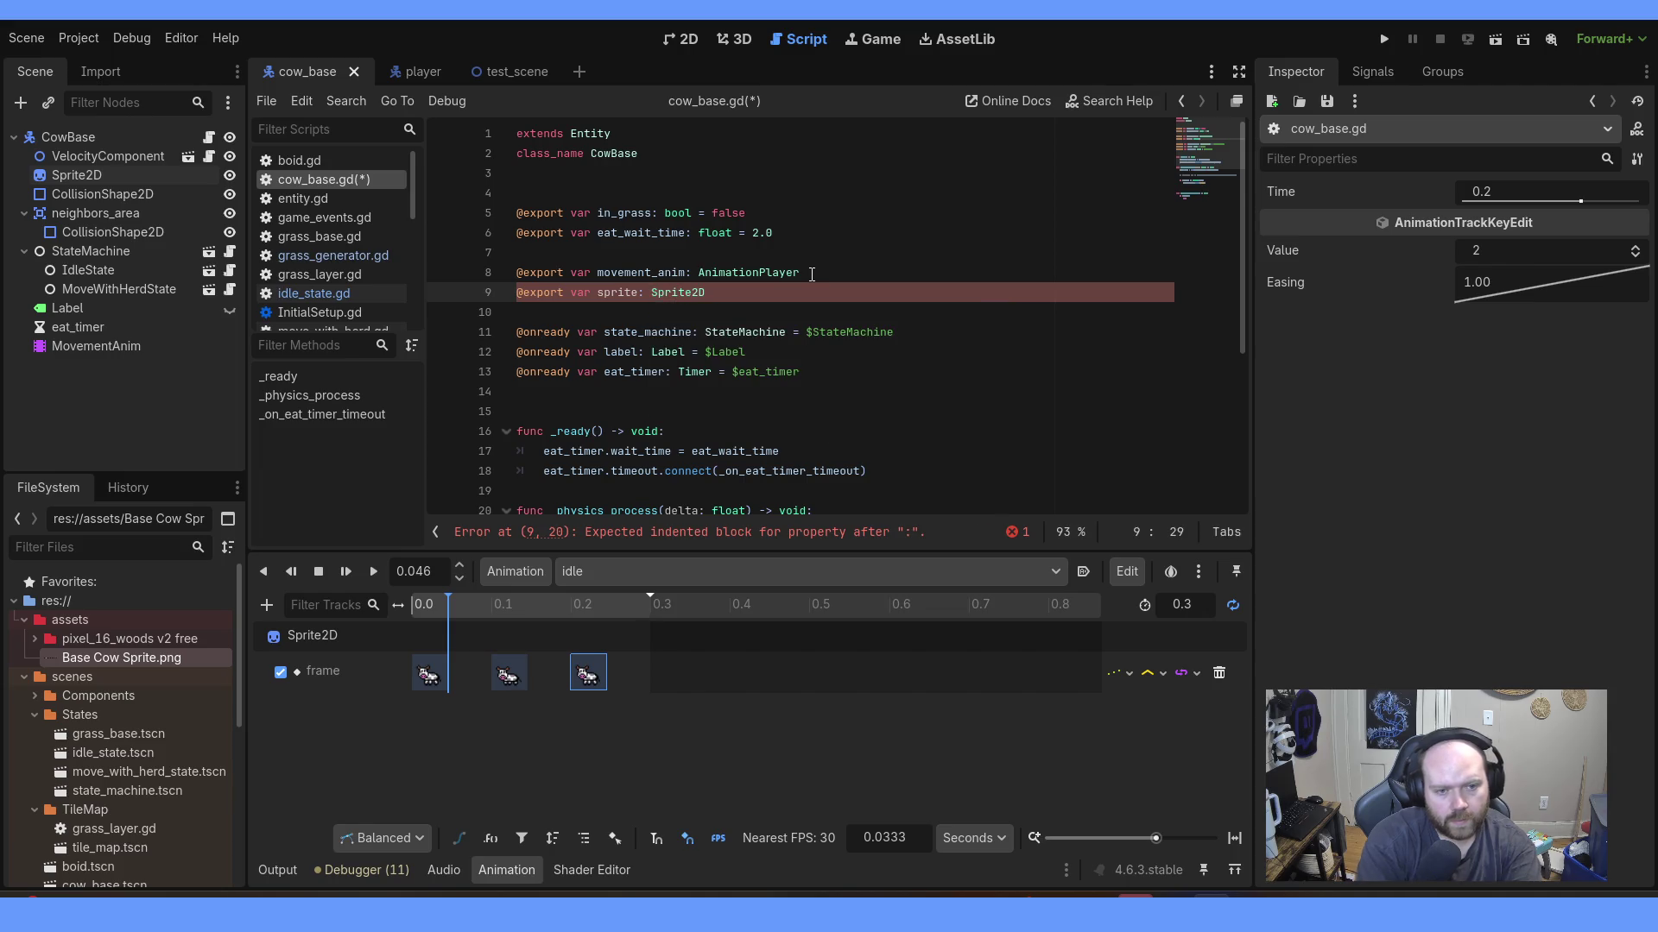
# Step: Assign the Sprite2D node to CowBase's exported Sprite property in the Inspector
pyautogui.click(143, 135)
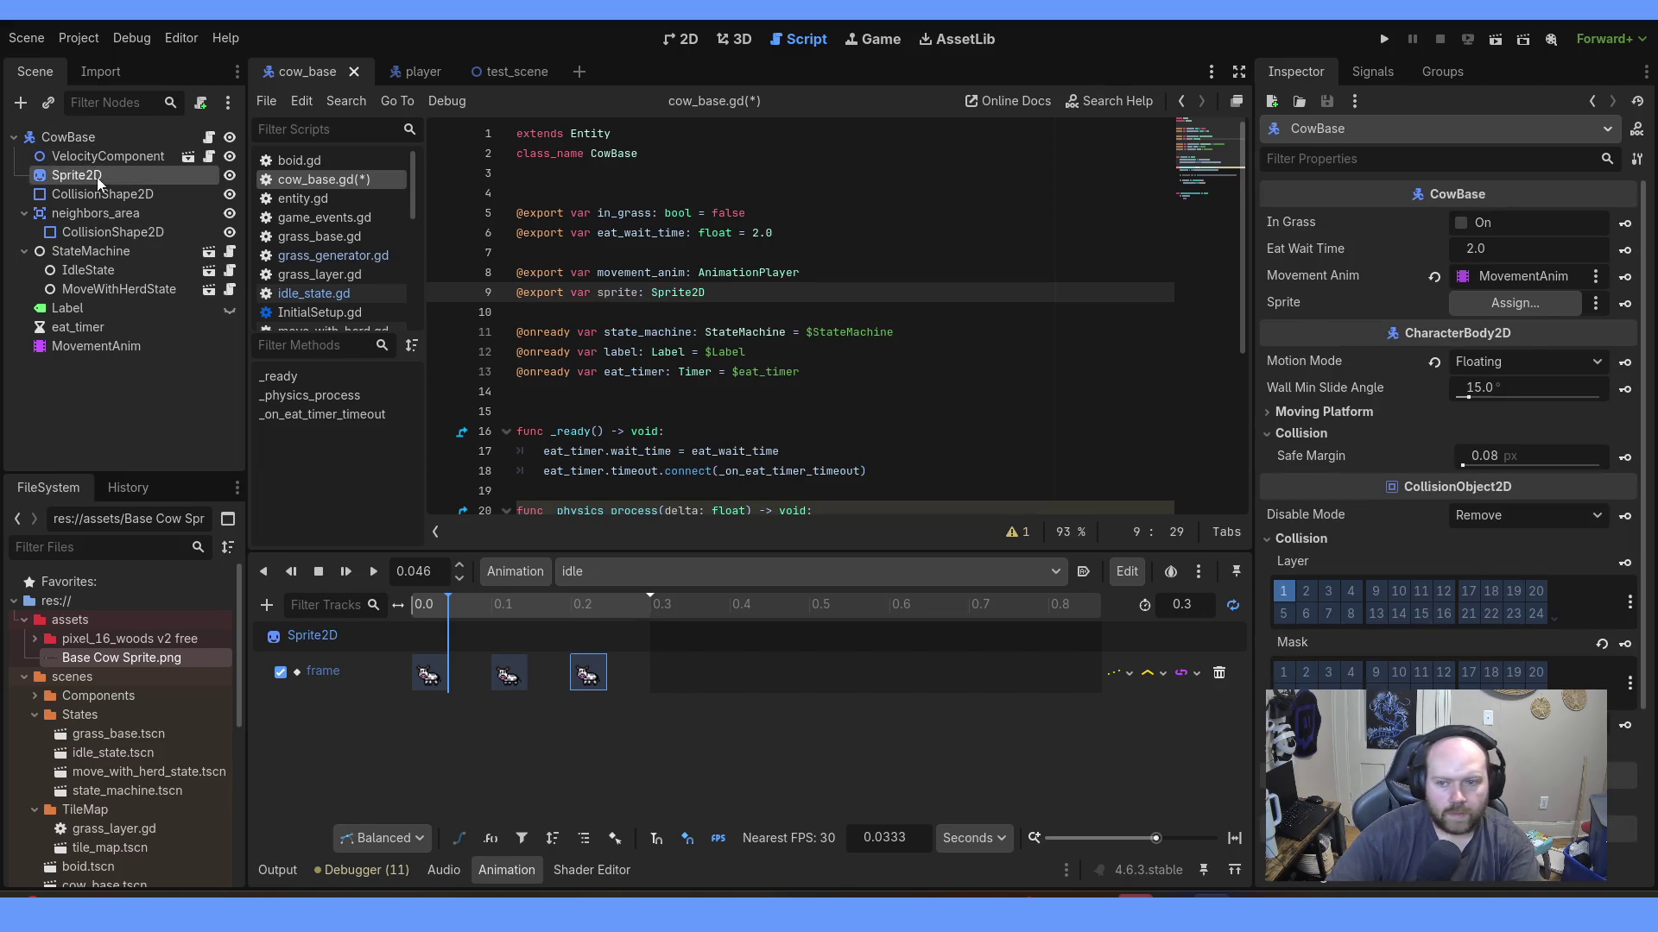
pyautogui.click(97, 176)
pyautogui.click(69, 136)
pyautogui.click(1504, 304)
pyautogui.doubleClick(783, 276)
pyautogui.scroll(-4, 696, 384)
pyautogui.click(650, 390)
pyautogui.write('if ve')
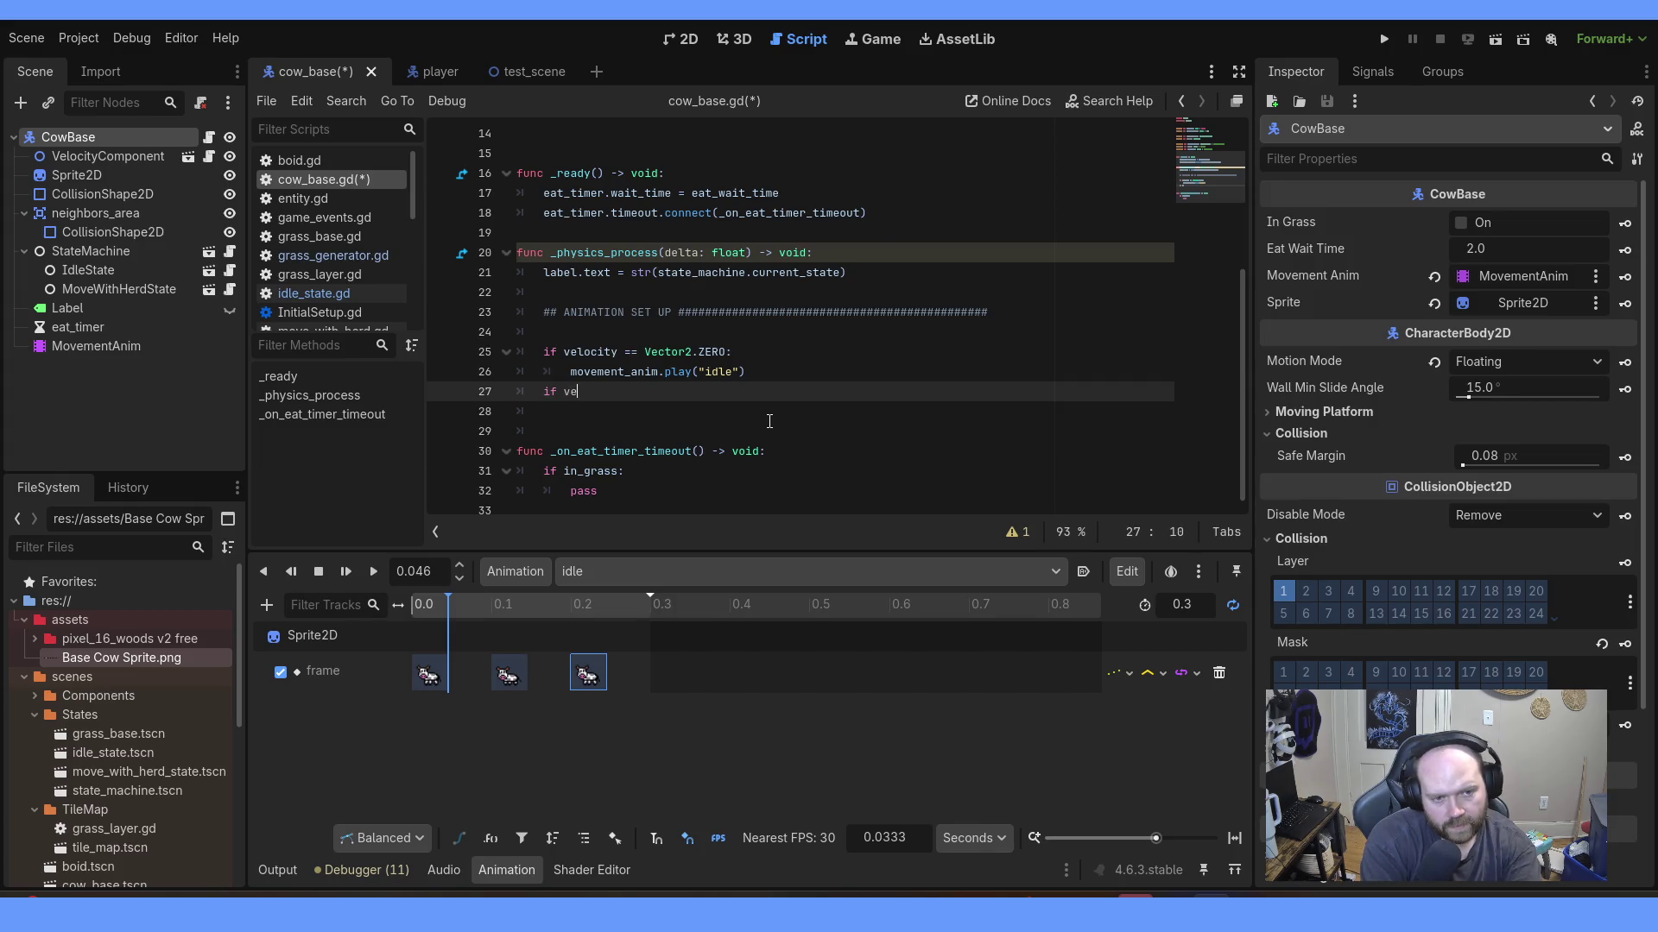
# Step: Add 'if velocity.x > 0: sprite.flip_h = true' to _physics_process
pyautogui.press('Return')
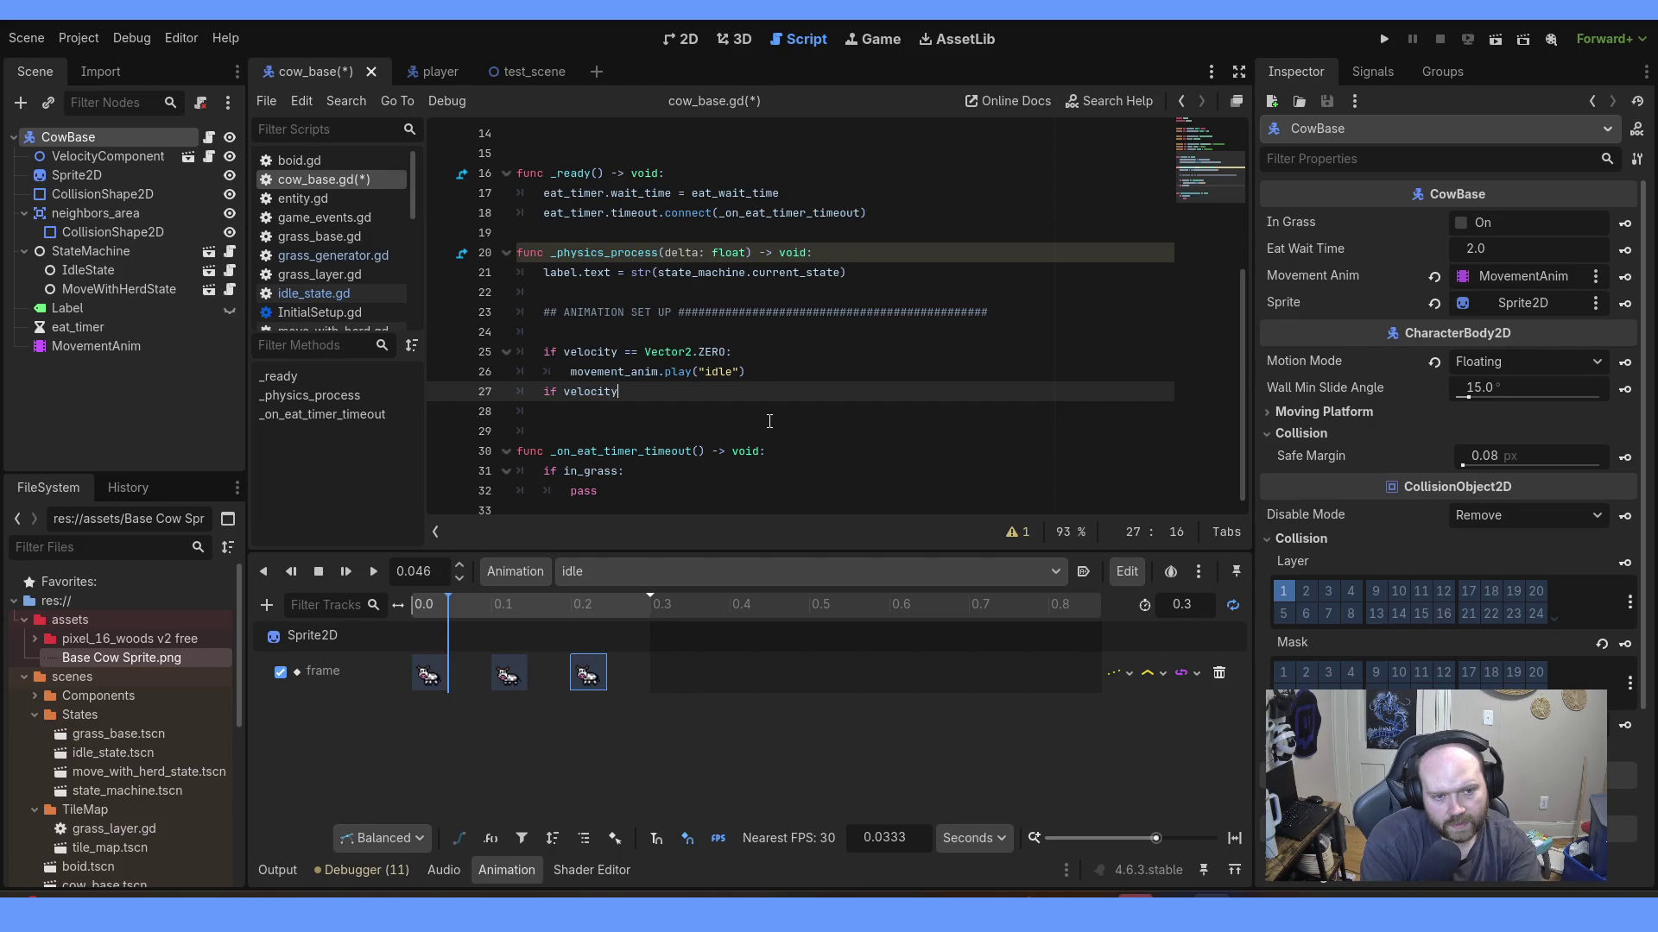
pyautogui.write('.')
pyautogui.press('BackSpace')
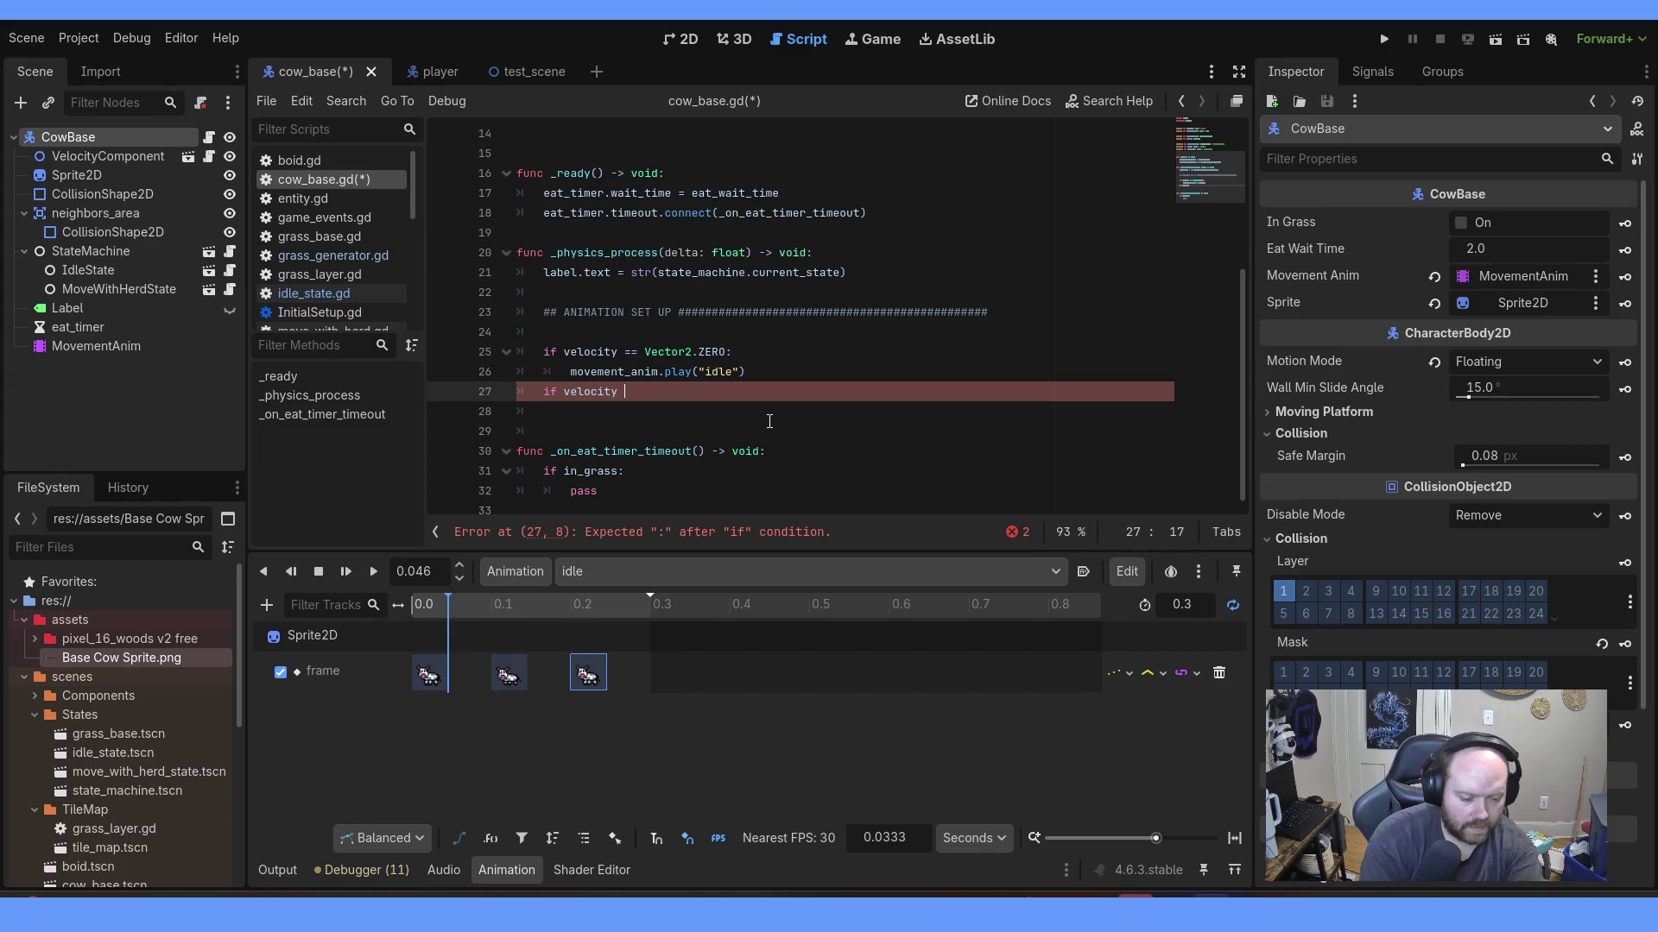
pyautogui.write('= 0:')
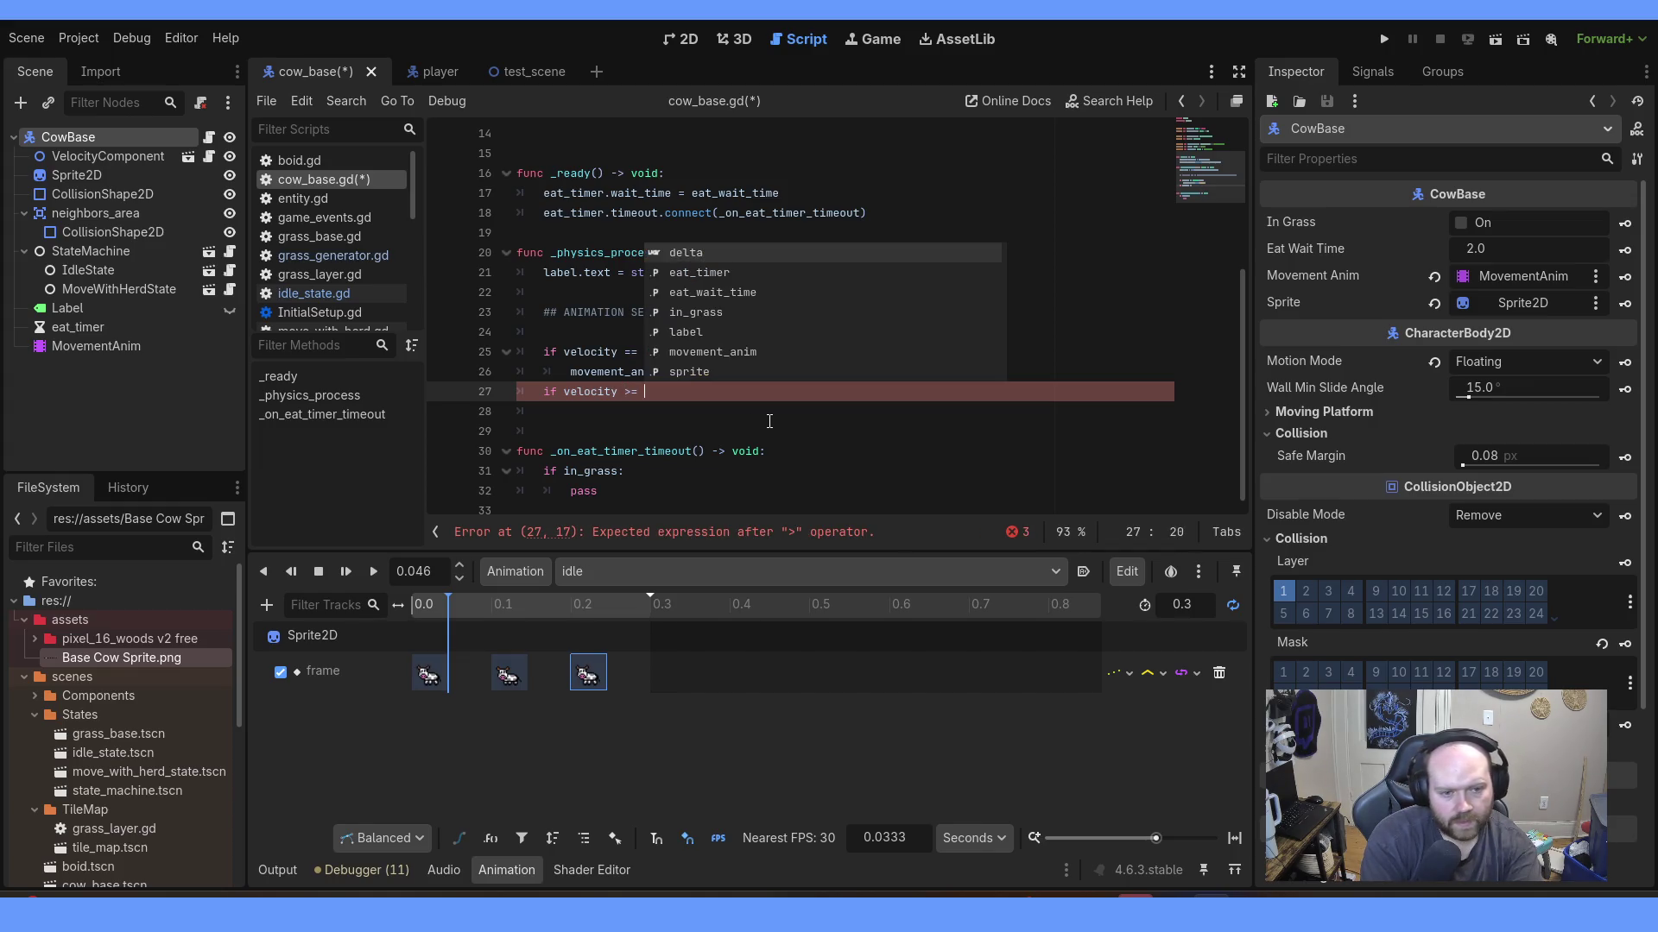
pyautogui.press('Return')
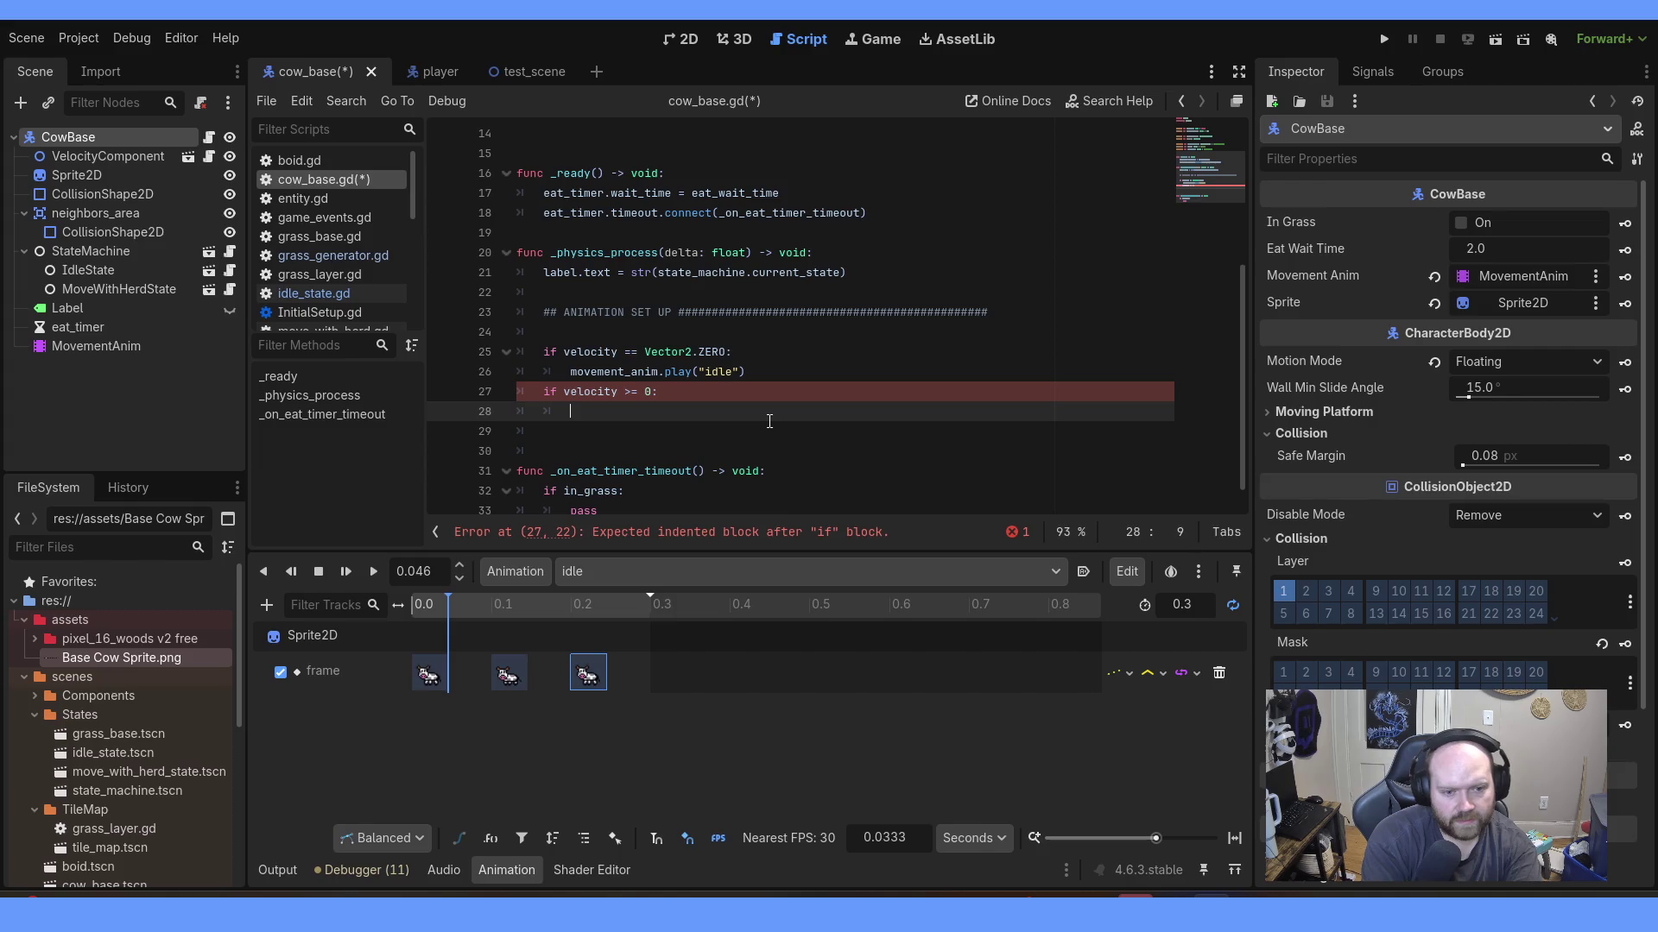
pyautogui.press('BackSpace')
pyautogui.press('BackSpace')
pyautogui.press('BackSpace')
pyautogui.write('0')
pyautogui.press('Return')
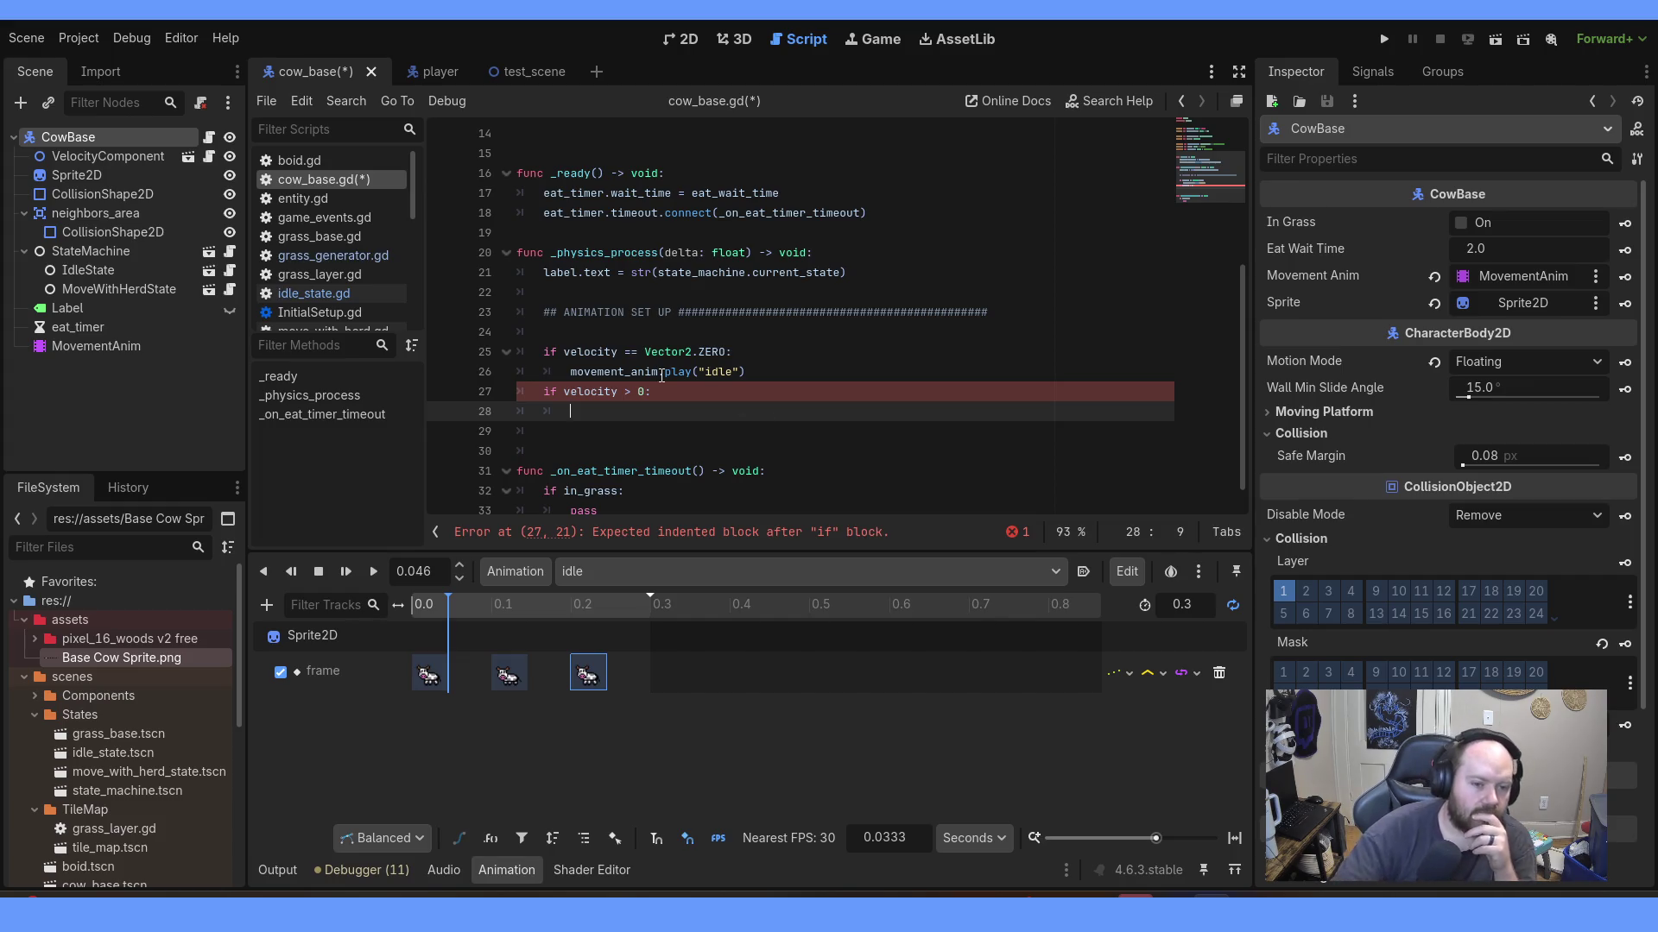
pyautogui.click(623, 392)
pyautogui.write('.x')
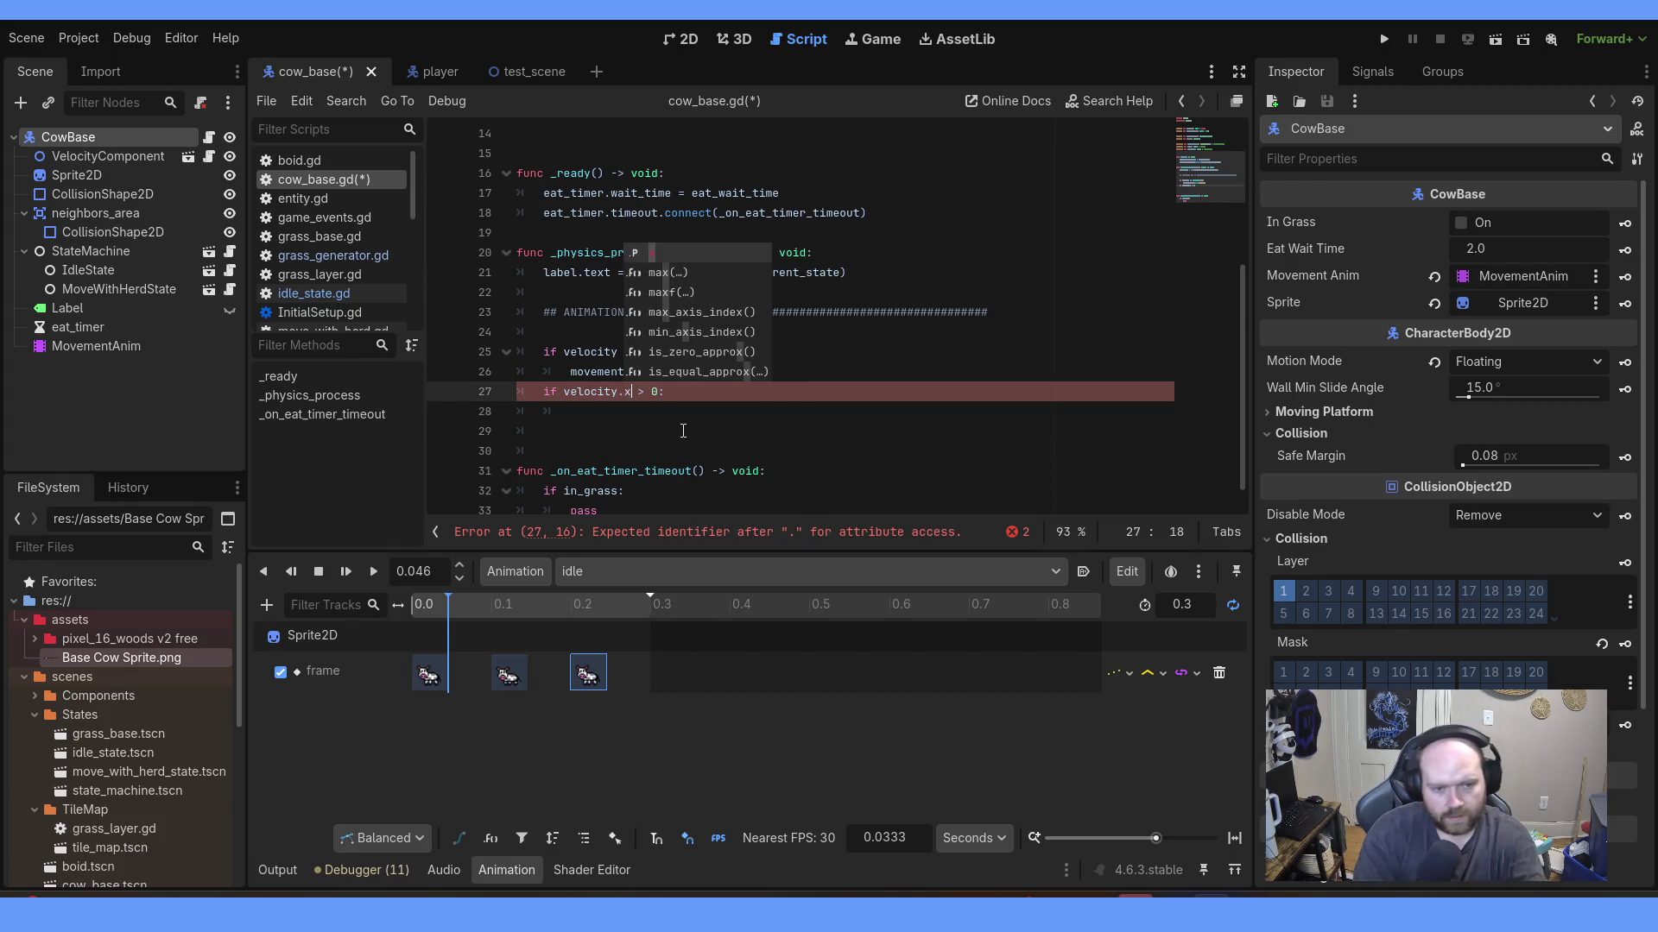
pyautogui.click(610, 413)
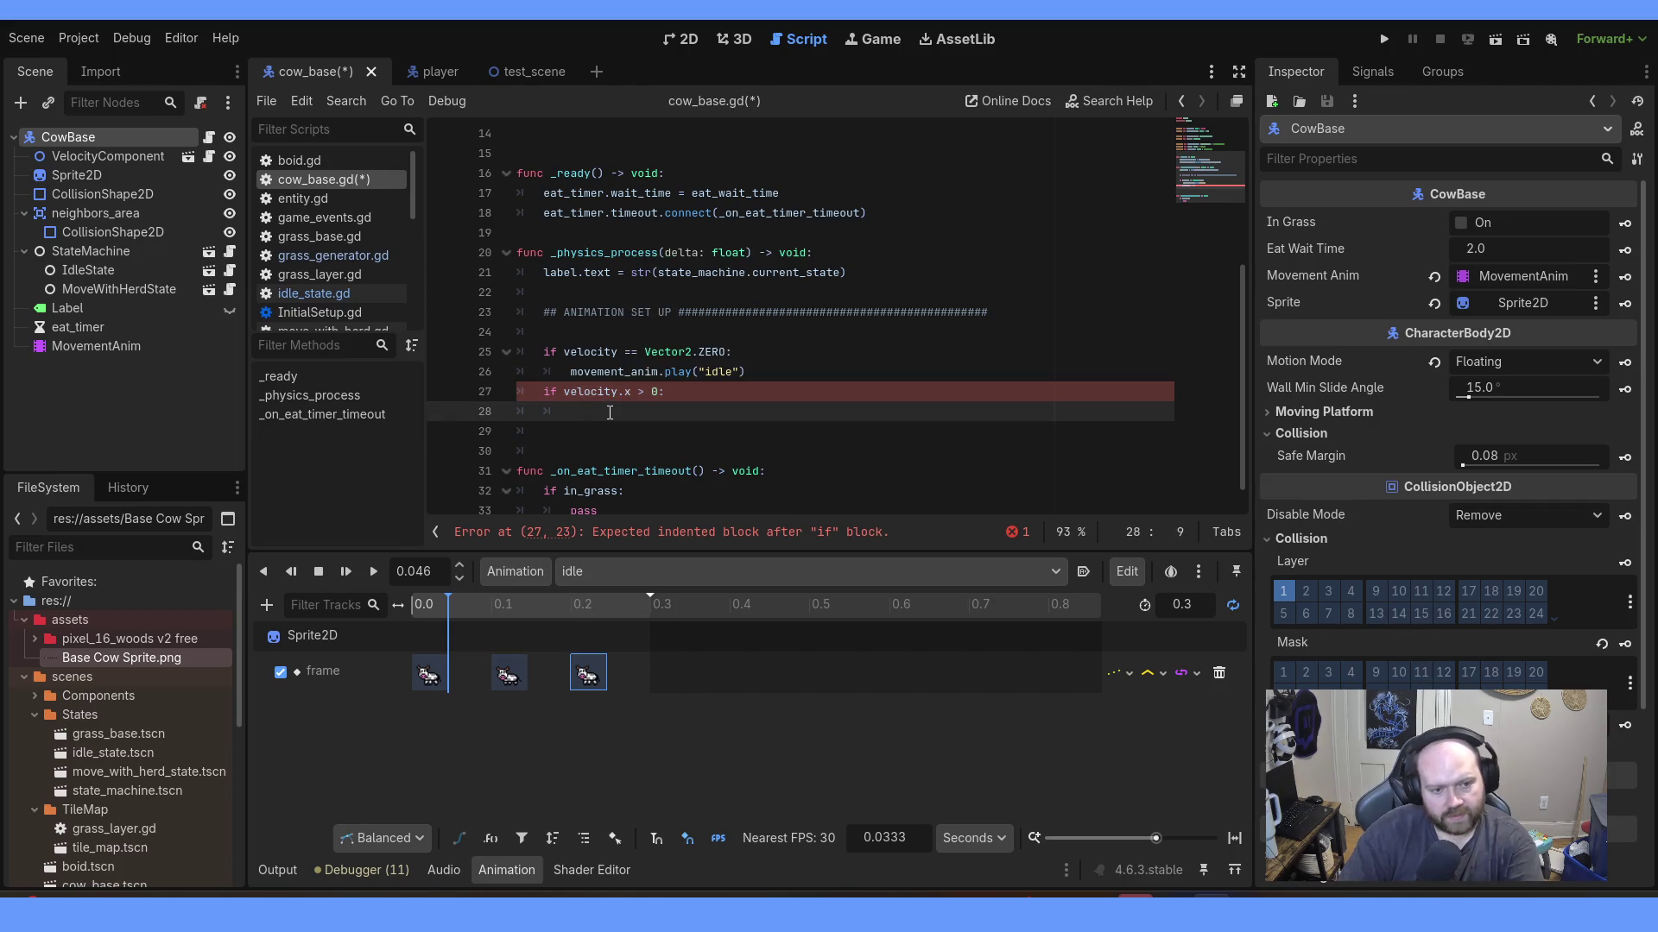
pyautogui.write('sprite.')
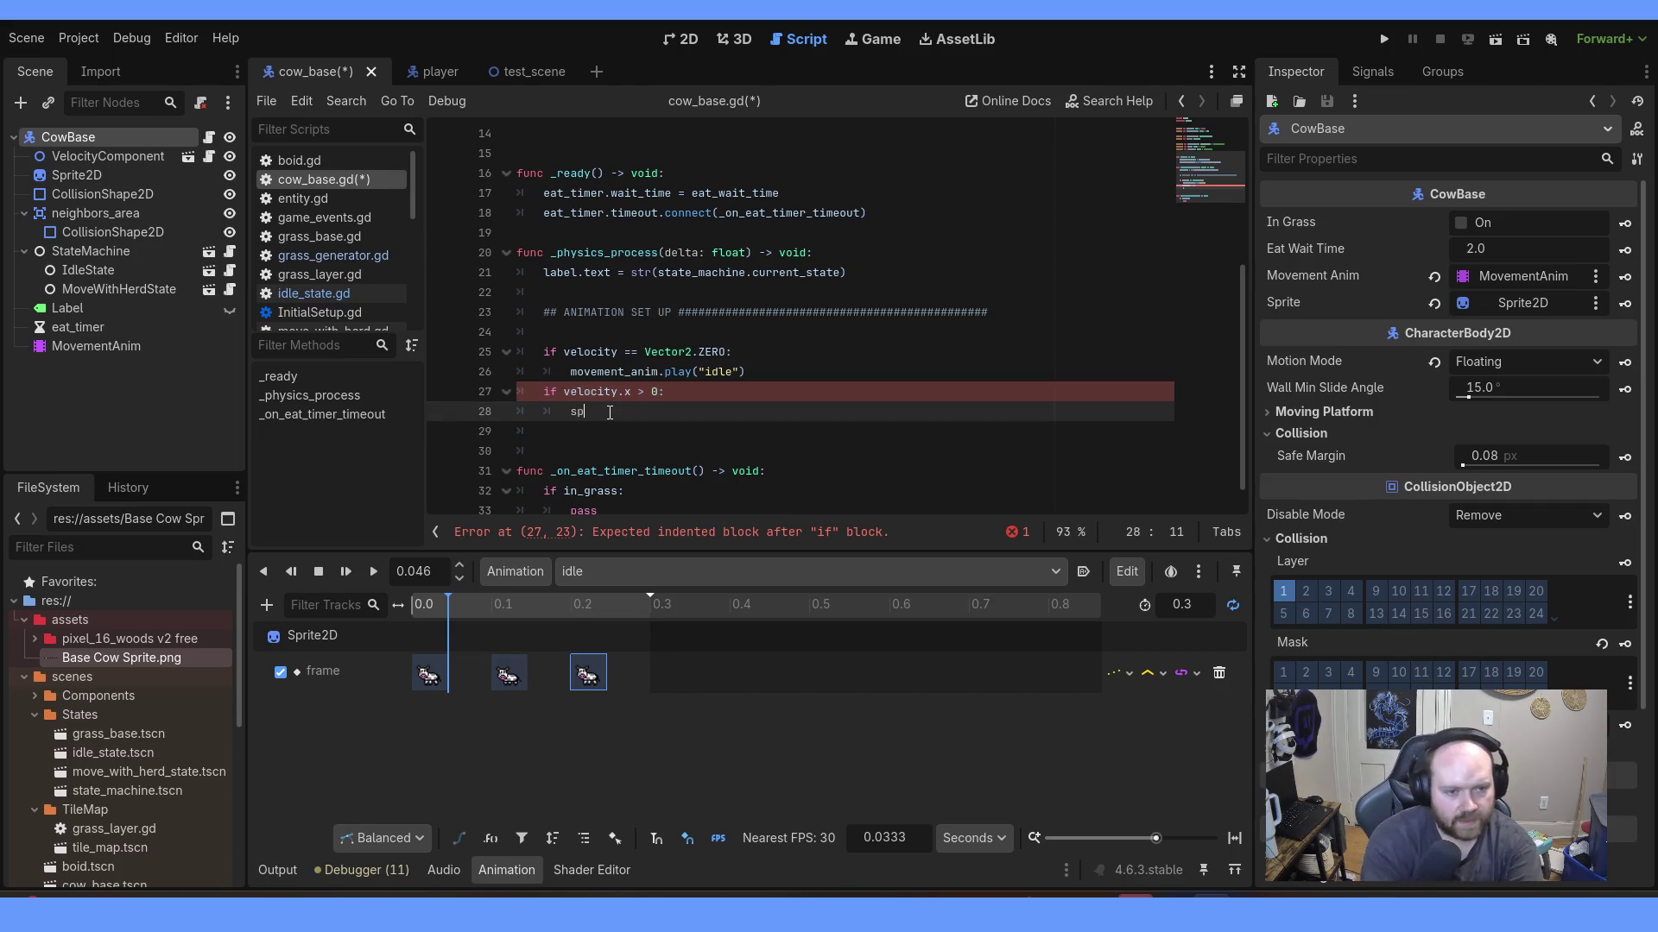
pyautogui.write('flip_h = tr')
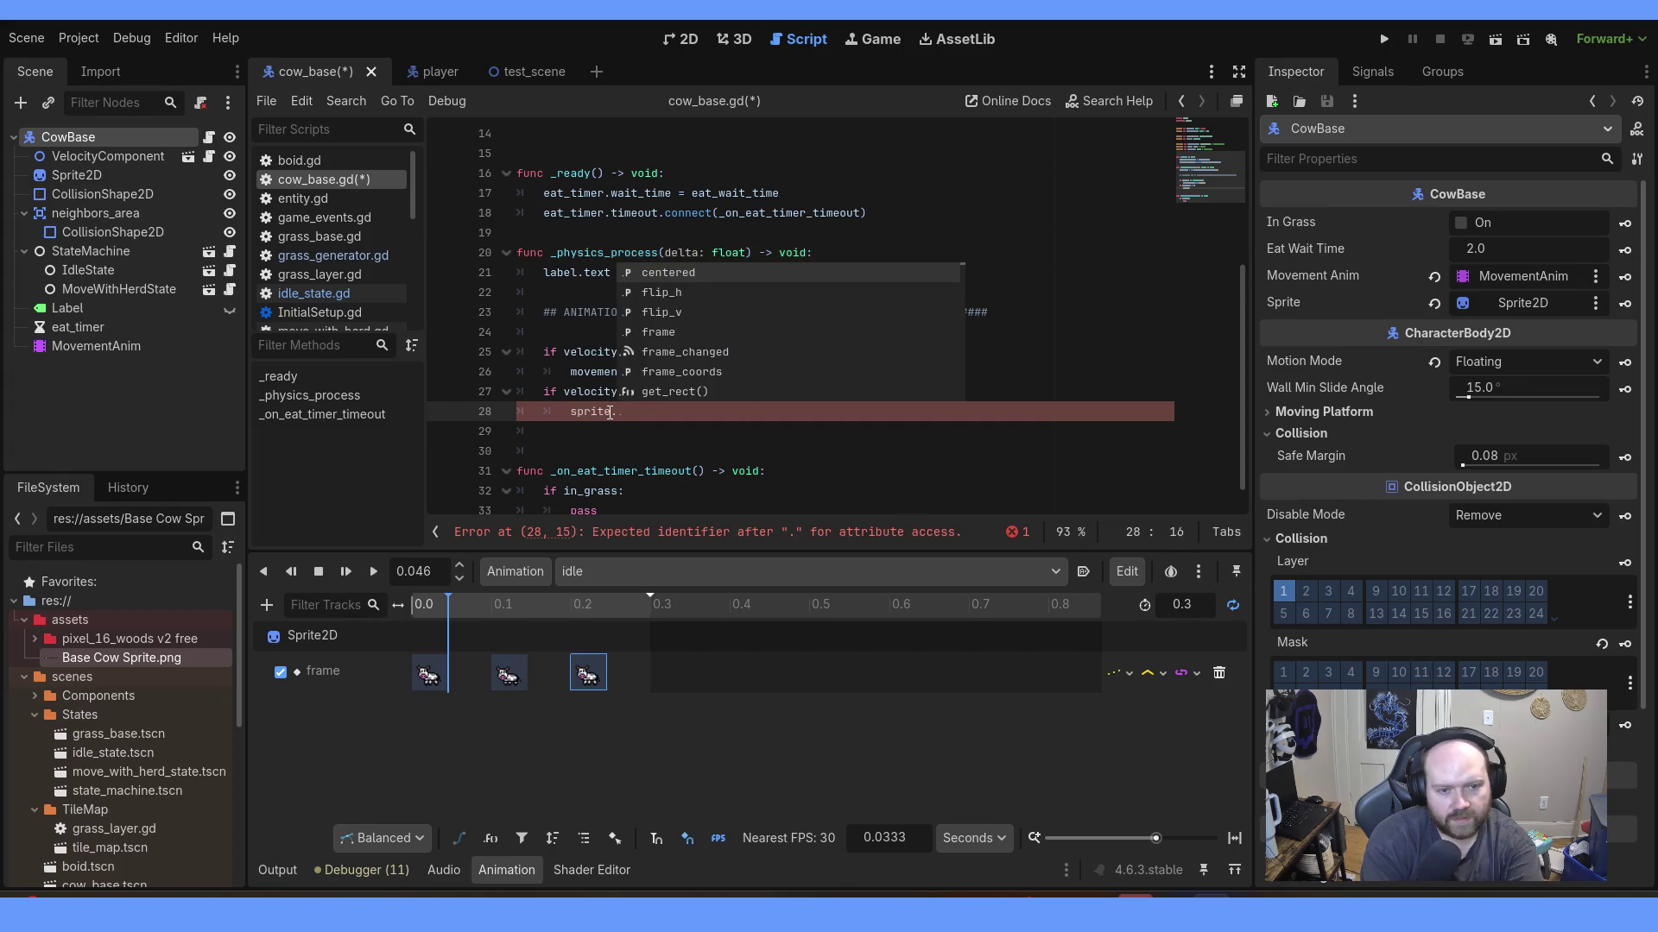
pyautogui.write('ue')
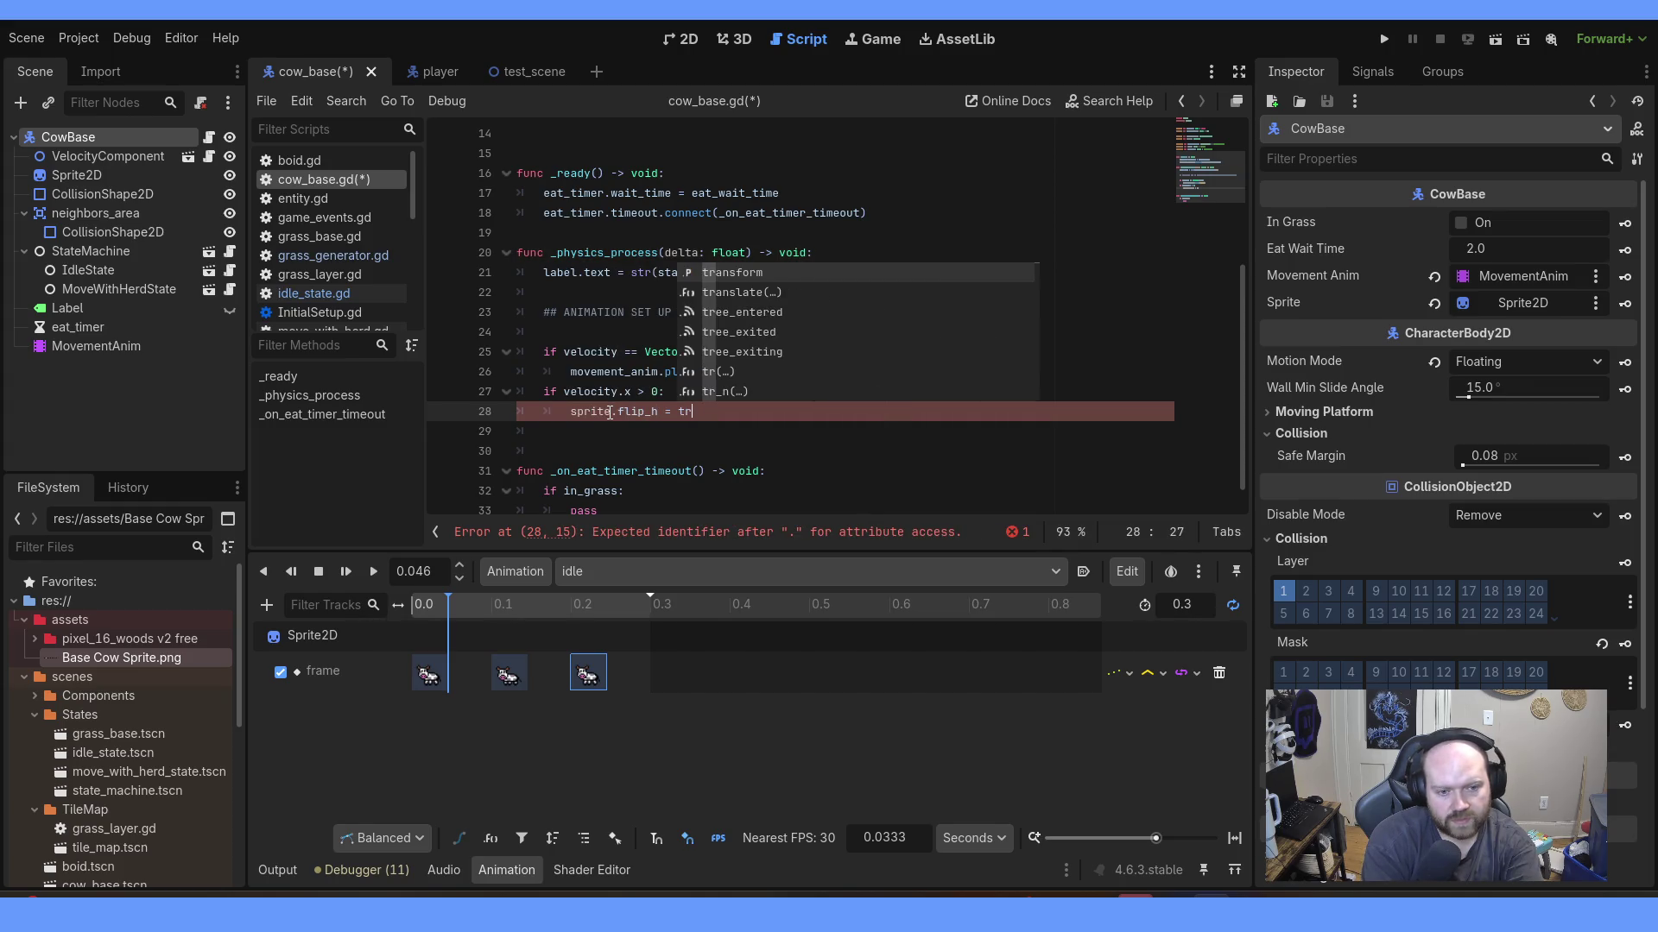
pyautogui.press('Return')
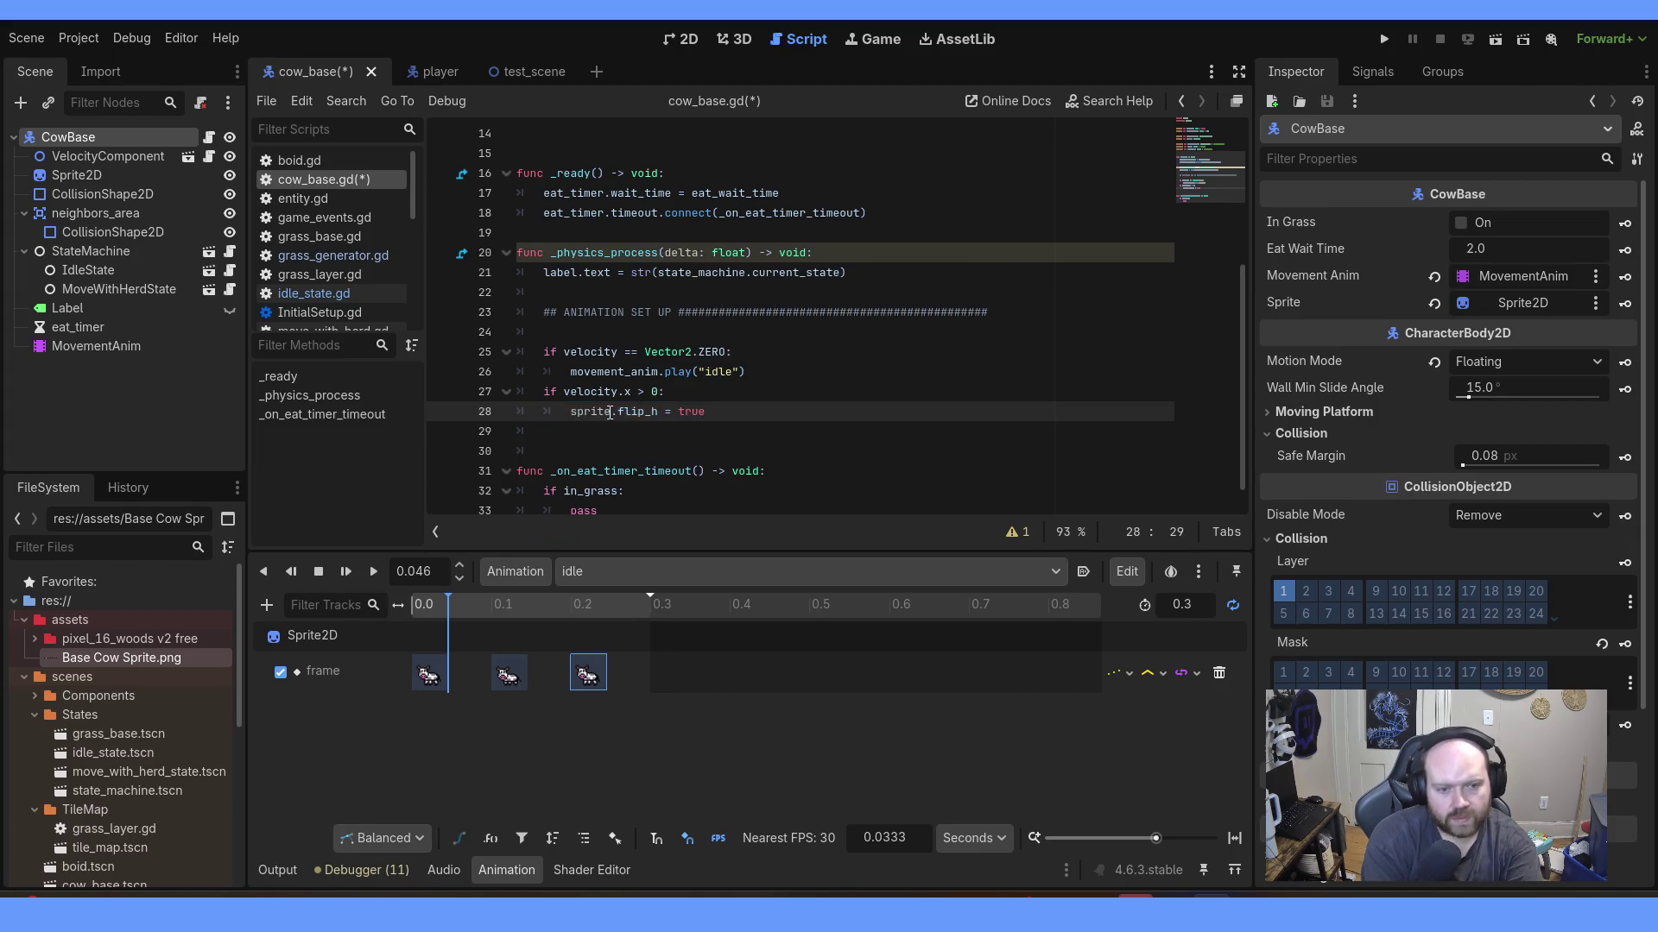
pyautogui.press('Return')
pyautogui.write('elif ve')
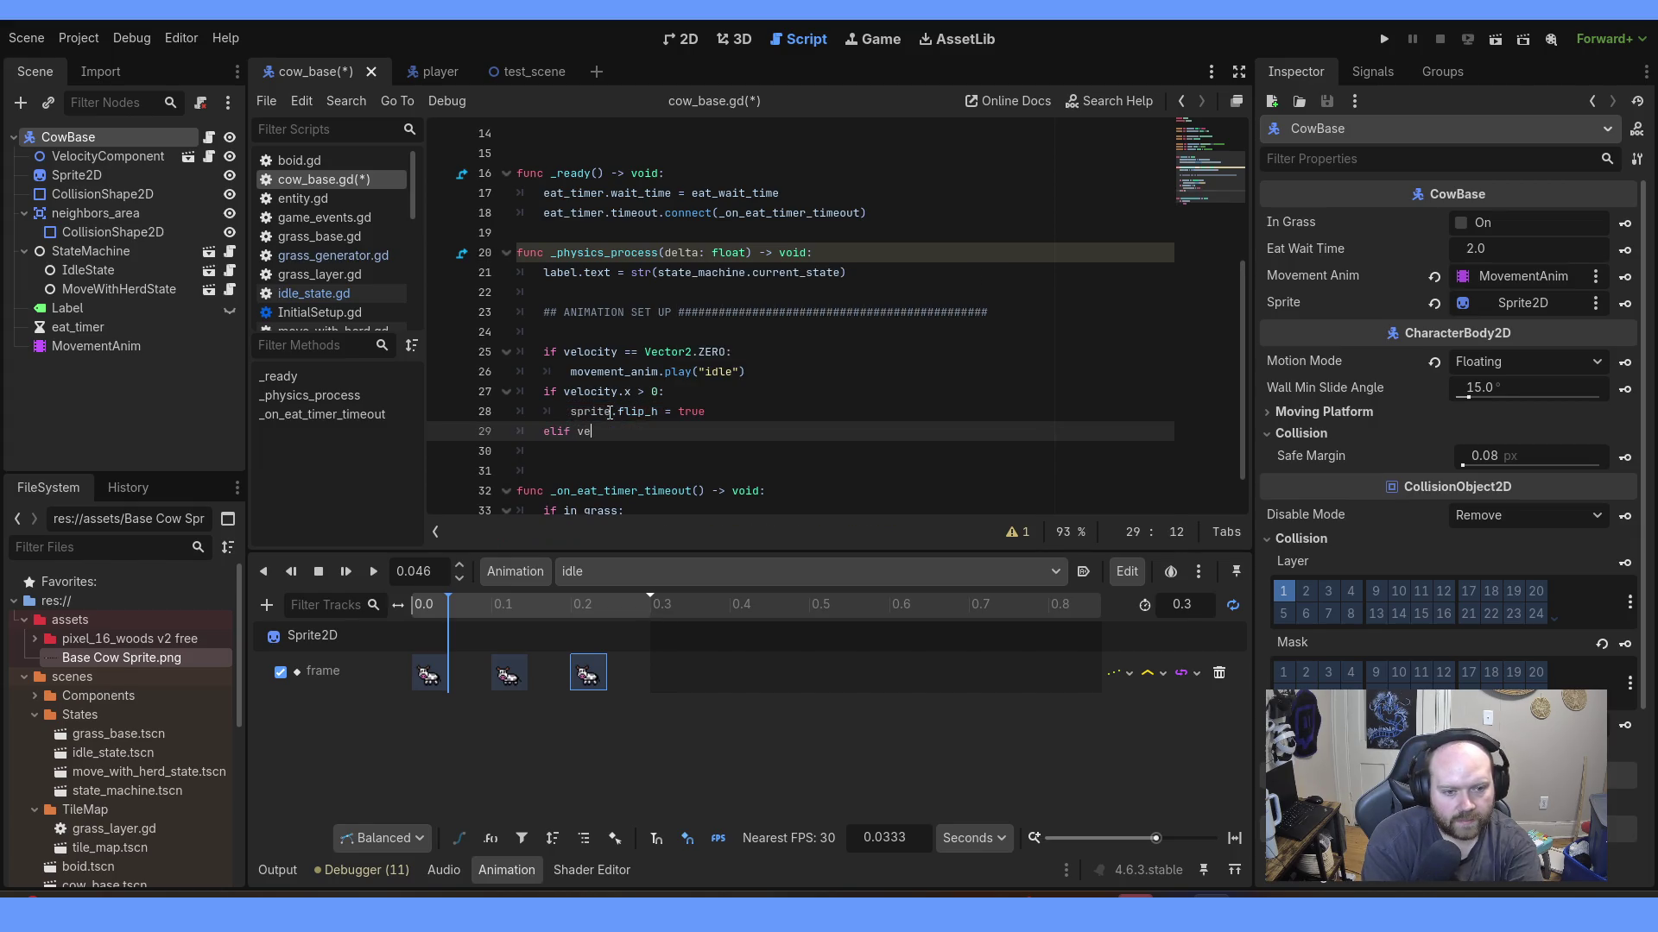
# Step: Add 'elif velocity.x < 0: sprite.flip_h = false' and save cow_base.gd
pyautogui.write('locity.x')
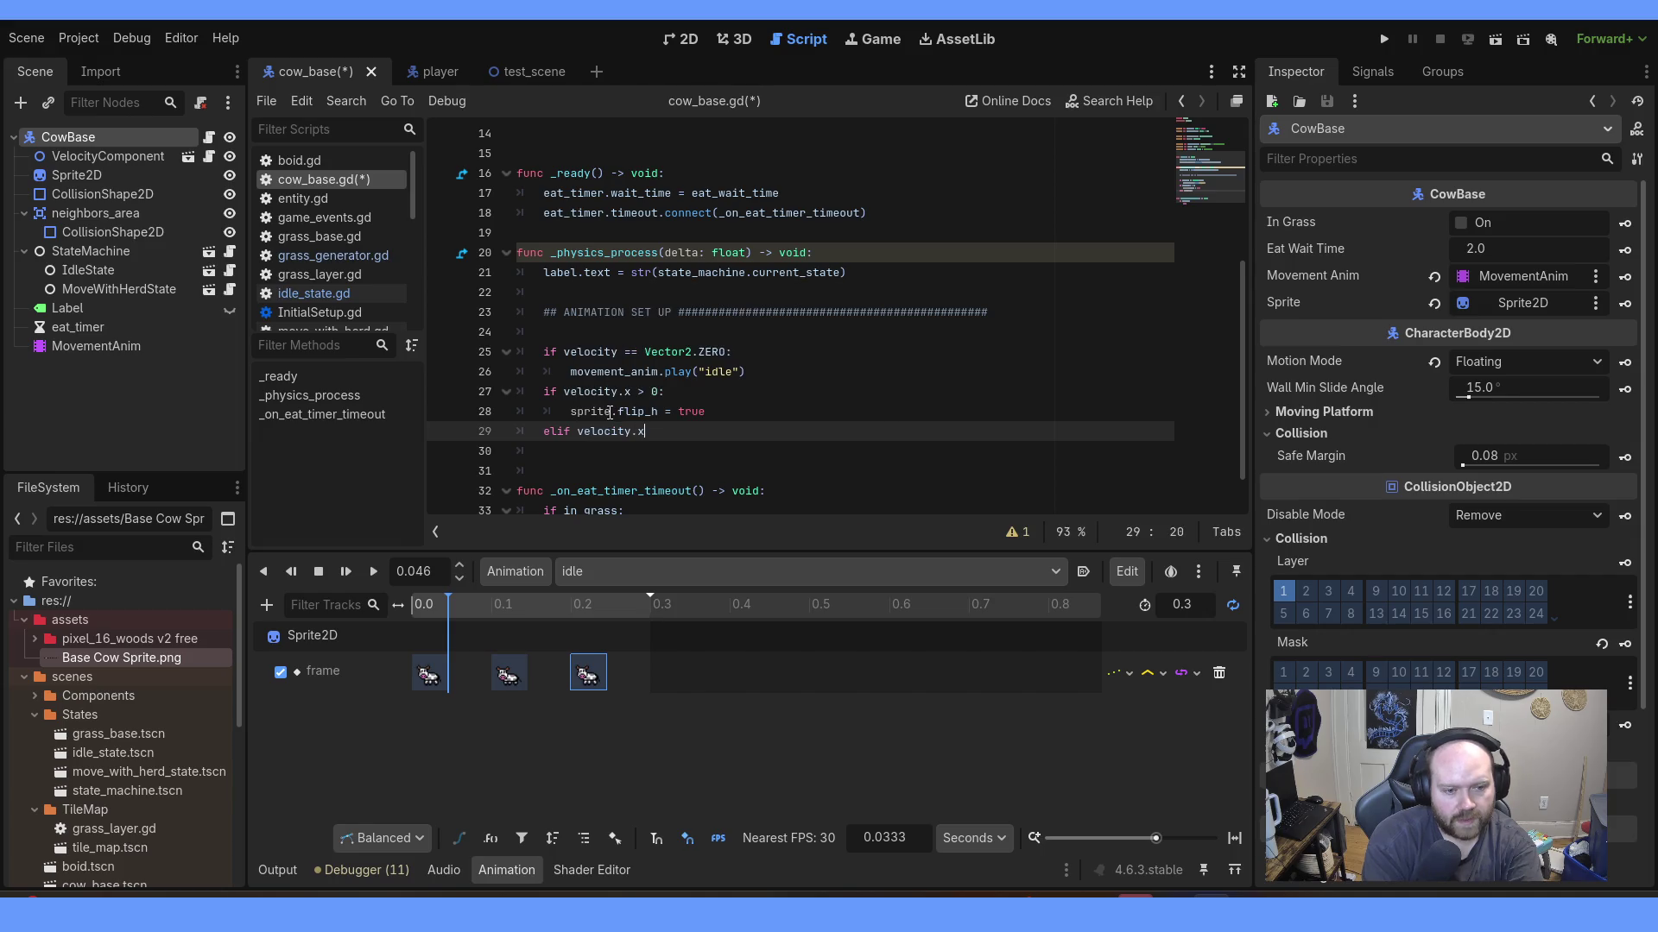
pyautogui.write(' < 0')
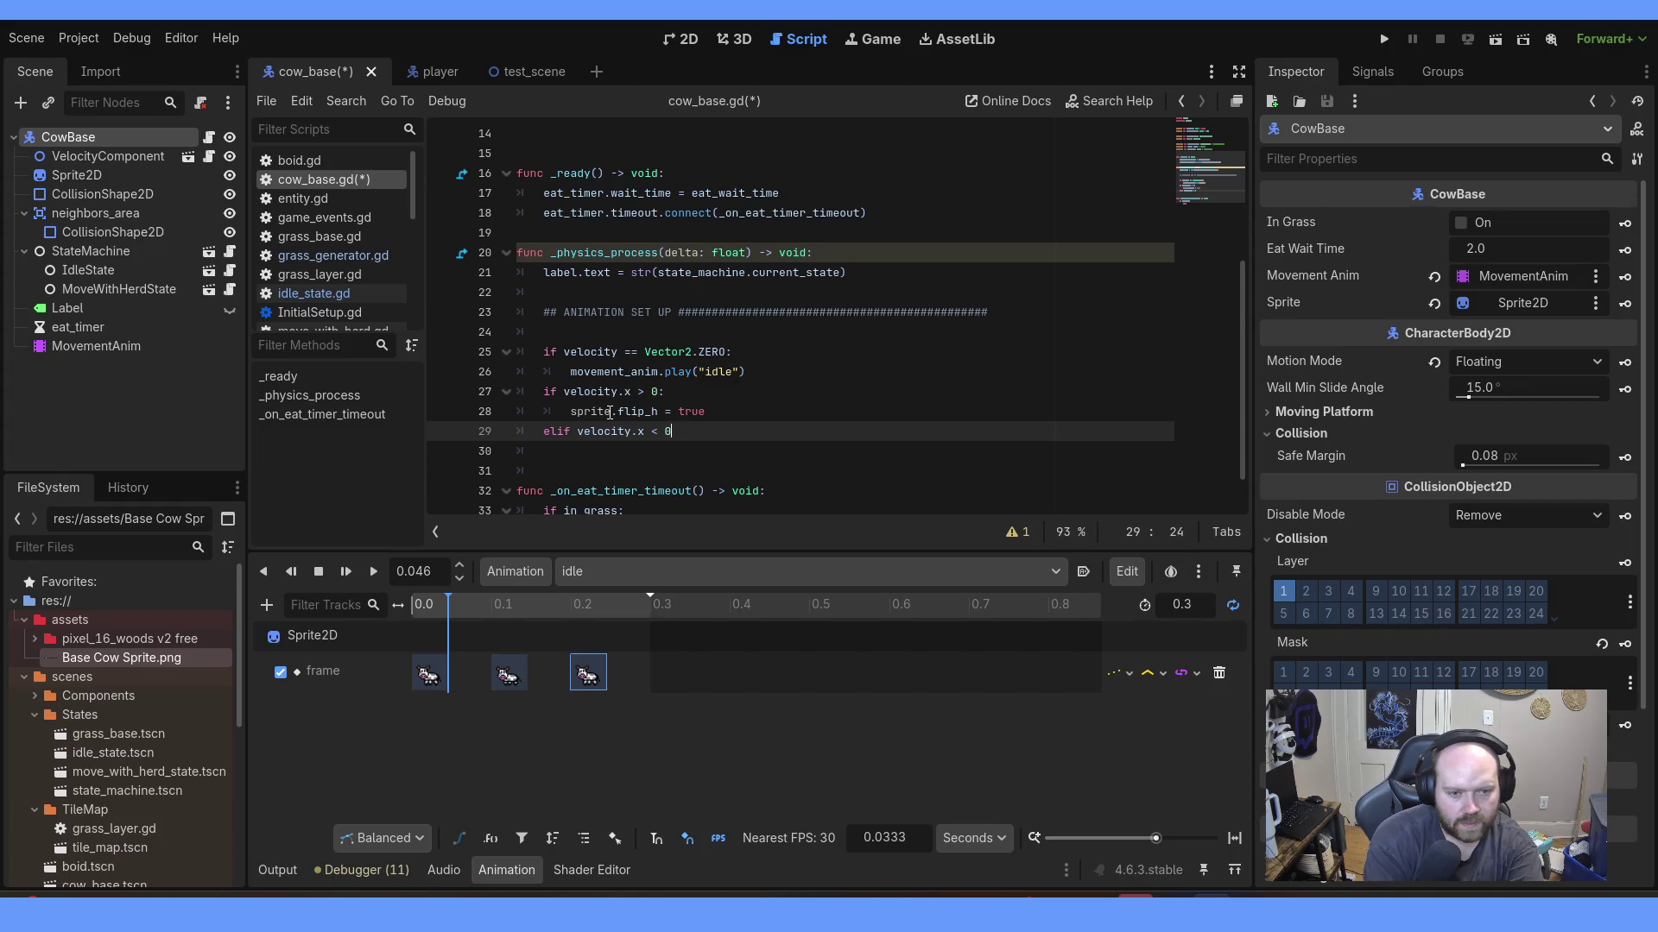
pyautogui.press('BackSpace')
pyautogui.press('BackSpace')
pyautogui.press('BackSpace')
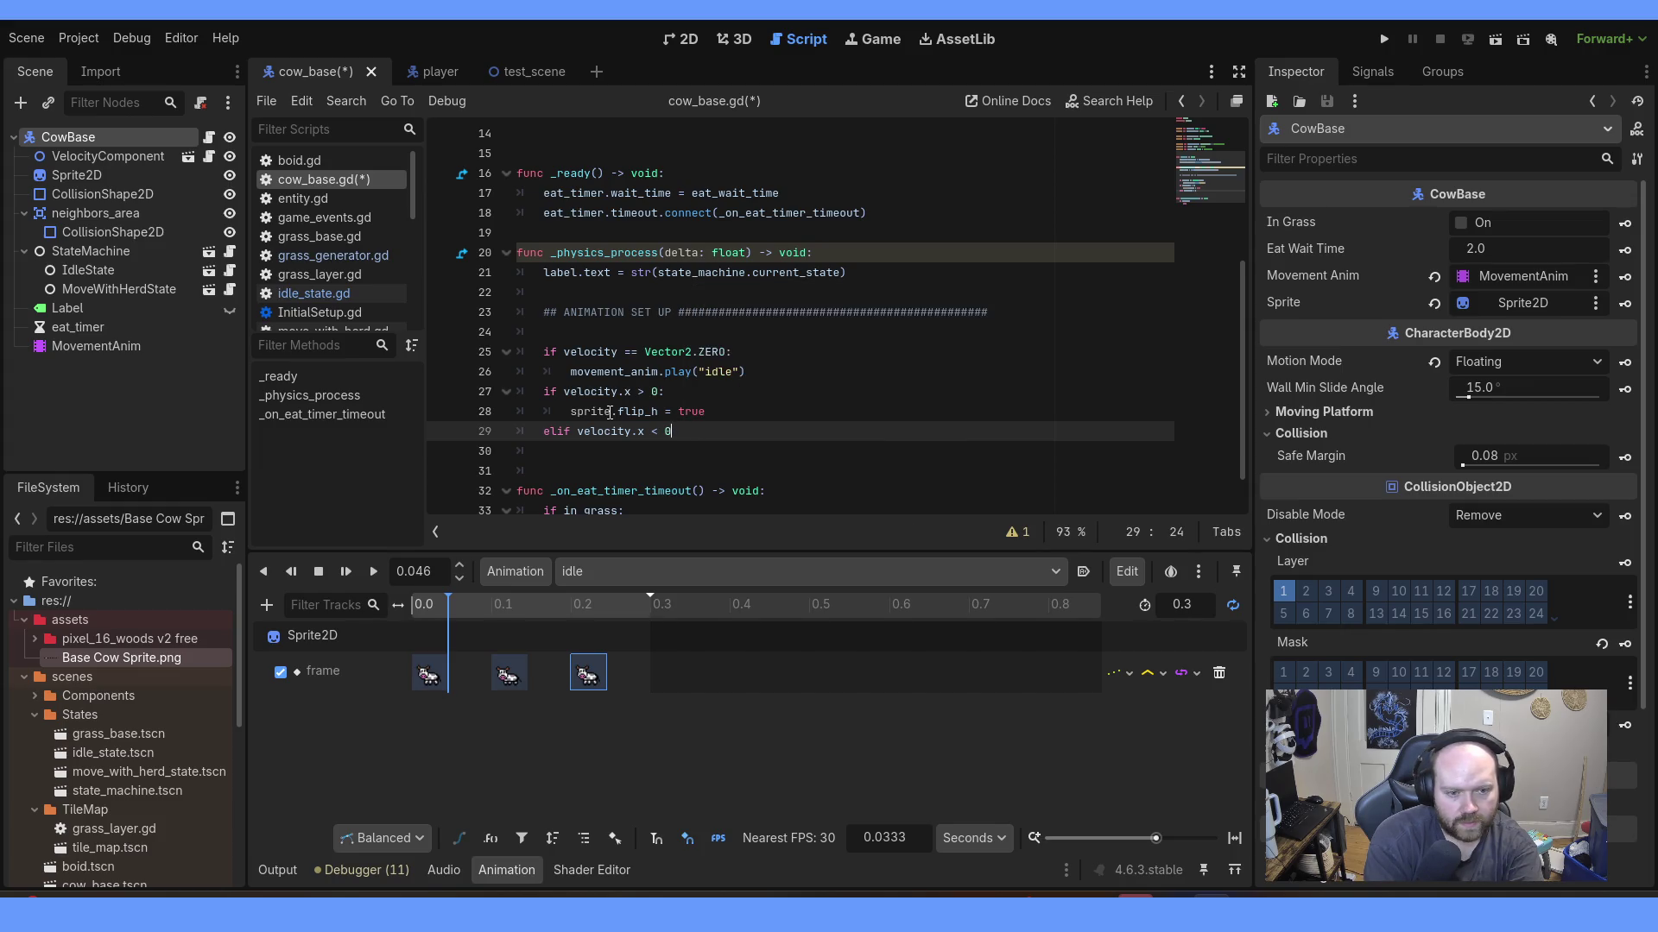
pyautogui.write(':')
pyautogui.press('Return')
pyautogui.write('sprite.')
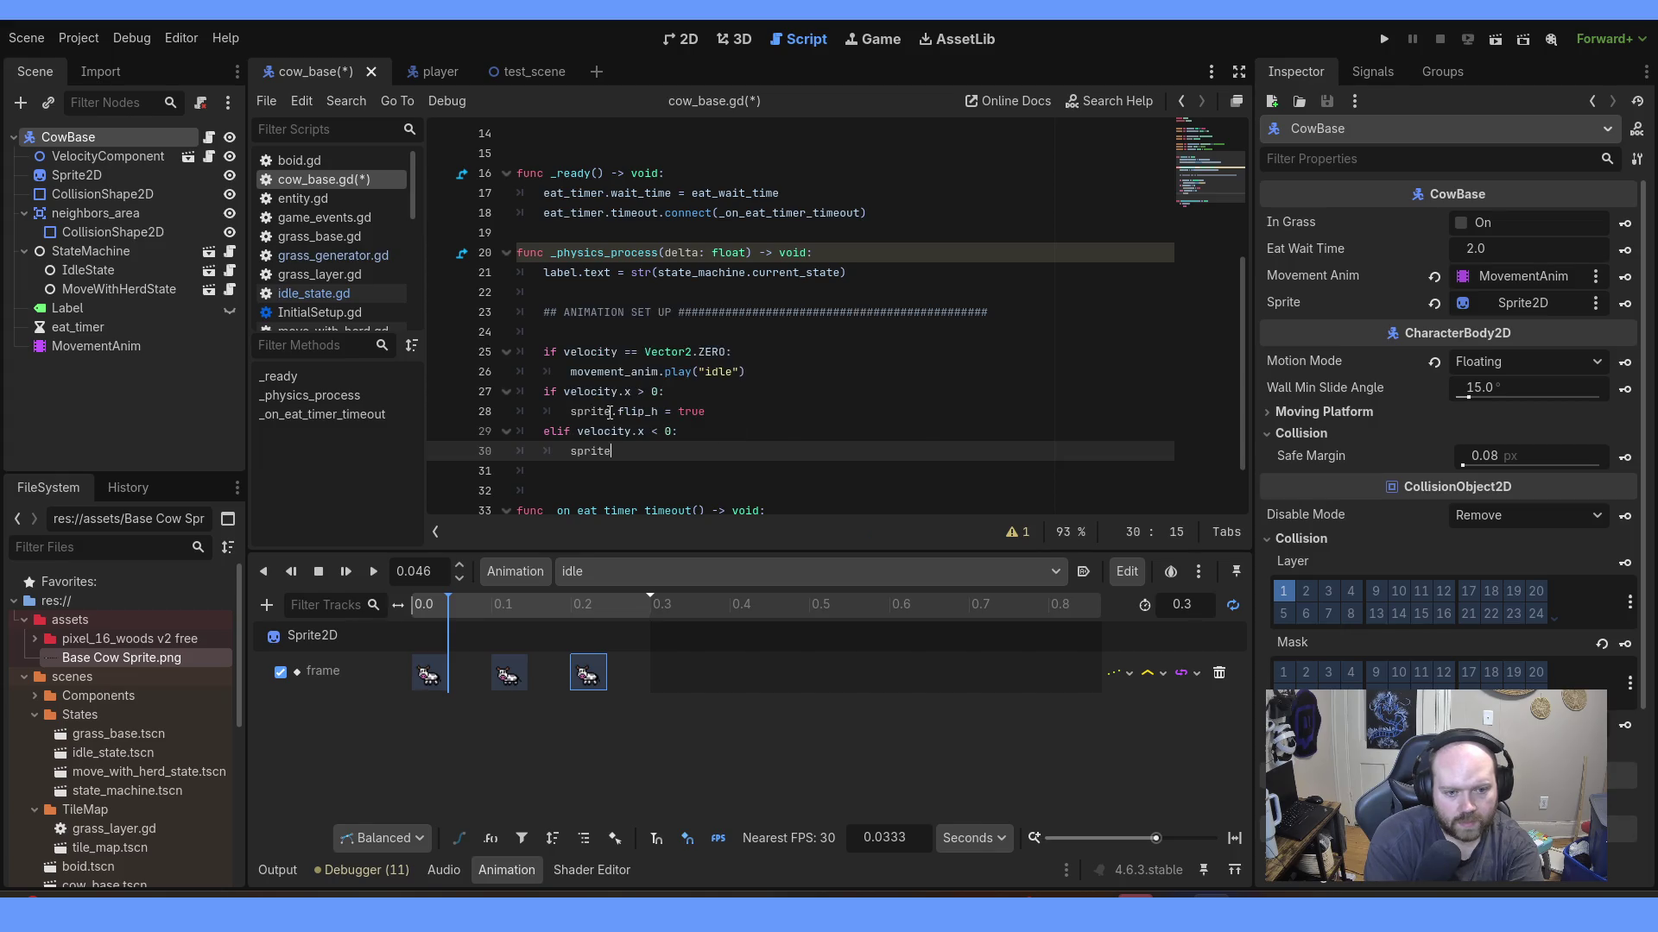
pyautogui.write('flip_h = fas')
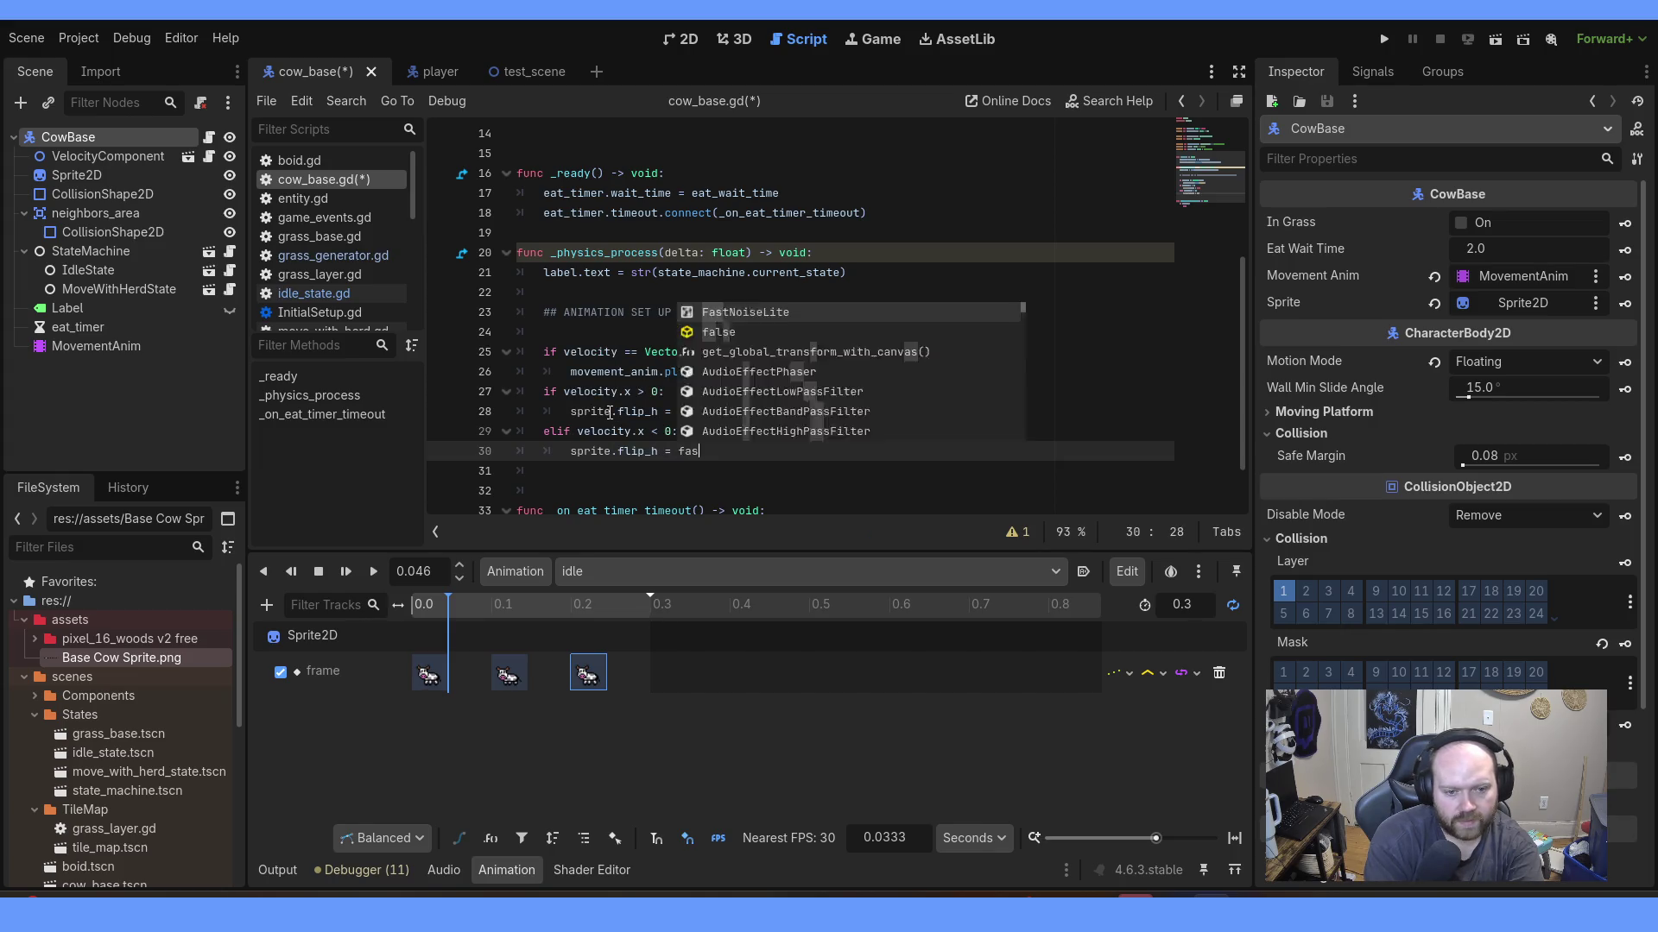
pyautogui.press('BackSpace')
pyautogui.press('Return')
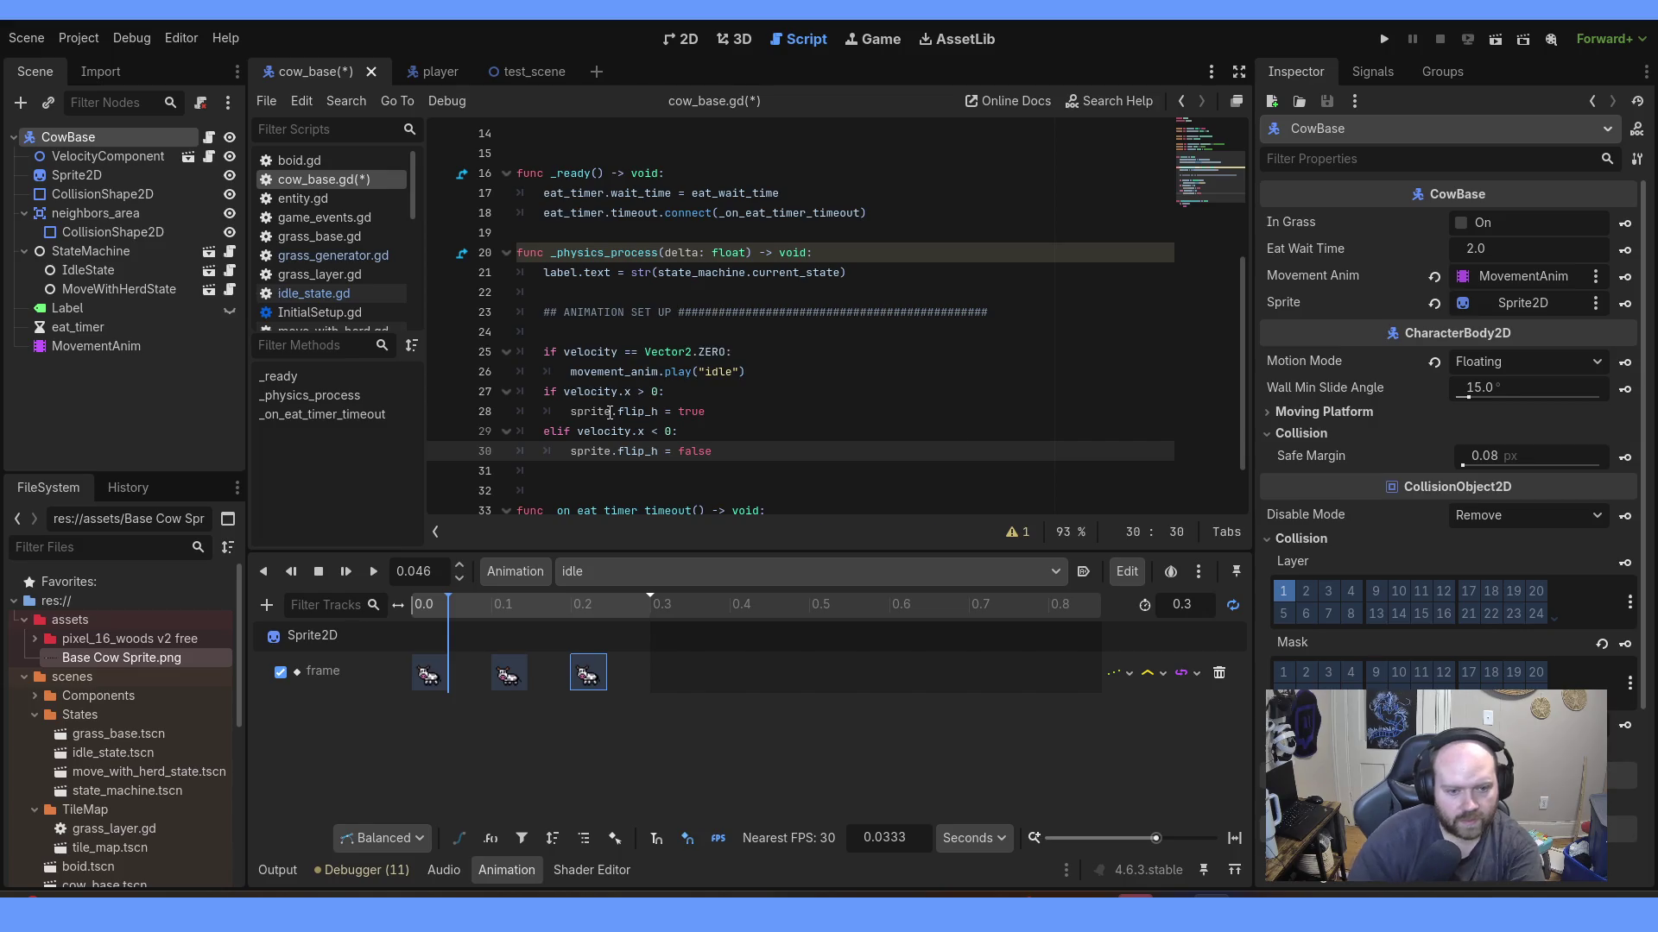
pyautogui.click(636, 477)
pyautogui.hotkey('ctrl', 's')
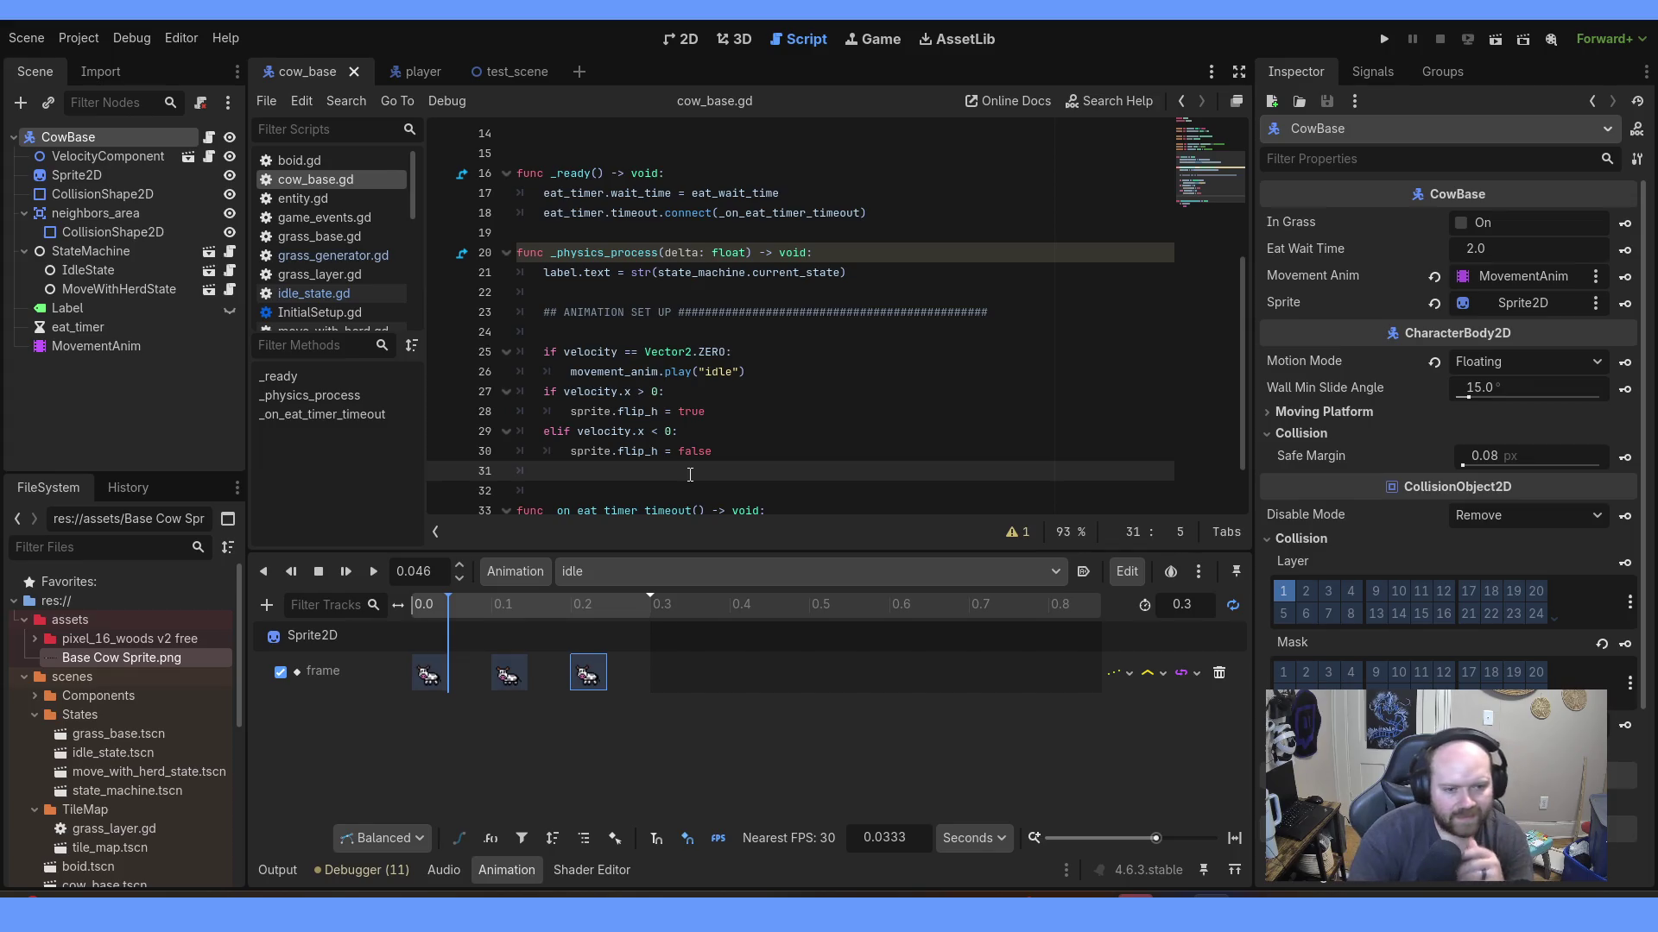
# Step: Add the check 'if velocity != Vector2.ZERO:' below the flip code
pyautogui.write('if V')
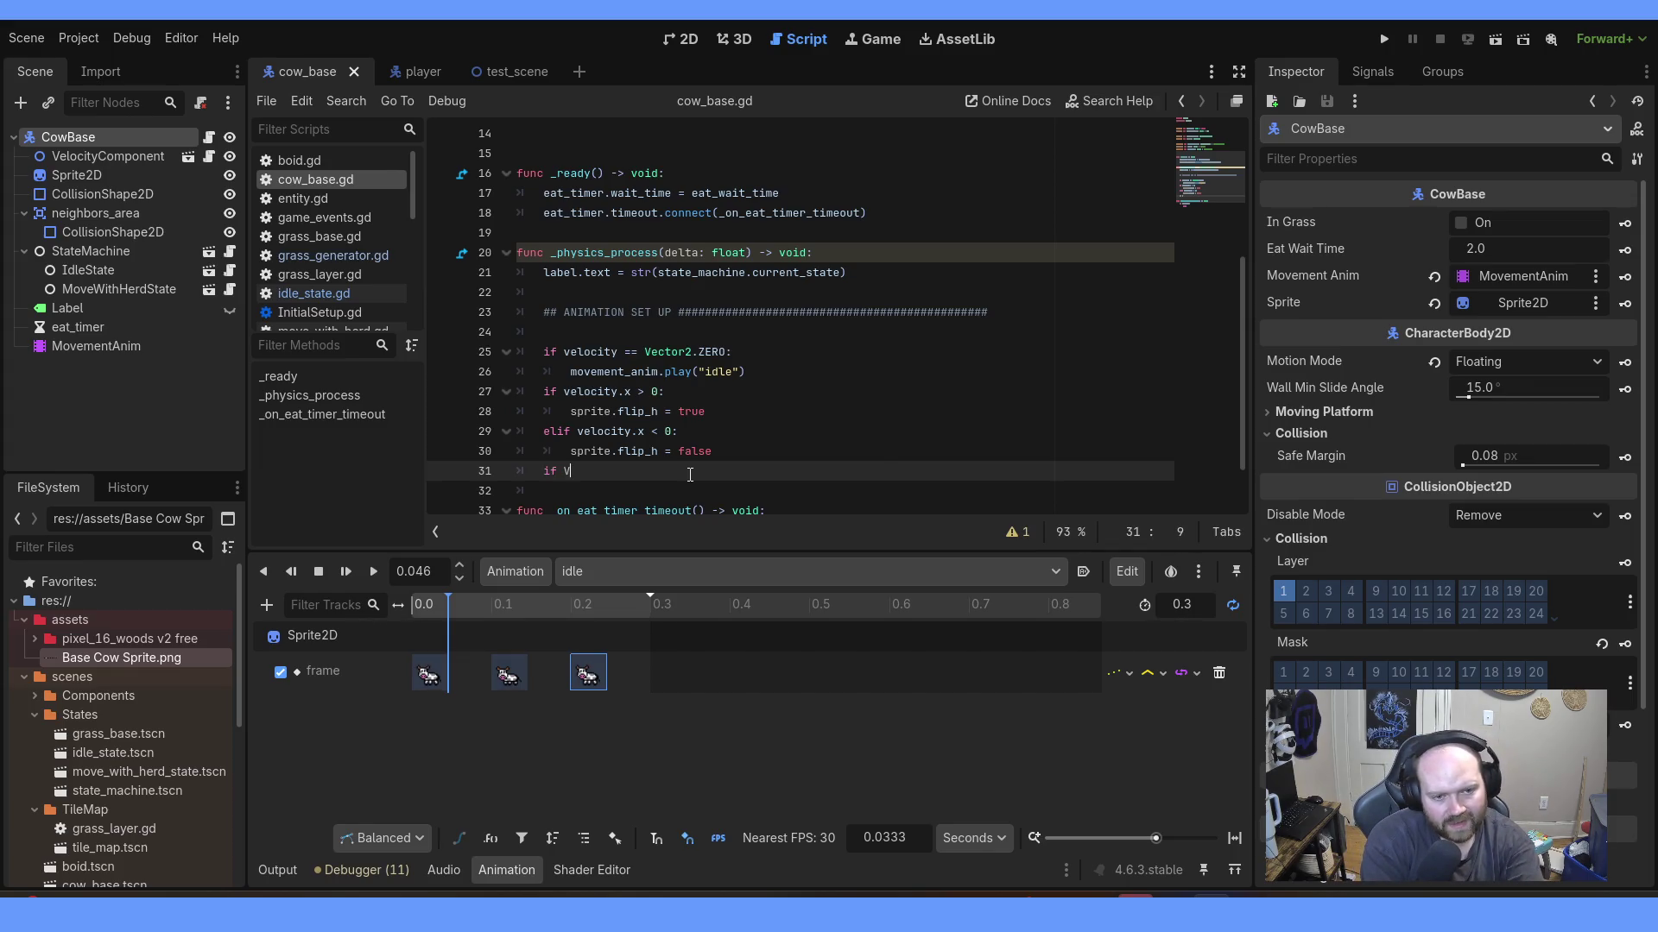
pyautogui.press('BackSpace')
pyautogui.write('!v')
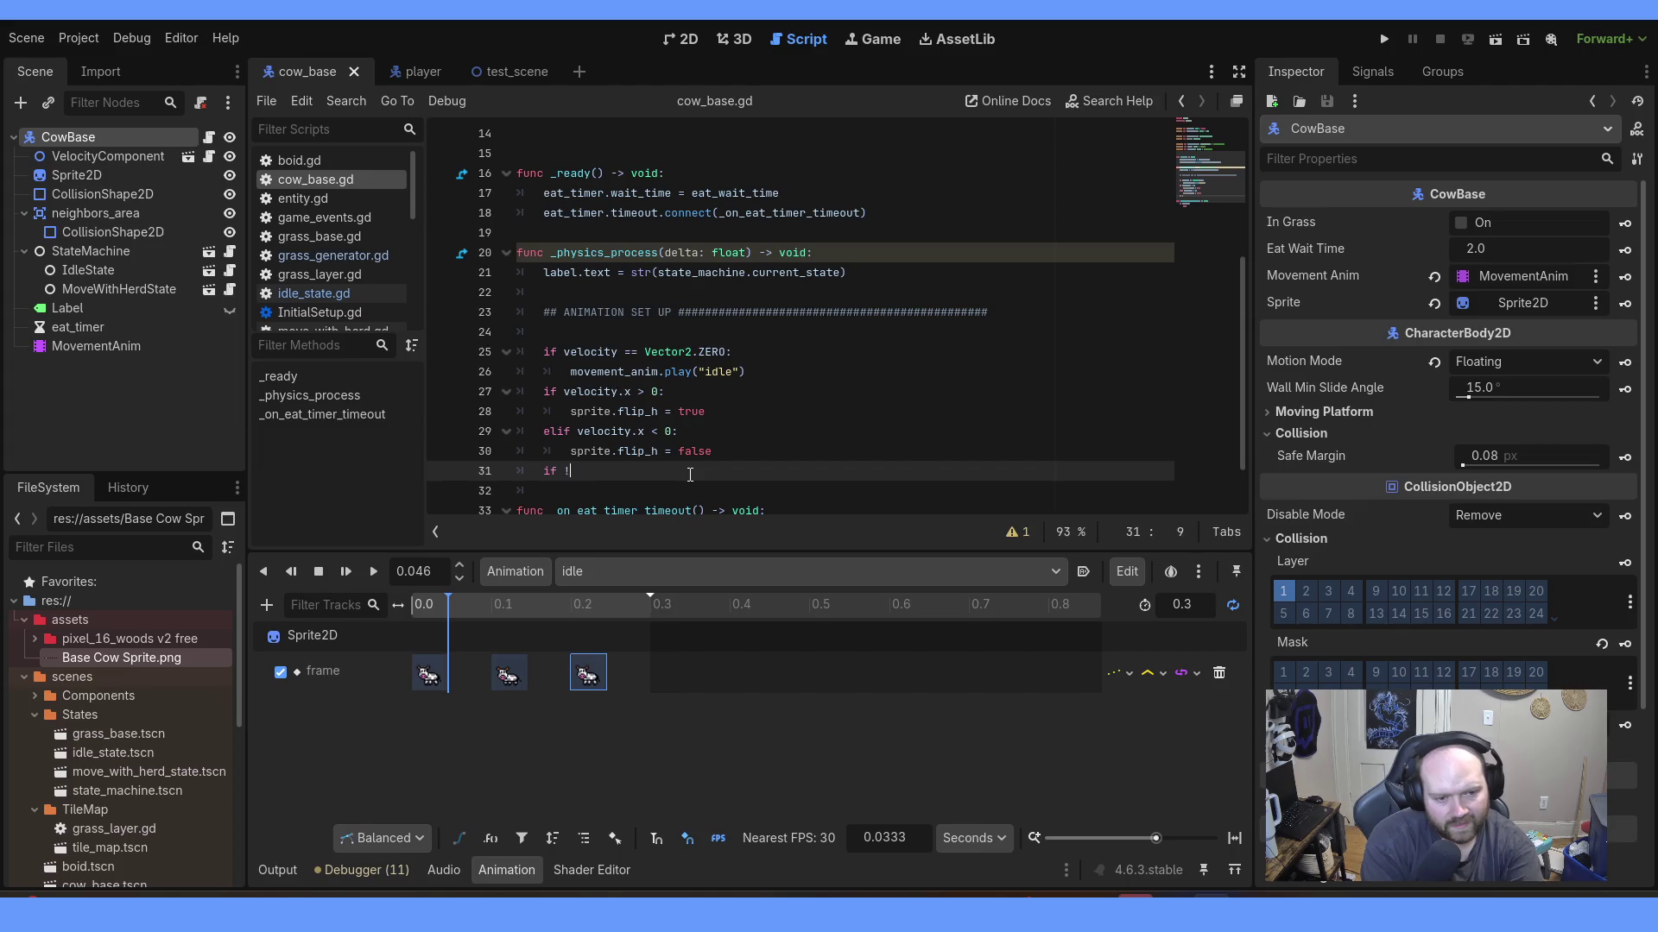
pyautogui.press('Return')
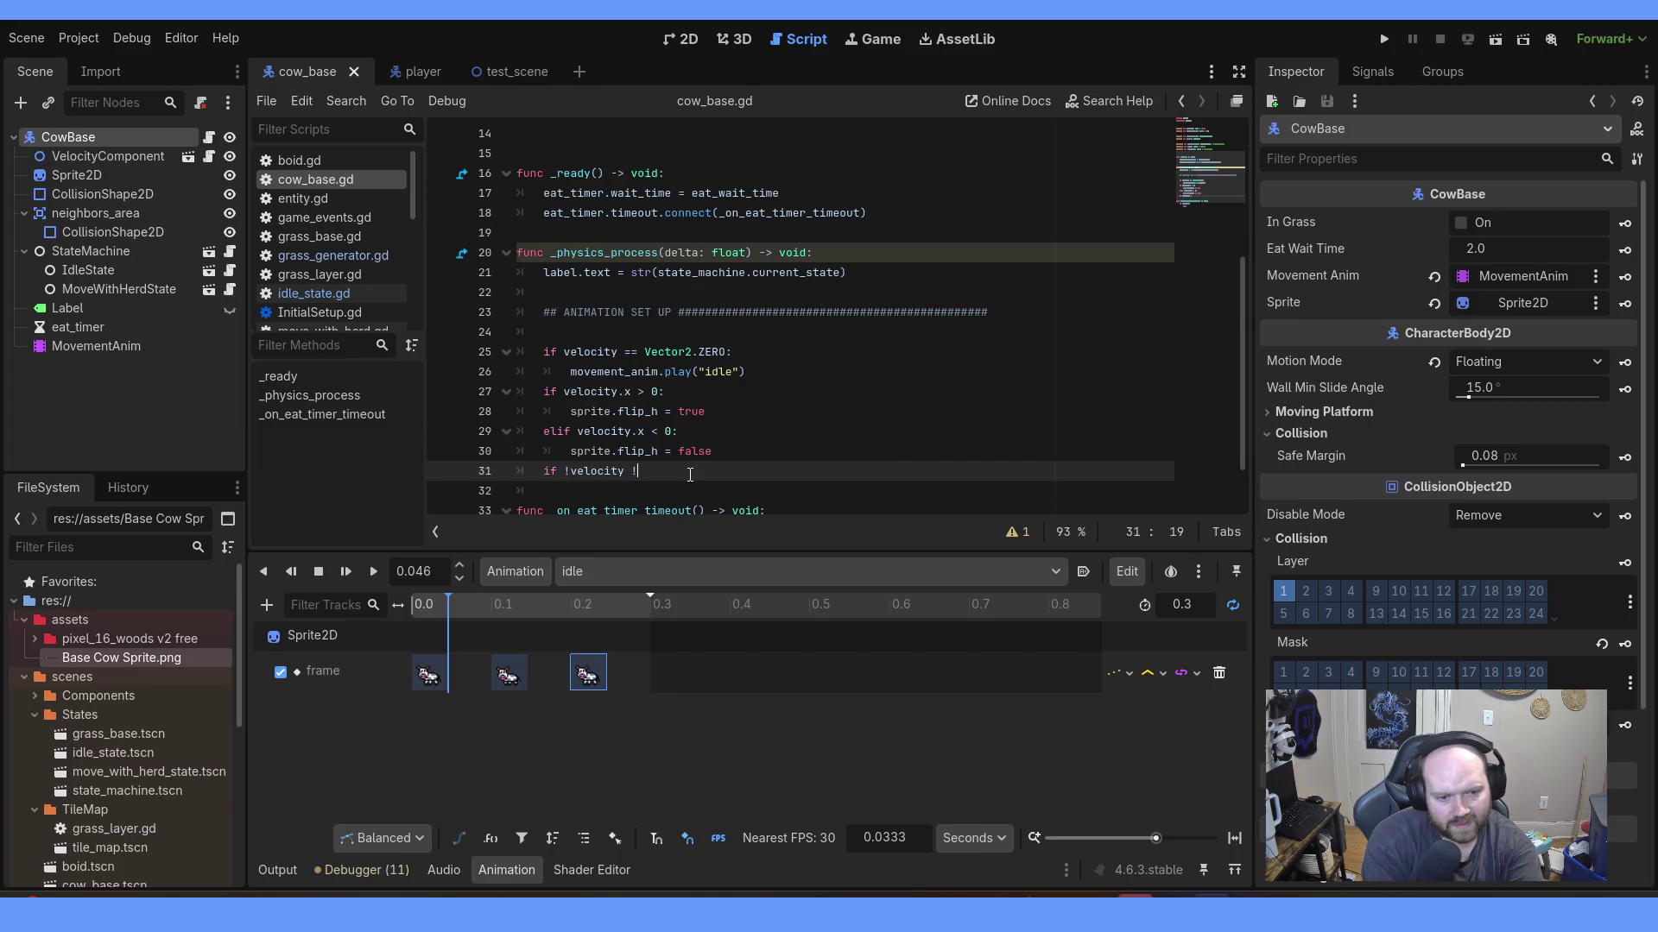
pyautogui.press('BackSpace')
pyautogui.press('BackSpace')
pyautogui.press('BackSpace')
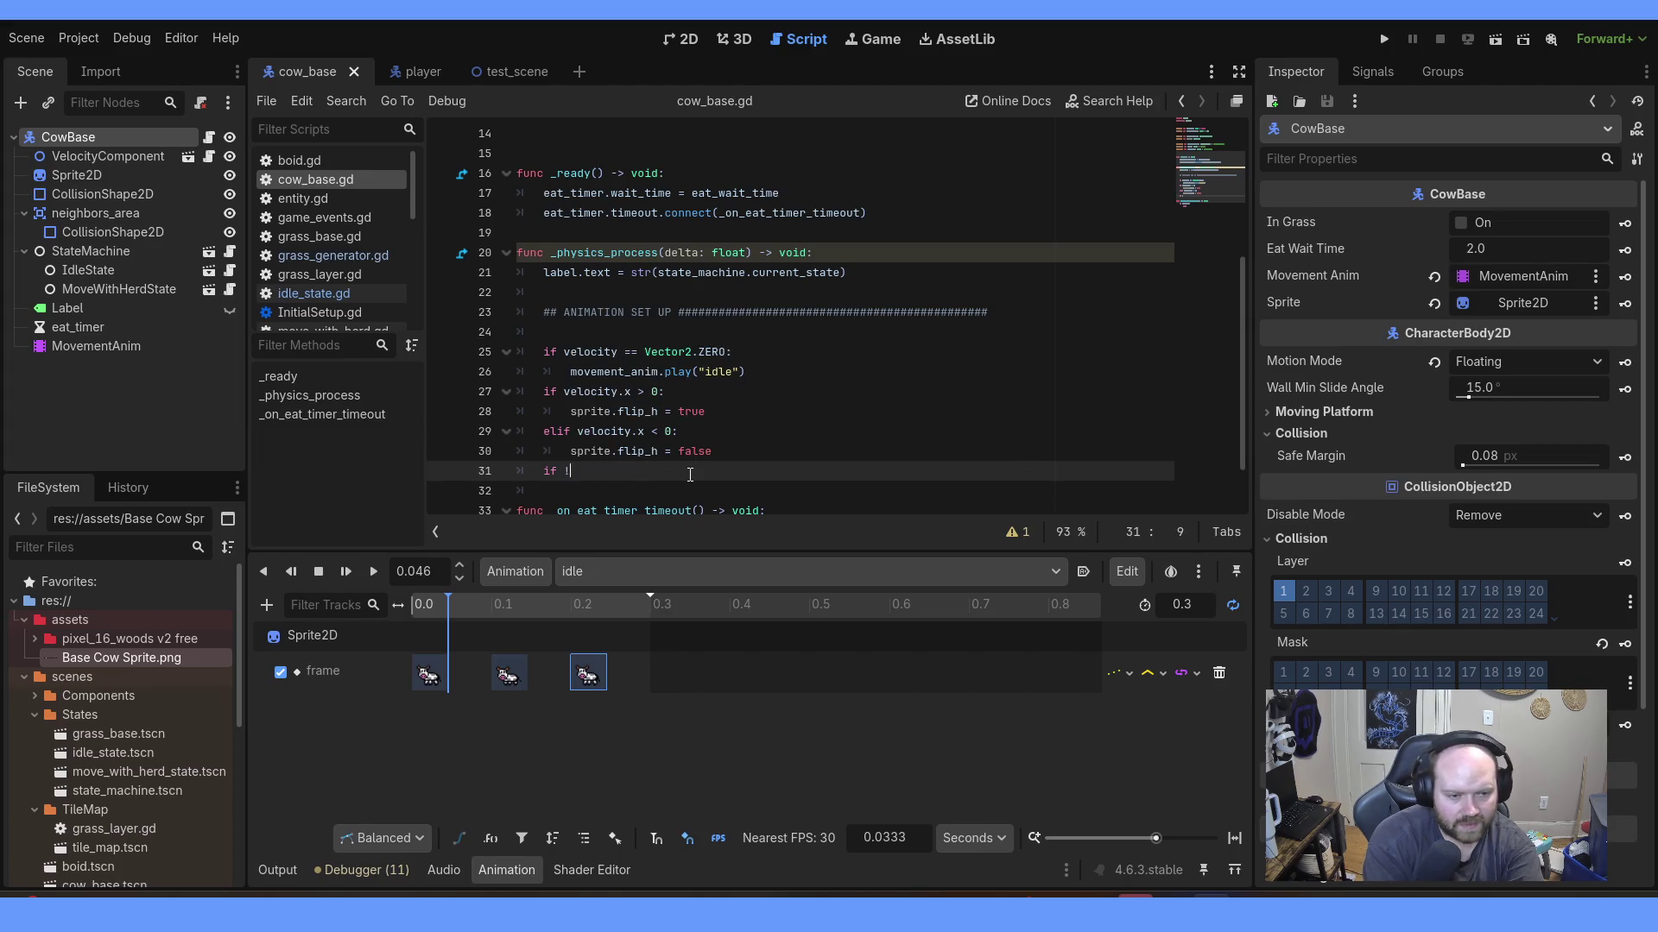
pyautogui.write('velocity != ')
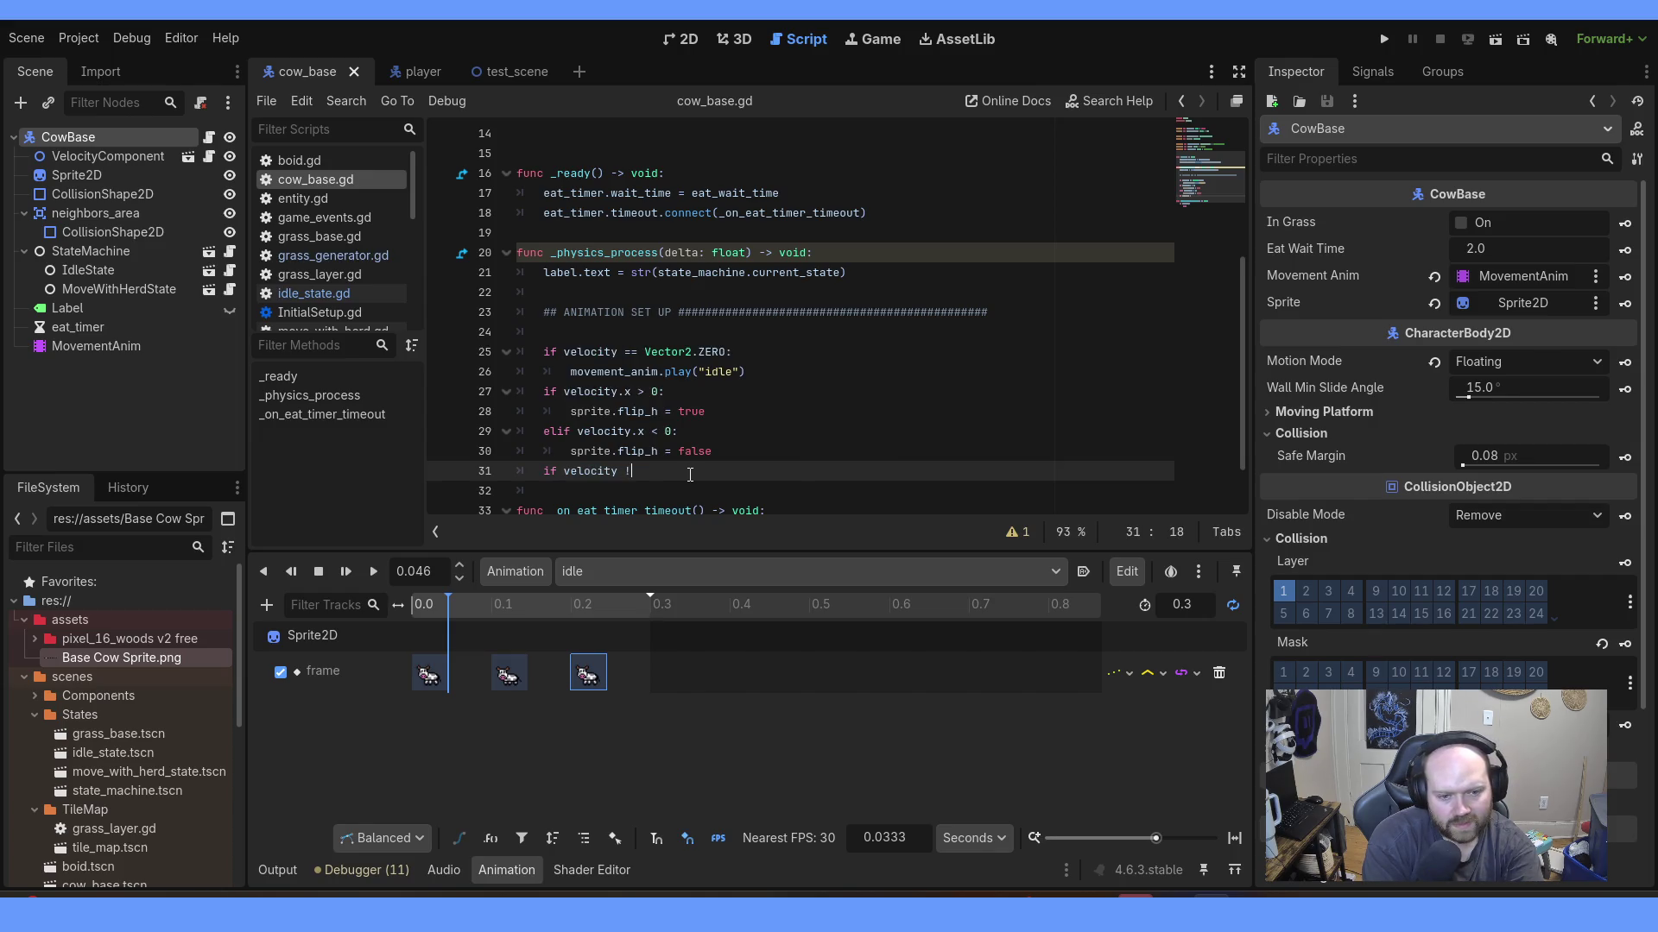
pyautogui.write('Vector2.z')
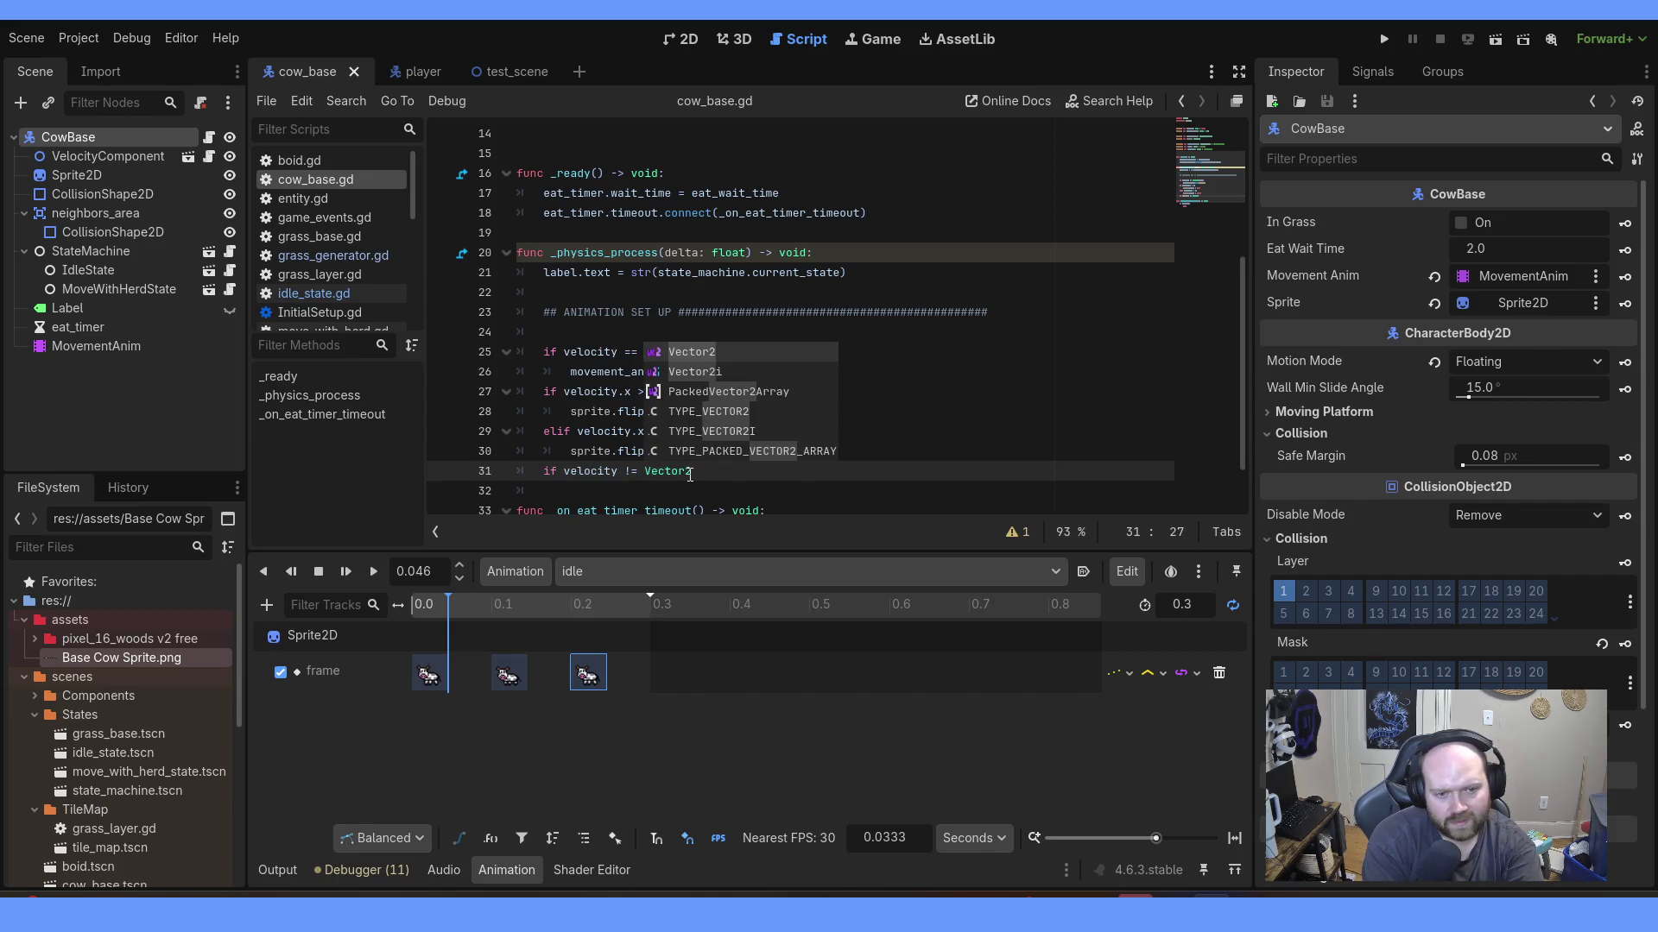
pyautogui.press('BackSpace')
pyautogui.write('ZERO:')
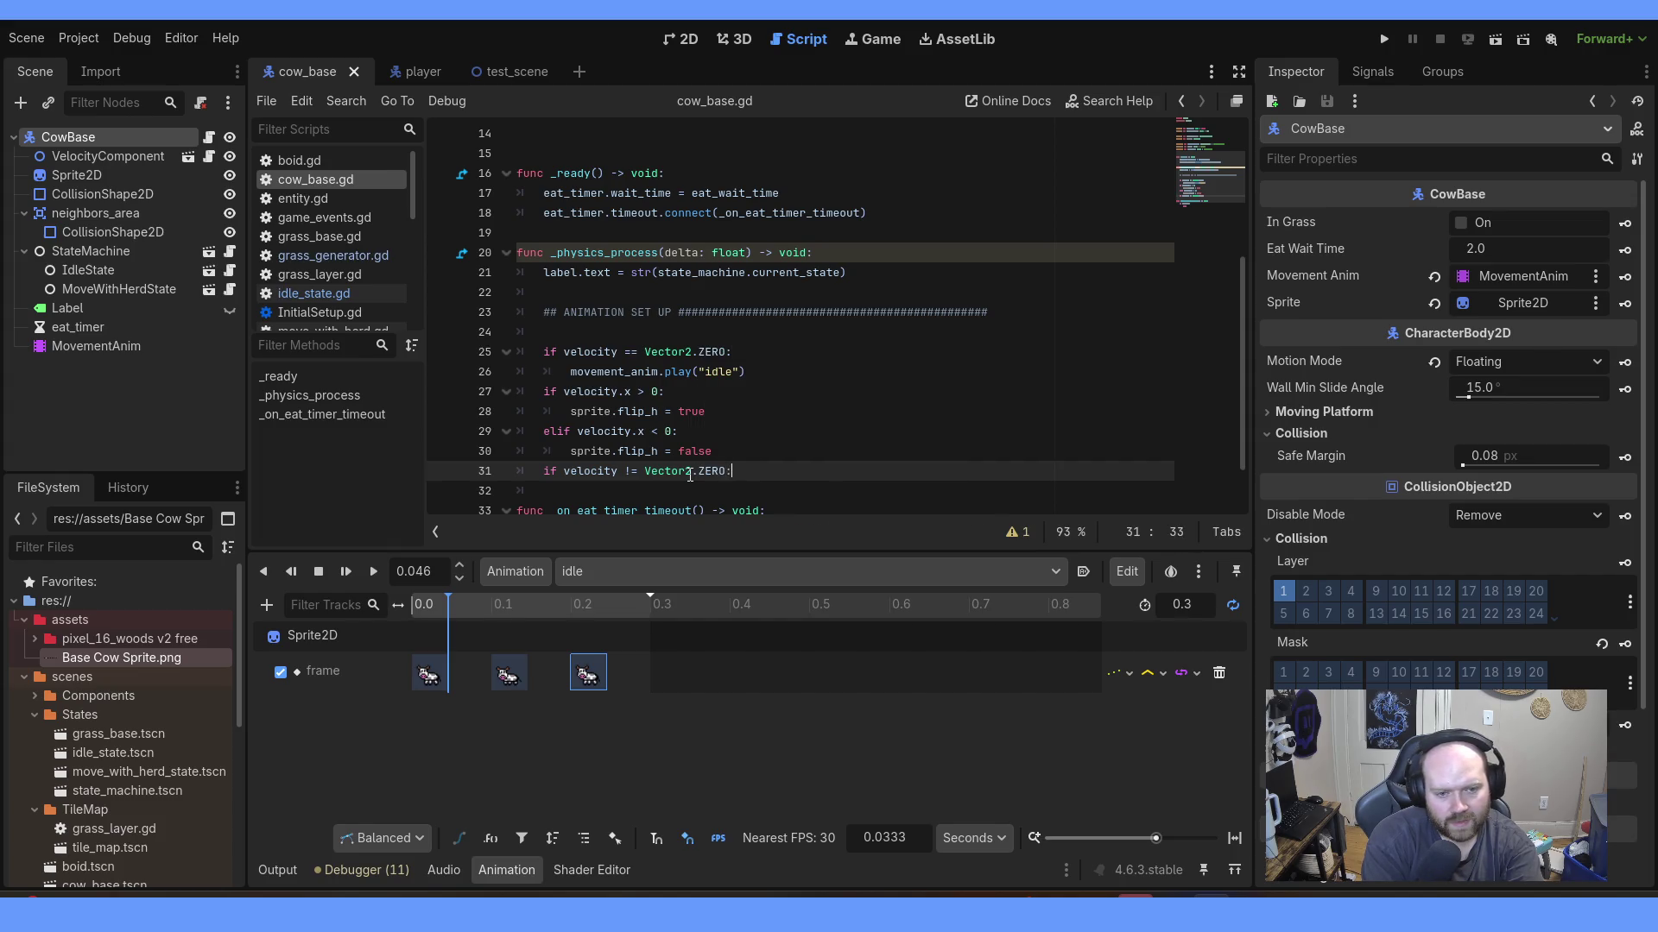
pyautogui.press('Return')
# Step: Make that check call movement_anim.play("walk") and save the script
pyautogui.write('mo')
pyautogui.press('Return')
pyautogui.write('.pl')
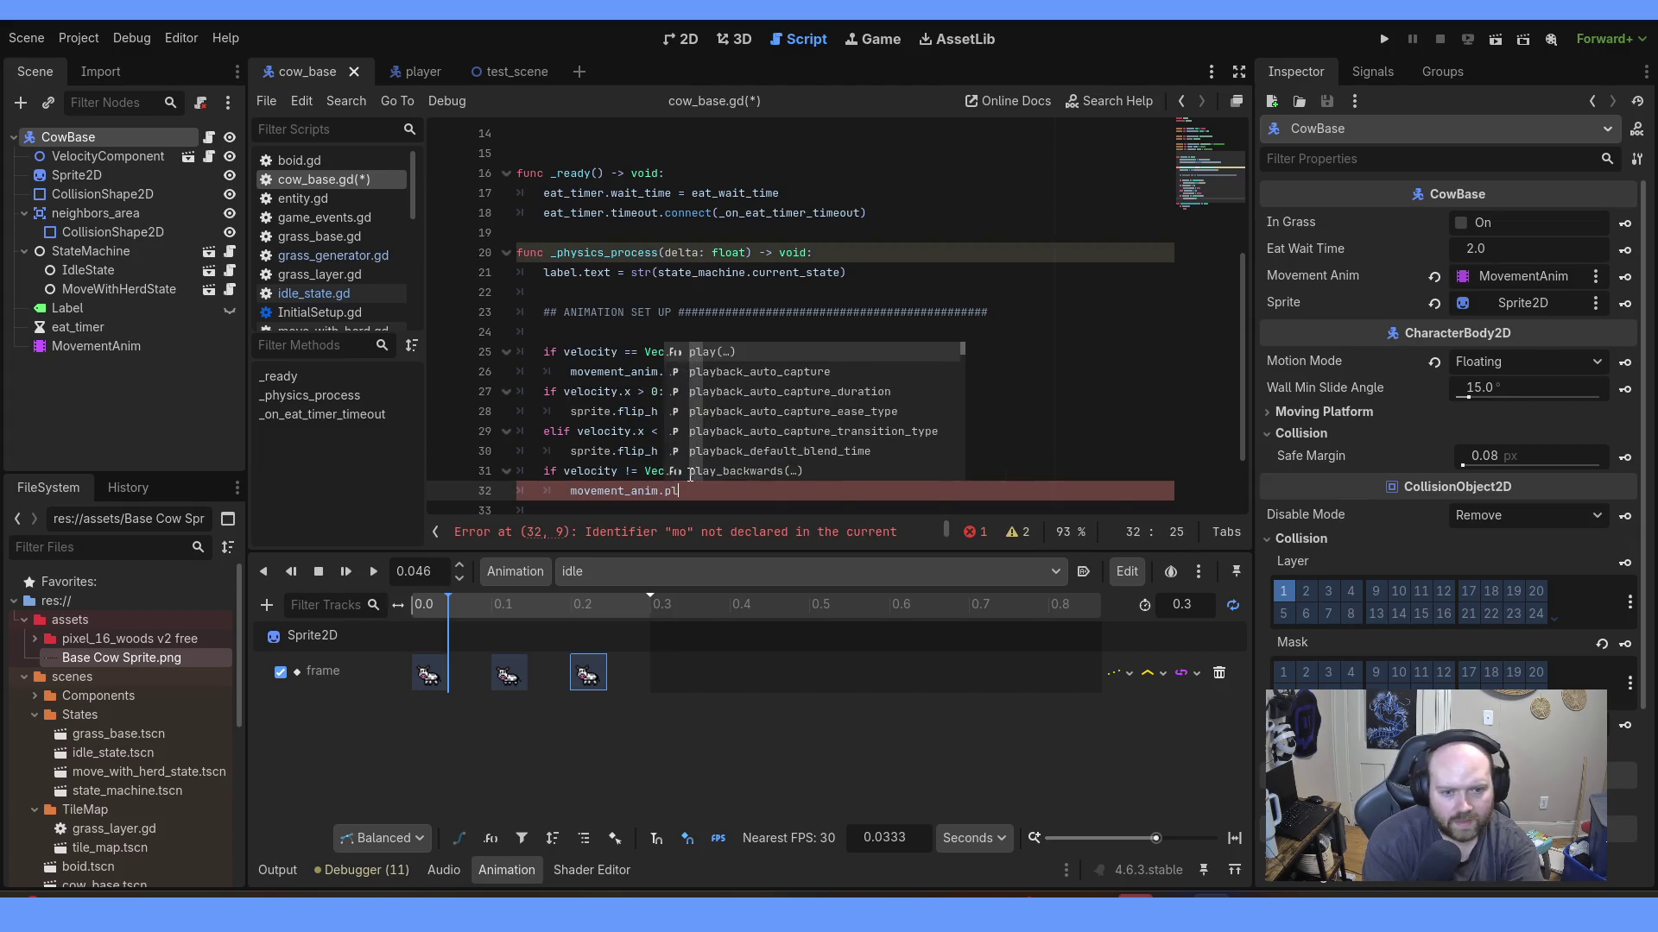
pyautogui.press('Return')
pyautogui.write('"walk")')
pyautogui.hotkey('ctrl', 's')
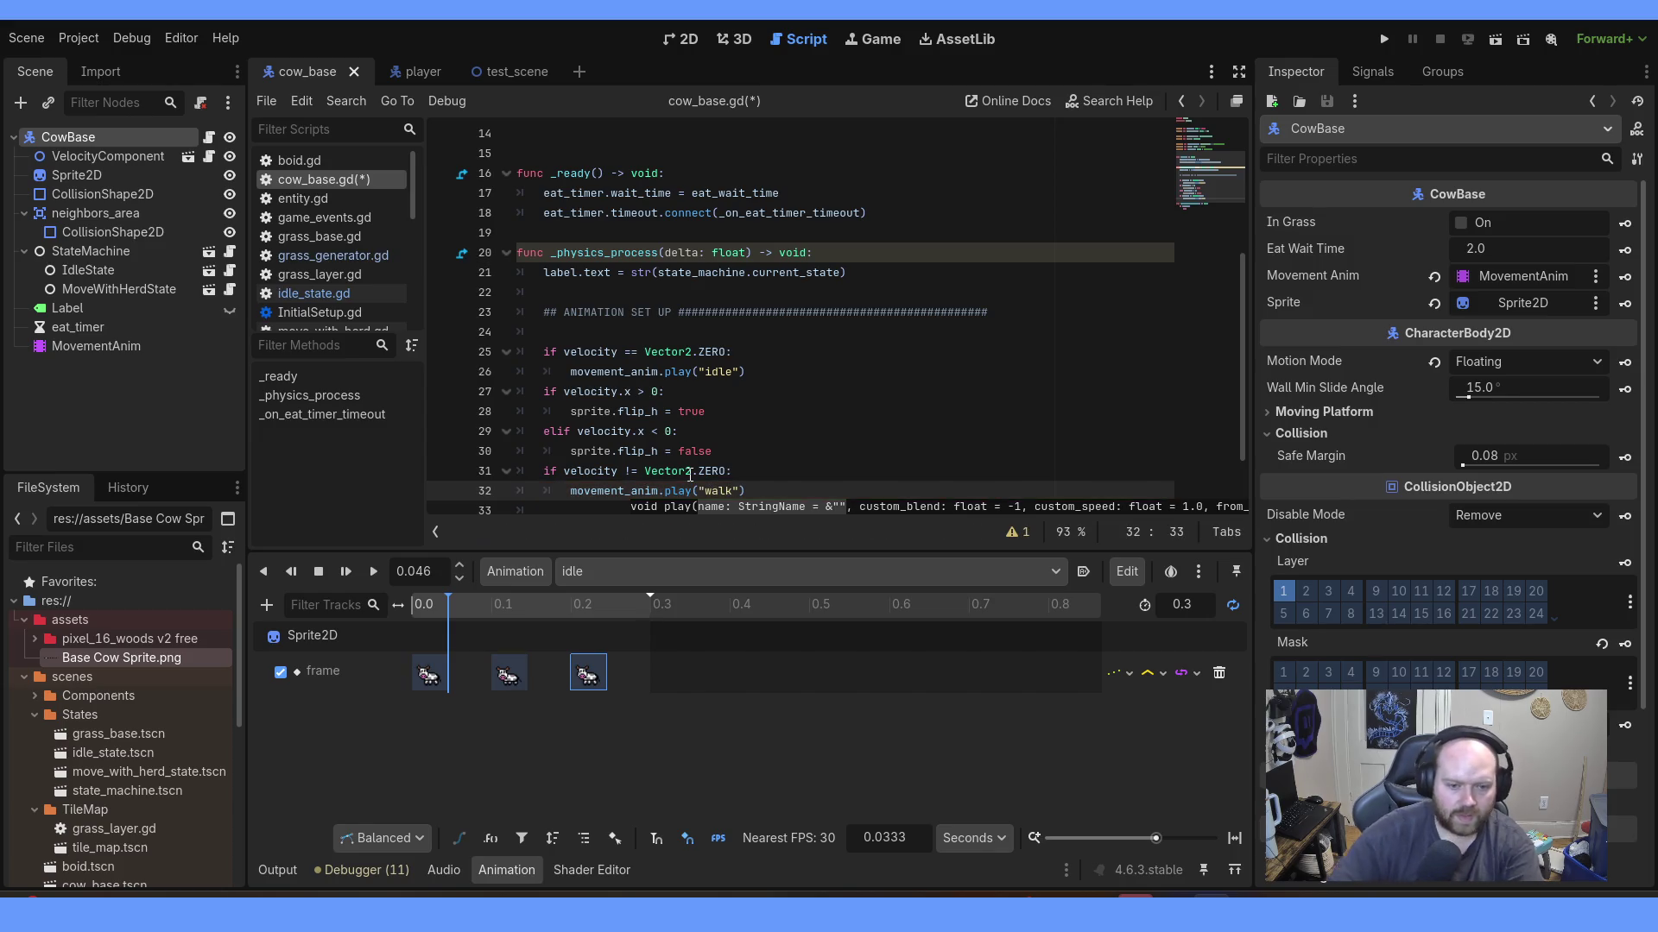
pyautogui.click(827, 391)
pyautogui.scroll(1, 826, 378)
pyautogui.scroll(-1, 826, 377)
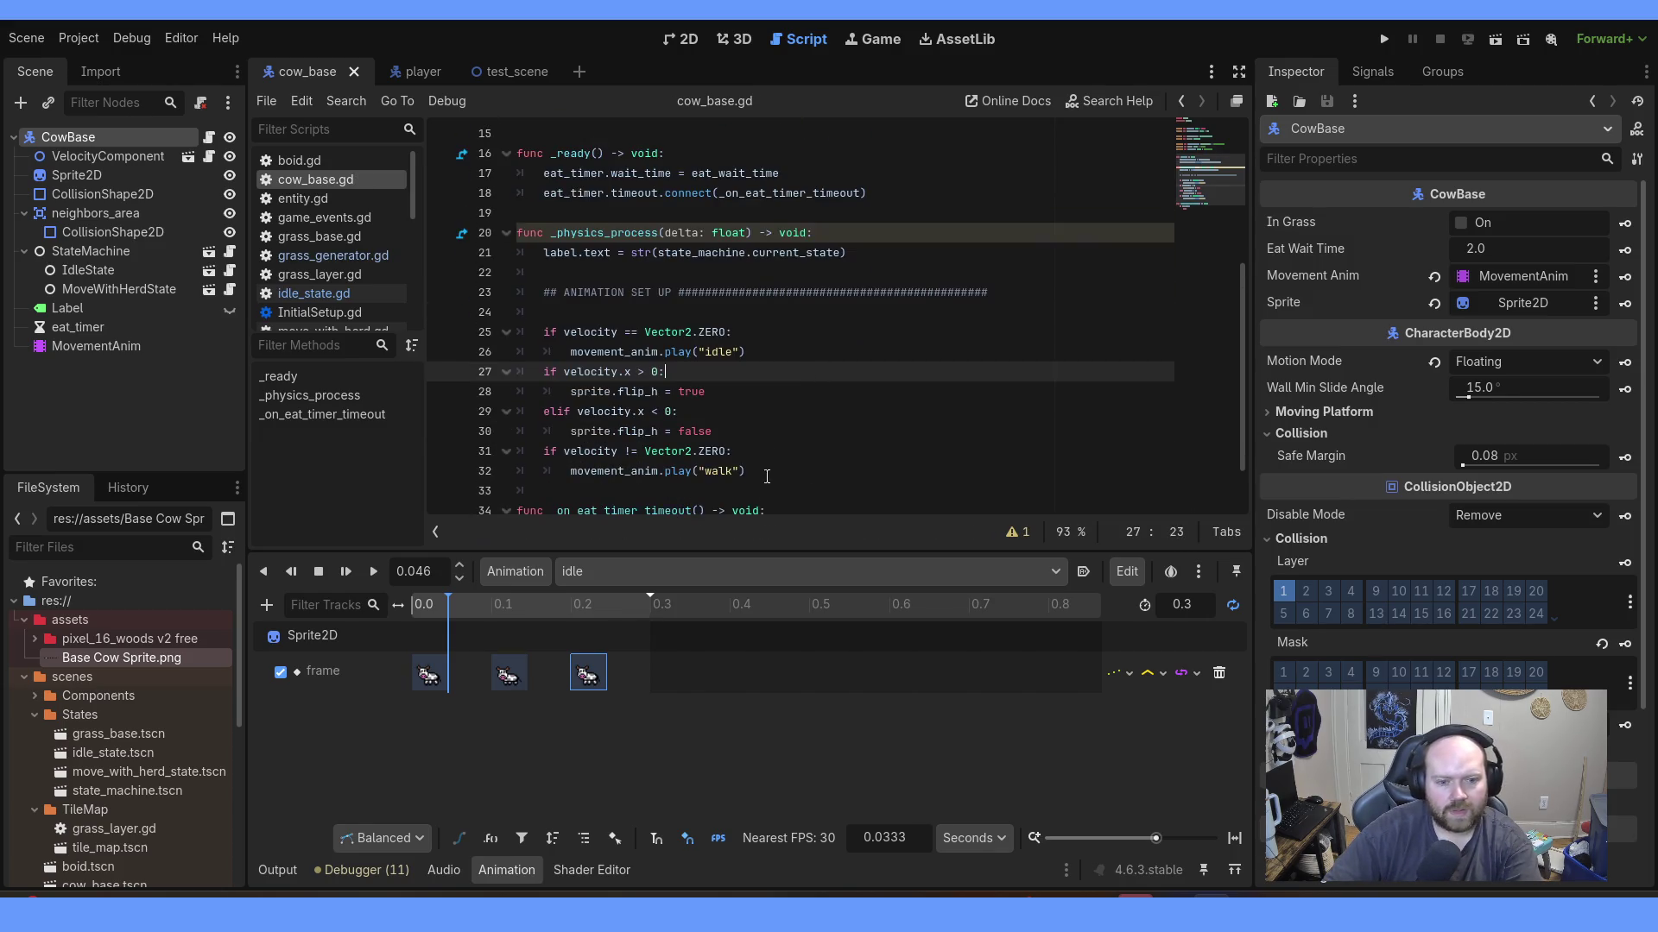
pyautogui.moveTo(777, 551); pyautogui.dragTo(777, 641)
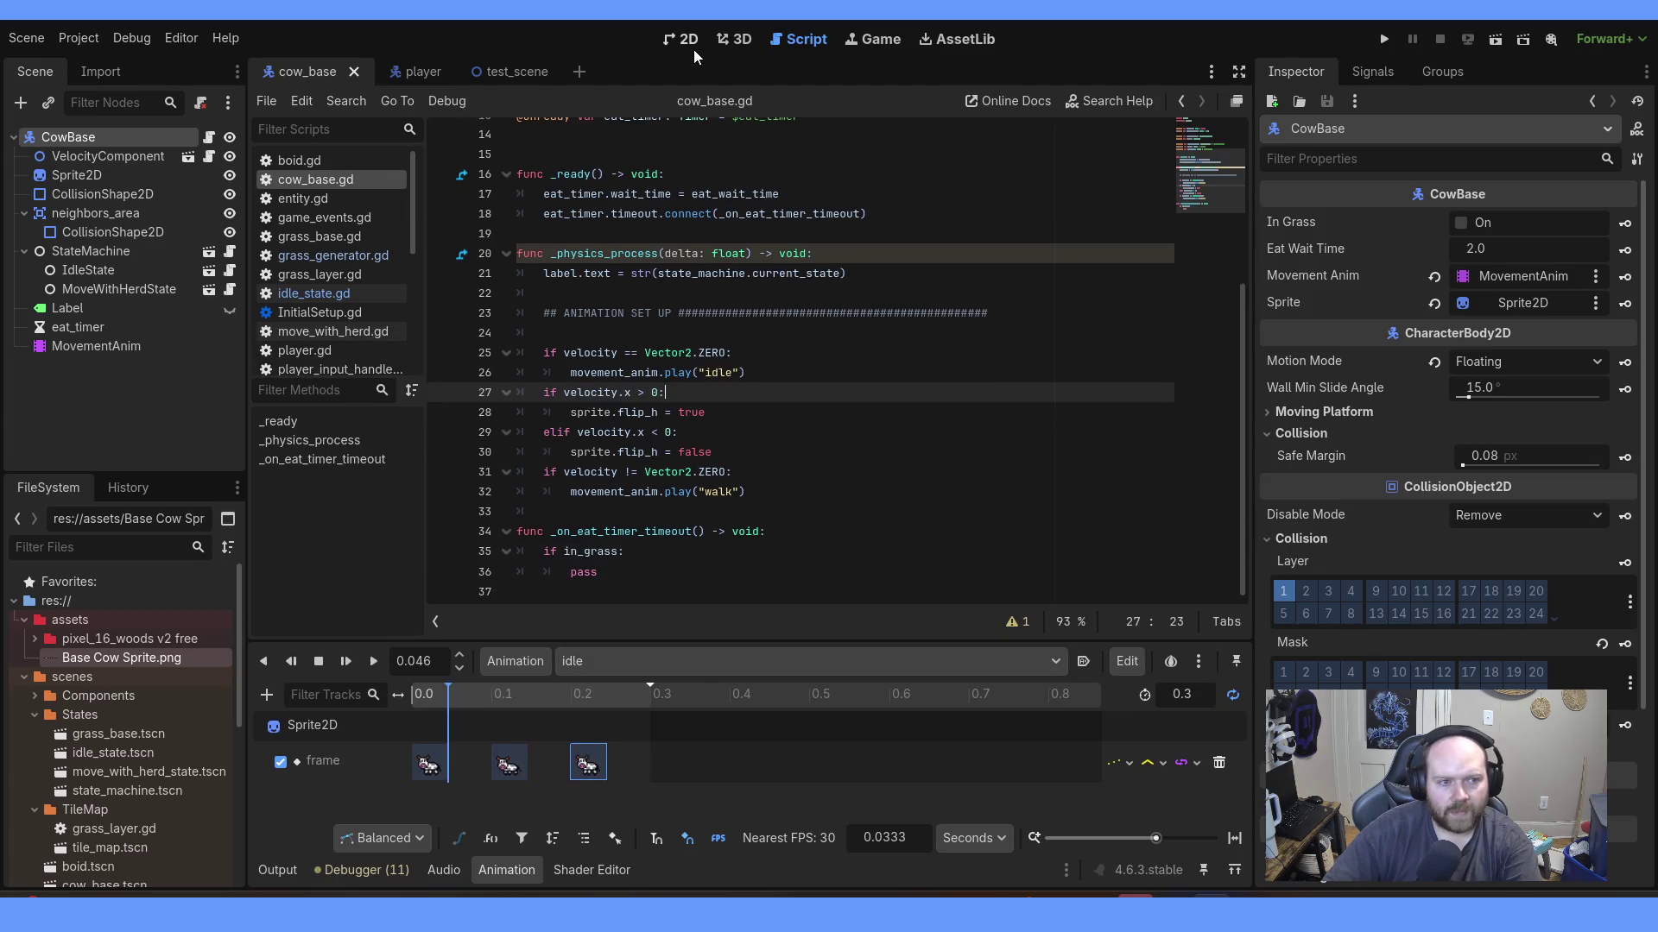
pyautogui.click(509, 71)
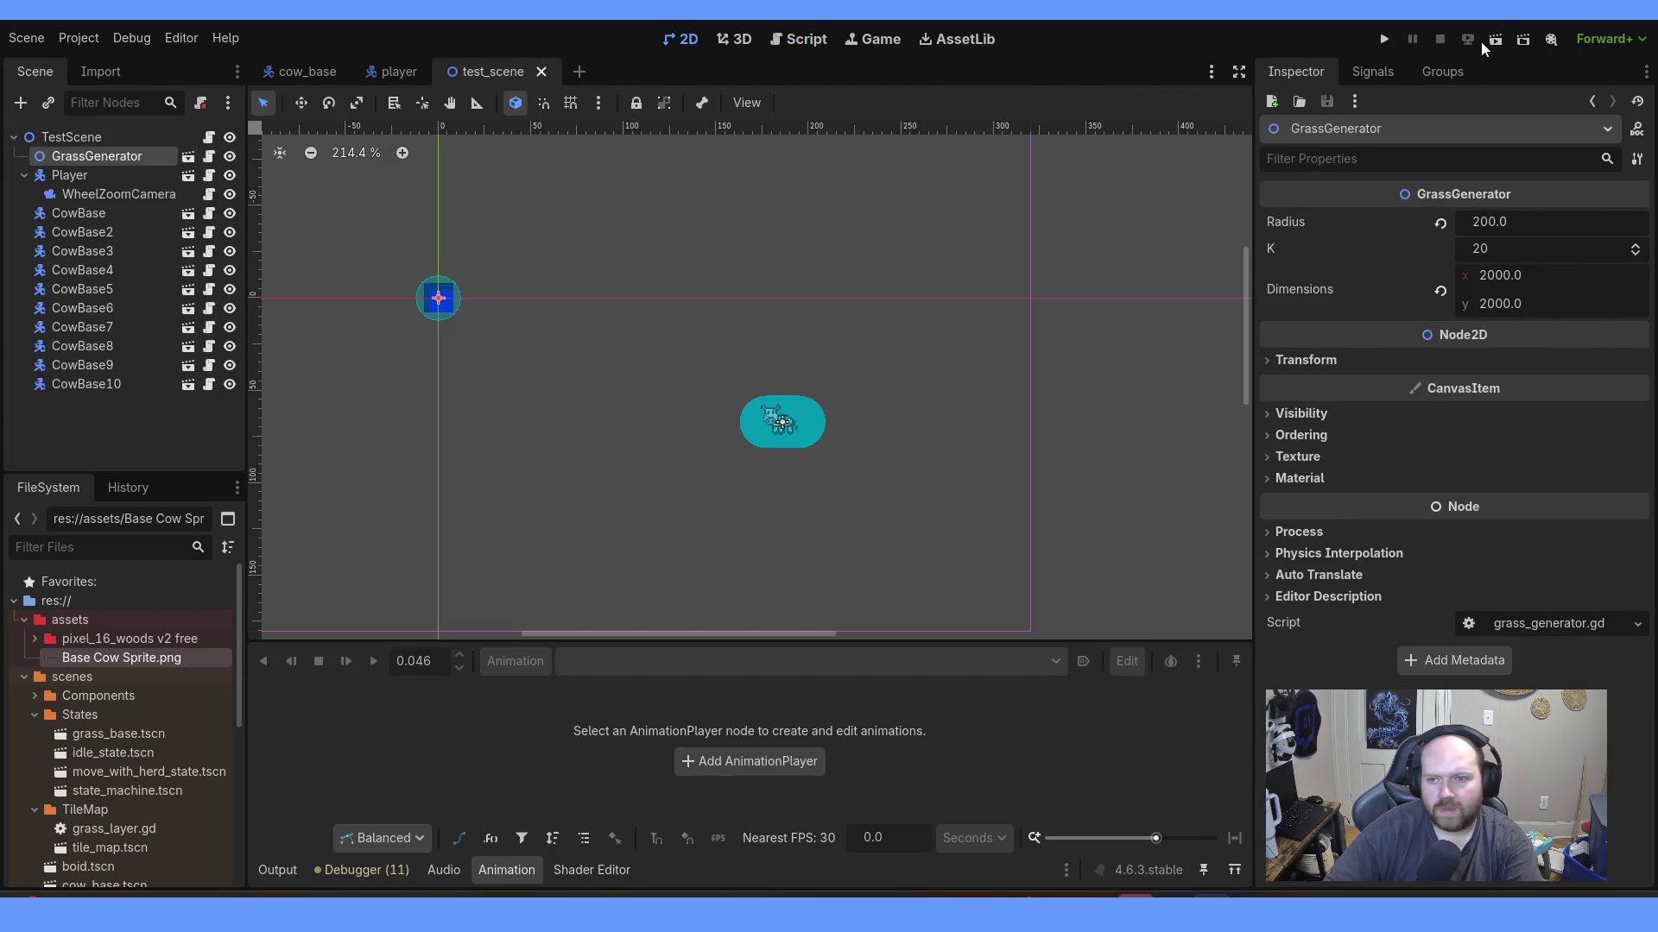
# Step: Run the test scene and steer the player with W, S and D to watch the herd follow
pyautogui.click(1494, 39)
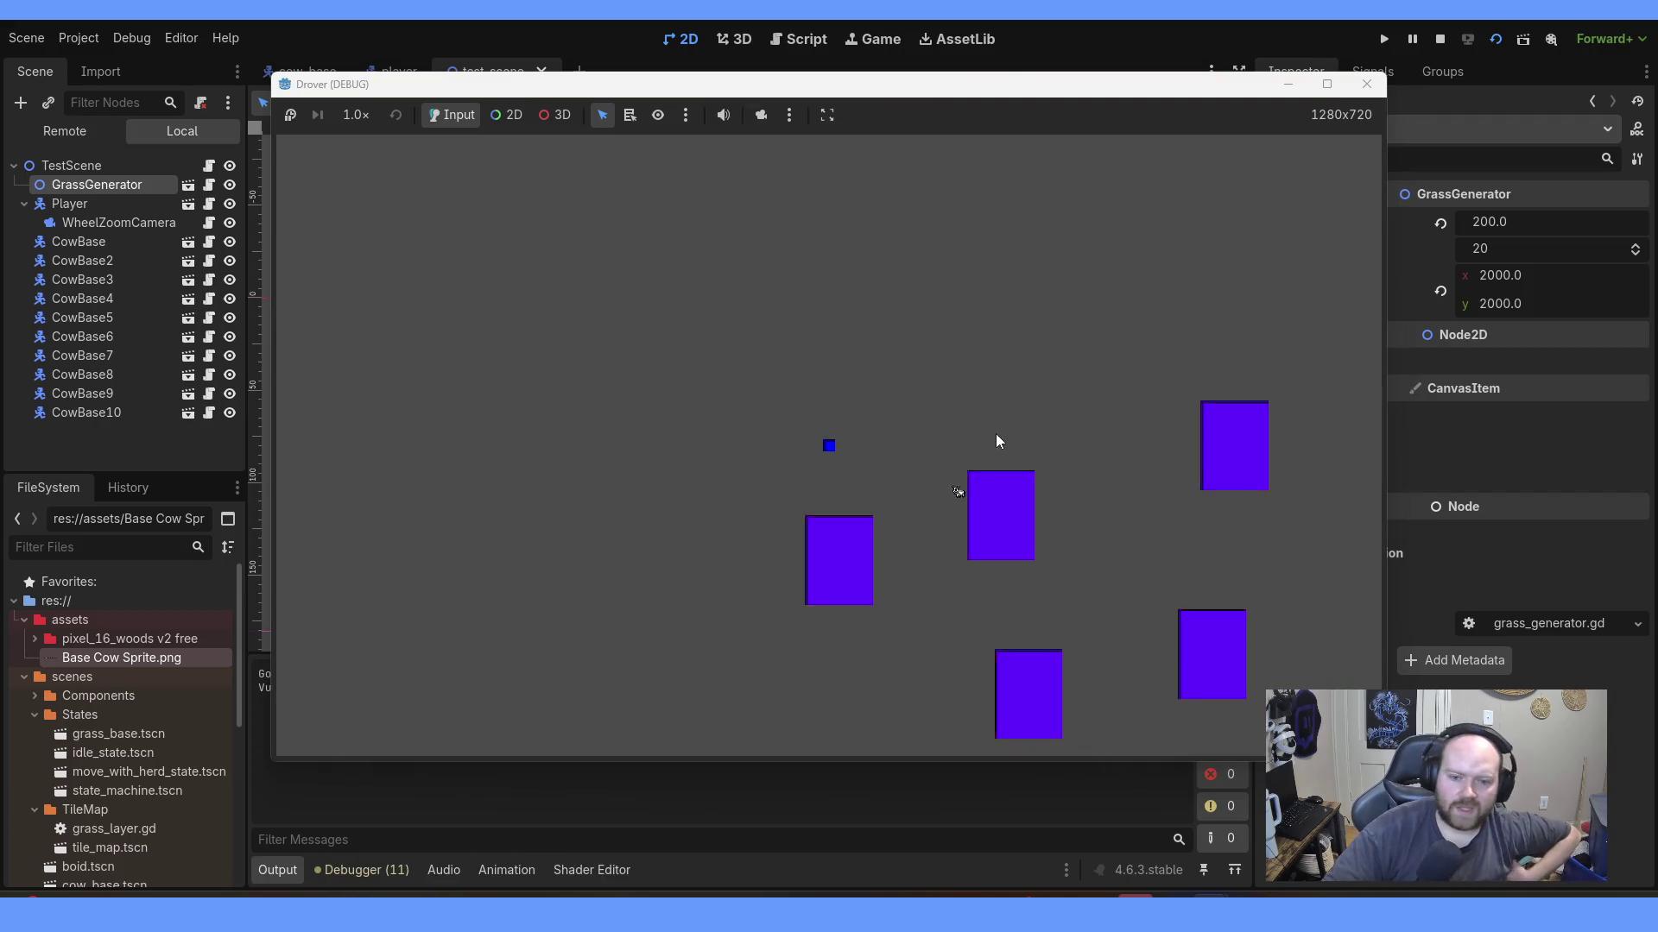
pyautogui.scroll(5, 927, 475)
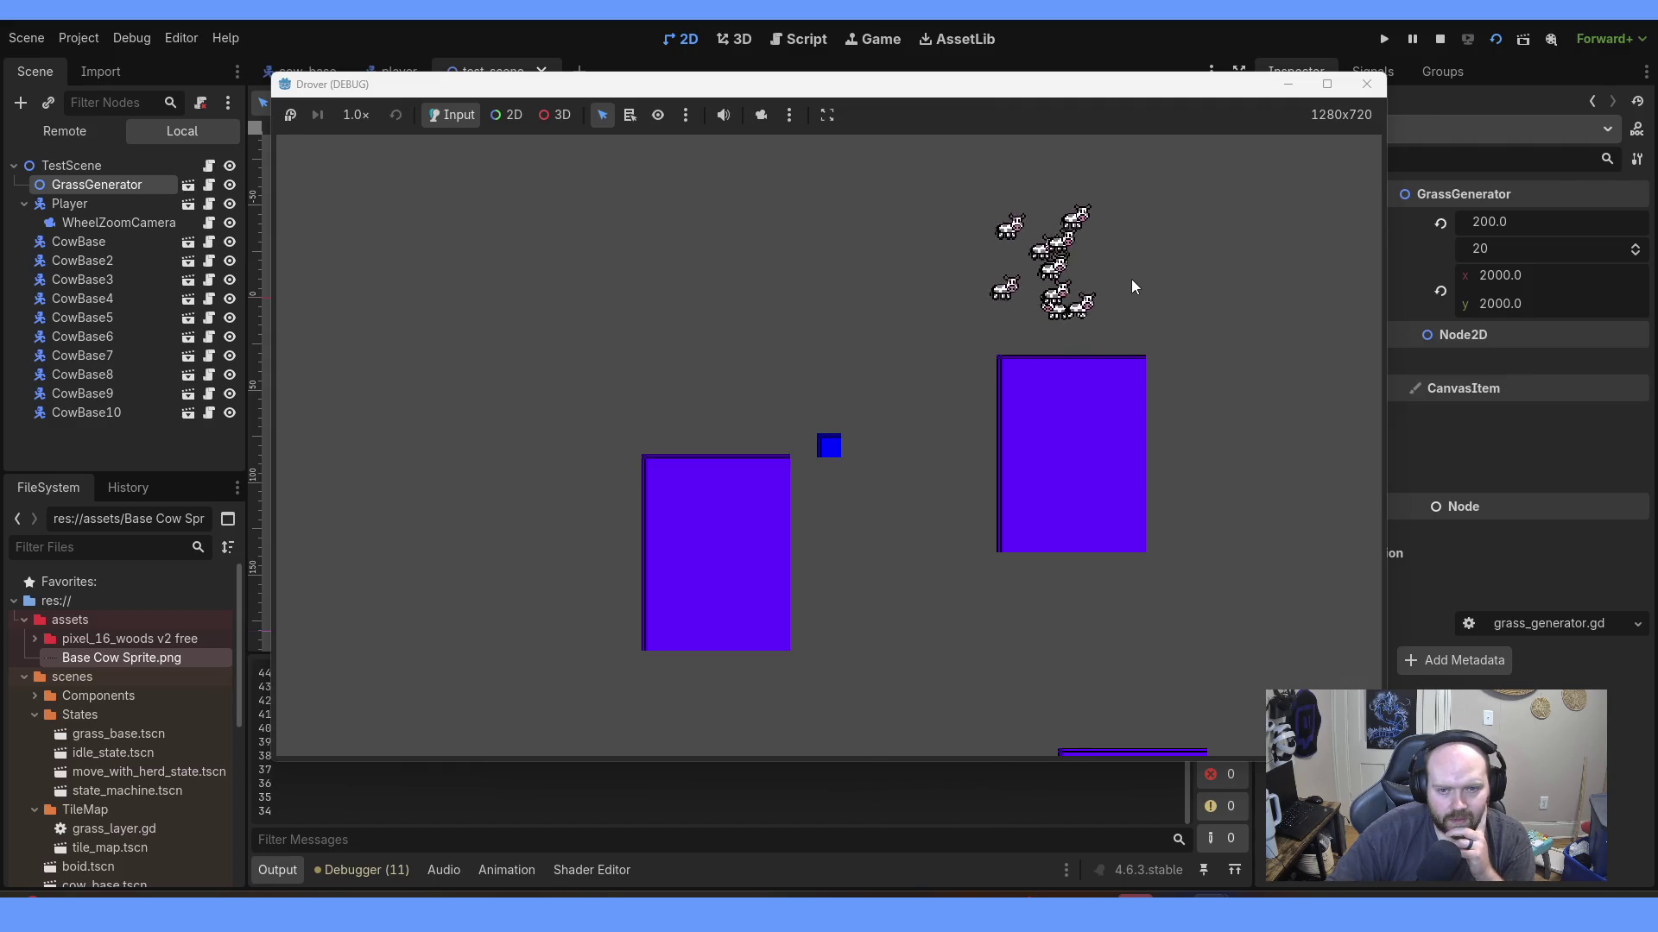
pyautogui.scroll(1, 1138, 274)
pyautogui.press('w')
pyautogui.press('s')
pyautogui.press('d')
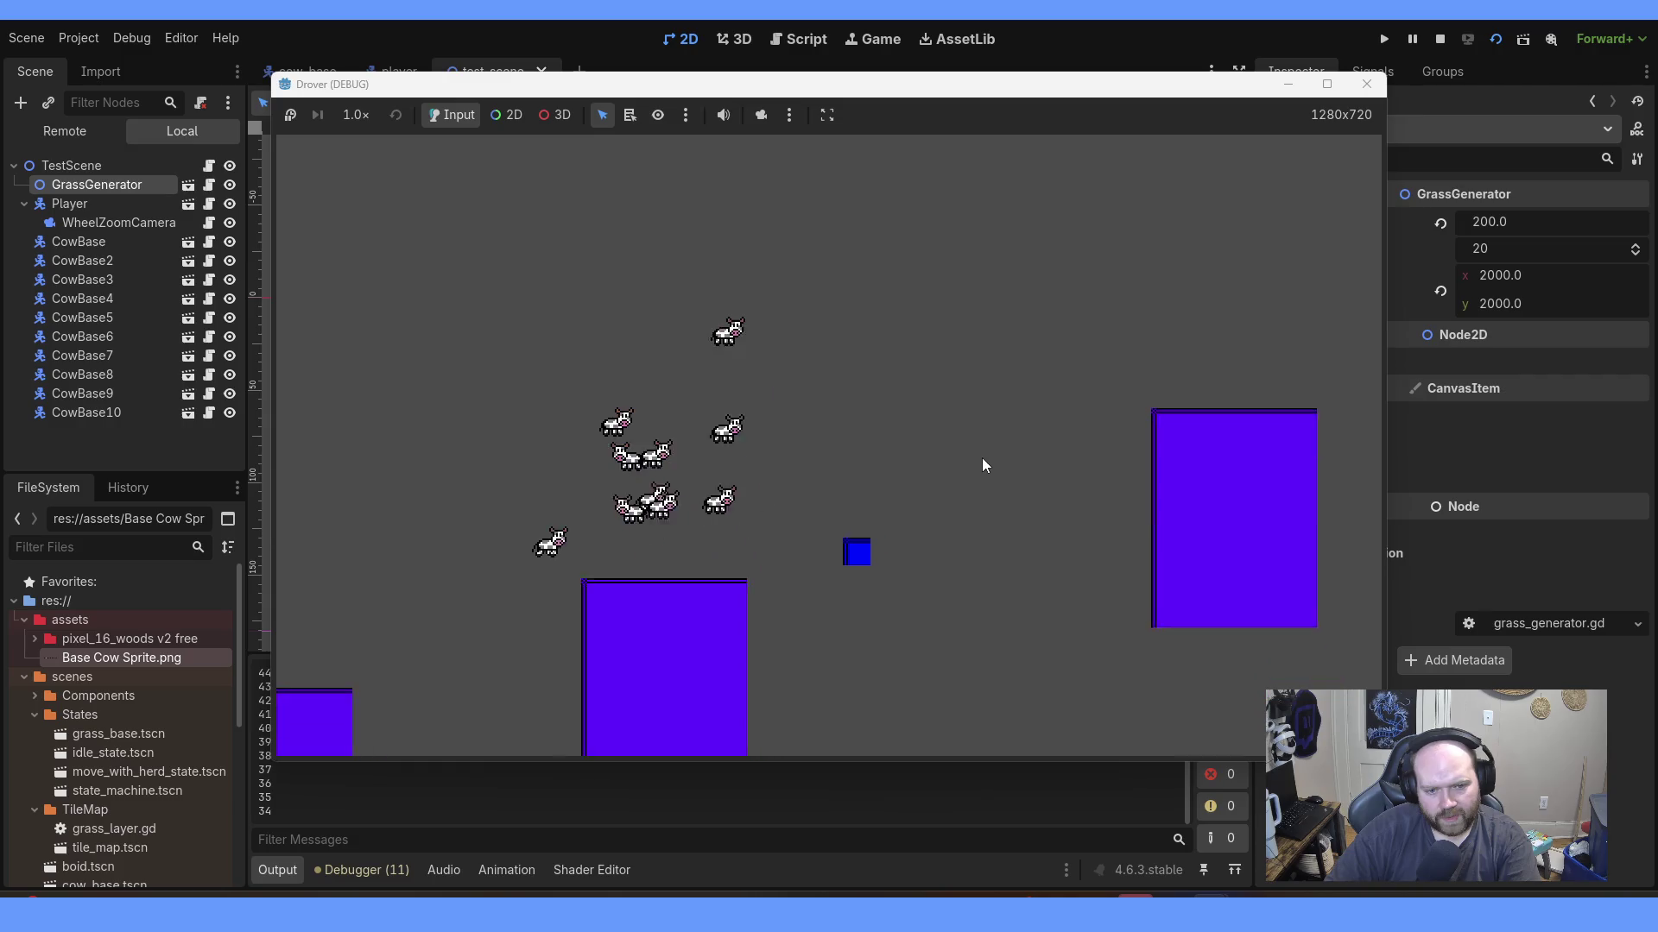
pyautogui.press('w')
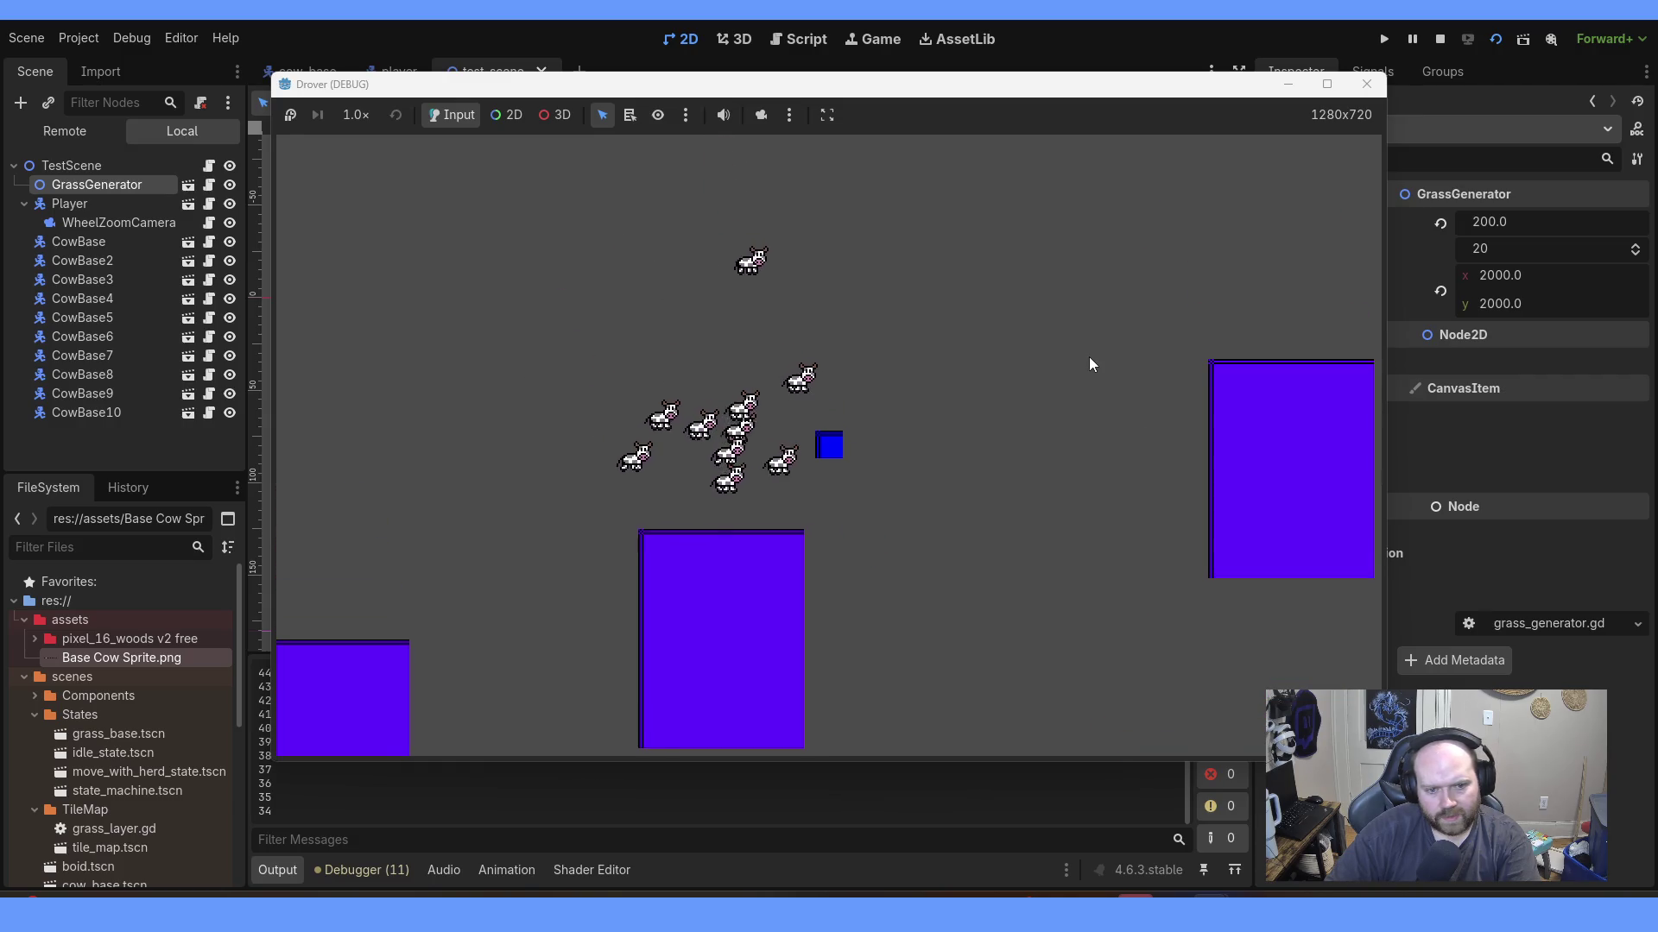
pyautogui.press('d')
pyautogui.press('s')
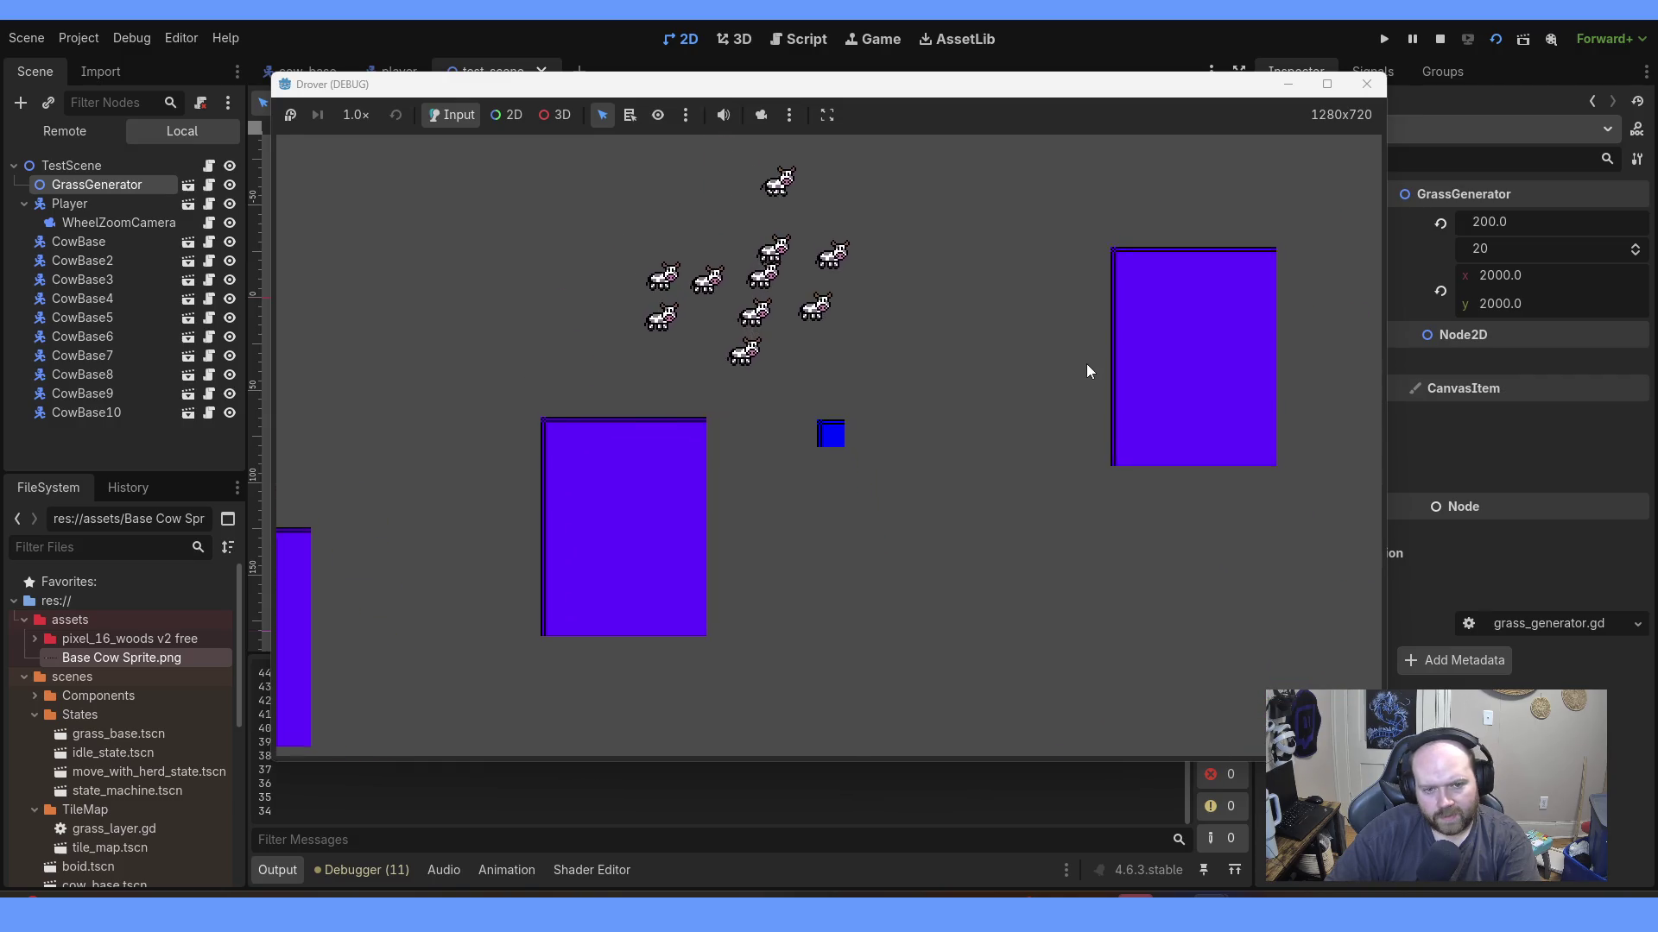
# Step: Keep moving the player up, left, right and down, then stop the game
pyautogui.press('w')
pyautogui.press('a')
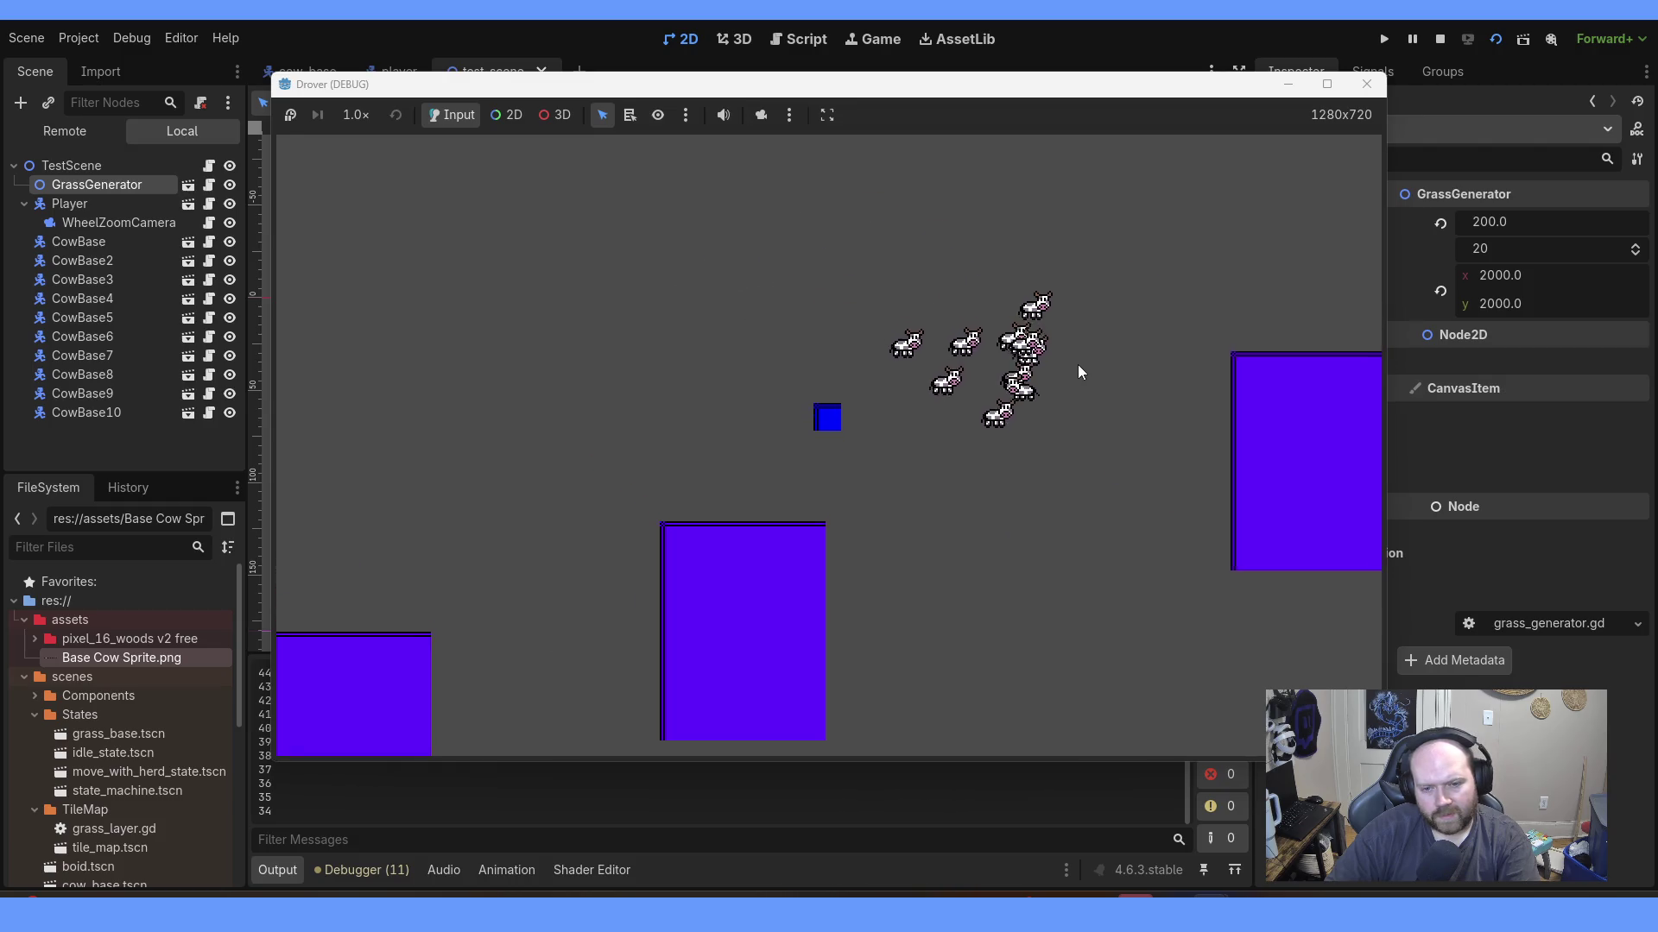
pyautogui.press('w')
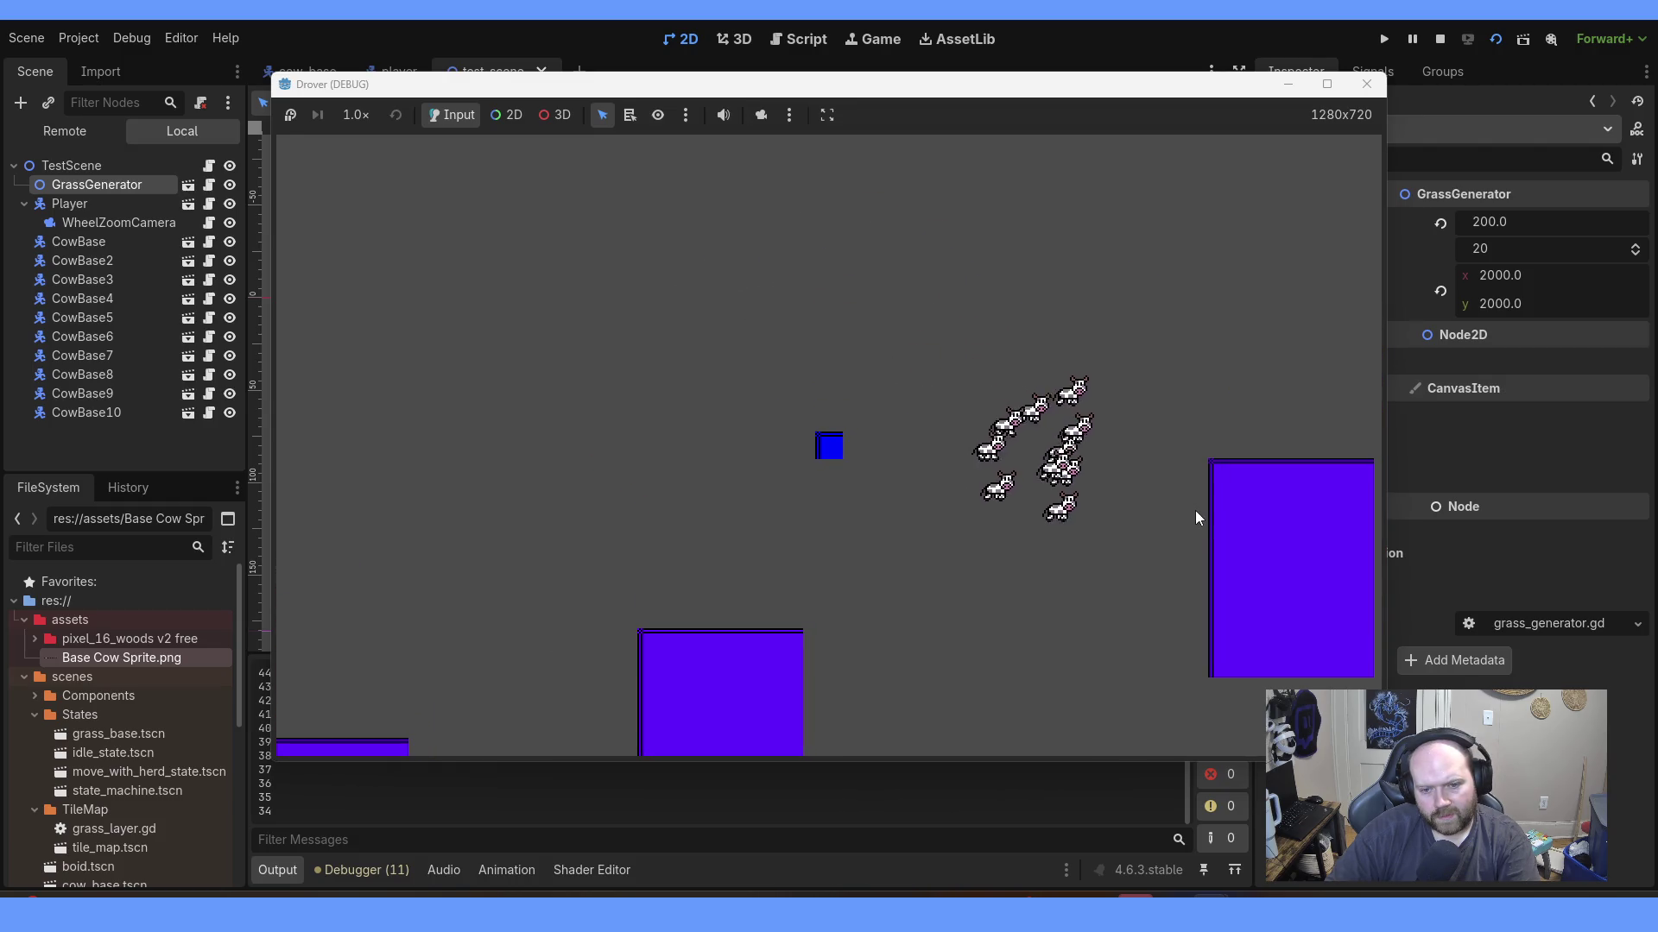
pyautogui.press('d')
pyautogui.press('s')
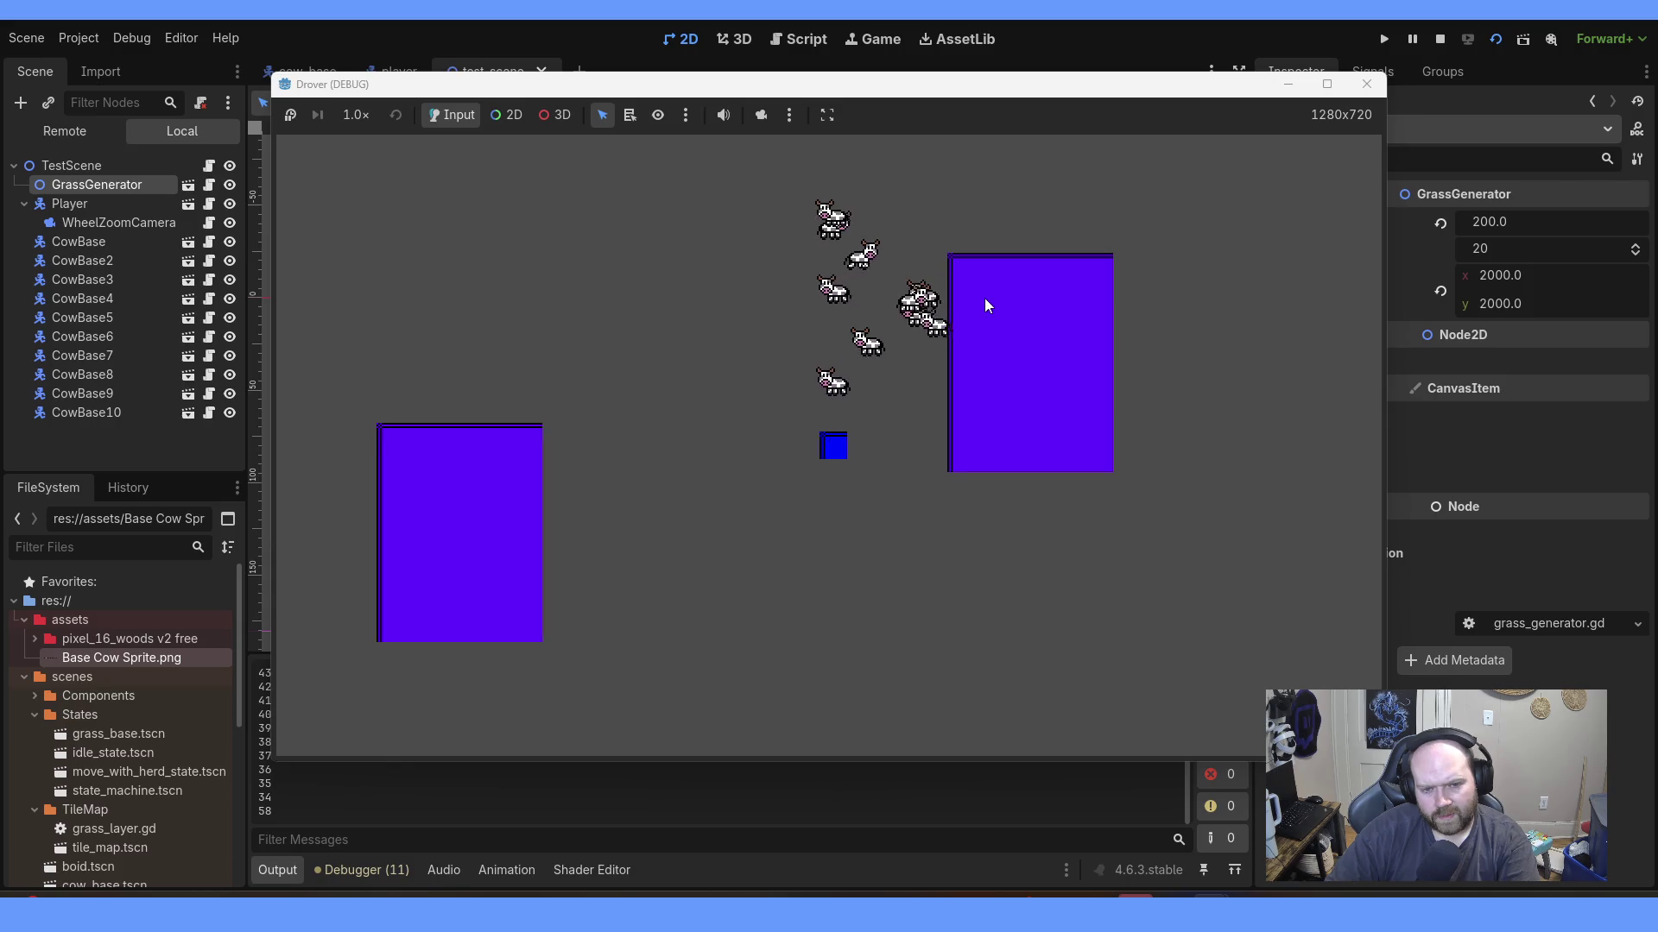
pyautogui.press('d')
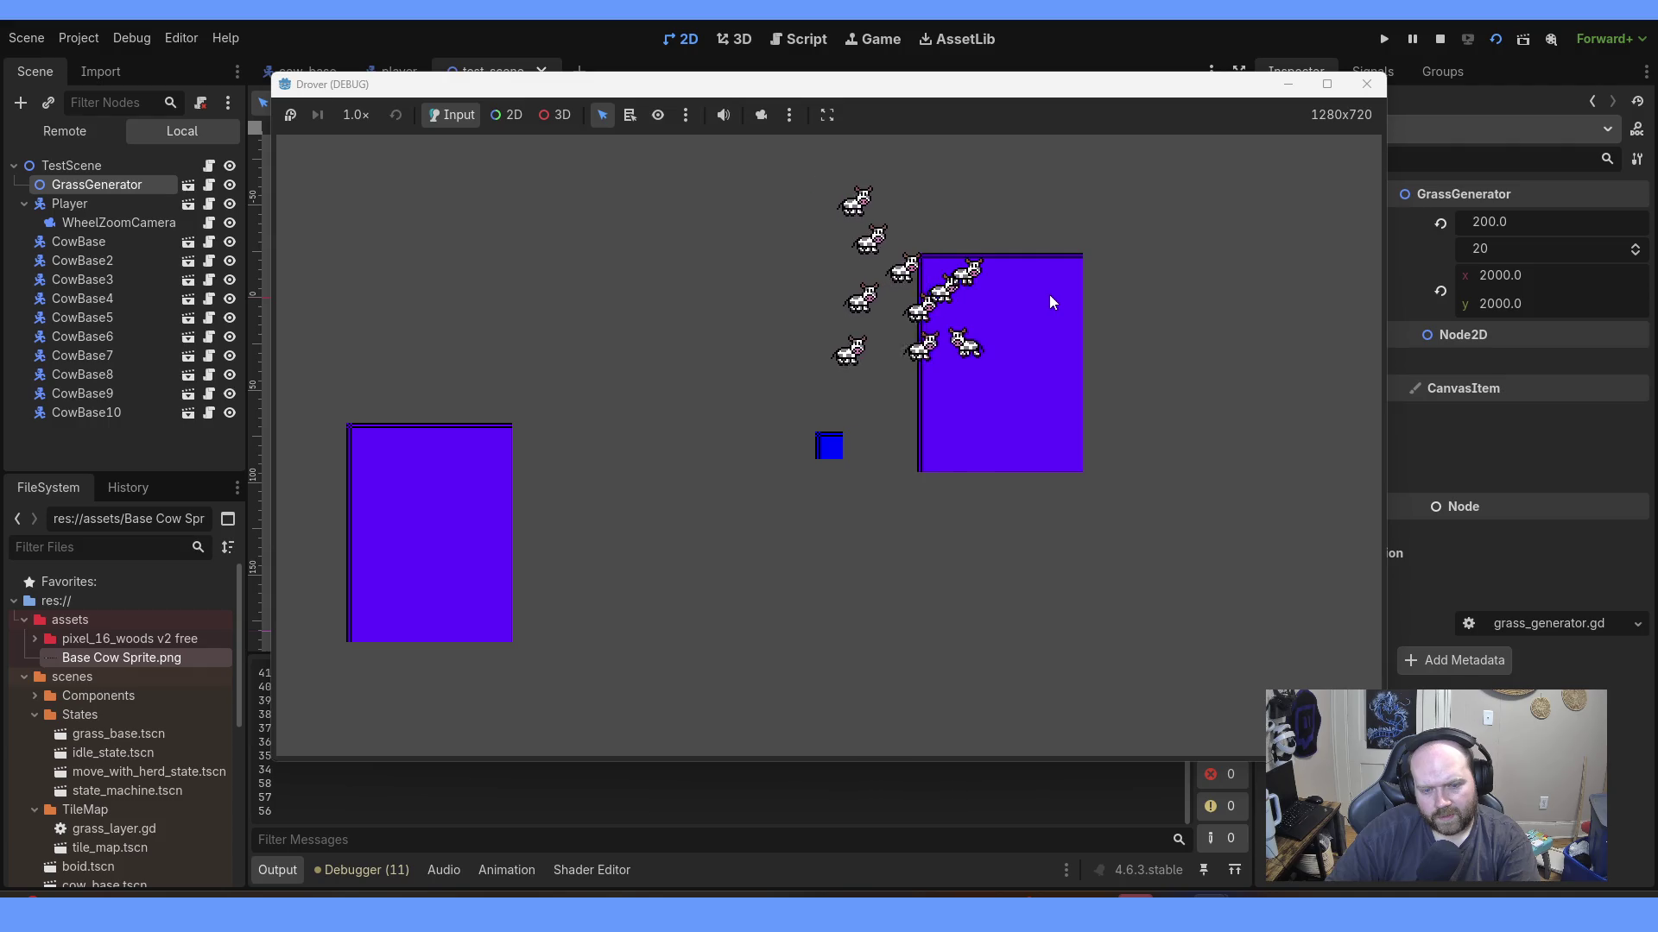
pyautogui.click(1366, 84)
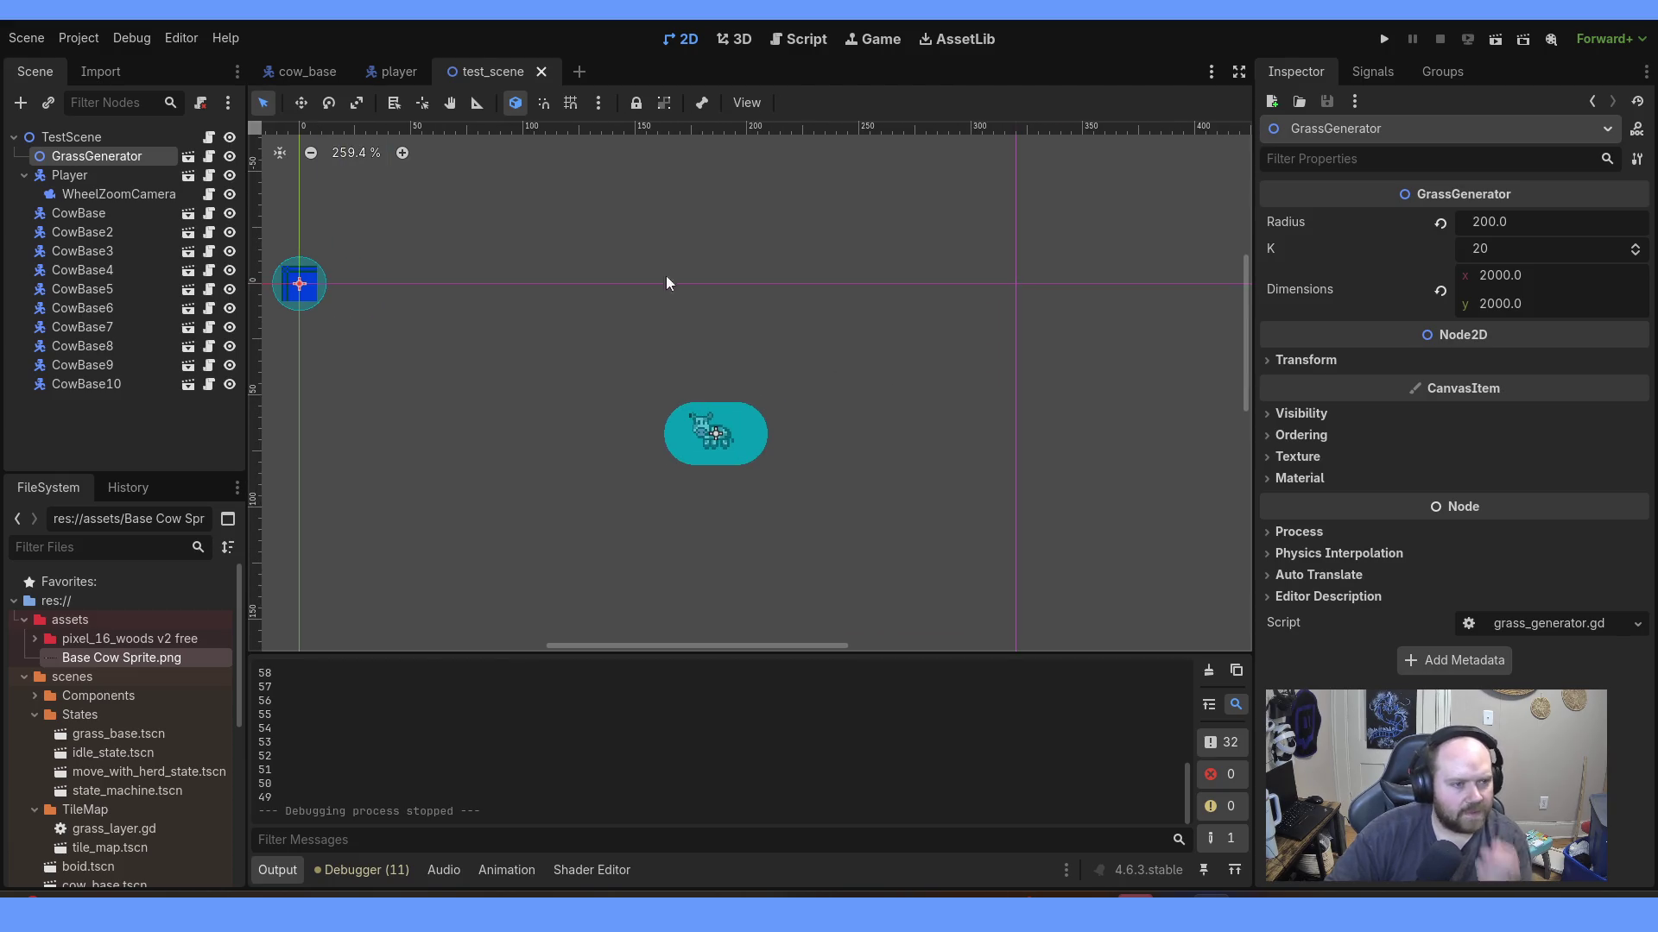
# Step: Open cow_base.gd from the cow_base scene, showing its idle and walk animation code
pyautogui.click(209, 140)
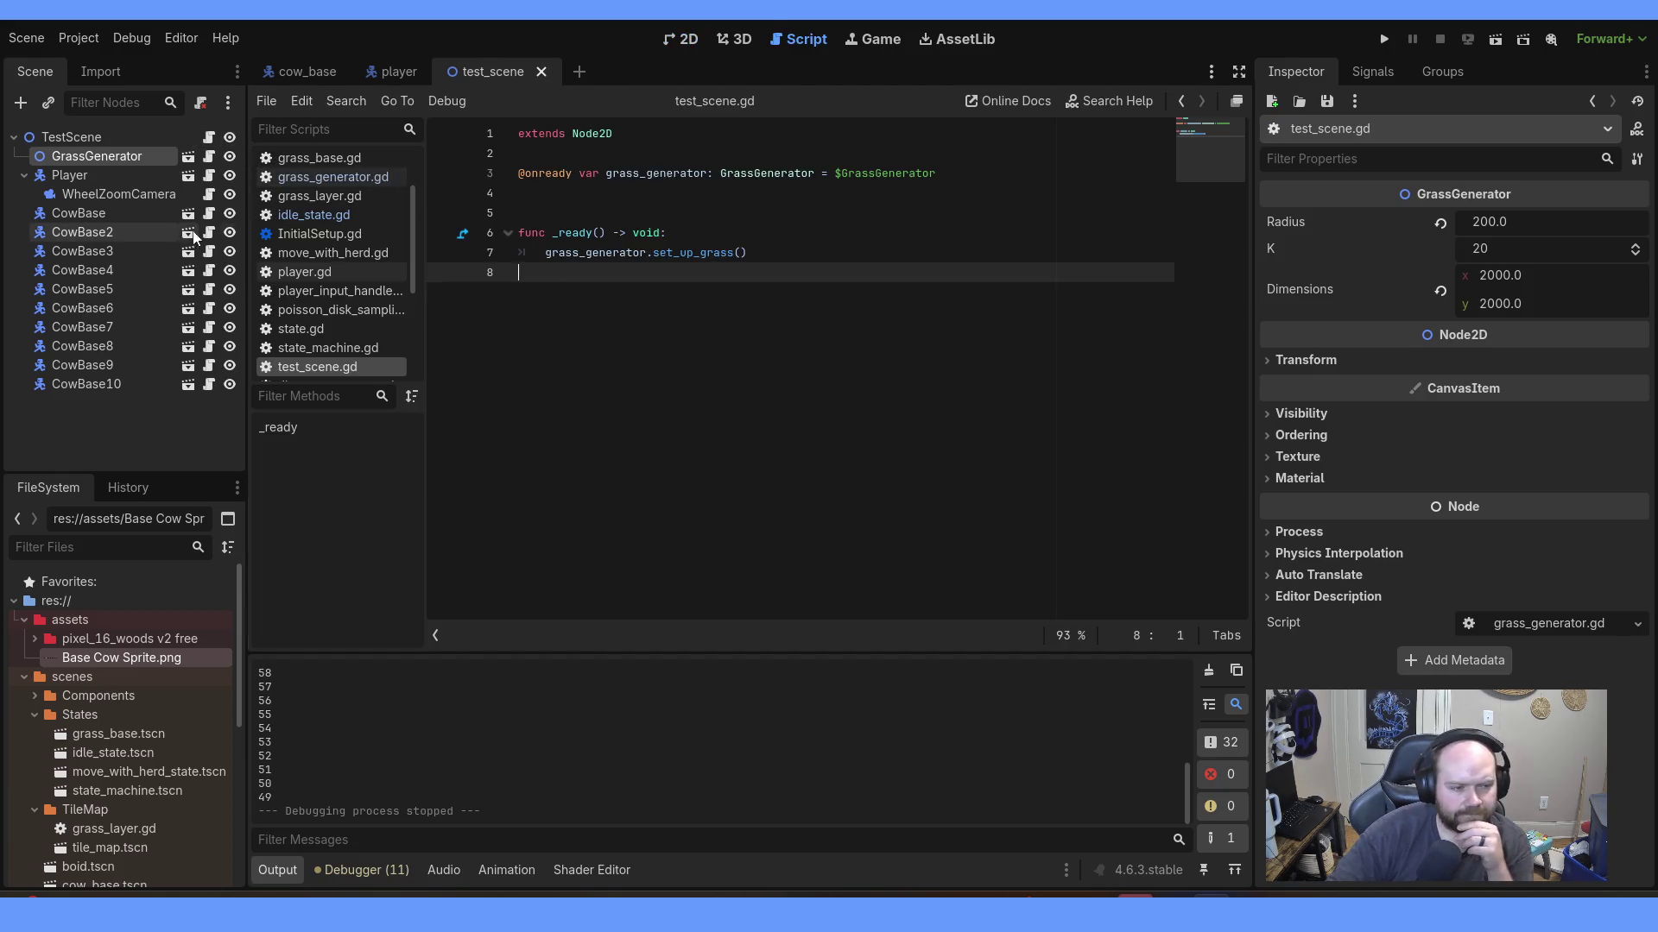
pyautogui.click(328, 76)
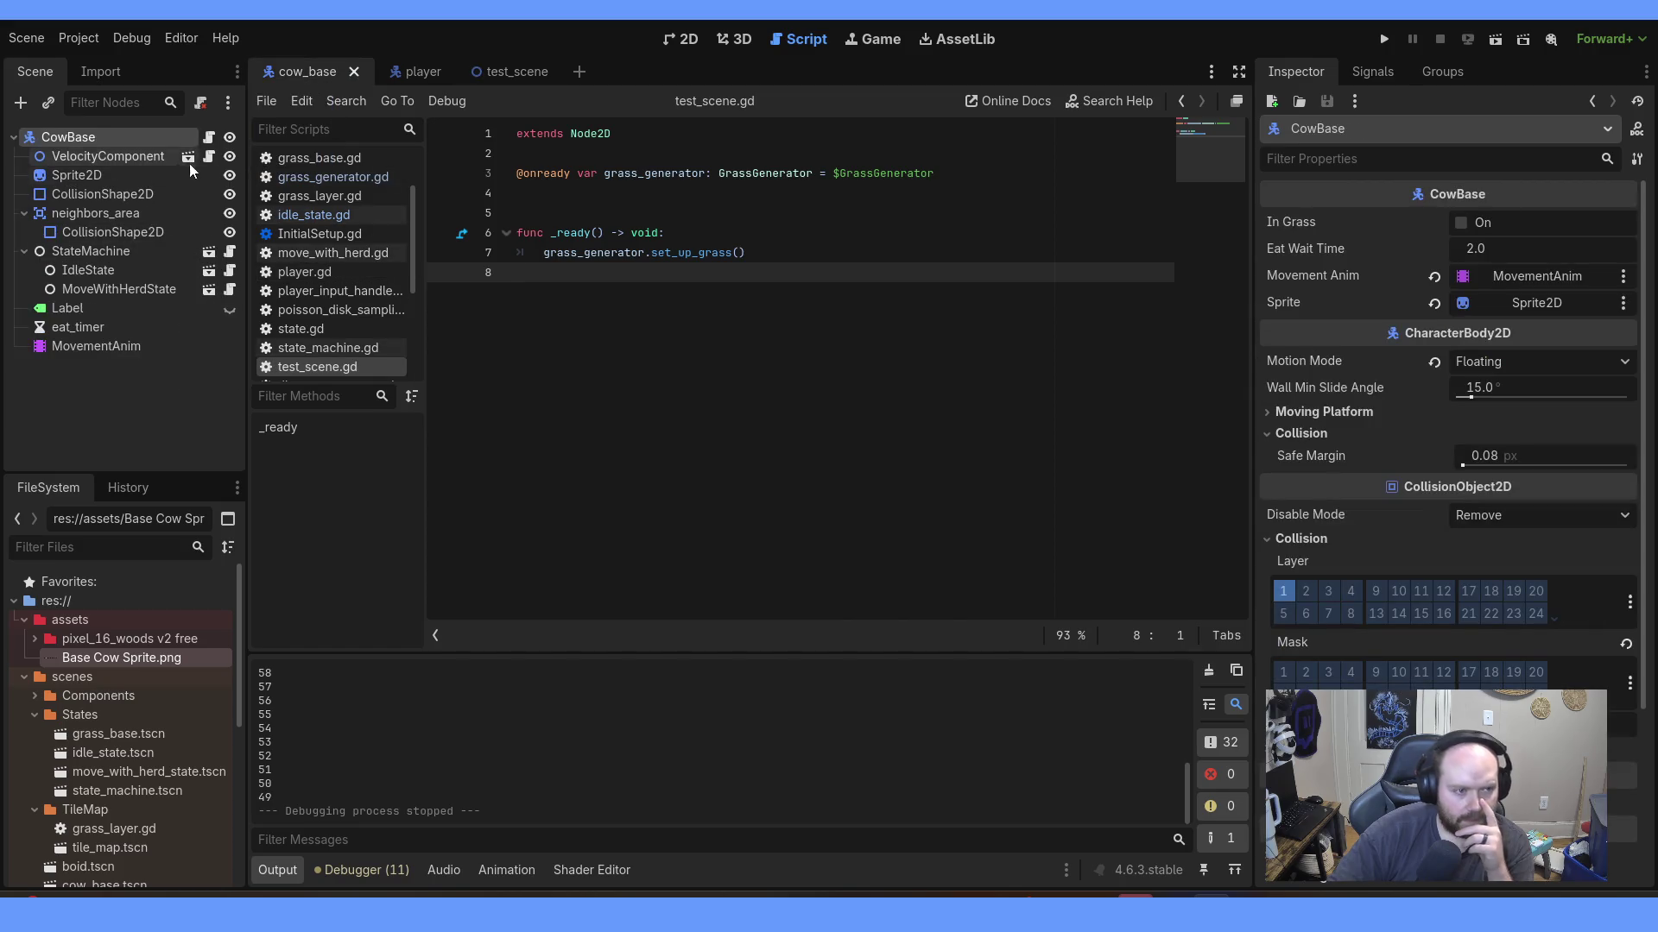
pyautogui.click(208, 138)
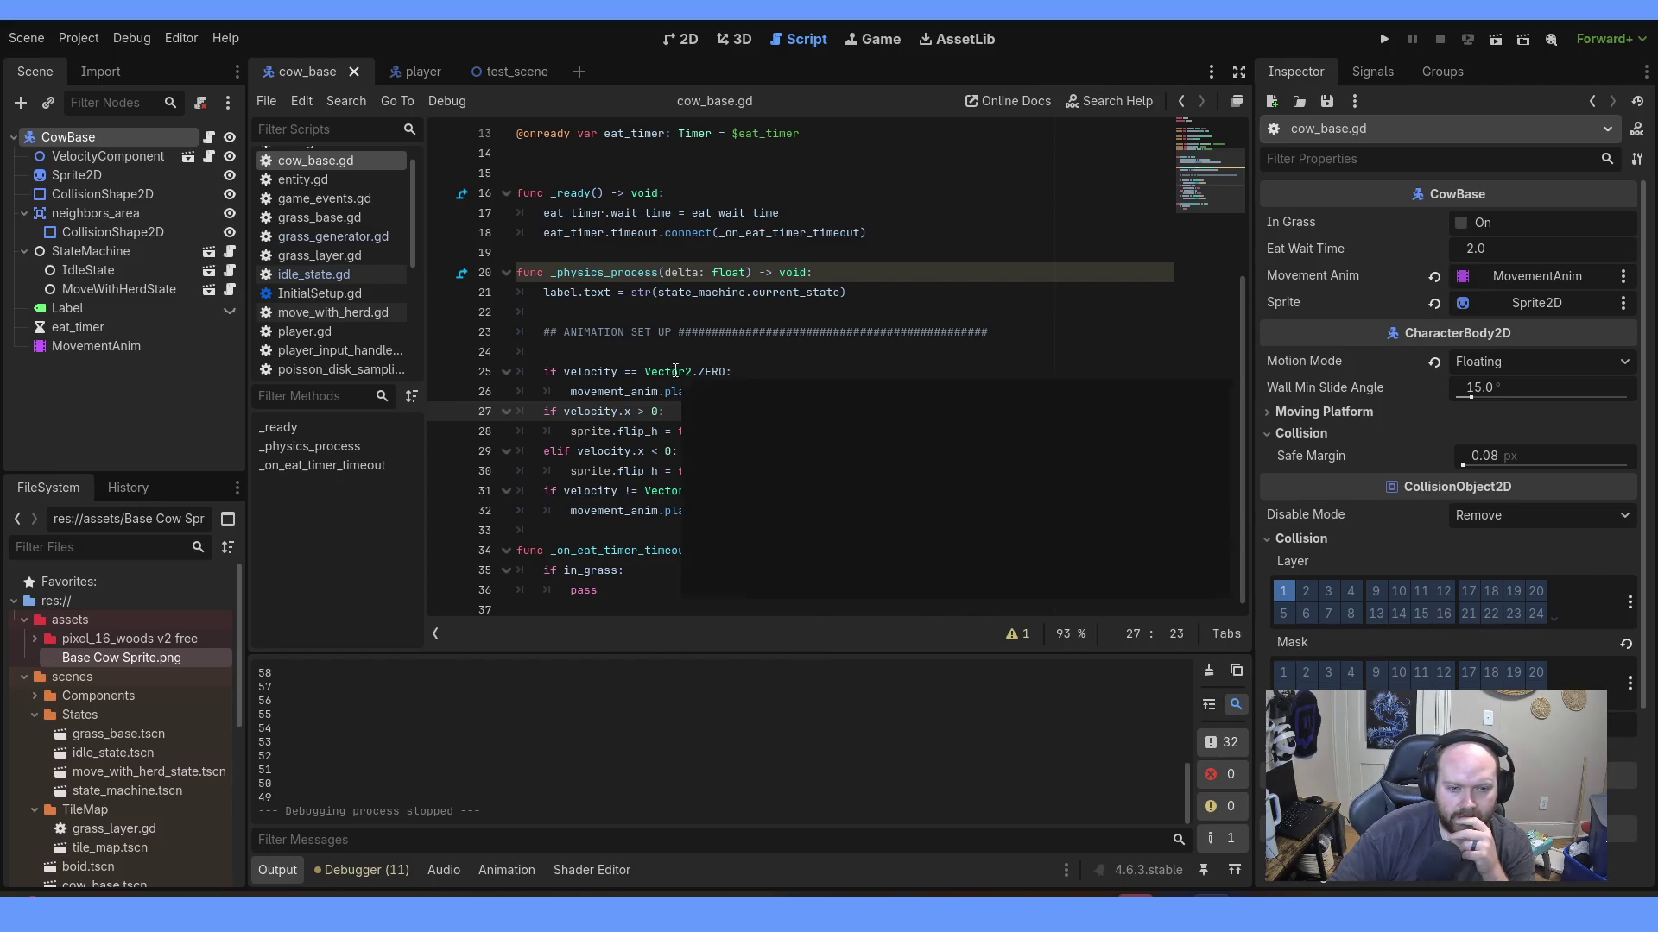
pyautogui.click(706, 369)
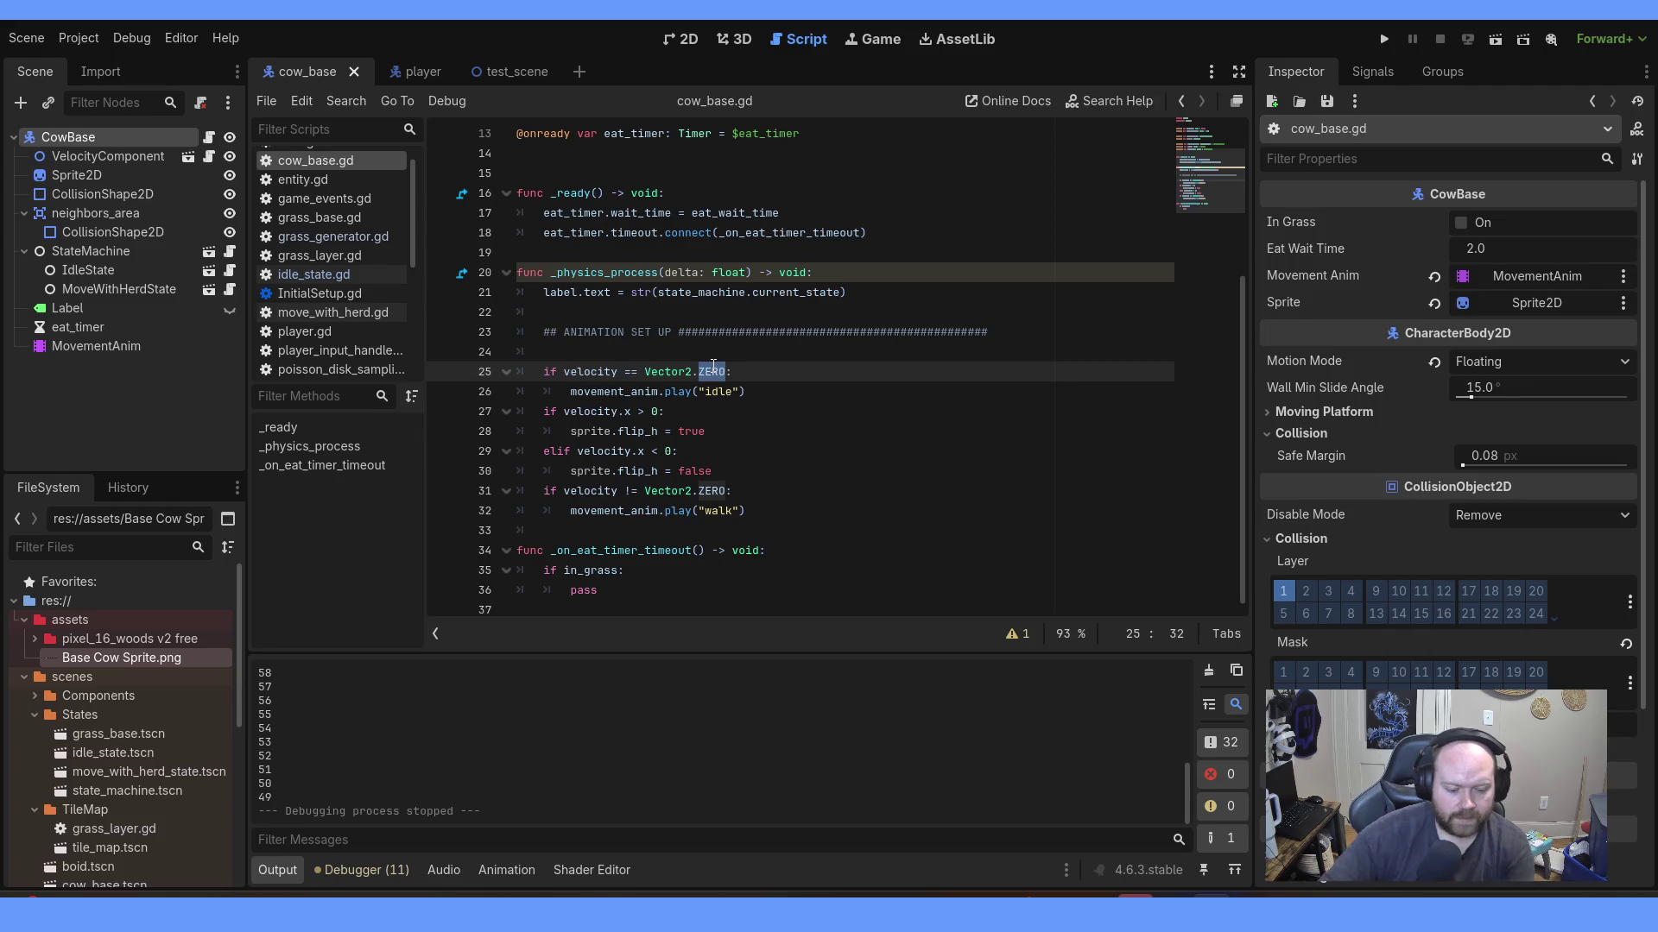
# Step: Replace line 25's Vector2.ZERO comparison with velocity.is_zero_approx() and read its documentation
pyautogui.press('BackSpace')
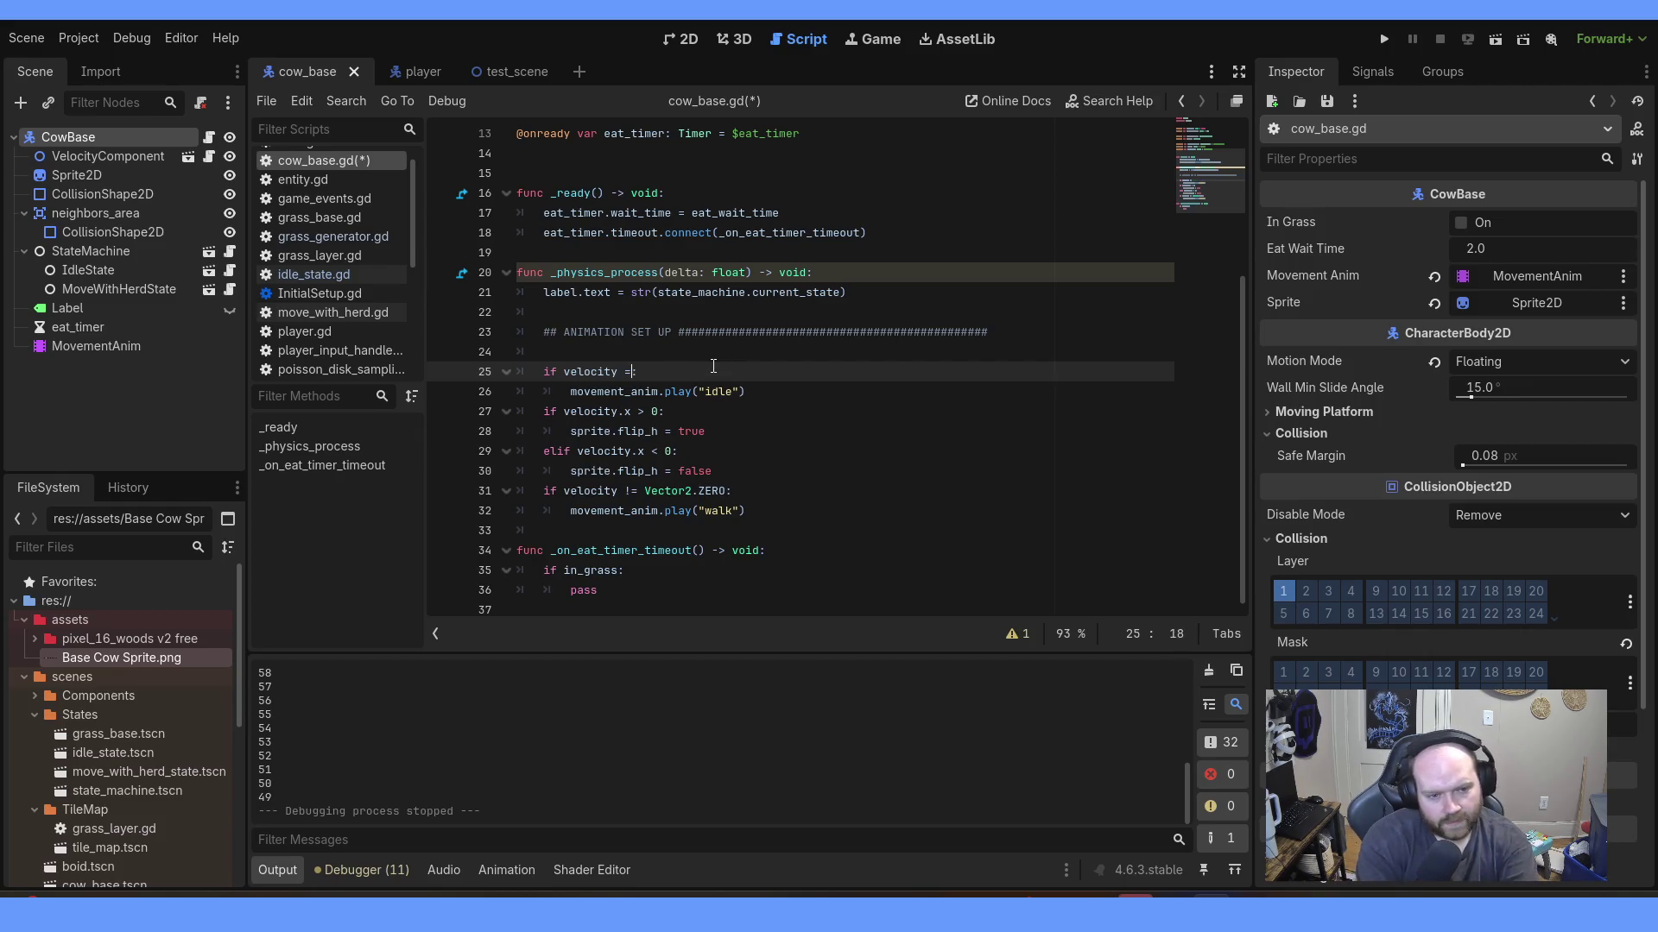
pyautogui.write('.is')
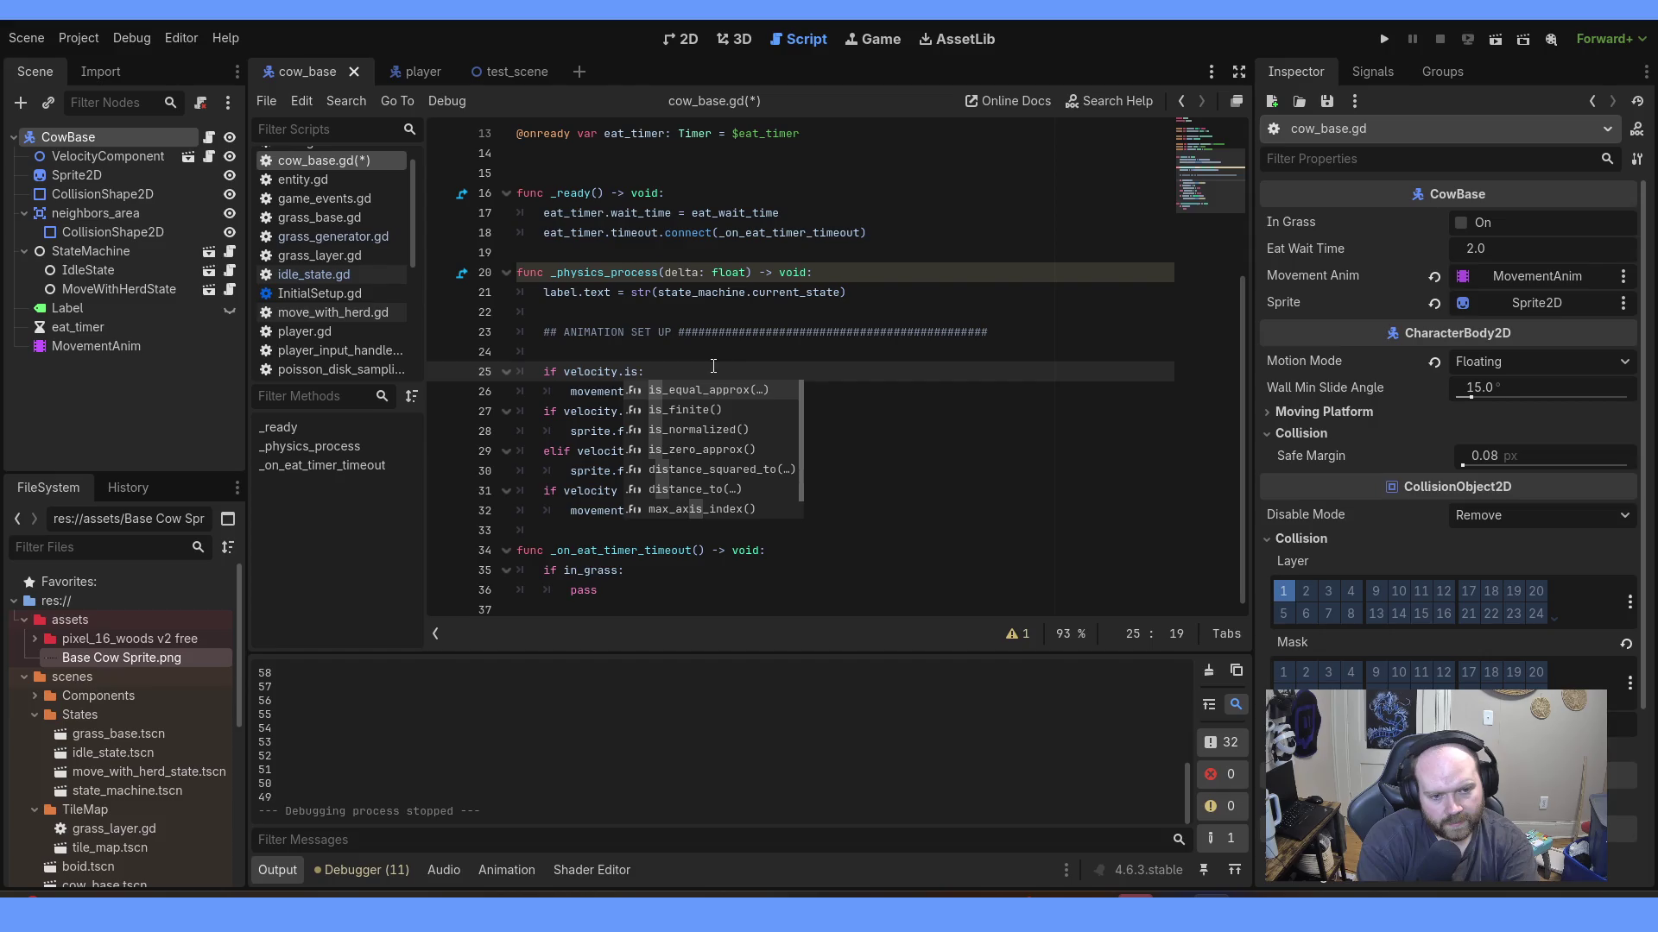
pyautogui.write('_ap')
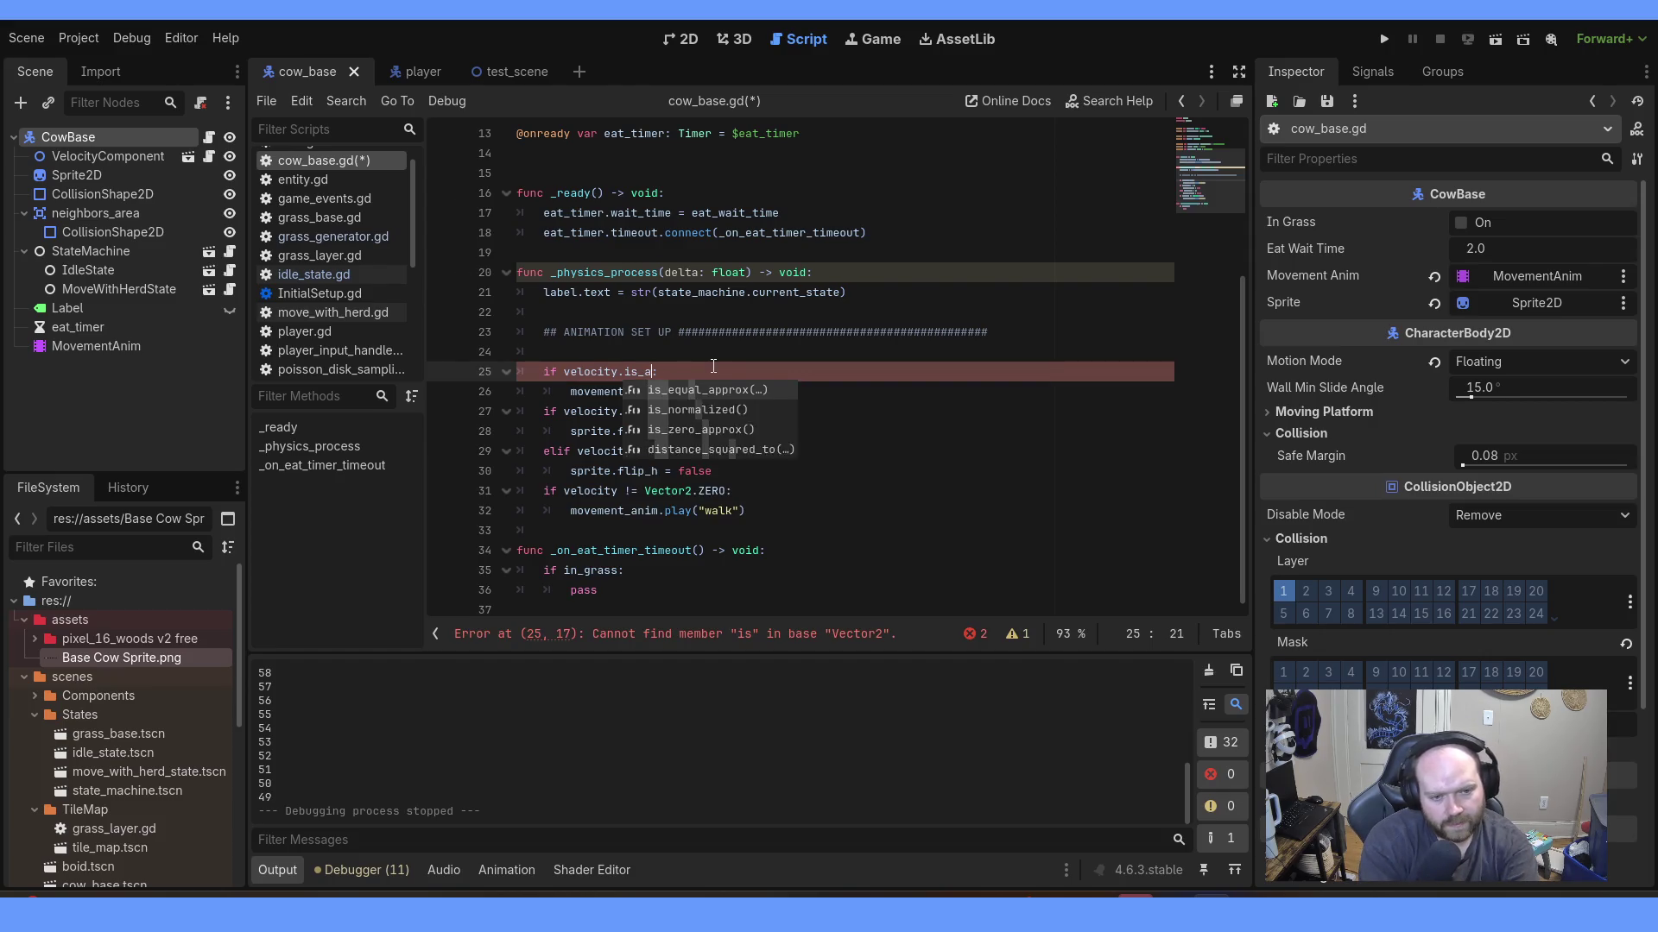
pyautogui.press('Return')
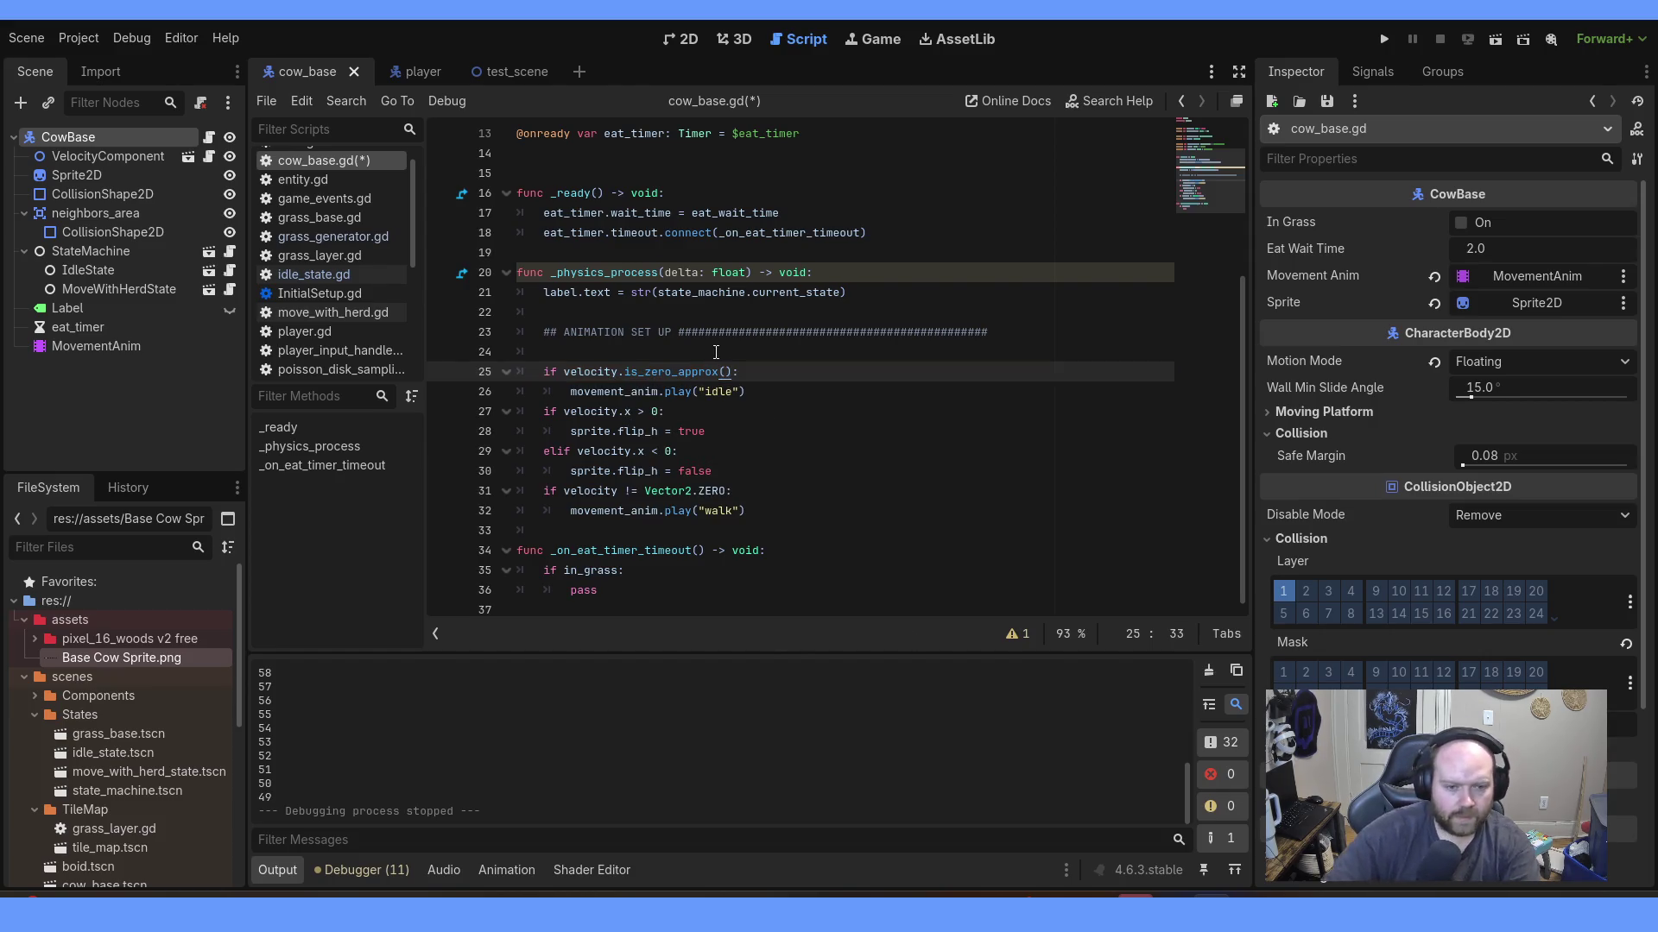
pyautogui.keyDown('ctrl'); pyautogui.click(654, 380); pyautogui.keyUp('ctrl')
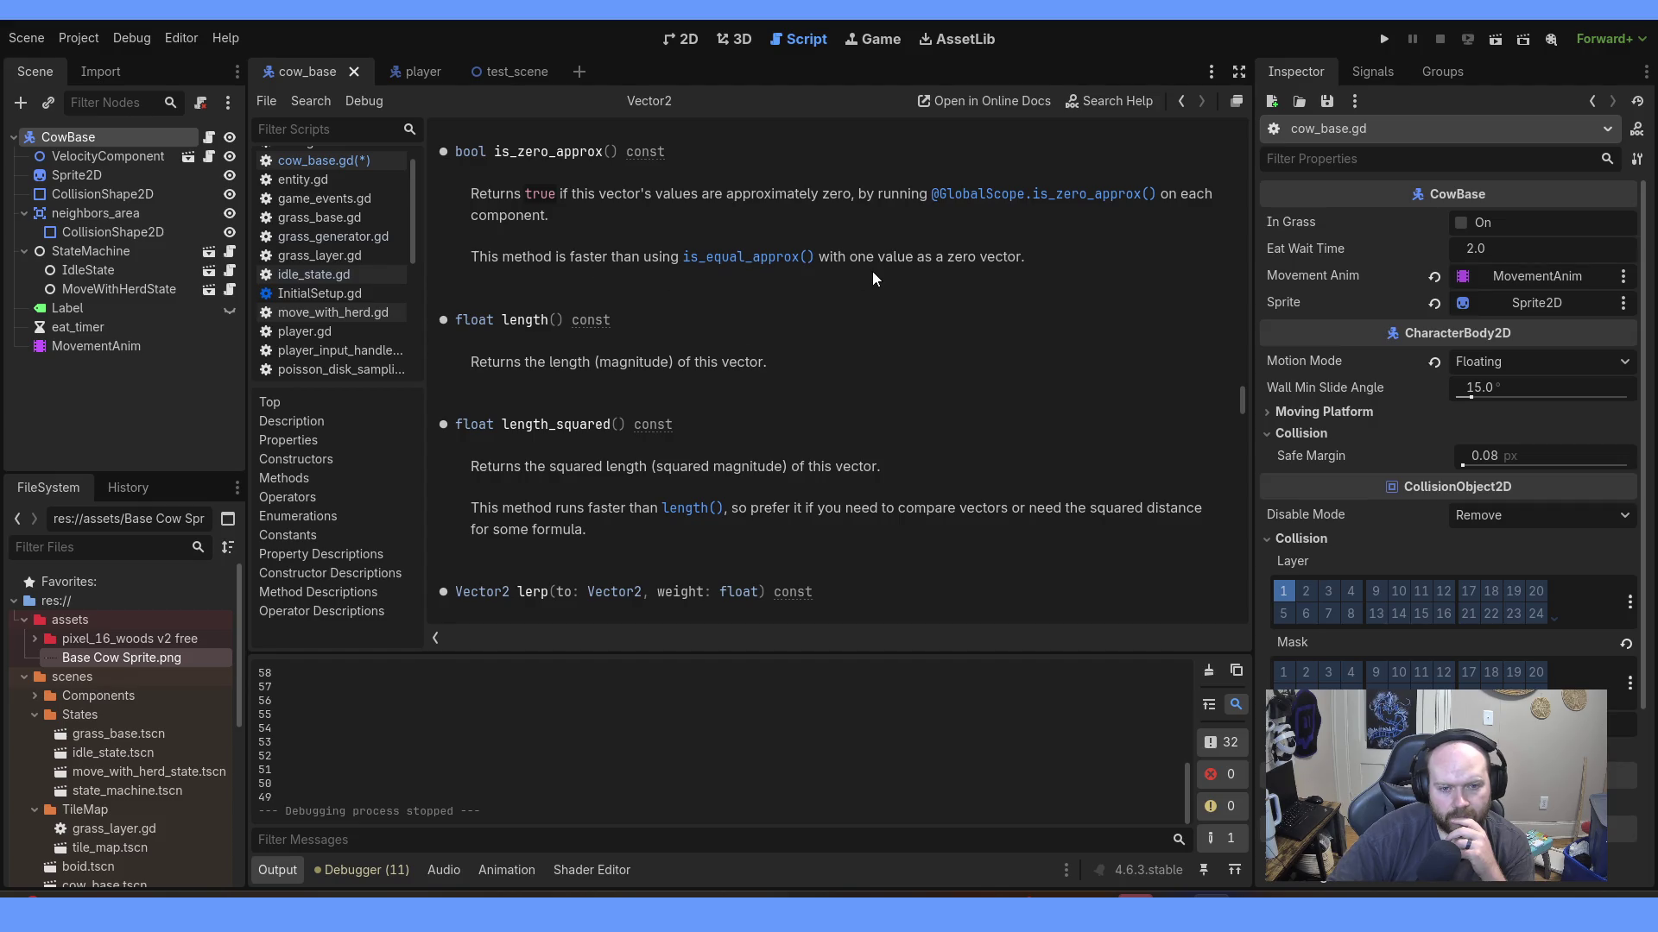
pyautogui.click(680, 42)
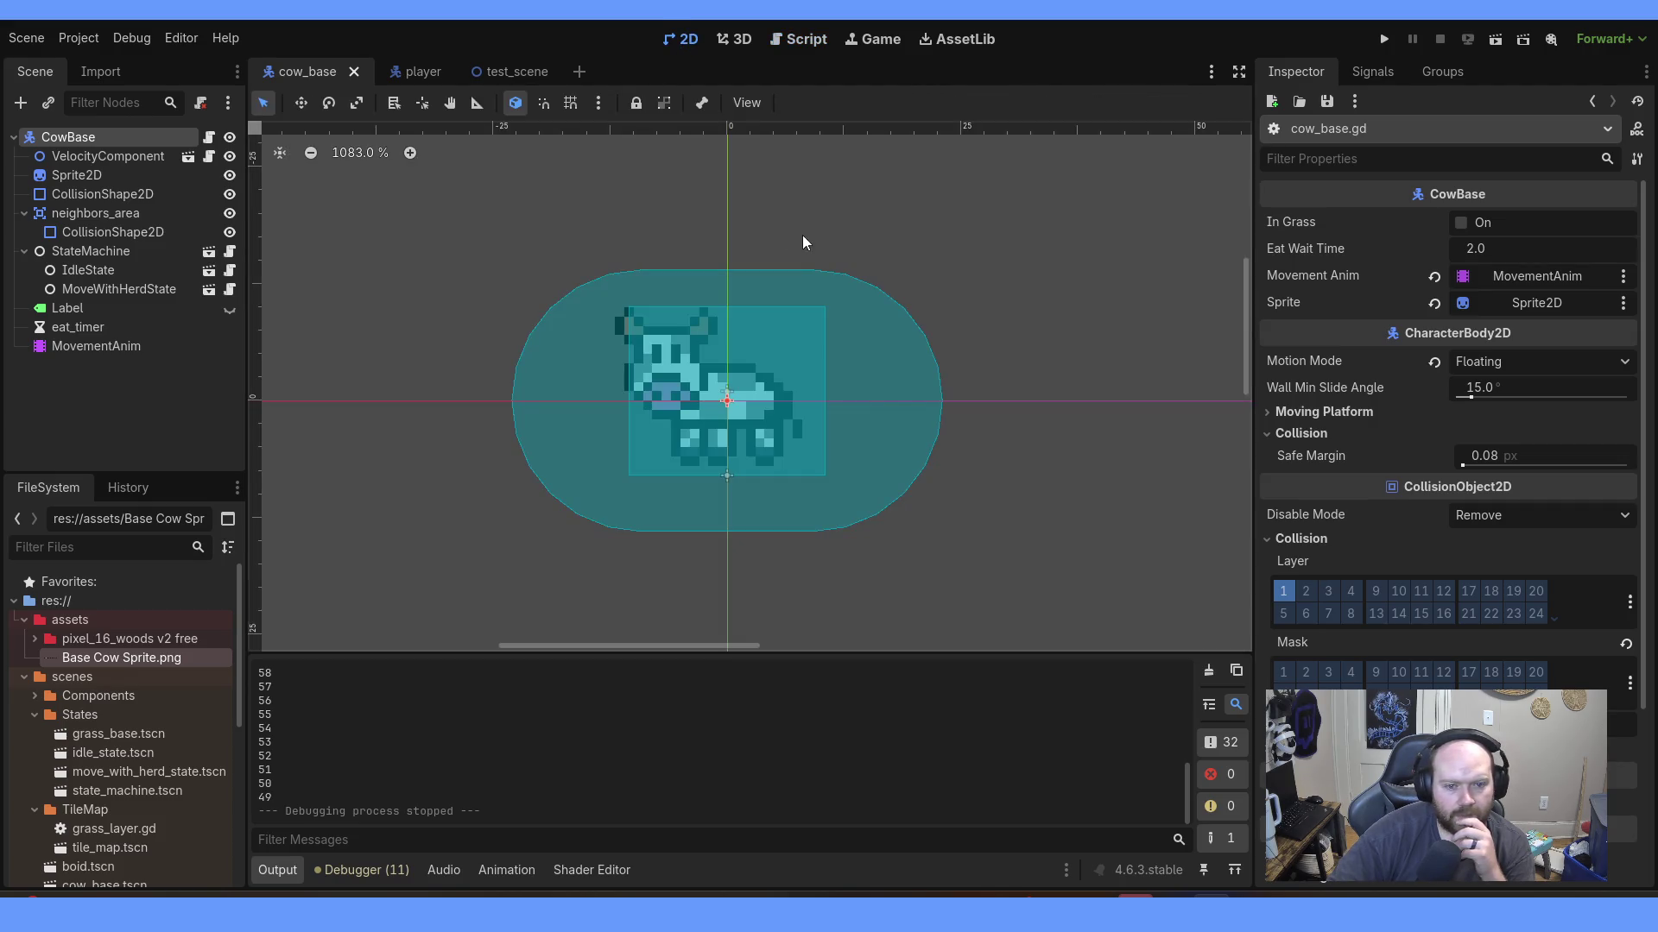
pyautogui.click(482, 71)
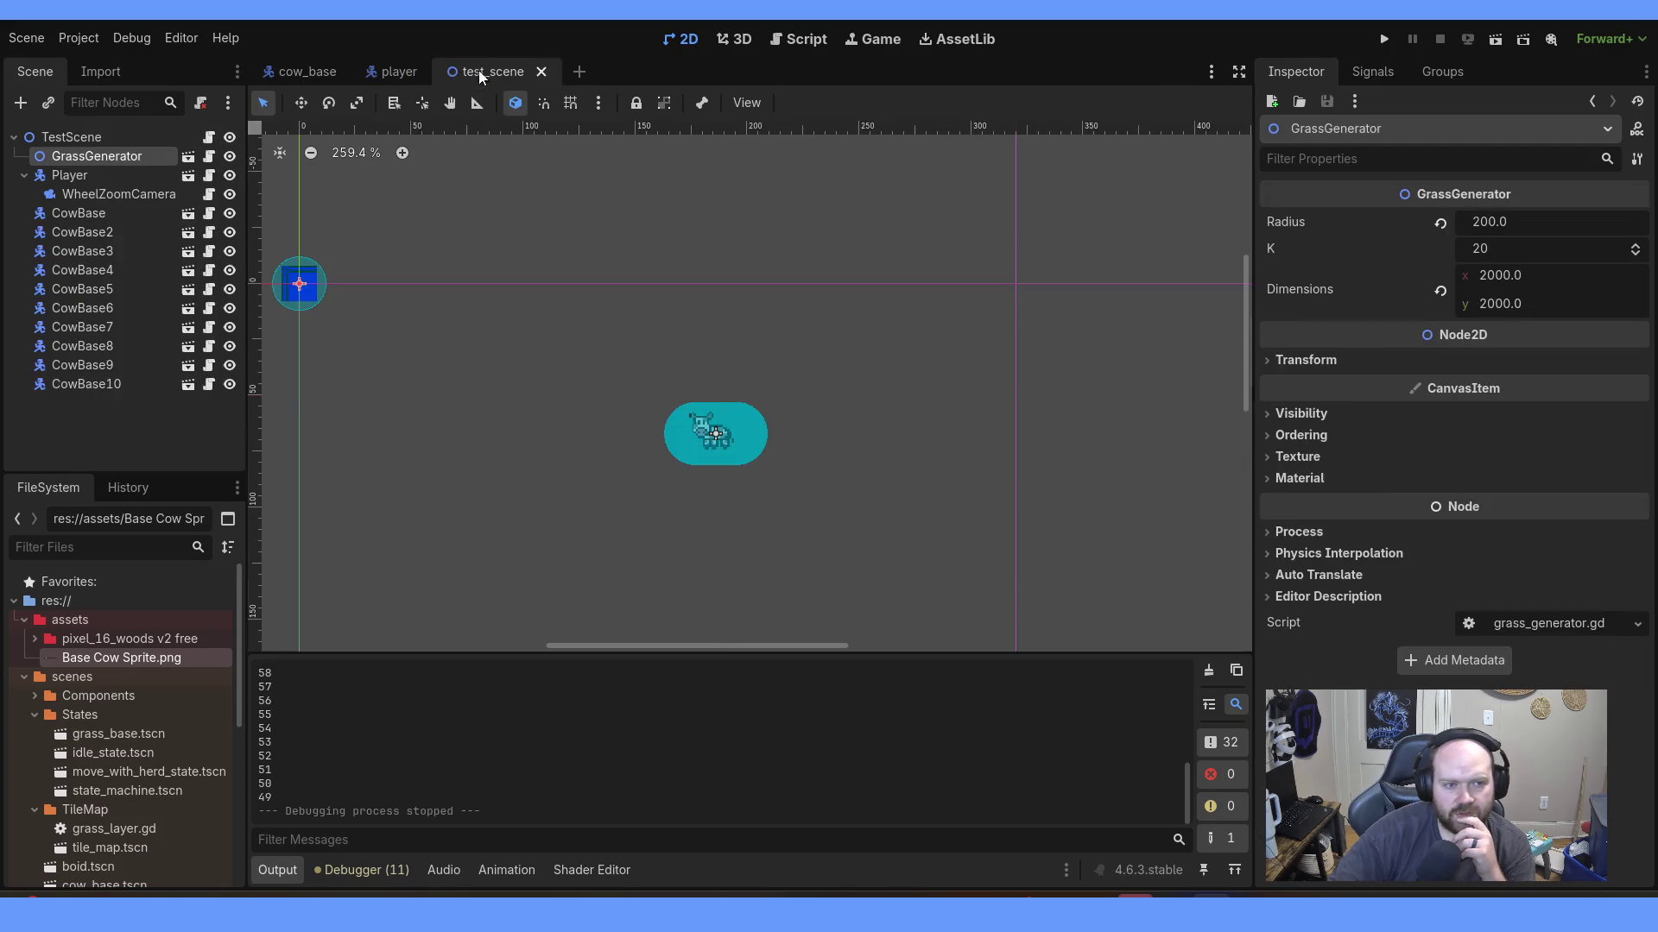
pyautogui.click(1490, 42)
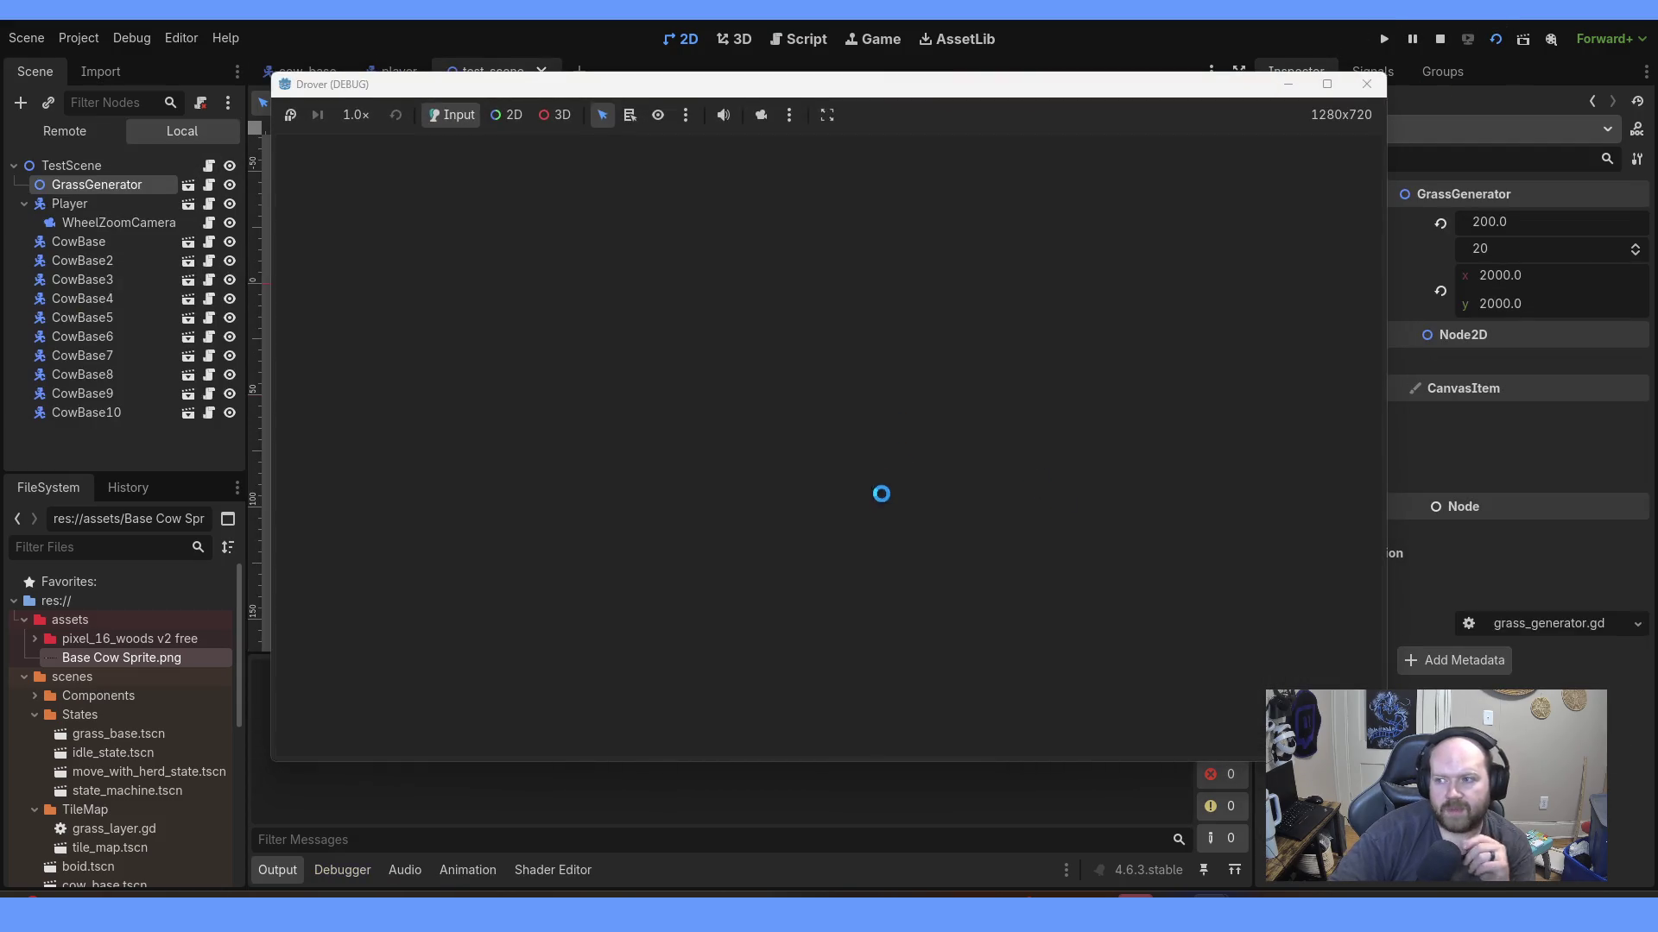
pyautogui.scroll(5, 1011, 452)
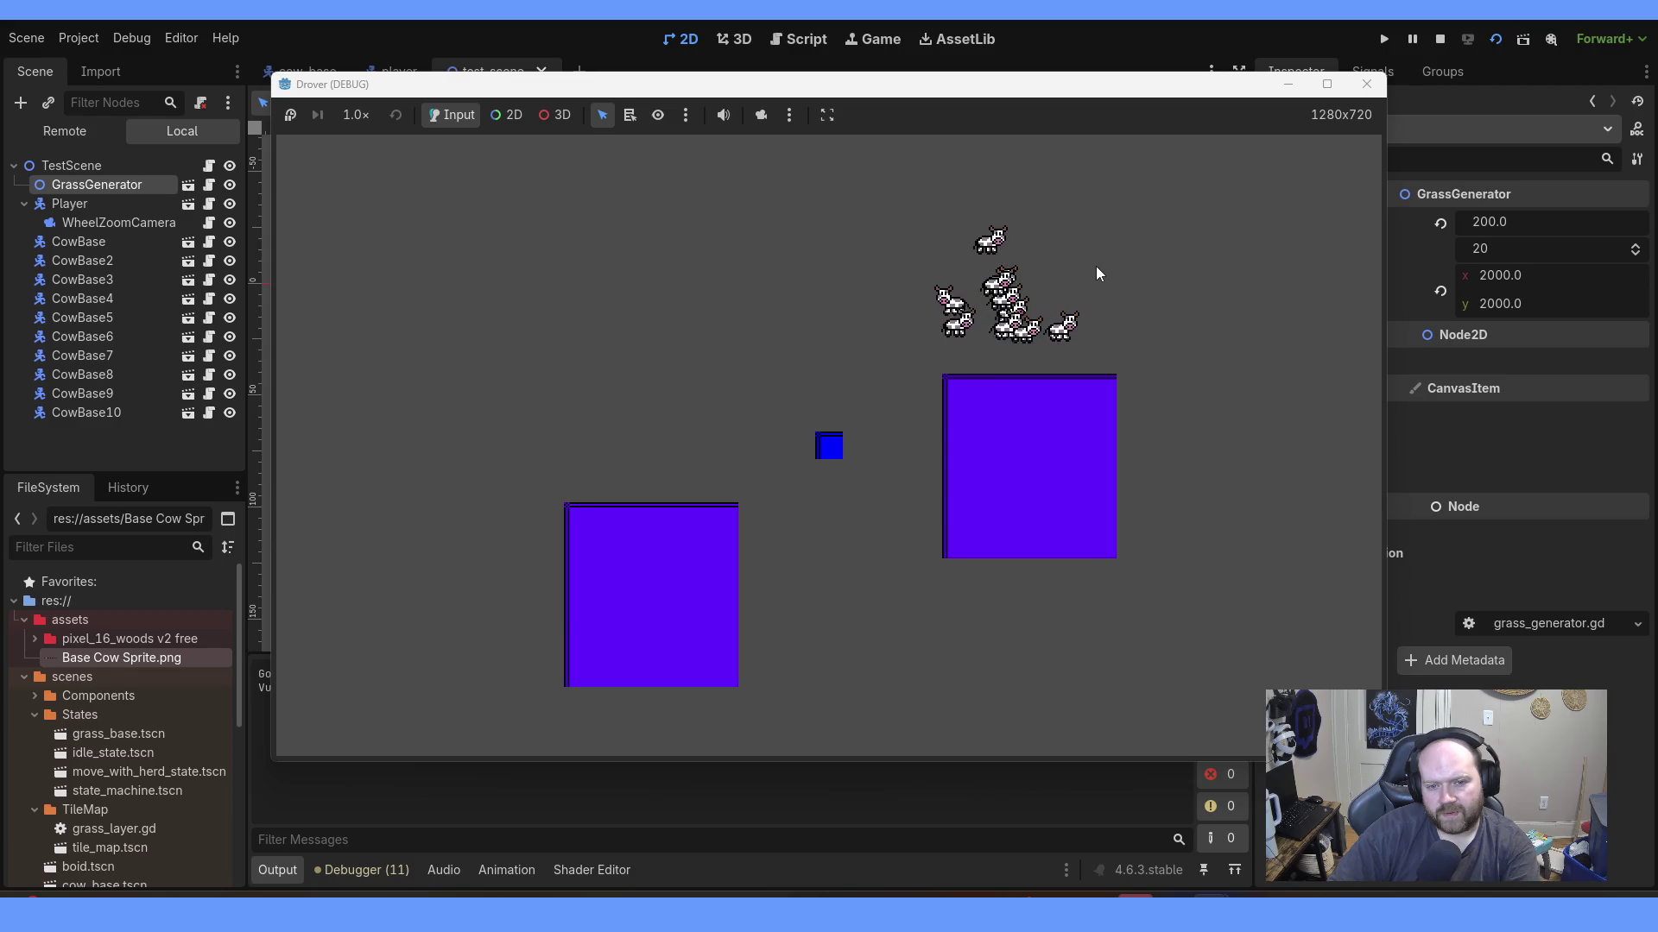
pyautogui.press('w')
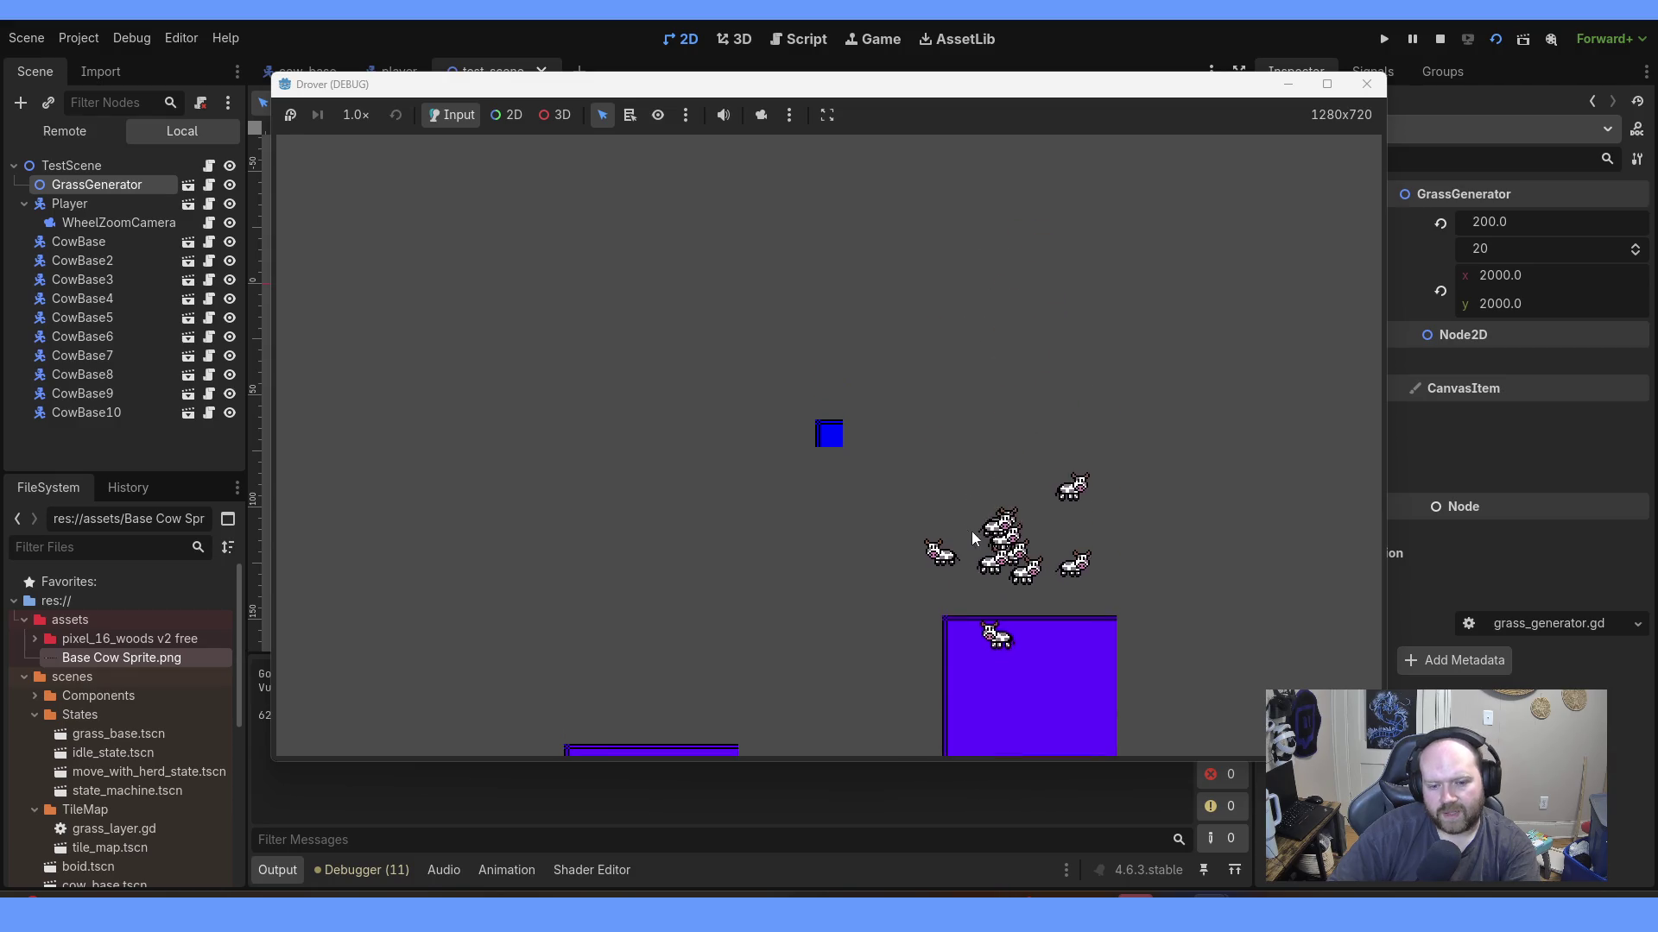
pyautogui.press('s')
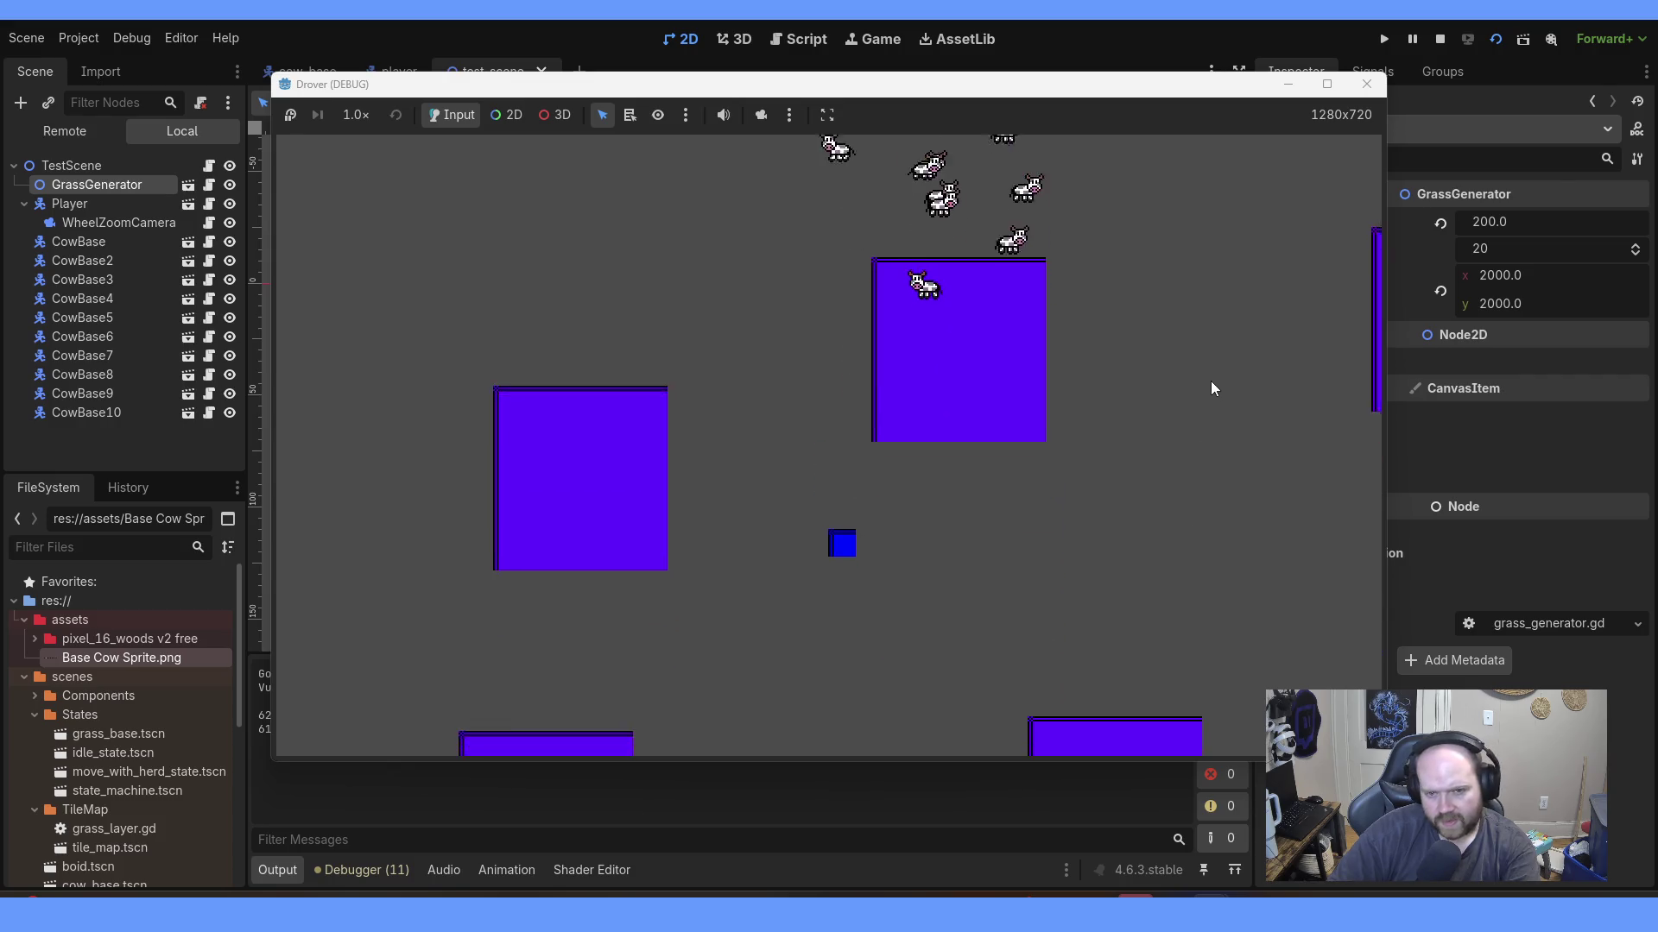
pyautogui.press('w')
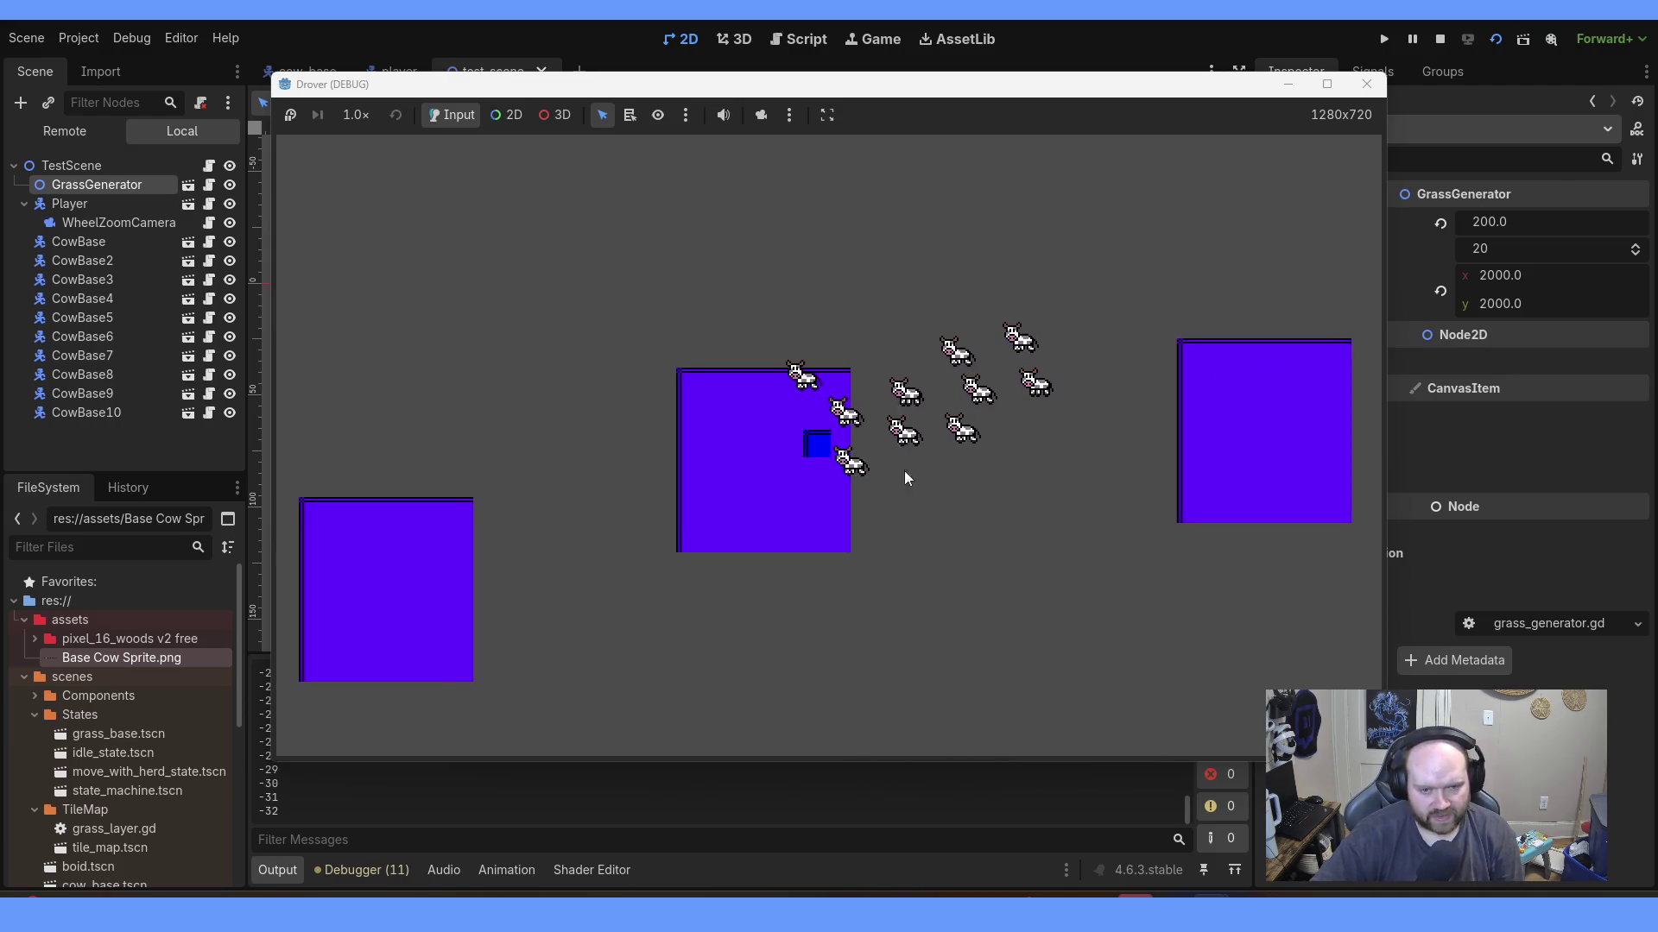
pyautogui.click(1367, 91)
pyautogui.click(293, 75)
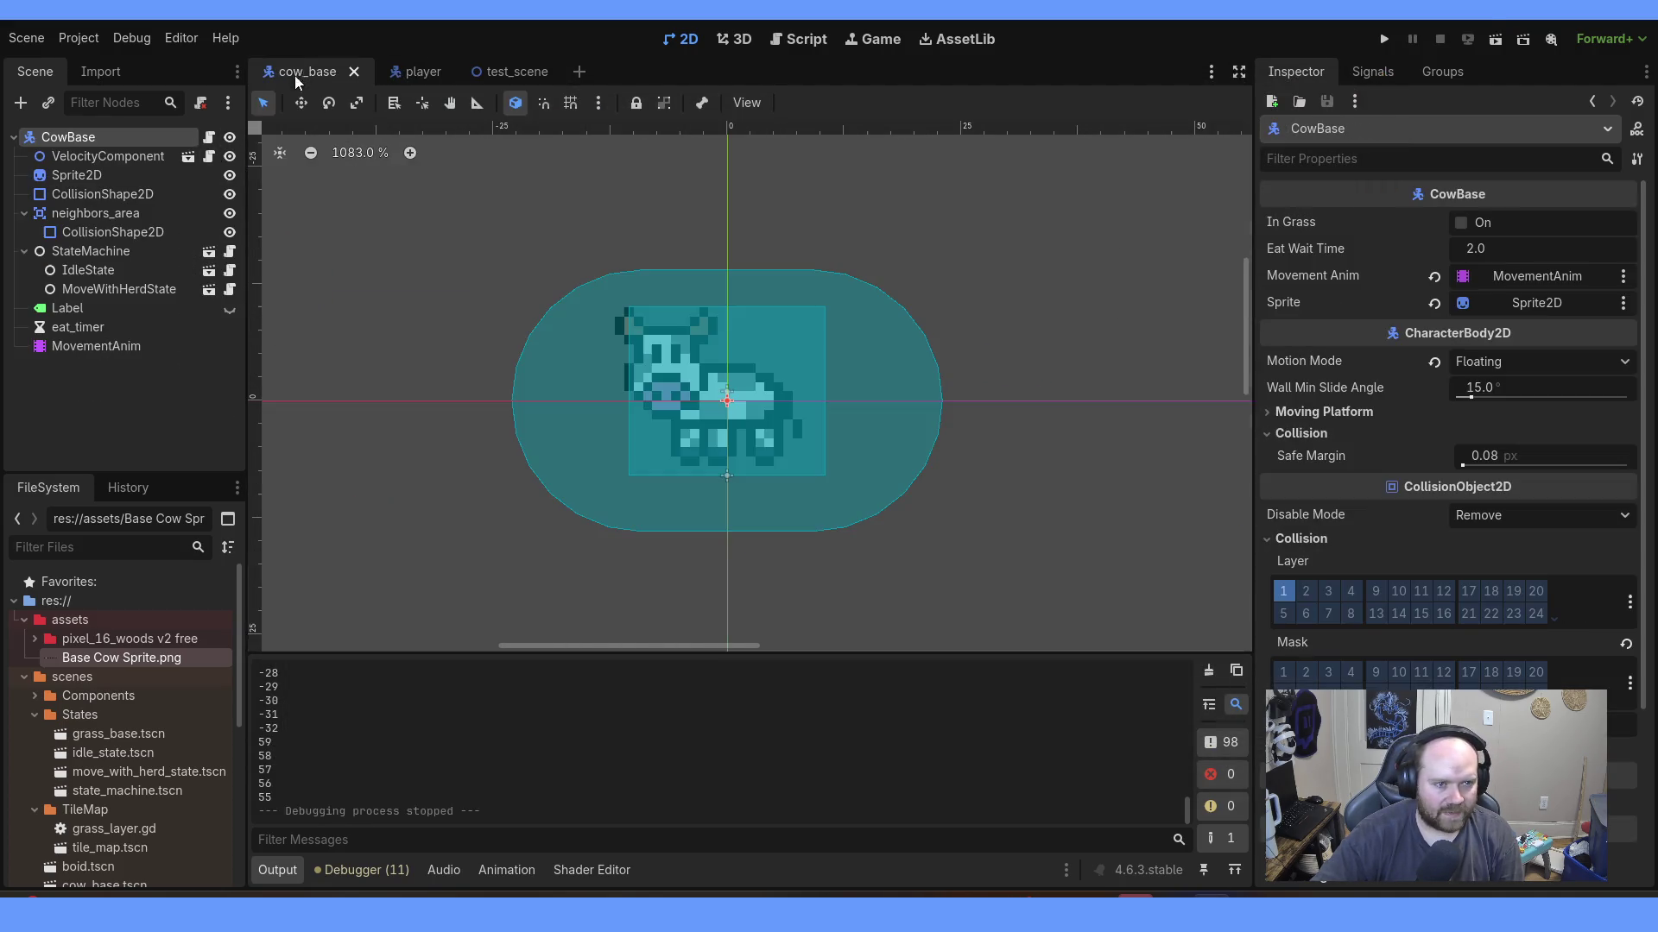
# Step: Change line 27 of cow_base.gd to 'if velocity.x >= 0:' and save
pyautogui.click(209, 136)
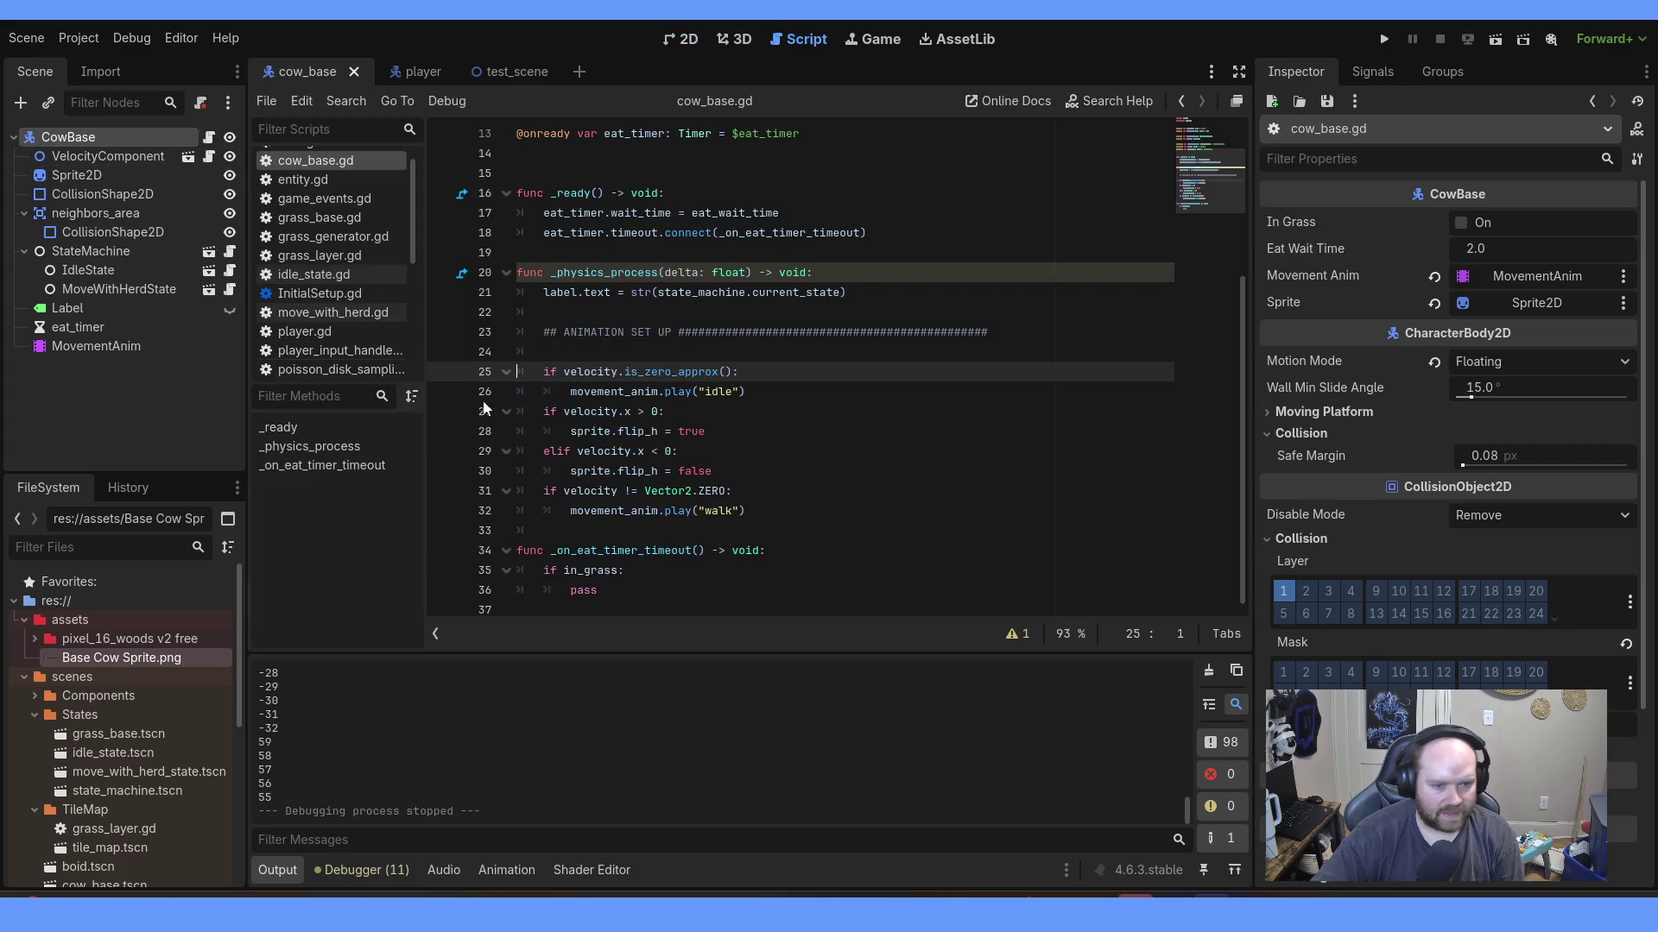
pyautogui.click(646, 413)
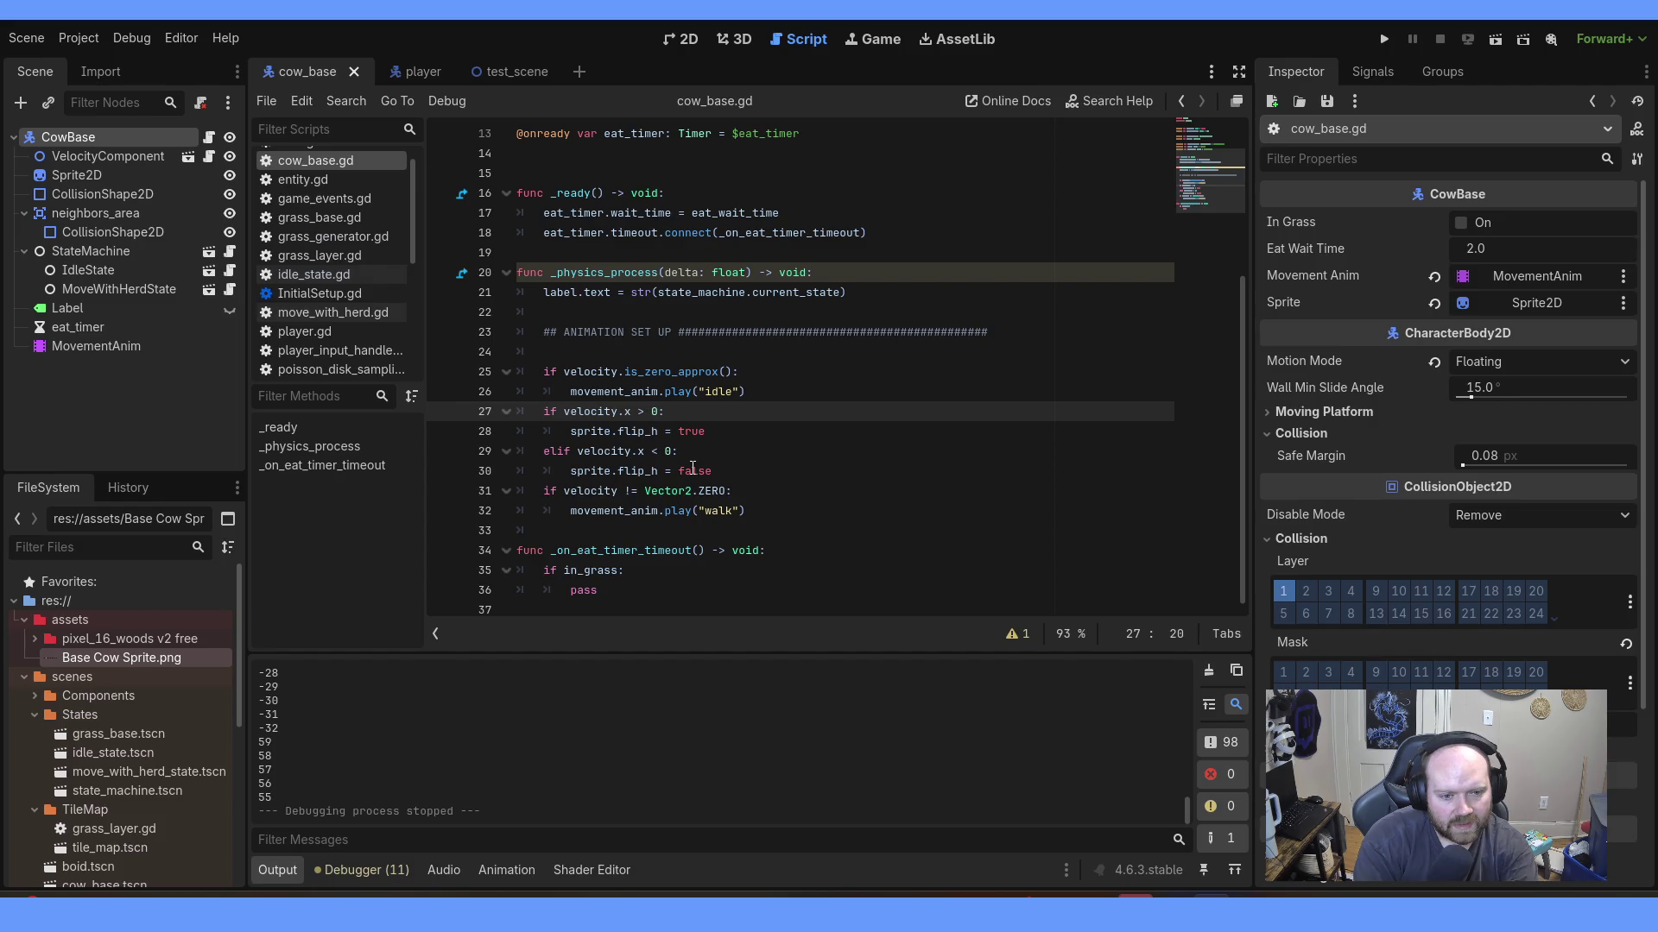
pyautogui.write('=')
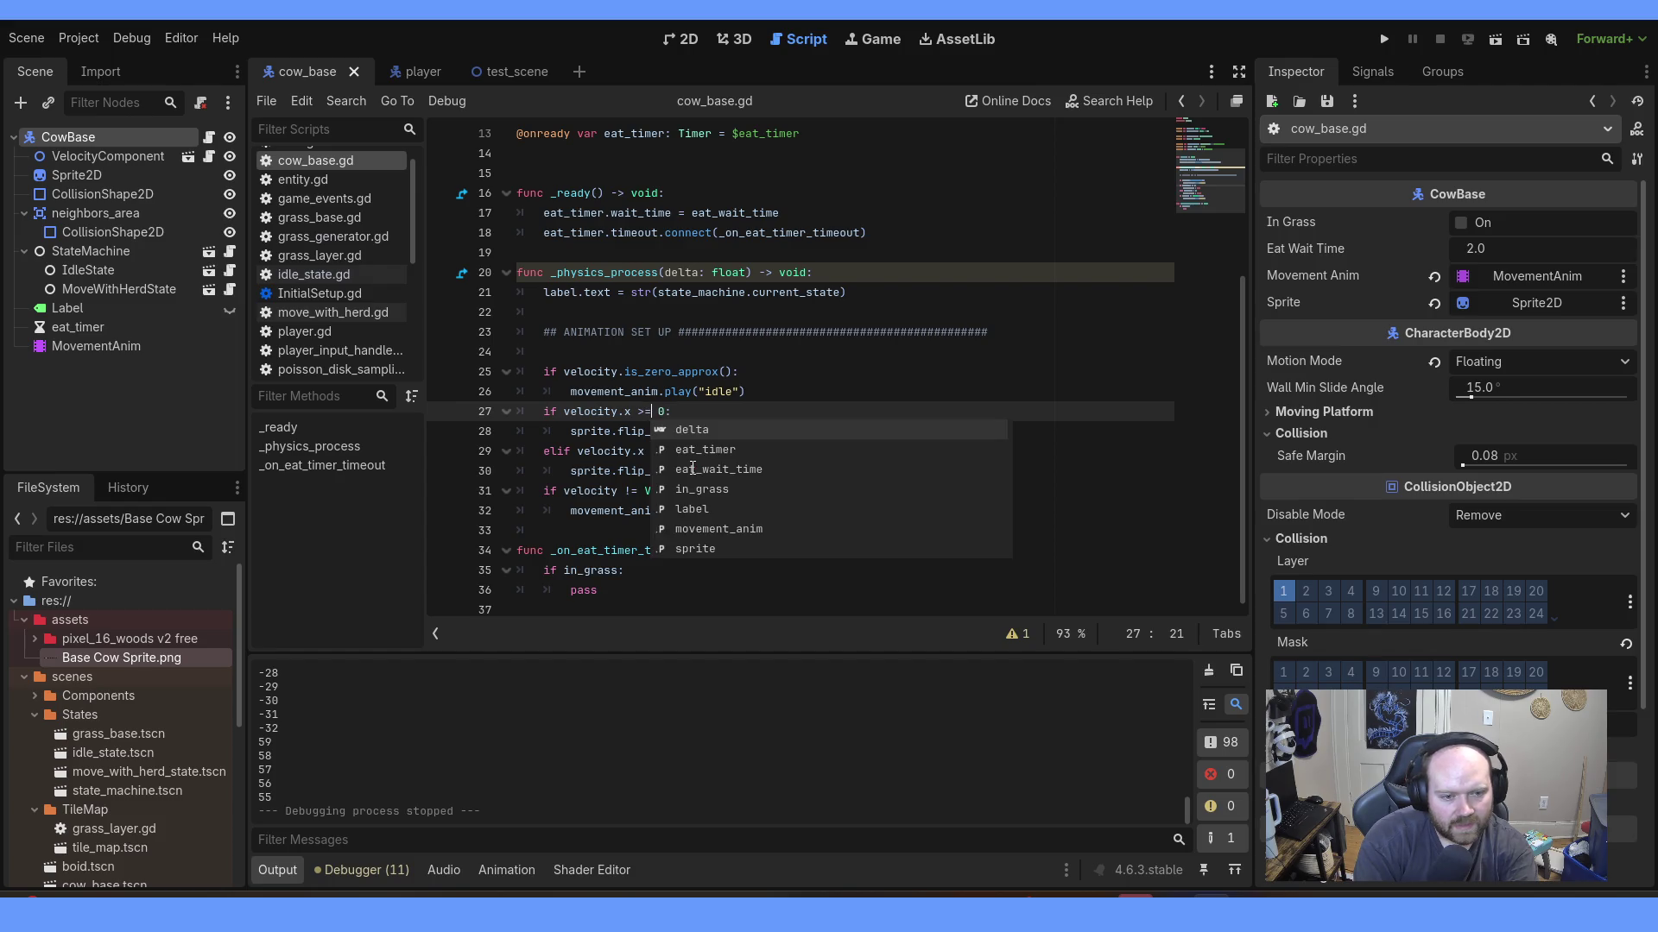
pyautogui.click(1037, 529)
pyautogui.hotkey('ctrl', 's')
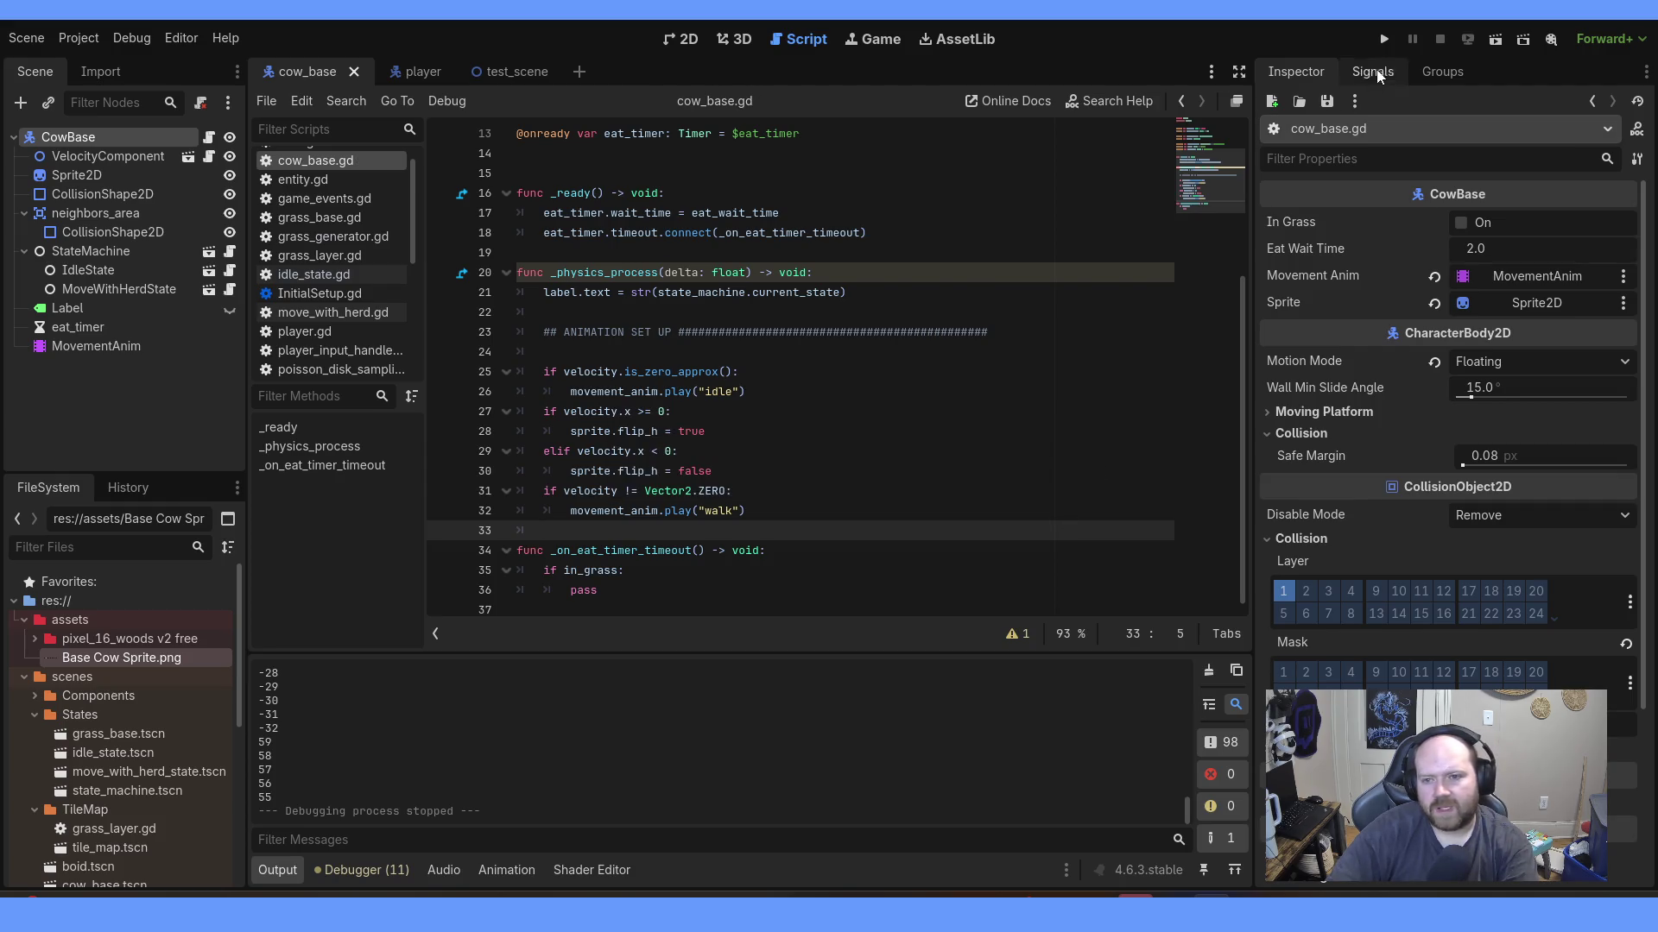
pyautogui.click(466, 72)
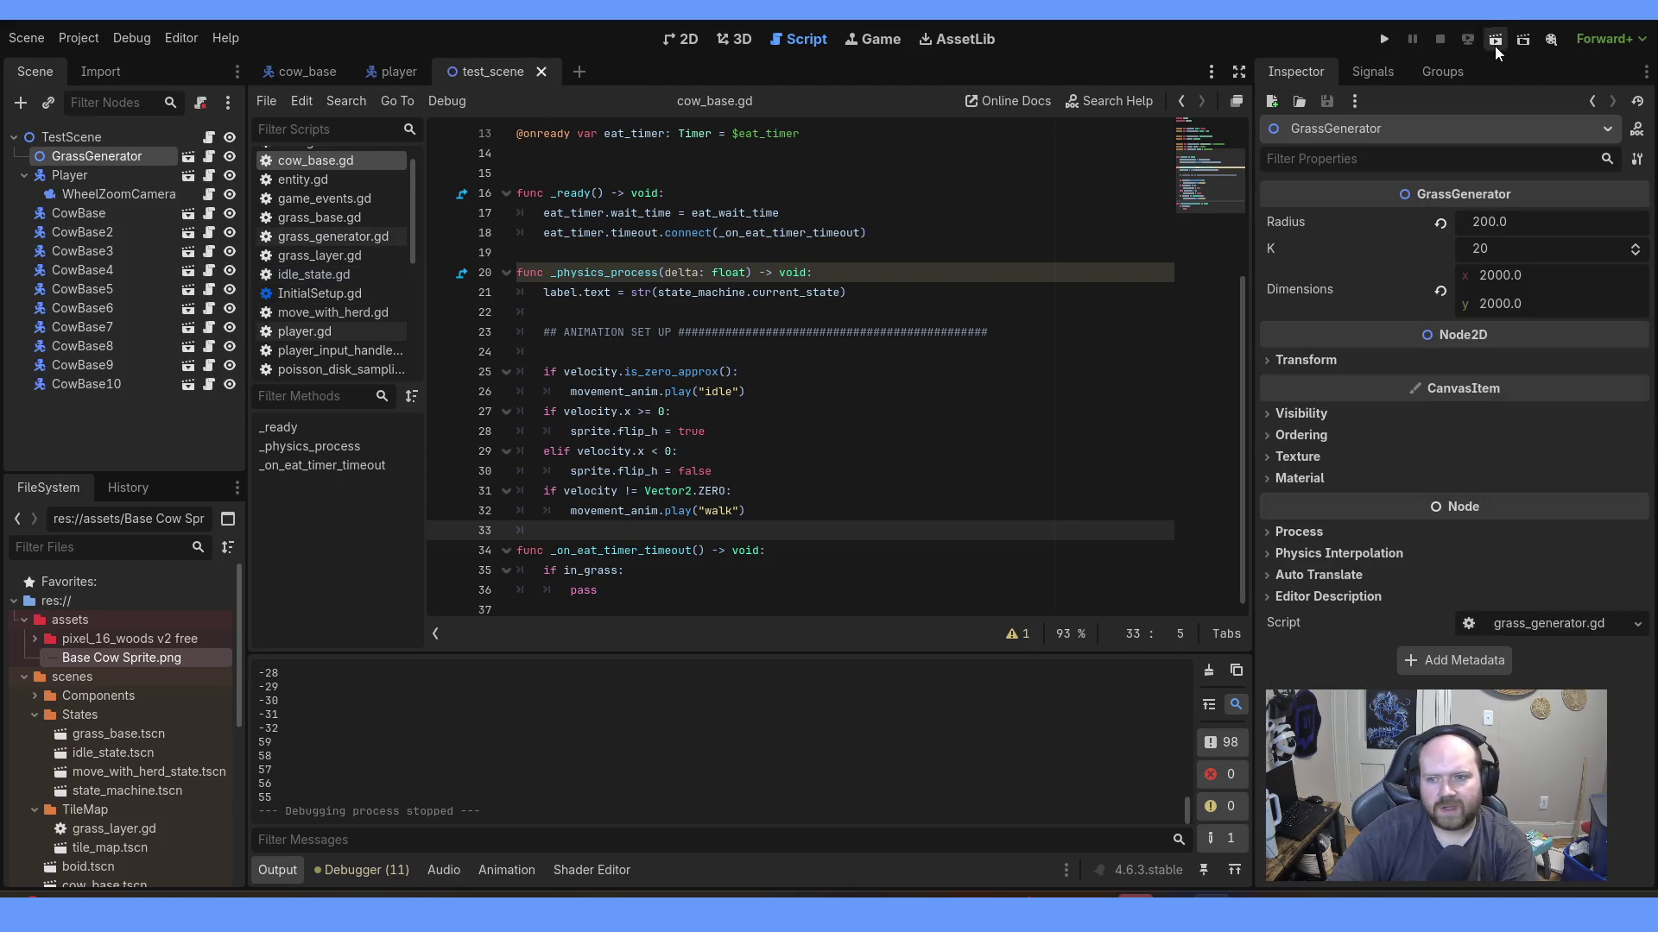
# Step: Run the test scene again and move the player around to watch the herd
pyautogui.click(1495, 44)
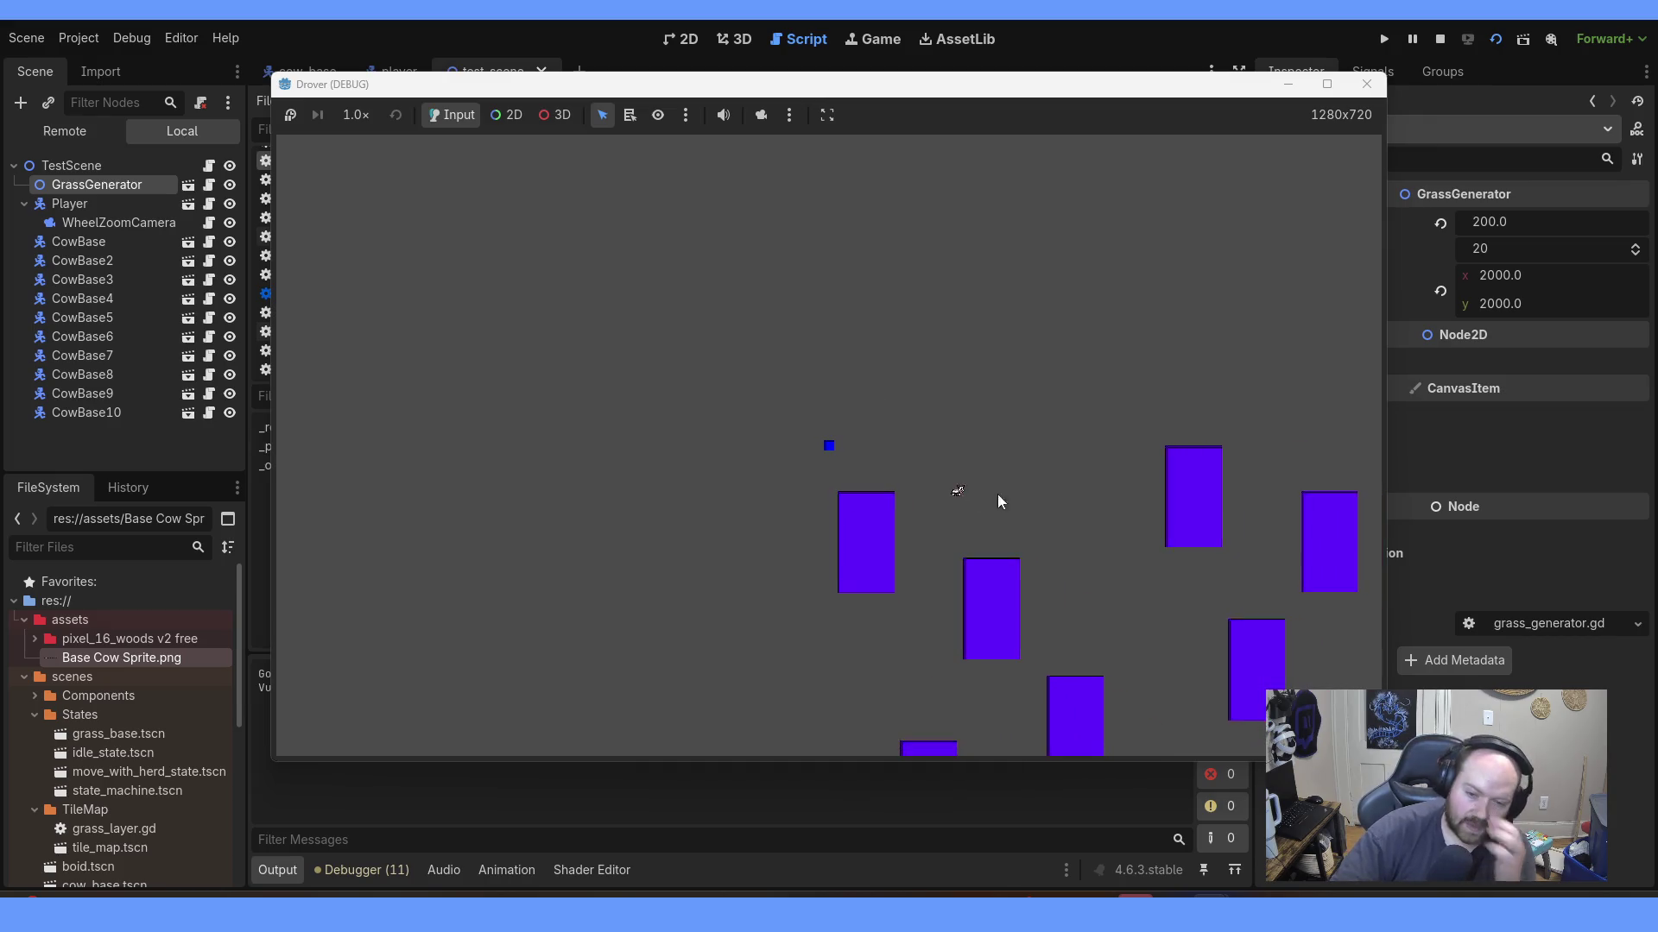
pyautogui.scroll(5, 1043, 490)
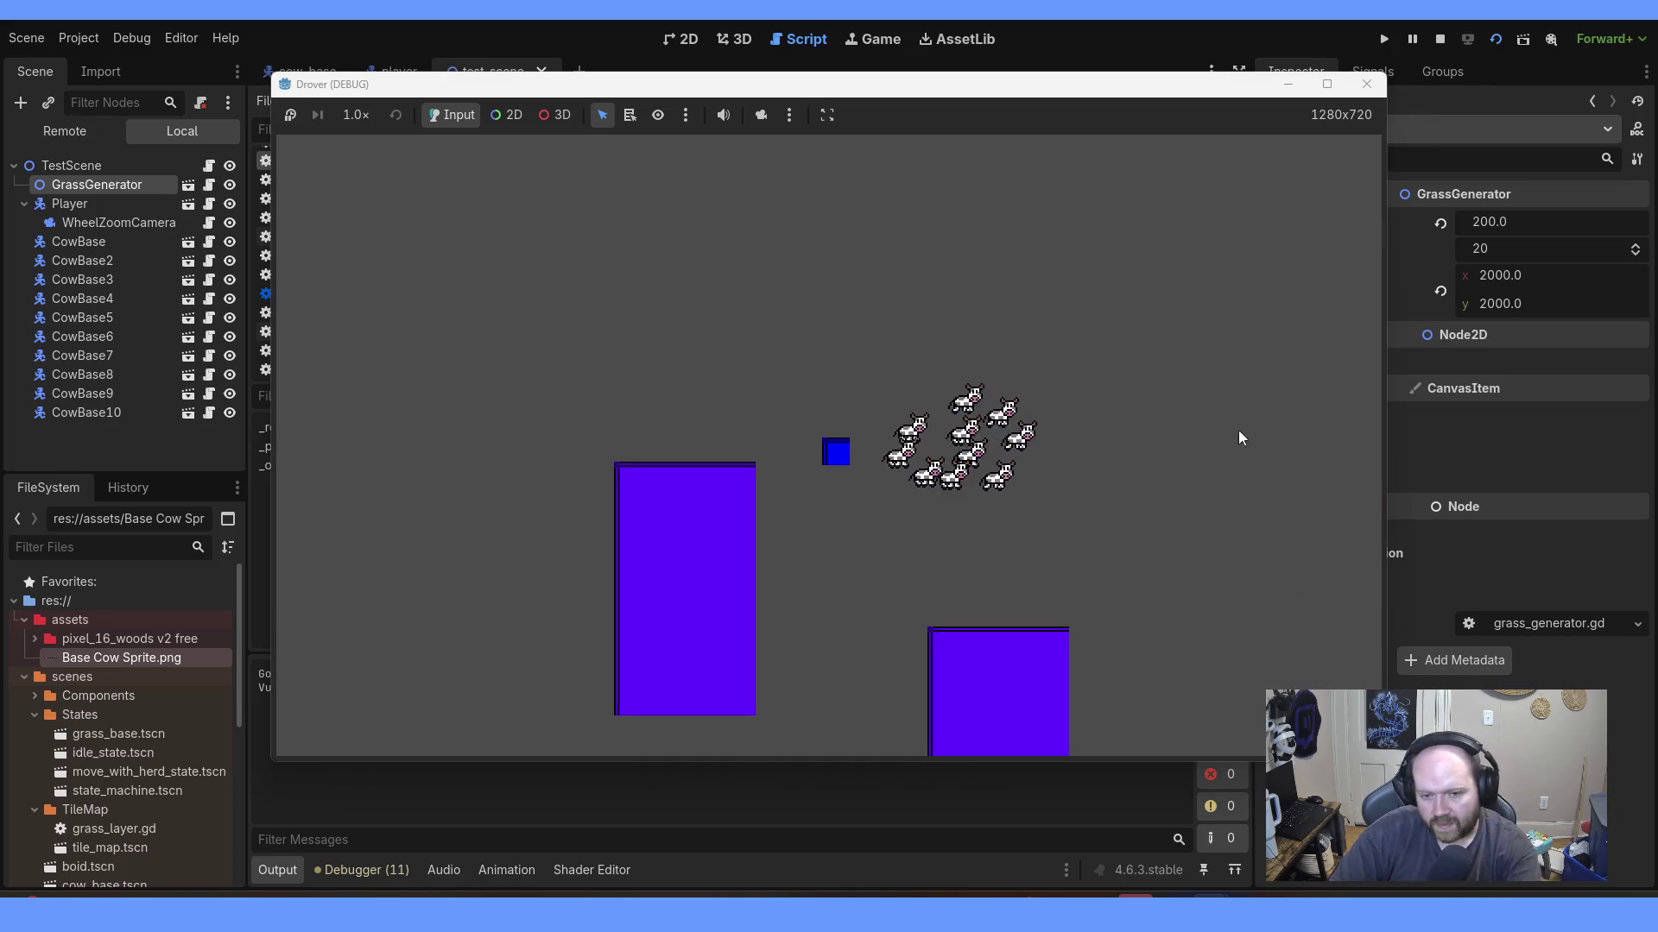
pyautogui.press('Down')
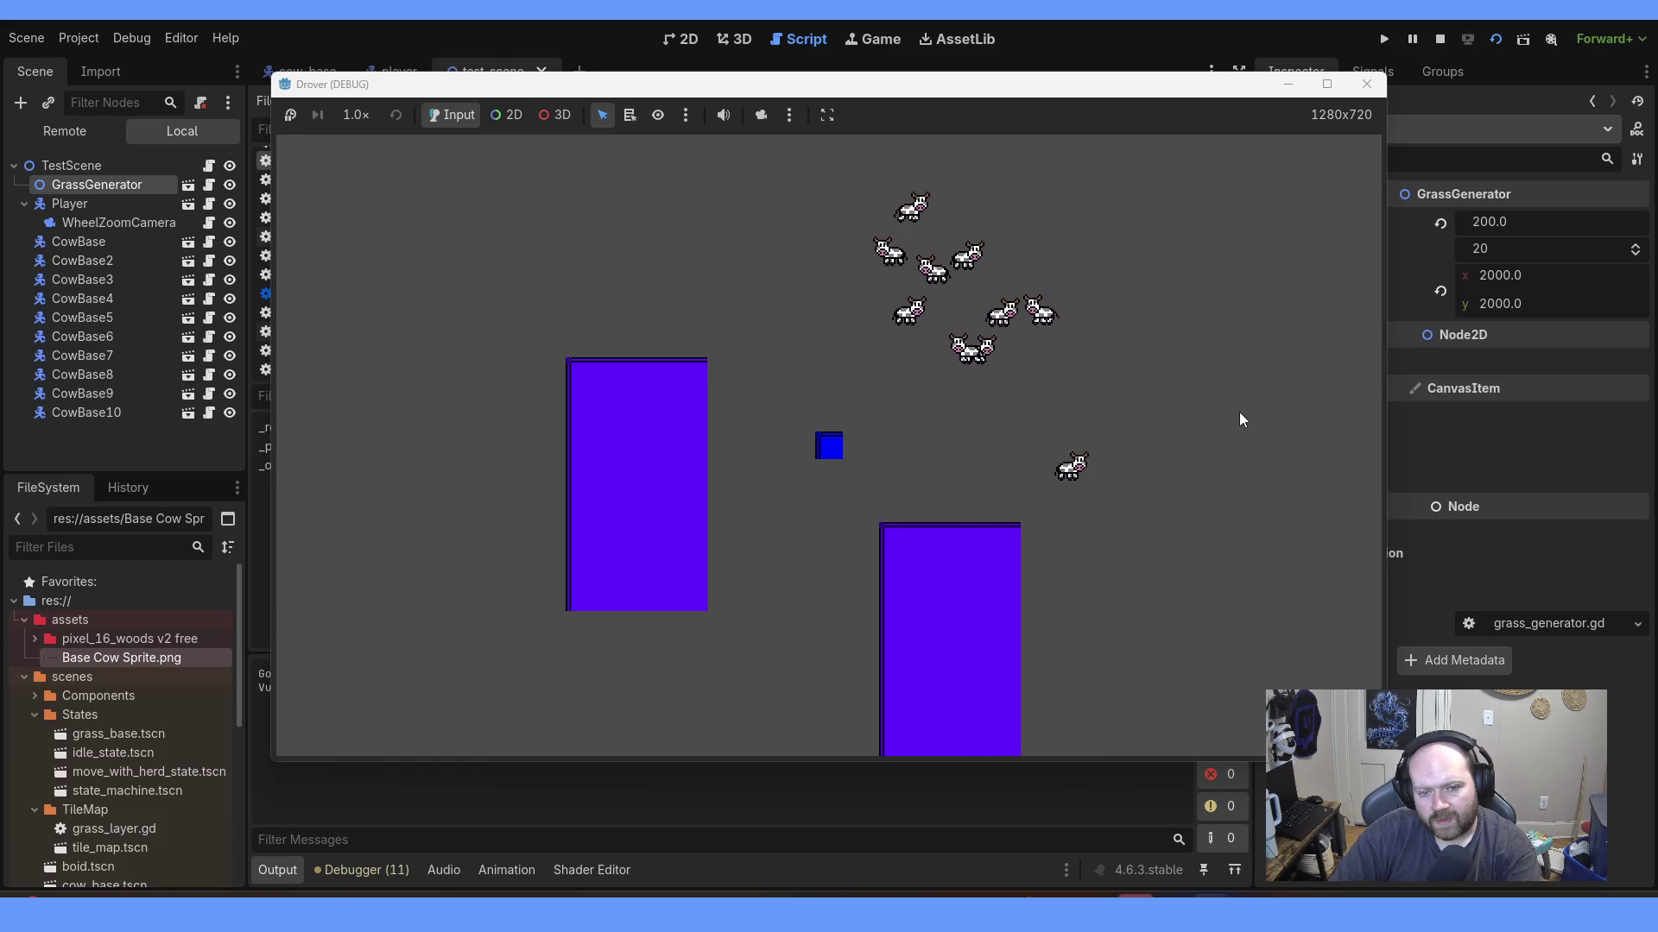
pyautogui.press('w')
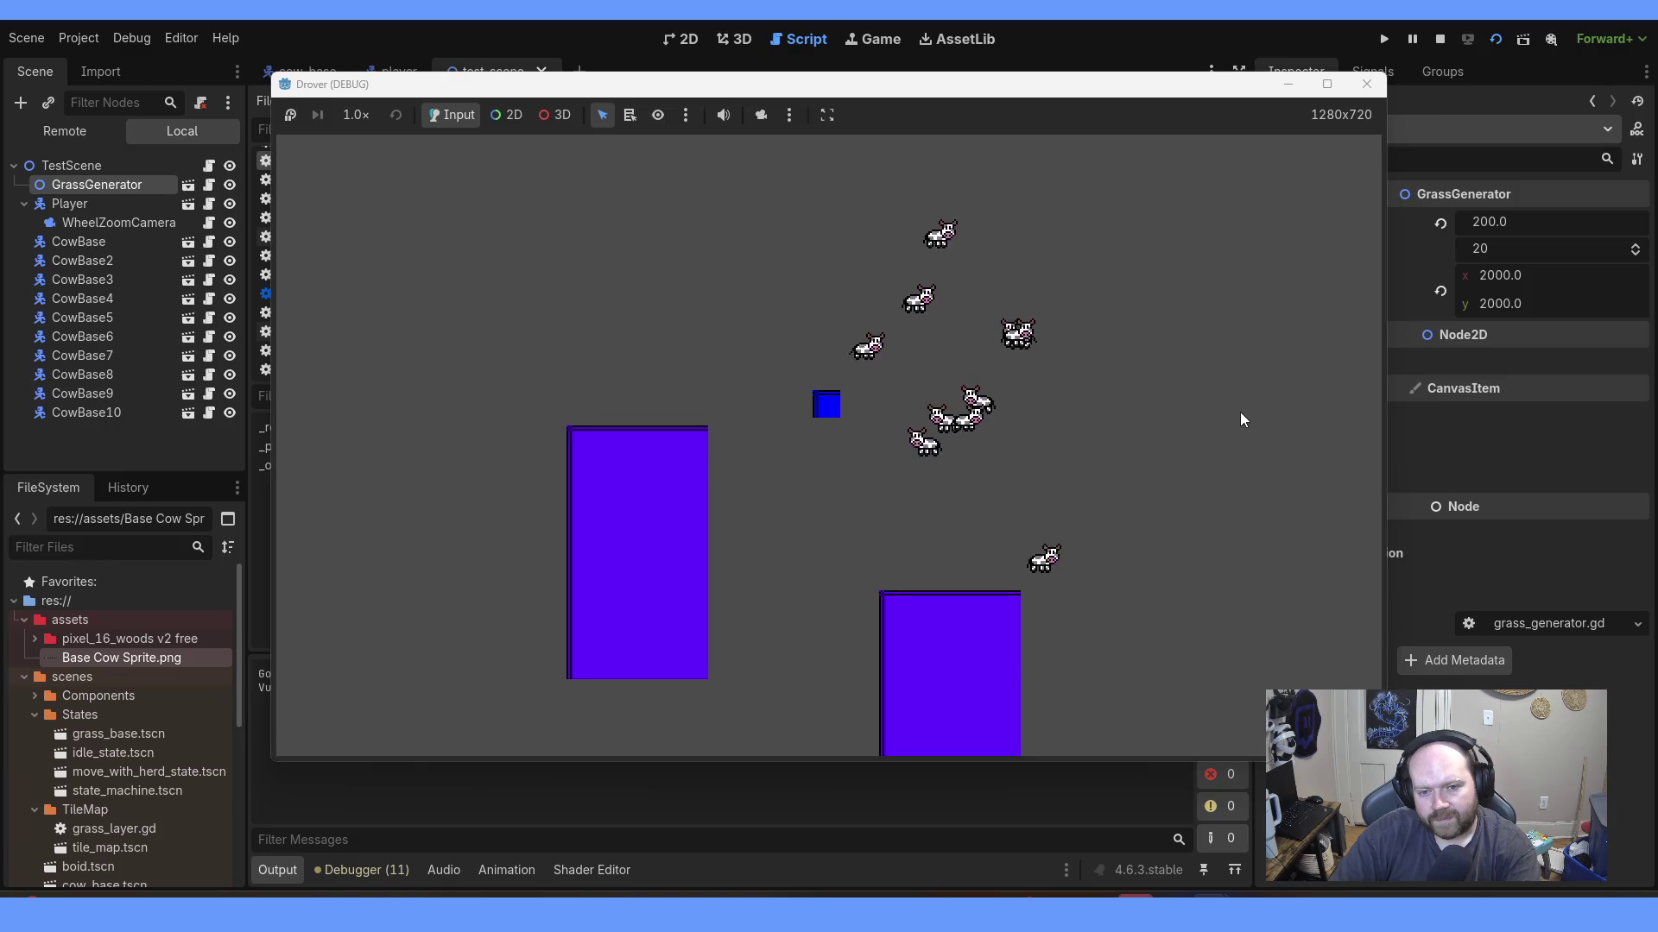
pyautogui.scroll(-1, 1240, 412)
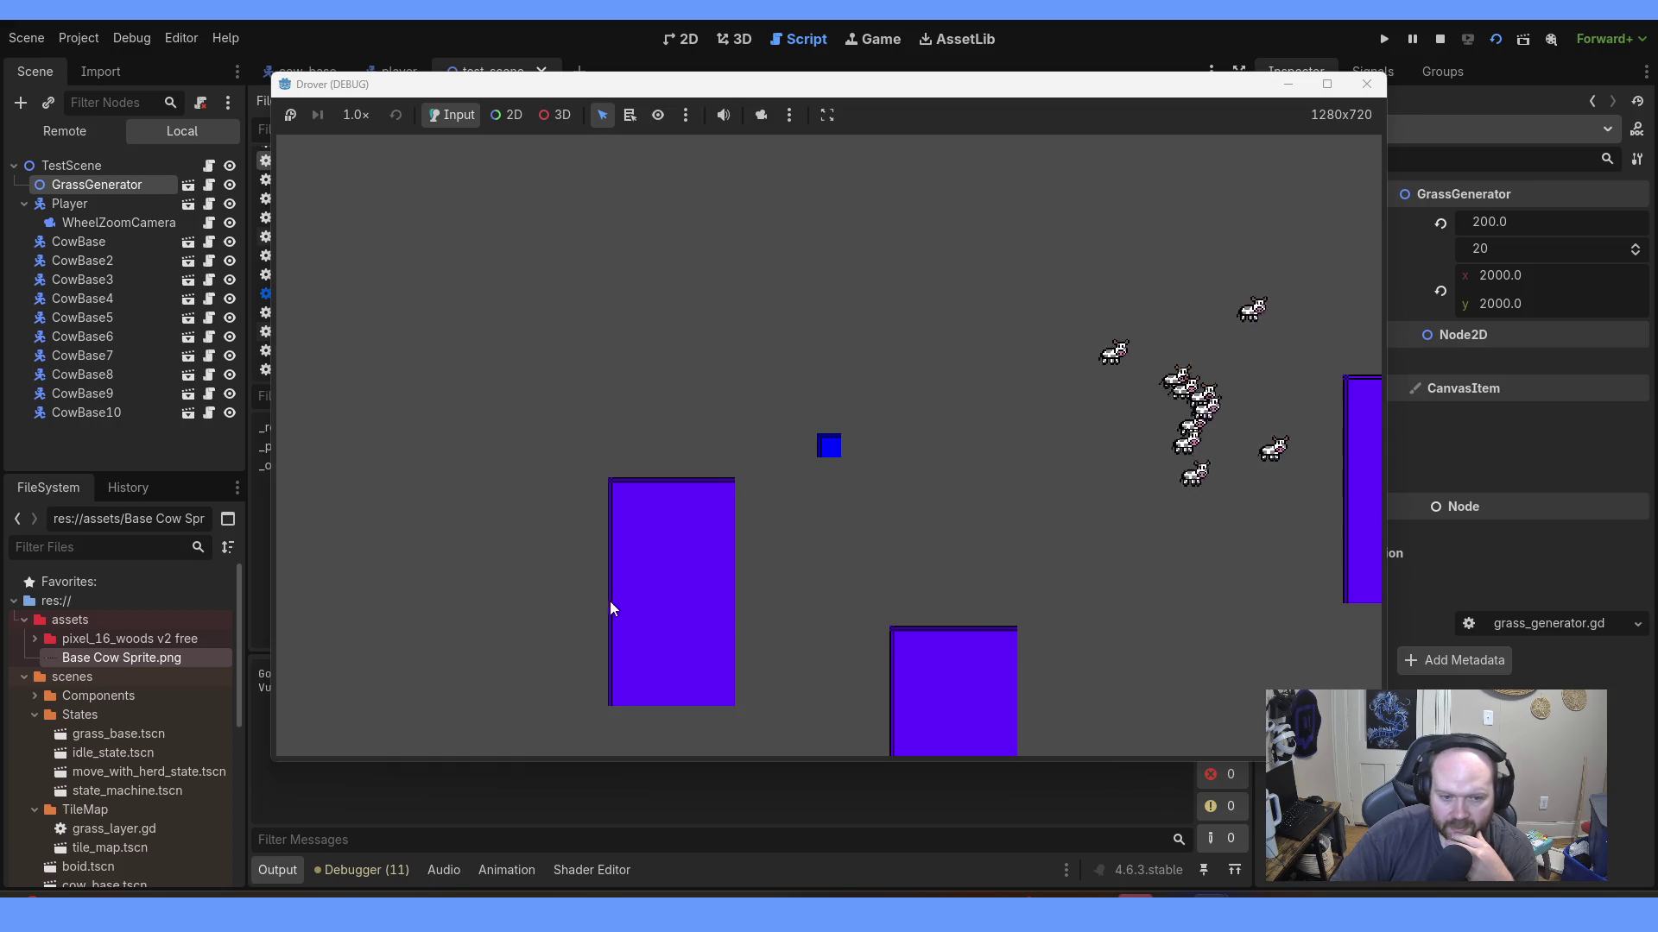
# Step: Steer the player up, right, down and left, stop with F8, and show cow_base in 2D
pyautogui.press('w')
pyautogui.press('d')
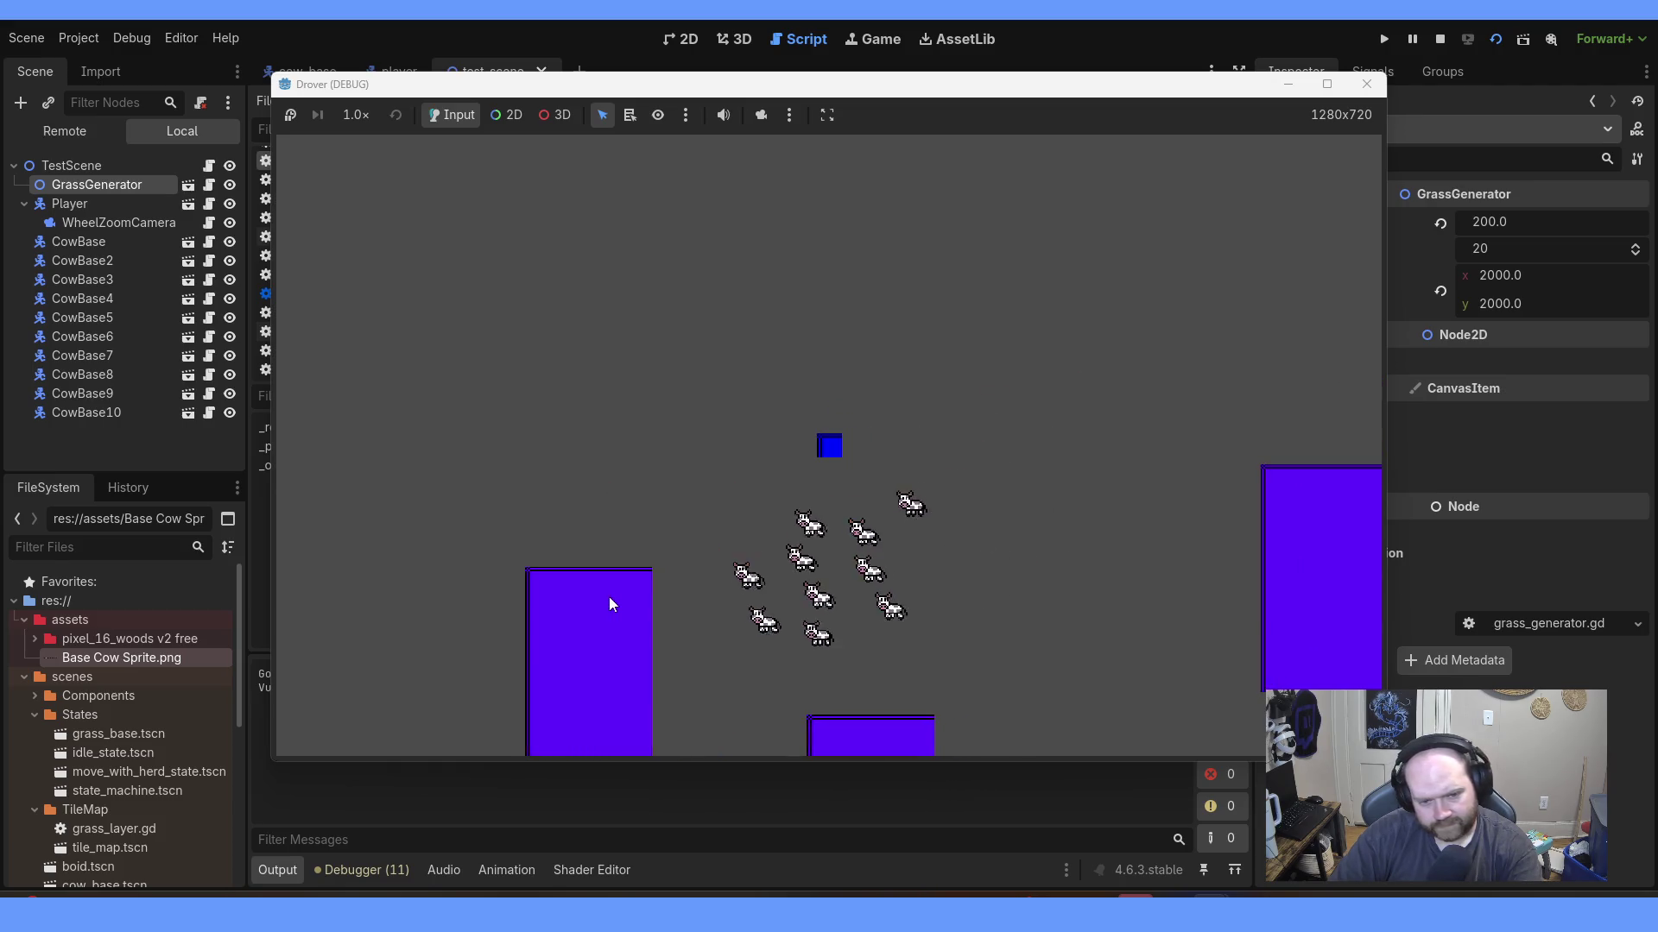
pyautogui.press('s')
pyautogui.scroll(1, 651, 552)
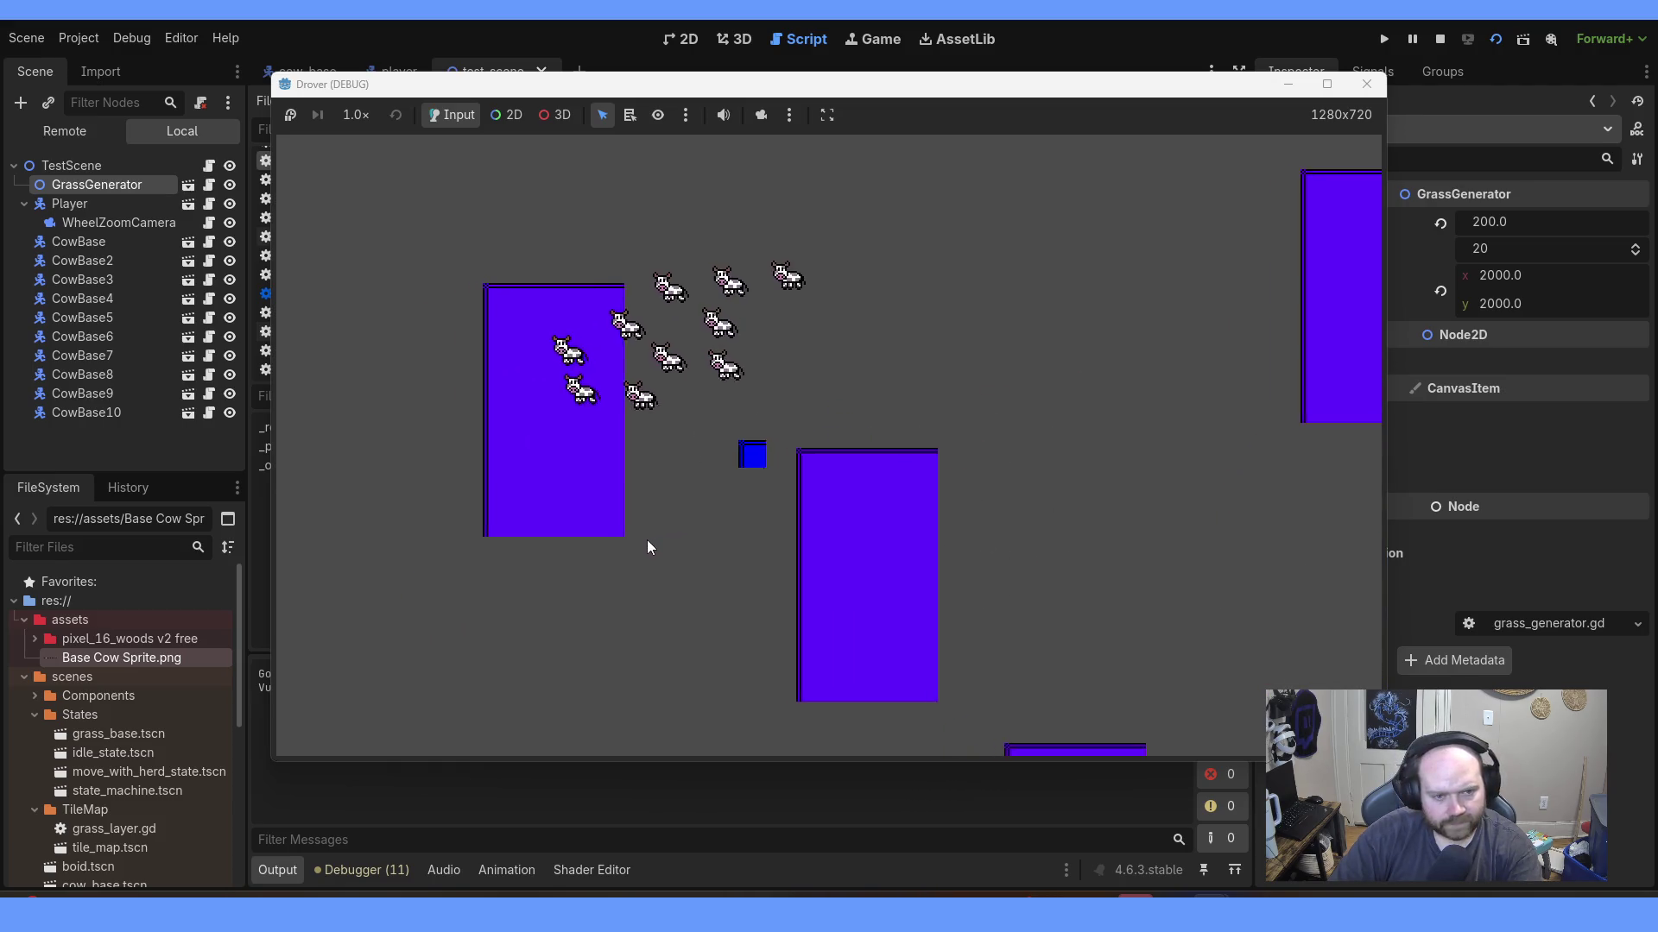
pyautogui.press('a')
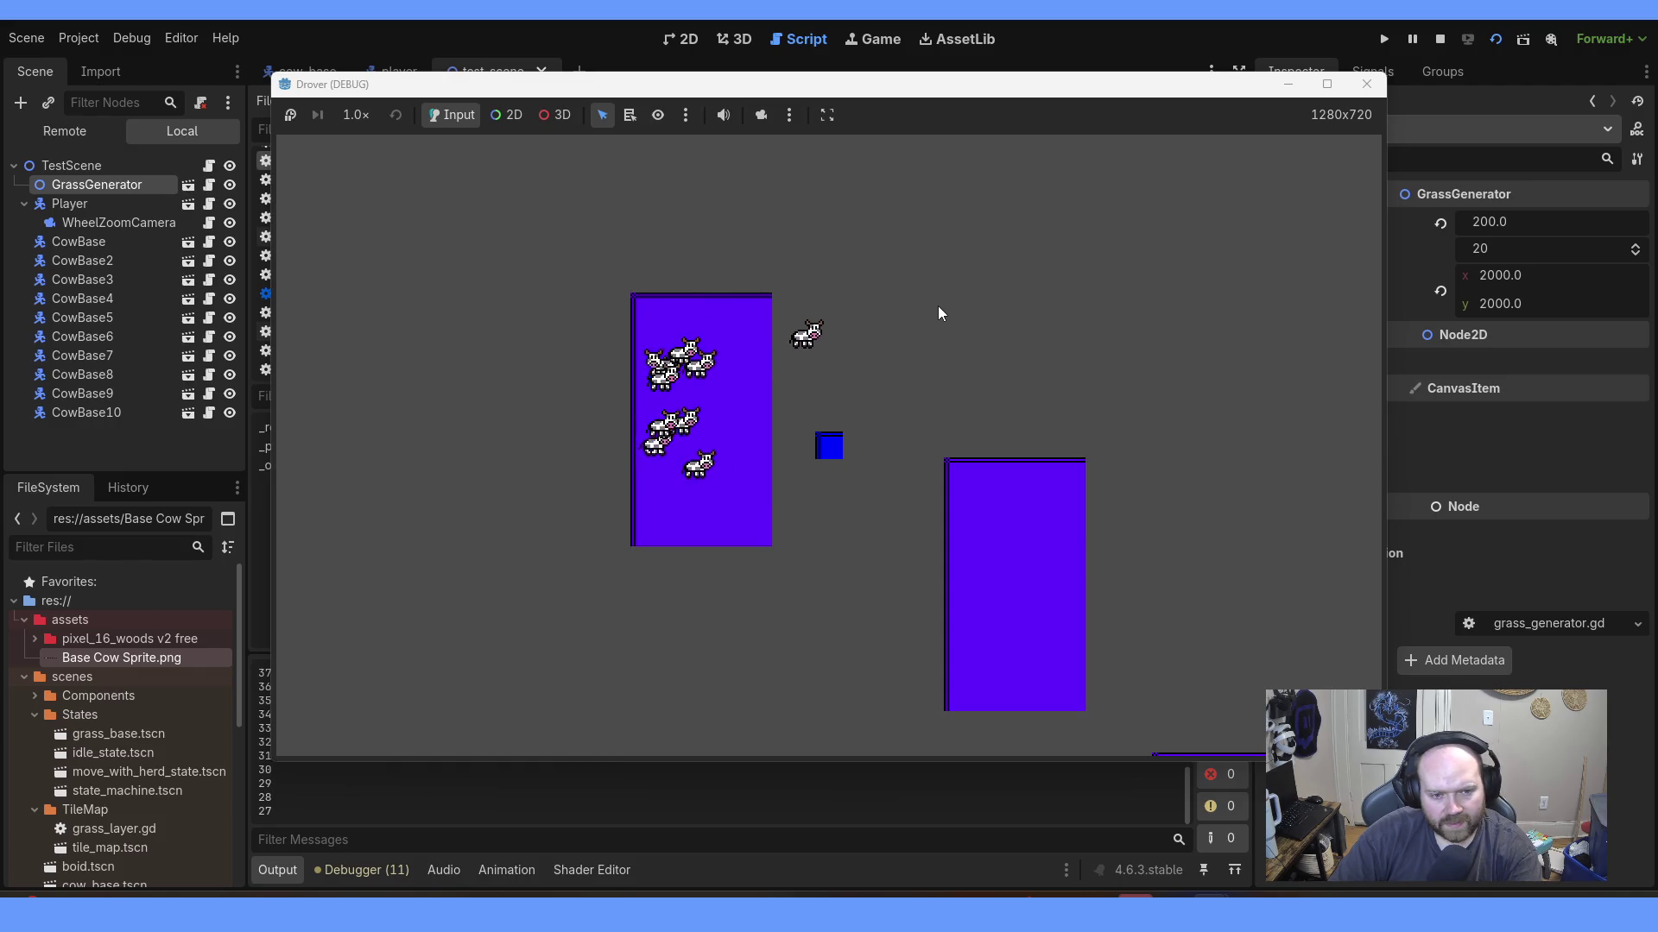
pyautogui.press('F8')
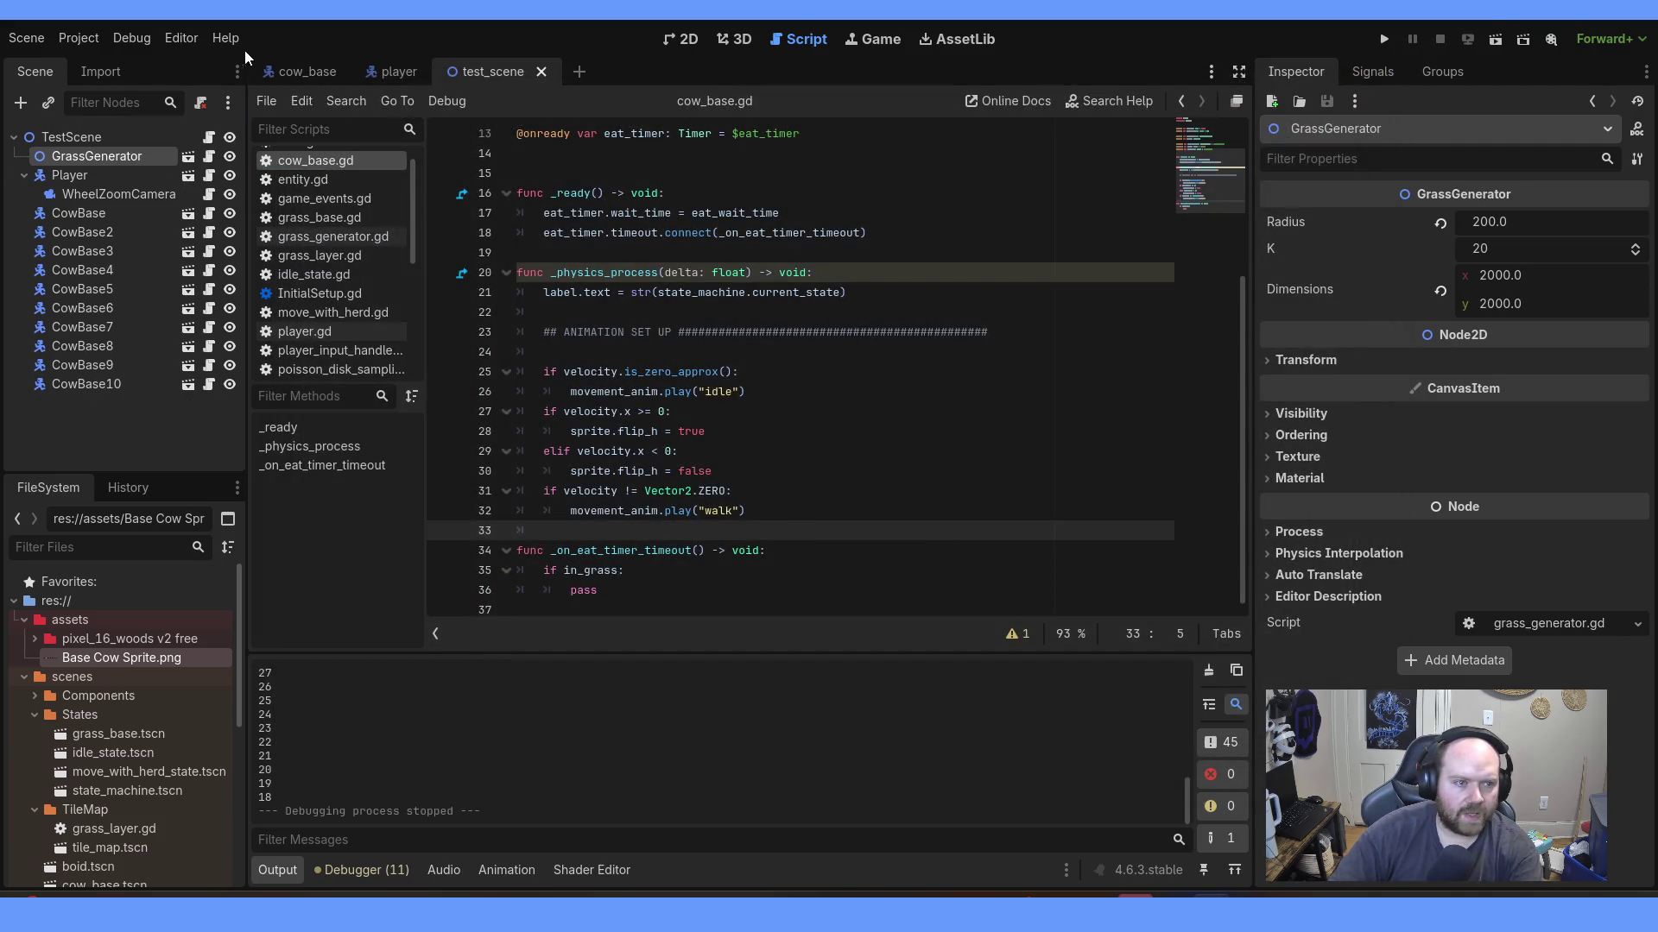
pyautogui.click(298, 73)
pyautogui.click(681, 40)
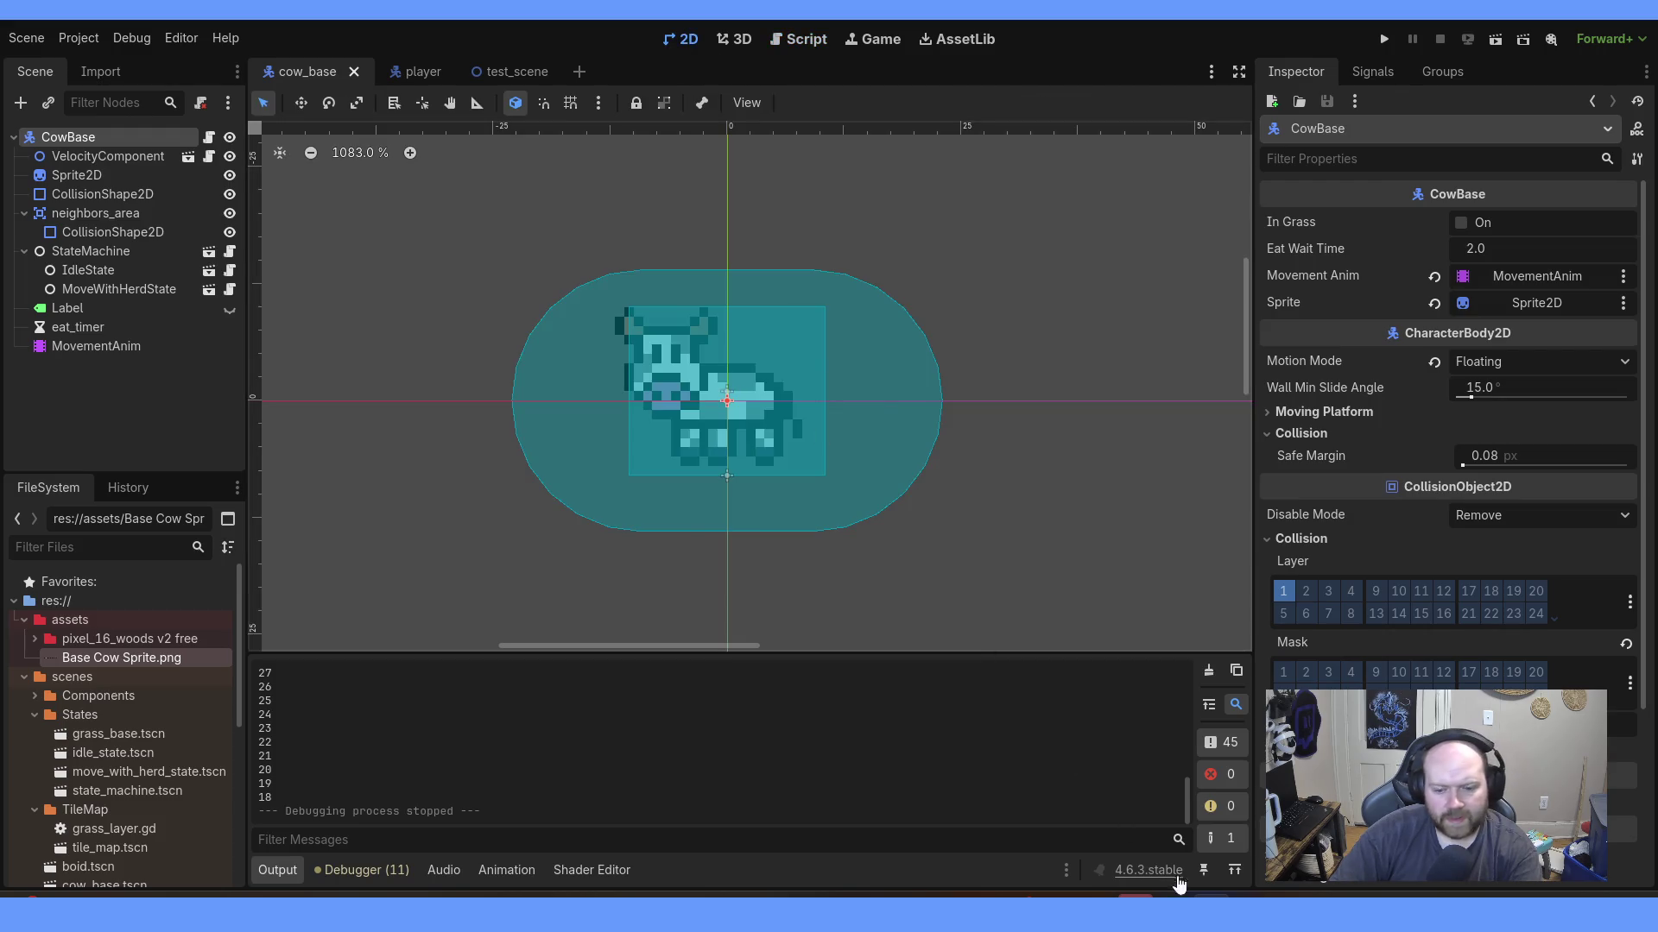
# Step: Create a new blank 30×30 sprite in Aseprite
pyautogui.hotkey('alt', 'Tab')
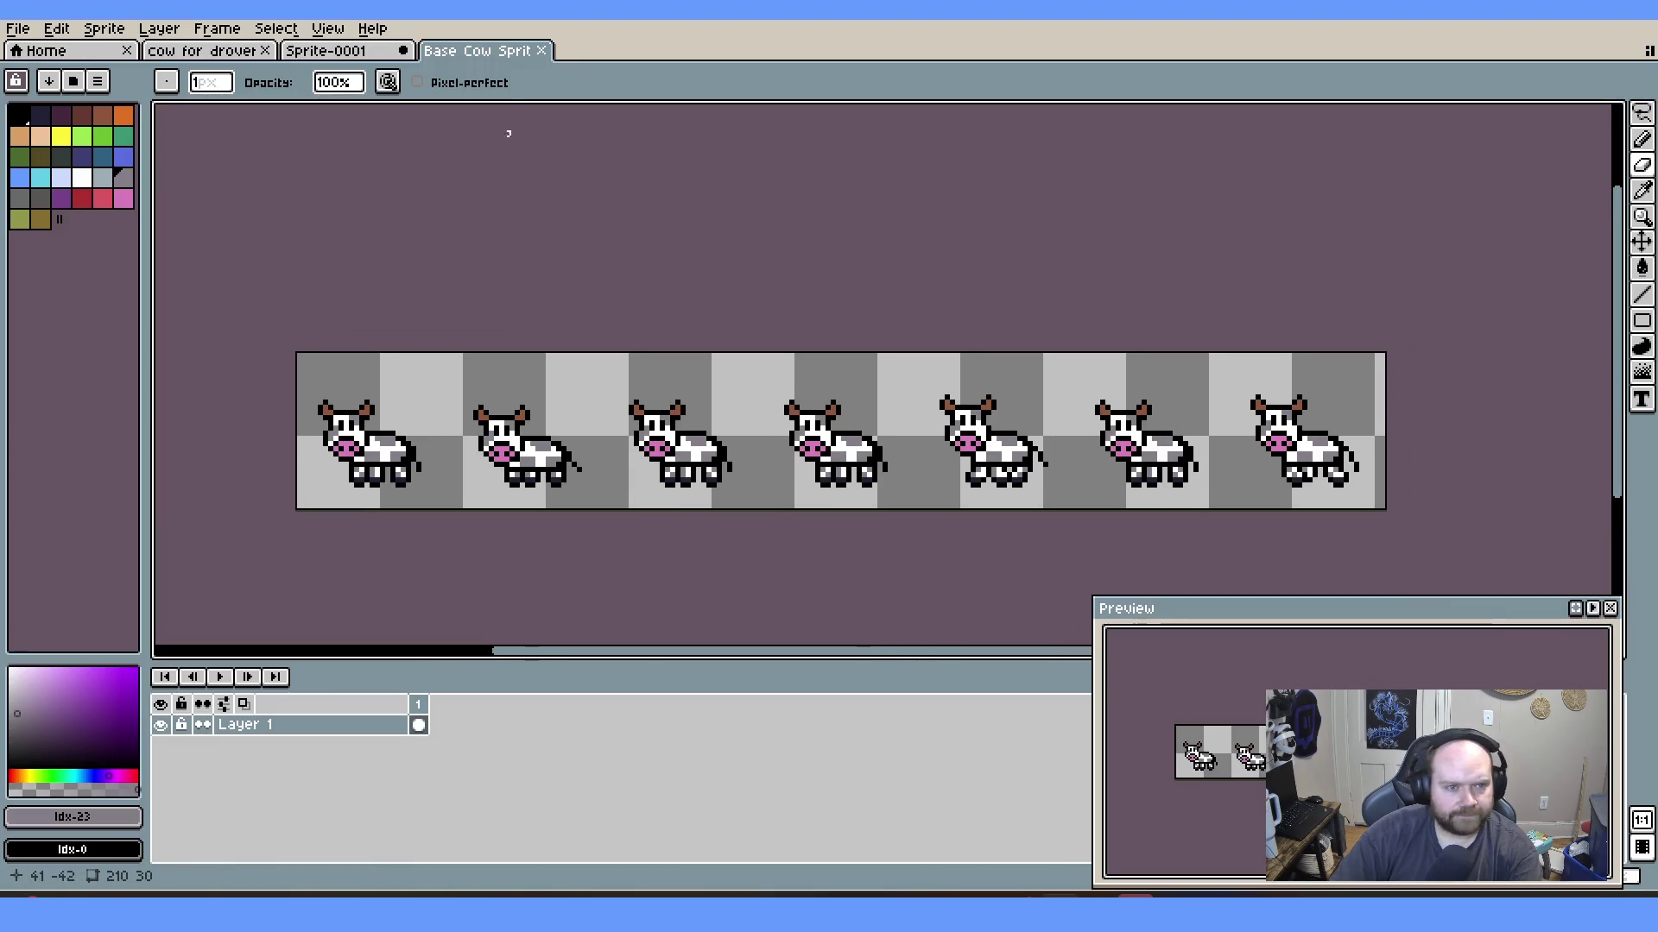
pyautogui.hotkey('ctrl', 'n')
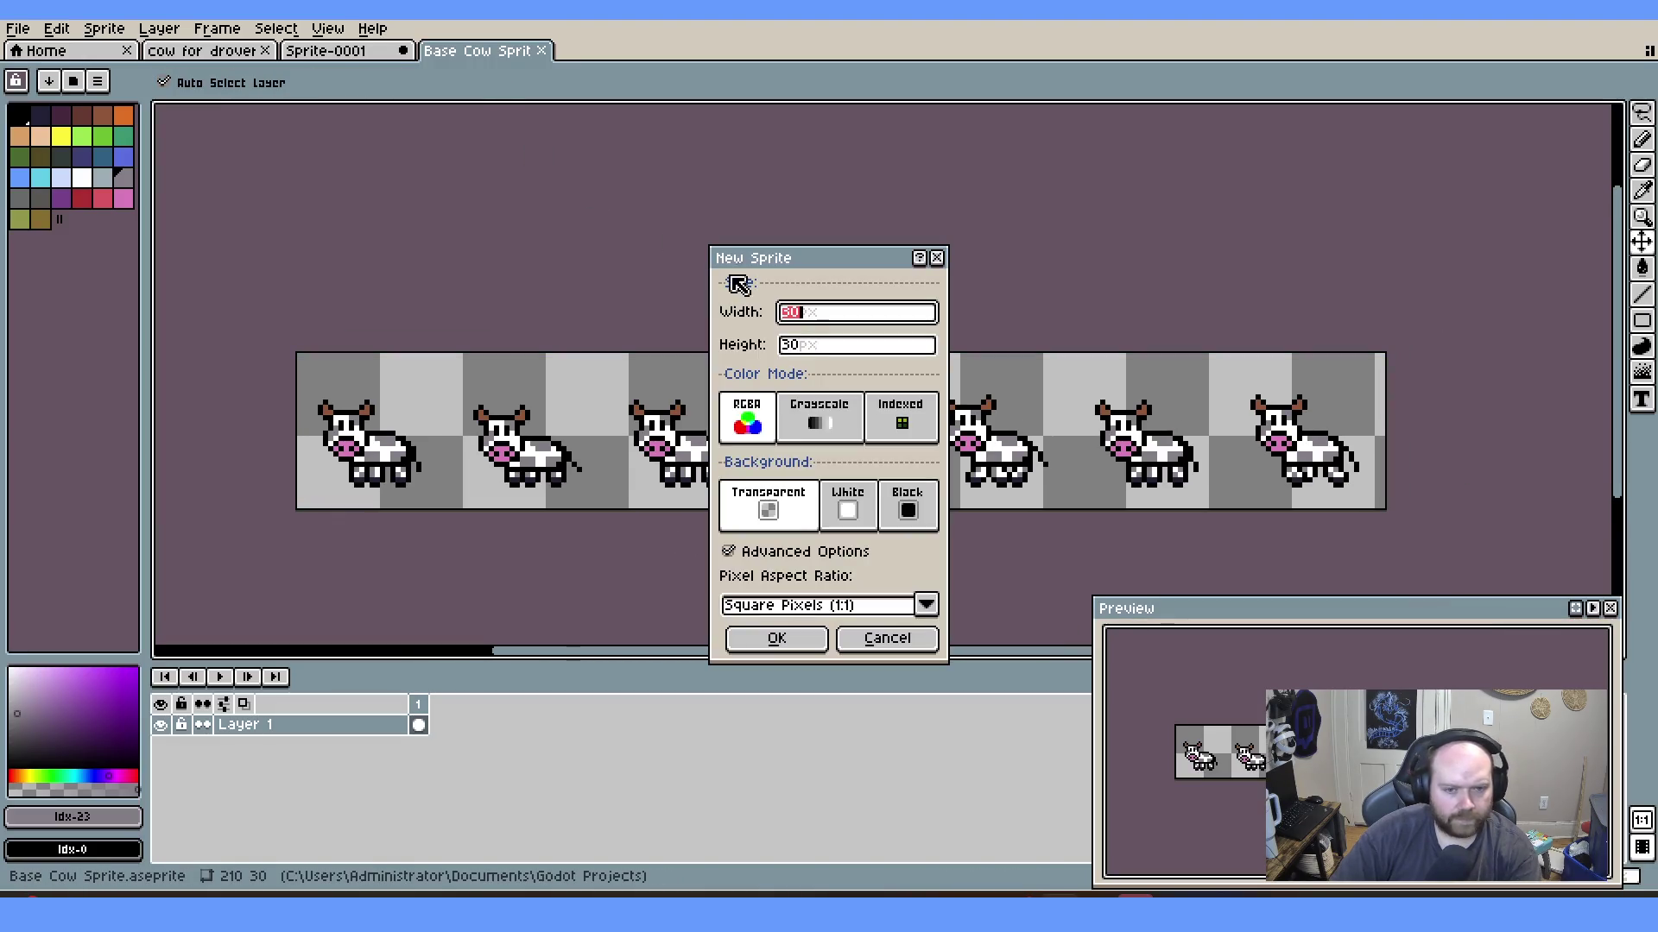
pyautogui.click(776, 639)
pyautogui.scroll(5, 872, 385)
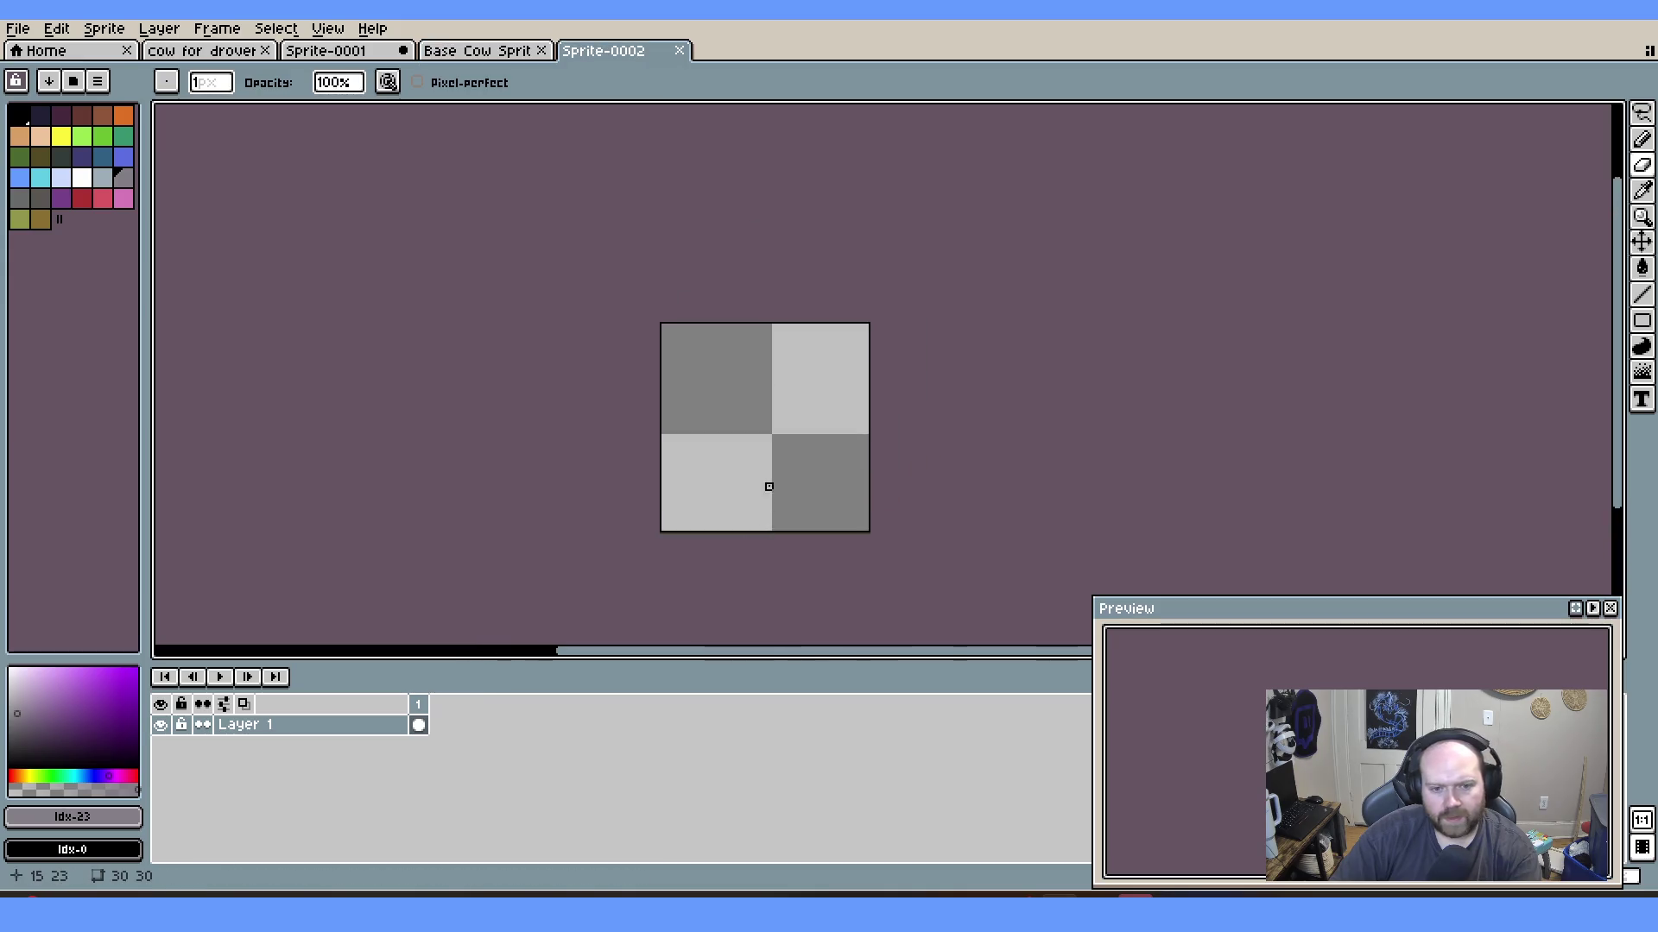
pyautogui.scroll(1, 769, 473)
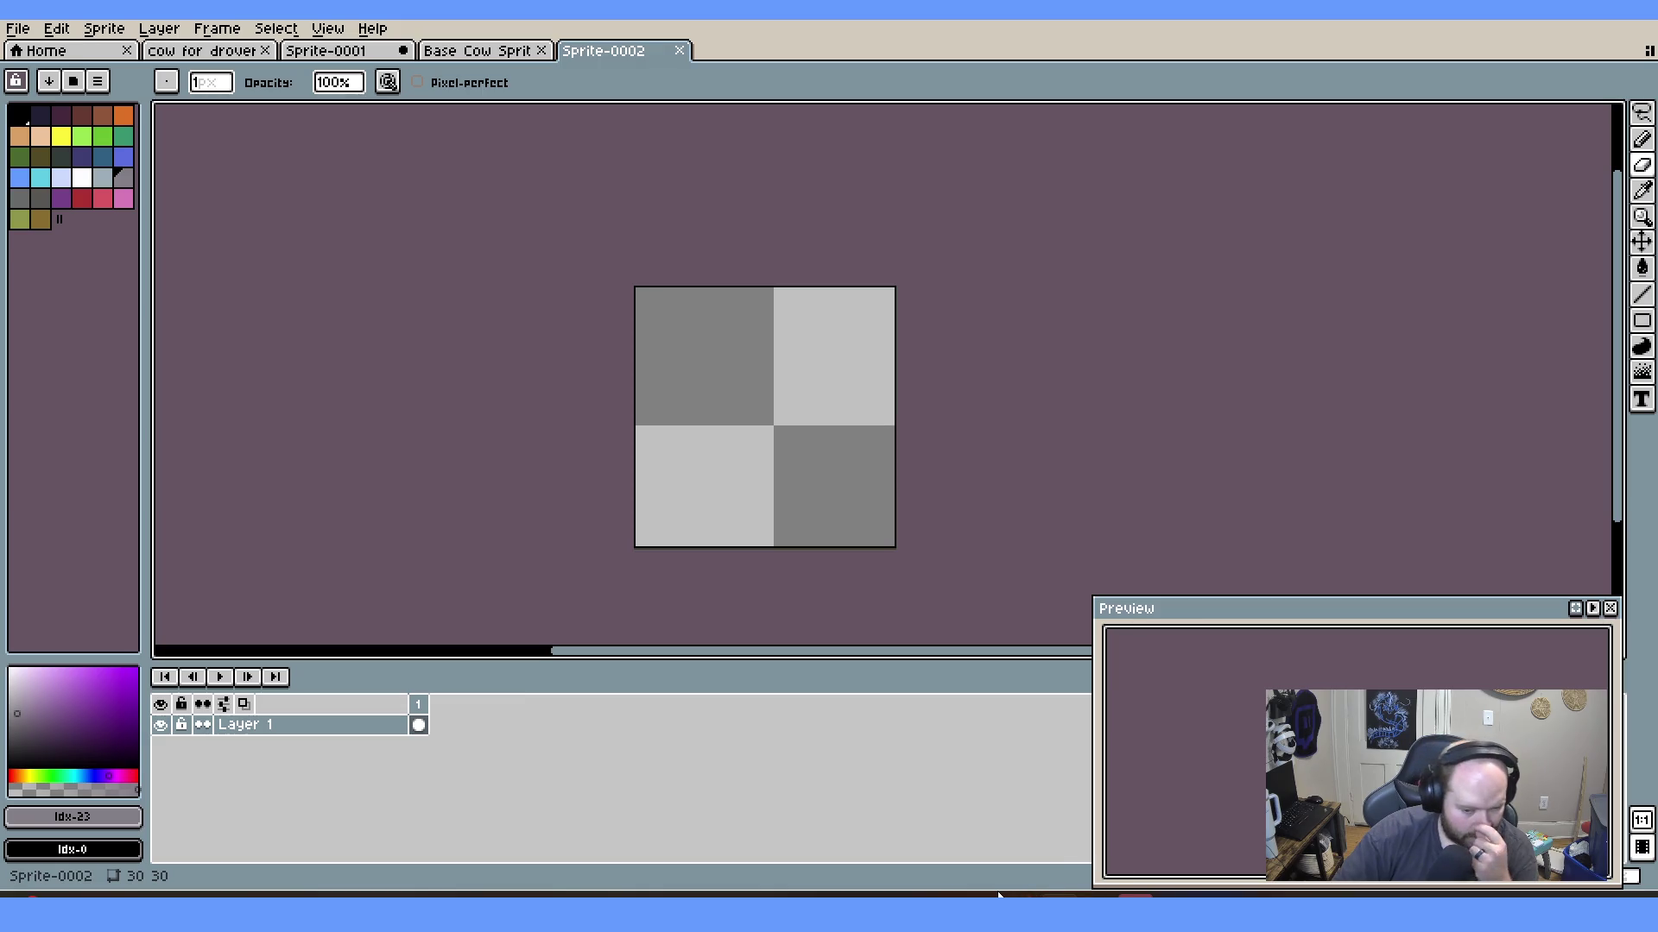
pyautogui.moveTo(980, 915)
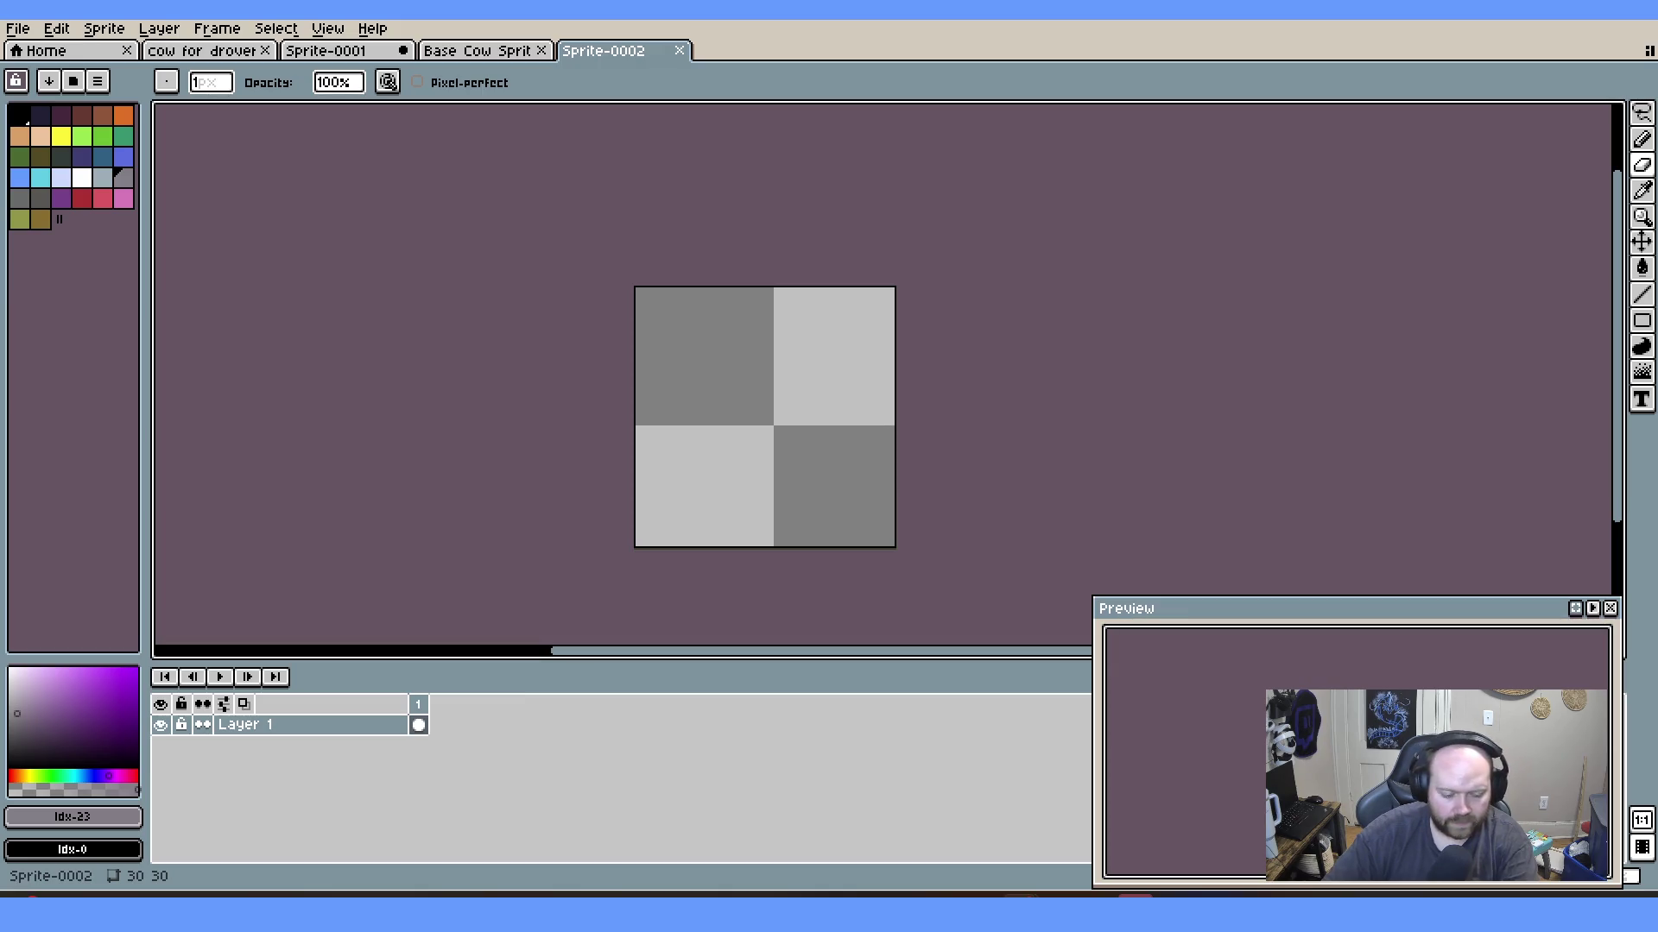
# Step: Bring up the Paint board with the two pixel-art cow reference images
pyautogui.press('super+shift+s')
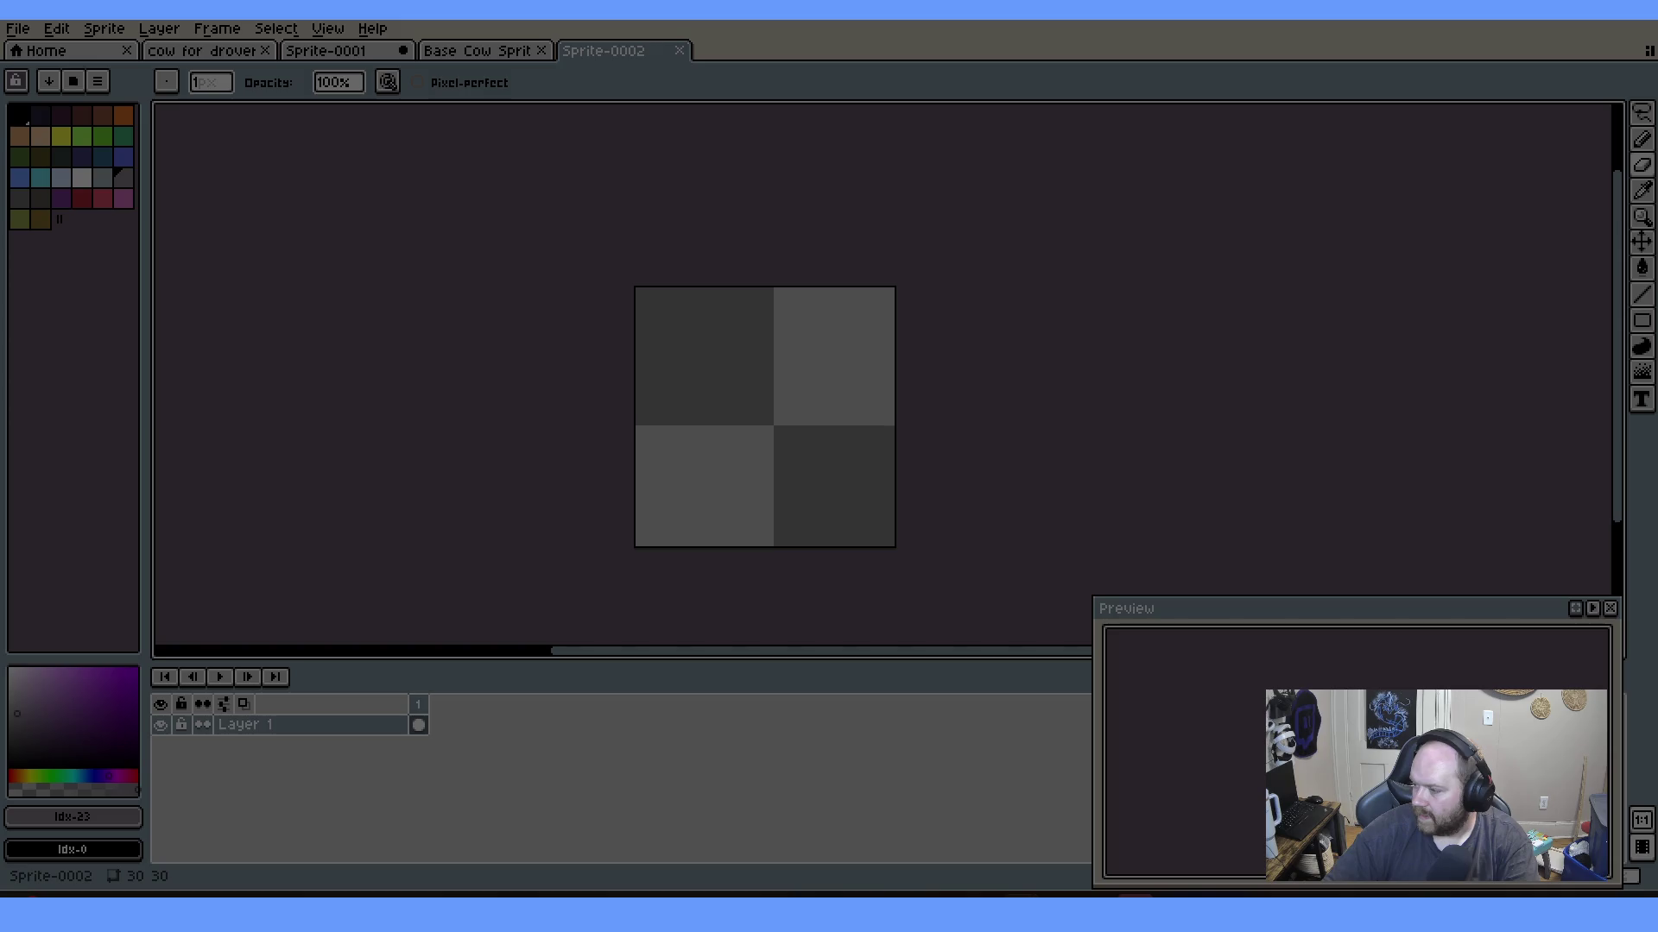
pyautogui.press('Escape')
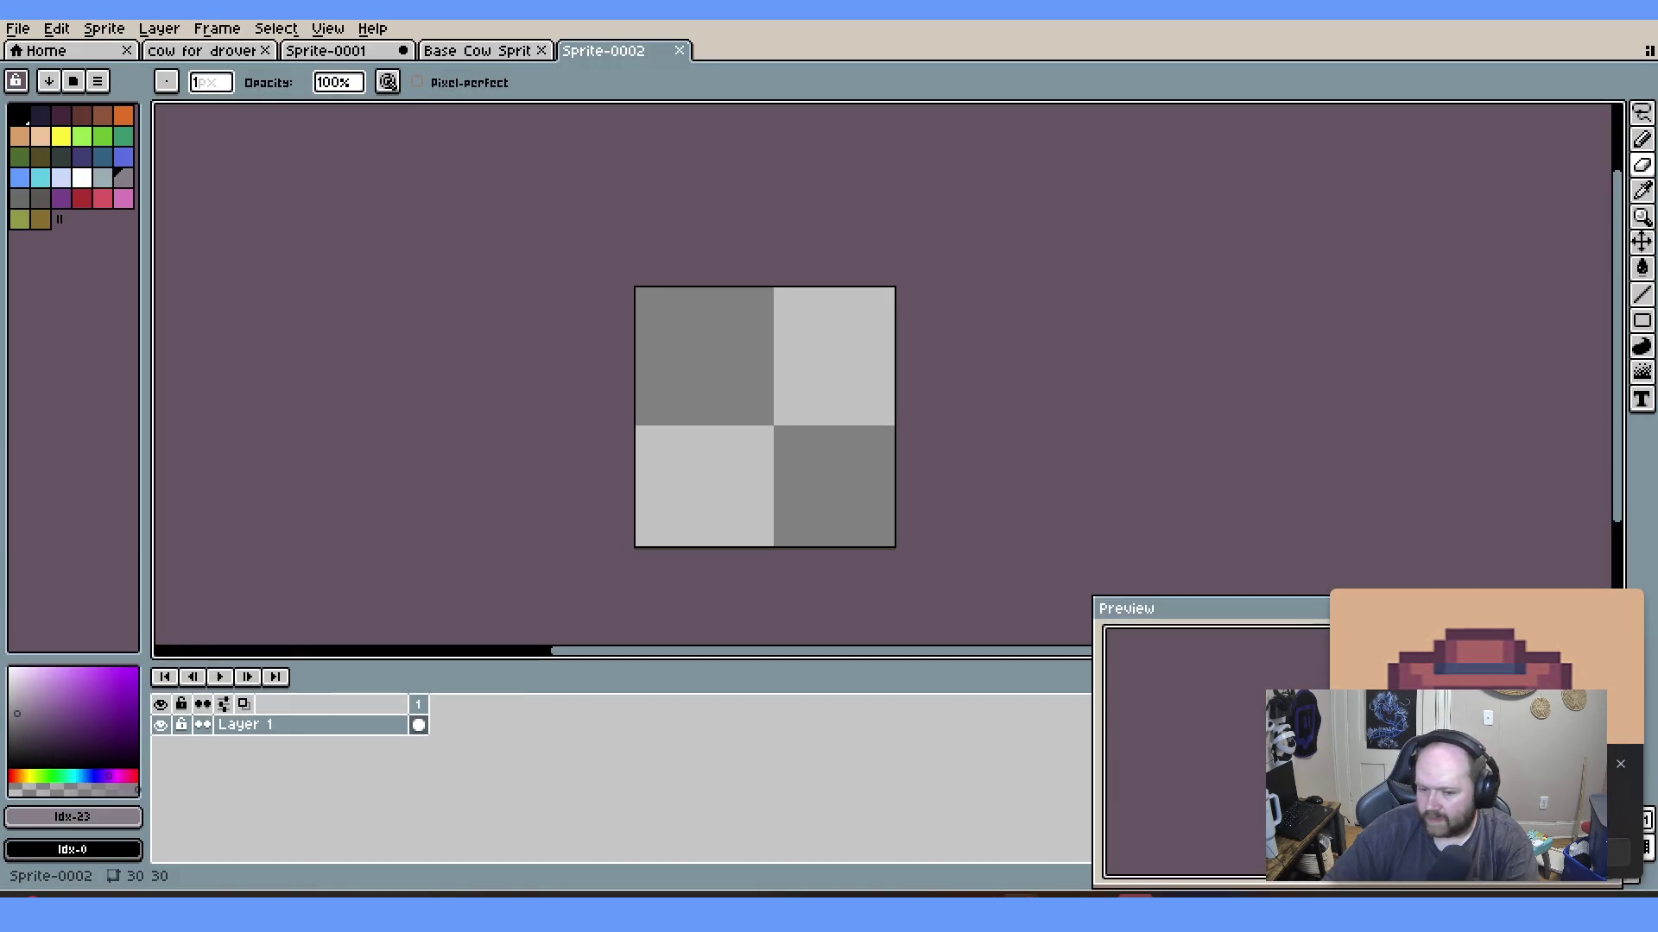
pyautogui.hotkey('alt', 'Tab')
pyautogui.keyDown('ctrl'); pyautogui.scroll(-3, 1200, 470); pyautogui.keyUp('ctrl')
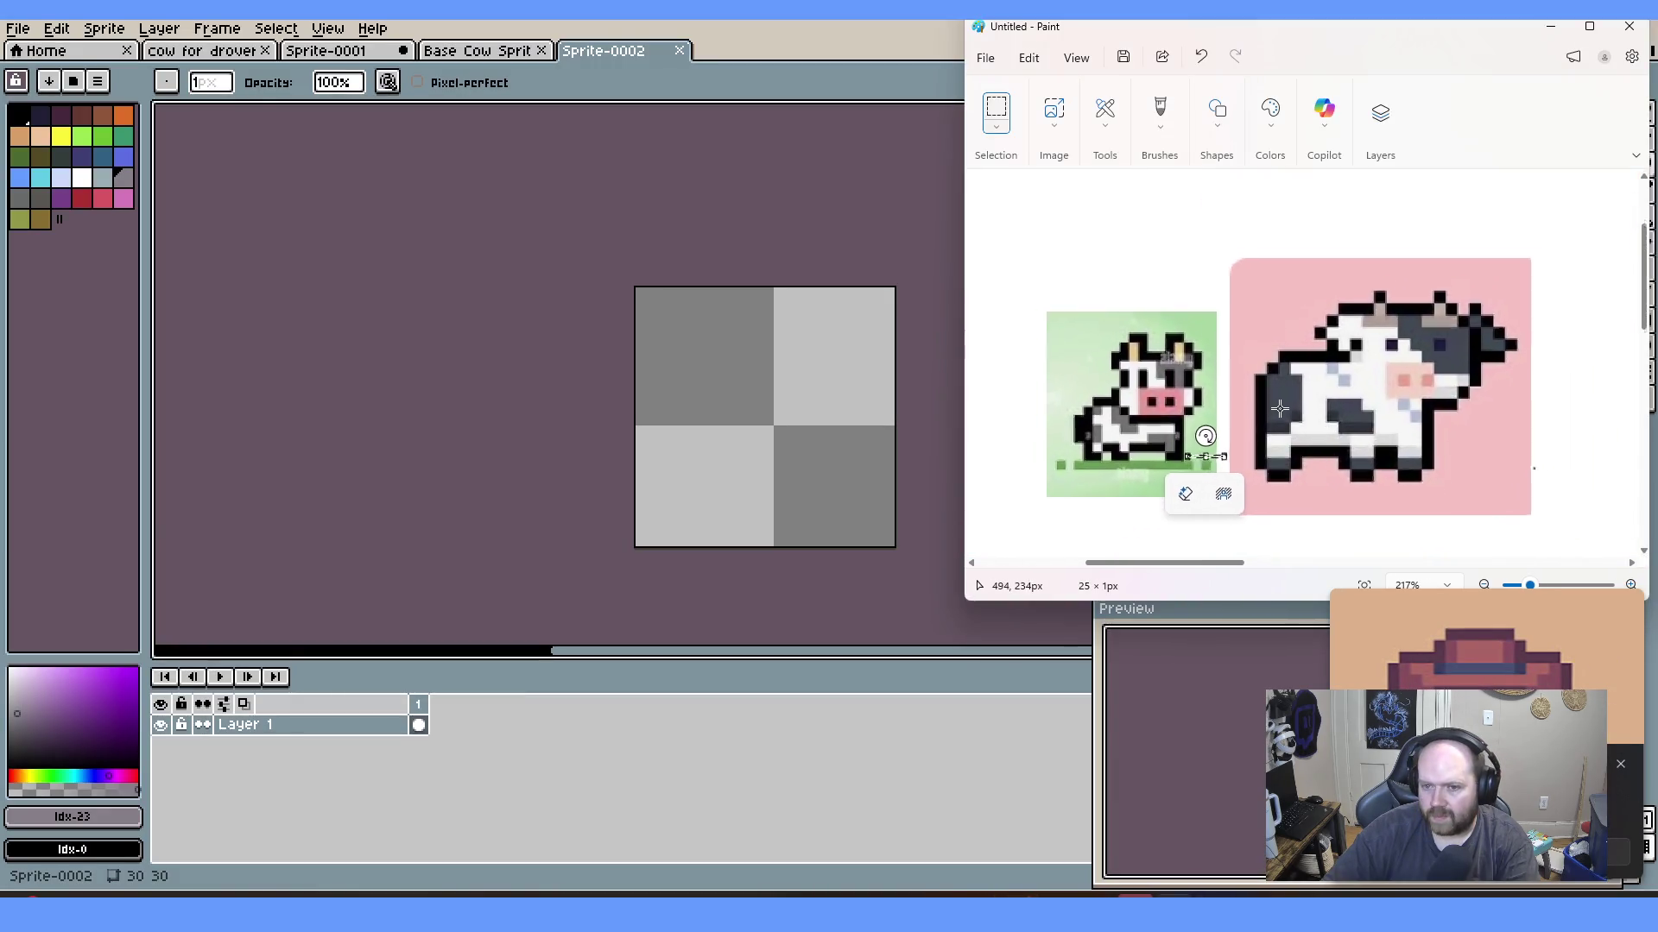
# Step: Paste the first snipped cowboy reference into Paint below the cow images
pyautogui.scroll(-2, 1302, 474)
pyautogui.click(1208, 376)
pyautogui.hotkey('ctrl', 'v')
pyautogui.moveTo(1145, 319); pyautogui.dragTo(1201, 450)
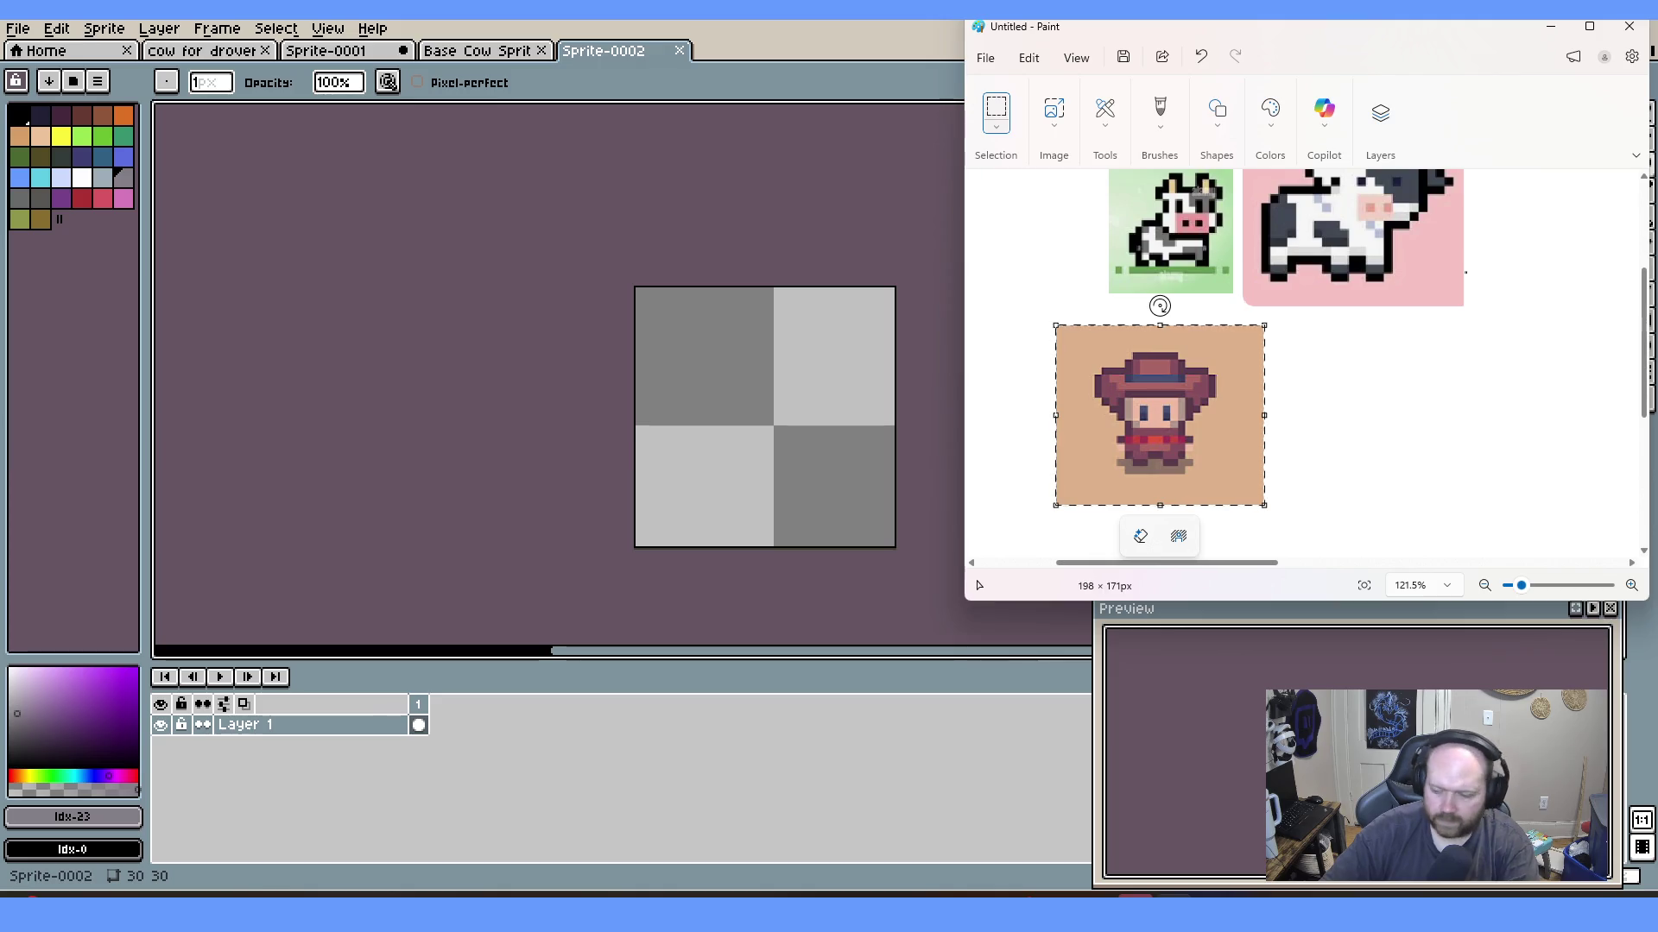
# Step: Snip and paste two more cowboy references in a row beside it, then return to Aseprite
pyautogui.press('super+shift+s')
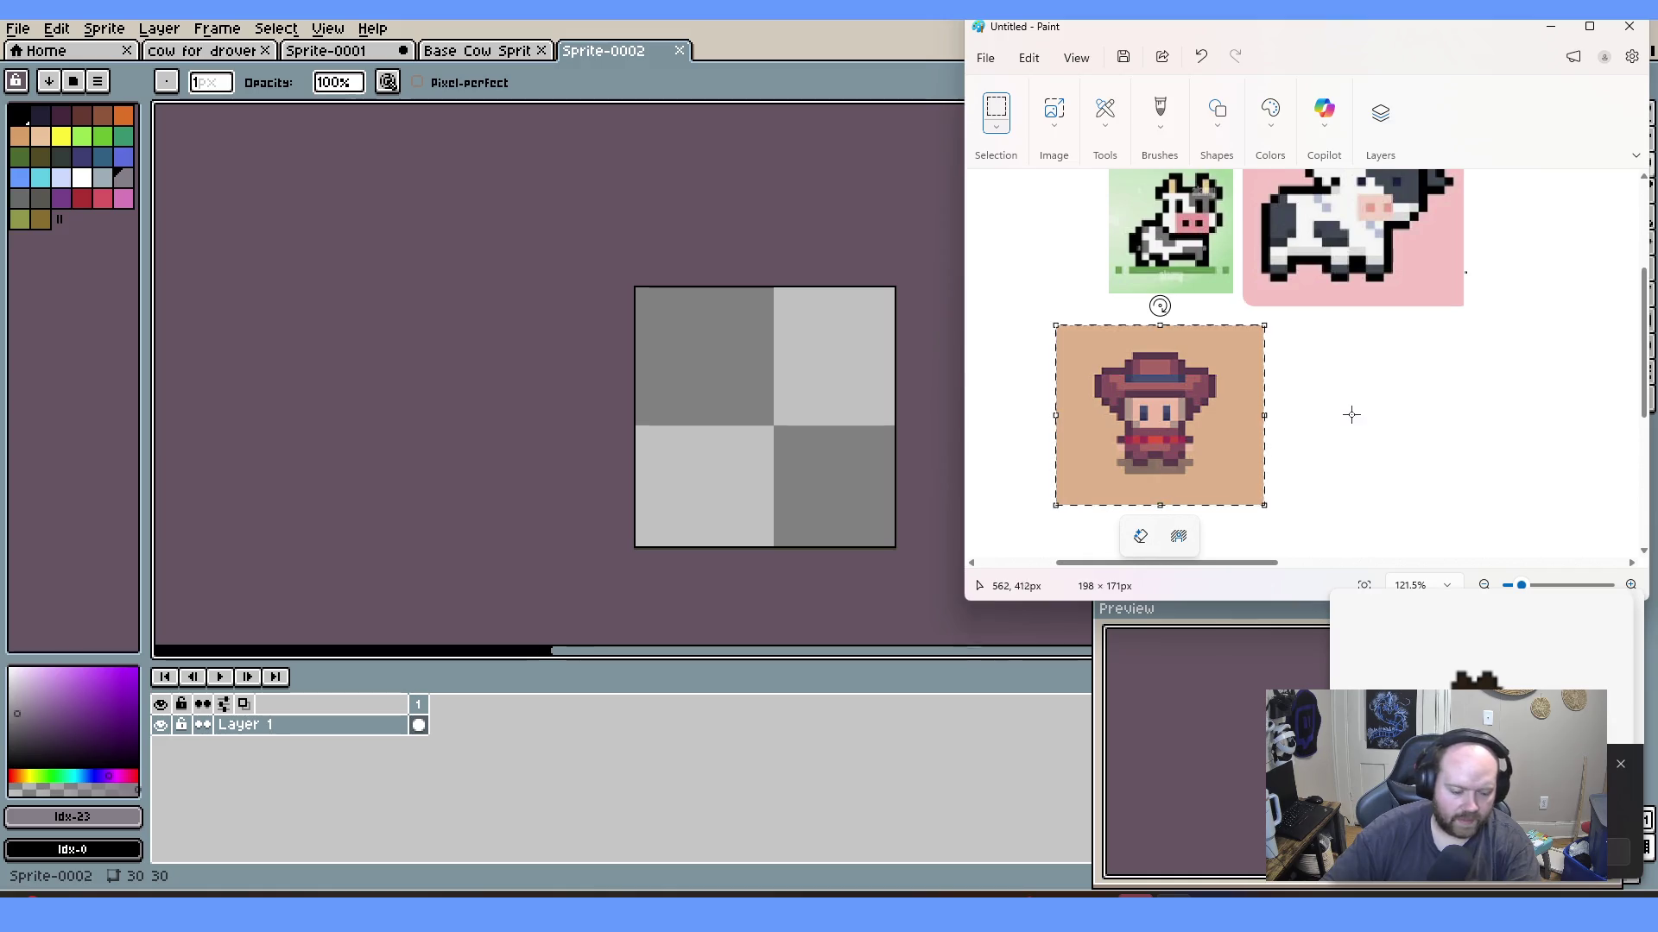
pyautogui.hotkey('ctrl', 'v')
pyautogui.moveTo(1054, 276)
pyautogui.mouseDown()
pyautogui.moveTo(1148, 309)
pyautogui.moveTo(1360, 432)
pyautogui.mouseUp()
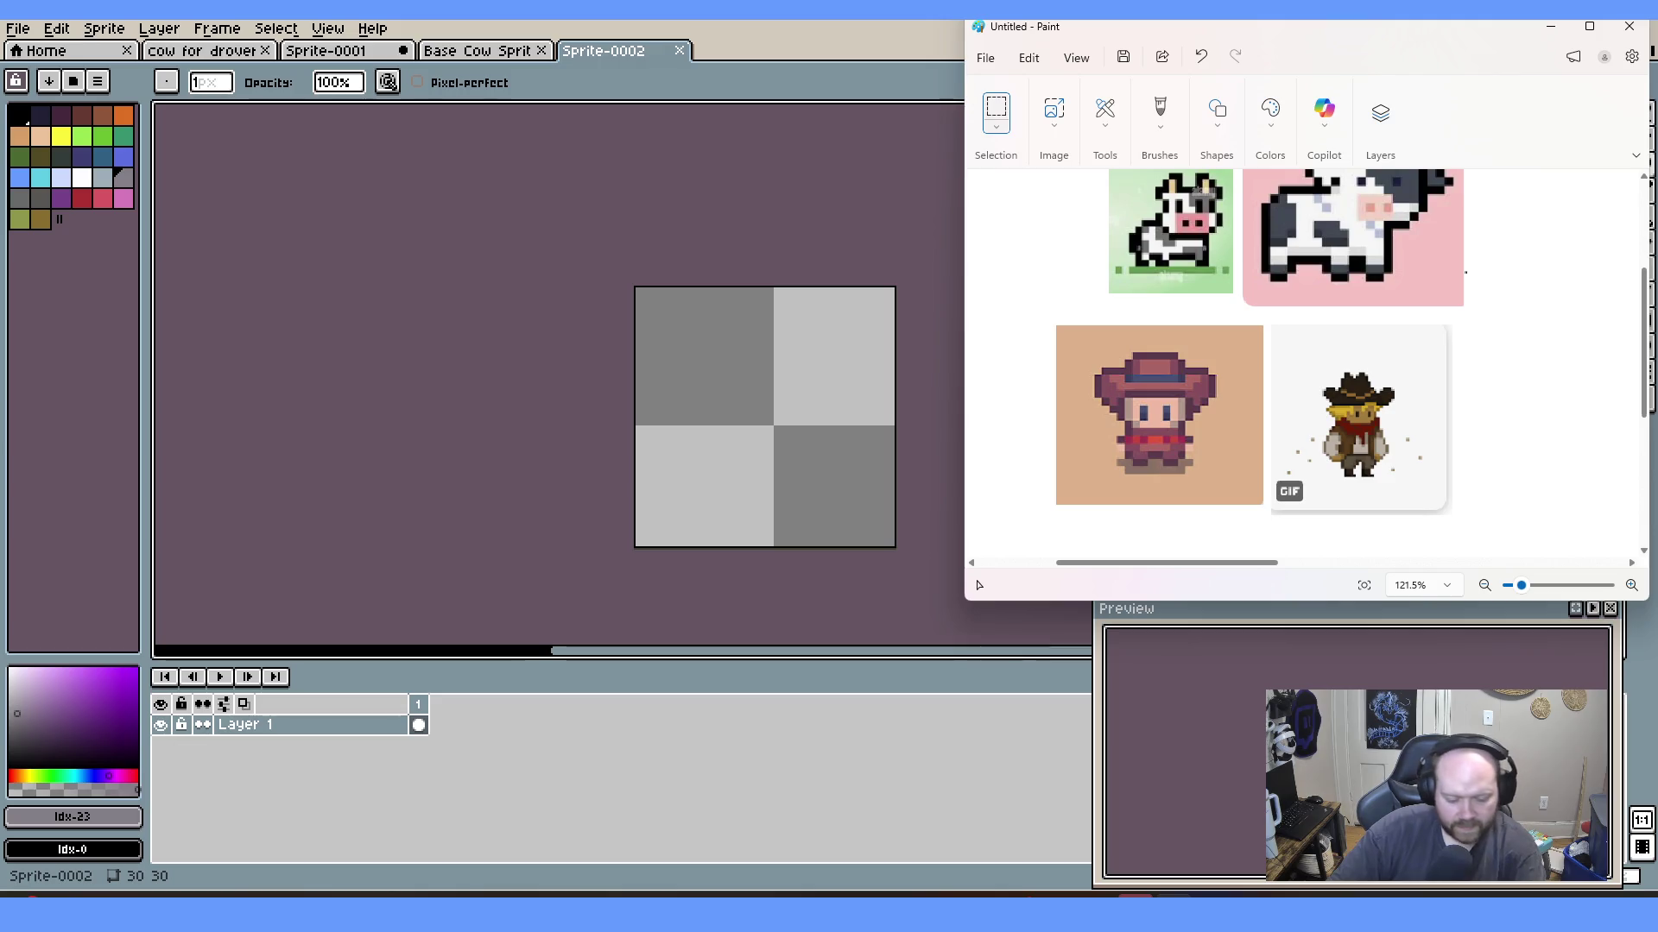
pyautogui.press('super+shift+s')
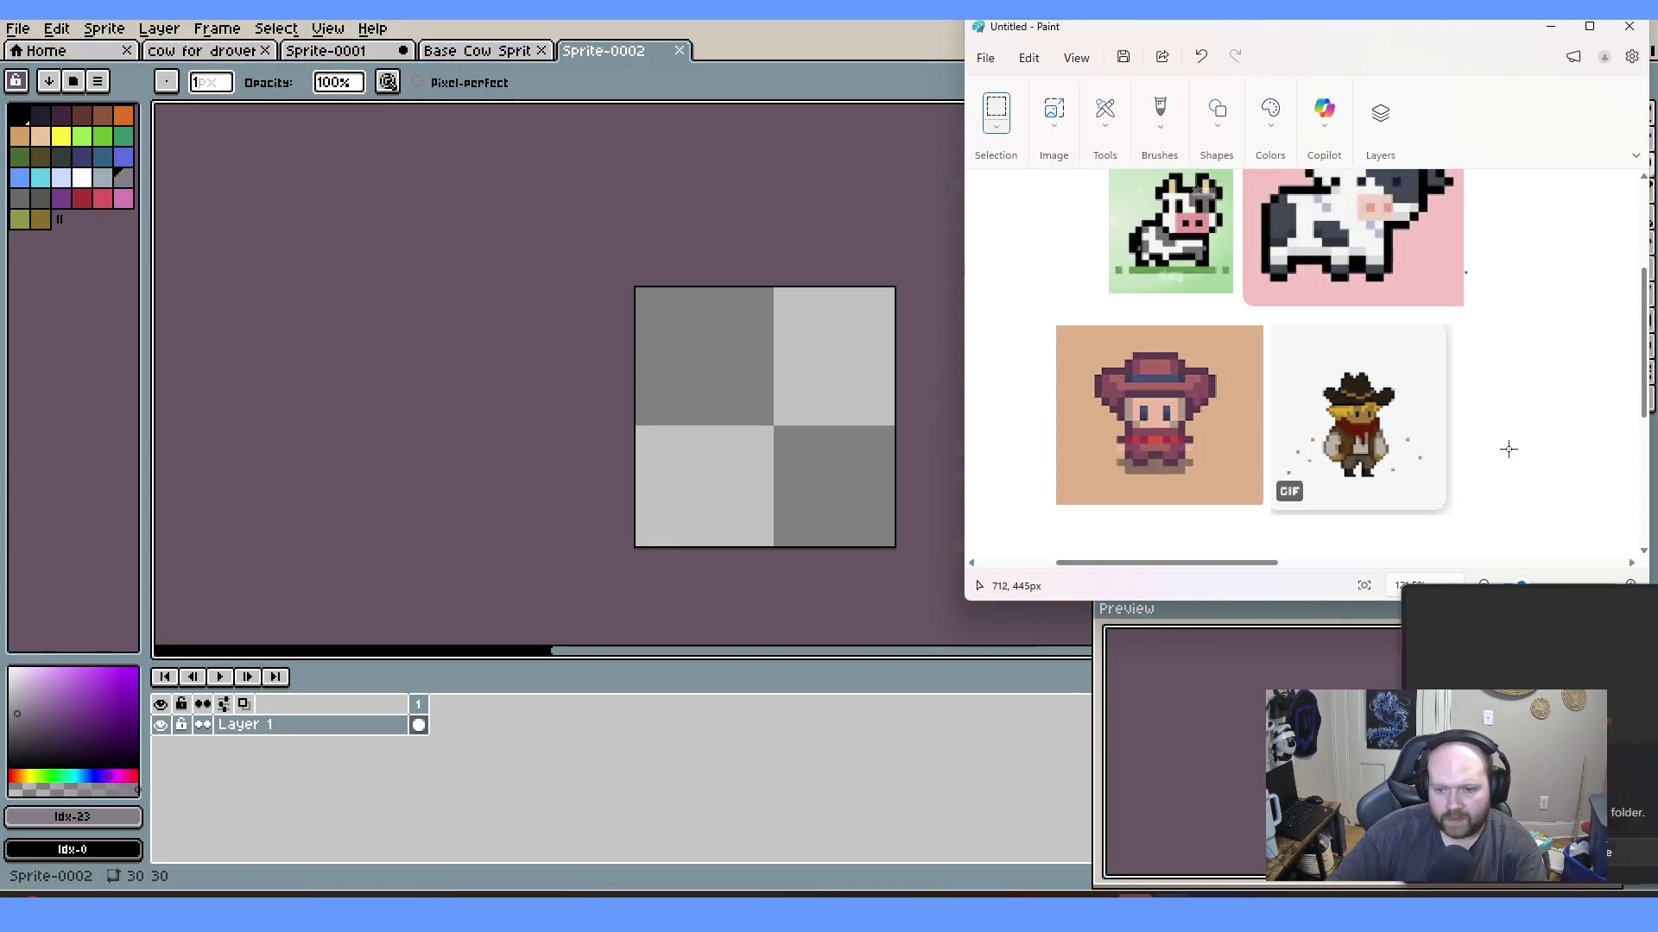
pyautogui.hotkey('ctrl', 'v')
pyautogui.moveTo(1093, 291); pyautogui.dragTo(1585, 458)
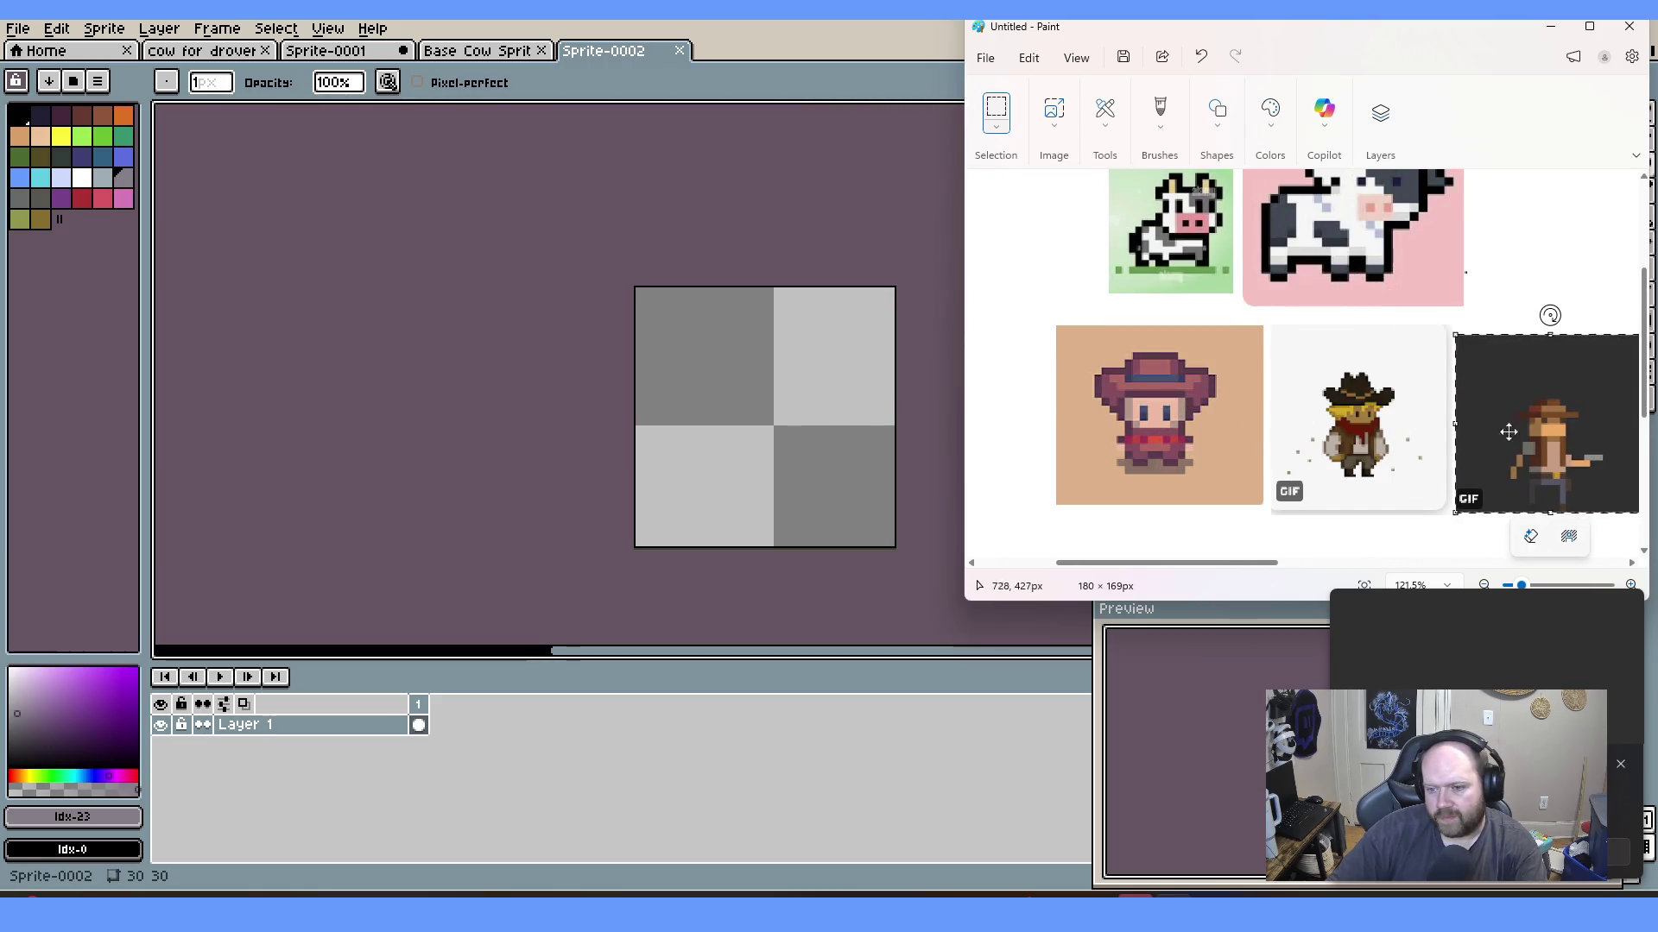
pyautogui.scroll(2, 737, 400)
pyautogui.moveTo(807, 407); pyautogui.dragTo(707, 393)
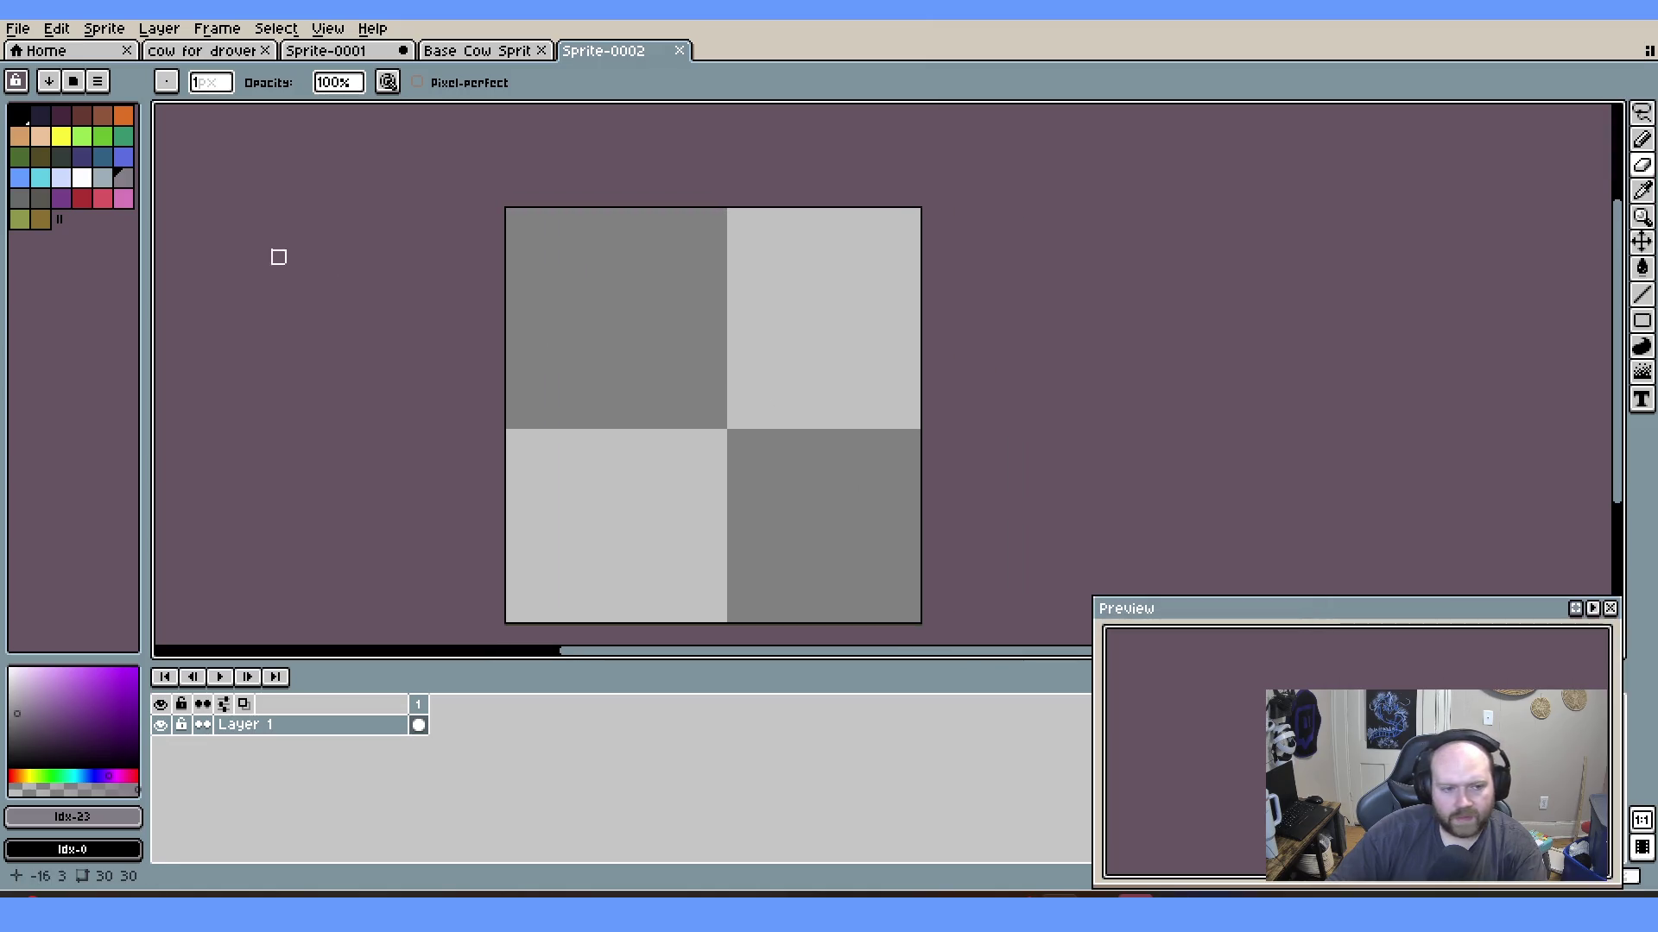
# Step: Draw the head outline in black on the canvas
pyautogui.scroll(-1, 596, 373)
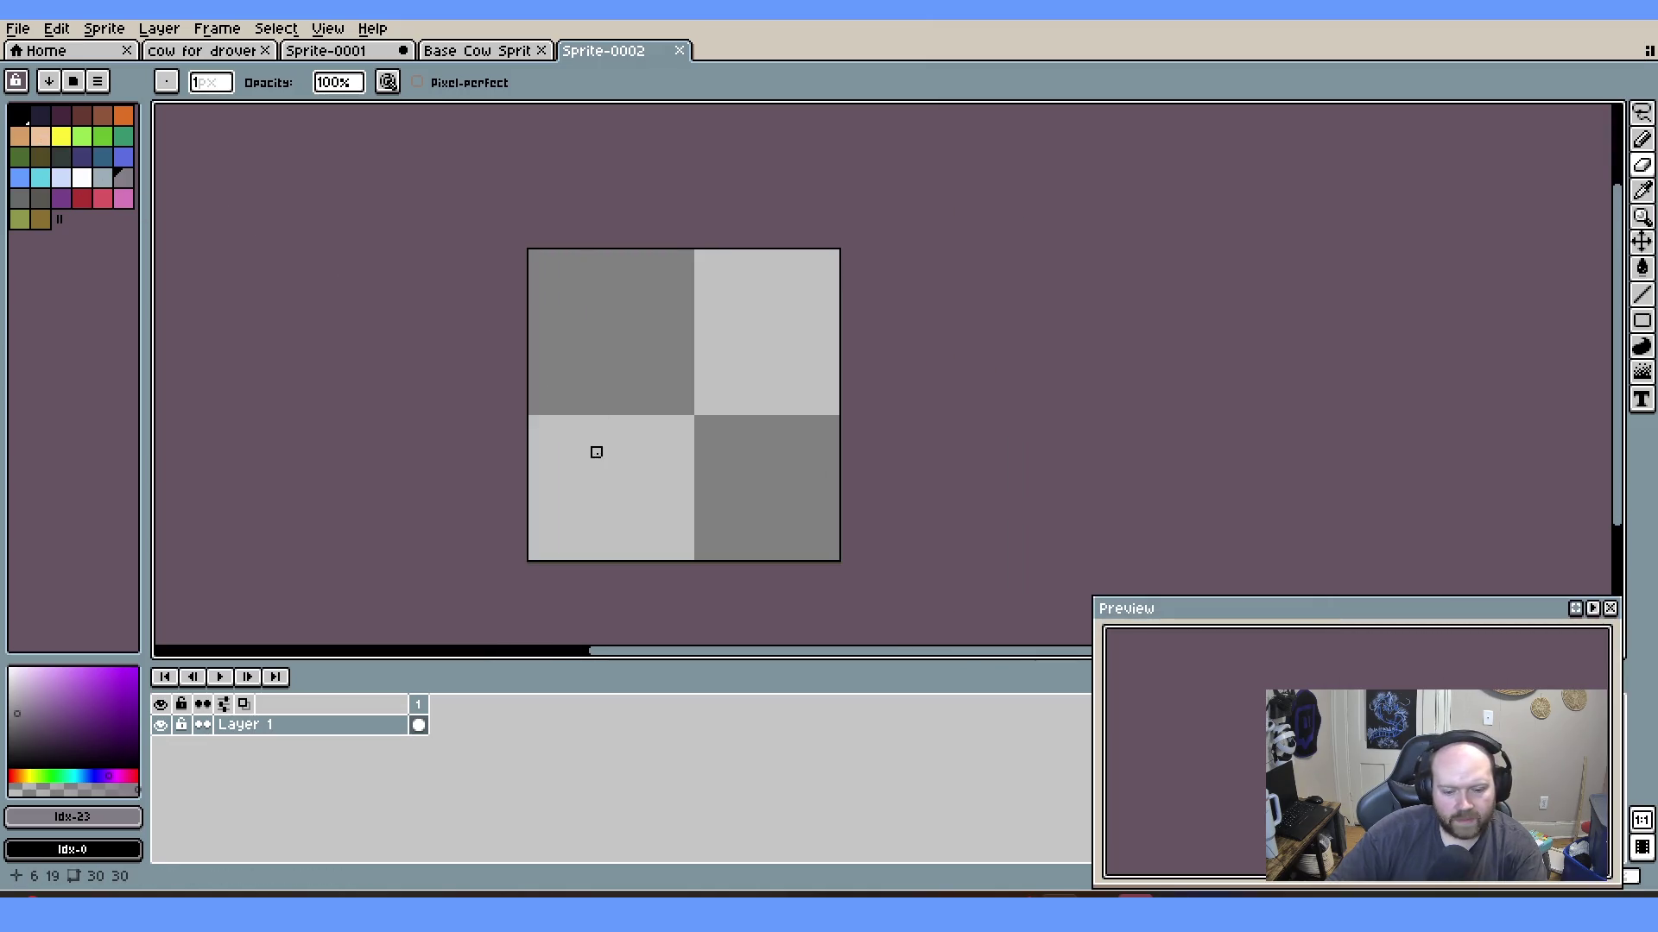
pyautogui.scroll(1, 584, 471)
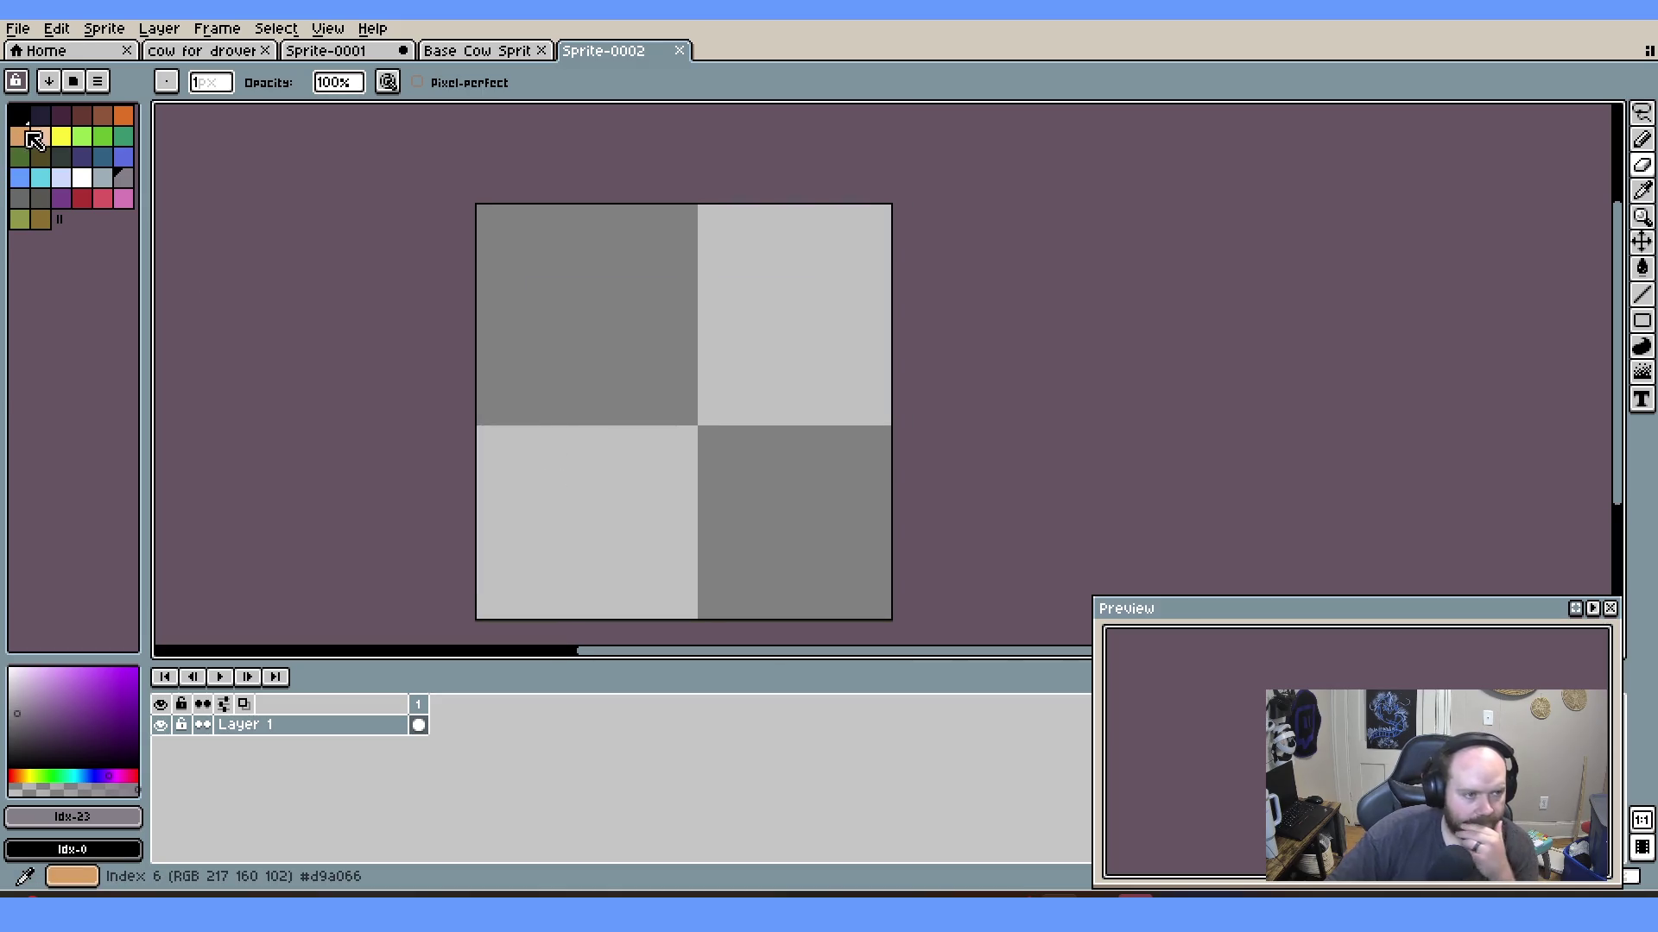
pyautogui.click(61, 137)
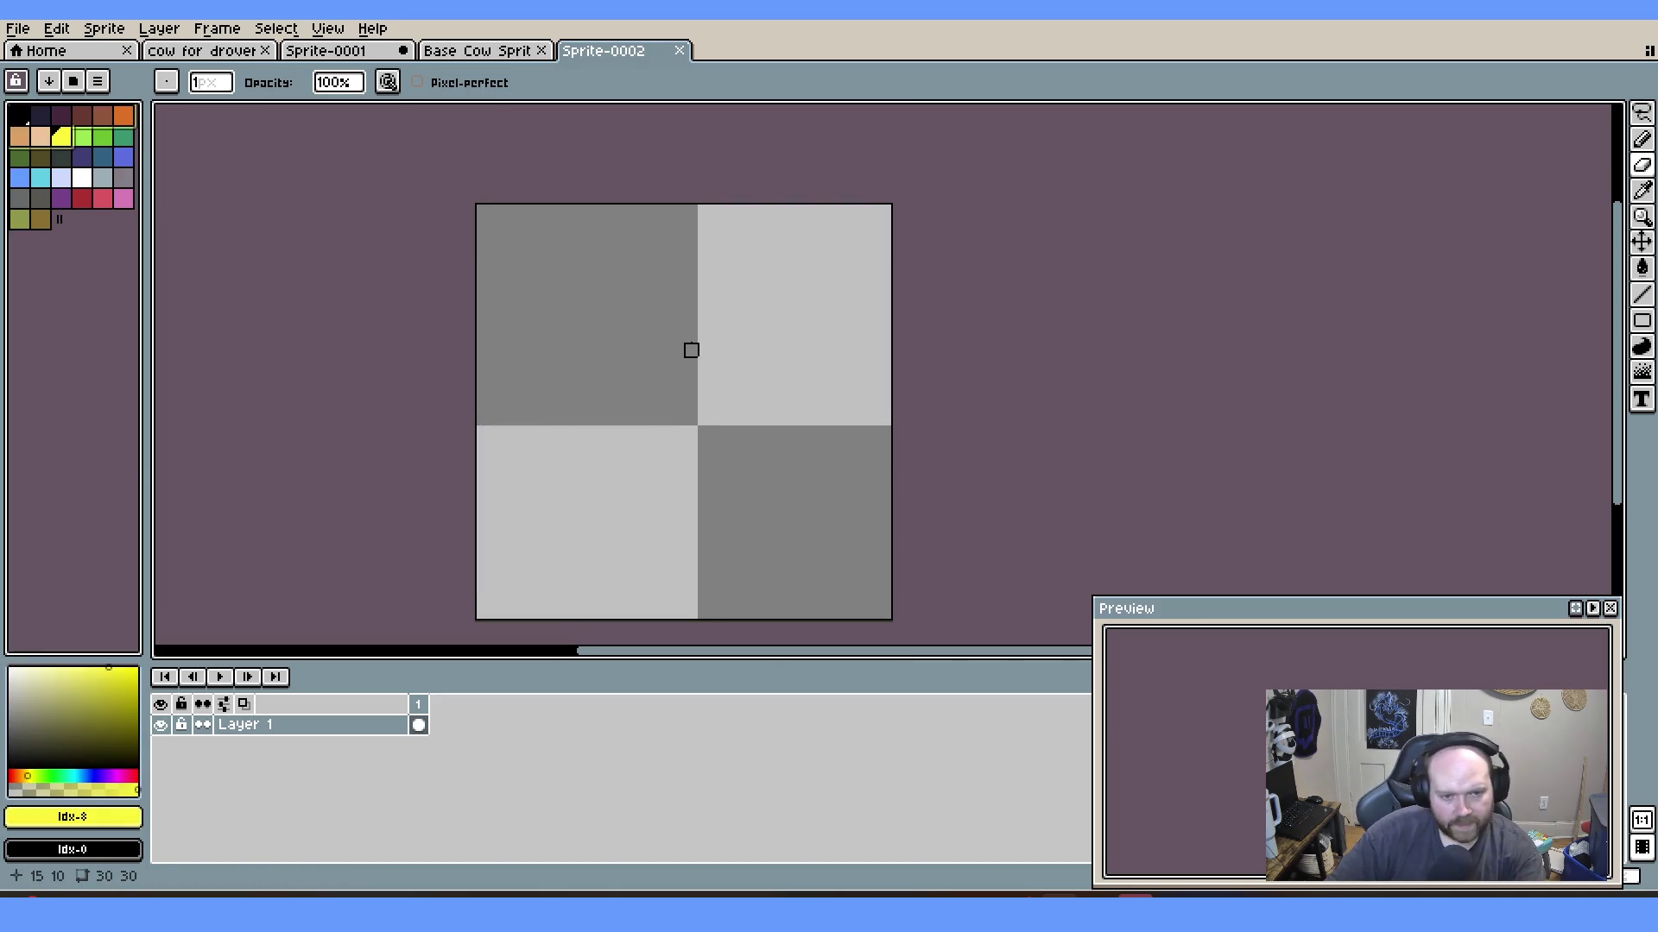
pyautogui.click(22, 118)
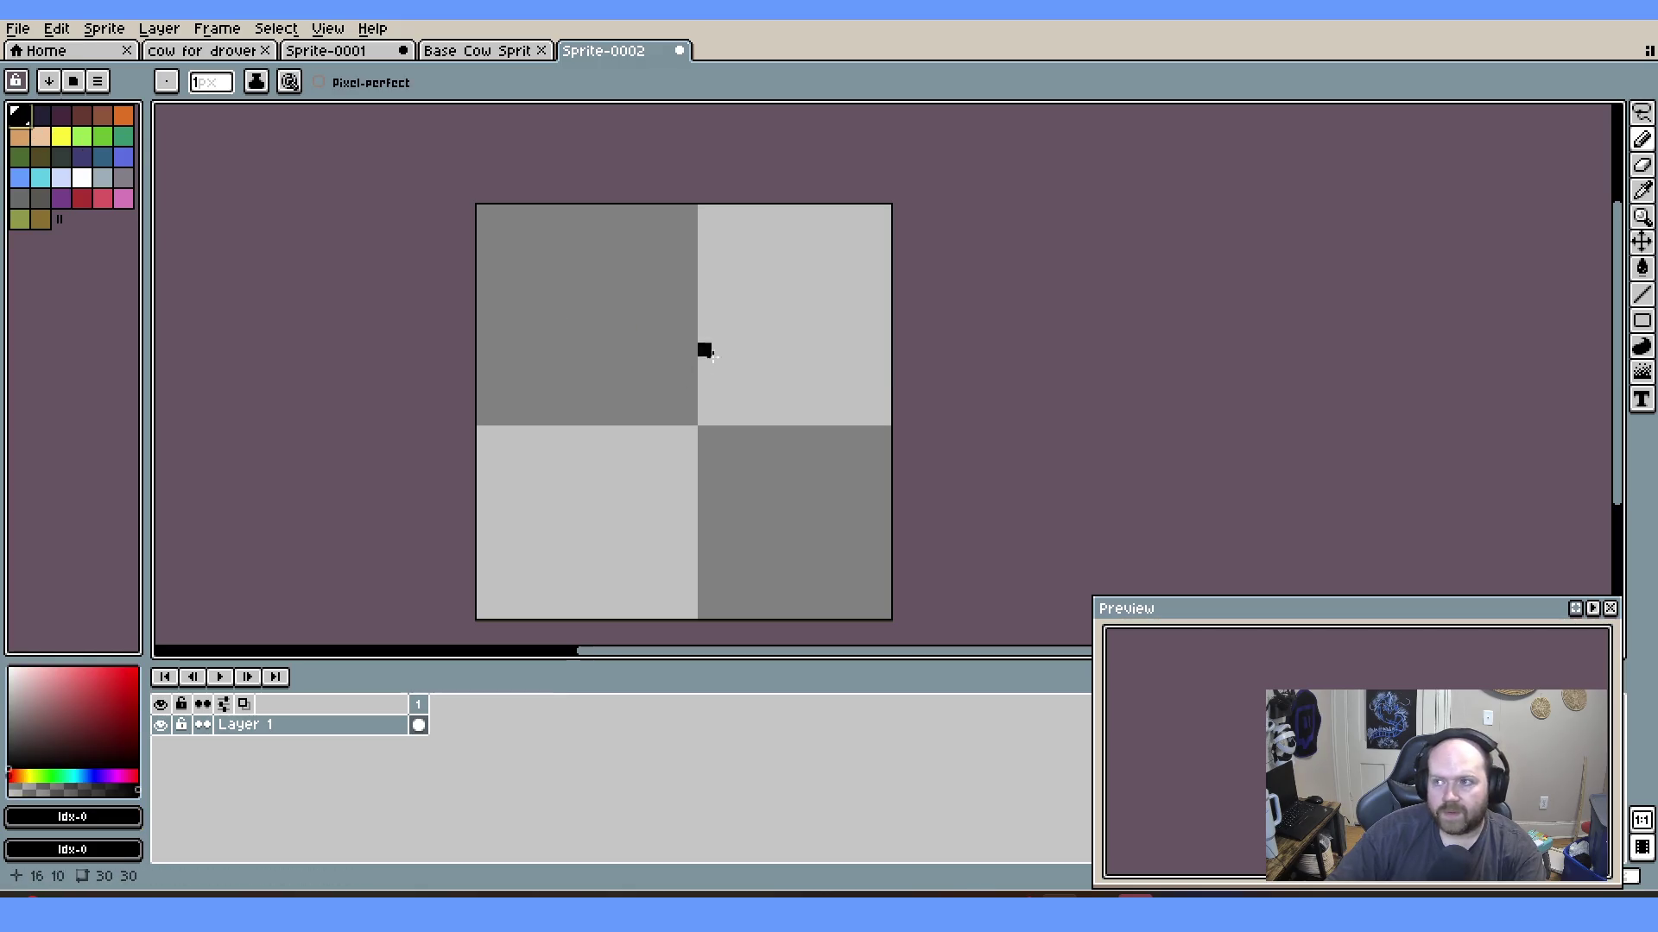
pyautogui.moveTo(773, 335); pyautogui.dragTo(746, 336)
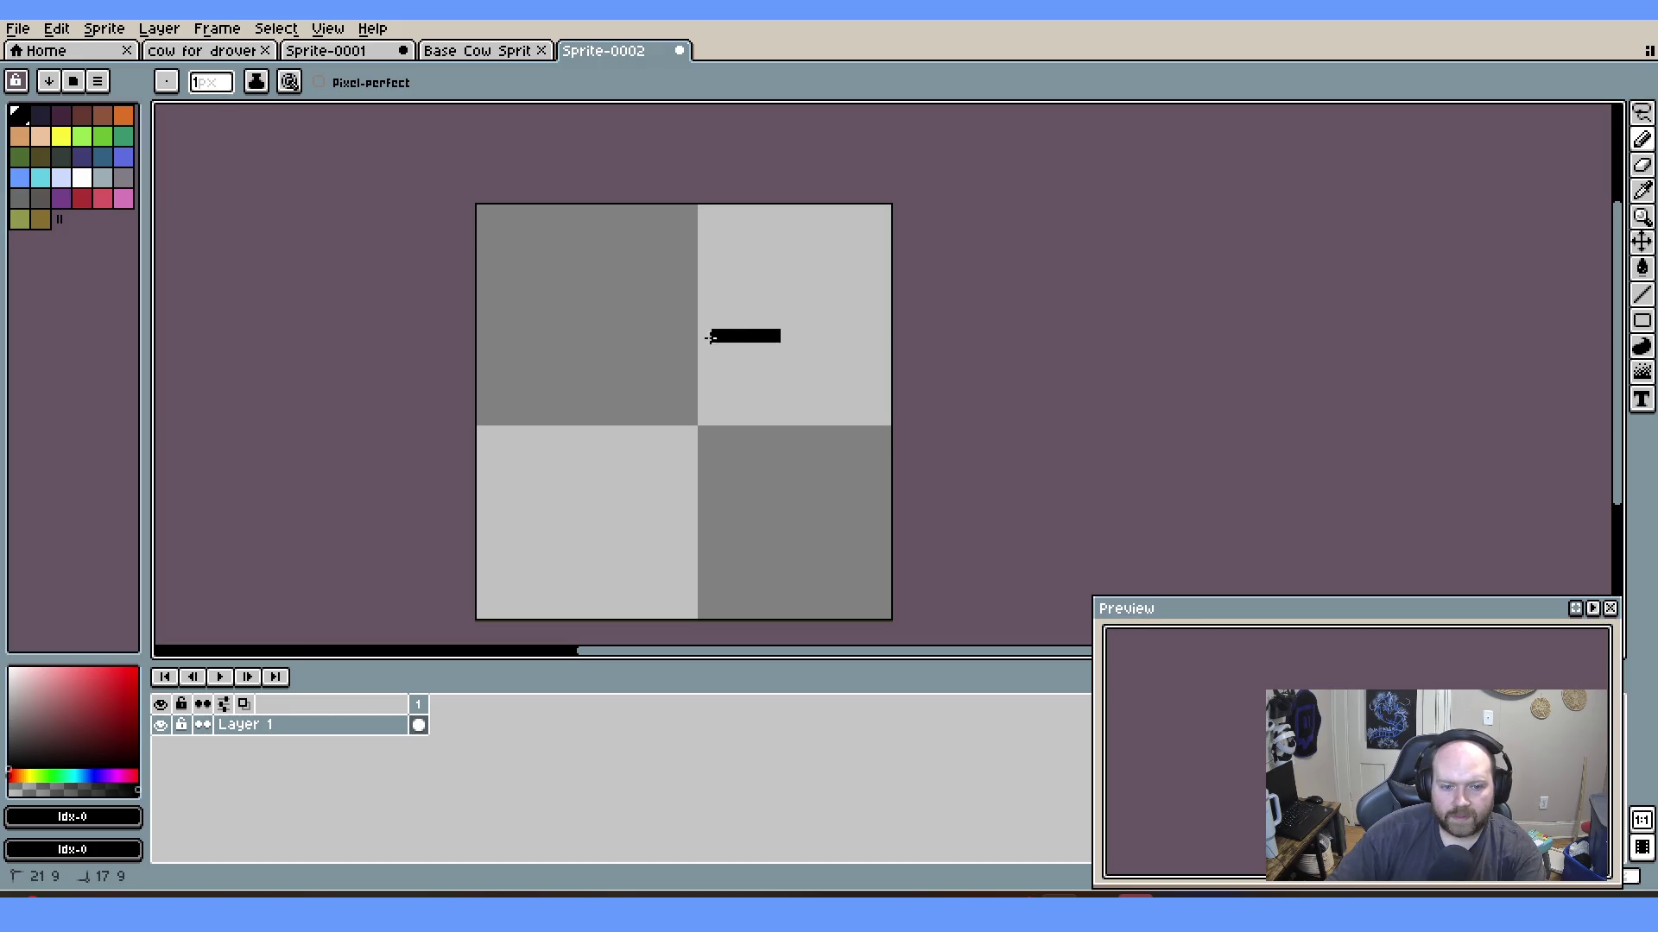
pyautogui.moveTo(716, 424)
pyautogui.mouseDown()
pyautogui.moveTo(775, 433)
pyautogui.moveTo(800, 404)
pyautogui.moveTo(777, 346)
pyautogui.mouseUp()
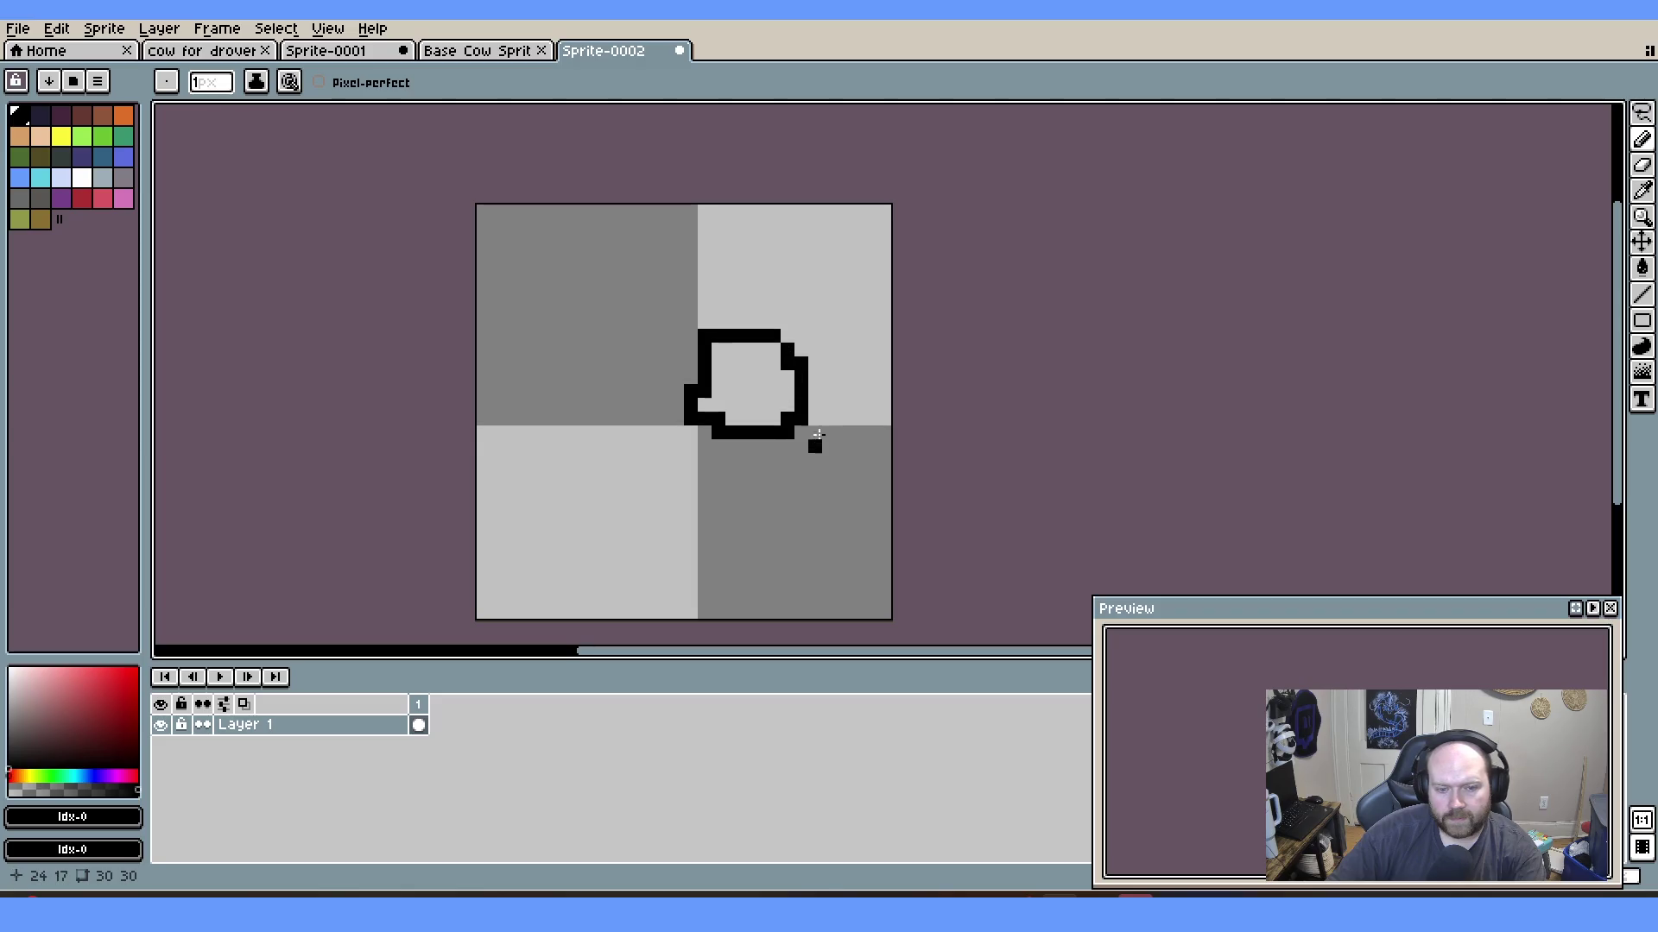
# Step: Touch up the head outline's lower-left bump and left edge
pyautogui.scroll(2, 805, 401)
pyautogui.press('e')
pyautogui.moveTo(656, 387)
pyautogui.mouseDown()
pyautogui.moveTo(656, 429)
pyautogui.moveTo(676, 386)
pyautogui.moveTo(636, 409)
pyautogui.moveTo(635, 389)
pyautogui.moveTo(656, 409)
pyautogui.mouseUp()
pyautogui.press('b')
pyautogui.press('e')
pyautogui.click(636, 429)
pyautogui.press('b')
pyautogui.click(751, 365)
pyautogui.hotkey('ctrl', 'z')
pyautogui.press('e')
pyautogui.press('b')
# Step: Draw two eyes inside the head and add pixels on its right side
pyautogui.moveTo(740, 350)
pyautogui.mouseDown()
pyautogui.moveTo(740, 371)
pyautogui.moveTo(741, 349)
pyautogui.mouseUp()
pyautogui.click(699, 350)
pyautogui.click(699, 370)
pyautogui.press('e')
pyautogui.press('b')
pyautogui.click(753, 350)
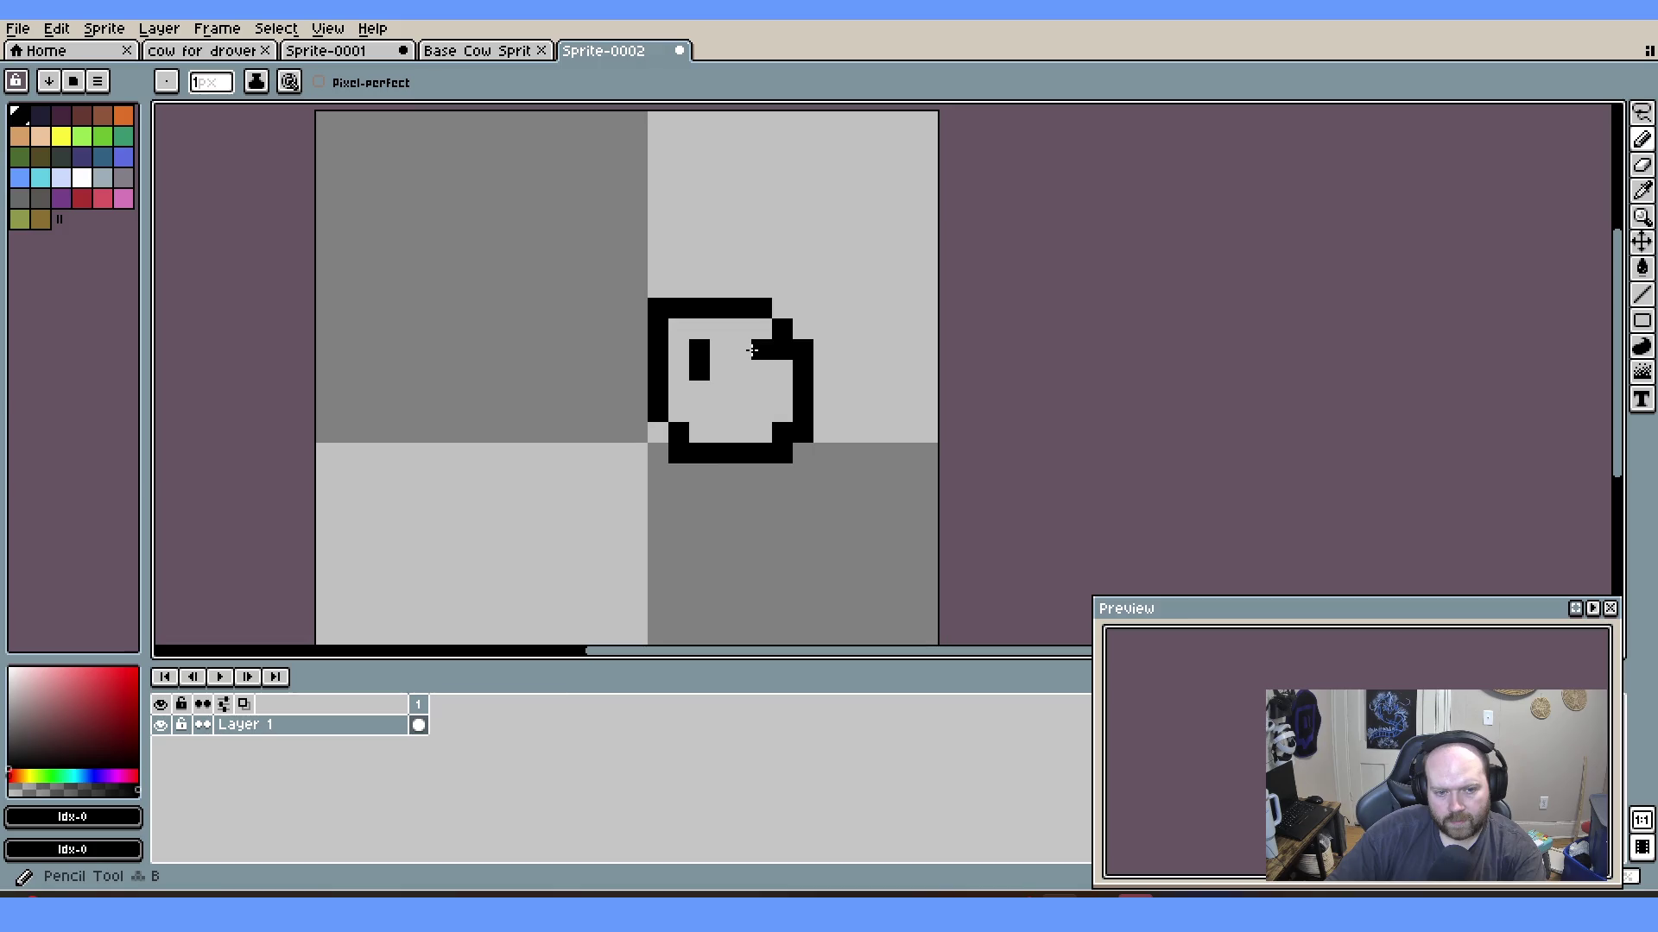
pyautogui.click(761, 370)
# Step: Fix the pixels at the head's top-right corner
pyautogui.scroll(-1, 844, 409)
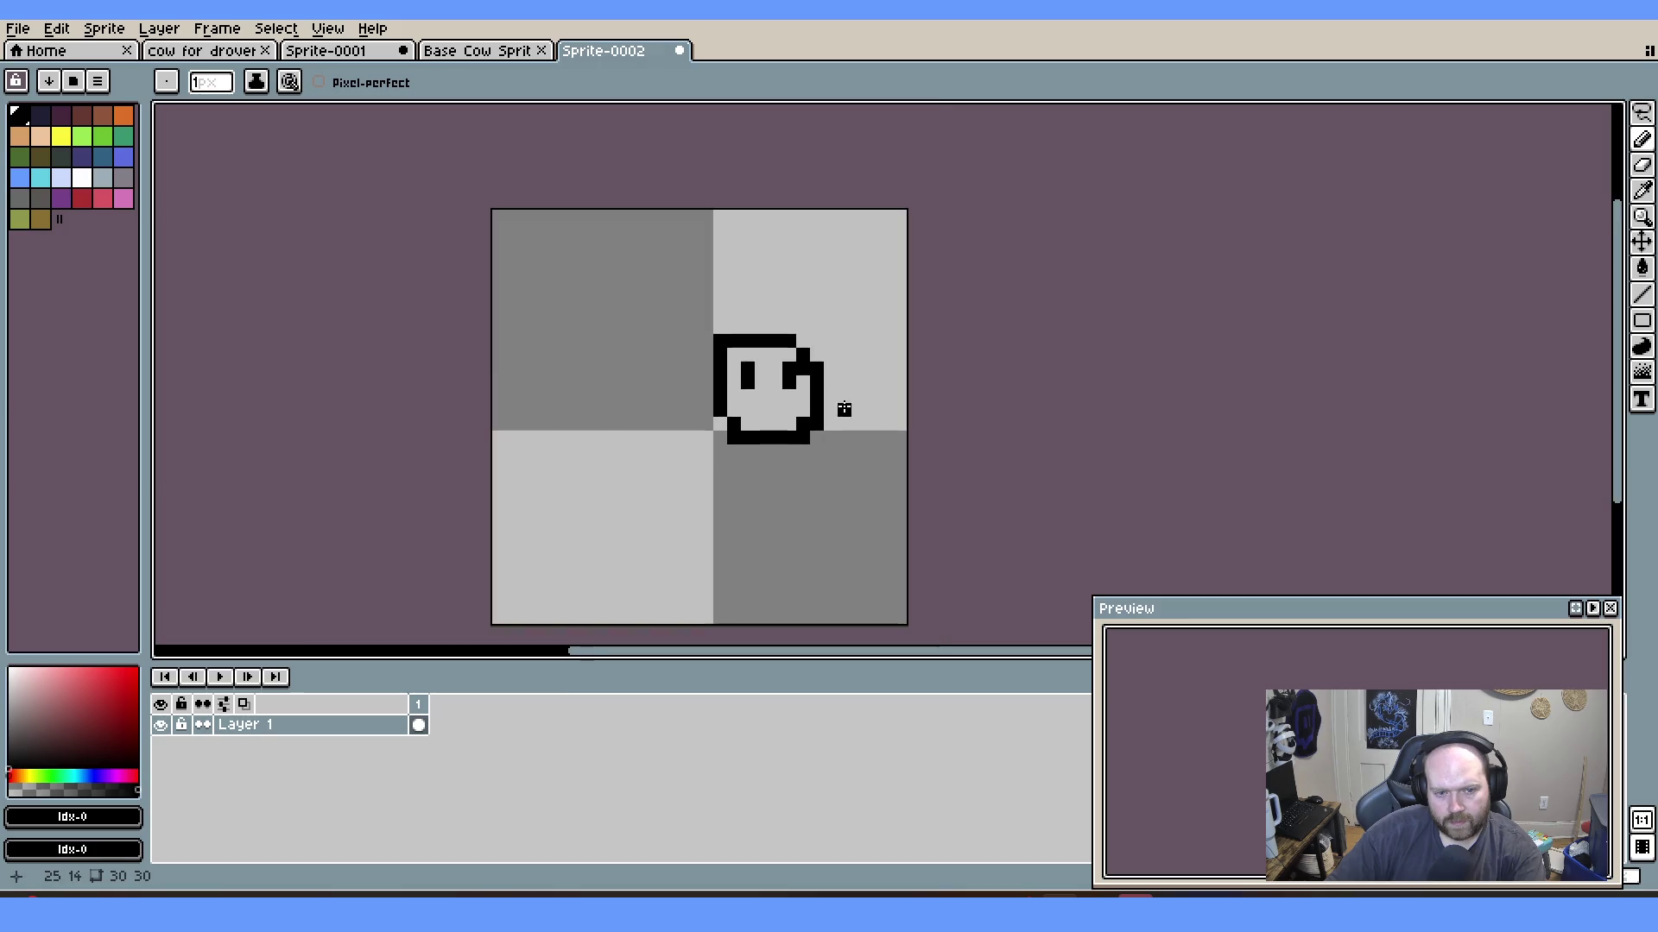
pyautogui.press('e')
pyautogui.moveTo(803, 354); pyautogui.dragTo(803, 368)
pyautogui.press('b')
pyautogui.click(803, 354)
pyautogui.press('e')
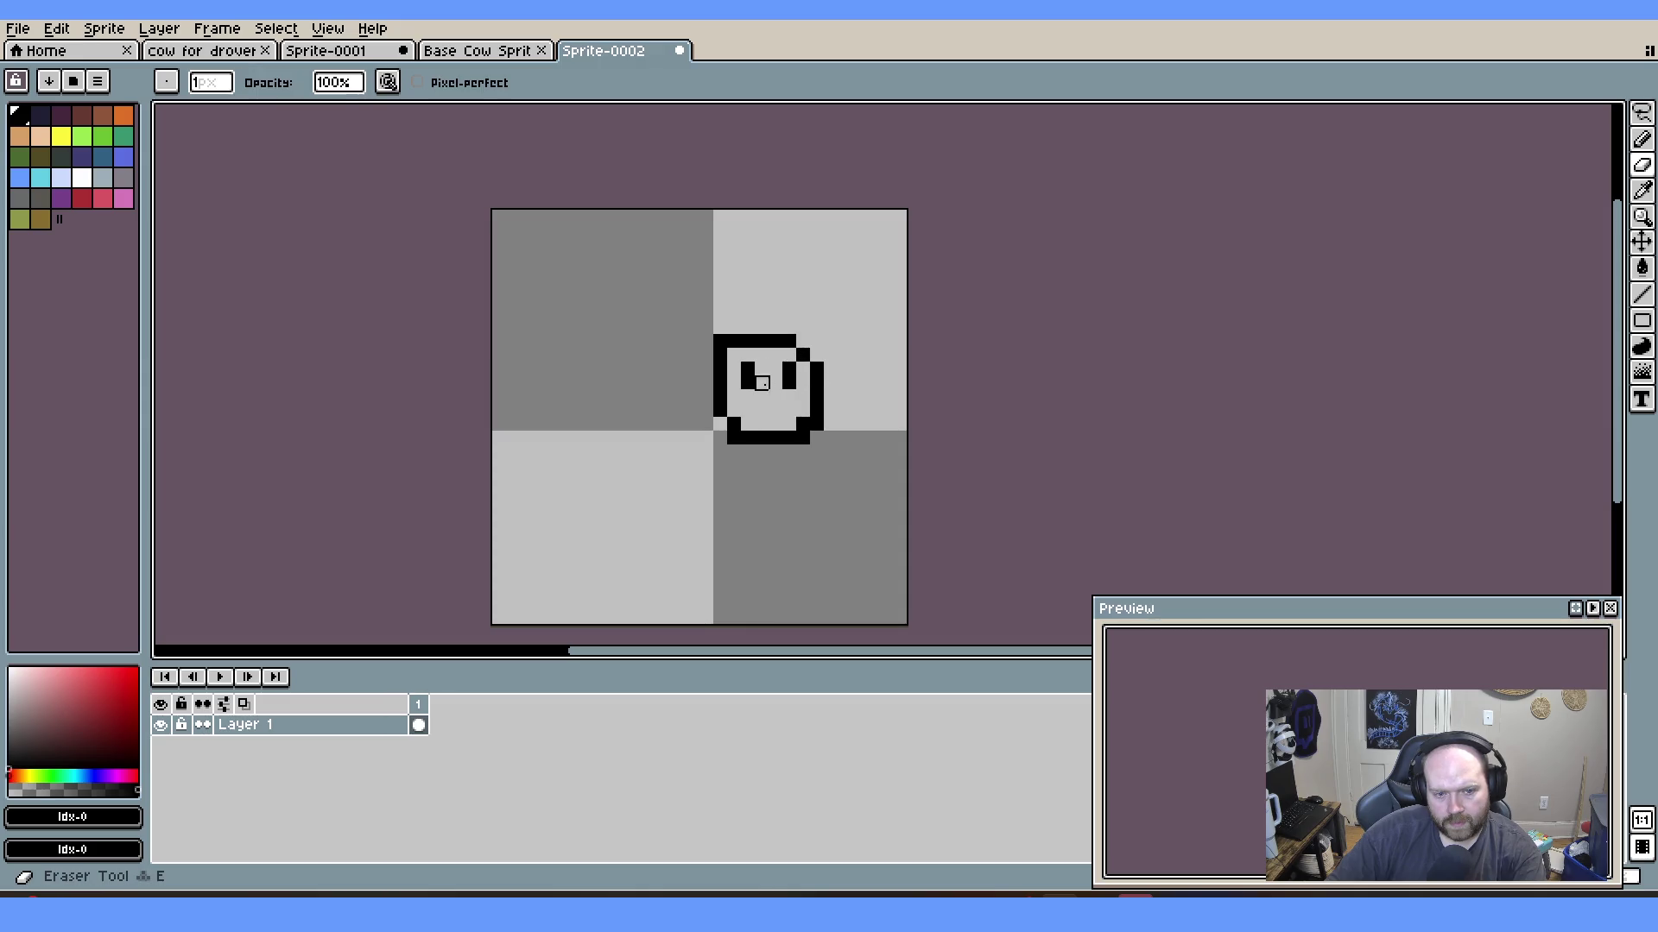
pyautogui.press('b')
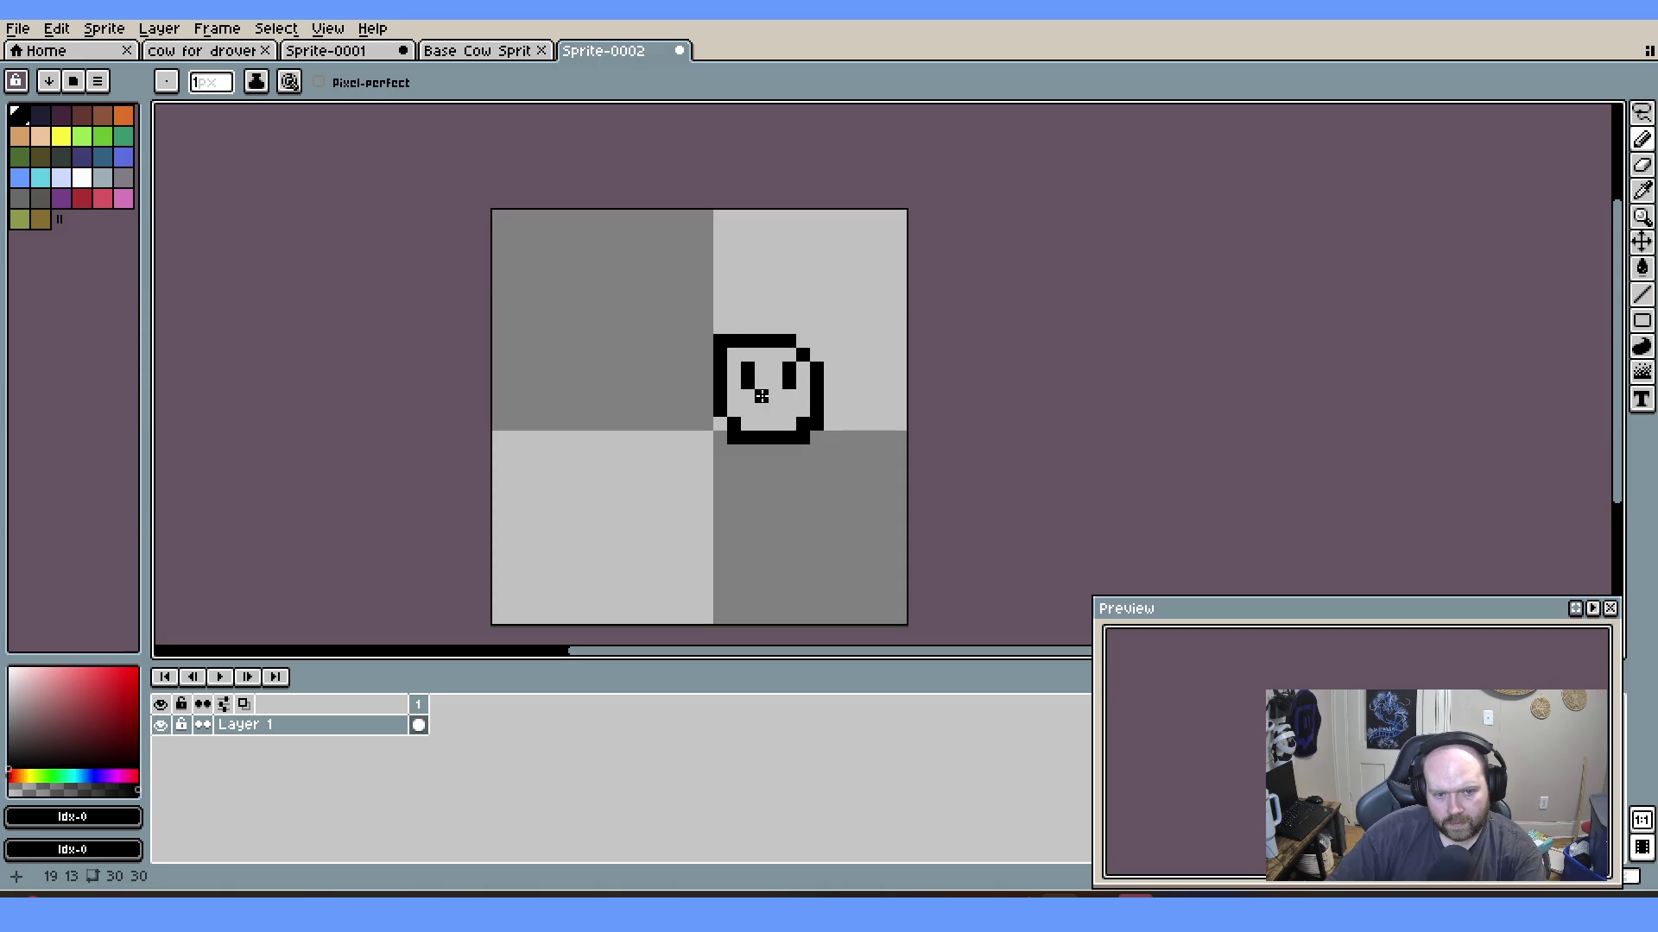
pyautogui.press('q')
pyautogui.press('e')
pyautogui.press('b')
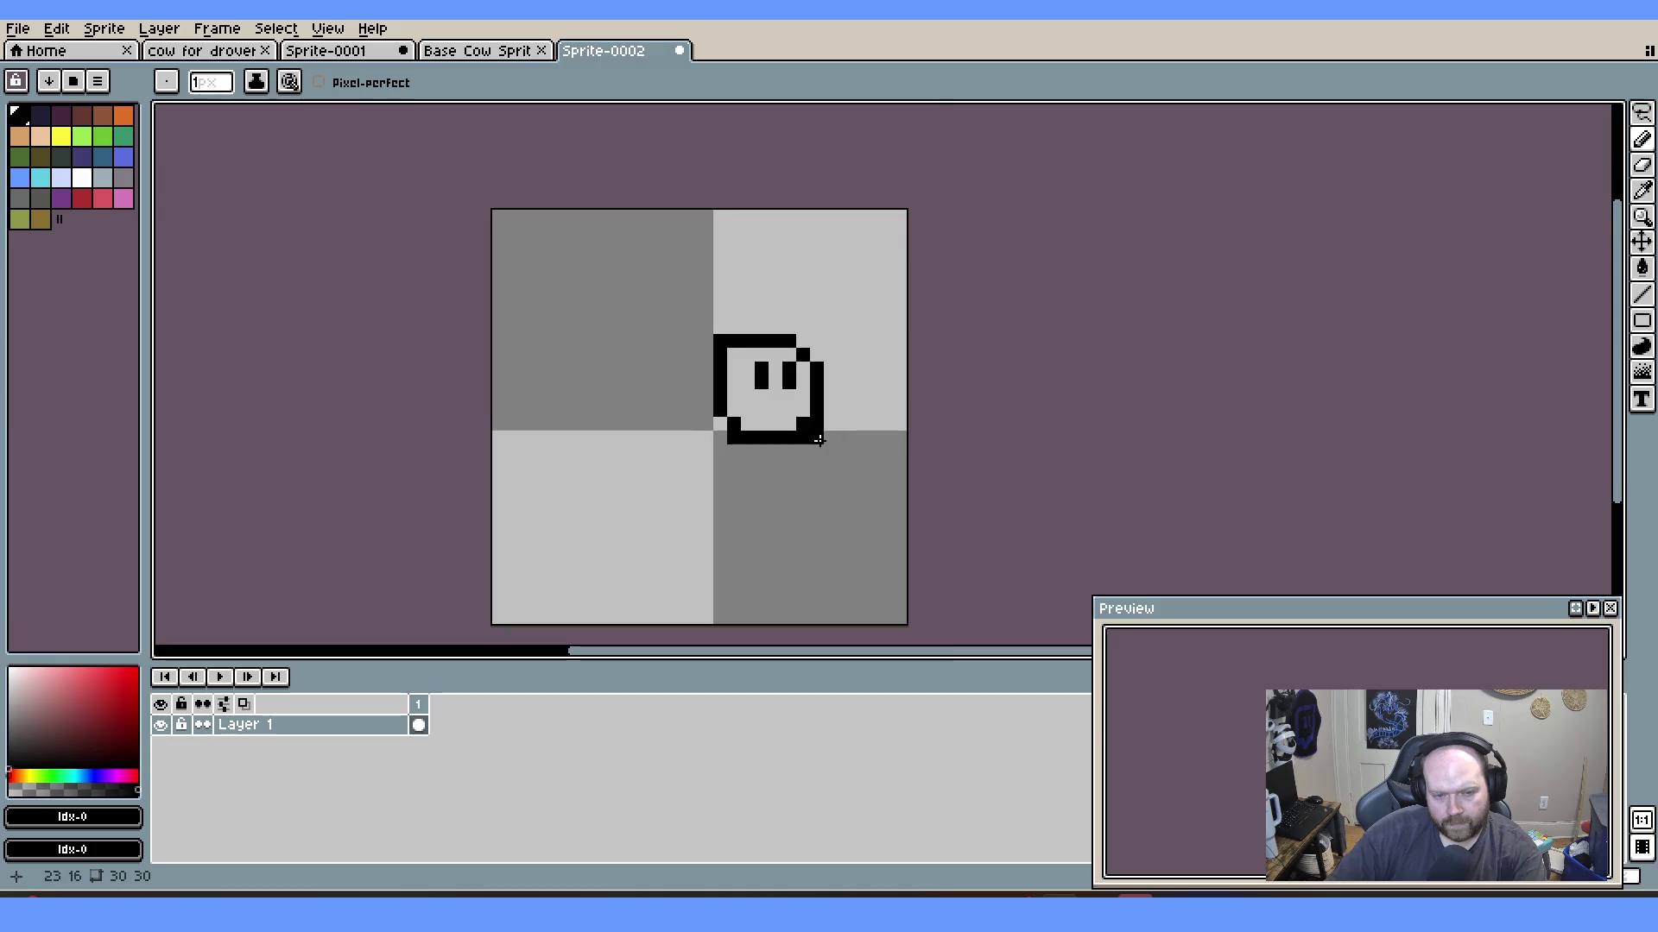
pyautogui.scroll(2, 795, 436)
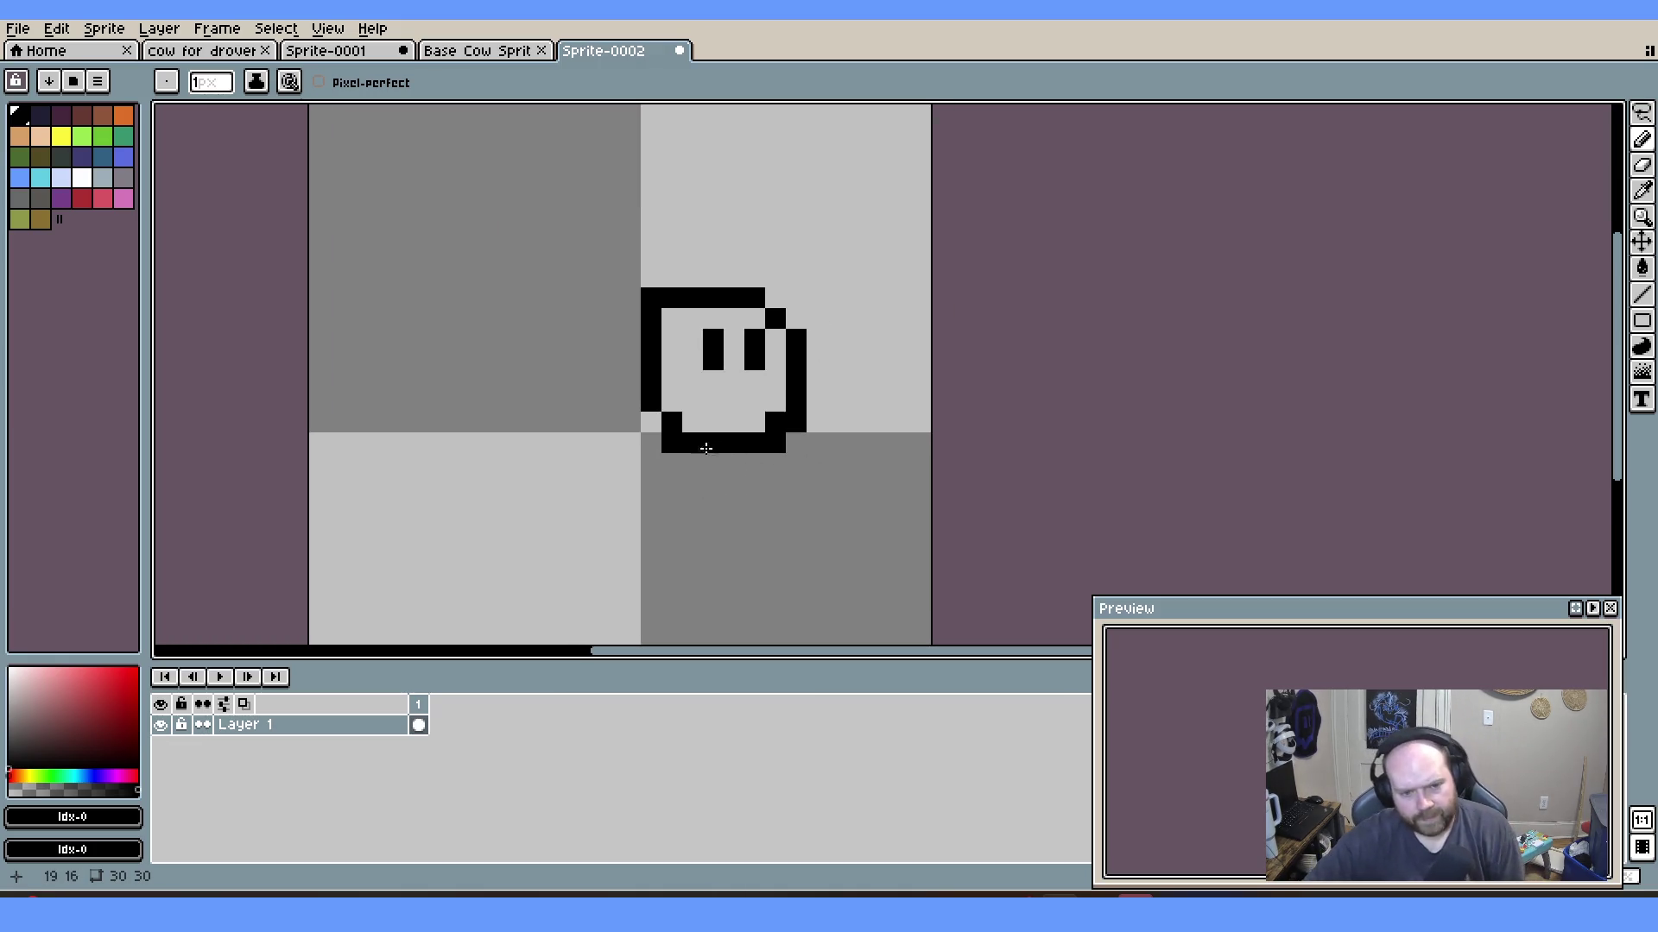
# Step: Draw the body outline below the face and rework its right side
pyautogui.moveTo(669, 458)
pyautogui.mouseDown()
pyautogui.moveTo(652, 591)
pyautogui.moveTo(743, 629)
pyautogui.moveTo(818, 612)
pyautogui.moveTo(795, 458)
pyautogui.mouseUp()
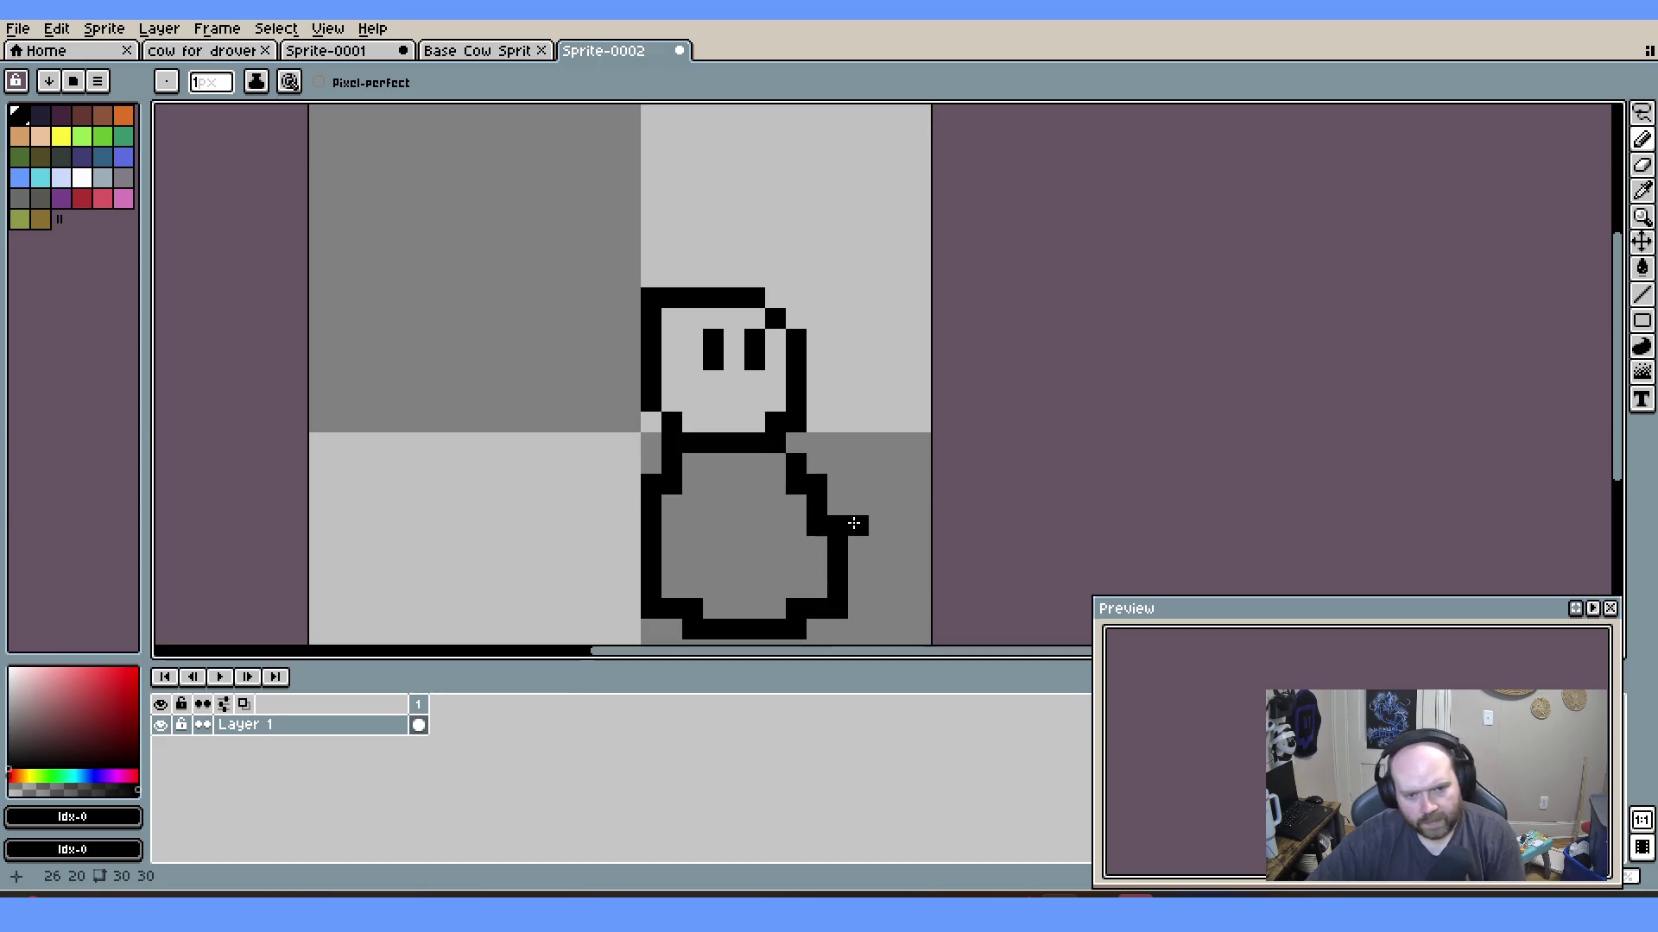
pyautogui.hotkey('ctrl', 'z')
pyautogui.moveTo(838, 557)
pyautogui.mouseDown()
pyautogui.moveTo(838, 592)
pyautogui.moveTo(833, 550)
pyautogui.moveTo(832, 566)
pyautogui.mouseUp()
pyautogui.press('e')
pyautogui.scroll(-3, 832, 529)
pyautogui.scroll(3, 832, 529)
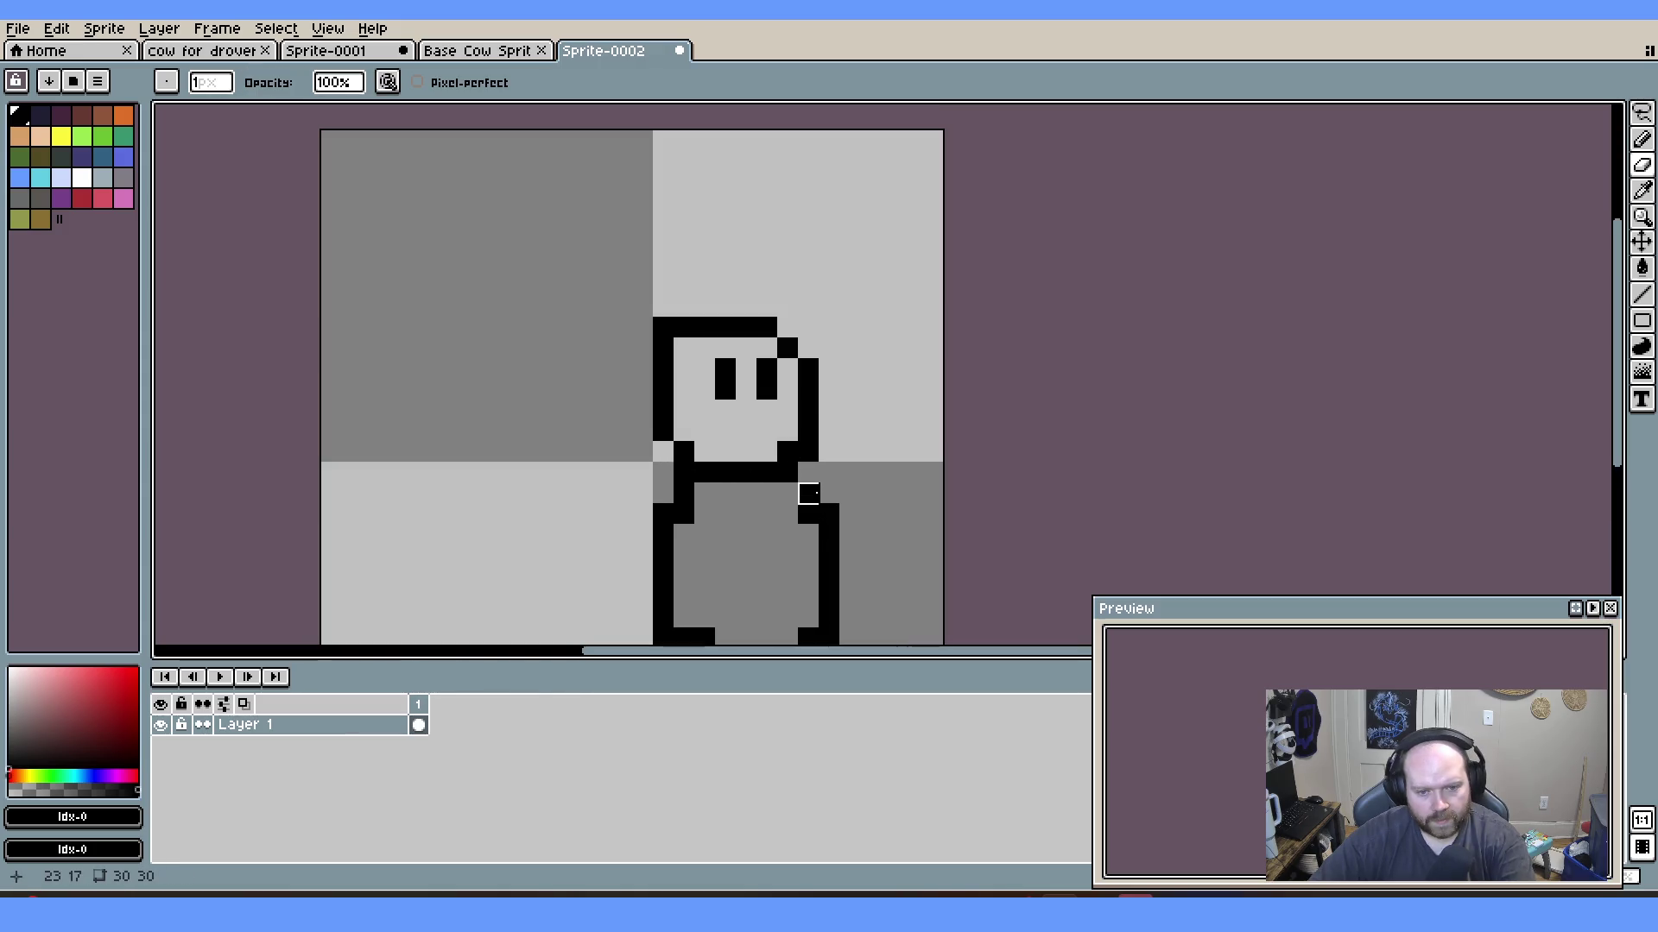
pyautogui.moveTo(812, 508); pyautogui.dragTo(803, 481)
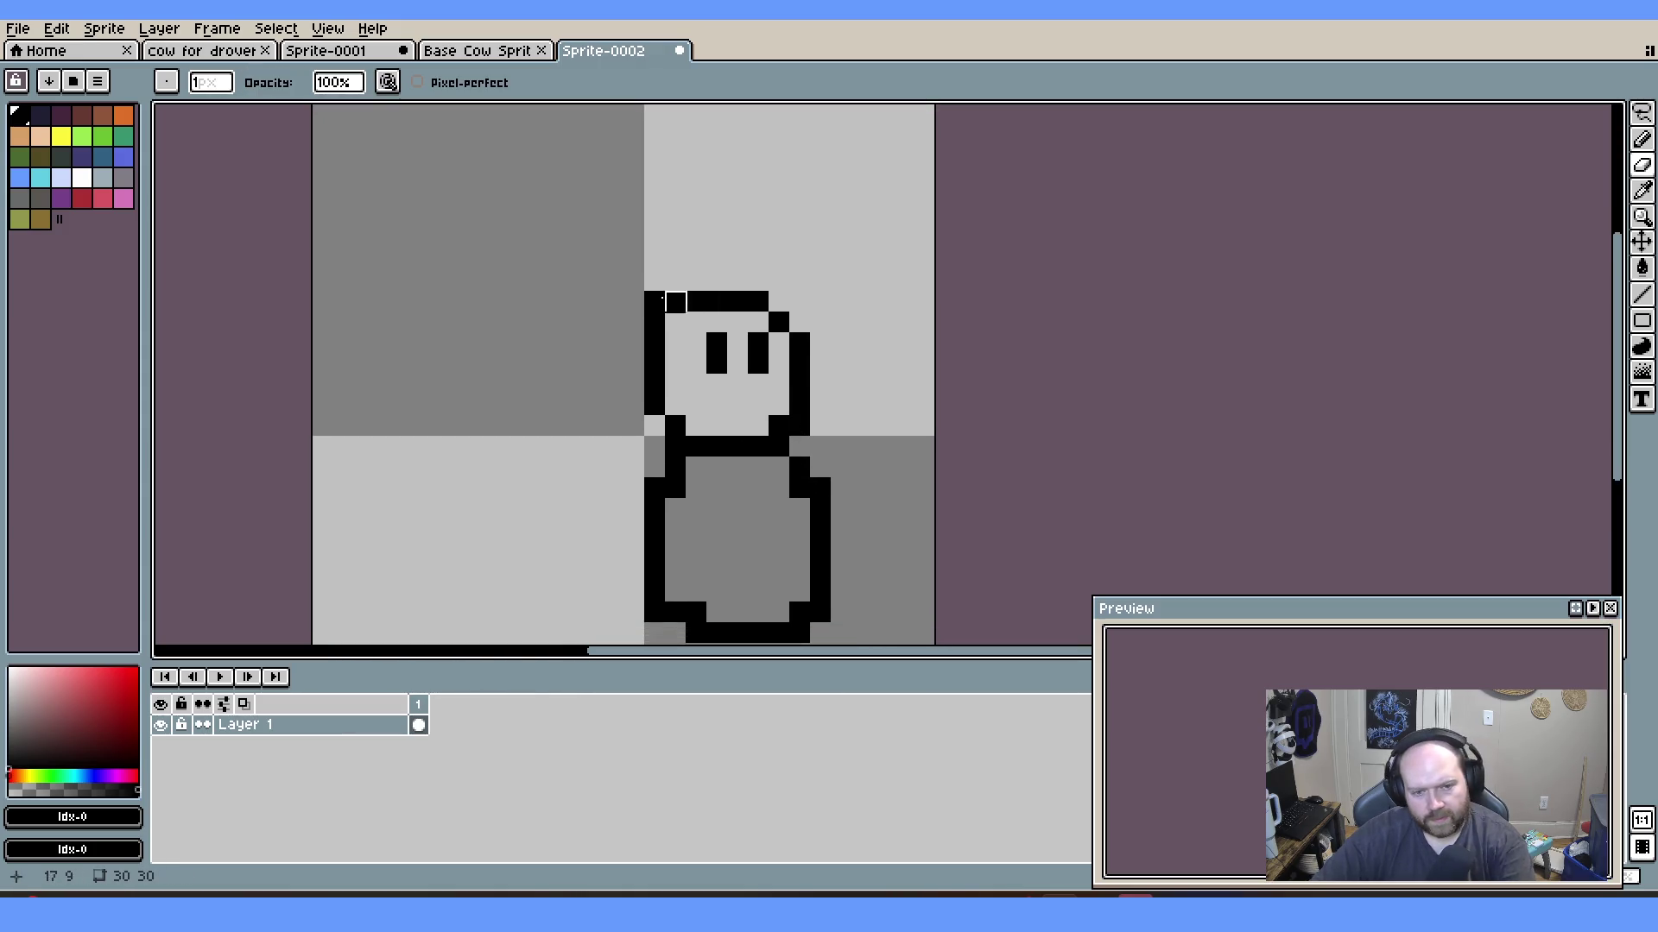
# Step: Sketch the cowboy hat's wide brim across the head and its crown above
pyautogui.press('b')
pyautogui.moveTo(613, 279)
pyautogui.mouseDown()
pyautogui.moveTo(843, 321)
pyautogui.moveTo(862, 294)
pyautogui.moveTo(691, 218)
pyautogui.moveTo(578, 236)
pyautogui.mouseUp()
pyautogui.scroll(-3, 689, 308)
pyautogui.moveTo(680, 257)
pyautogui.mouseDown()
pyautogui.moveTo(704, 233)
pyautogui.moveTo(755, 251)
pyautogui.mouseUp()
# Step: Tidy the hat crown by erasing stray black pixels and restoring one
pyautogui.press('e')
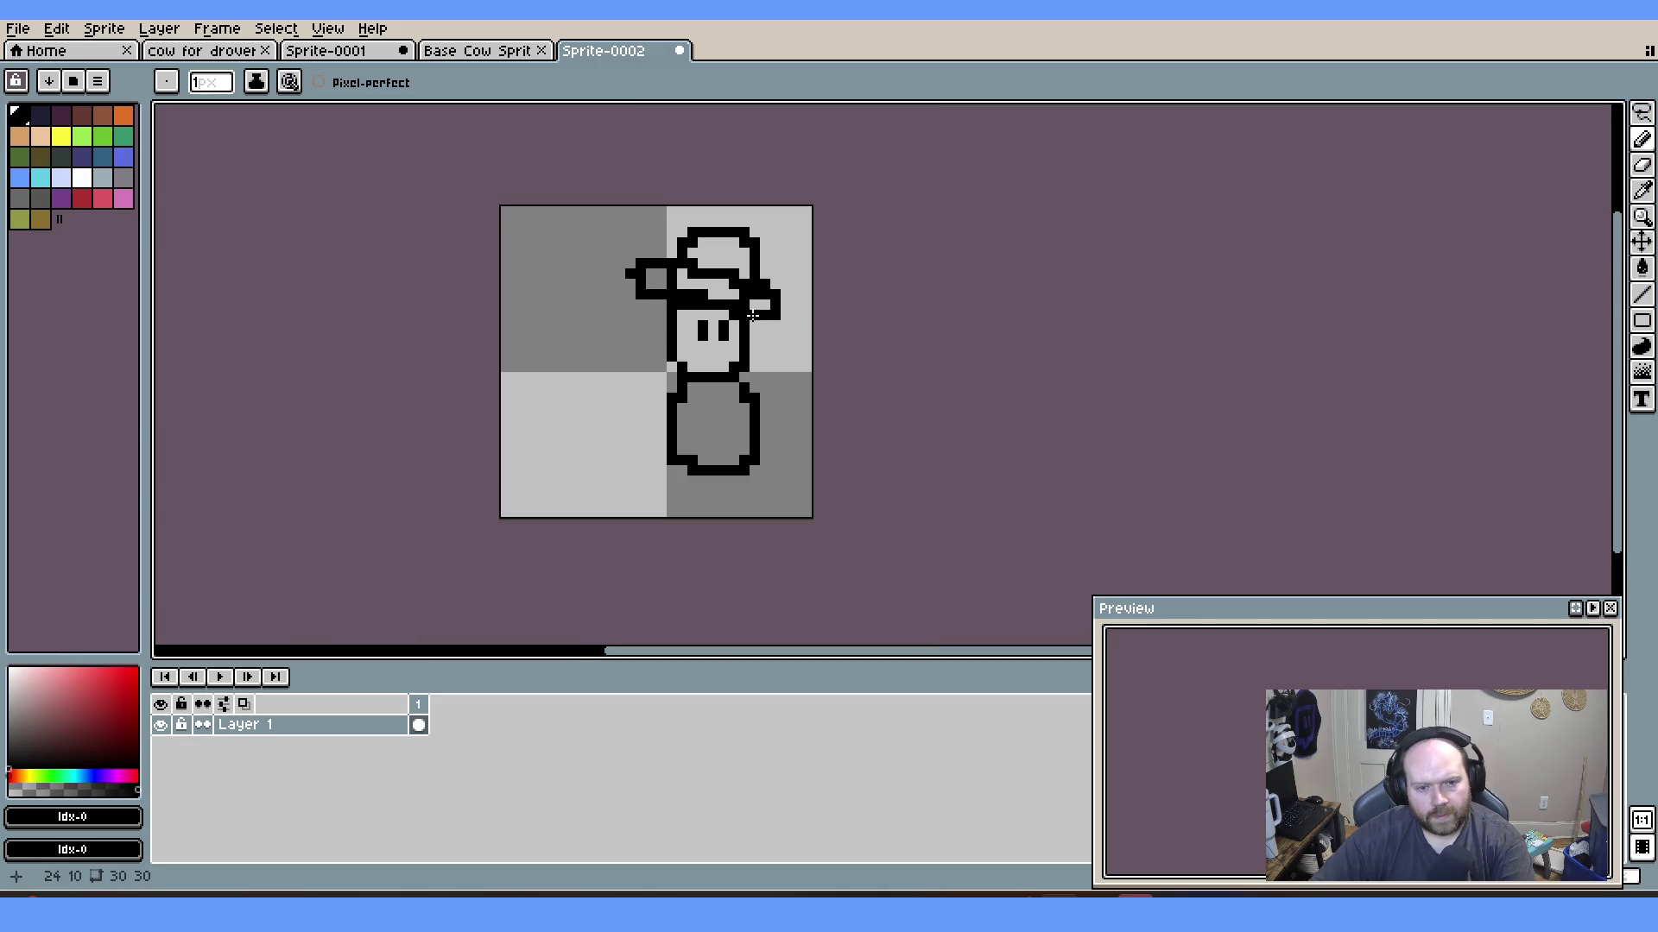
pyautogui.click(744, 298)
pyautogui.press('b')
pyautogui.press('e')
pyautogui.moveTo(744, 251); pyautogui.dragTo(744, 241)
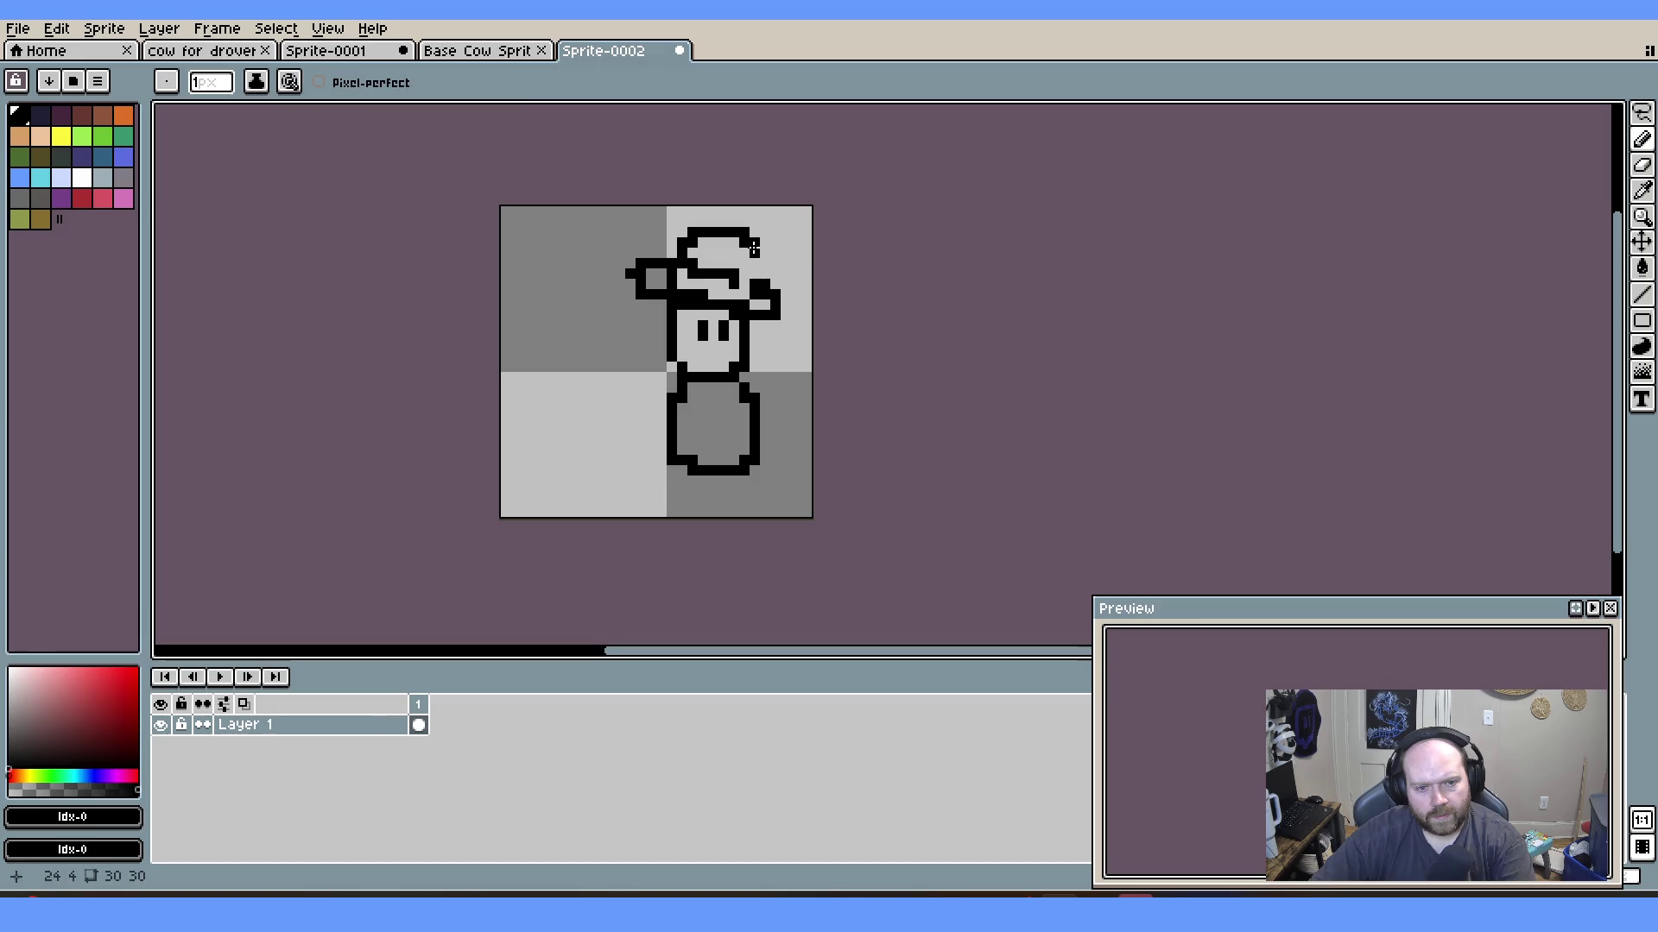
pyautogui.press('b')
pyautogui.press('e')
pyautogui.click(737, 233)
pyautogui.press('b')
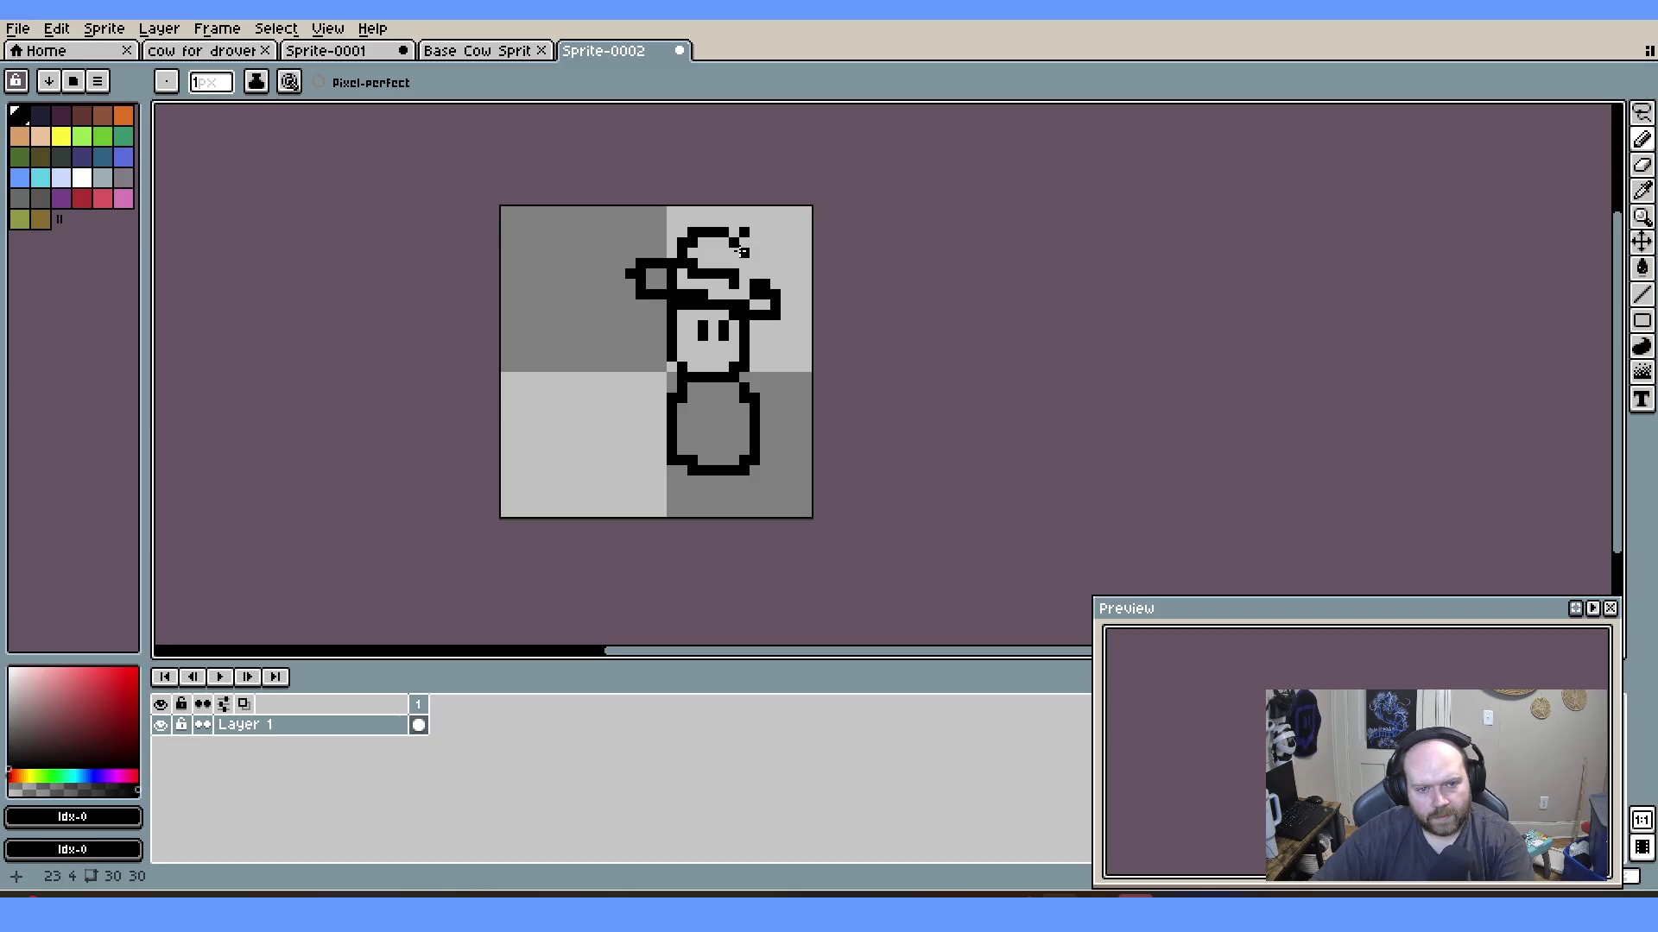
pyautogui.press('e')
pyautogui.moveTo(734, 252); pyautogui.dragTo(733, 263)
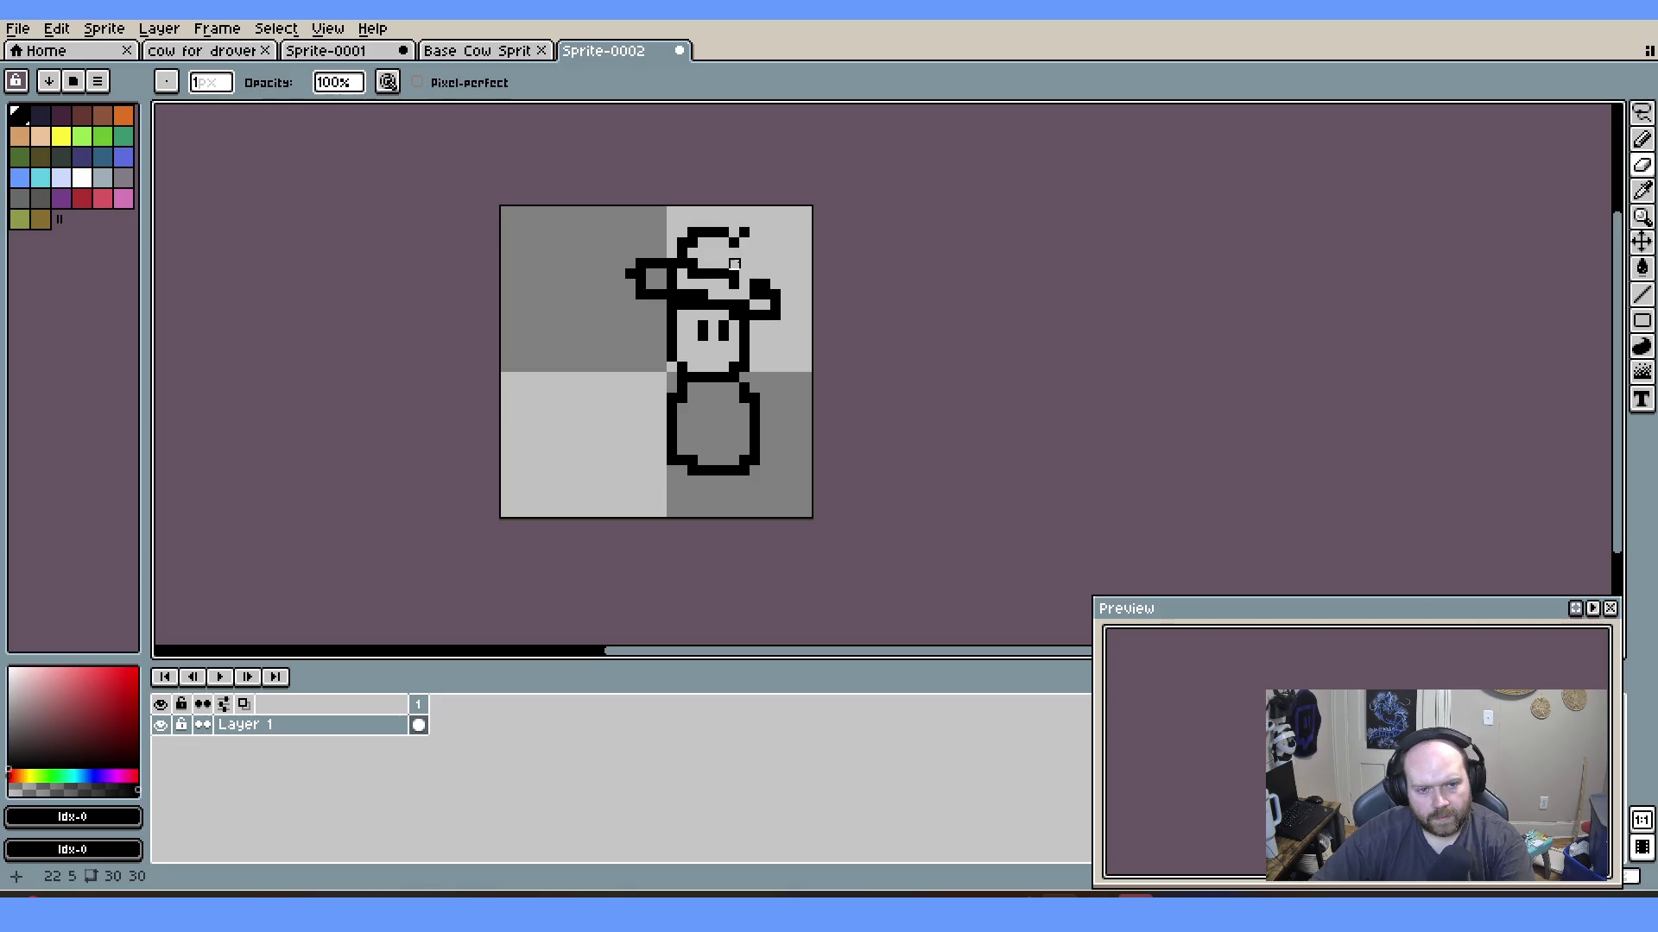
pyautogui.press('b')
pyautogui.click(742, 259)
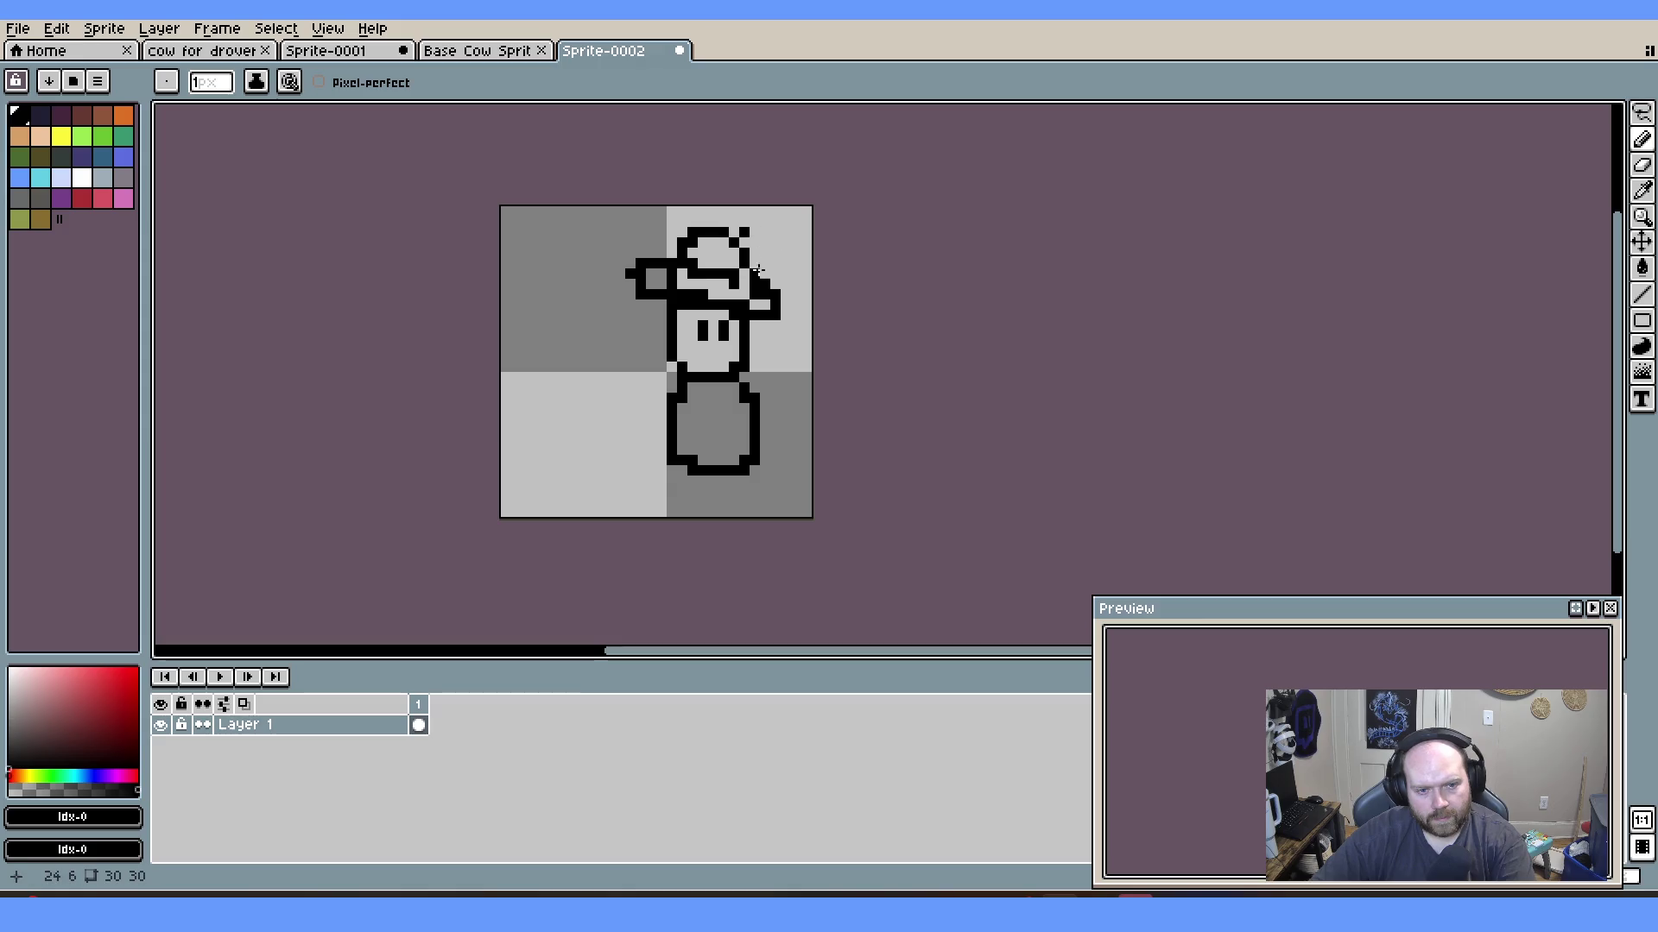
pyautogui.press('e')
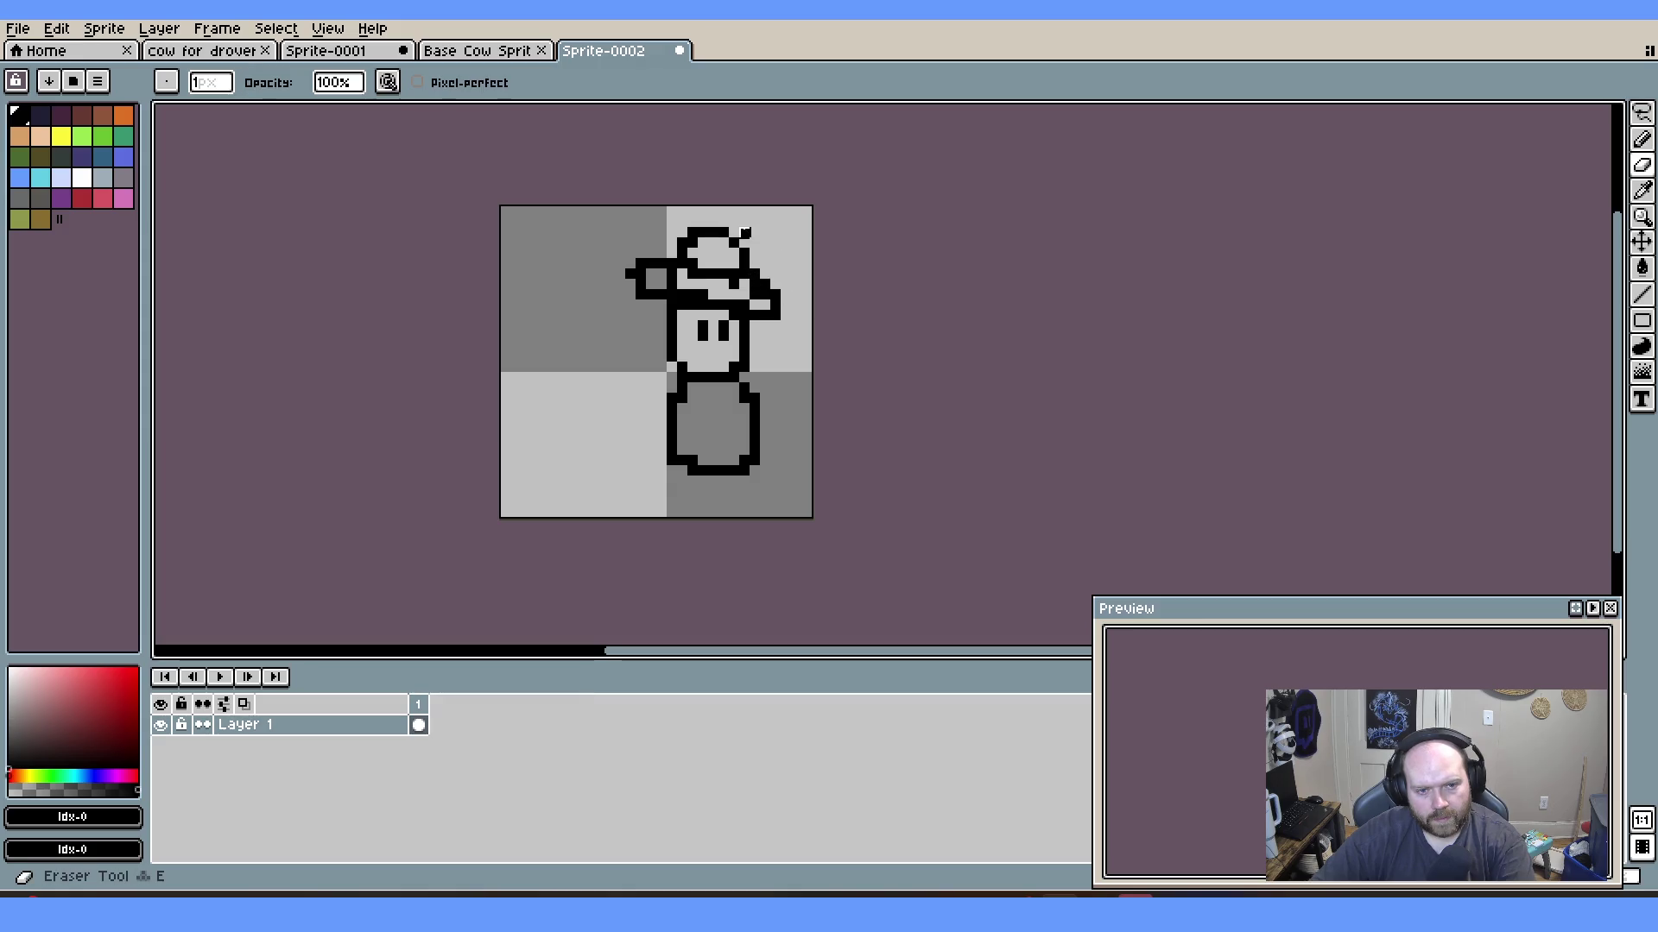
pyautogui.click(745, 230)
# Step: Reshape the left hat brim, redrawing it one pixel to the right
pyautogui.scroll(1, 767, 241)
pyautogui.scroll(1, 742, 290)
pyautogui.click(706, 328)
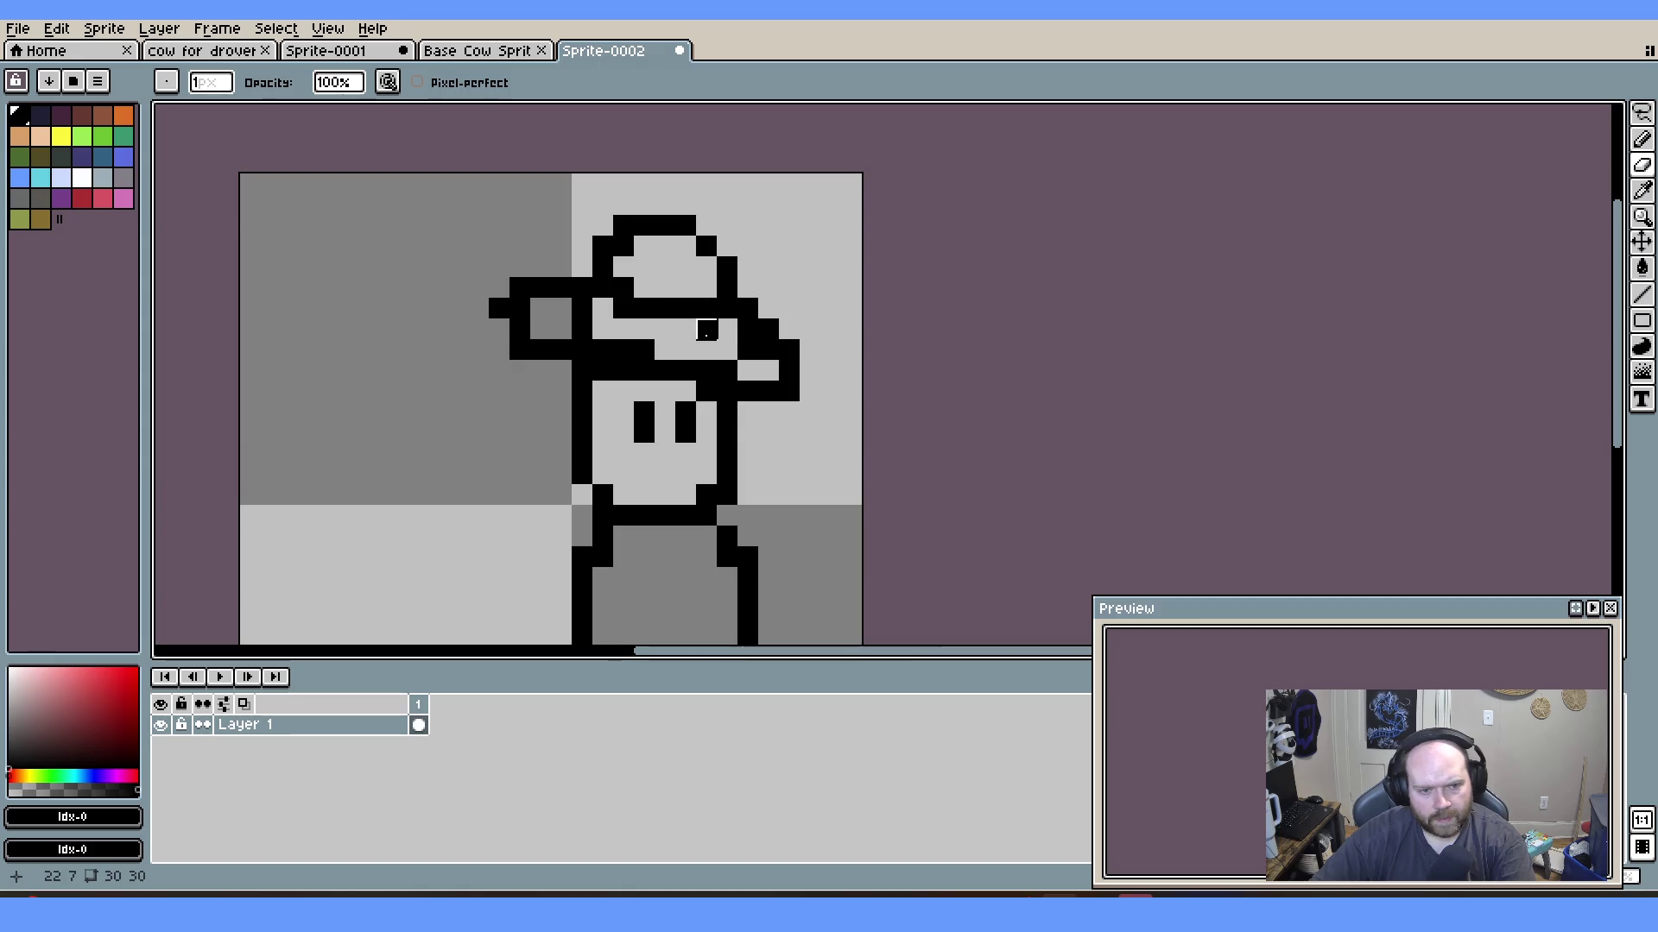
pyautogui.click(582, 308)
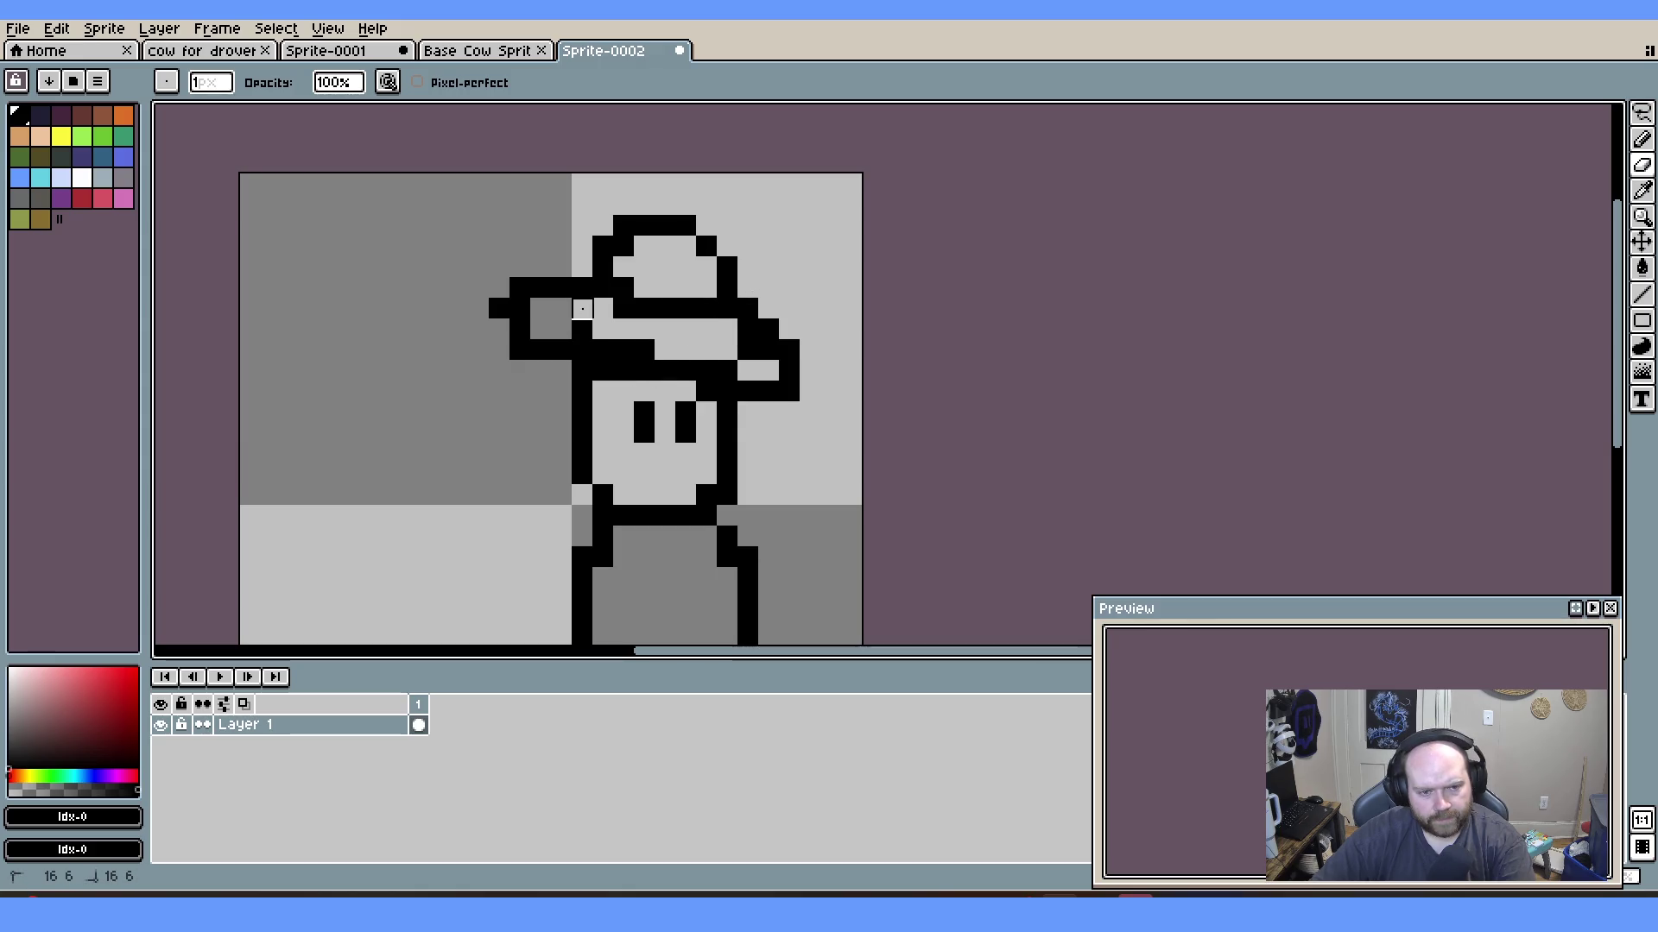
pyautogui.click(582, 330)
pyautogui.press('e')
pyautogui.click(520, 288)
pyautogui.click(499, 308)
pyautogui.click(520, 329)
pyautogui.moveTo(520, 350)
pyautogui.mouseDown()
pyautogui.moveTo(540, 349)
pyautogui.moveTo(541, 309)
pyautogui.mouseUp()
pyautogui.press('b')
pyautogui.click(540, 329)
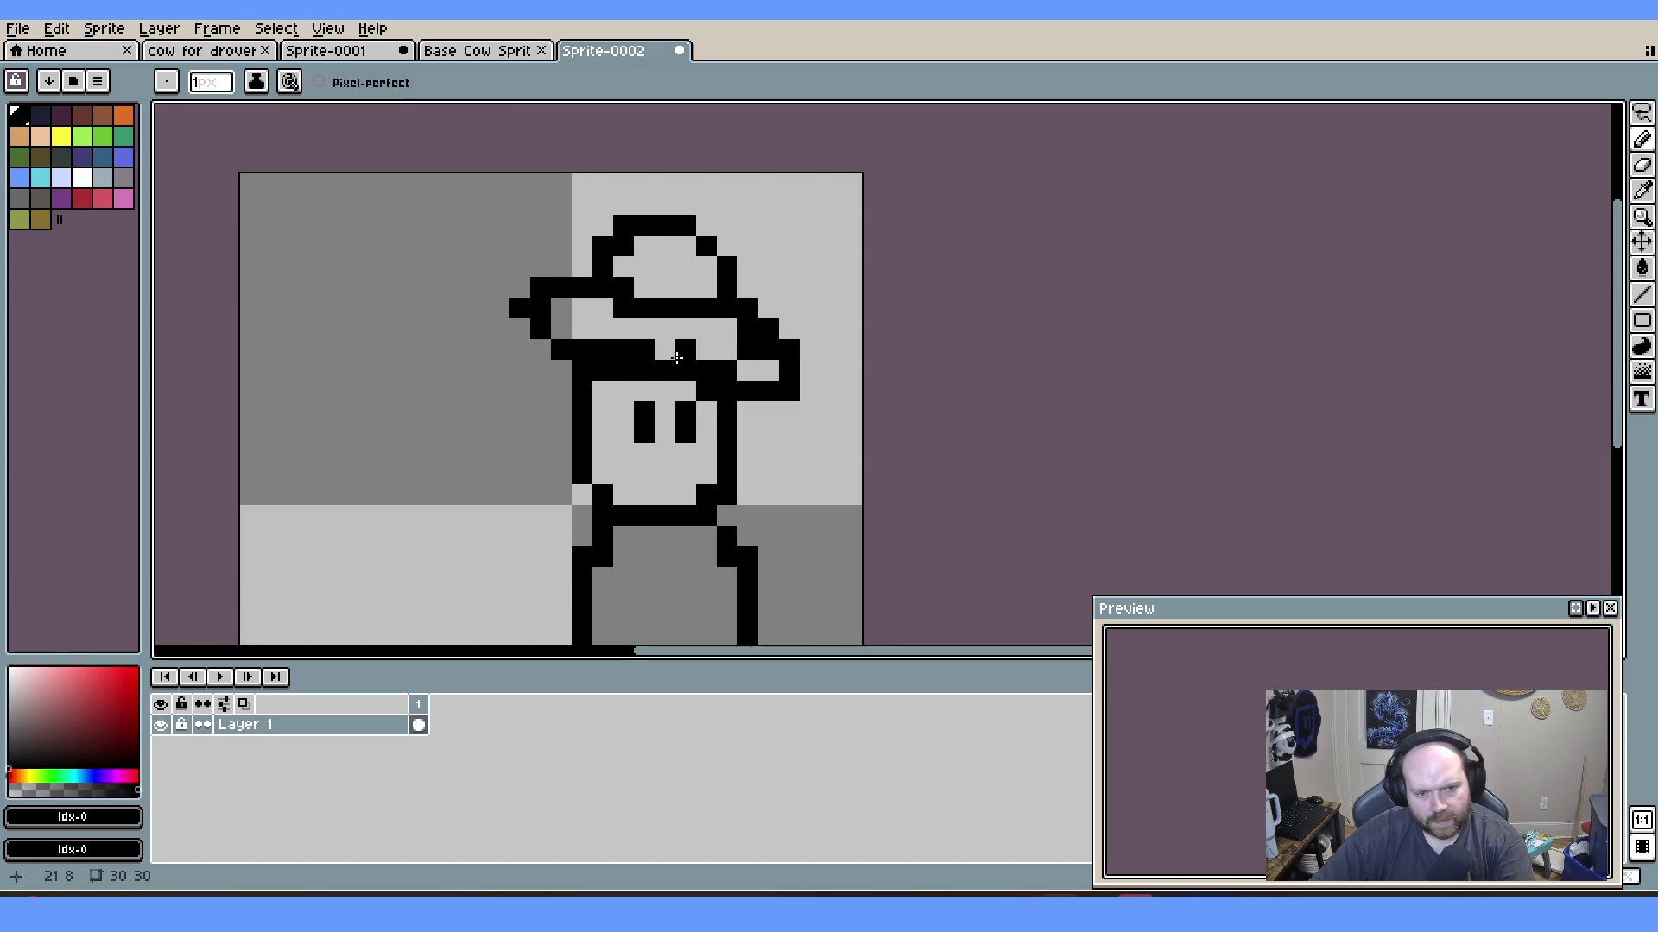
pyautogui.scroll(-1, 637, 329)
# Step: Fill the hat brim, crown and brim tip with dark red-brown
pyautogui.click(82, 114)
pyautogui.press('g')
pyautogui.click(639, 329)
pyautogui.click(648, 289)
pyautogui.click(708, 357)
# Step: Fill the face with a peach skin tone
pyautogui.click(20, 136)
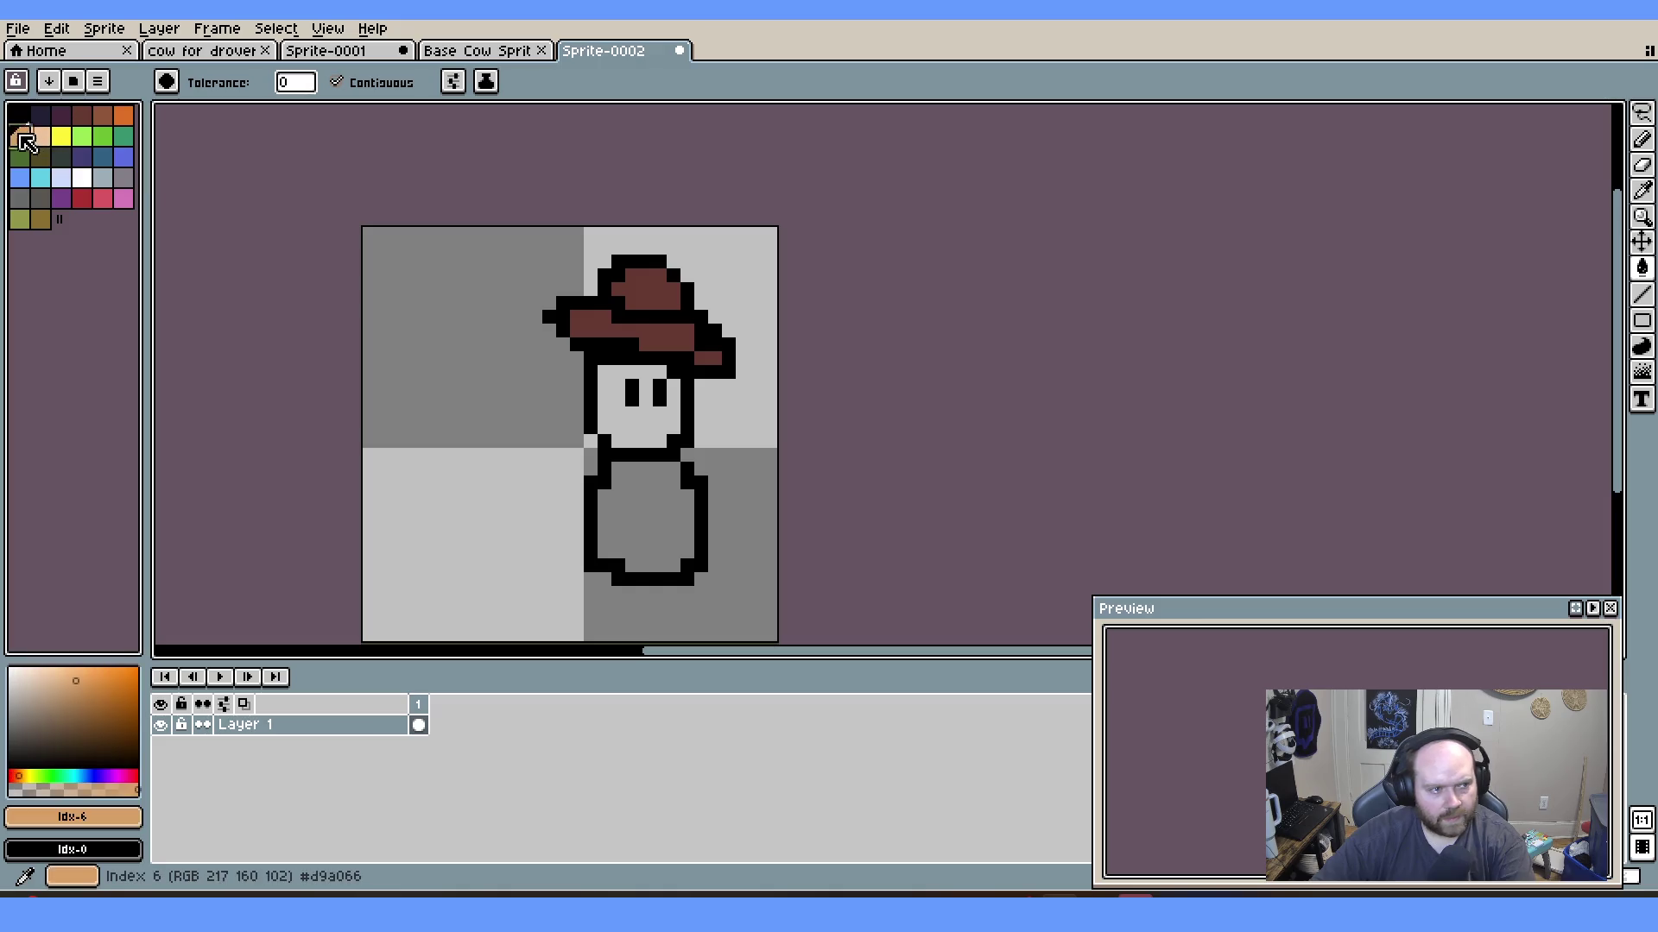
pyautogui.click(41, 136)
pyautogui.click(661, 432)
pyautogui.scroll(1, 666, 500)
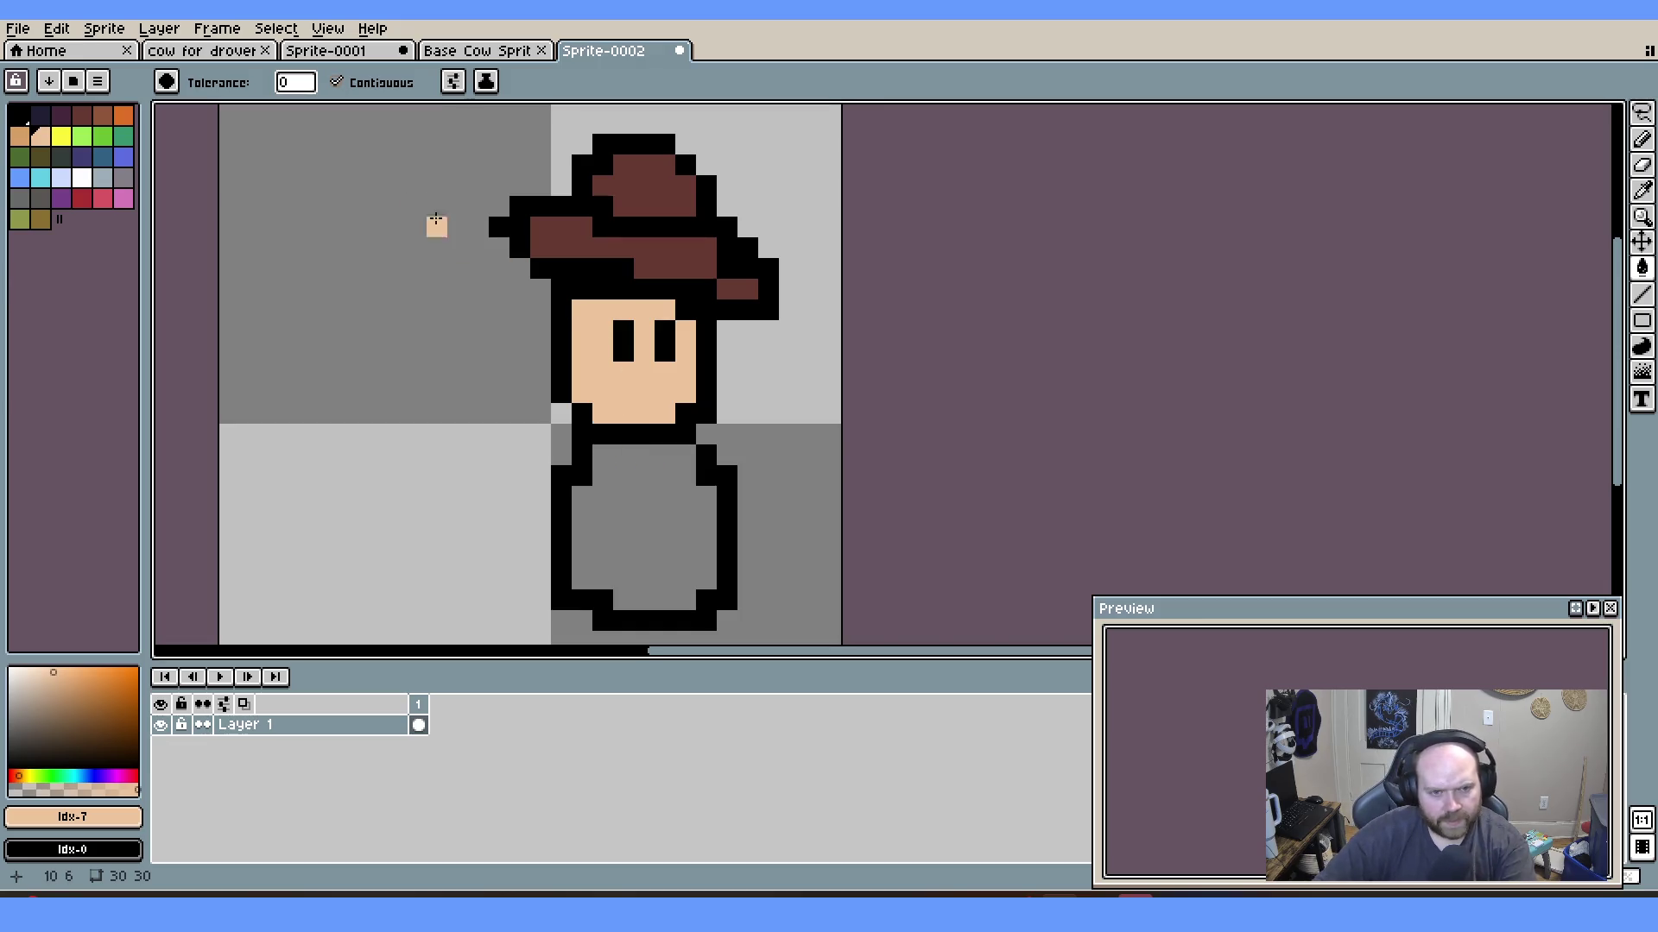
# Step: Refill the hat crown and brim with a lighter brown
pyautogui.click(105, 118)
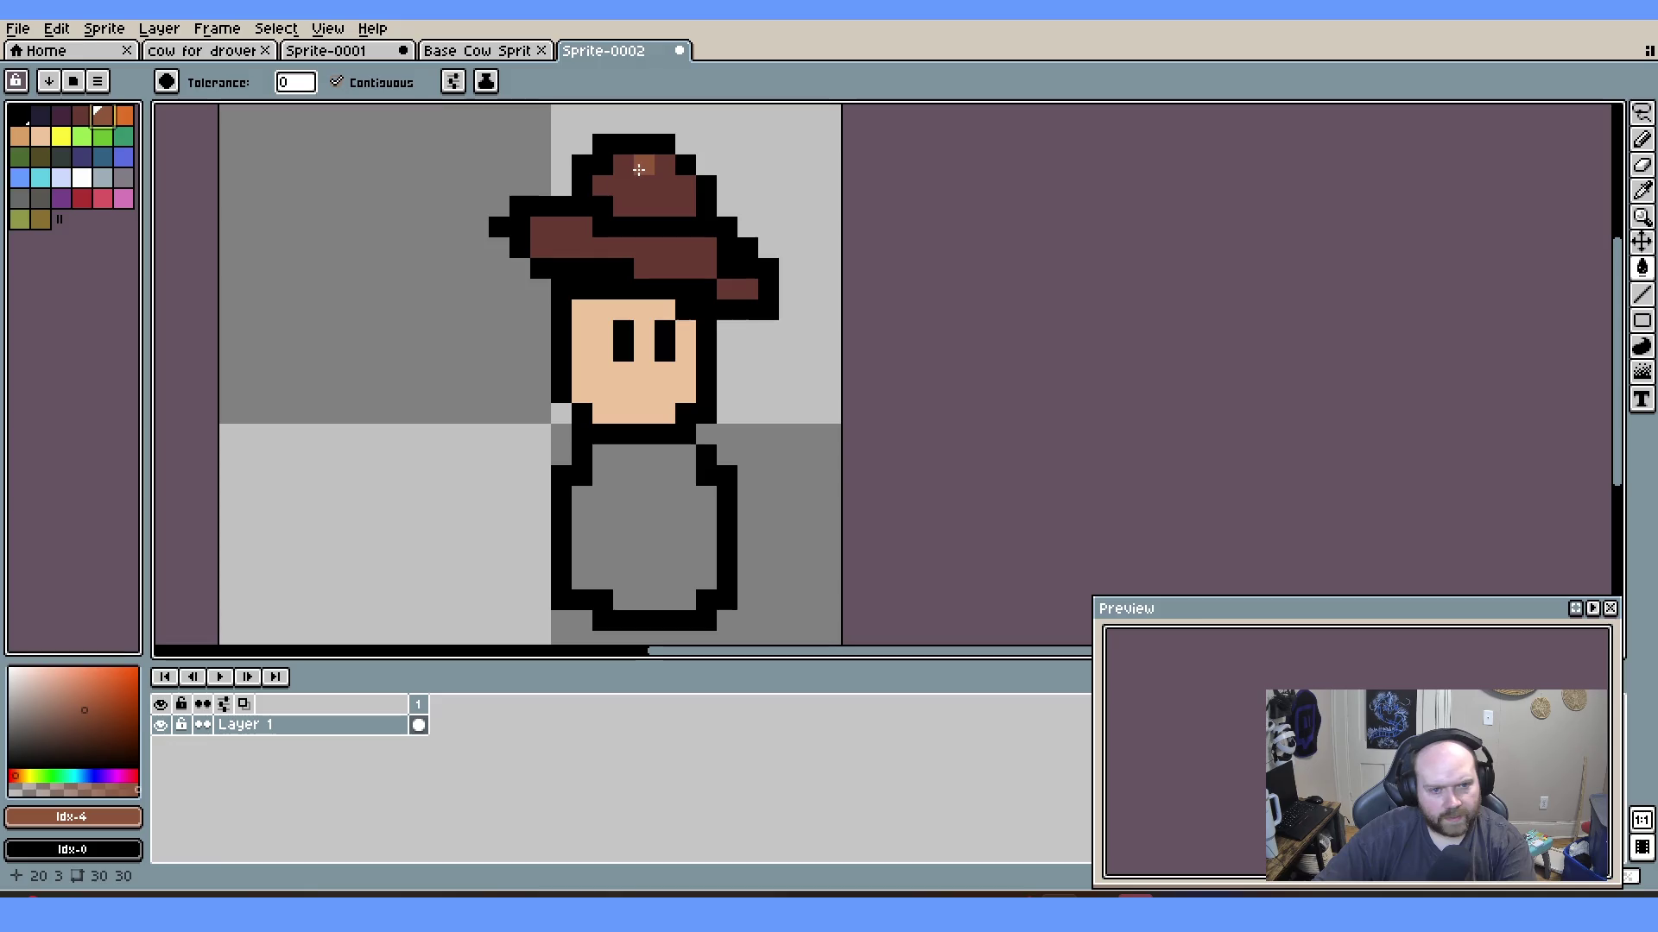
pyautogui.press('v')
pyautogui.press('g')
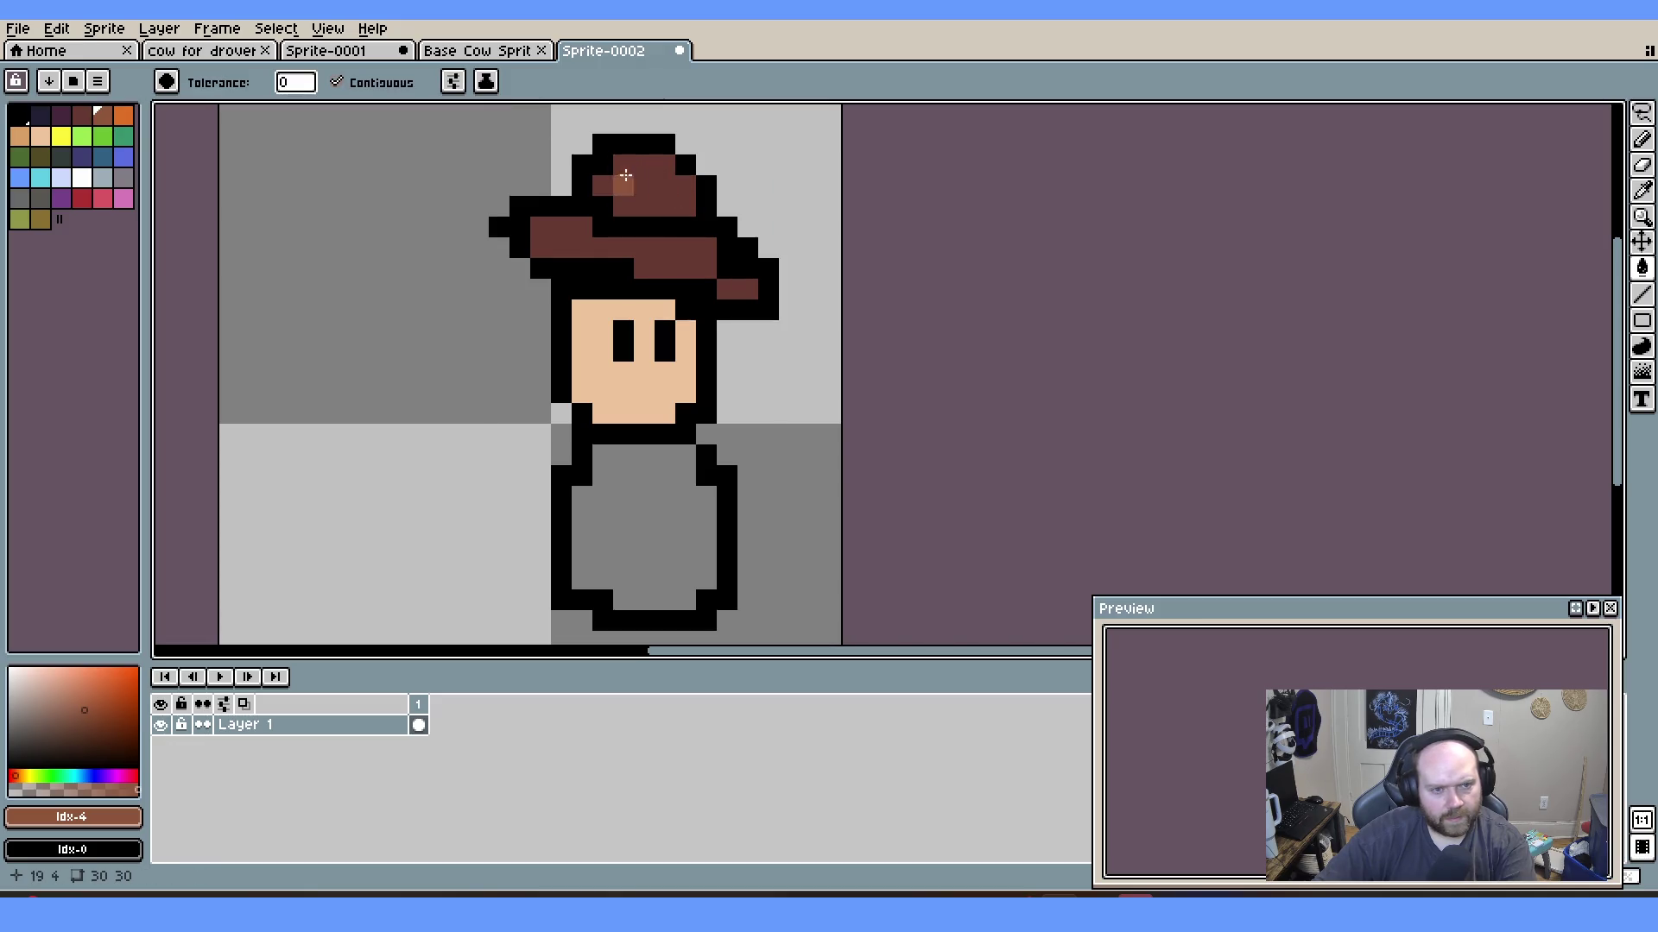
pyautogui.click(638, 183)
pyautogui.click(625, 255)
pyautogui.click(736, 290)
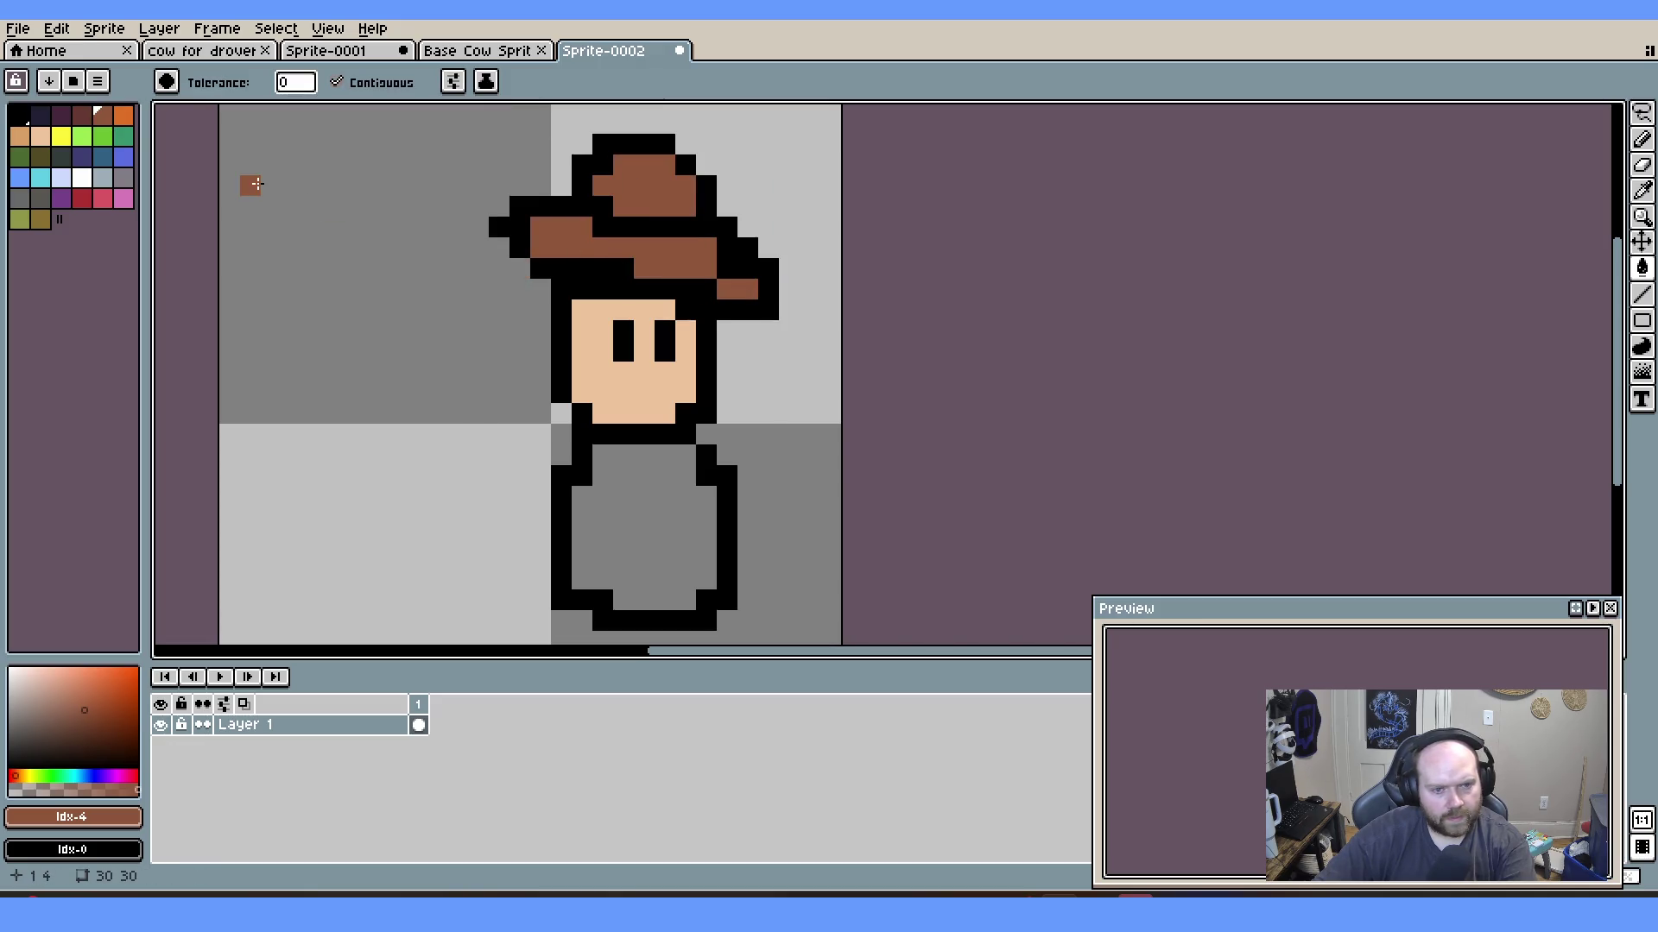
# Step: Shade the left brim's lower row and corner in dark brown
pyautogui.click(83, 114)
pyautogui.press('b')
pyautogui.click(499, 206)
pyautogui.hotkey('ctrl', 'z')
pyautogui.moveTo(540, 246); pyautogui.dragTo(603, 246)
pyautogui.click(540, 226)
# Step: Keep the brim outline intact and shade another brim row dark brown
pyautogui.press('e')
pyautogui.click(603, 270)
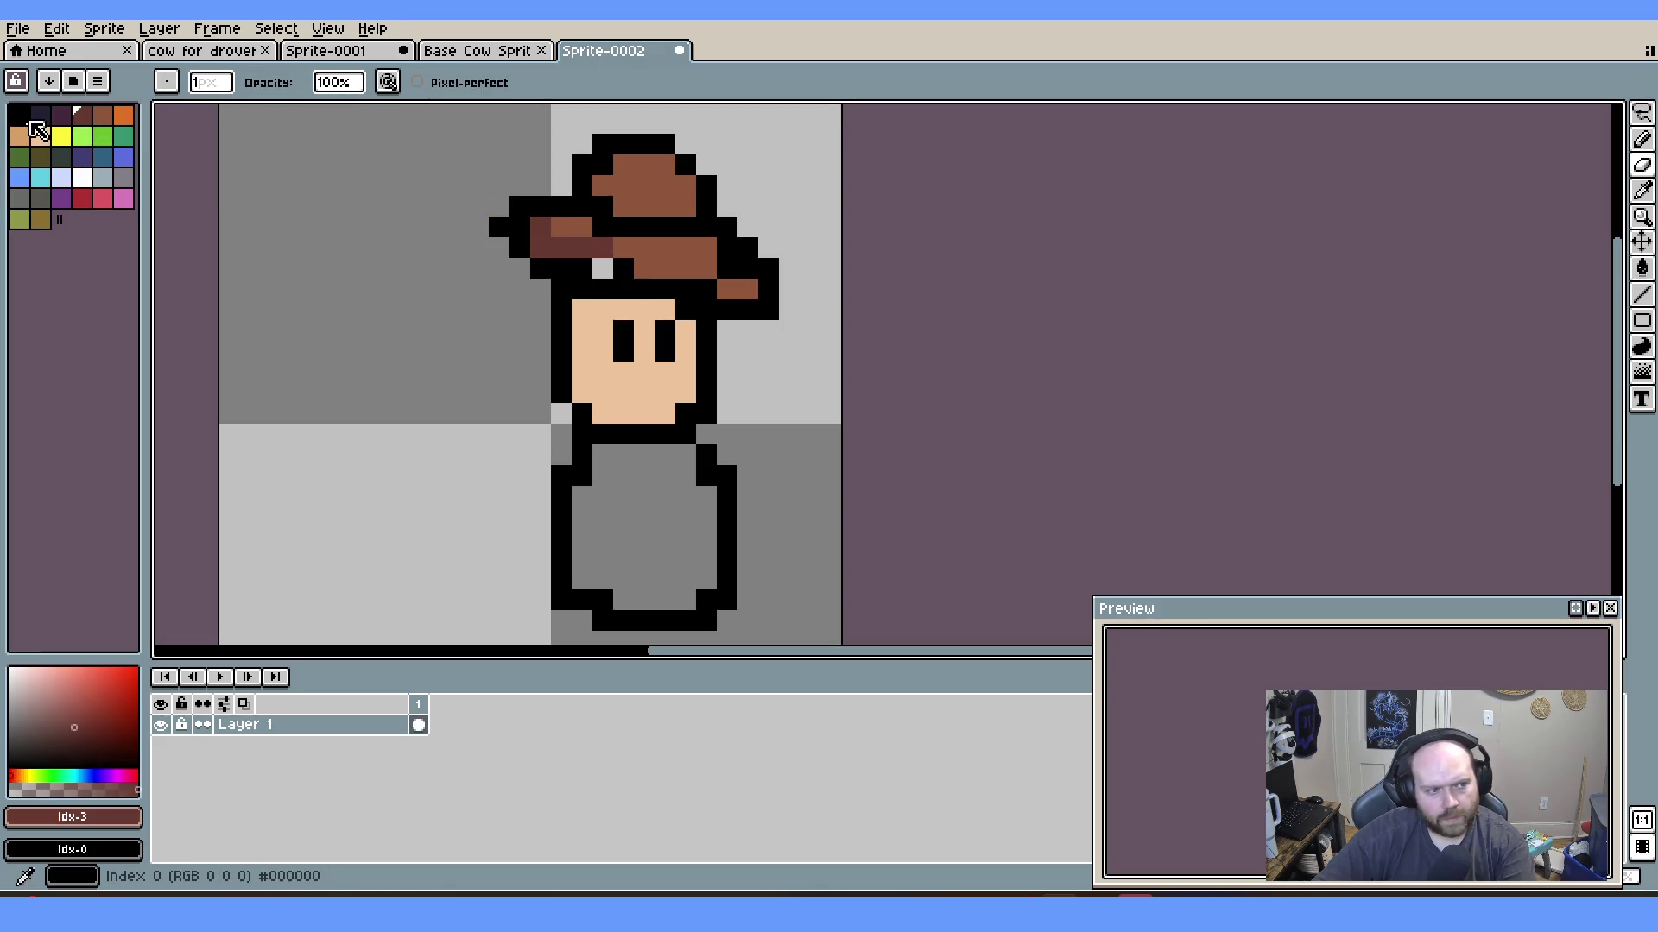
pyautogui.press('b')
pyautogui.hotkey('ctrl', 'z')
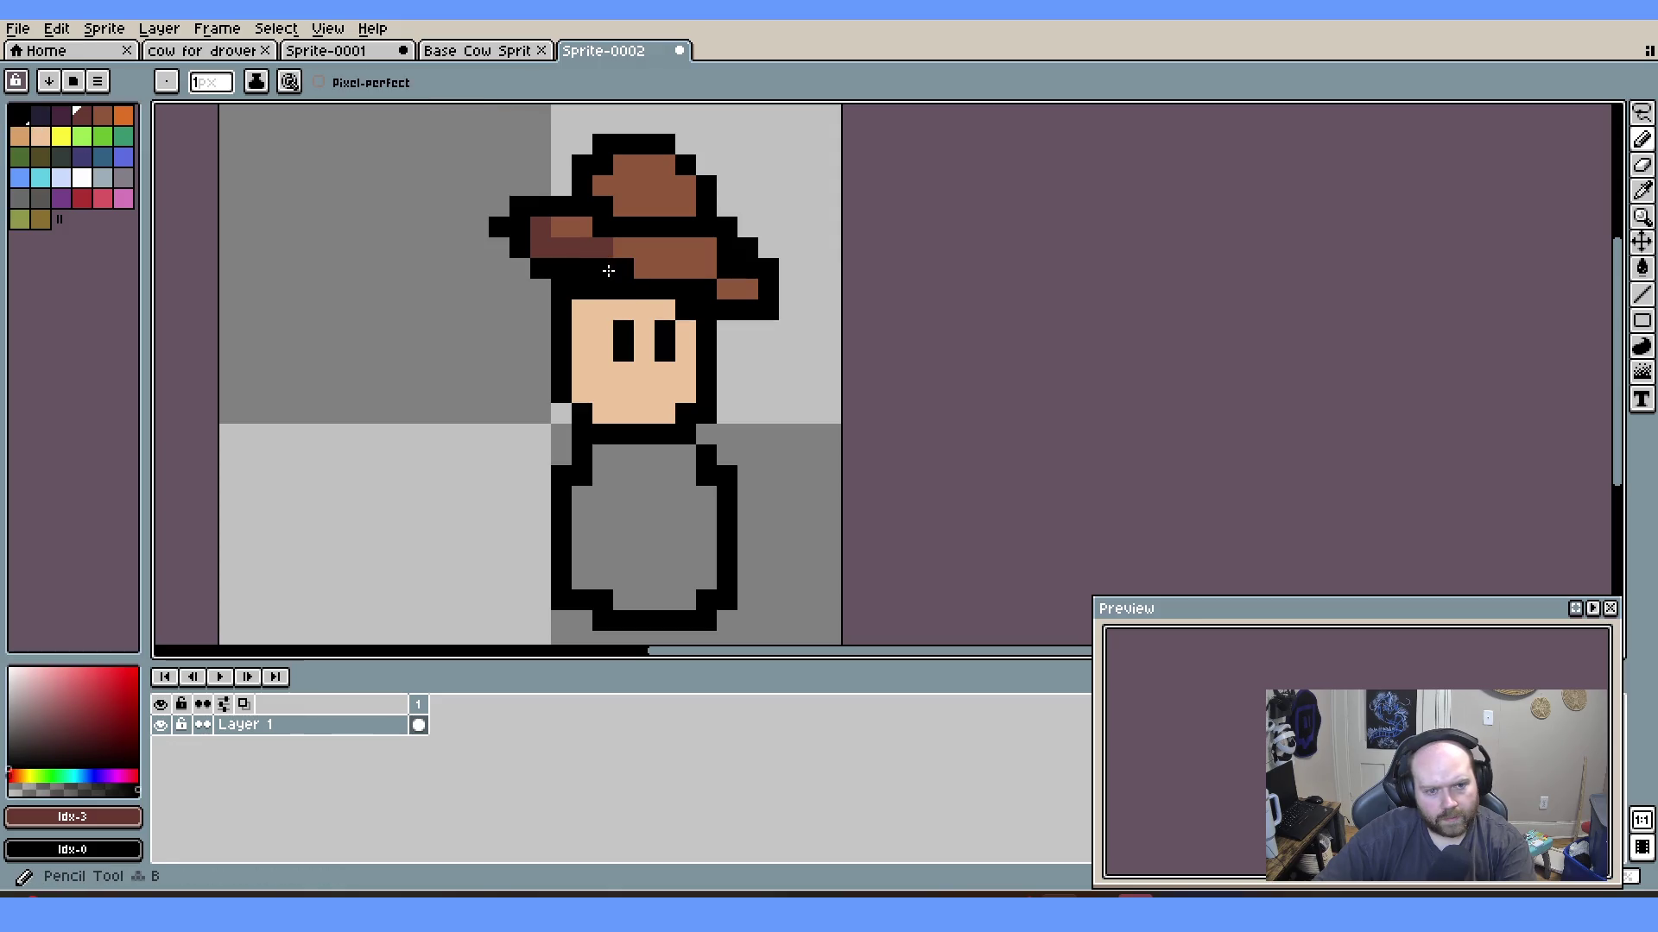
pyautogui.moveTo(644, 268); pyautogui.dragTo(686, 268)
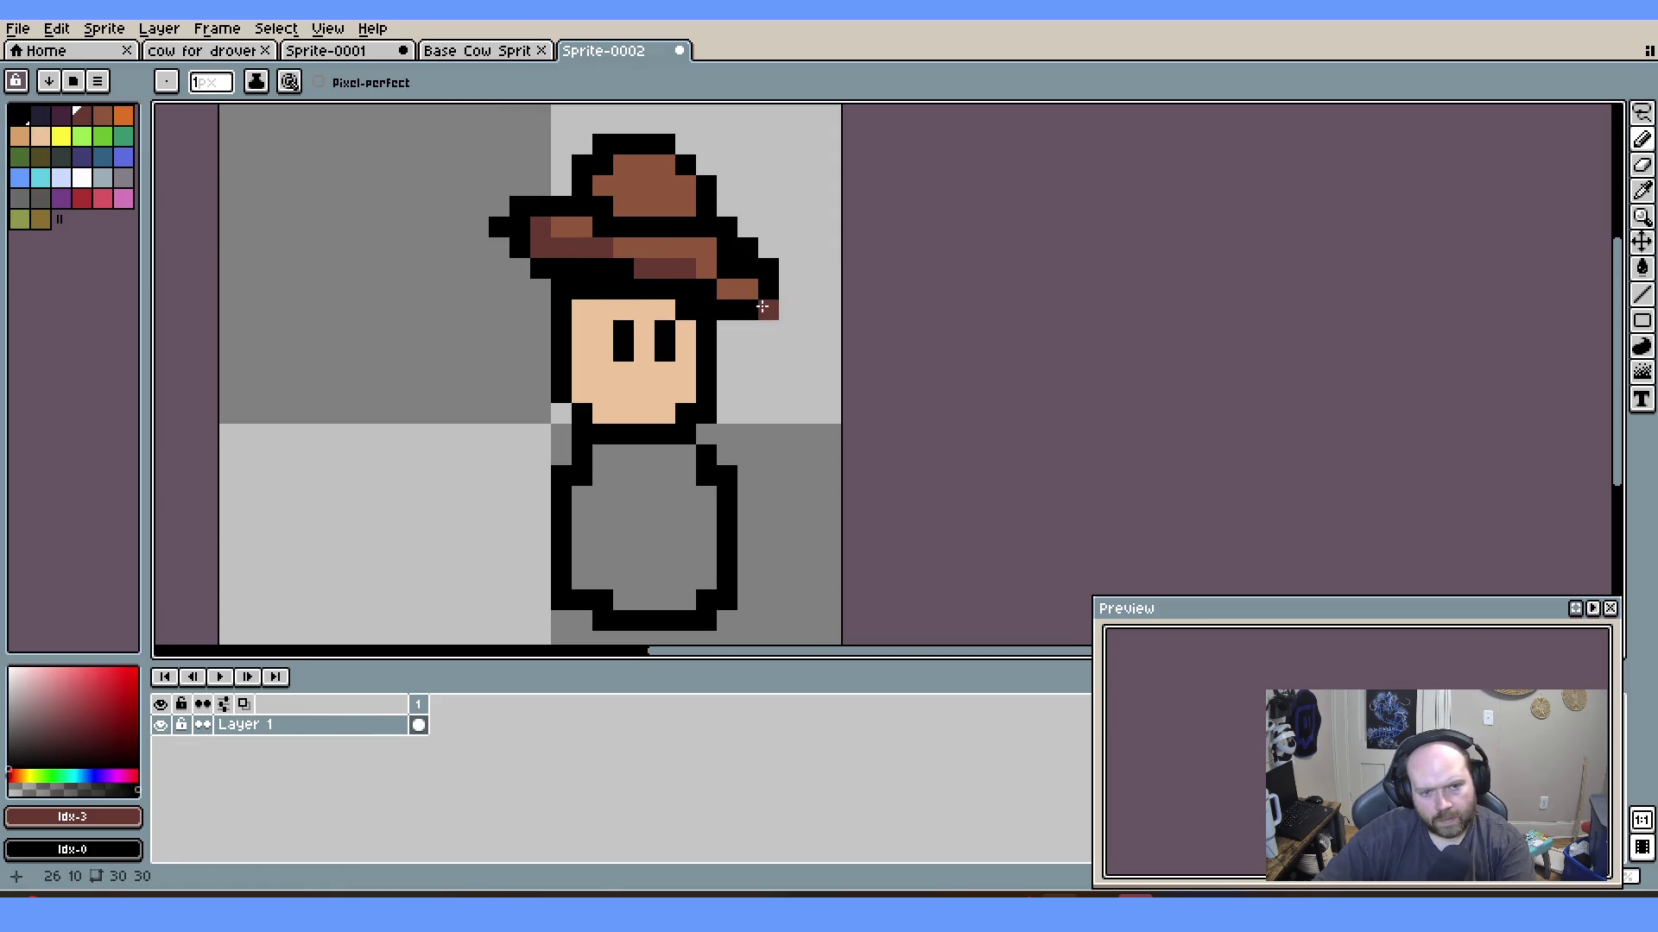
pyautogui.scroll(-3, 772, 388)
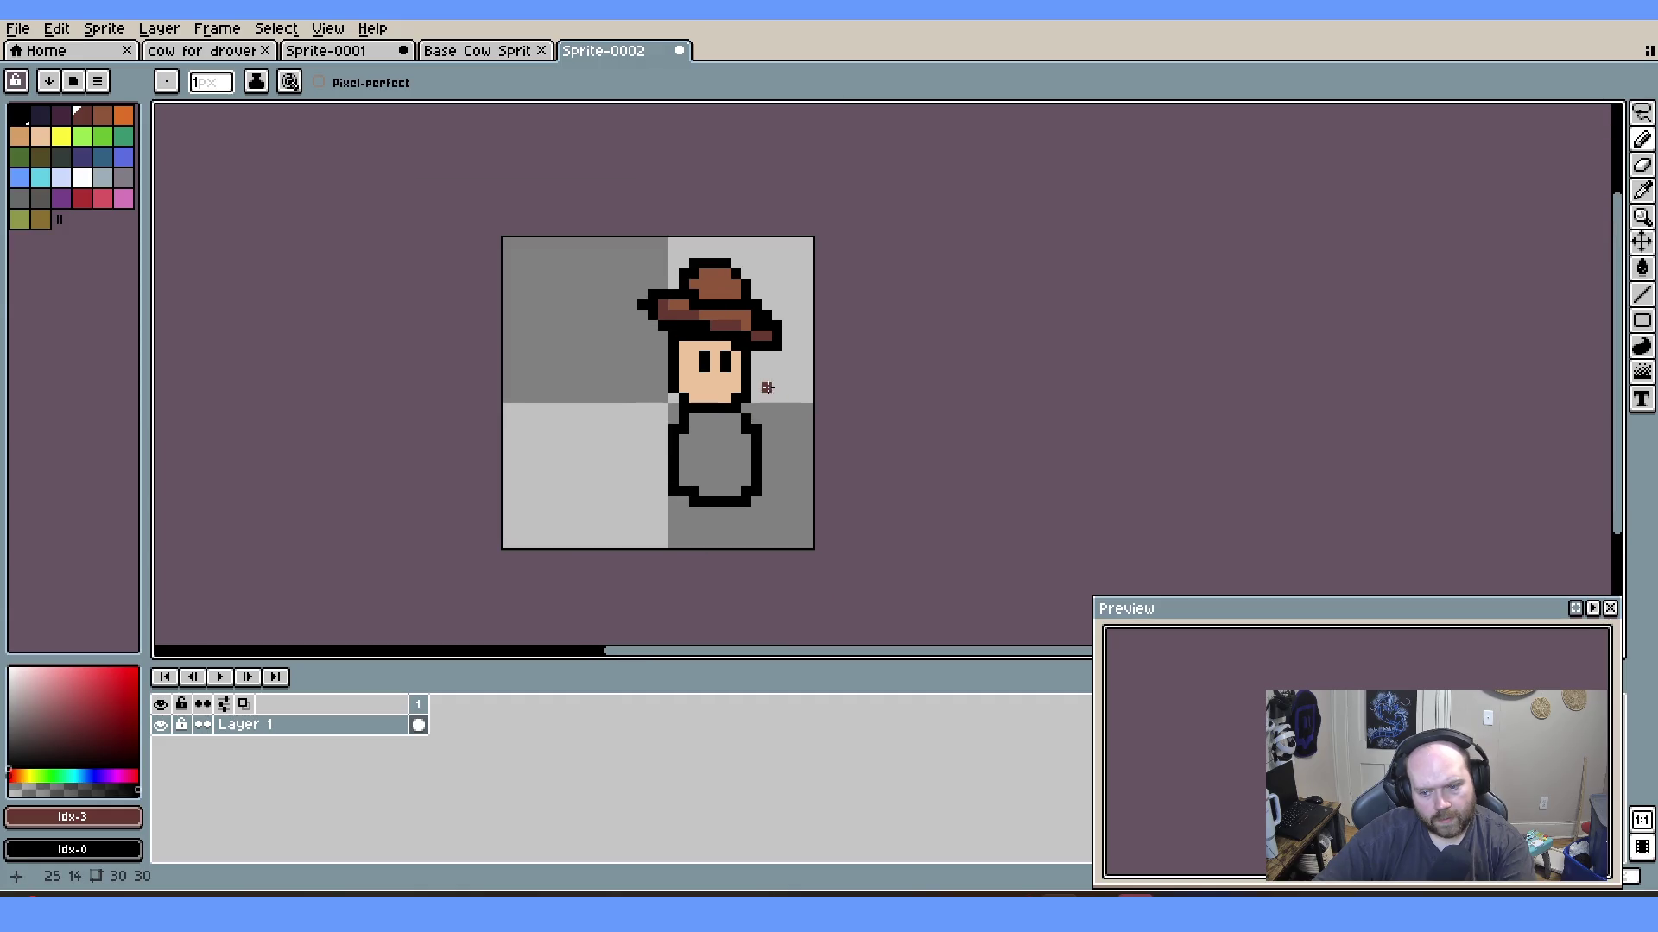
pyautogui.scroll(1, 773, 388)
pyautogui.press('e')
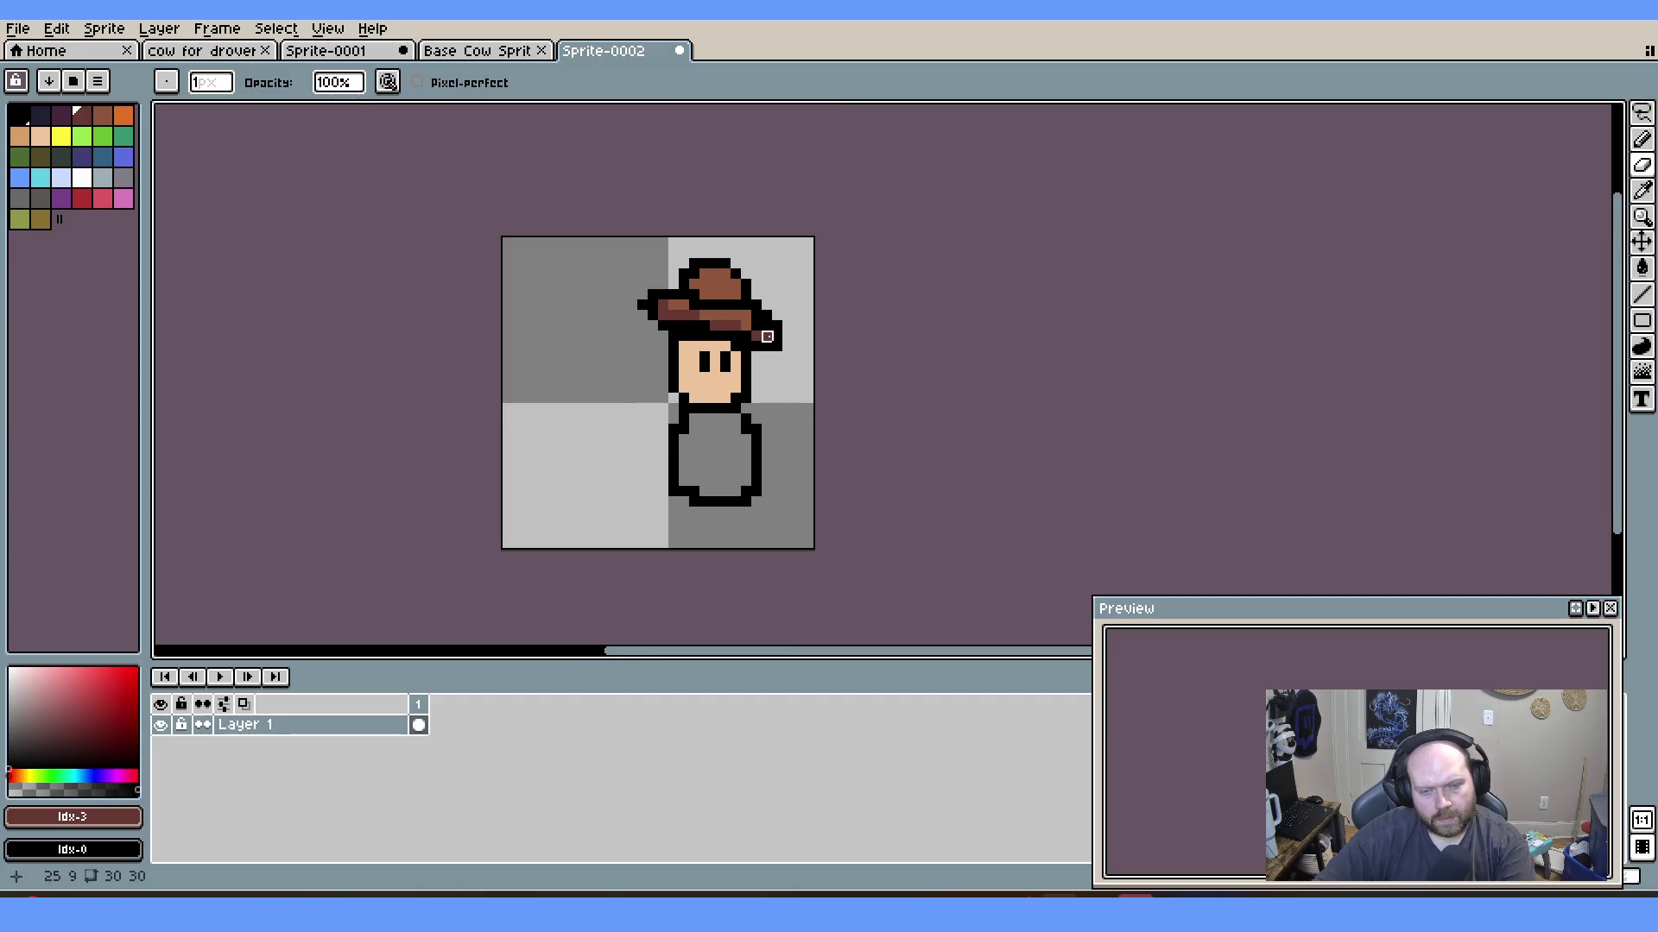
pyautogui.scroll(2, 767, 335)
pyautogui.click(102, 114)
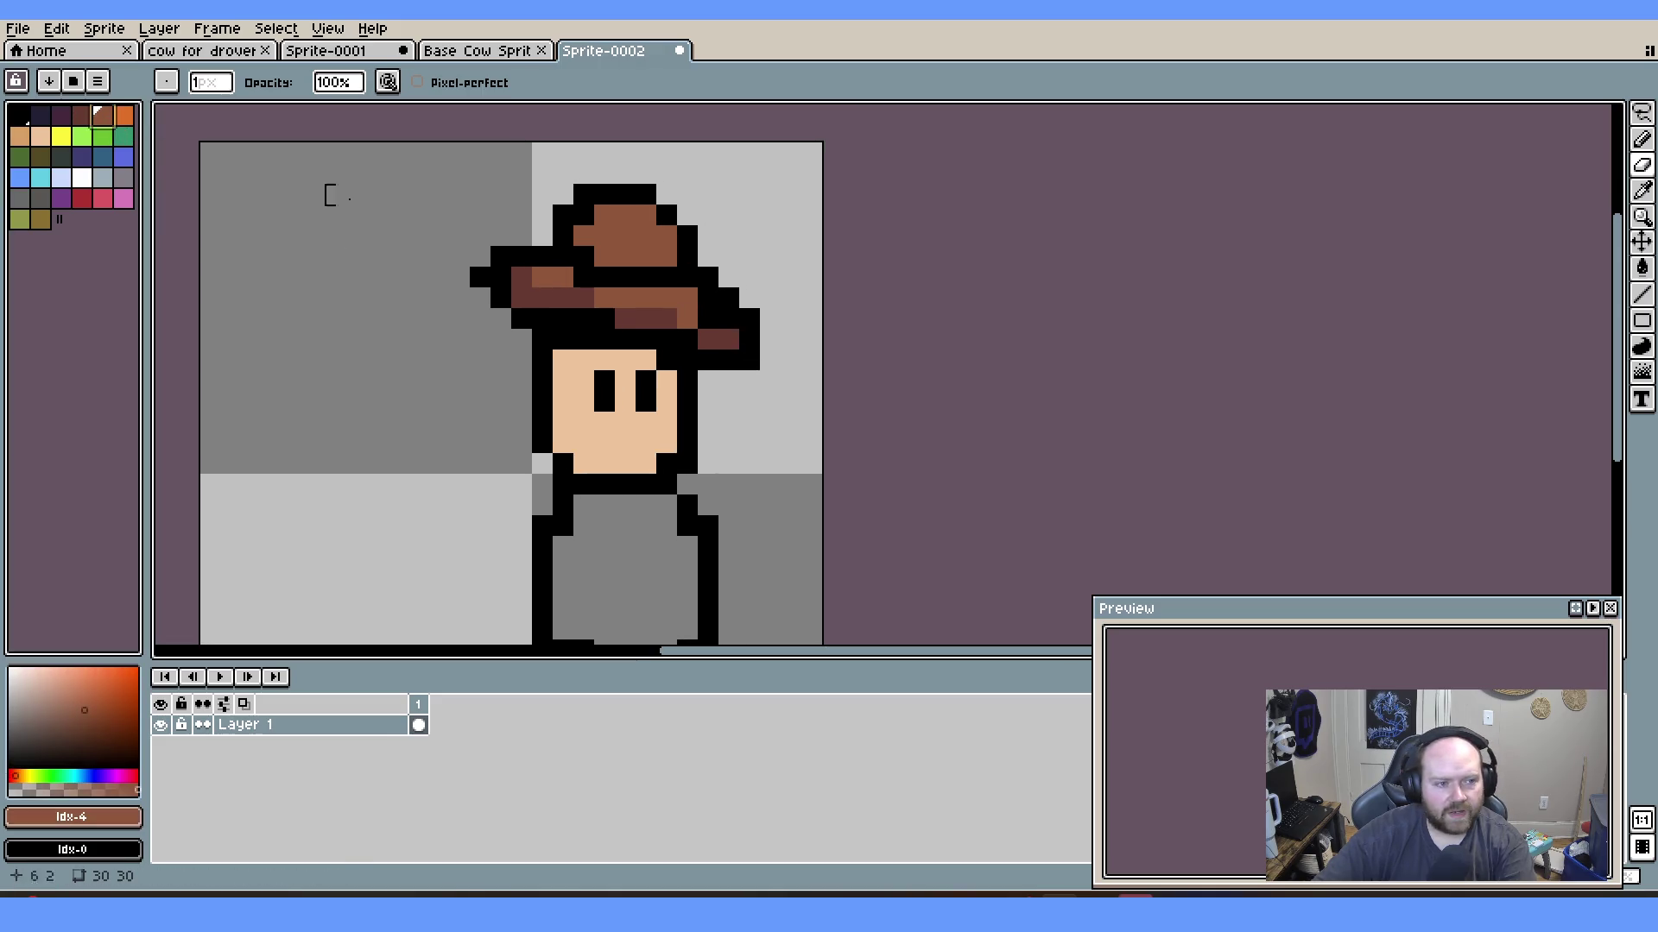
# Step: Recolour a hat pixel light brown, add a black pixel right of the brim, erase the hat's top-left corner
pyautogui.press('b')
pyautogui.click(721, 333)
pyautogui.click(19, 115)
pyautogui.click(749, 339)
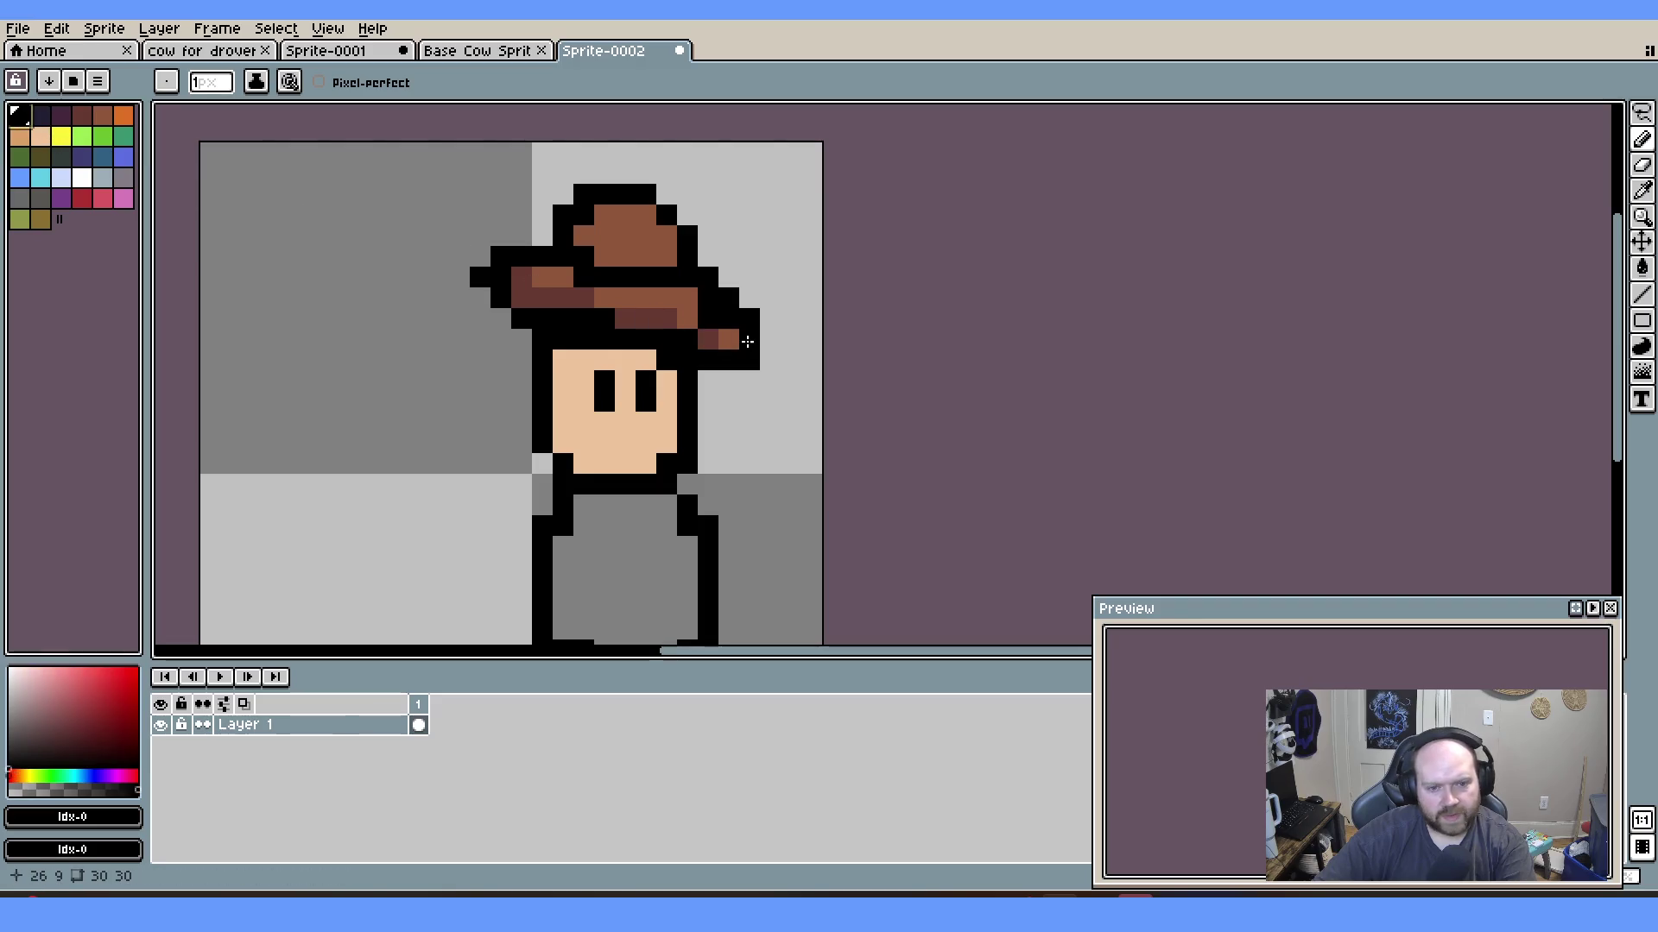
pyautogui.press('e')
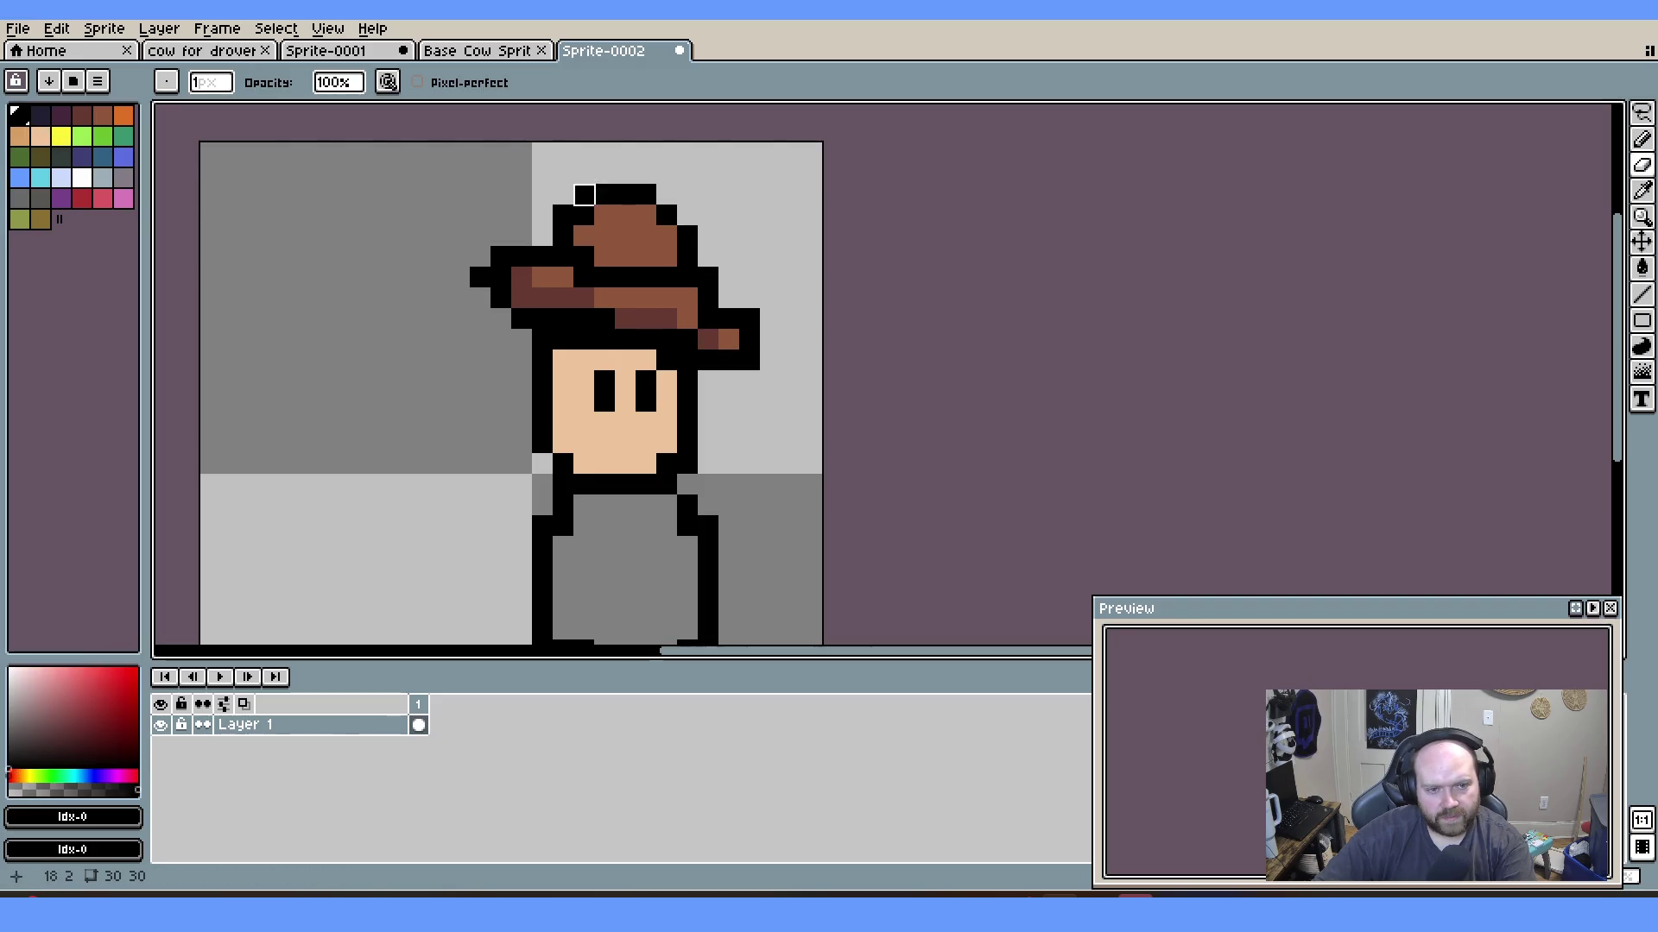
pyautogui.click(584, 194)
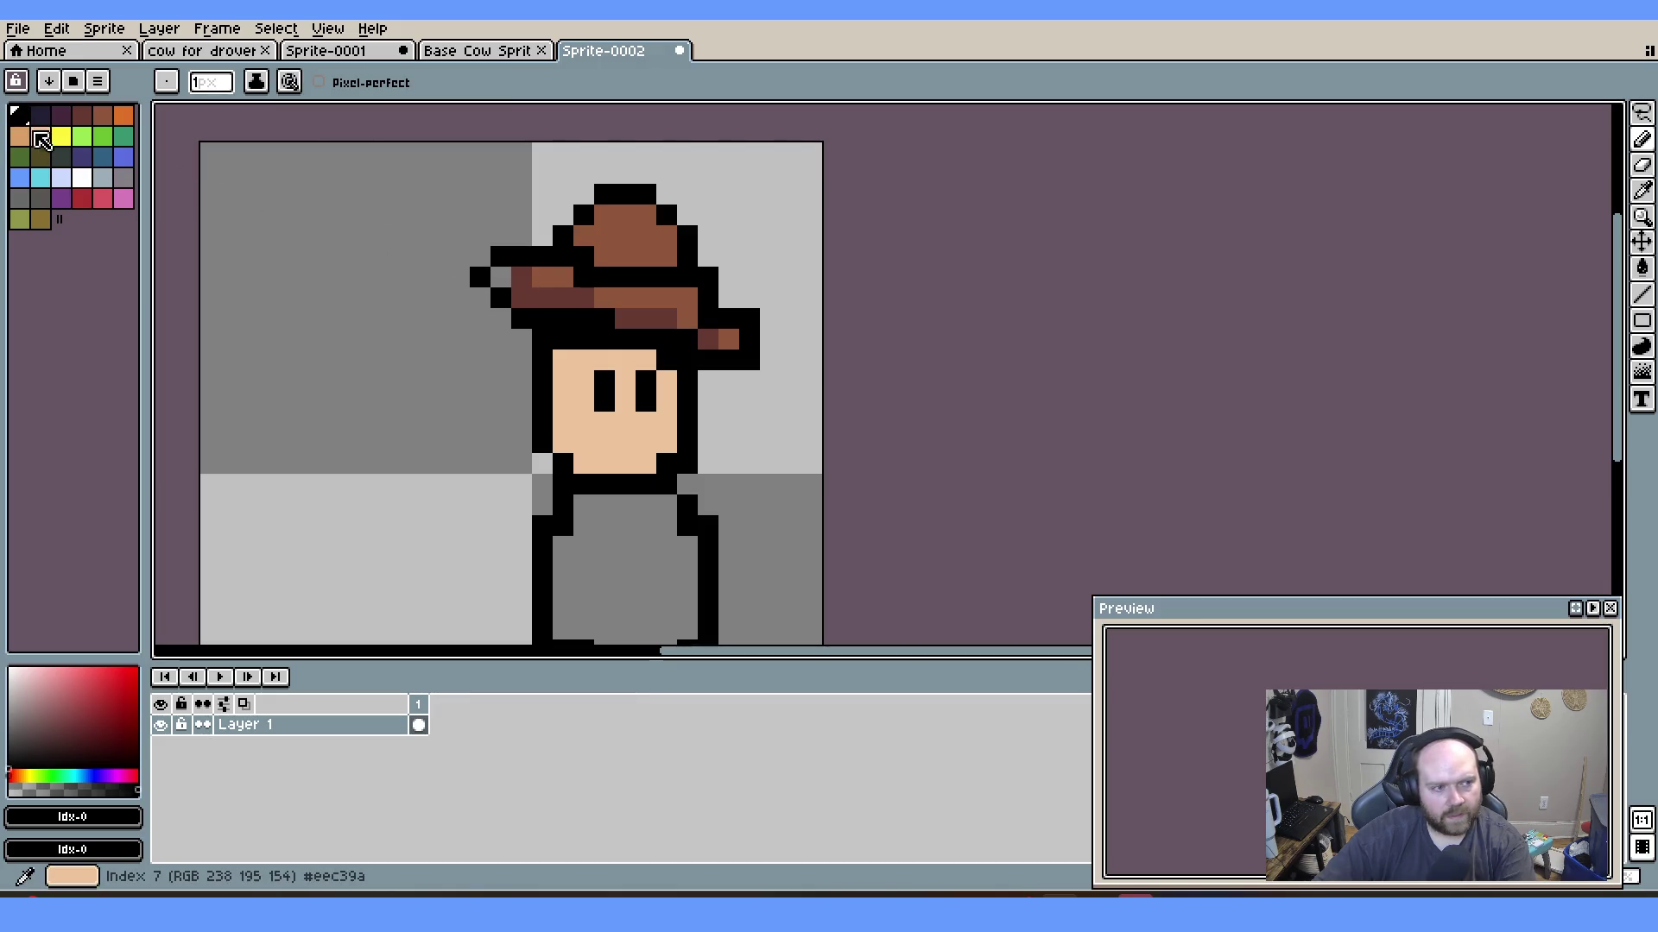
# Step: Extend the hat brim one light-brown pixel further left, undoing a stray pixel on the eye
pyautogui.click(100, 117)
pyautogui.click(501, 277)
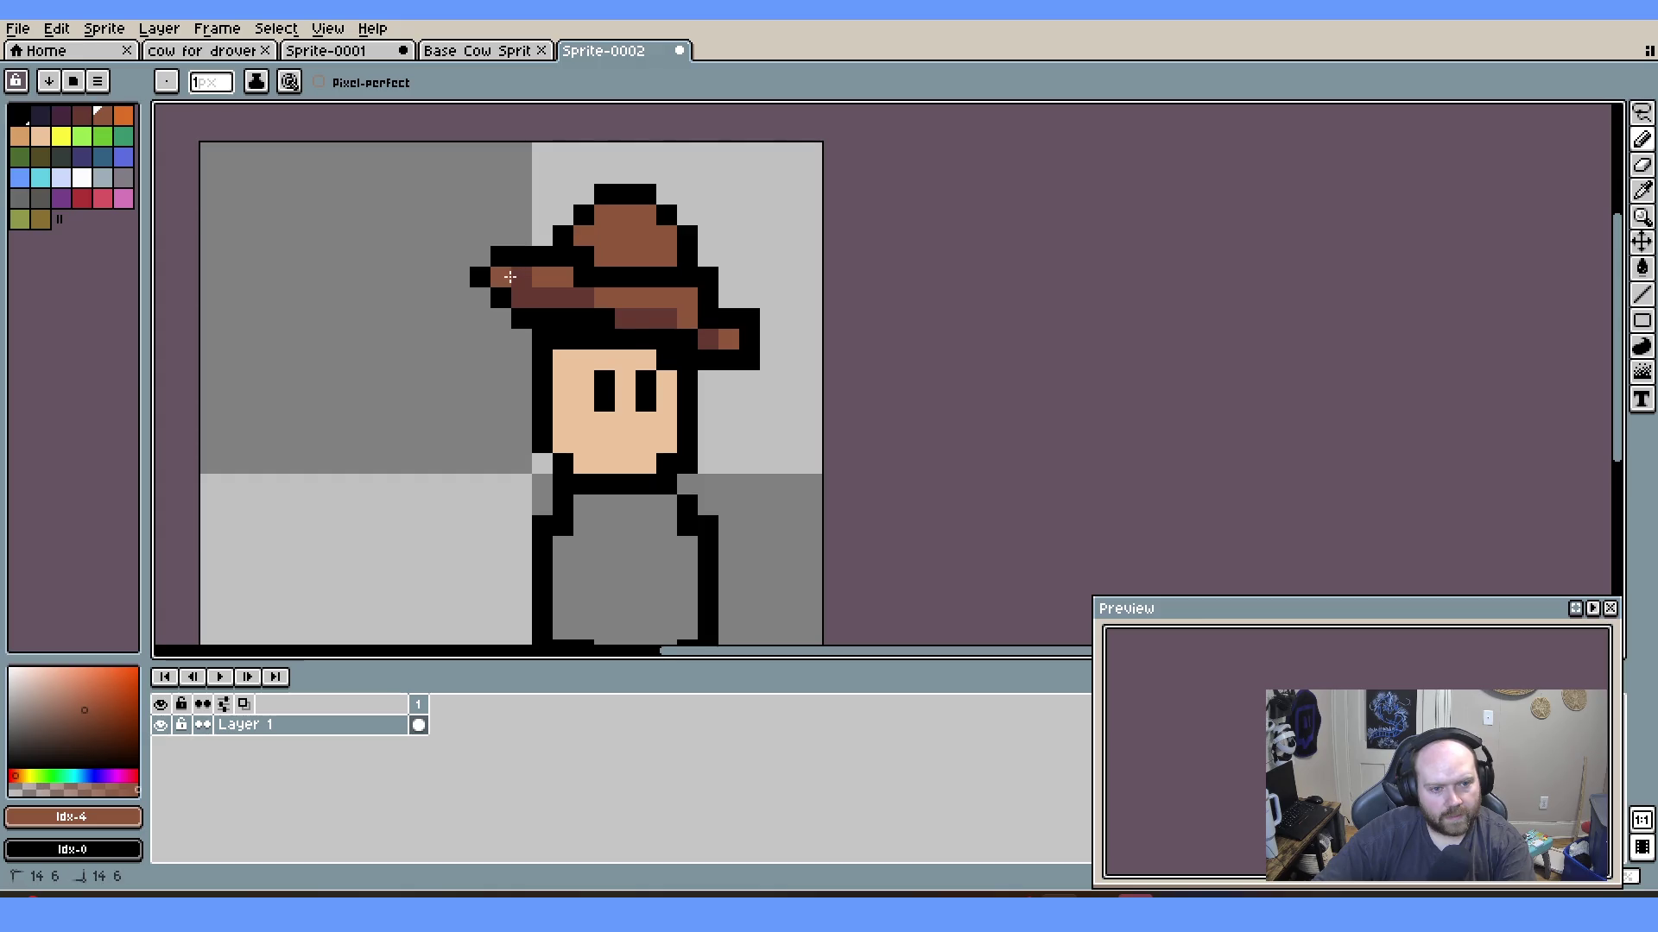
pyautogui.scroll(-1, 603, 309)
pyautogui.scroll(1, 602, 309)
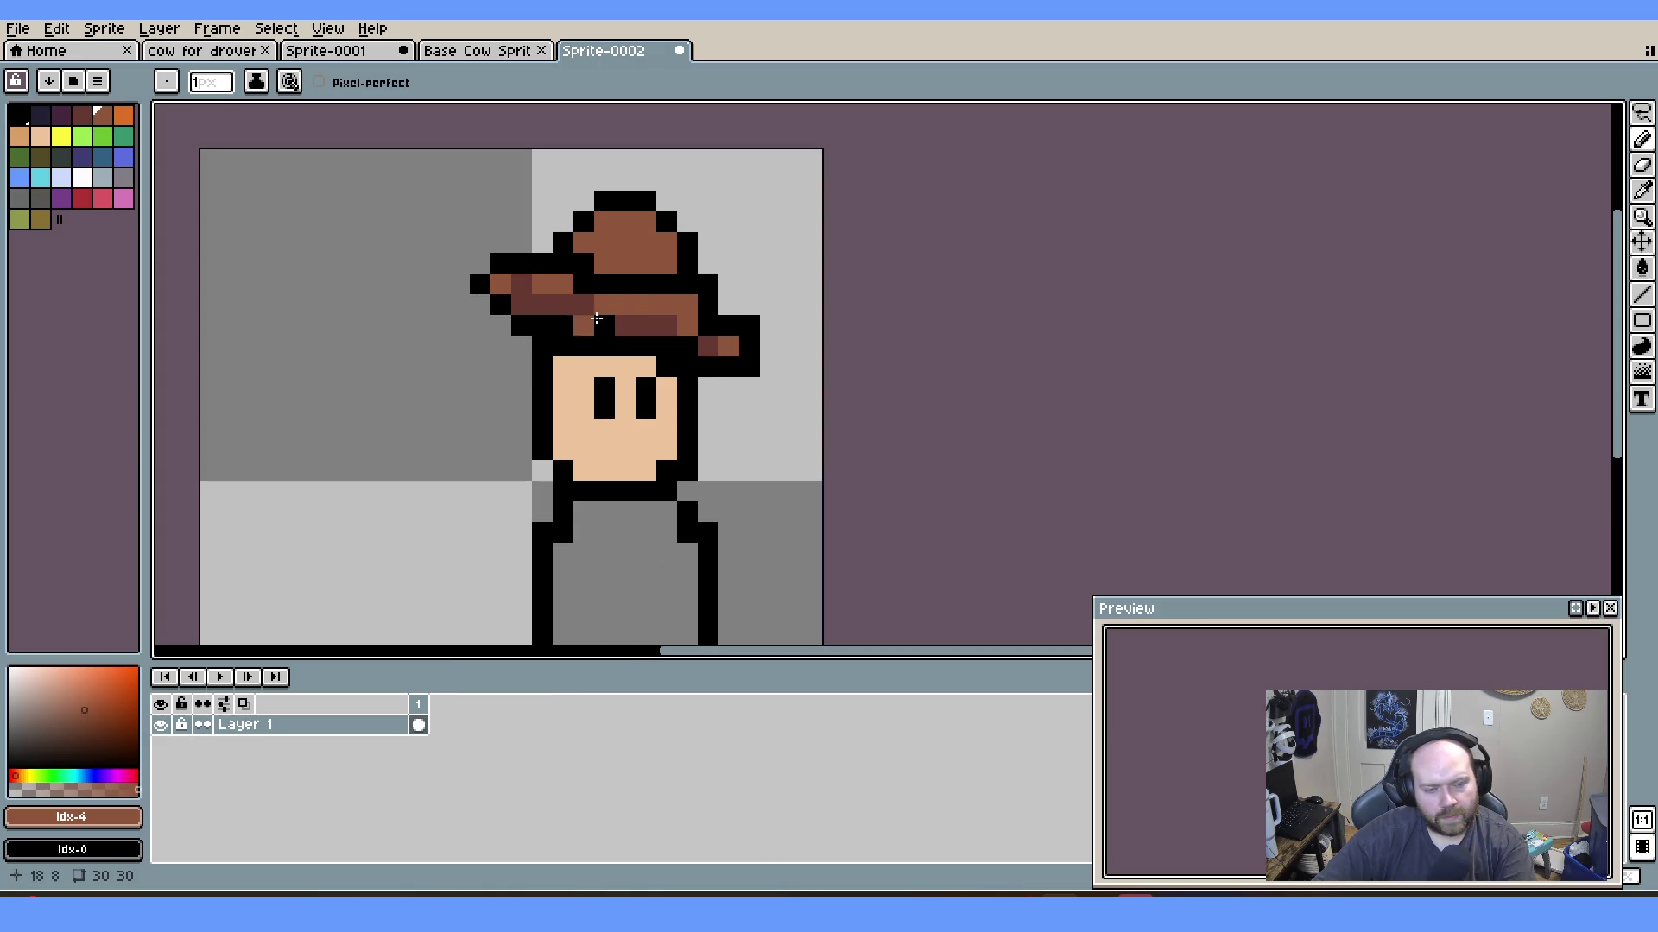
pyautogui.click(655, 380)
pyautogui.scroll(-2, 656, 380)
pyautogui.scroll(1, 655, 380)
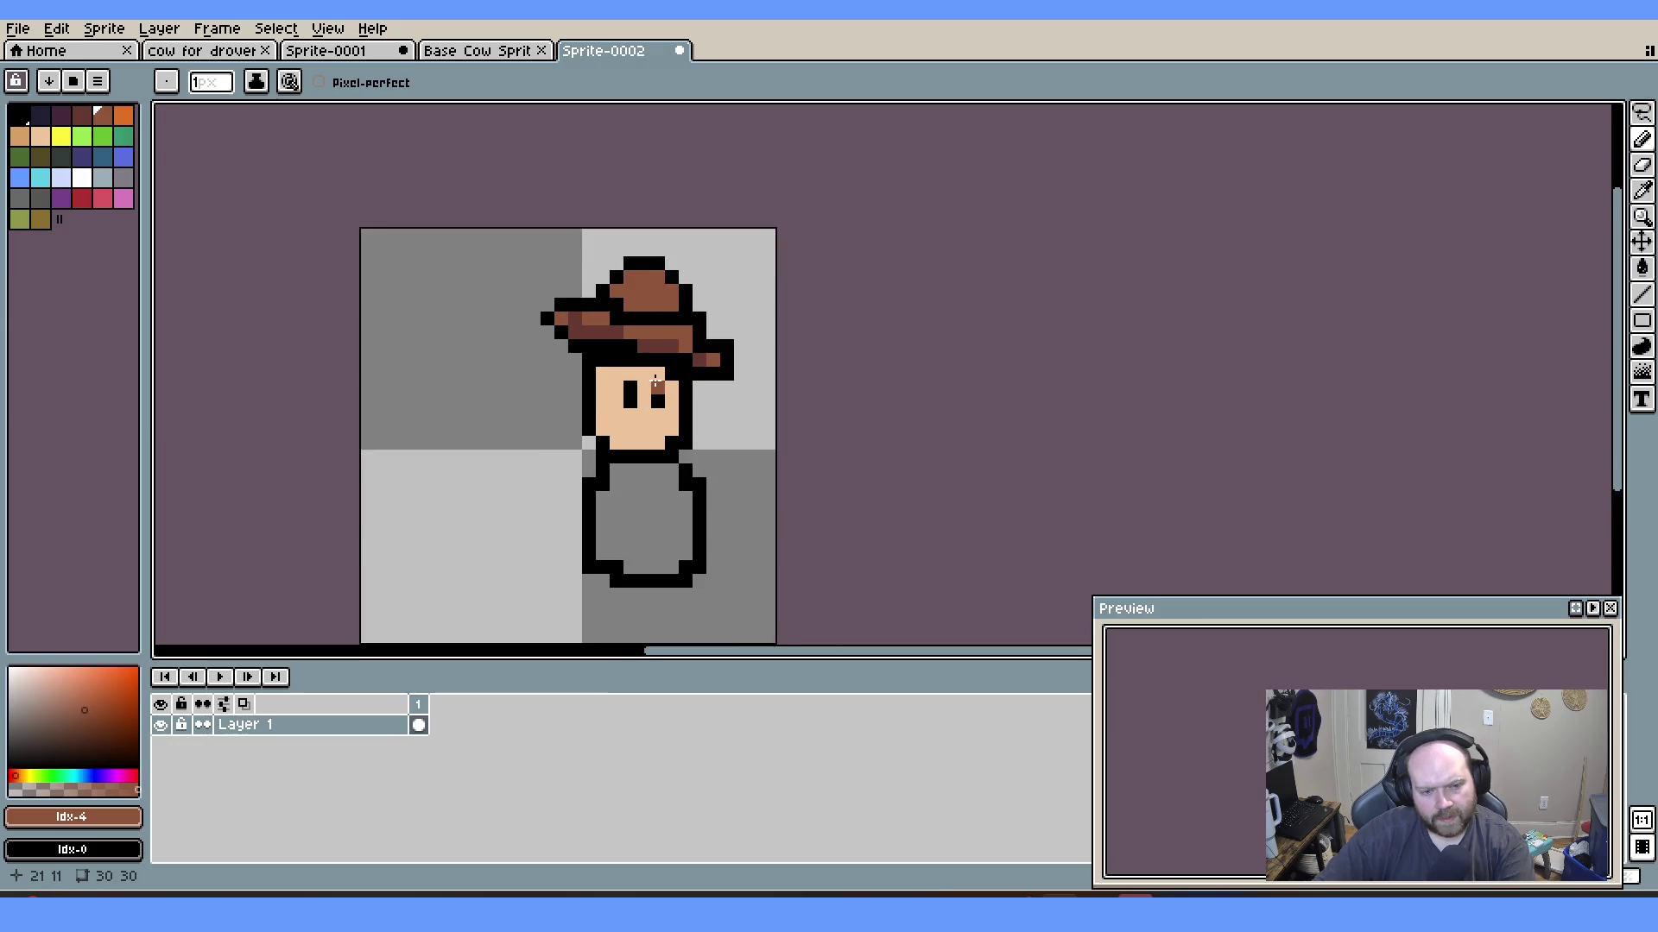
pyautogui.scroll(1, 656, 380)
pyautogui.hotkey('ctrl', 'z')
# Step: Erase a black pixel from the band between hat and face
pyautogui.press('e')
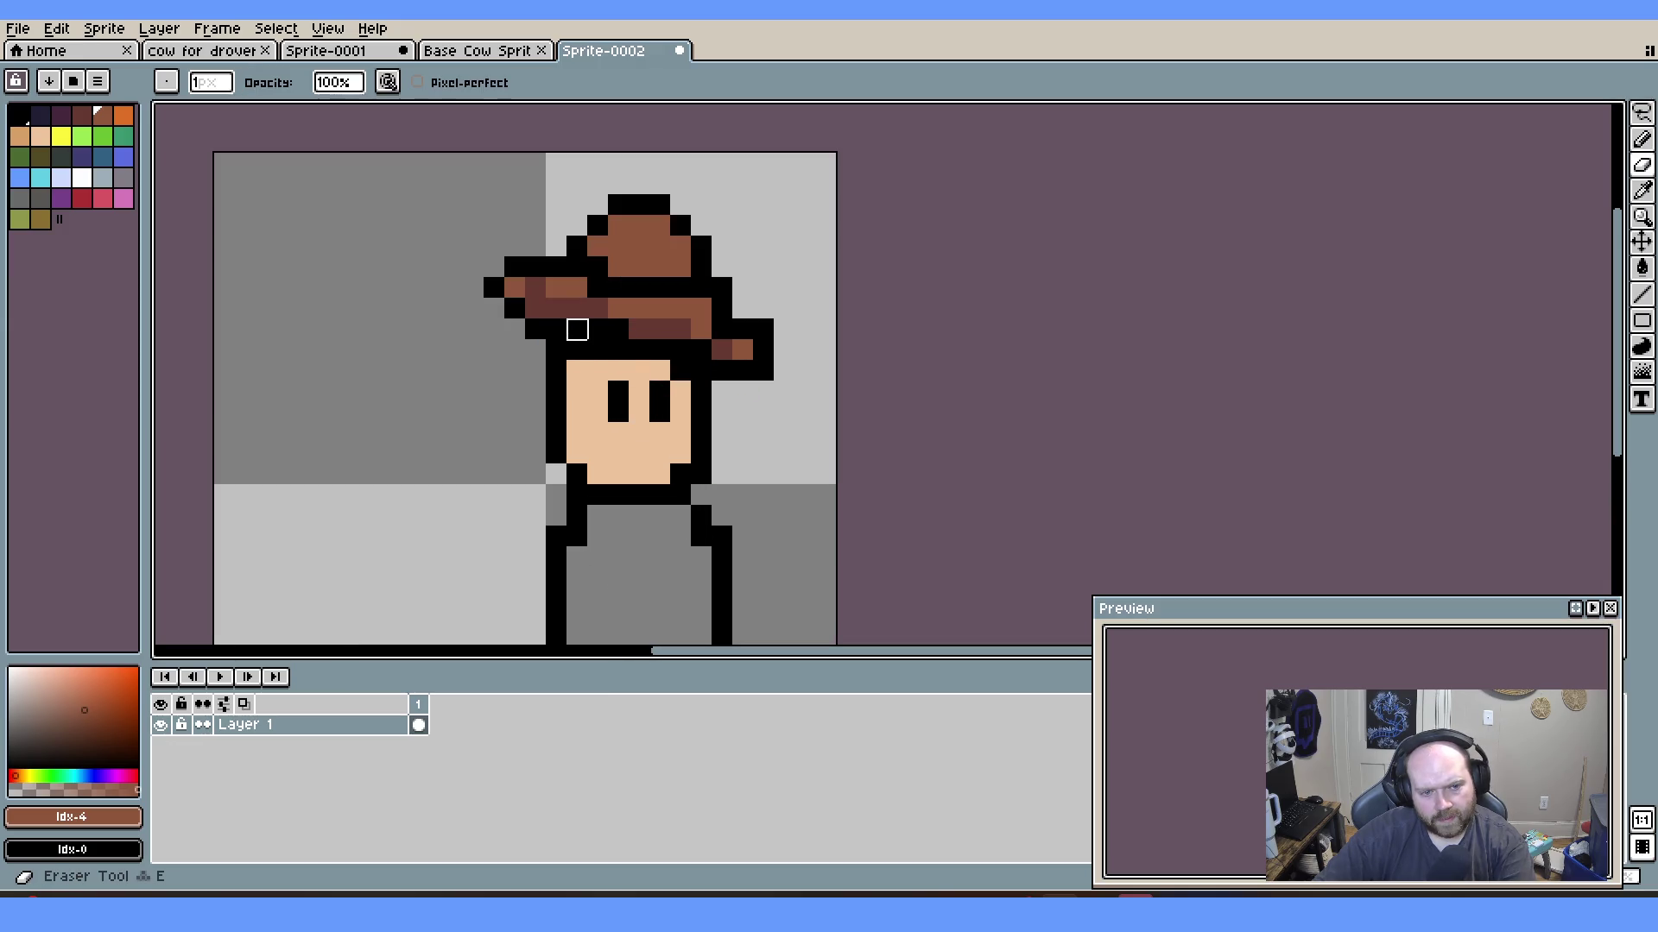
pyautogui.click(577, 350)
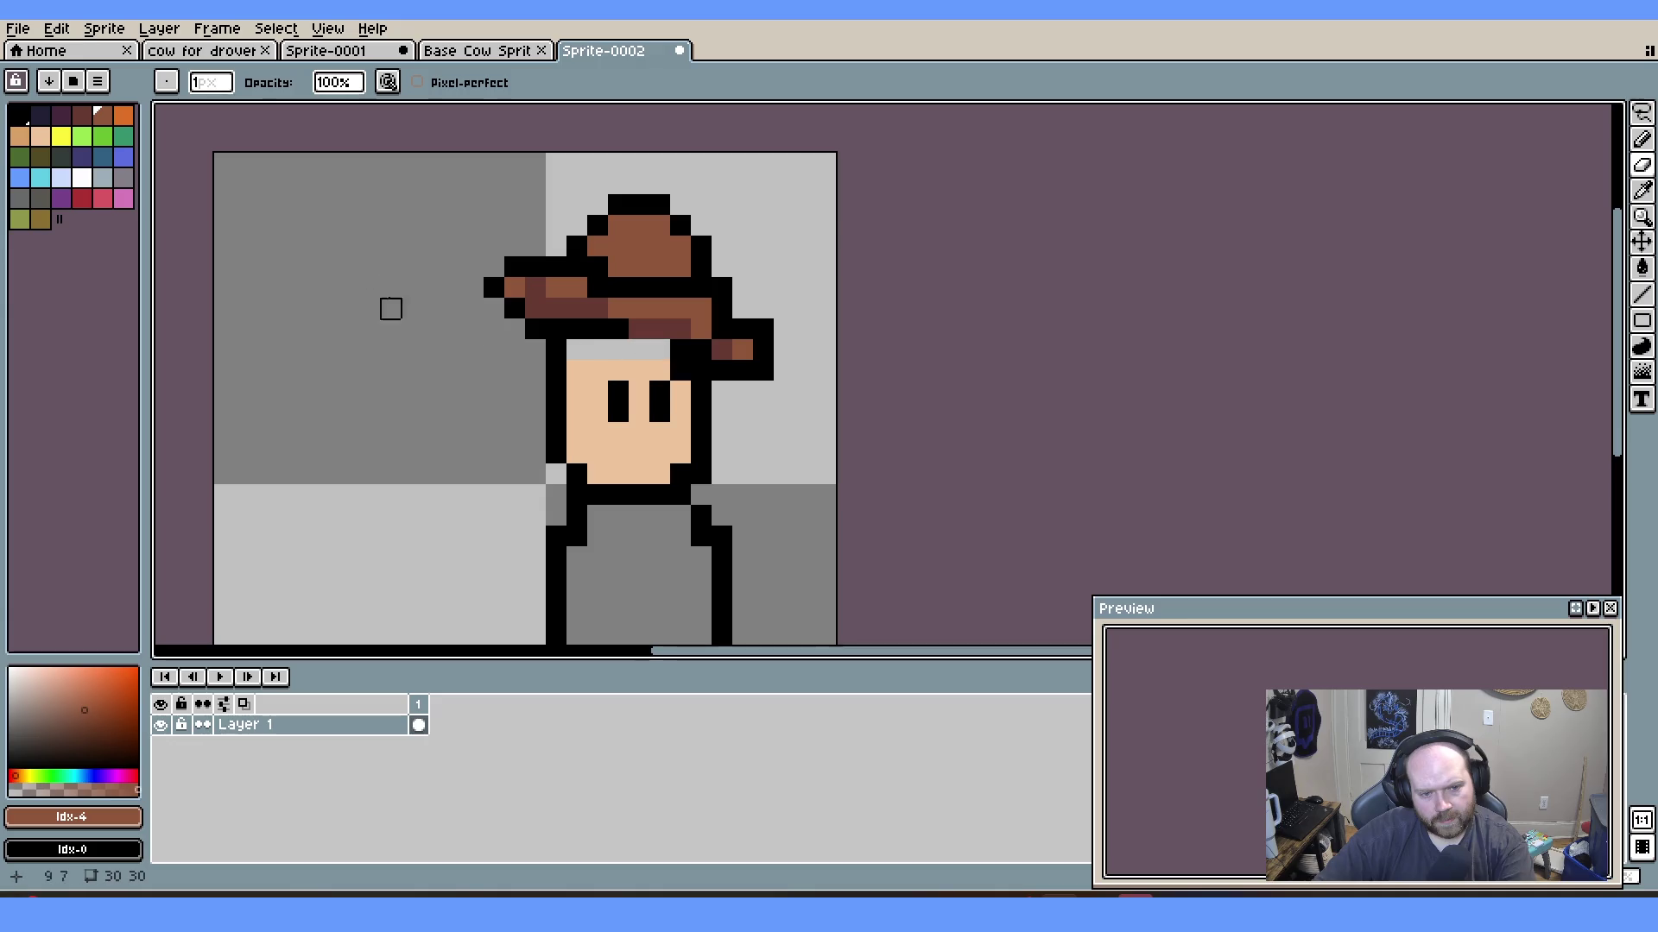
pyautogui.click(41, 136)
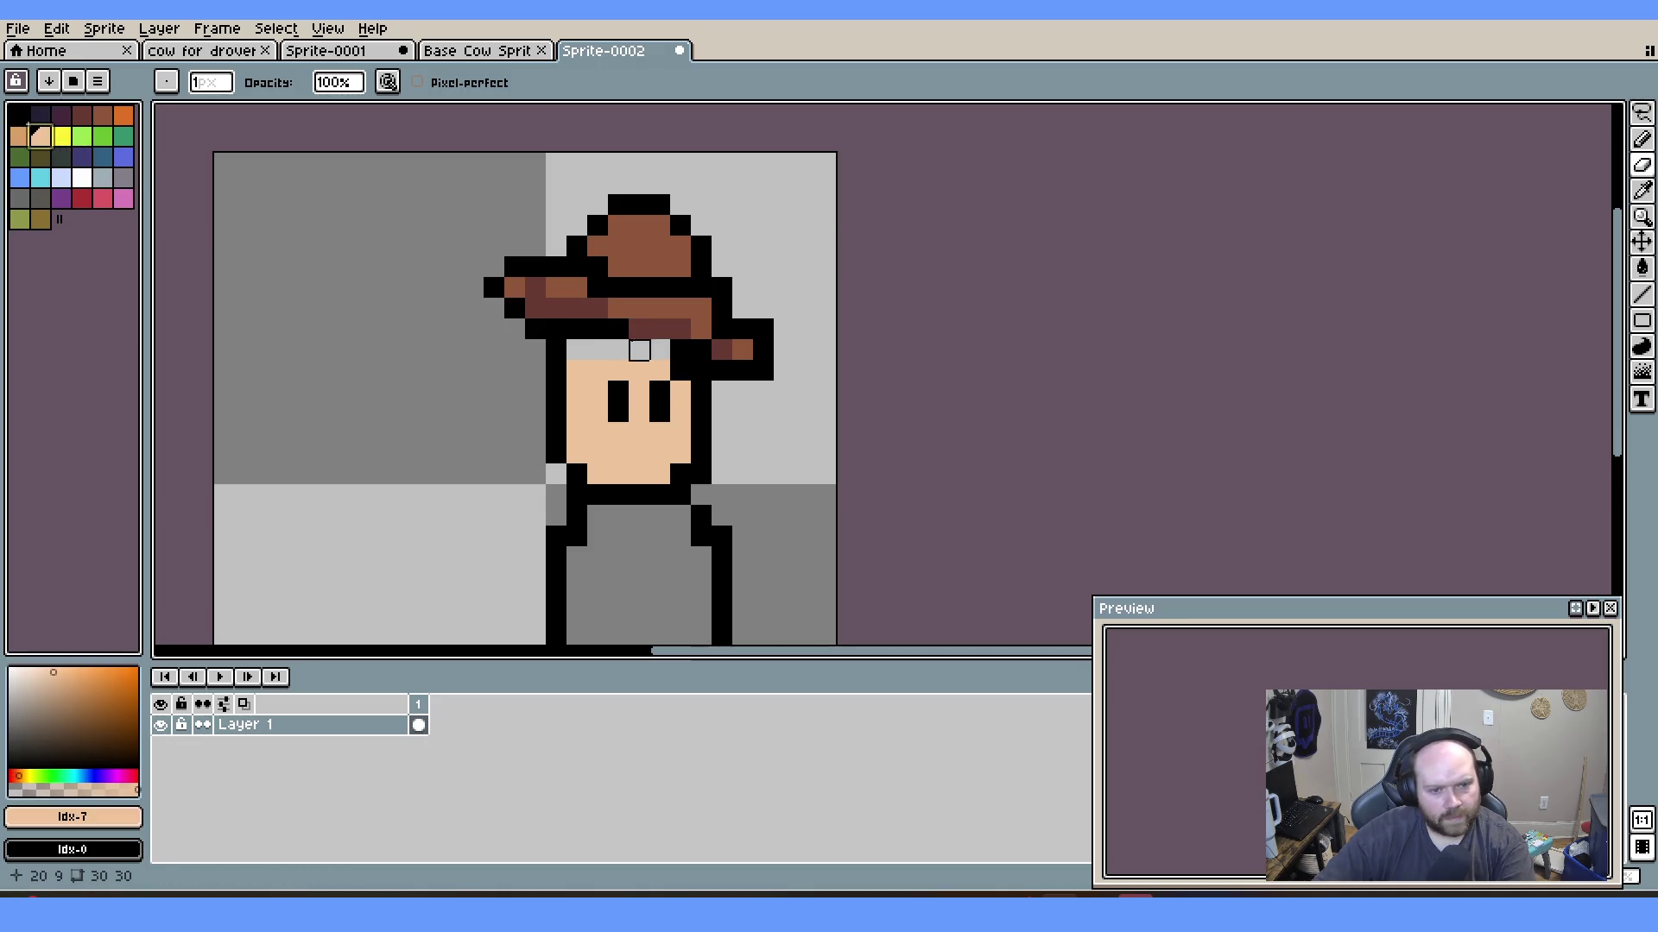
# Step: Try purple, brown and peach swatches, then paint a peach hair pixel under the hat brim
pyautogui.press('b')
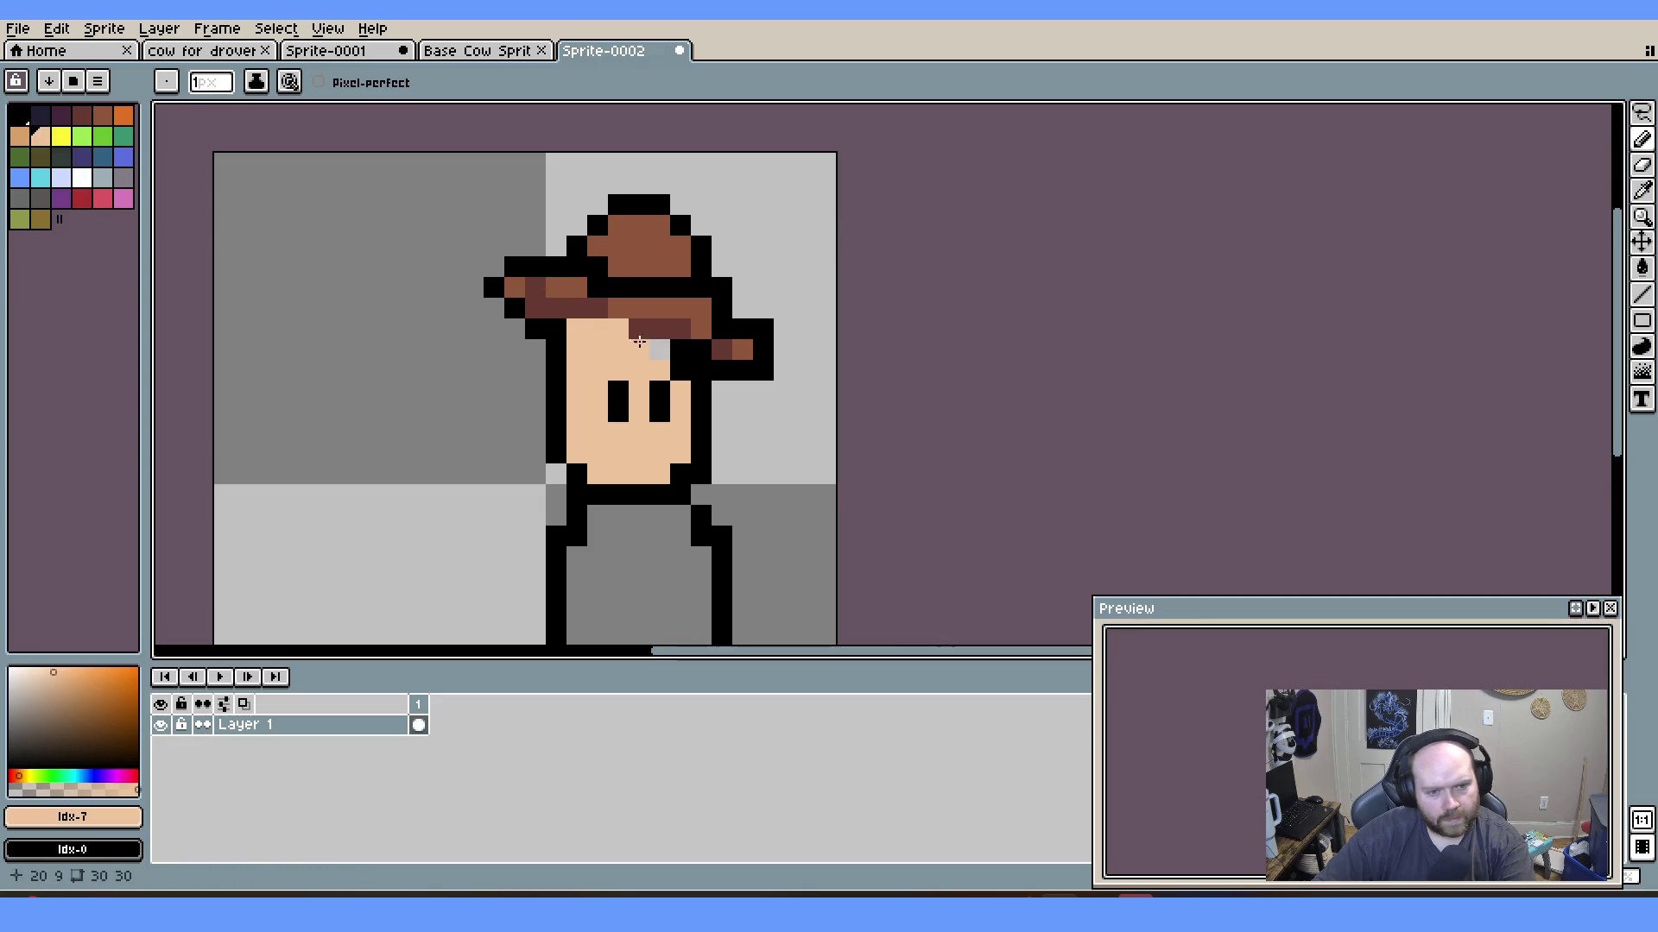
pyautogui.click(61, 115)
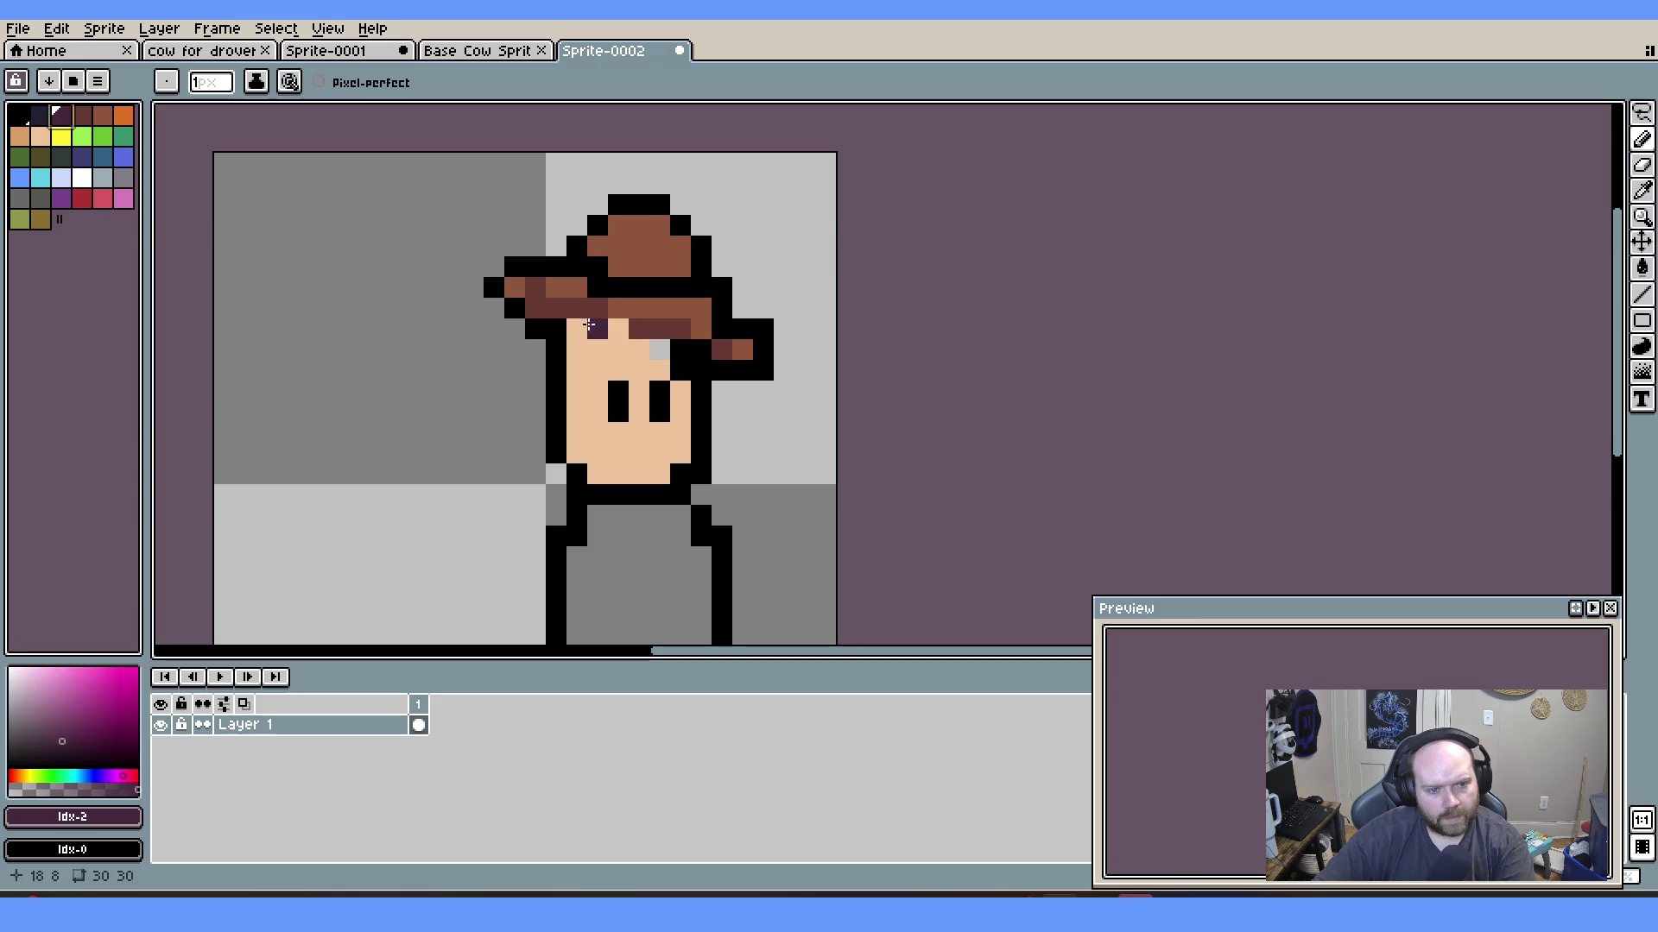
pyautogui.press(']')
pyautogui.press(']')
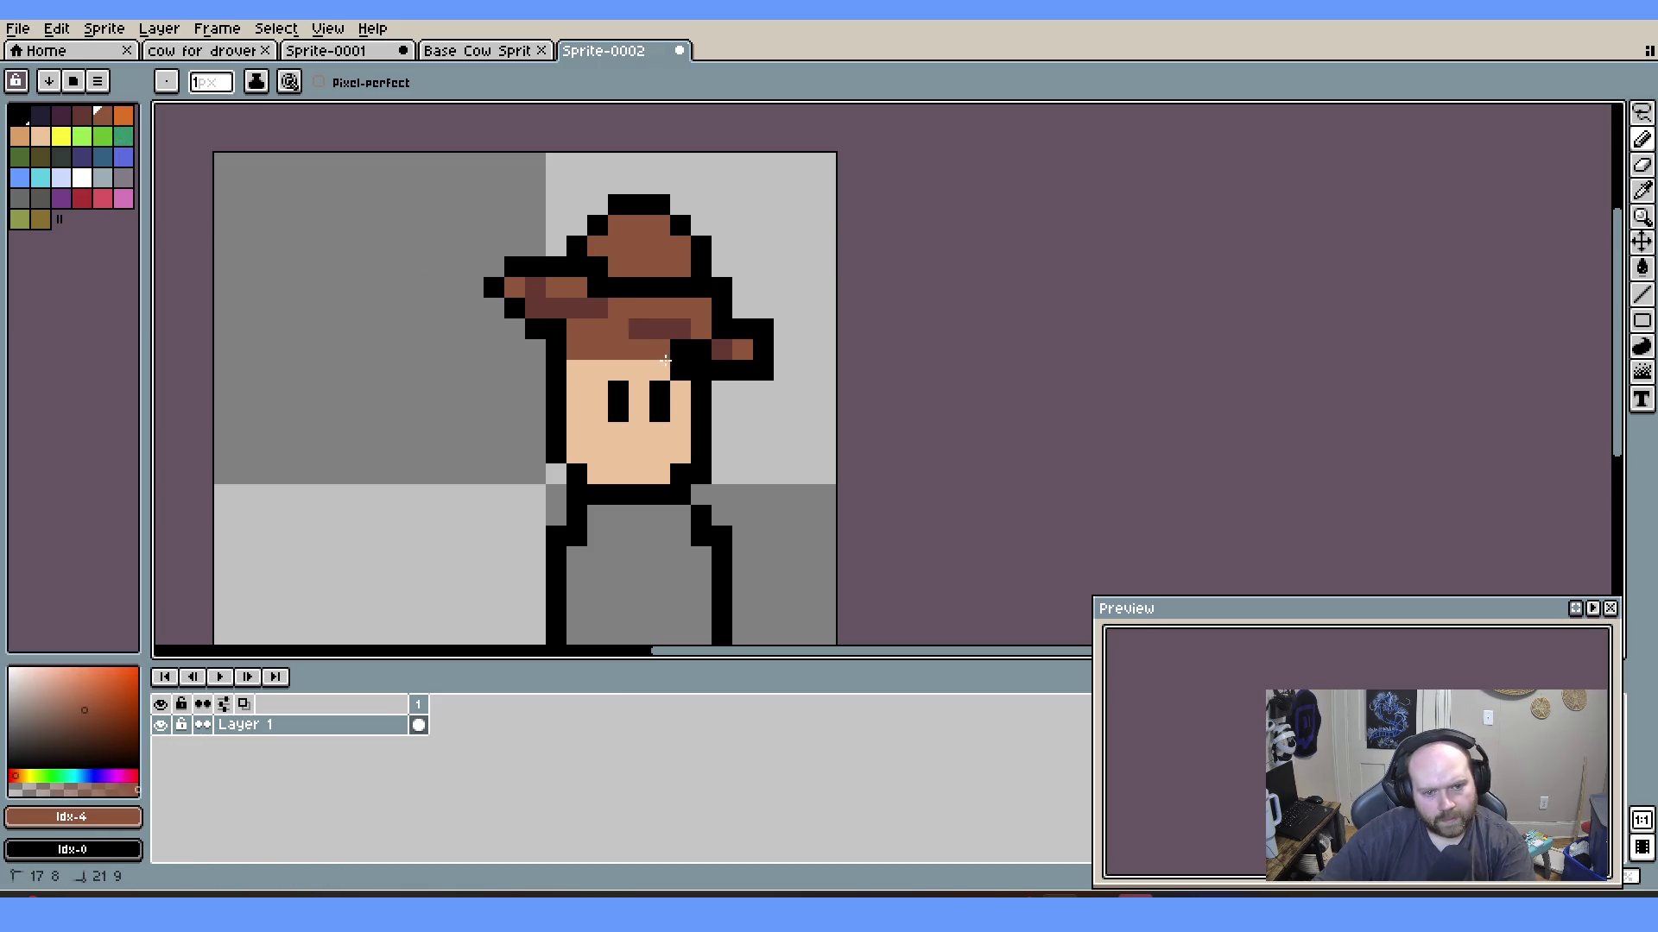
pyautogui.click(20, 135)
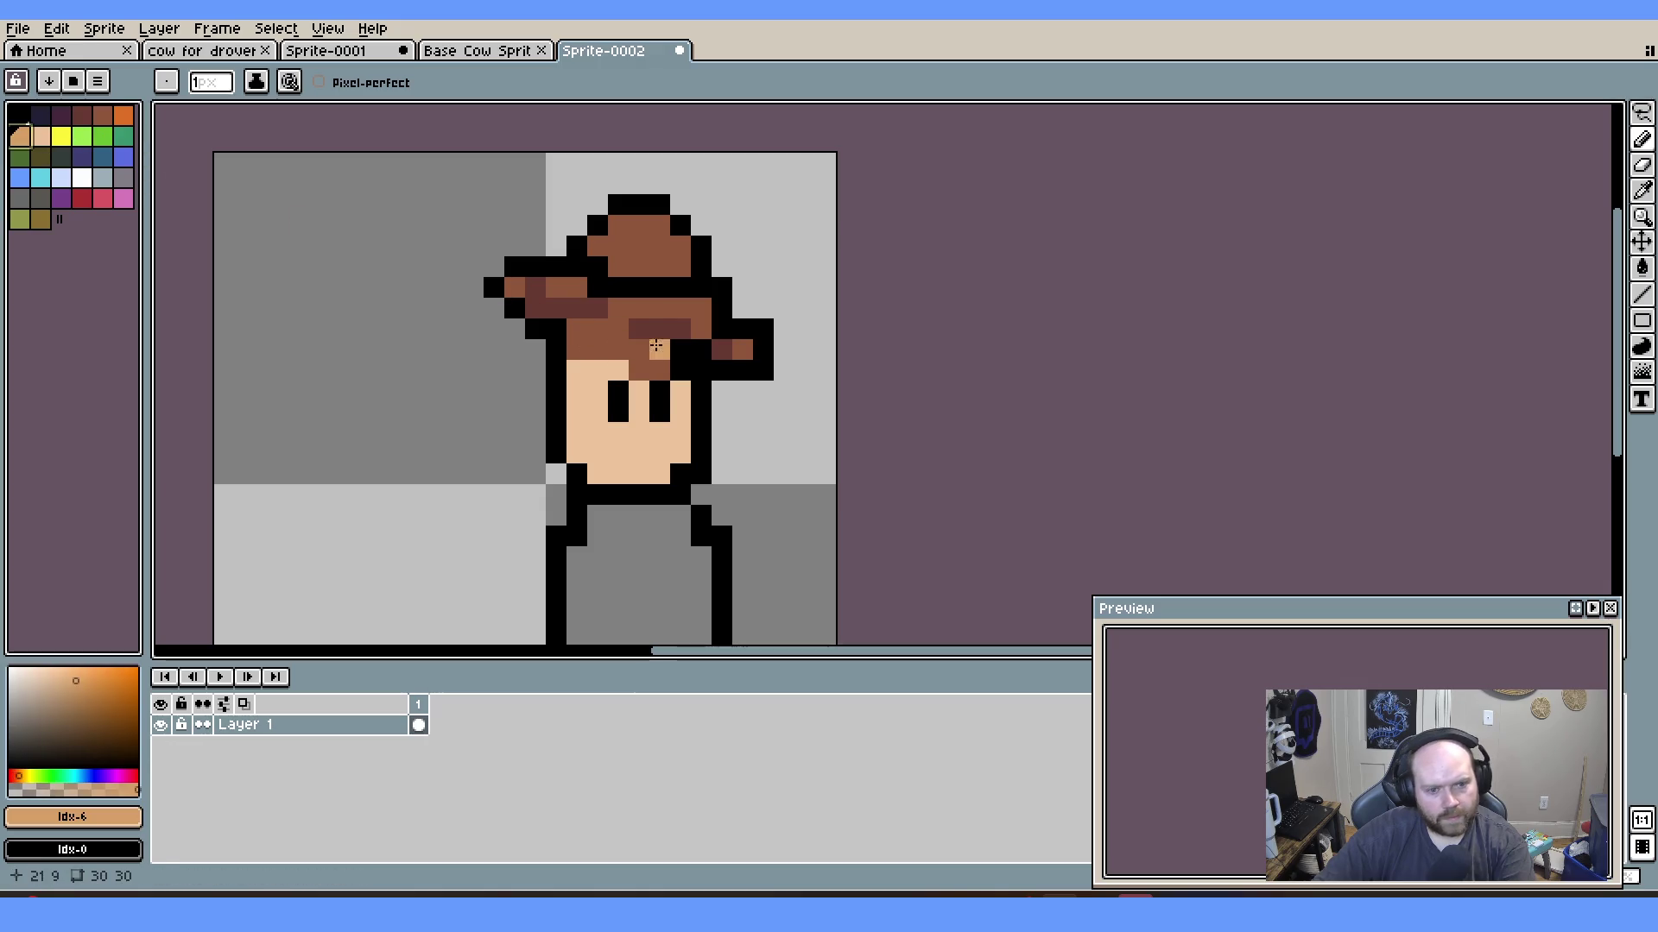
pyautogui.click(41, 135)
pyautogui.click(636, 371)
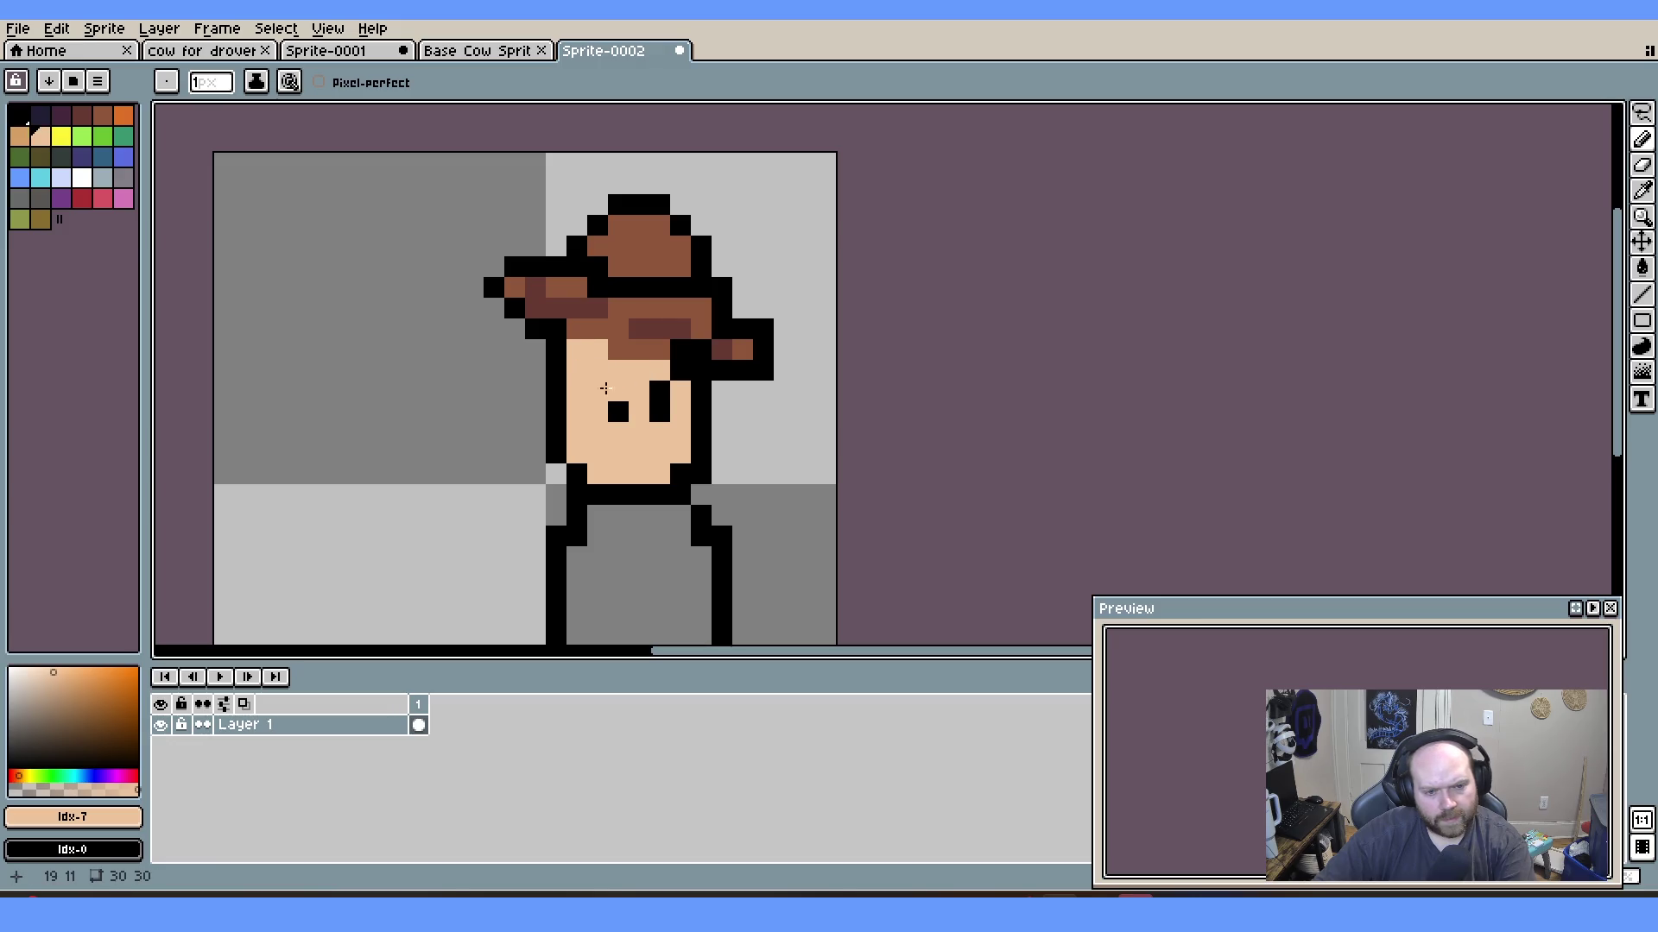
pyautogui.scroll(3, 575, 352)
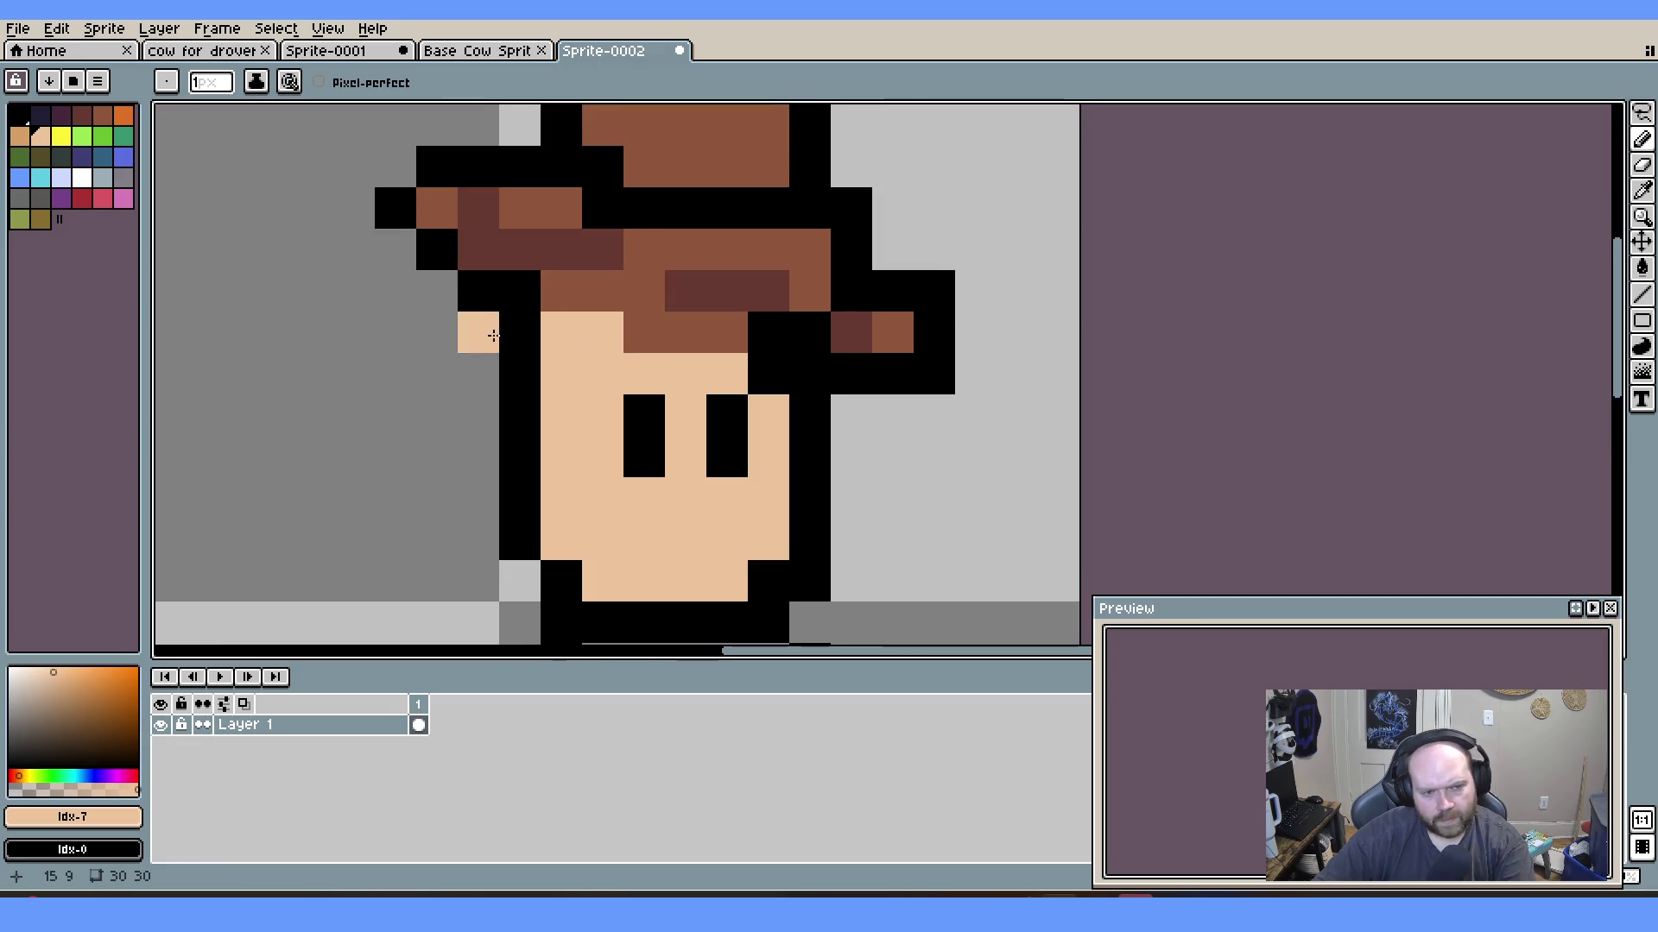
pyautogui.scroll(-2, 481, 343)
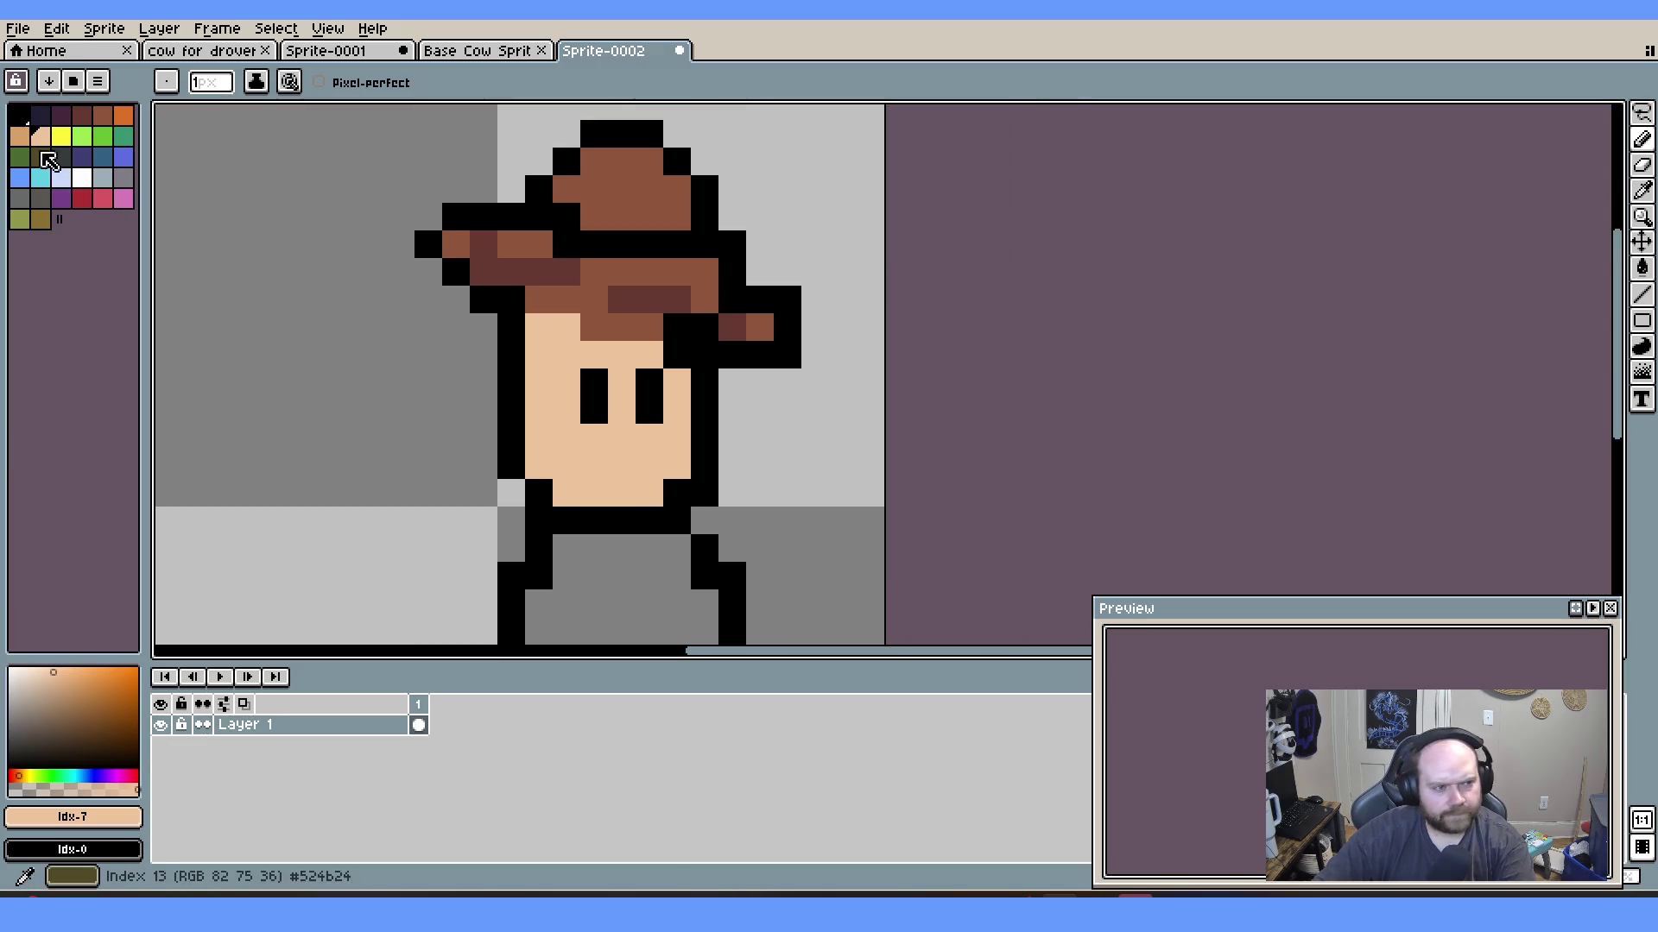
# Step: Redo the face's left edge: erase an outline pixel, fill skin, and redraw black pixels
pyautogui.press('e')
pyautogui.click(511, 328)
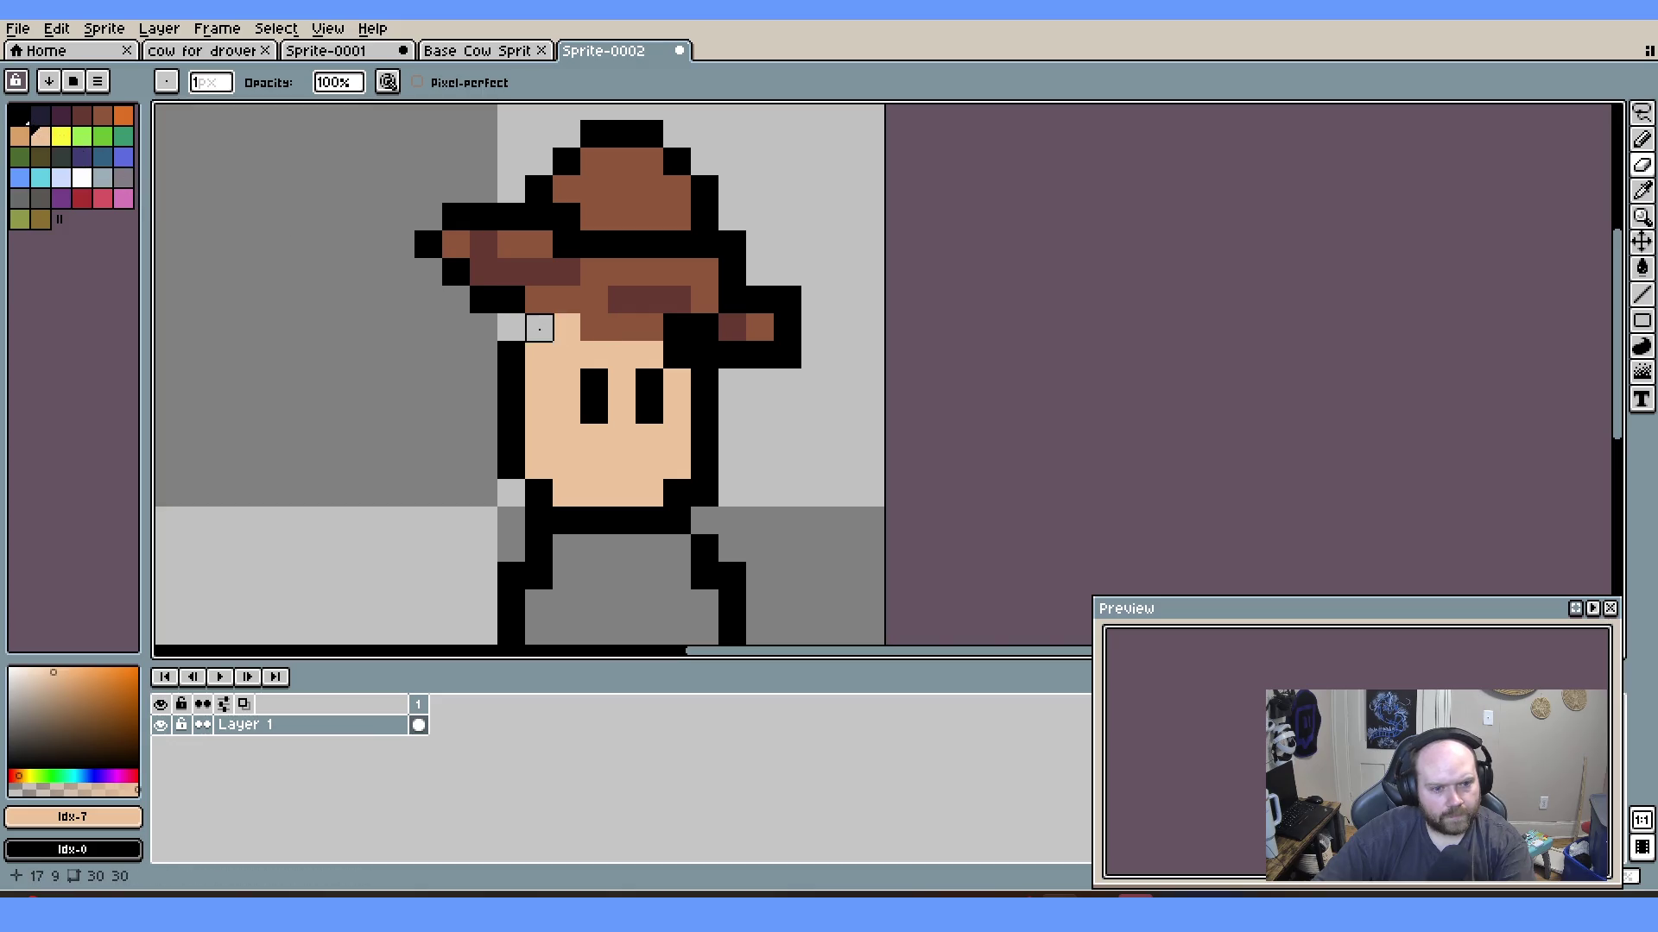
pyautogui.press('b')
pyautogui.click(540, 329)
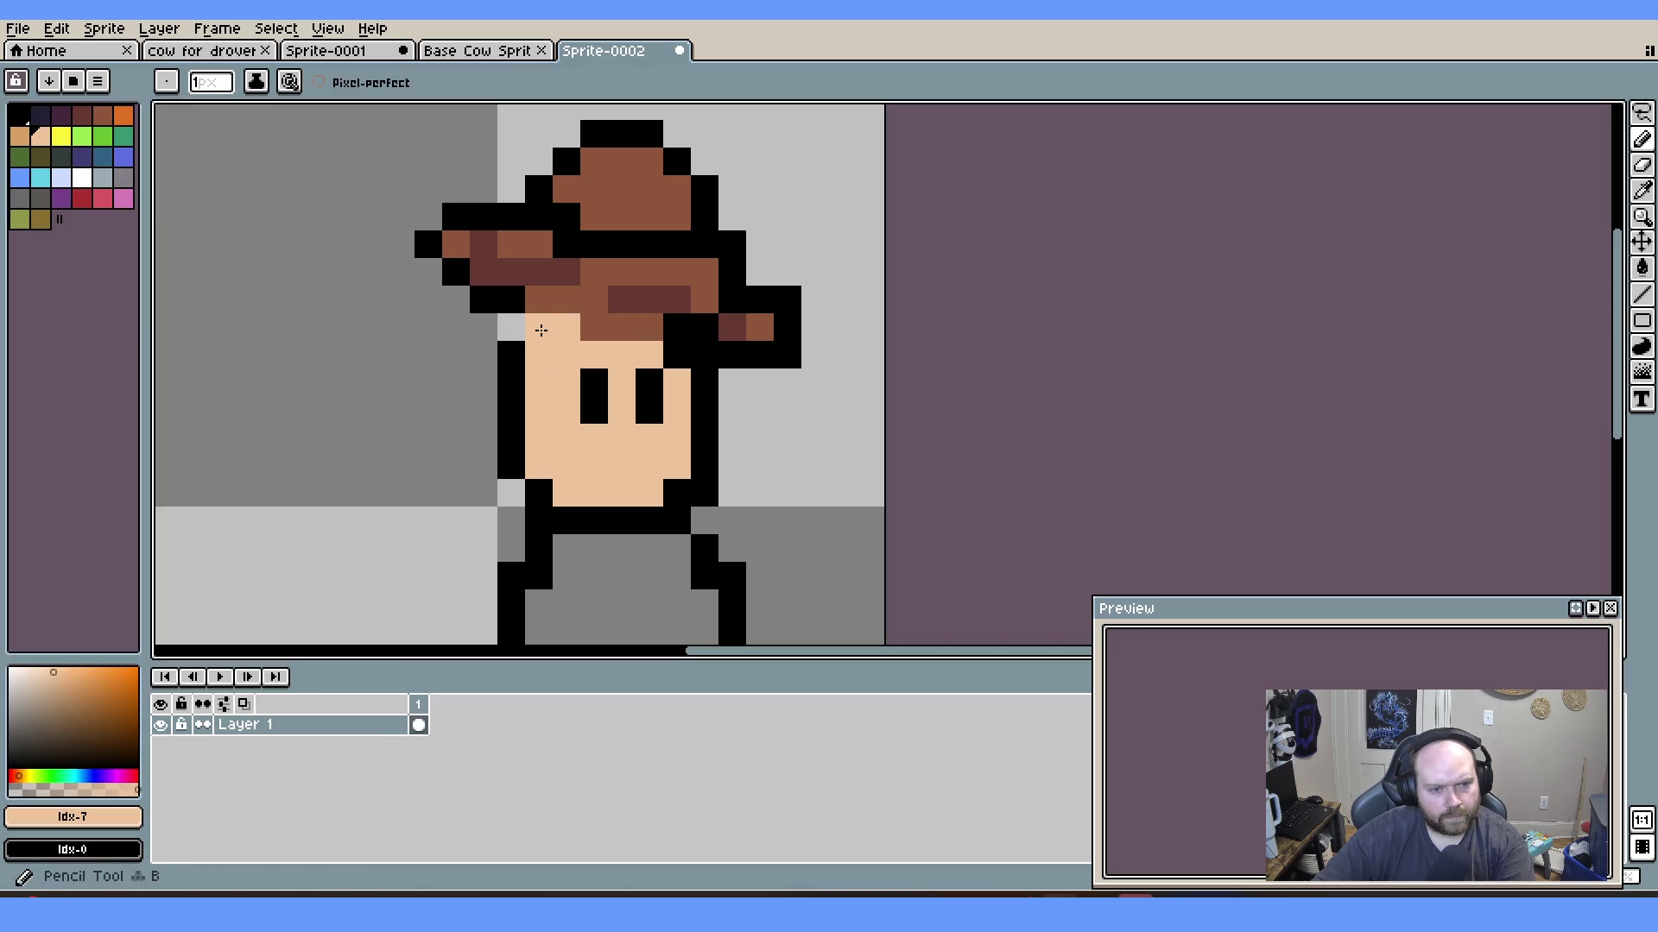
pyautogui.click(19, 113)
pyautogui.click(539, 328)
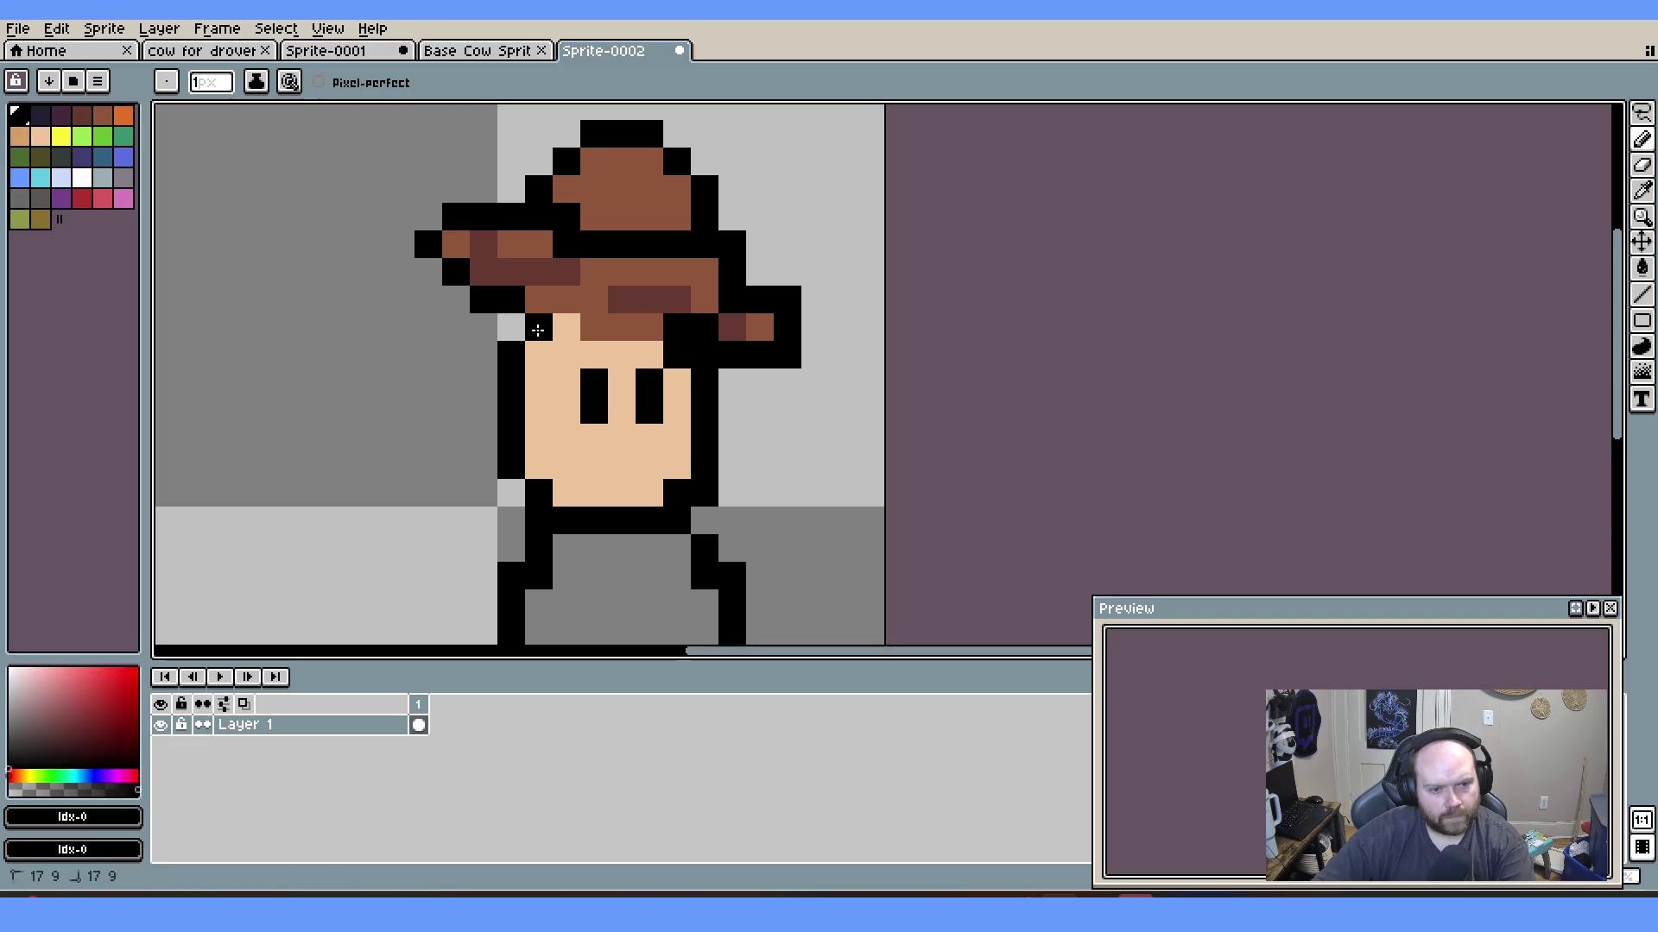
pyautogui.scroll(-1, 698, 460)
pyautogui.click(617, 390)
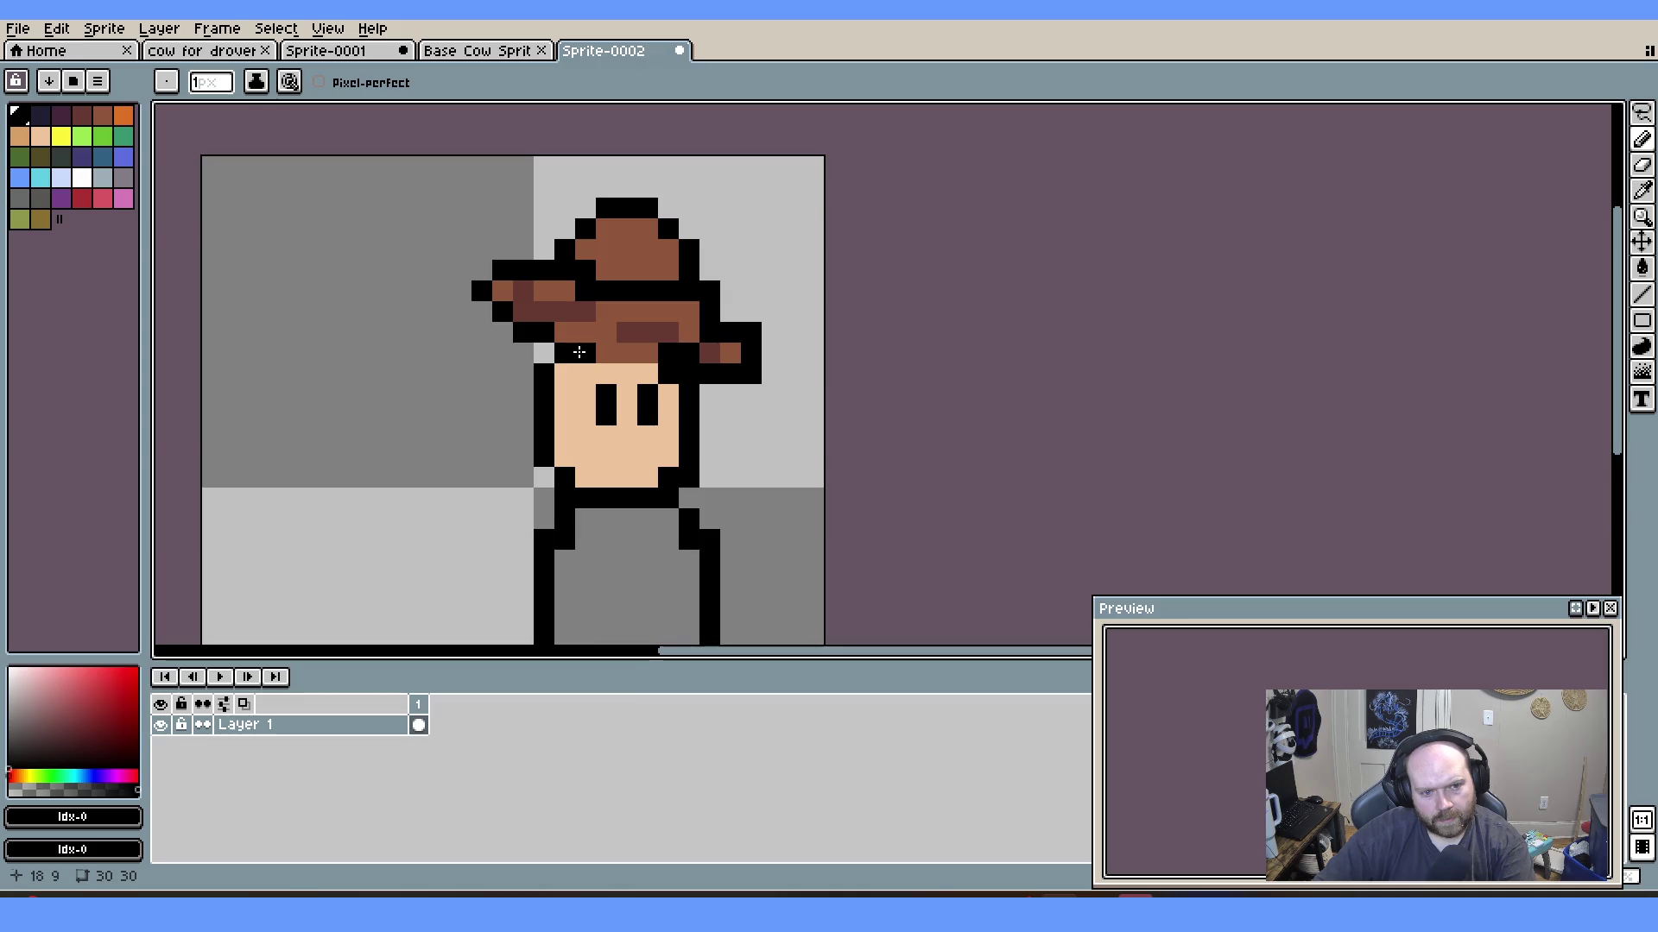
# Step: Erase the skin pixel under the hat and two black pixels from the hat band
pyautogui.press('e')
pyautogui.click(649, 374)
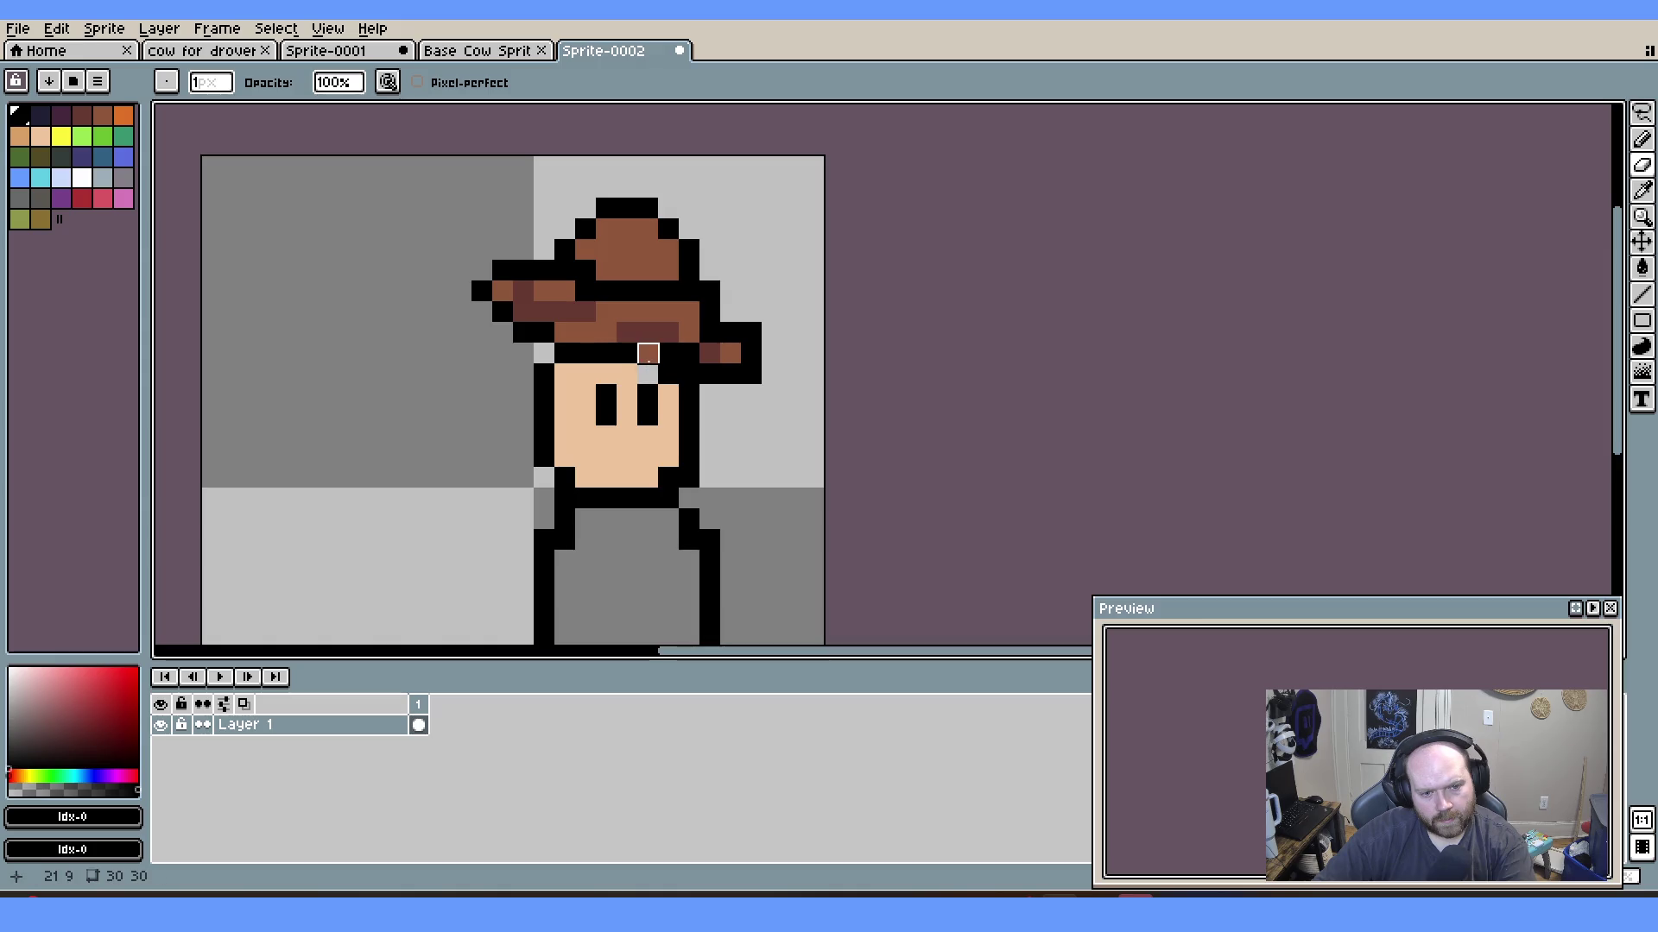
pyautogui.press('b')
pyautogui.press('e')
pyautogui.moveTo(689, 352); pyautogui.dragTo(672, 352)
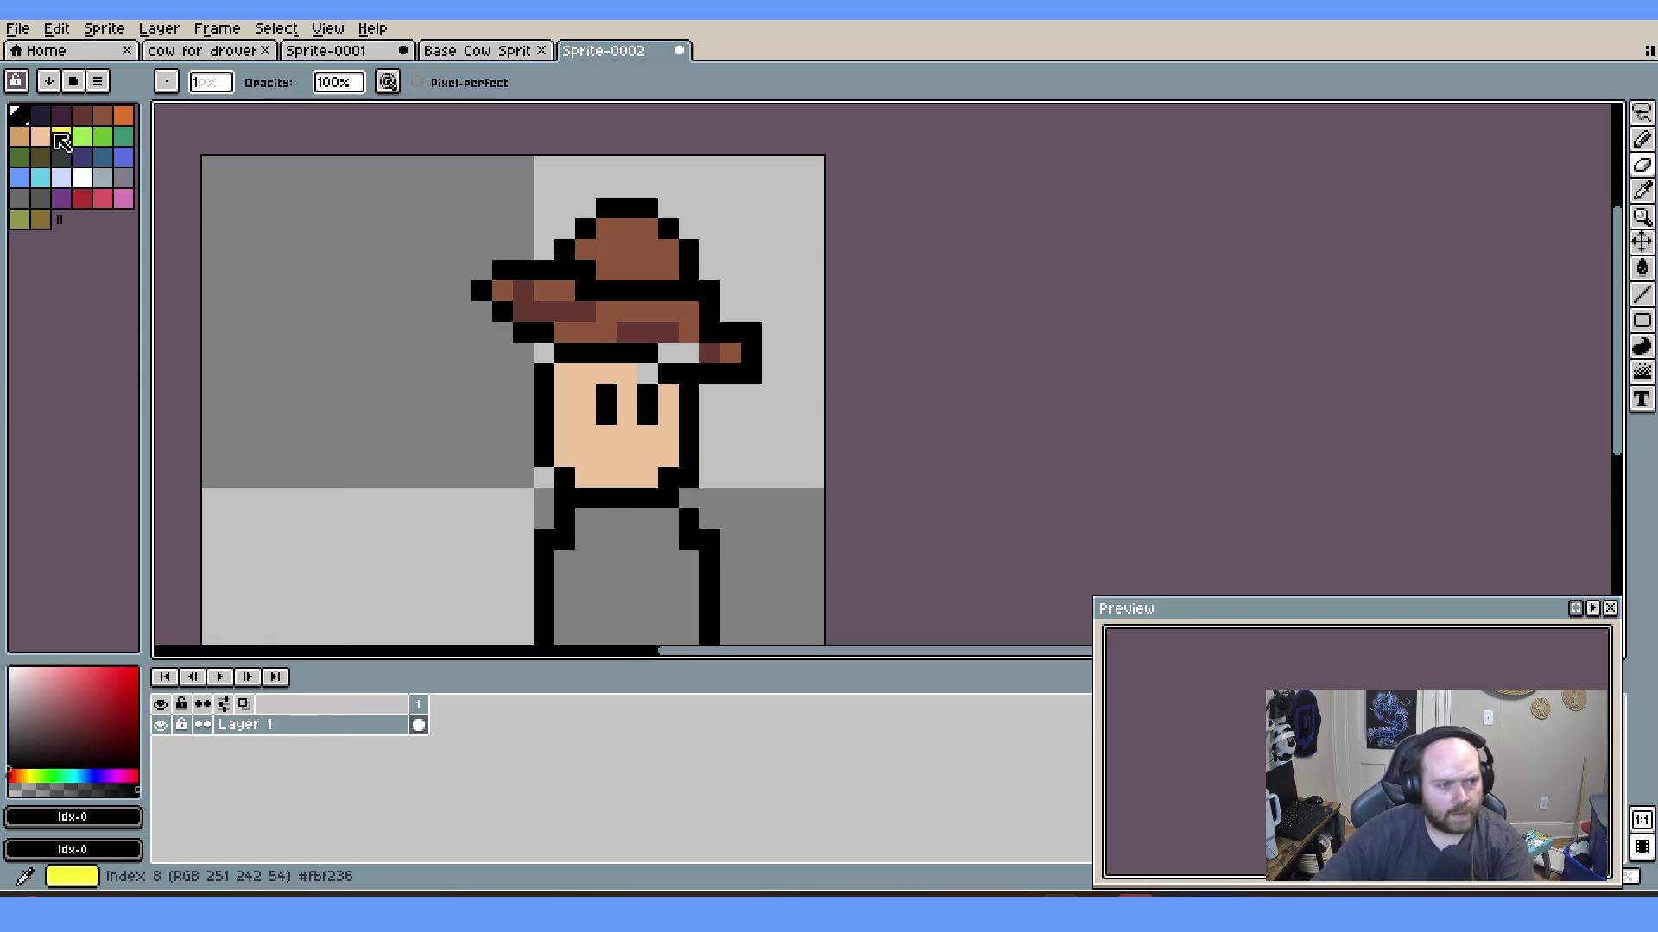
# Step: Cycle through skin, navy and black swatches, settling on the brown hat colour
pyautogui.click(39, 136)
pyautogui.press('b')
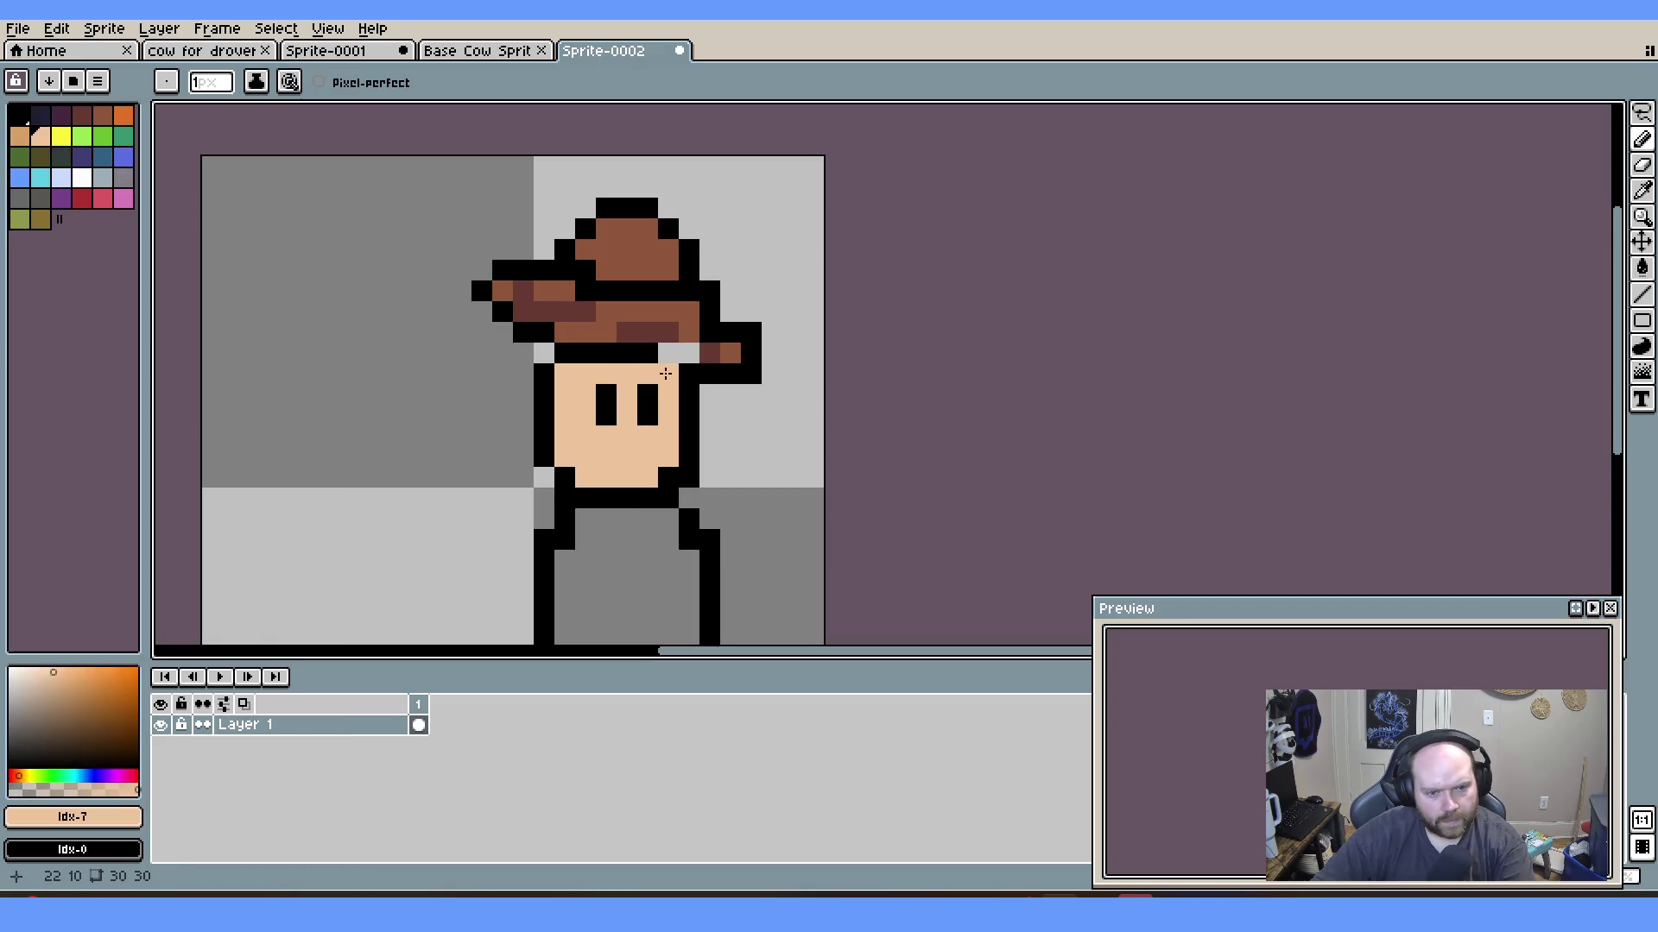
pyautogui.click(40, 115)
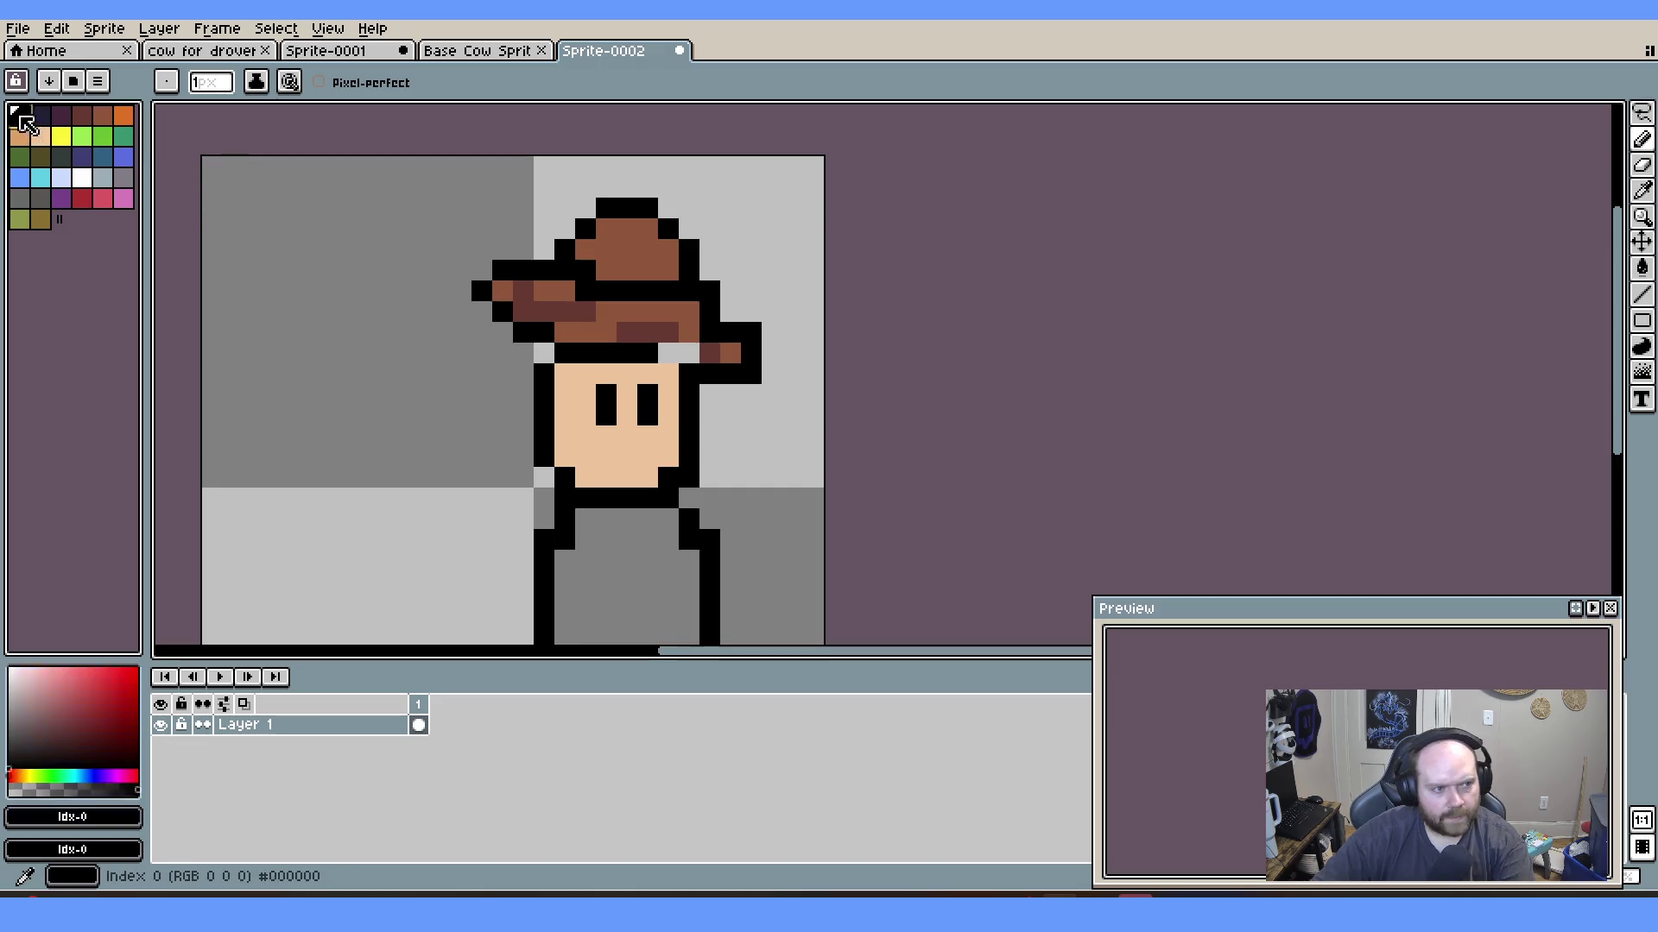
pyautogui.press('9')
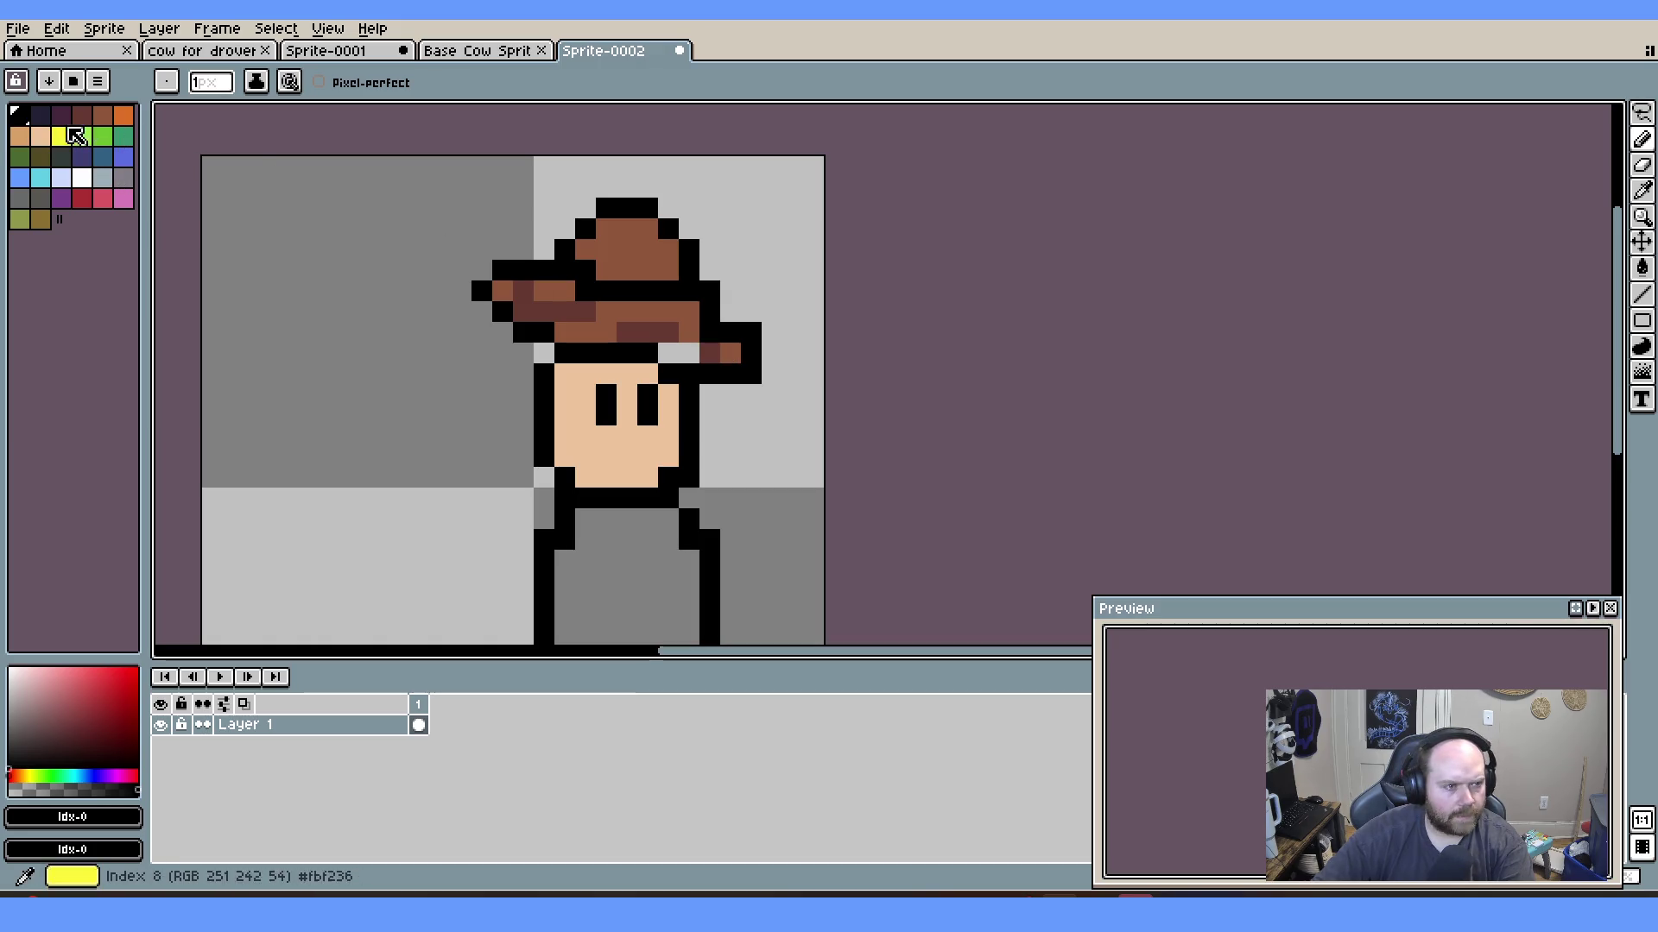
pyautogui.click(103, 115)
pyautogui.scroll(-1, 732, 371)
pyautogui.scroll(1, 682, 351)
pyautogui.moveTo(670, 323); pyautogui.dragTo(638, 291)
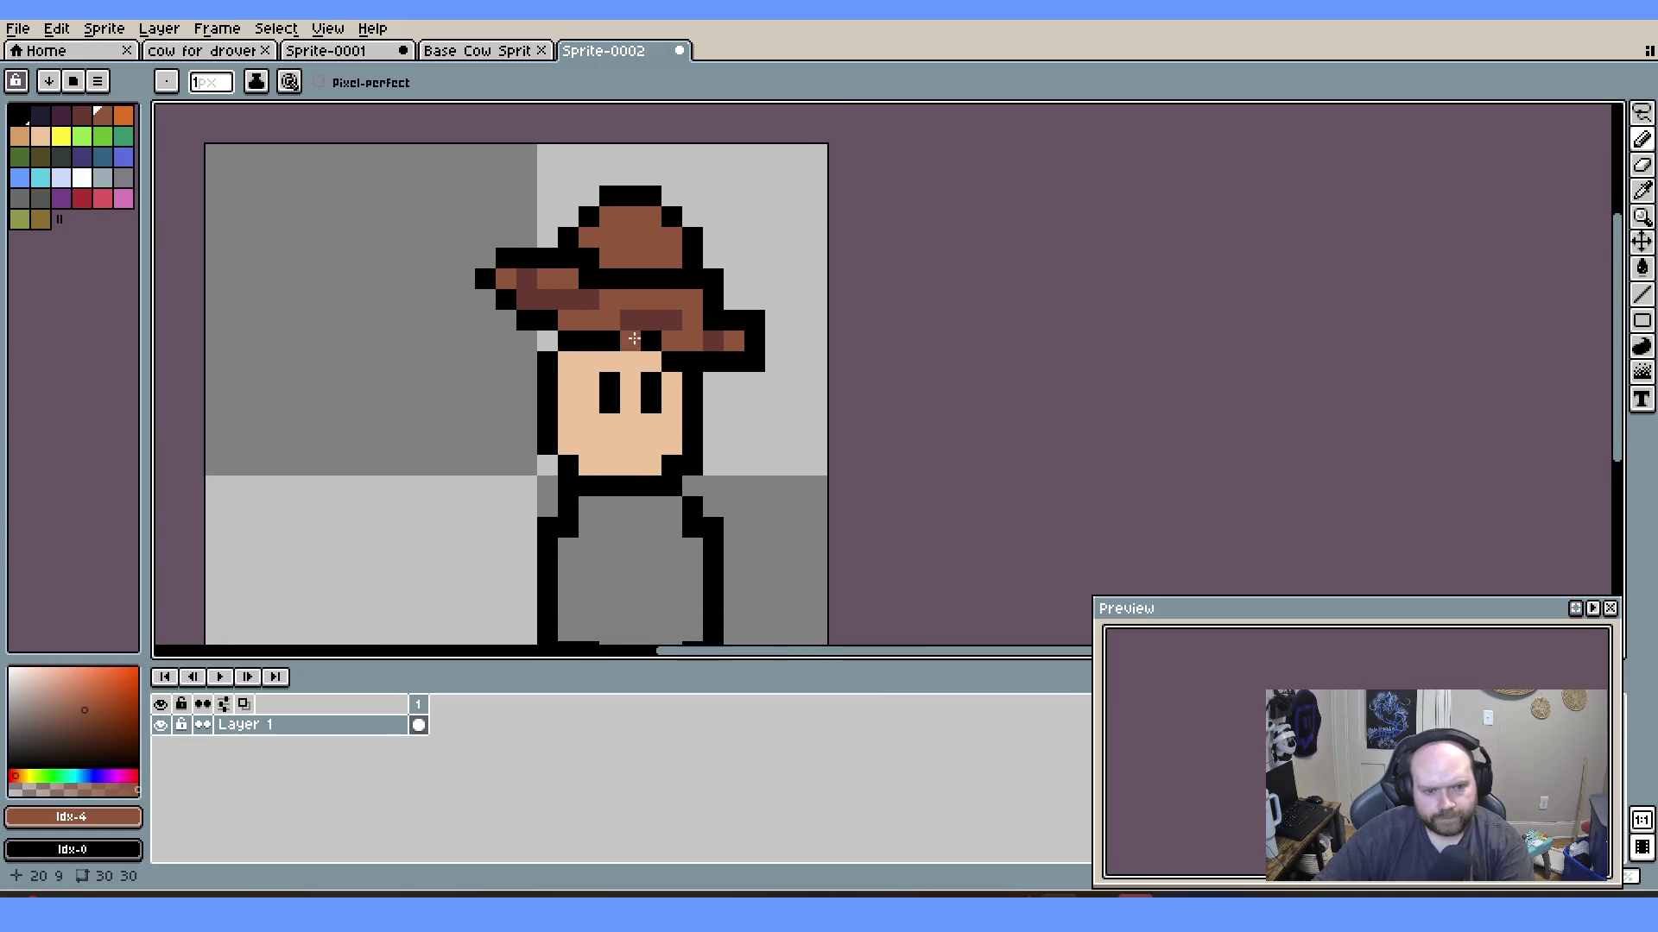
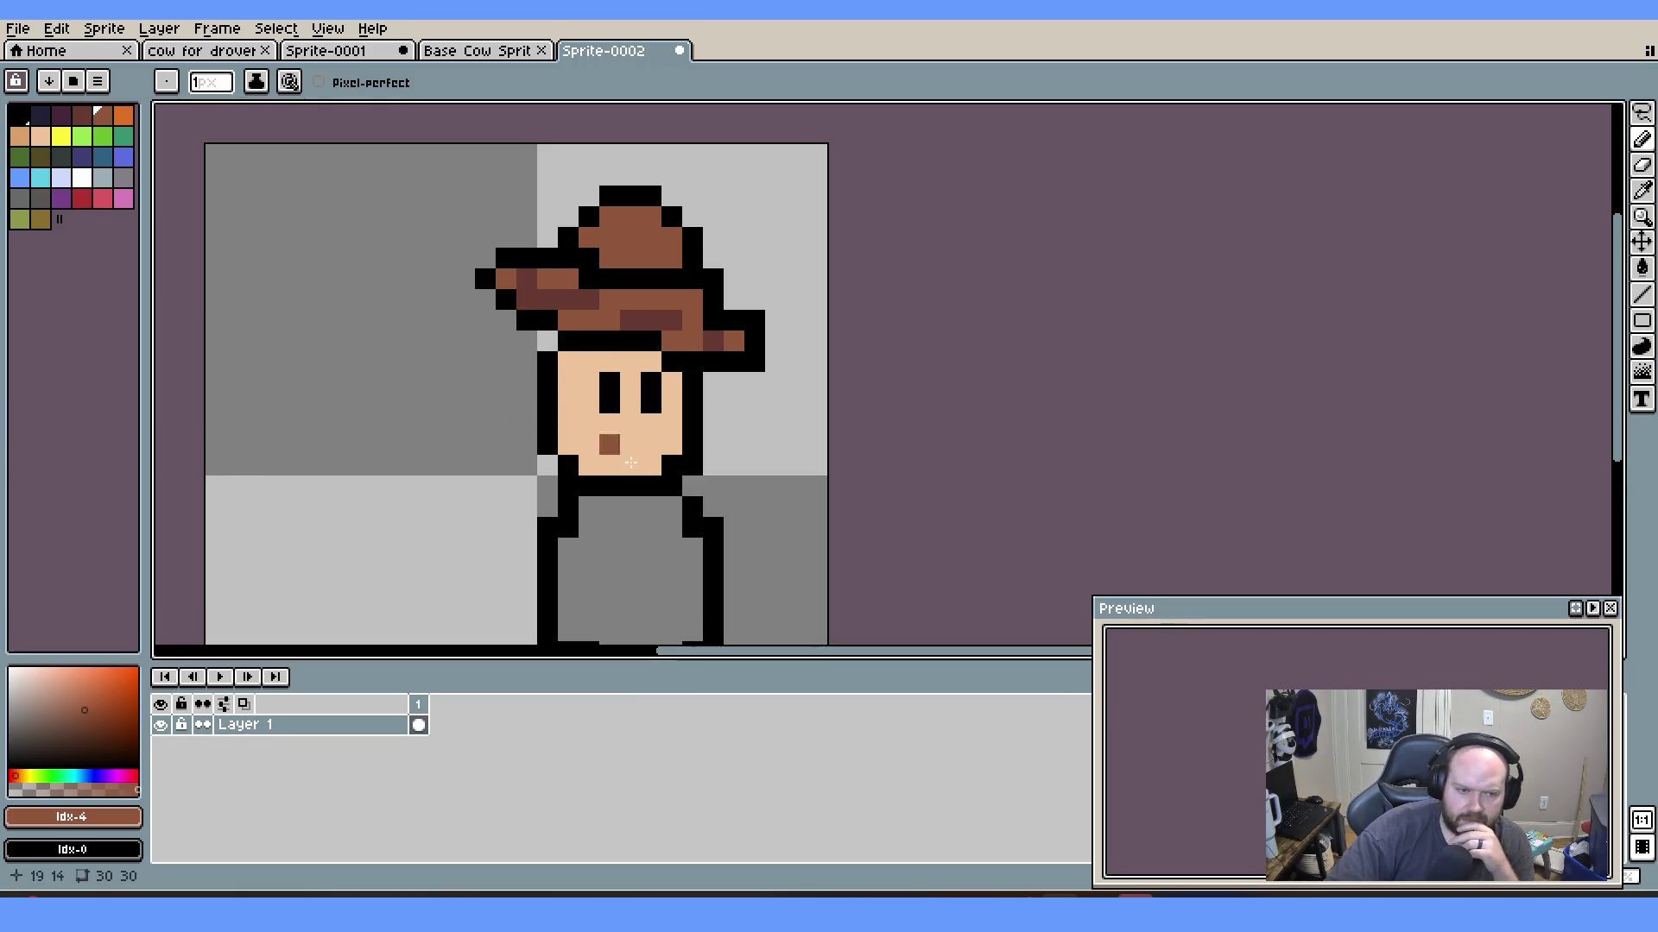
# Step: Erase the old lower-left hat brim pixels, including its black tip and brown edge
pyautogui.scroll(-3, 632, 463)
pyautogui.scroll(1, 626, 463)
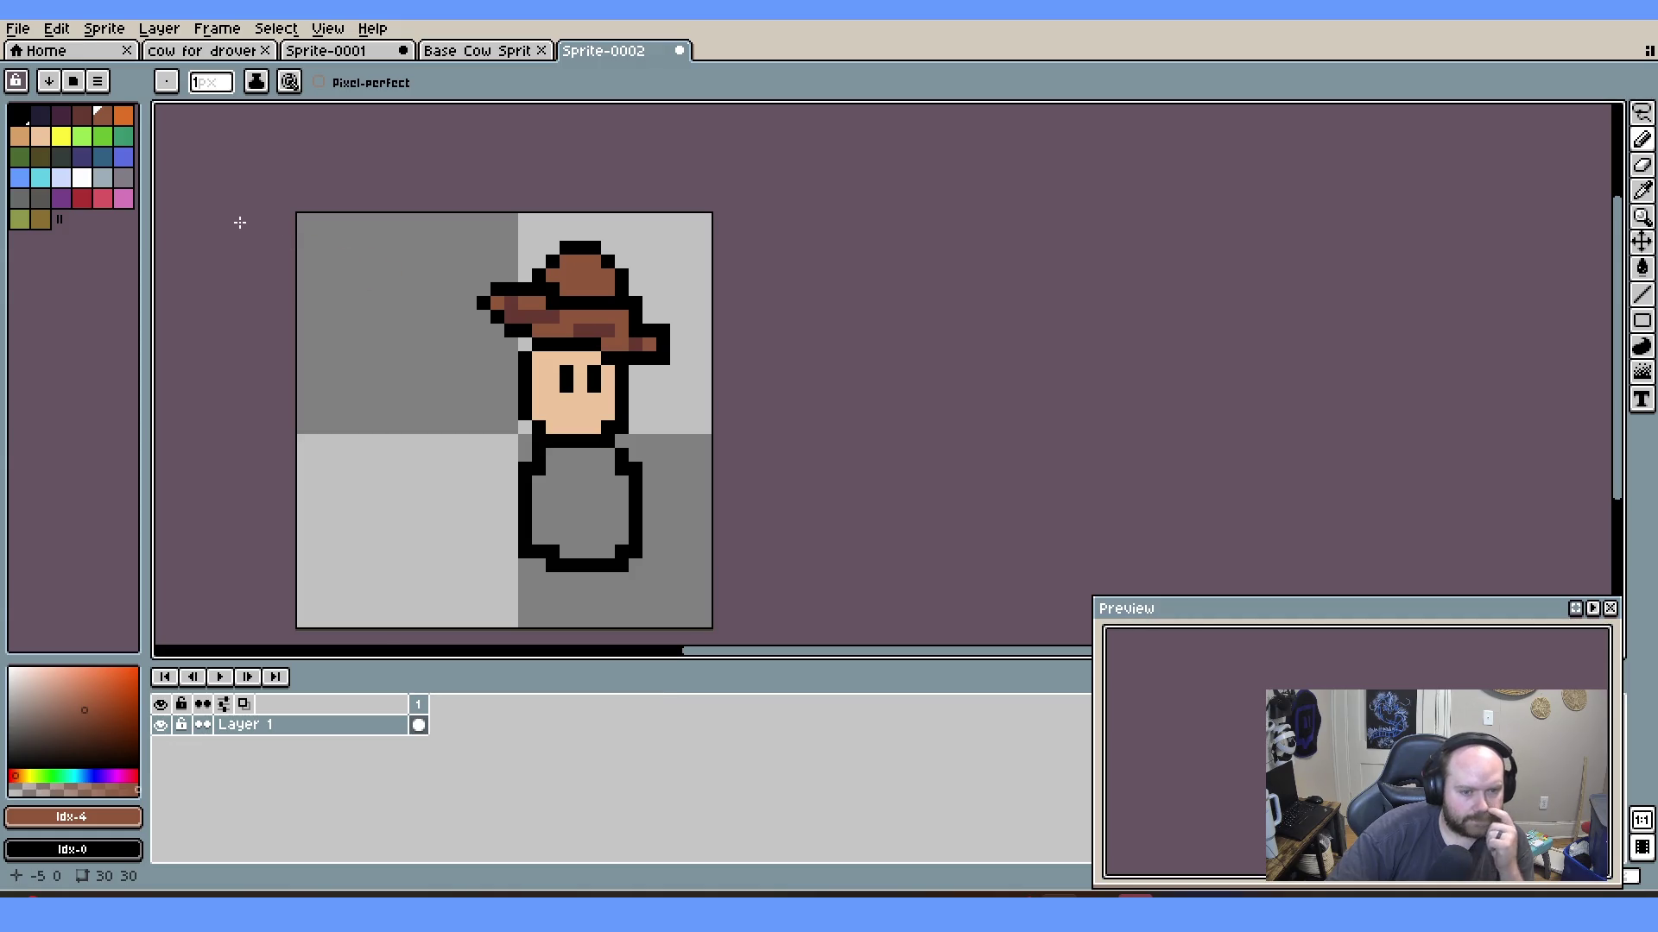
pyautogui.keyDown('alt'); pyautogui.click(529, 347); pyautogui.keyUp('alt')
pyautogui.press('shift')
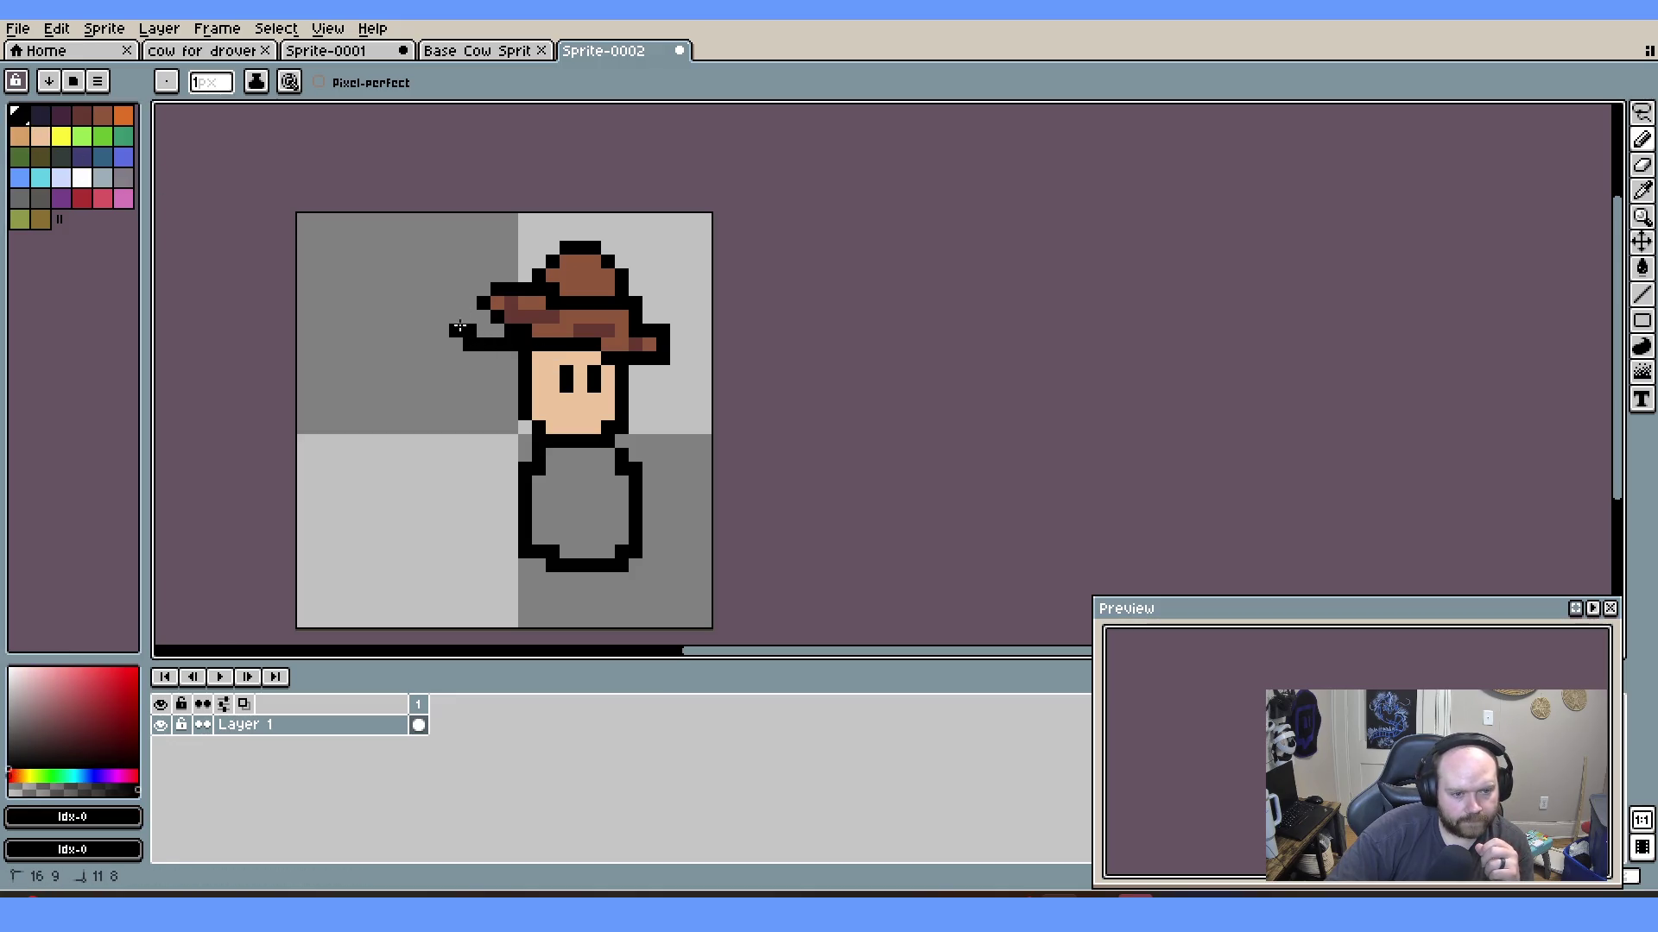
pyautogui.press('e')
pyautogui.moveTo(501, 346)
pyautogui.mouseDown()
pyautogui.moveTo(457, 332)
pyautogui.moveTo(457, 304)
pyautogui.mouseUp()
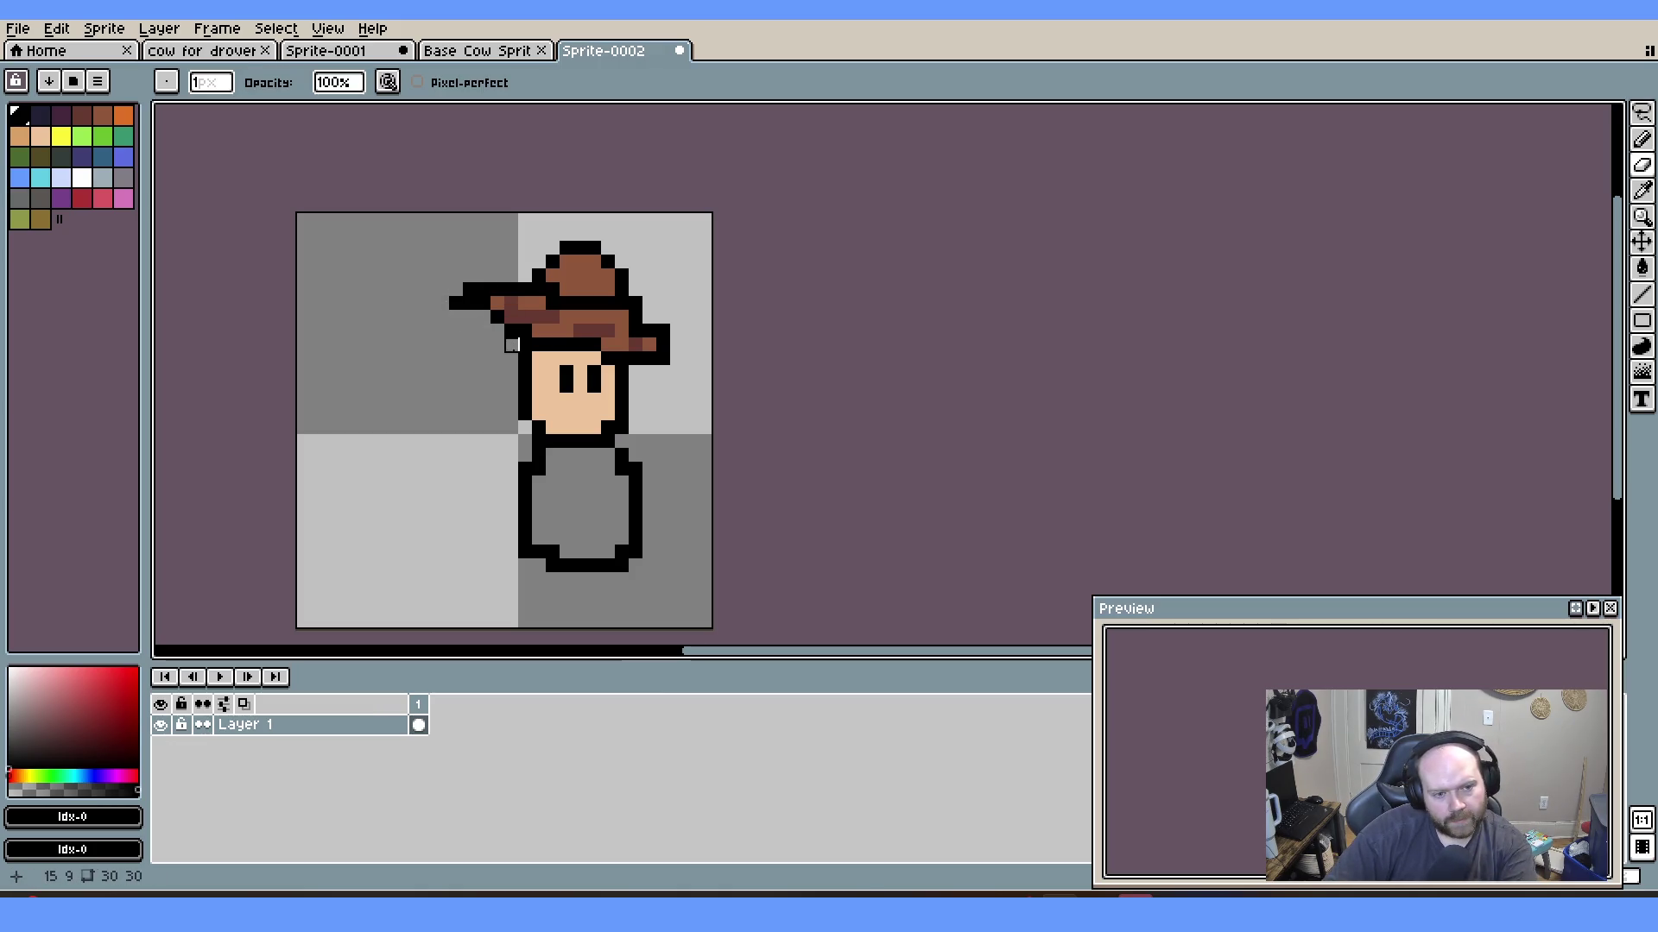
pyautogui.scroll(2, 513, 332)
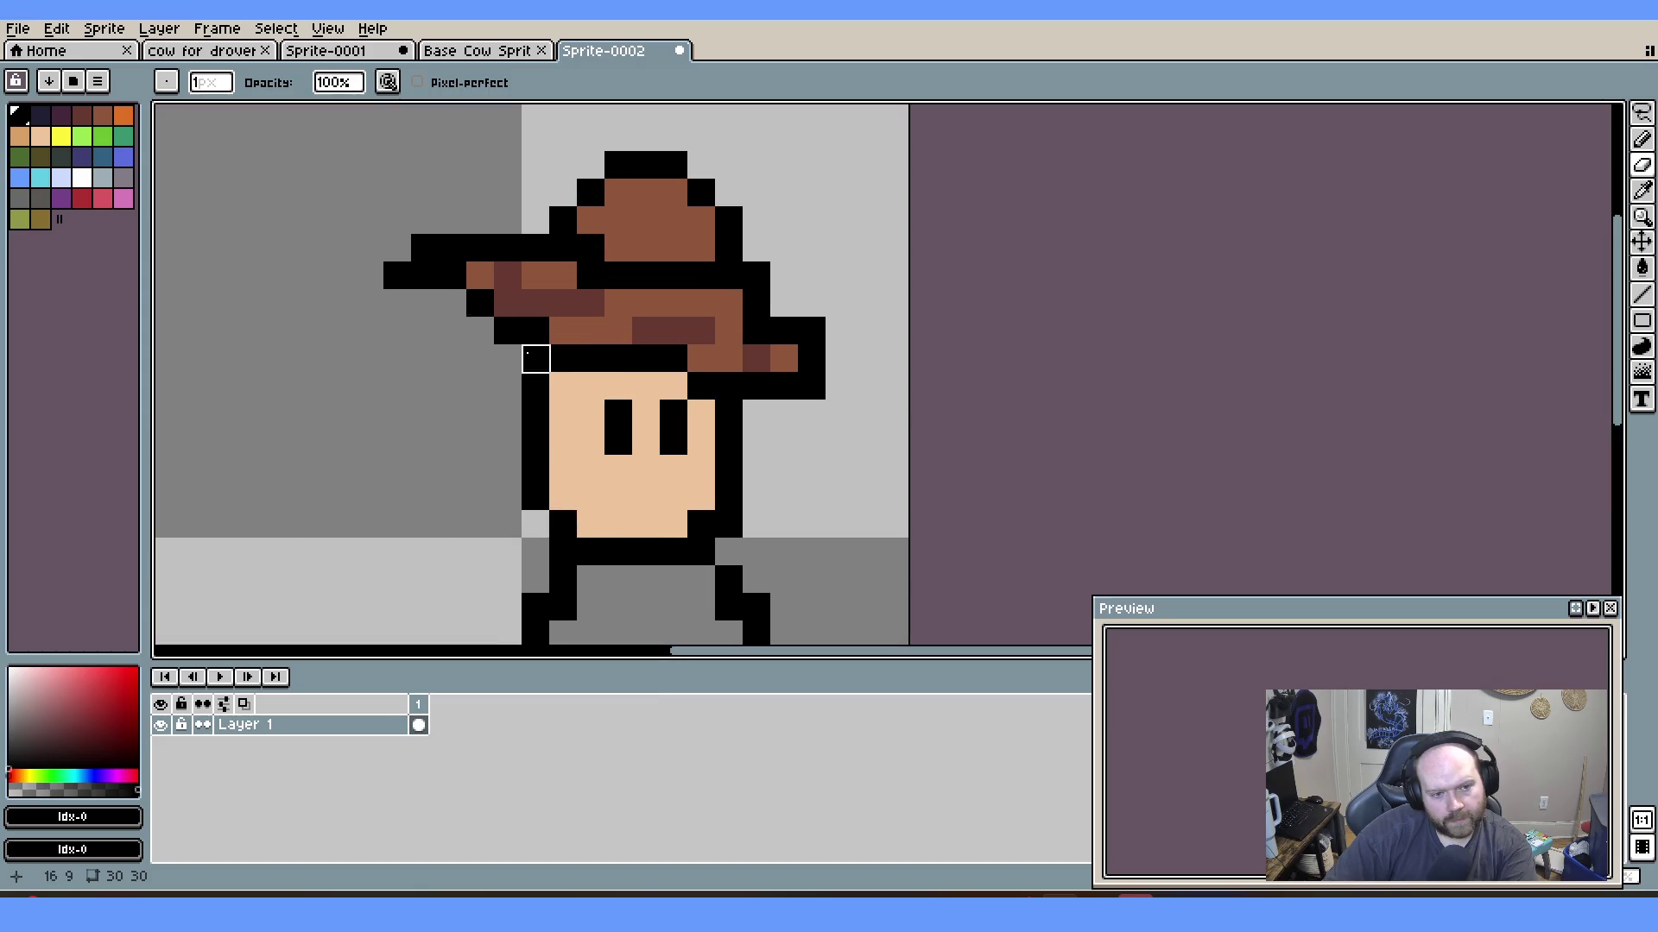
pyautogui.moveTo(425, 304); pyautogui.dragTo(425, 238)
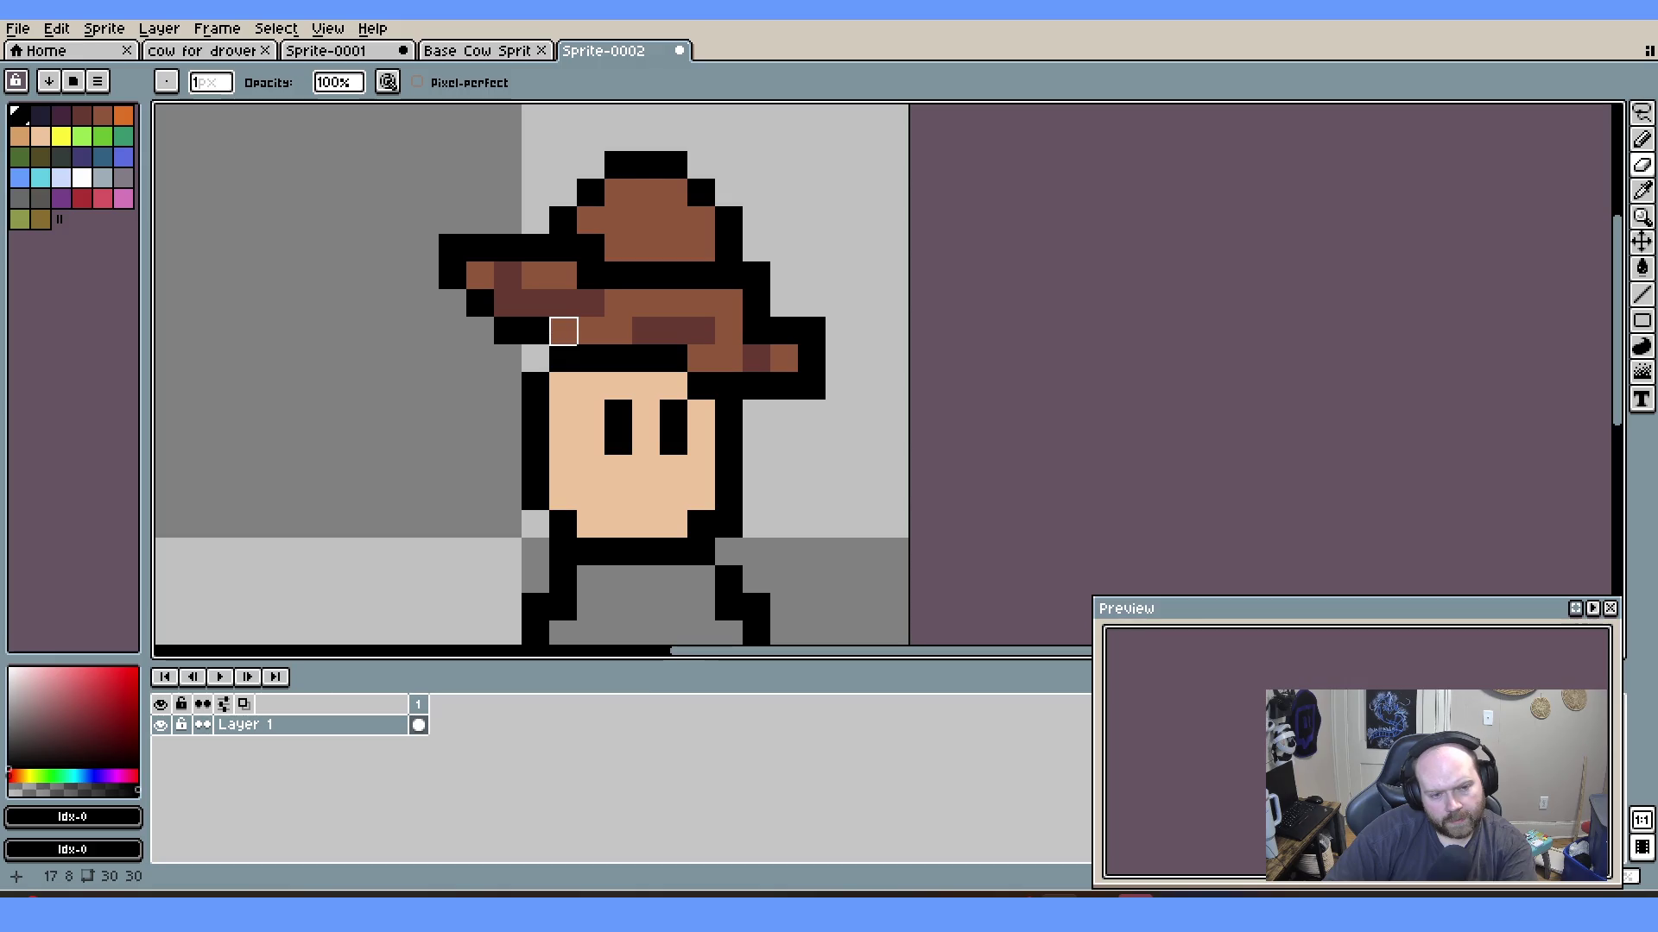
pyautogui.moveTo(536, 331); pyautogui.dragTo(480, 303)
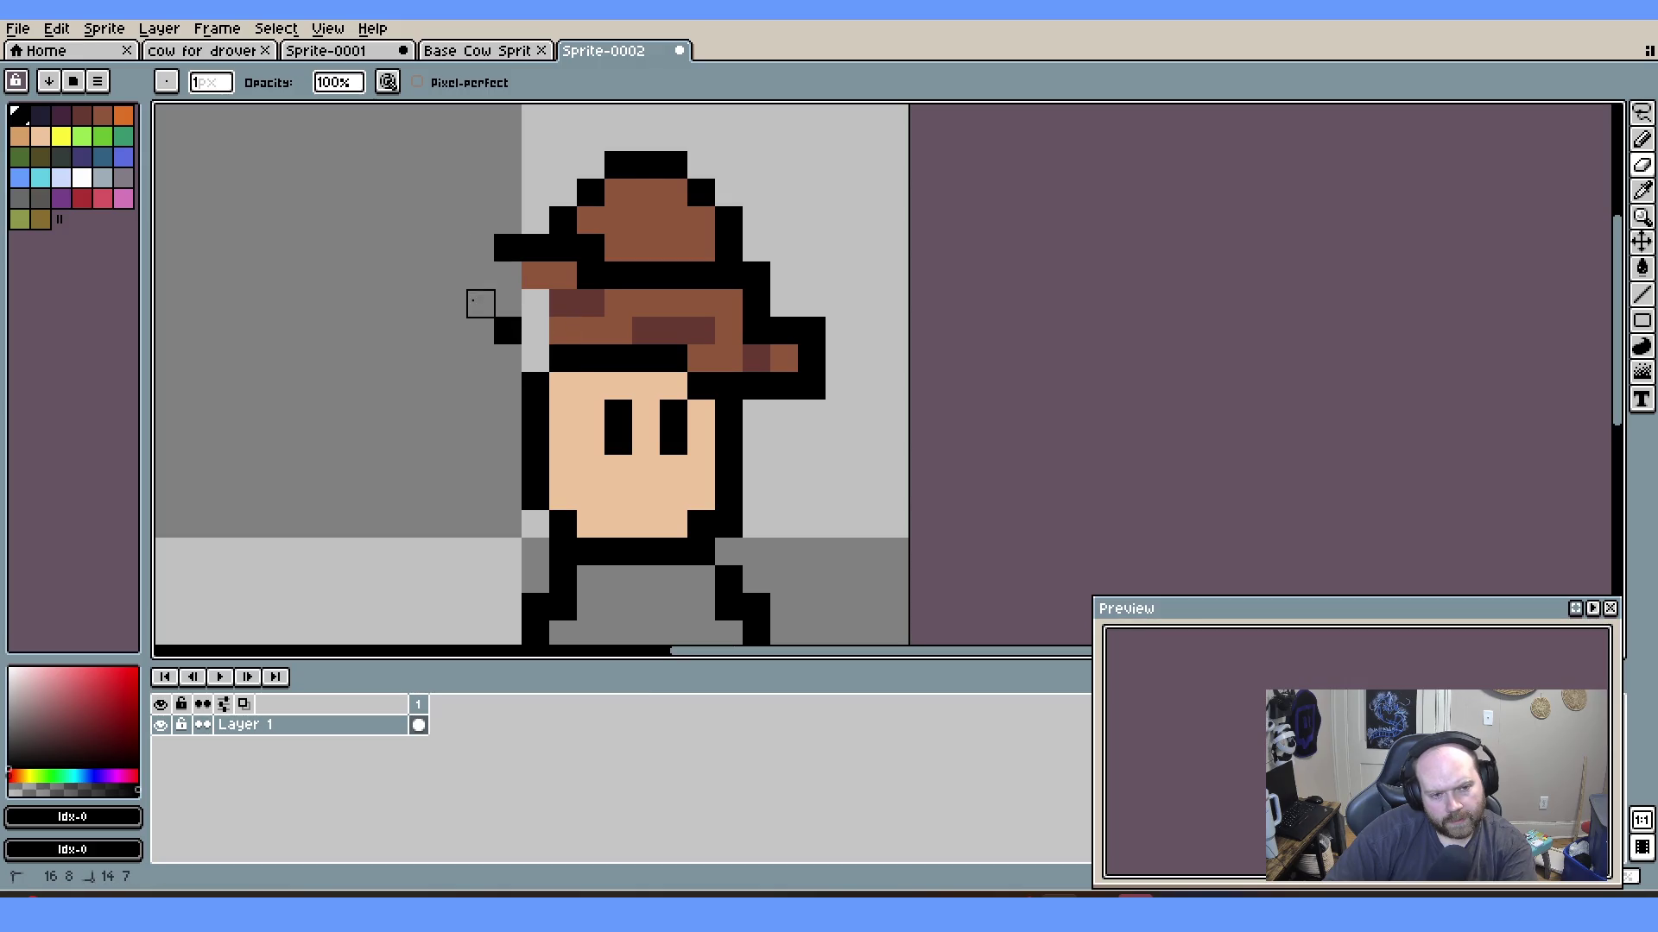
pyautogui.moveTo(536, 358)
pyautogui.mouseDown()
pyautogui.moveTo(507, 248)
pyautogui.moveTo(562, 325)
pyautogui.mouseUp()
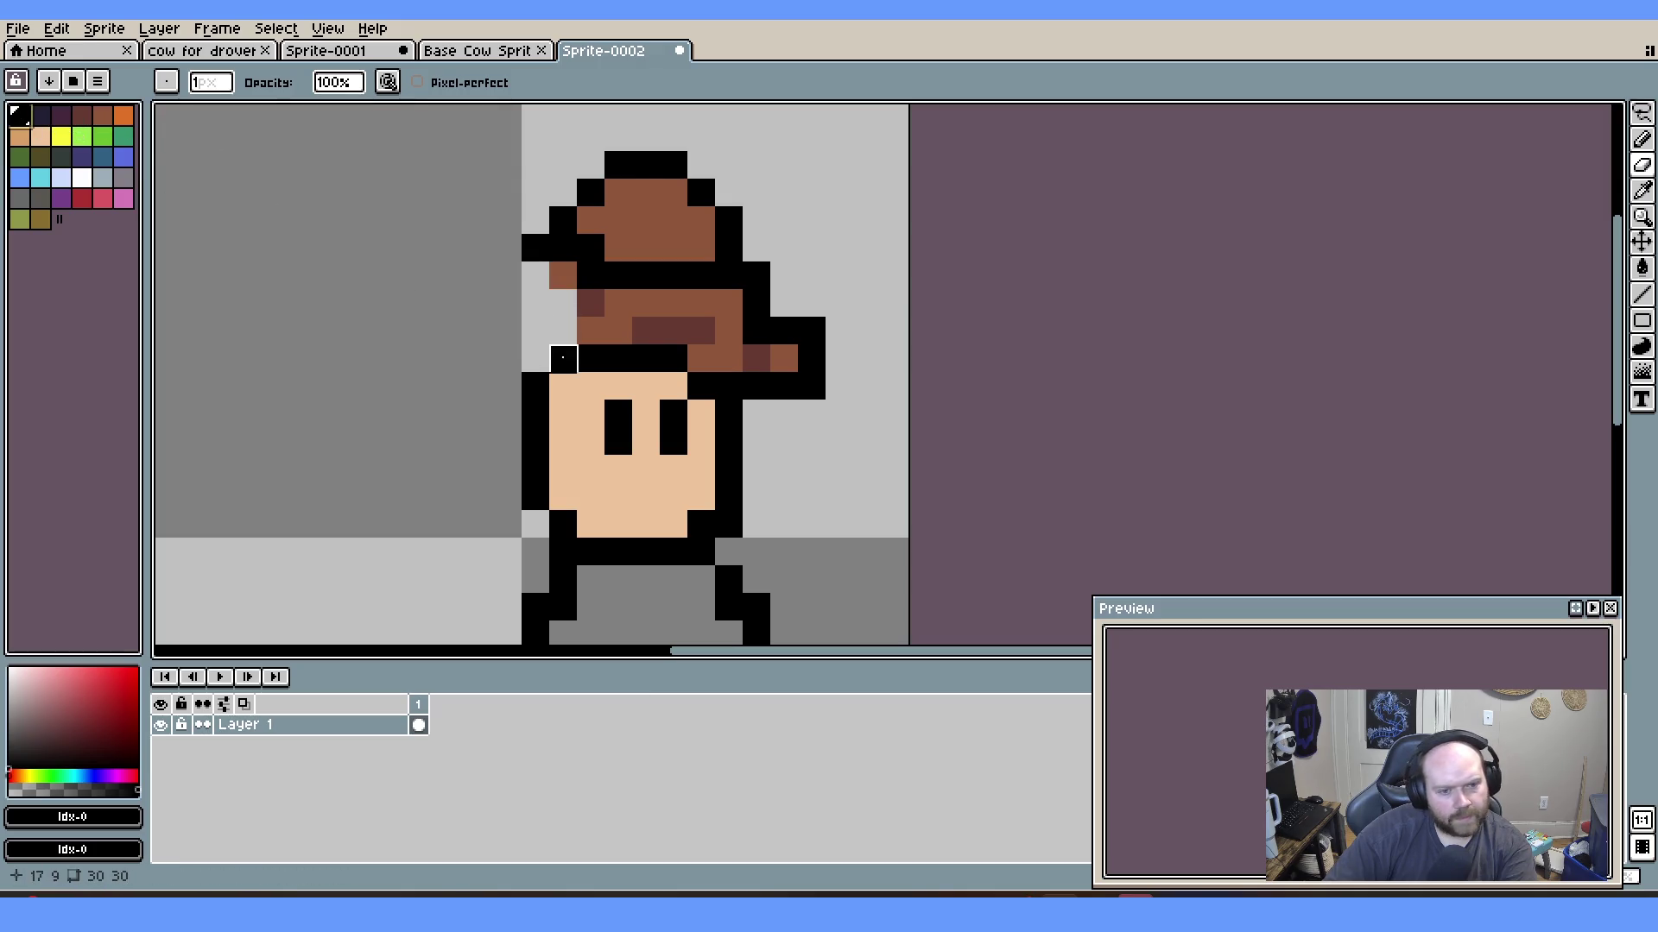
# Step: Redraw the left brim's black outline so it extends left and tilts upward
pyautogui.press('b')
pyautogui.click(595, 375)
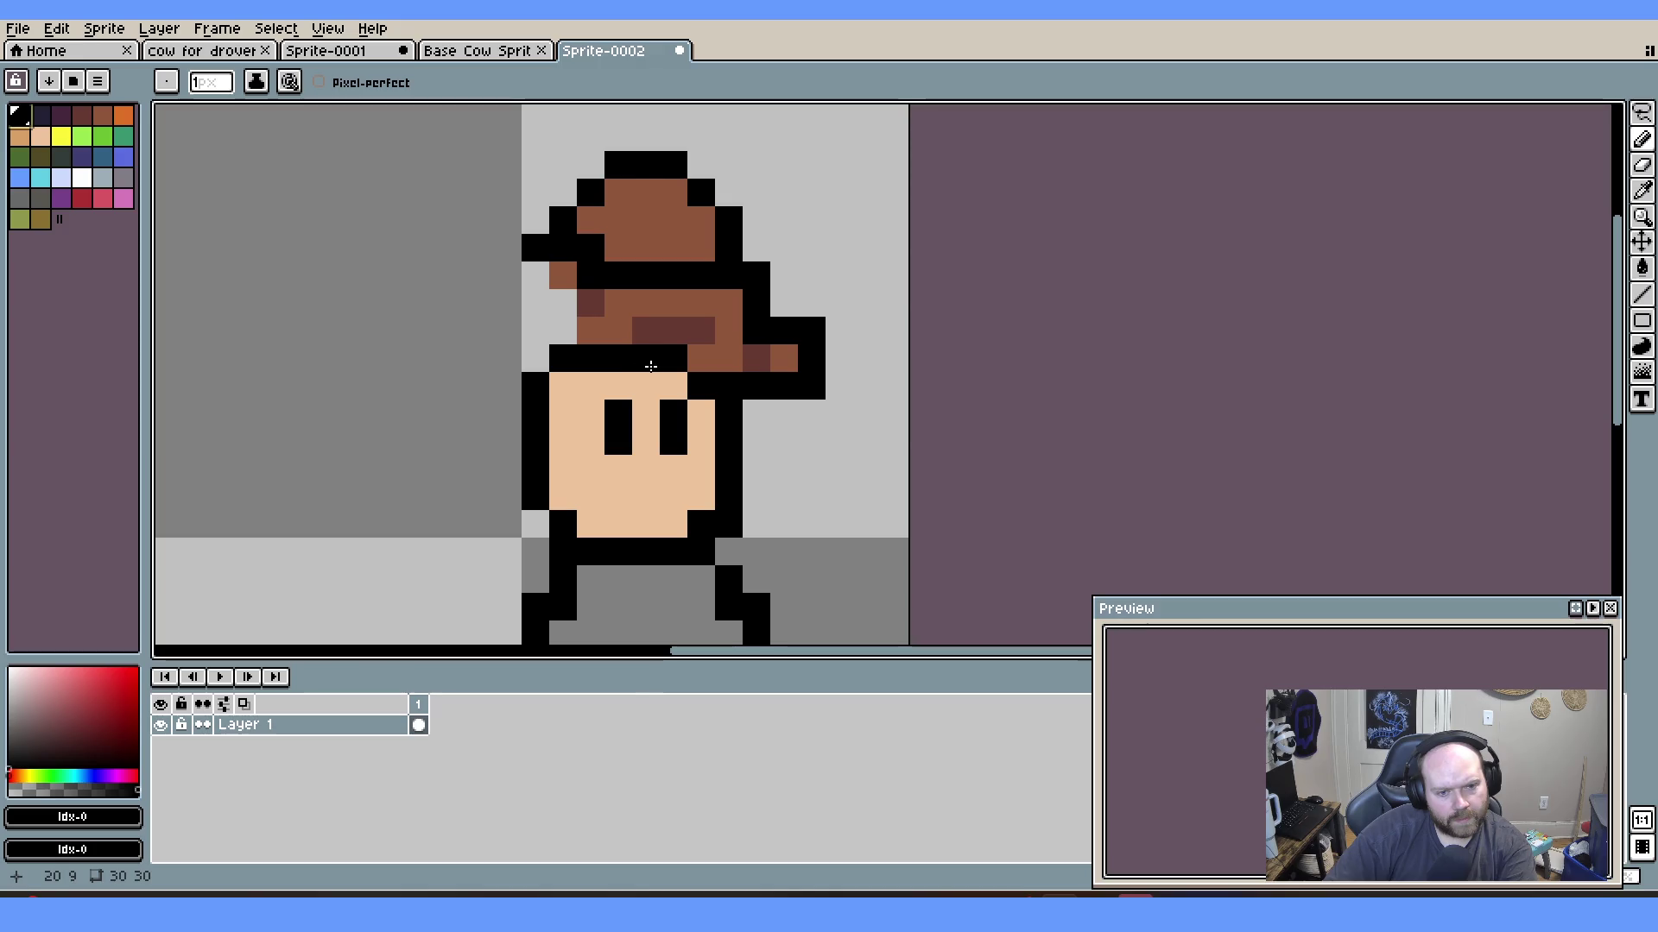
pyautogui.press('e')
pyautogui.moveTo(651, 362)
pyautogui.mouseDown()
pyautogui.moveTo(618, 358)
pyautogui.moveTo(591, 303)
pyautogui.moveTo(563, 358)
pyautogui.mouseUp()
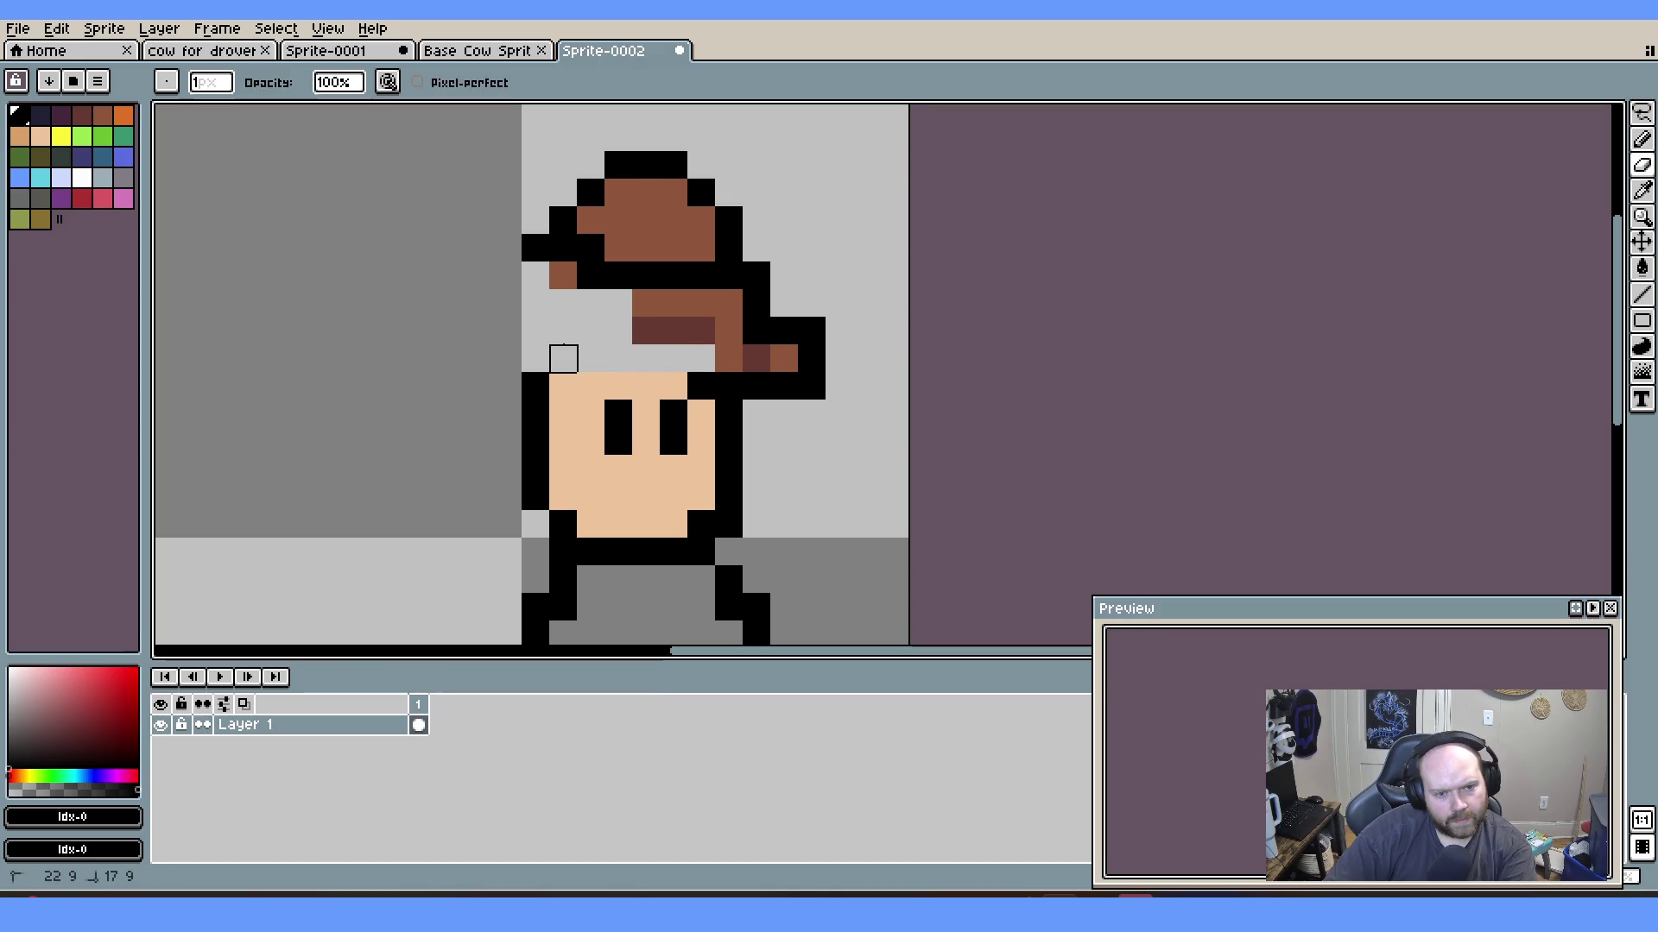
pyautogui.press('b')
pyautogui.moveTo(673, 363); pyautogui.dragTo(590, 357)
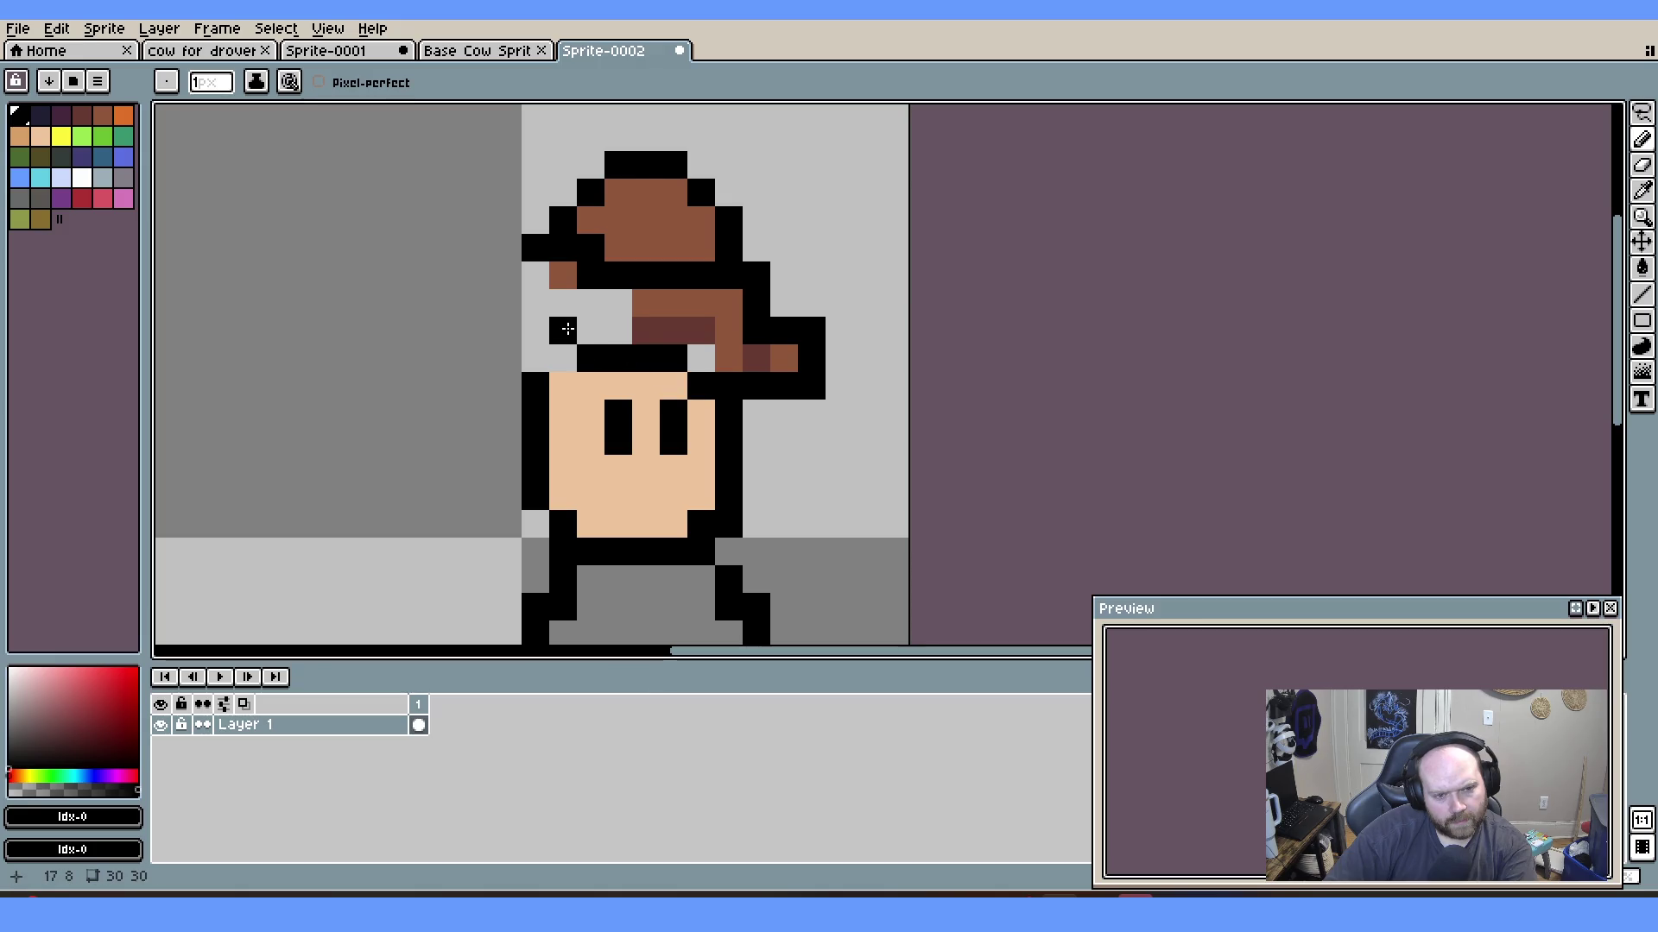
pyautogui.click(563, 358)
pyautogui.click(507, 359)
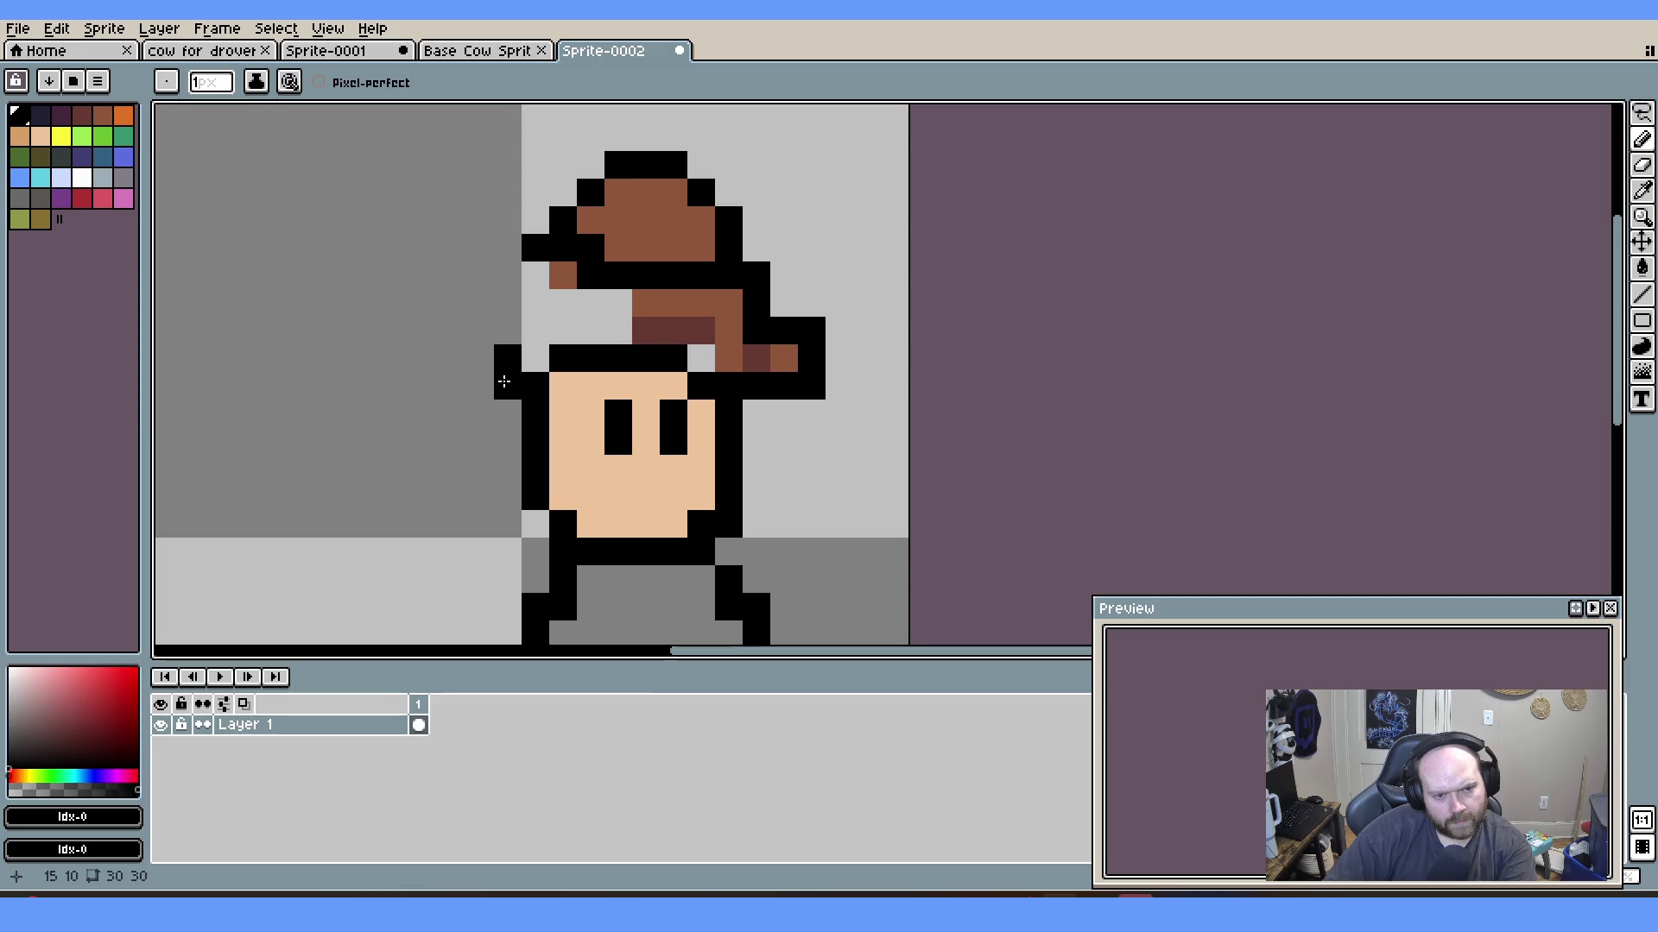
pyautogui.press('e')
pyautogui.moveTo(506, 359); pyautogui.dragTo(508, 386)
pyautogui.press('b')
pyautogui.click(535, 358)
pyautogui.hotkey('ctrl', 'z')
pyautogui.click(514, 383)
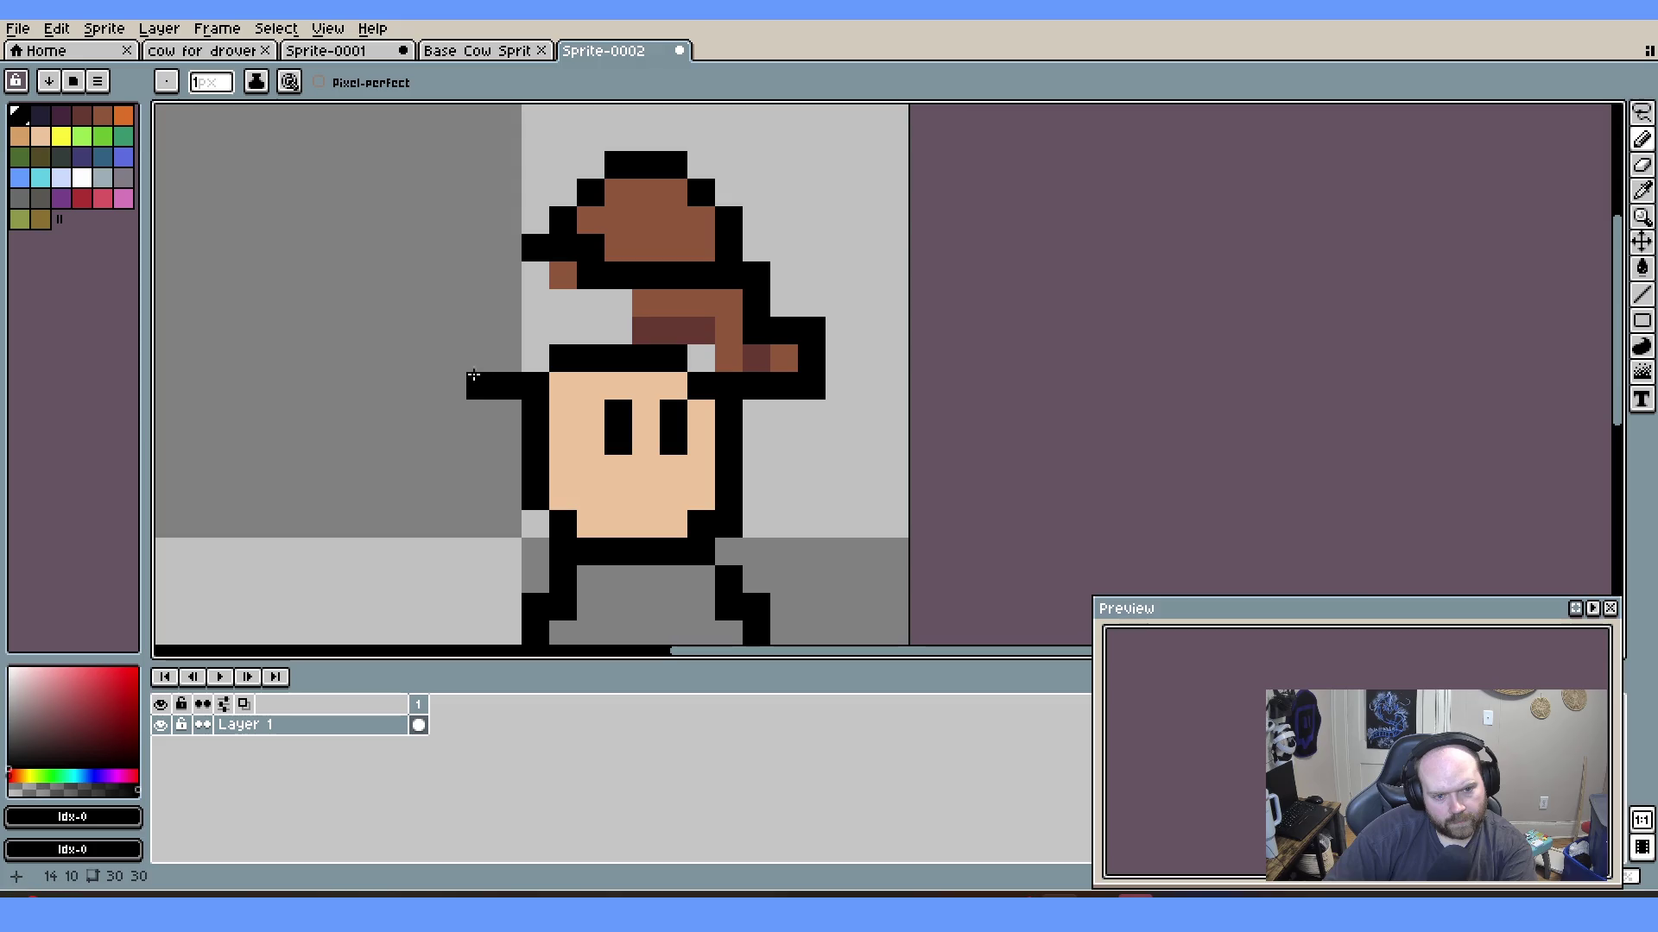
pyautogui.moveTo(452, 331); pyautogui.dragTo(466, 302)
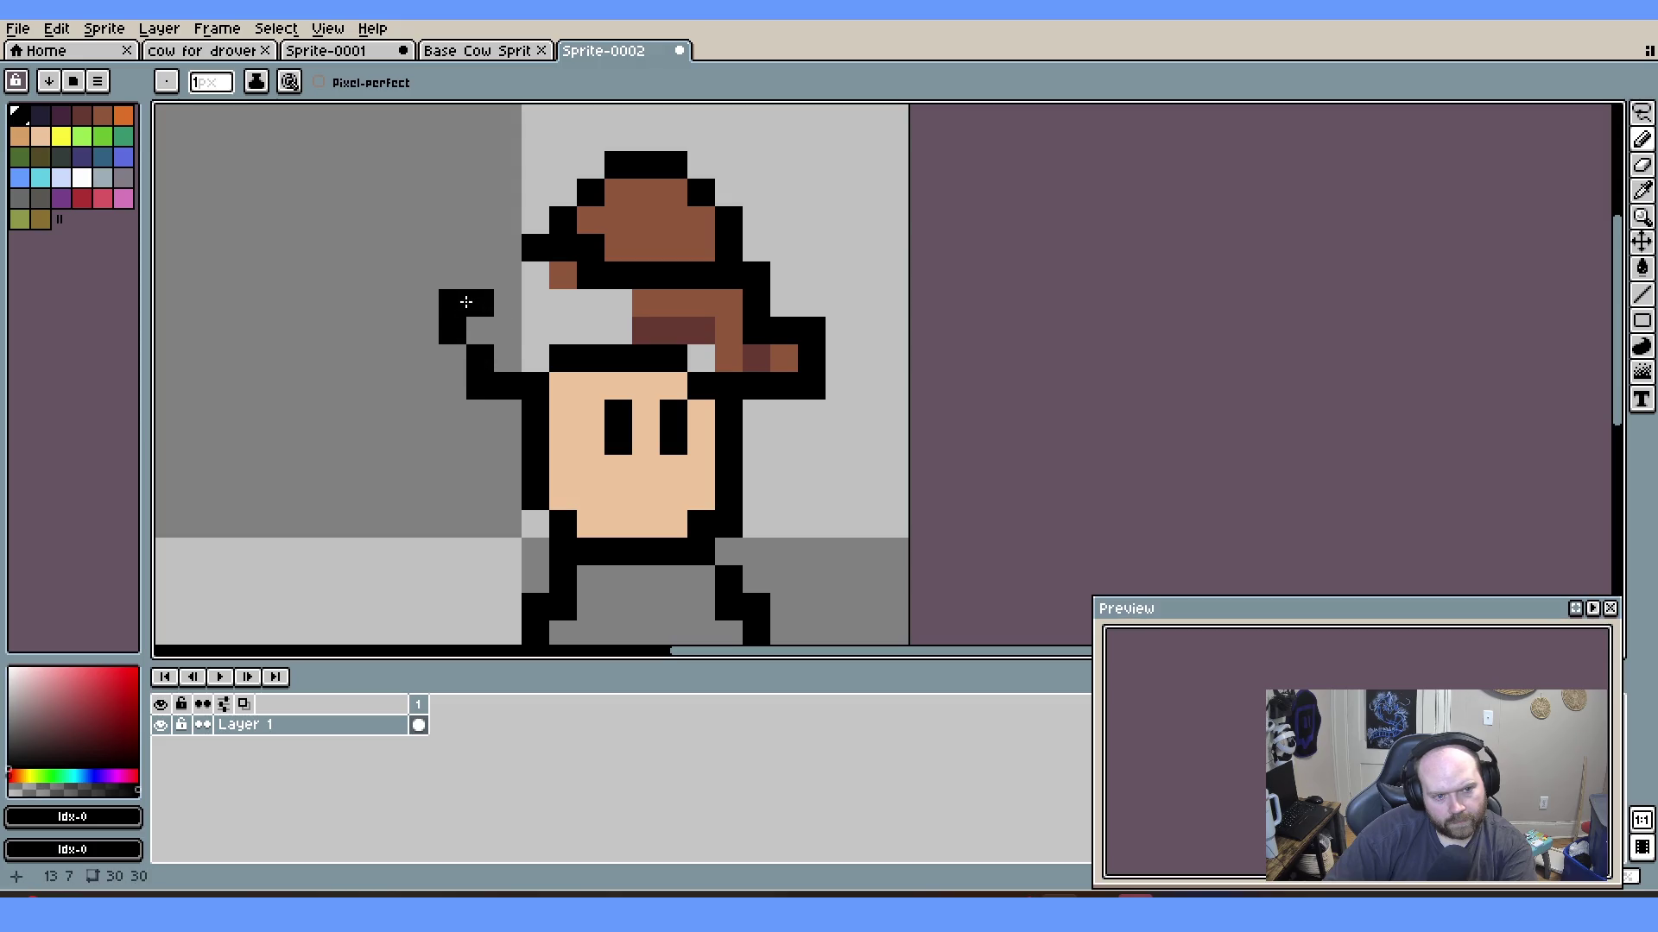
pyautogui.press('e')
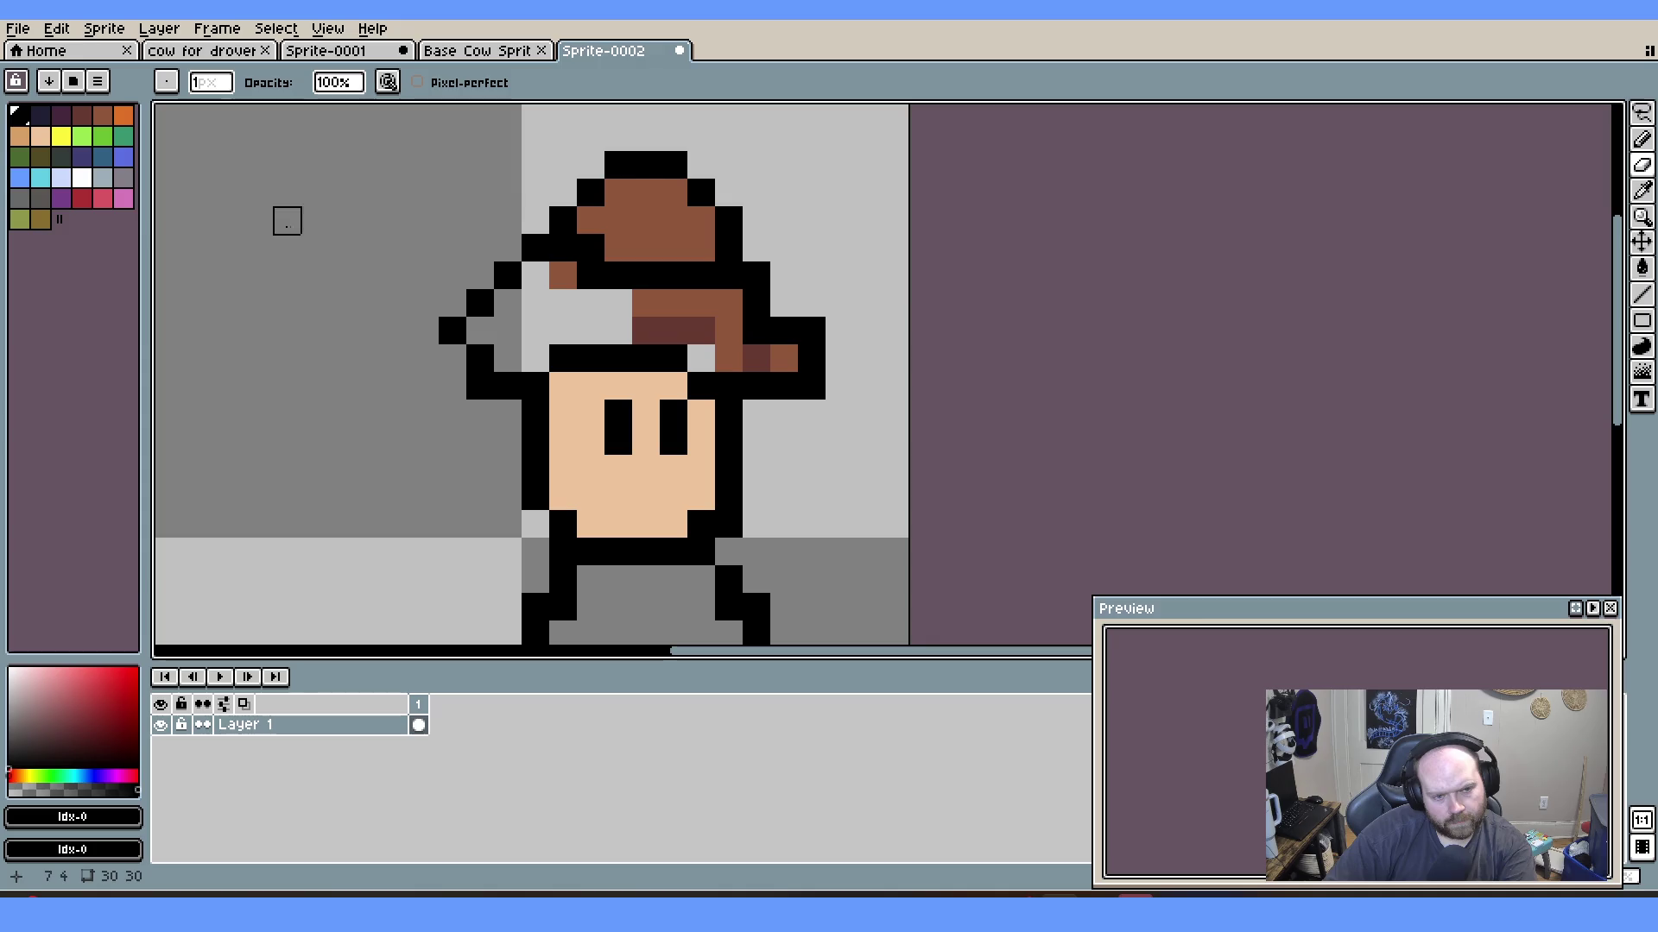
# Step: Fill the raised left brim with the hat brown
pyautogui.click(102, 115)
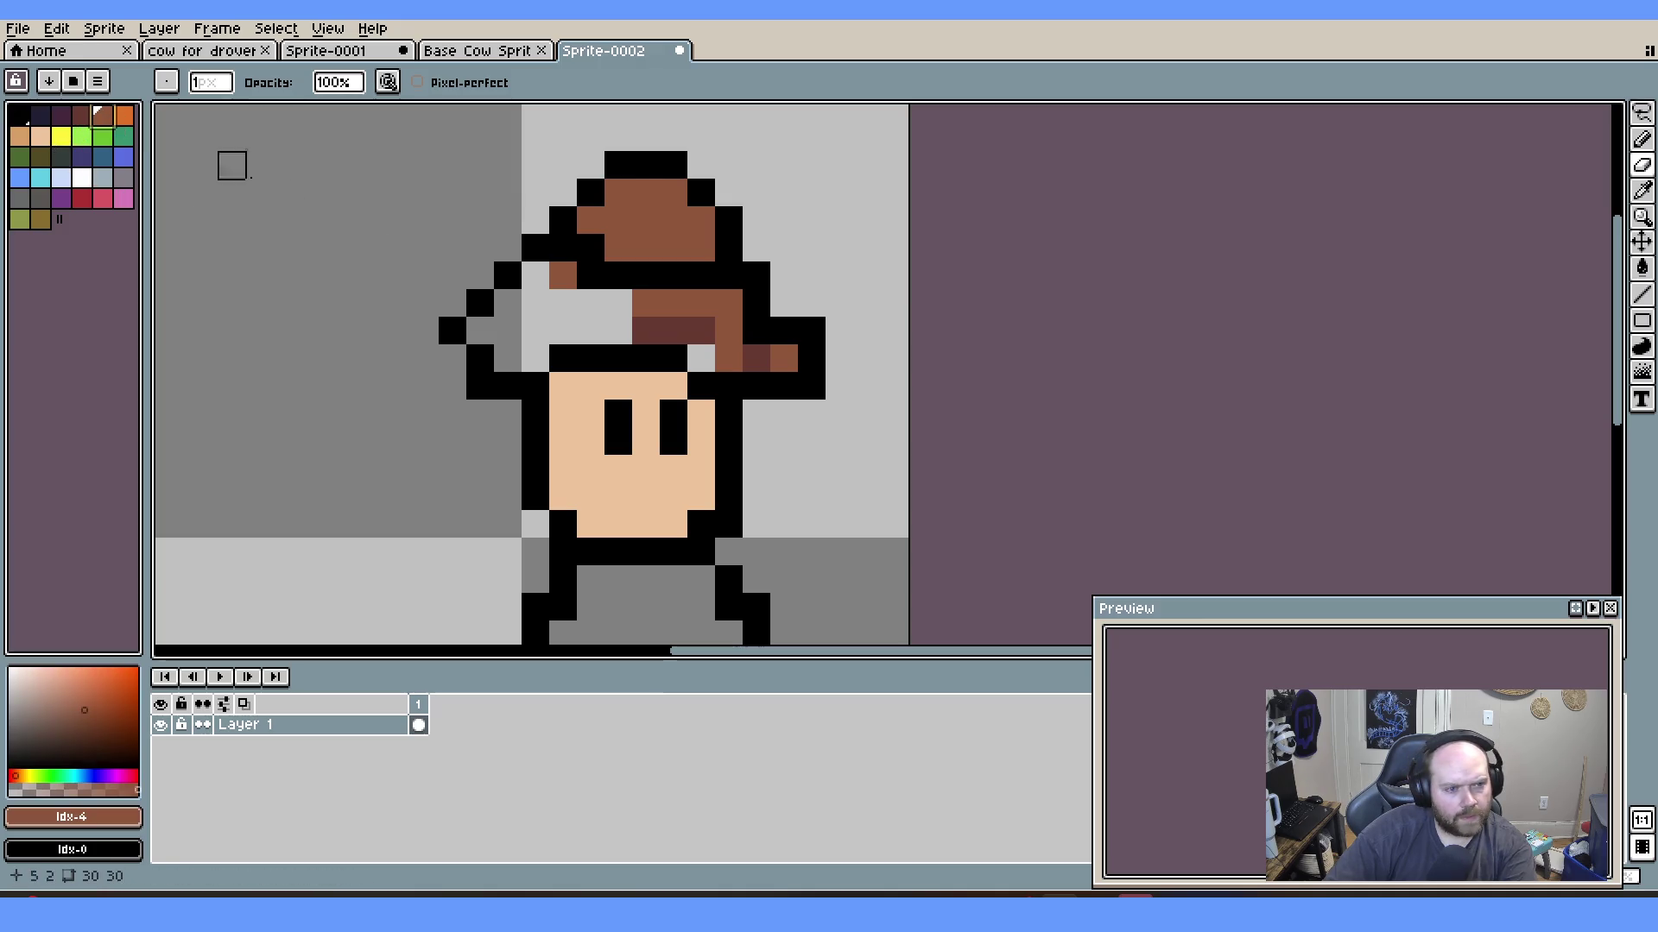
pyautogui.press('g')
pyautogui.click(547, 322)
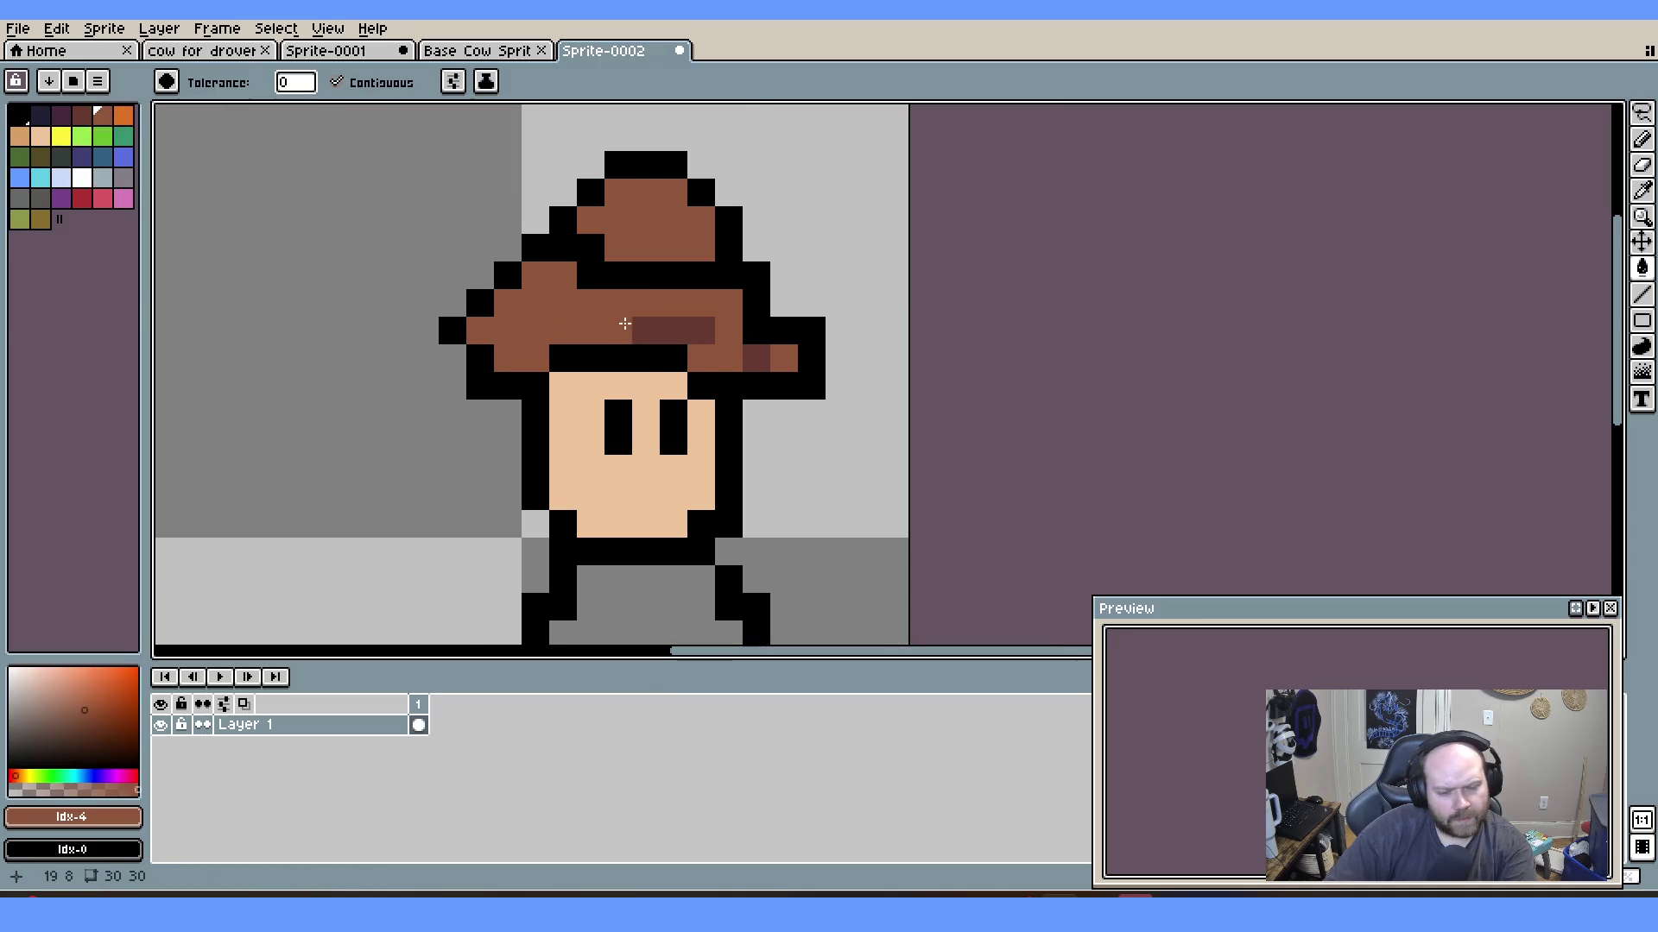
# Step: Draw a black band line across the hat's crown
pyautogui.scroll(-1, 701, 353)
pyautogui.moveTo(639, 316); pyautogui.dragTo(607, 318)
pyautogui.scroll(-1, 609, 316)
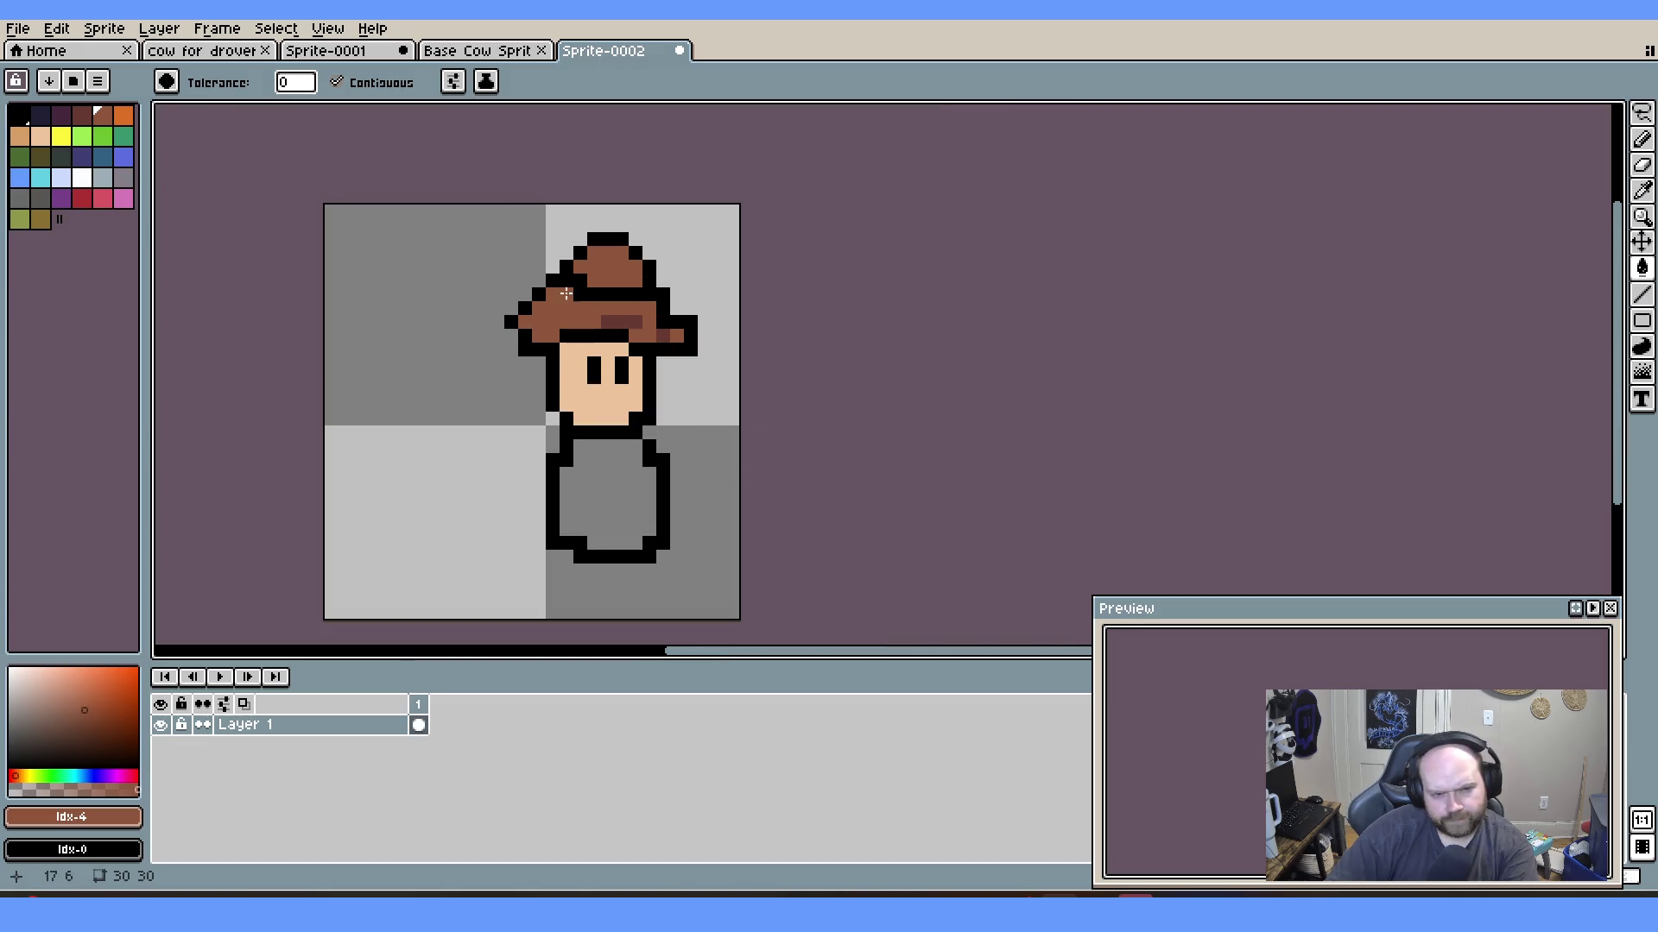
pyautogui.press('b')
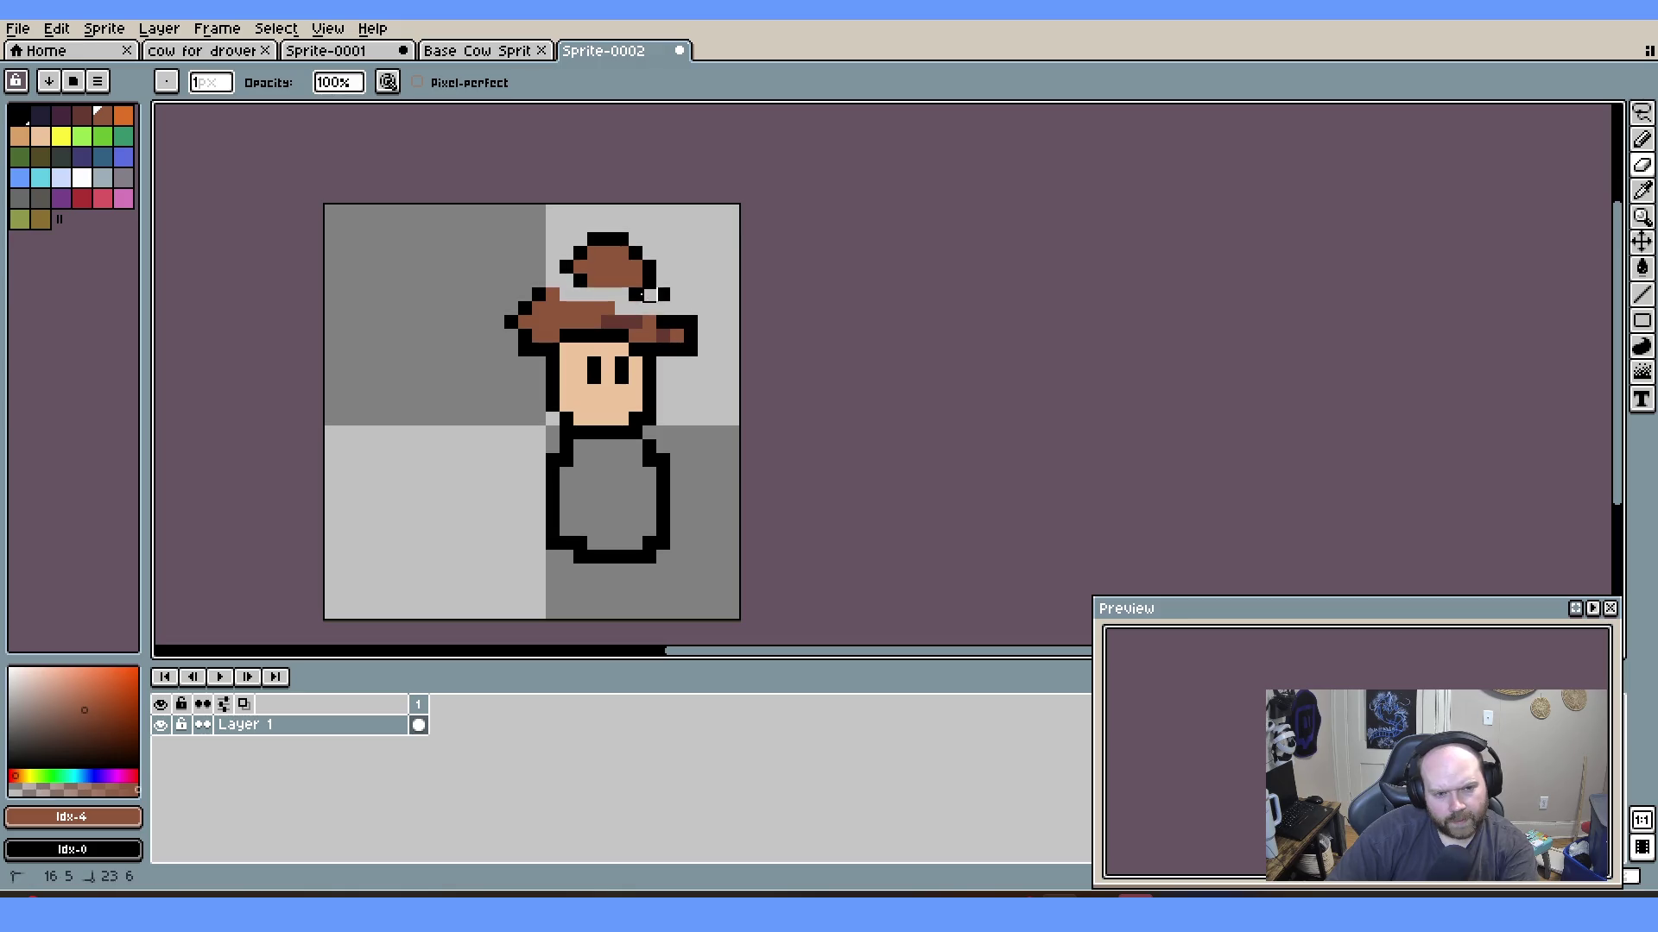
pyautogui.keyDown('alt'); pyautogui.click(535, 295); pyautogui.keyUp('alt')
pyautogui.moveTo(539, 295); pyautogui.dragTo(653, 317)
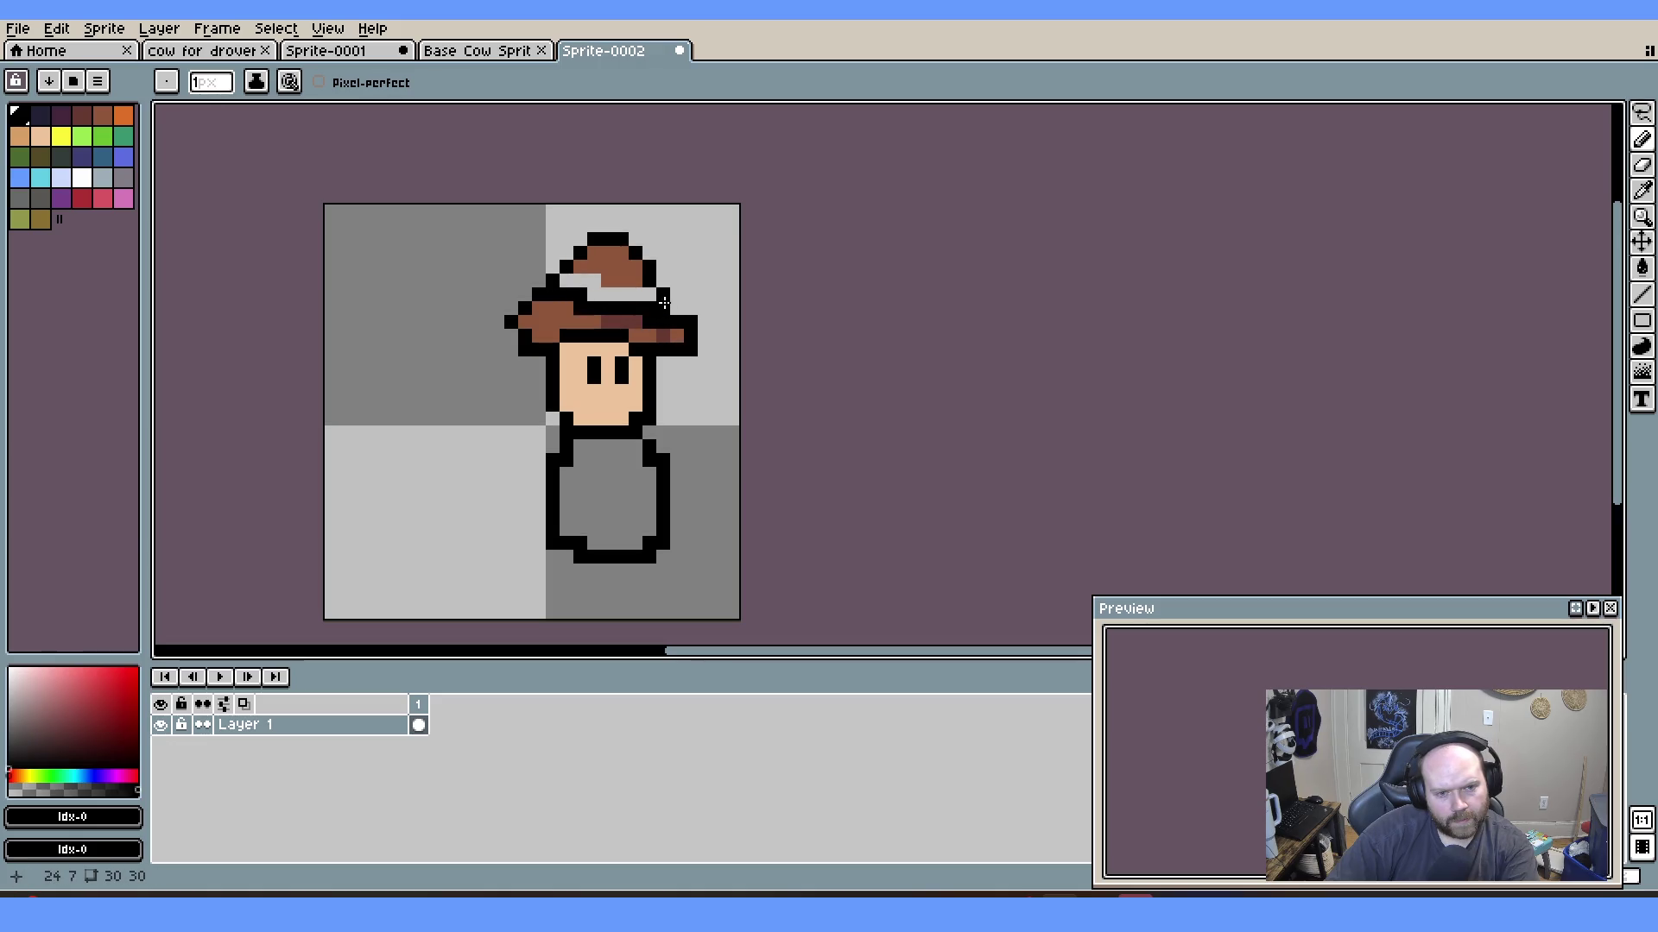
pyautogui.scroll(1, 672, 317)
# Step: Touch up the band, erasing stray black pixels and repainting light hat pixels brown
pyautogui.press('e')
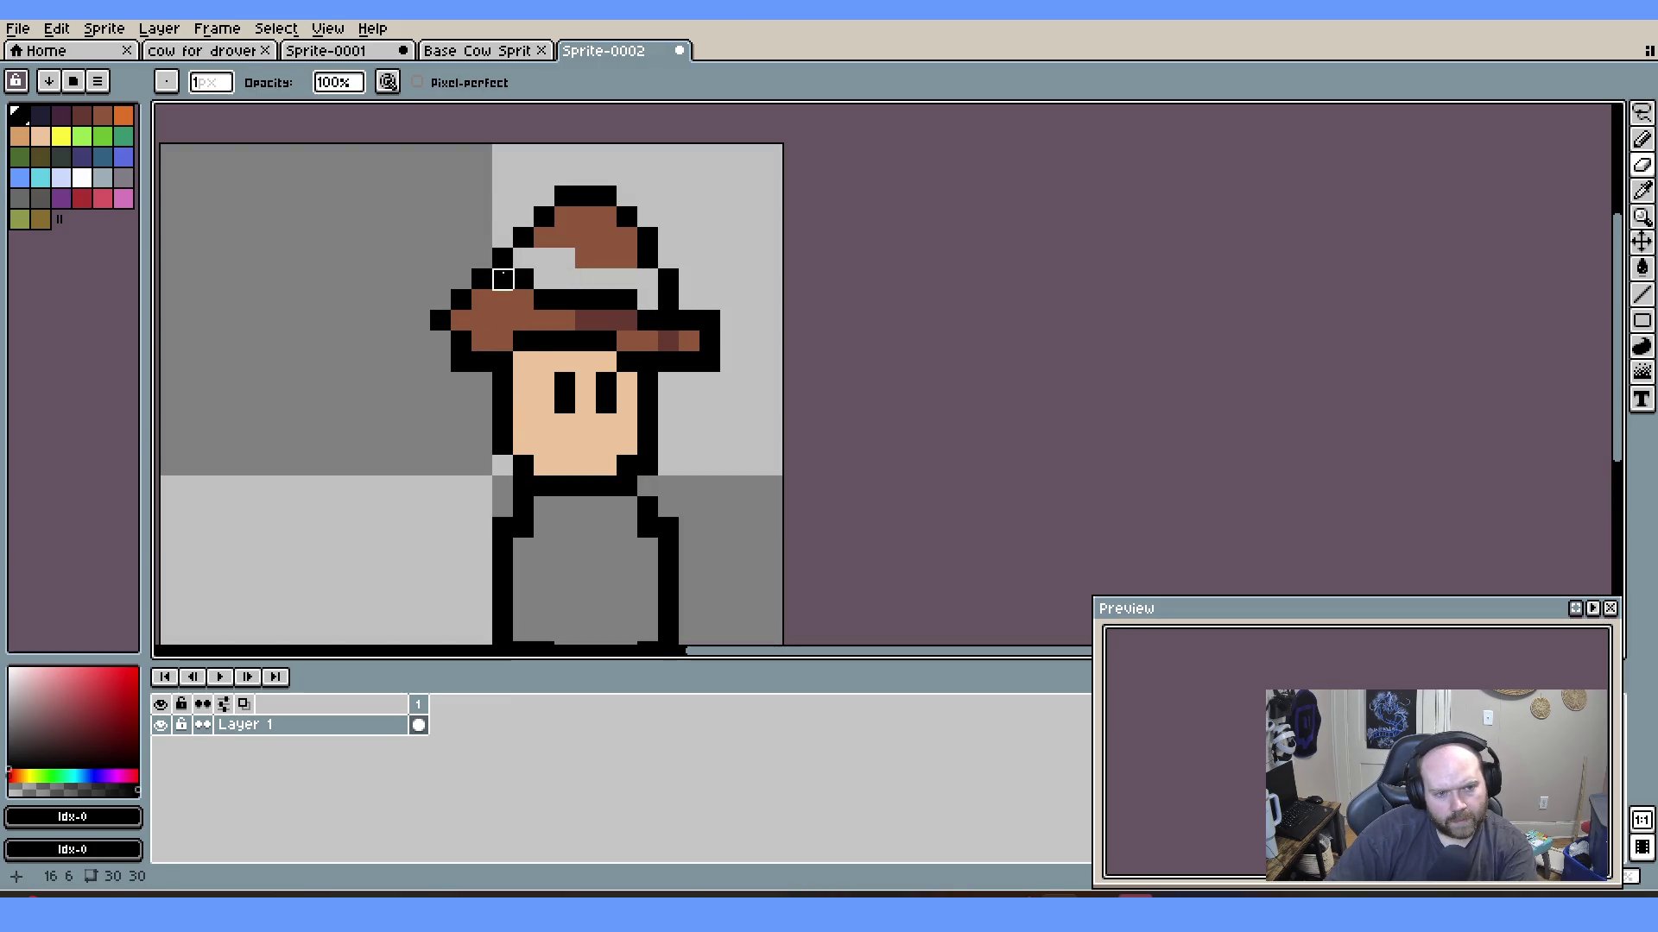
pyautogui.click(502, 279)
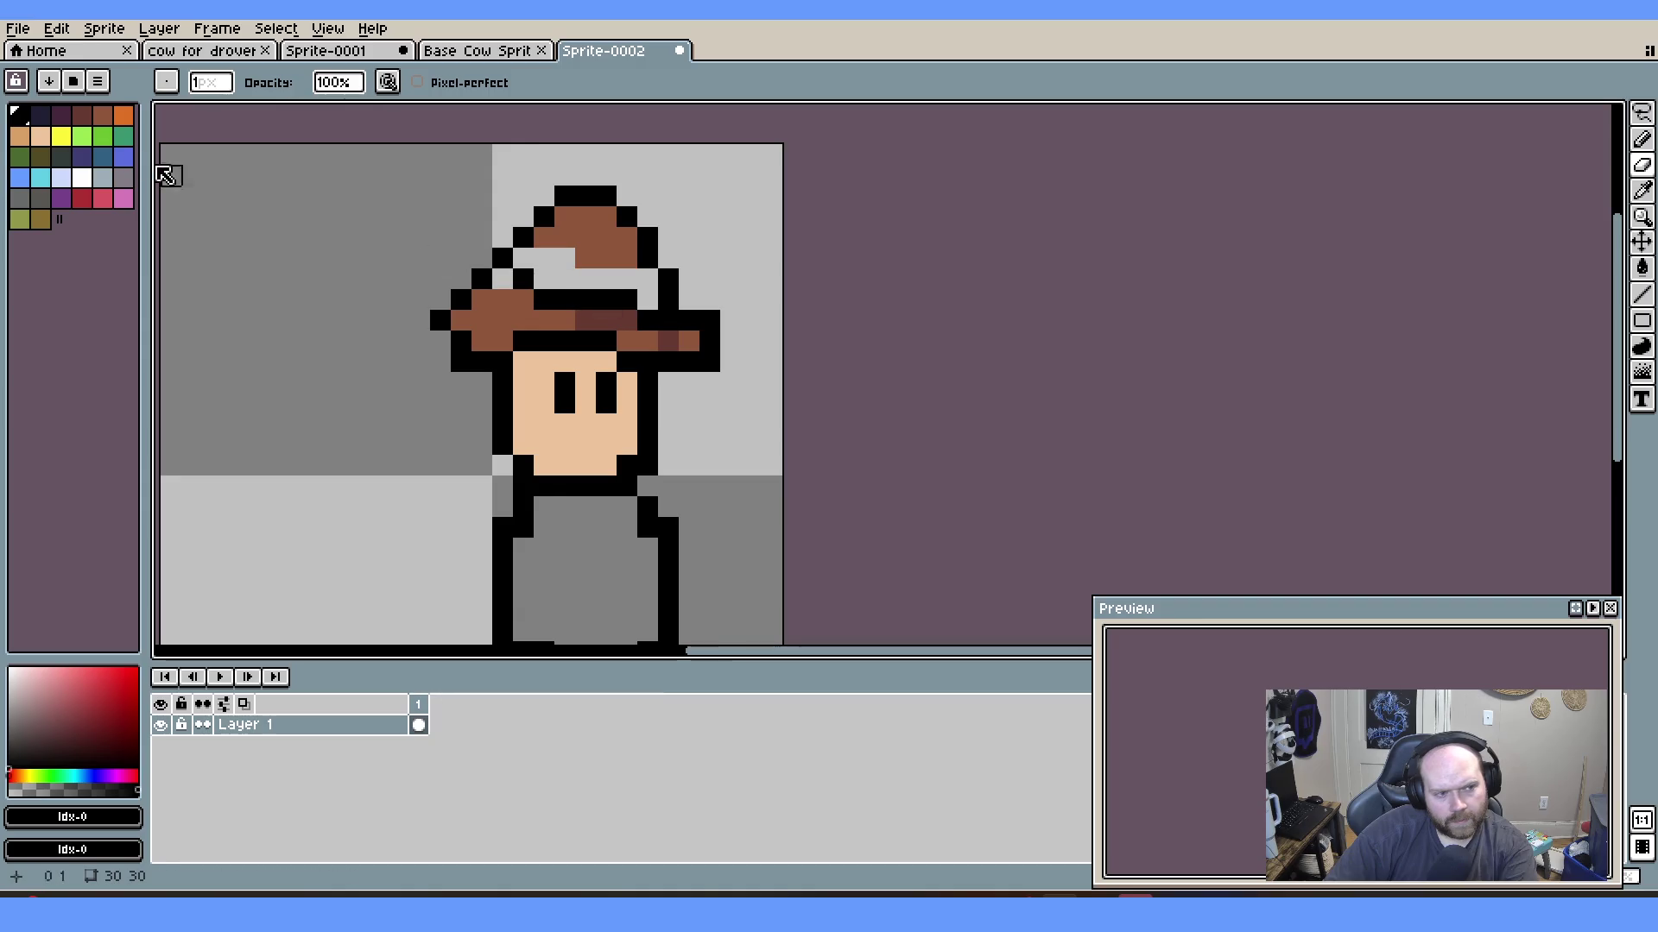
pyautogui.click(82, 113)
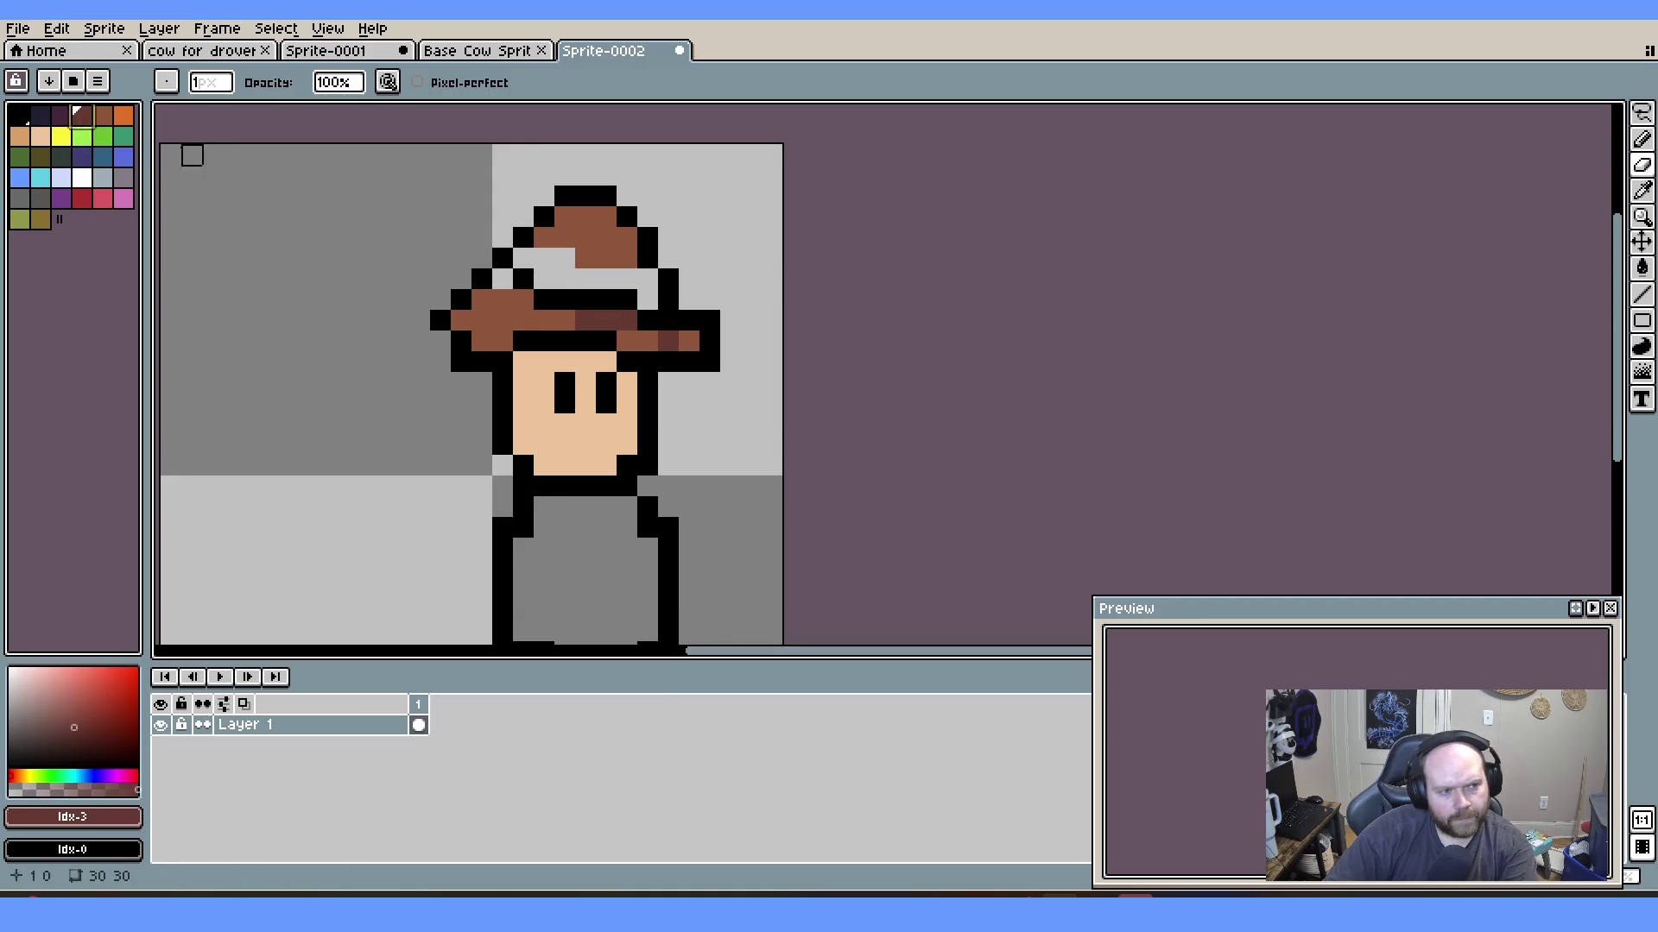
pyautogui.press(']')
pyautogui.press('b')
pyautogui.moveTo(503, 278)
pyautogui.mouseDown()
pyautogui.moveTo(523, 259)
pyautogui.moveTo(561, 272)
pyautogui.moveTo(553, 259)
pyautogui.mouseUp()
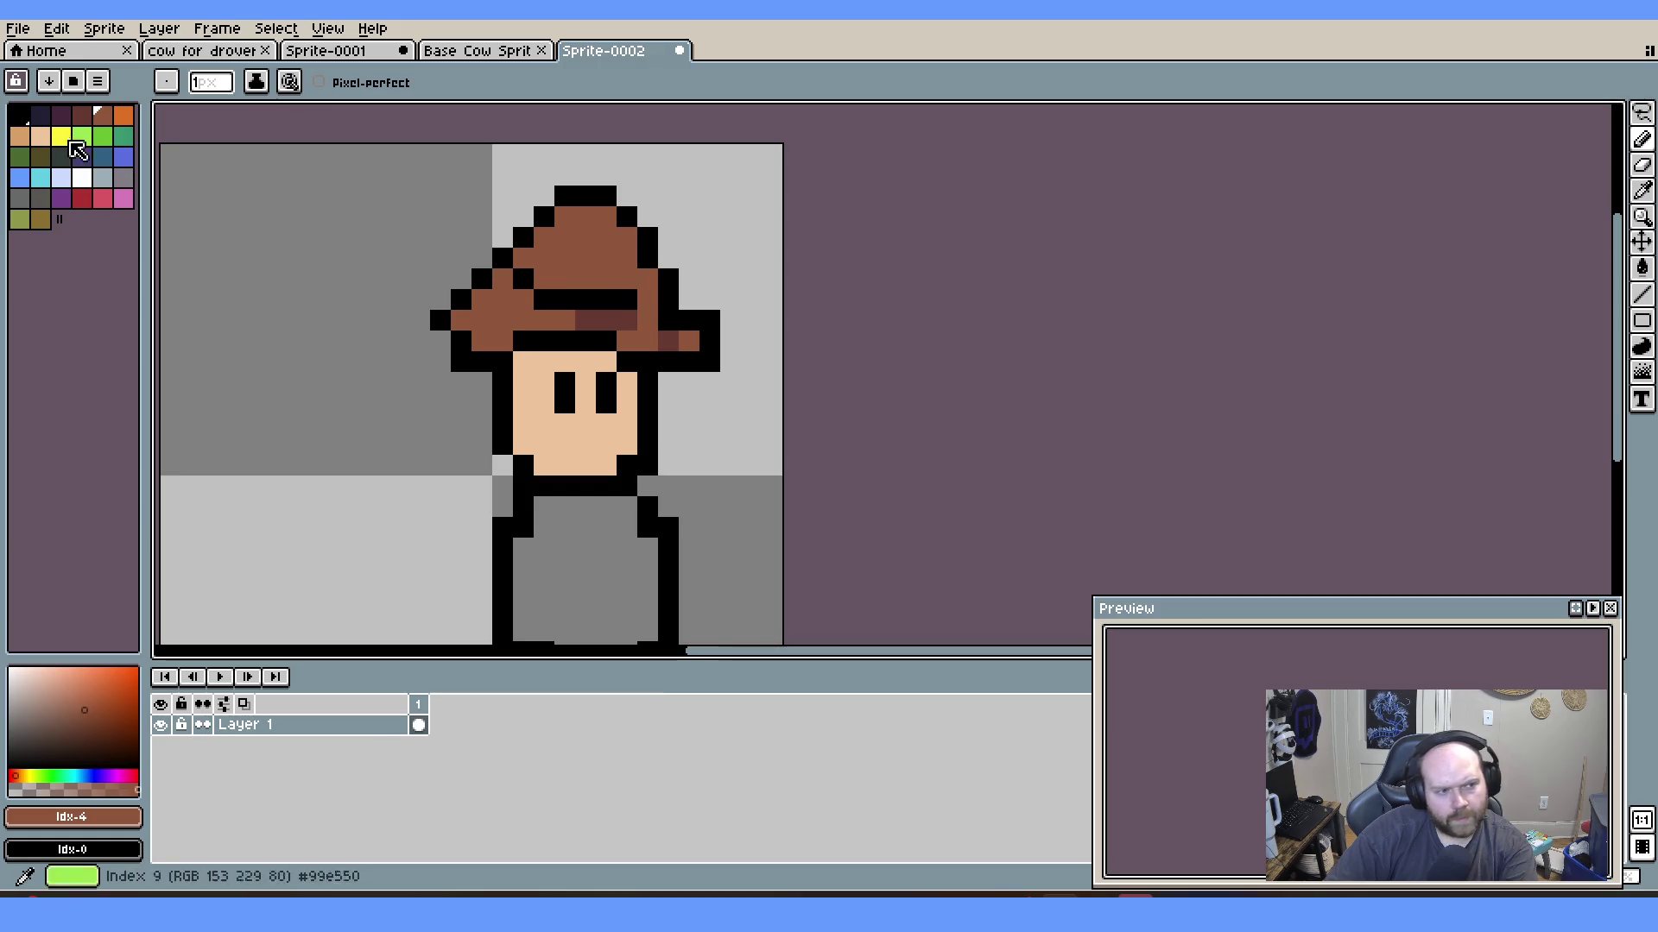
pyautogui.click(19, 113)
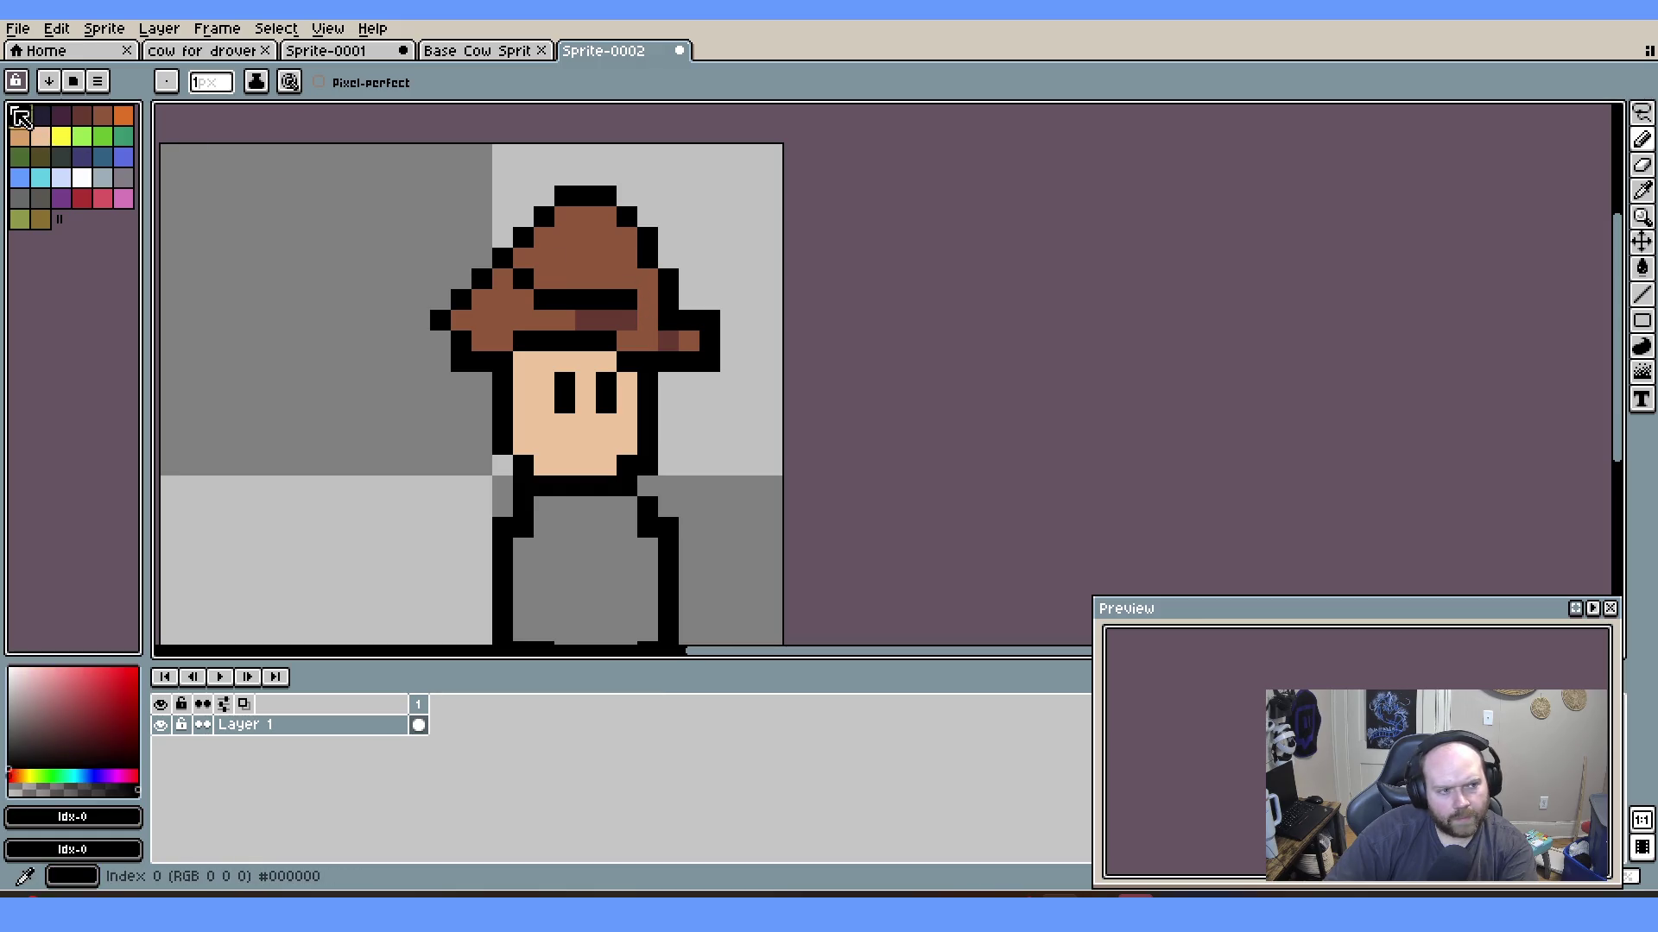
pyautogui.press('e')
pyautogui.click(628, 299)
pyautogui.click(102, 115)
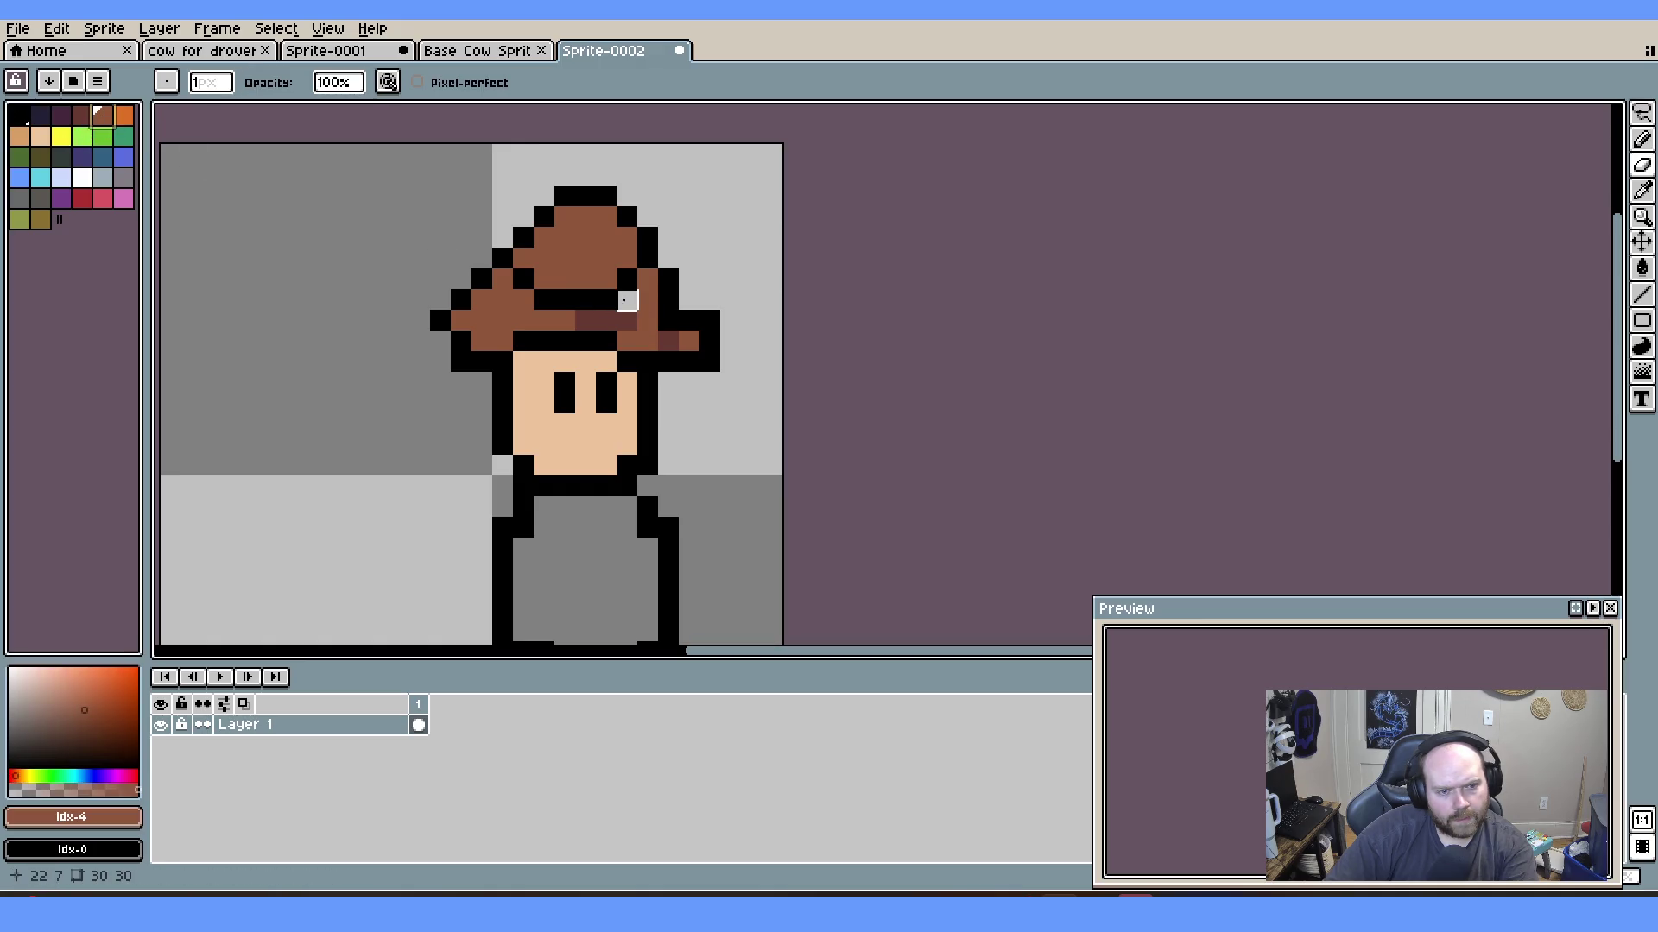
pyautogui.press('b')
pyautogui.hotkey('ctrl', 'z')
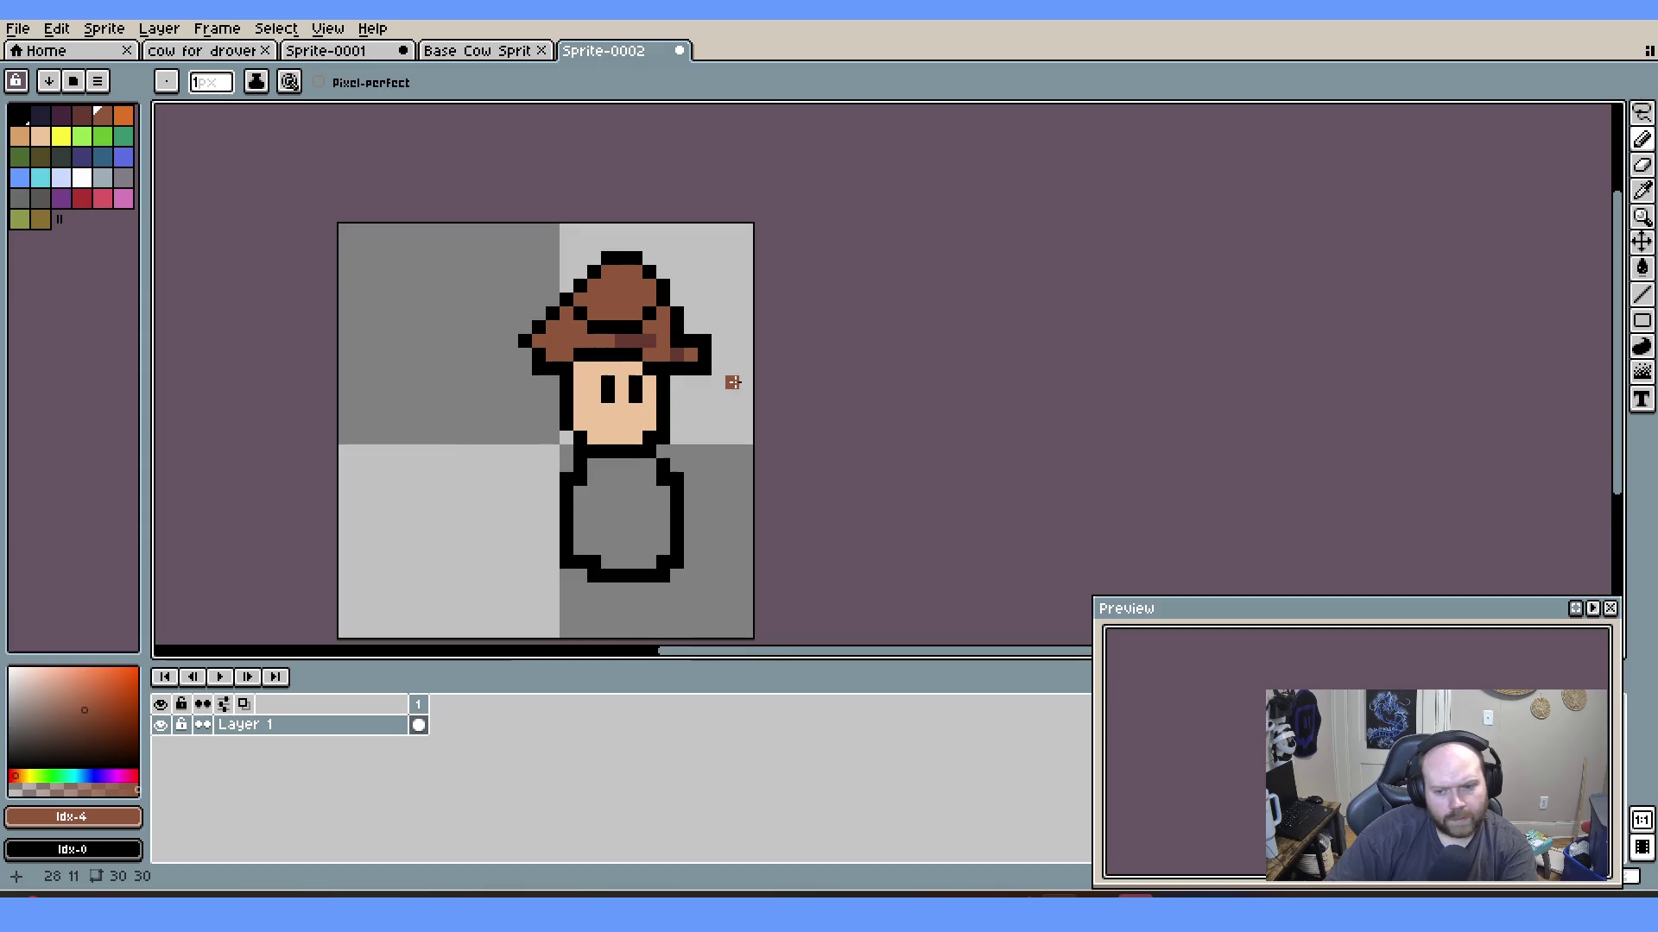
# Step: Tidy the brim's right end with a brown pixel and a cleaned black outline
pyautogui.click(686, 366)
pyautogui.press('e')
pyautogui.moveTo(705, 320); pyautogui.dragTo(705, 363)
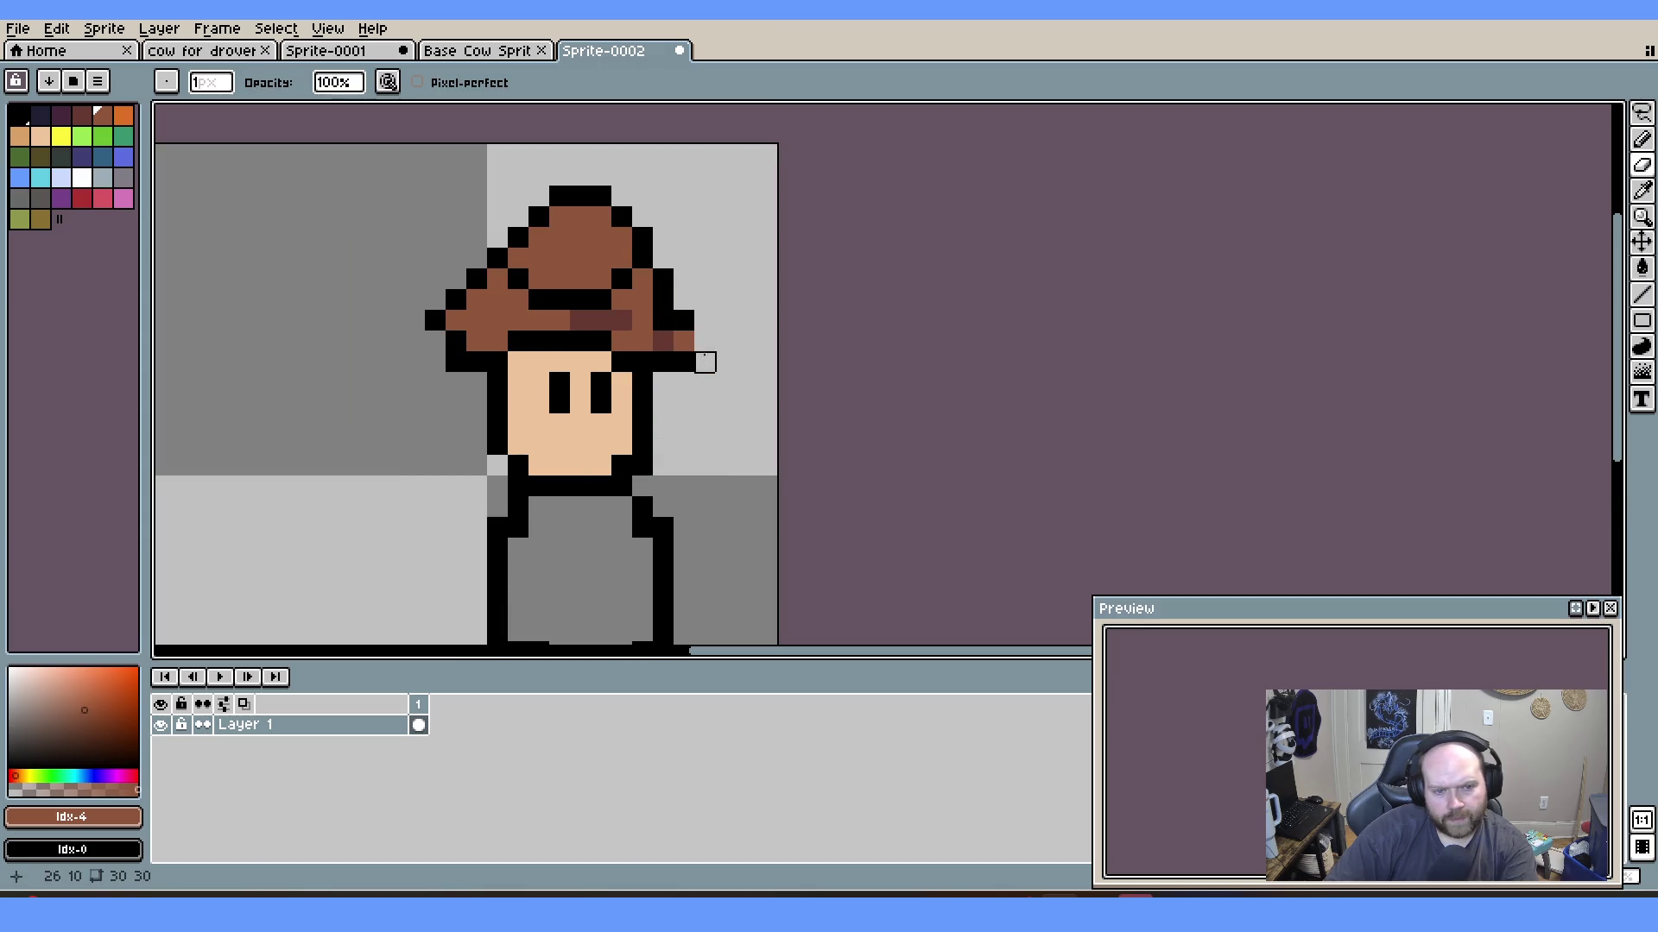
pyautogui.press('b')
pyautogui.click(19, 115)
pyautogui.click(684, 341)
pyautogui.press('e')
pyautogui.click(684, 362)
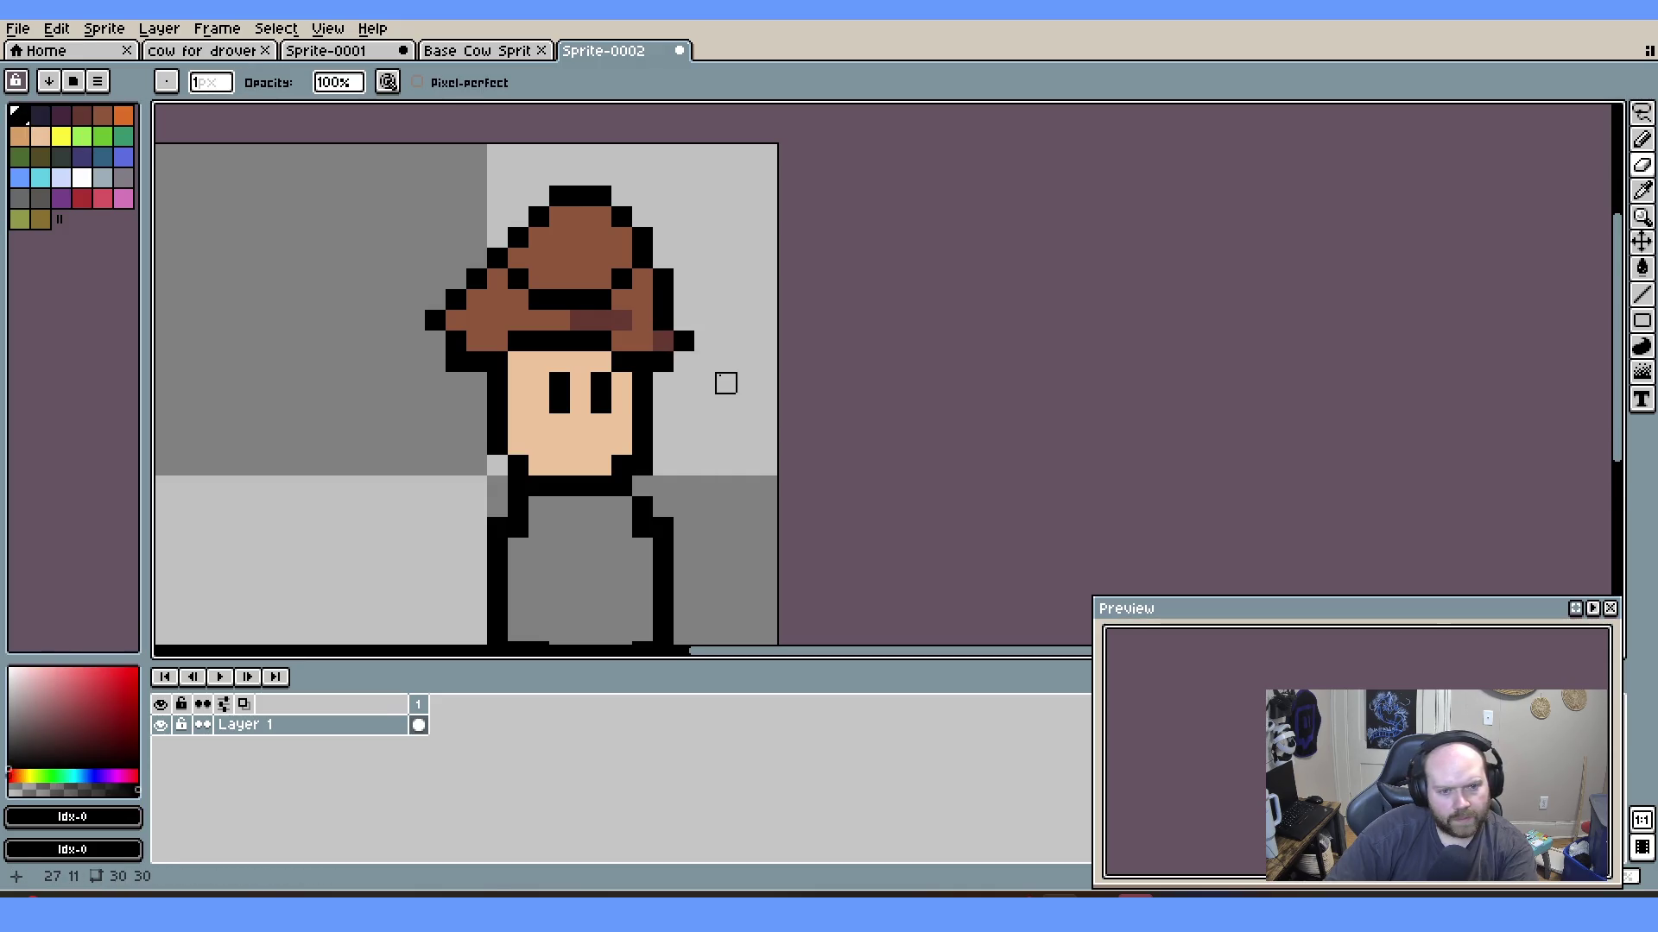
pyautogui.scroll(-2, 725, 383)
pyautogui.scroll(2, 602, 376)
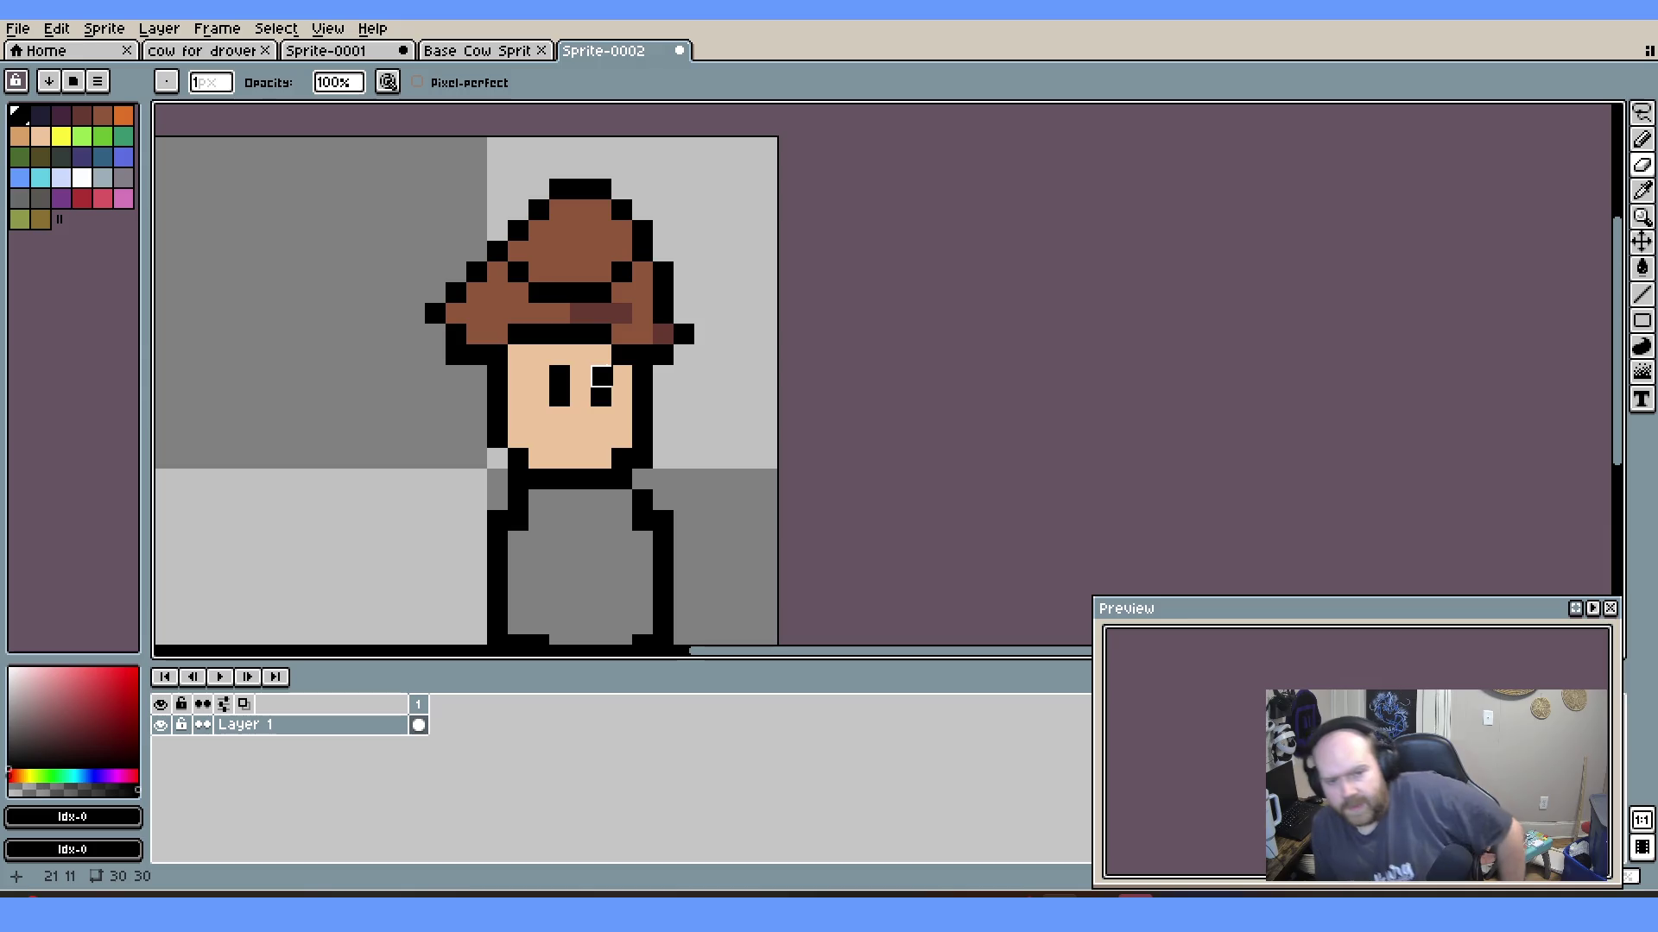
# Step: Erase the whole old hat with a large eraser brush
pyautogui.scroll(1, 602, 377)
pyautogui.moveTo(604, 216)
pyautogui.mouseDown()
pyautogui.moveTo(553, 259)
pyautogui.moveTo(463, 252)
pyautogui.moveTo(425, 278)
pyautogui.mouseUp()
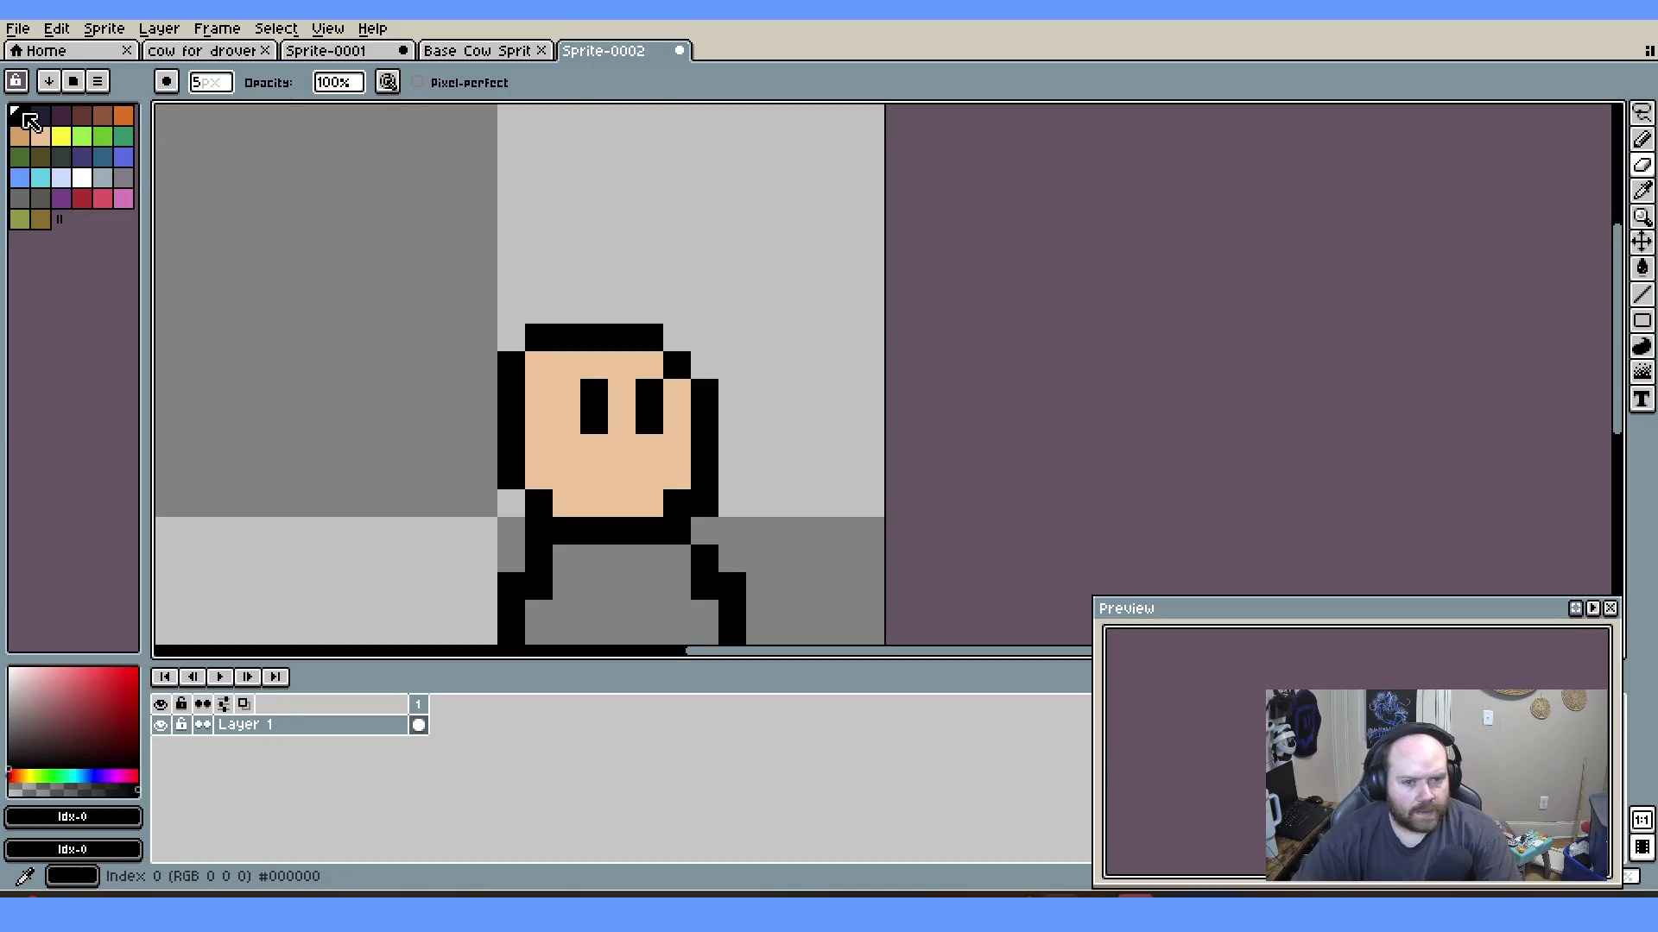
pyautogui.moveTo(1642, 321); pyautogui.dragTo(1564, 321)
pyautogui.moveTo(371, 226)
pyautogui.mouseDown()
pyautogui.moveTo(788, 323)
pyautogui.moveTo(890, 367)
pyautogui.moveTo(787, 339)
pyautogui.mouseUp()
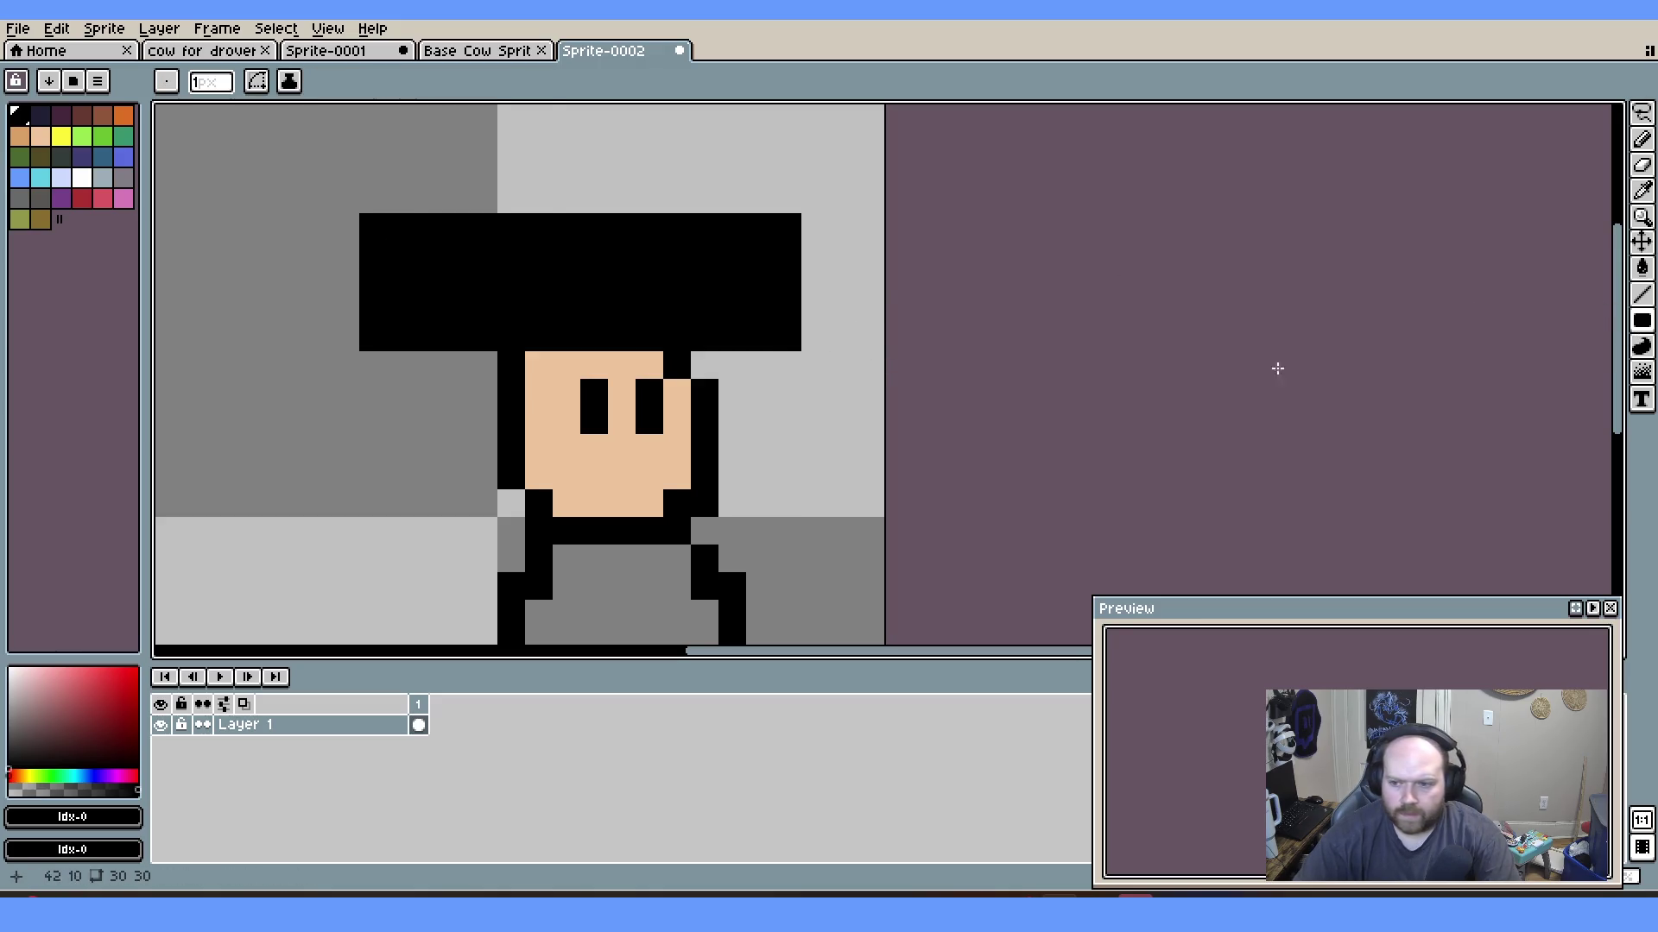
pyautogui.hotkey('ctrl', 'z')
# Step: Outline a wide black ellipse for the brim, then trim its inside and left end
pyautogui.moveTo(1642, 321); pyautogui.dragTo(1524, 326)
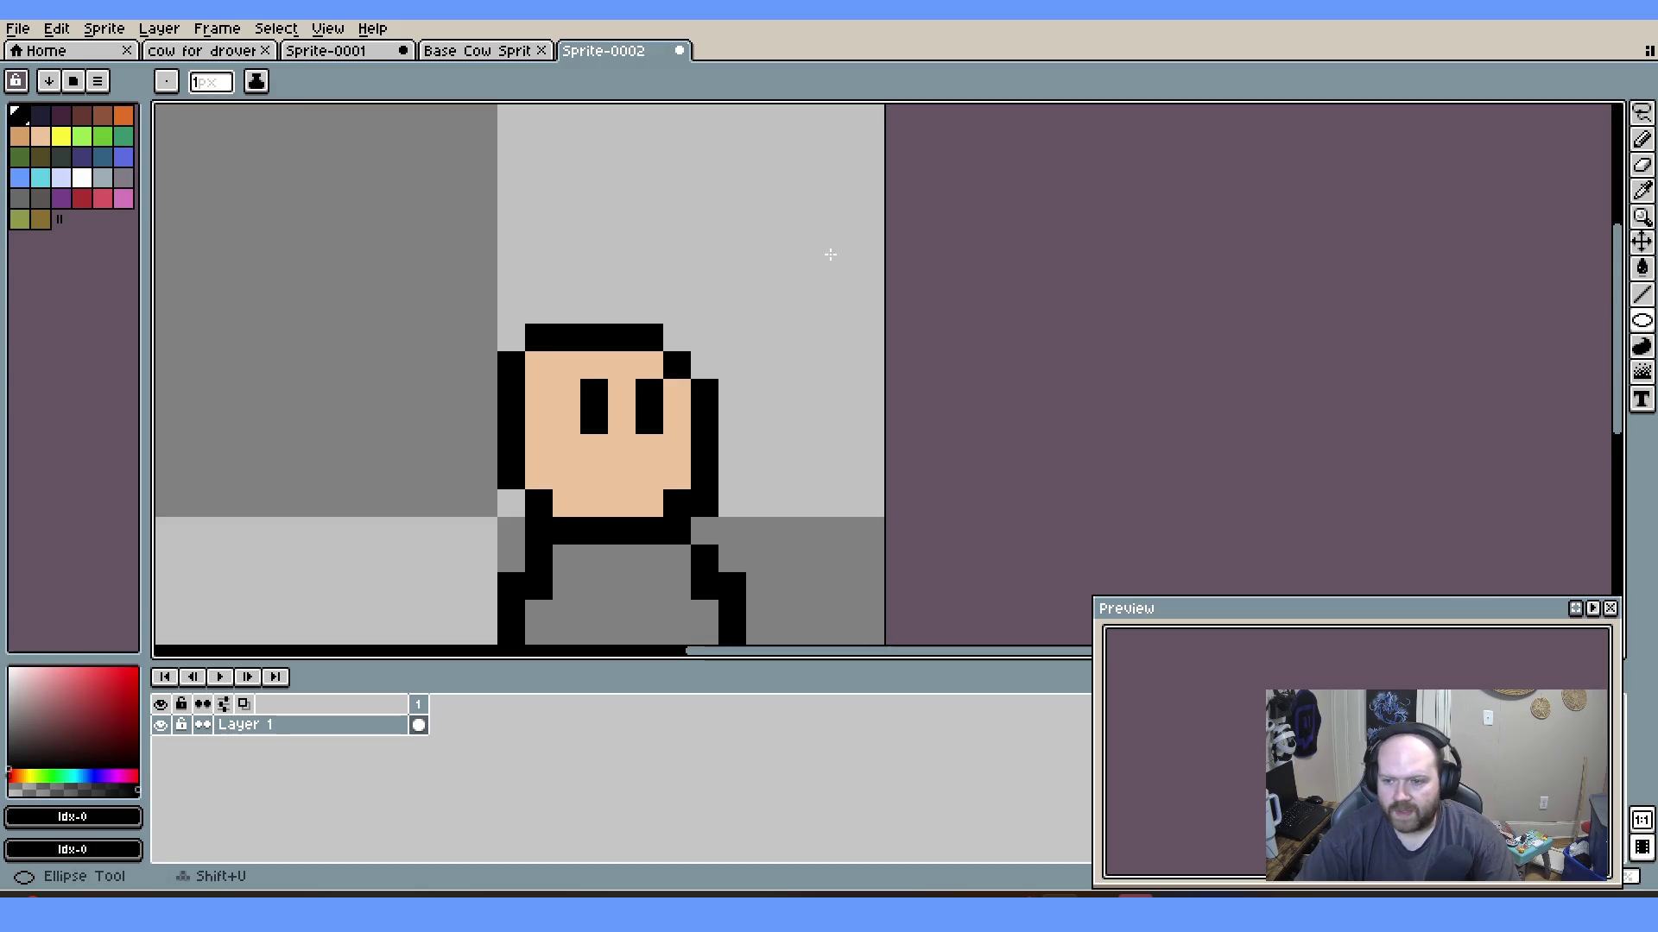
pyautogui.moveTo(426, 277)
pyautogui.mouseDown()
pyautogui.moveTo(819, 343)
pyautogui.moveTo(841, 363)
pyautogui.mouseUp()
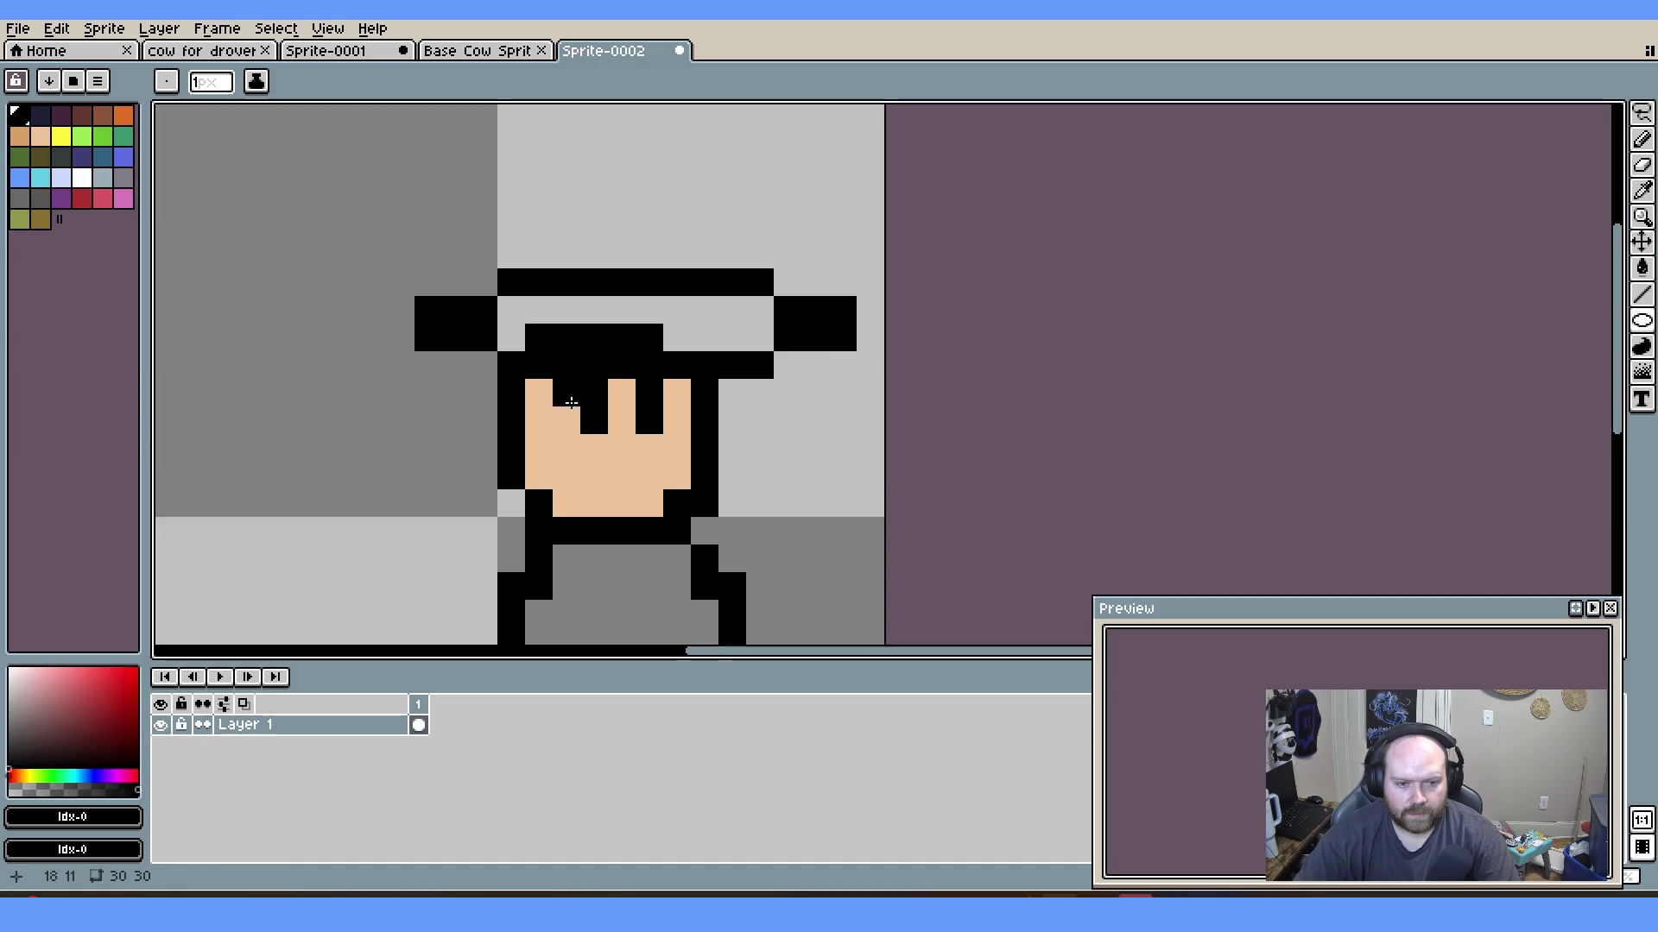
pyautogui.press('e')
pyautogui.press('-')
pyautogui.press('-')
pyautogui.press('-')
pyautogui.moveTo(536, 337); pyautogui.dragTo(673, 337)
pyautogui.moveTo(483, 311); pyautogui.dragTo(456, 338)
# Step: Reshape the brim's left end with black pixels above and below
pyautogui.click(36, 115)
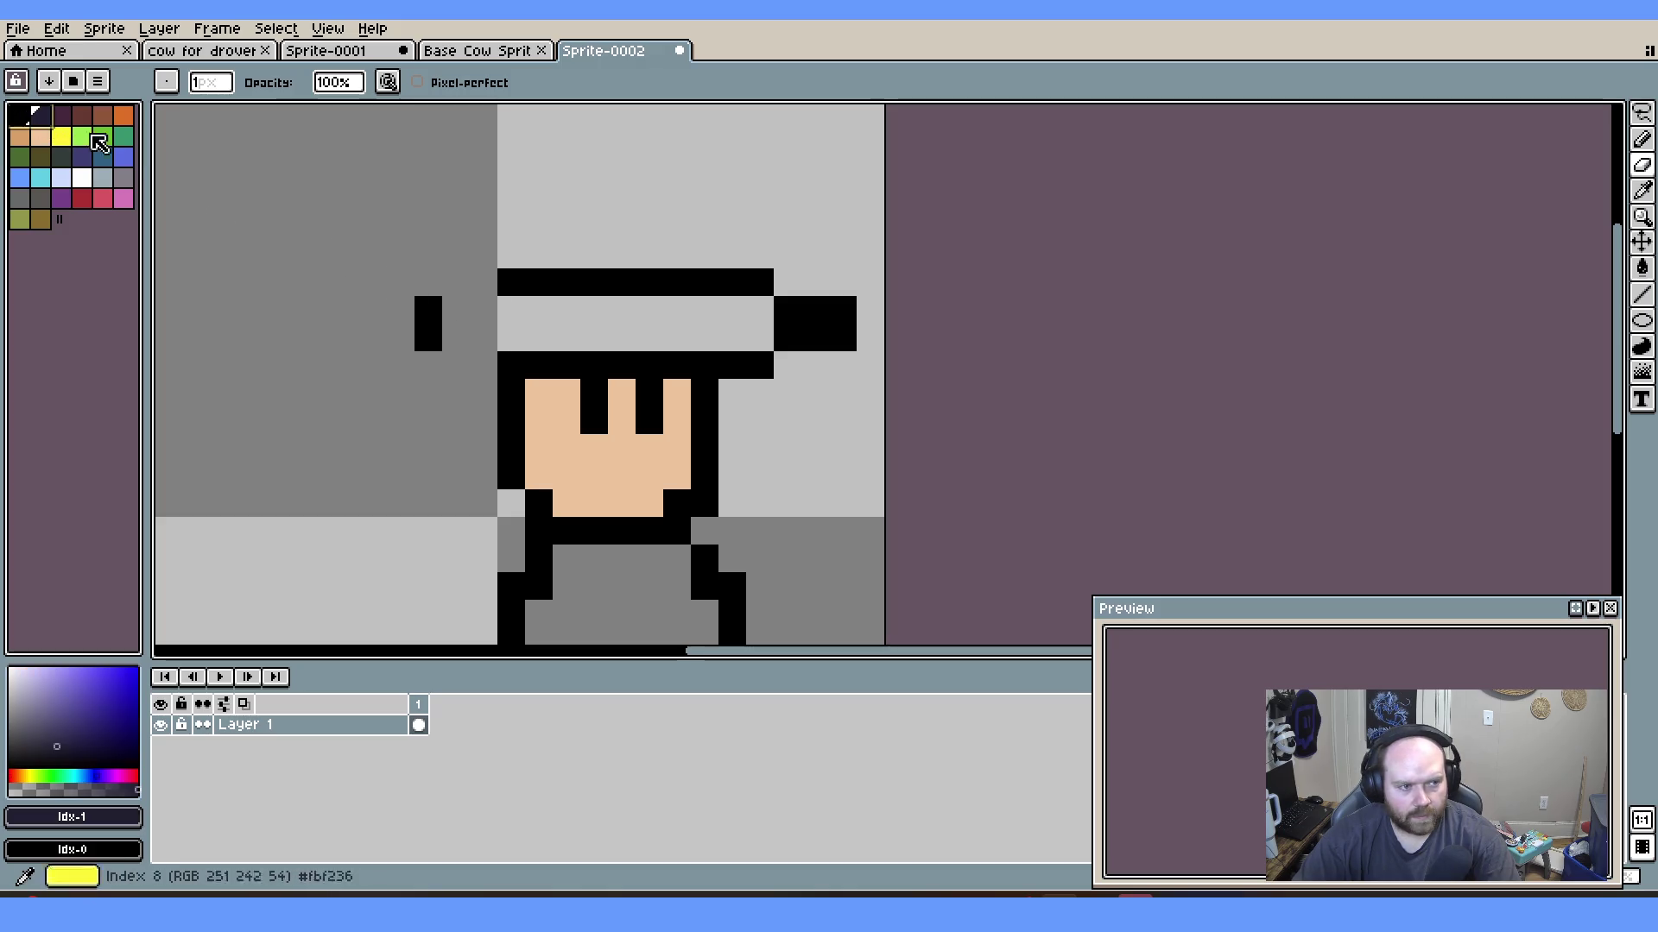
pyautogui.press('b')
pyautogui.click(456, 283)
pyautogui.click(19, 117)
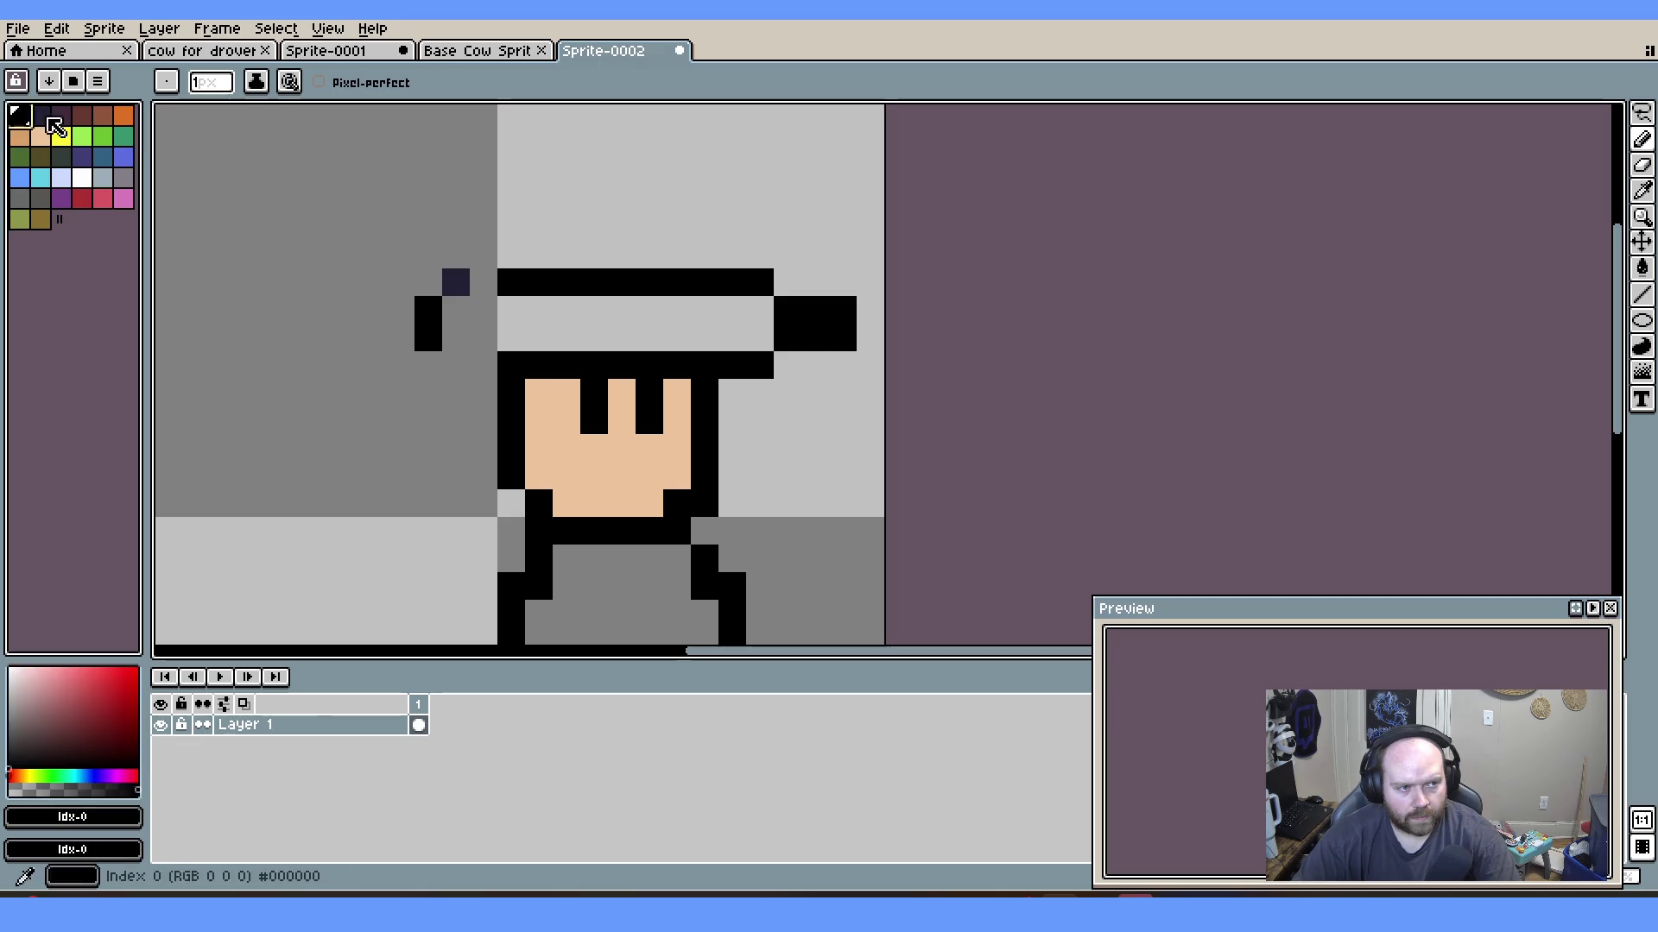
pyautogui.click(456, 282)
pyautogui.click(484, 282)
pyautogui.click(456, 365)
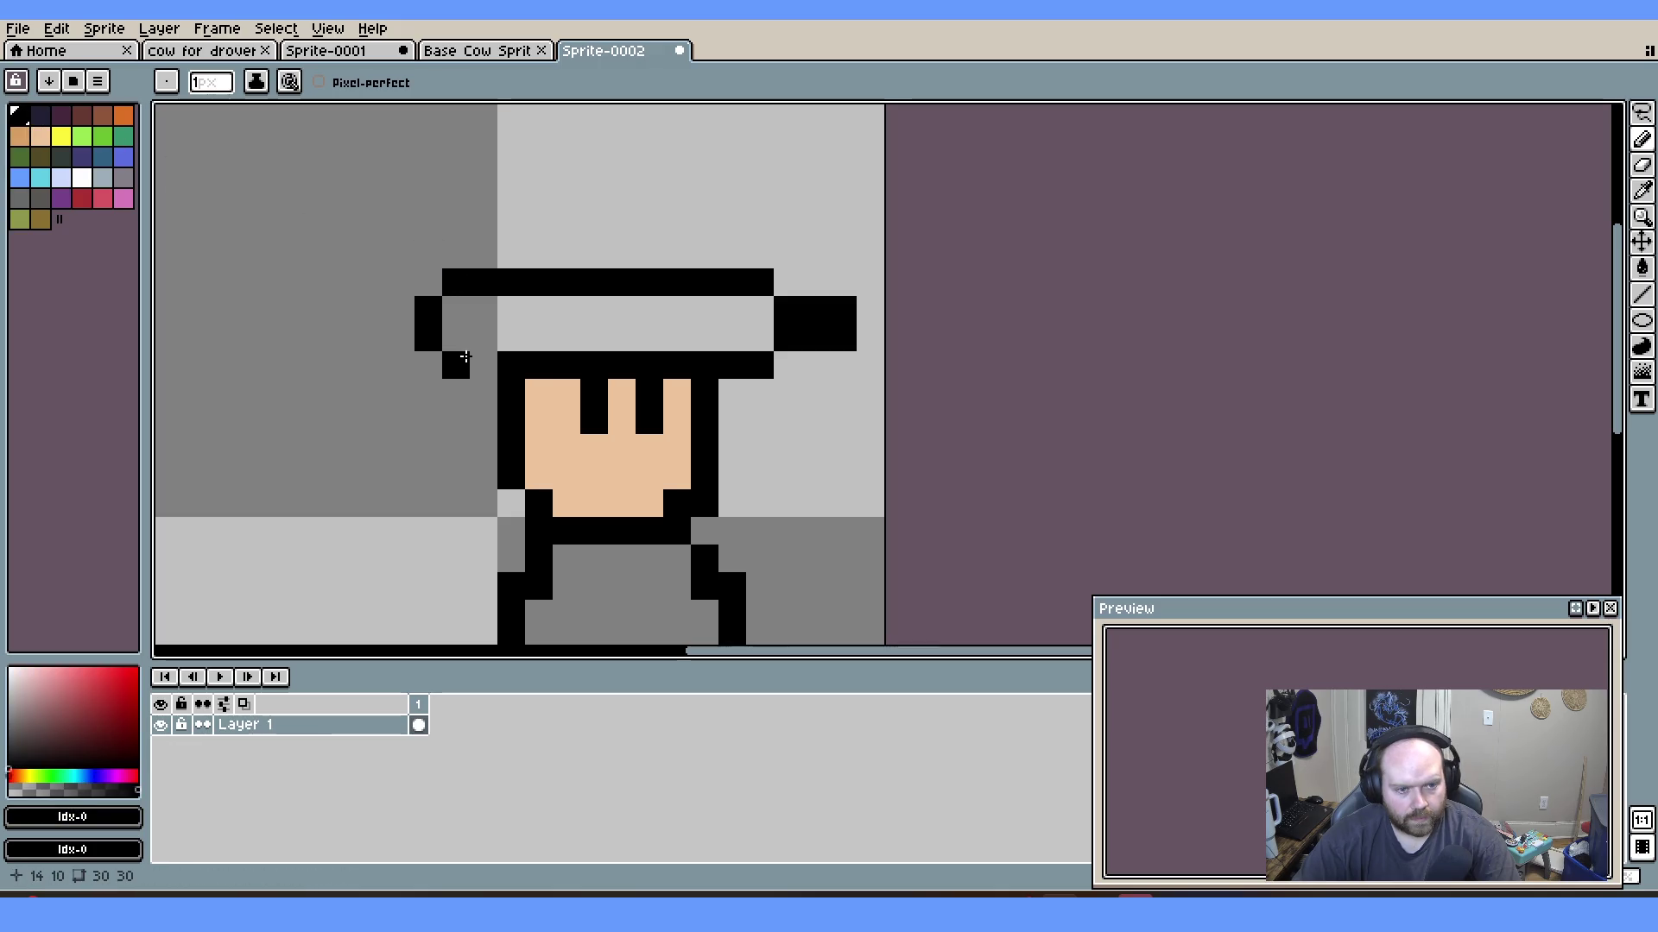
pyautogui.click(482, 361)
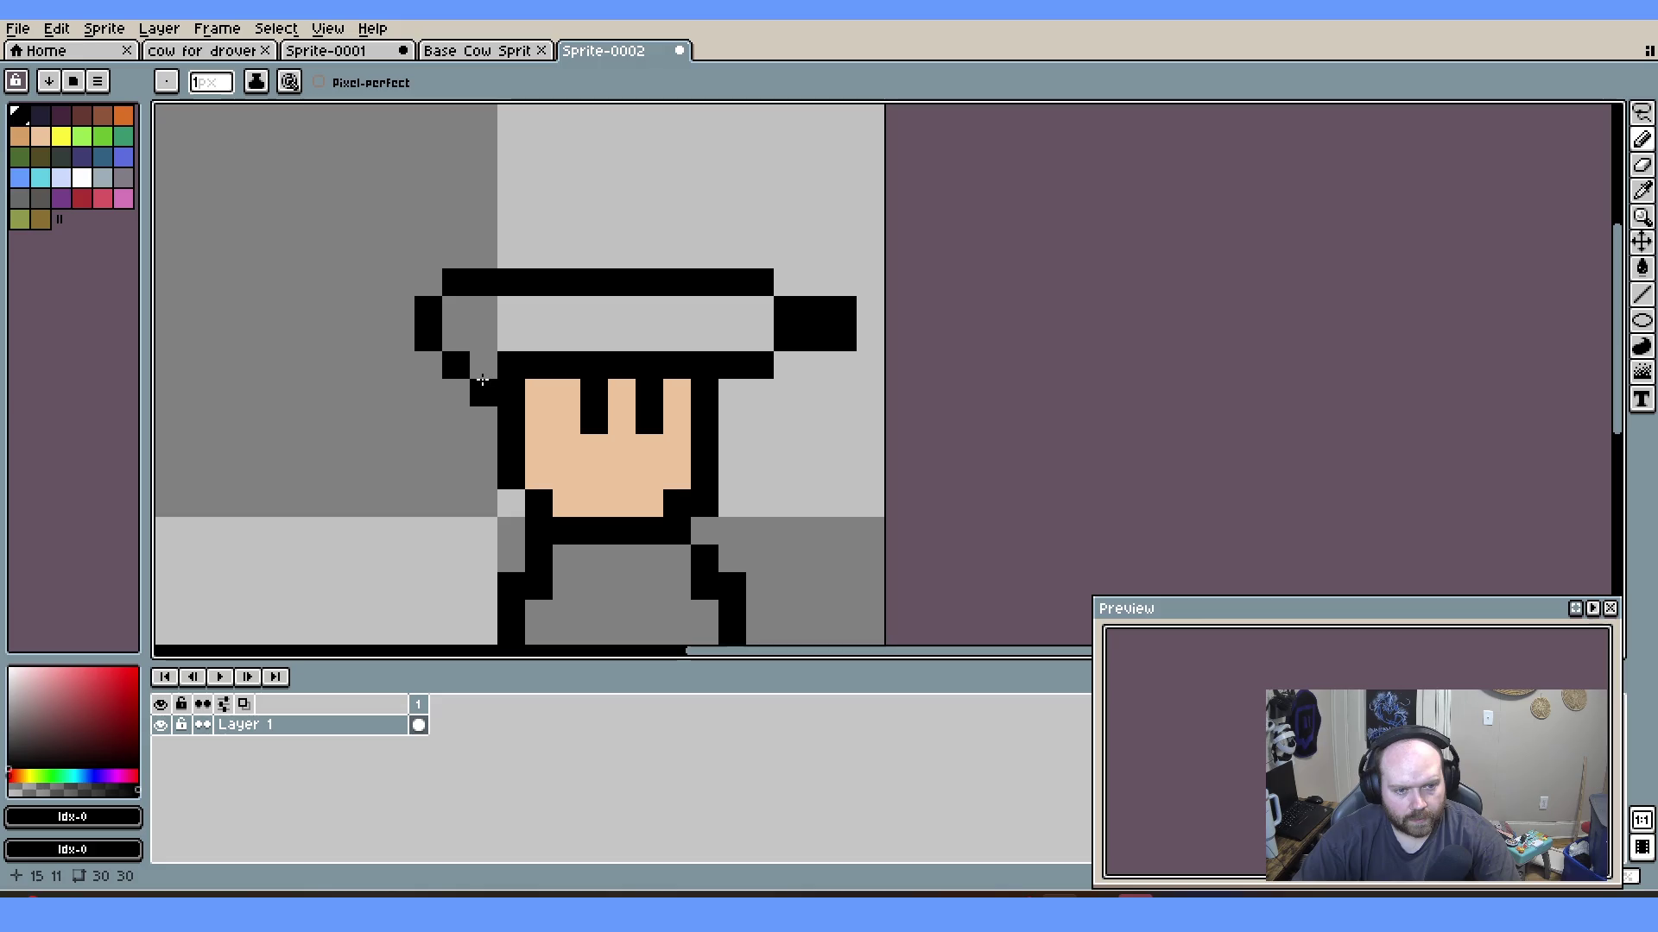
pyautogui.click(483, 365)
# Step: Replace the brim's right end with an upturned black hook and close the gaps above it
pyautogui.press('e')
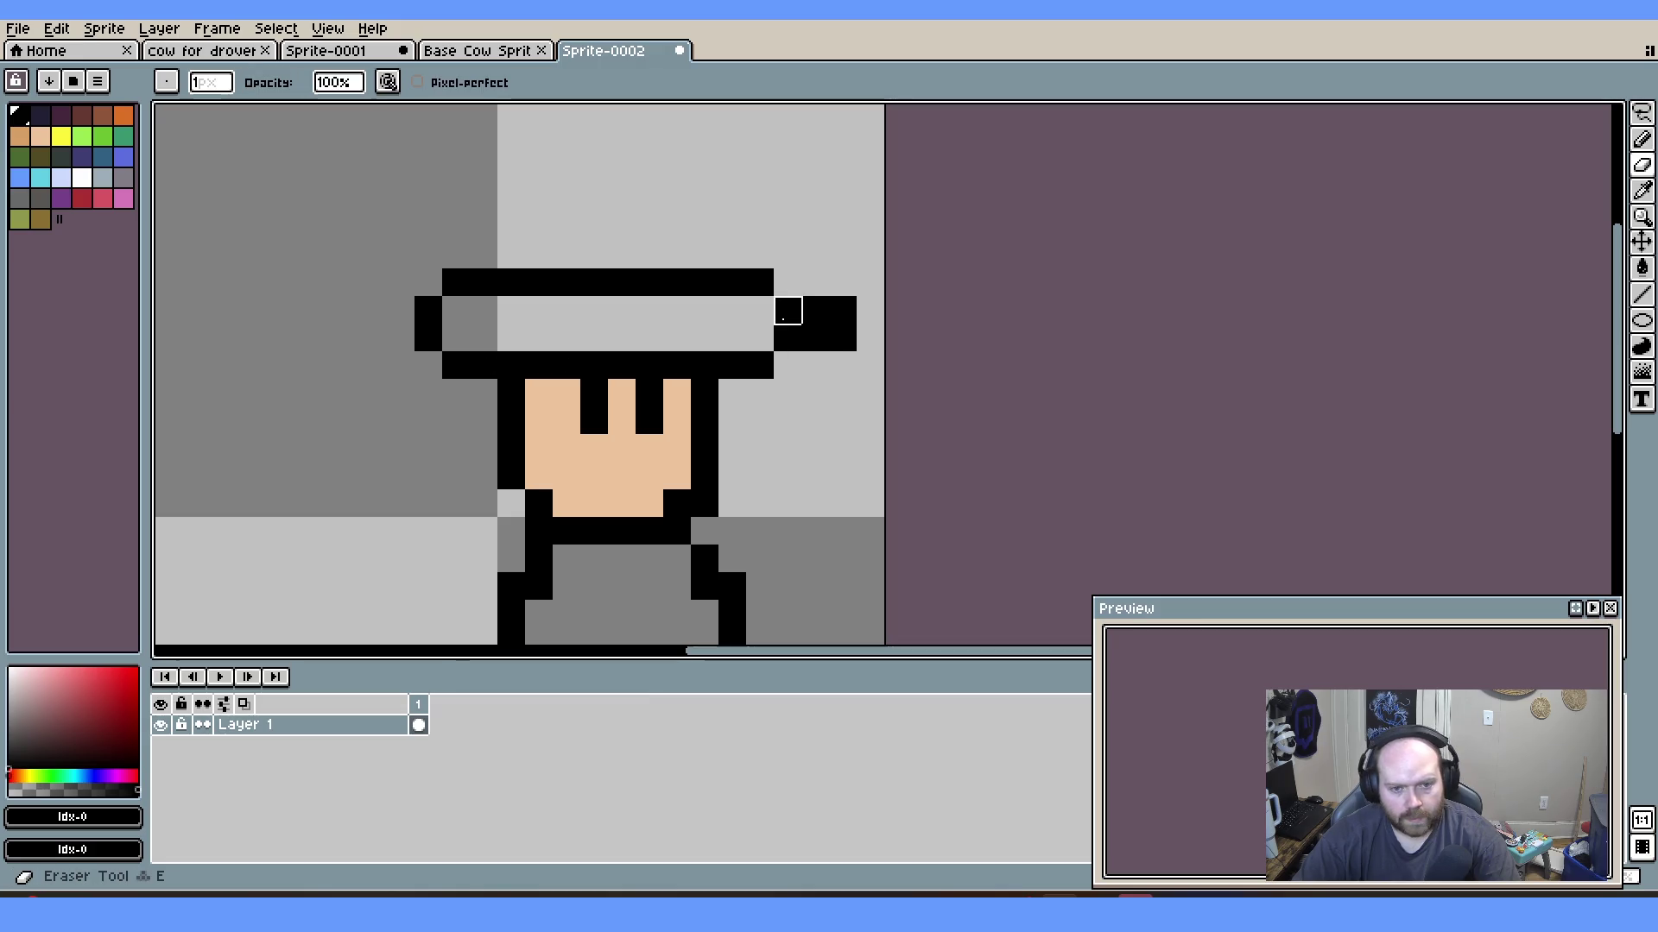
pyautogui.moveTo(810, 321); pyautogui.dragTo(843, 337)
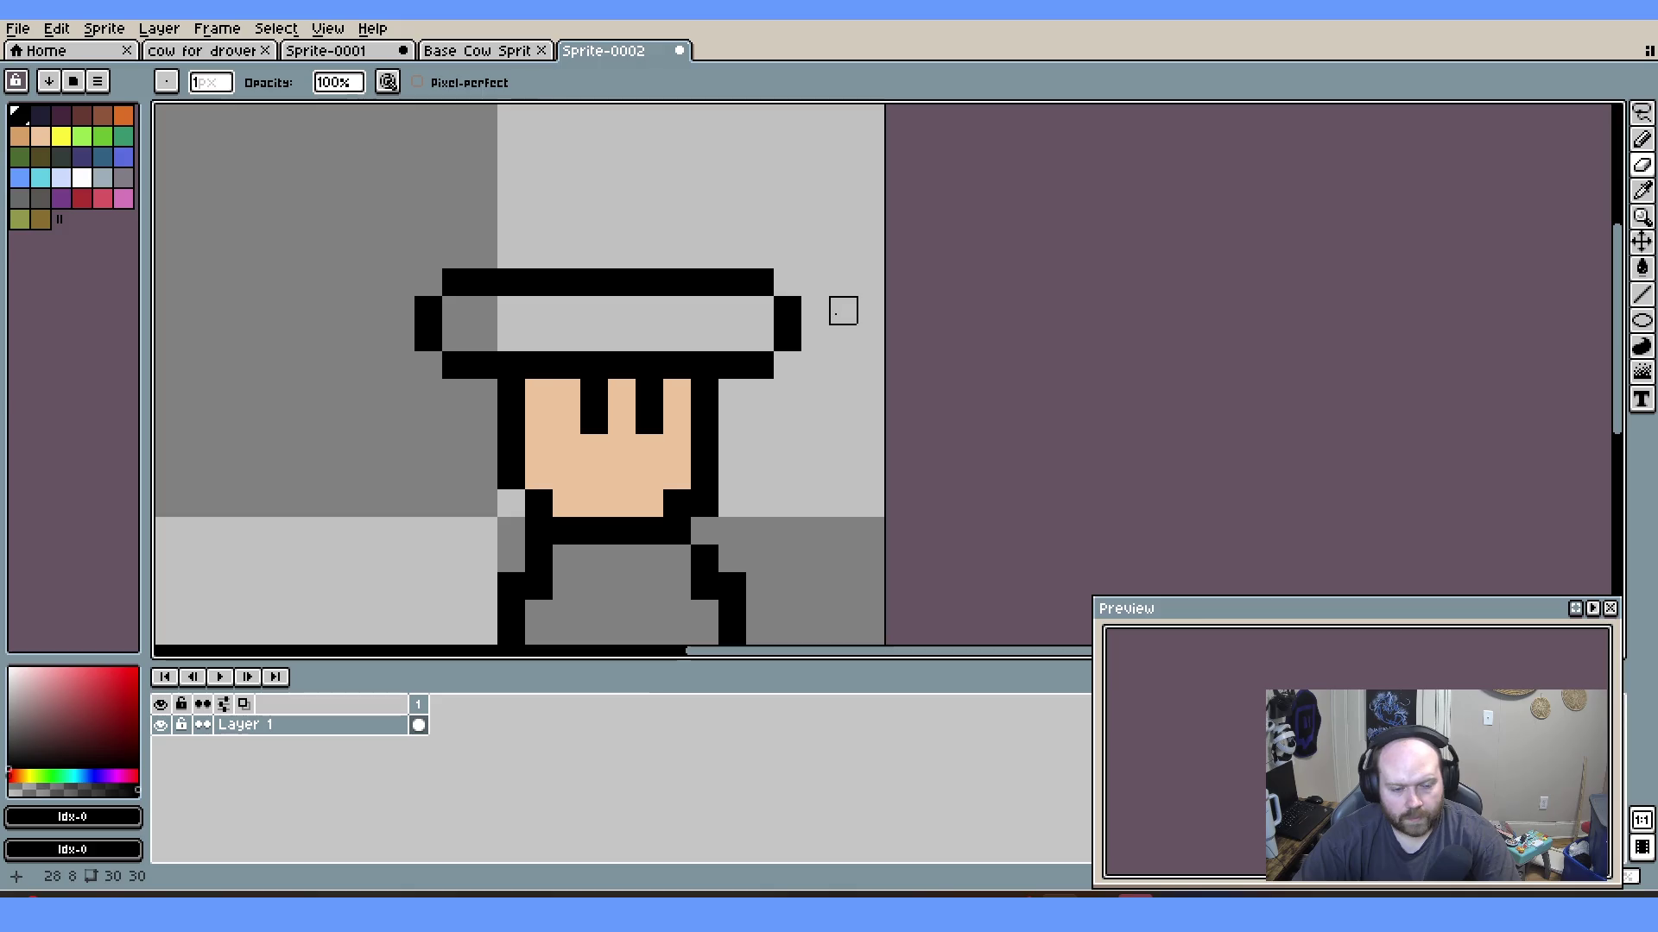
pyautogui.scroll(-3, 843, 311)
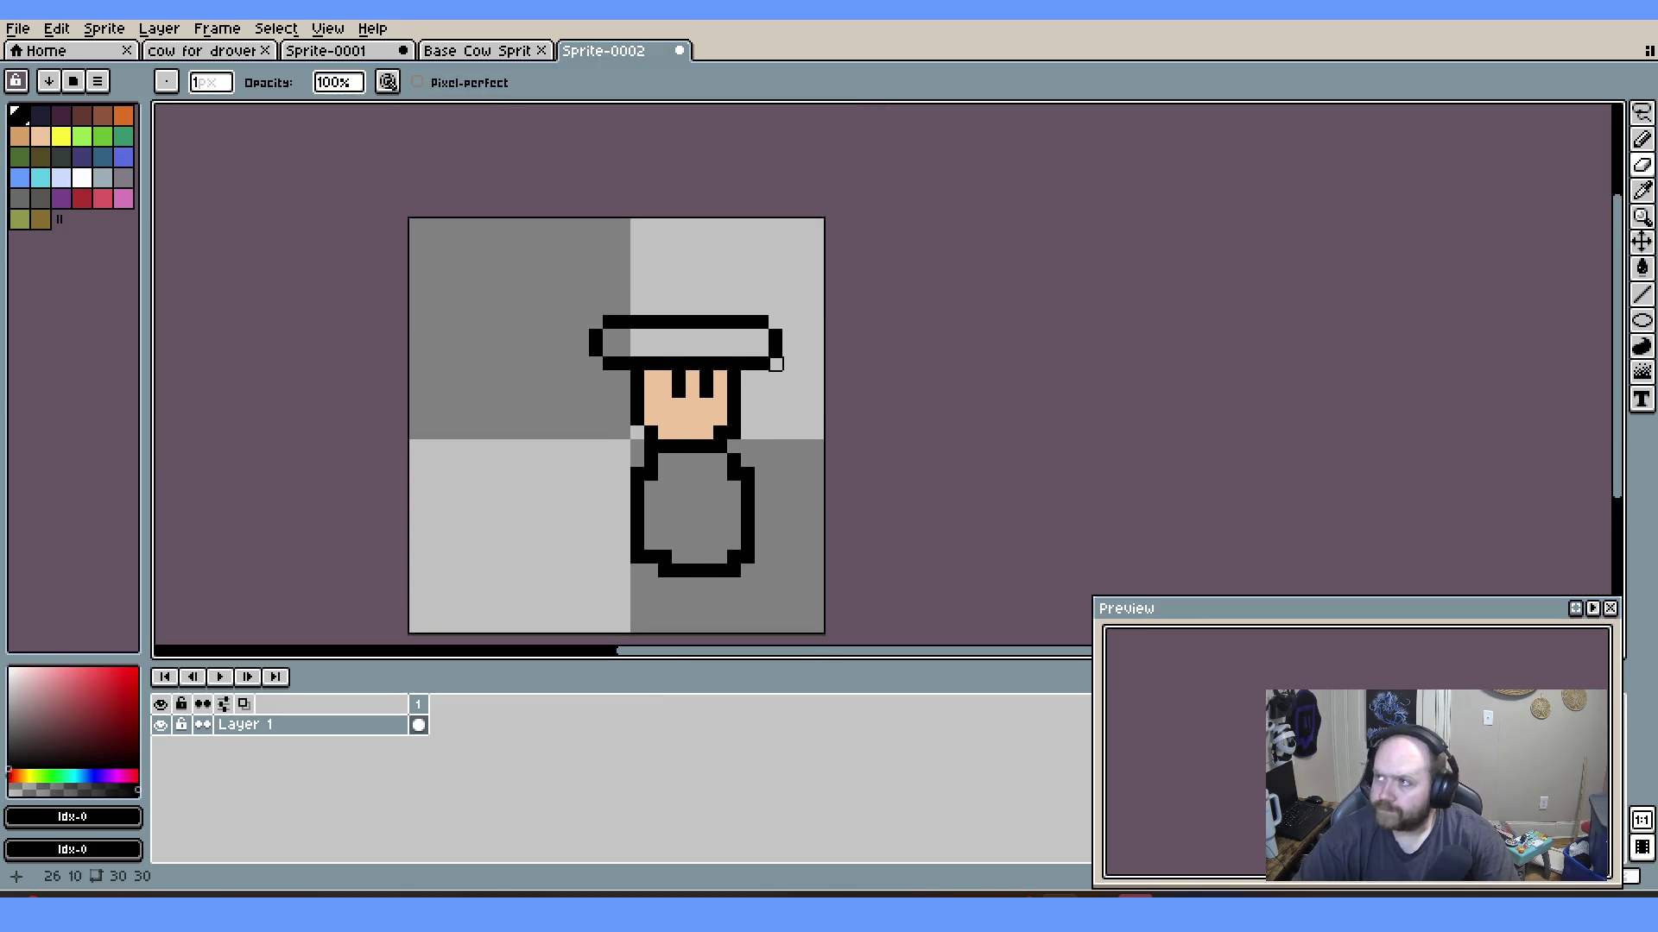
pyautogui.scroll(2, 775, 363)
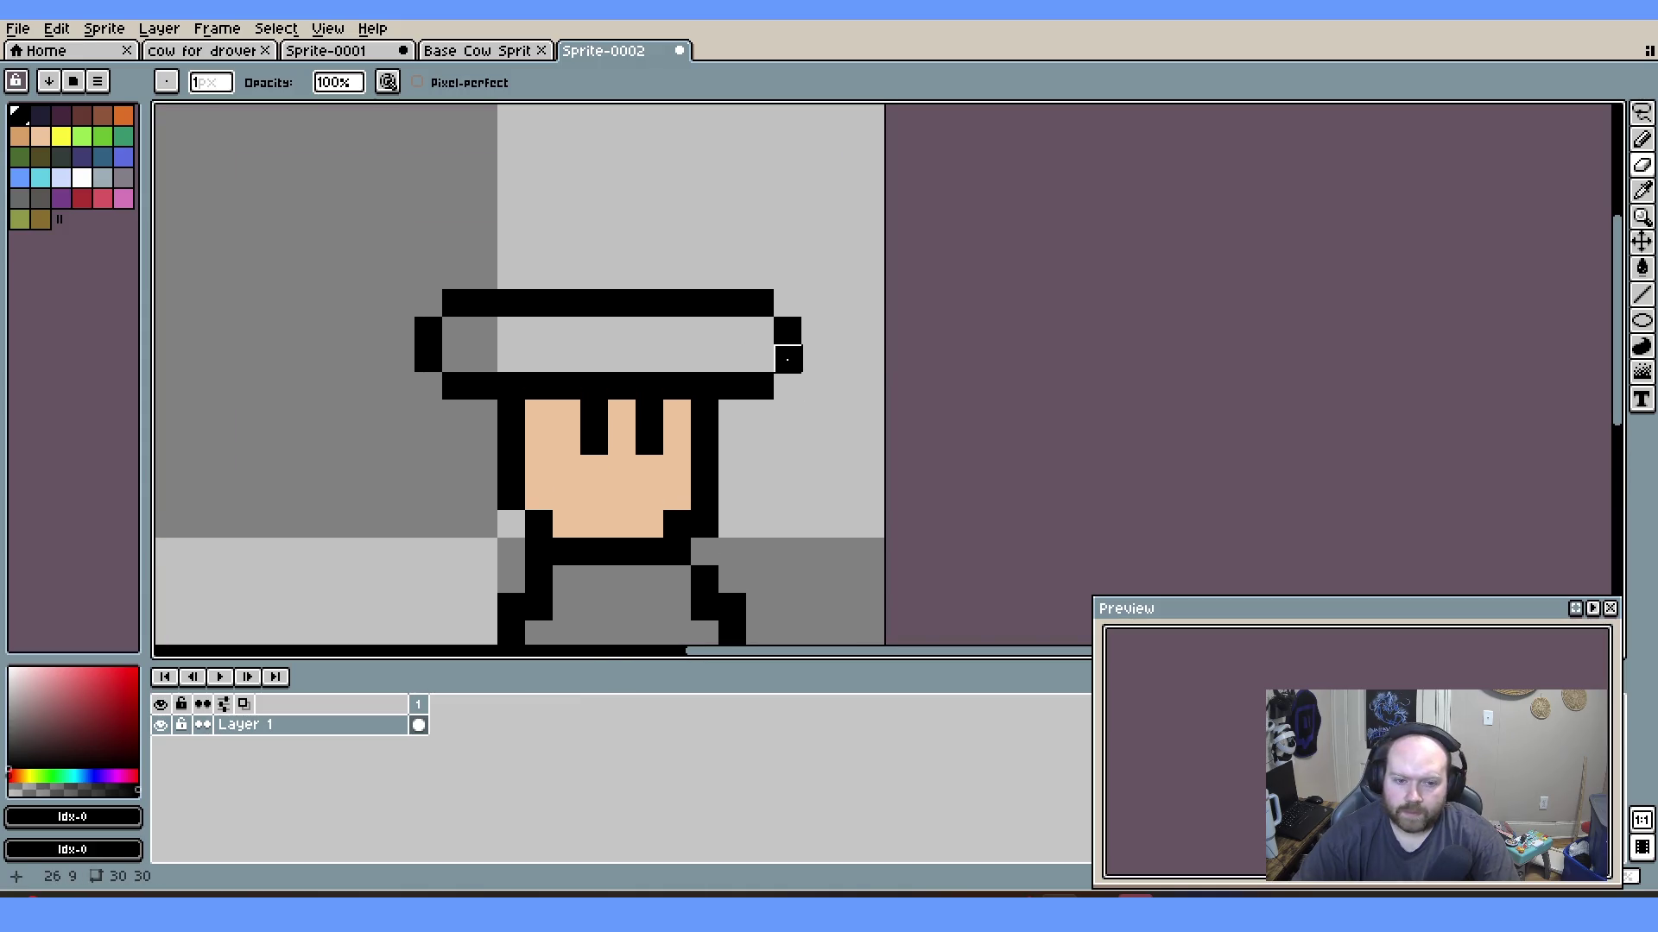
pyautogui.press('m')
pyautogui.moveTo(748, 292); pyautogui.dragTo(799, 371)
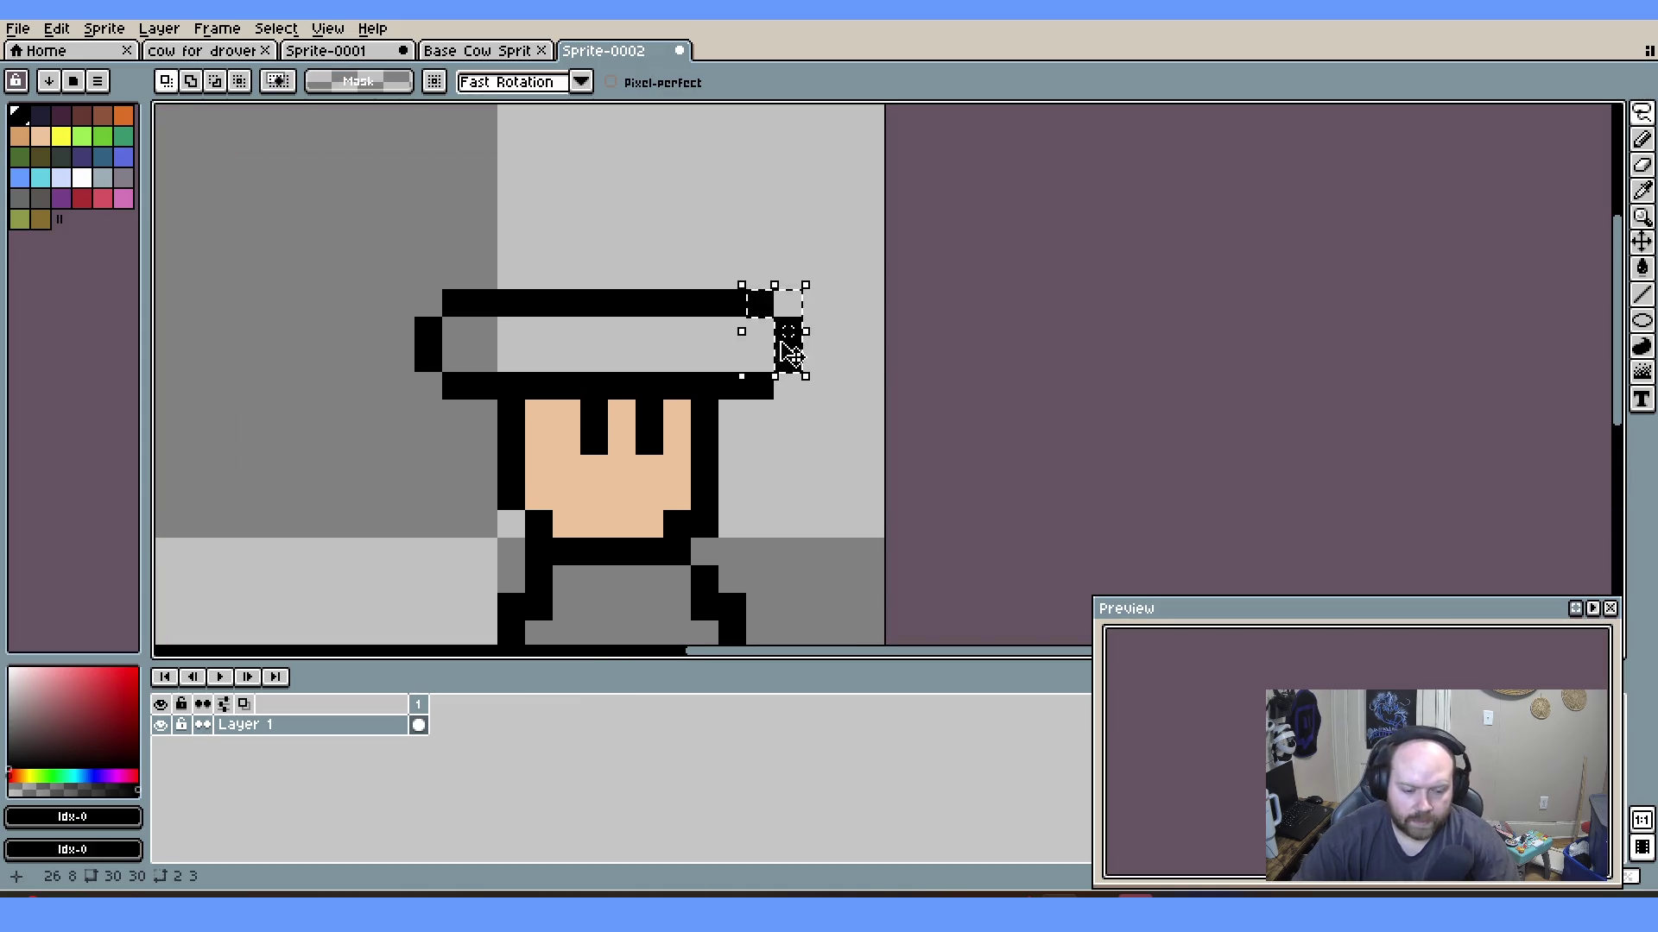
pyautogui.press('b')
pyautogui.press('Delete')
pyautogui.click(788, 357)
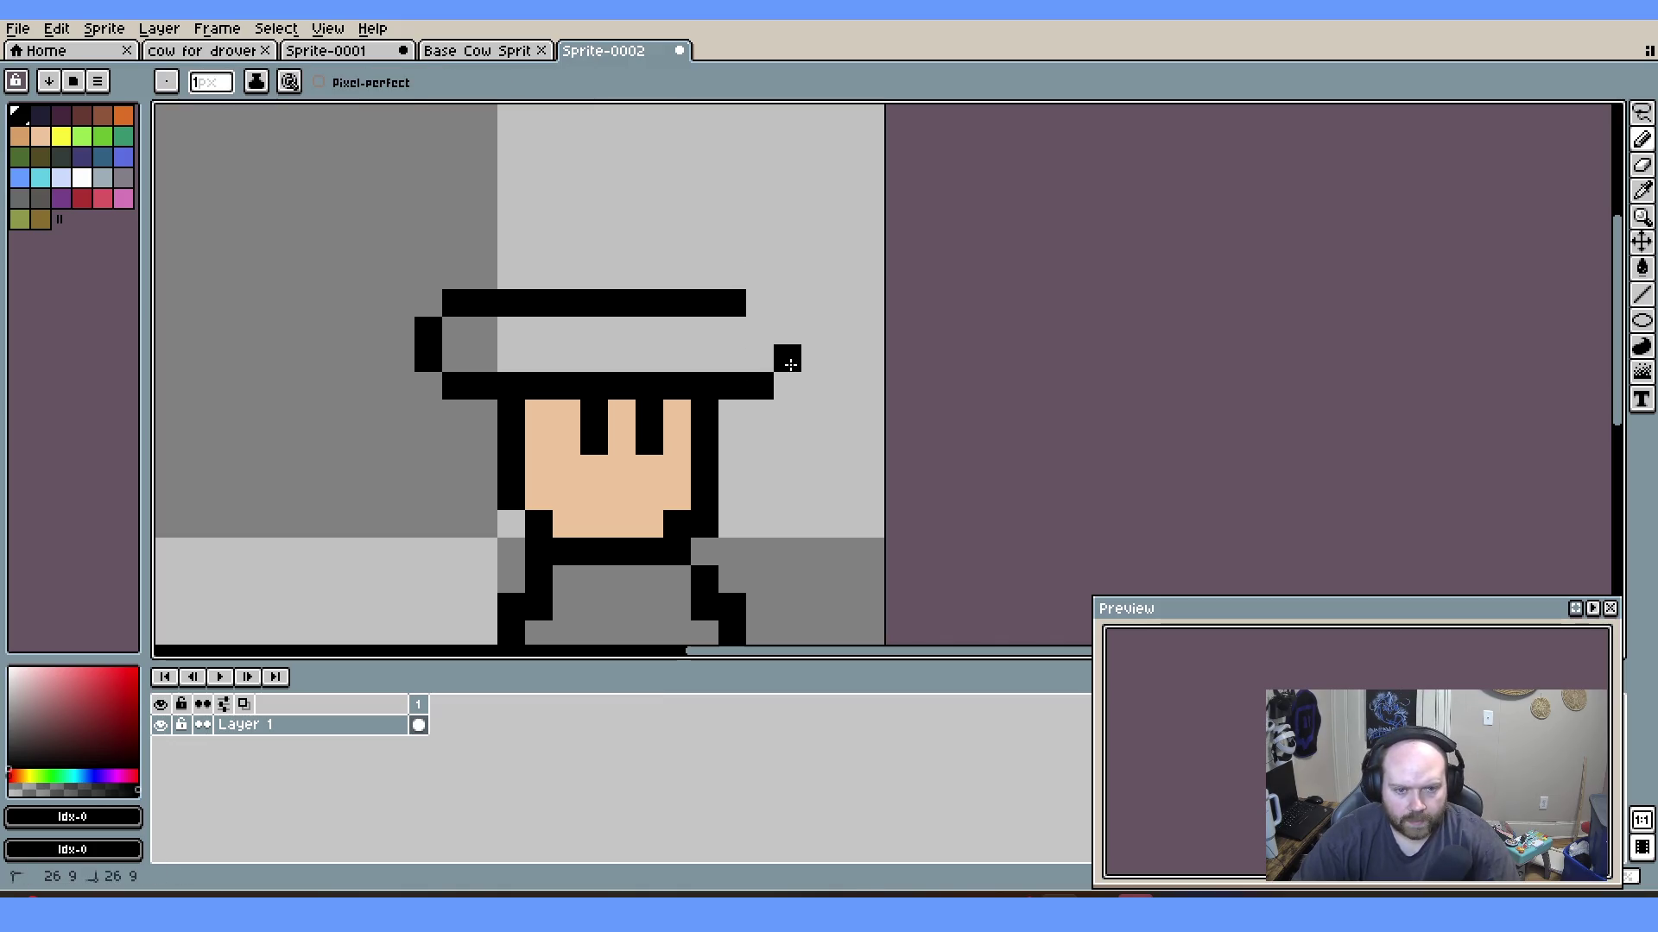
pyautogui.moveTo(806, 291)
pyautogui.mouseDown()
pyautogui.moveTo(777, 270)
pyautogui.moveTo(760, 304)
pyautogui.moveTo(705, 304)
pyautogui.moveTo(726, 372)
pyautogui.mouseUp()
pyautogui.press('e')
pyautogui.press('b')
pyautogui.click(704, 276)
pyautogui.click(733, 276)
# Step: Draw the rounded crown outline above the brim and erase stray pixels
pyautogui.scroll(-1, 740, 342)
pyautogui.moveTo(530, 329)
pyautogui.mouseDown()
pyautogui.moveTo(574, 243)
pyautogui.moveTo(675, 268)
pyautogui.moveTo(637, 261)
pyautogui.moveTo(648, 251)
pyautogui.mouseUp()
pyautogui.press('e')
pyautogui.press('m')
pyautogui.moveTo(658, 226); pyautogui.dragTo(660, 239)
pyautogui.press('Escape')
pyautogui.press('b')
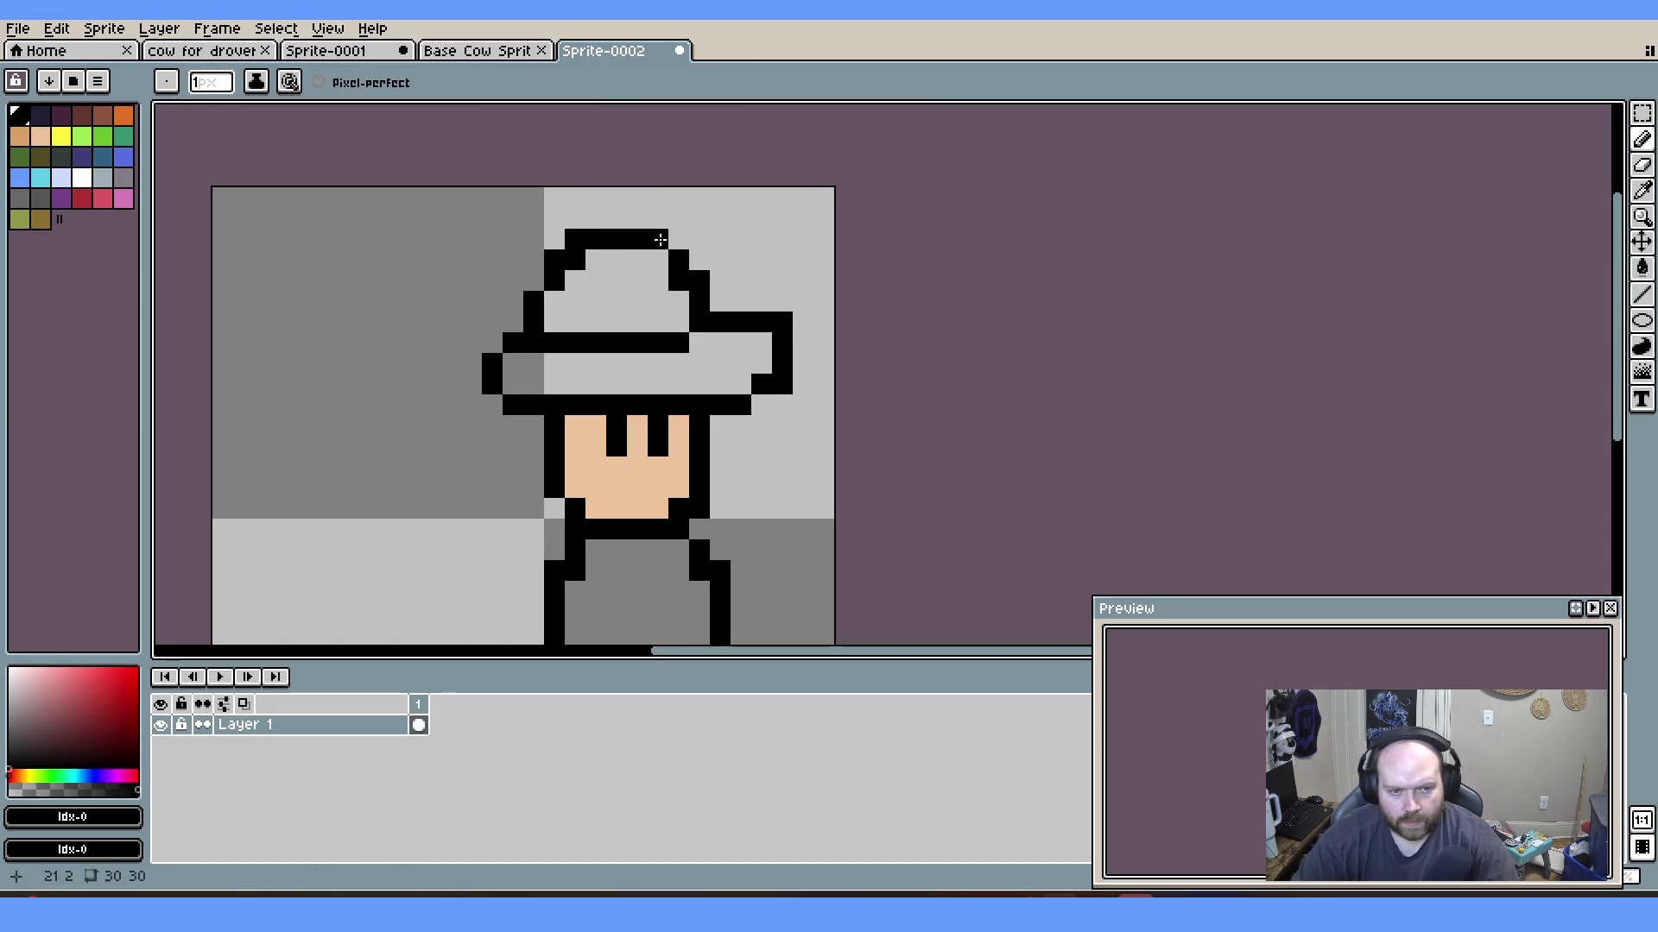
pyautogui.press('e')
pyautogui.click(679, 279)
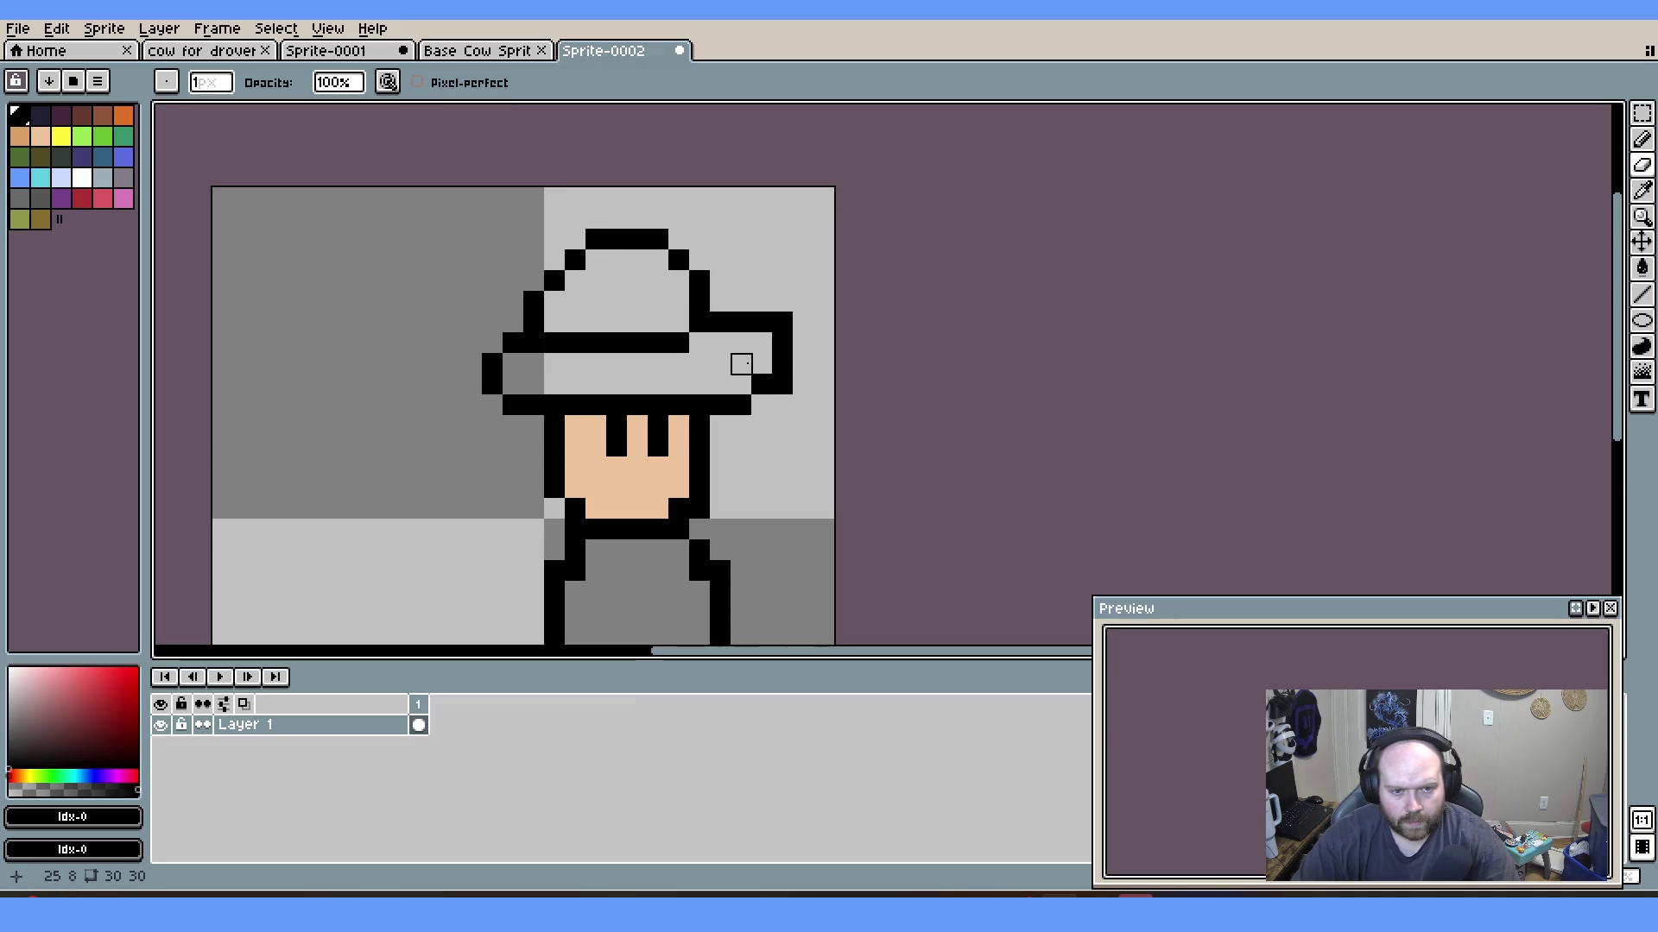
pyautogui.scroll(-2, 741, 364)
pyautogui.scroll(3, 722, 359)
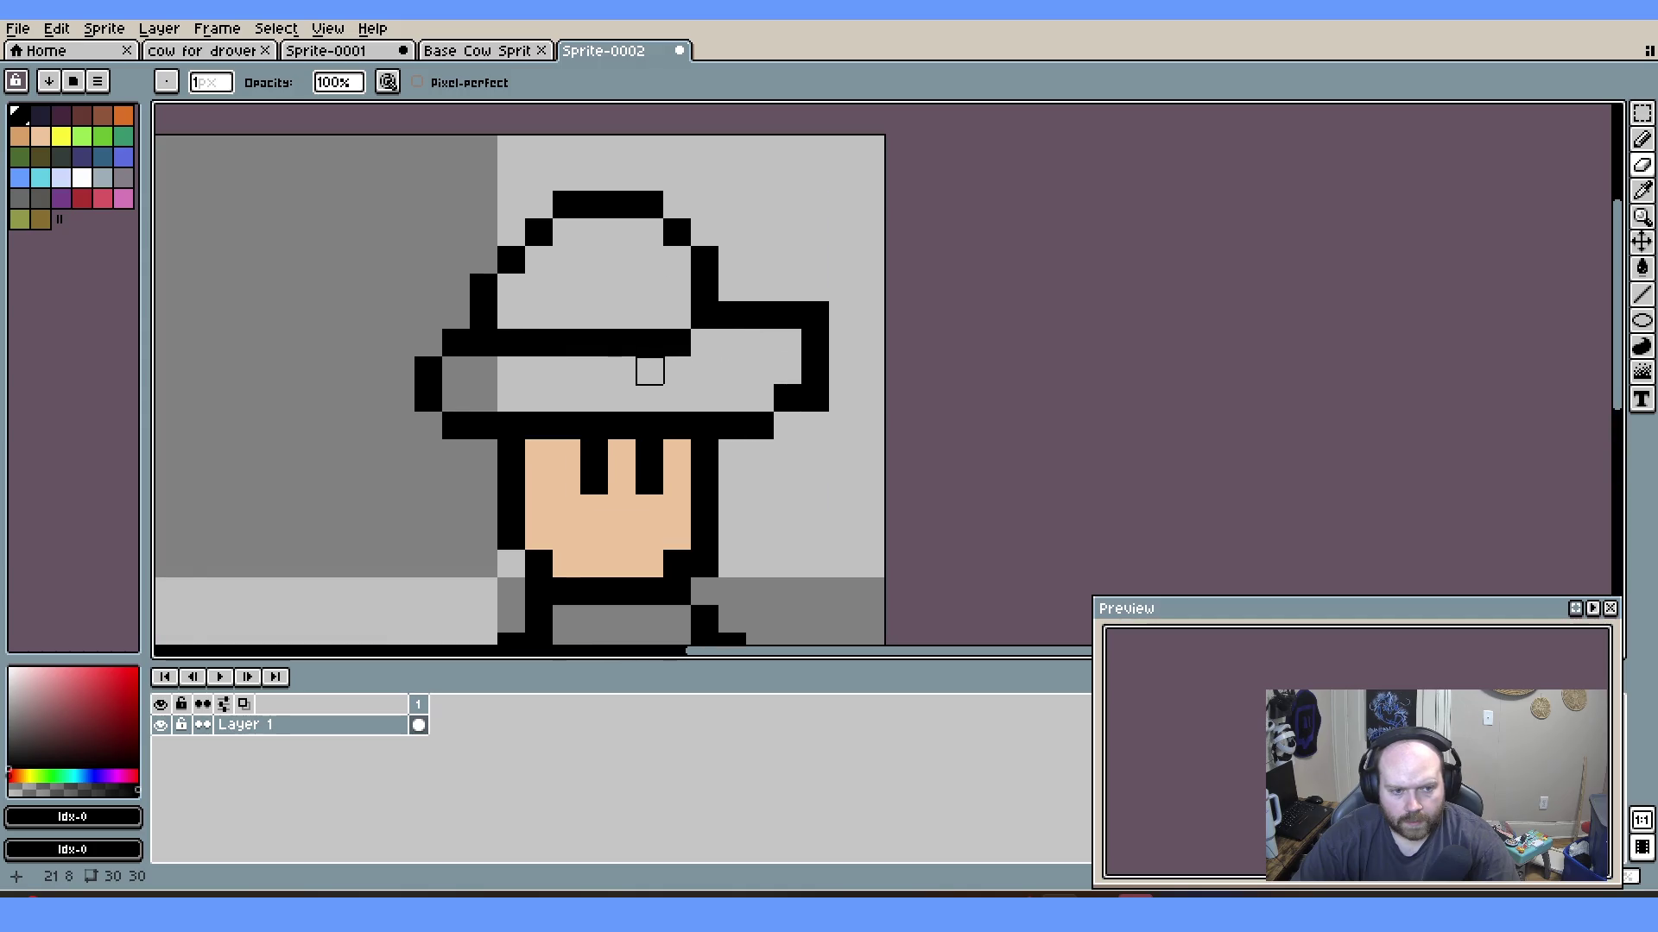
pyautogui.scroll(-1, 649, 371)
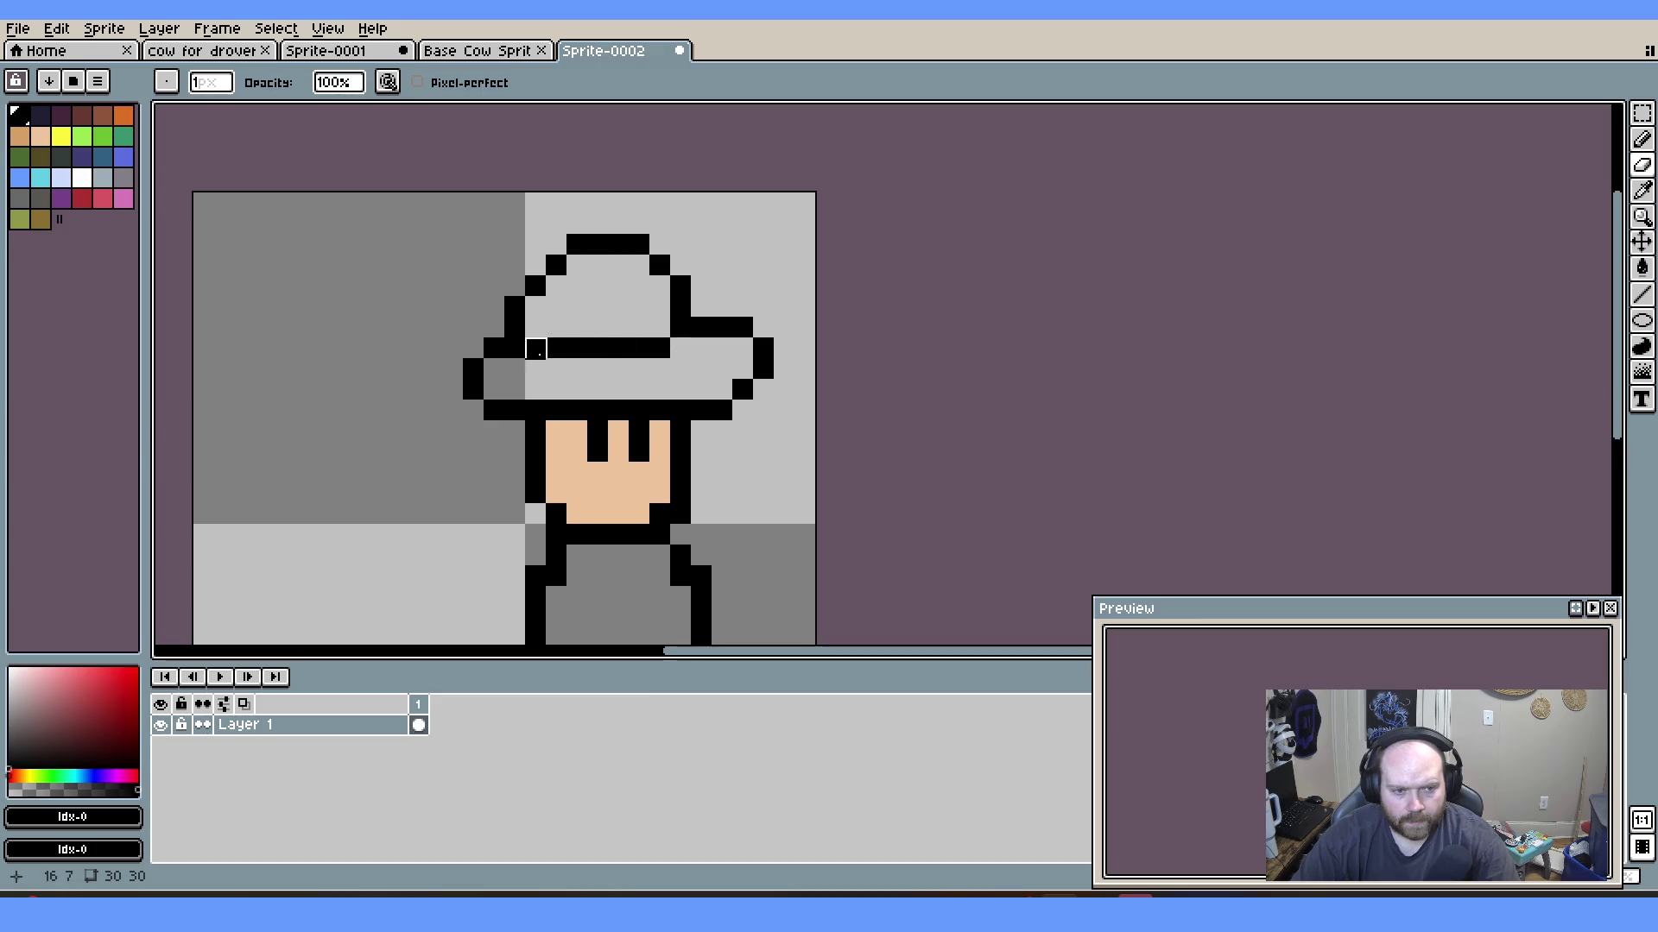
pyautogui.click(515, 349)
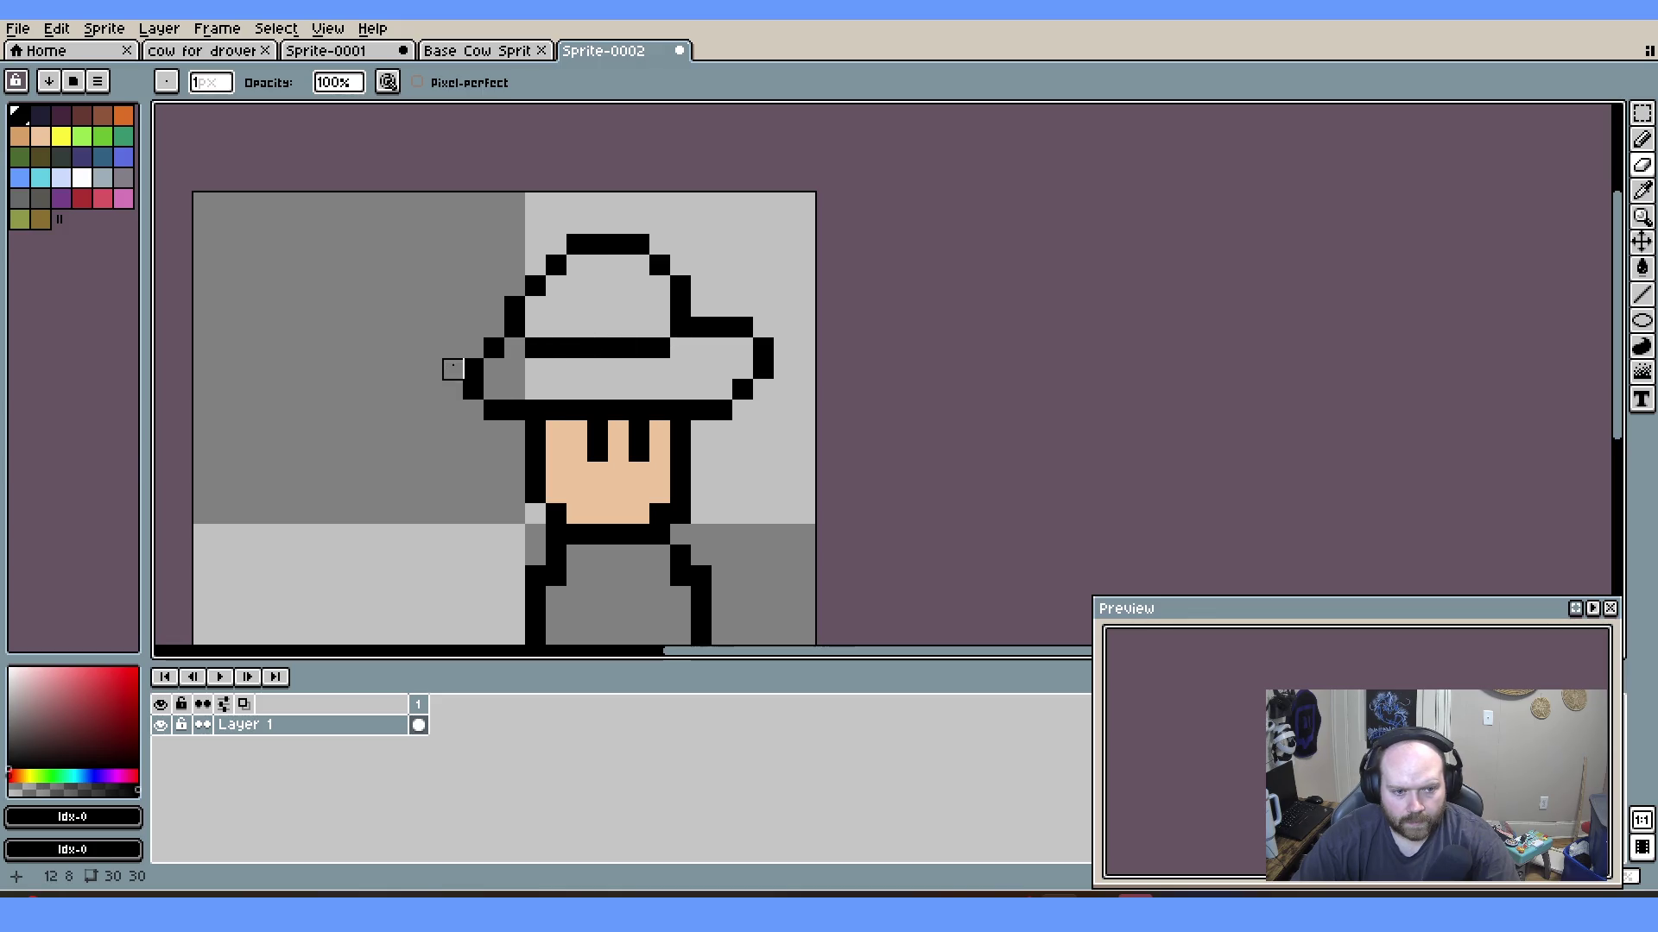
pyautogui.scroll(-1, 570, 410)
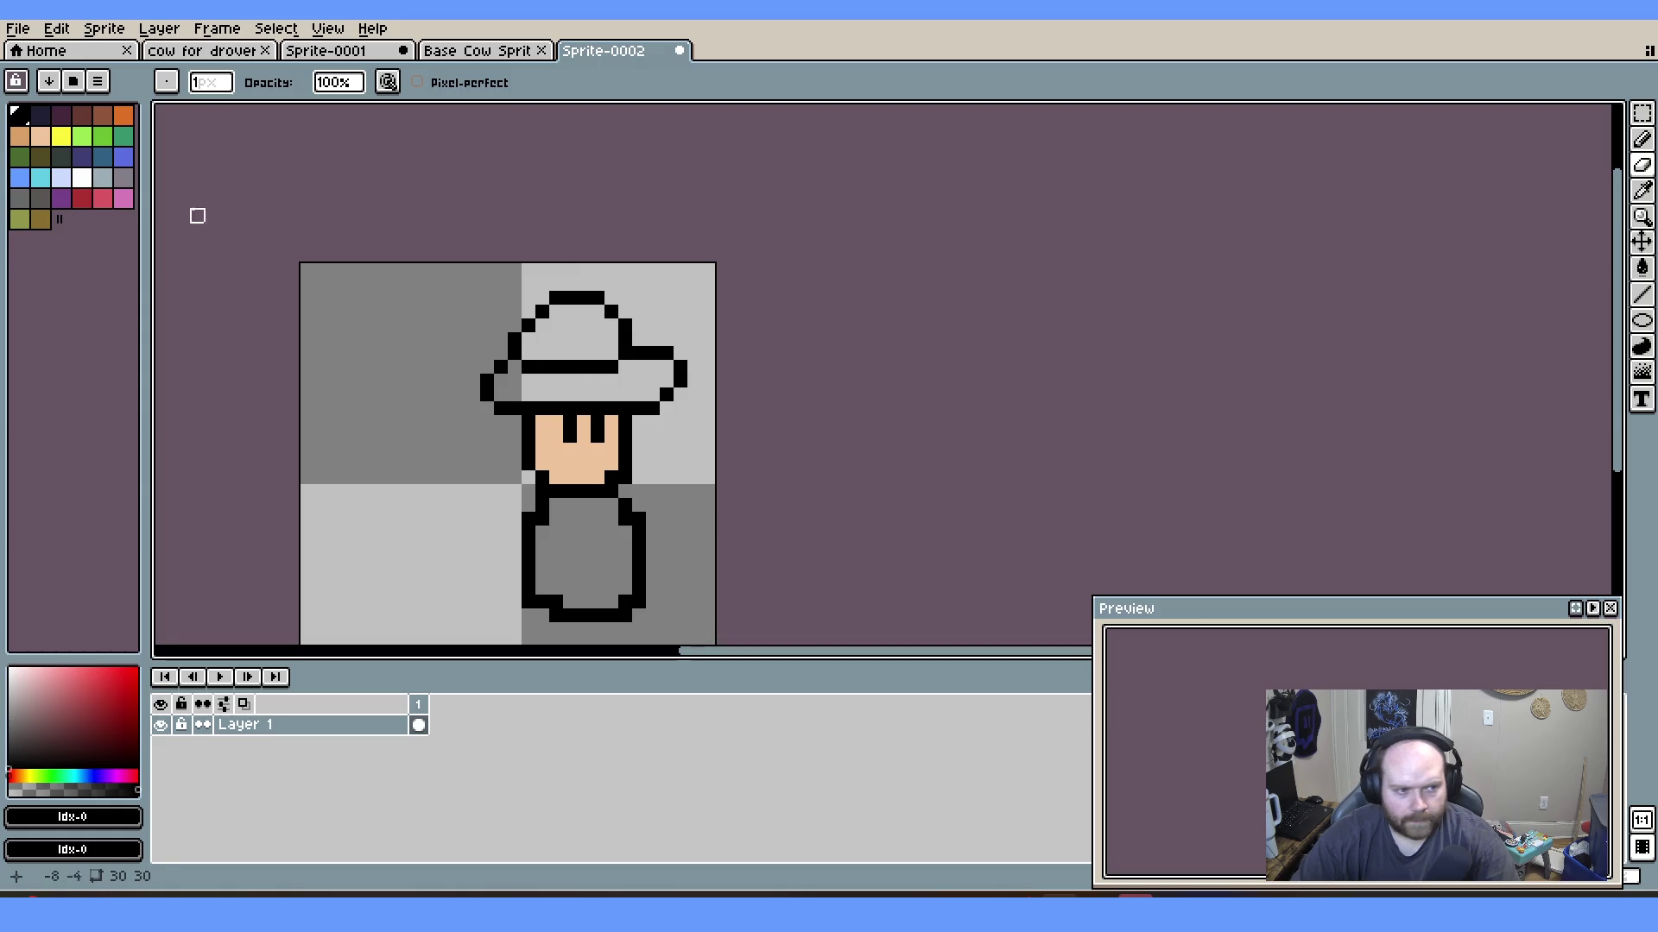
pyautogui.click(82, 115)
# Step: Fill the hat brown and add lighter brown highlights on the crown
pyautogui.press('g')
pyautogui.click(570, 337)
pyautogui.click(497, 380)
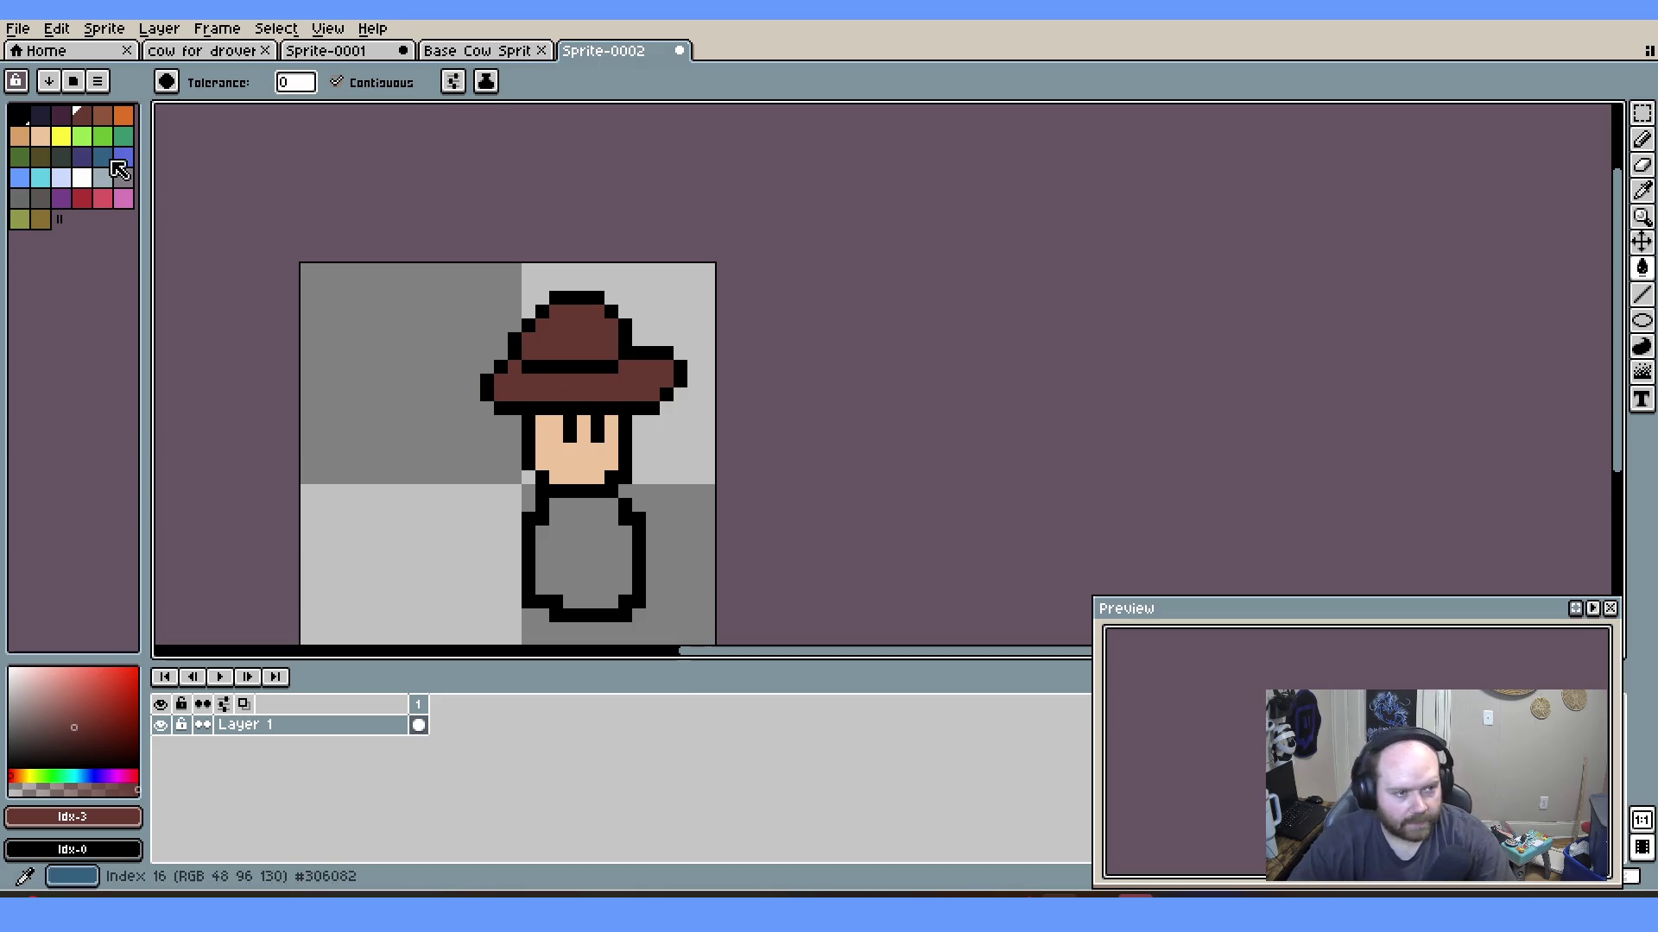
pyautogui.click(103, 115)
pyautogui.press('v')
pyautogui.press('b')
pyautogui.moveTo(566, 312); pyautogui.dragTo(662, 378)
pyautogui.click(537, 386)
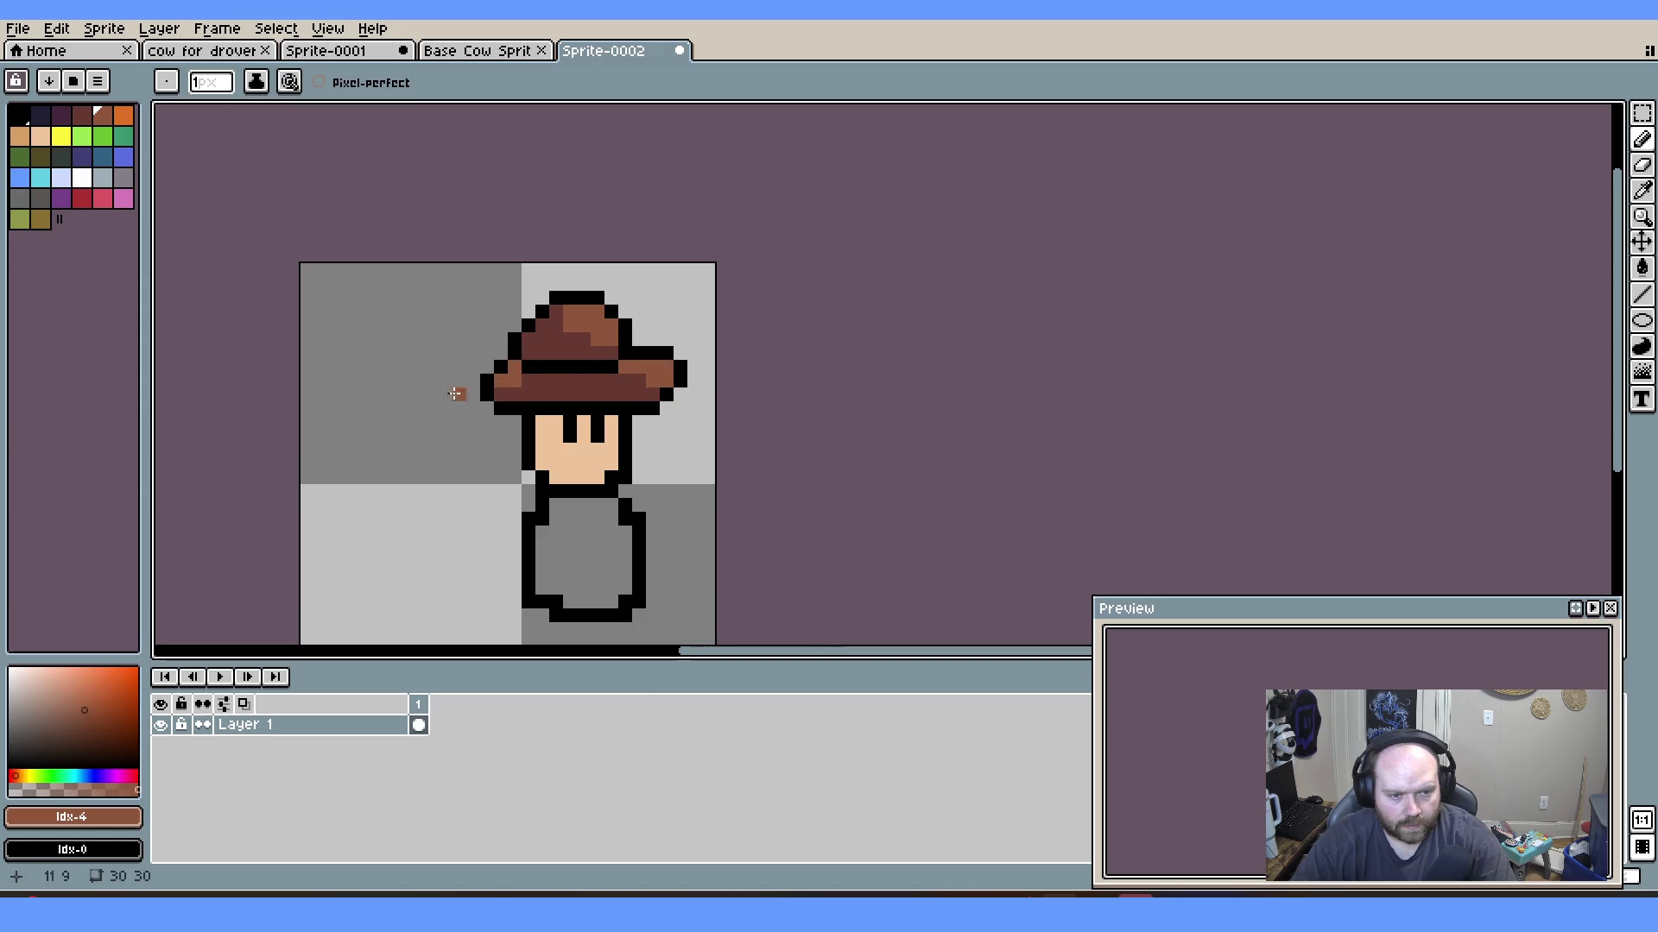
# Step: Shade the brim underside, band and left crown in dark purple
pyautogui.click(60, 115)
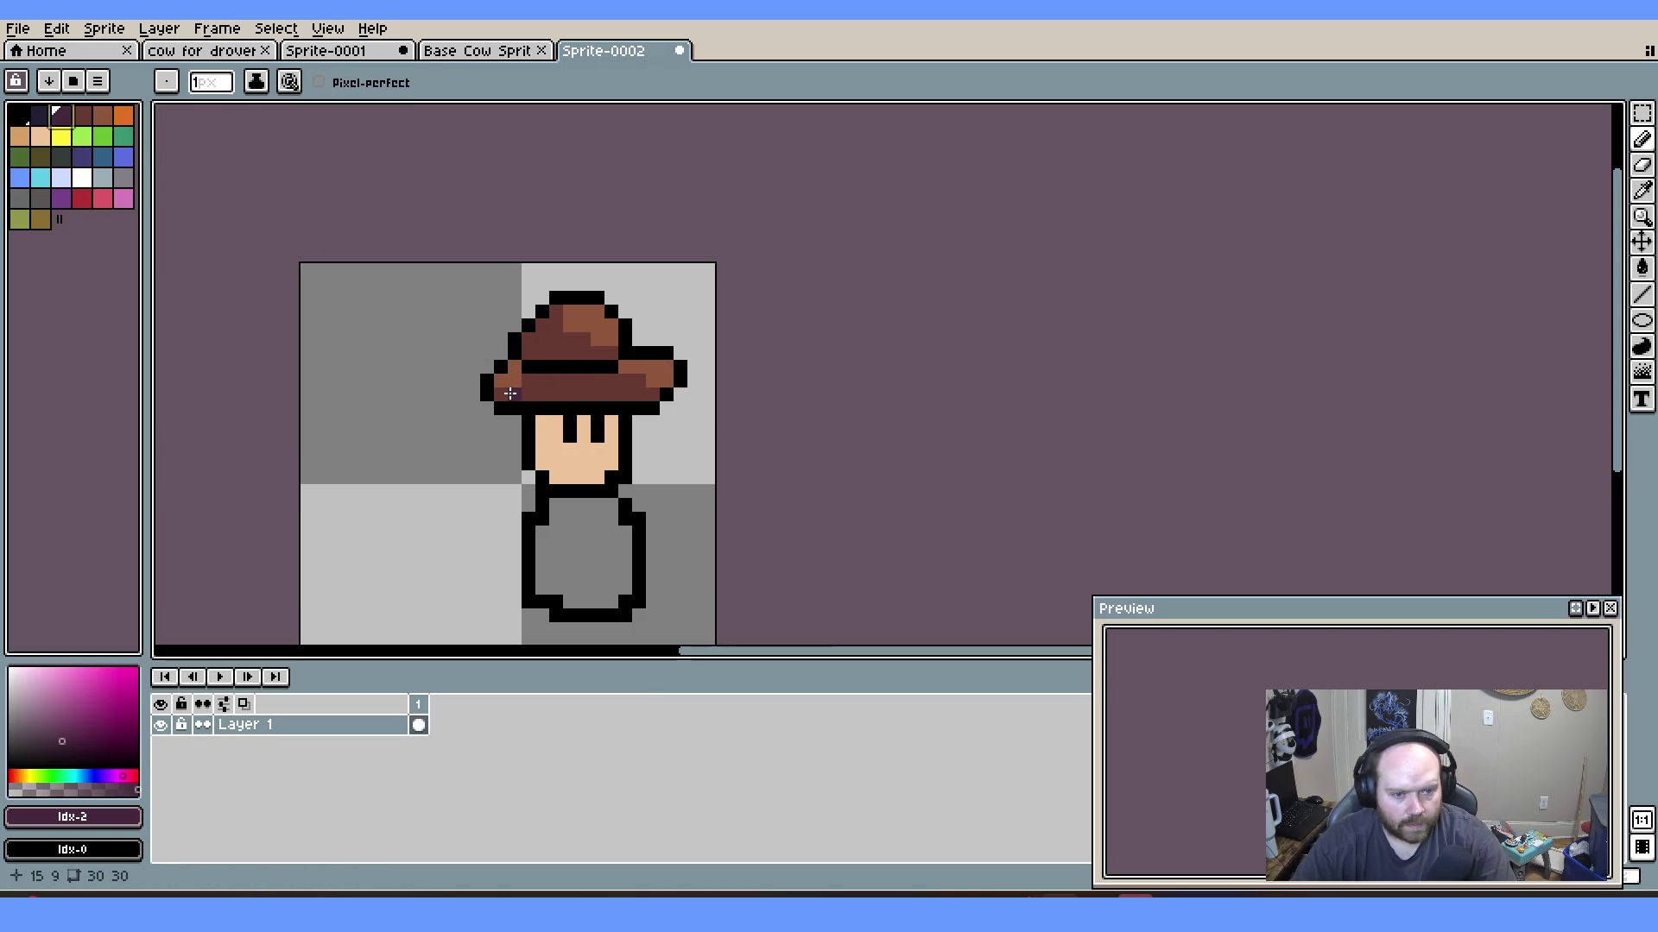
pyautogui.moveTo(510, 394); pyautogui.dragTo(546, 389)
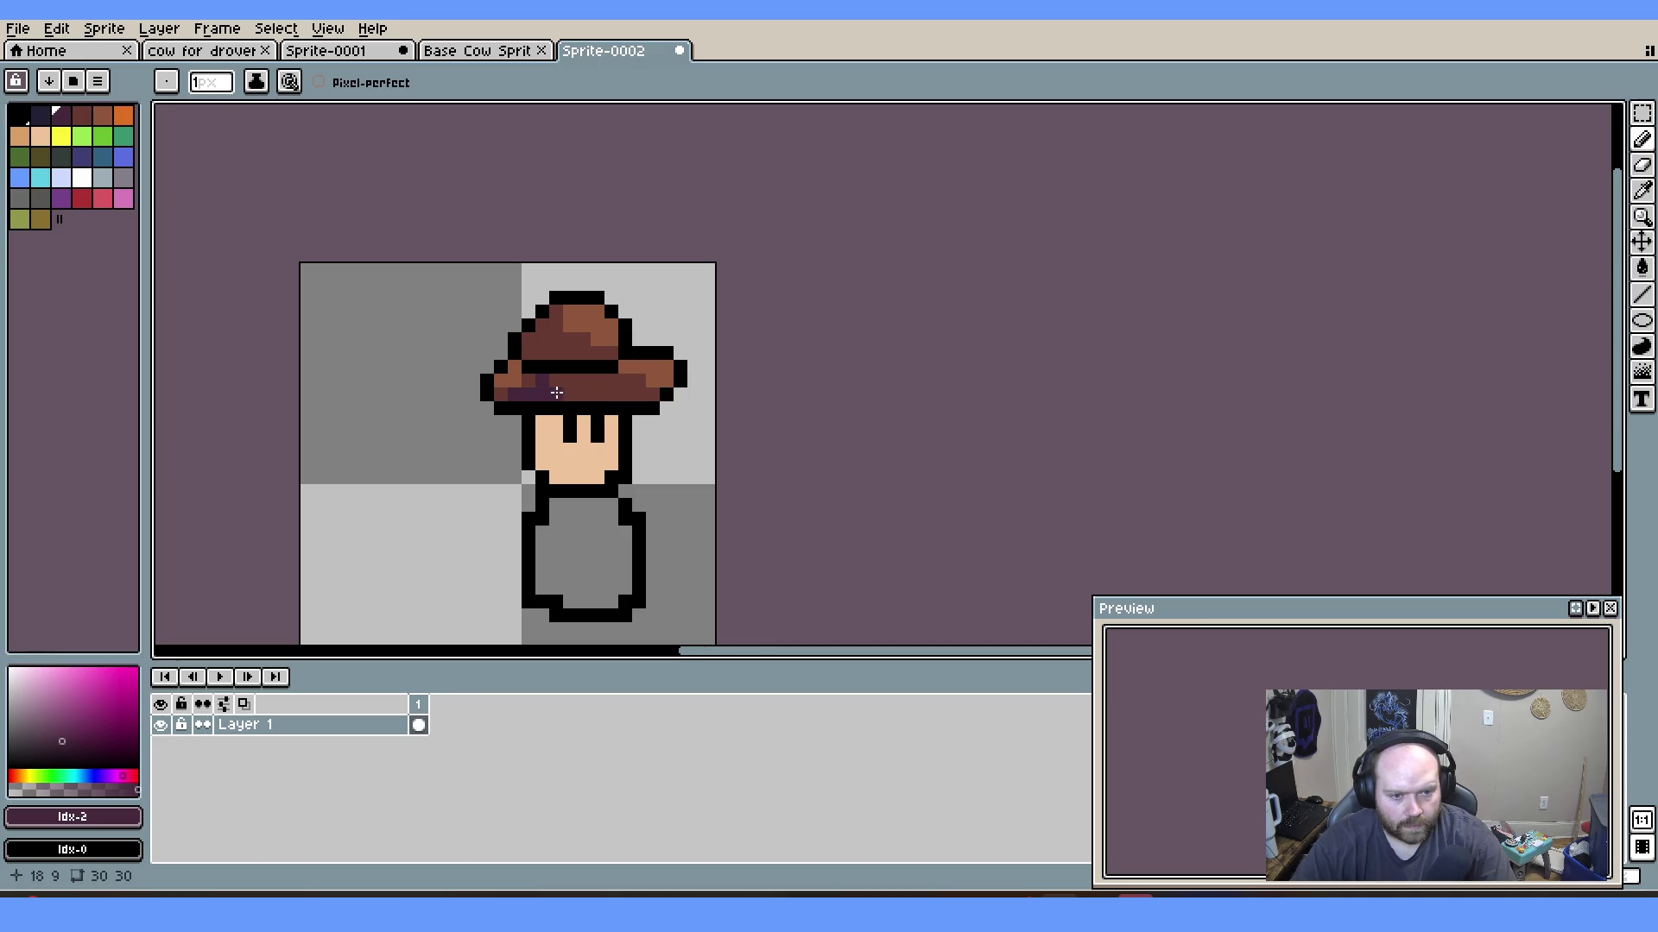
pyautogui.press('e')
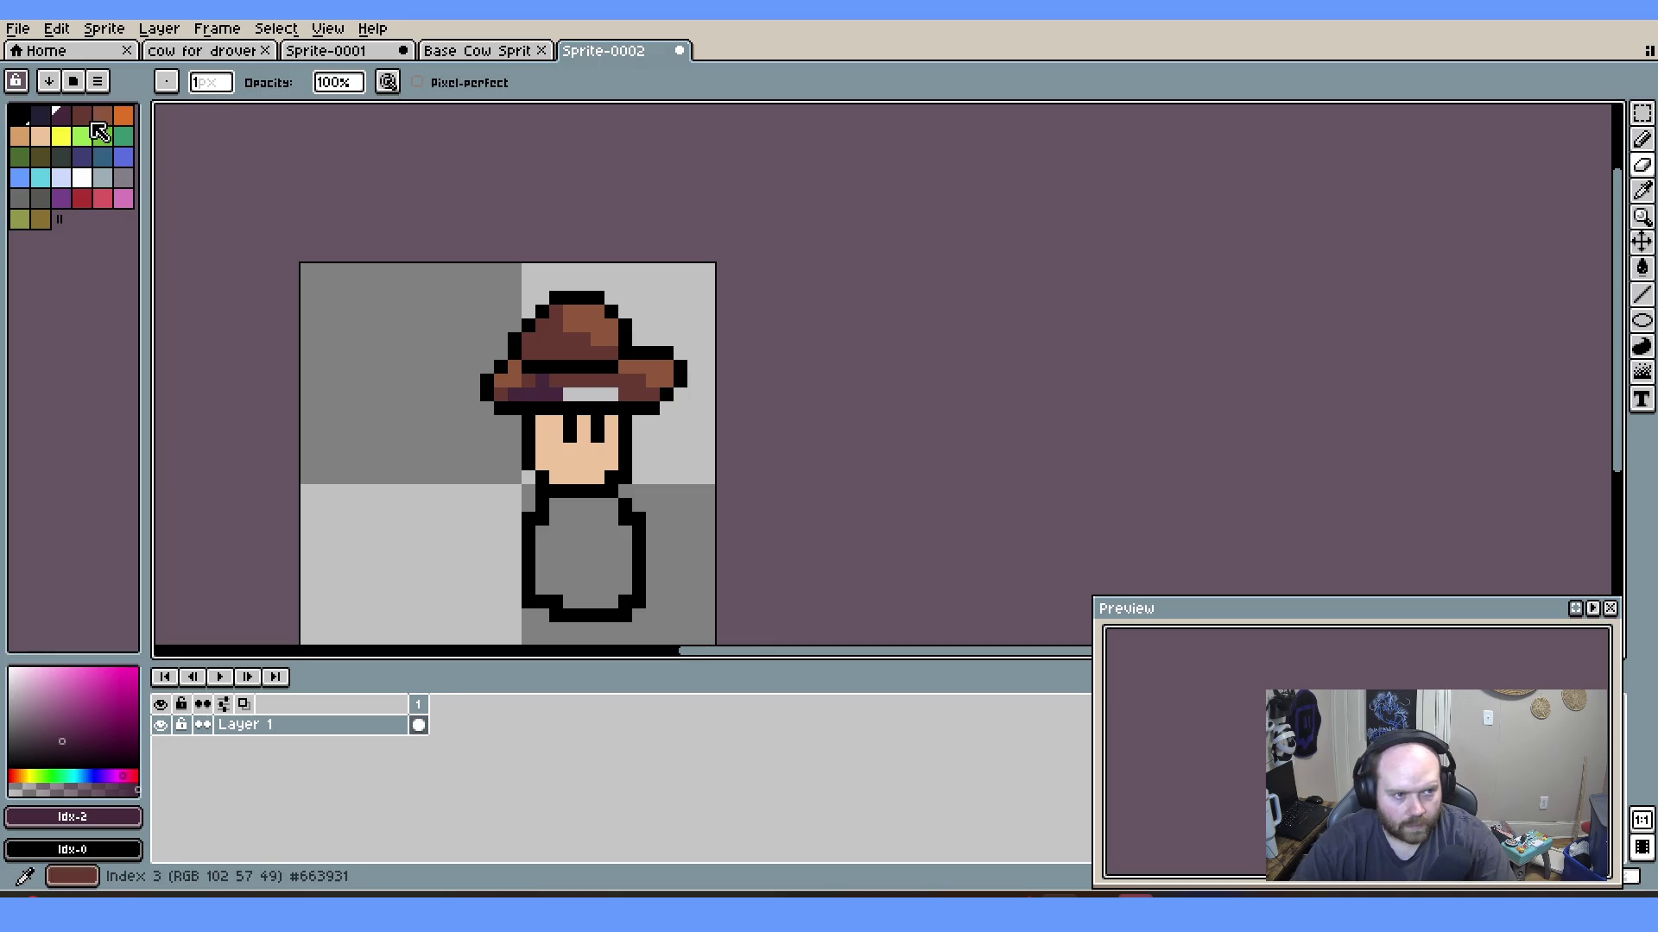
pyautogui.press(']')
pyautogui.rightClick(63, 117)
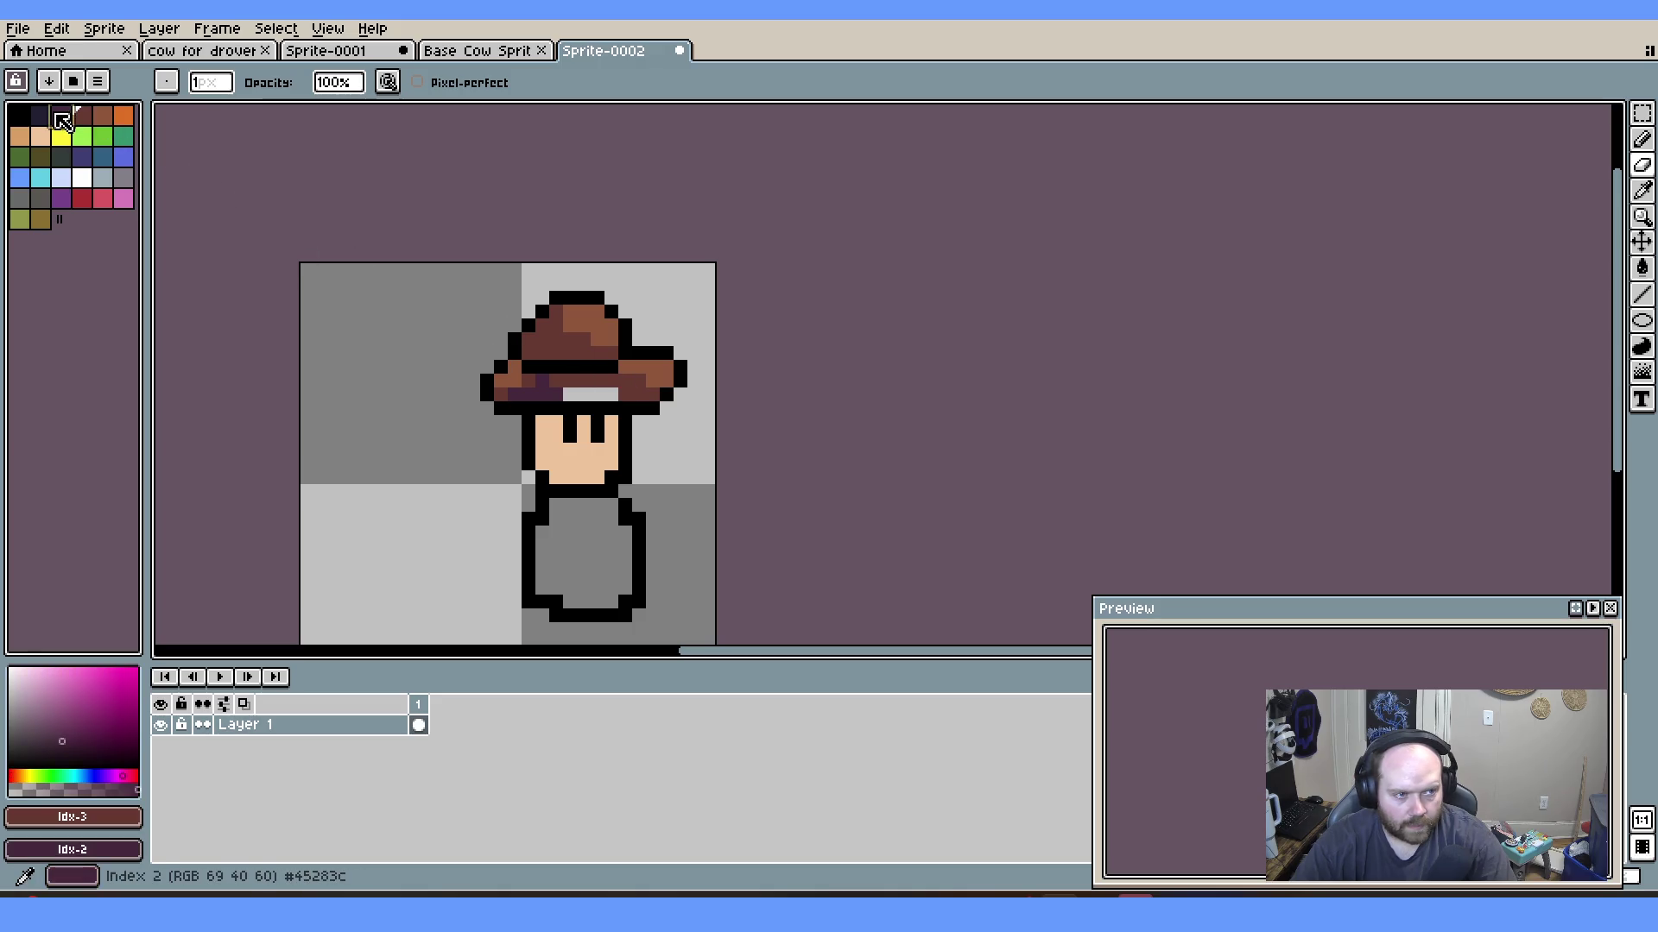
pyautogui.press('b')
pyautogui.rightClick(596, 394)
pyautogui.click(568, 390)
pyautogui.click(584, 381)
pyautogui.click(538, 377)
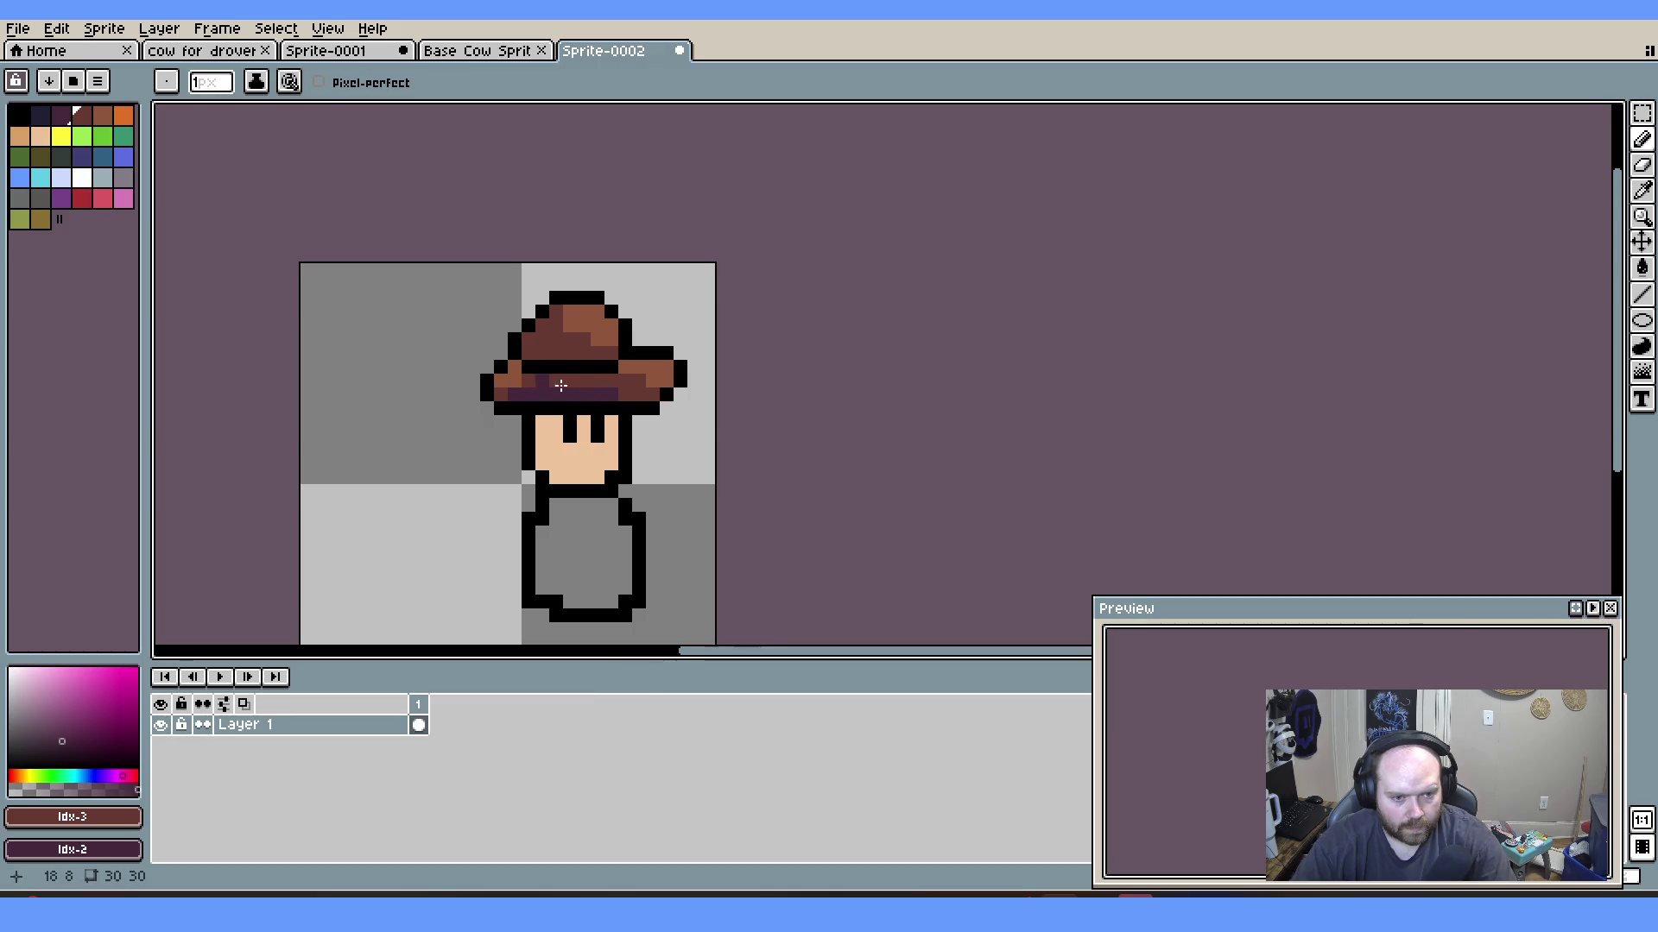
pyautogui.scroll(2, 587, 409)
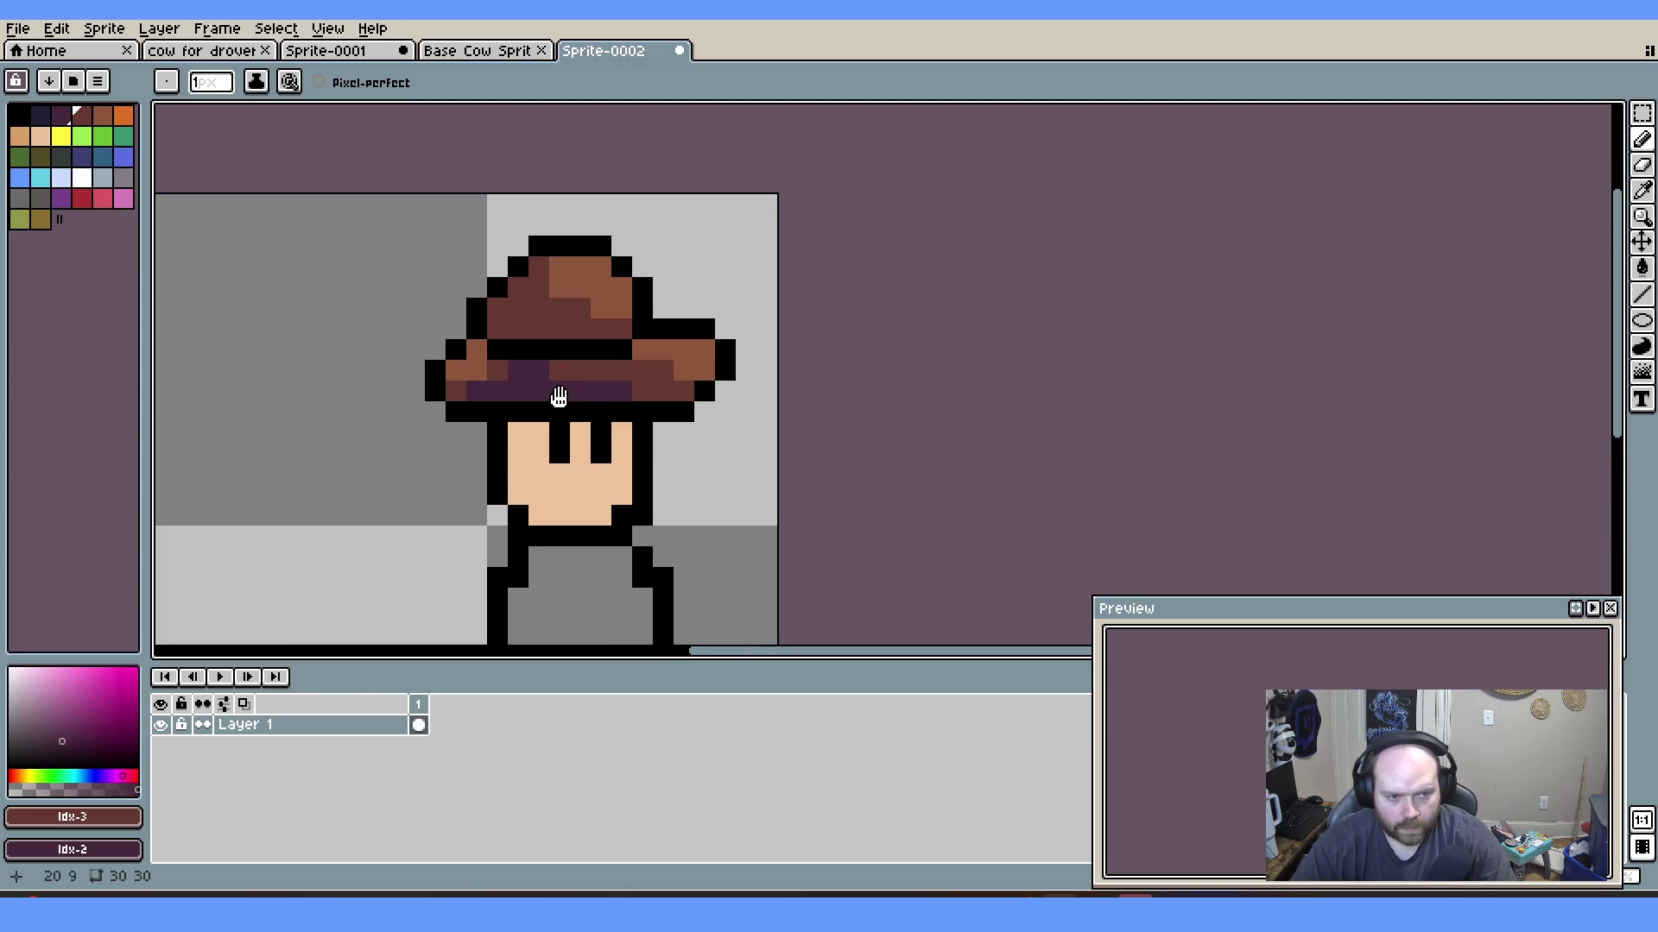
pyautogui.click(511, 322)
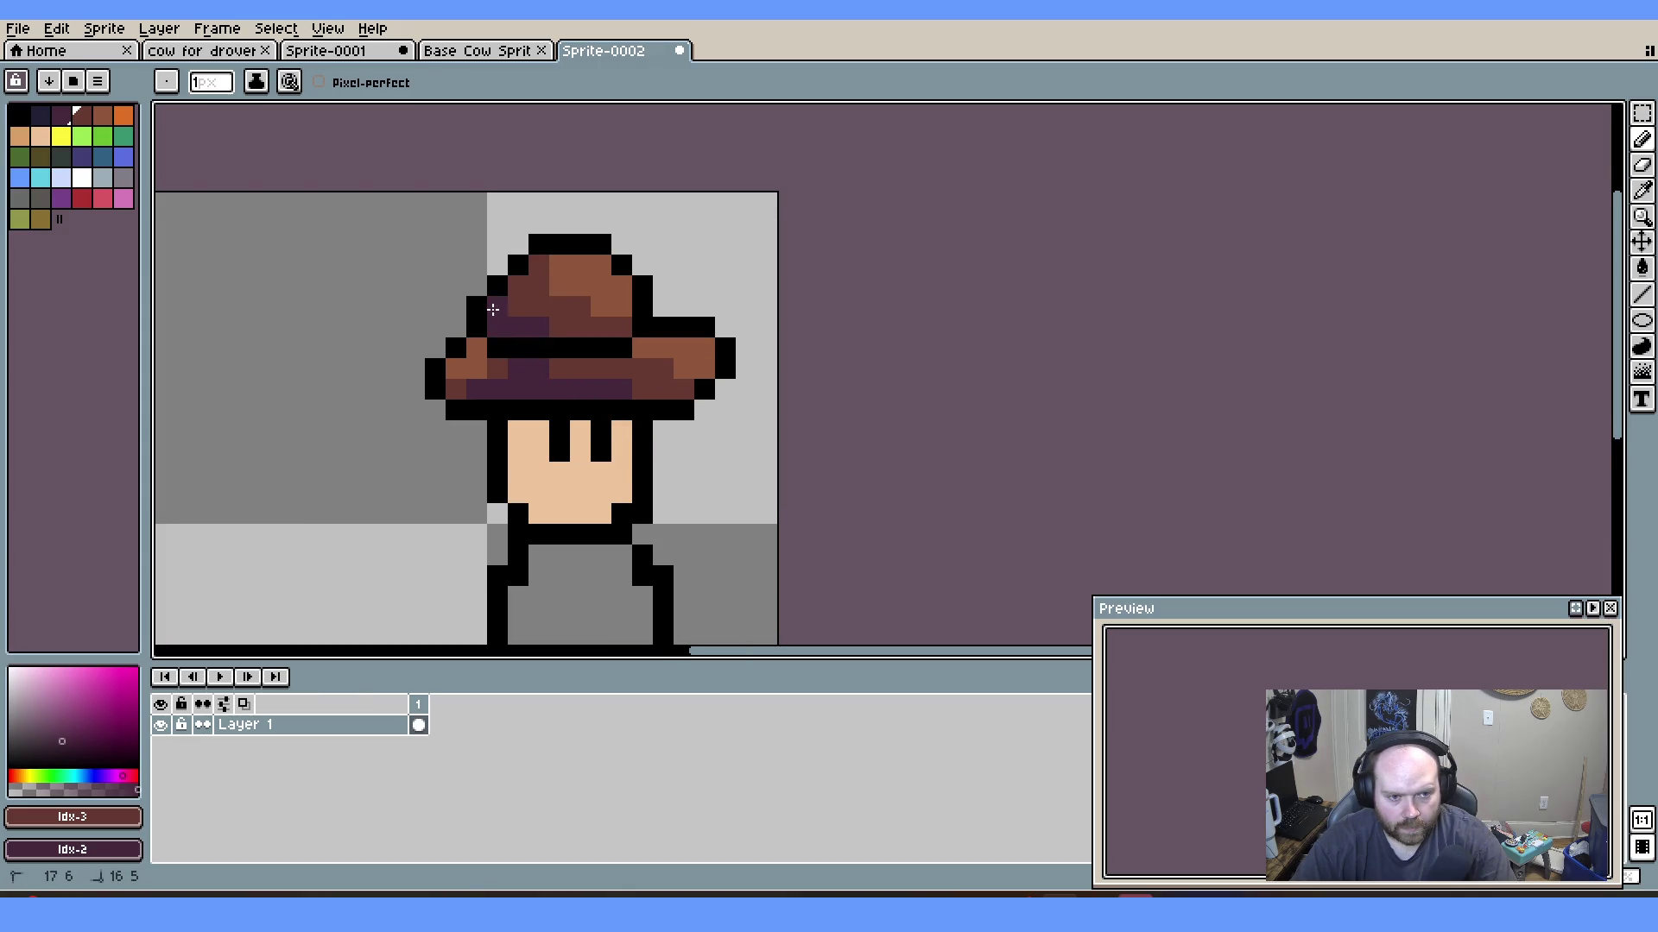
pyautogui.scroll(-2, 619, 421)
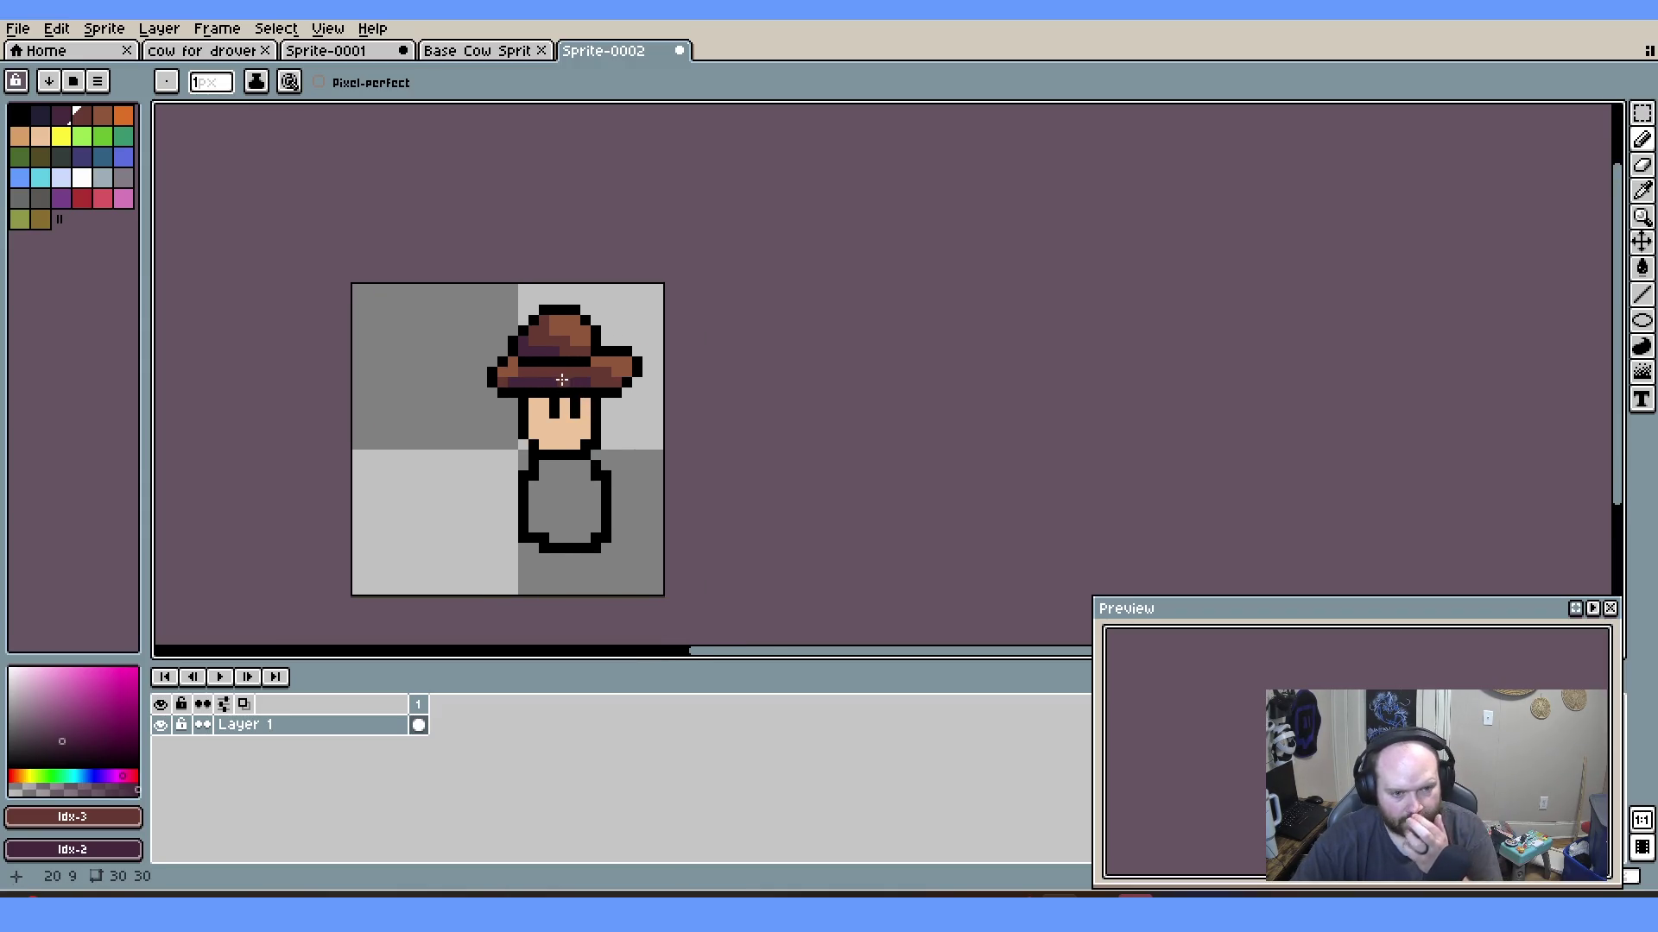
pyautogui.moveTo(570, 378); pyautogui.dragTo(590, 382)
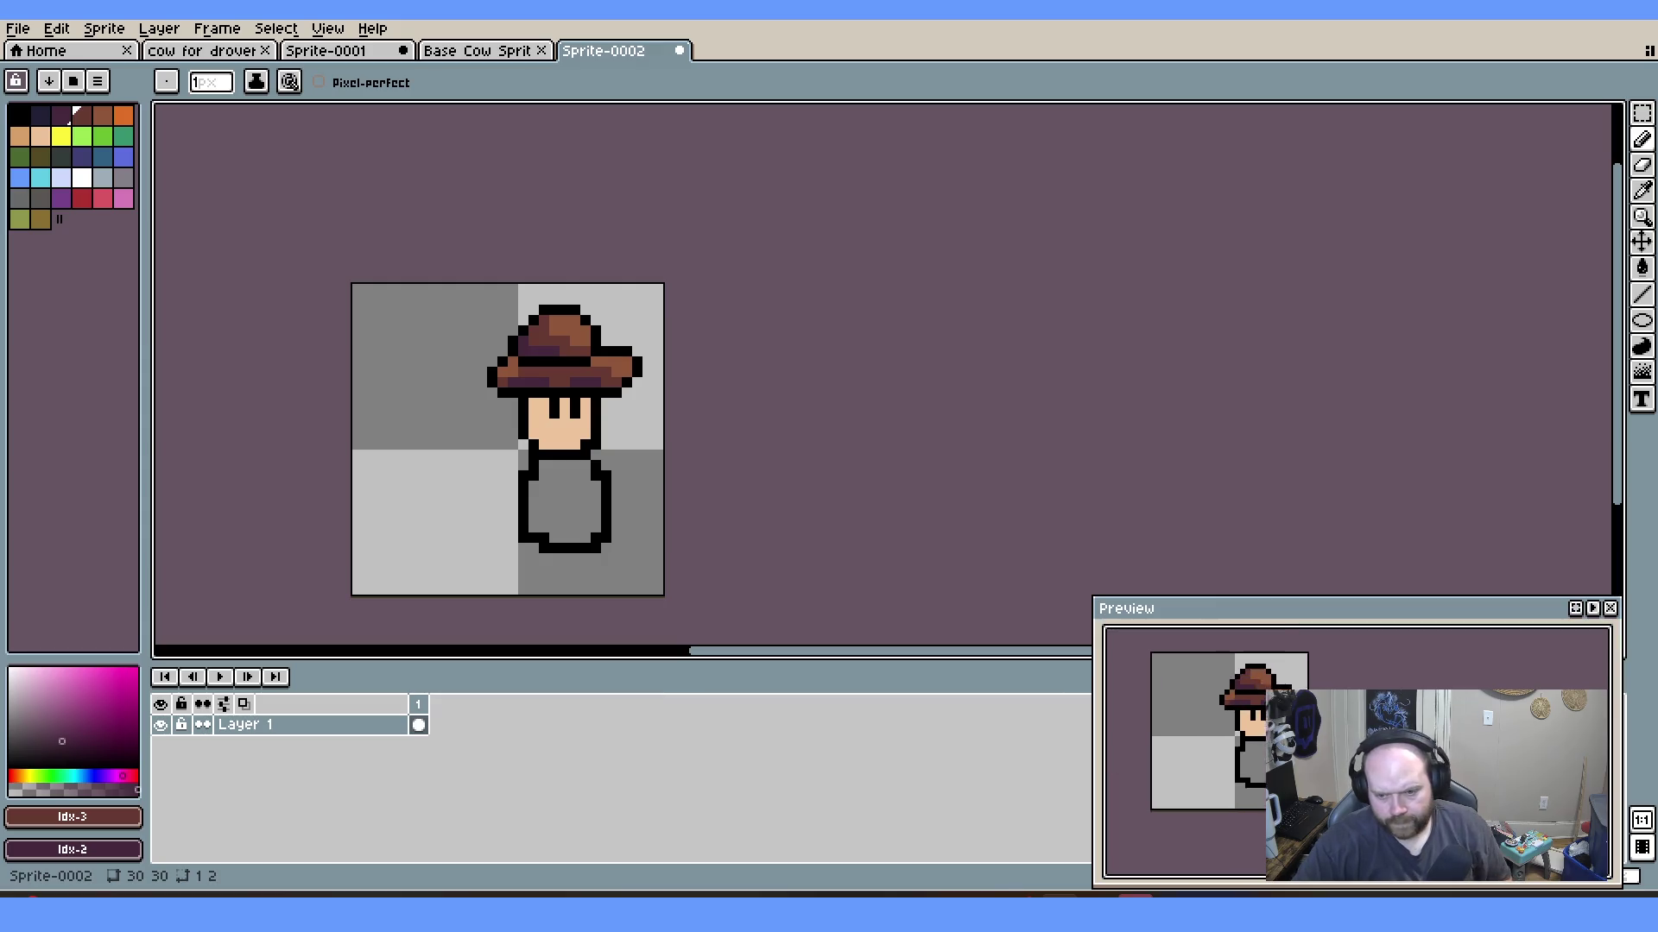
# Step: Paint darker tan shadow pixels on the face under the brim, then eyedrop black
pyautogui.click(20, 136)
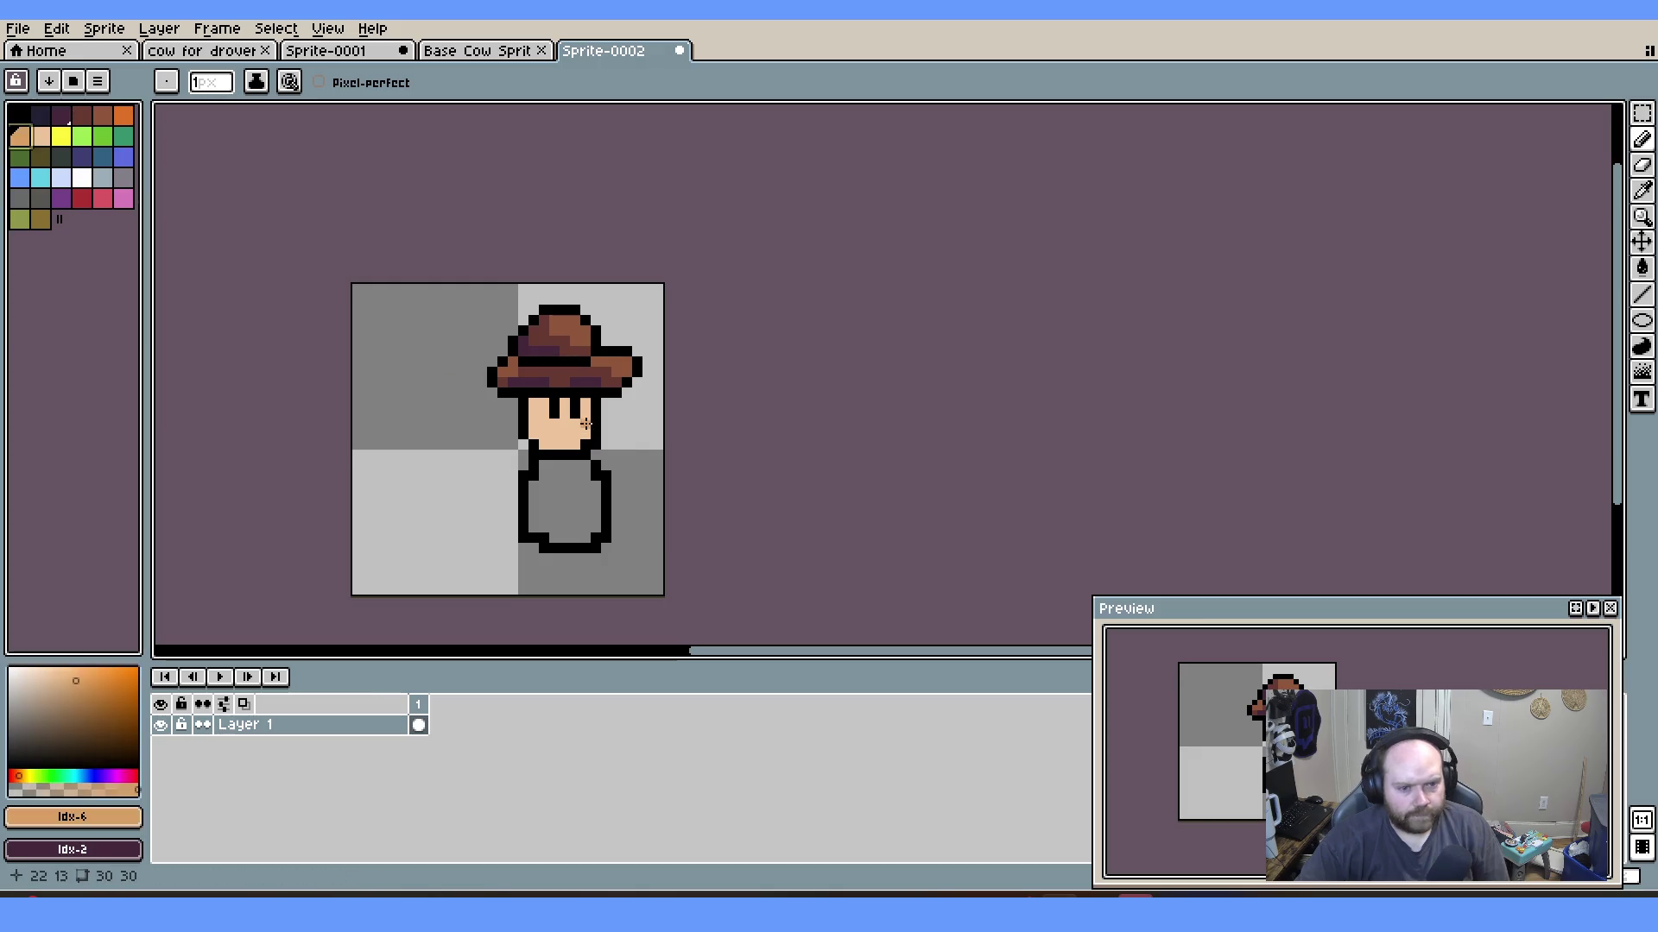
pyautogui.click(535, 405)
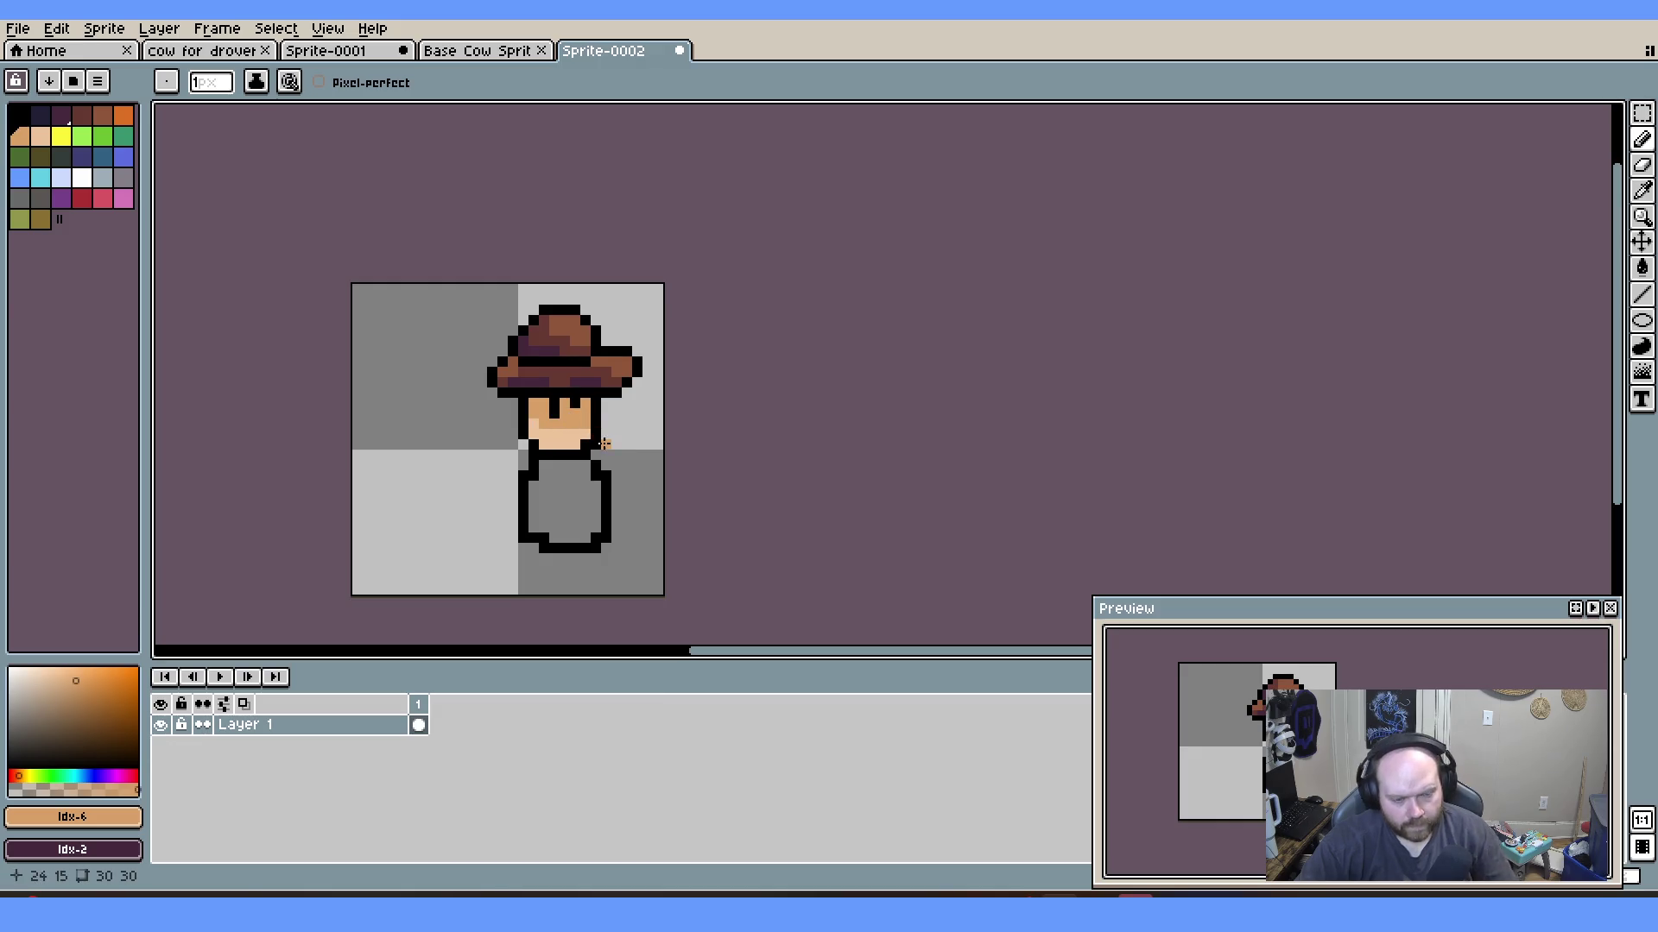
pyautogui.keyDown('alt'); pyautogui.click(596, 432); pyautogui.keyUp('alt')
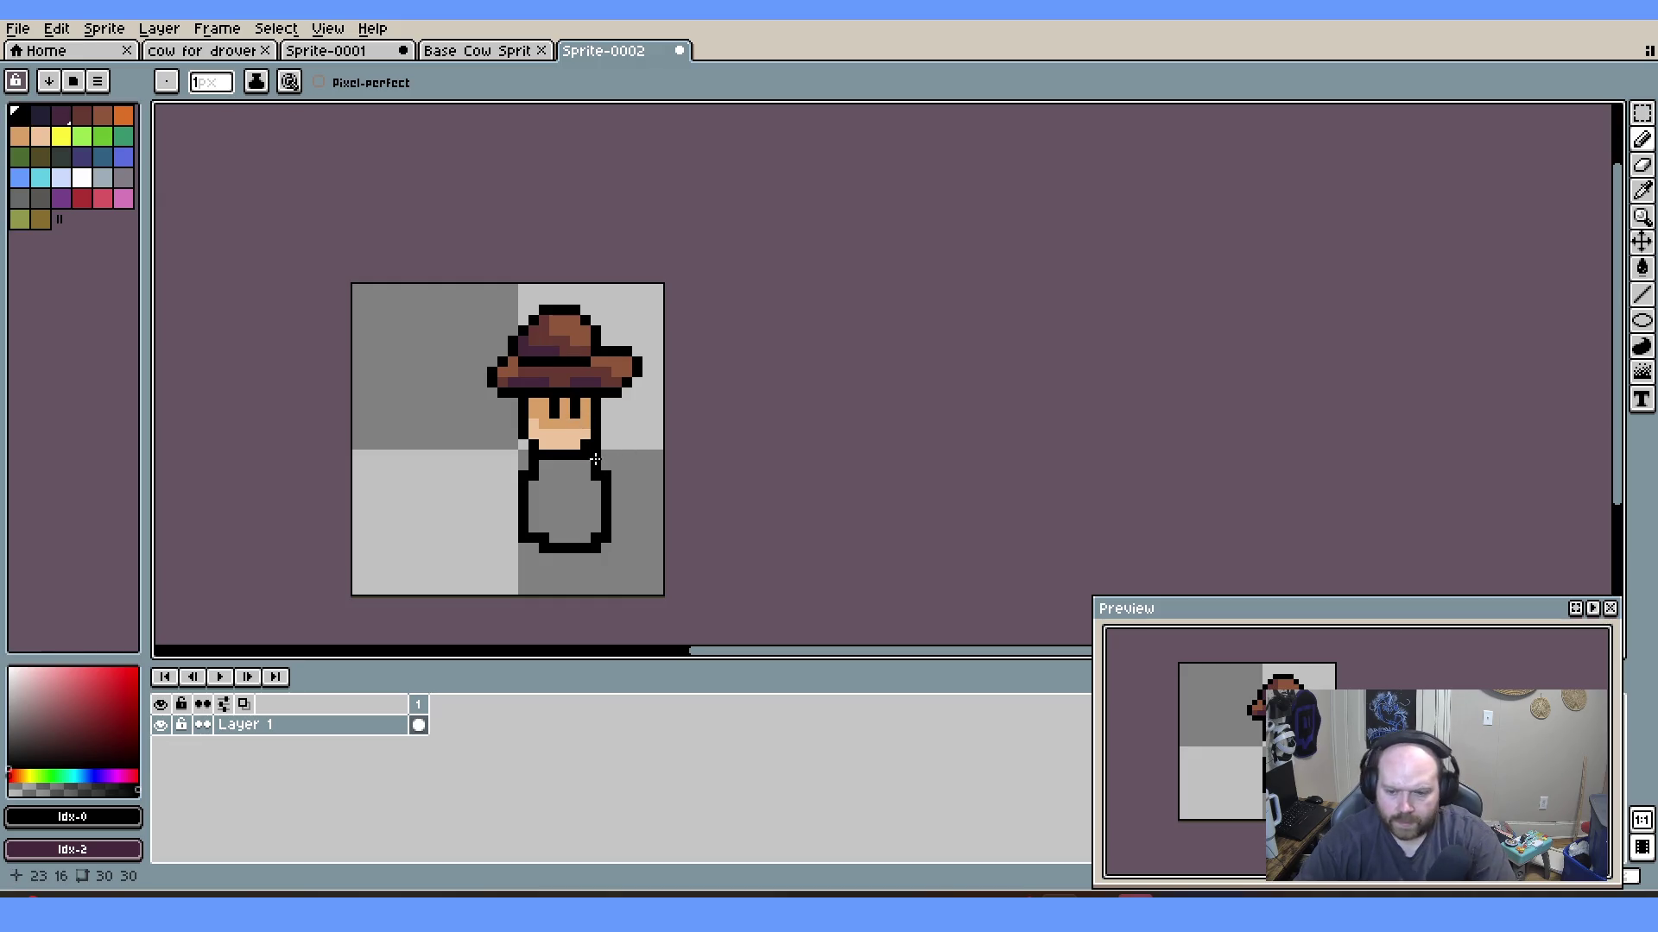
pyautogui.scroll(1, 572, 450)
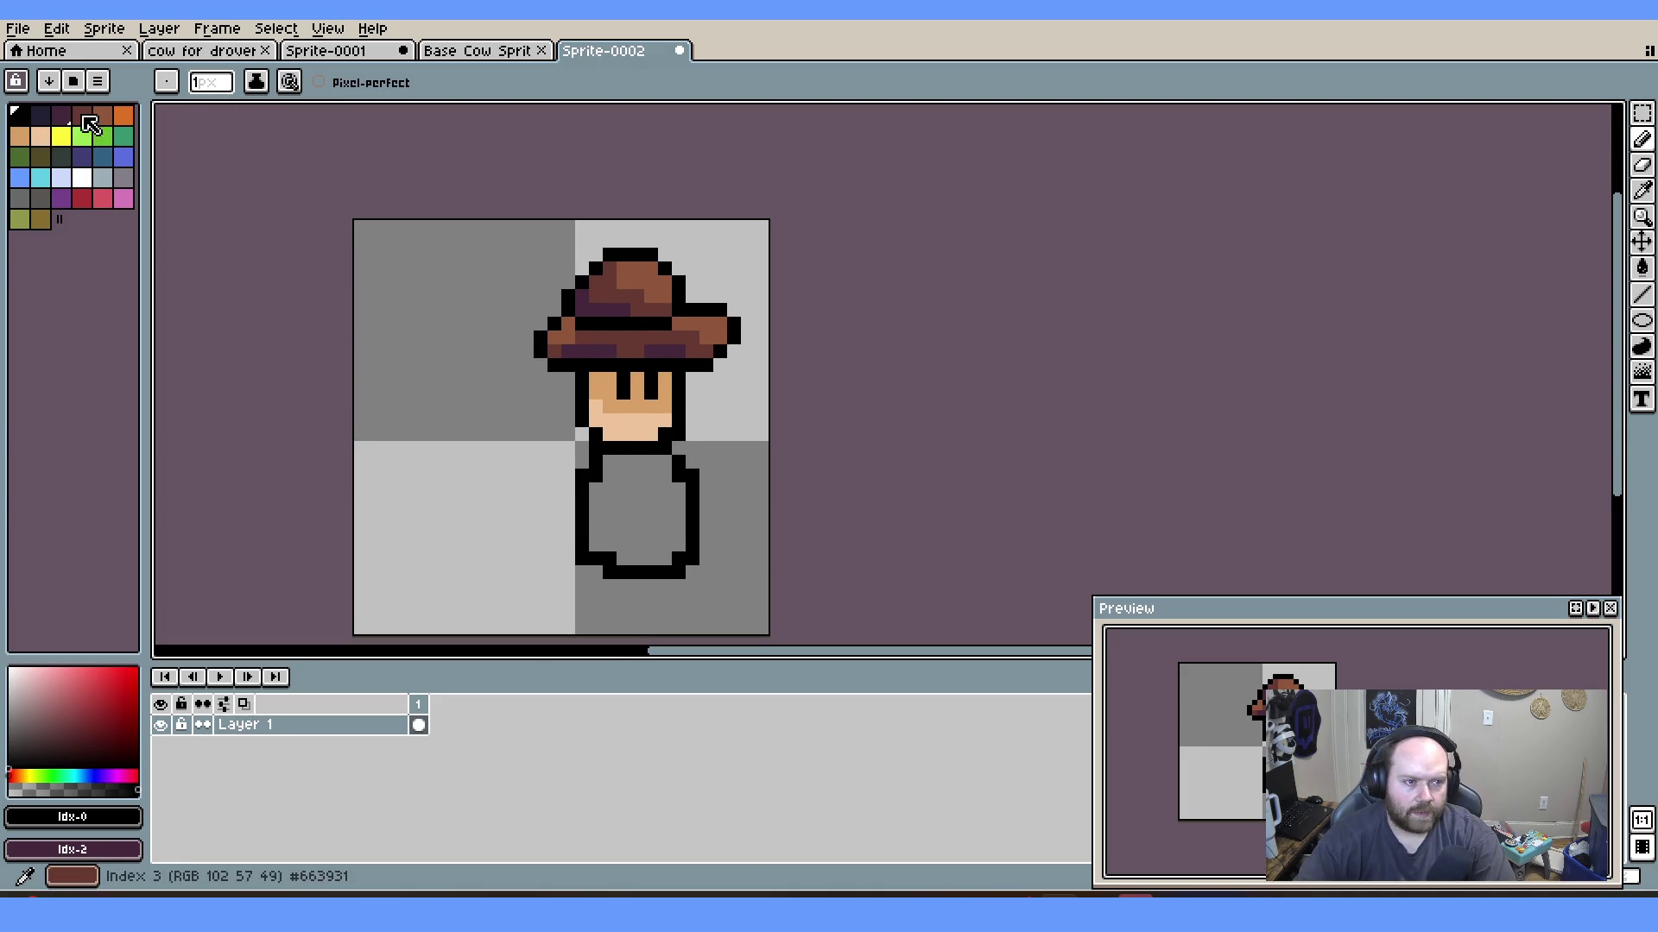
# Step: Fill the gunslinger's grey body with brown using the Paint Bucket
pyautogui.click(82, 115)
pyautogui.press('g')
pyautogui.click(651, 523)
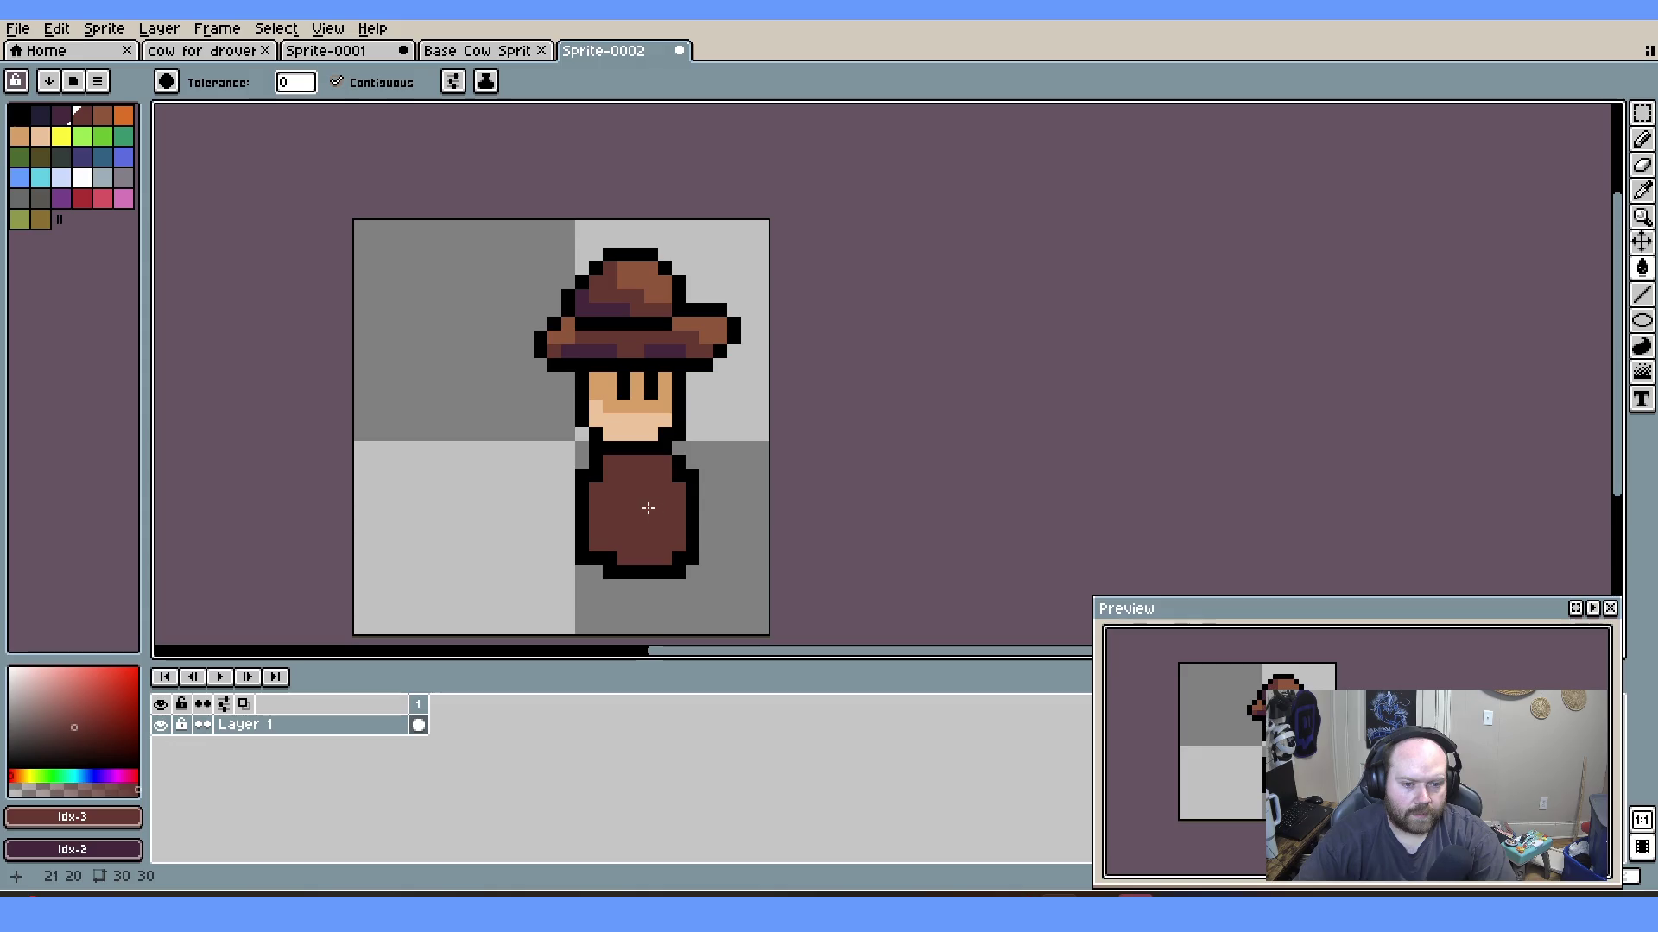
# Step: Try a dark purple body fill, undo it, and test a purple stroke repainted in brown
pyautogui.click(61, 115)
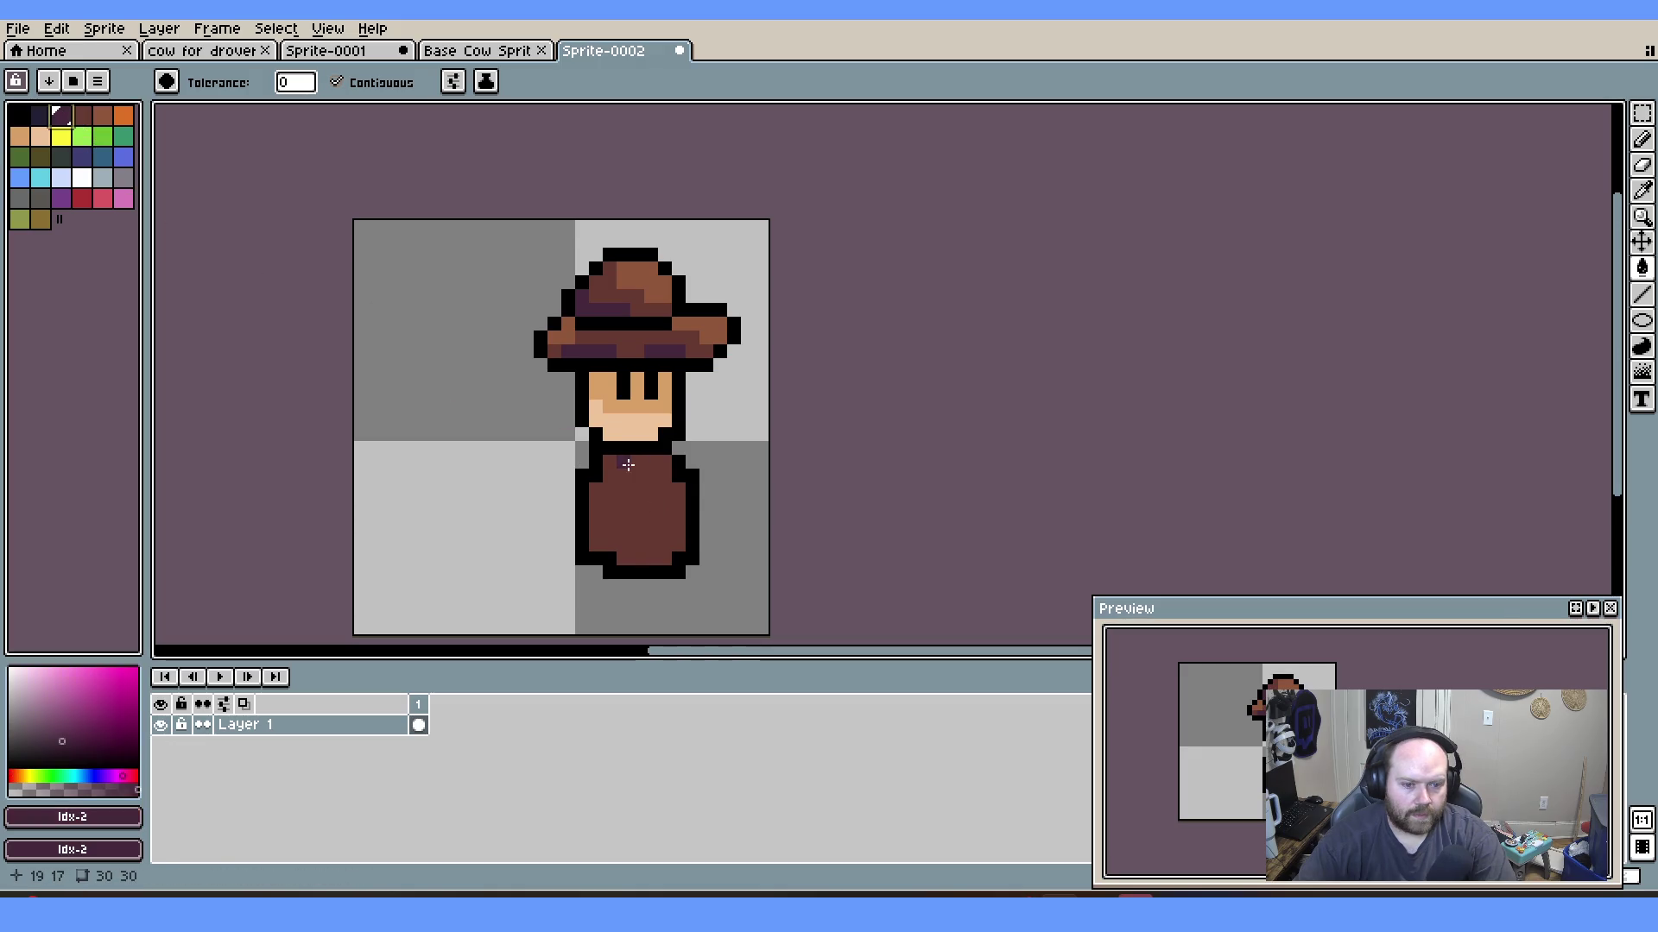
pyautogui.click(614, 462)
pyautogui.hotkey('ctrl', 'z')
pyautogui.press('b')
pyautogui.moveTo(610, 466); pyautogui.dragTo(599, 490)
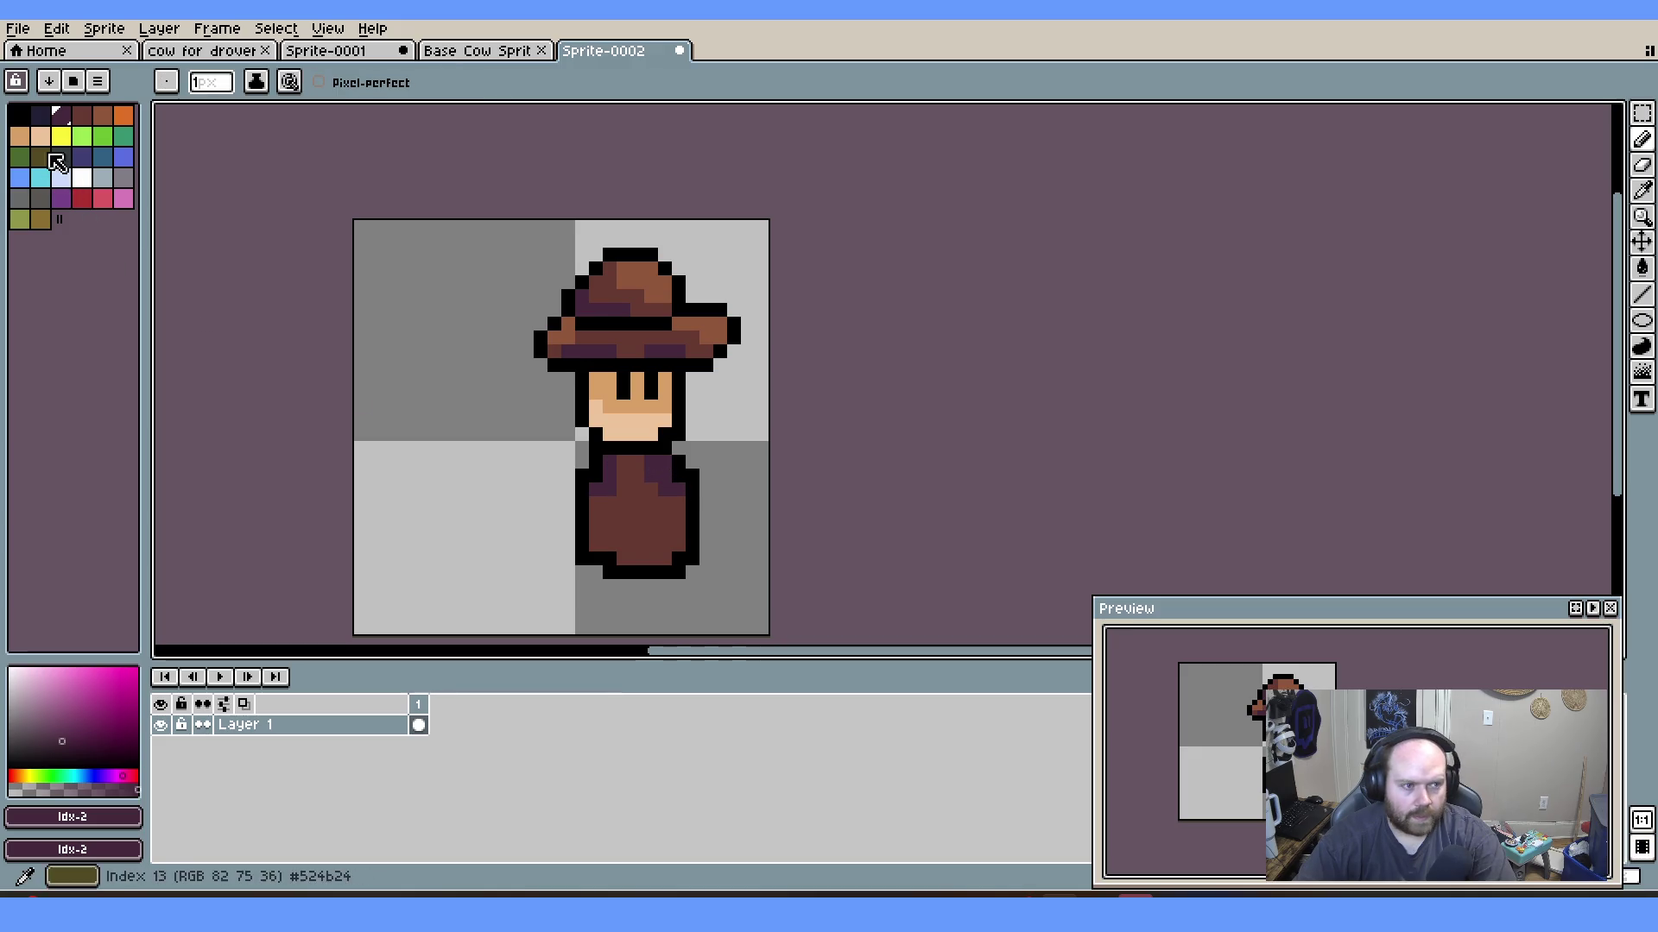
pyautogui.click(102, 115)
pyautogui.moveTo(613, 464)
pyautogui.mouseDown()
pyautogui.moveTo(593, 488)
pyautogui.moveTo(669, 470)
pyautogui.moveTo(661, 494)
pyautogui.mouseUp()
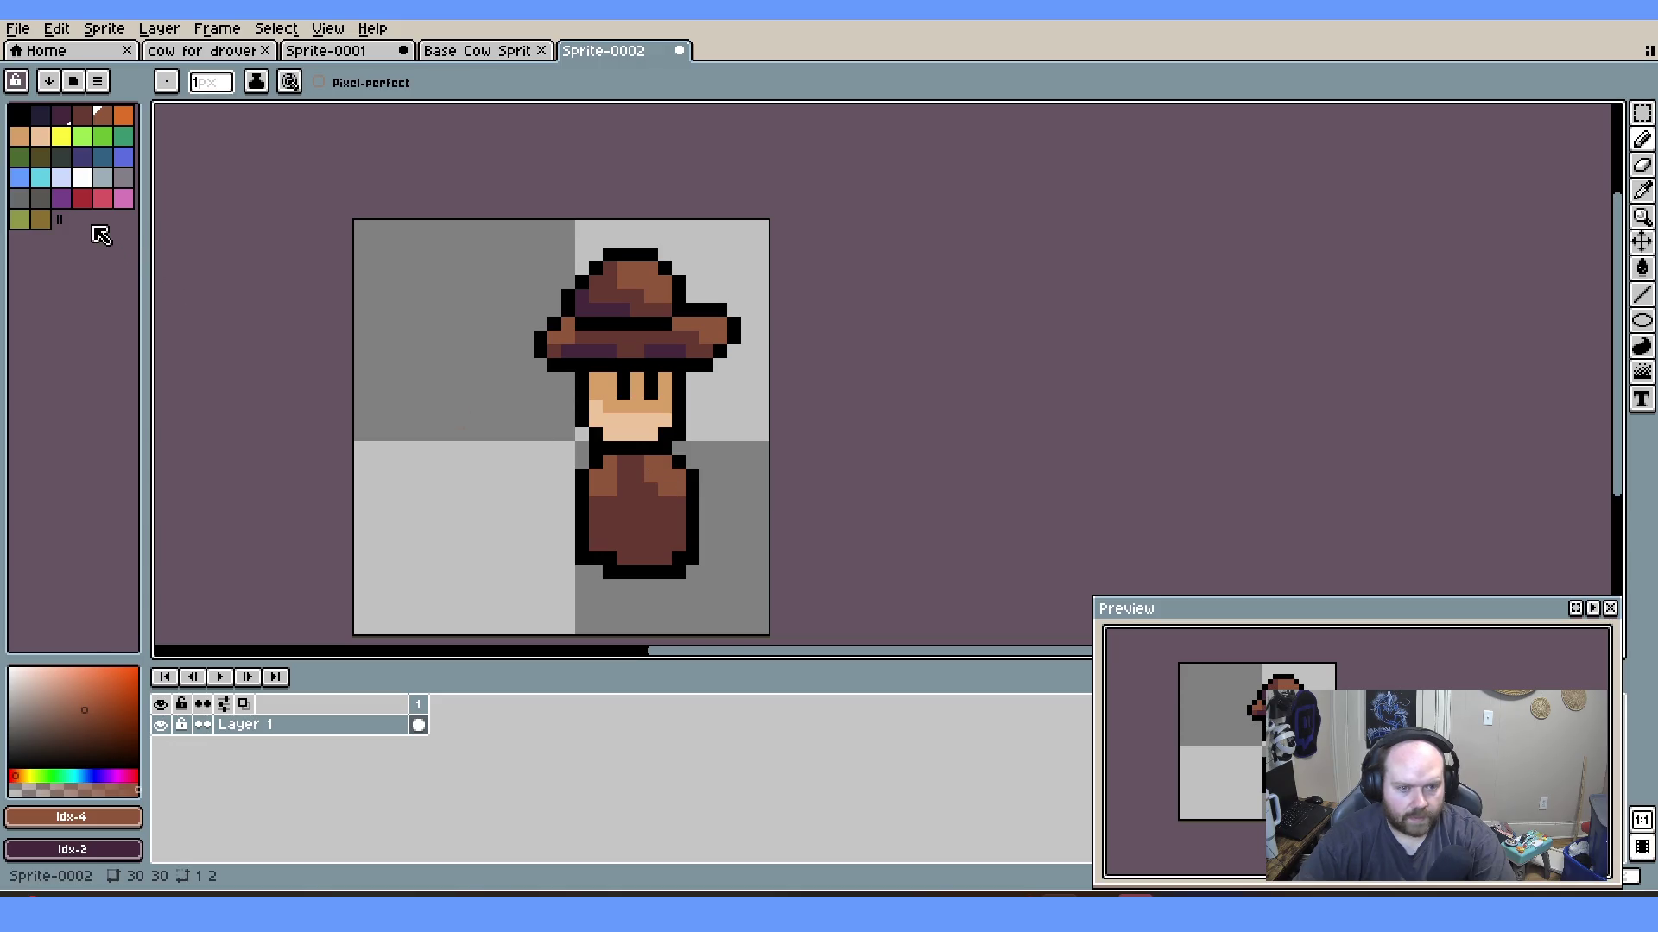
# Step: Shade the body's top-left, upper-right and lower edge with dark purple pixels
pyautogui.click(61, 115)
pyautogui.click(610, 467)
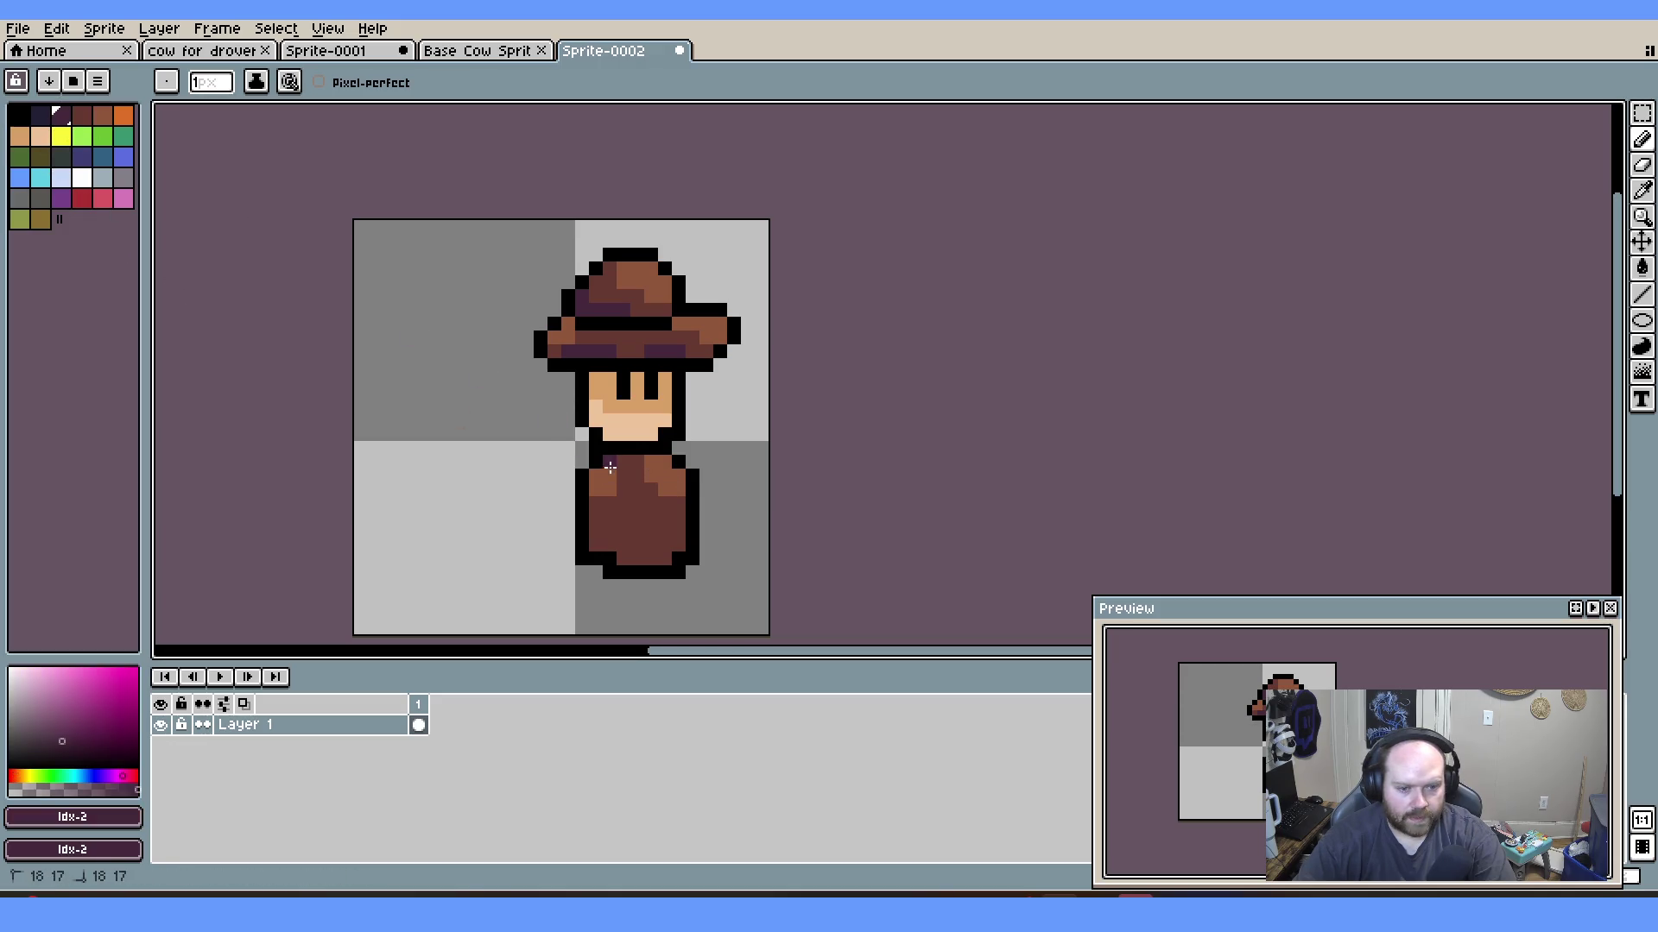
pyautogui.moveTo(650, 459); pyautogui.dragTo(671, 486)
pyautogui.scroll(-2, 657, 483)
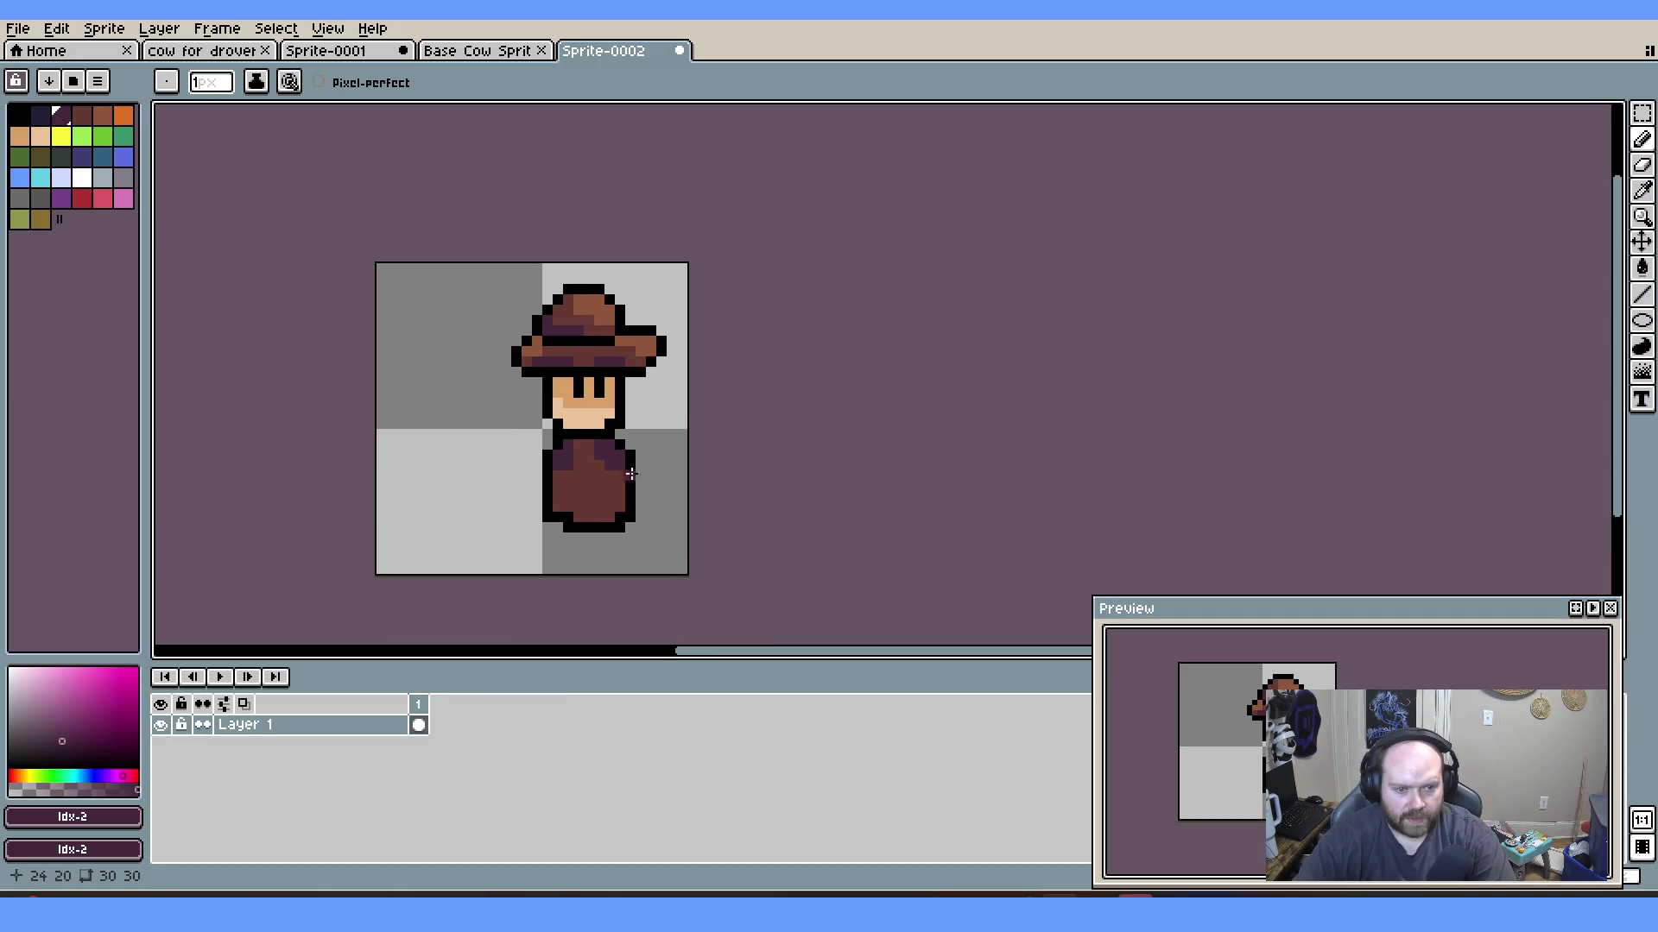
pyautogui.click(102, 114)
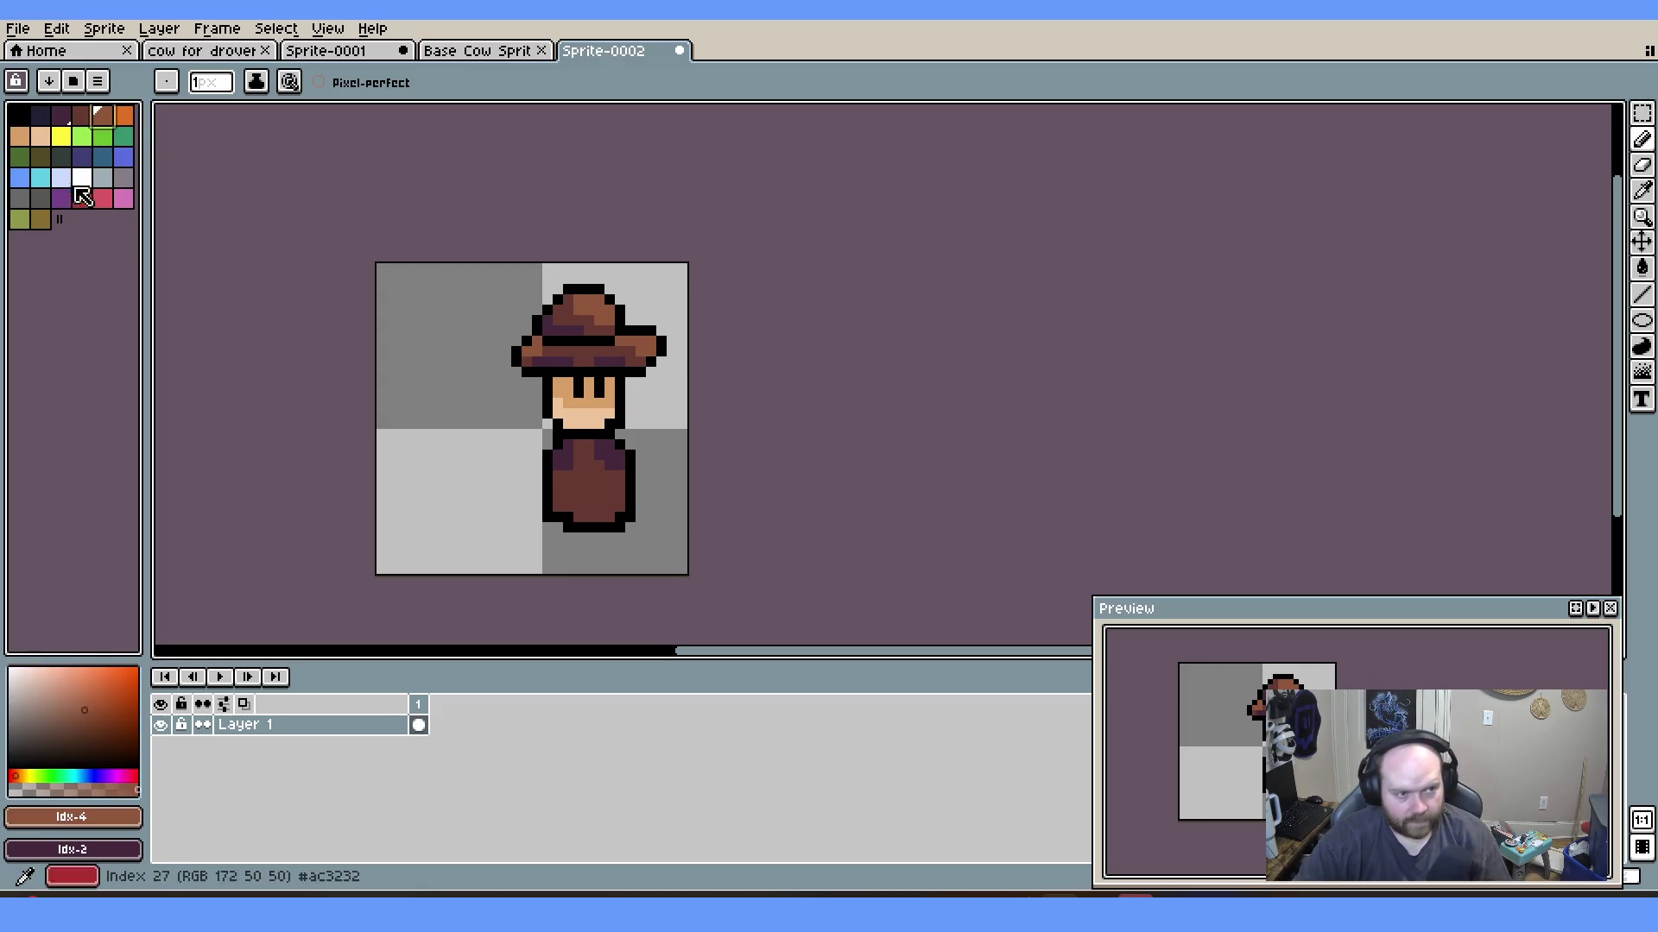
pyautogui.click(60, 121)
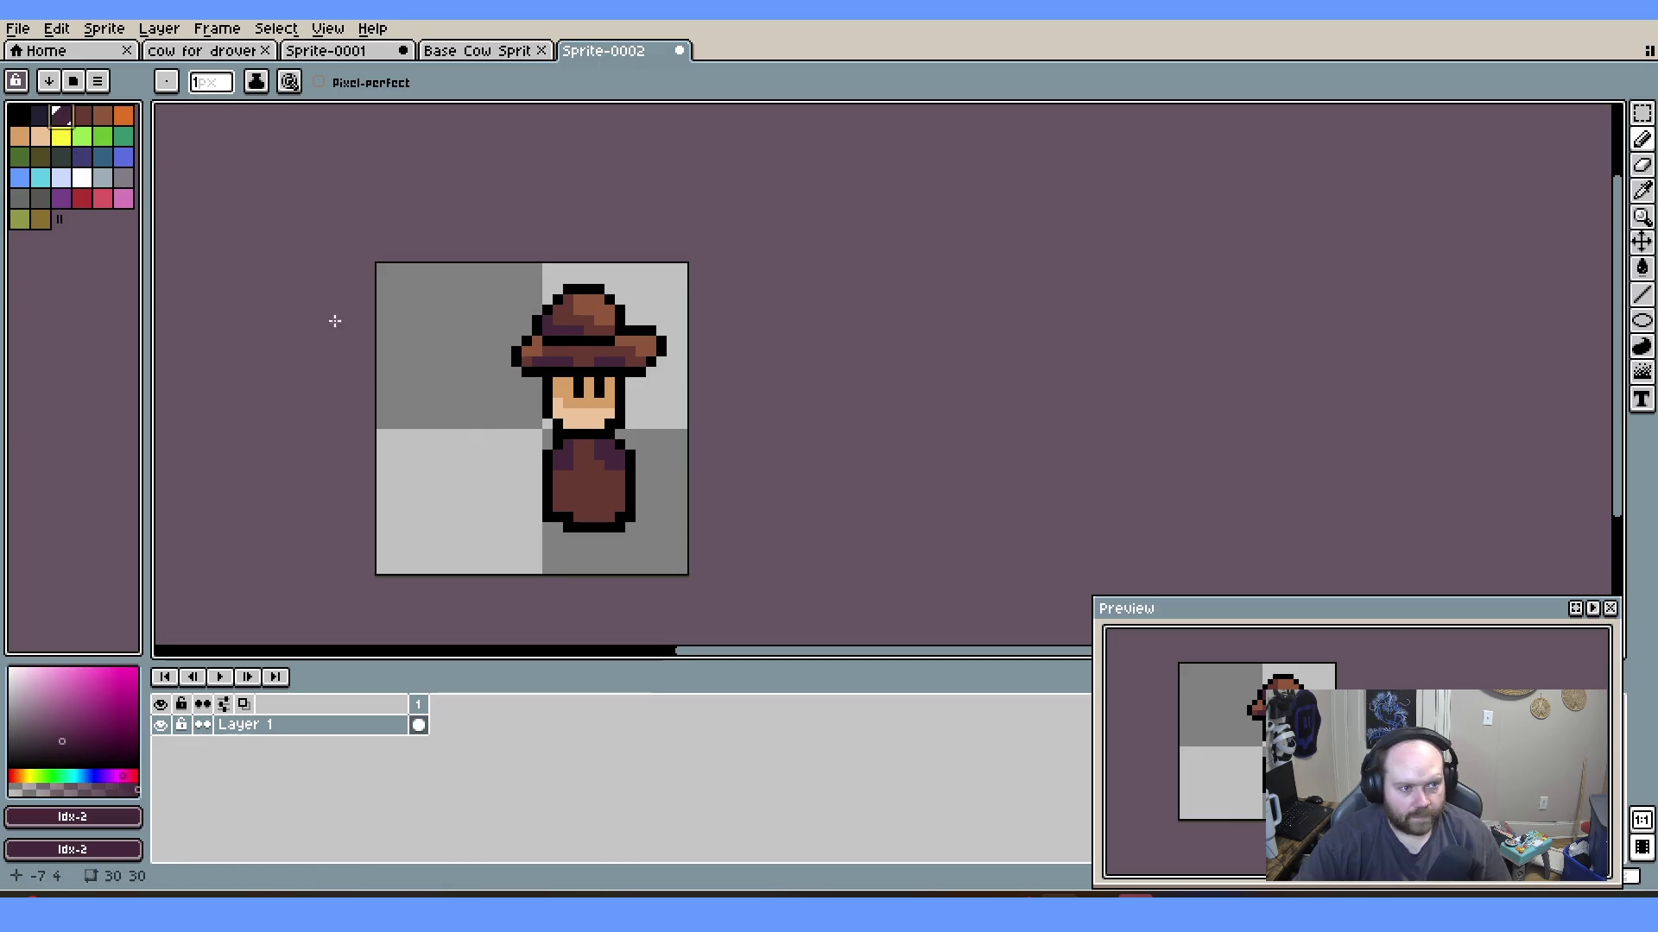
pyautogui.click(570, 509)
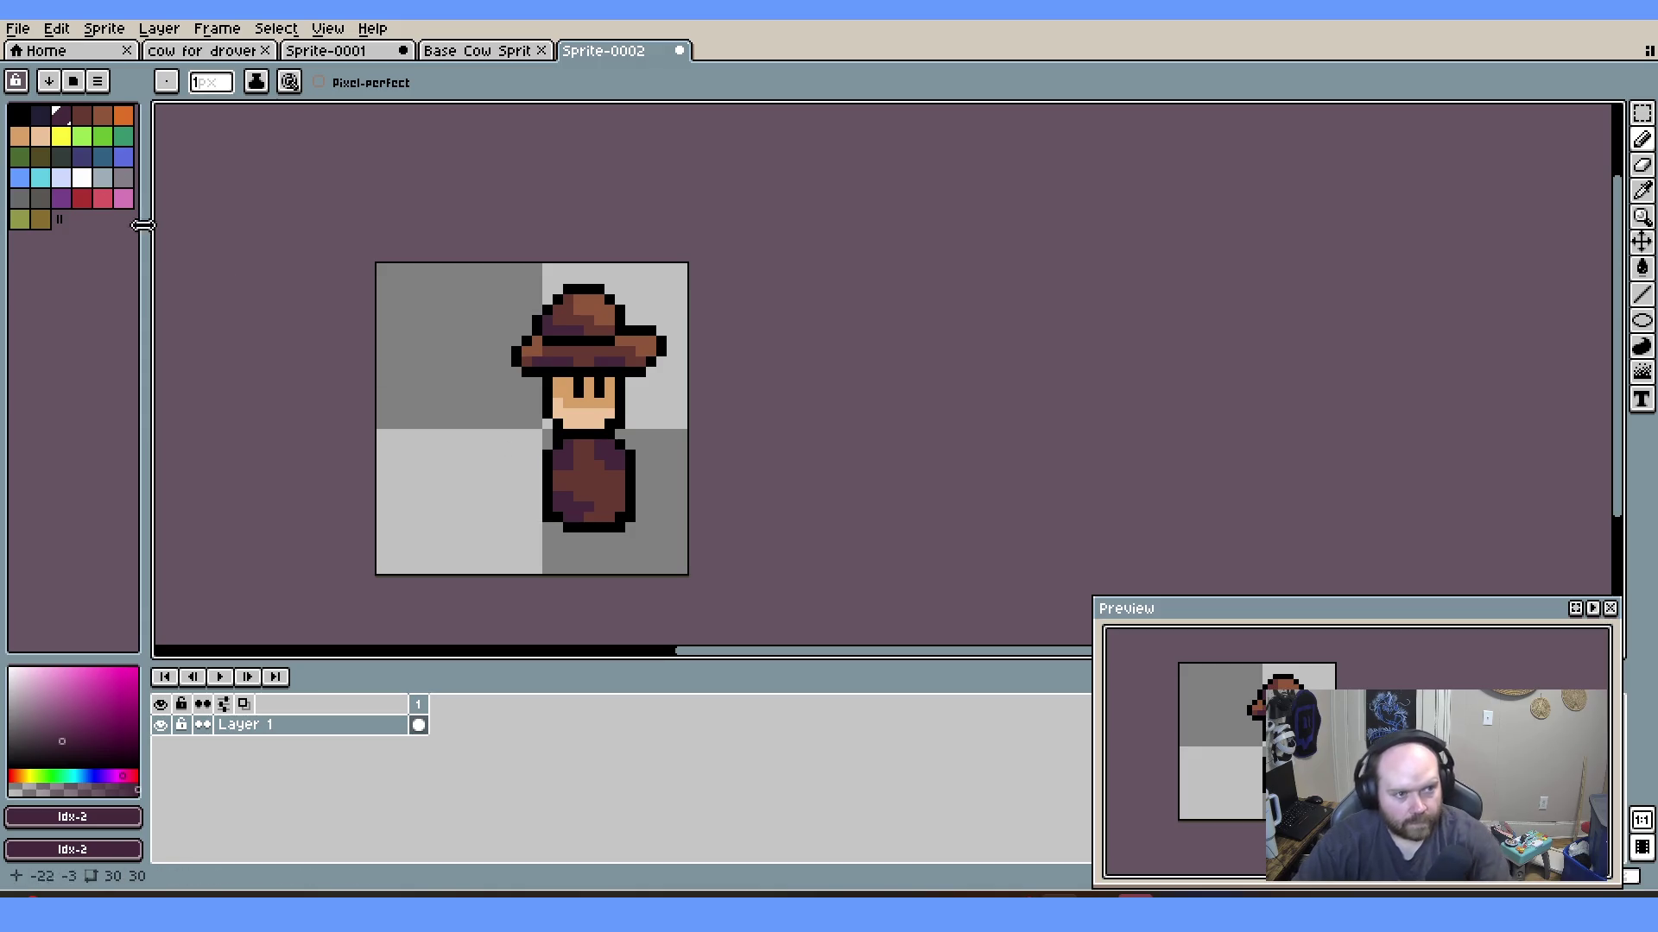
pyautogui.rightClick(77, 117)
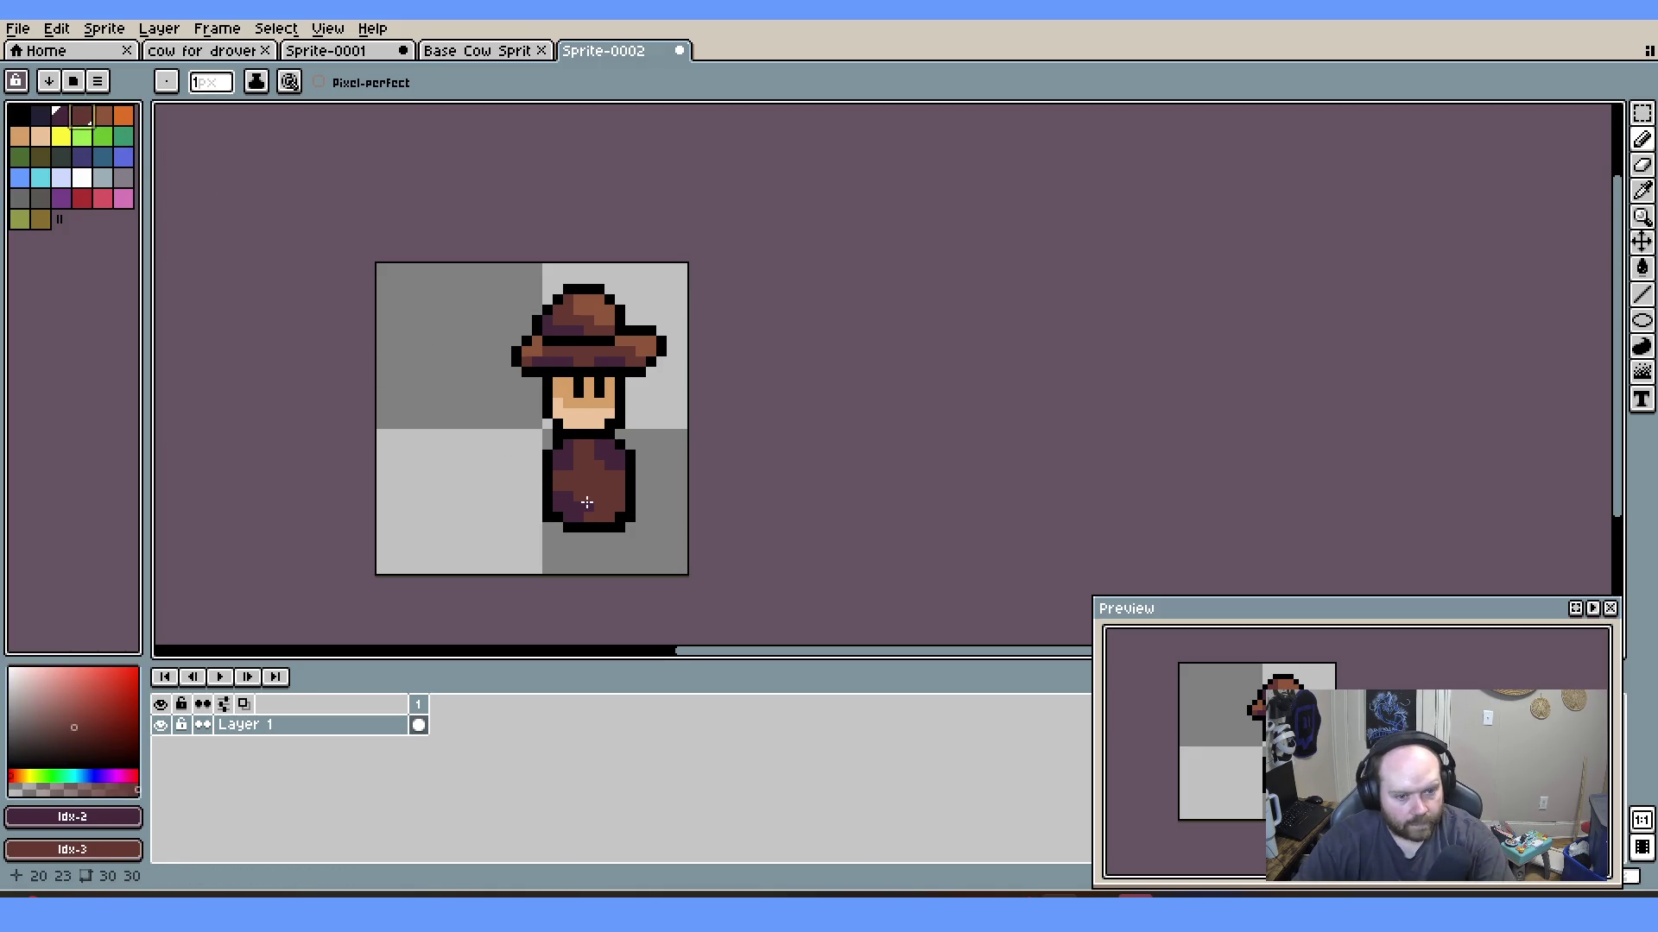
pyautogui.moveTo(595, 514); pyautogui.dragTo(623, 518)
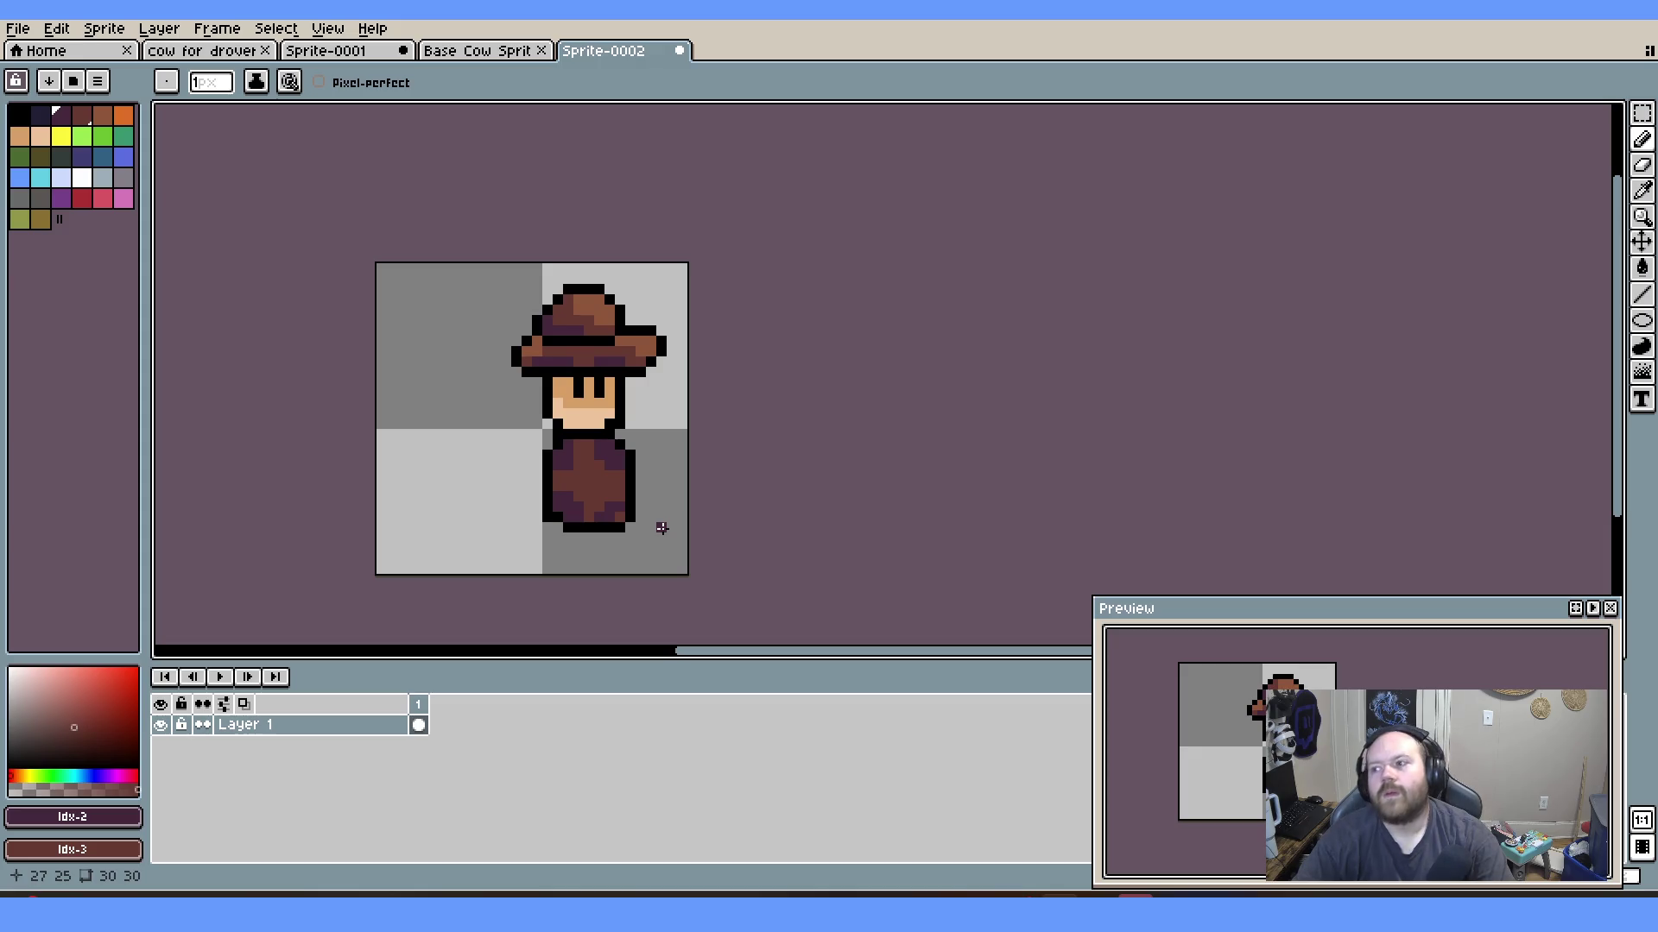
# Step: Shift the whole gunslinger about five pixels to the left with the Move tool
pyautogui.hscroll(-2, 622, 509)
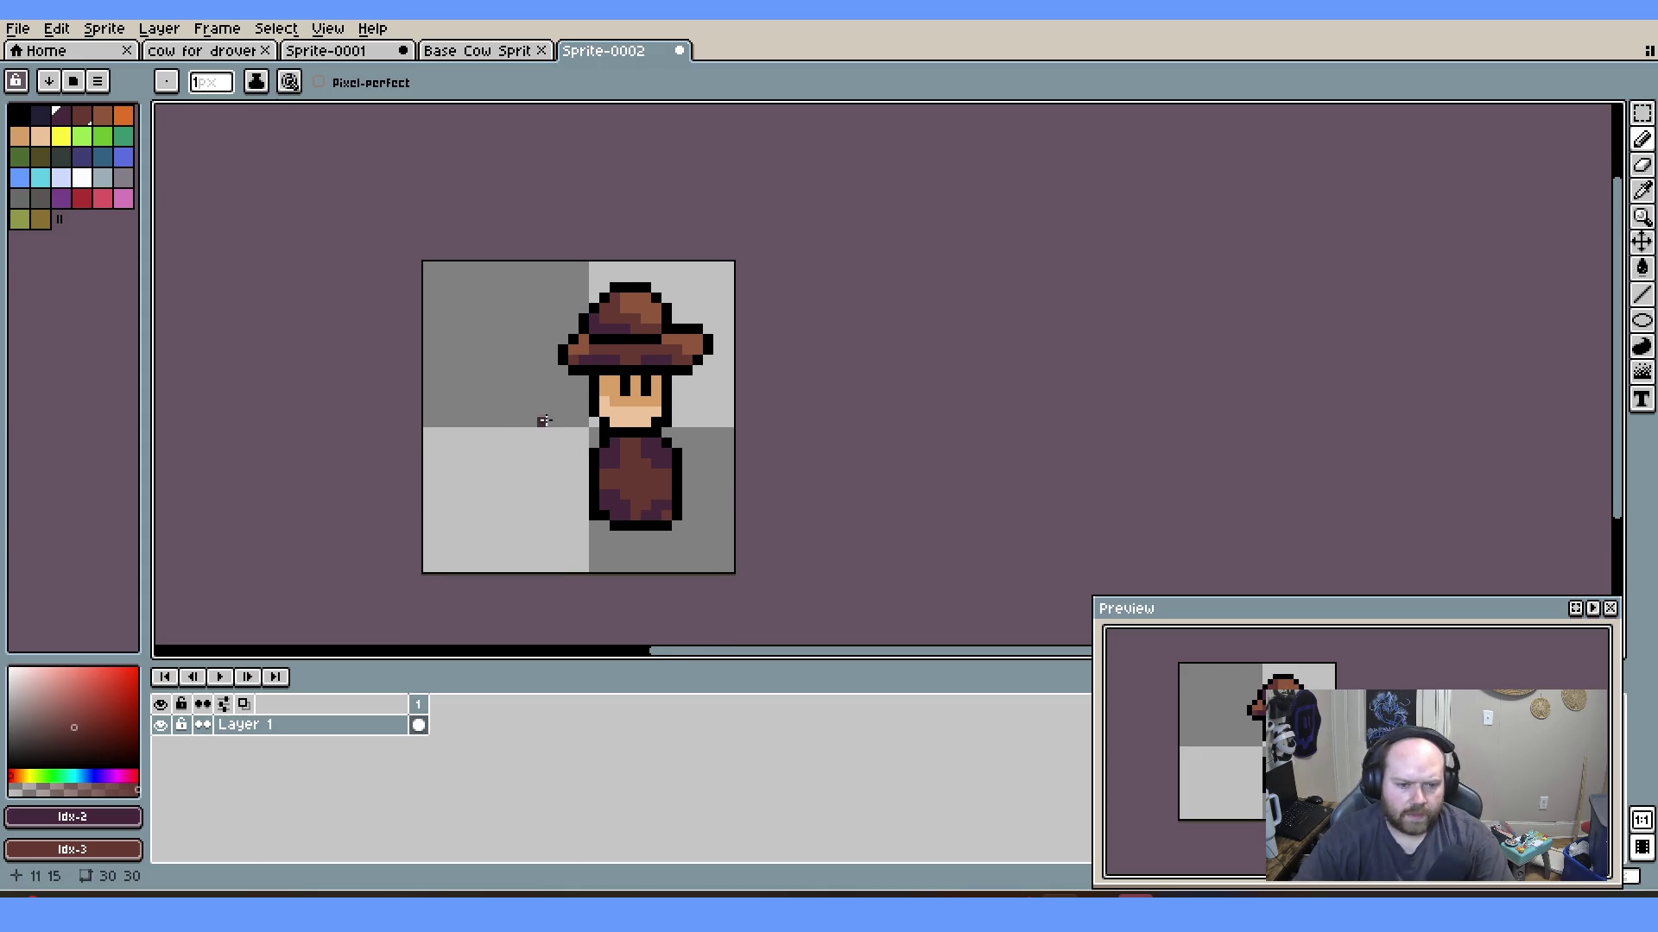
pyautogui.scroll(1, 611, 428)
pyautogui.press('v')
pyautogui.moveTo(693, 507); pyautogui.dragTo(621, 518)
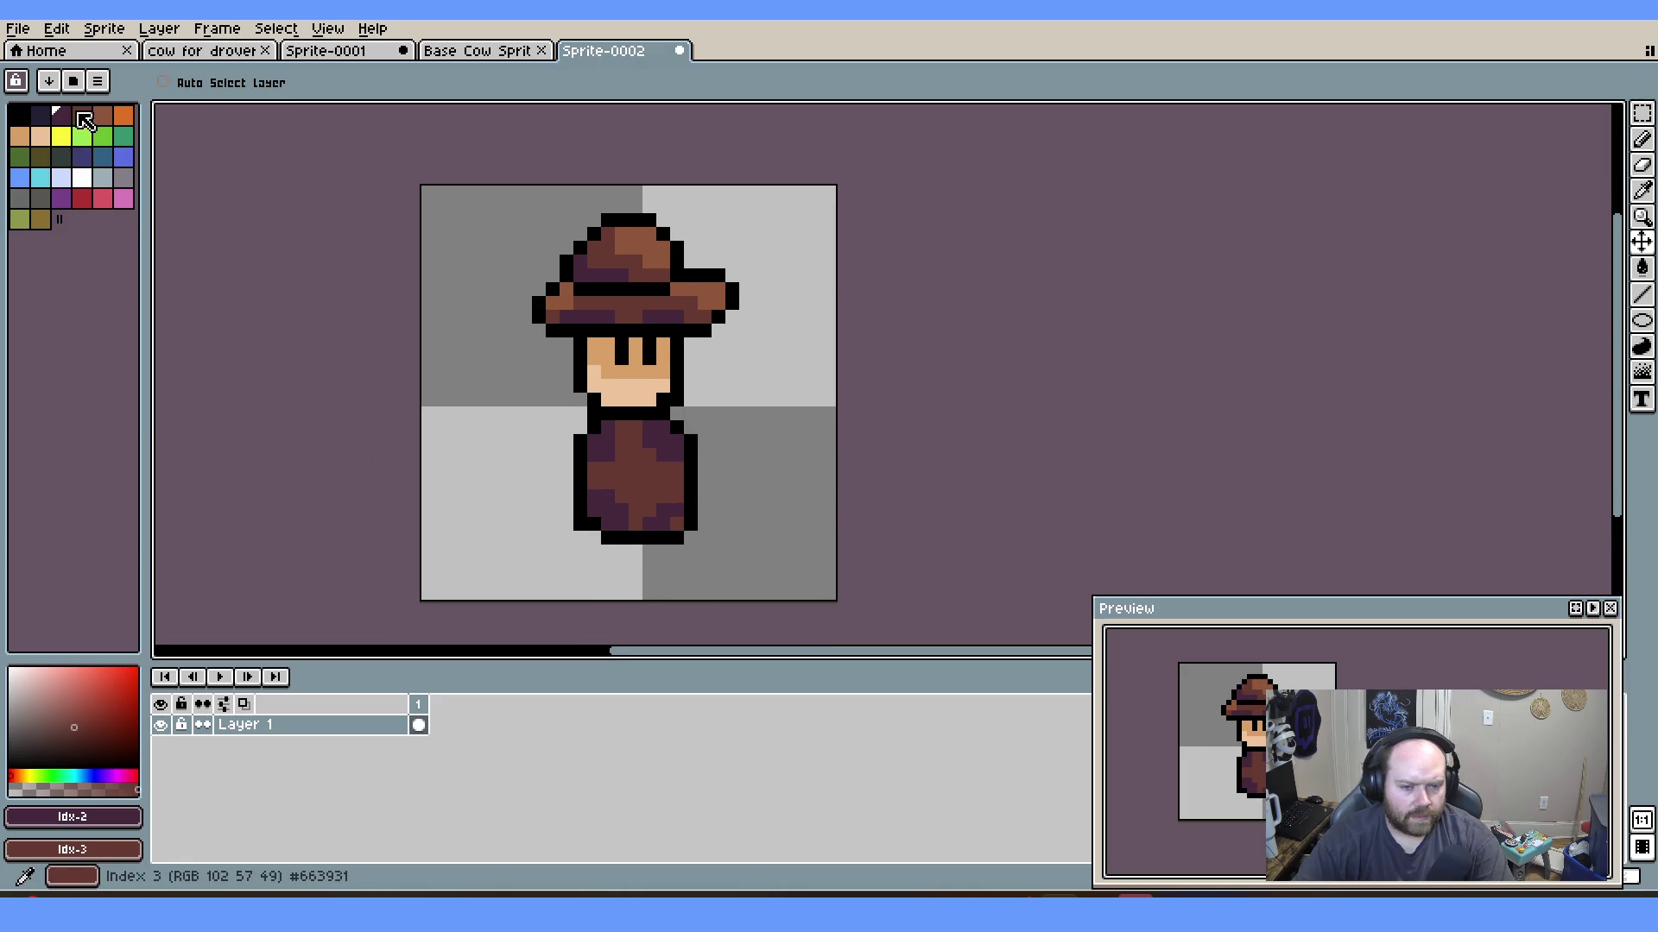
# Step: Check the shaded sprite zoomed out and pan it back to the canvas centre
pyautogui.scroll(-1, 617, 382)
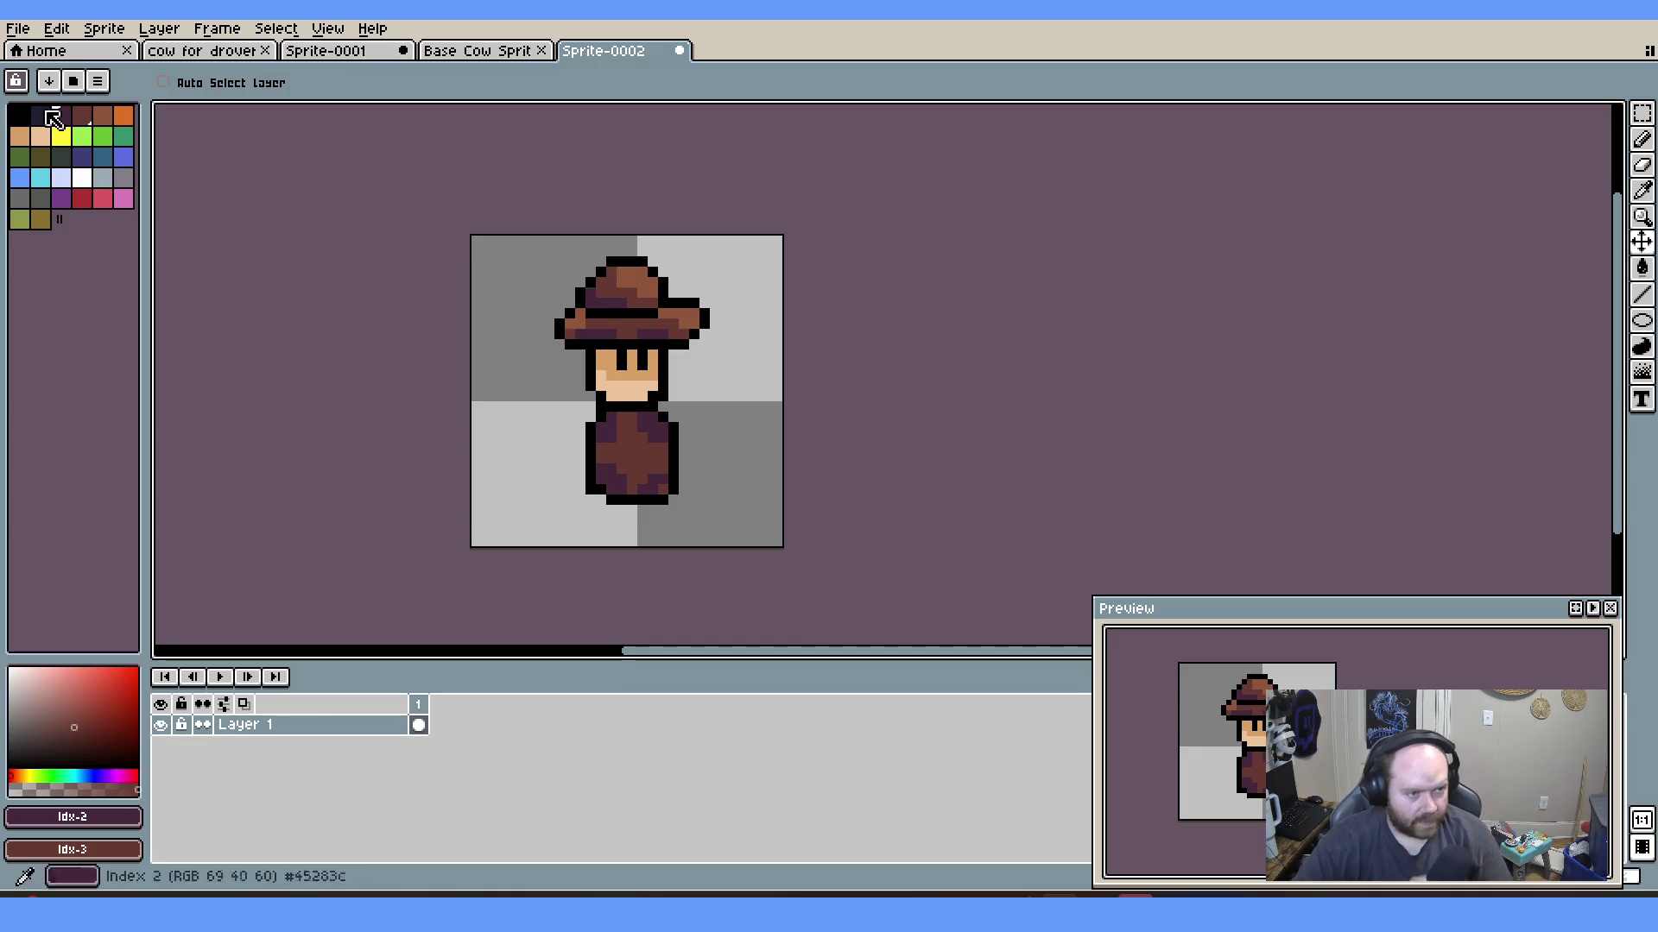
pyautogui.click(19, 115)
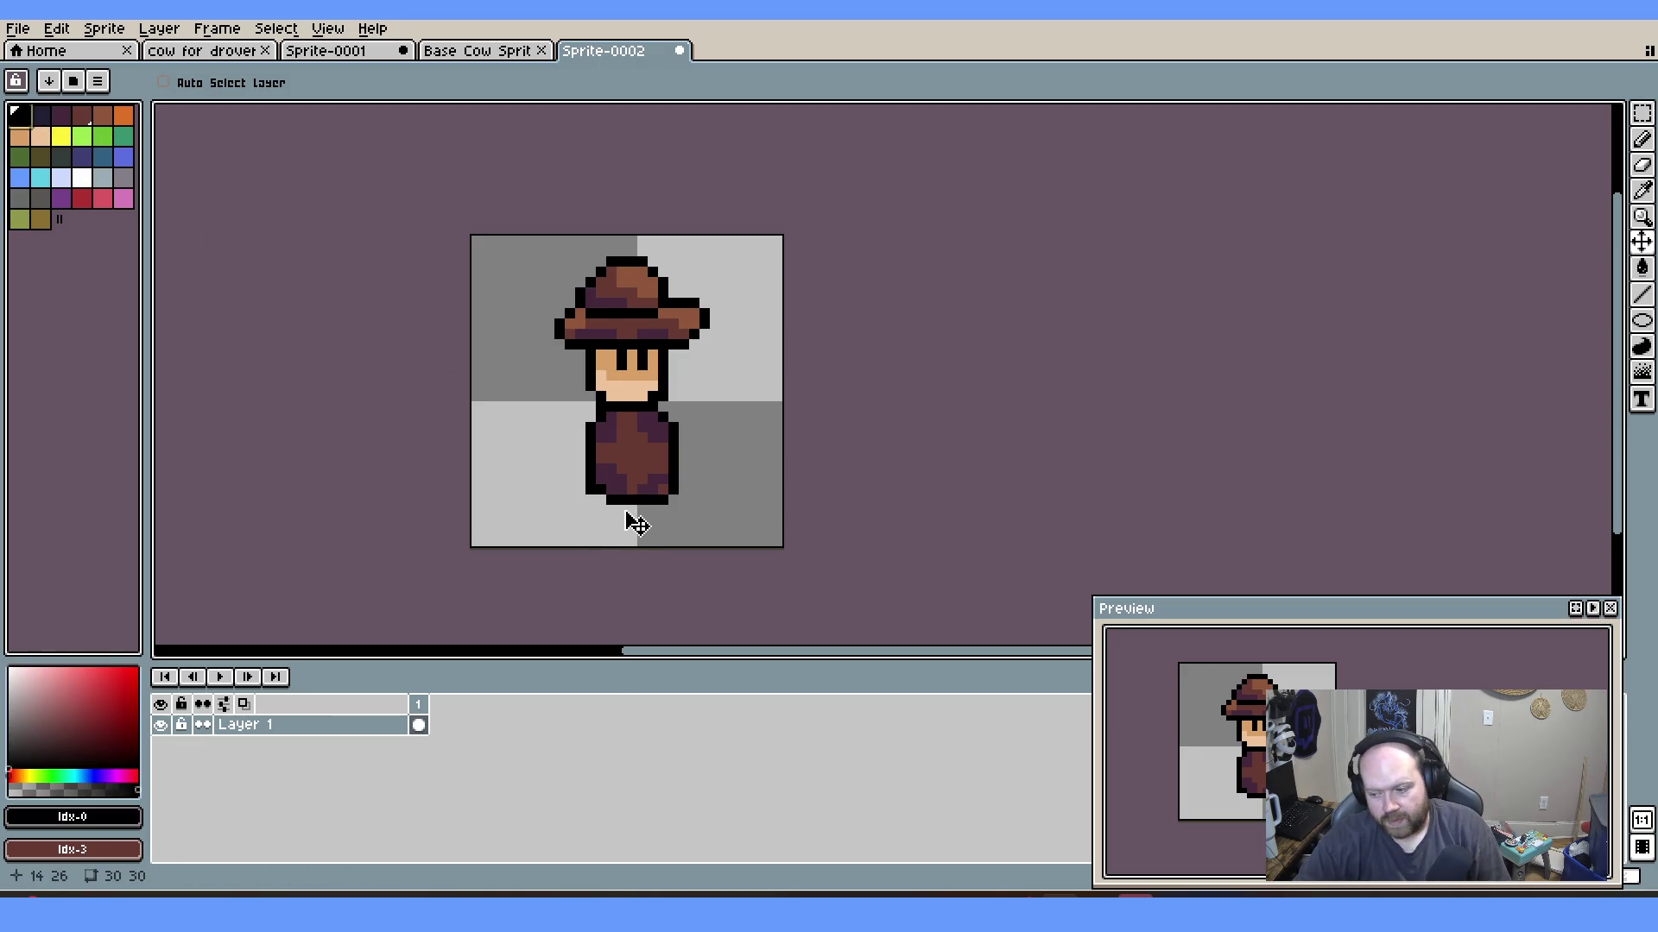
pyautogui.scroll(-2, 635, 516)
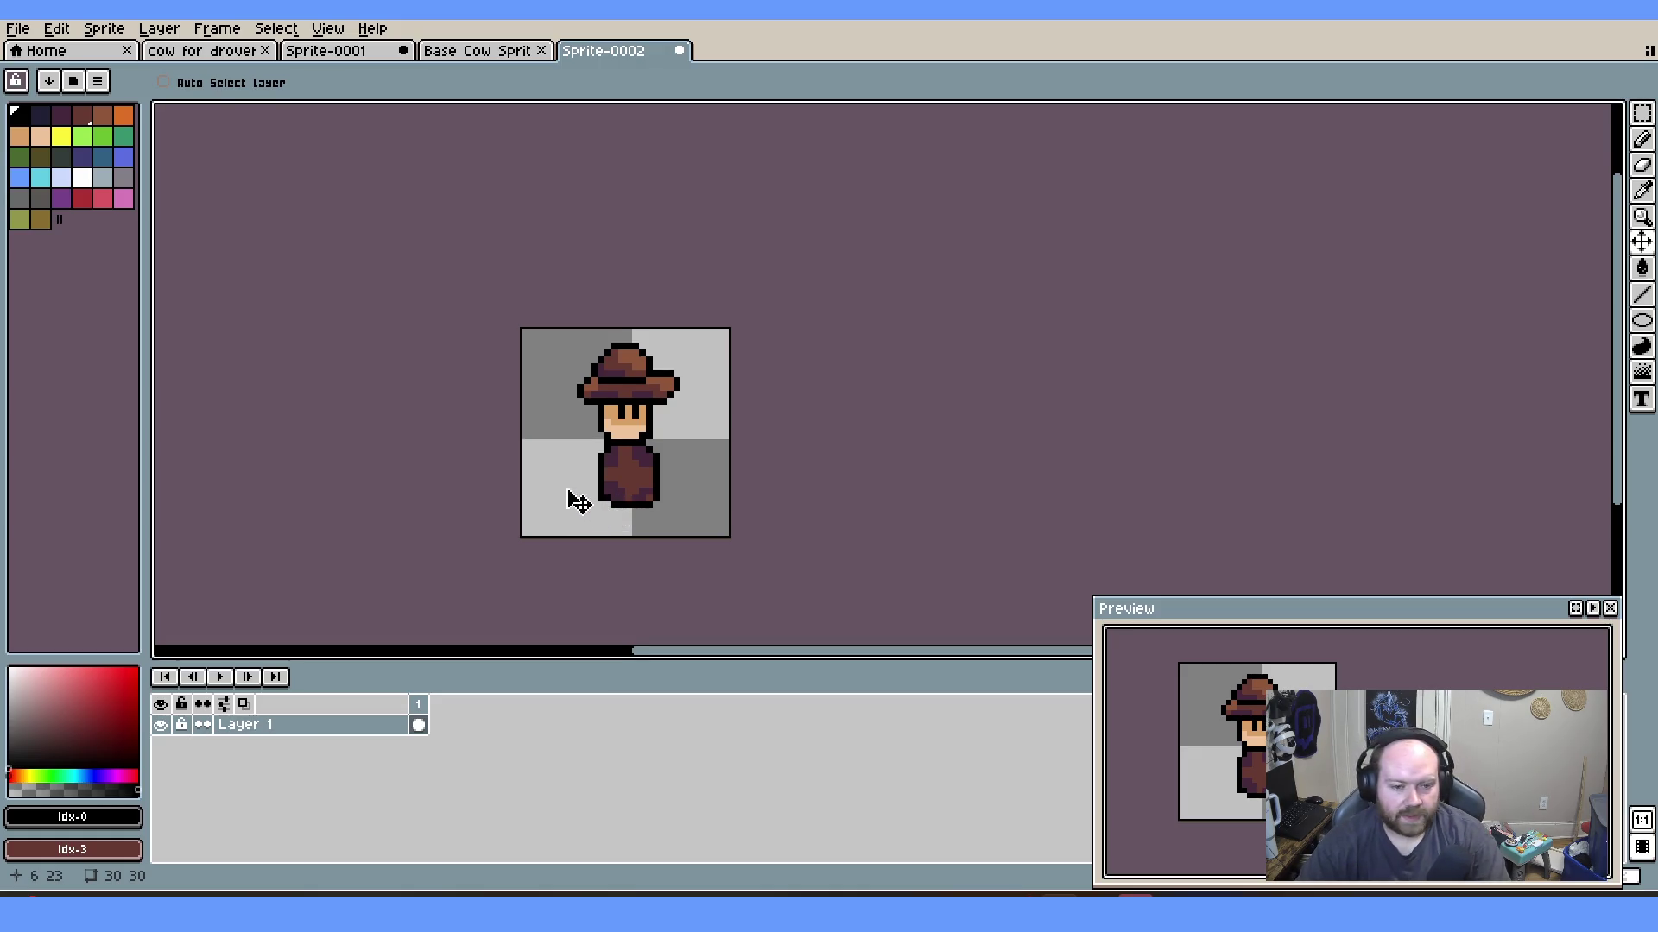
pyautogui.moveTo(579, 502); pyautogui.dragTo(714, 481)
pyautogui.scroll(1, 714, 481)
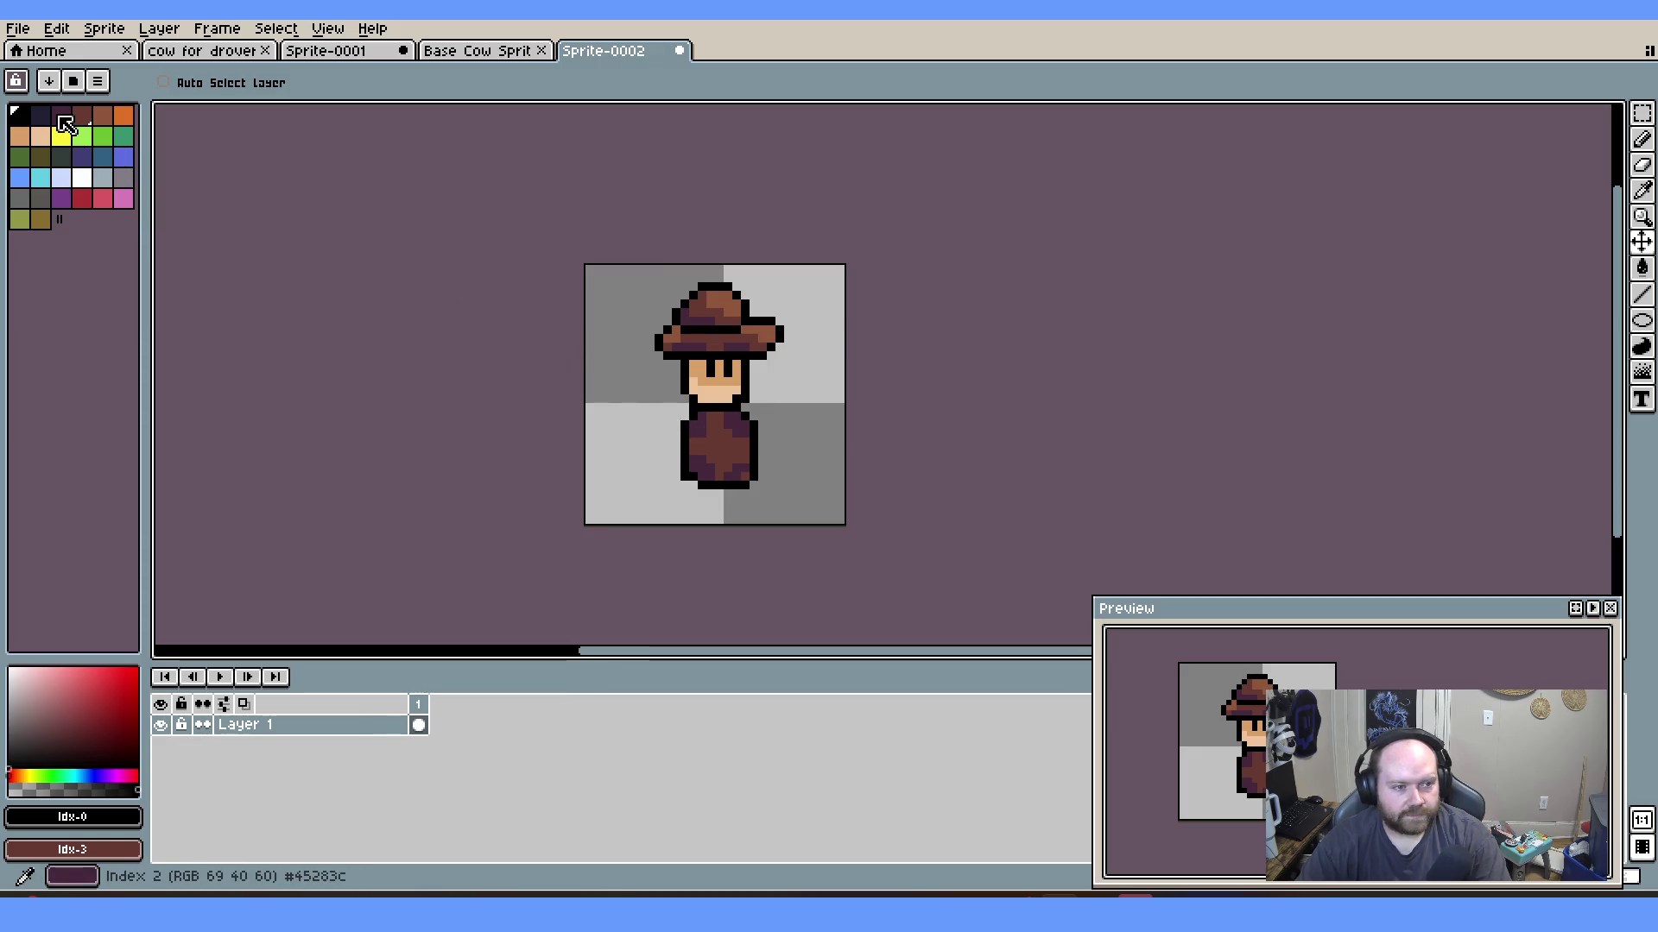
# Step: Reselect dark purple with the Pencil, then Alt+Tab over to the Godot editor
pyautogui.click(66, 123)
pyautogui.press('b')
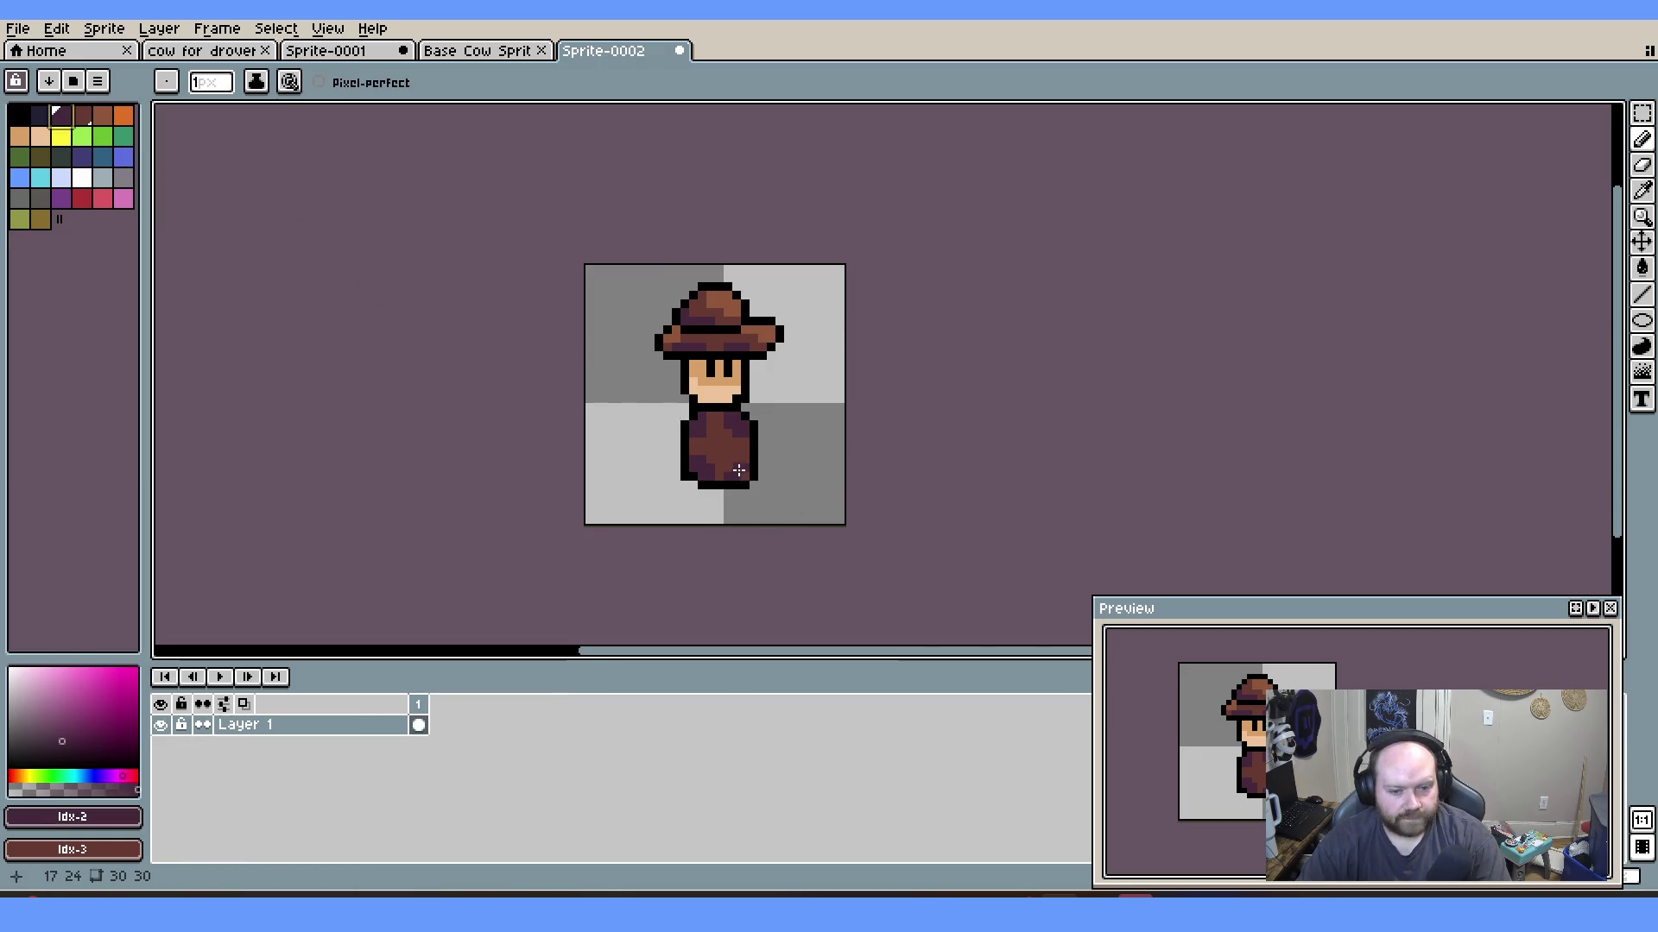
pyautogui.scroll(1, 710, 505)
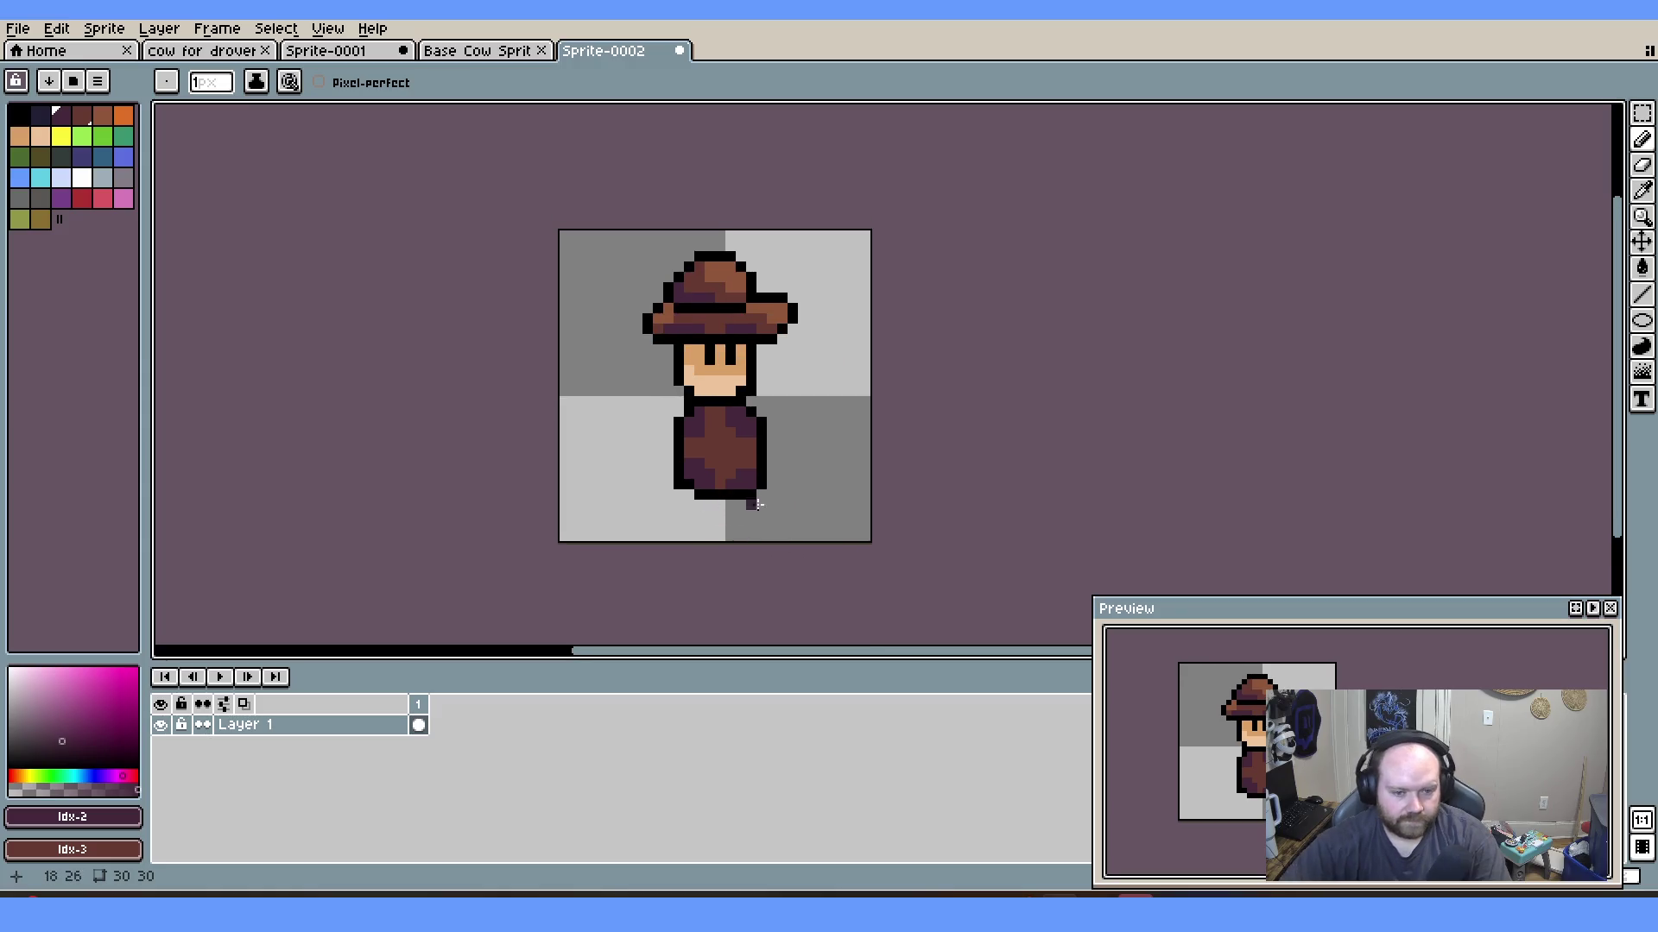
pyautogui.moveTo(682, 494); pyautogui.dragTo(641, 509)
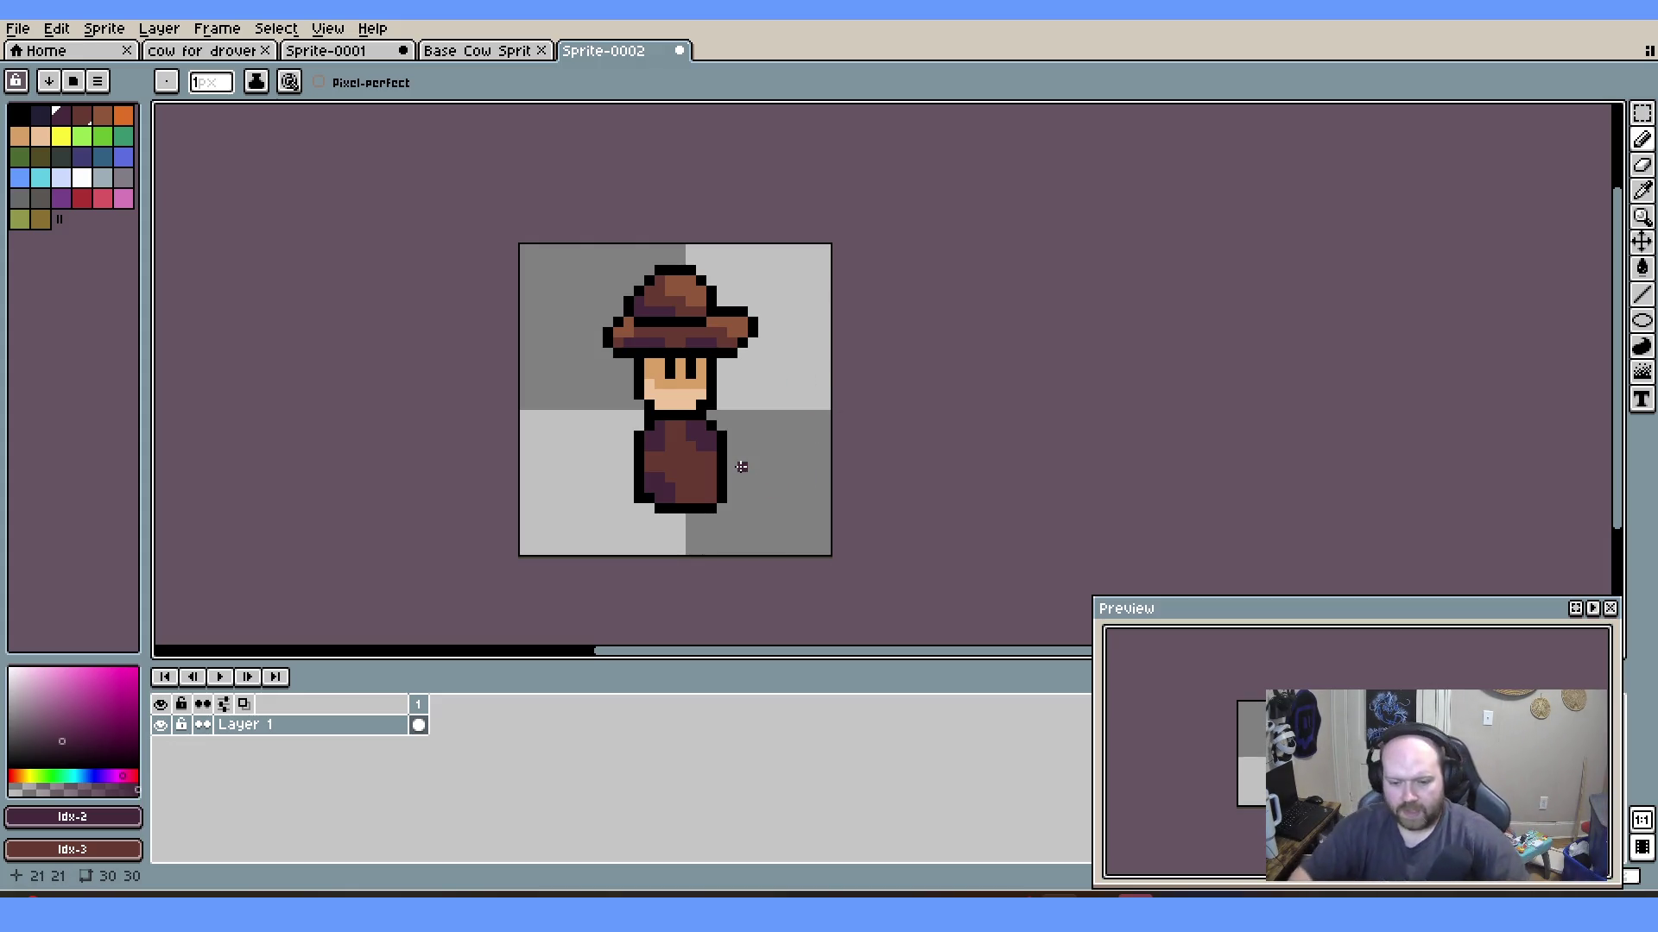
pyautogui.hotkey('alt', 'Tab')
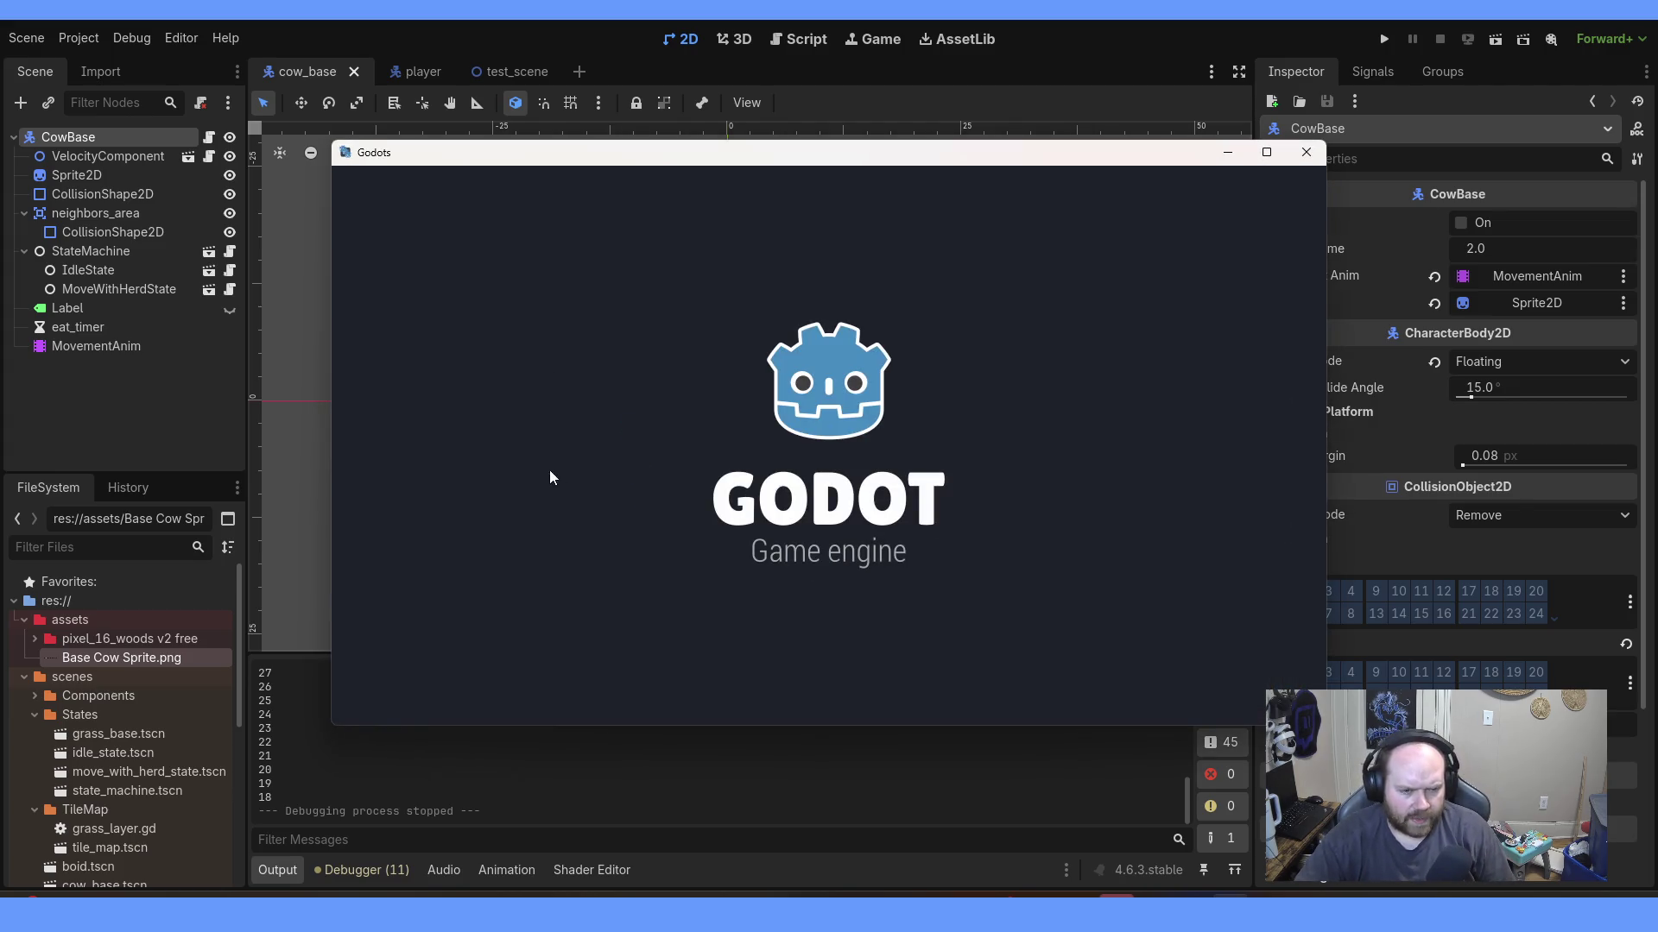
# Step: Locate Bullet Hell Jam 6 in the Godots list and assign it Godot v4.4.1 stable
pyautogui.scroll(-10, 575, 475)
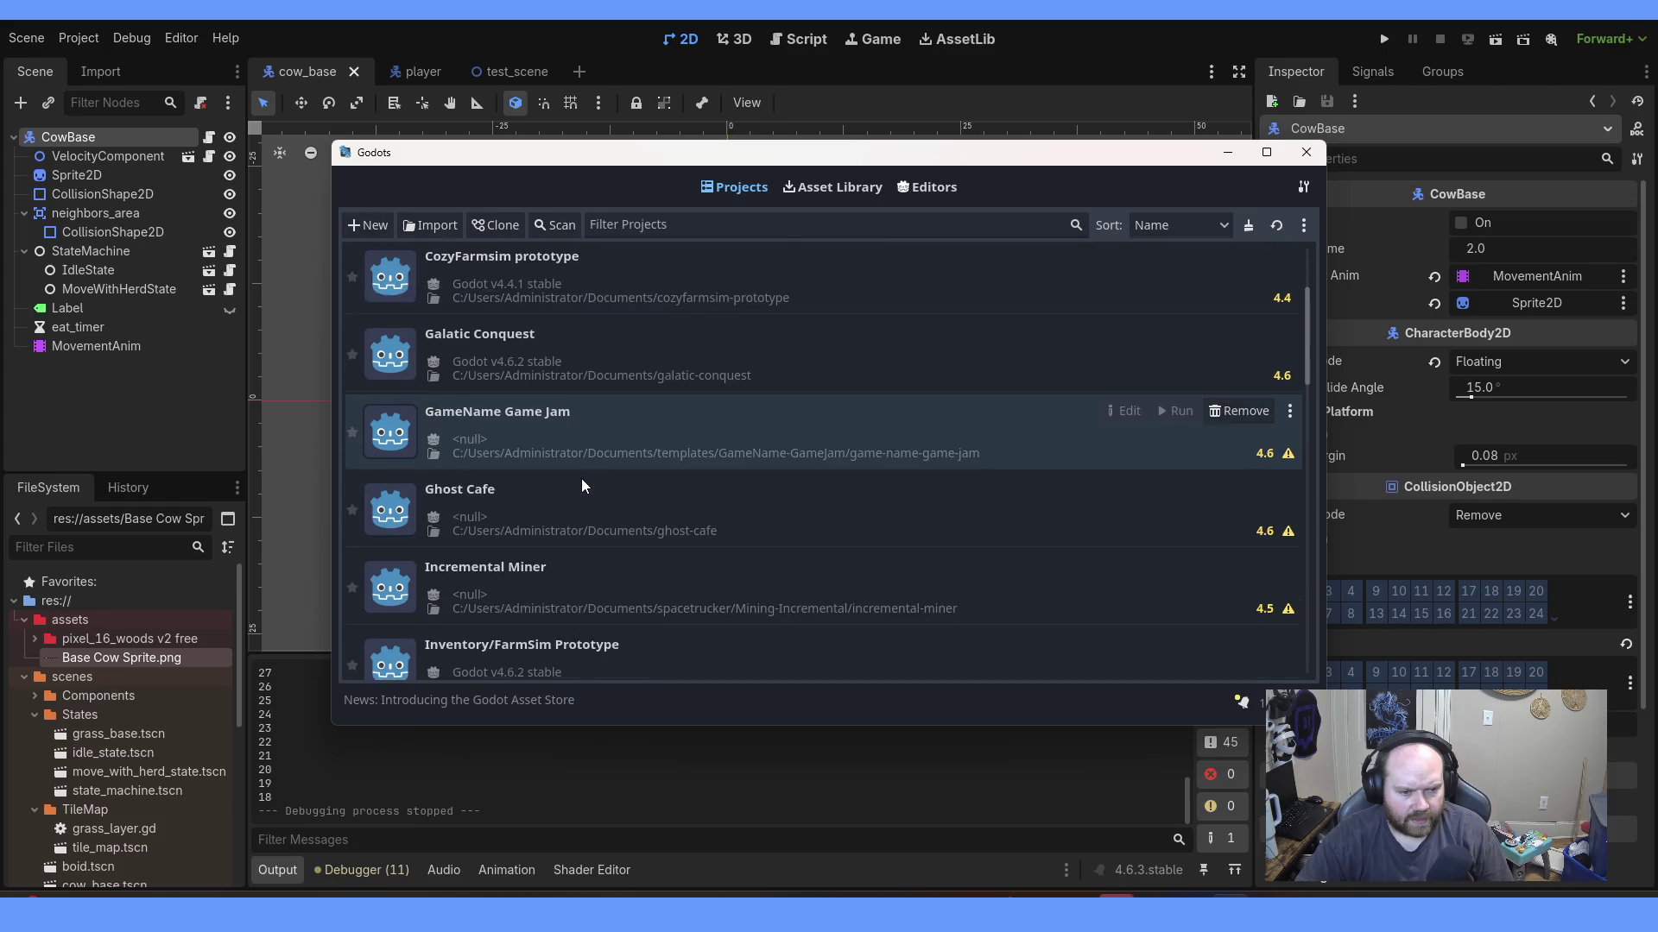
pyautogui.scroll(-5, 594, 492)
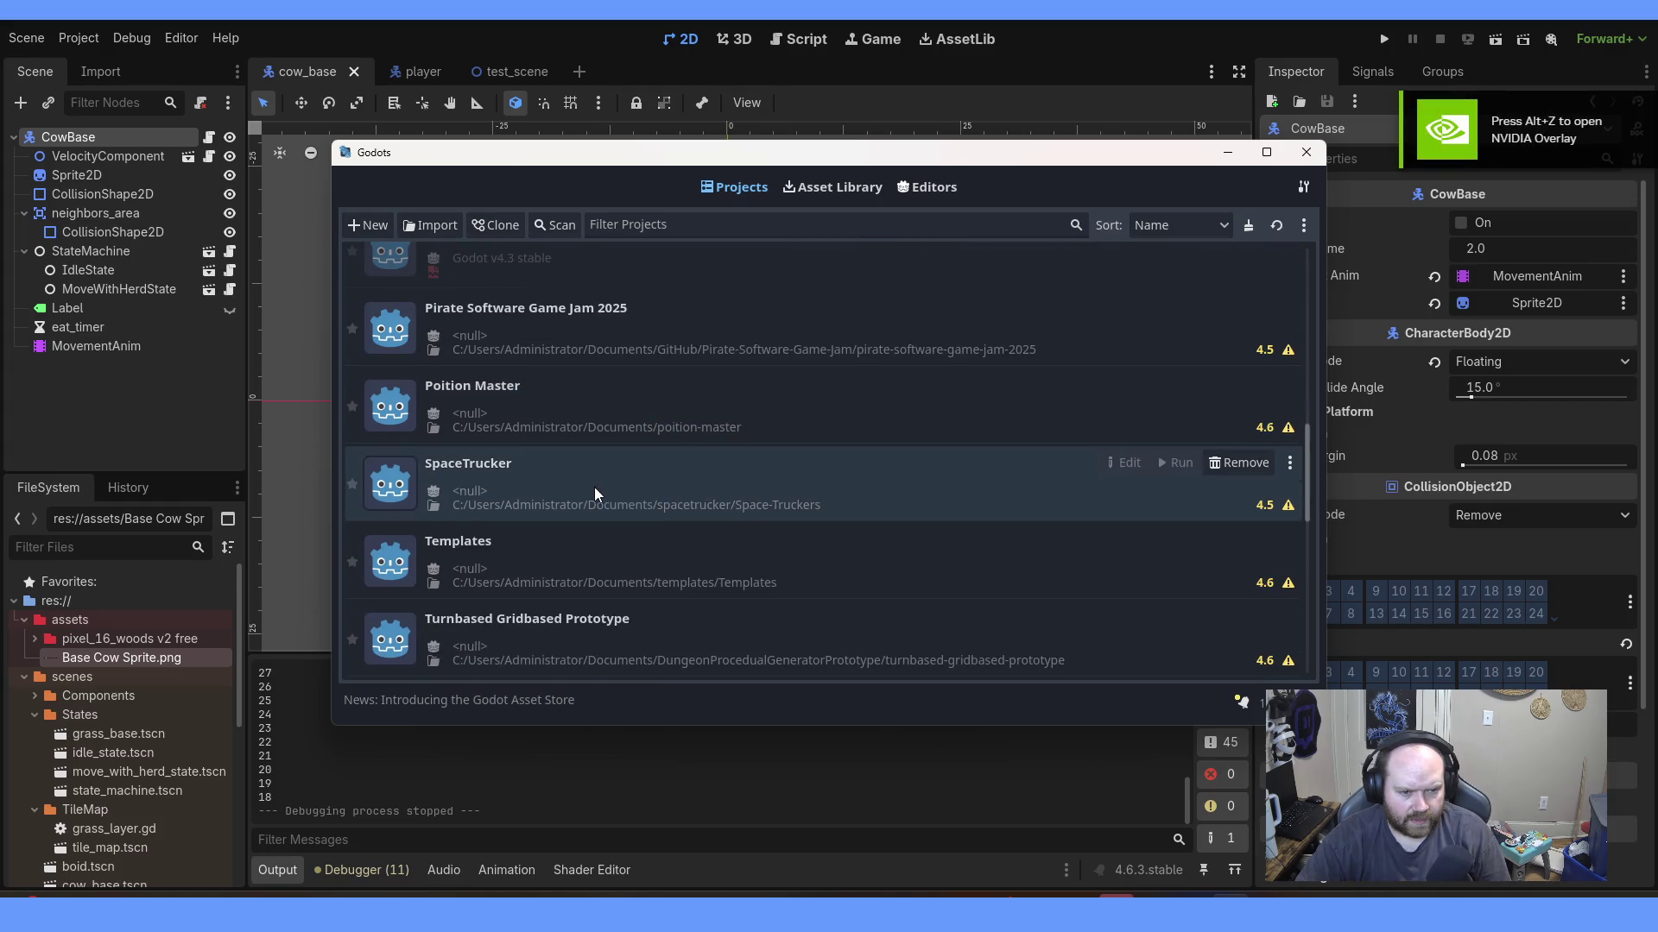
pyautogui.scroll(-4, 594, 500)
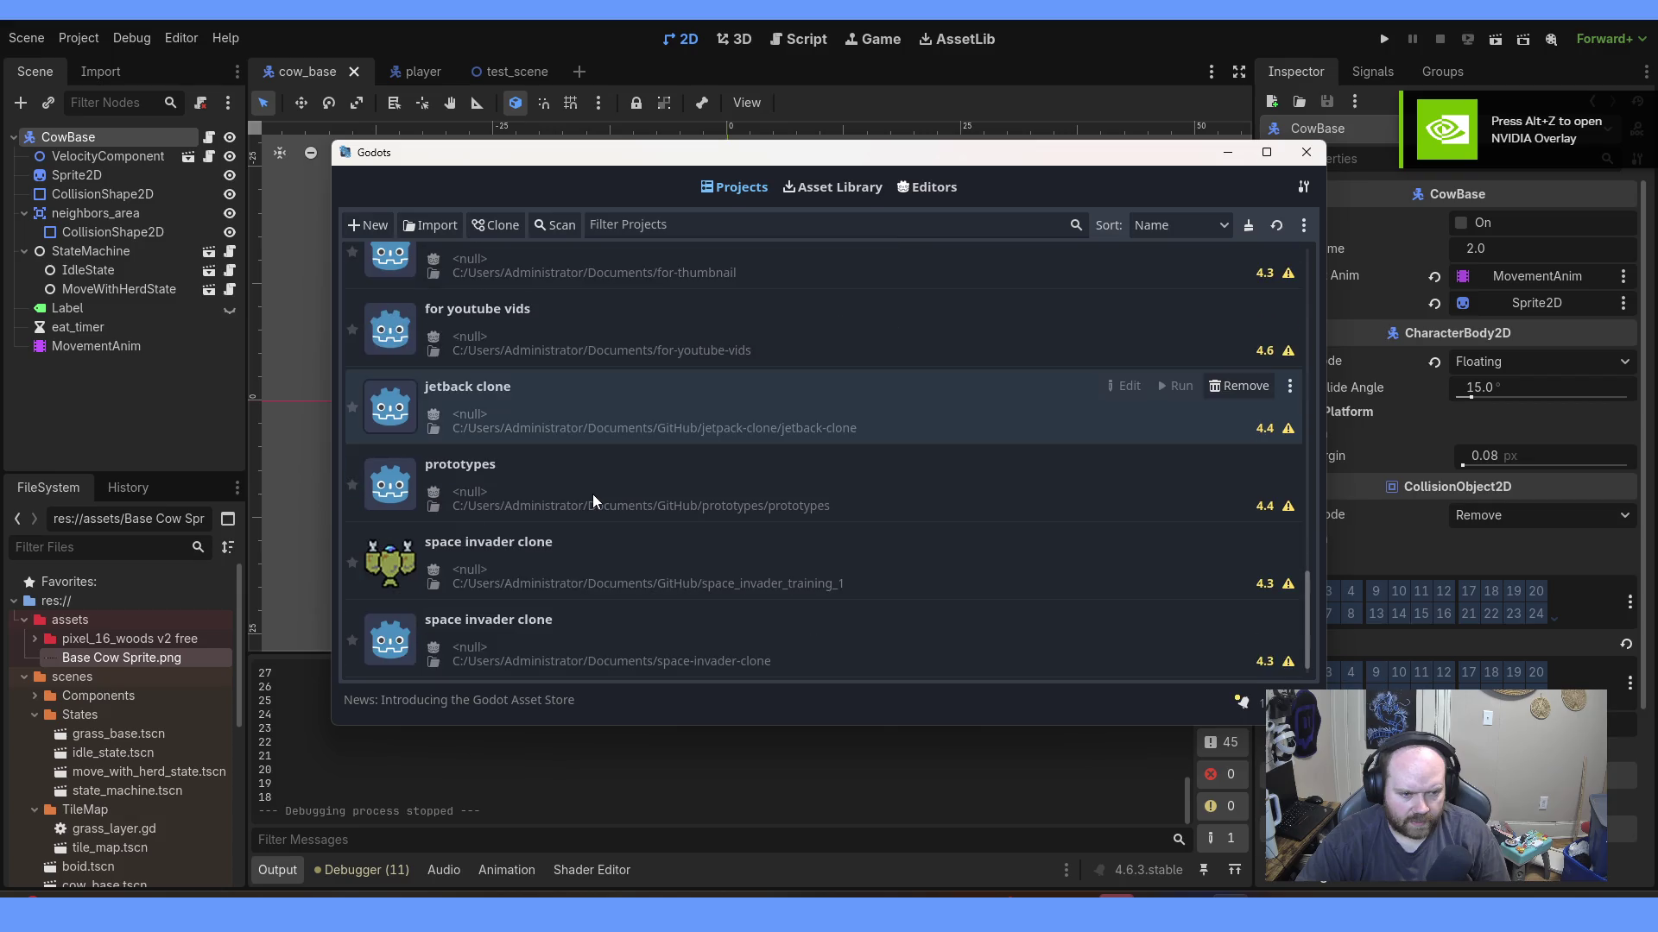
pyautogui.scroll(8, 600, 492)
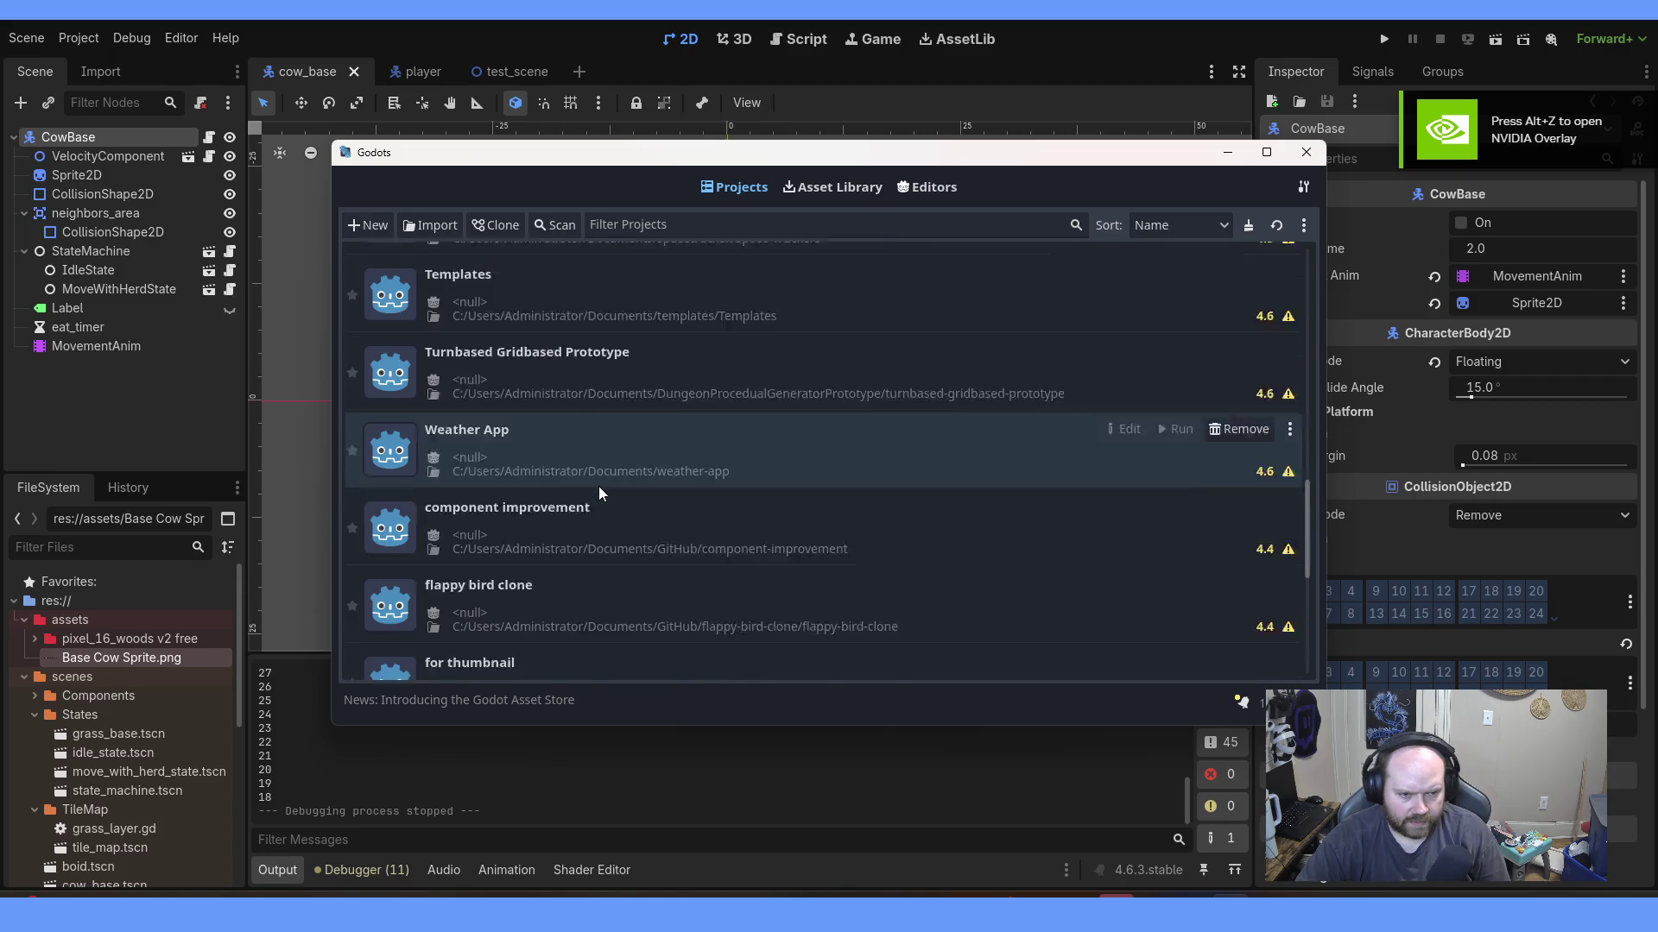
pyautogui.scroll(1, 602, 488)
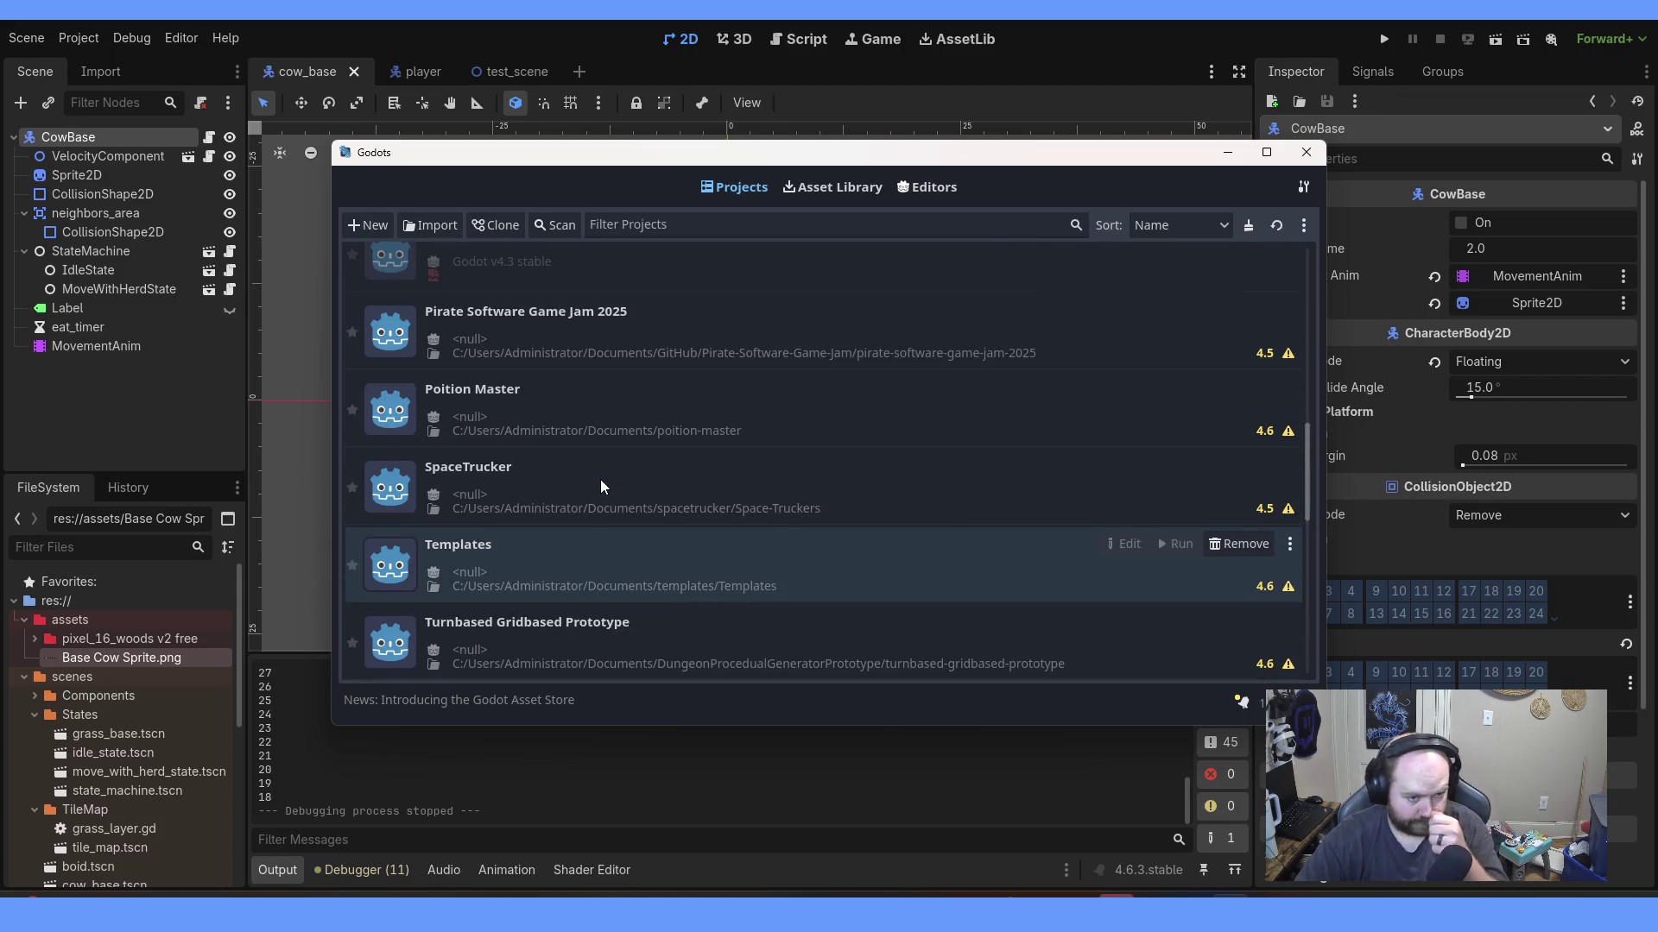
pyautogui.scroll(6, 602, 488)
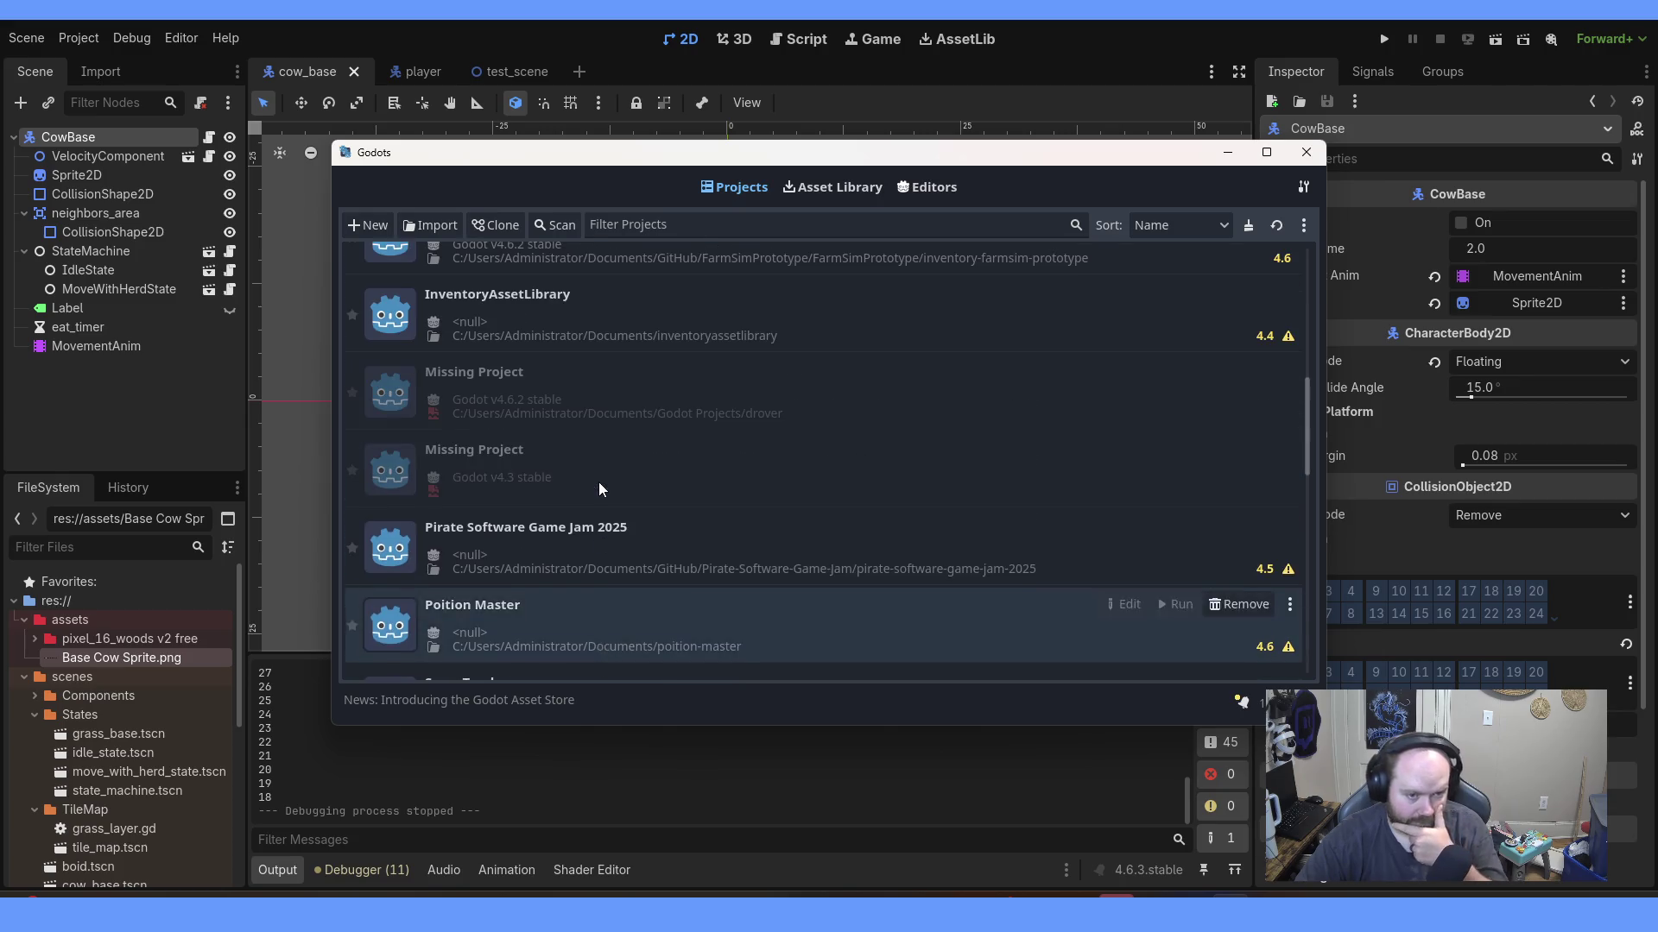
pyautogui.scroll(5, 602, 488)
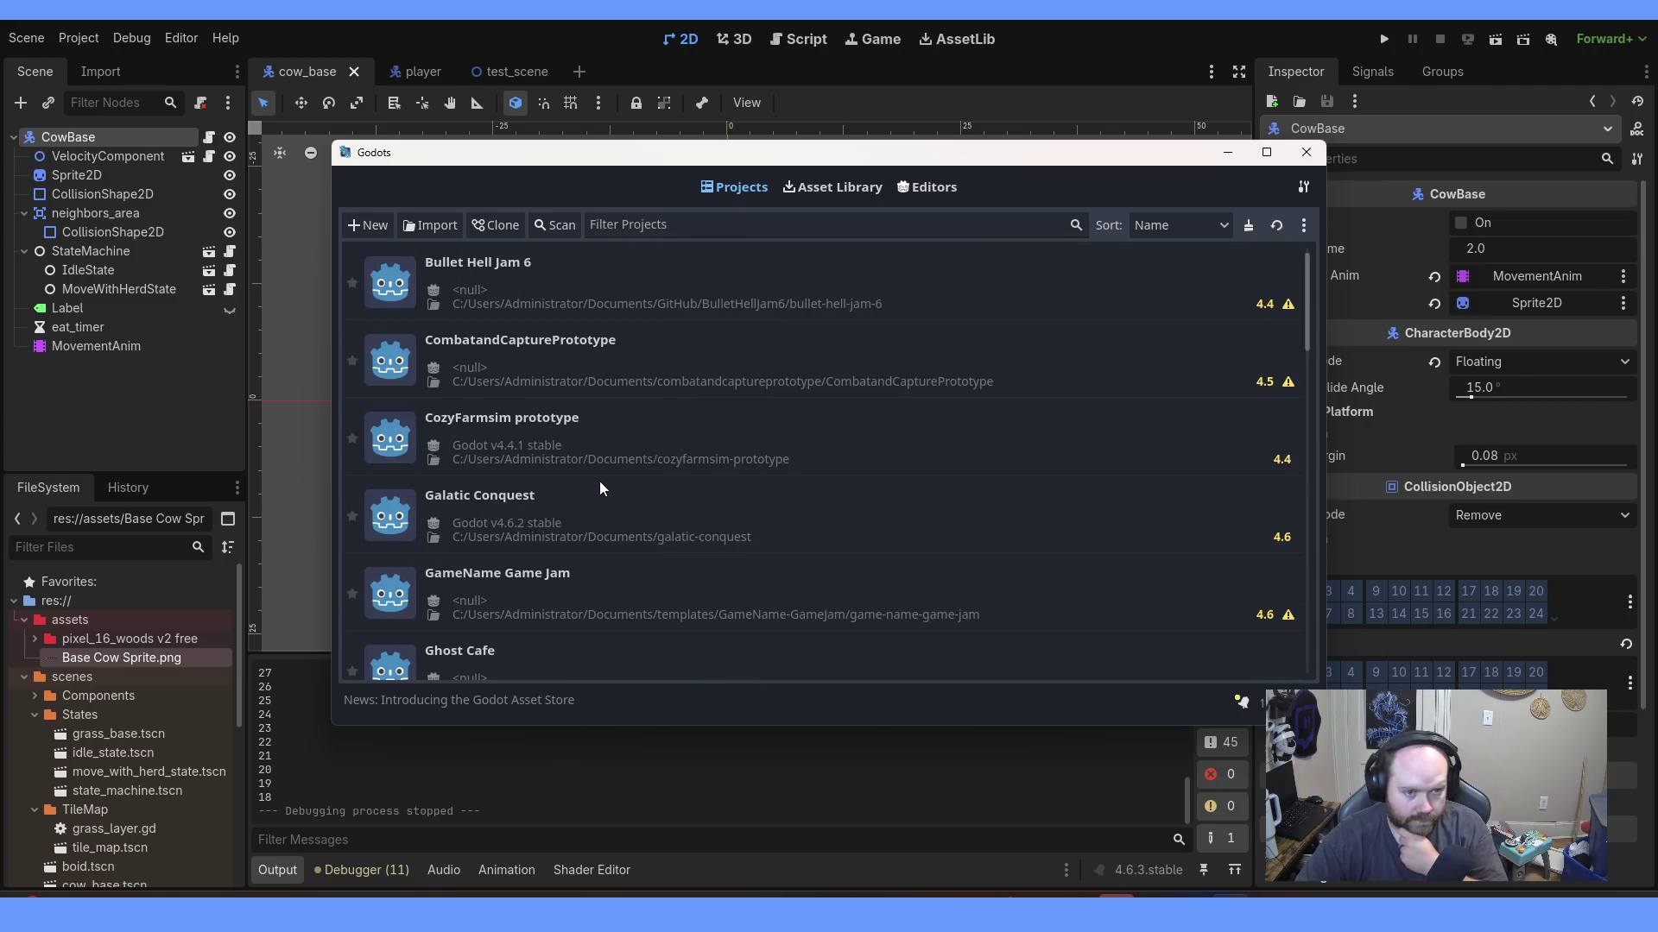
pyautogui.doubleClick(635, 293)
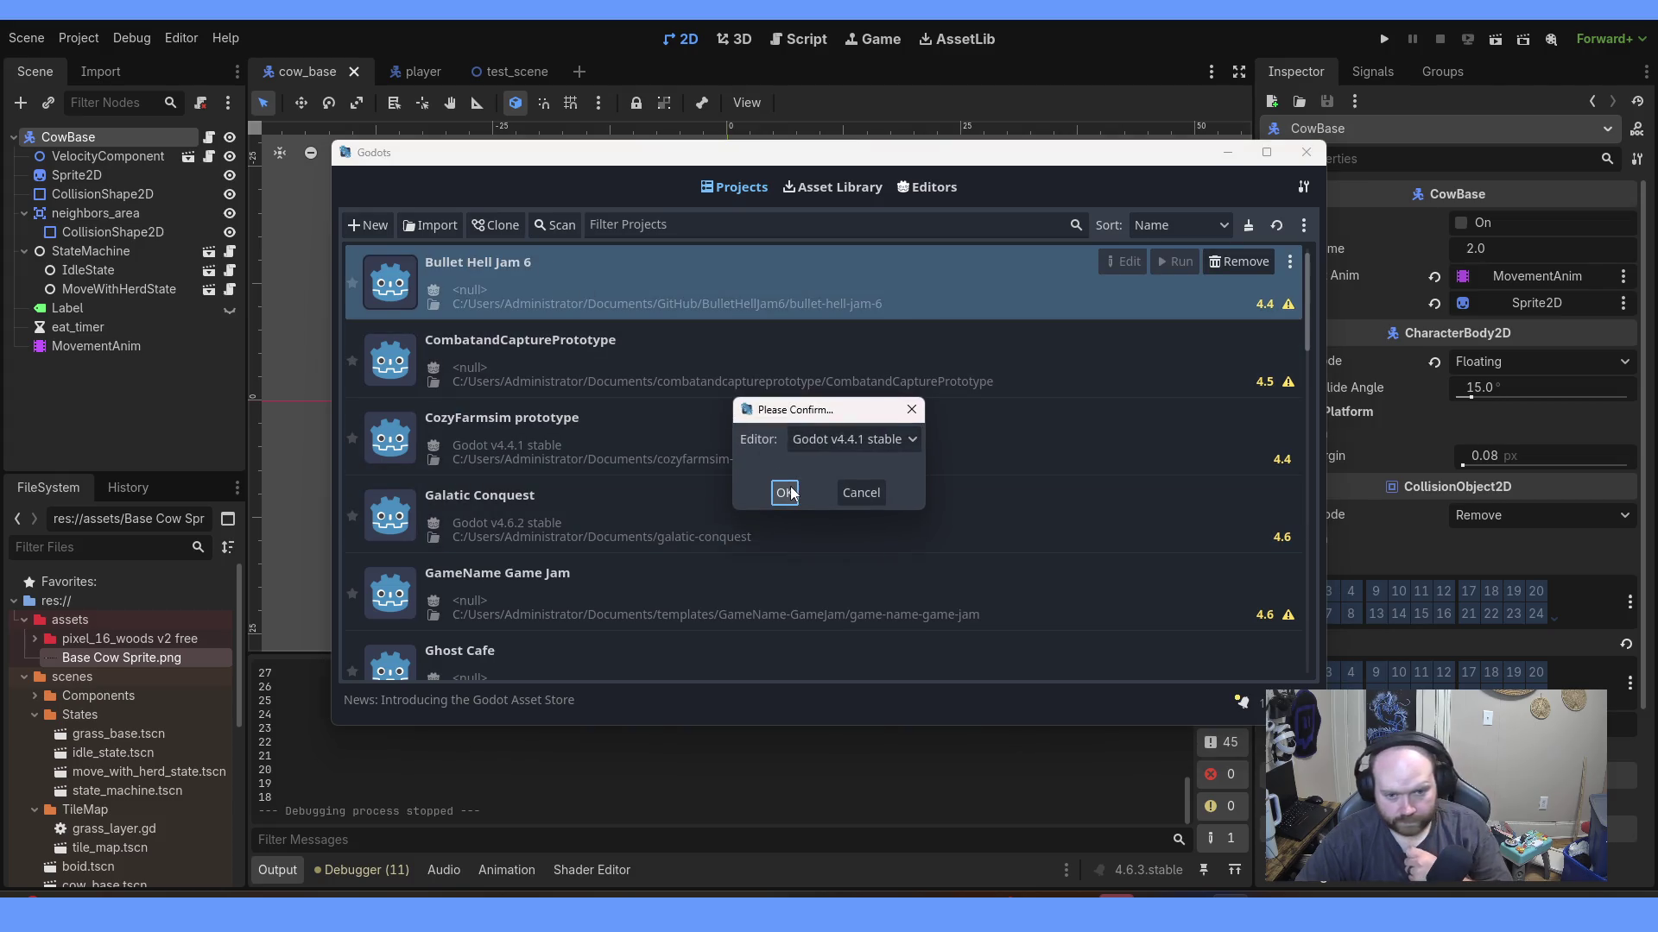
pyautogui.click(784, 493)
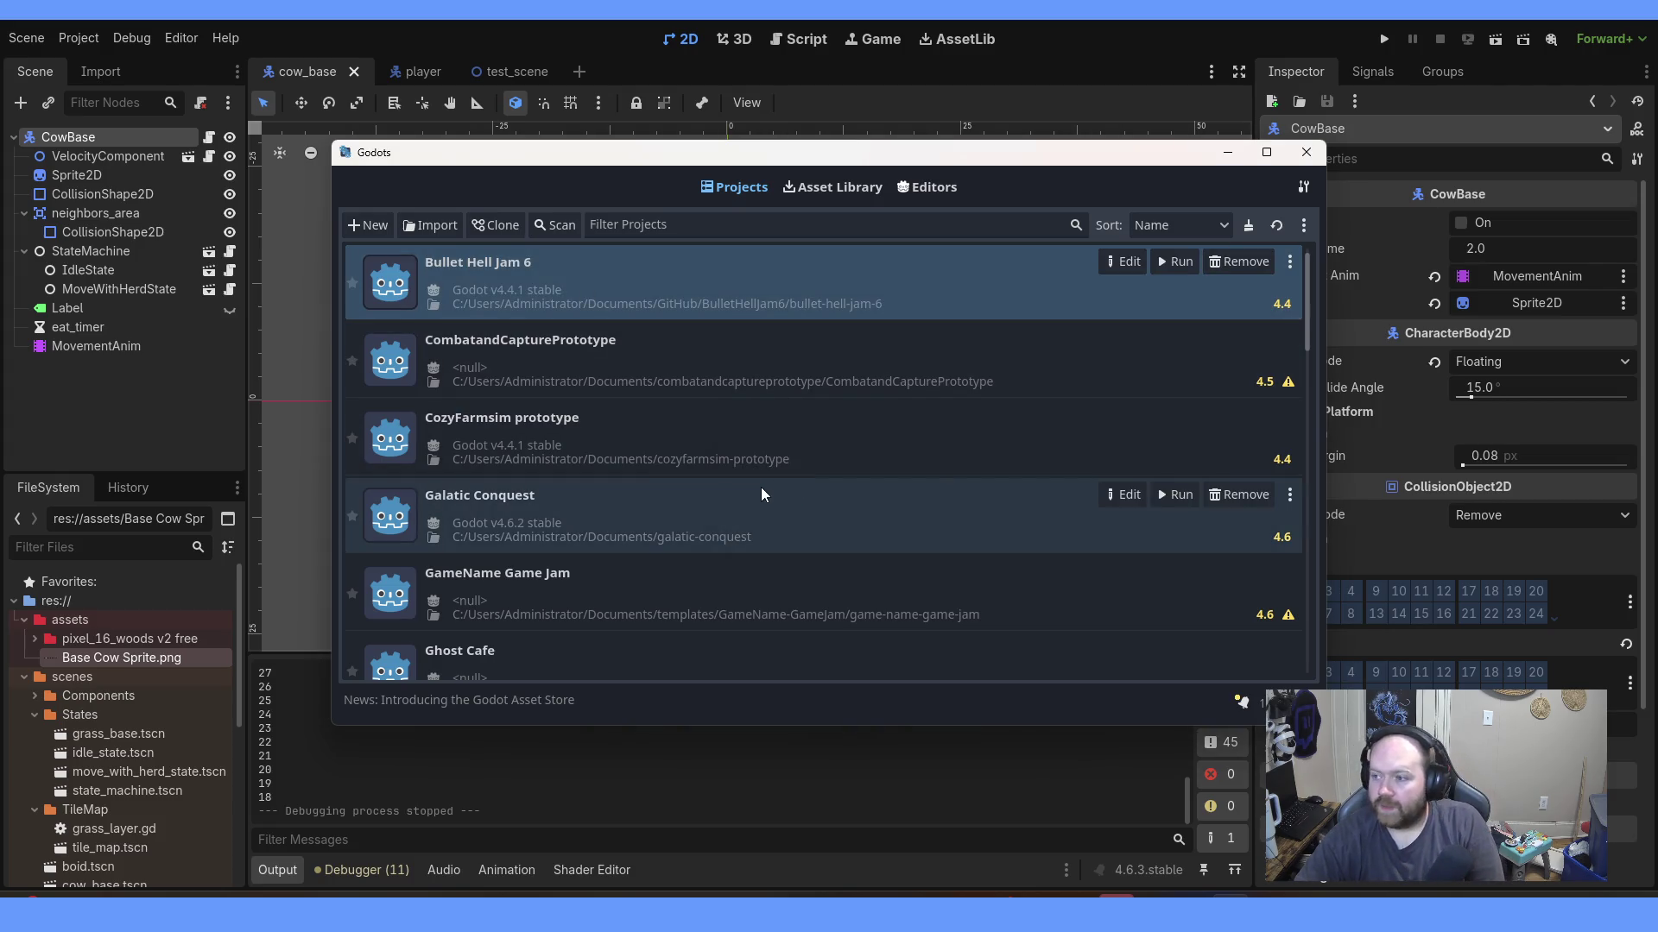
# Step: Open Bullet Hell Jam 6 in the editor and run the current scene
pyautogui.click(1122, 261)
pyautogui.click(781, 508)
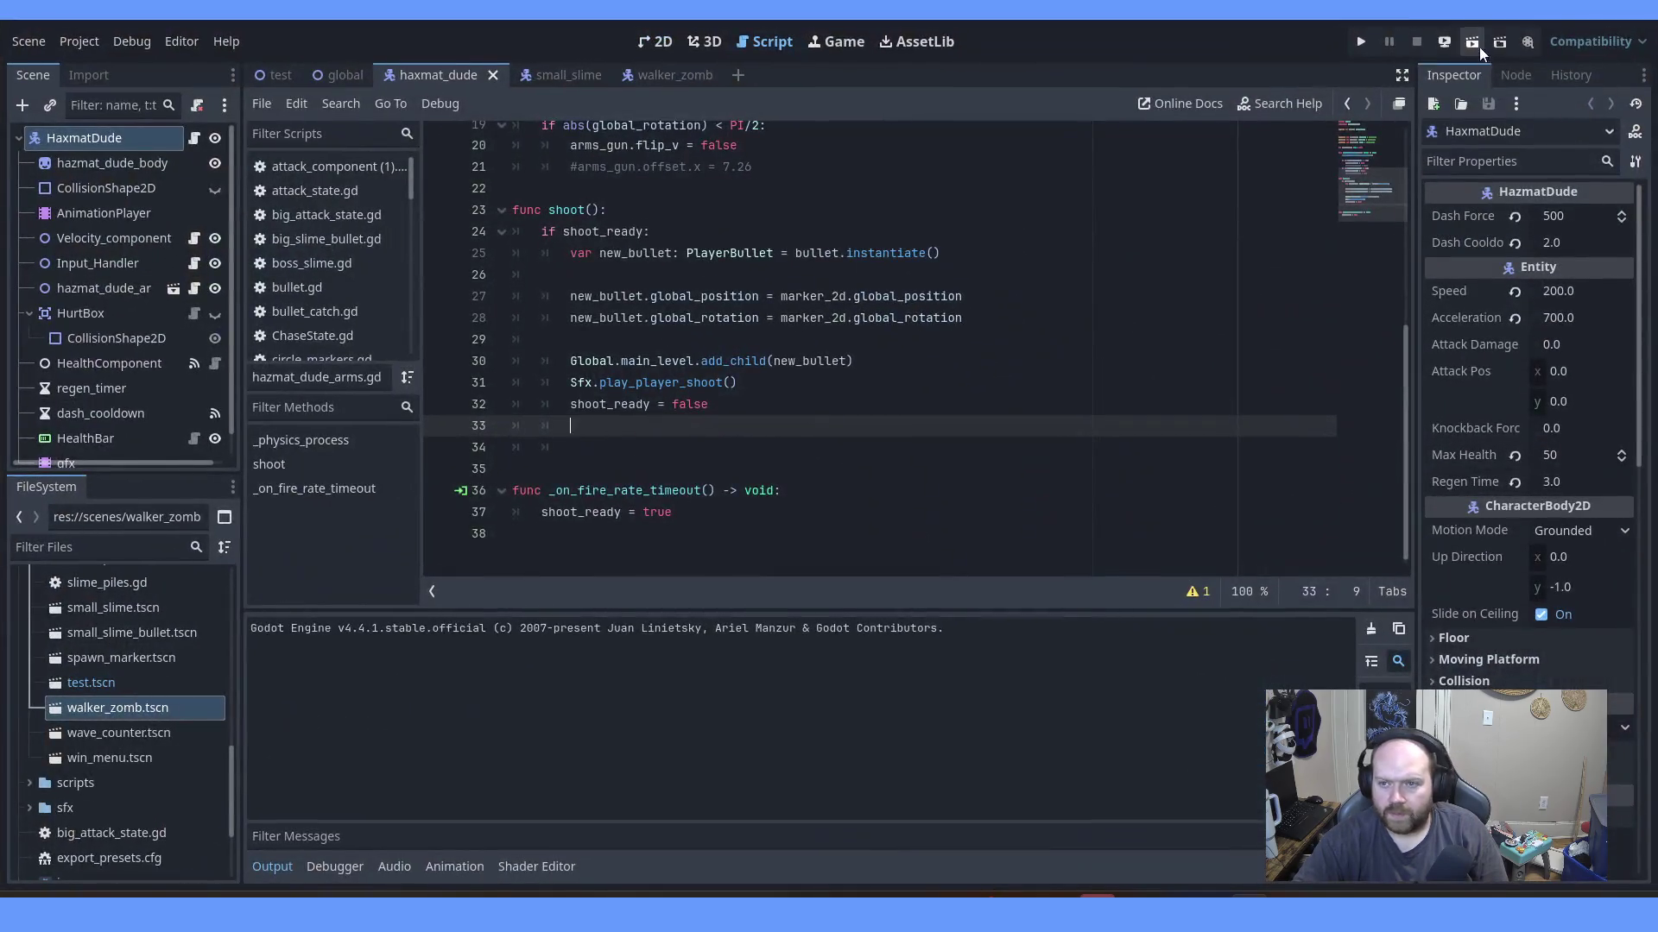
pyautogui.click(1479, 50)
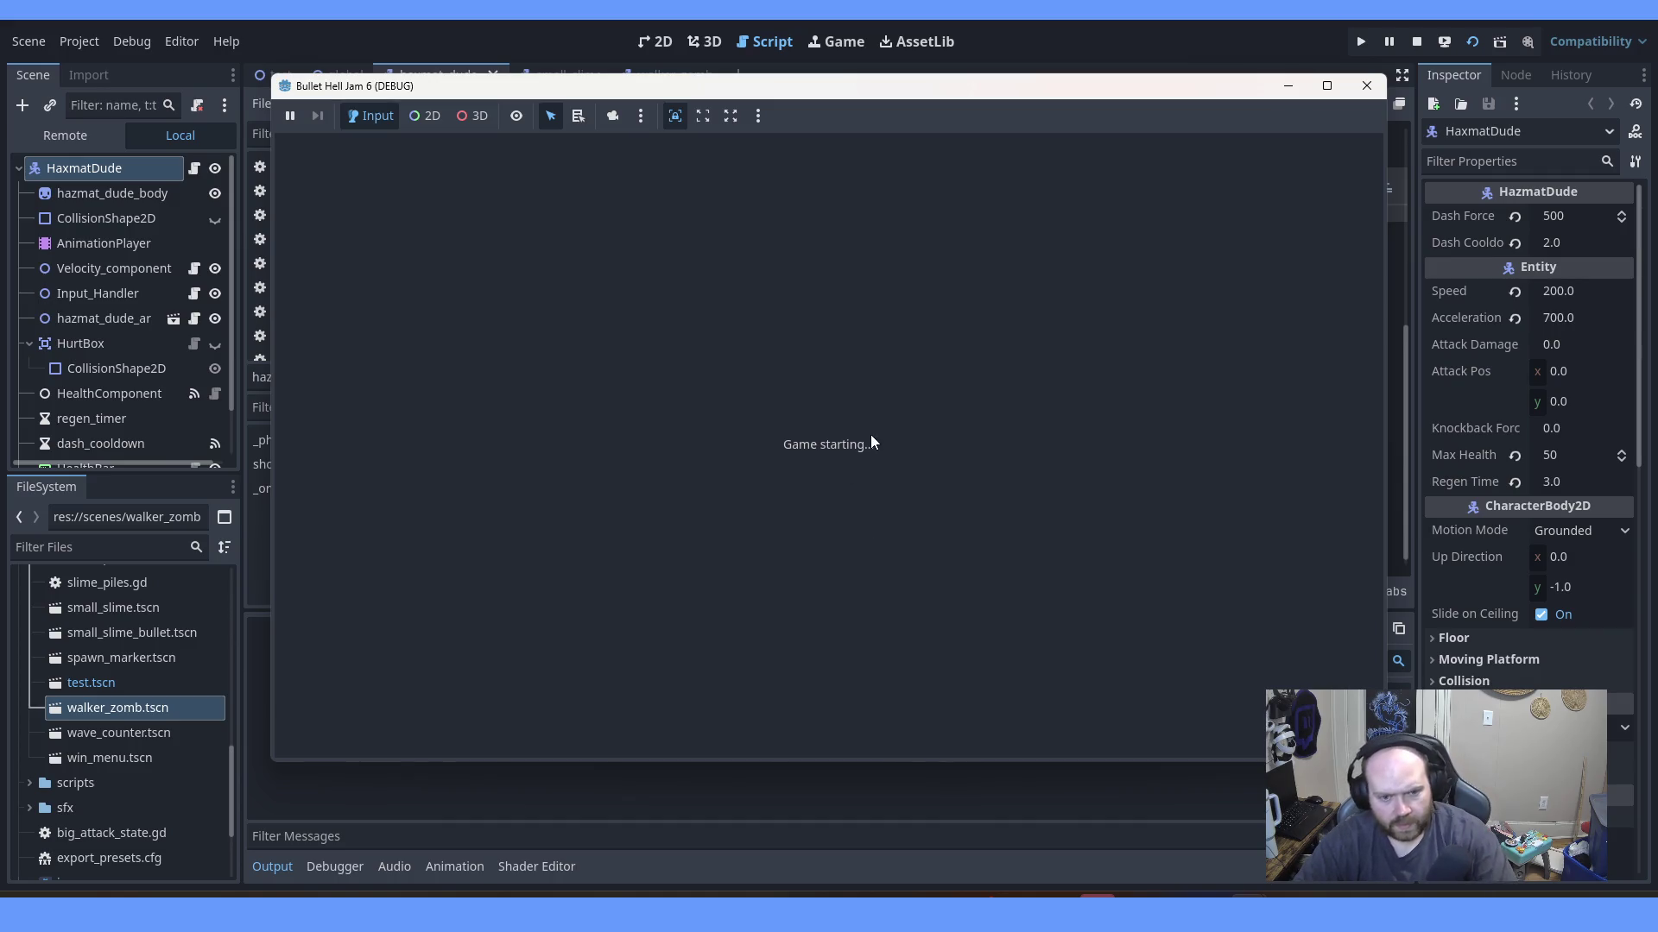
# Step: Move the player toward the centre, fire a shot, then relaunch the game
pyautogui.press('d')
pyautogui.press('s')
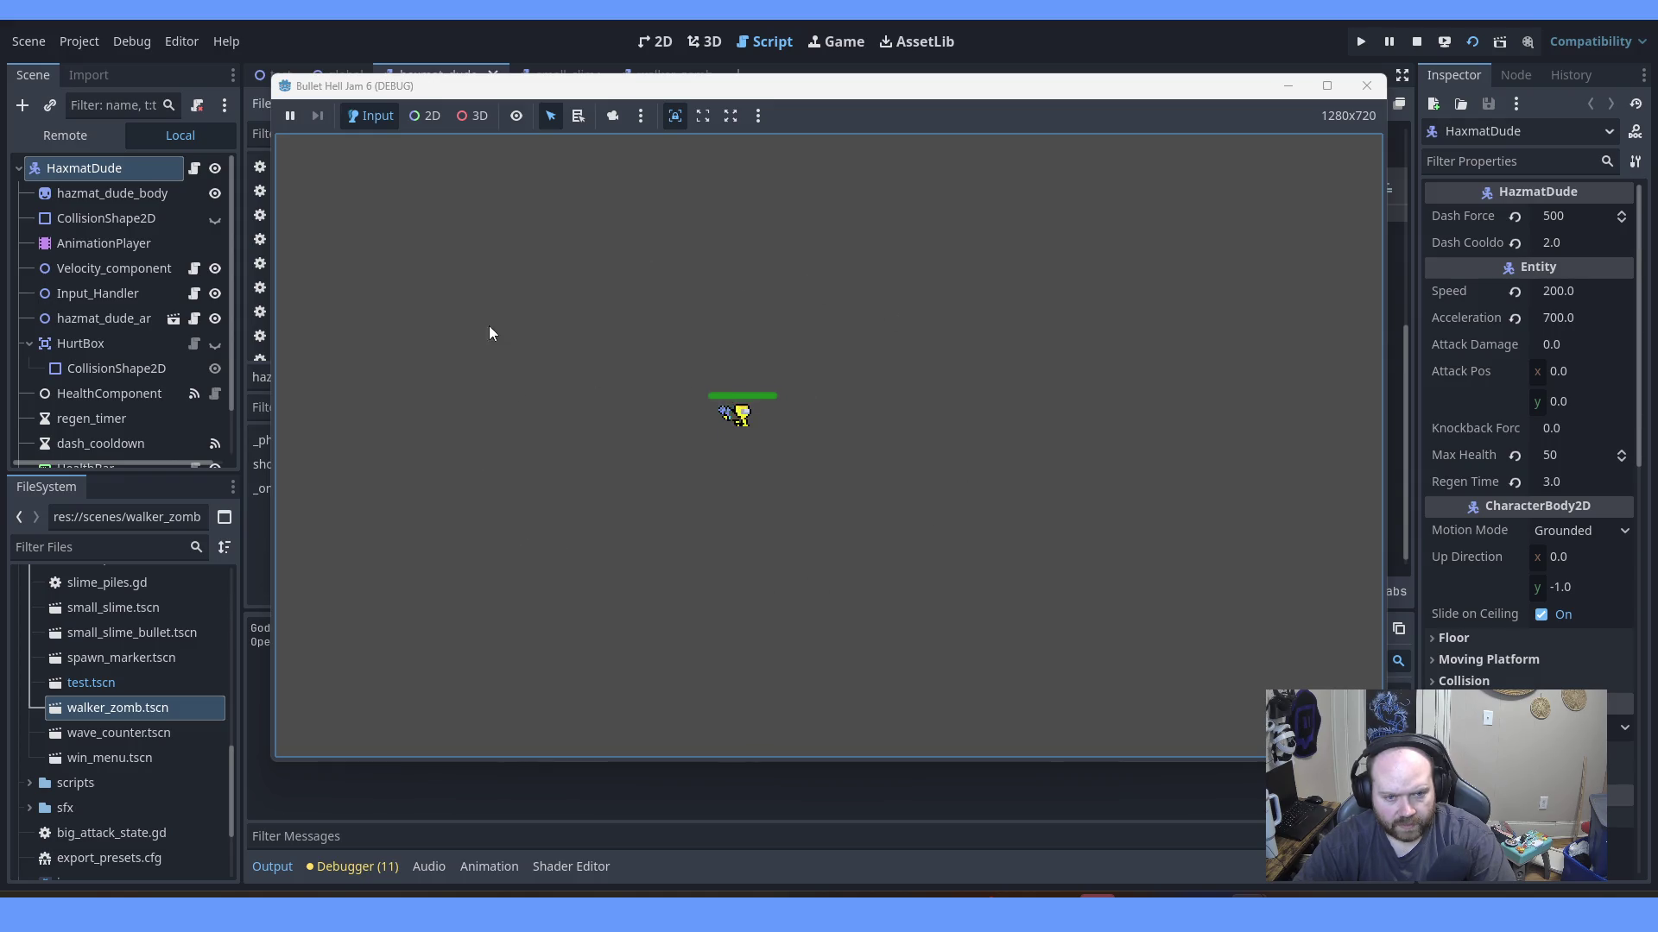
pyautogui.click(1094, 369)
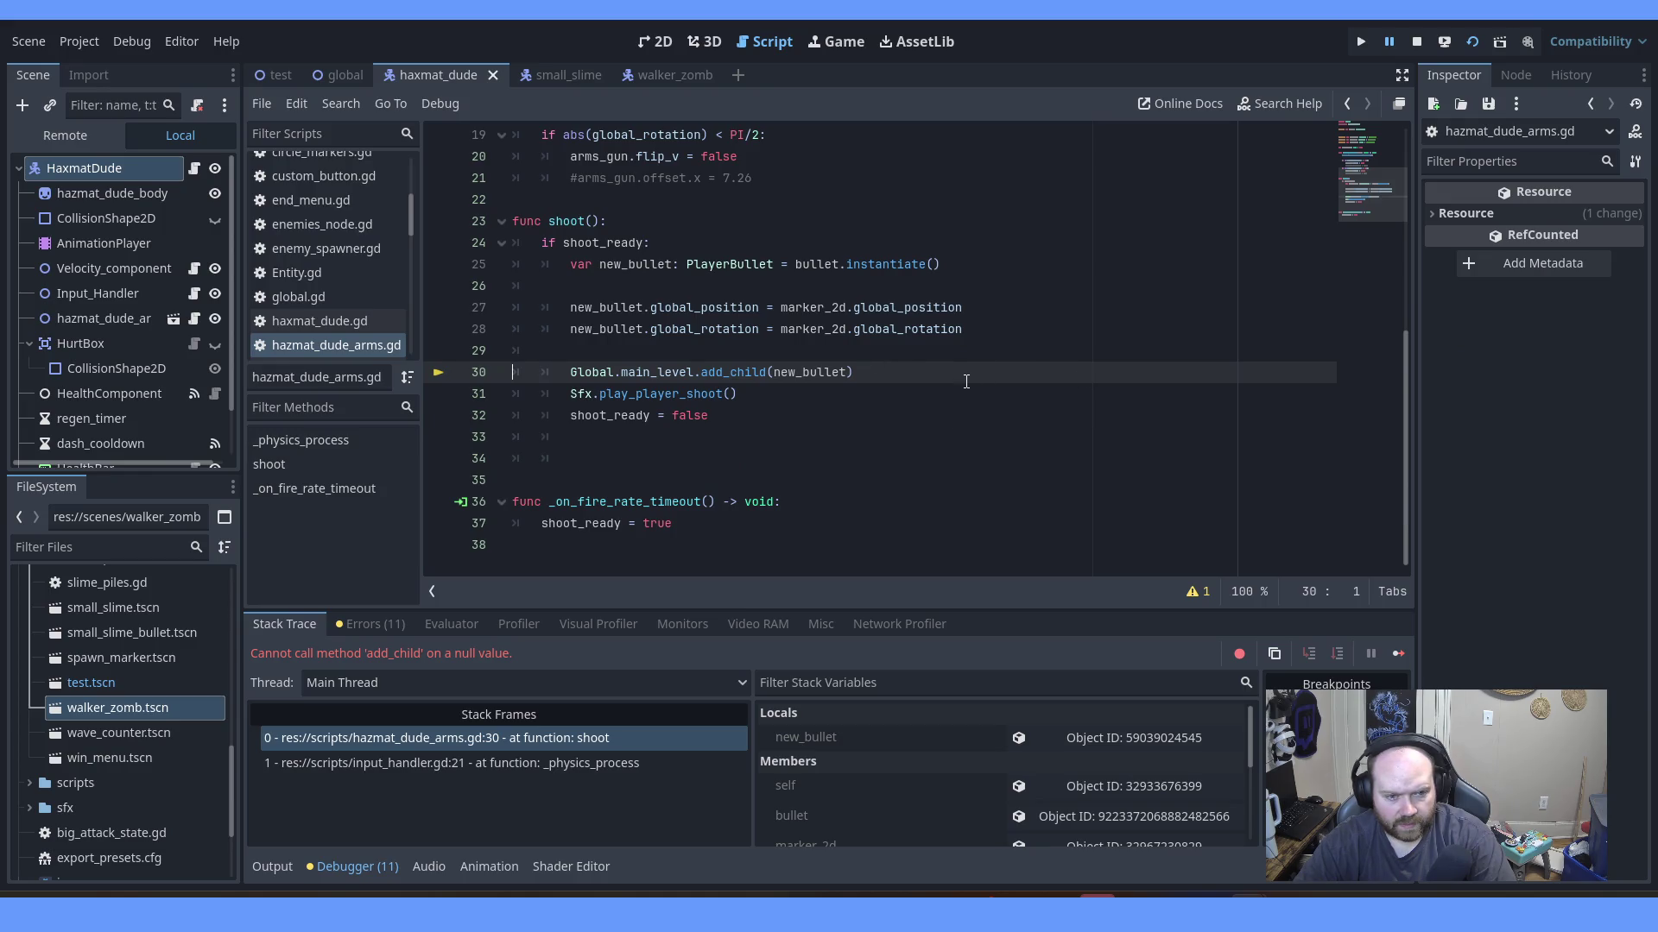
pyautogui.click(1361, 42)
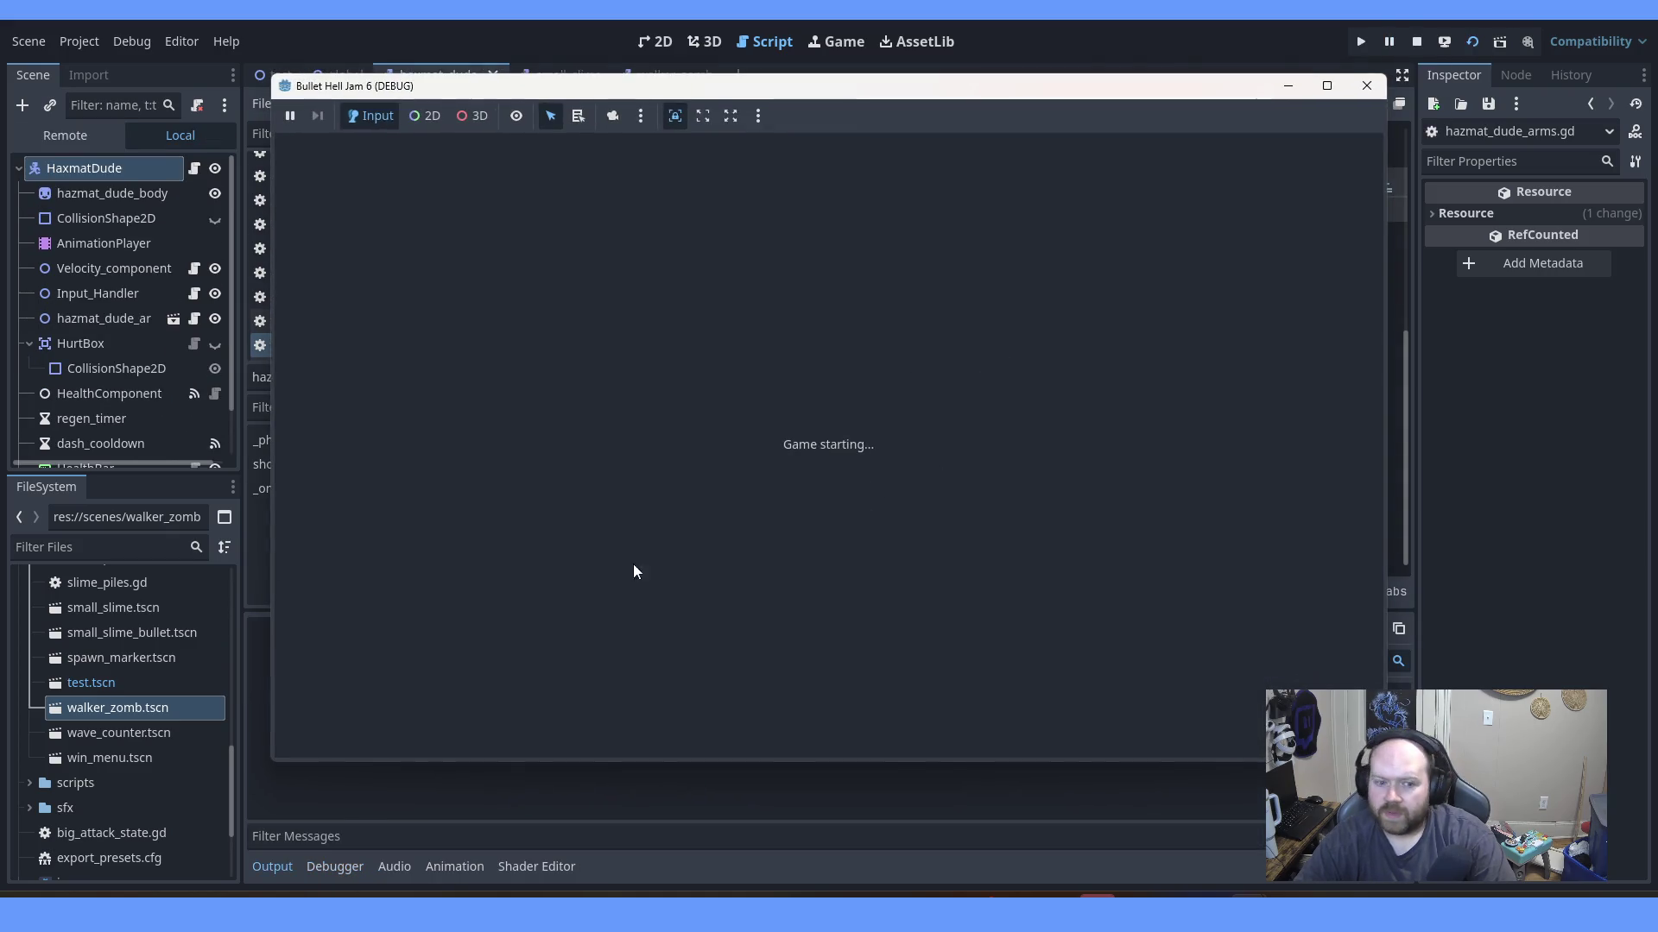
# Step: Move the player right, down, up and left using WASD
pyautogui.press('d')
pyautogui.press('s')
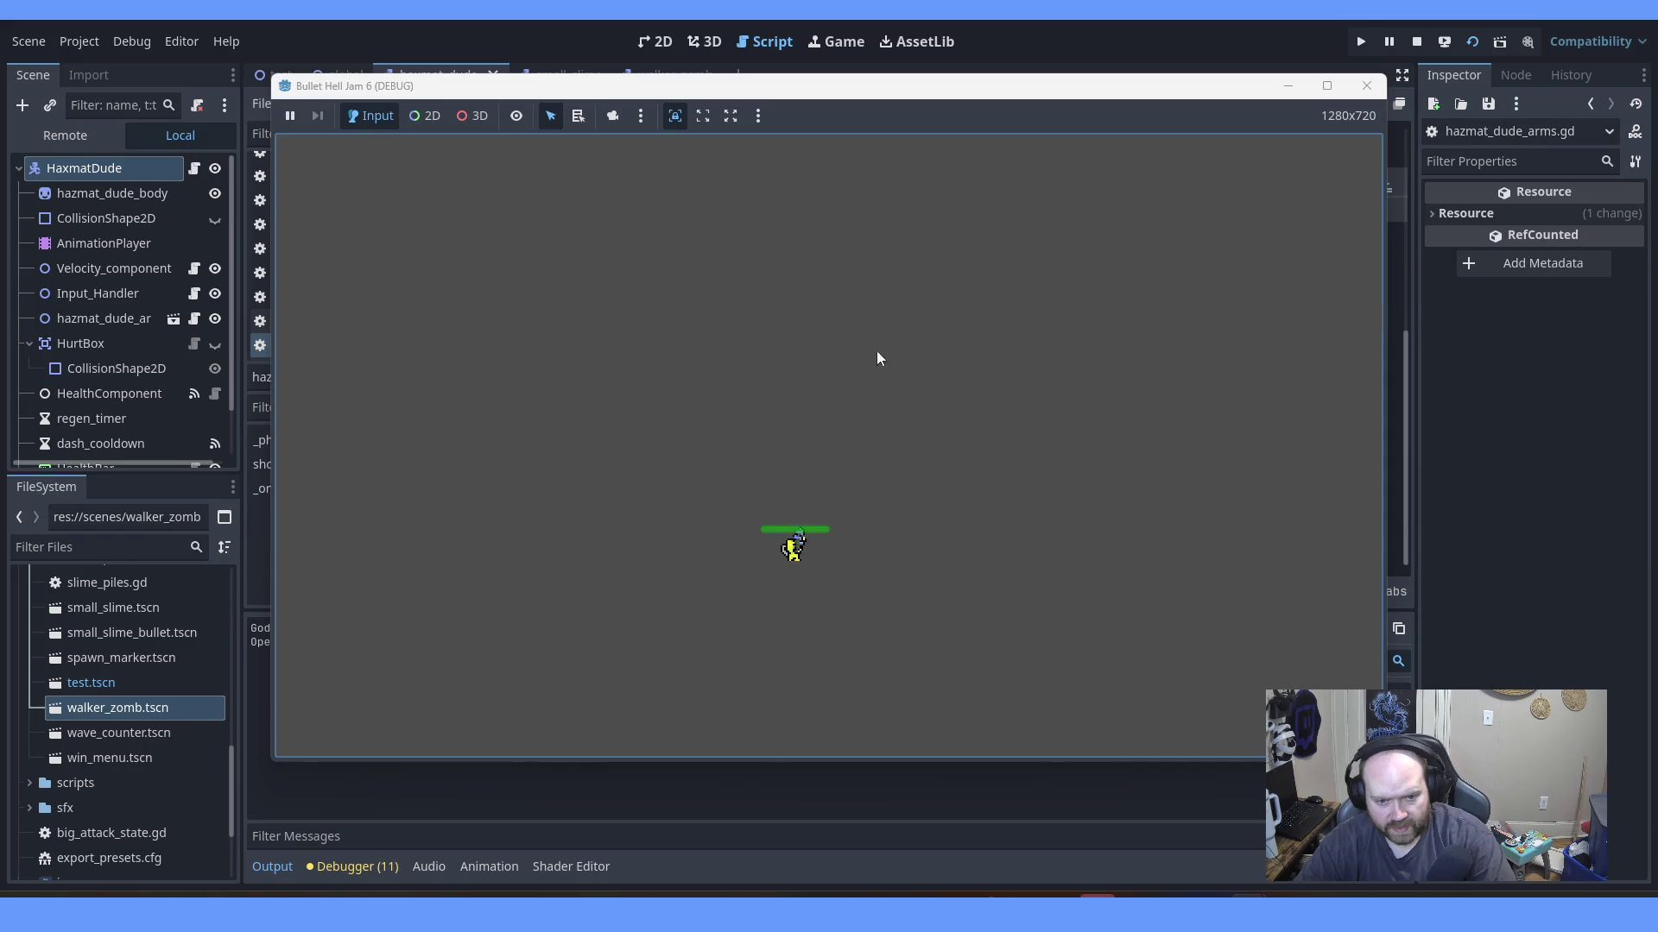
pyautogui.press('w')
pyautogui.press('d')
pyautogui.press('a')
pyautogui.press('s')
# Step: Keep steering the player with WASD, then close the running game window
pyautogui.press('a')
pyautogui.press('w')
pyautogui.press('a')
pyautogui.press('d')
pyautogui.press('s')
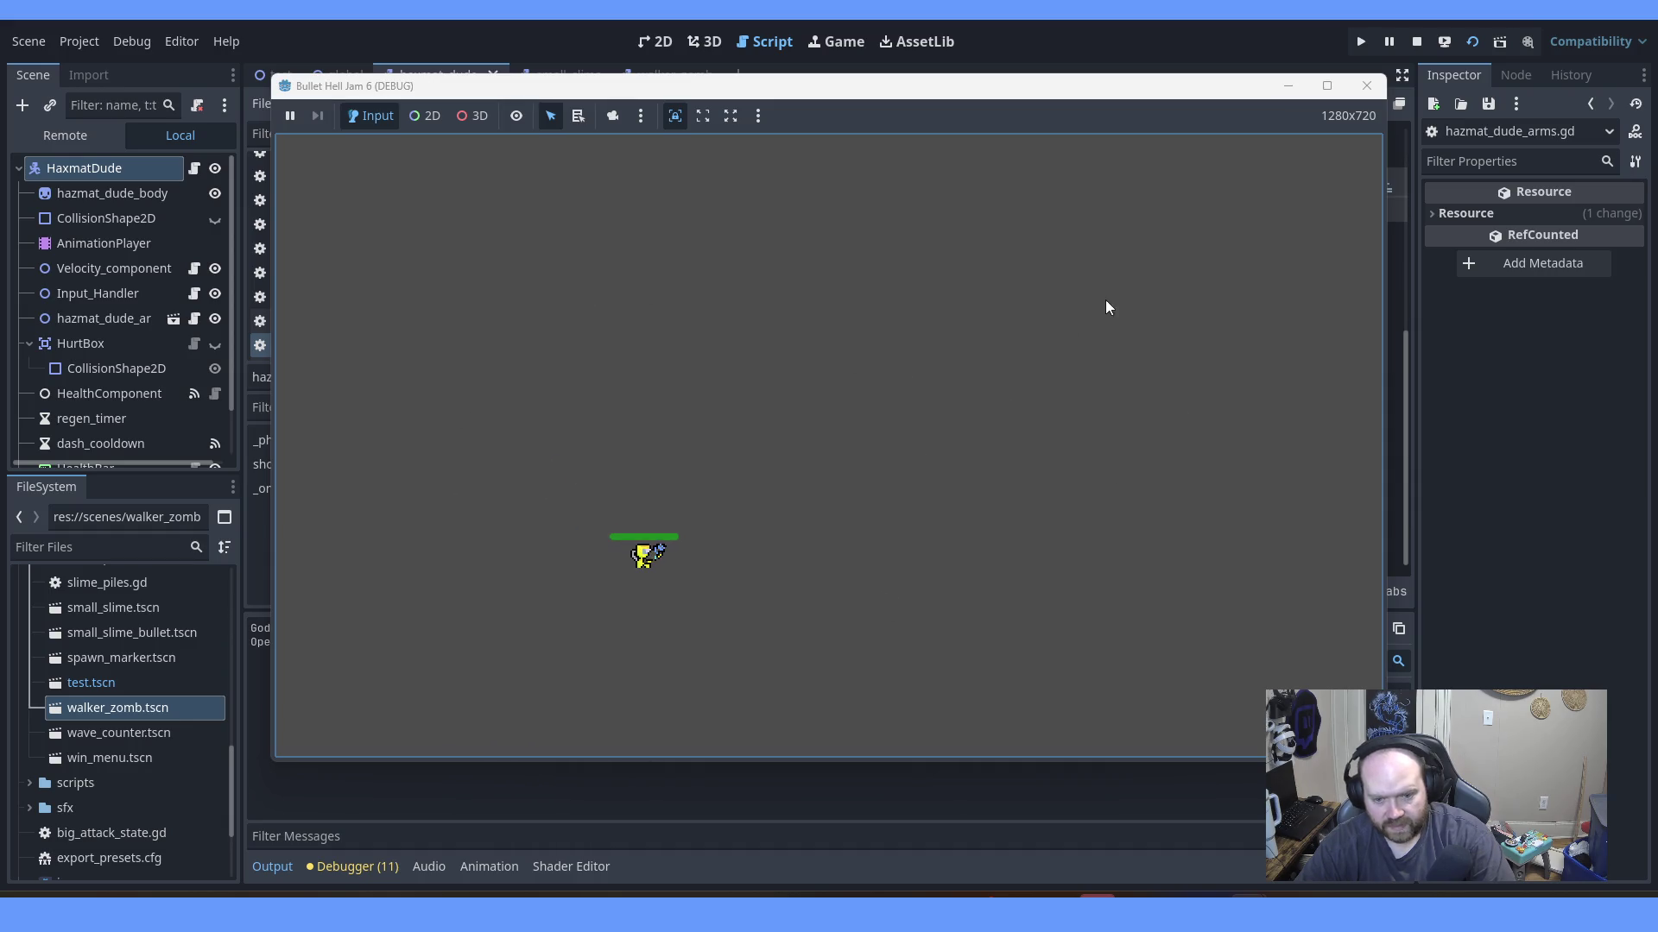
pyautogui.click(1367, 86)
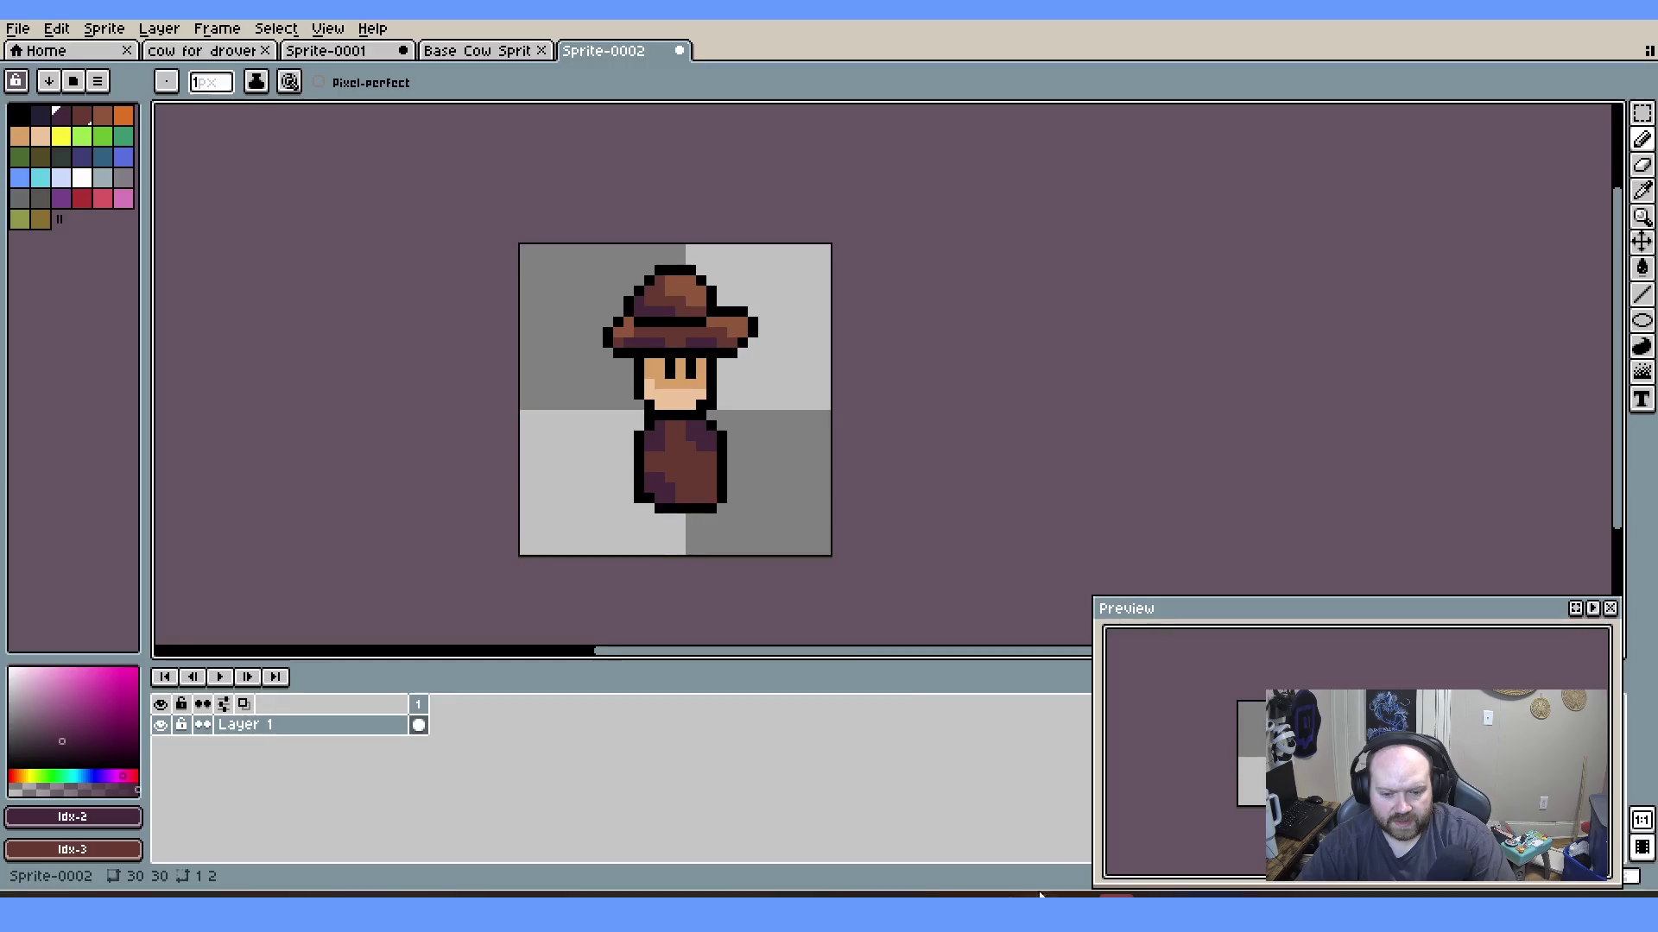
pyautogui.scroll(1, 819, 480)
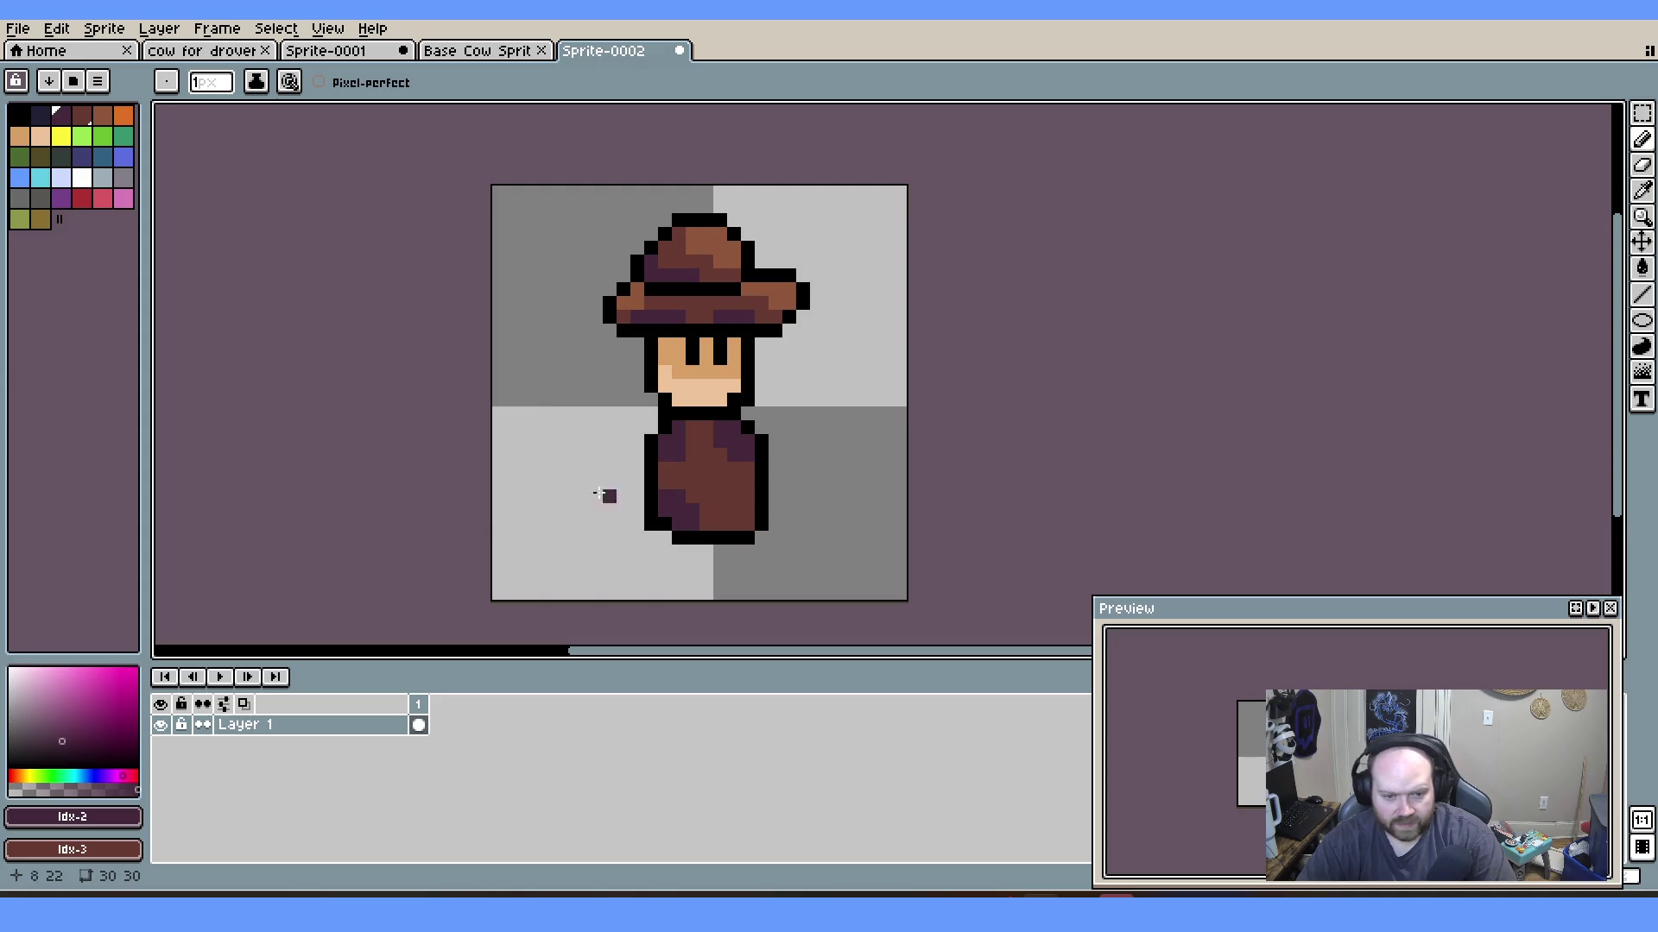
# Step: Draw a black left-leg line down from the coat and clean up stray pixels
pyautogui.click(24, 121)
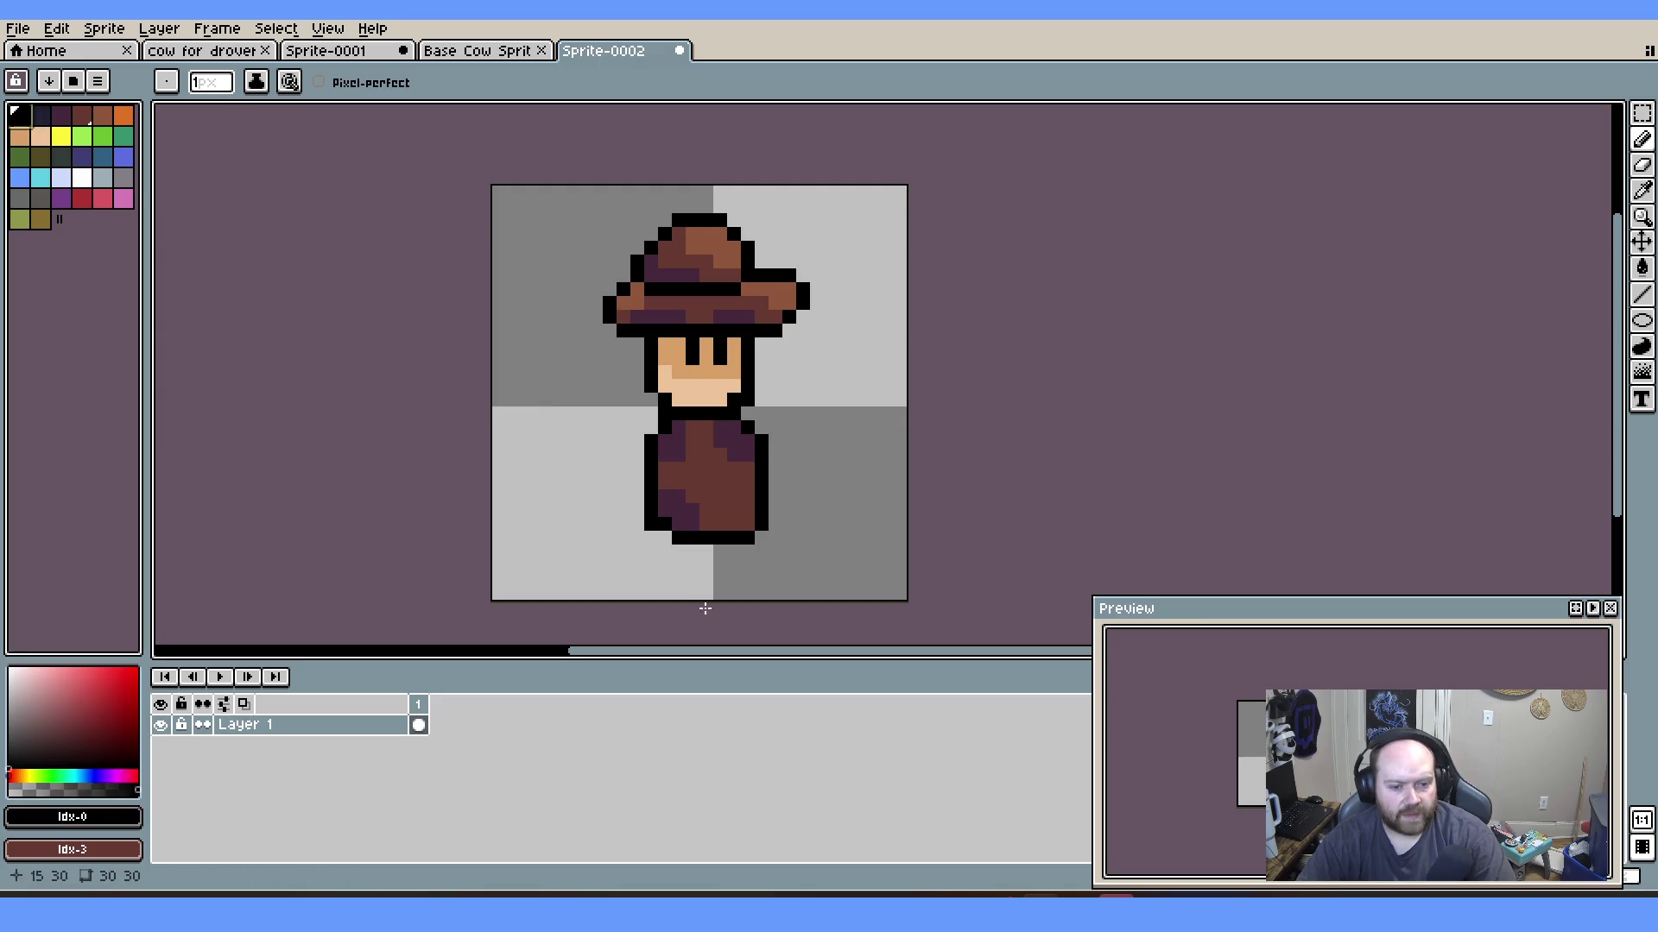
pyautogui.moveTo(651, 553)
pyautogui.mouseDown()
pyautogui.moveTo(693, 592)
pyautogui.moveTo(652, 584)
pyautogui.moveTo(681, 592)
pyautogui.moveTo(707, 547)
pyautogui.mouseUp()
pyautogui.press('e')
pyautogui.press('b')
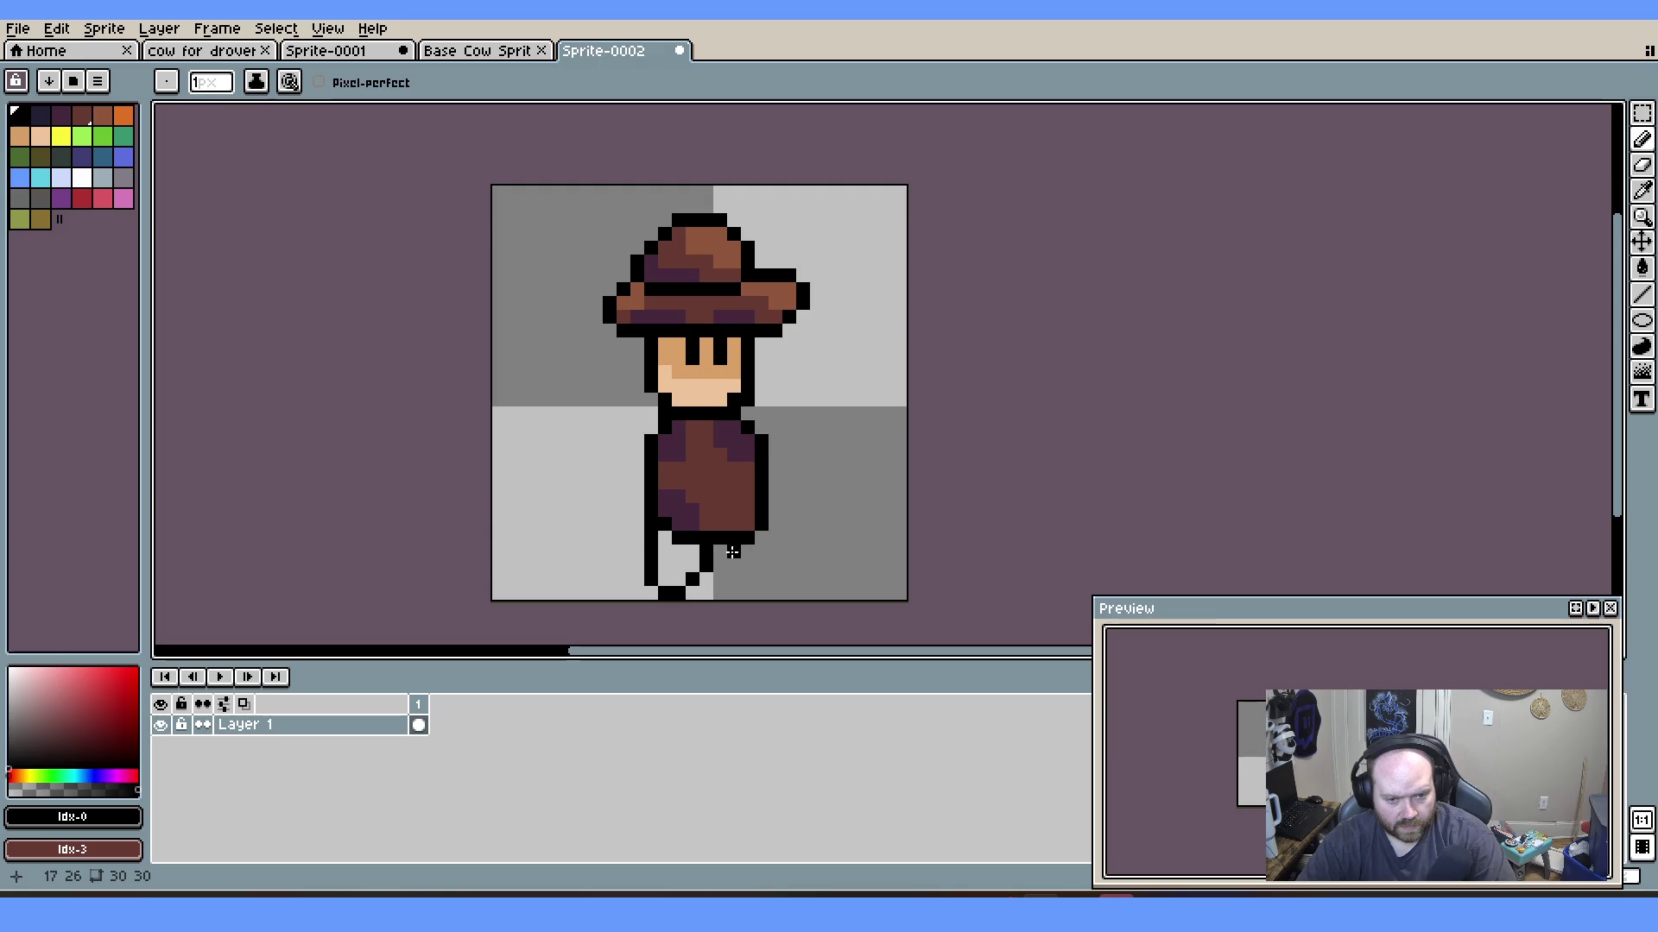
# Step: Outline the right leg in black down to the canvas bottom, erasing the jutting foot pixels
pyautogui.click(721, 549)
pyautogui.moveTo(733, 557)
pyautogui.mouseDown()
pyautogui.moveTo(735, 585)
pyautogui.moveTo(776, 583)
pyautogui.mouseUp()
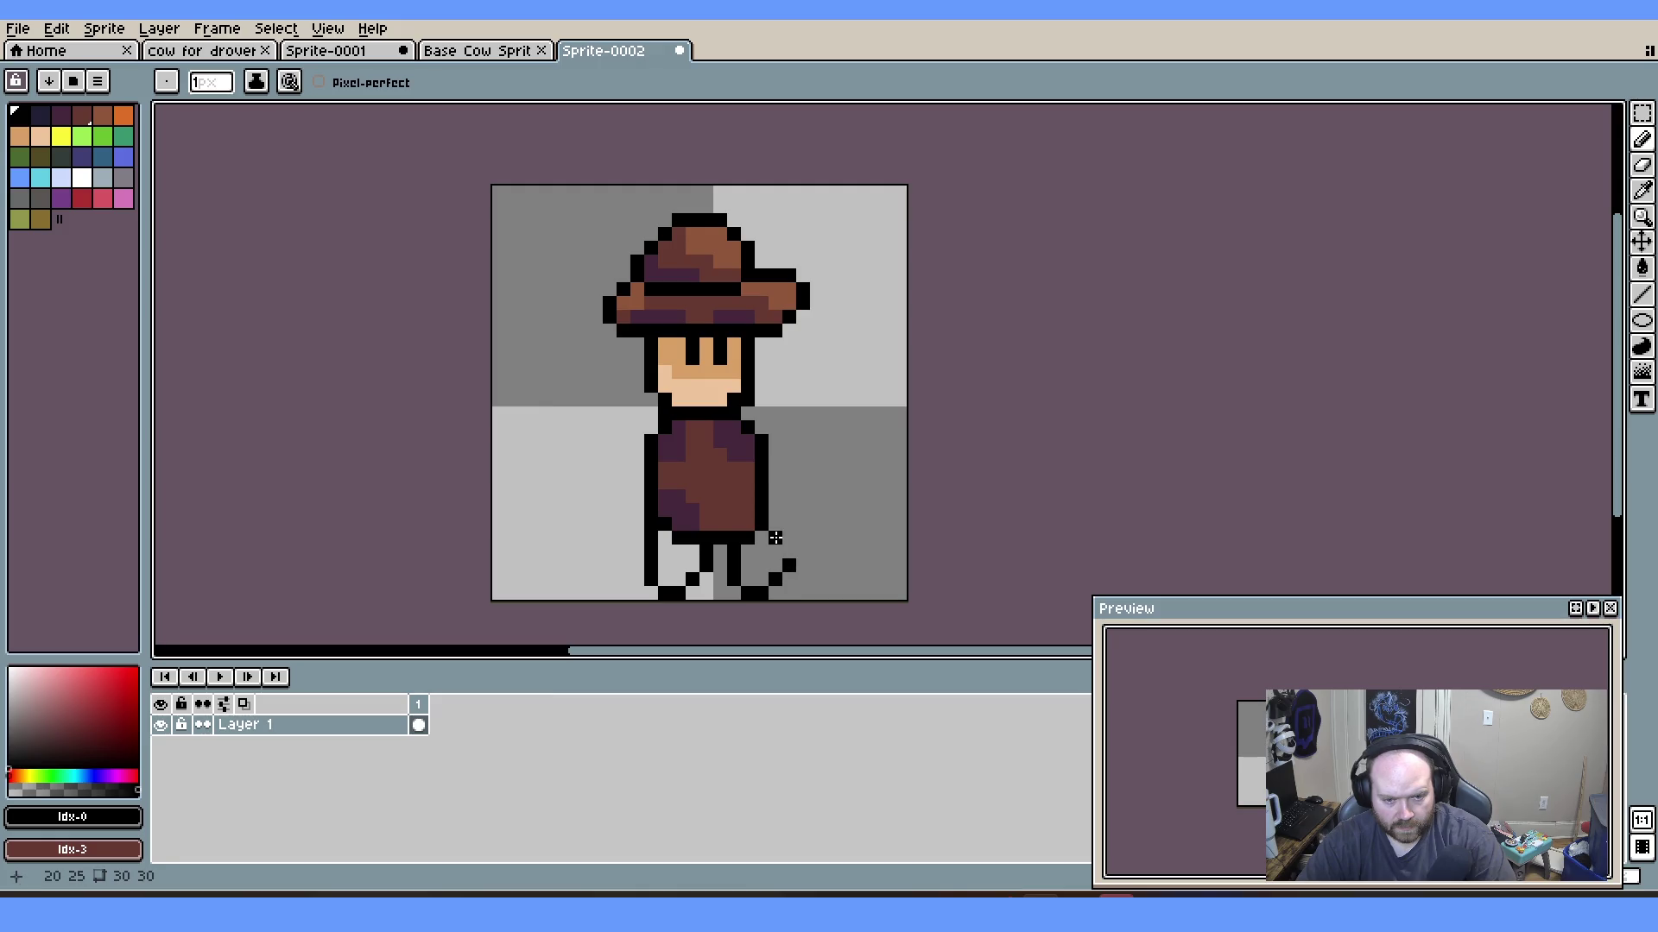
pyautogui.moveTo(788, 539); pyautogui.dragTo(779, 535)
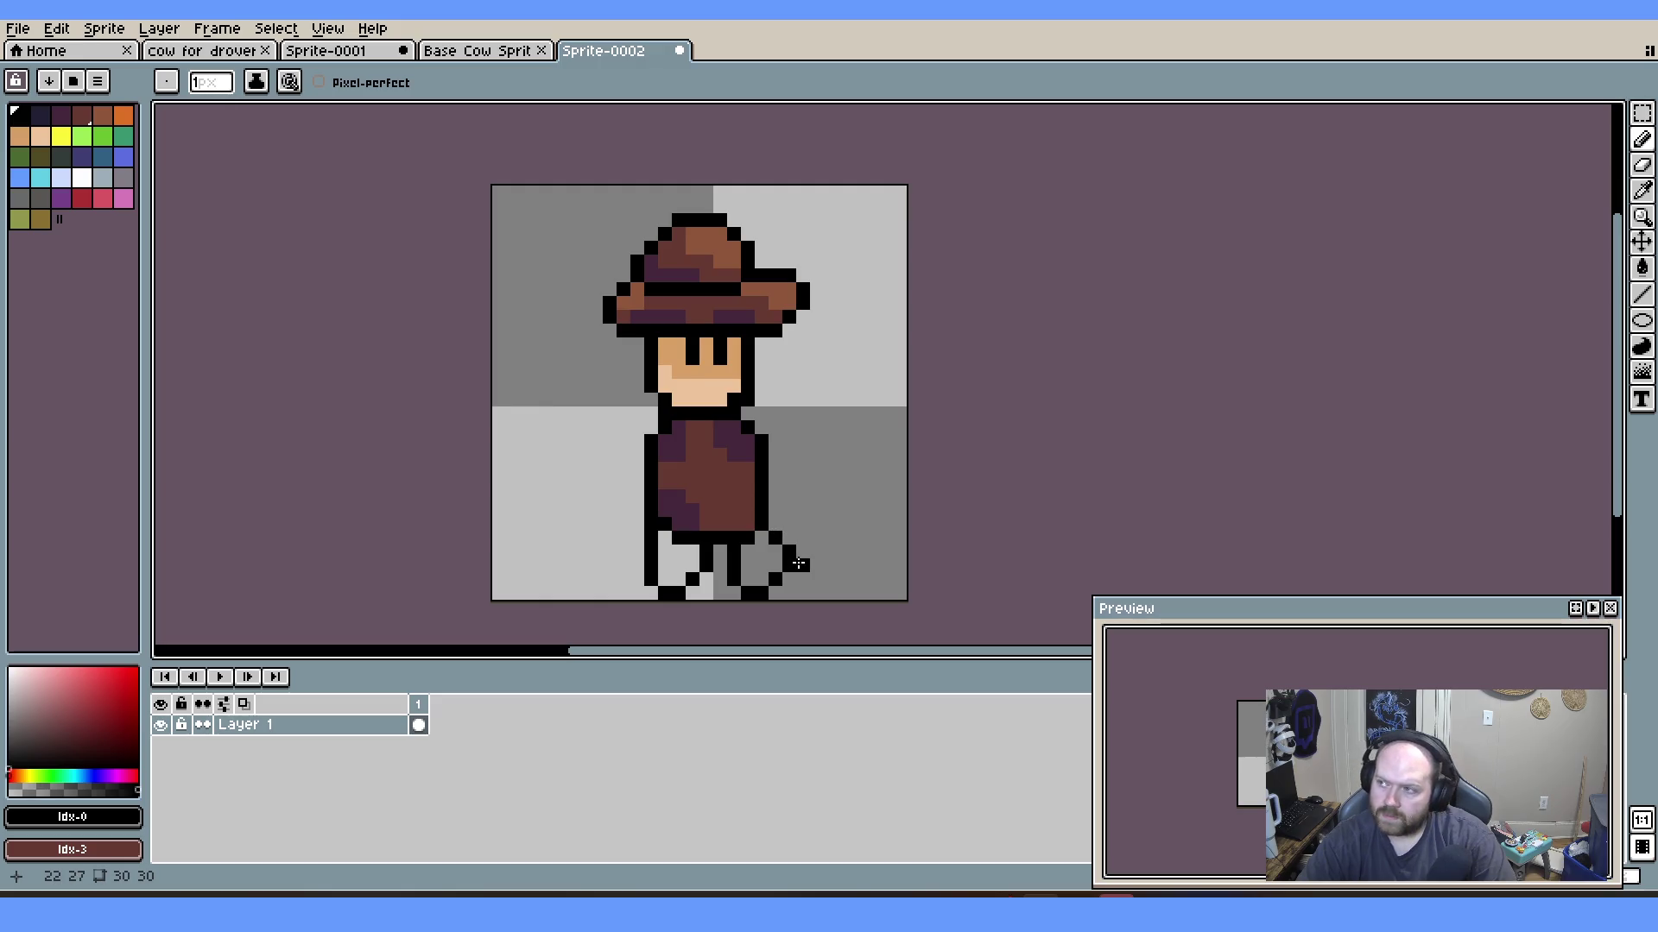
pyautogui.press('e')
pyautogui.moveTo(789, 553)
pyautogui.mouseDown()
pyautogui.moveTo(817, 567)
pyautogui.moveTo(693, 570)
pyautogui.moveTo(776, 587)
pyautogui.mouseUp()
pyautogui.press('b')
pyautogui.press('e')
pyautogui.scroll(-1, 814, 562)
pyautogui.scroll(1, 817, 567)
pyautogui.press('b')
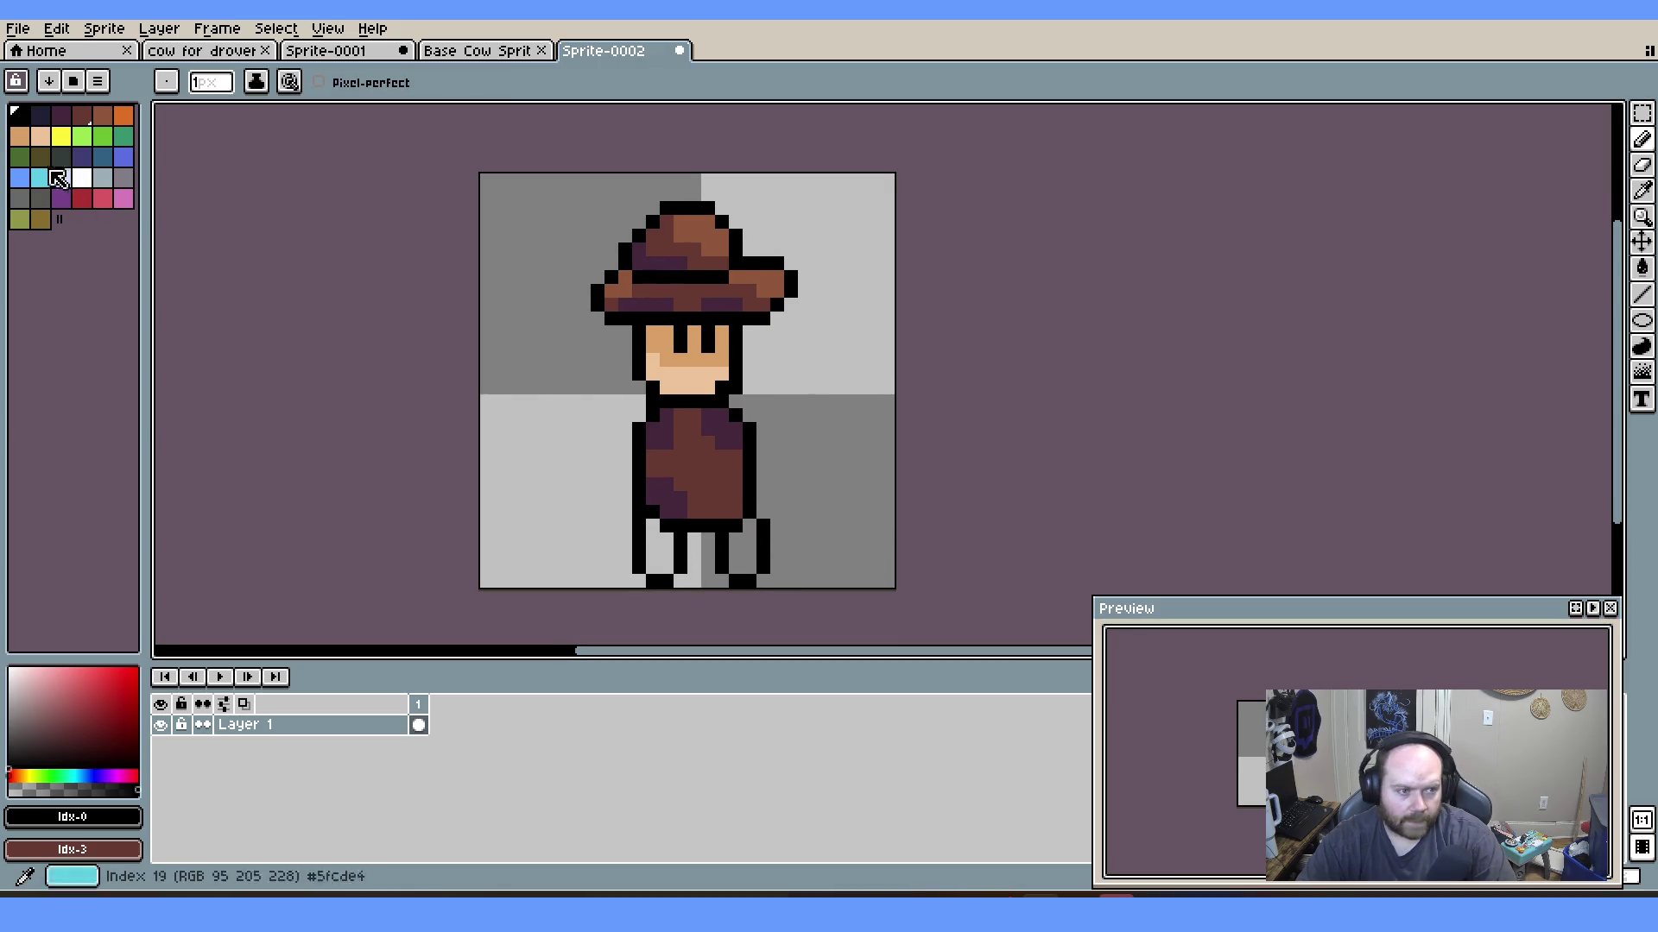
# Step: Fill both legs with dark brown, then return to black
pyautogui.click(83, 119)
pyautogui.press('g')
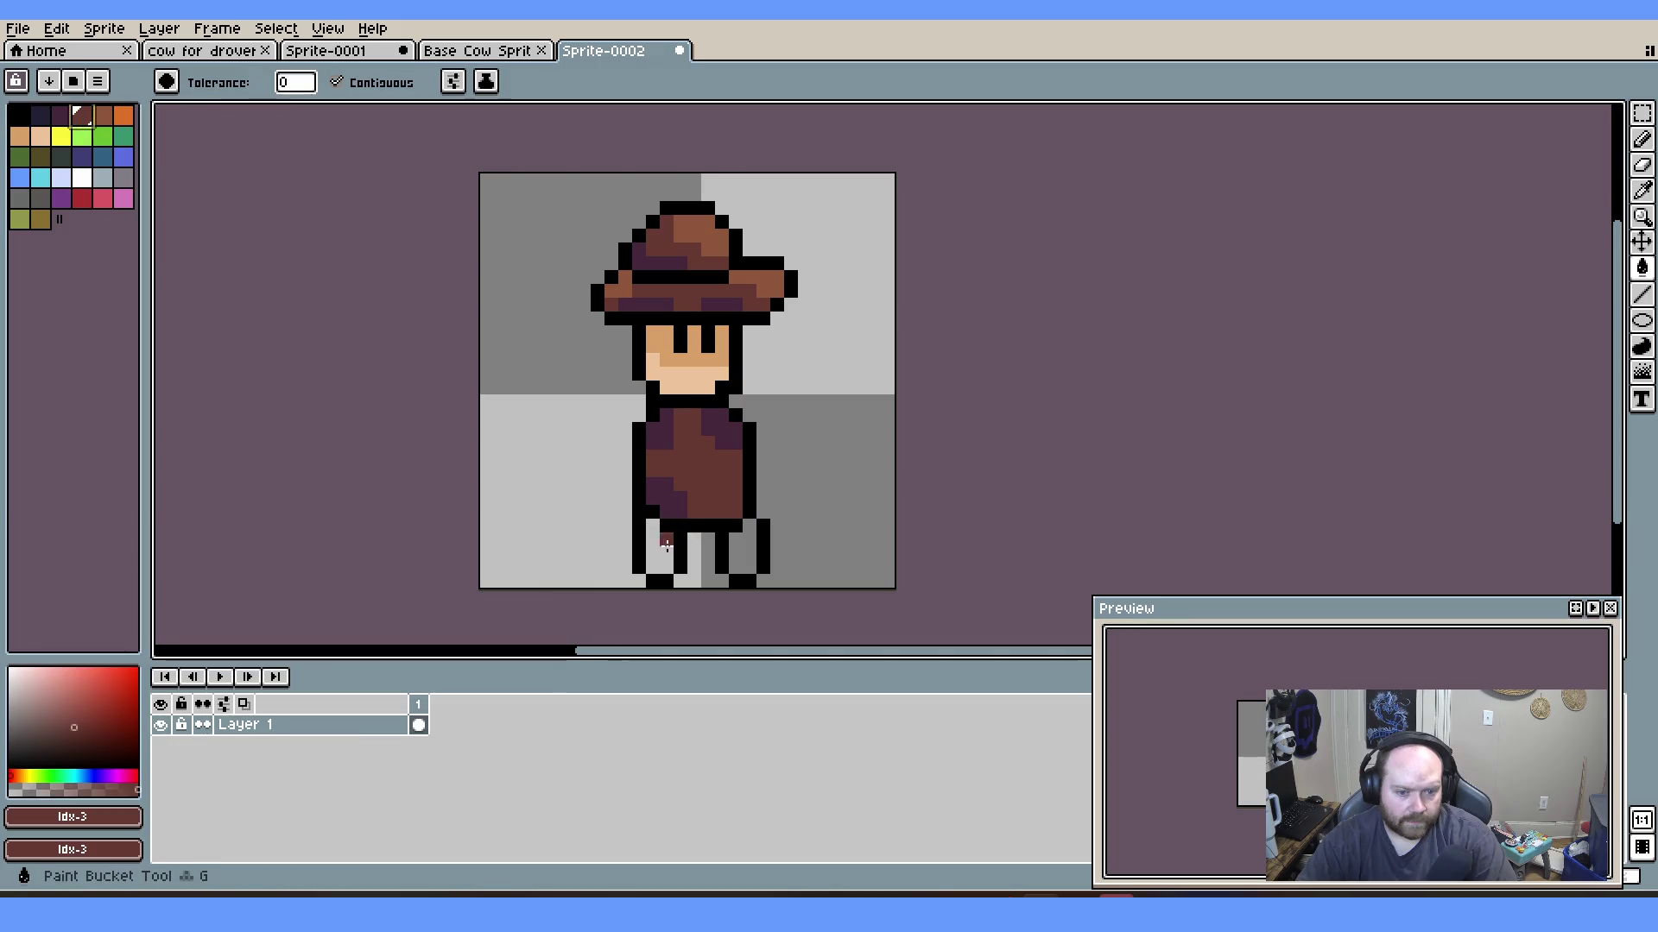
pyautogui.click(661, 544)
pyautogui.click(735, 540)
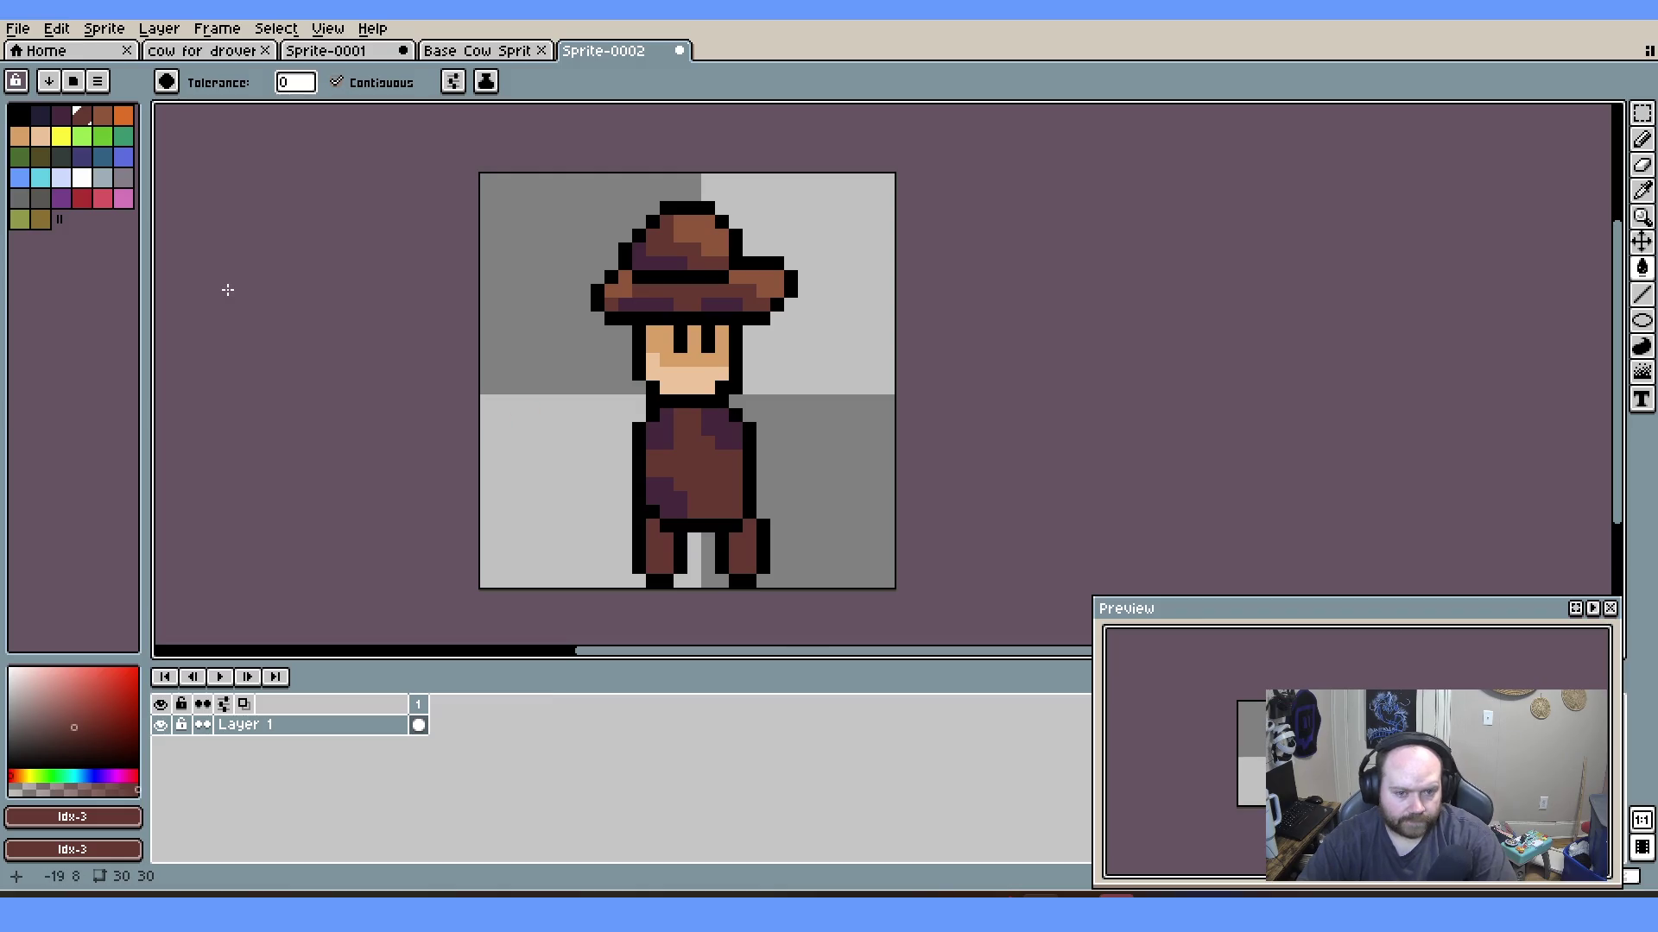
pyautogui.click(19, 113)
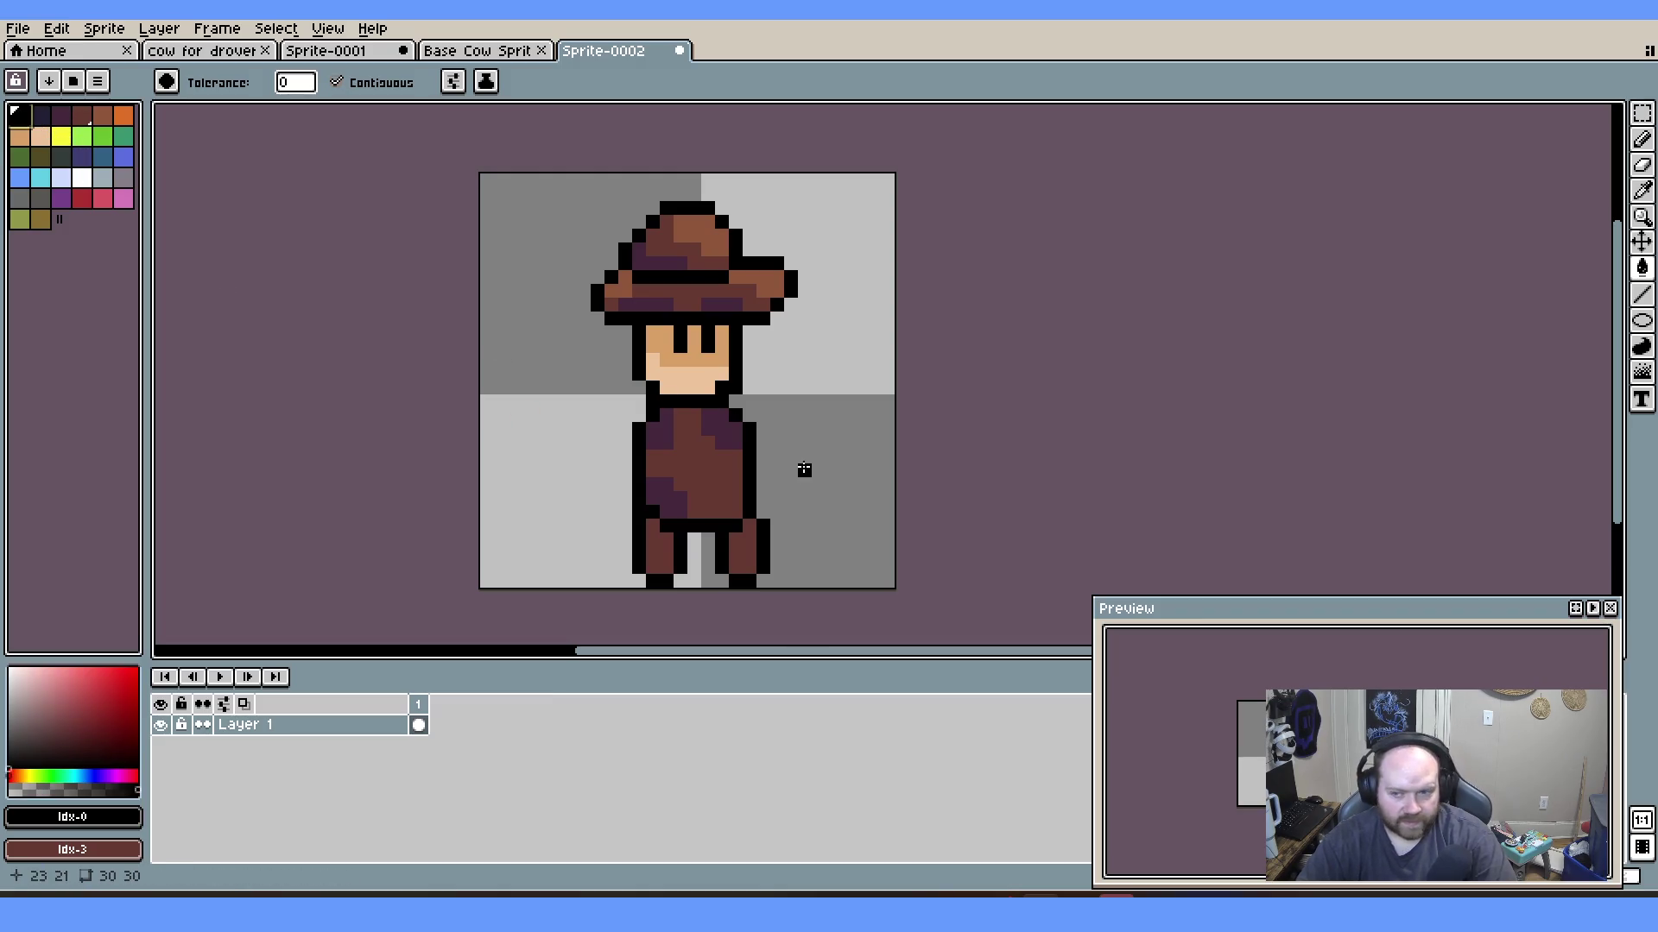
# Step: Draw a small black oval hand right of the figure and fill it with skin tone
pyautogui.click(1641, 321)
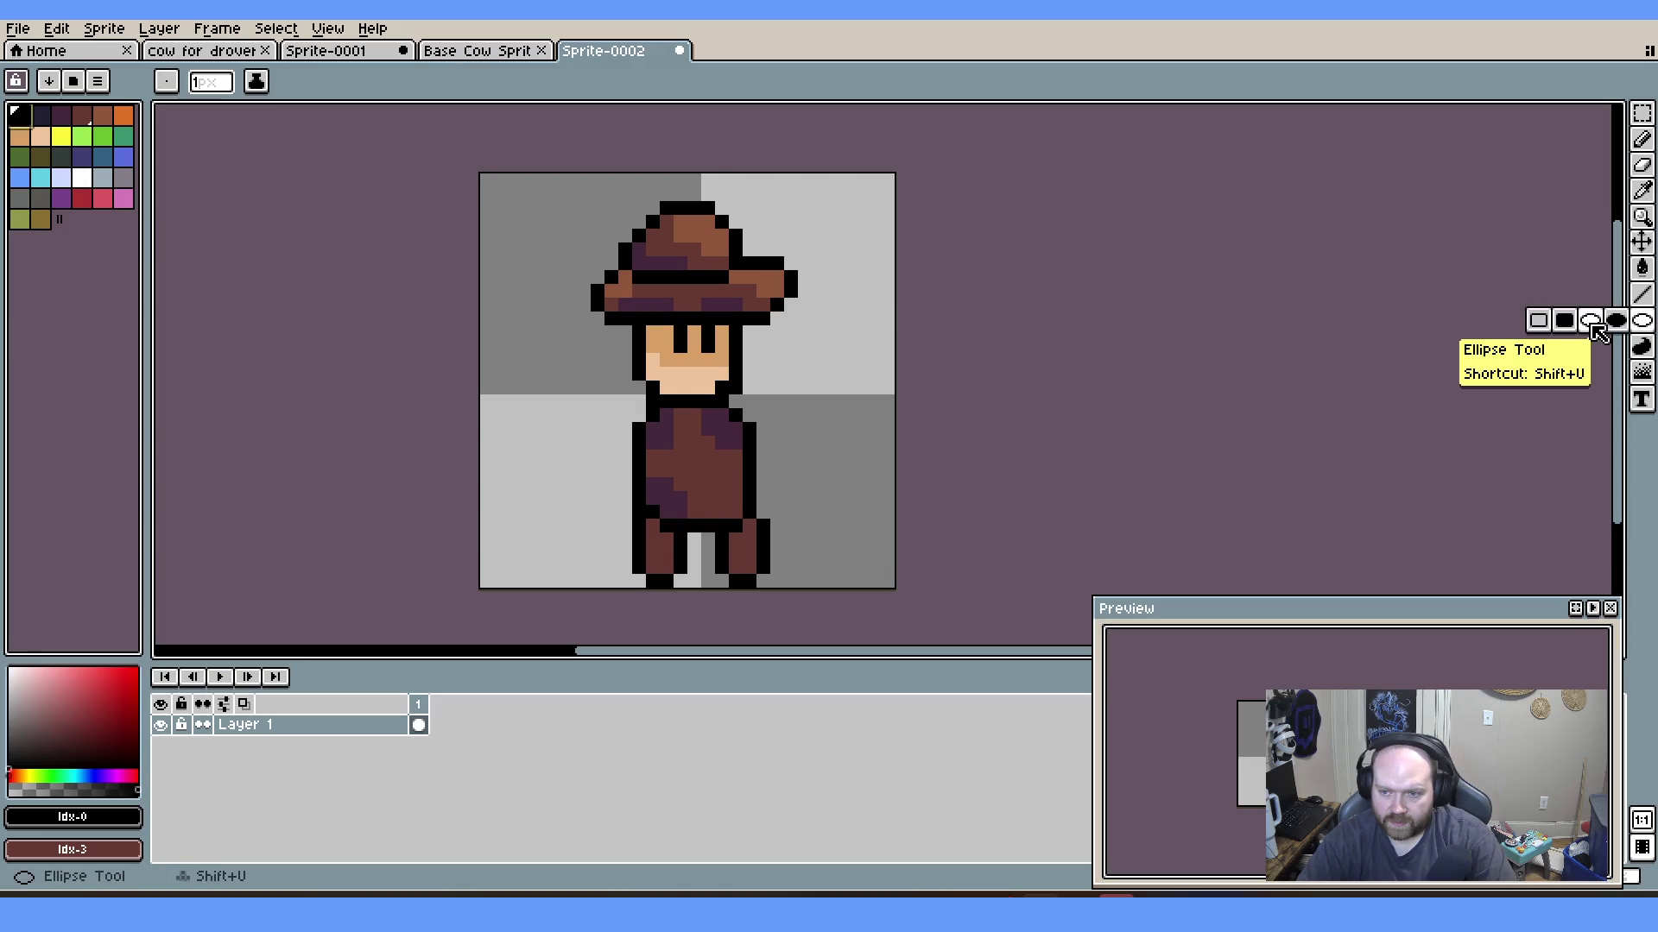
pyautogui.moveTo(771, 408); pyautogui.dragTo(835, 458)
pyautogui.click(41, 135)
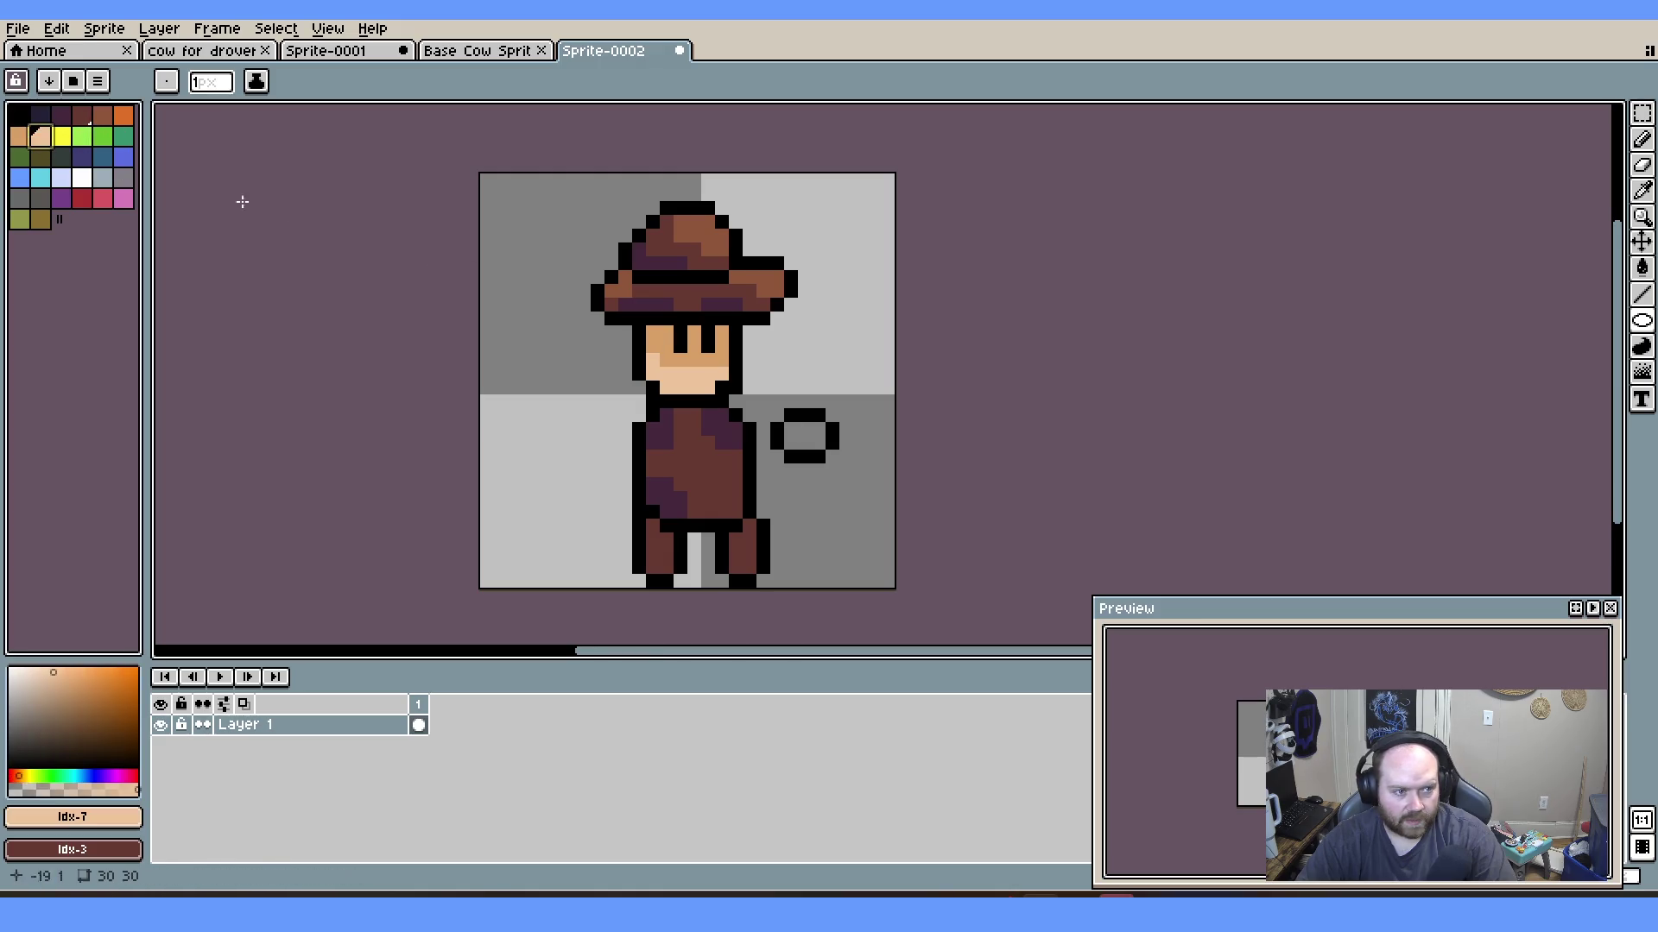
pyautogui.moveTo(805, 440)
pyautogui.mouseDown()
pyautogui.moveTo(790, 432)
pyautogui.moveTo(819, 447)
pyautogui.mouseUp()
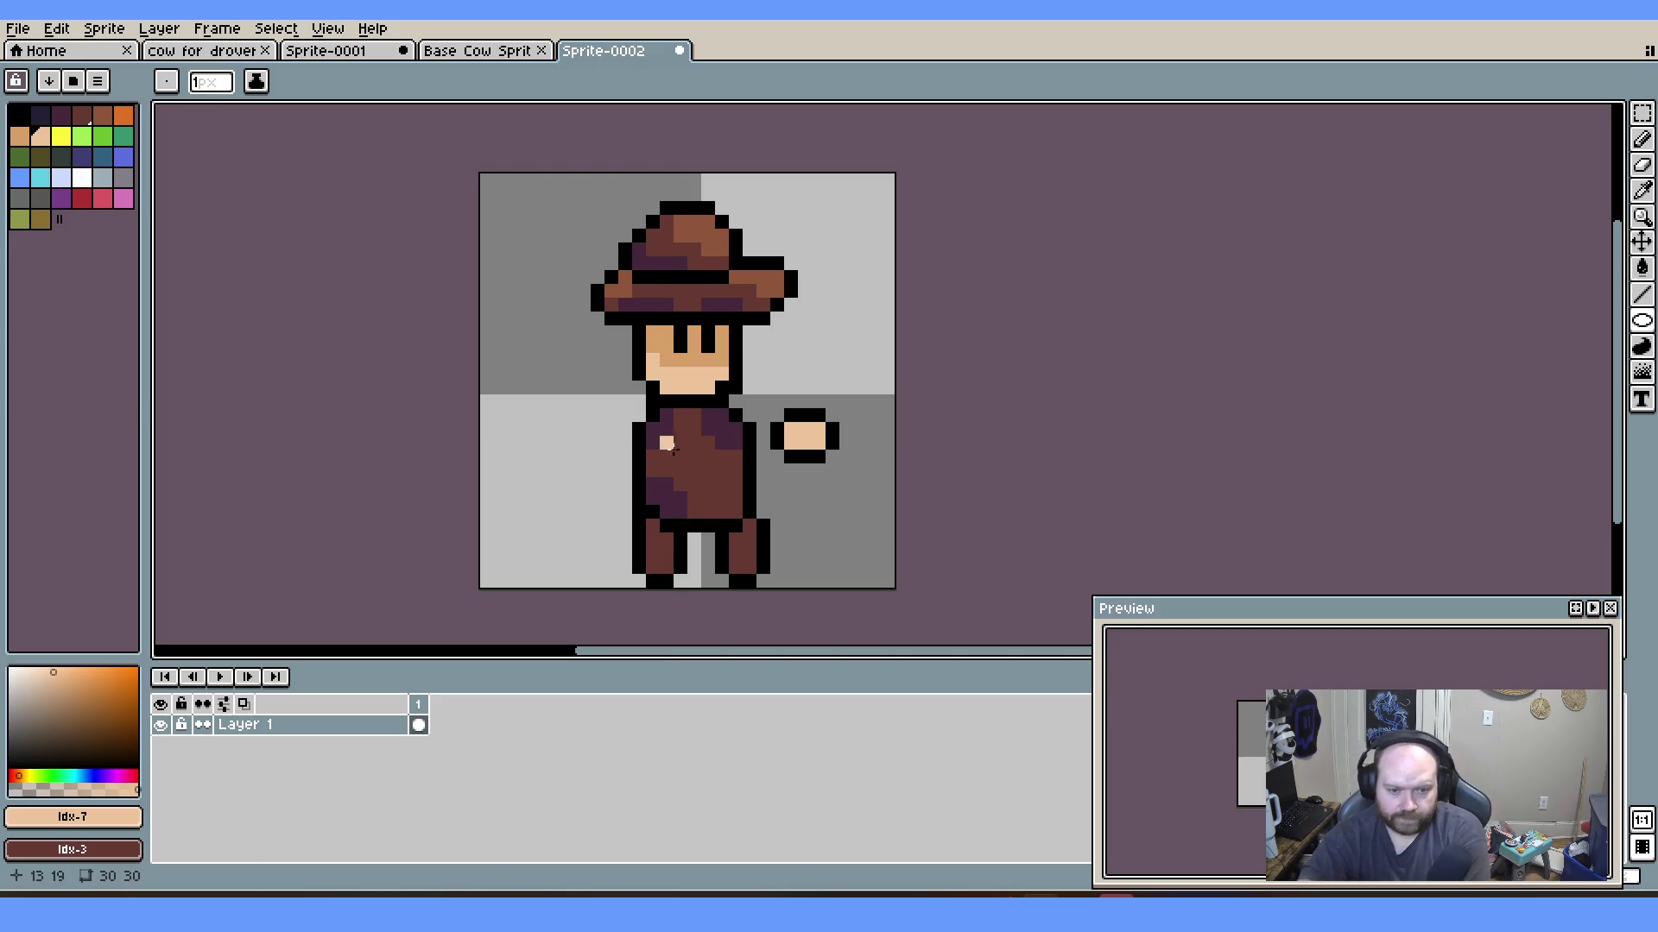
# Step: Paint lighter brown boots along both leg bottoms, then reselect dark brown
pyautogui.click(65, 119)
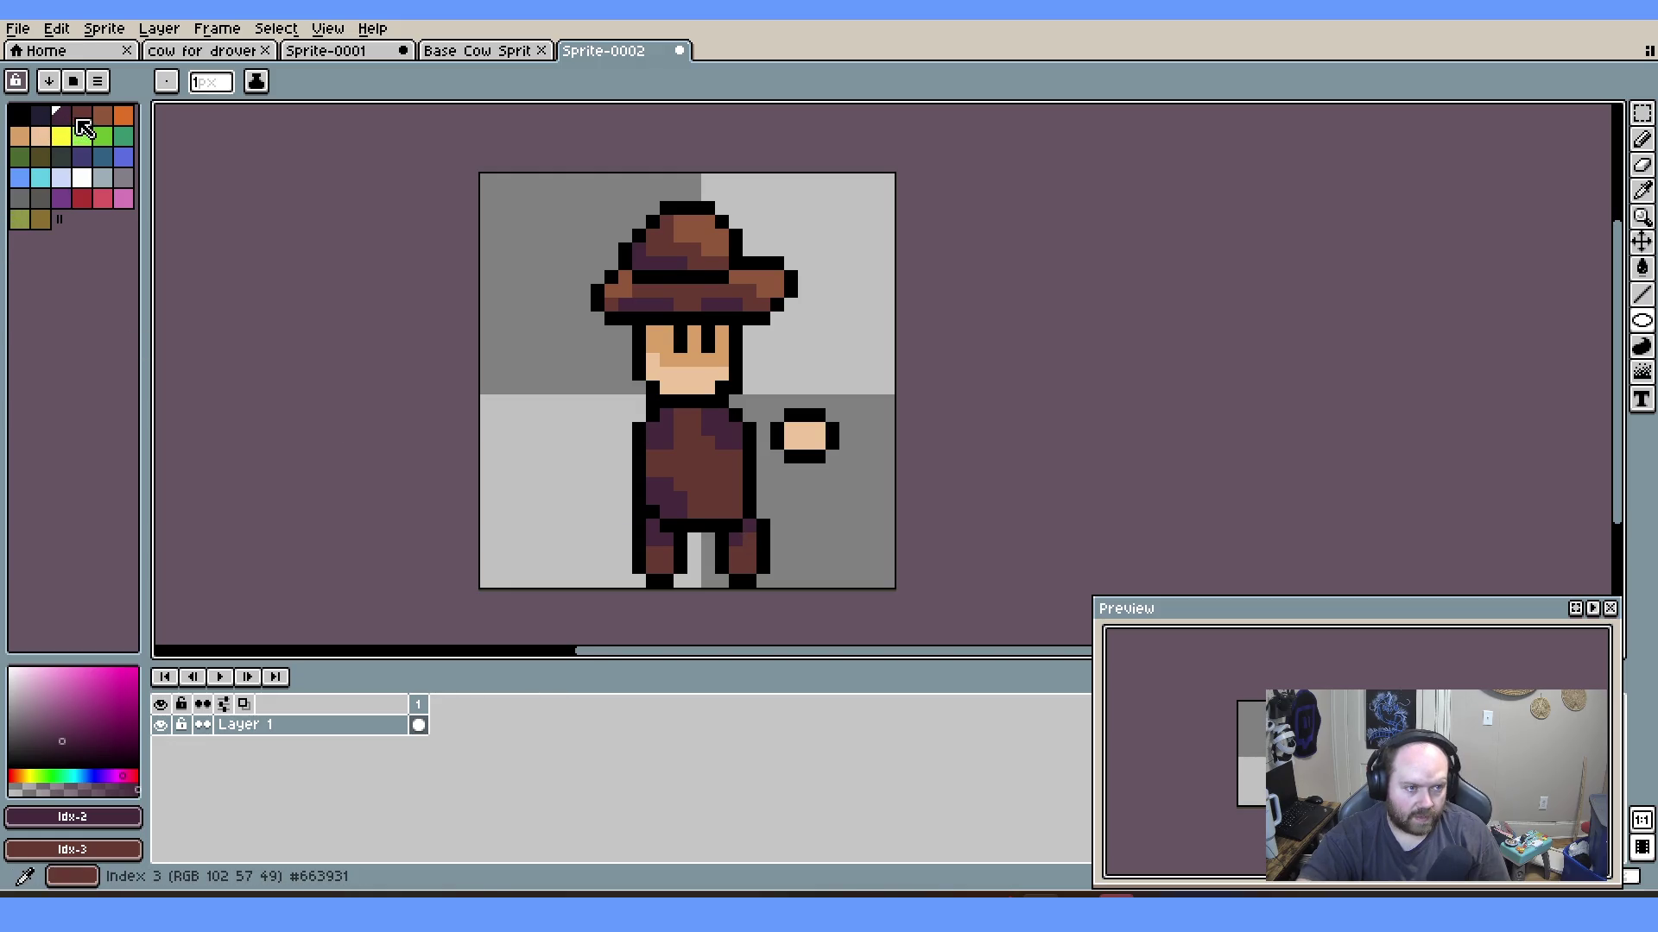
pyautogui.click(102, 115)
pyautogui.moveTo(650, 568); pyautogui.dragTo(743, 568)
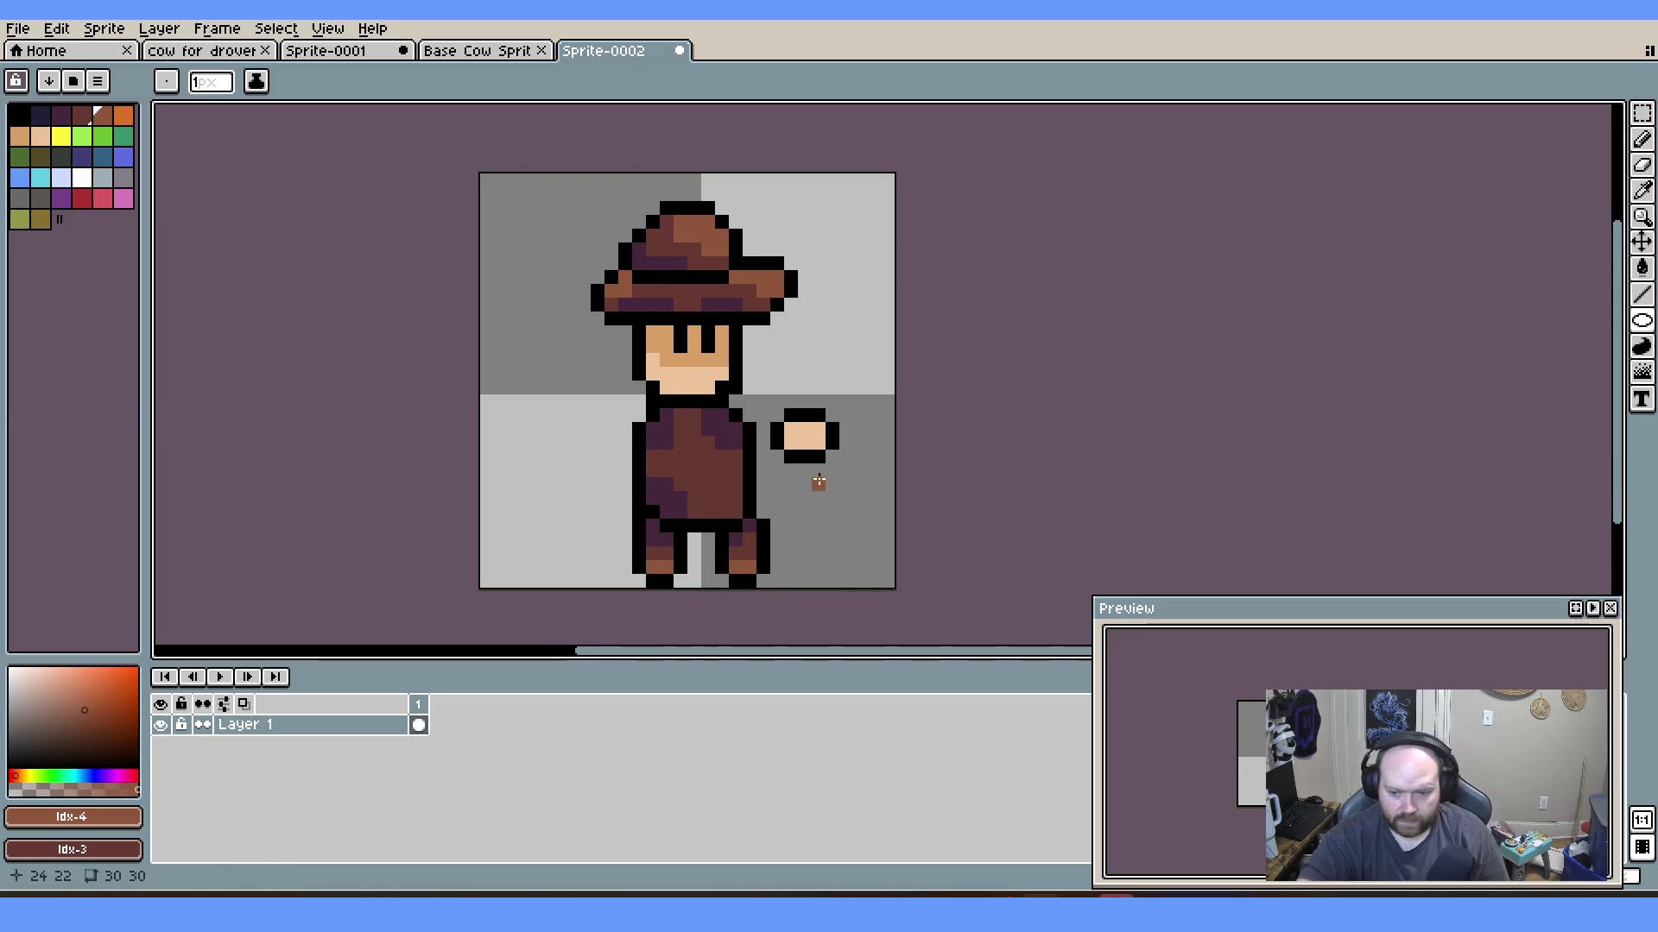
pyautogui.scroll(-2, 816, 483)
pyautogui.scroll(1, 777, 489)
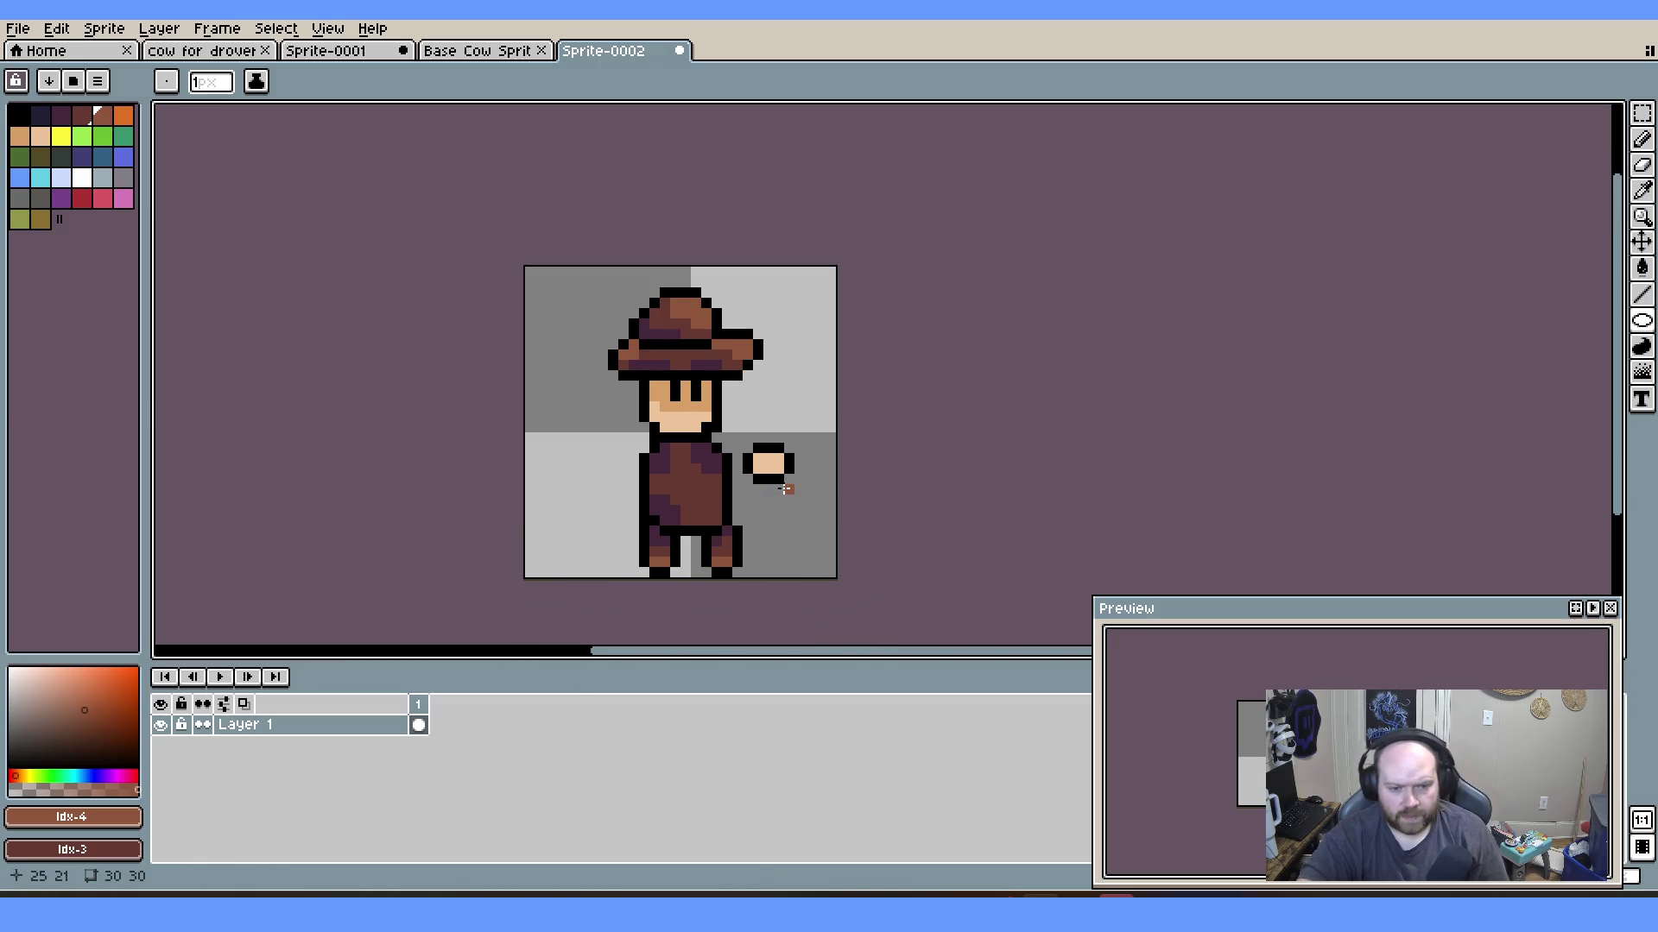
pyautogui.click(82, 115)
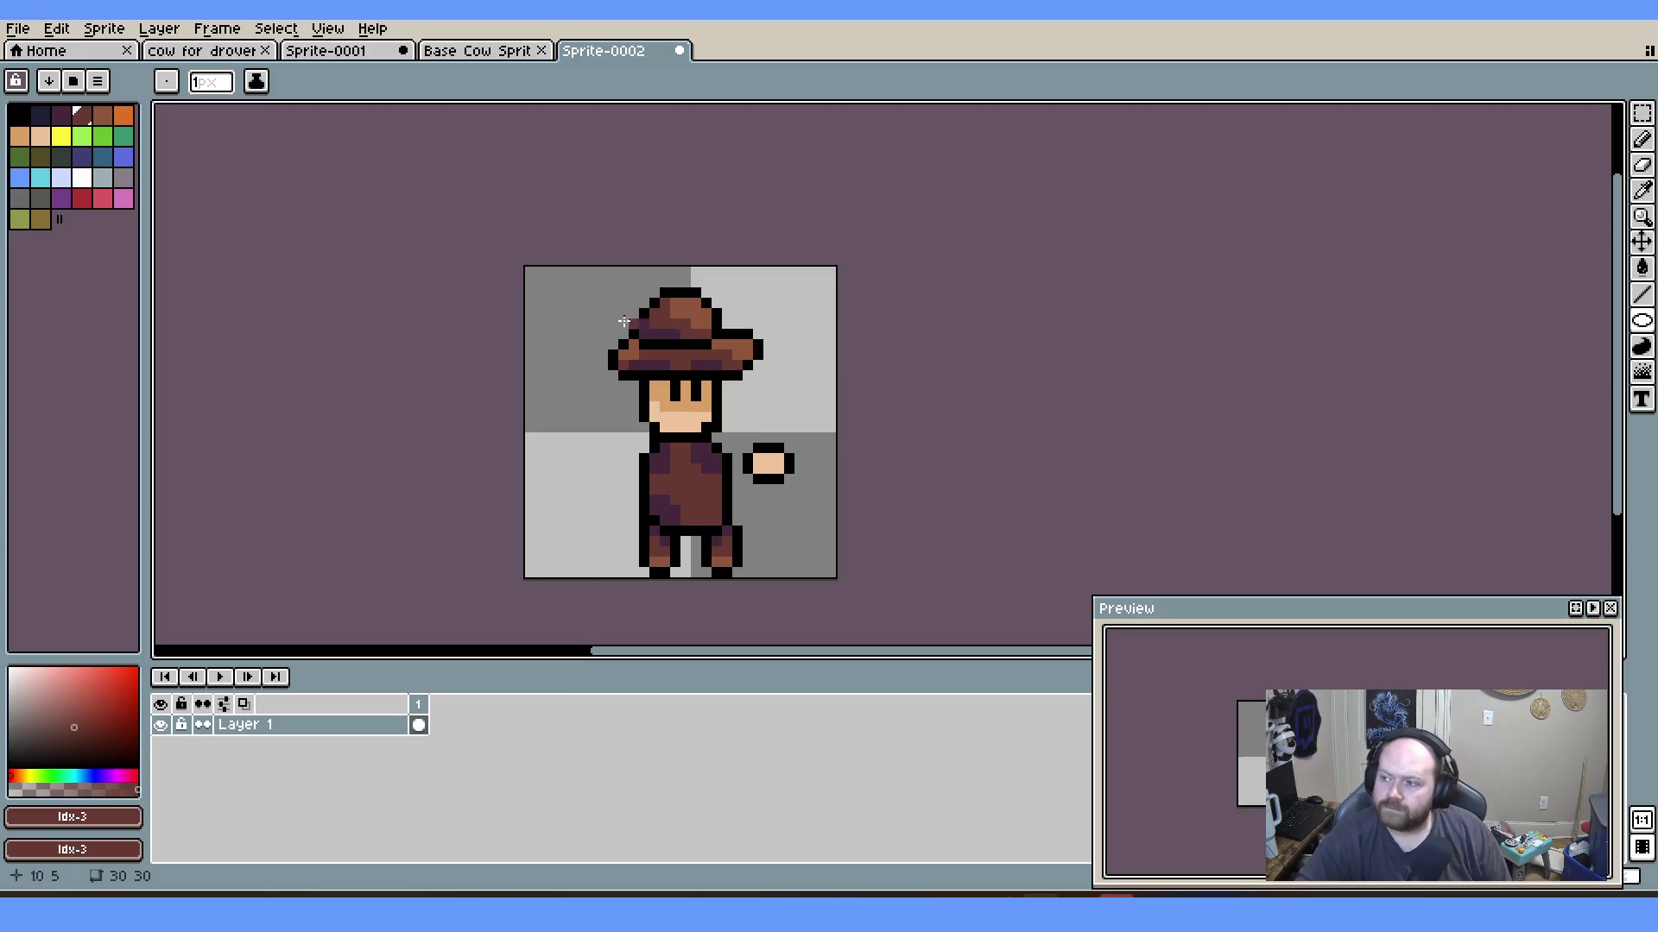
# Step: Draw a grey pistol barrel out from the gunslinger's hand with the Line tool
pyautogui.click(123, 177)
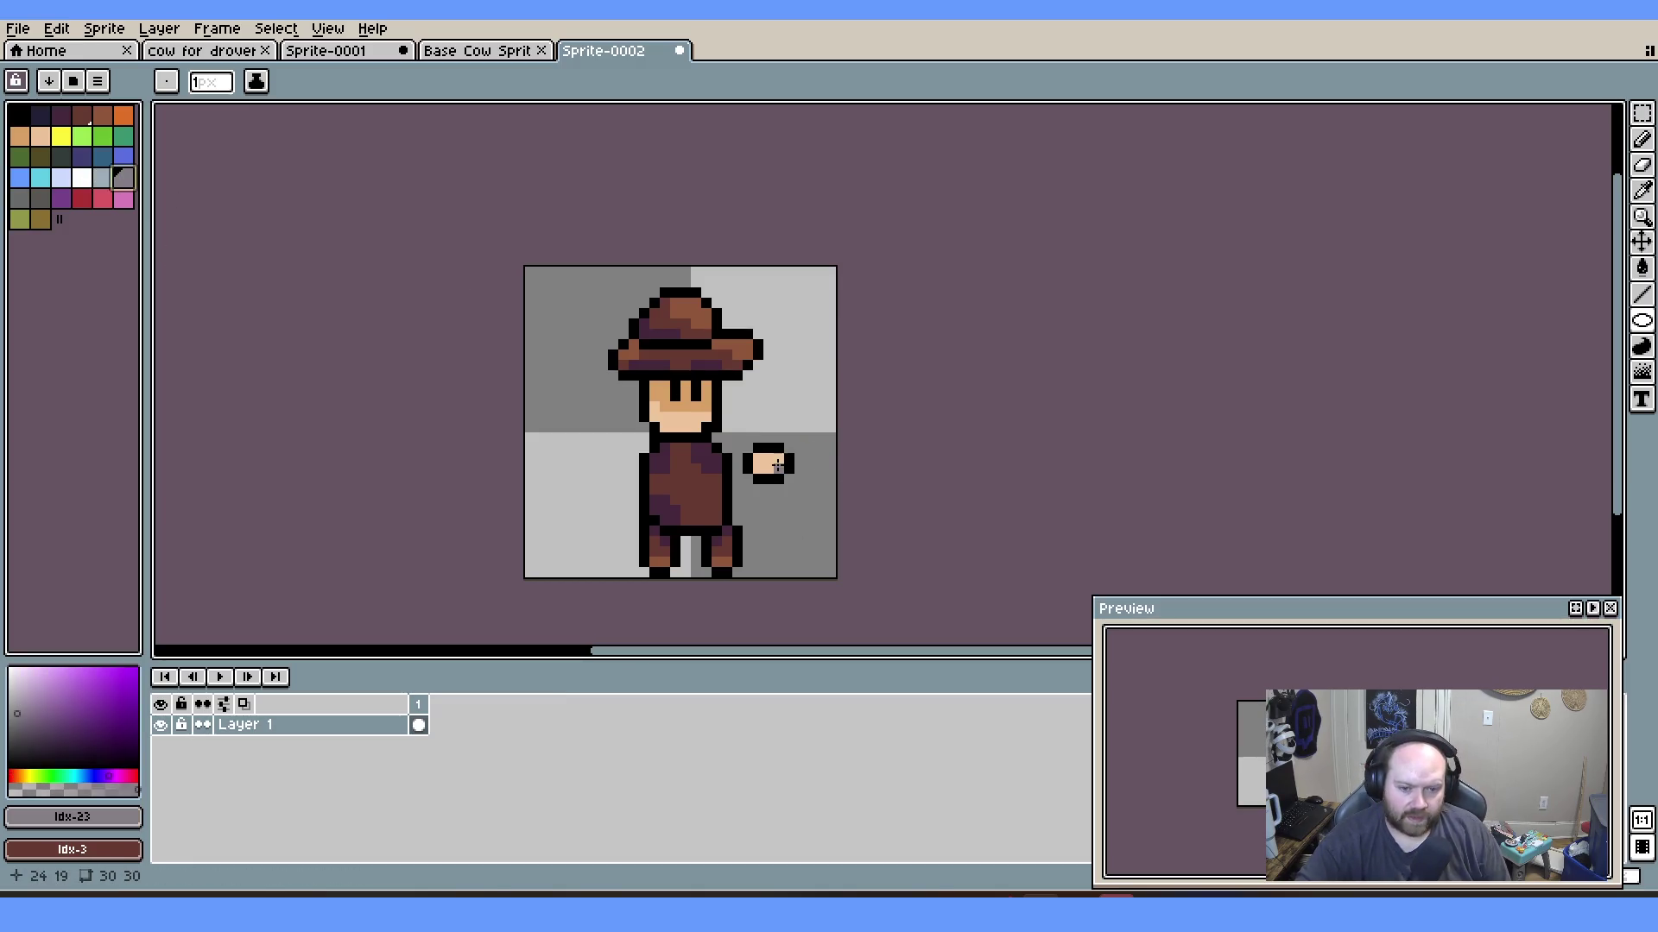
pyautogui.moveTo(771, 461)
pyautogui.mouseDown()
pyautogui.moveTo(825, 433)
pyautogui.moveTo(780, 447)
pyautogui.moveTo(776, 421)
pyautogui.moveTo(775, 451)
pyautogui.moveTo(786, 432)
pyautogui.moveTo(811, 437)
pyautogui.moveTo(771, 449)
pyautogui.moveTo(771, 424)
pyautogui.mouseUp()
pyautogui.click(41, 198)
# Step: Add a dark-grey hammer pixel to the pistol, re-placing it after a misplaced first try
pyautogui.press('b')
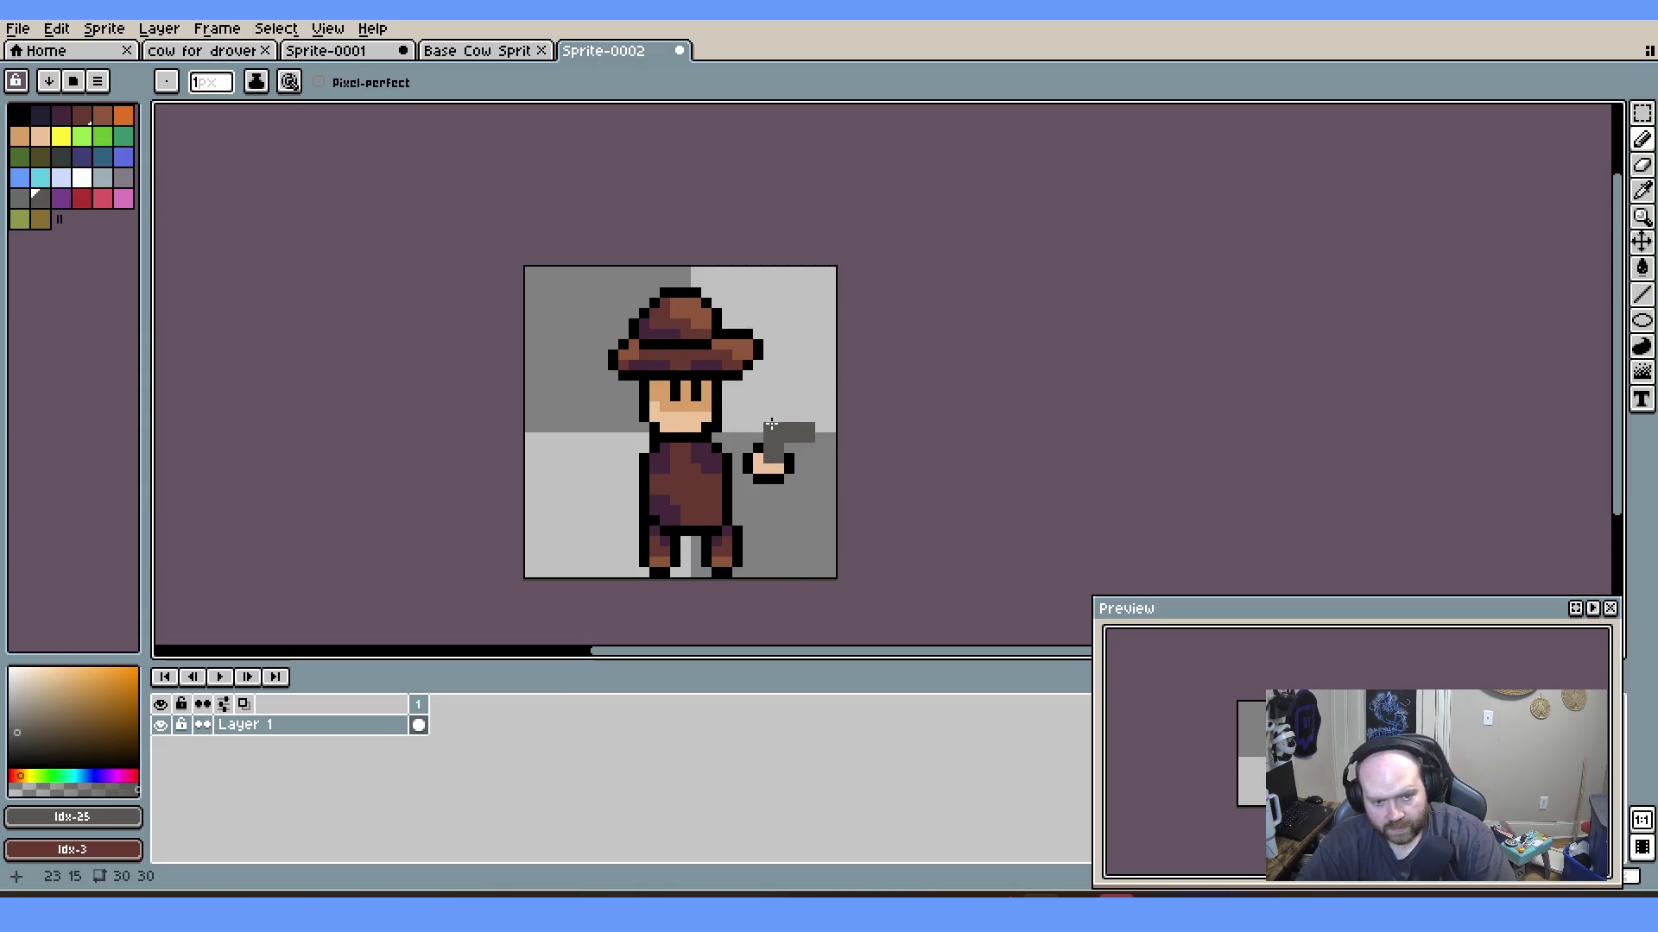
pyautogui.click(758, 418)
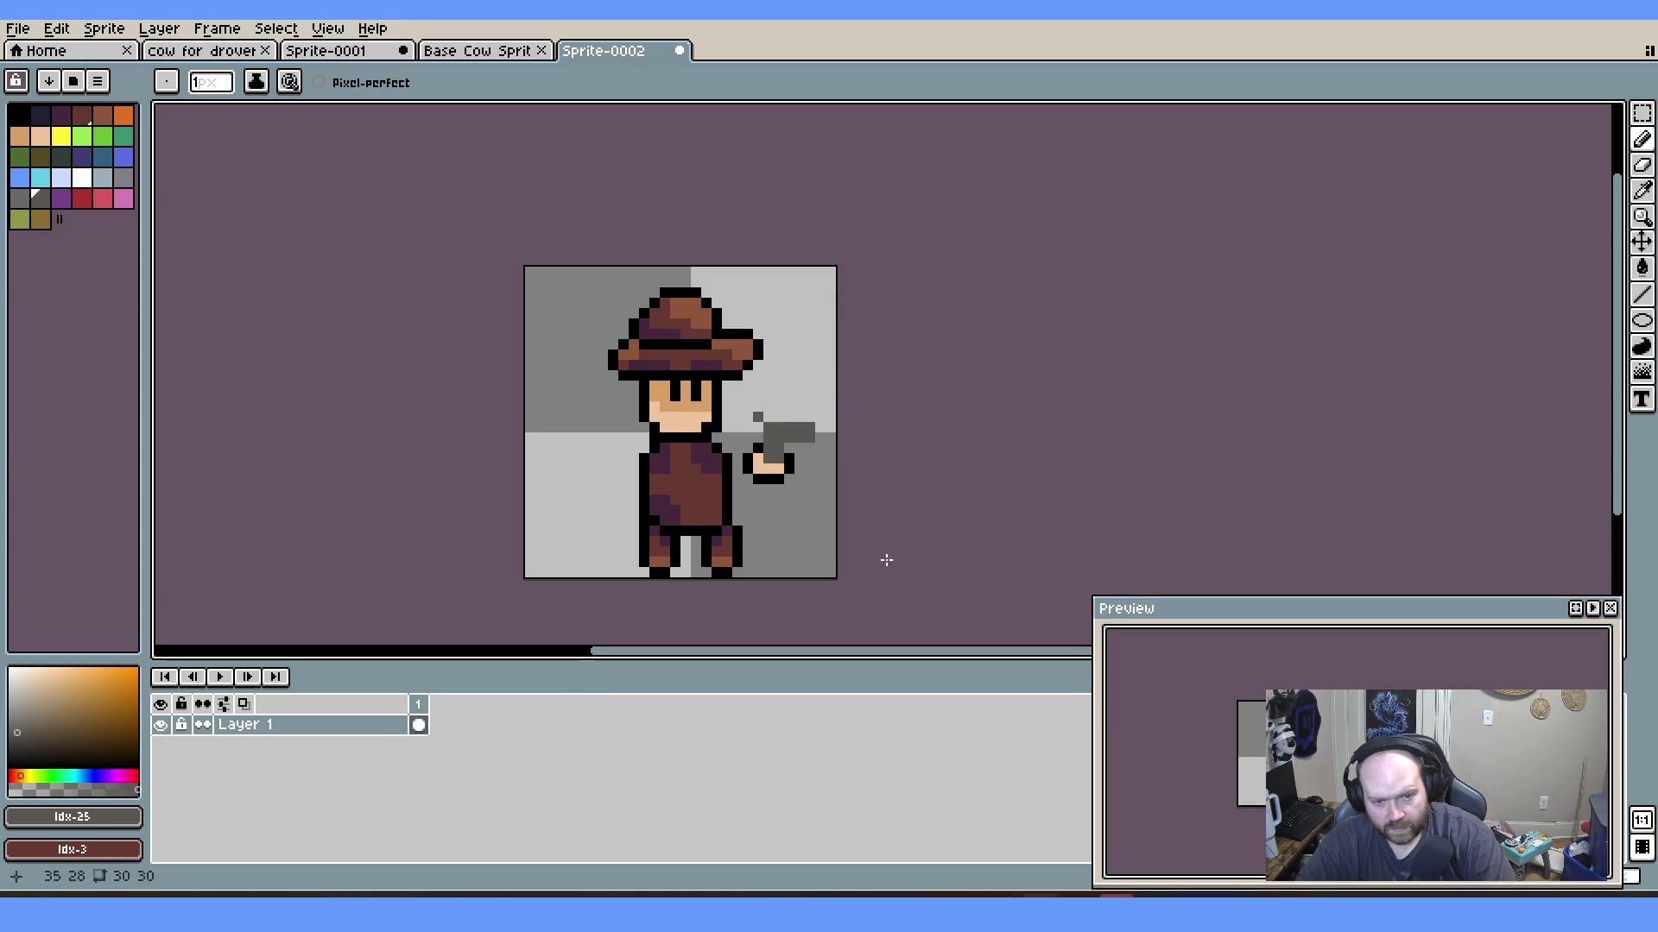
pyautogui.scroll(1, 614, 474)
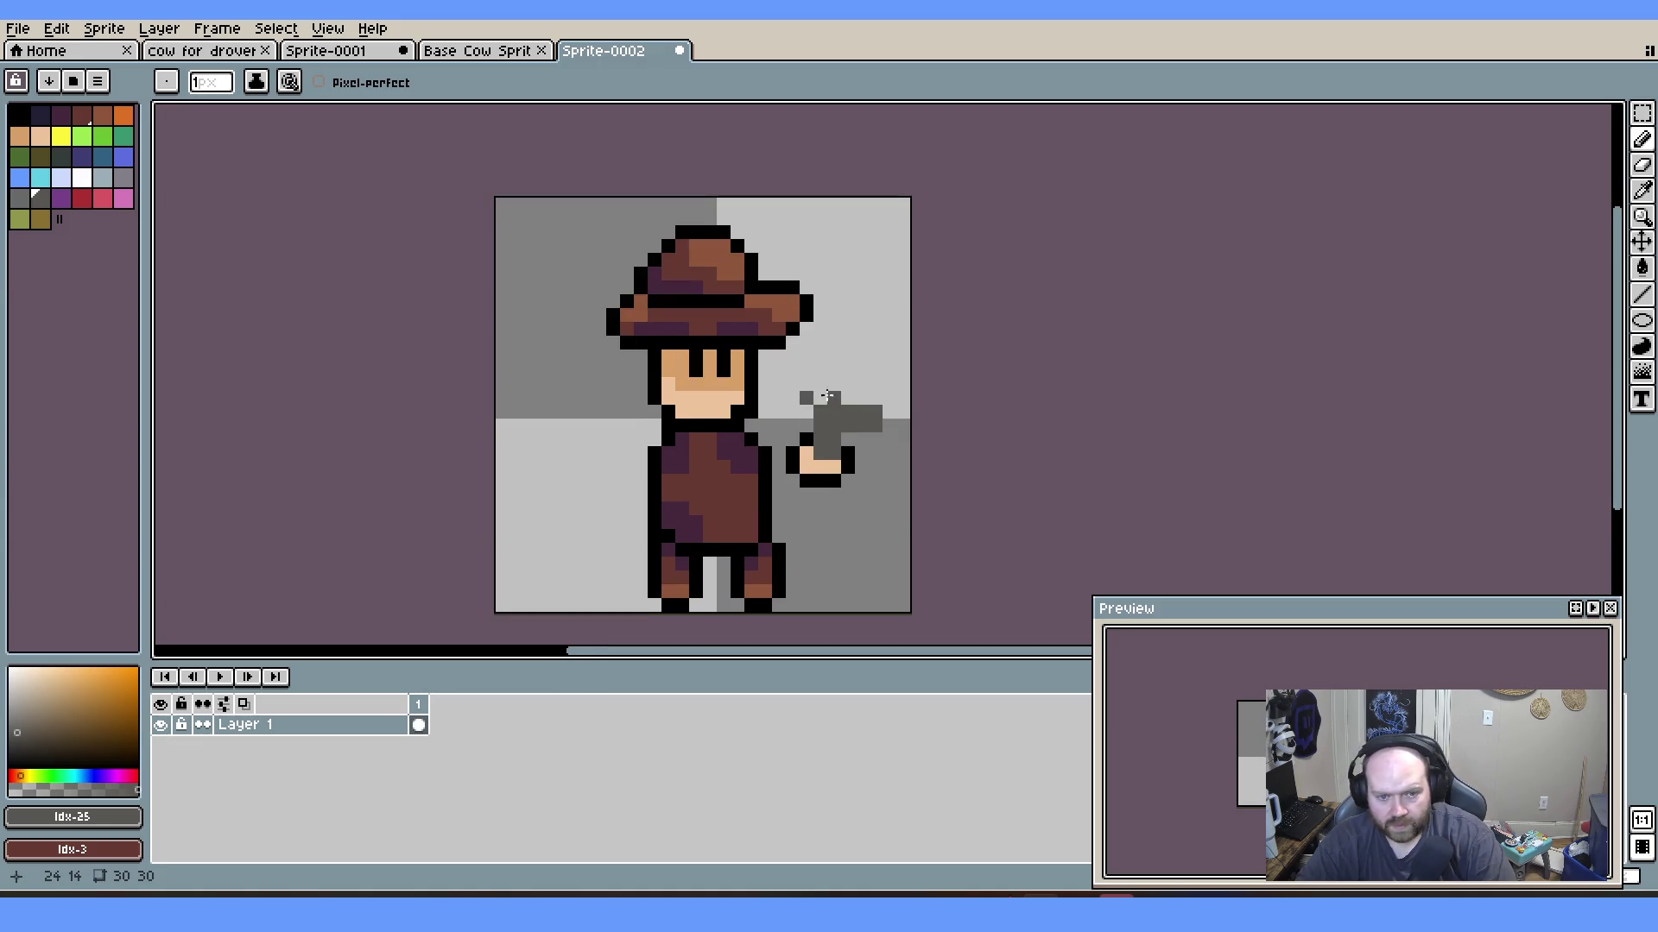
pyautogui.hotkey('ctrl', 'z')
pyautogui.click(807, 385)
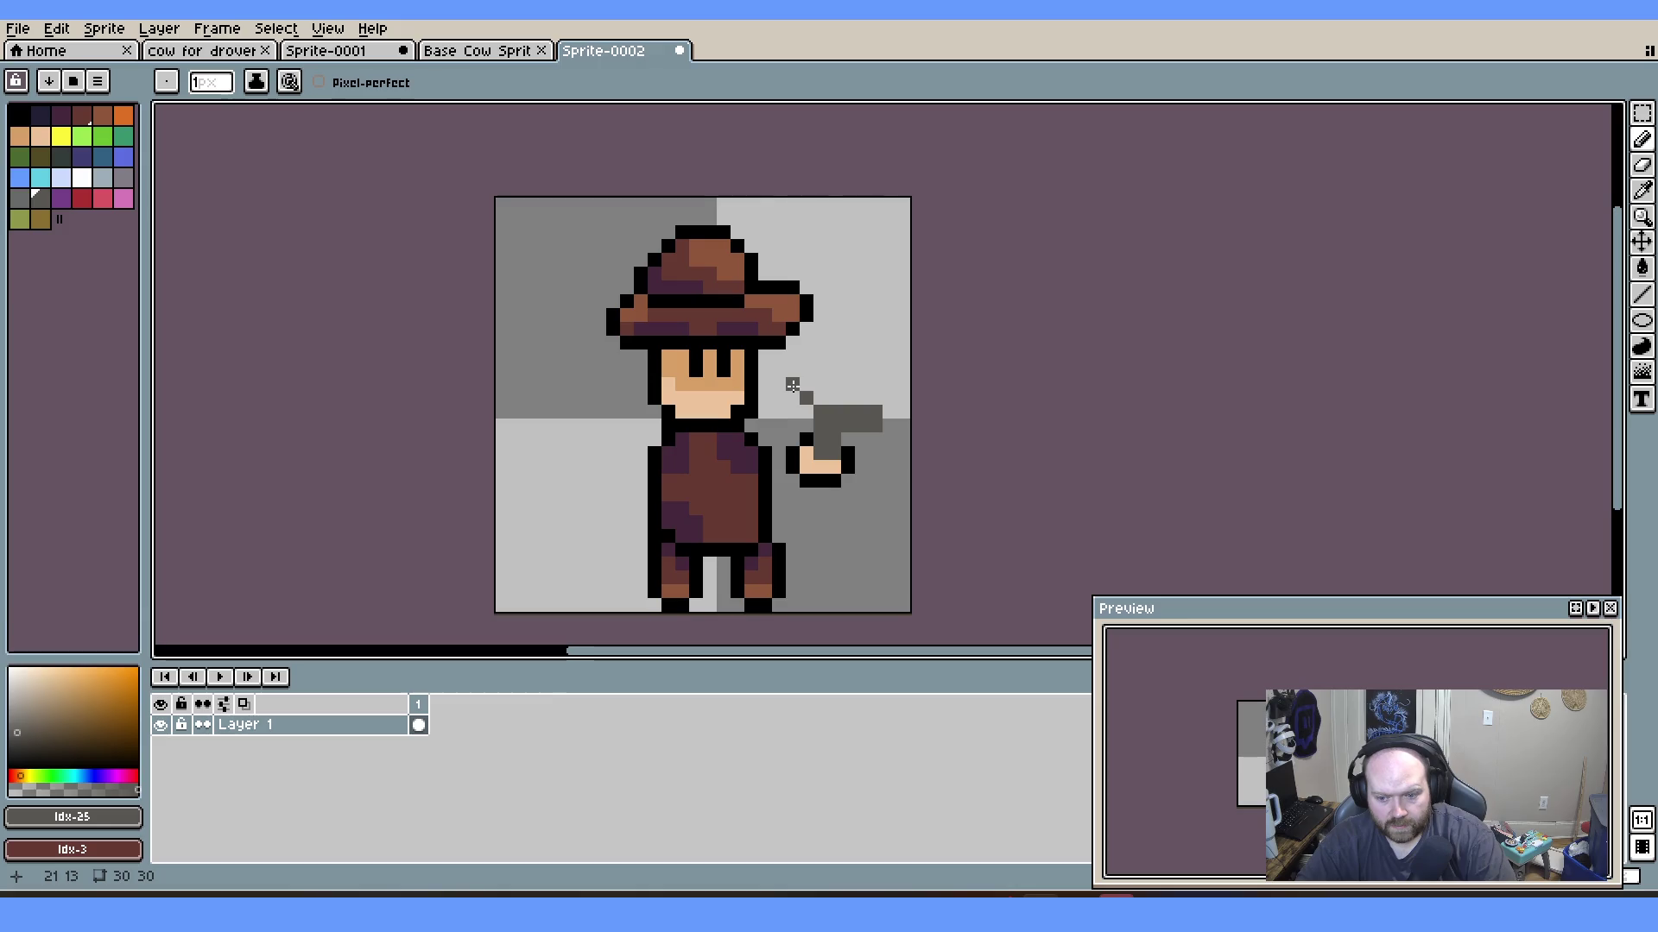
pyautogui.scroll(-2, 837, 549)
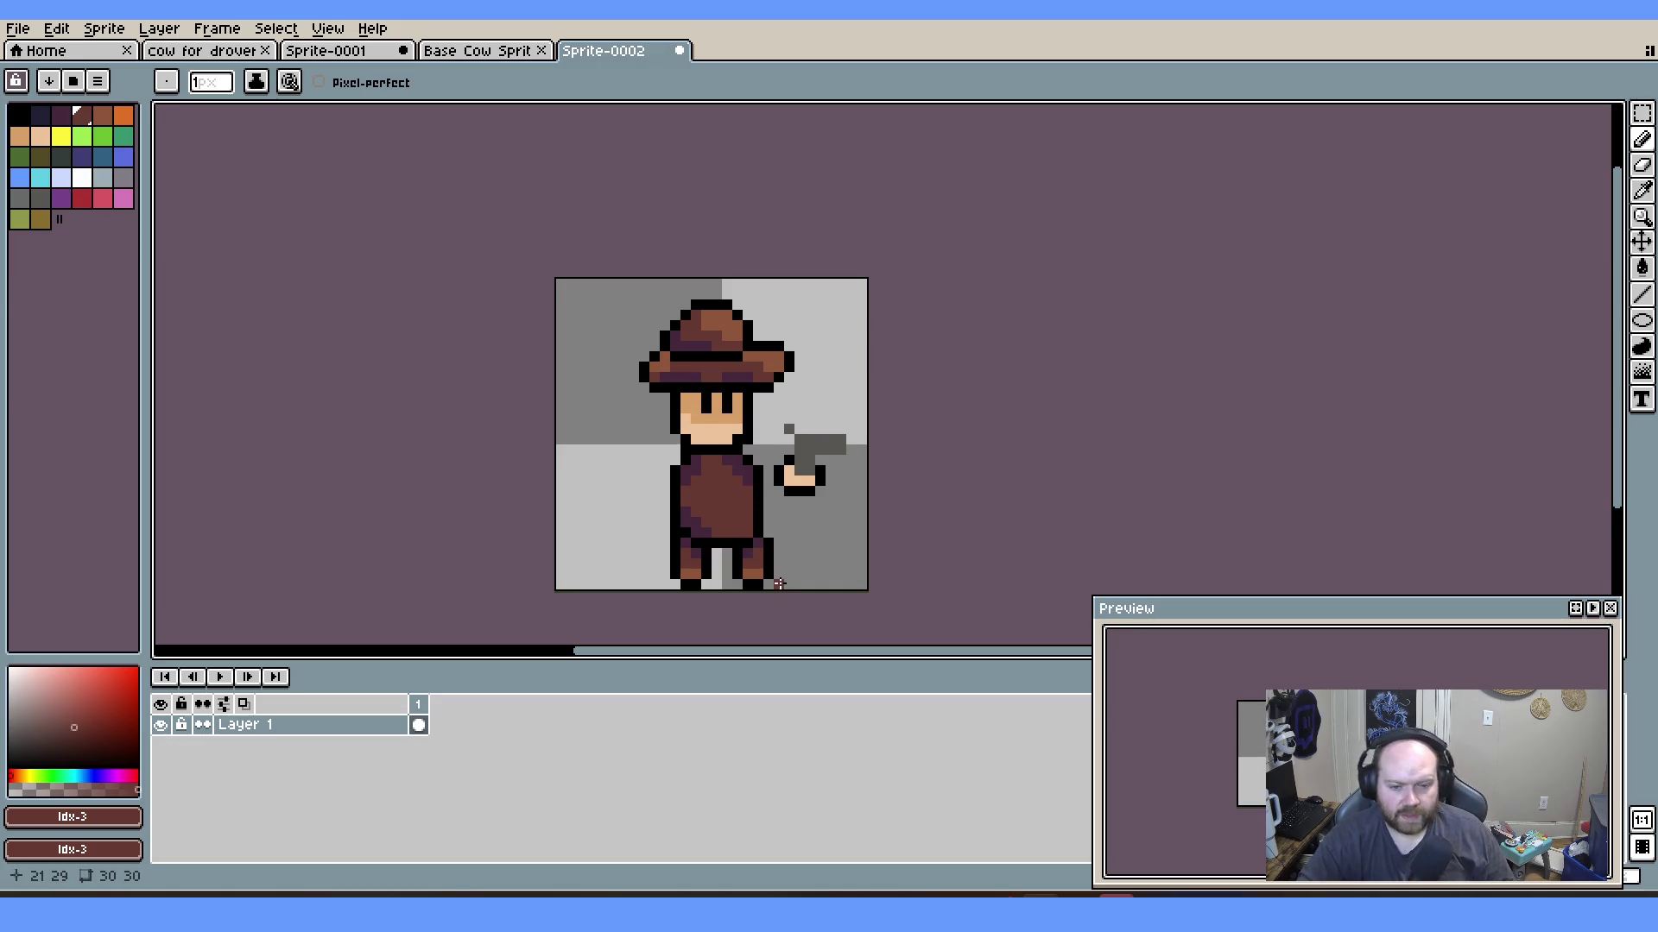
pyautogui.scroll(1, 706, 534)
pyautogui.hscroll(1, 706, 533)
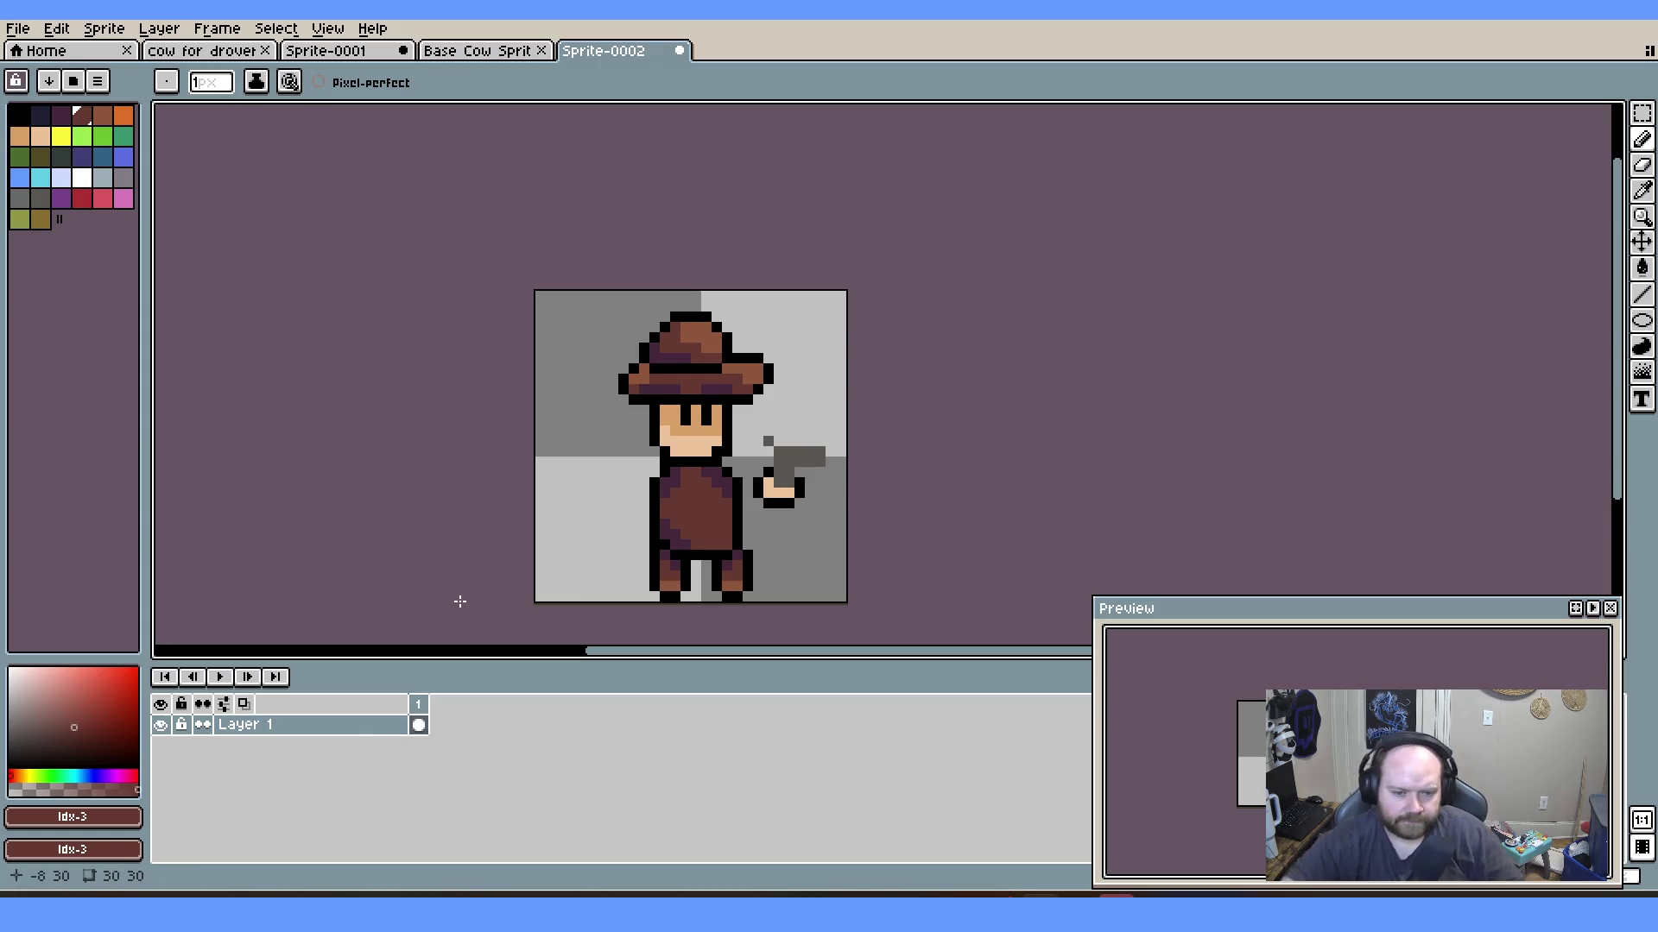
pyautogui.click(259, 727)
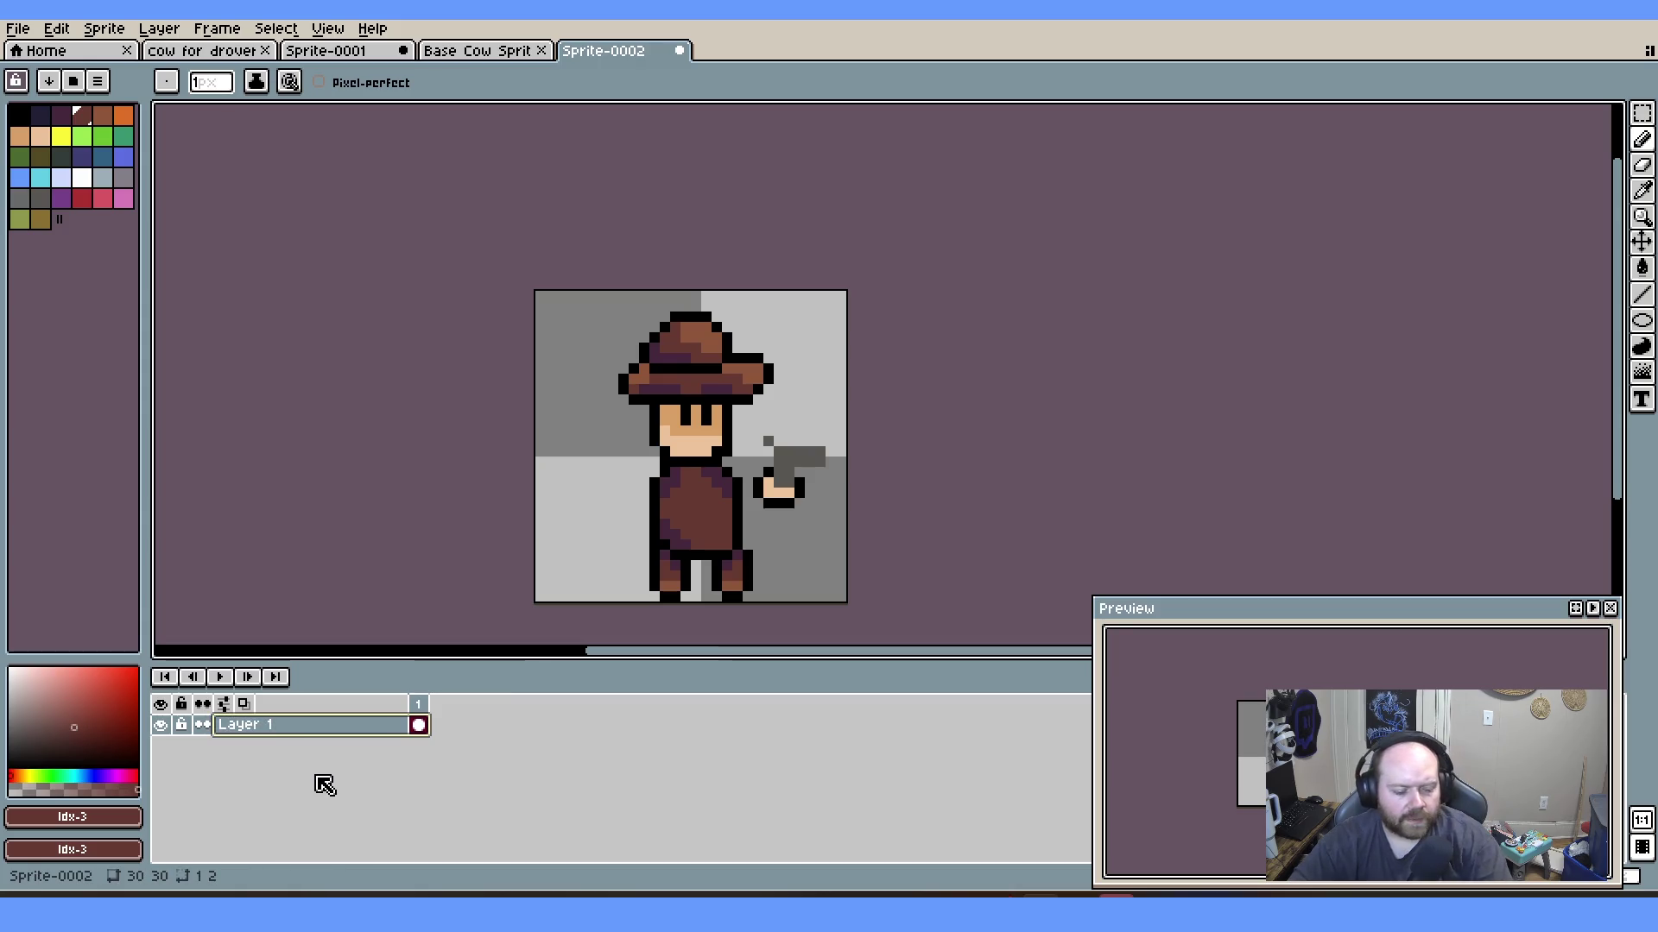
# Step: Cancel an accidental new sprite and add new layers above Layer 1 with Shift+N
pyautogui.hotkey('ctrl', 'n')
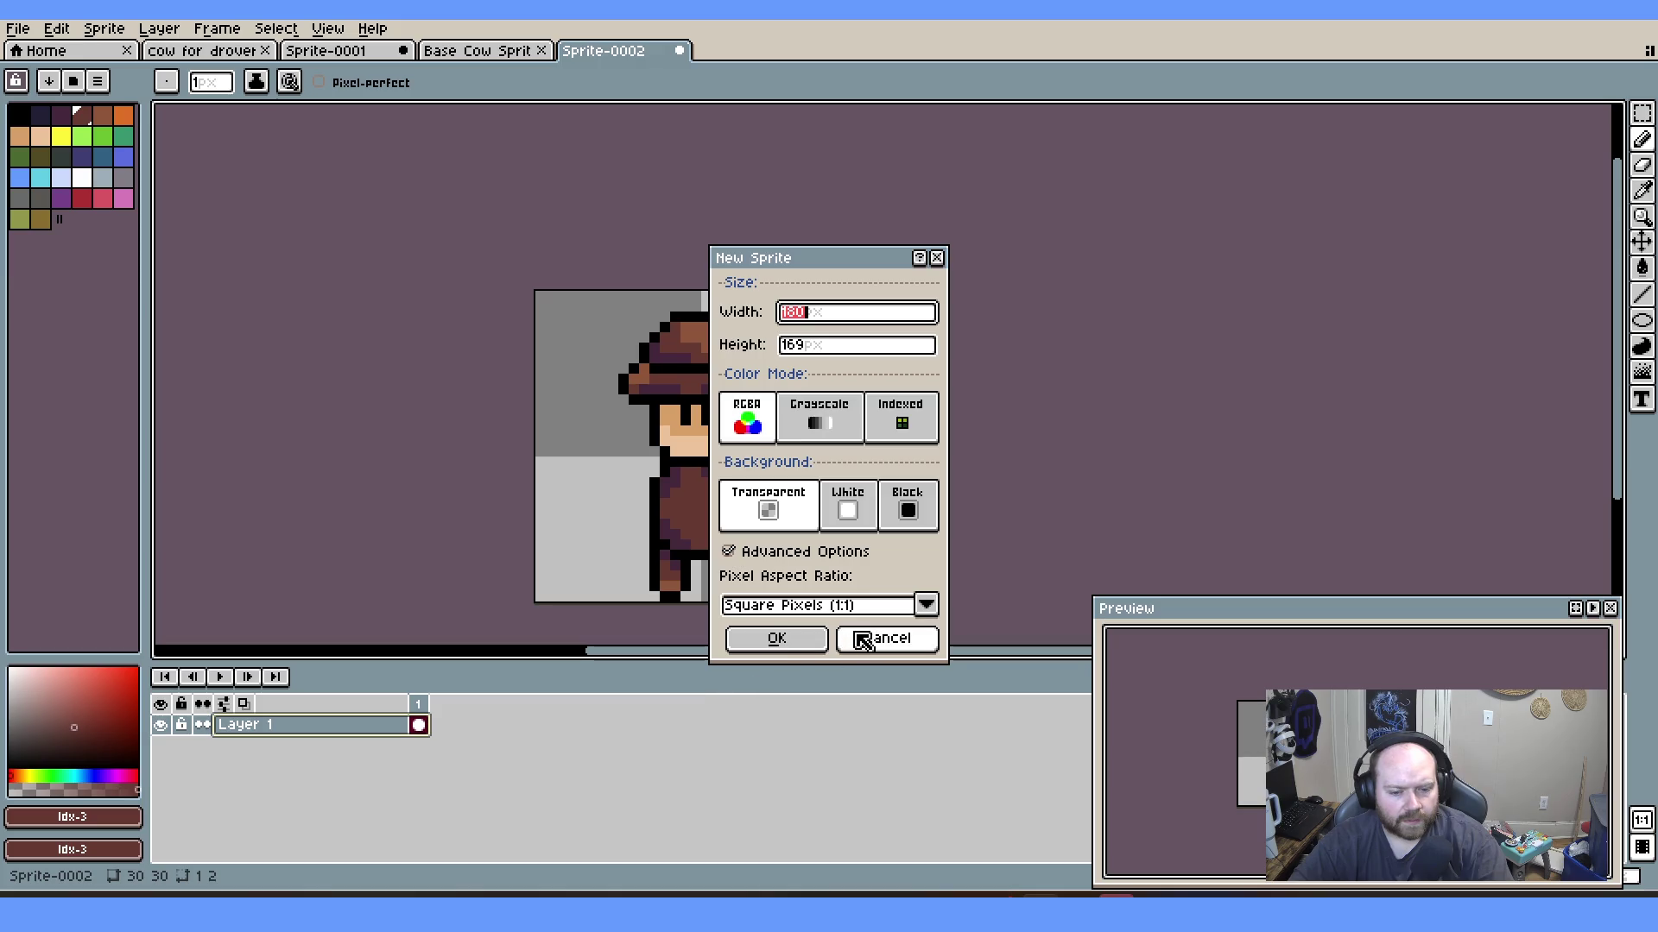
pyautogui.click(872, 639)
pyautogui.hotkey('shift', 'n')
pyautogui.hotkey('shift', 'n')
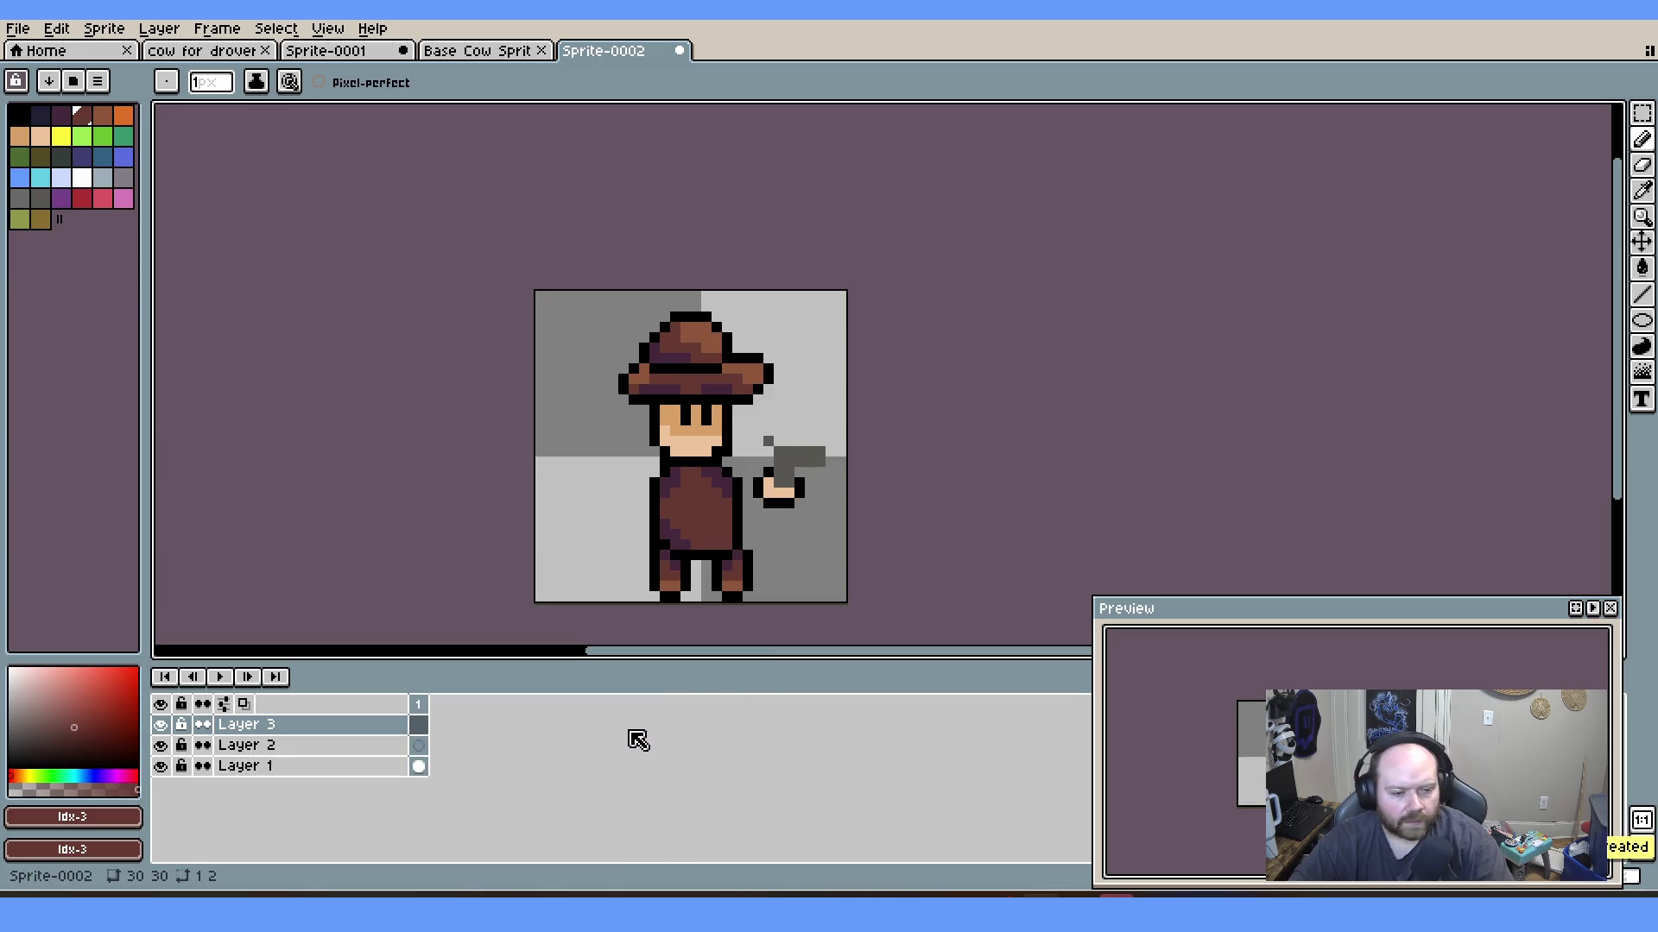
pyautogui.click(419, 768)
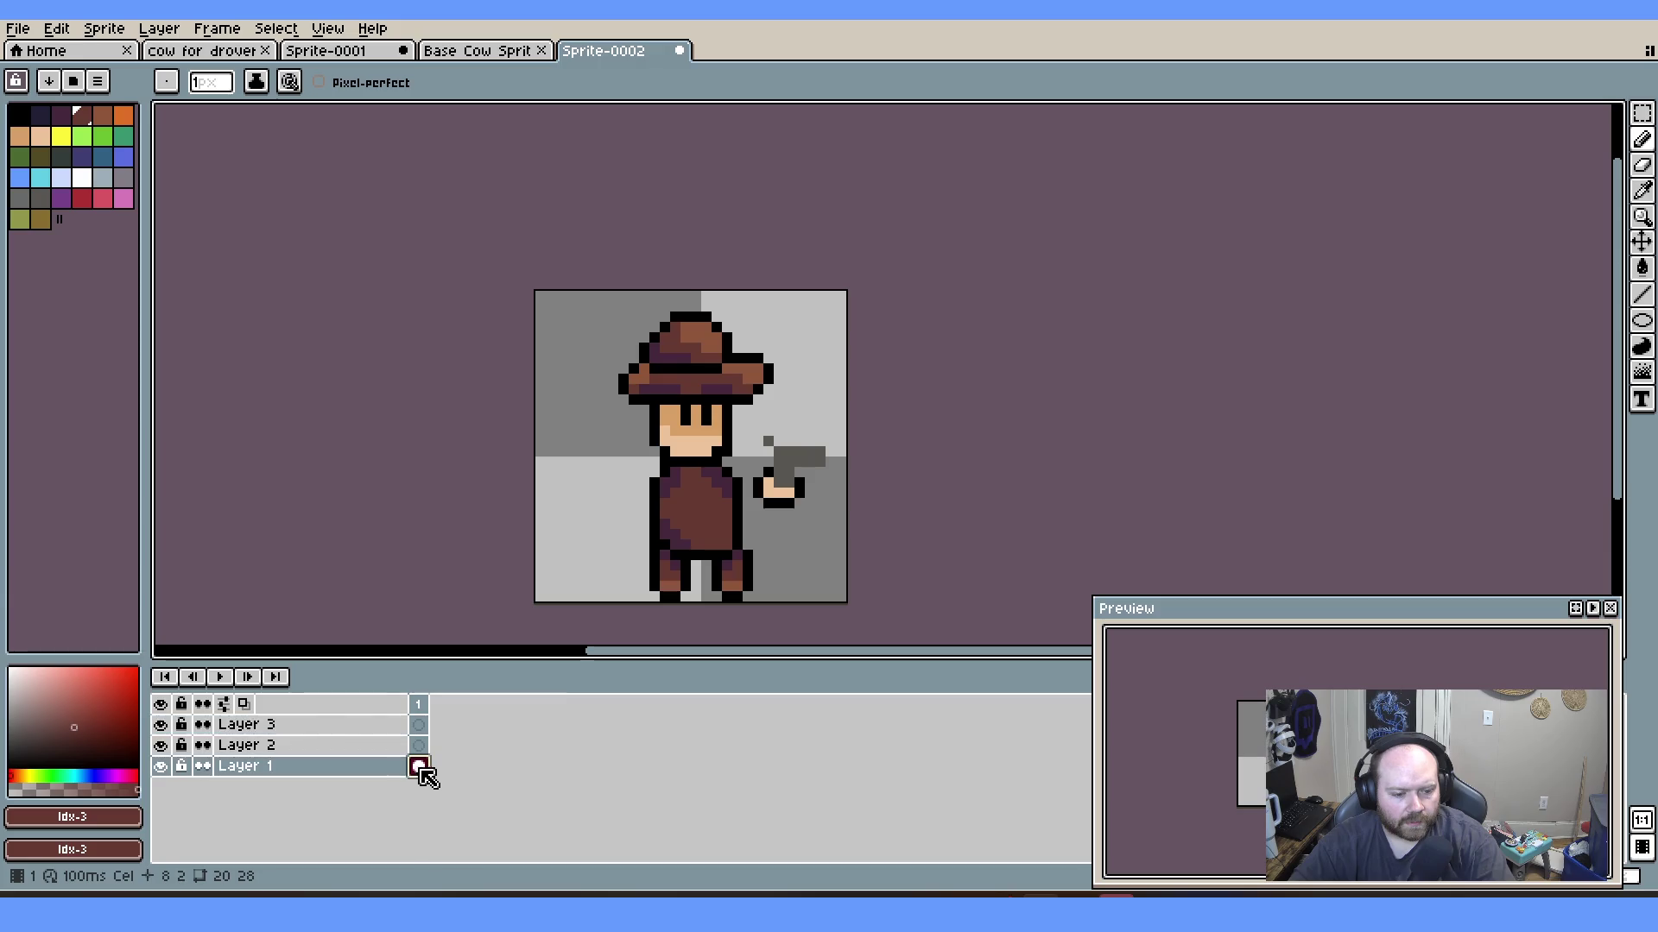
# Step: Lasso-select the hat, head and body, test moving the body, then cancel
pyautogui.press('q')
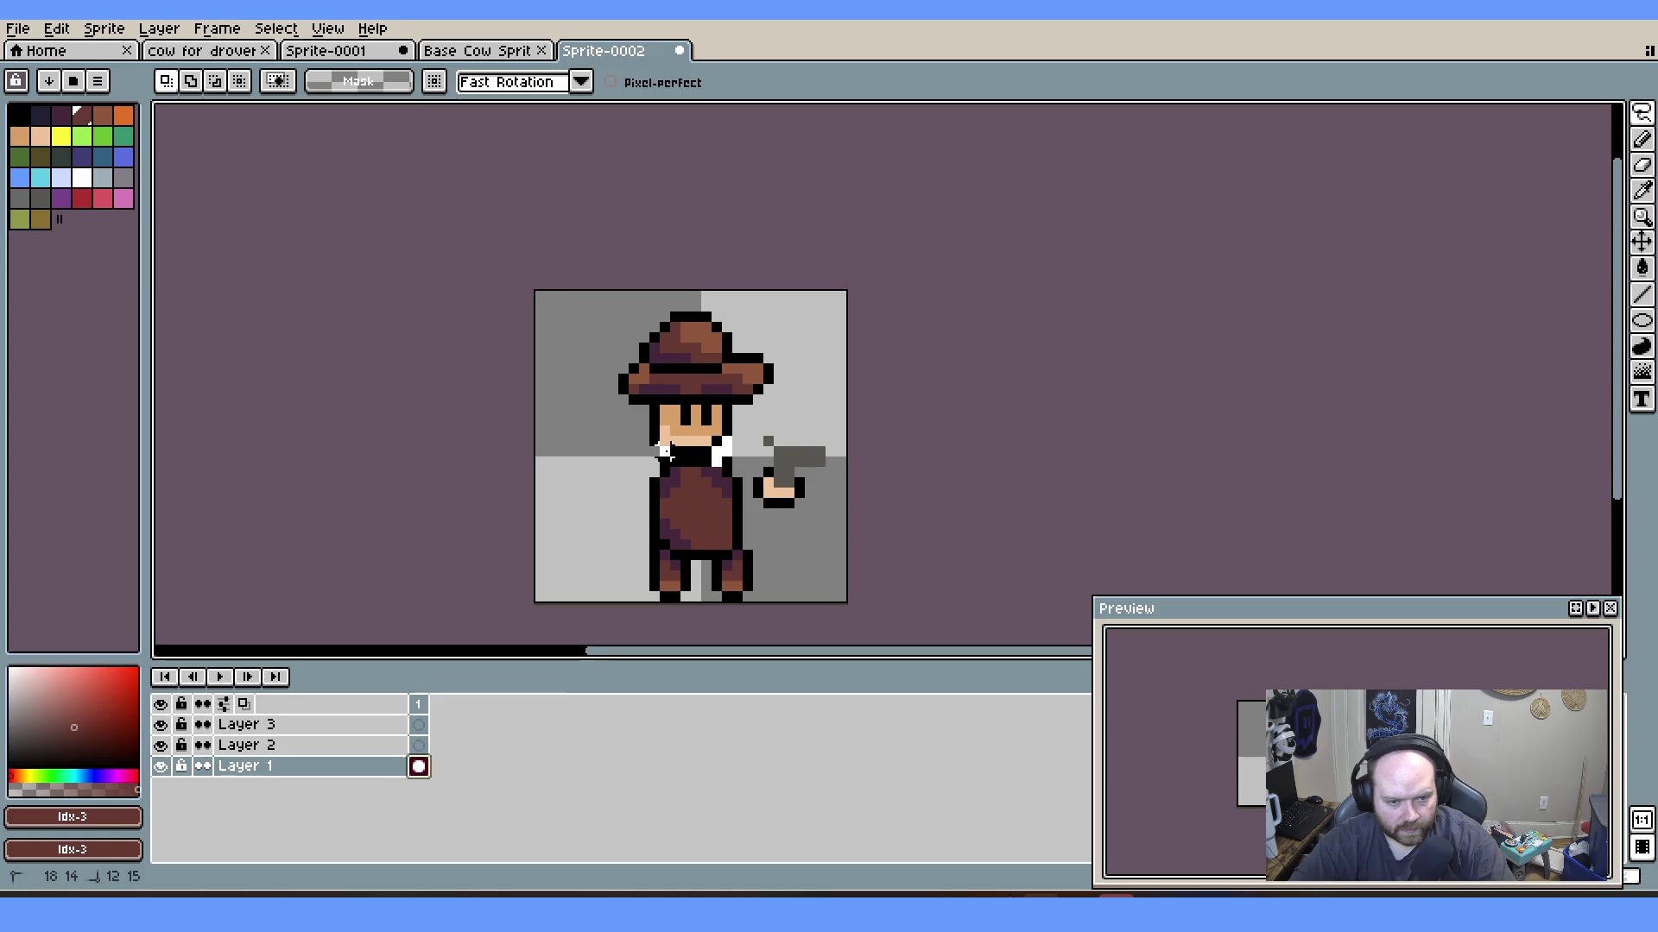
pyautogui.moveTo(613, 336); pyautogui.dragTo(789, 367)
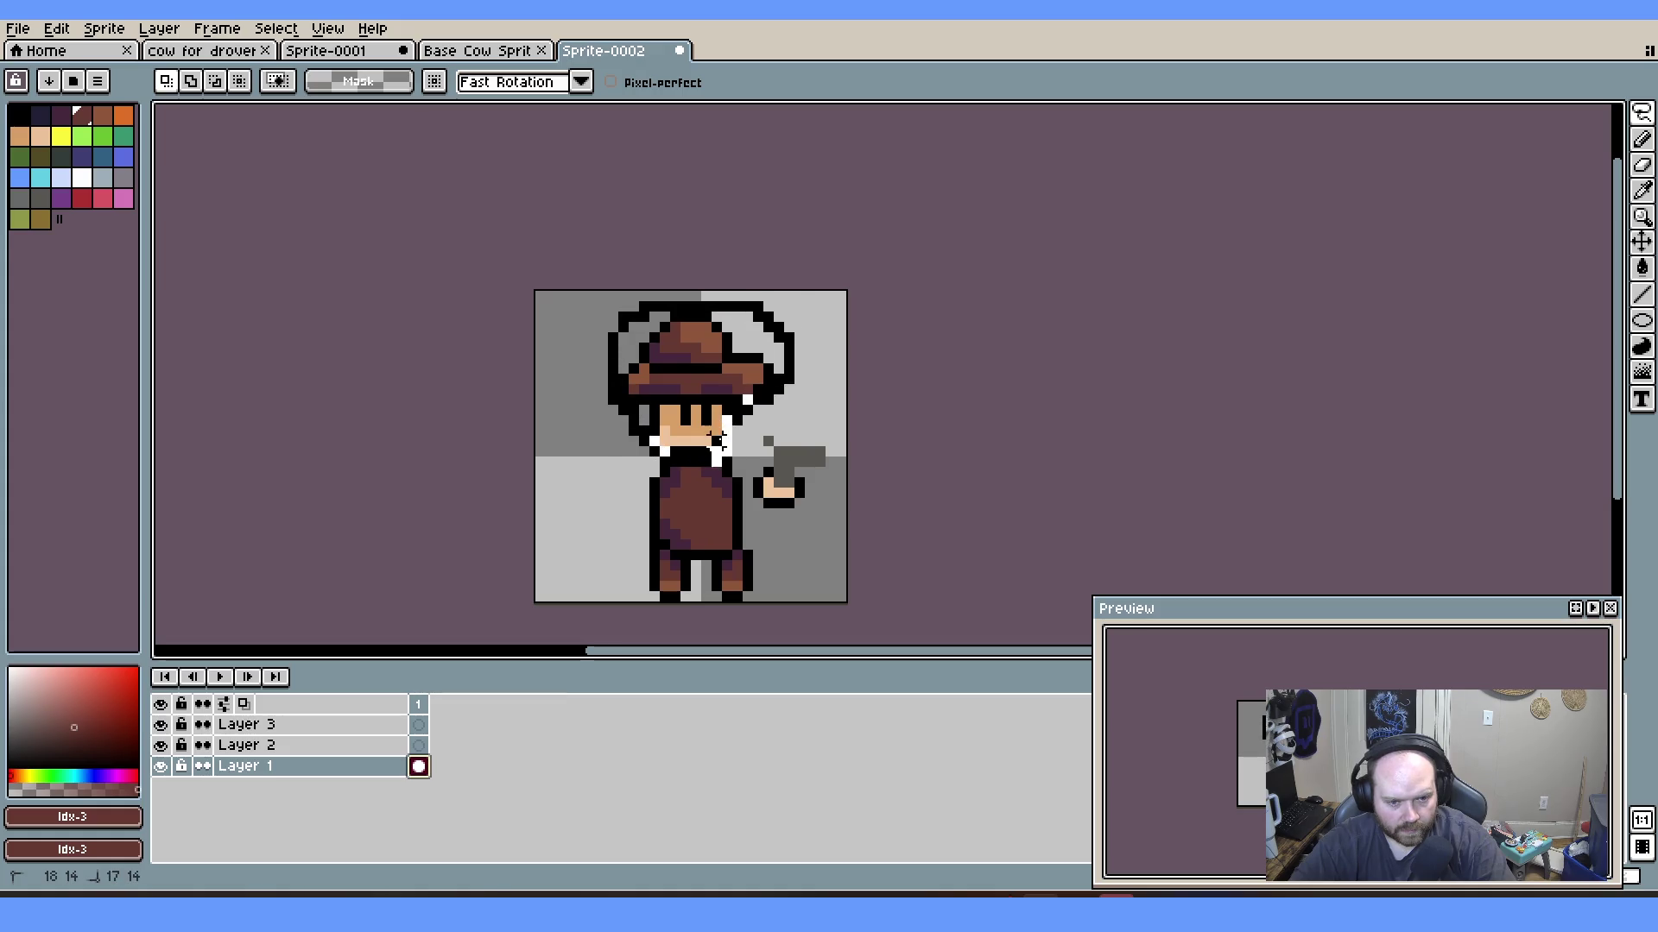
pyautogui.moveTo(719, 441); pyautogui.dragTo(722, 458)
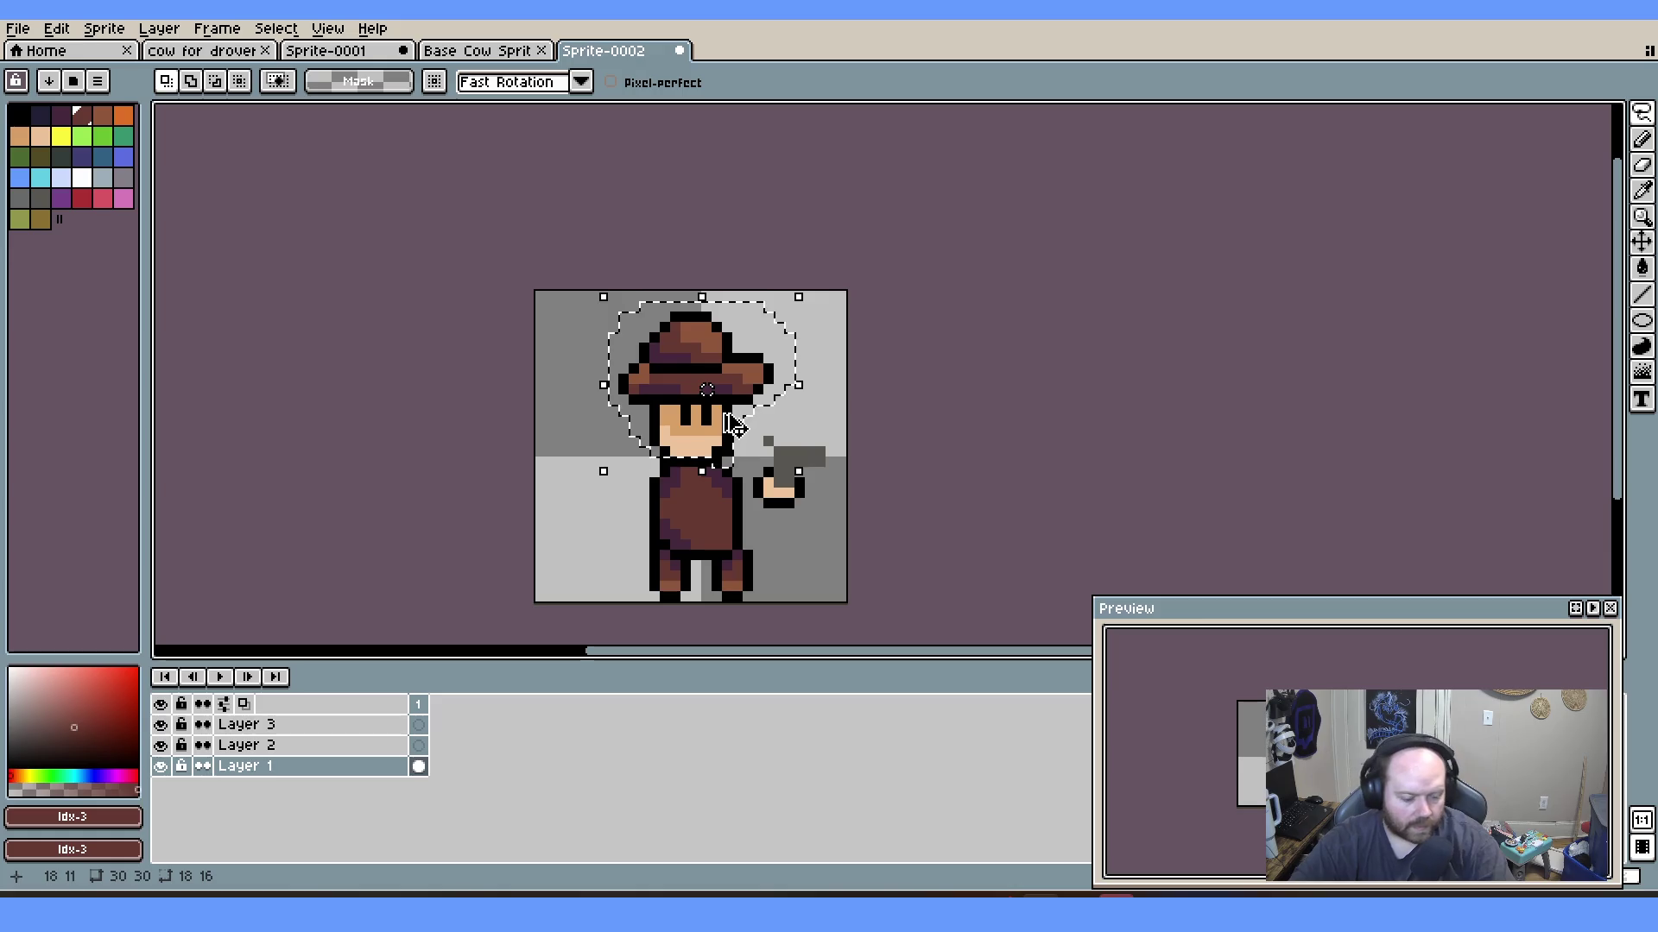
pyautogui.click(419, 746)
pyautogui.click(674, 471)
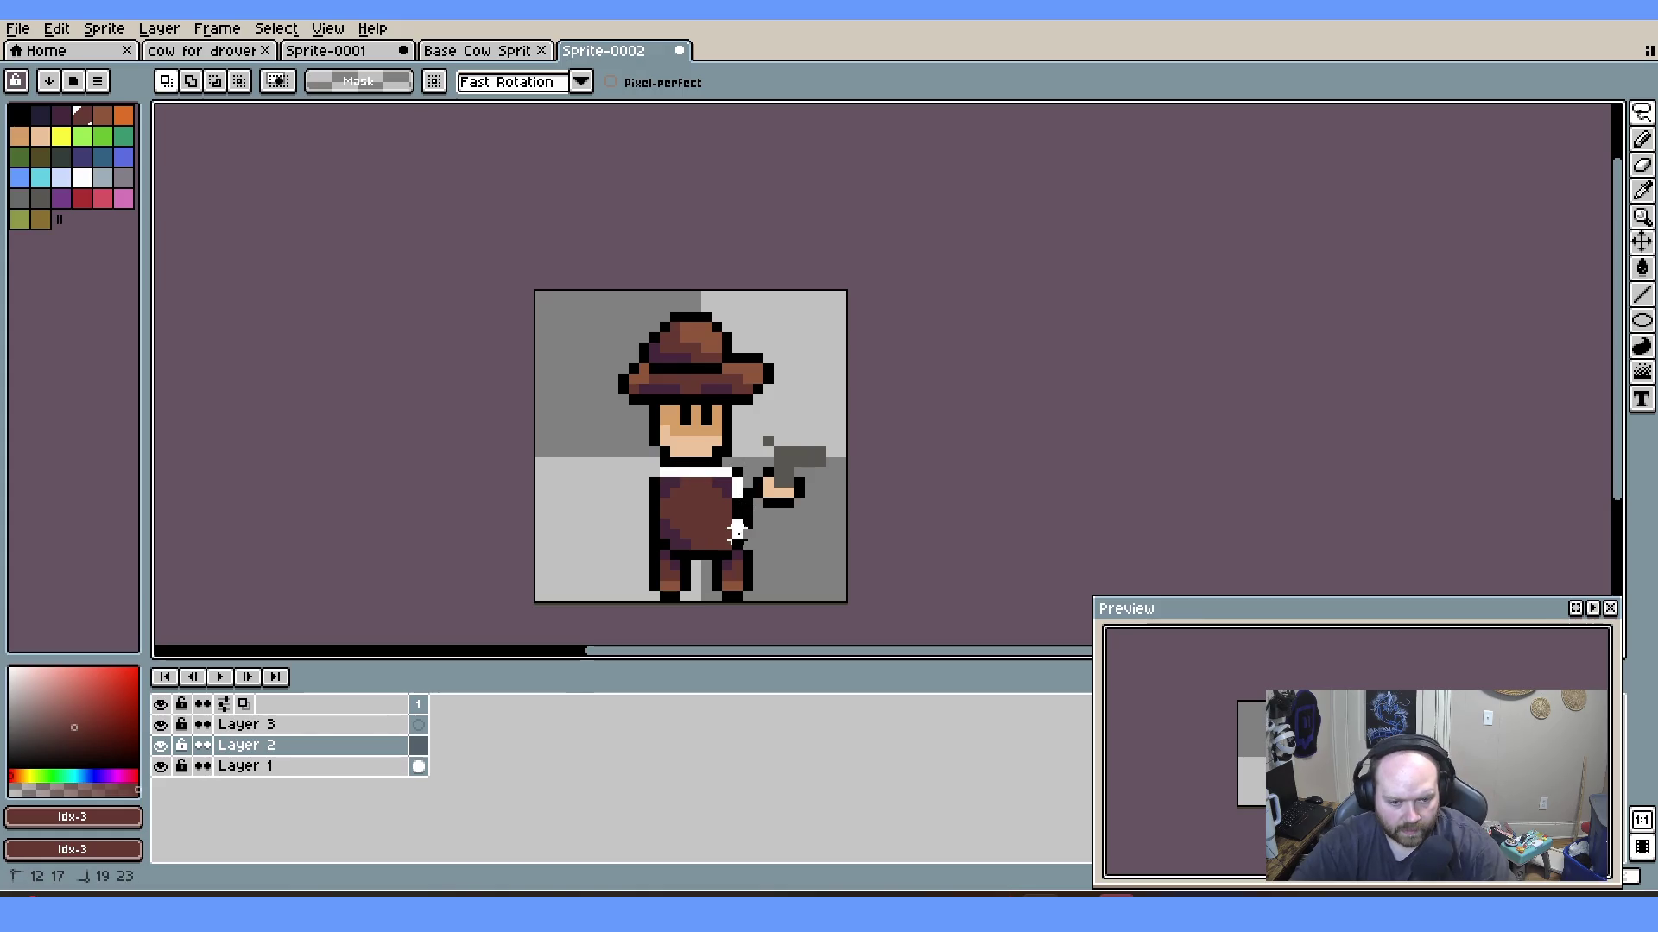
pyautogui.moveTo(682, 552); pyautogui.dragTo(653, 536)
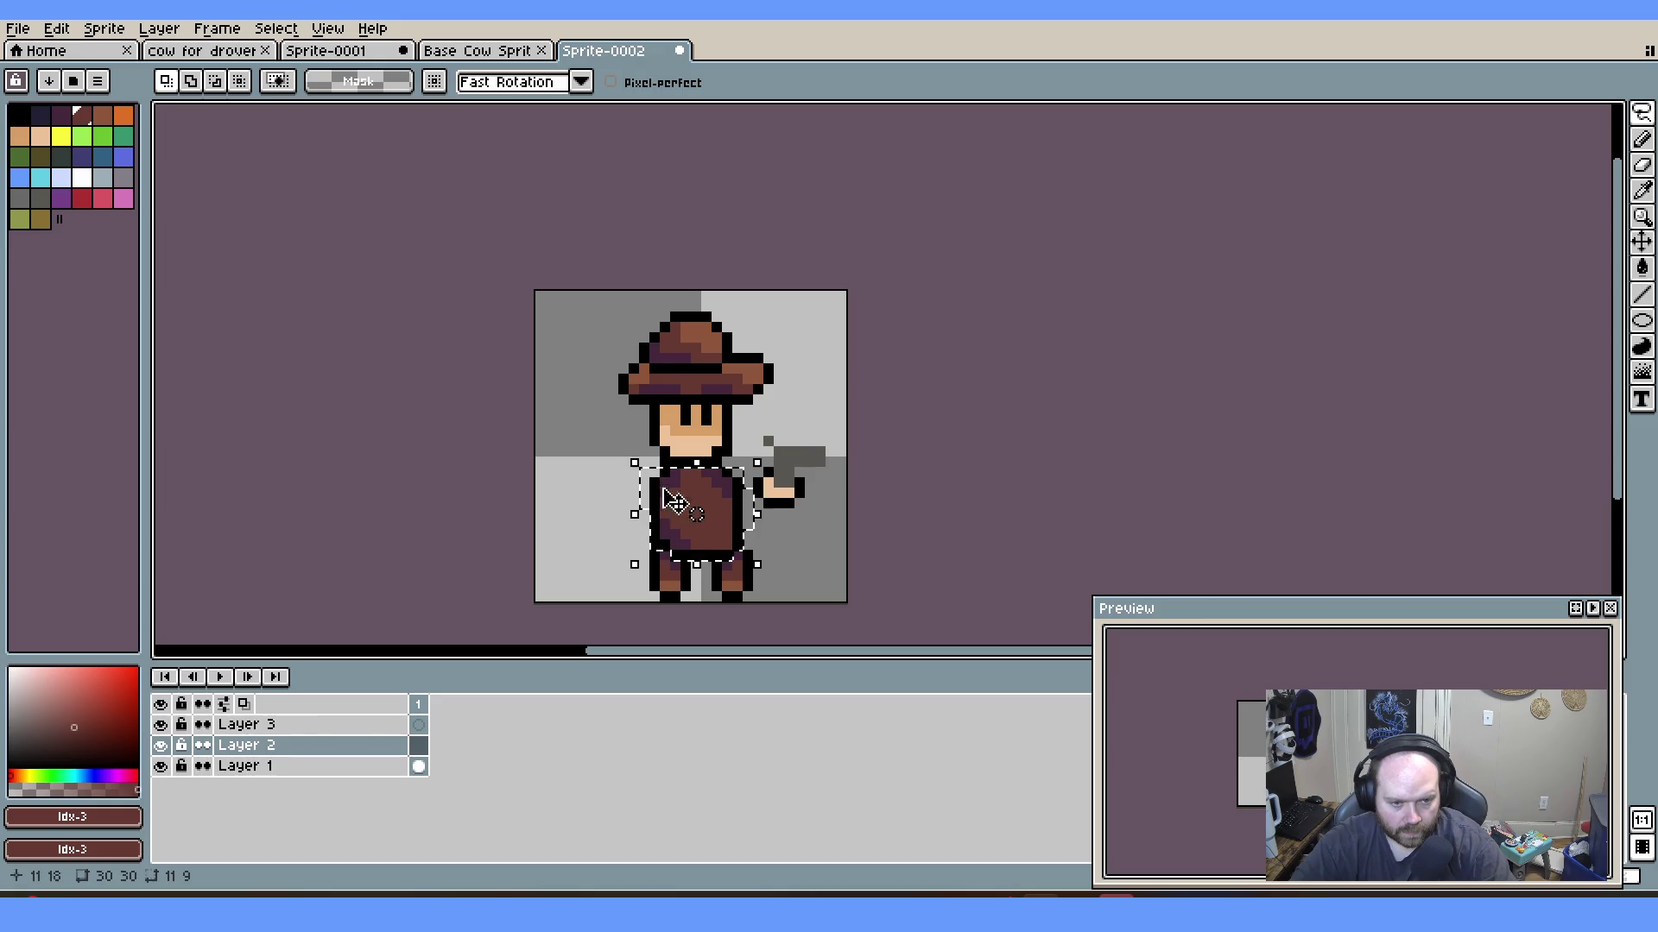
pyautogui.click(419, 746)
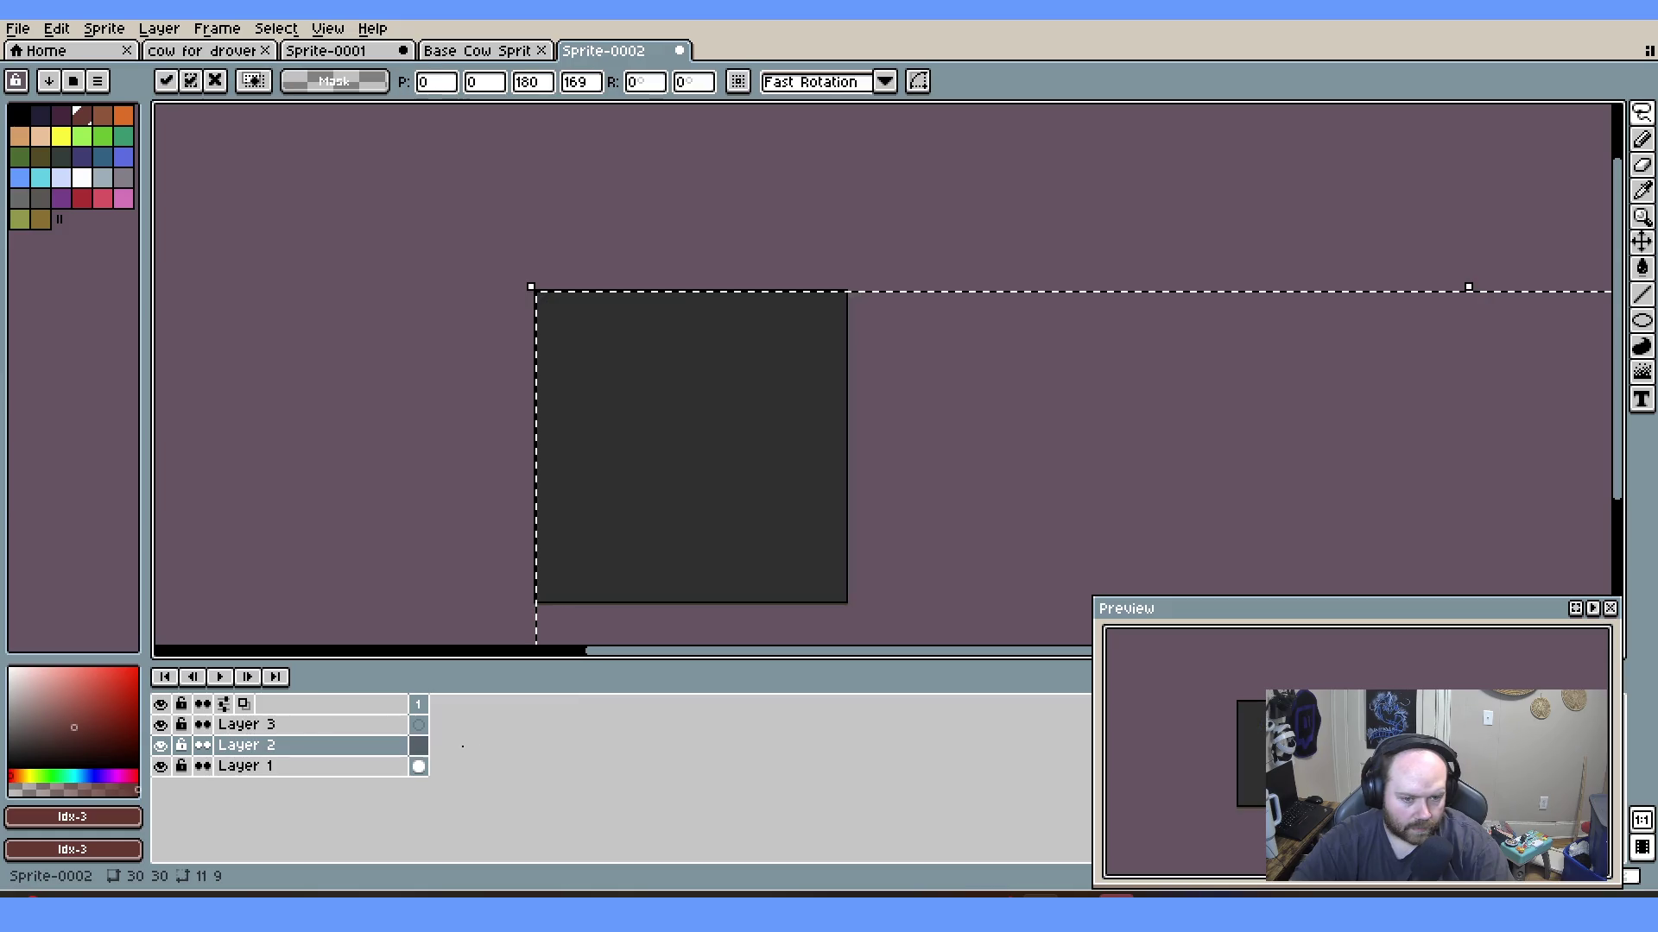
pyautogui.moveTo(697, 514); pyautogui.dragTo(603, 518)
pyautogui.press('Escape')
# Step: Switch between Layer 1 and Layer 2 and set up a 5px eraser
pyautogui.click(419, 767)
pyautogui.press('Escape')
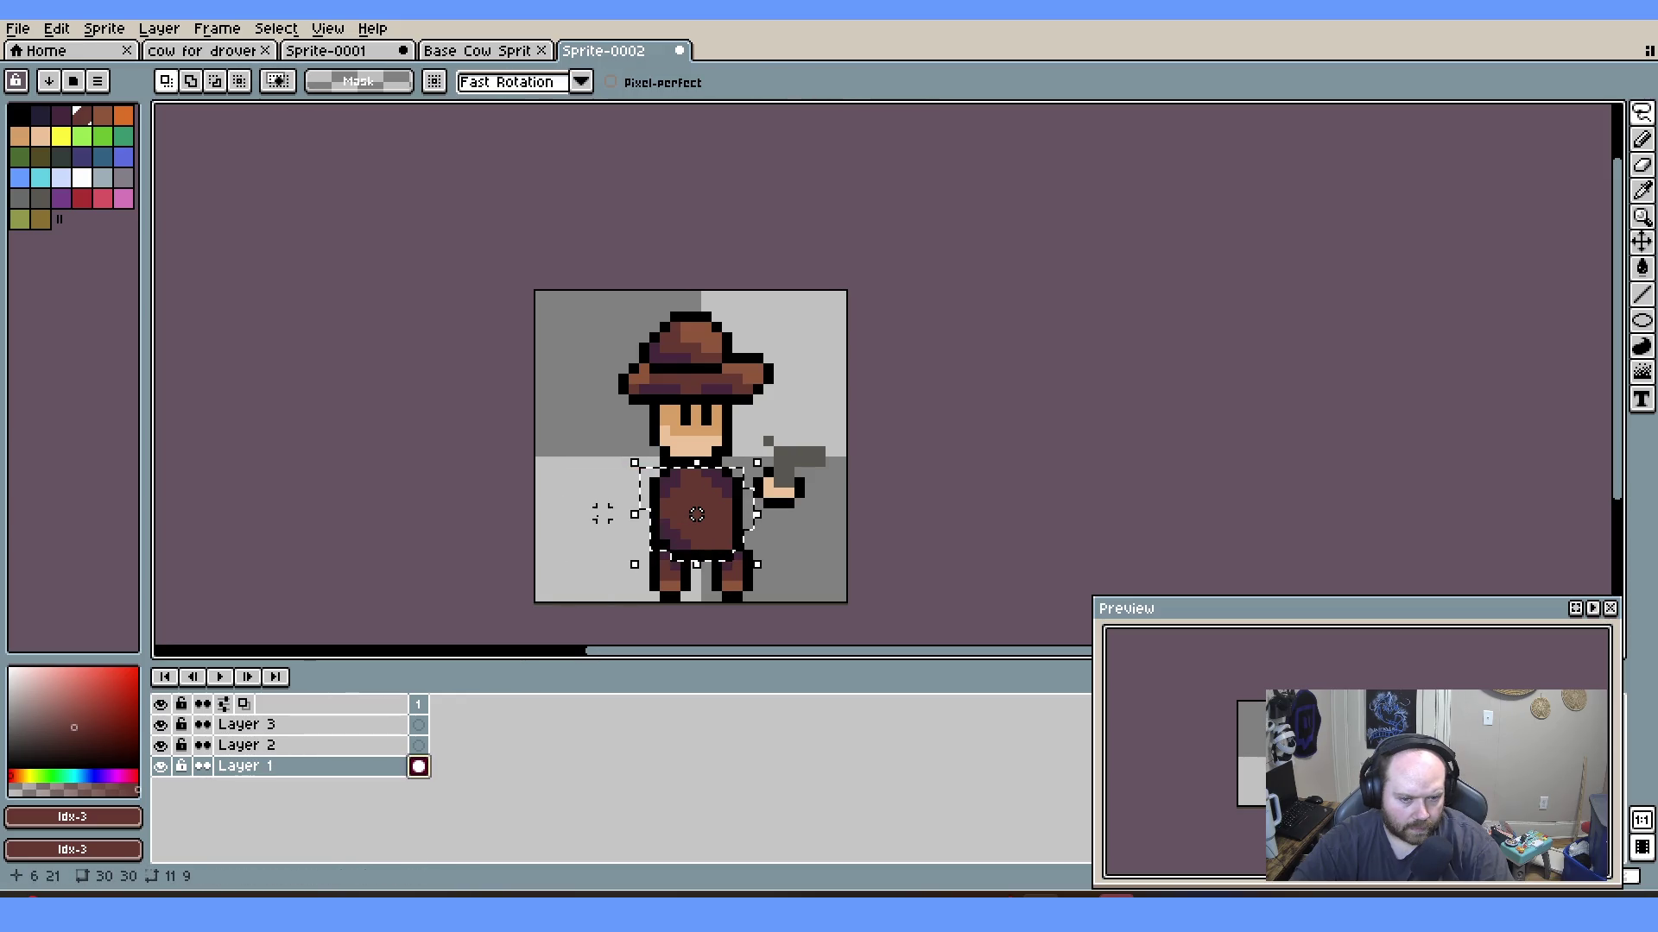
pyautogui.click(419, 745)
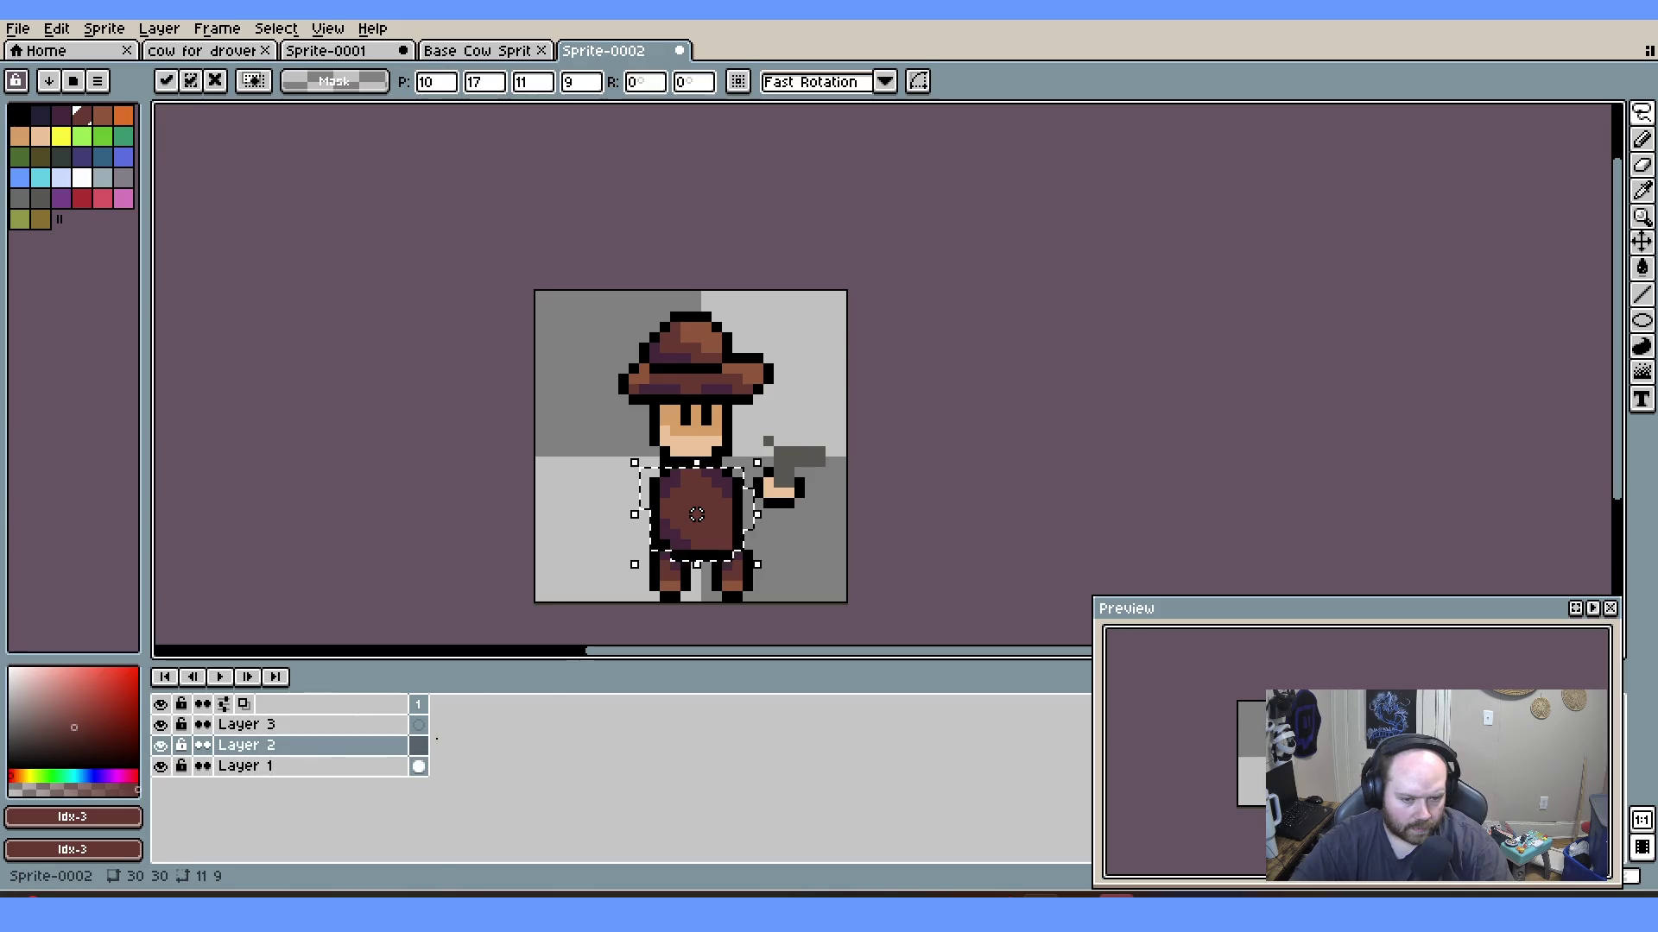
pyautogui.click(419, 766)
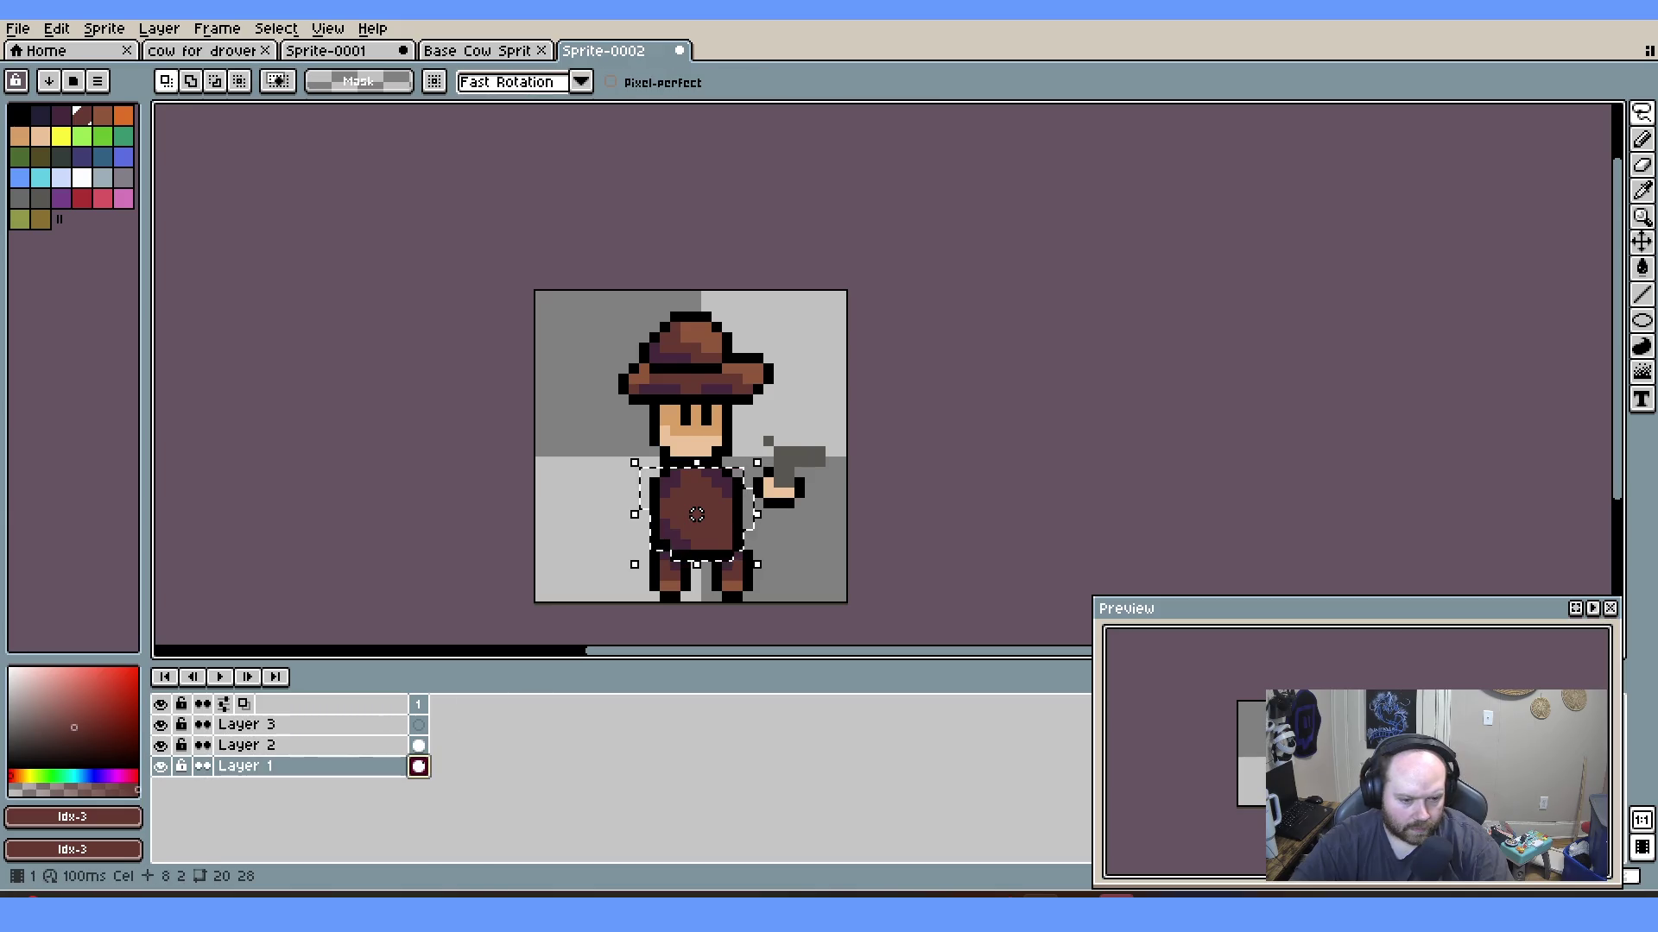
pyautogui.press('e')
pyautogui.press('+')
pyautogui.press('+')
pyautogui.press('+')
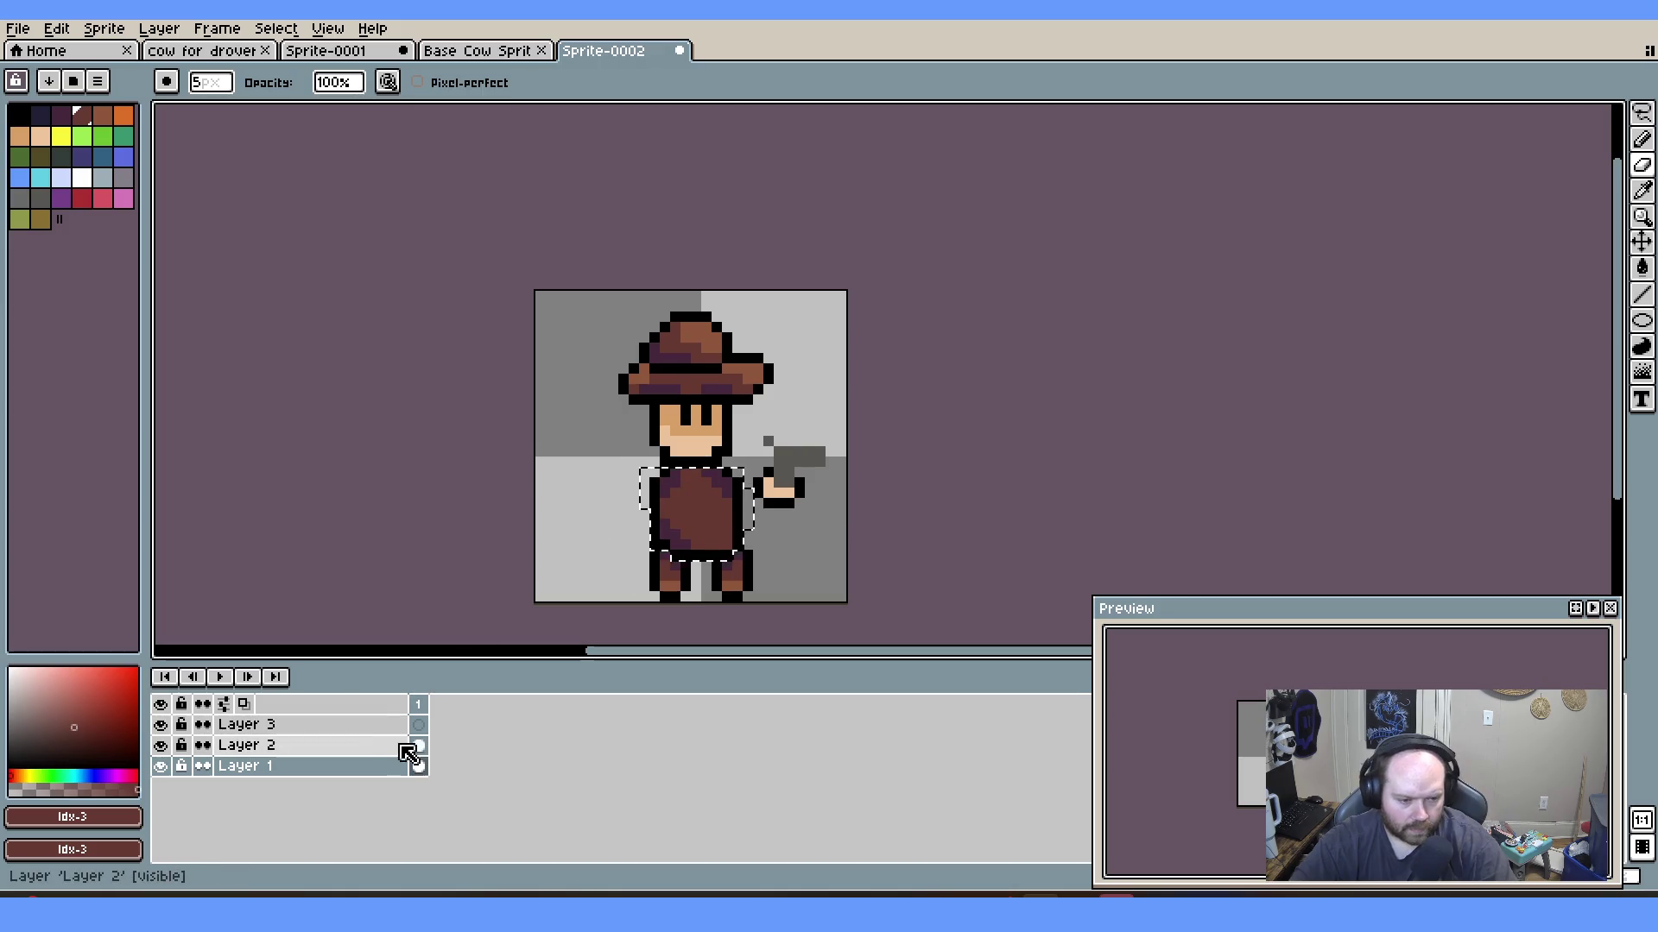
# Step: Rename Layer 1 to 'Head'
pyautogui.click(259, 745)
pyautogui.click(162, 746)
pyautogui.click(162, 745)
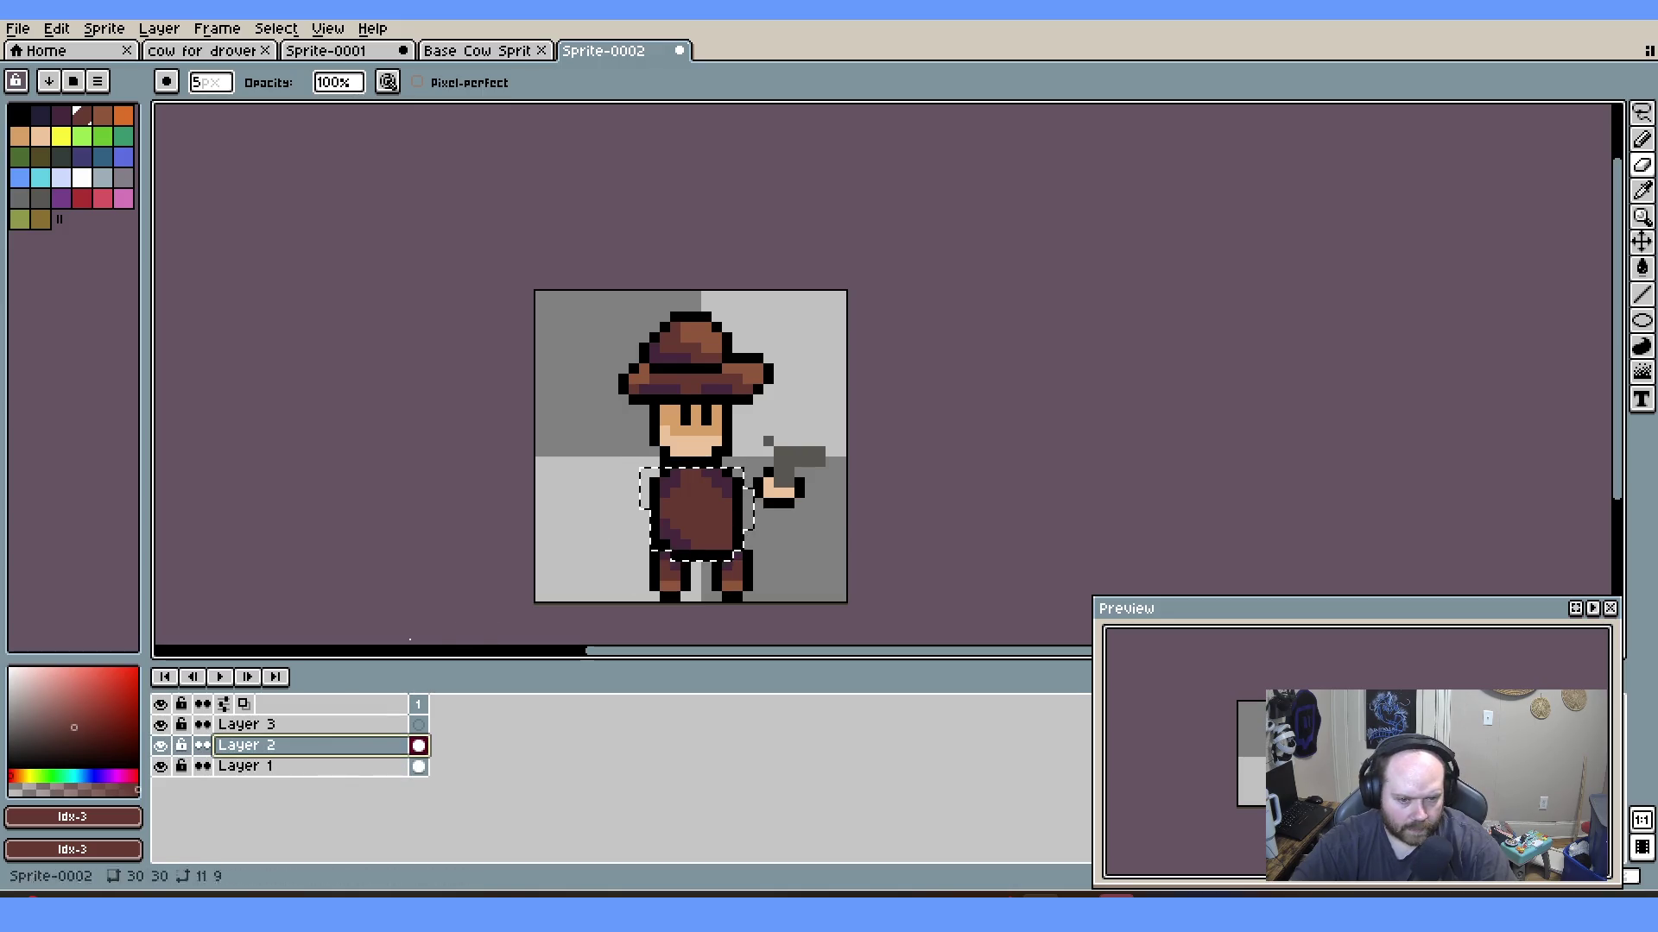
pyautogui.doubleClick(314, 767)
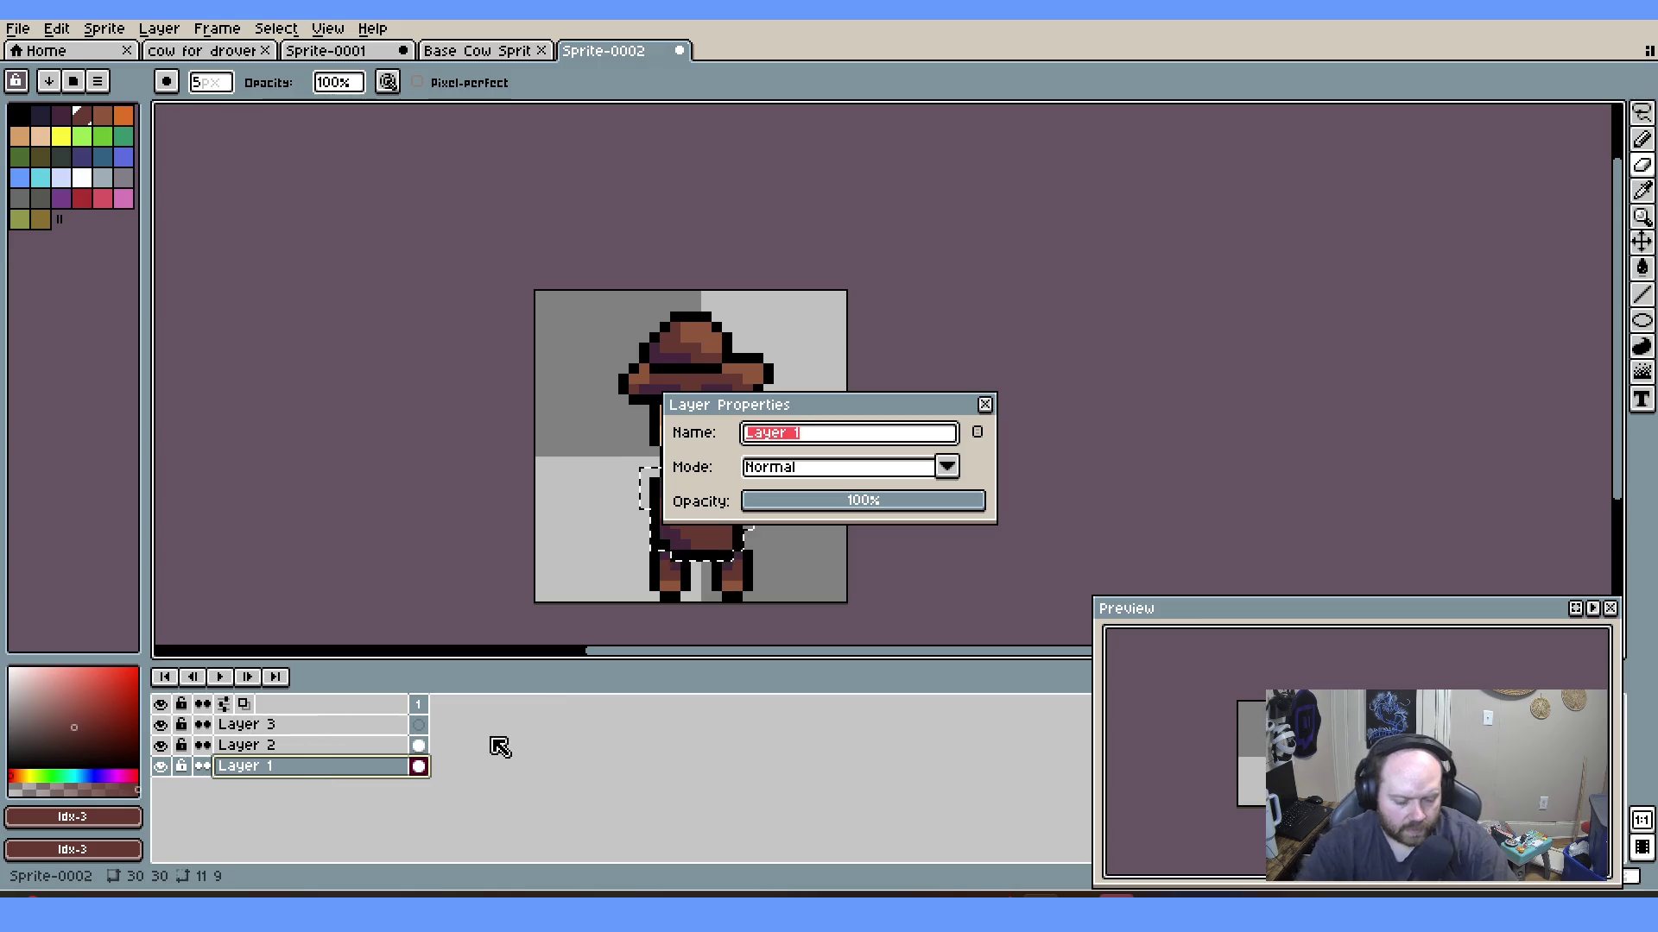
pyautogui.write('Head')
pyautogui.press('Return')
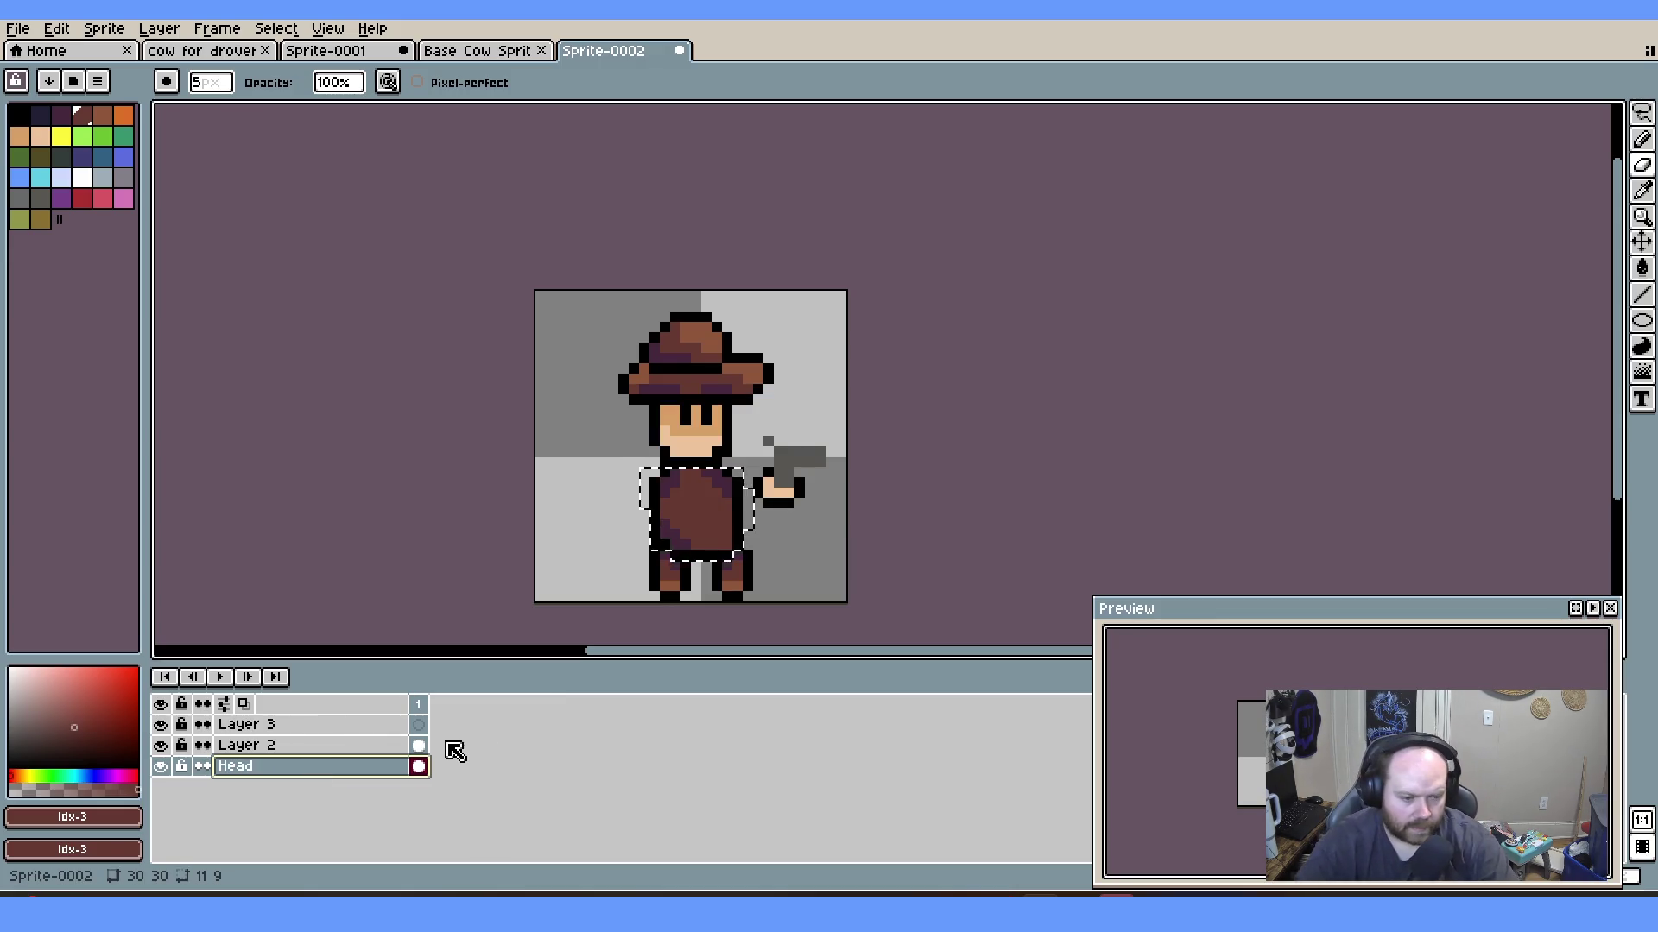
# Step: Rename Layer 2 to 'Body'
pyautogui.click(315, 746)
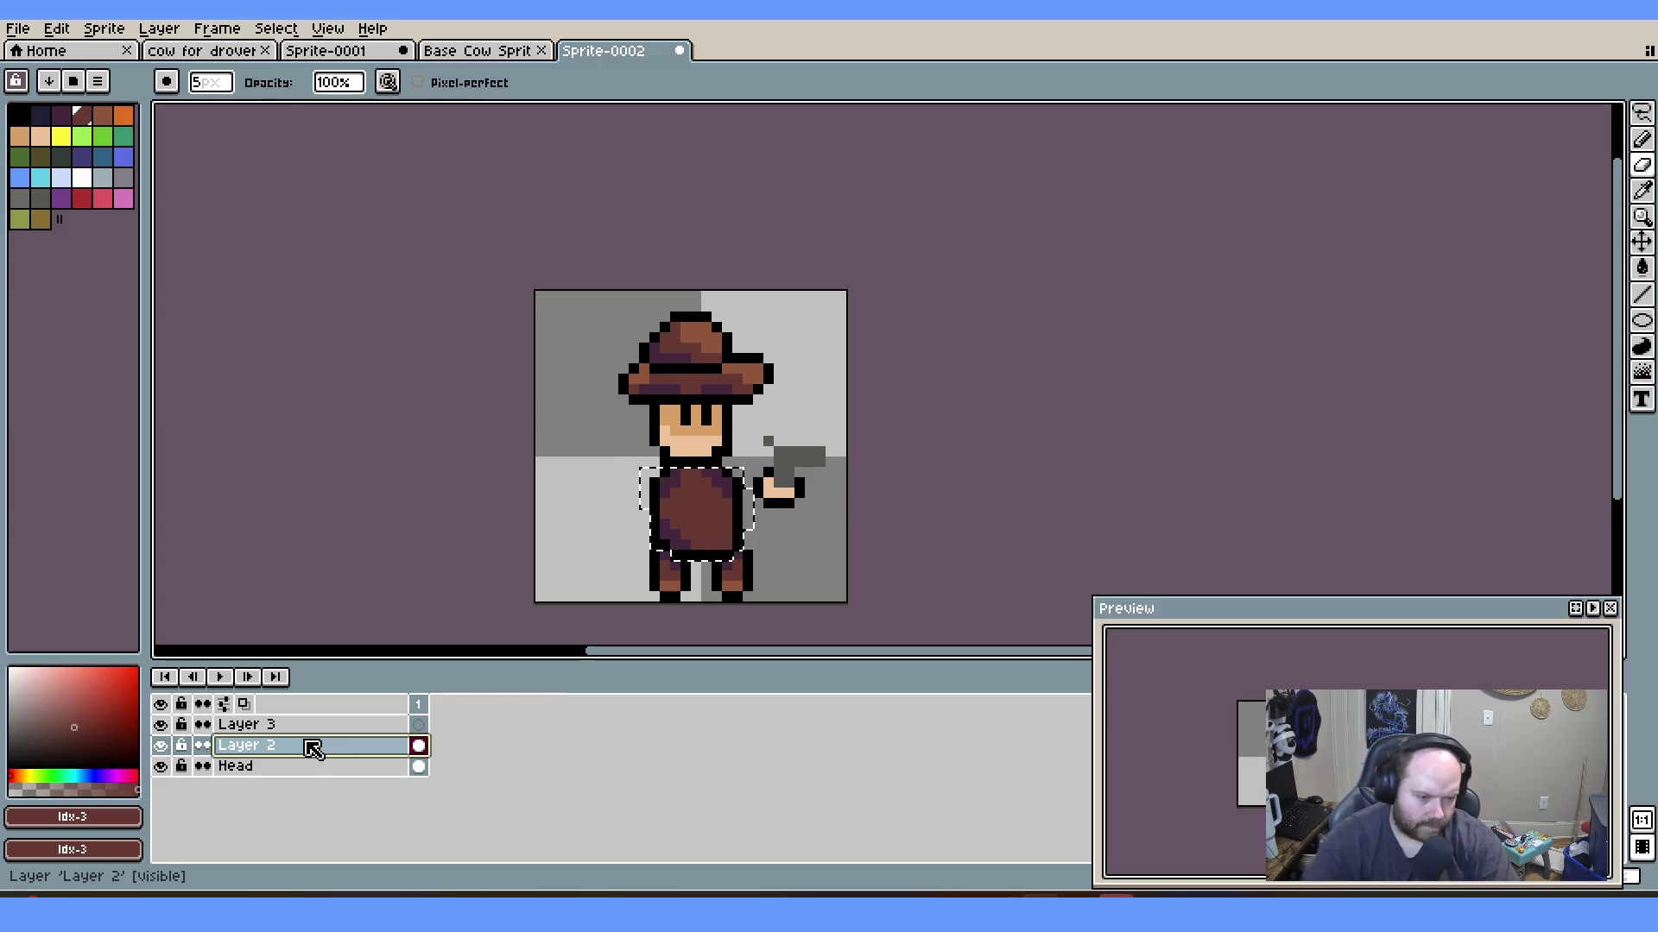
pyautogui.rightClick(252, 746)
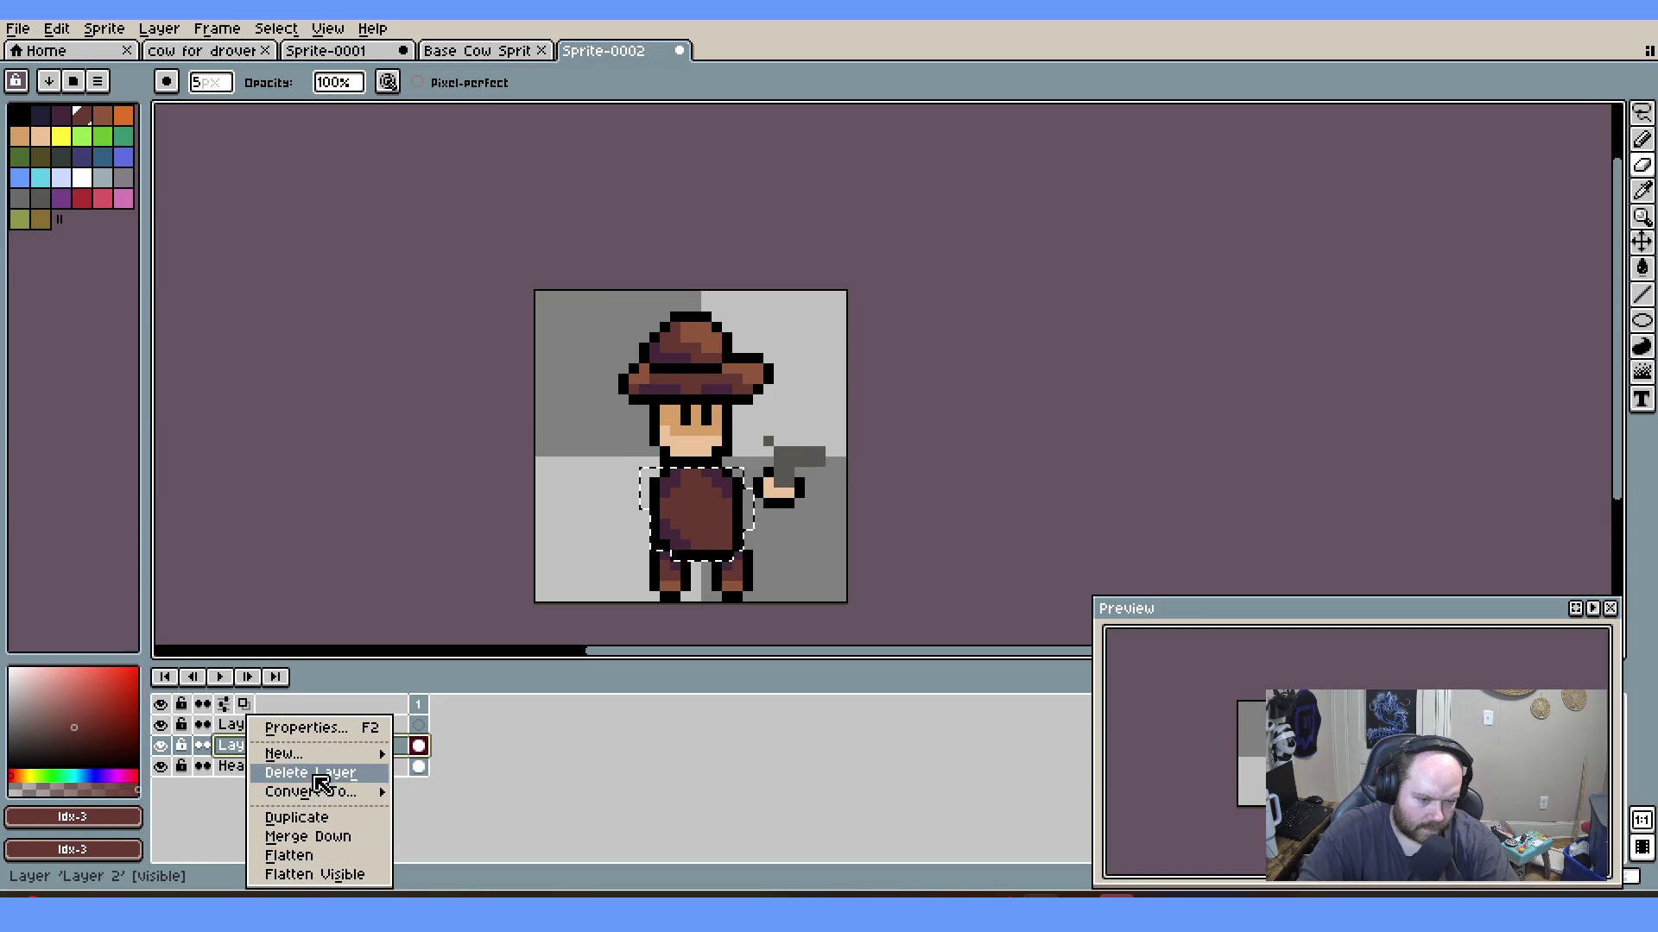
pyautogui.moveTo(335, 757)
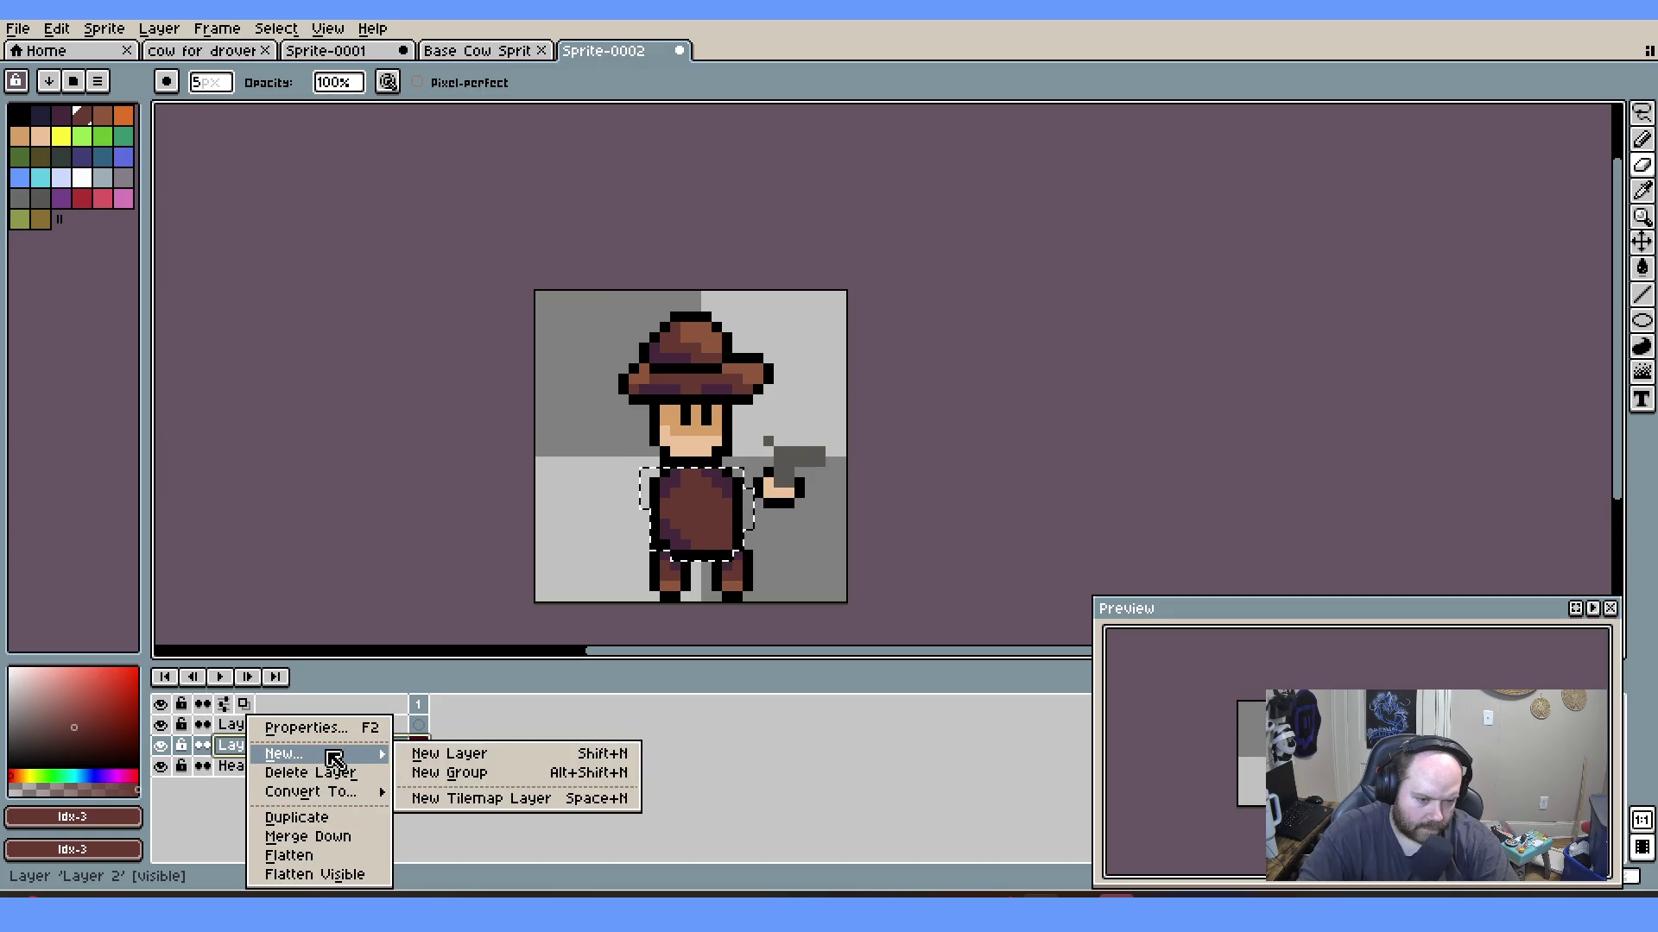
pyautogui.press('Escape')
pyautogui.doubleClick(296, 748)
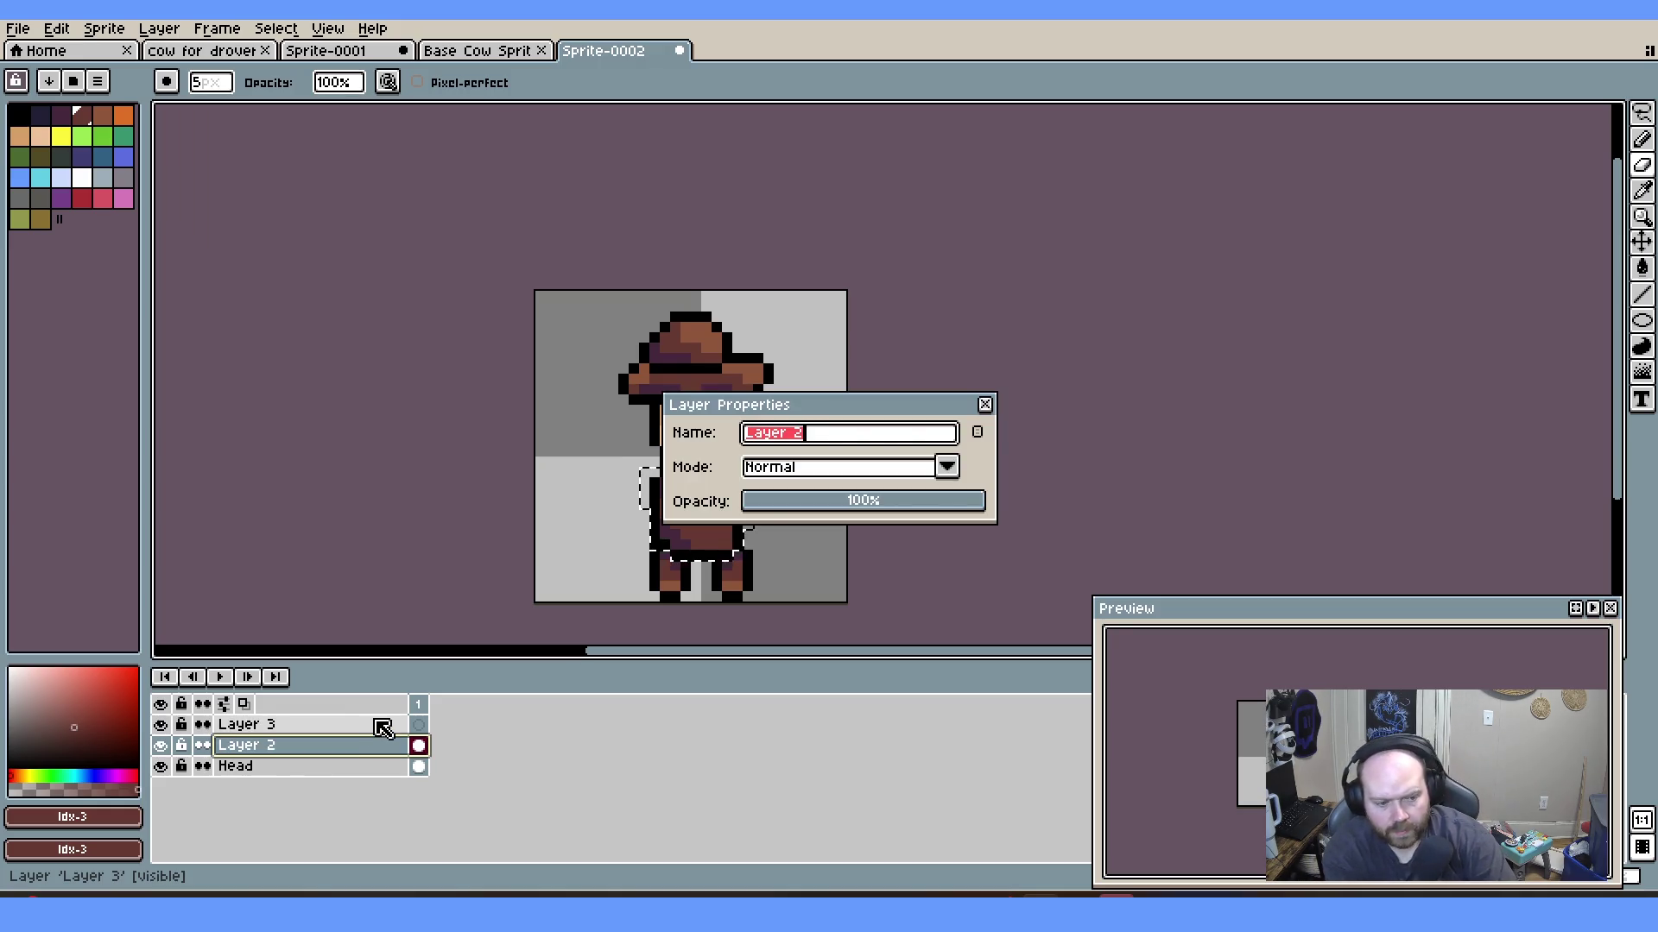
pyautogui.write('y')
pyautogui.press('Return')
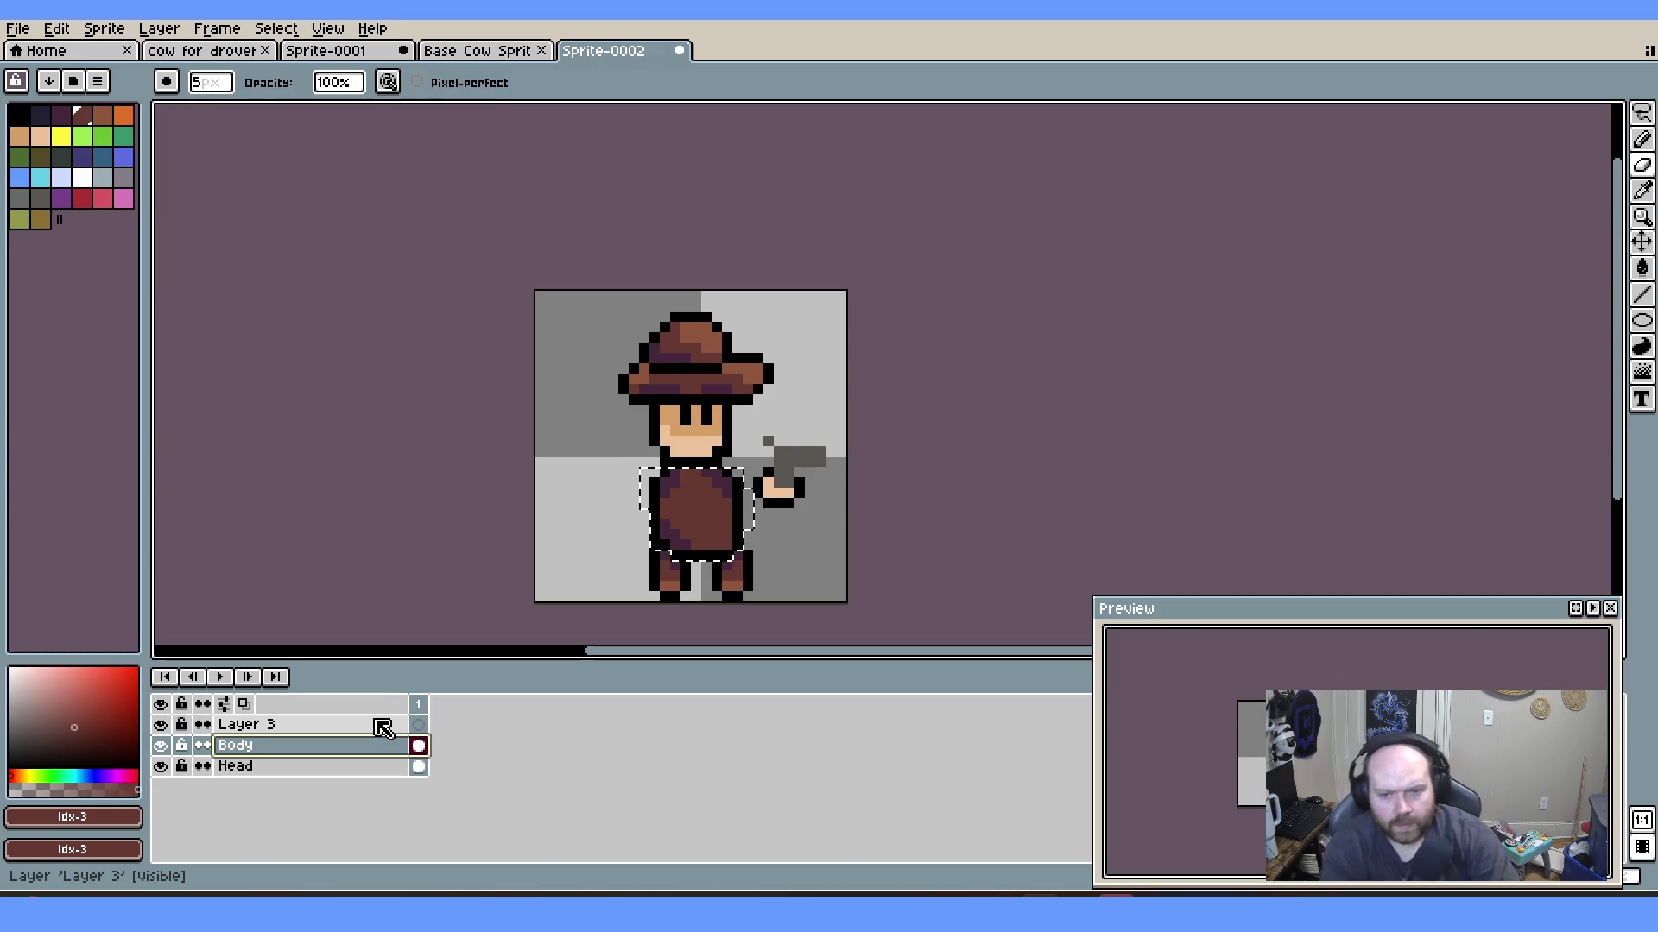
# Step: Rename Layer 3 to 'LEGS' and make the Head layer active
pyautogui.doubleClick(302, 727)
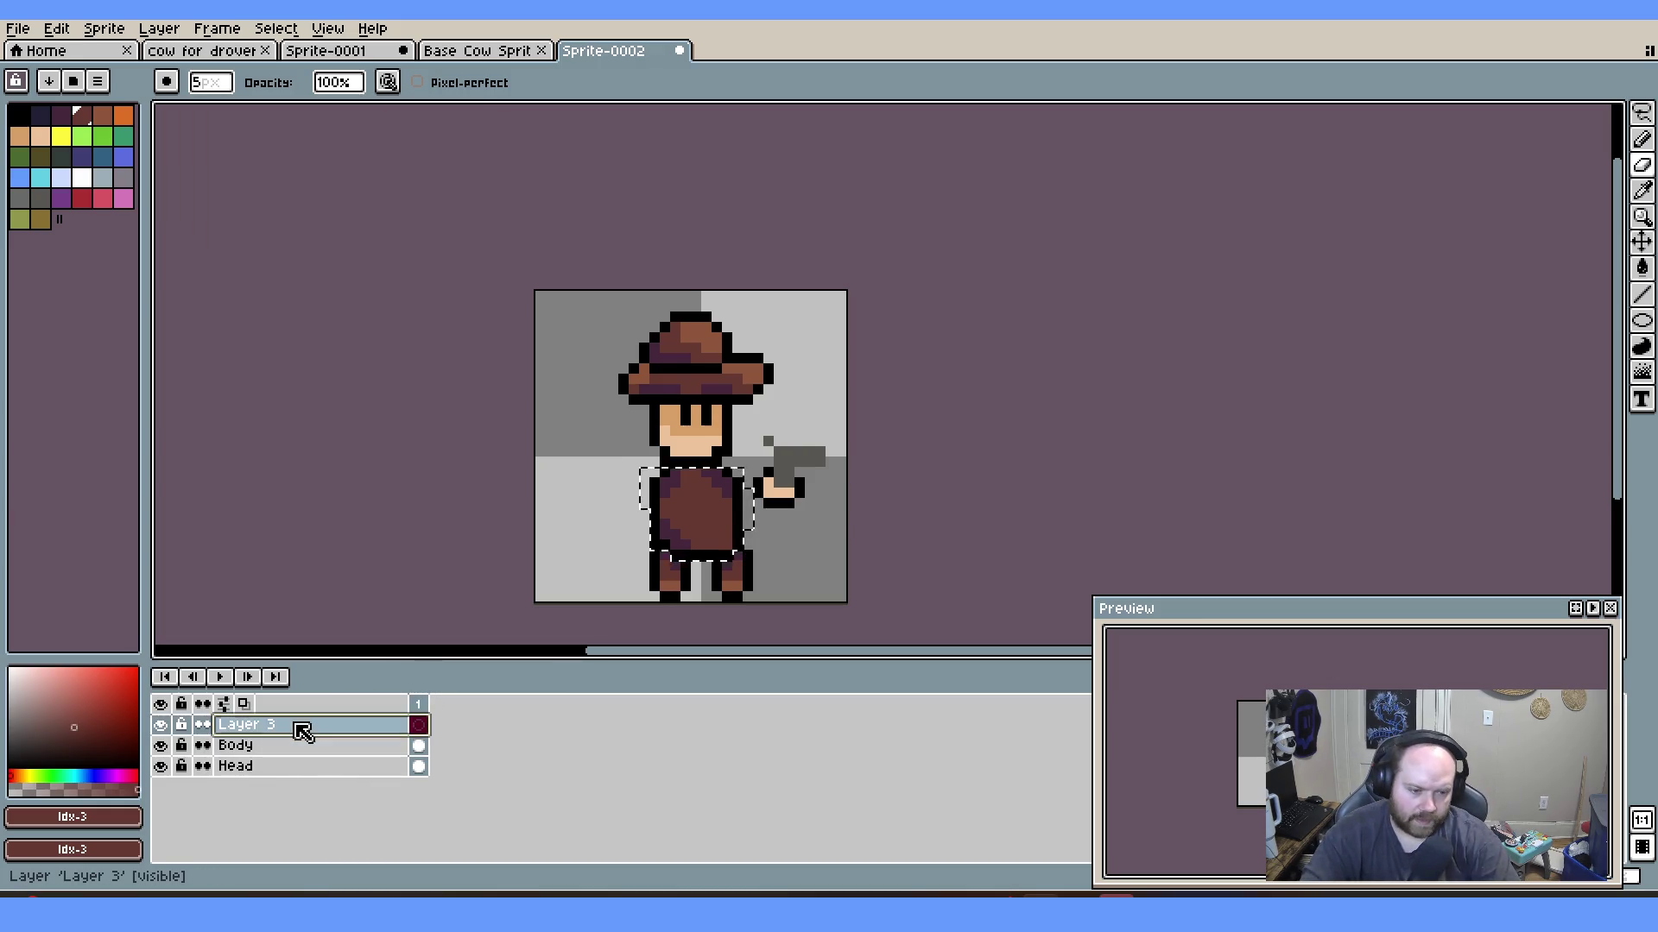
pyautogui.write('Head')
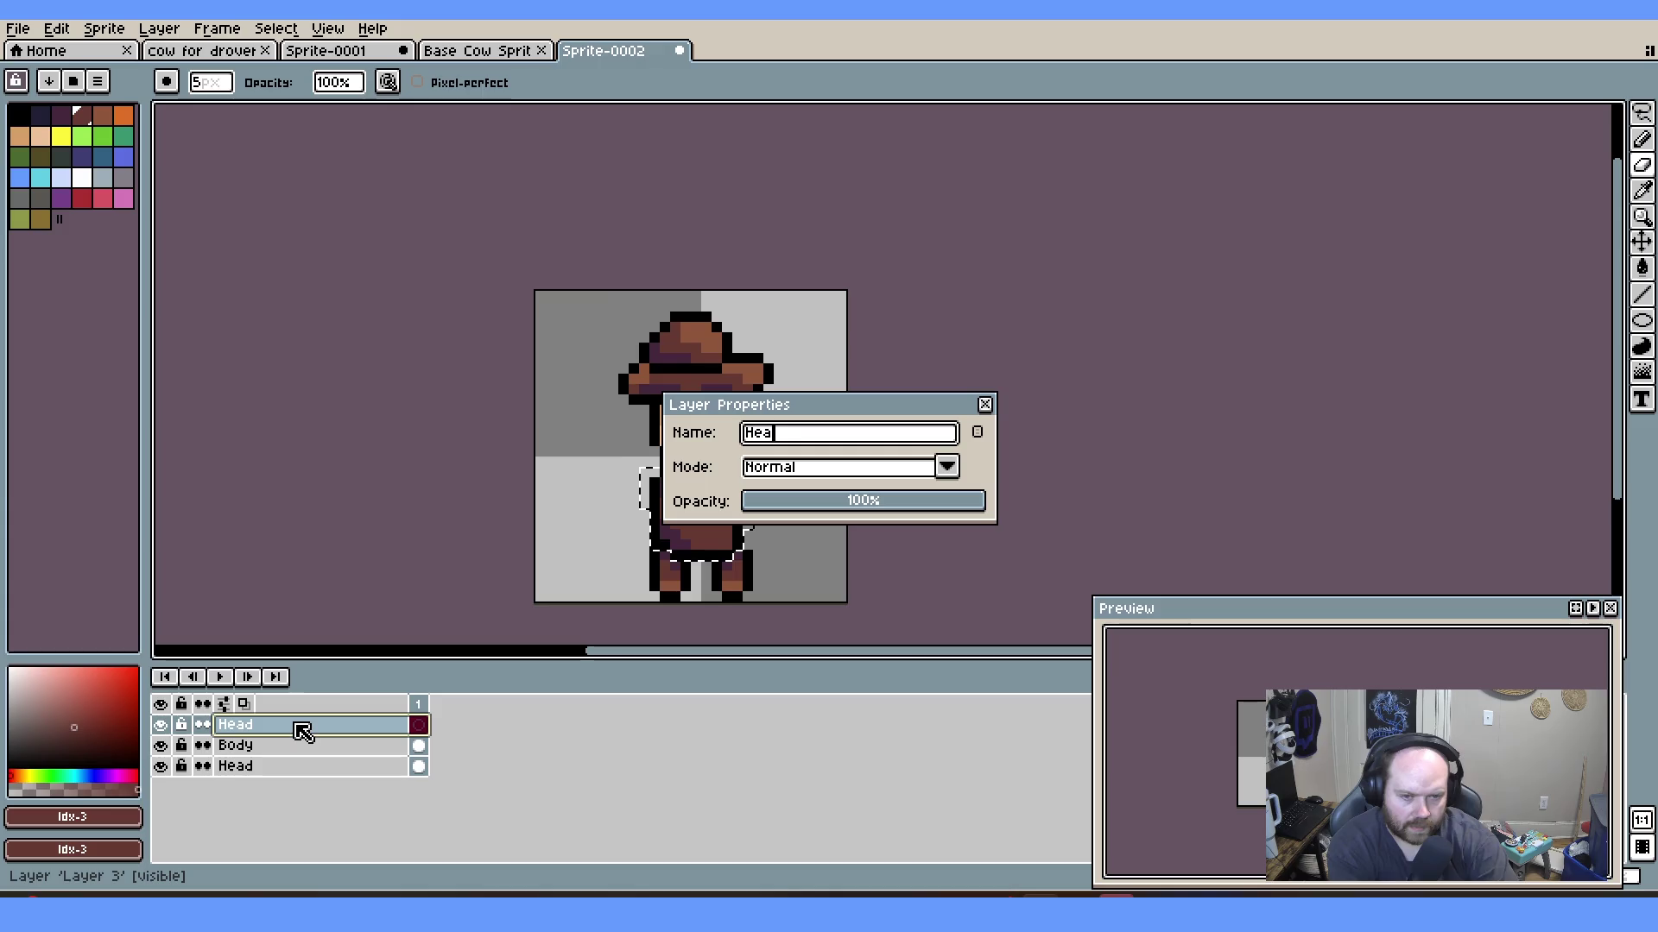
pyautogui.write('EGS')
pyautogui.press('Return')
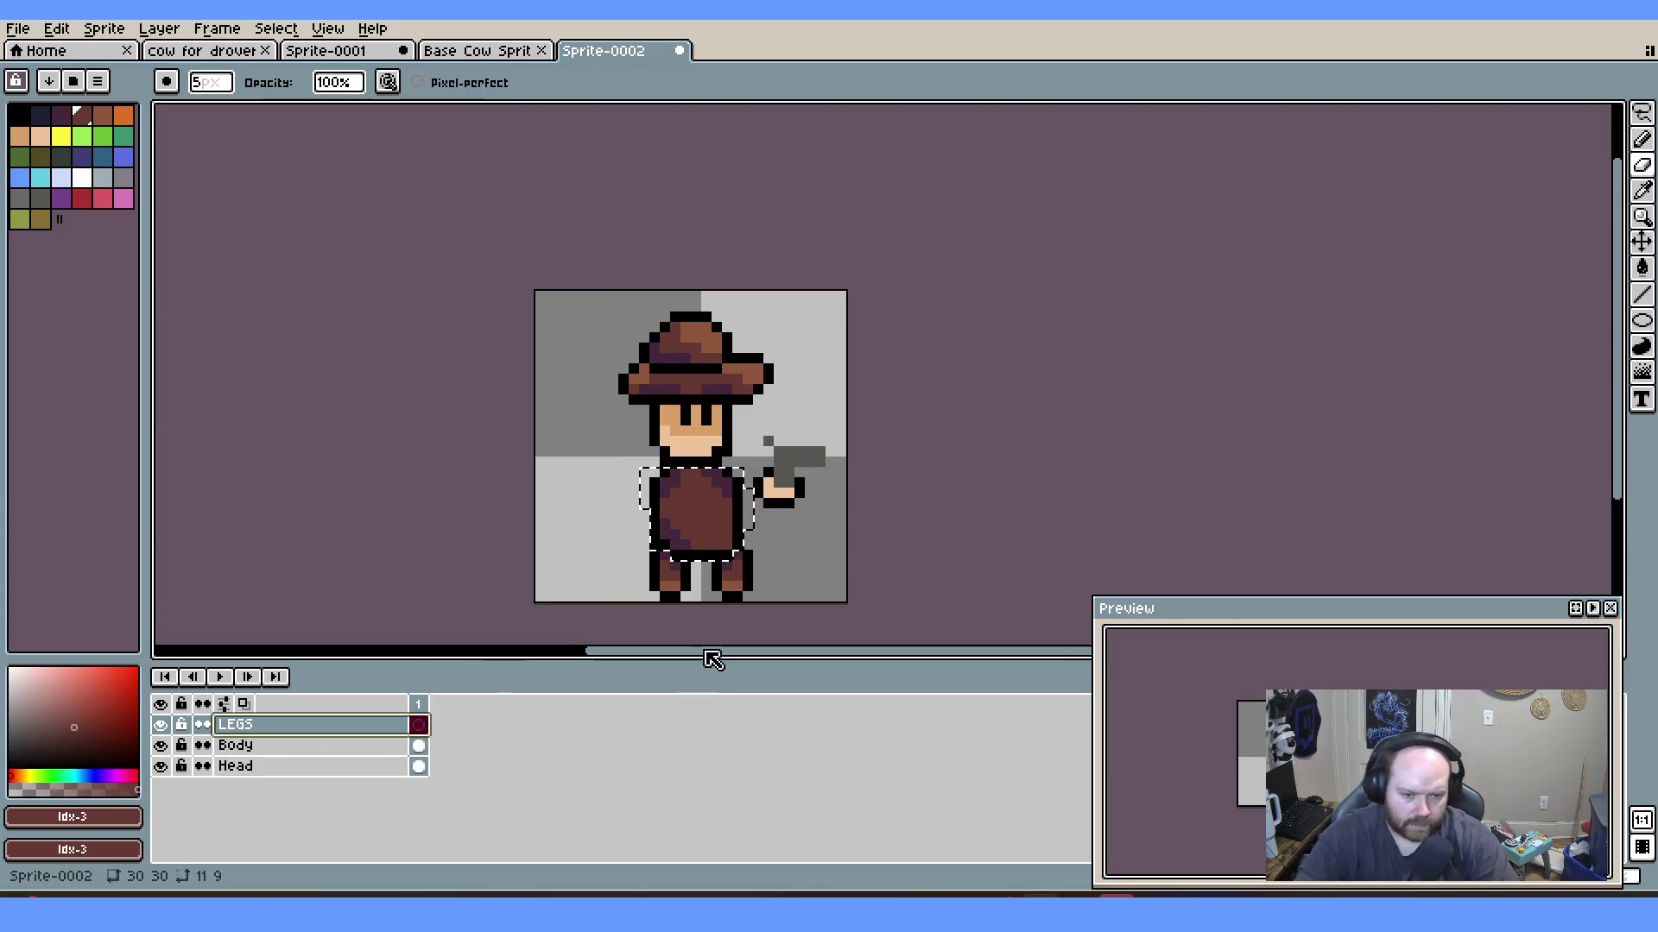
pyautogui.scroll(2, 703, 631)
pyautogui.click(424, 768)
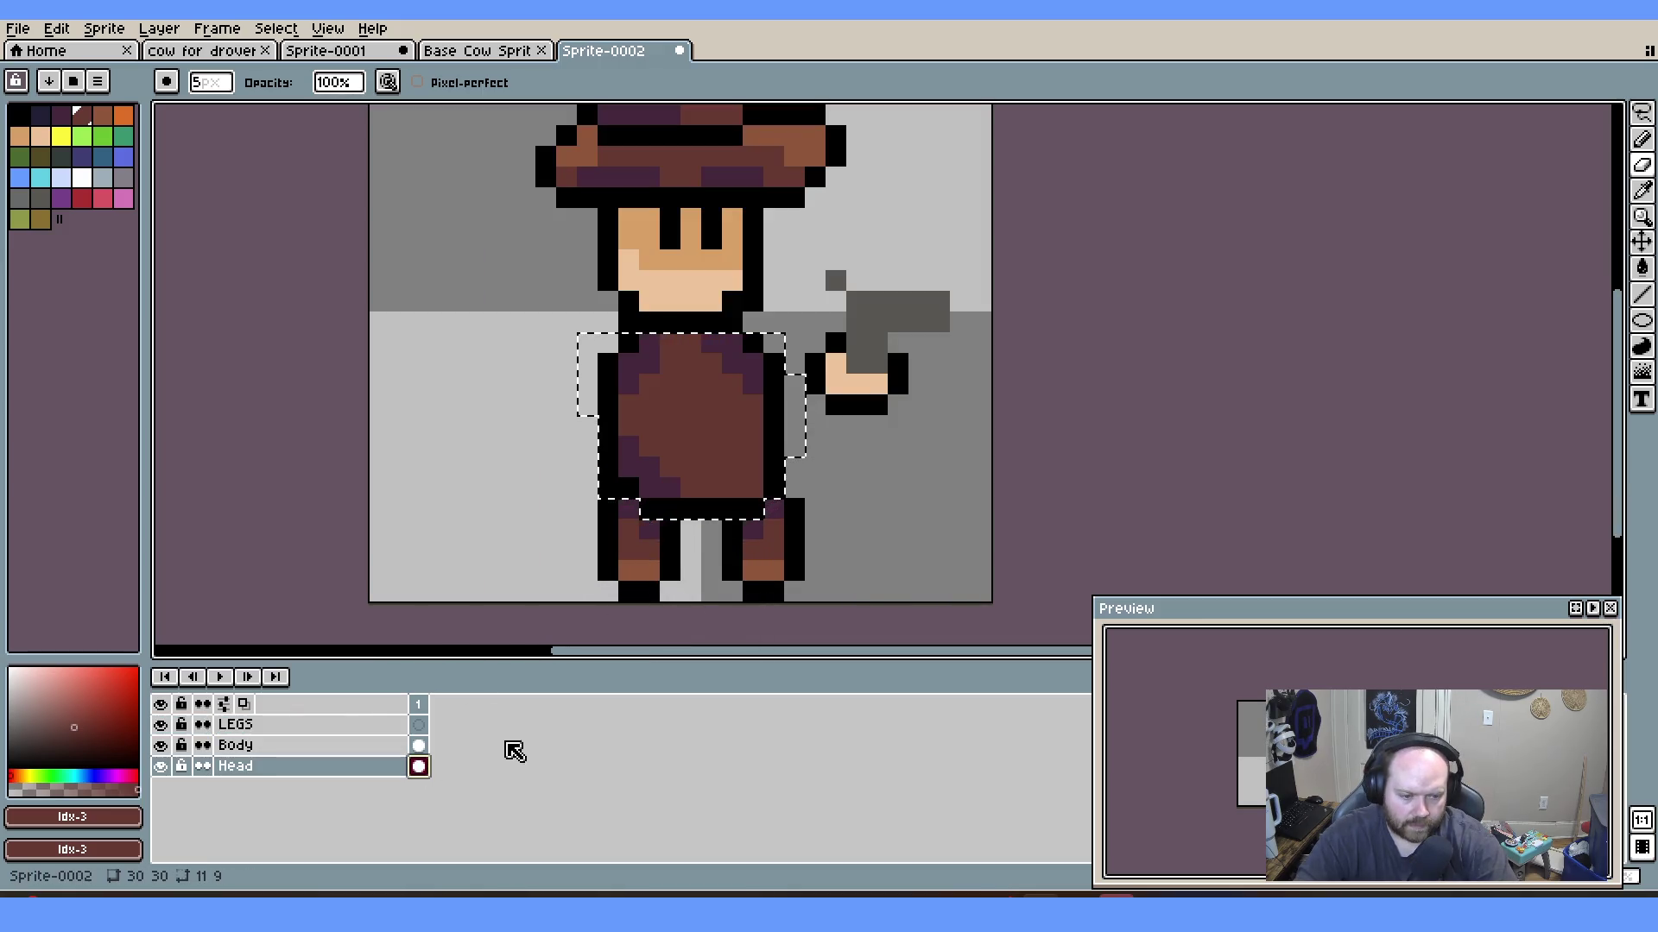
pyautogui.press('v')
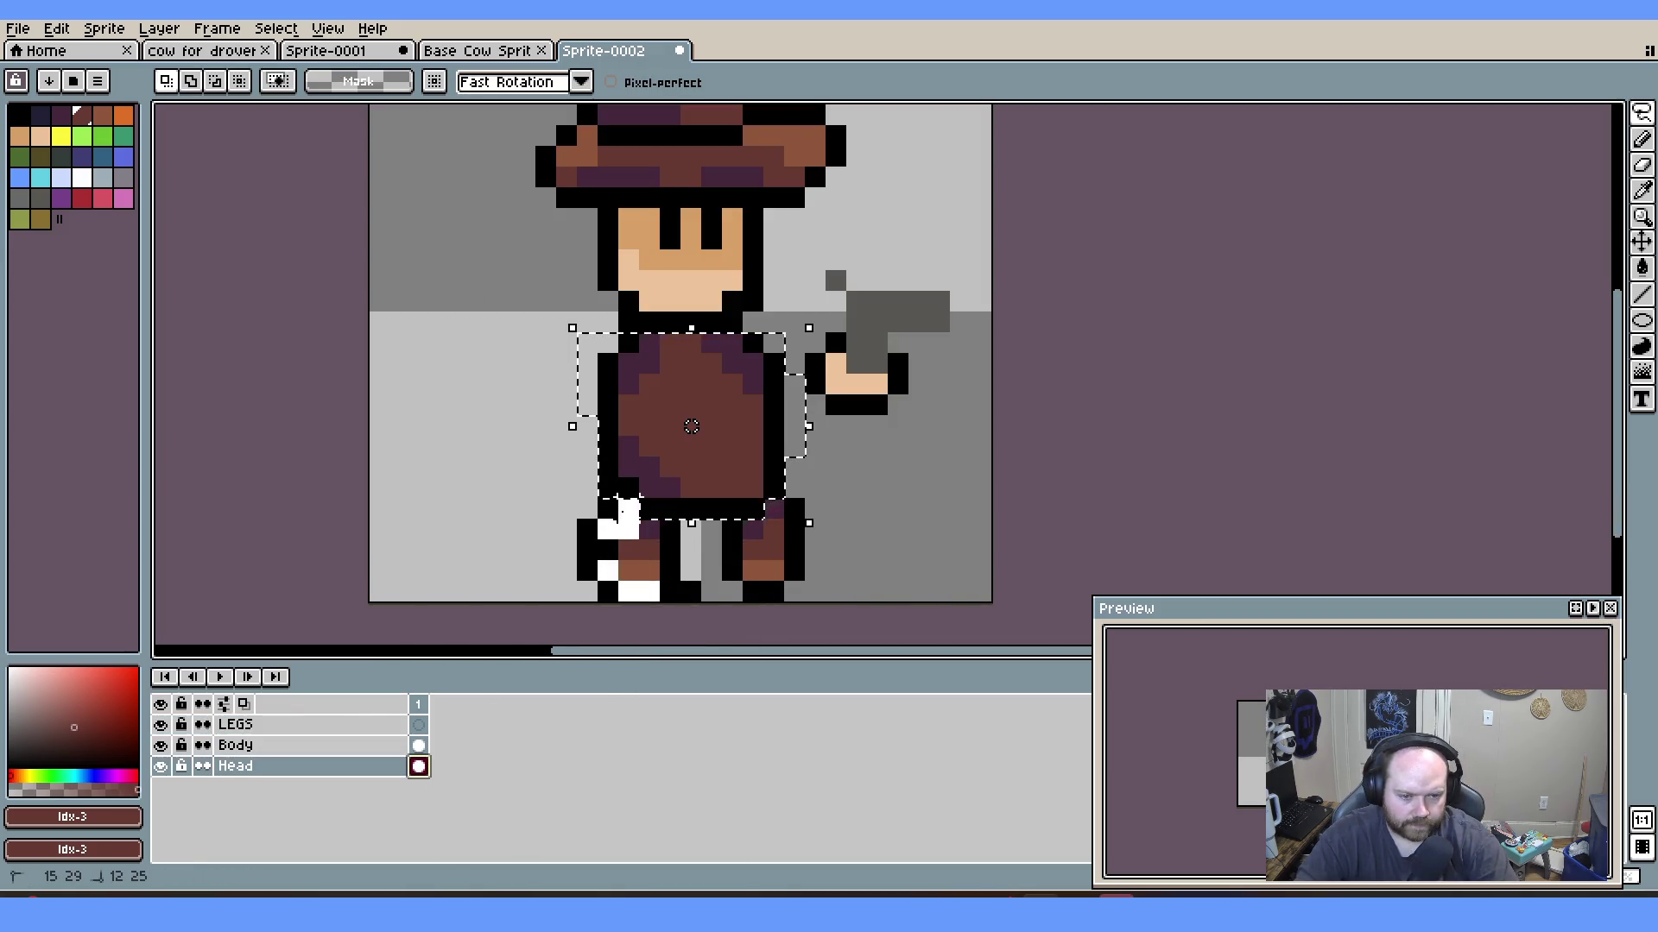
pyautogui.moveTo(616, 516); pyautogui.dragTo(687, 528)
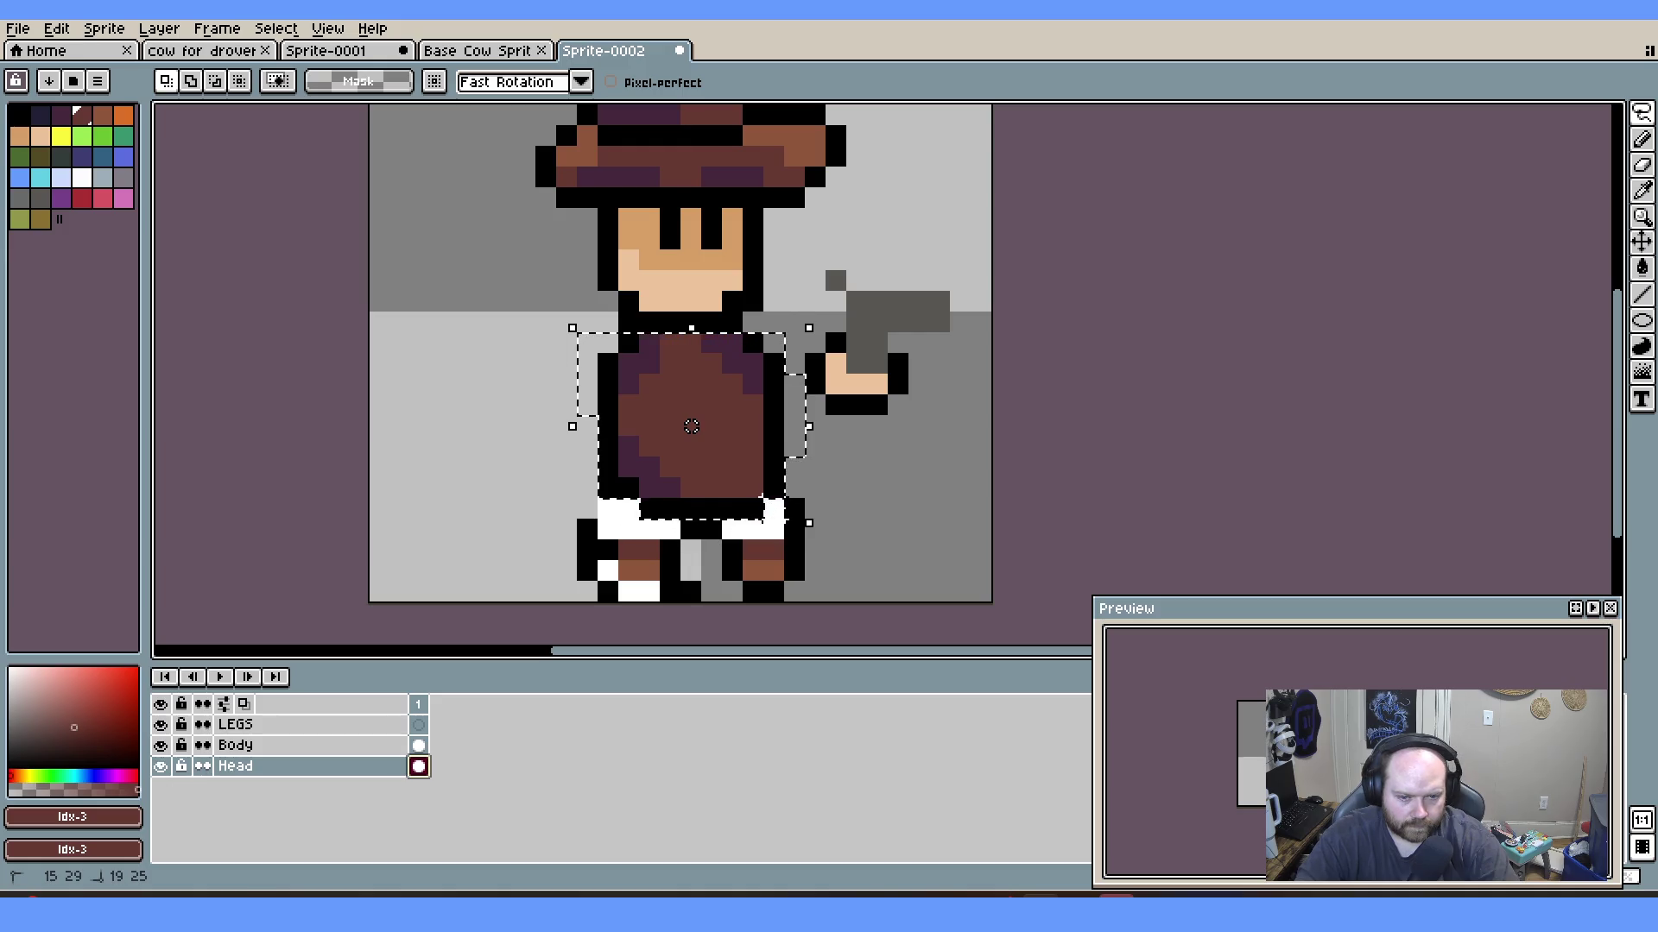
pyautogui.moveTo(691, 426); pyautogui.dragTo(751, 574)
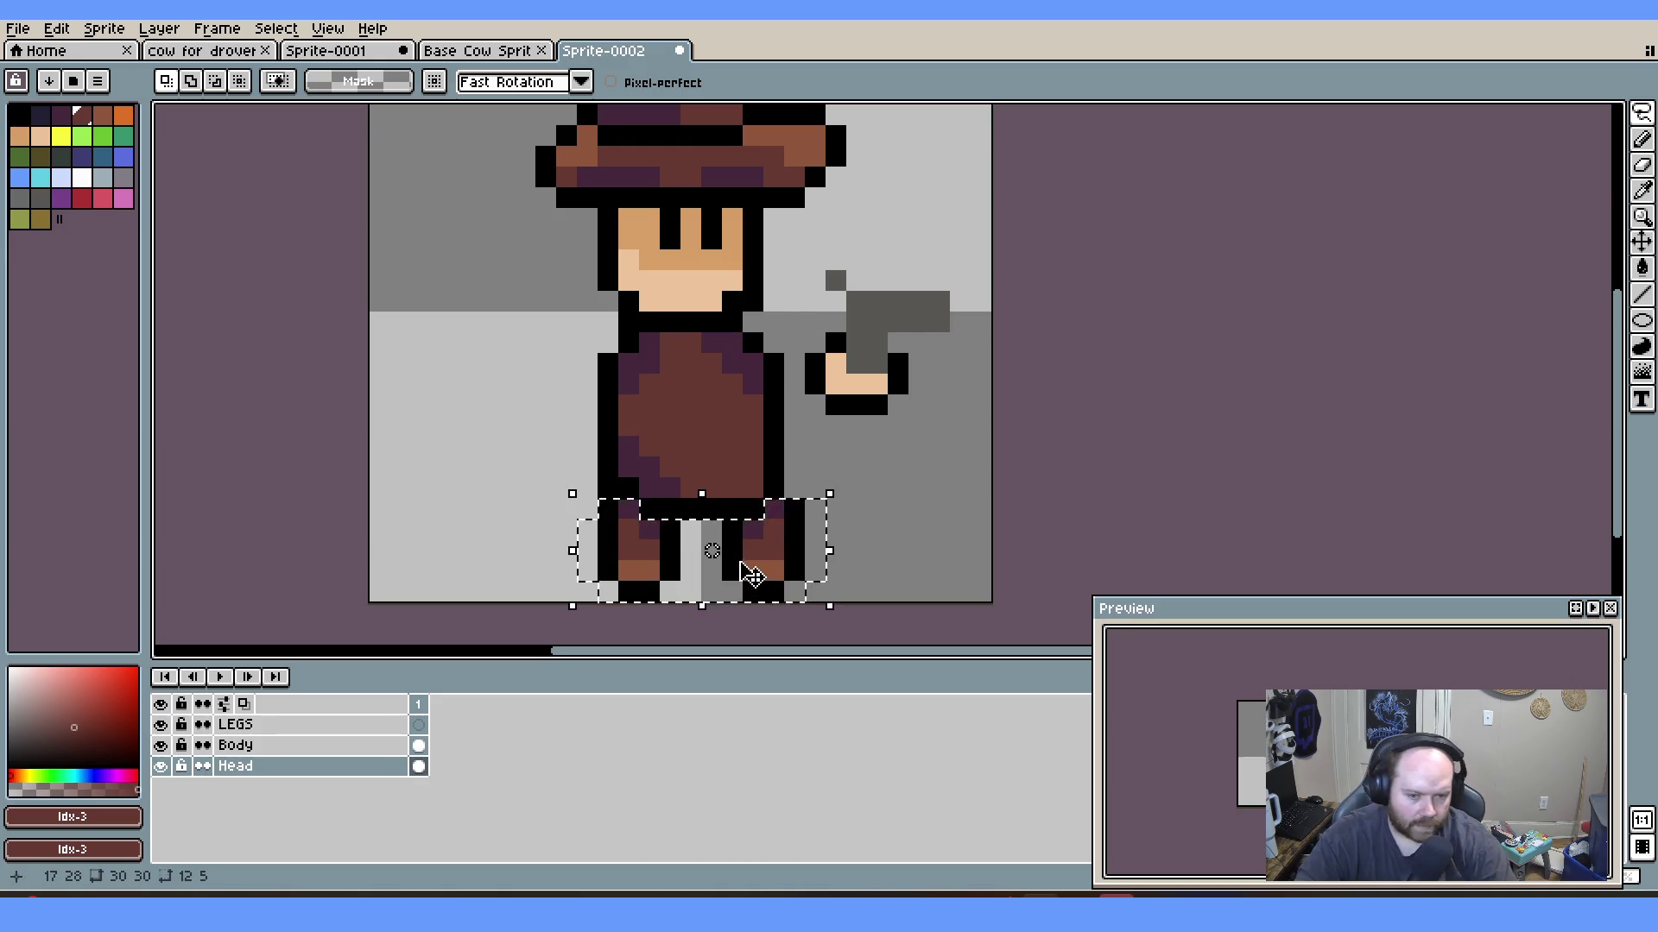
pyautogui.click(420, 725)
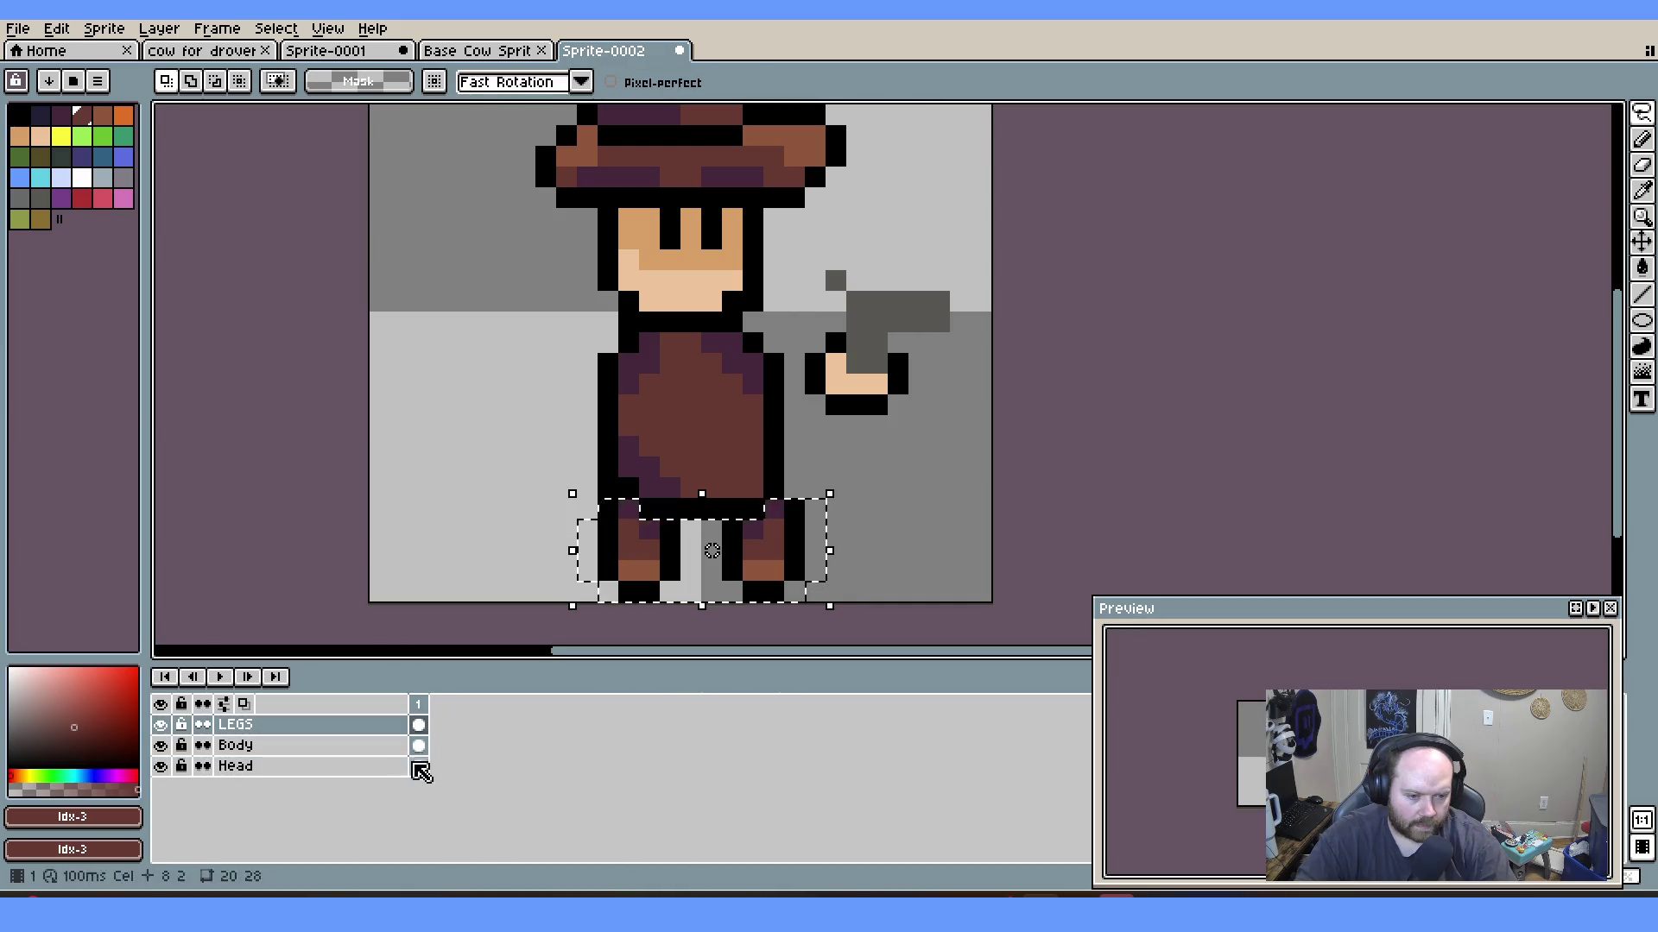
pyautogui.click(420, 769)
pyautogui.press('b')
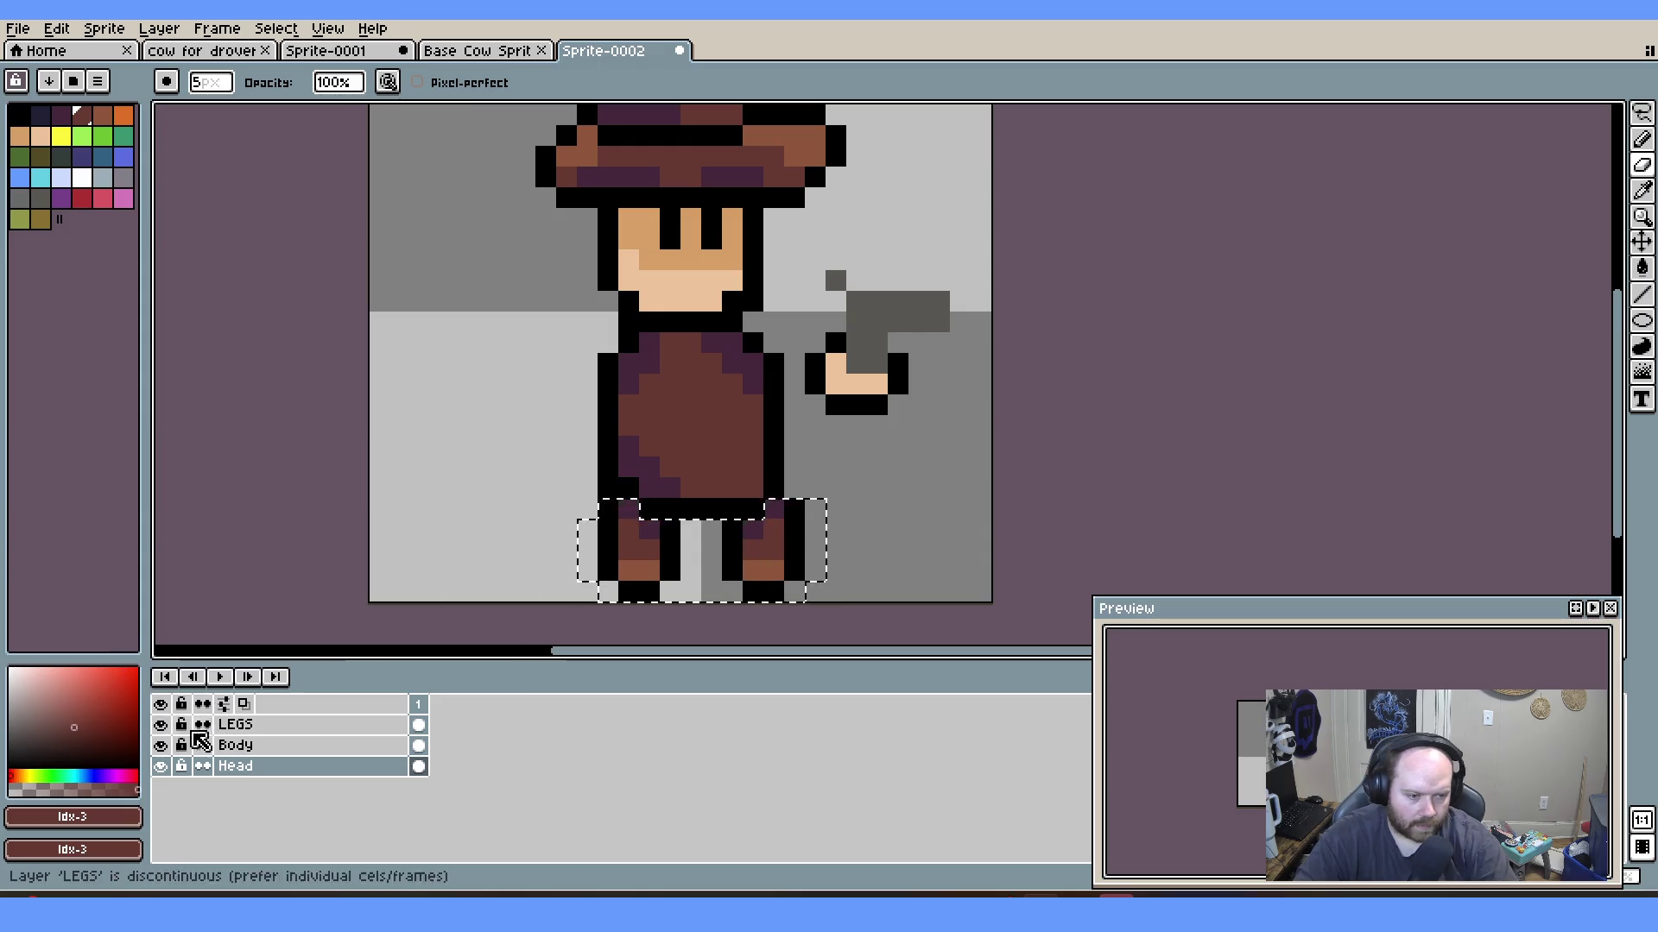
pyautogui.click(420, 726)
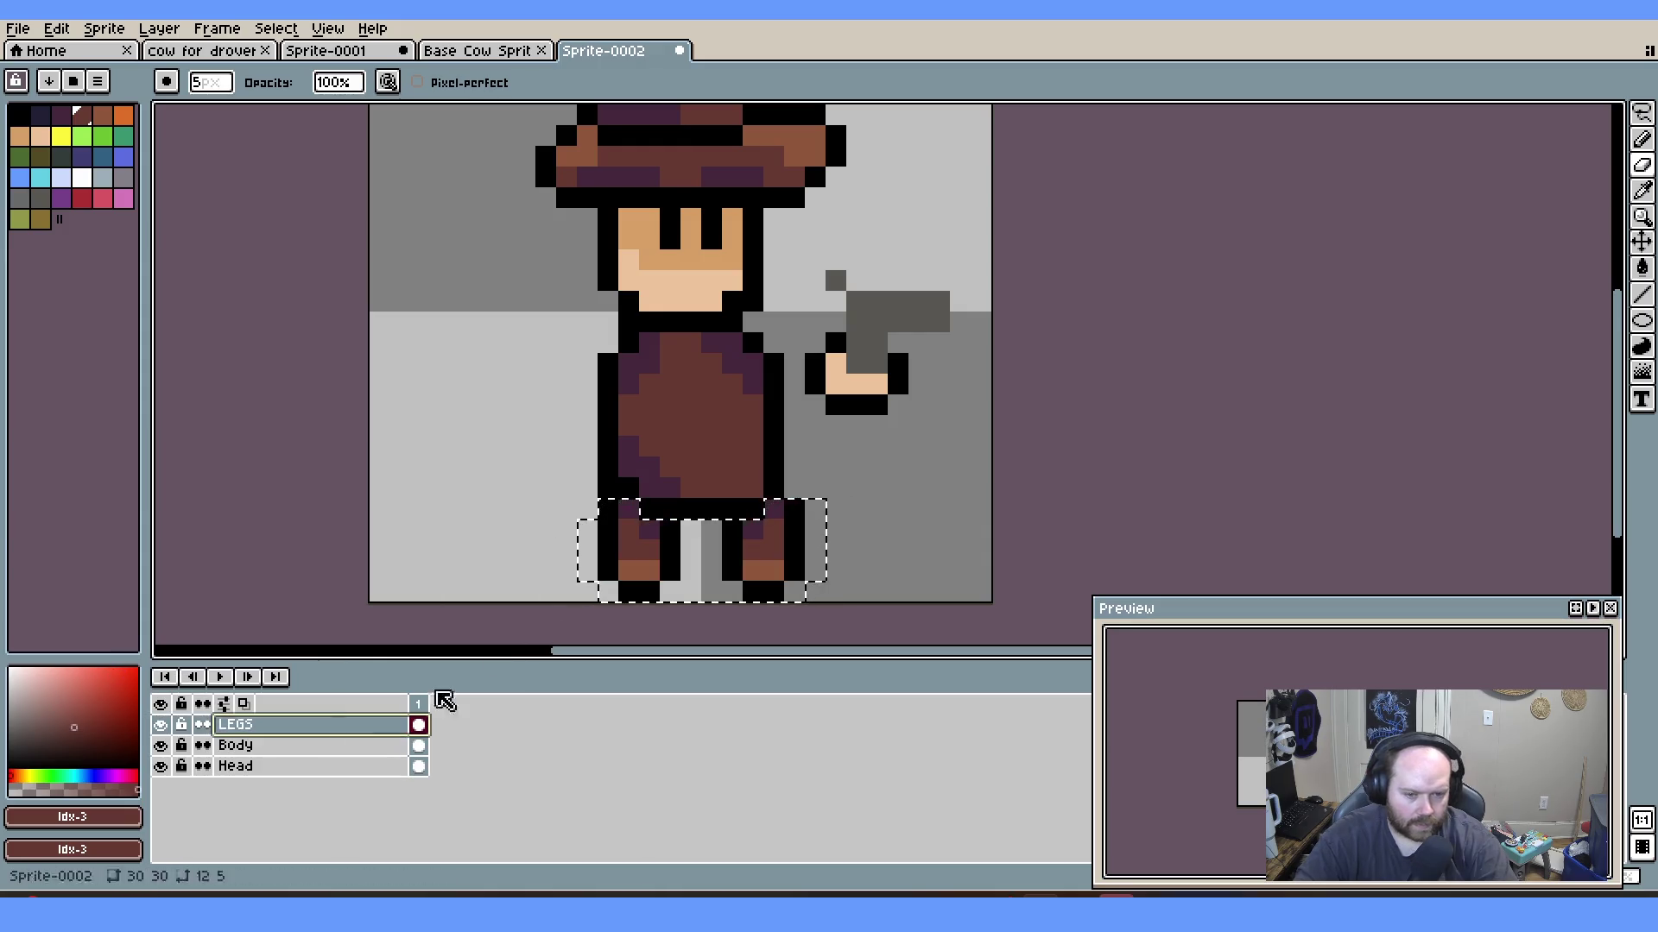
pyautogui.scroll(-3, 548, 573)
pyautogui.scroll(4, 751, 499)
pyautogui.scroll(-2, 752, 499)
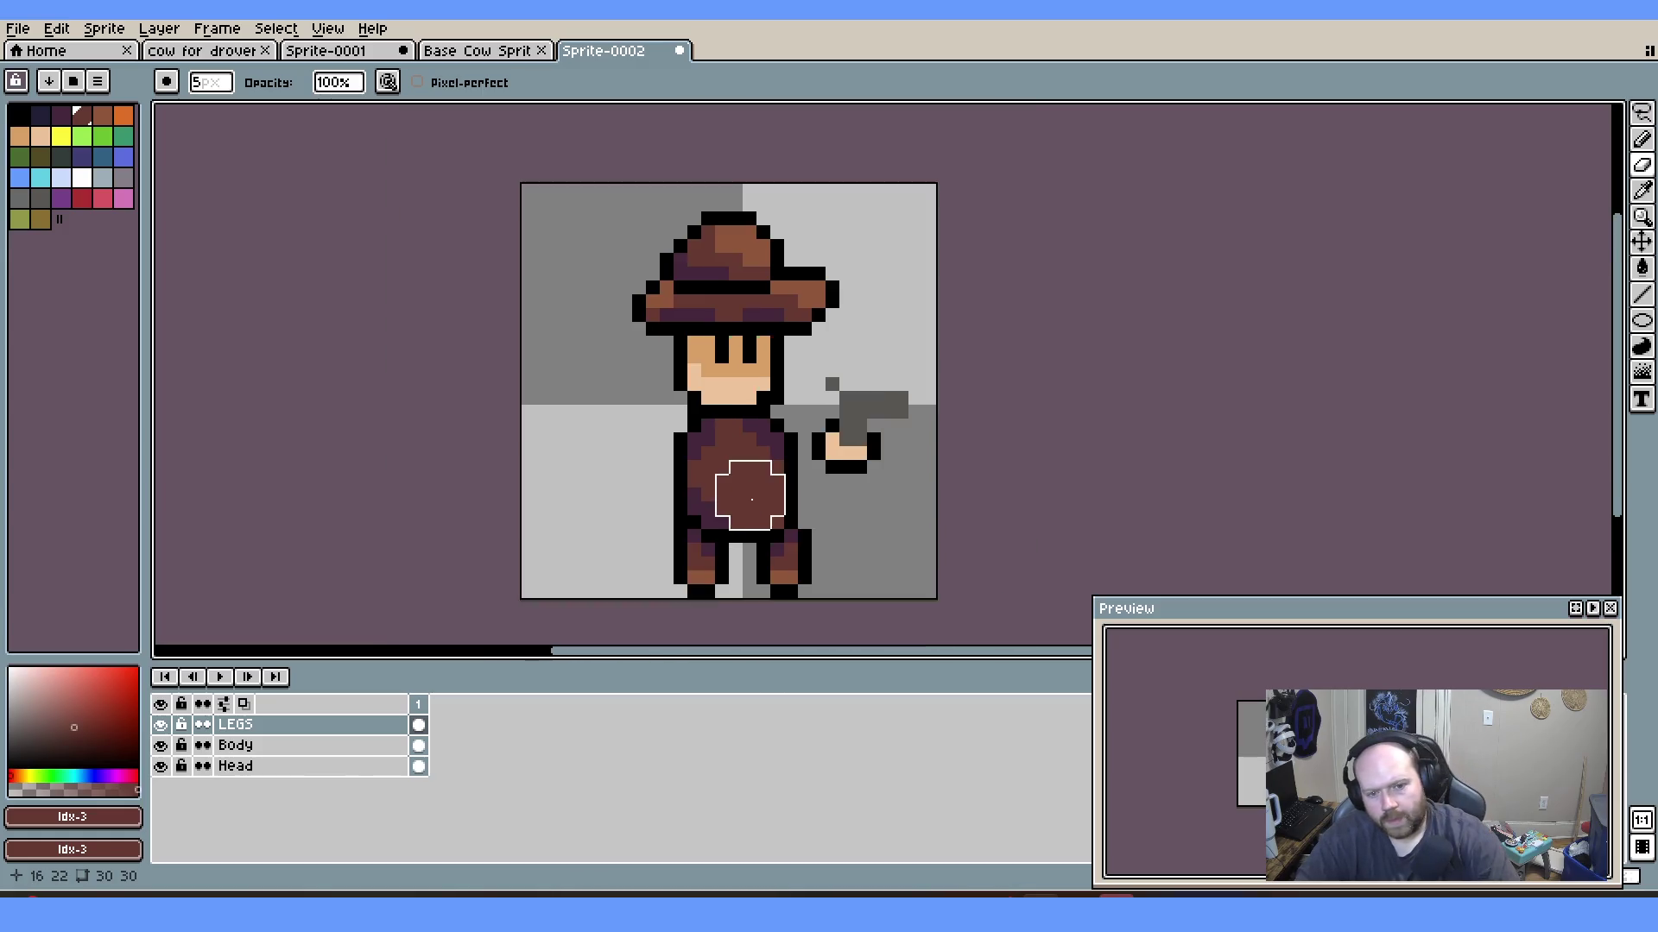
pyautogui.scroll(-1, 752, 499)
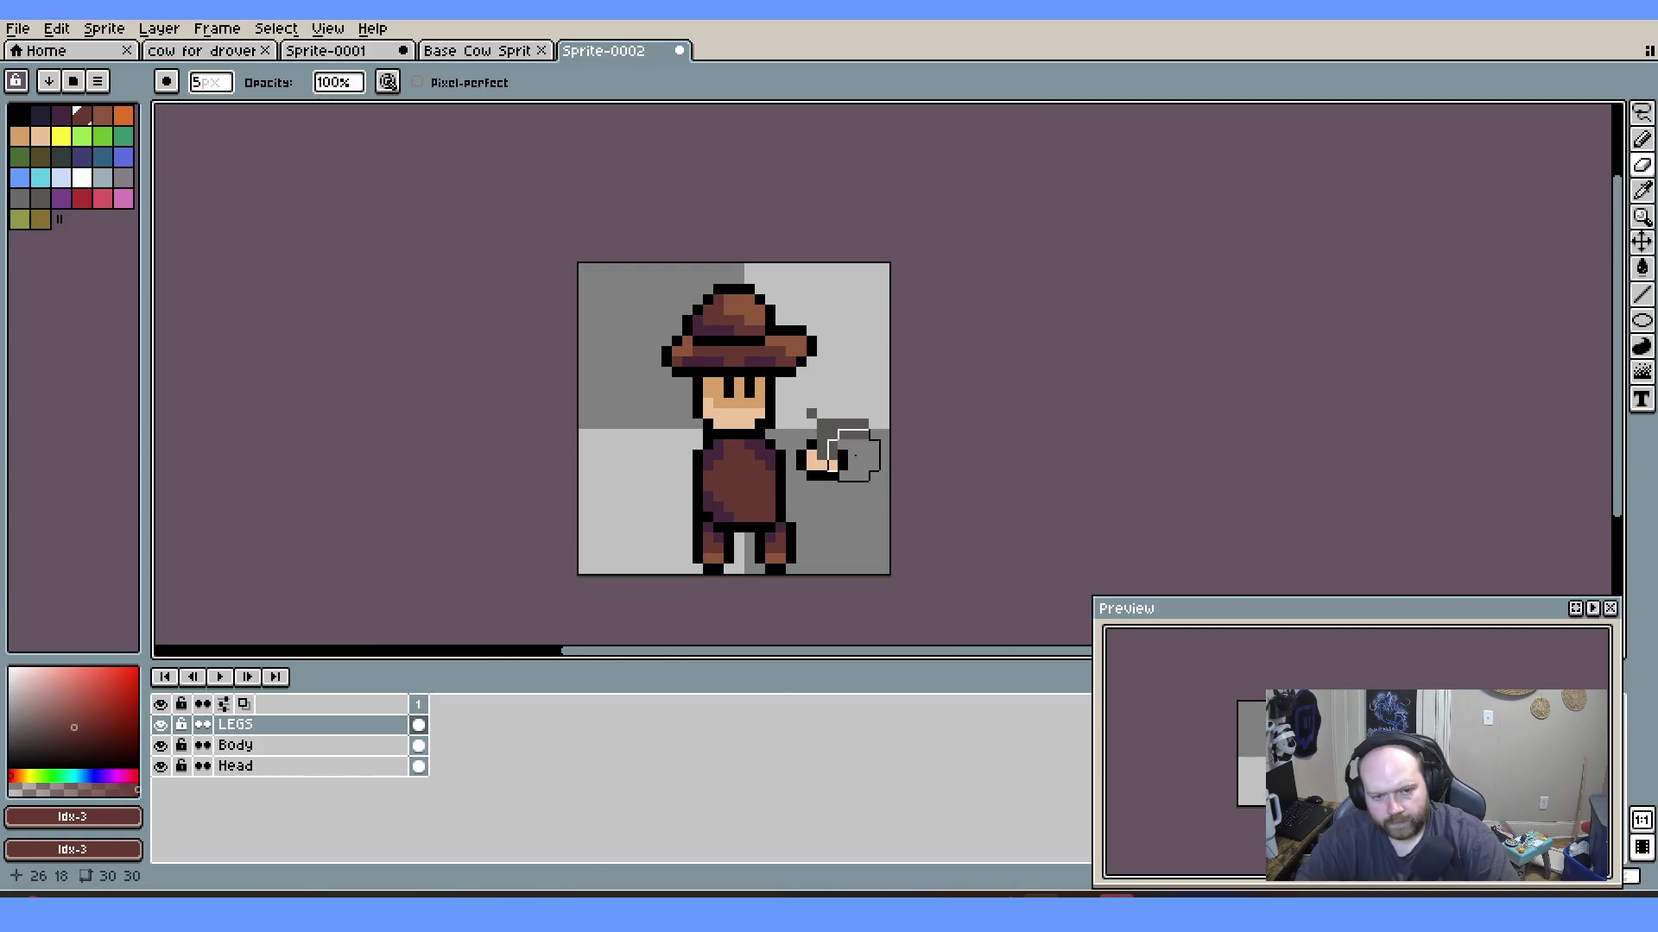
pyautogui.click(418, 766)
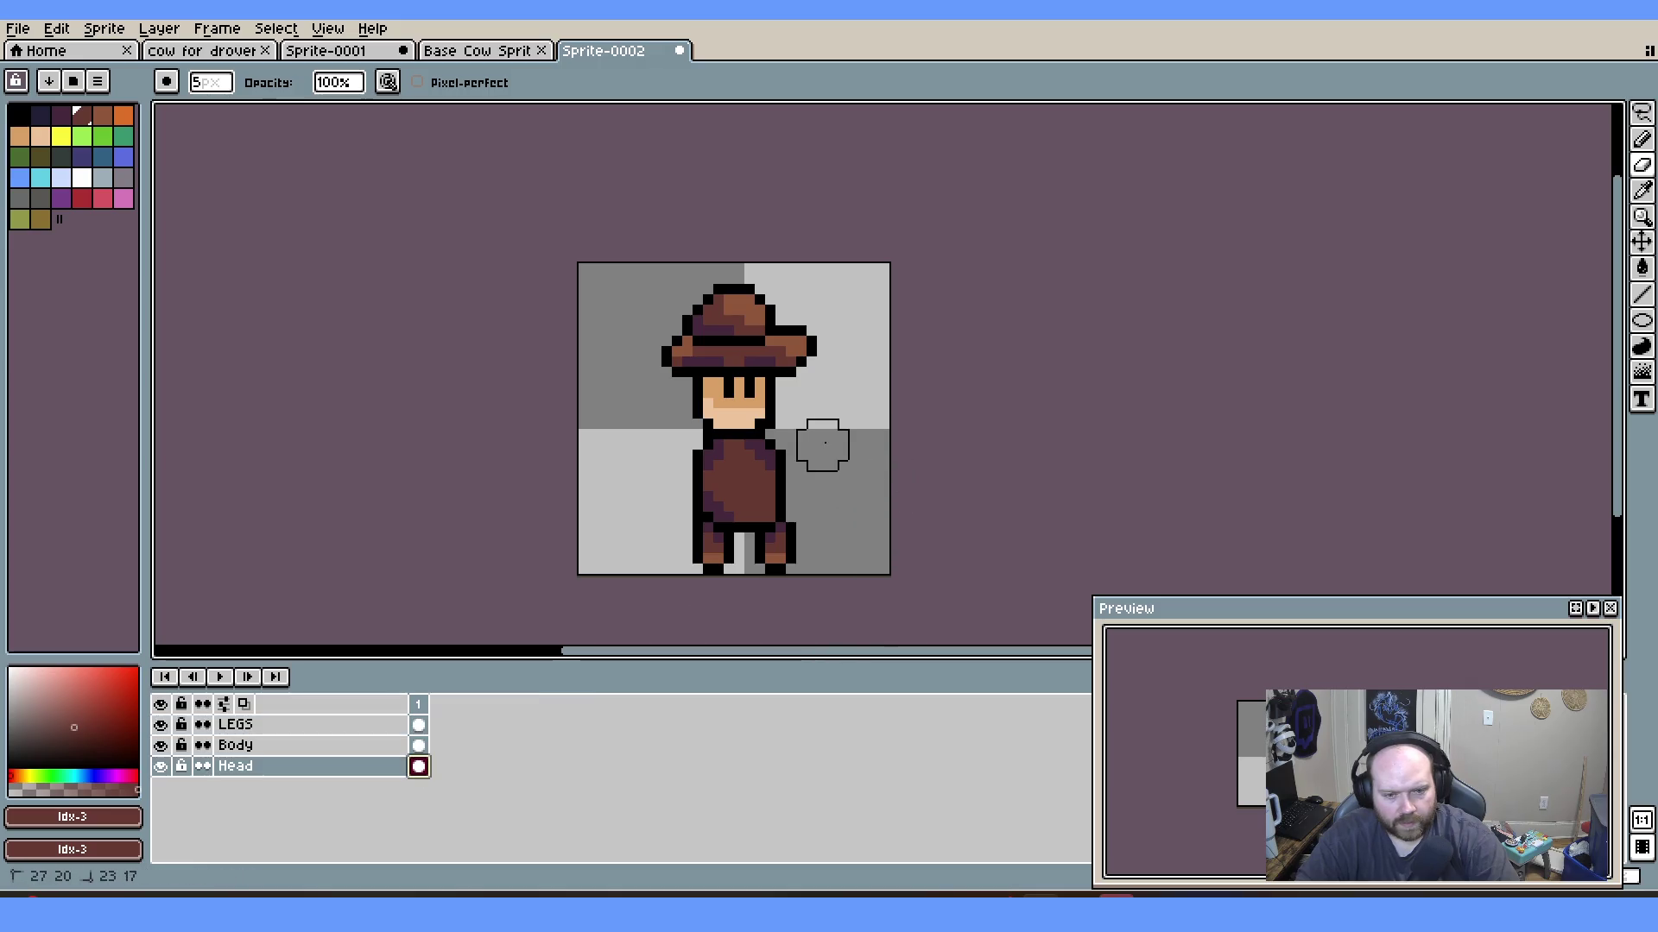
pyautogui.click(638, 784)
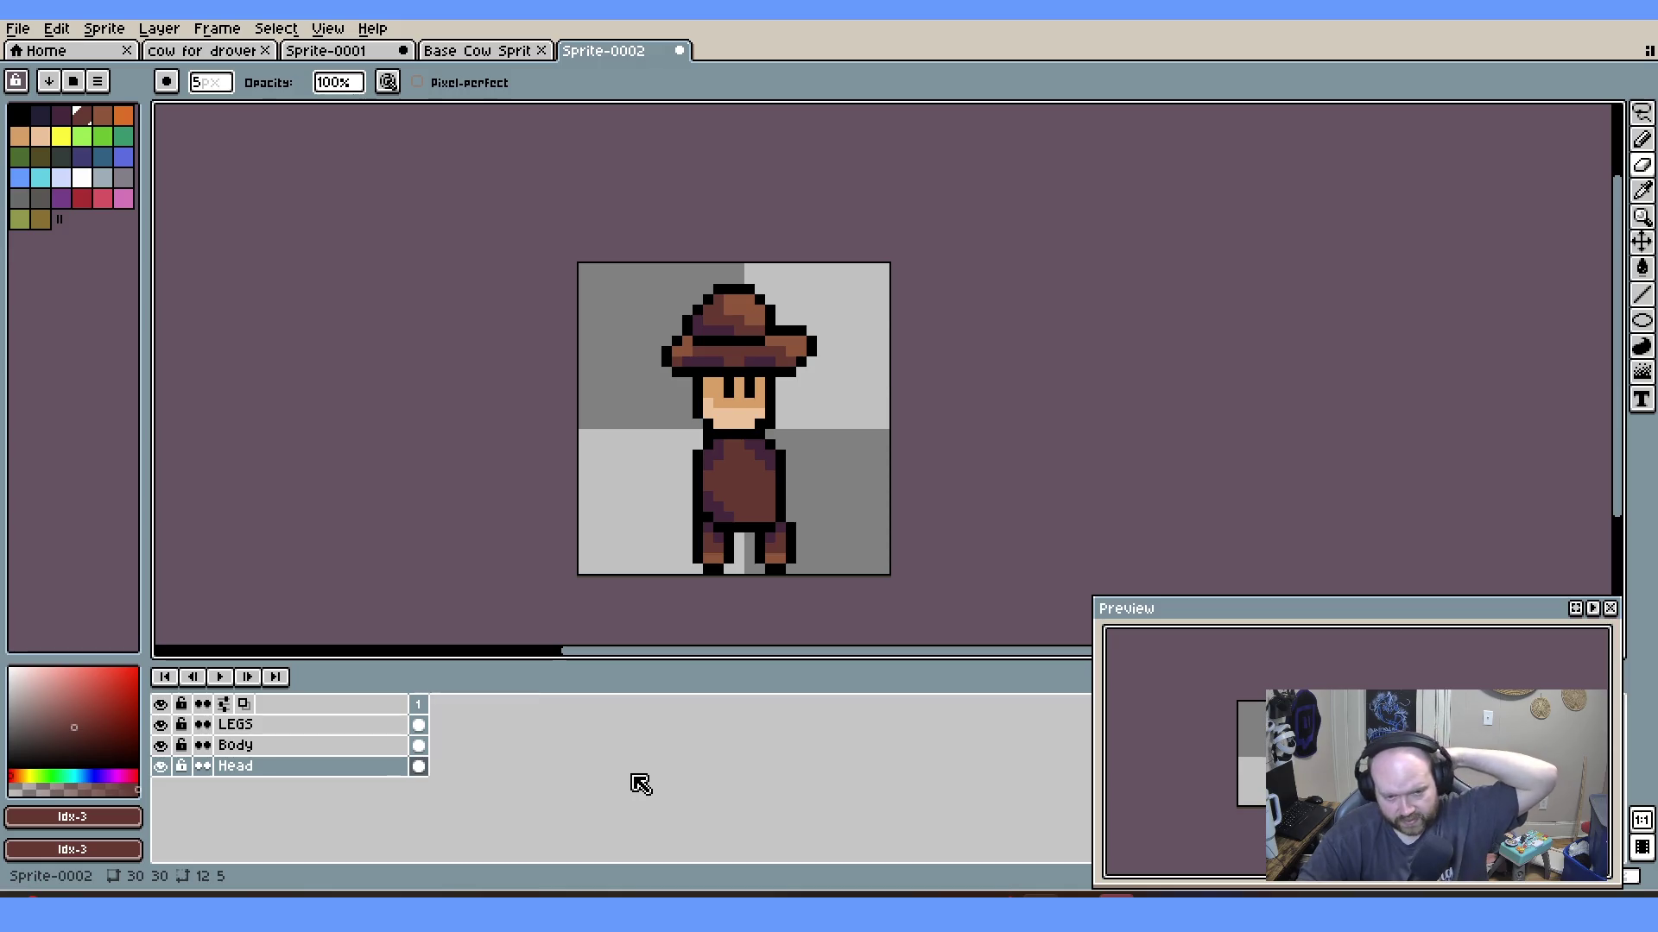
# Step: Add new frames and lower frame 2's hat, face and torso by one pixel
pyautogui.click(419, 705)
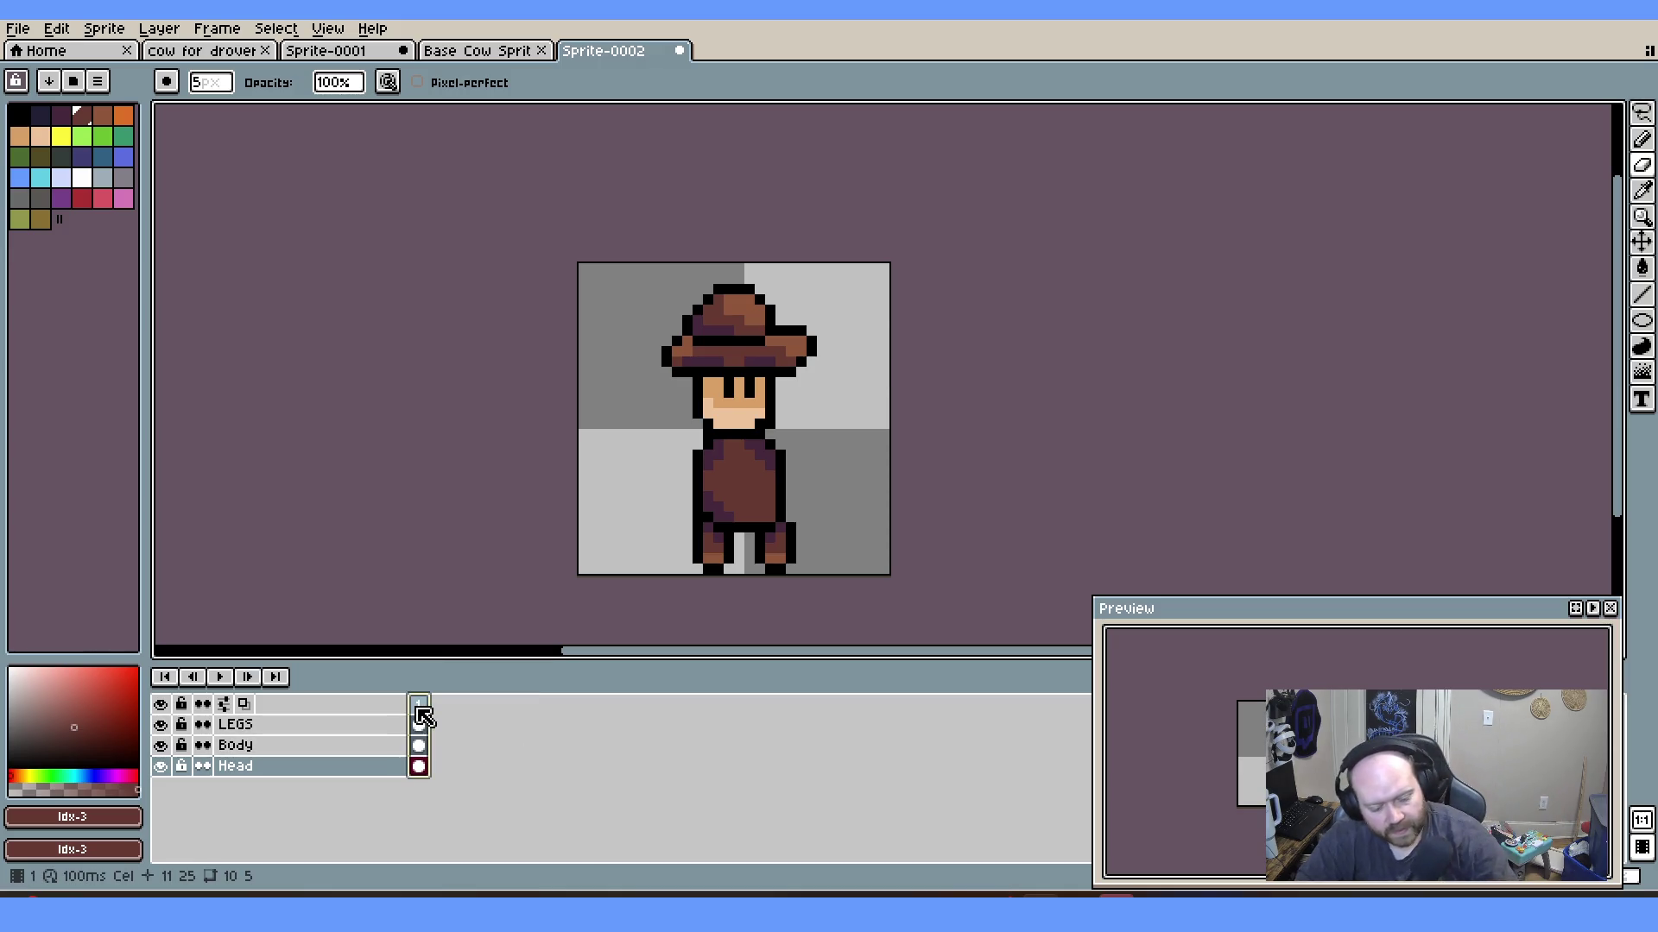
pyautogui.hotkey('alt', 'n')
pyautogui.hotkey('alt', 'n')
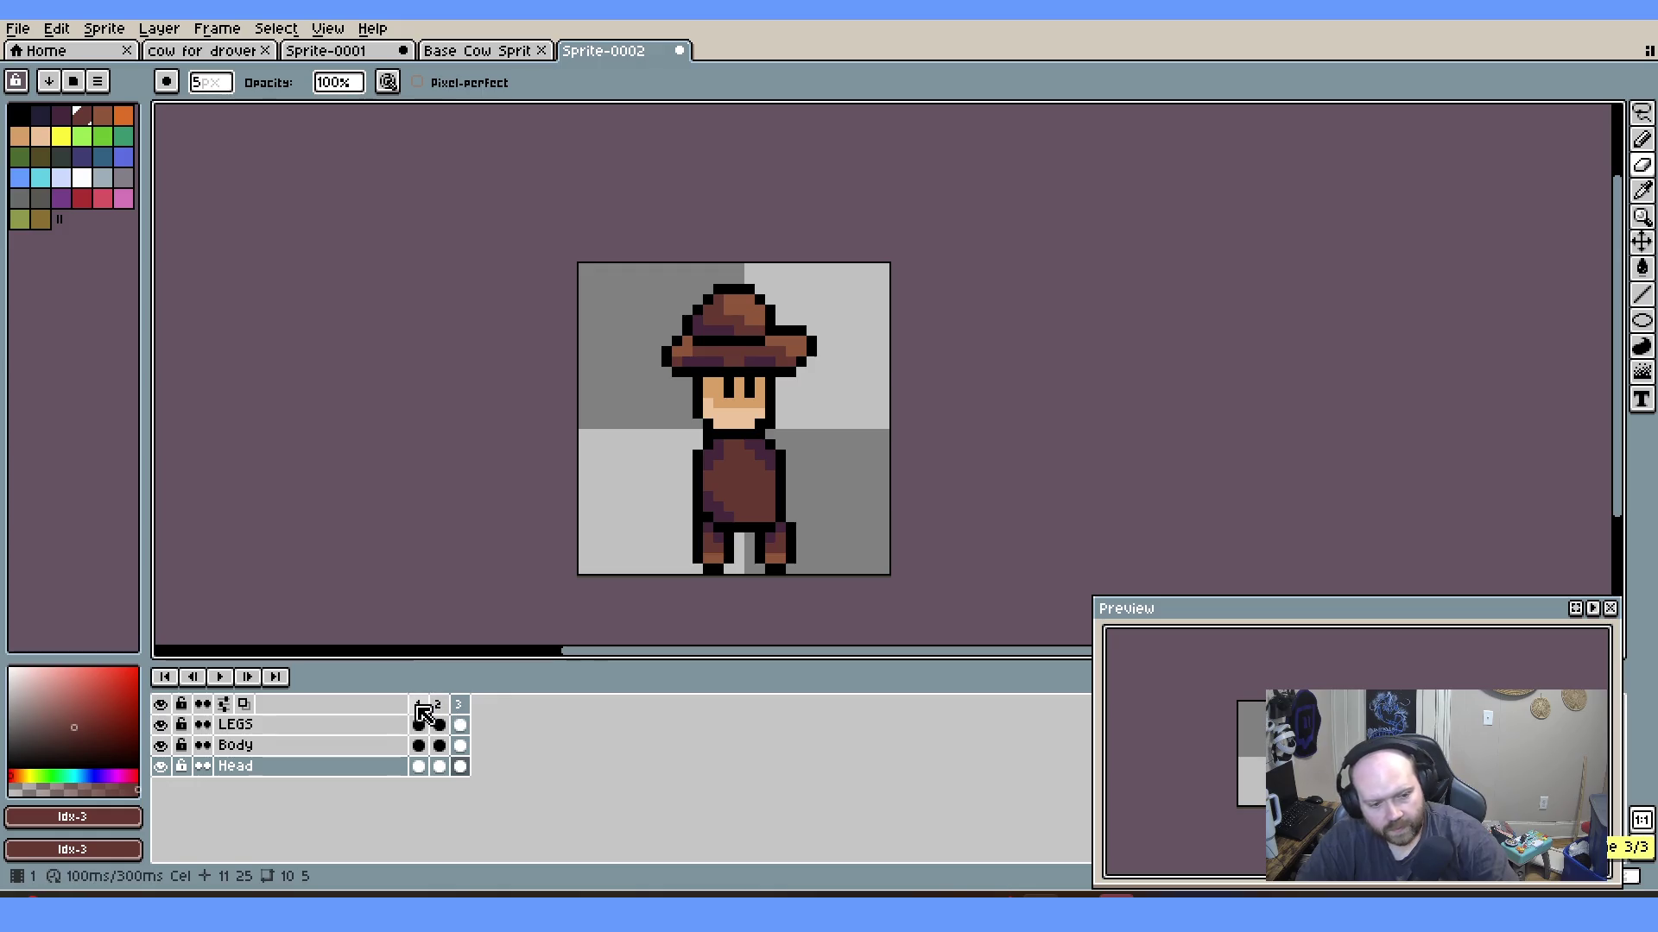
pyautogui.click(439, 766)
pyautogui.press('v')
pyautogui.moveTo(723, 419); pyautogui.dragTo(725, 429)
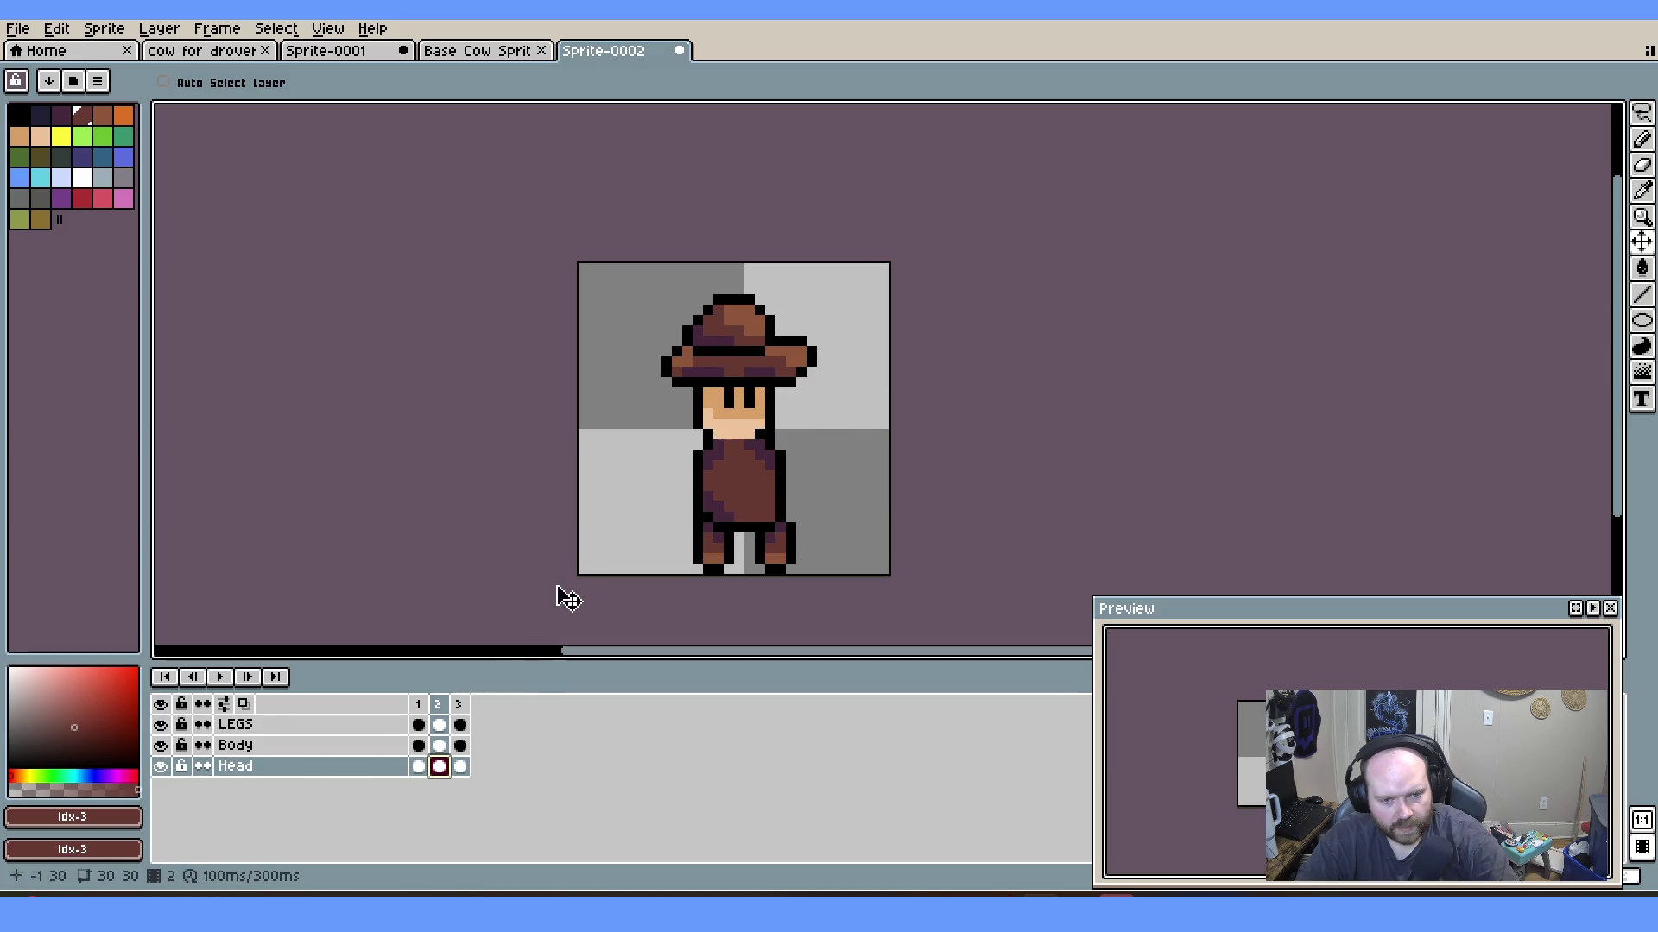
pyautogui.click(439, 745)
pyautogui.moveTo(688, 527); pyautogui.dragTo(691, 537)
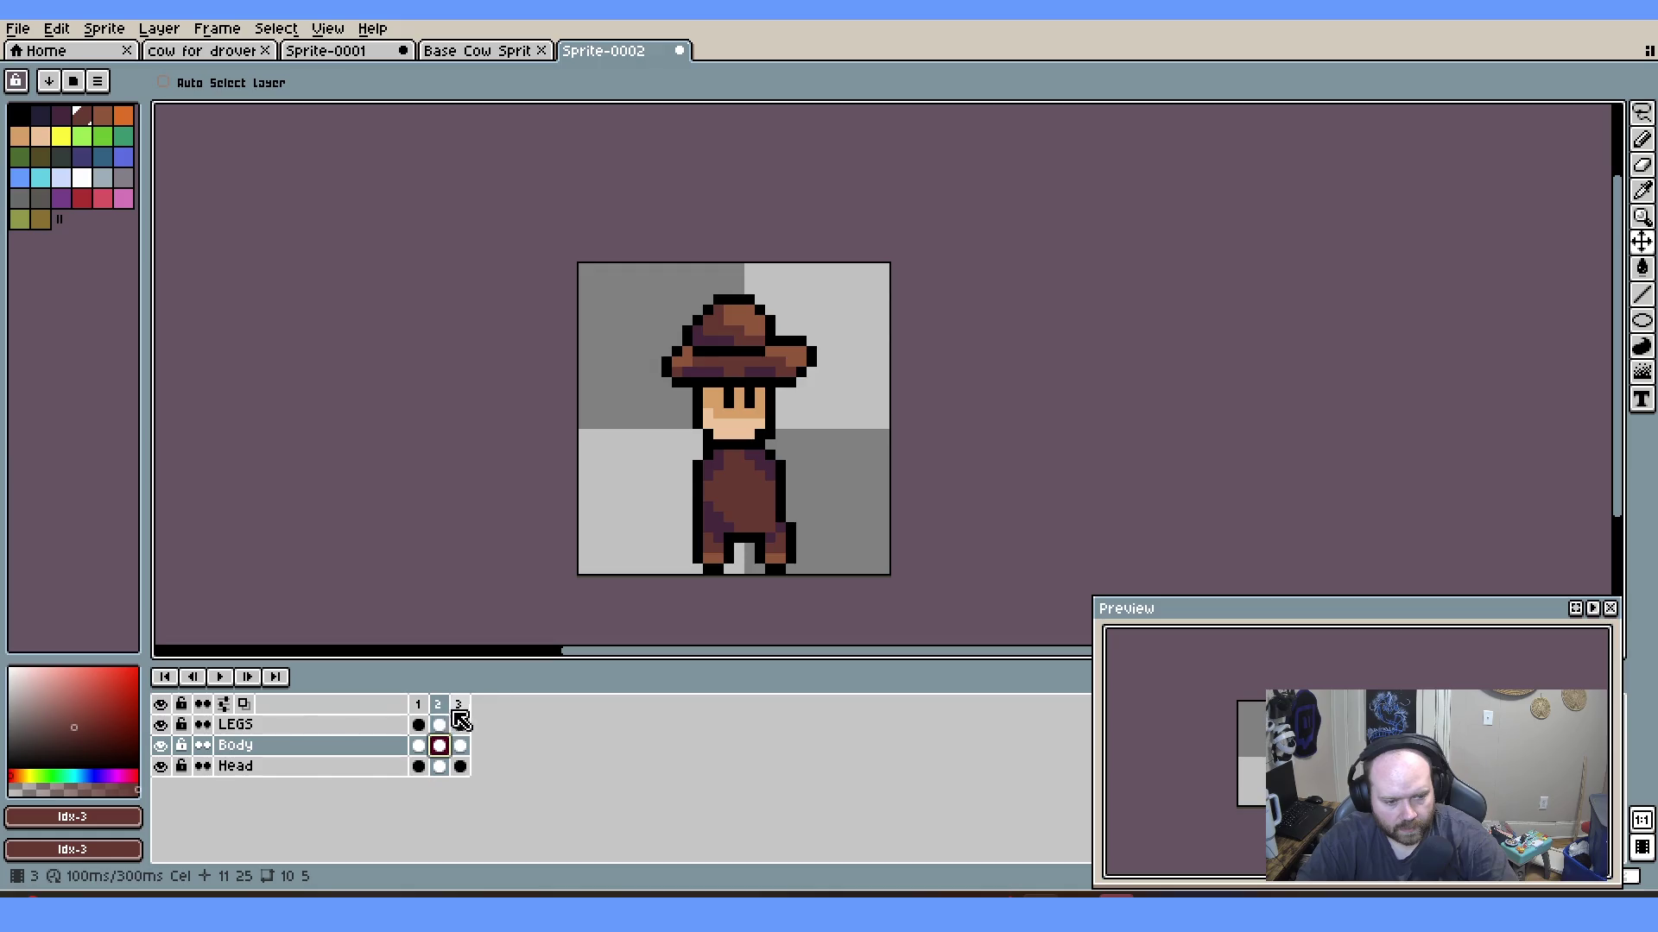
# Step: Play the animation and compare frames 1 and 2
pyautogui.click(221, 677)
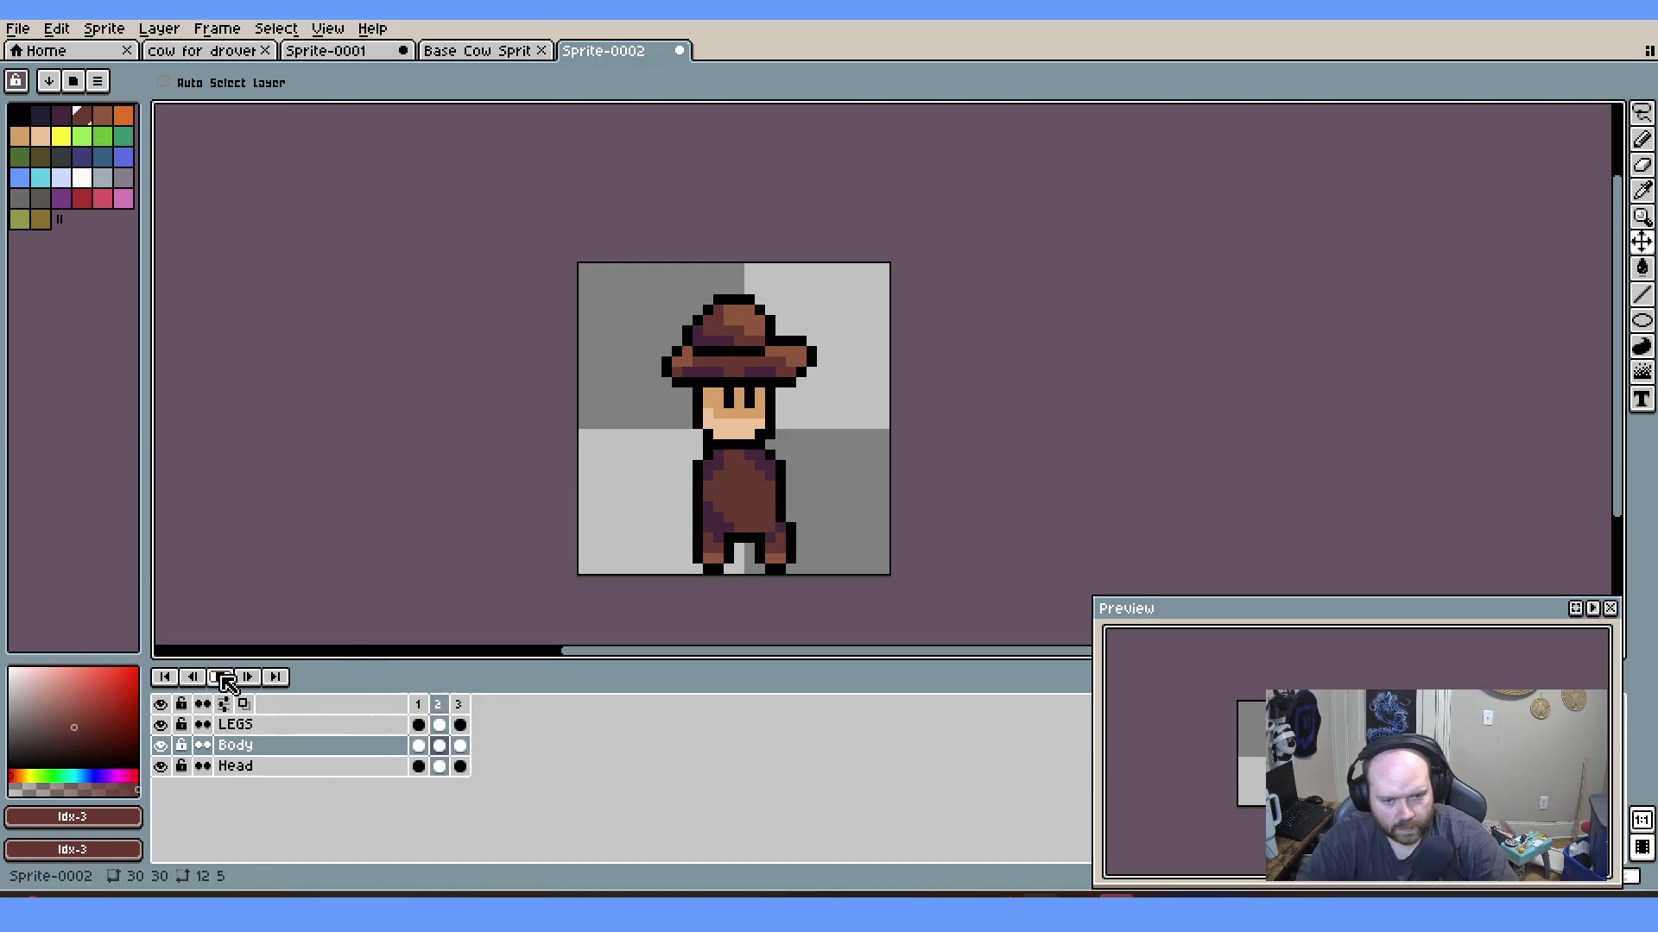
pyautogui.click(221, 678)
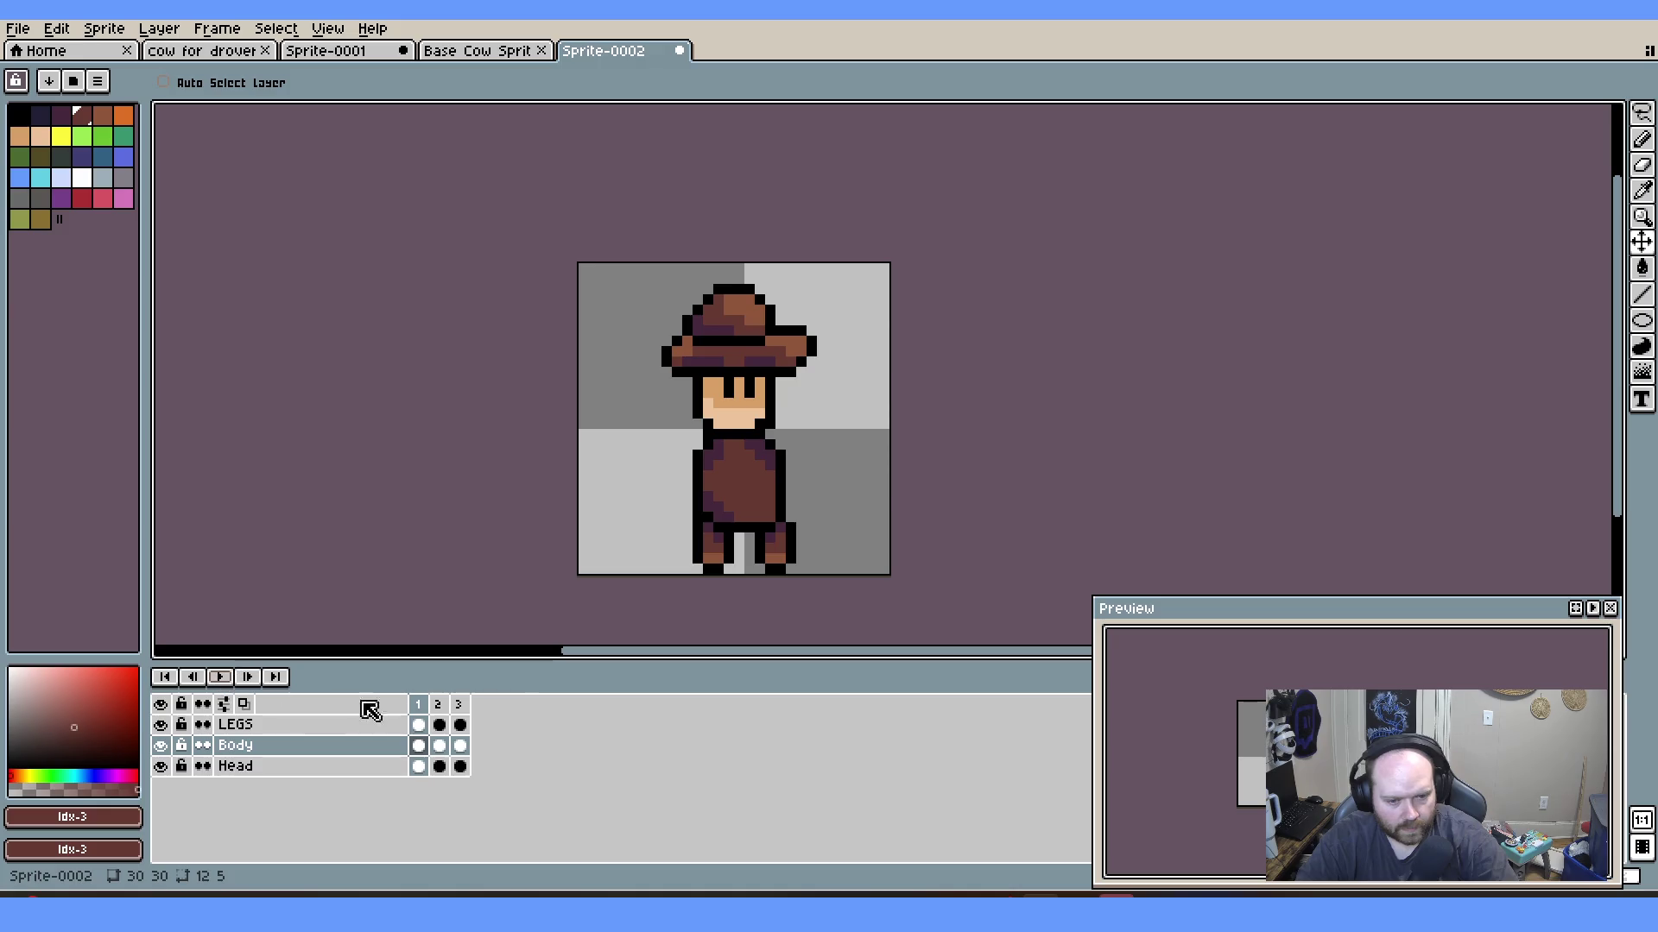
pyautogui.click(438, 705)
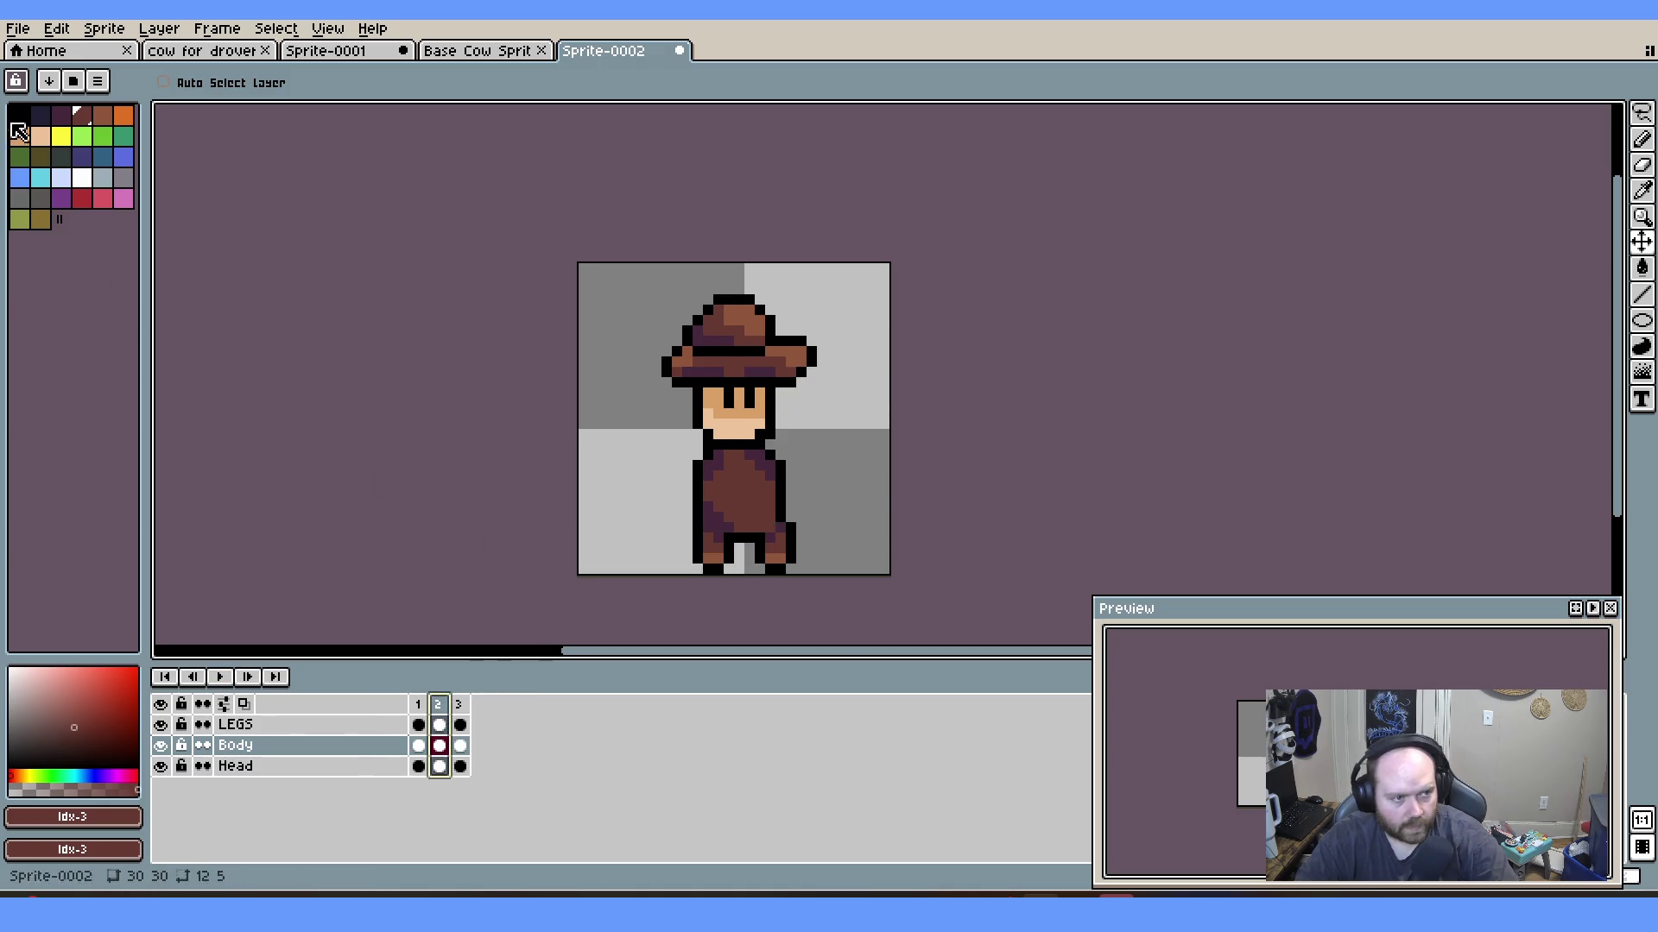
pyautogui.click(420, 704)
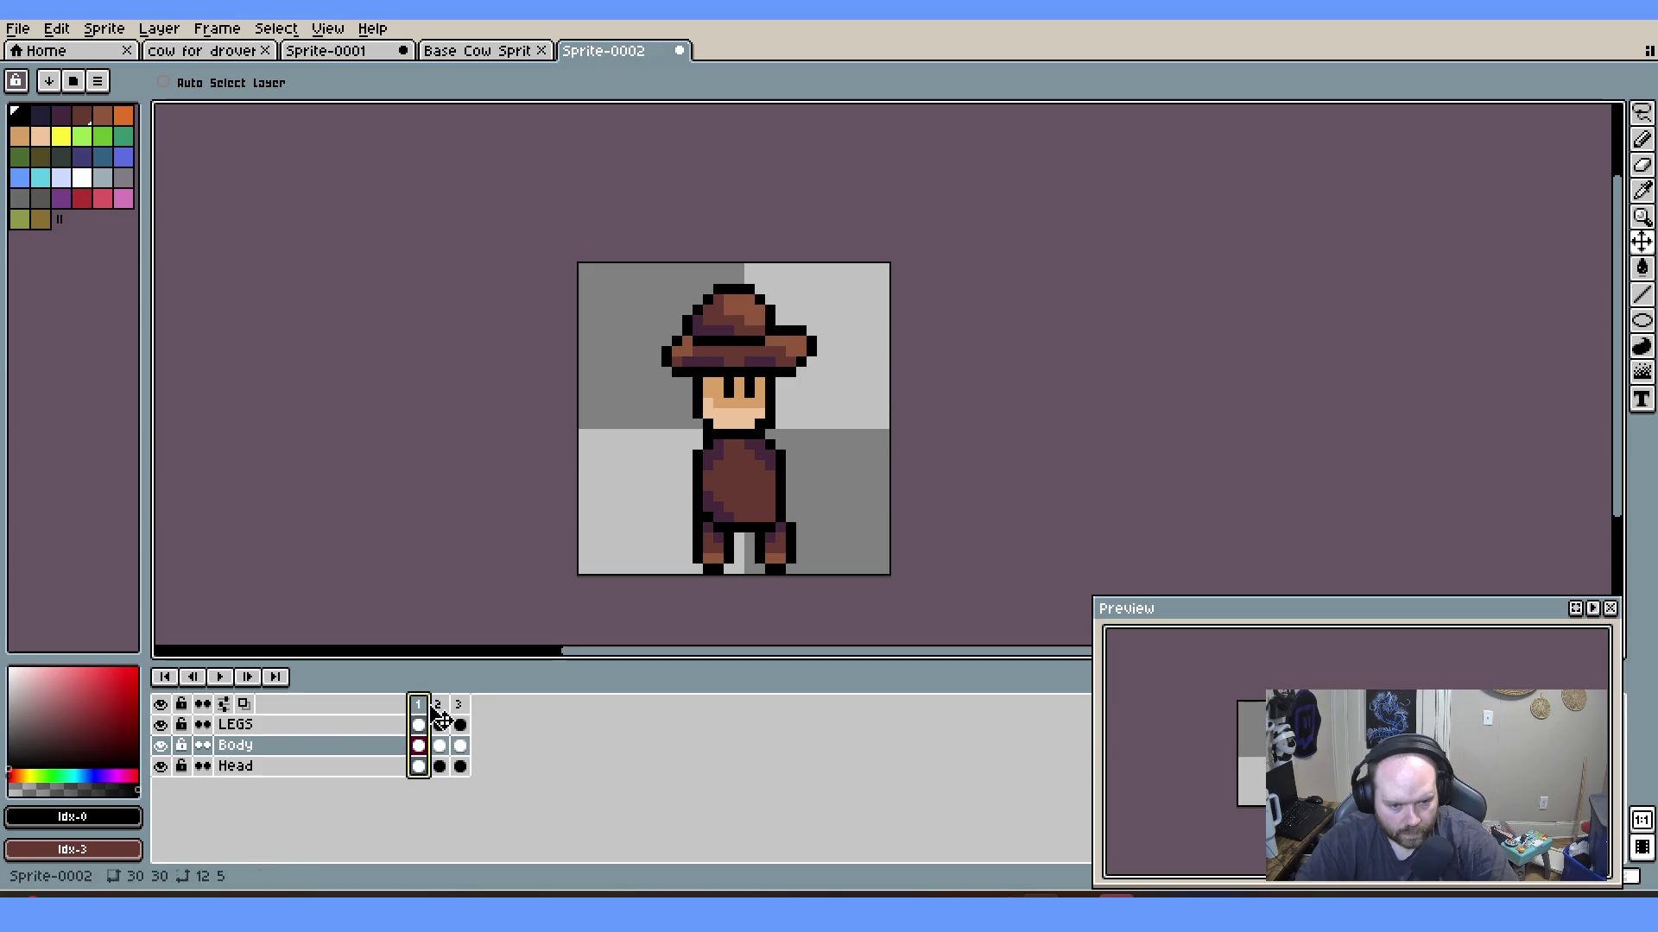
pyautogui.click(440, 706)
# Step: Try a black pencil pixel on frame 2's LEGS cel, undo it, and compare frames
pyautogui.press('b')
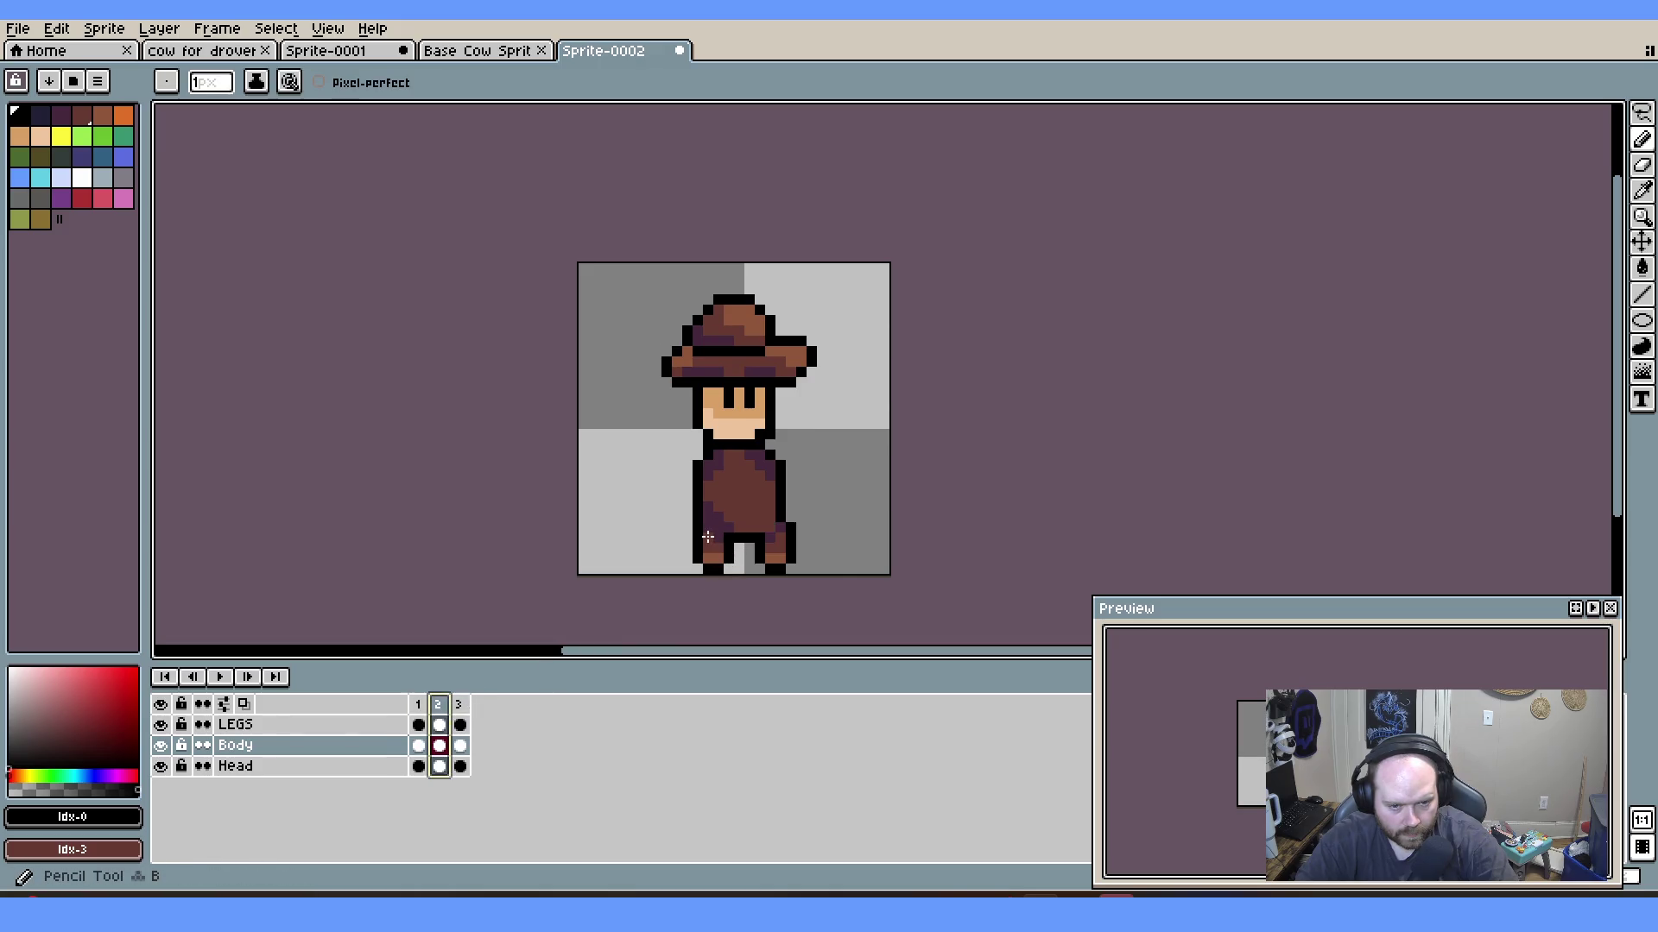
pyautogui.click(440, 745)
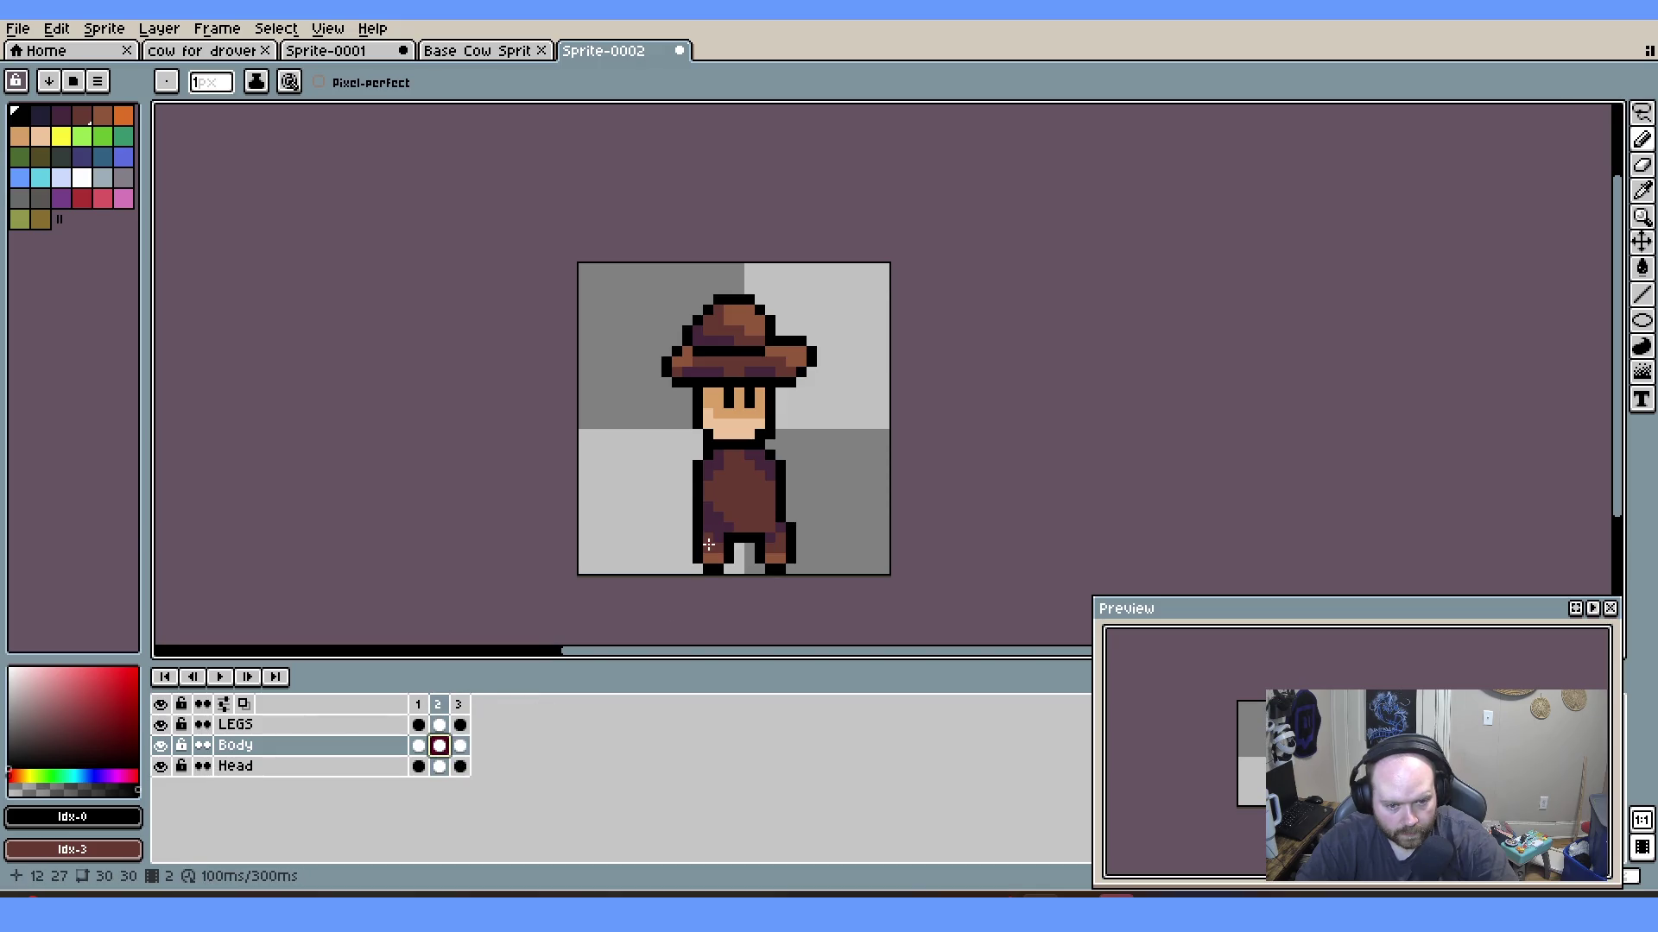
pyautogui.scroll(4, 708, 544)
pyautogui.click(439, 725)
pyautogui.click(682, 529)
pyautogui.hotkey('ctrl', 'z')
pyautogui.click(418, 704)
pyautogui.click(440, 705)
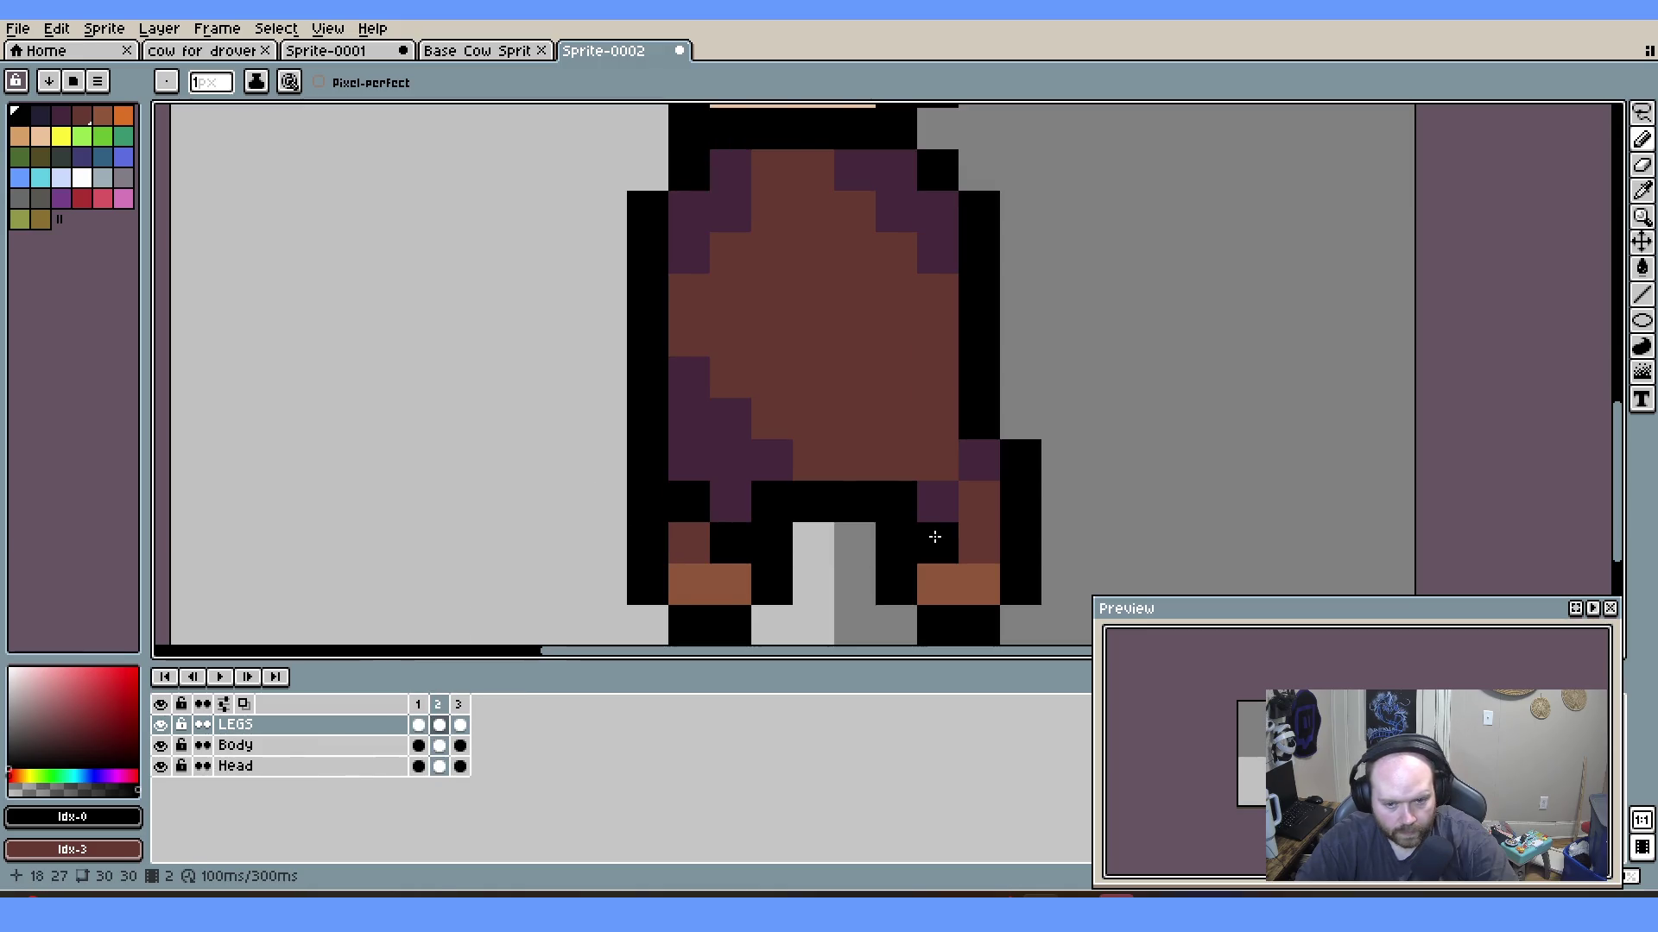
# Step: Compare the leg poses of frames 1 and 2 and clear the frame selection
pyautogui.click(422, 705)
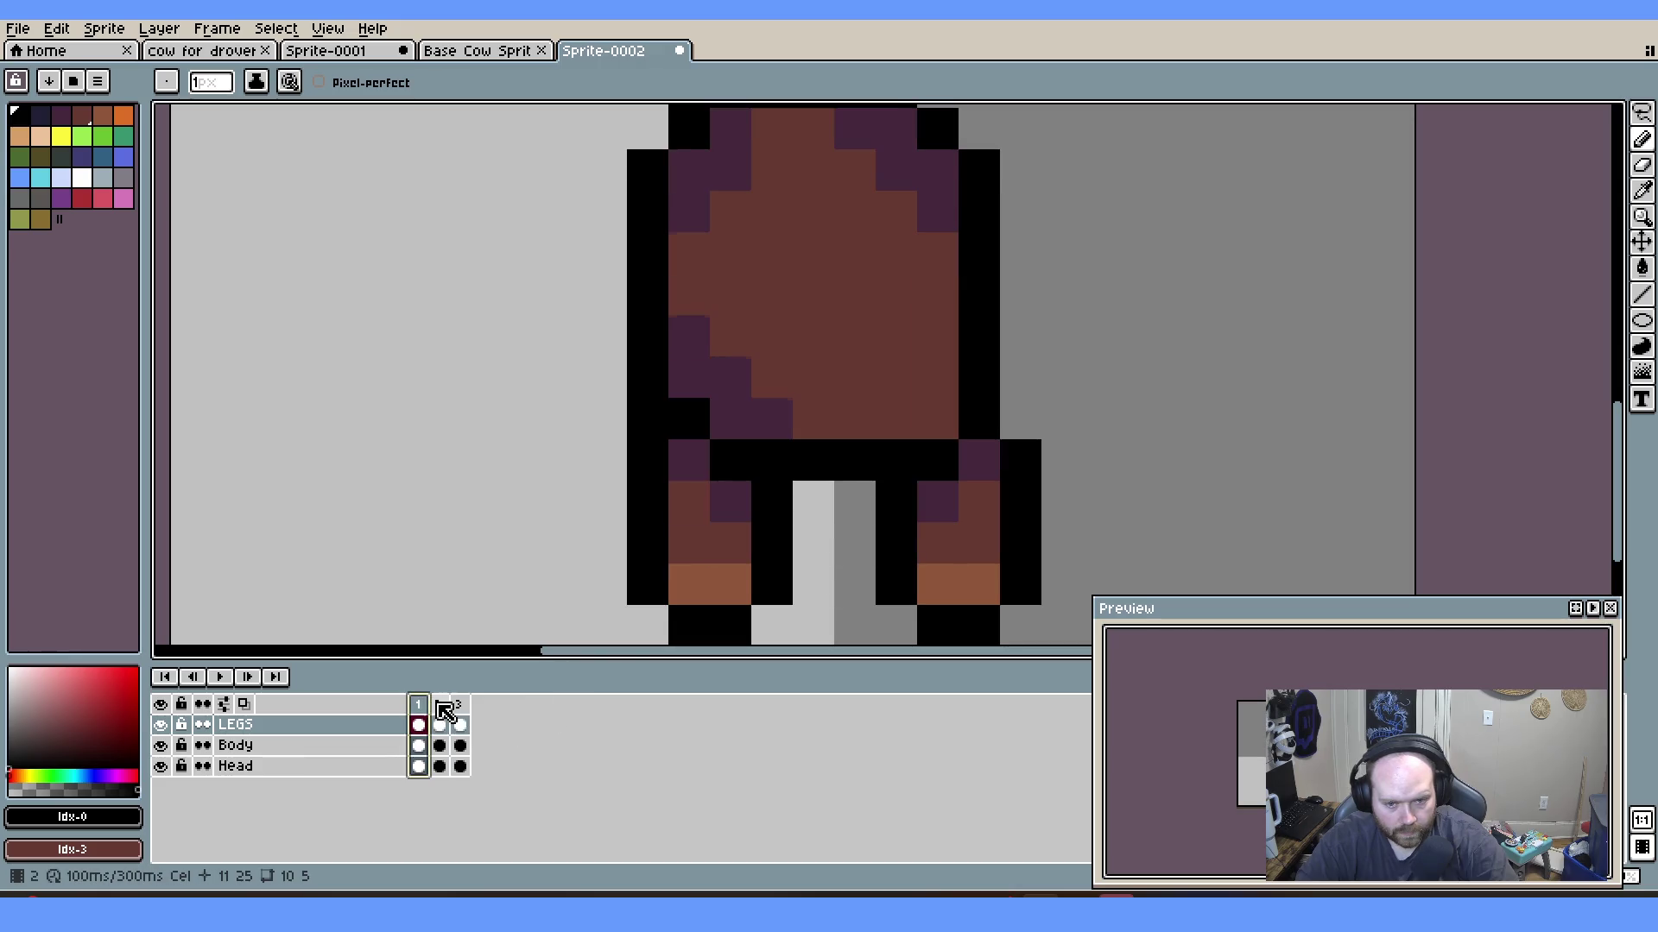
pyautogui.click(440, 705)
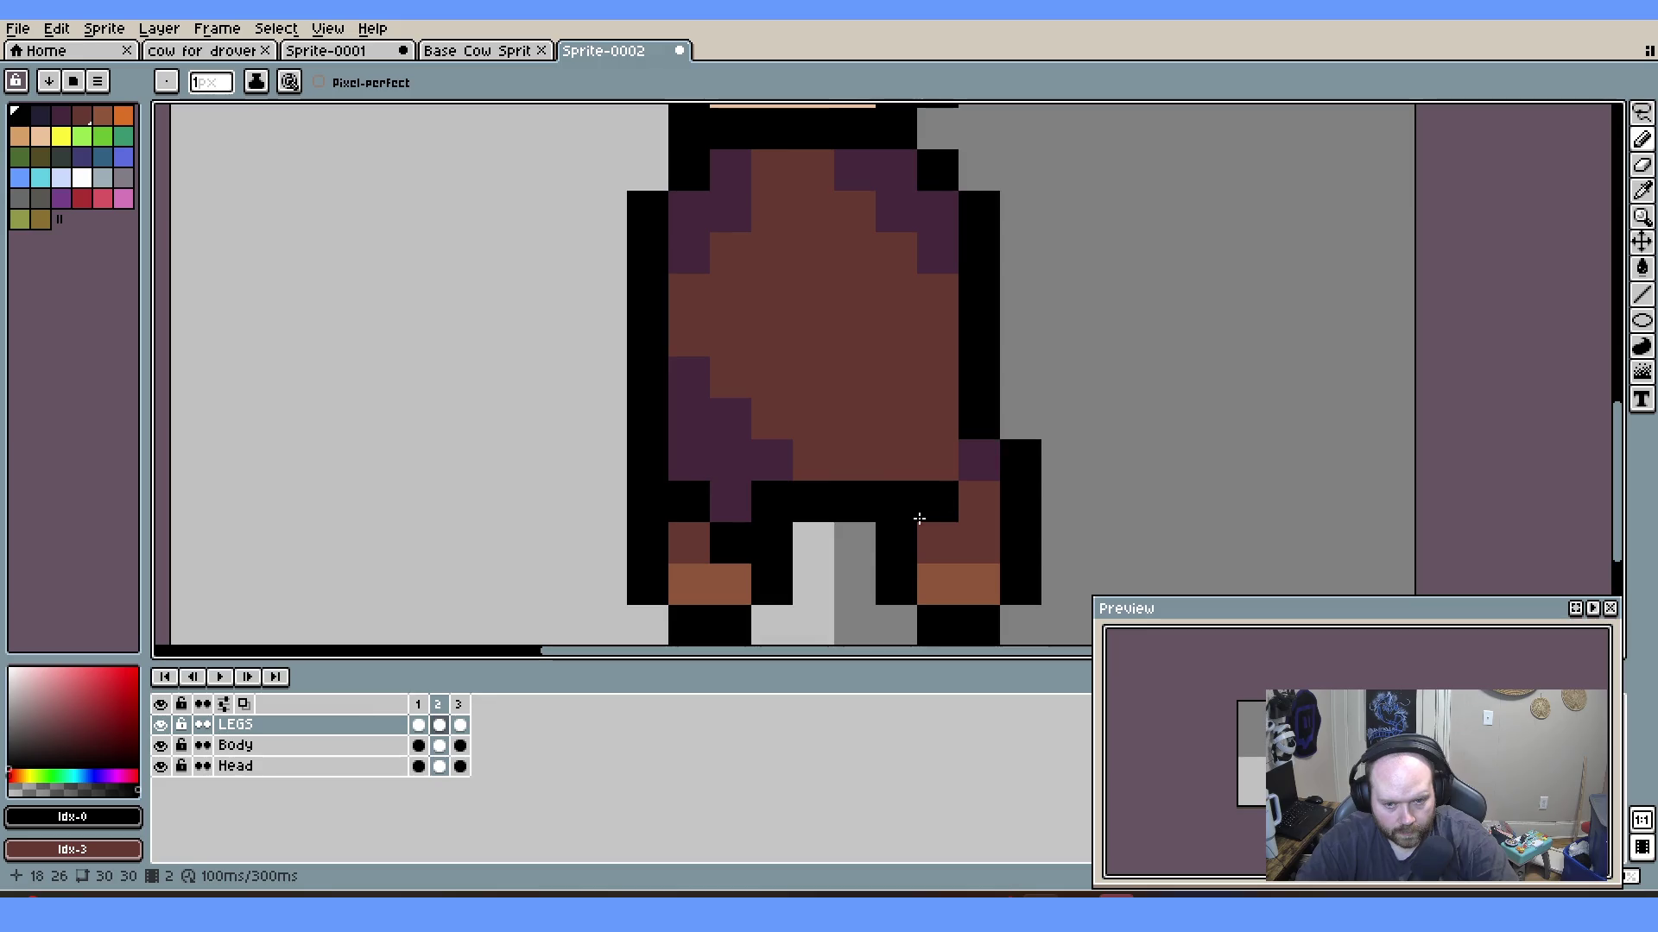
pyautogui.click(422, 705)
pyautogui.click(439, 704)
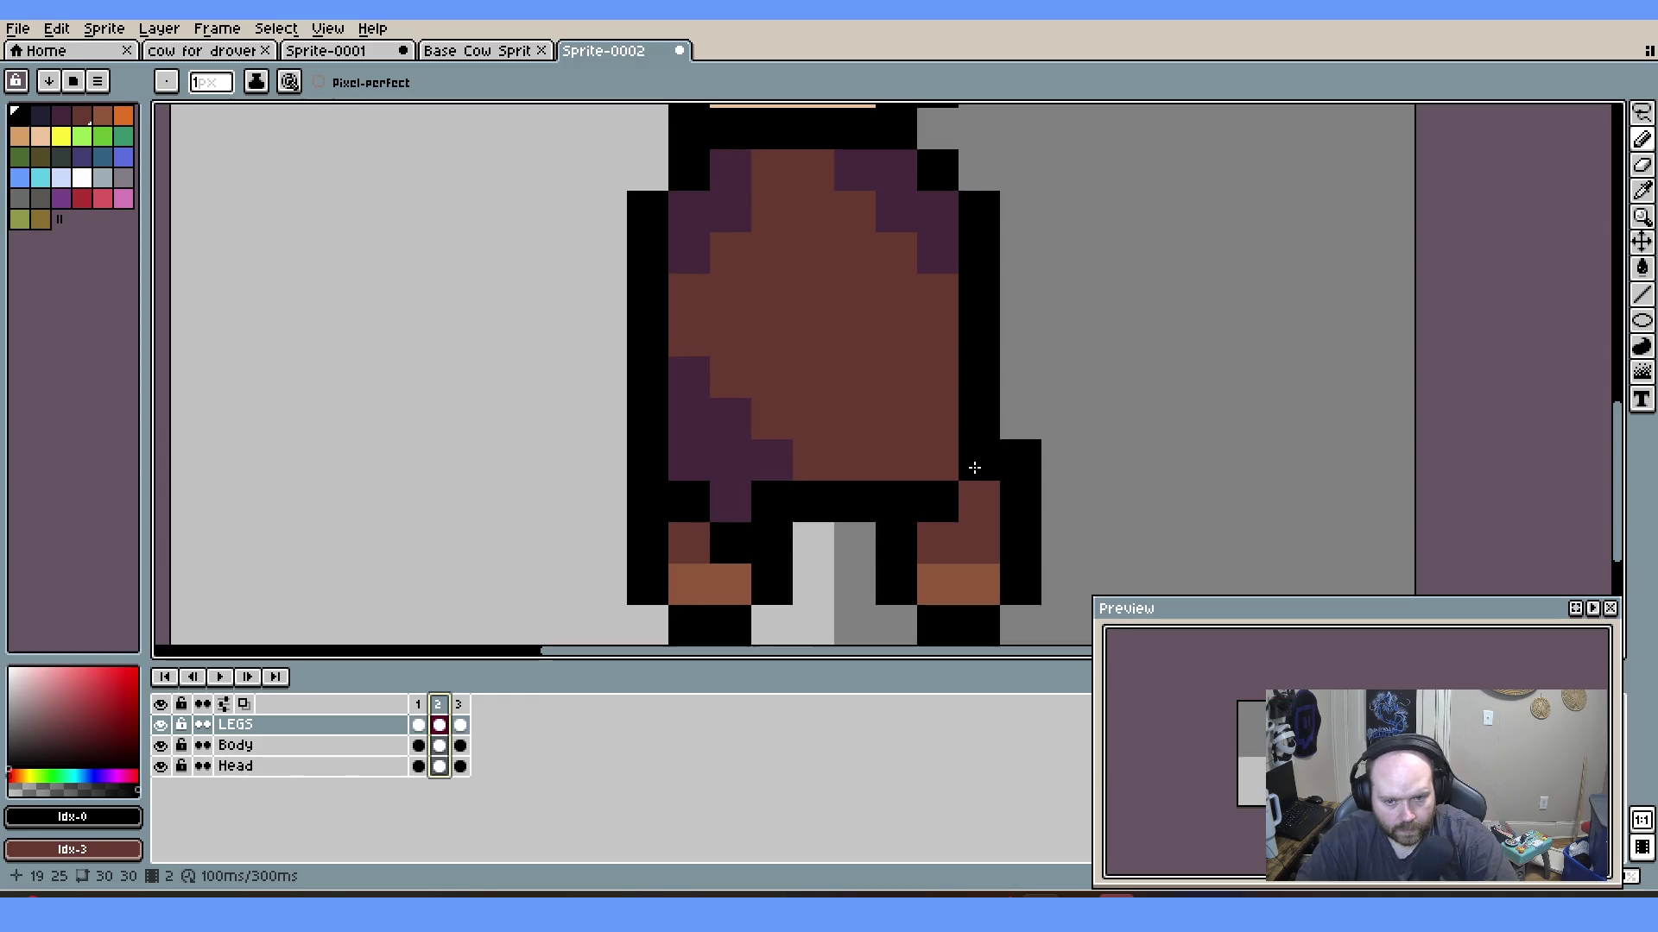
pyautogui.press('e')
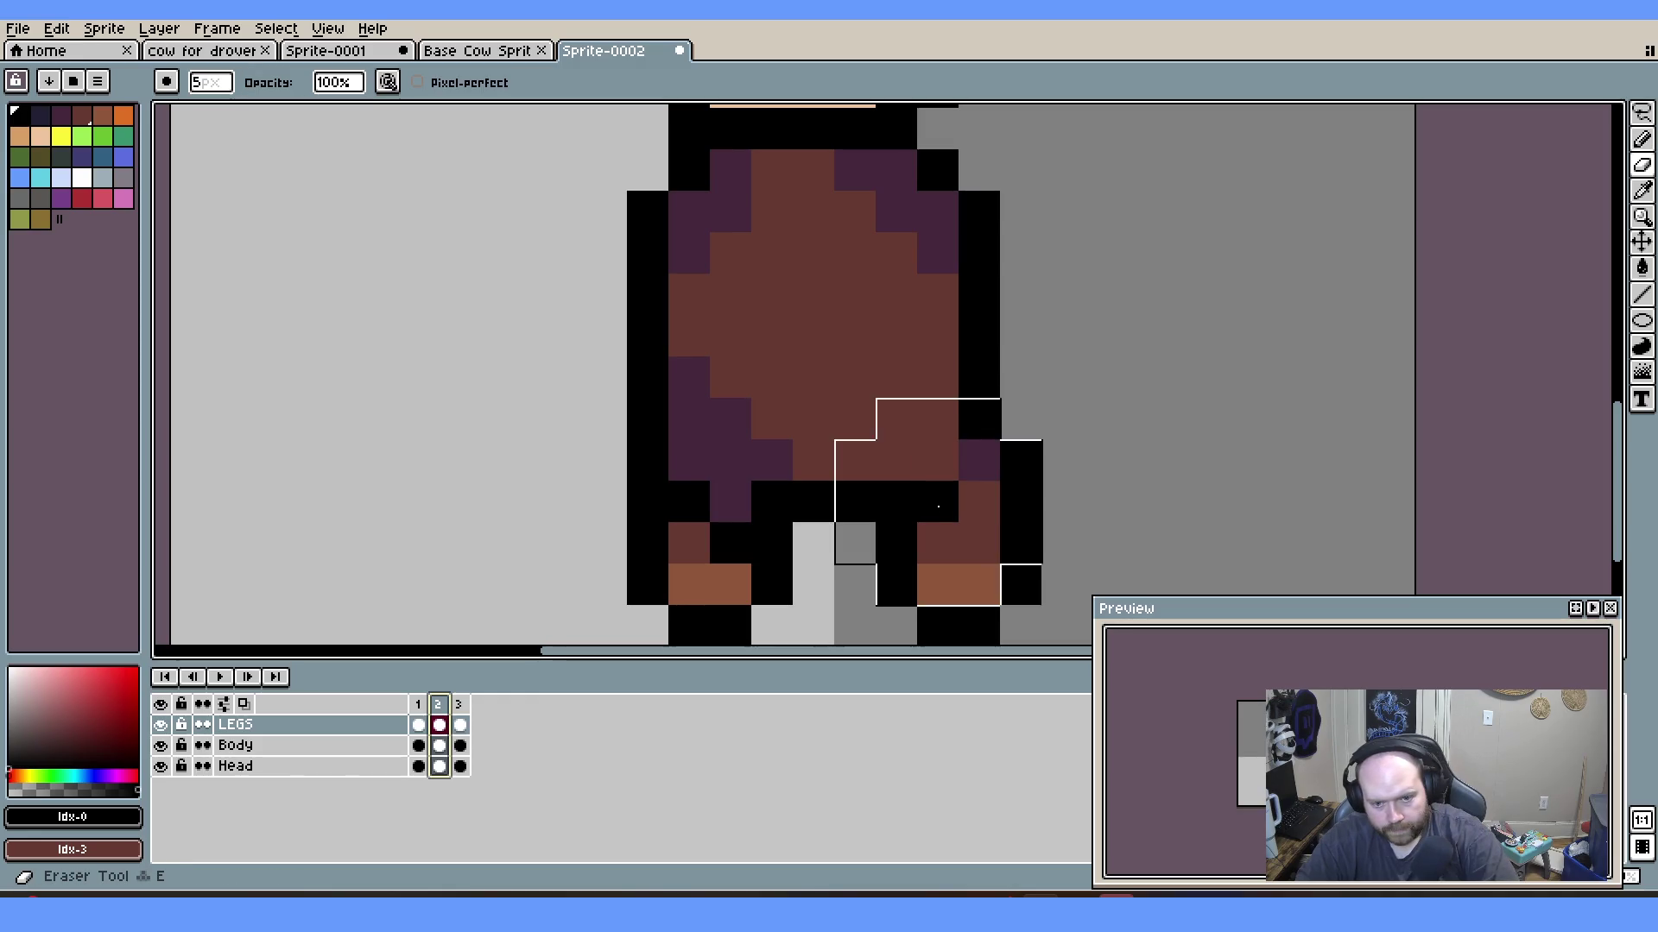
pyautogui.click(942, 503)
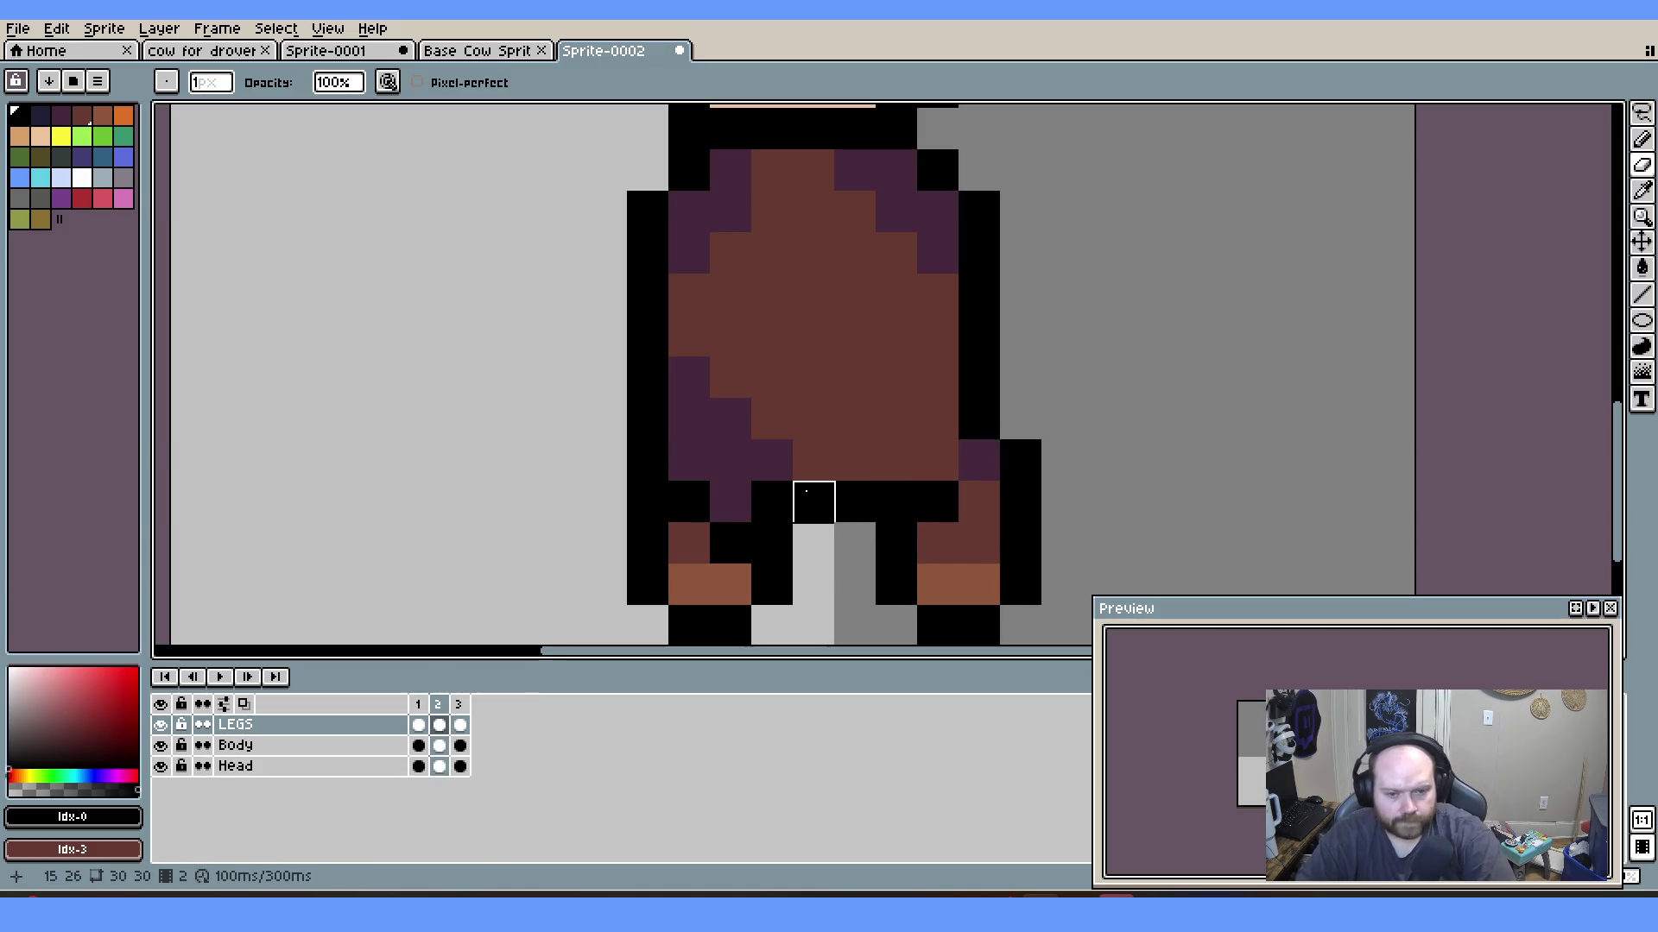
pyautogui.click(423, 726)
pyautogui.click(445, 716)
pyautogui.click(423, 724)
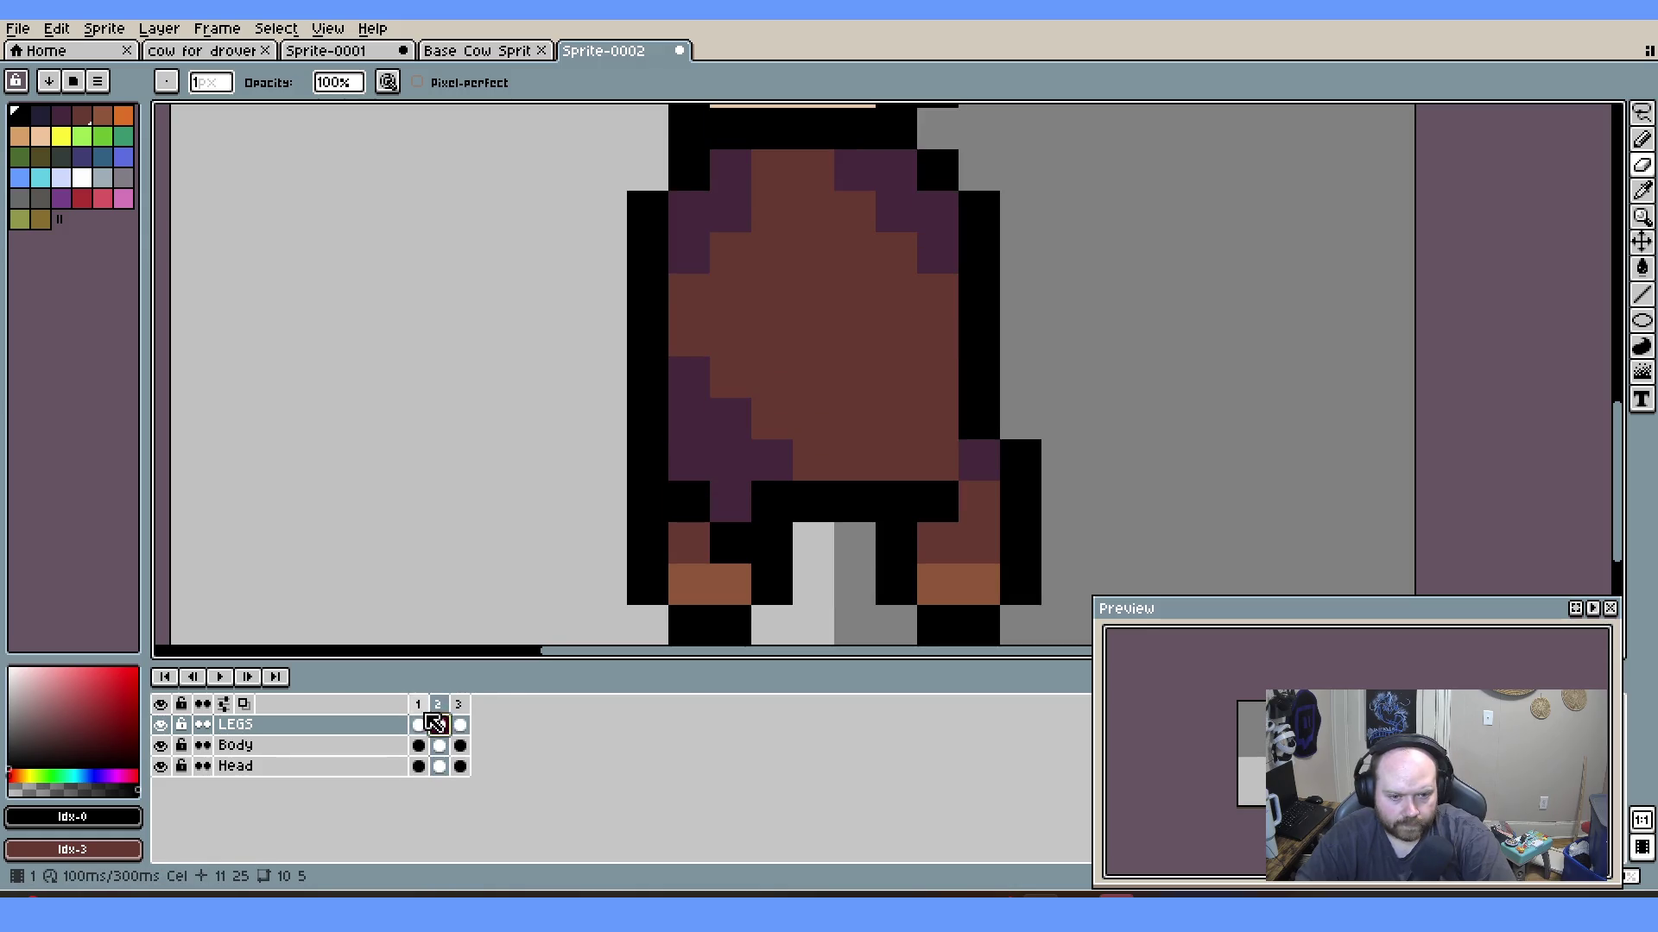
pyautogui.click(439, 704)
pyautogui.click(418, 705)
pyautogui.click(442, 706)
# Step: Undo the last pencil pixel and recheck frame 2's legs against frame 1
pyautogui.press('v')
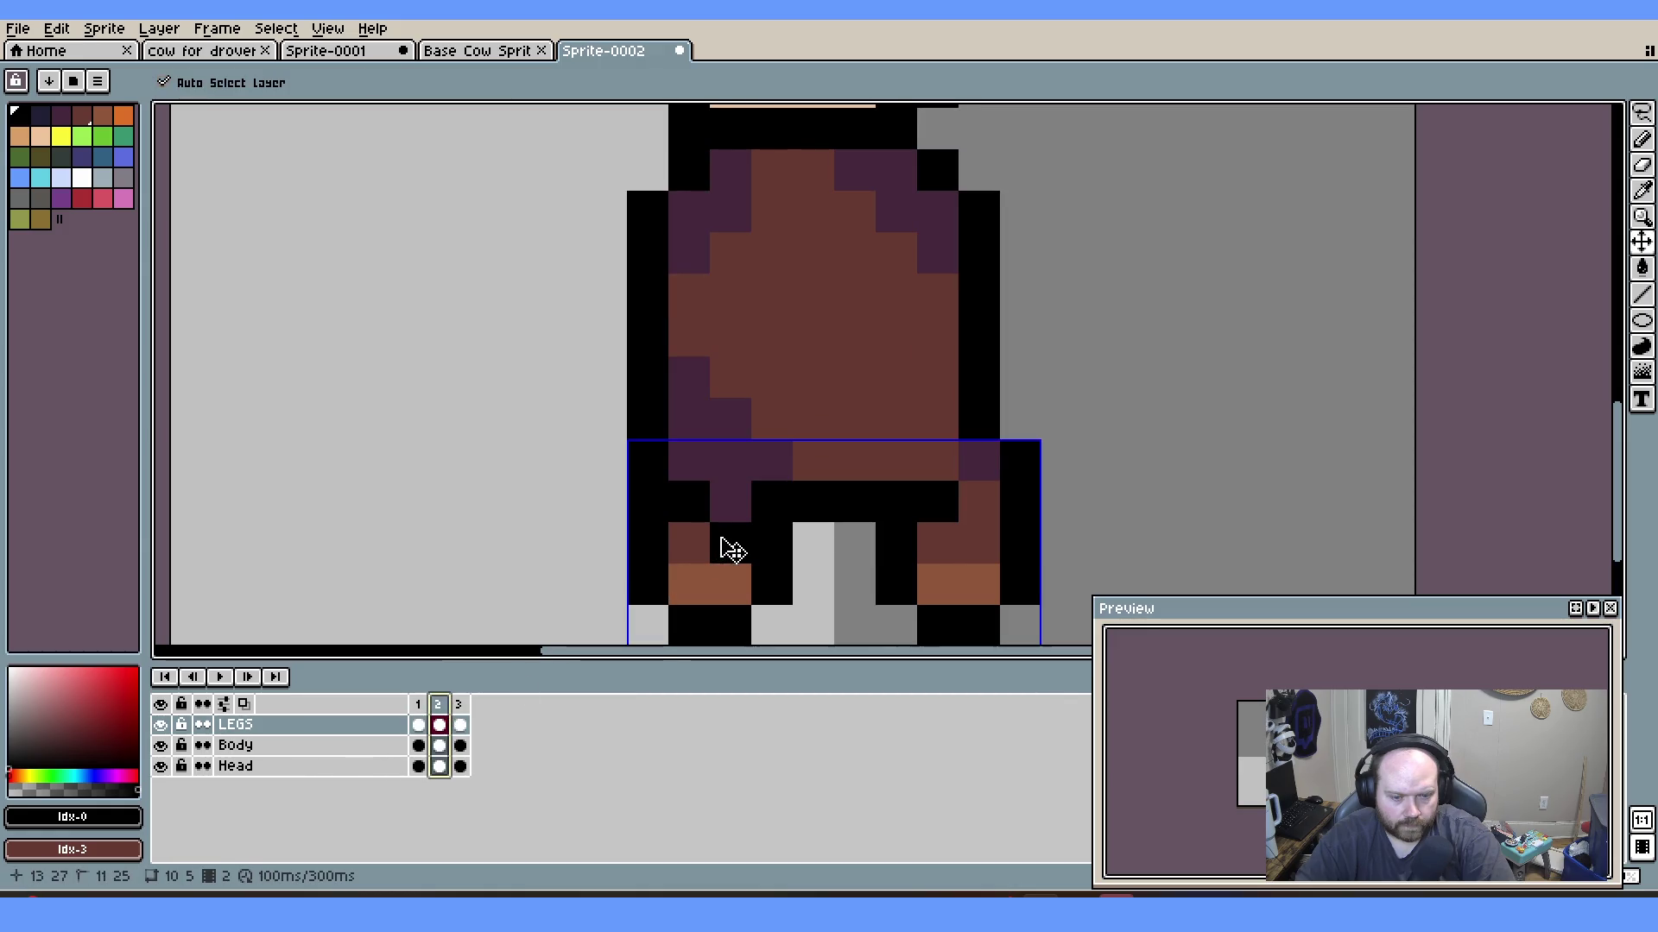
pyautogui.press('b')
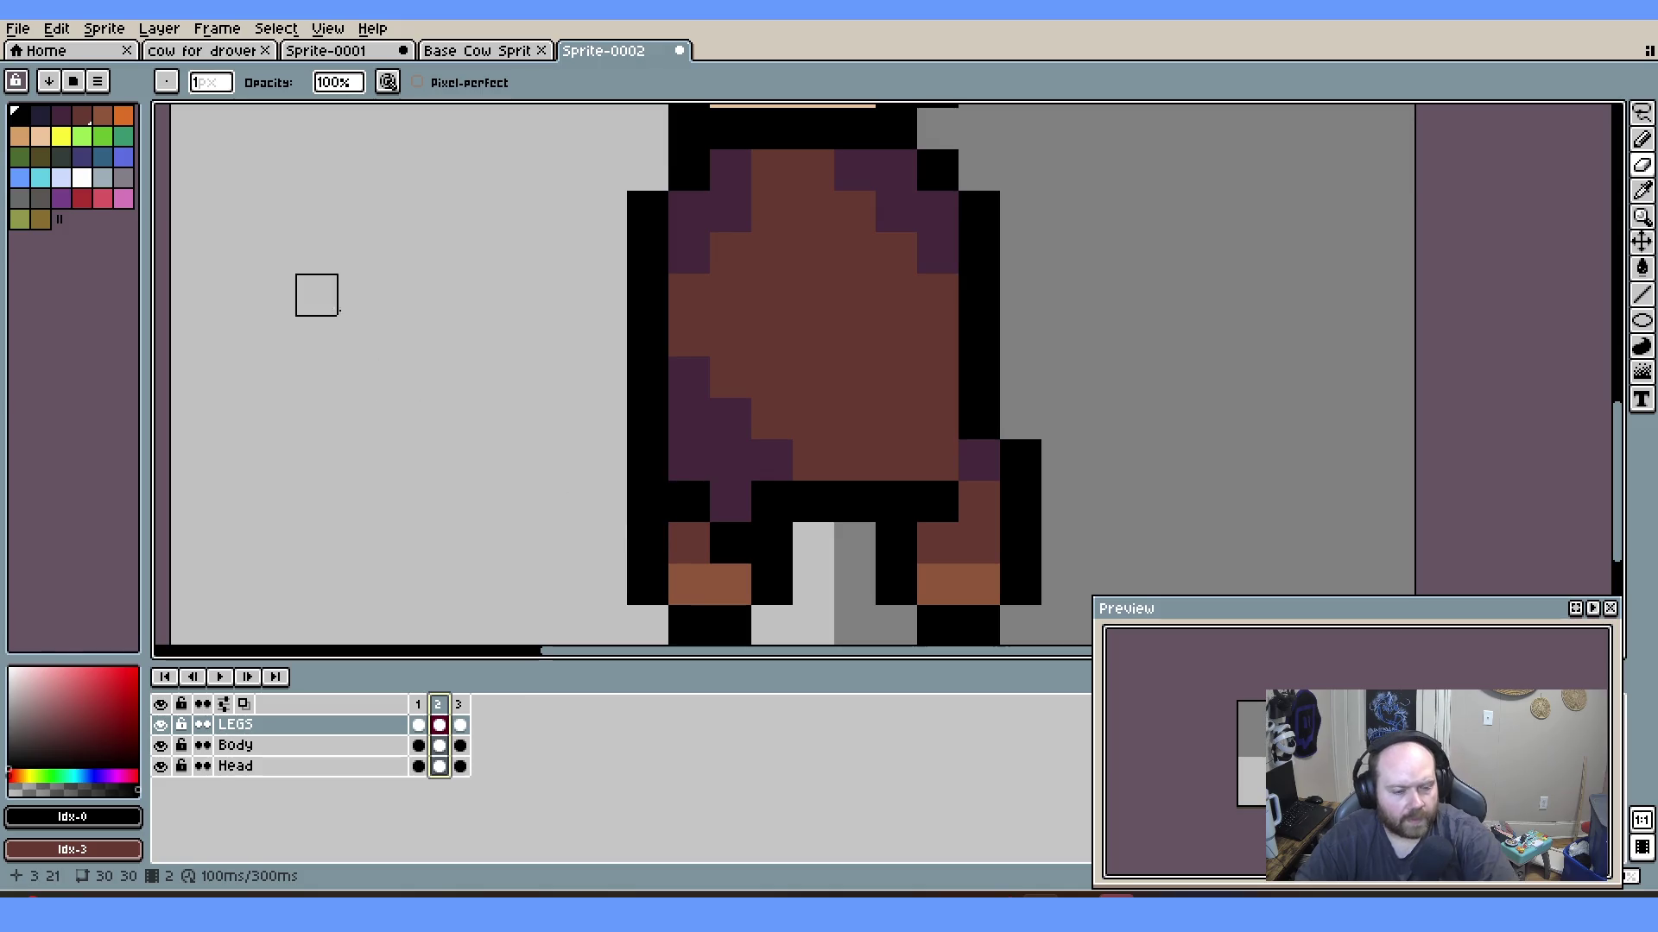
pyautogui.press('ctrl')
pyautogui.hotkey('ctrl', 'z')
pyautogui.hotkey('ctrl', 'z')
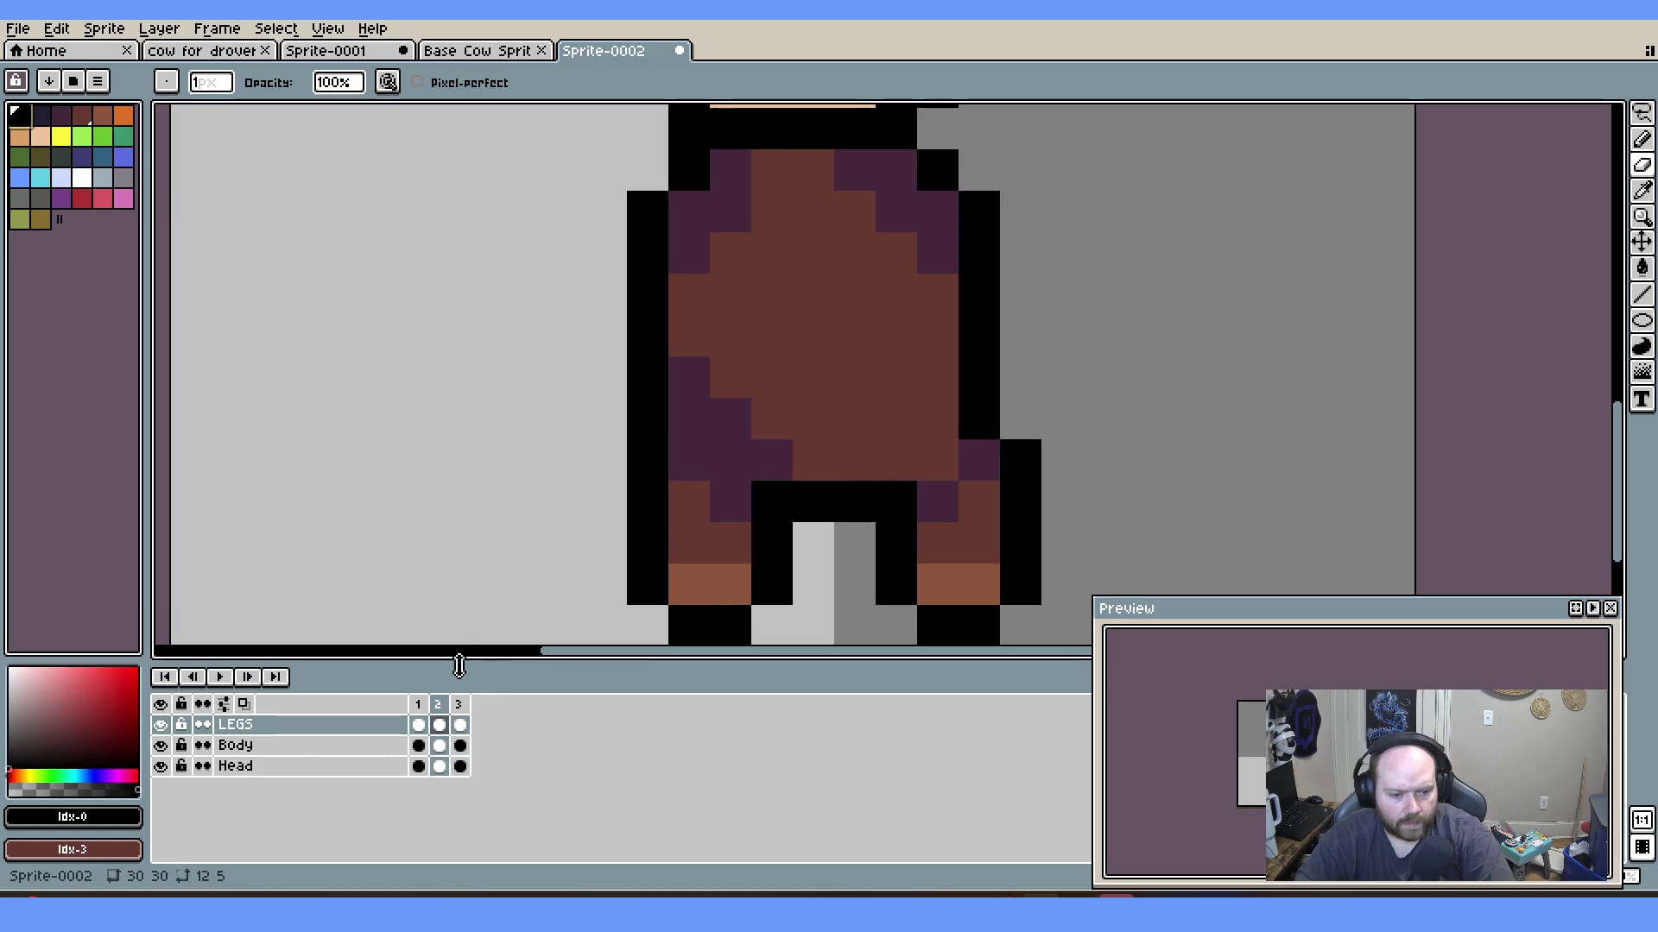
pyautogui.click(419, 703)
pyautogui.click(440, 706)
pyautogui.click(419, 704)
pyautogui.click(438, 704)
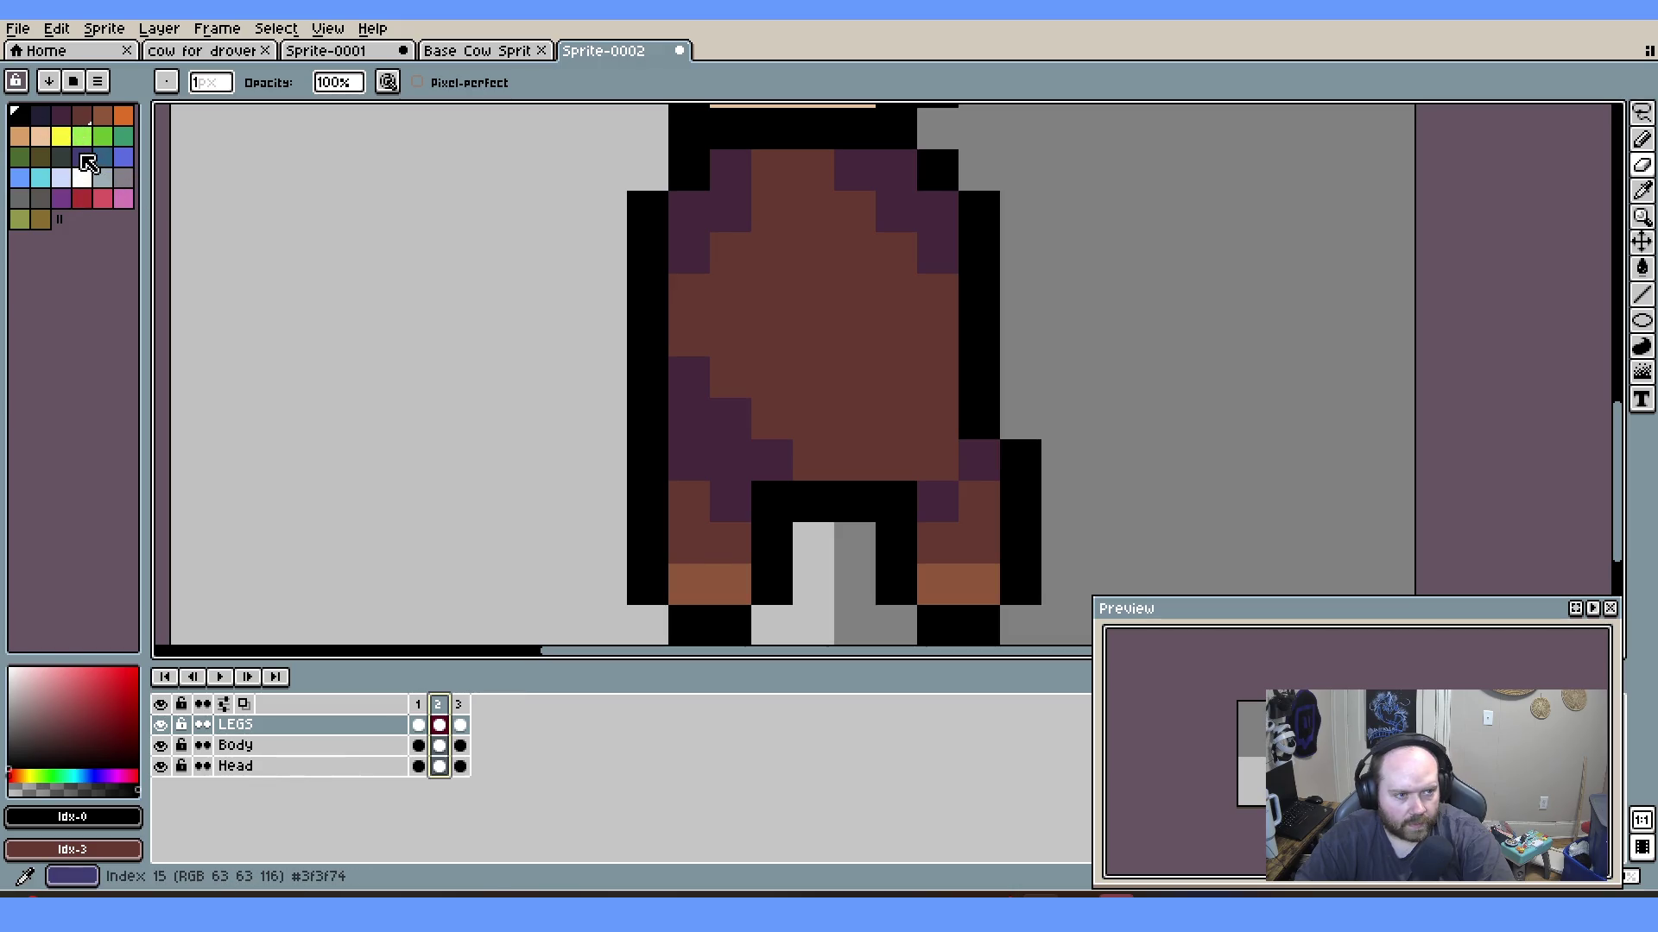
# Step: Repaint the upper left leg with dark purple, black outline pixels and a brown pixel
pyautogui.click(60, 114)
pyautogui.moveTo(731, 503)
pyautogui.mouseDown()
pyautogui.moveTo(692, 509)
pyautogui.moveTo(731, 543)
pyautogui.mouseUp()
pyautogui.click(26, 120)
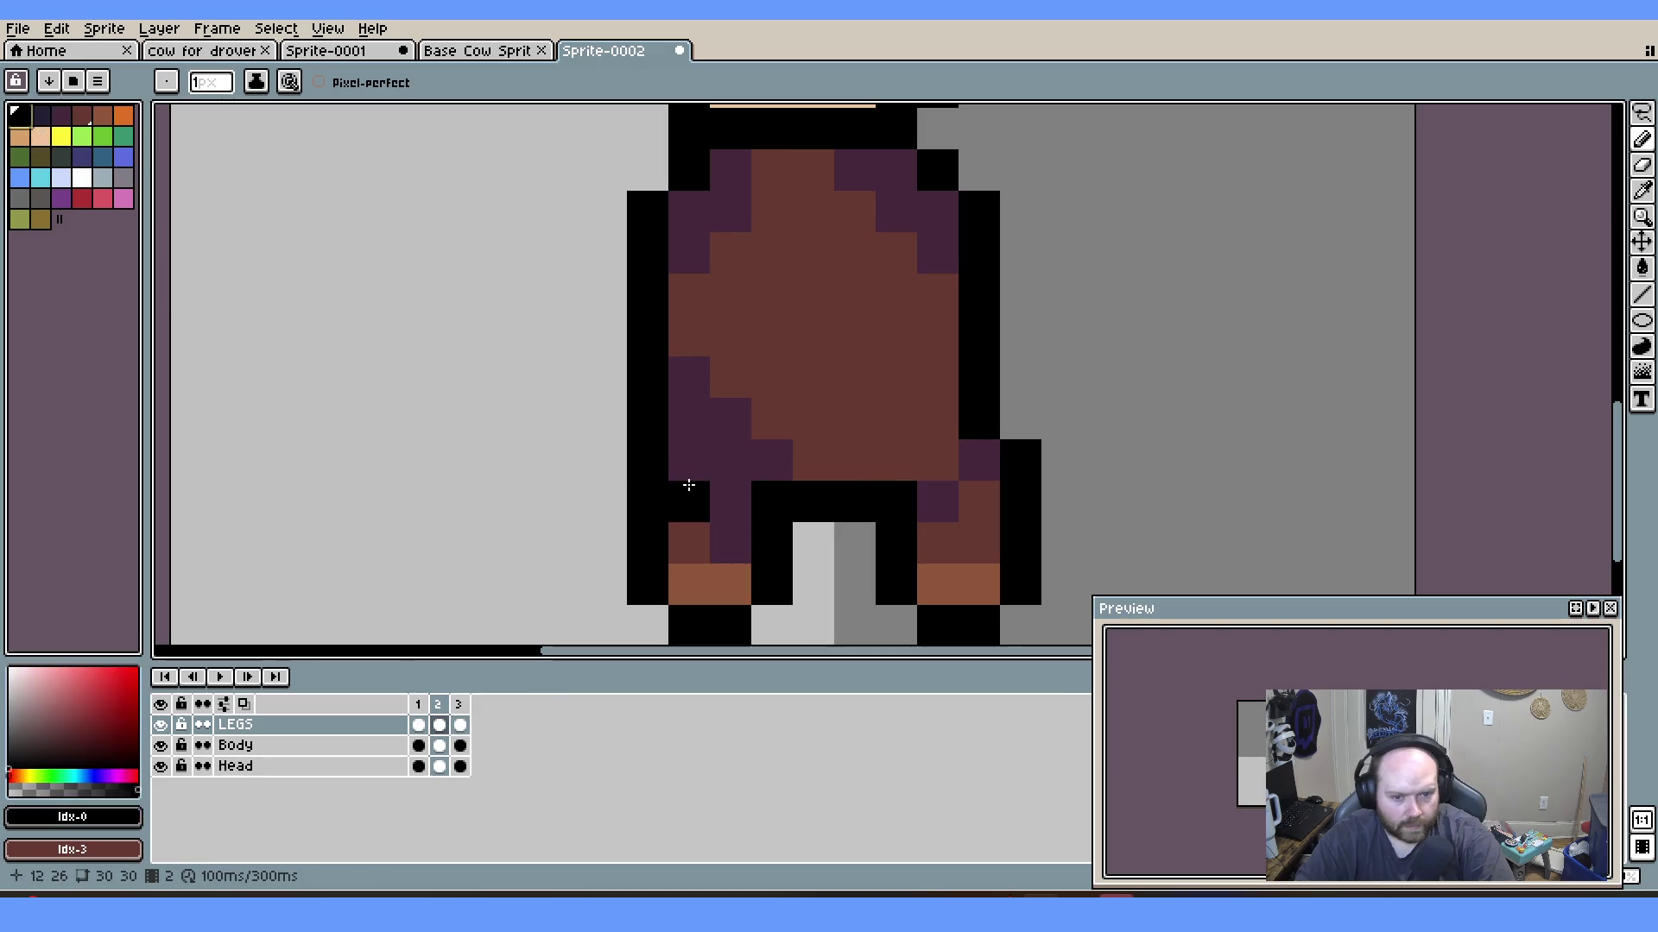
pyautogui.click(686, 462)
pyautogui.click(729, 497)
pyautogui.rightClick(919, 473)
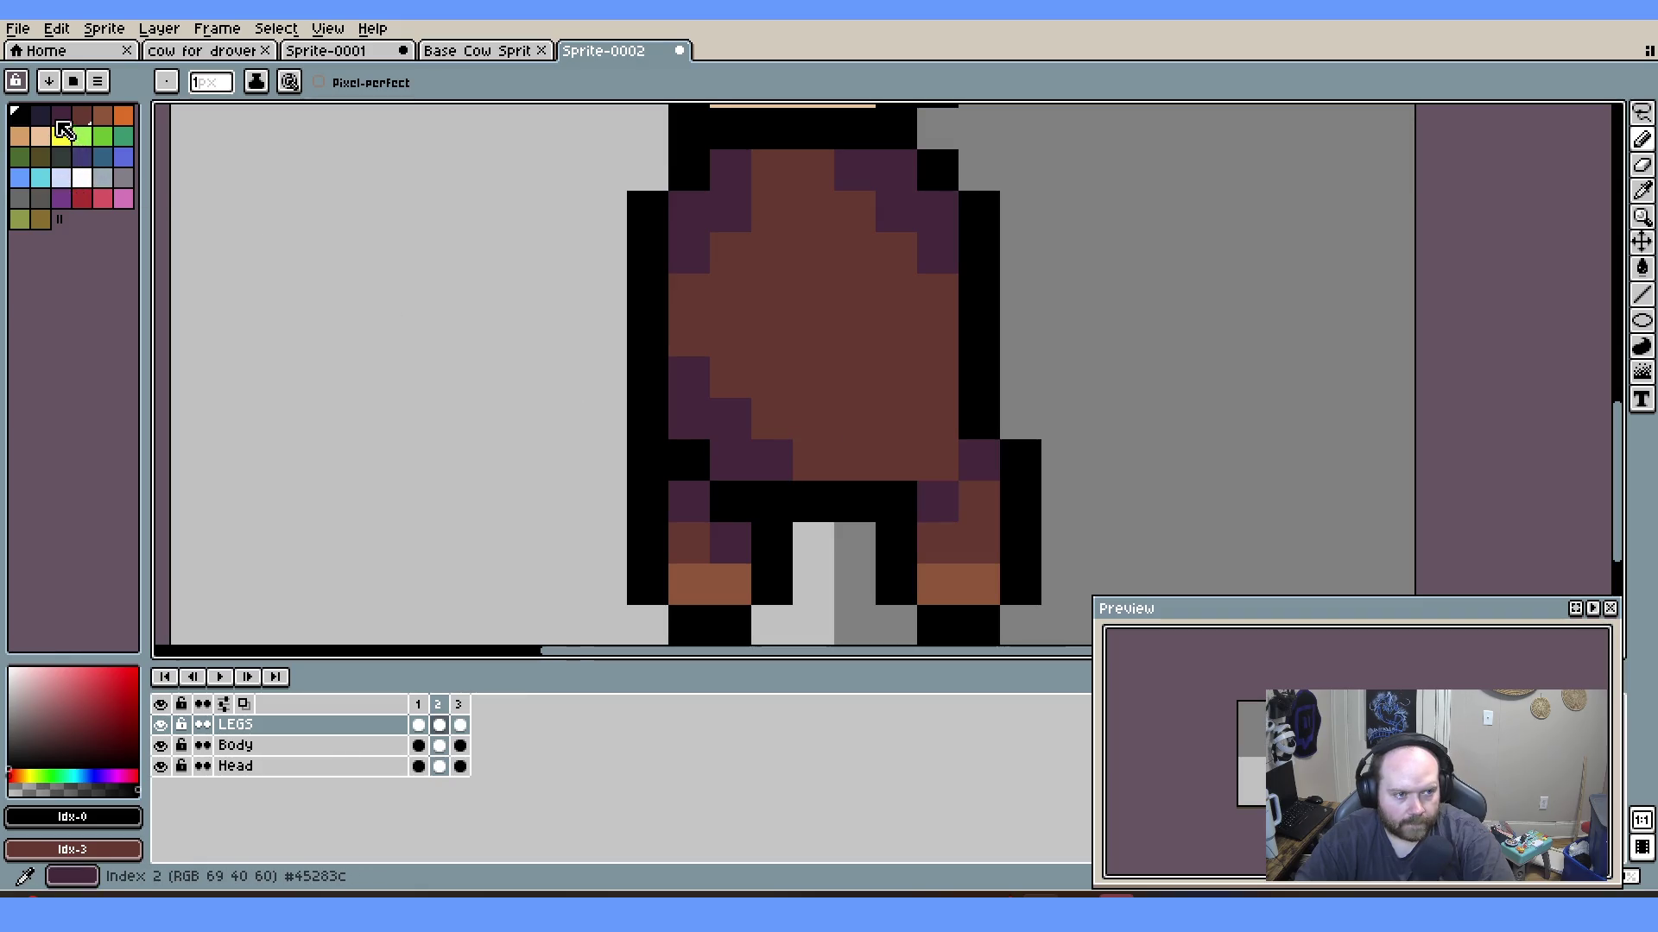
# Step: Repaint the right leg with dark purple, a brown pixel and black outline pixels
pyautogui.click(61, 116)
pyautogui.click(937, 543)
pyautogui.click(979, 502)
pyautogui.rightClick(876, 459)
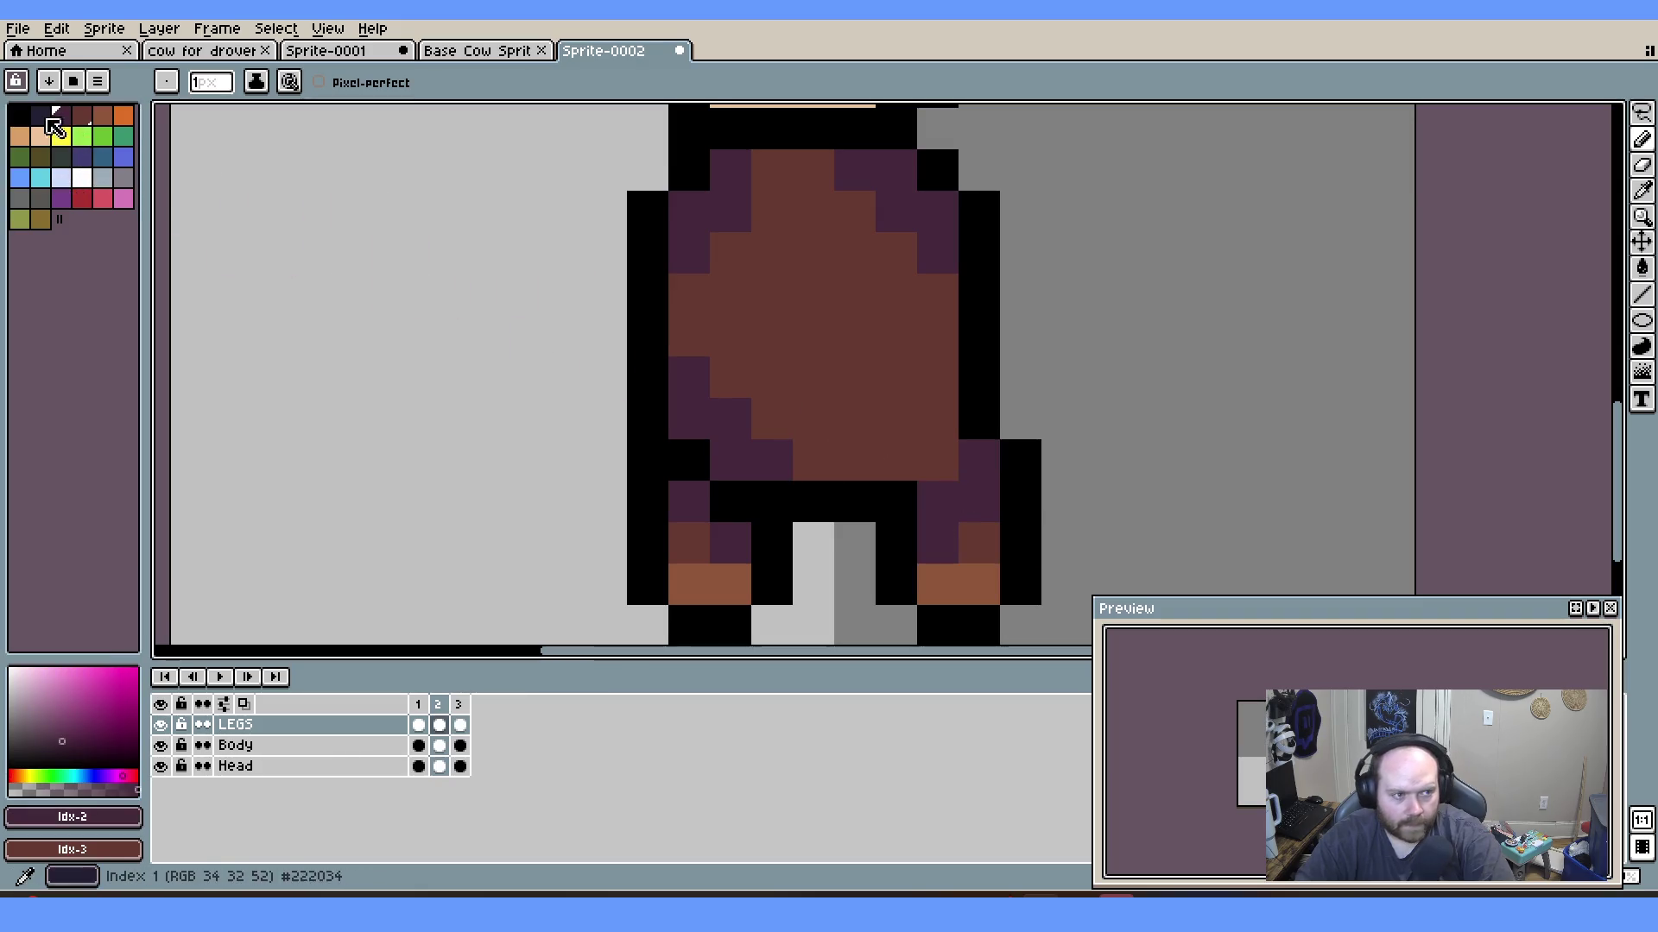
pyautogui.click(19, 116)
pyautogui.click(938, 503)
pyautogui.click(970, 464)
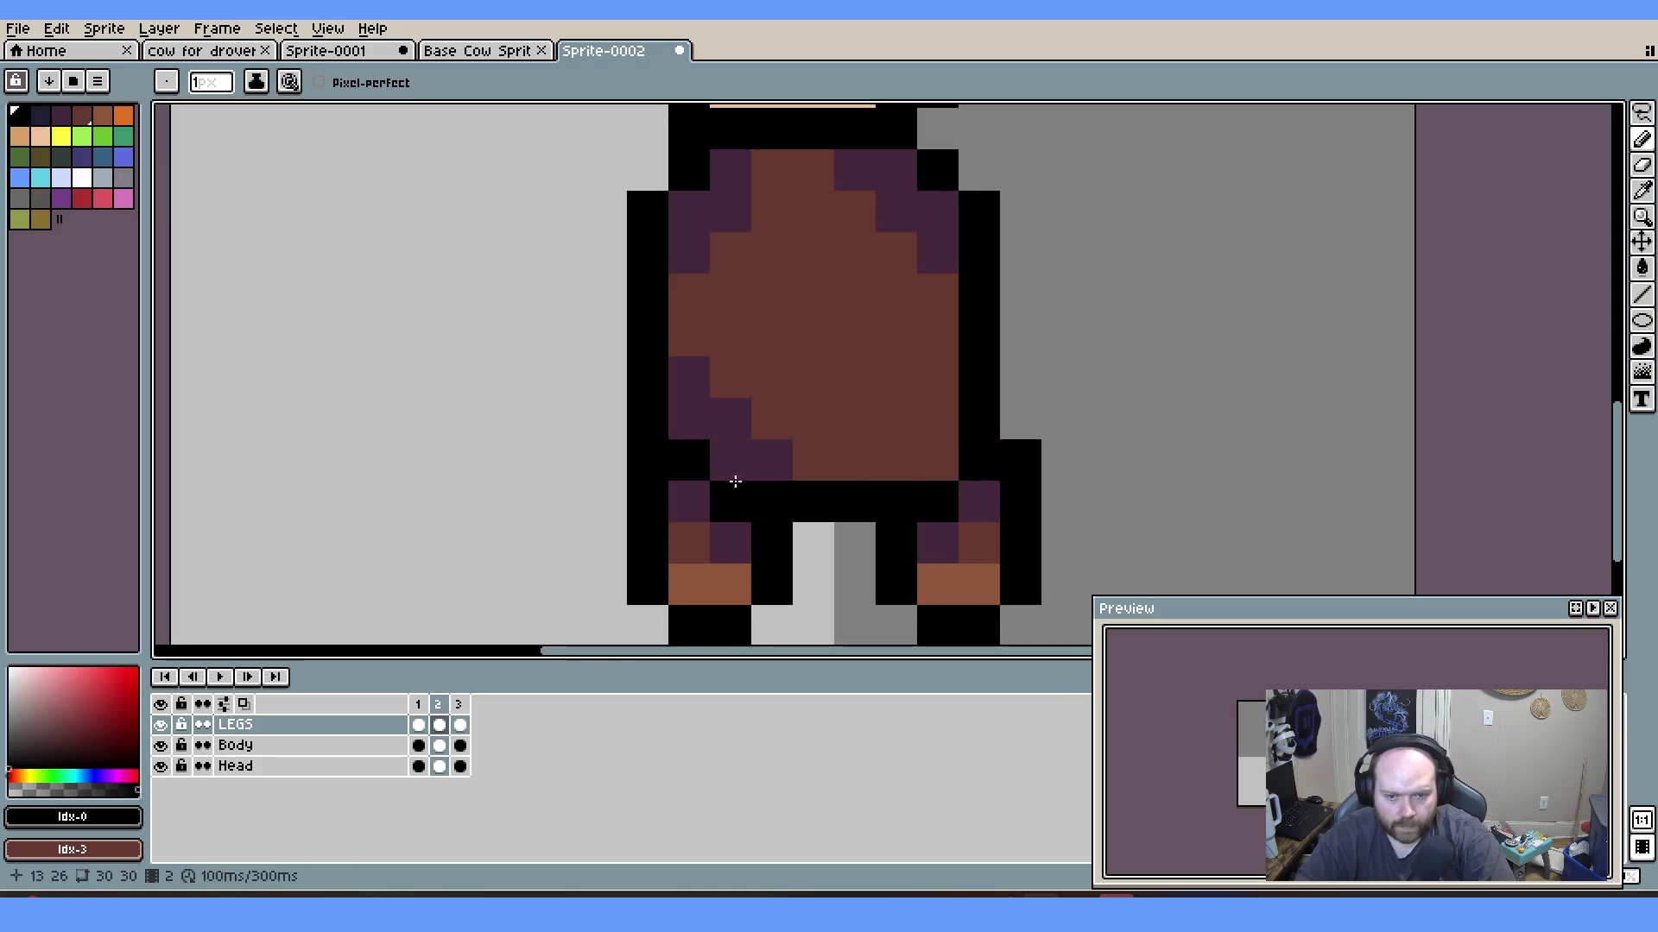
# Step: Play the animation from frame 2 to preview the lowered bob pose
pyautogui.press('e')
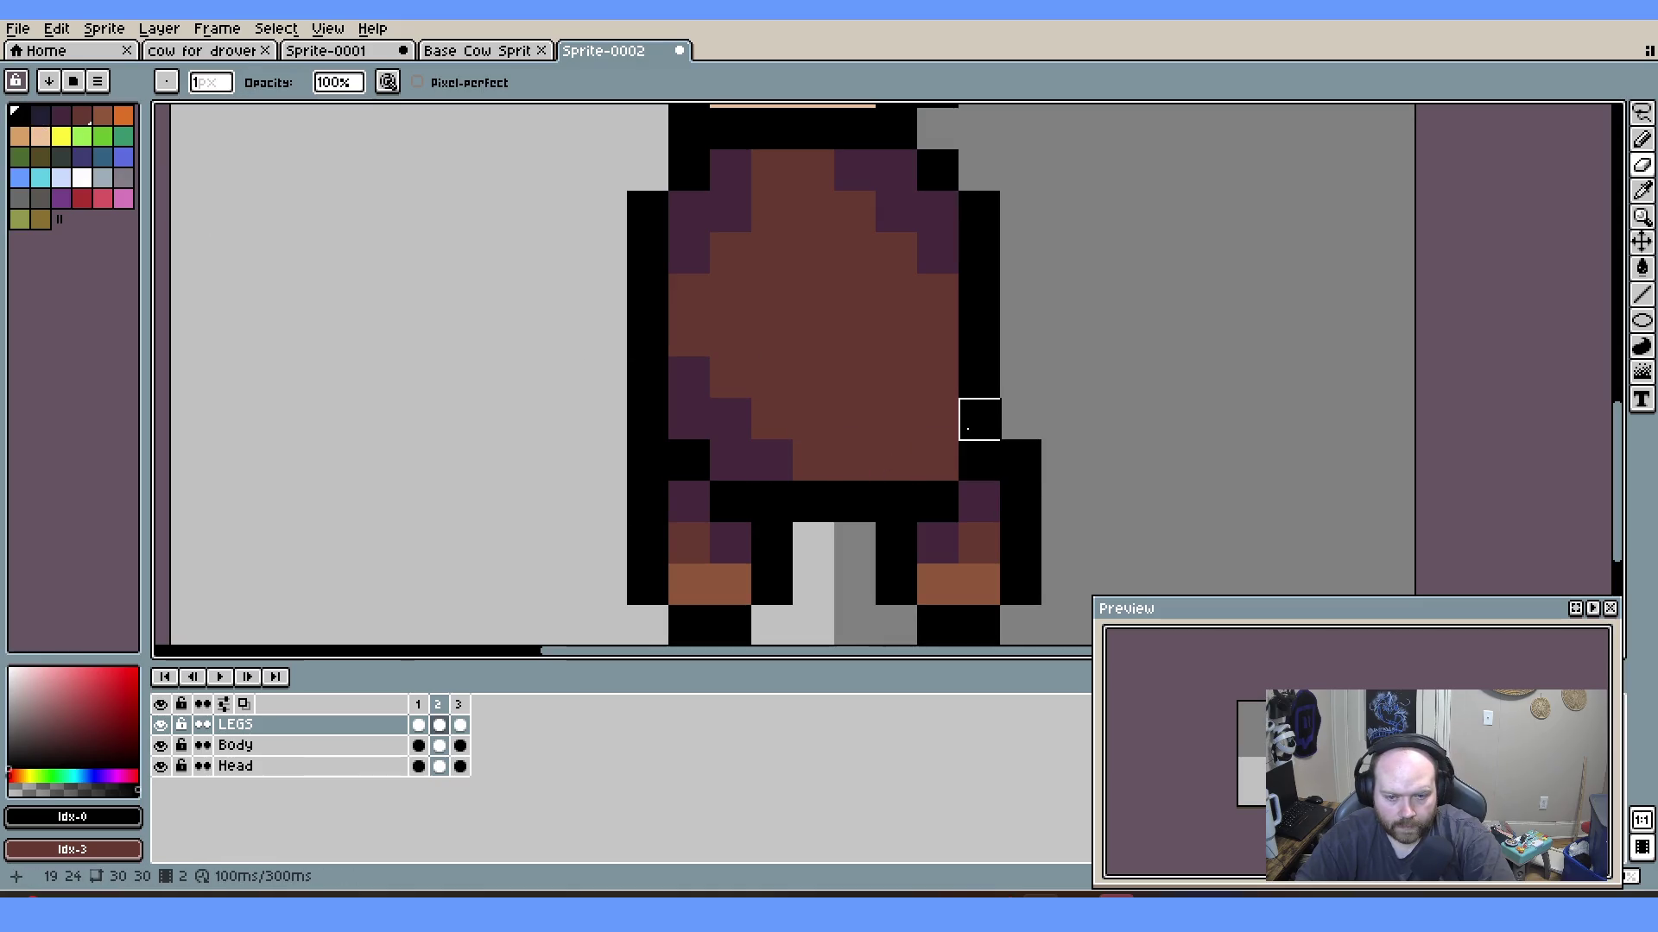
pyautogui.click(438, 704)
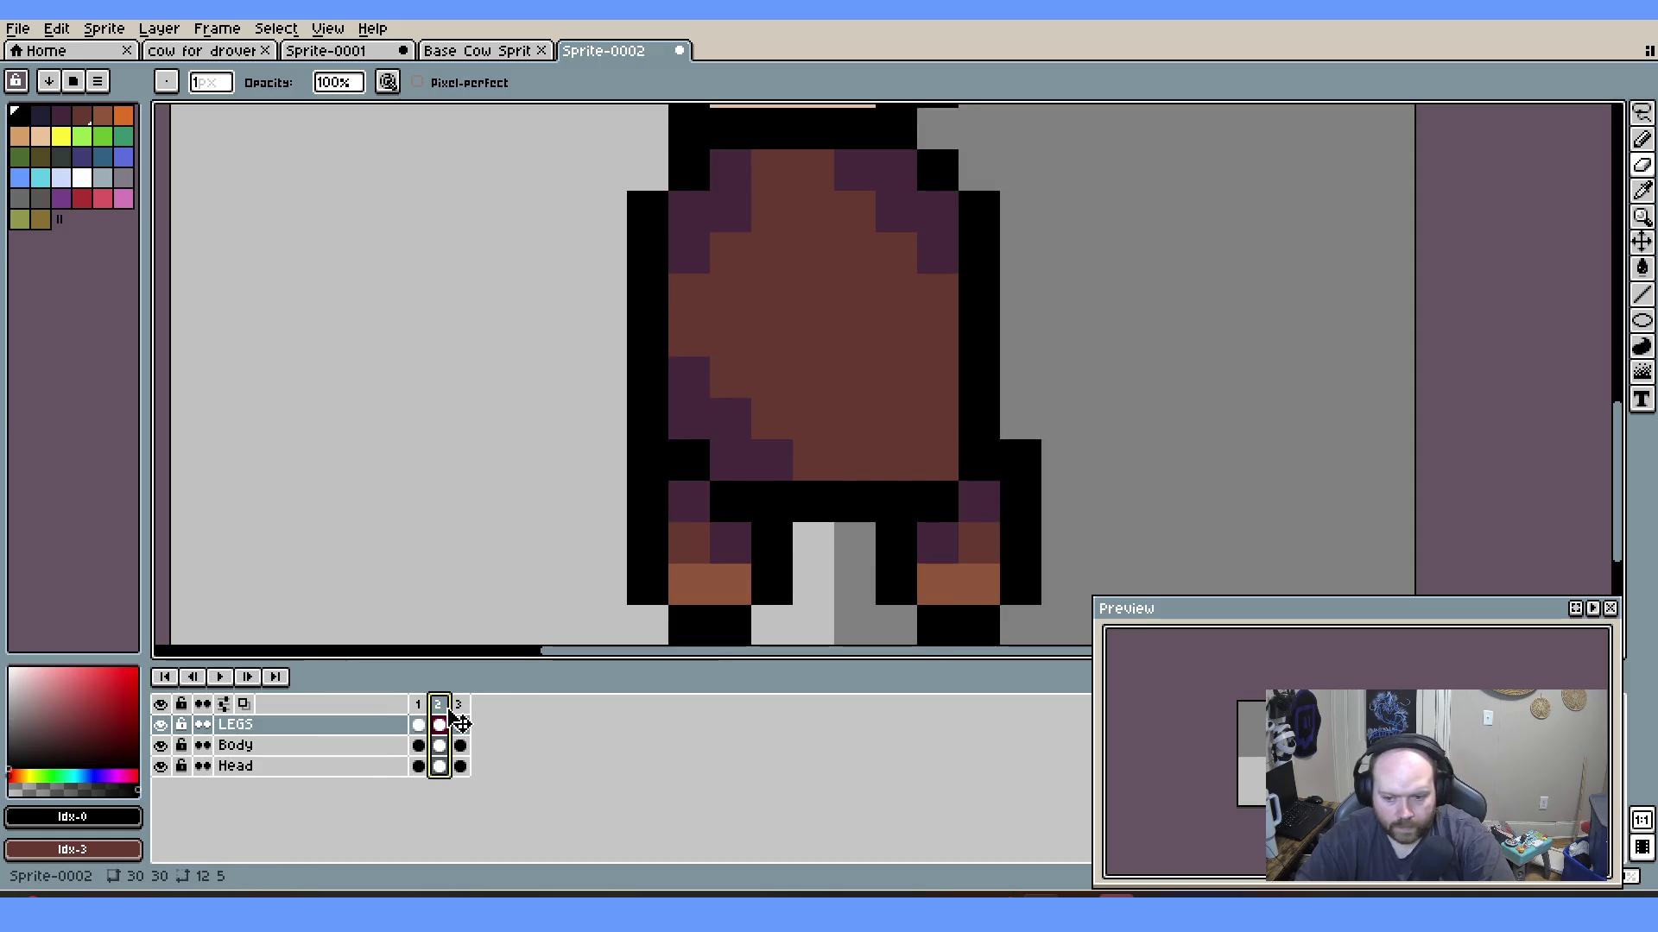
pyautogui.click(220, 677)
pyautogui.scroll(-2, 437, 480)
pyautogui.moveTo(457, 476); pyautogui.dragTo(568, 523)
pyautogui.scroll(-1, 546, 518)
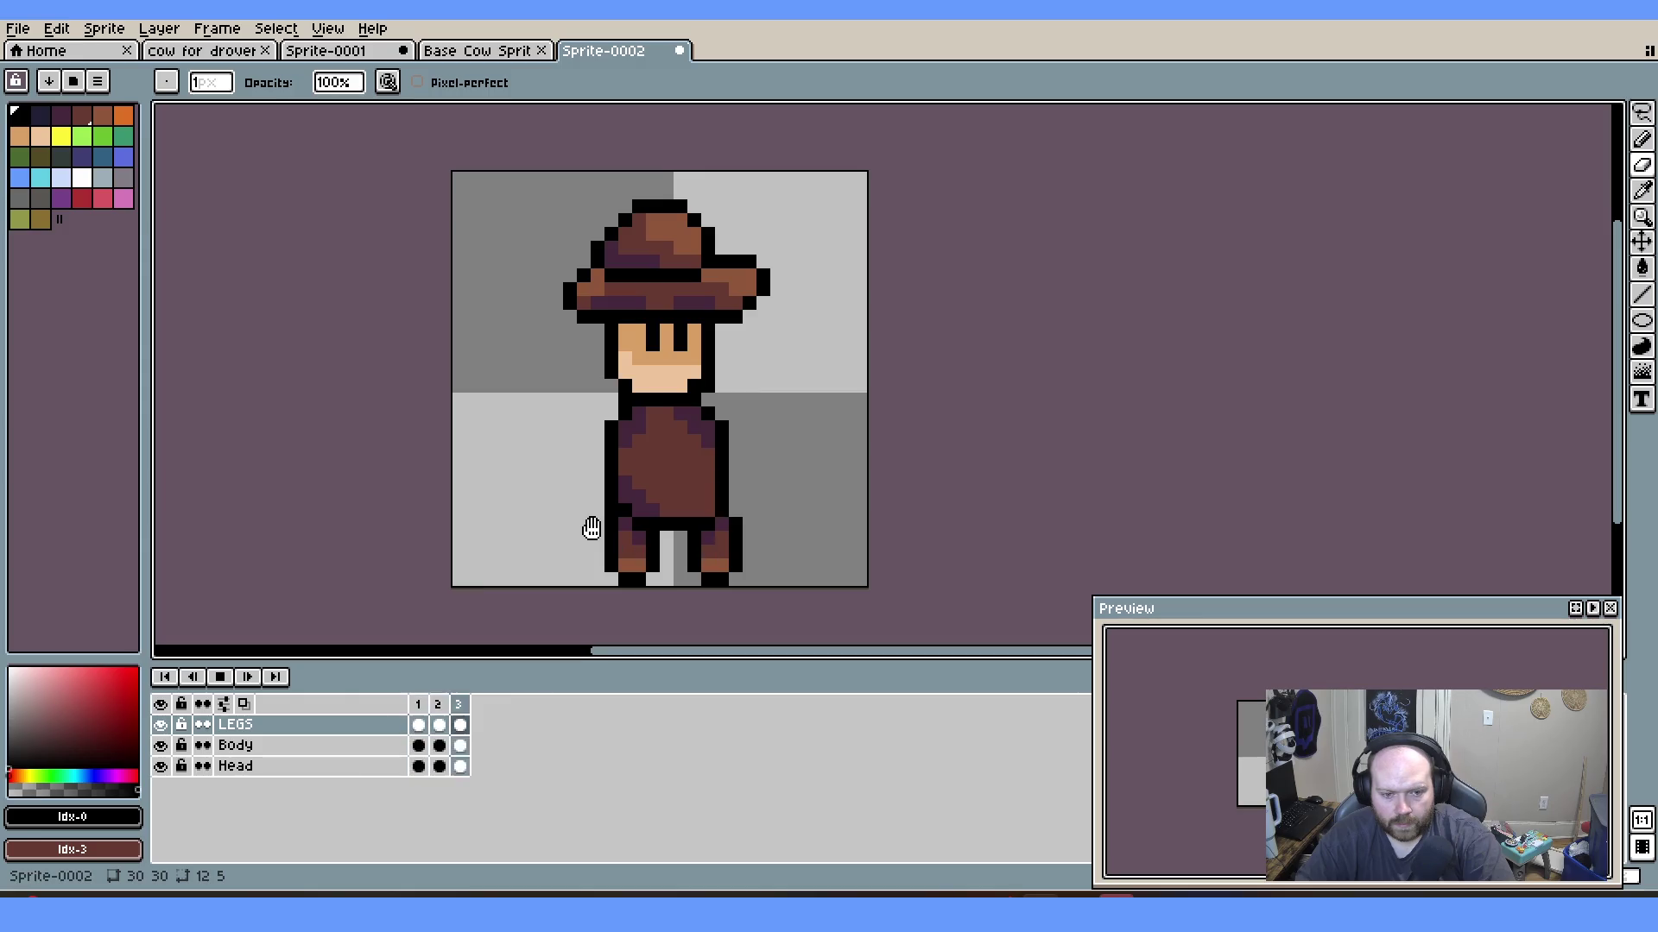
pyautogui.scroll(-1, 591, 529)
# Step: Stop playback and tag frames 1–3 as IDLE
pyautogui.moveTo(588, 529); pyautogui.dragTo(661, 555)
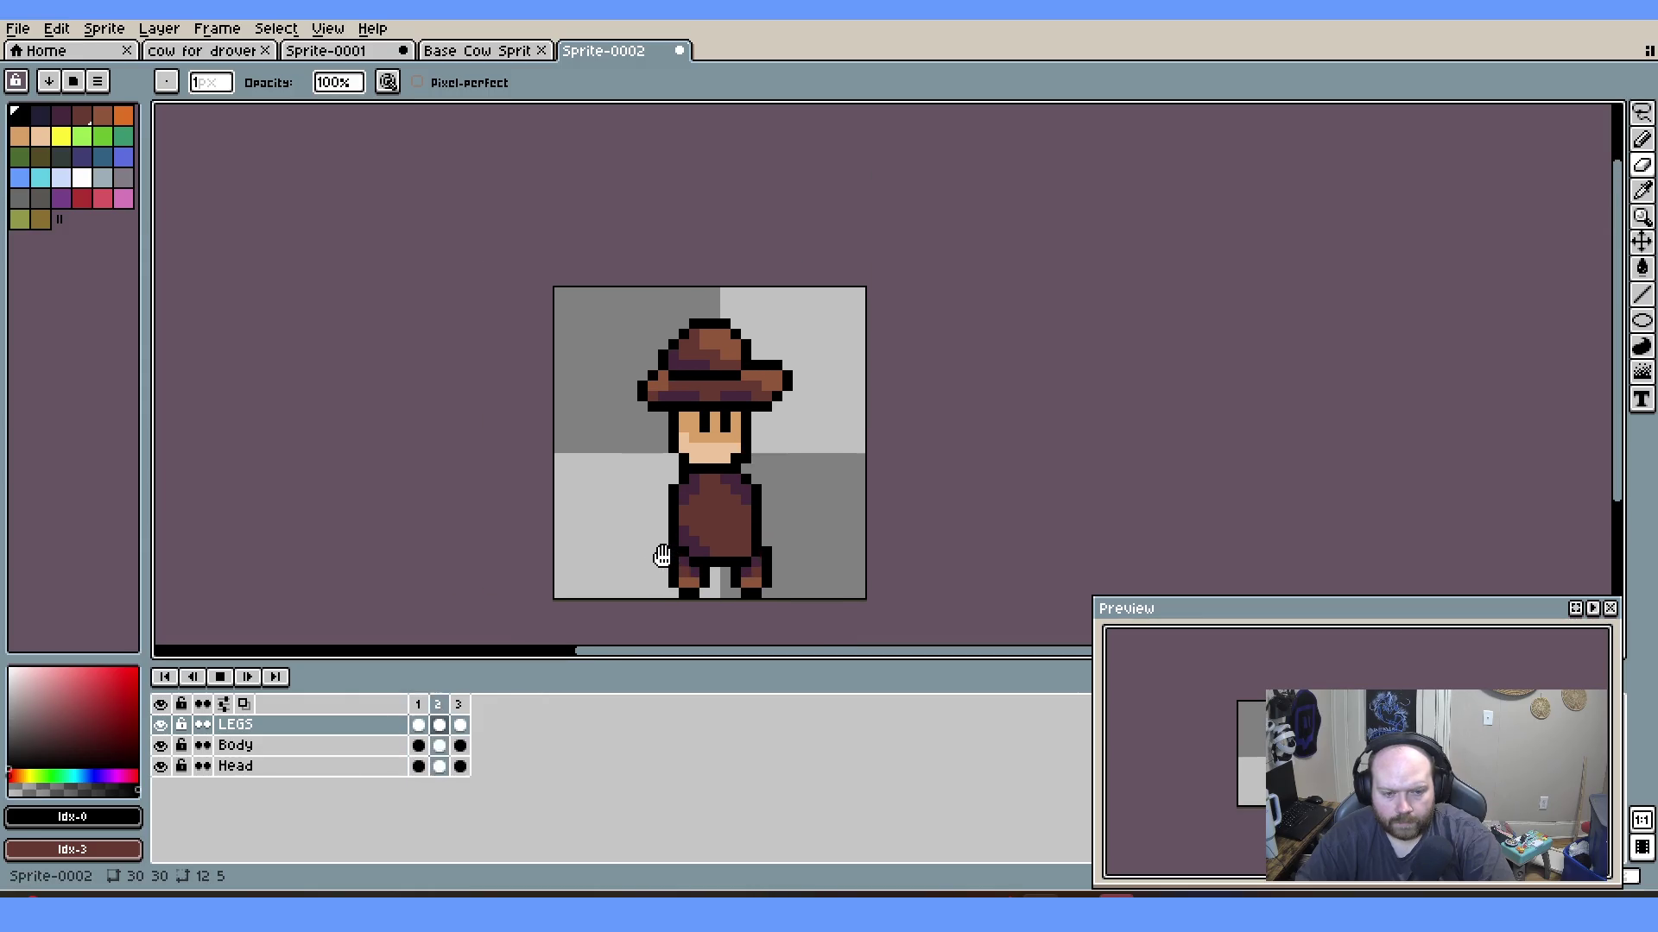
pyautogui.click(227, 676)
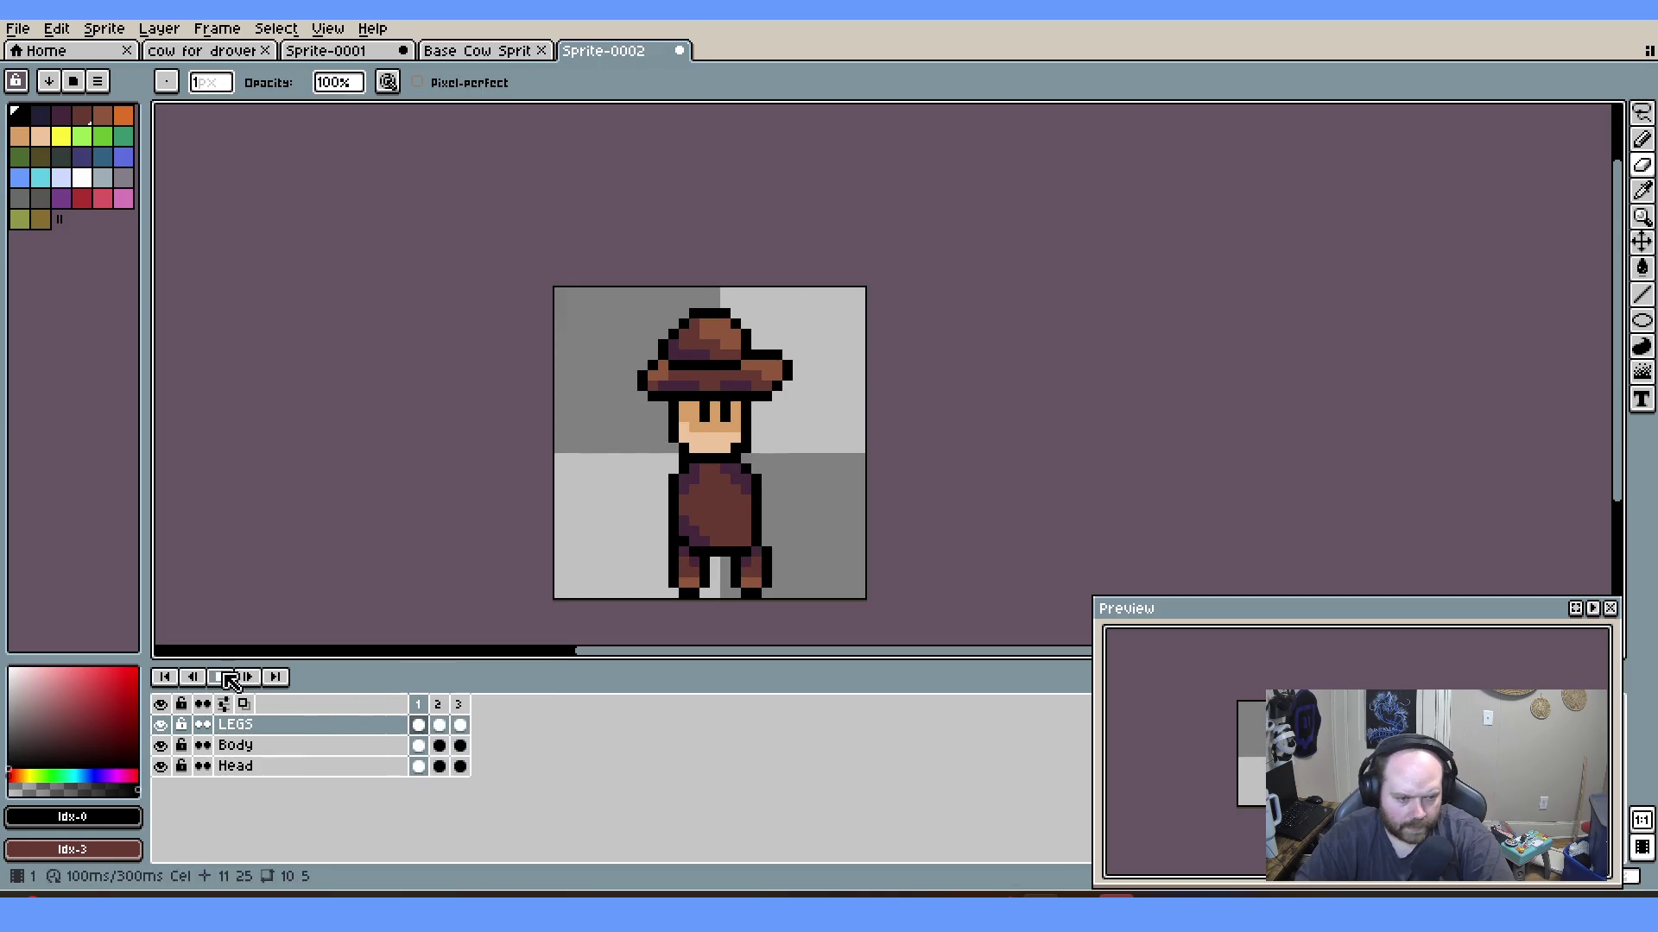
pyautogui.moveTo(418, 705); pyautogui.dragTo(459, 705)
pyautogui.rightClick(459, 705)
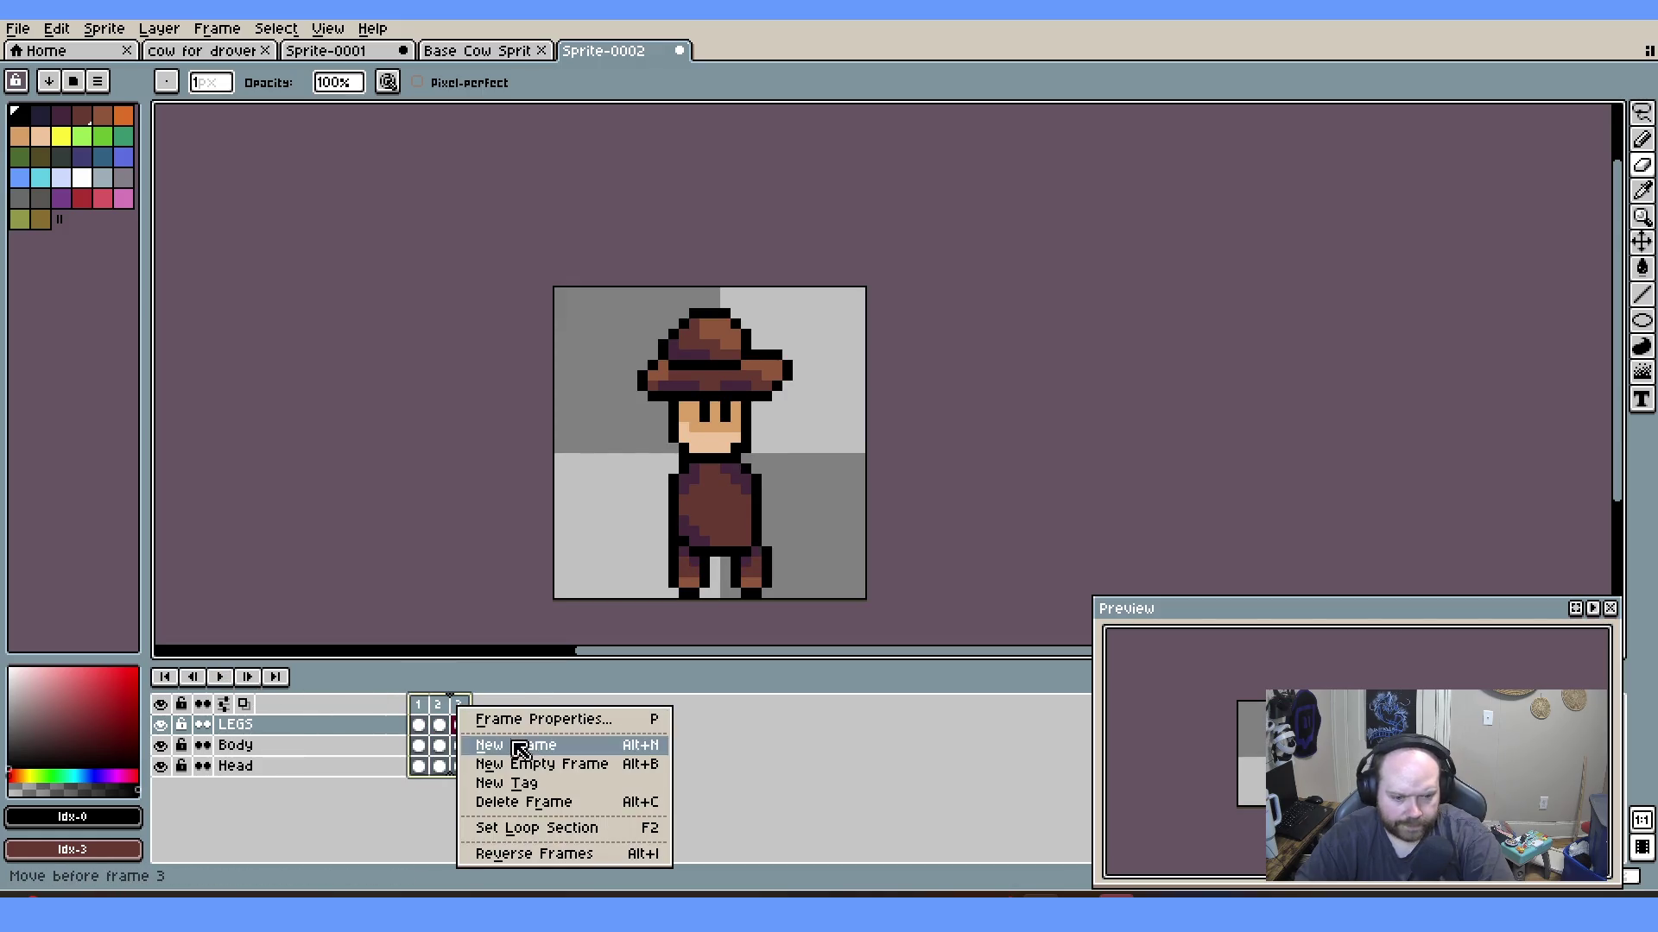
pyautogui.click(518, 784)
pyautogui.write('IDLE')
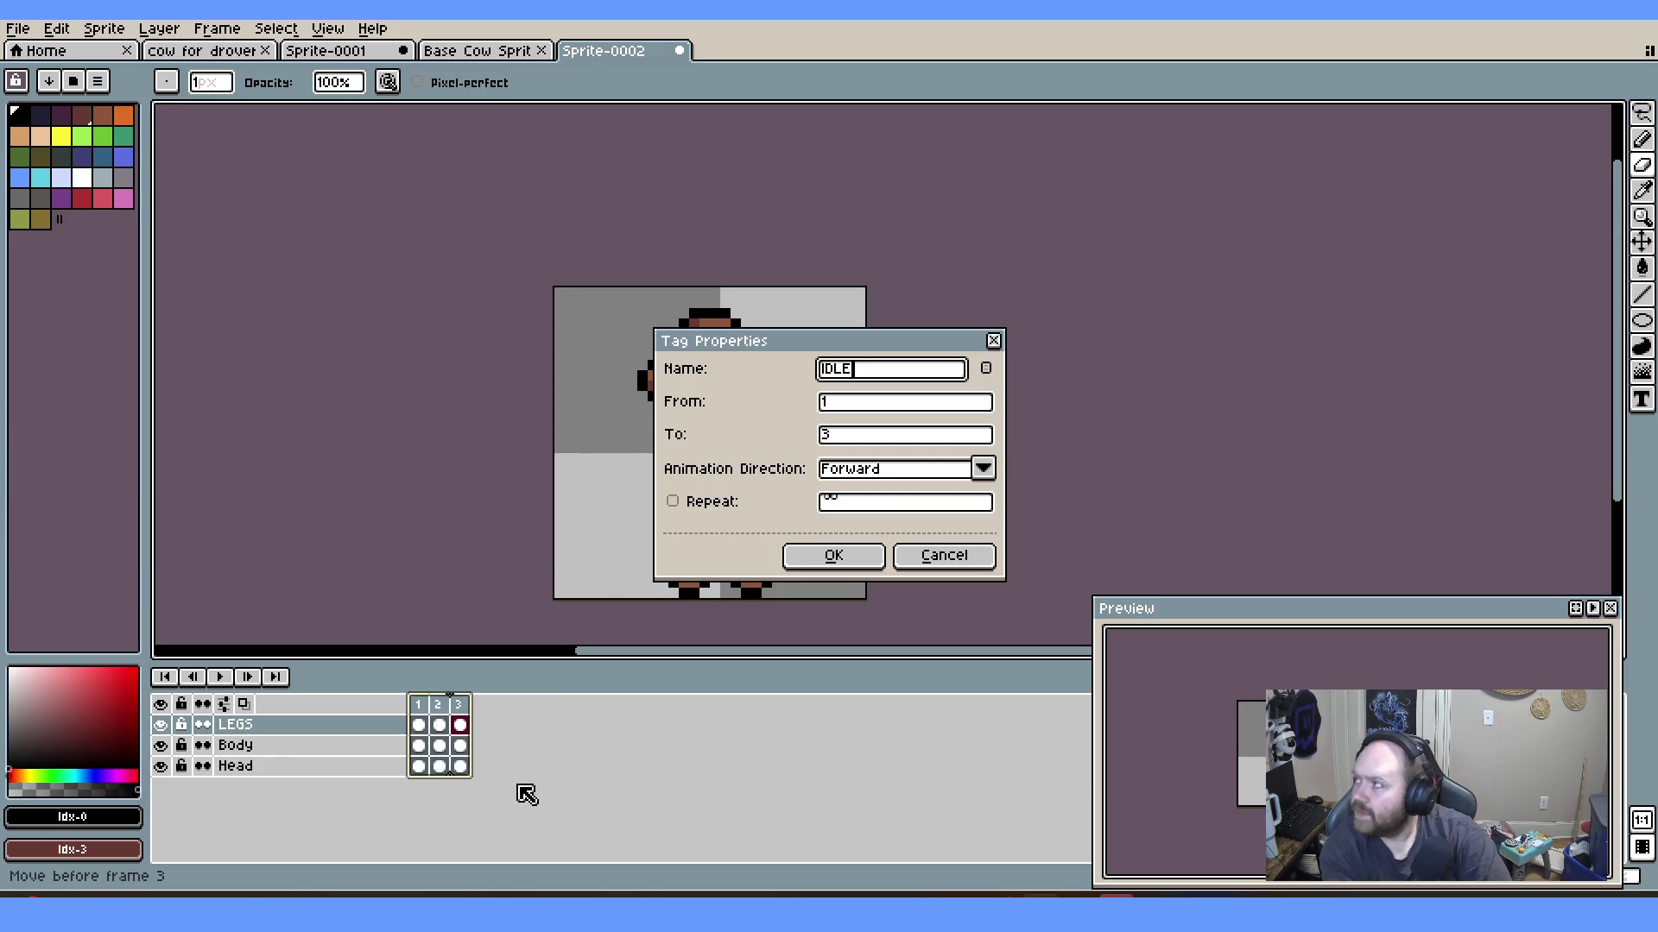
pyautogui.press('Return')
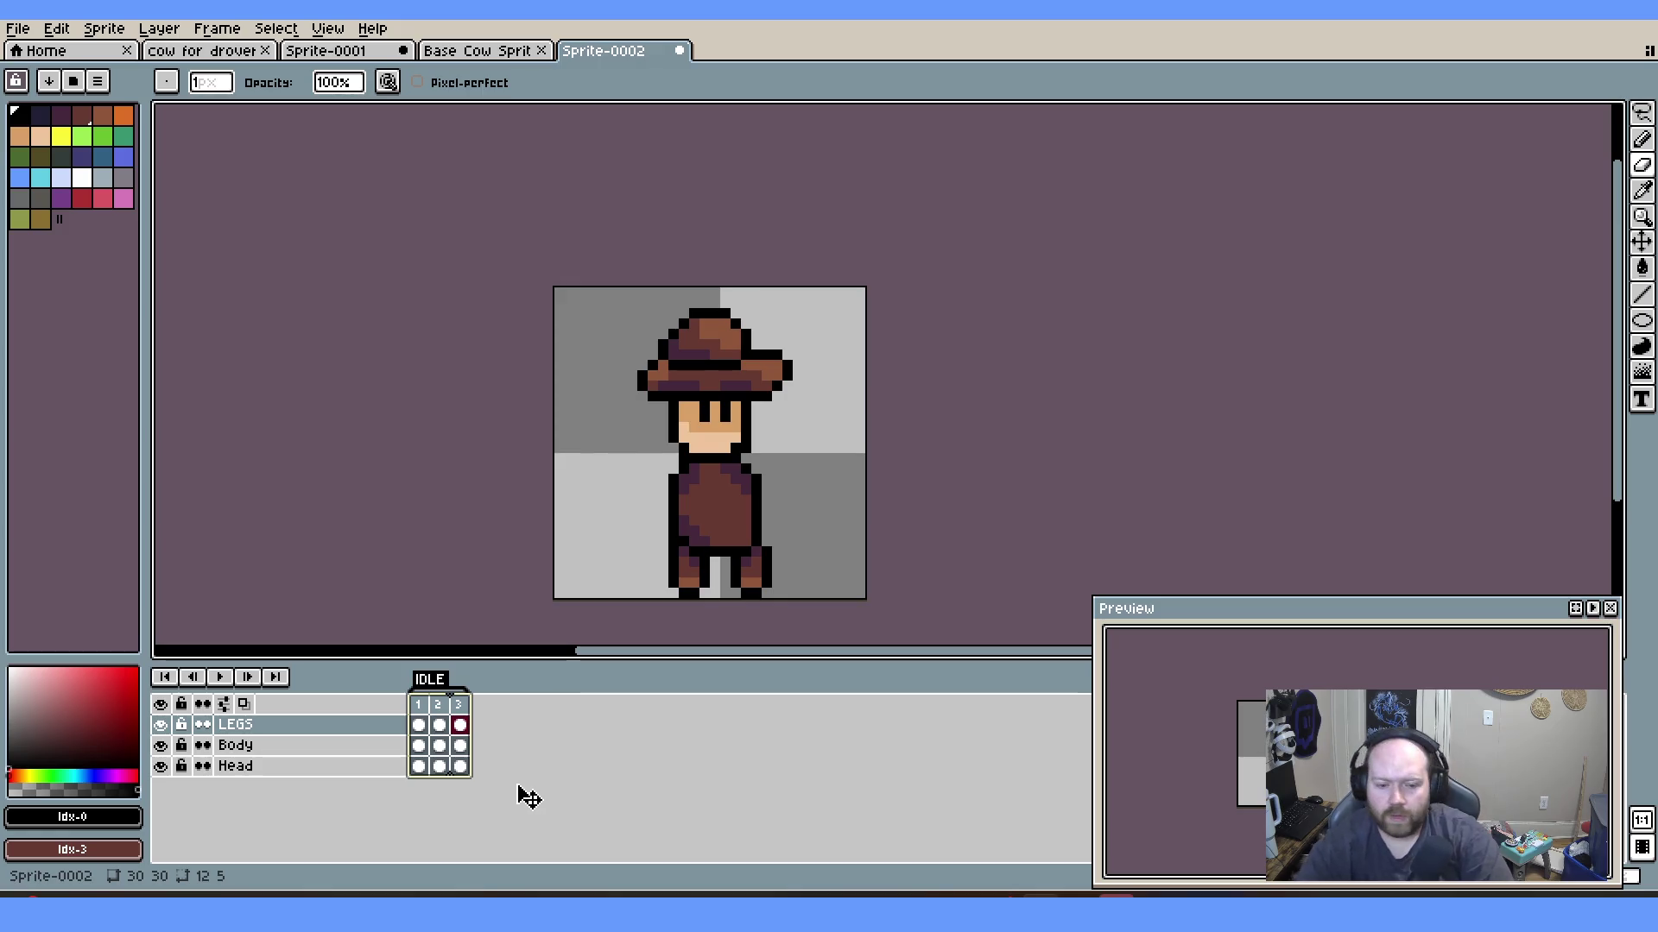
# Step: Add new frames 4 and 5 after frame 3
pyautogui.click(462, 706)
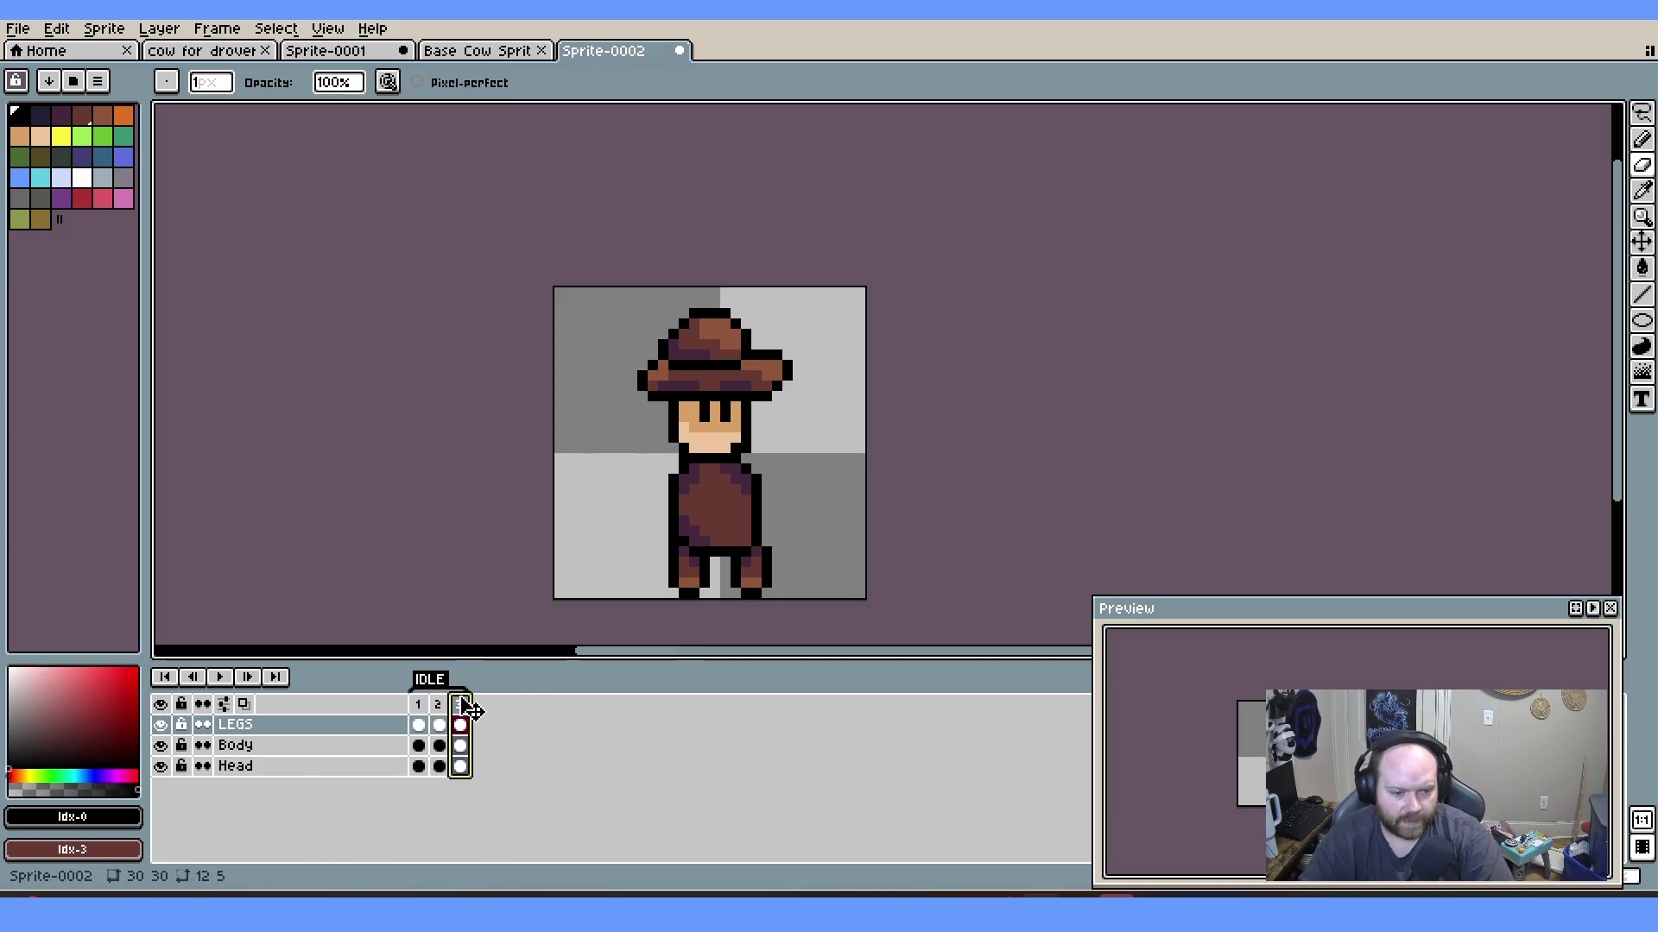
pyautogui.hotkey('alt', 'n')
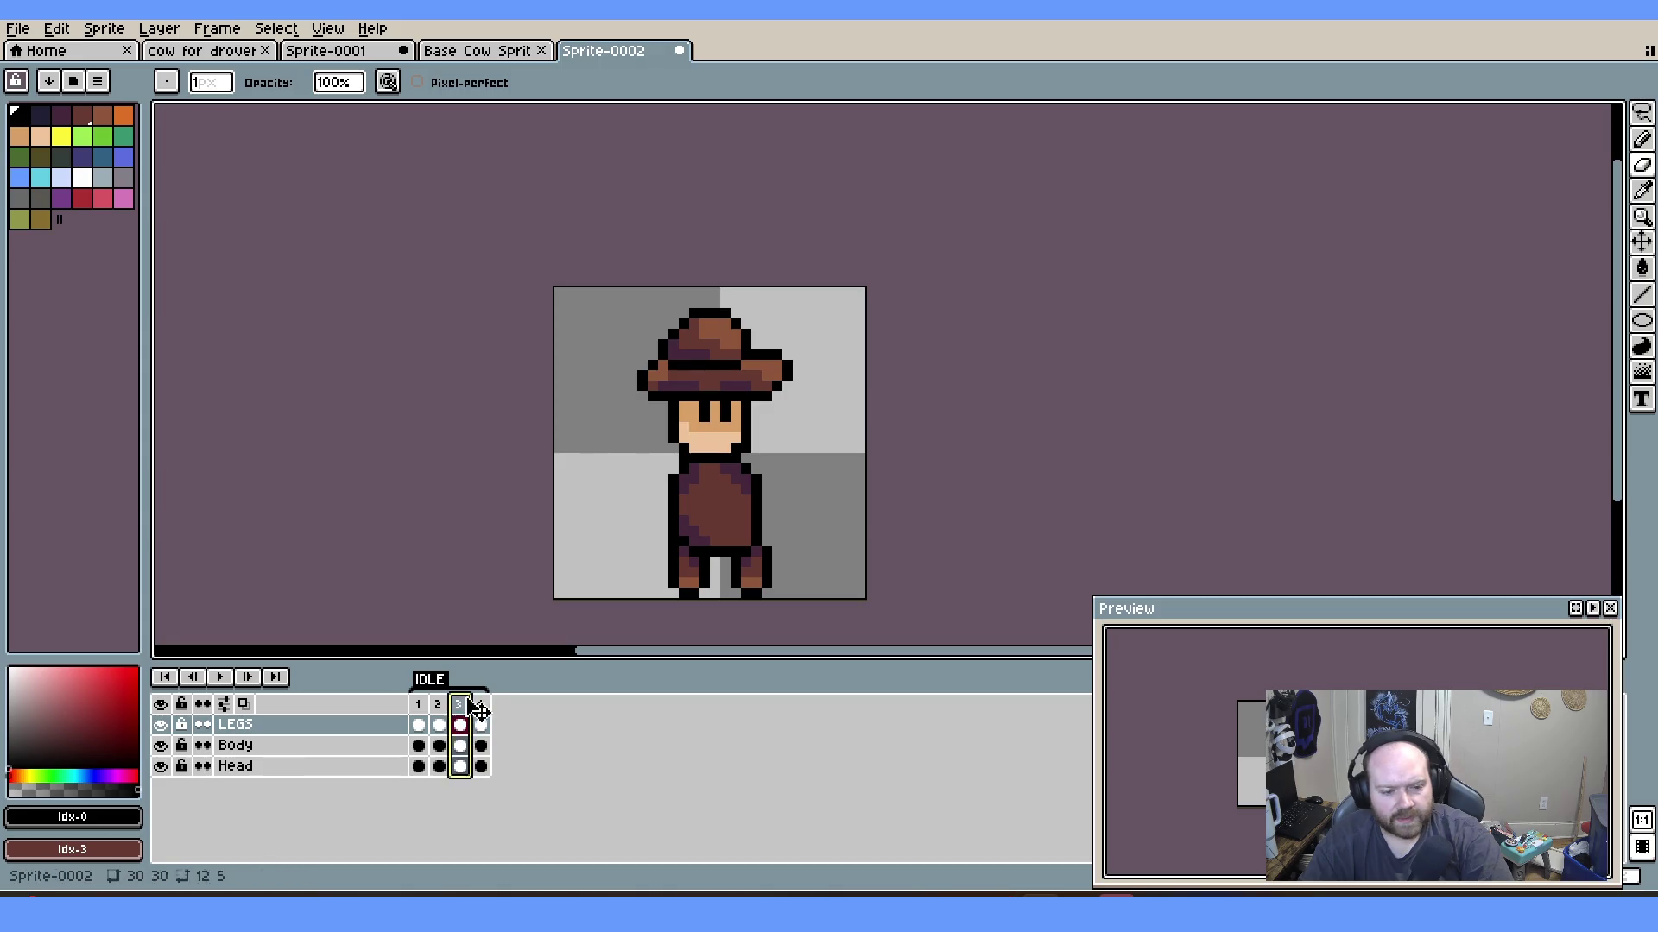
pyautogui.click(481, 706)
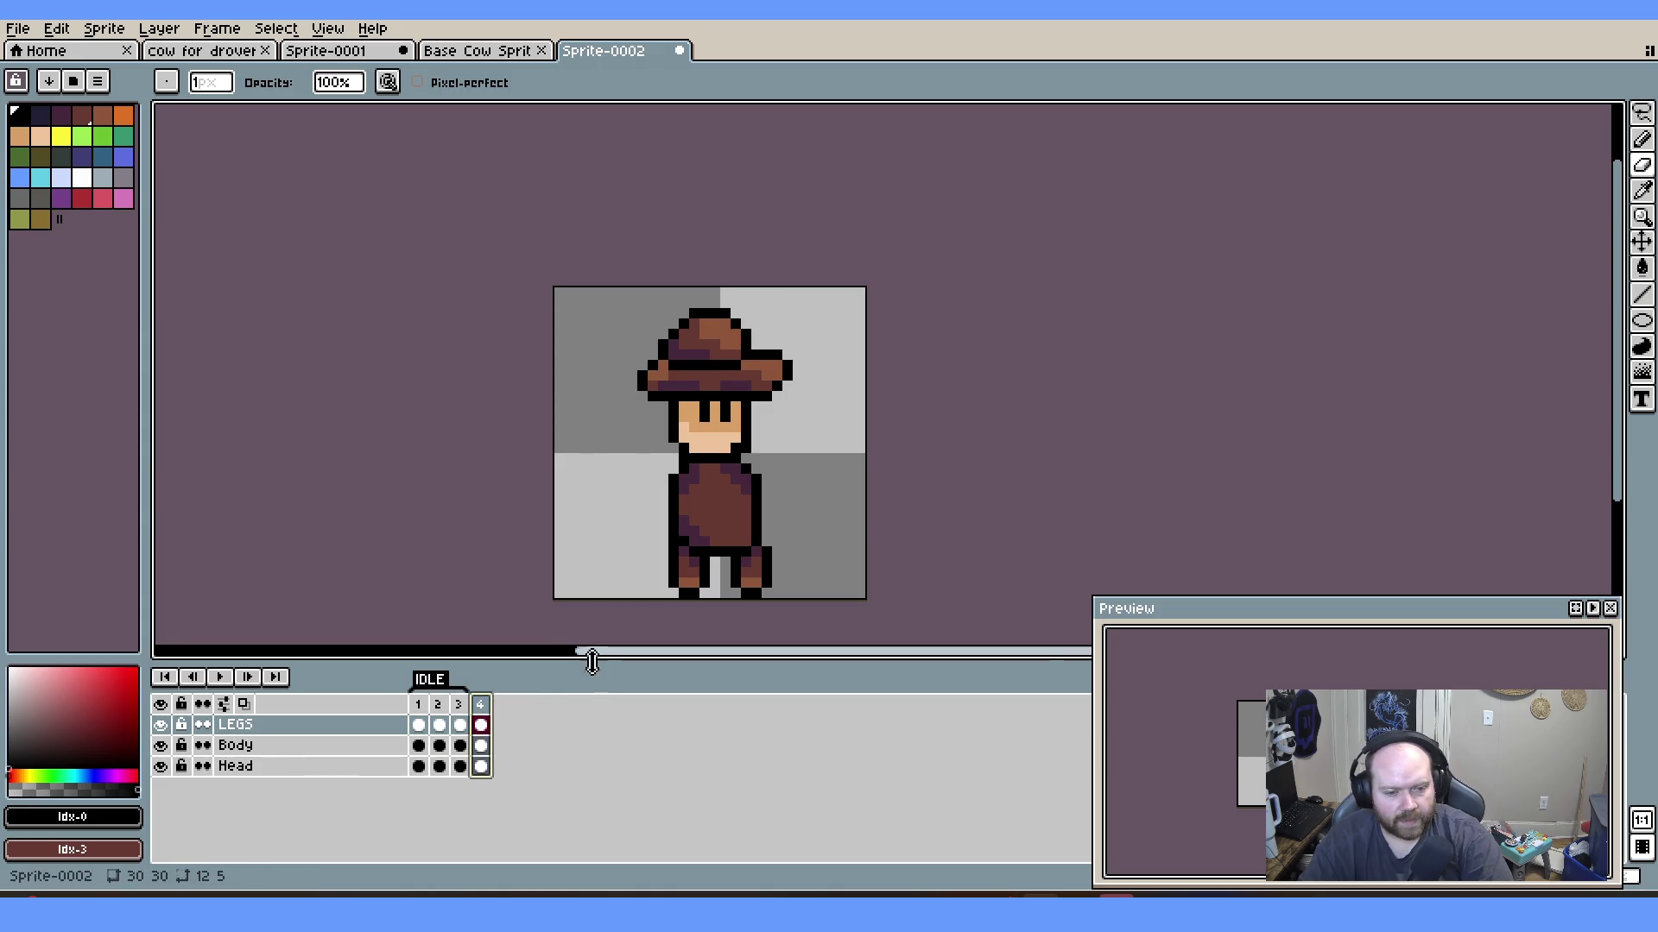
pyautogui.hotkey('alt', 'n')
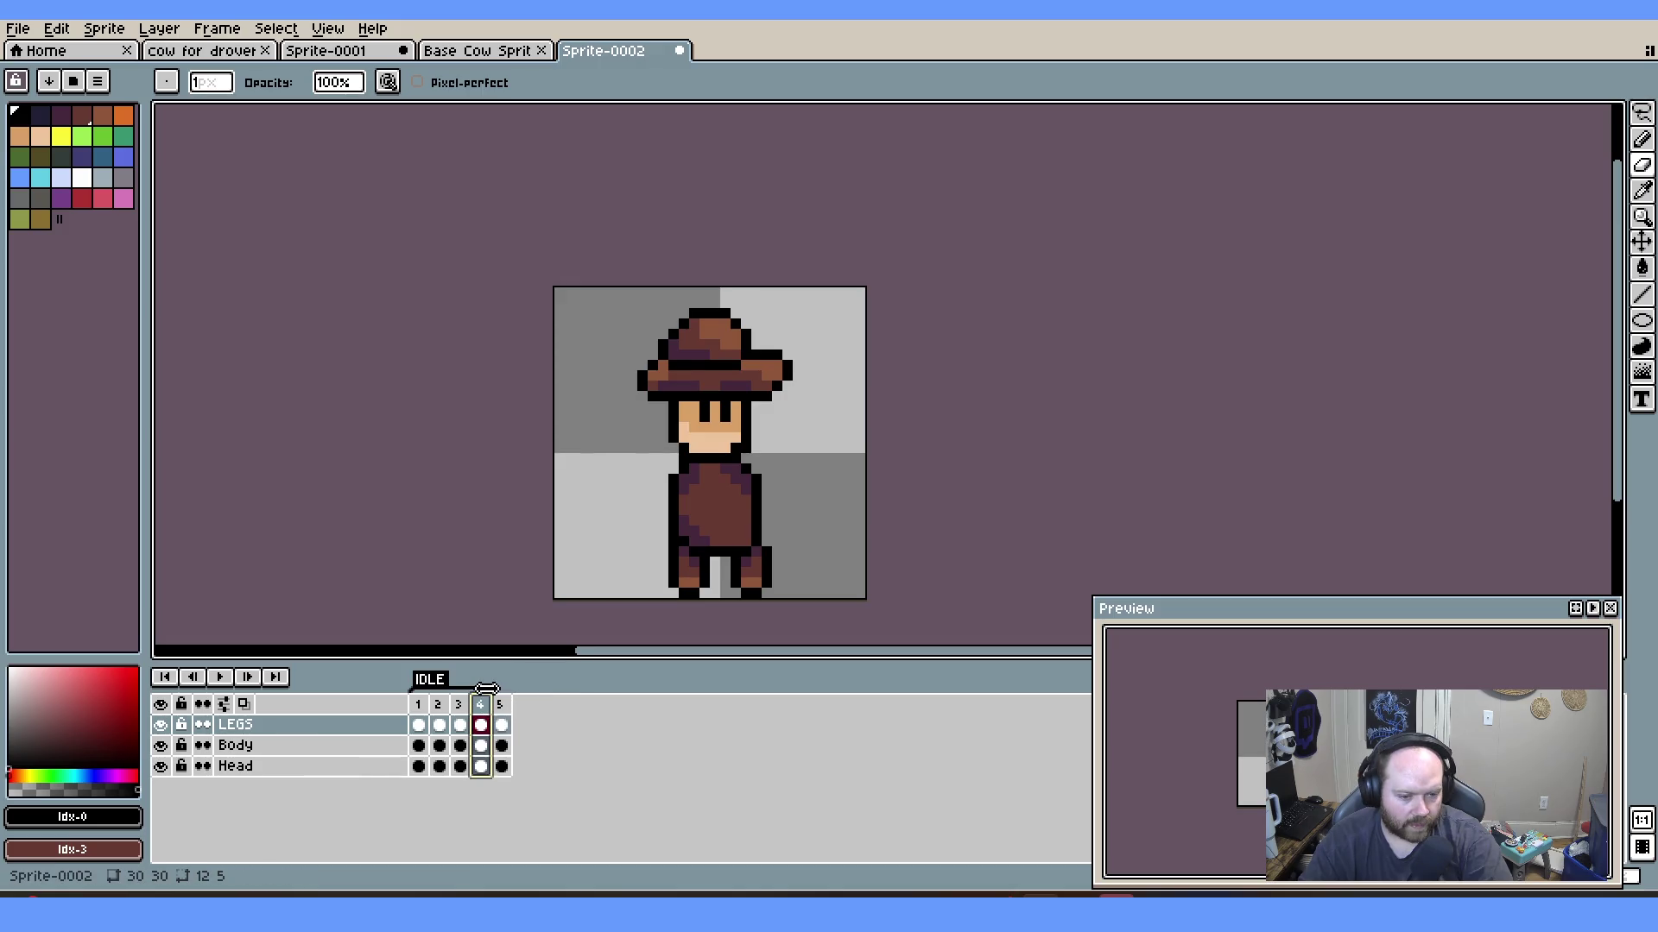
# Step: Tag frames 4–5 as WALK and move to frame 5
pyautogui.moveTo(480, 705); pyautogui.dragTo(501, 704)
pyautogui.rightClick(500, 705)
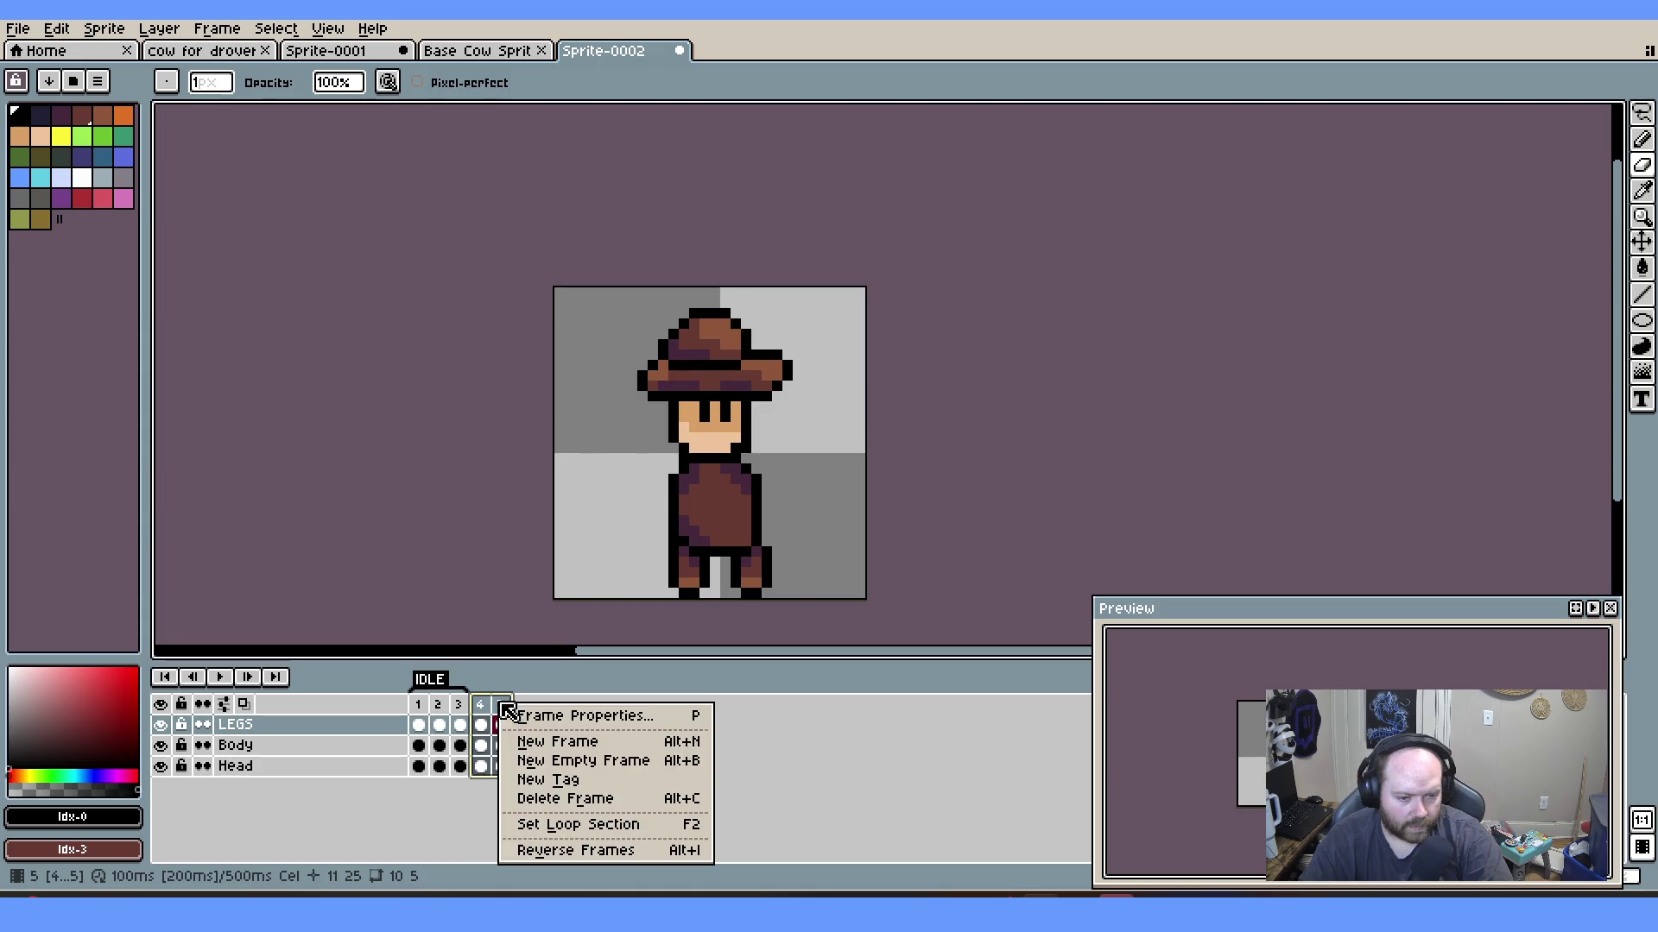
pyautogui.click(566, 780)
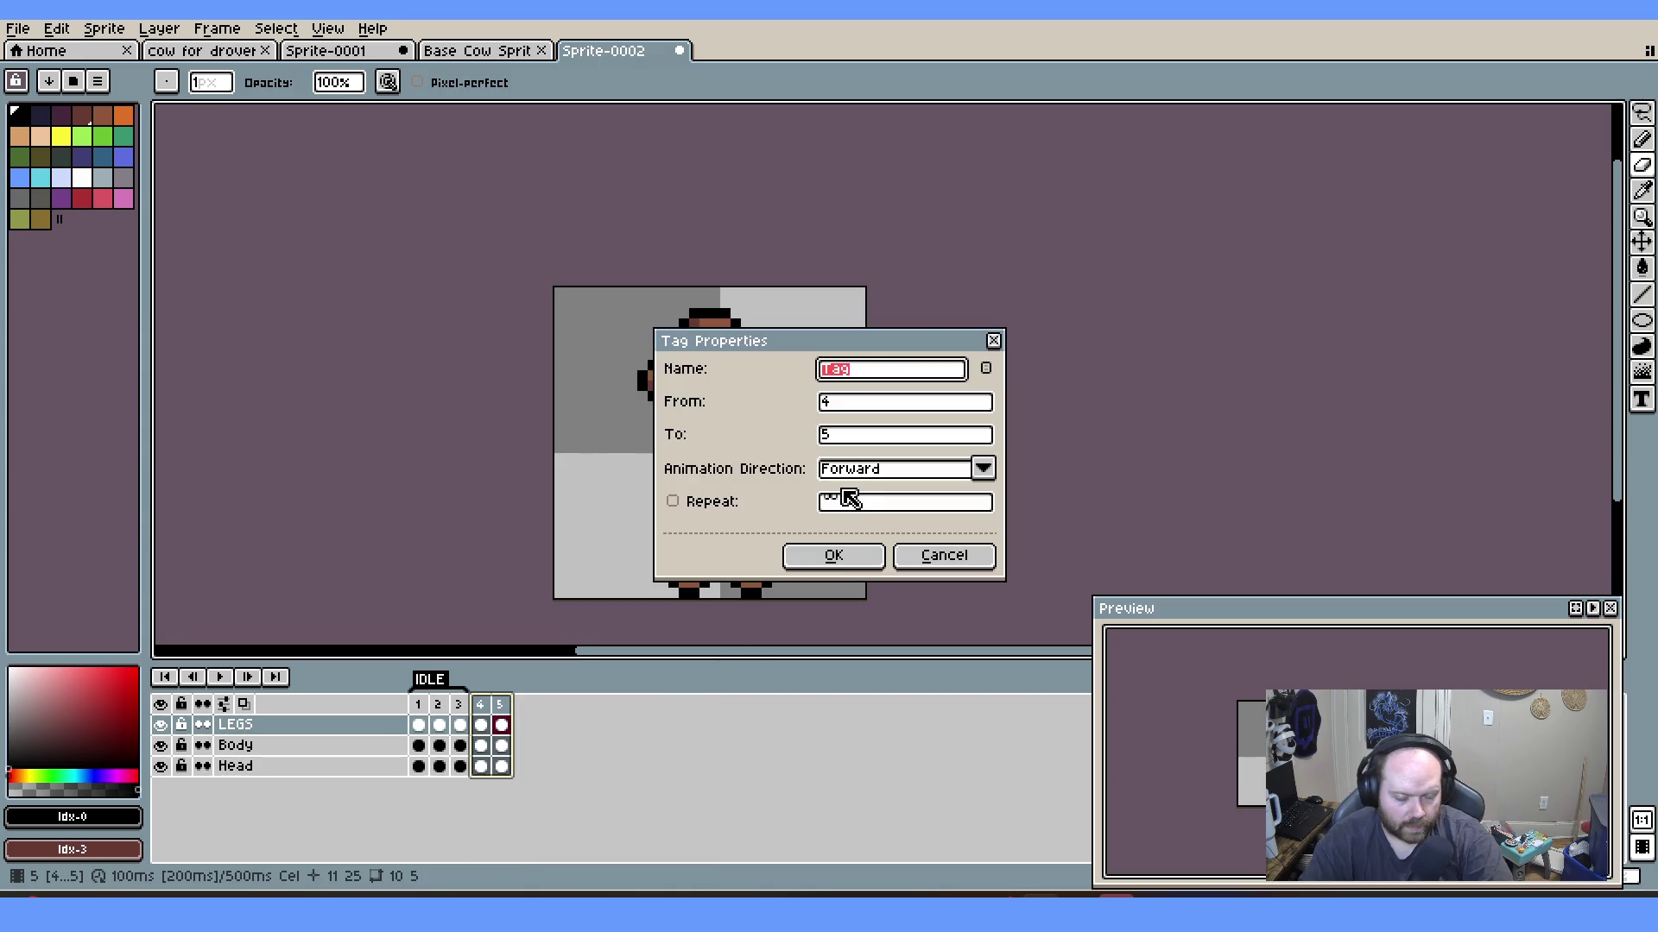
pyautogui.press('Return')
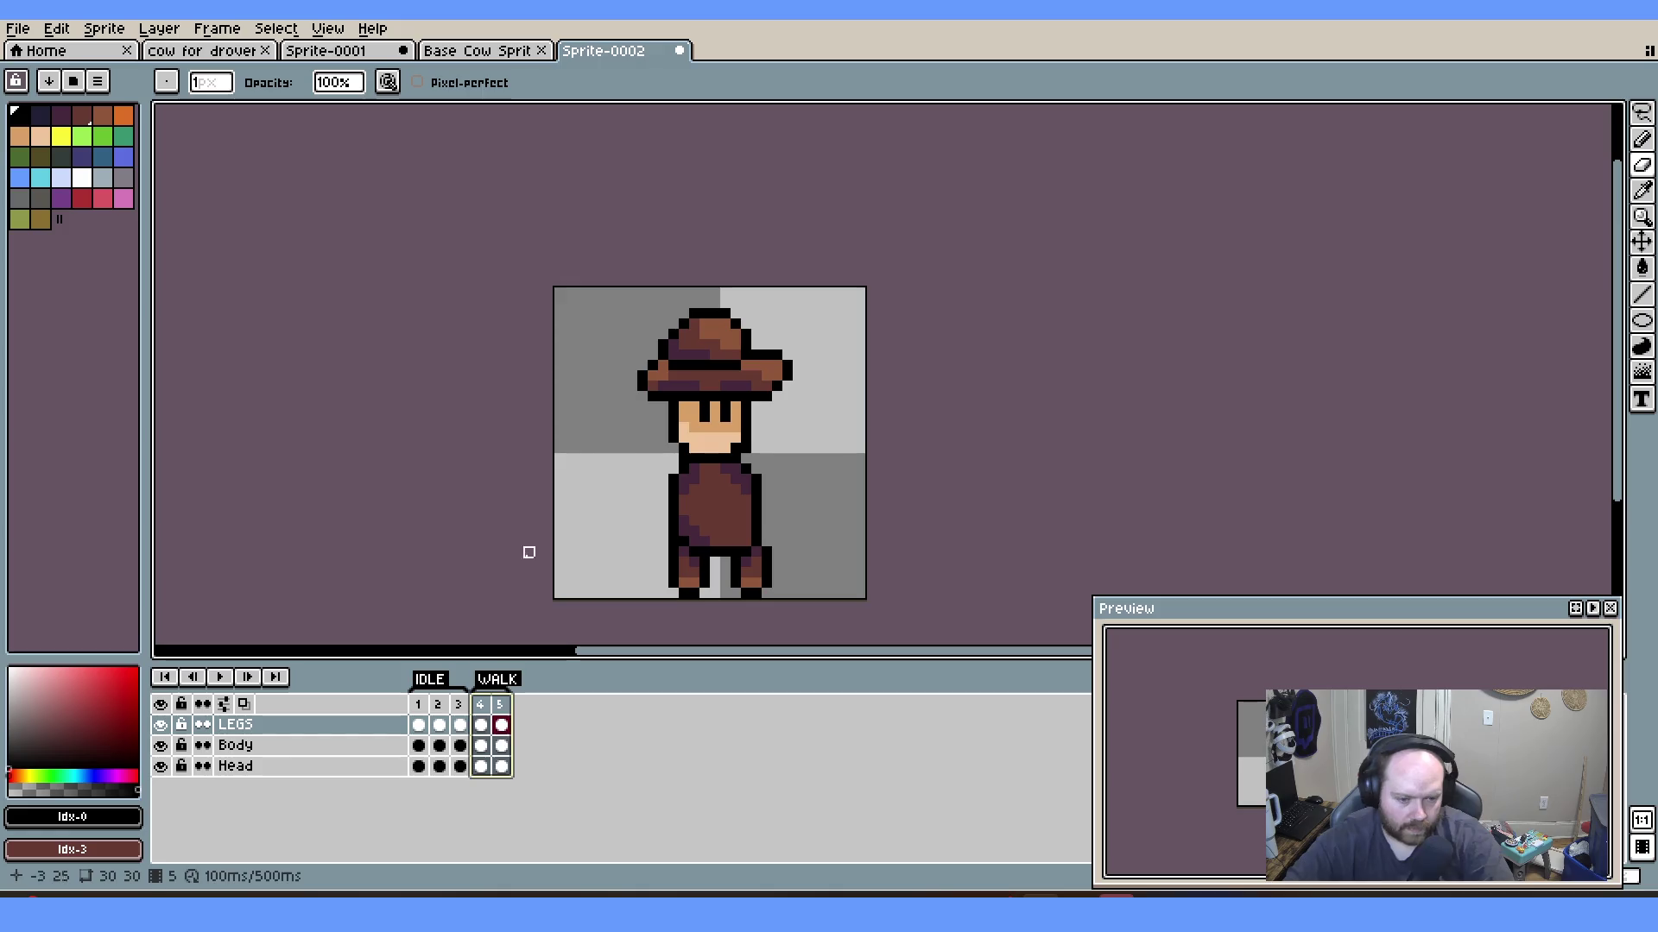
pyautogui.click(481, 724)
pyautogui.click(500, 704)
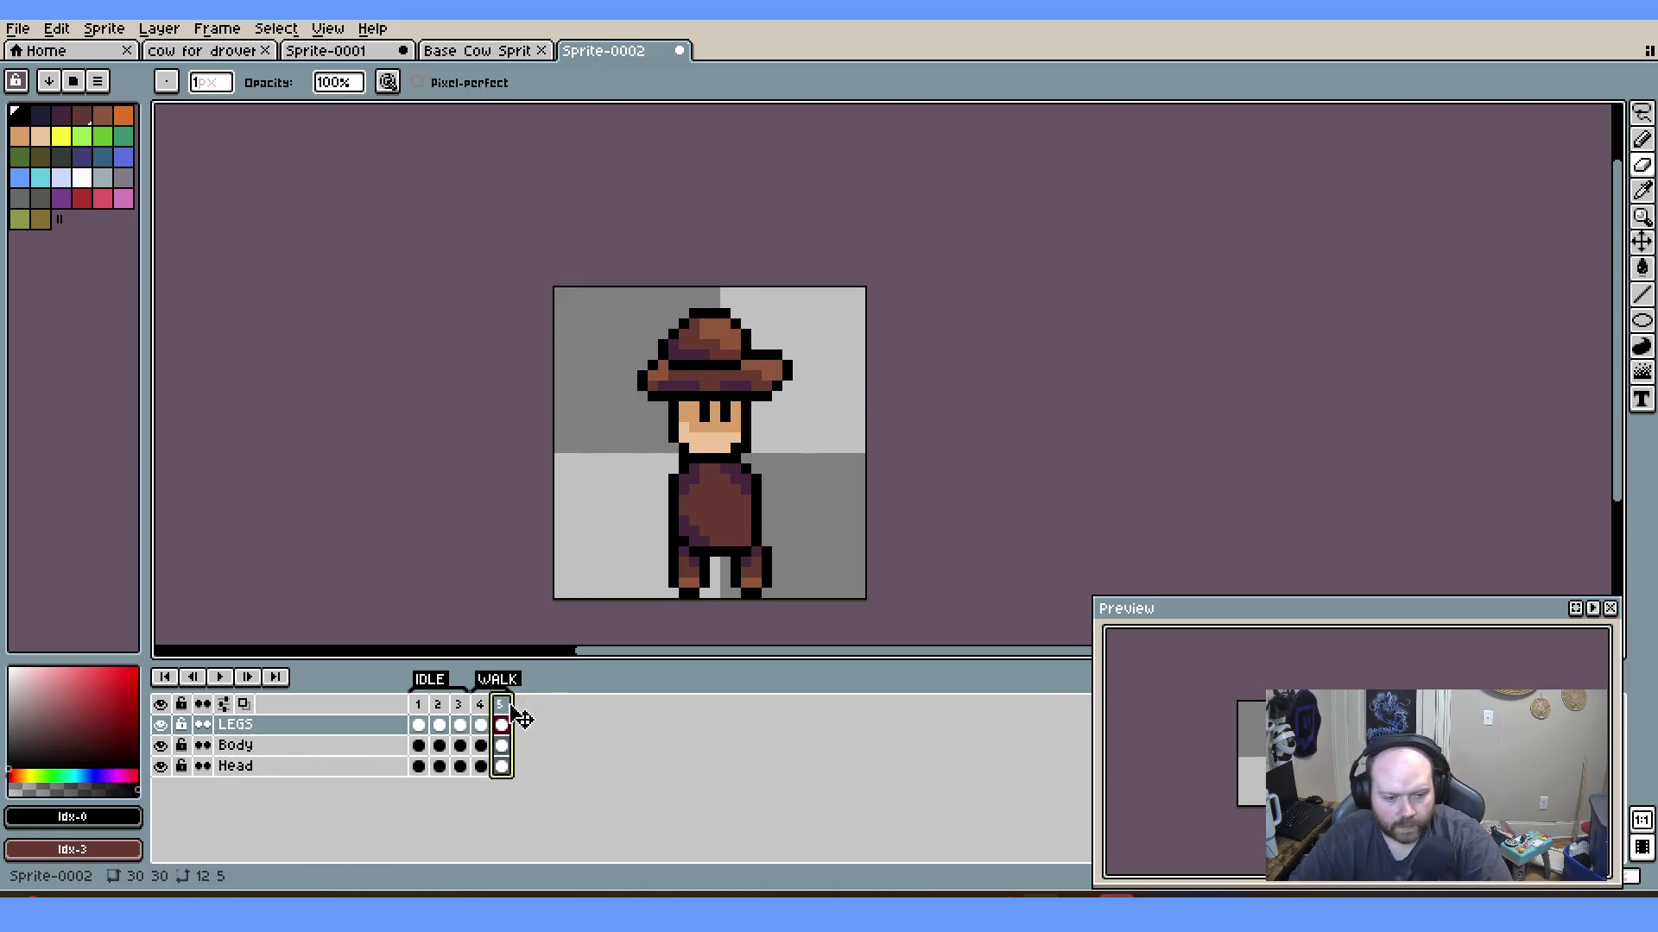
pyautogui.scroll(2, 784, 558)
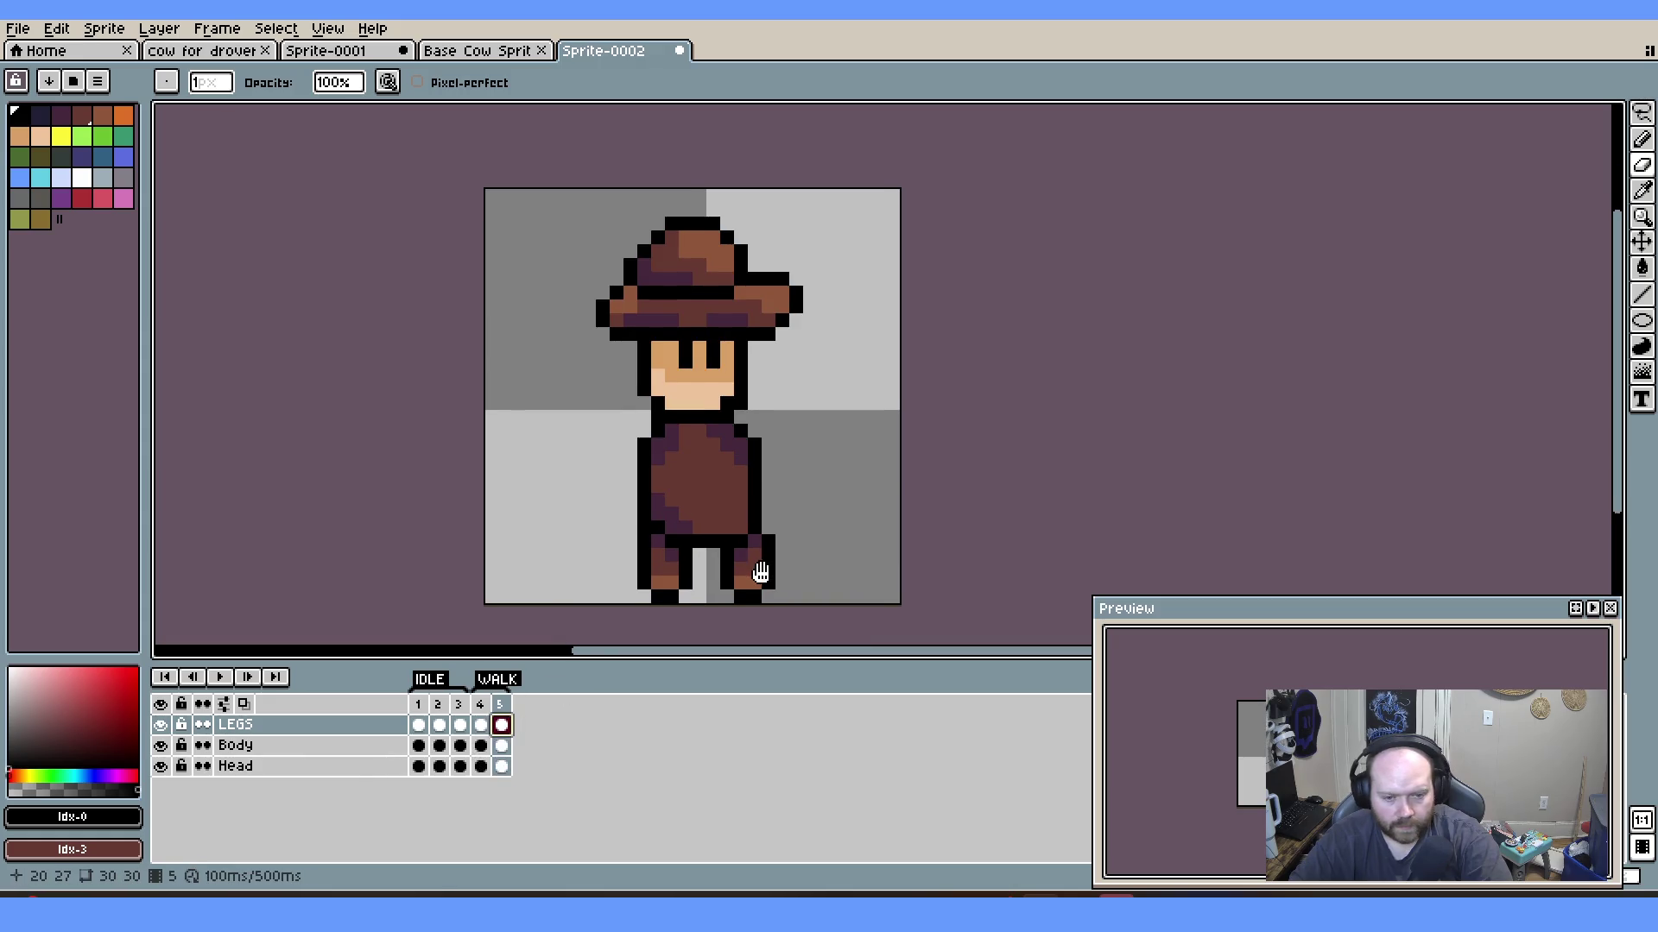
# Step: Select frame 5's right leg, move it outward into a step, and fix its outline
pyautogui.press('m')
pyautogui.moveTo(723, 535)
pyautogui.mouseDown()
pyautogui.moveTo(725, 557)
pyautogui.moveTo(785, 518)
pyautogui.mouseUp()
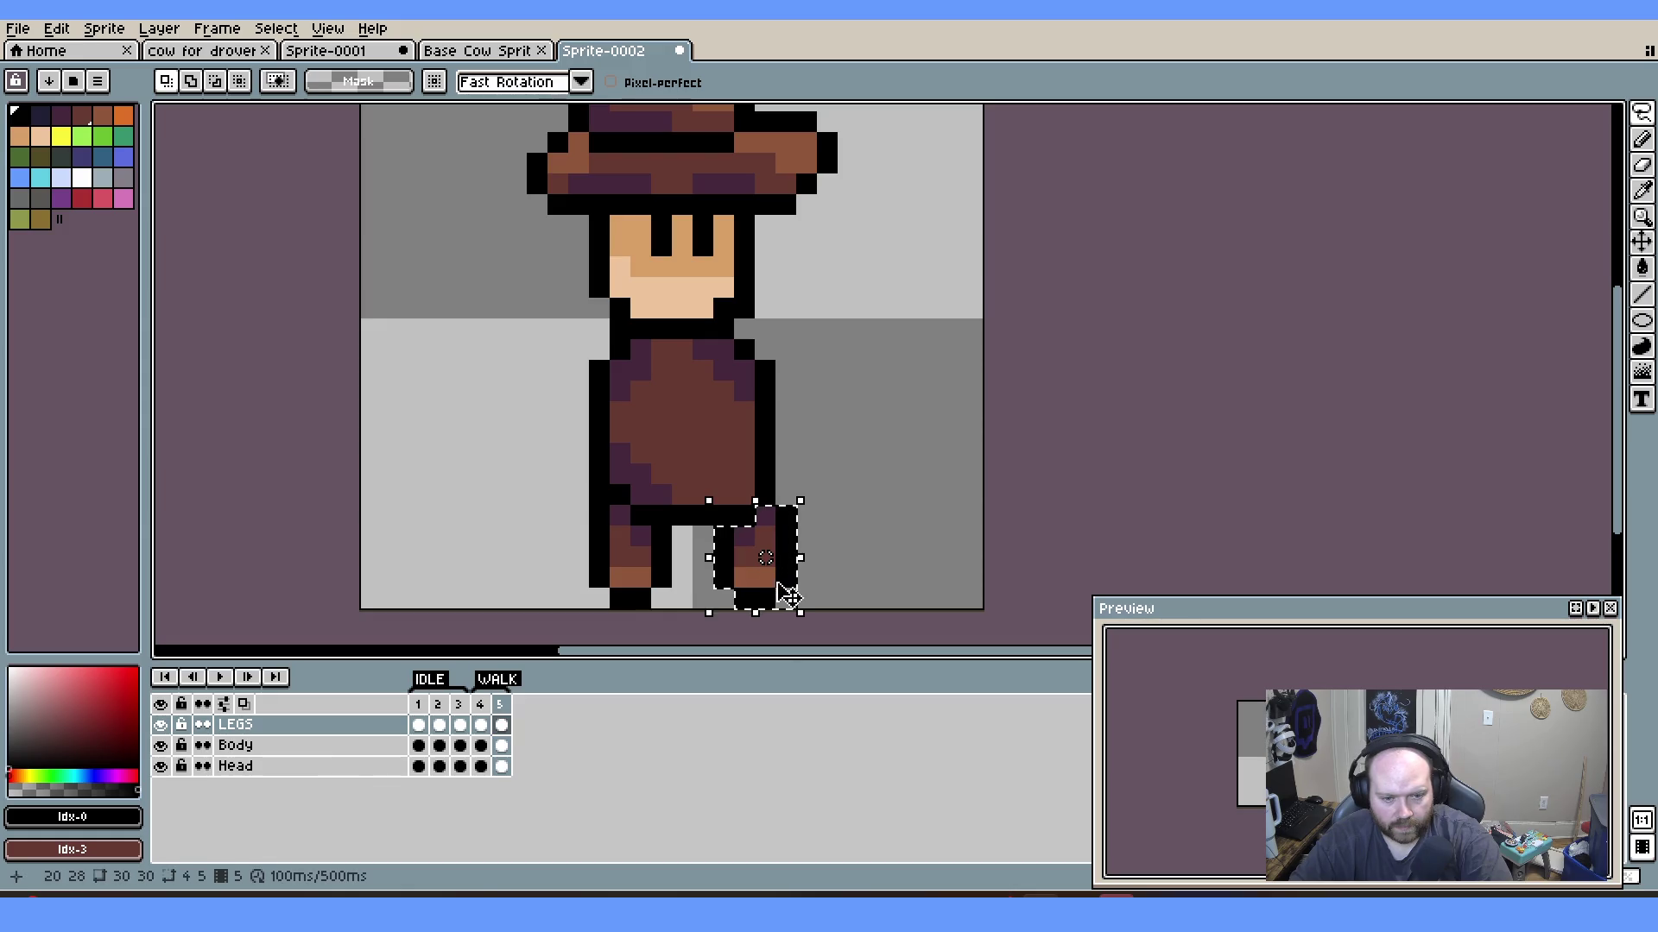
pyautogui.click(798, 591)
pyautogui.press('b')
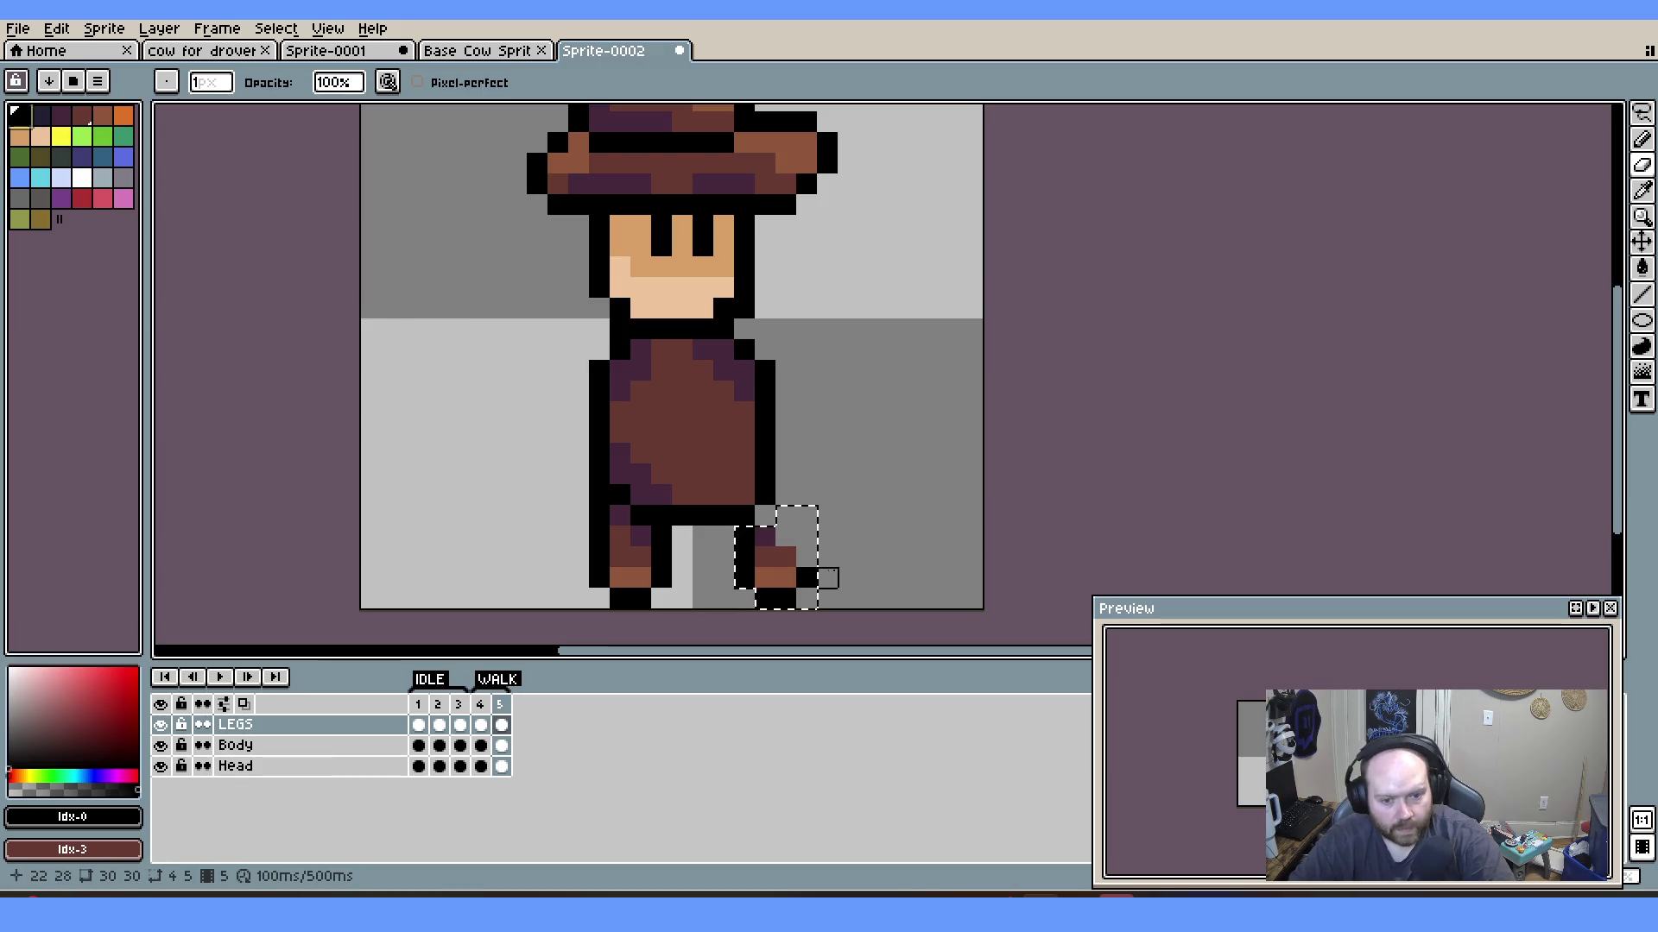
pyautogui.click(788, 555)
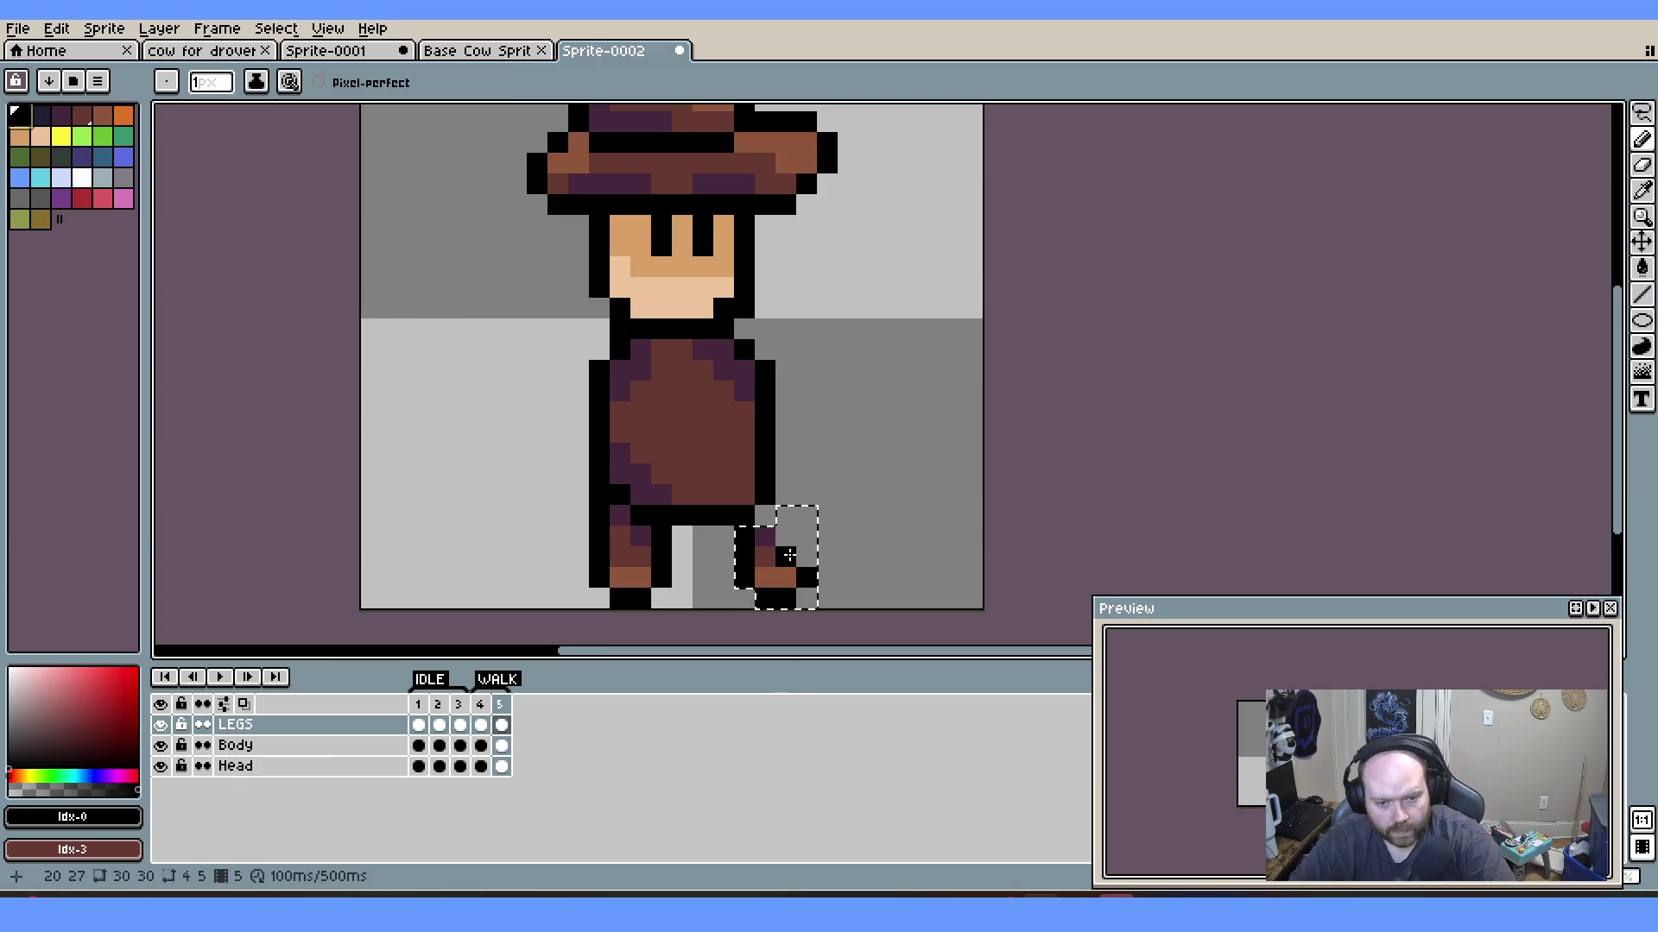
pyautogui.click(786, 536)
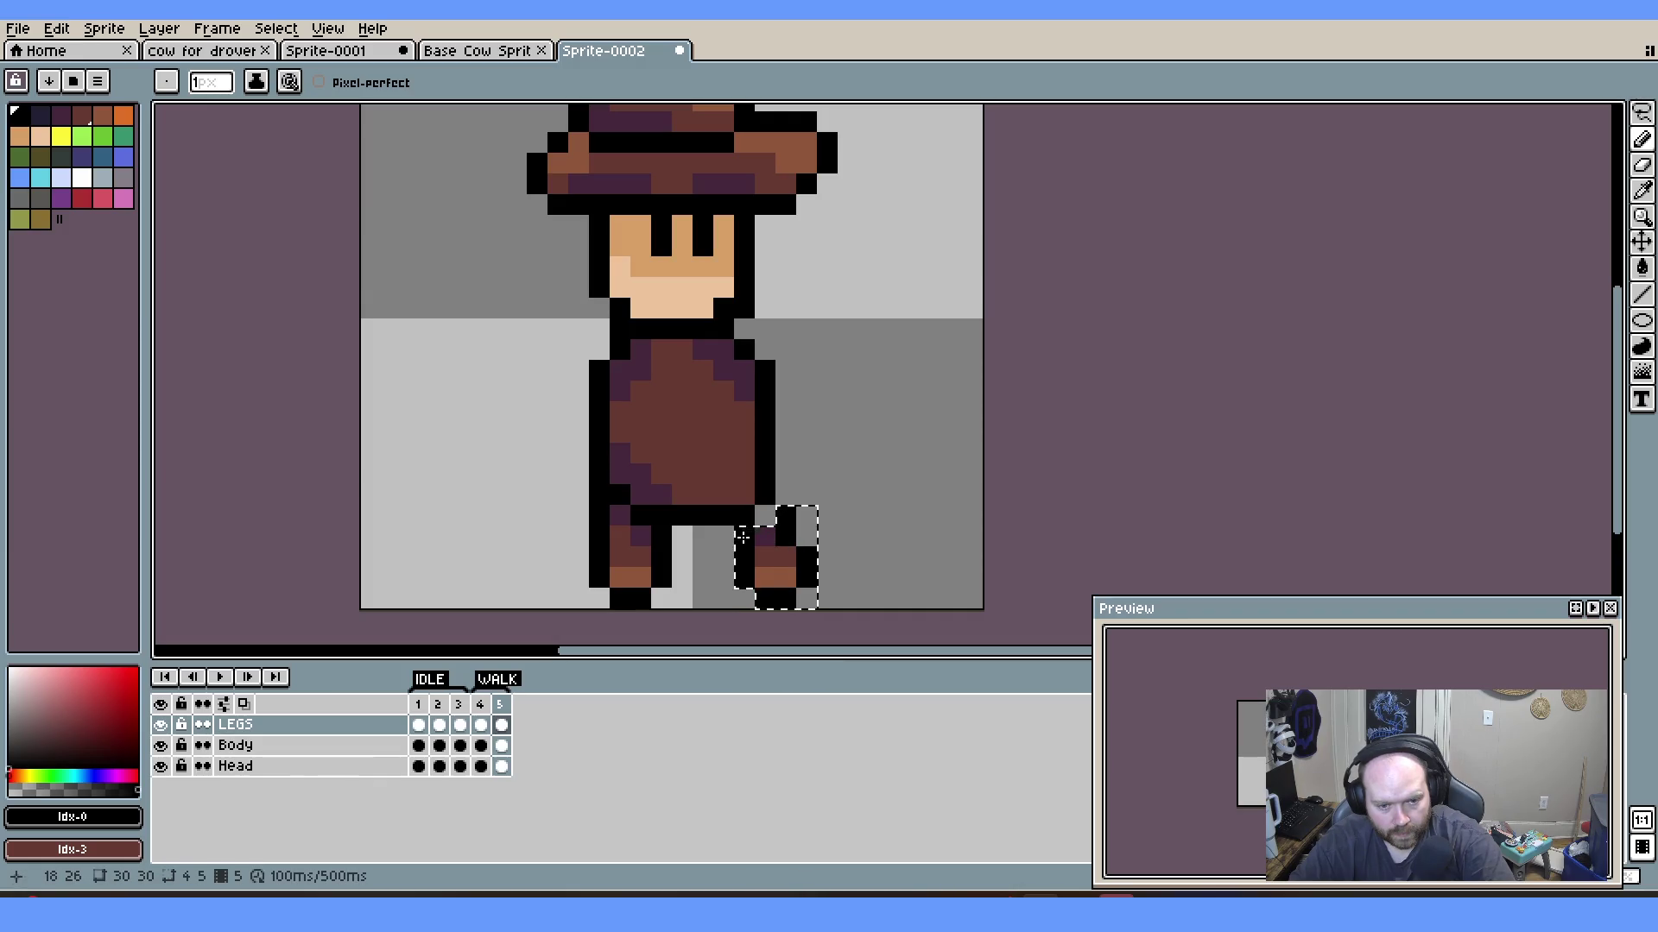
pyautogui.hotkey('ctrl', 'd')
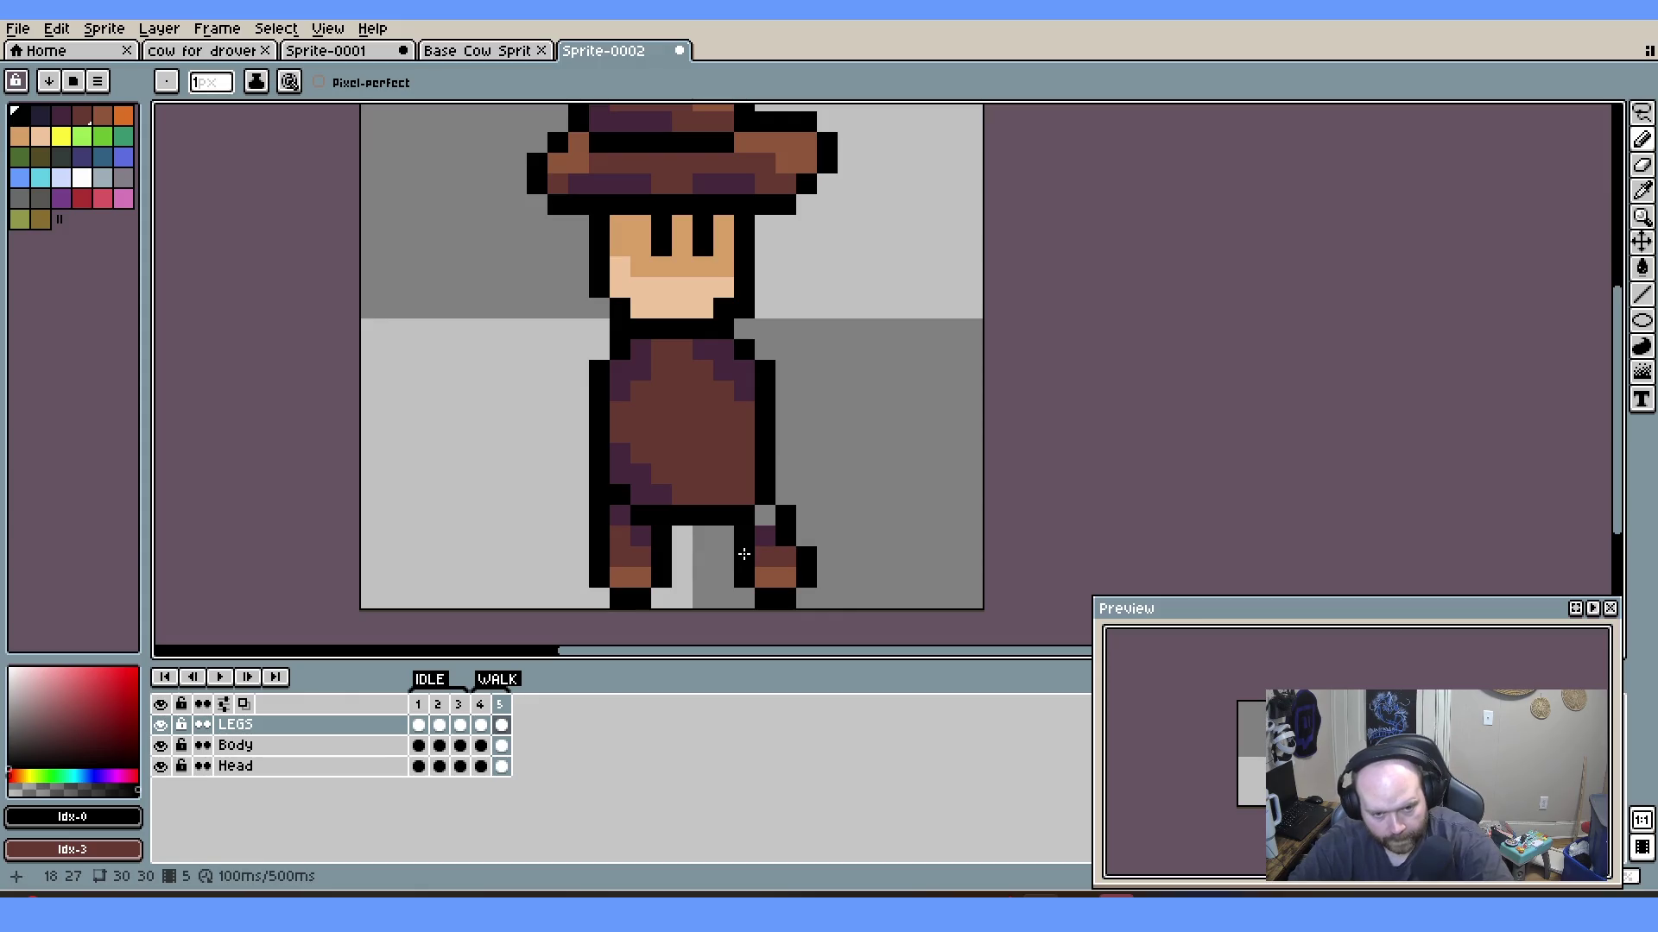
# Step: Draw a black outline in the gap between the legs and compare with frame 4
pyautogui.press('b')
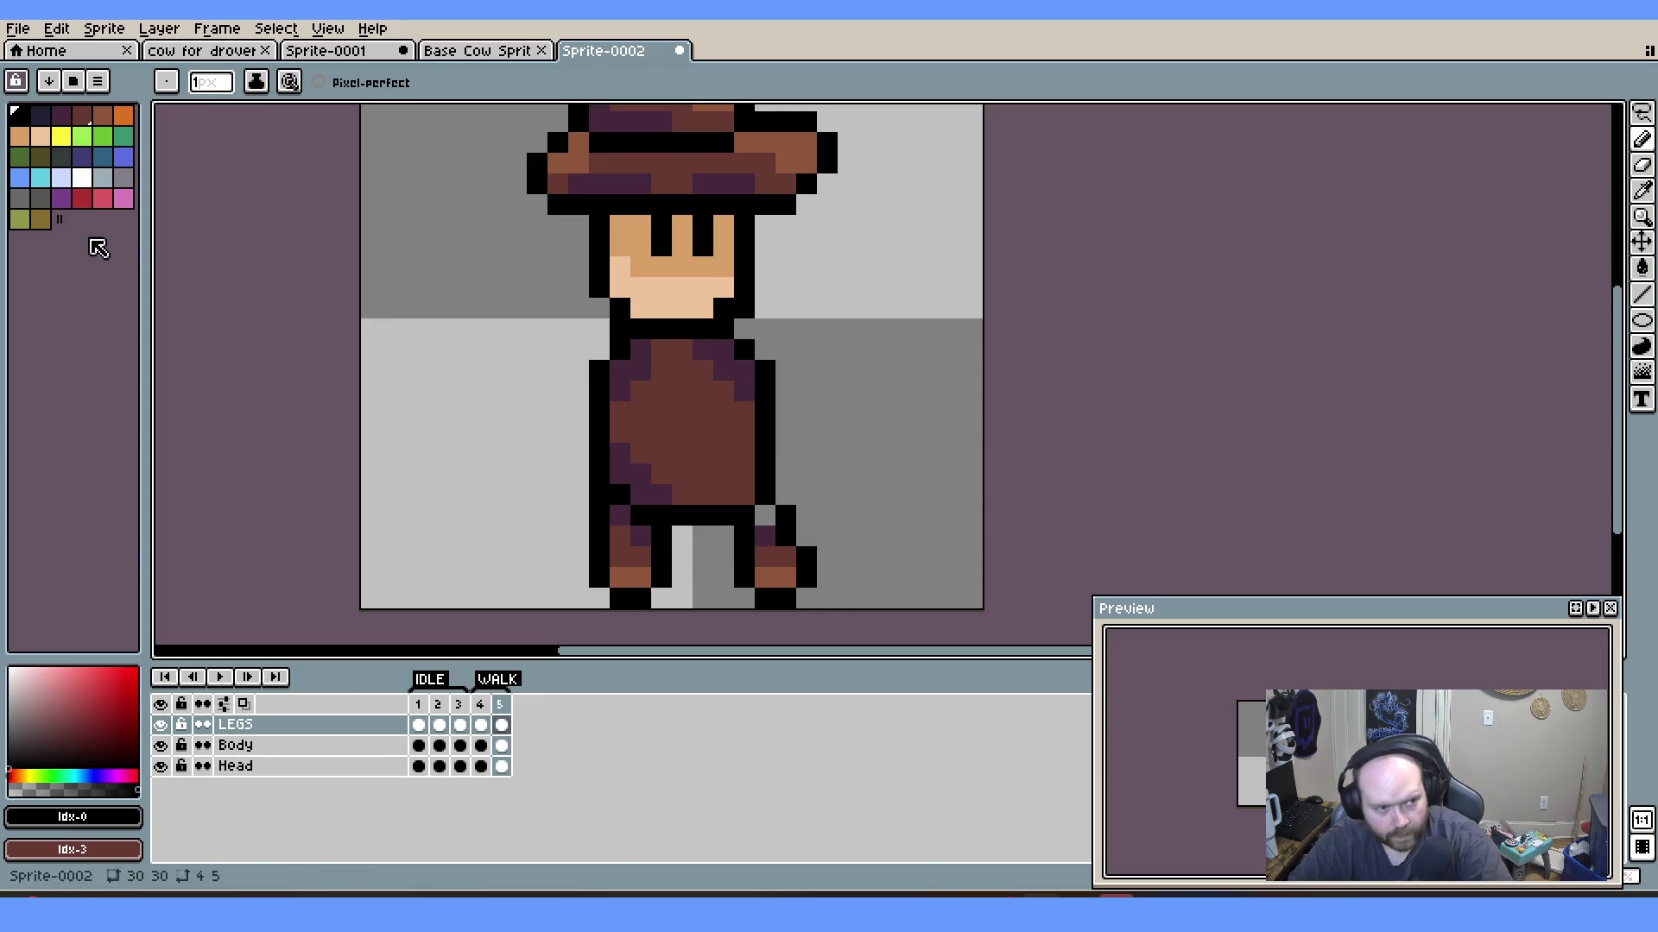
pyautogui.press('e')
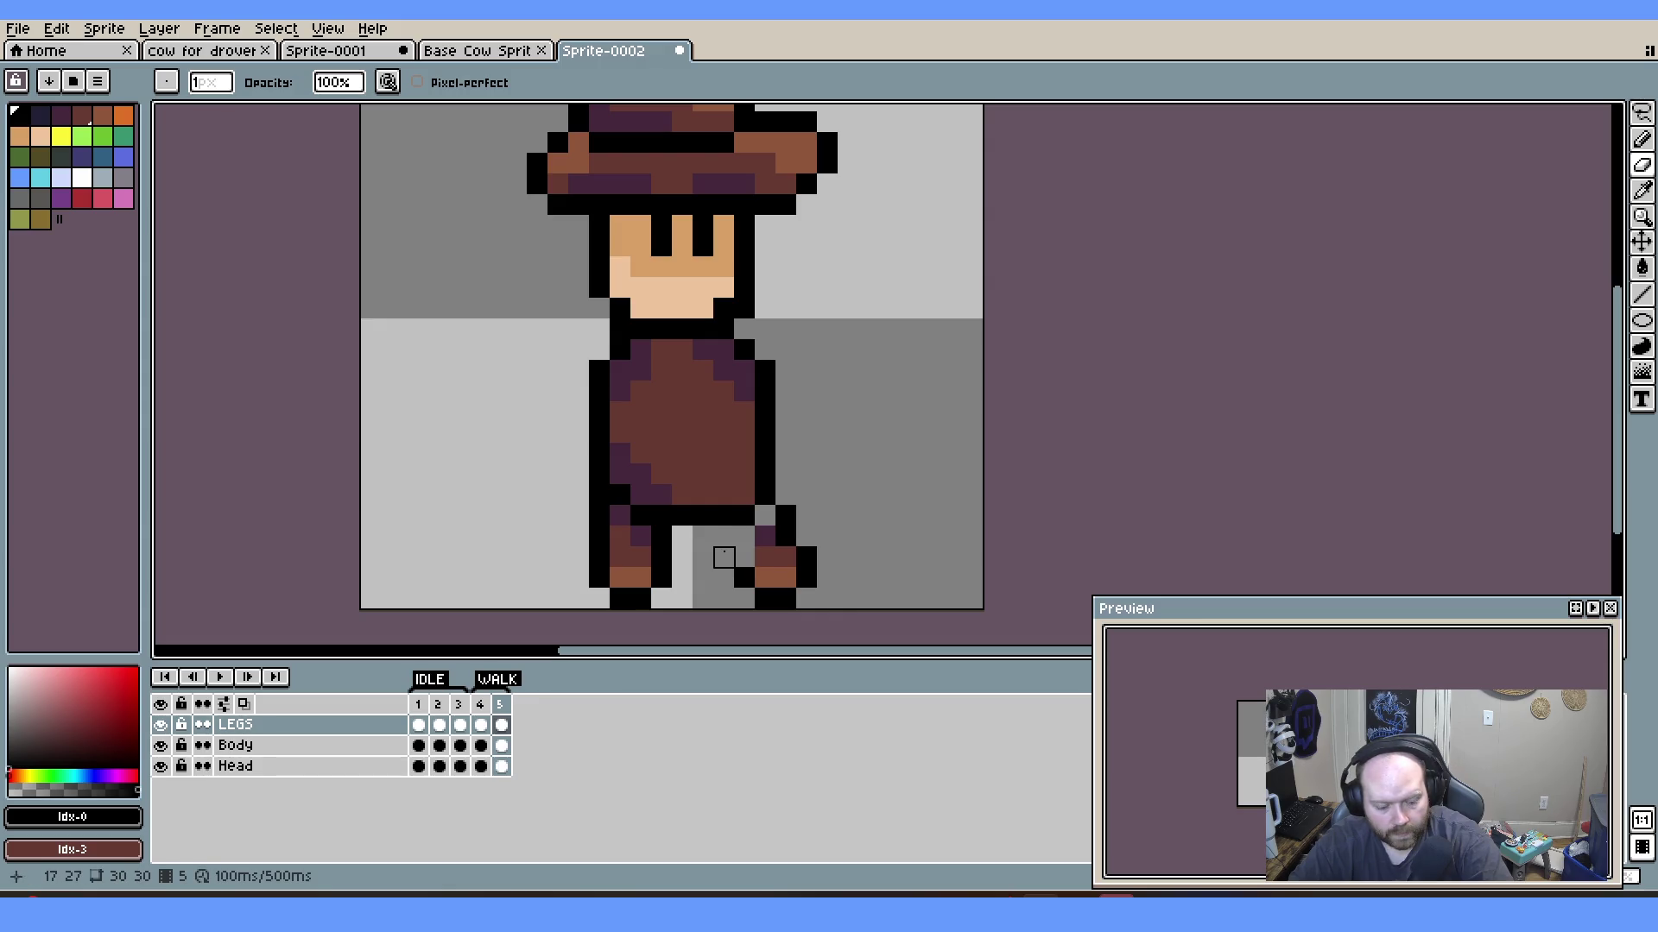
pyautogui.press('b')
pyautogui.moveTo(723, 537); pyautogui.dragTo(724, 557)
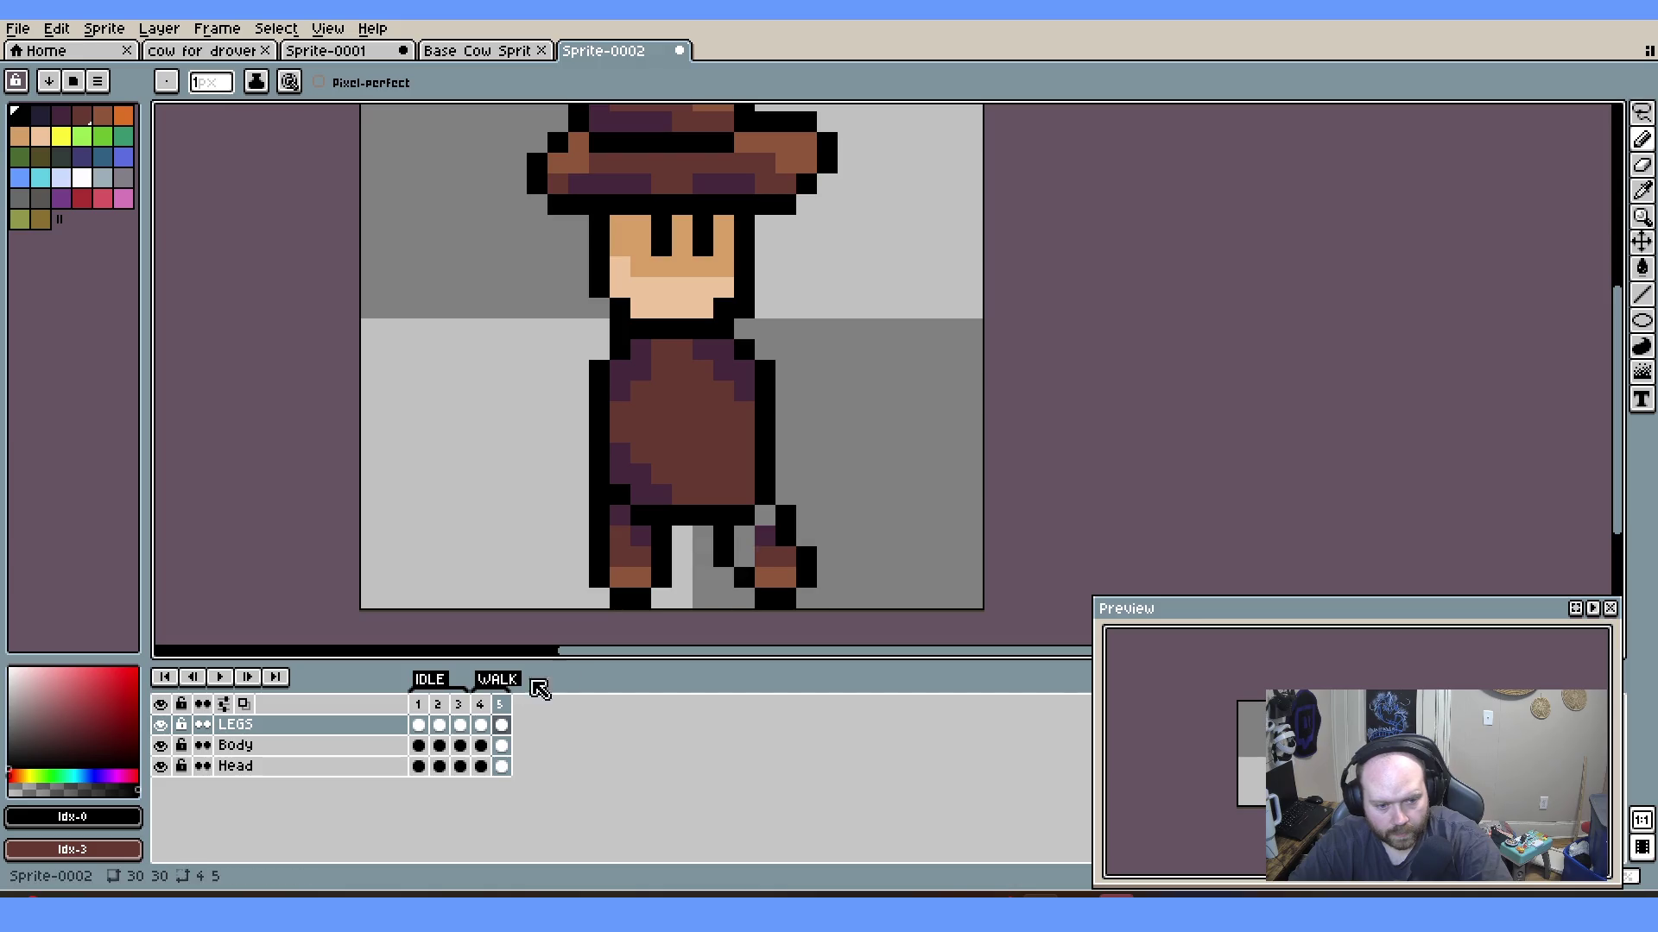
pyautogui.click(480, 705)
pyautogui.click(499, 704)
pyautogui.click(480, 705)
pyautogui.click(499, 704)
# Step: Shade the stepping leg with brown and dark purple pixels
pyautogui.rightClick(753, 537)
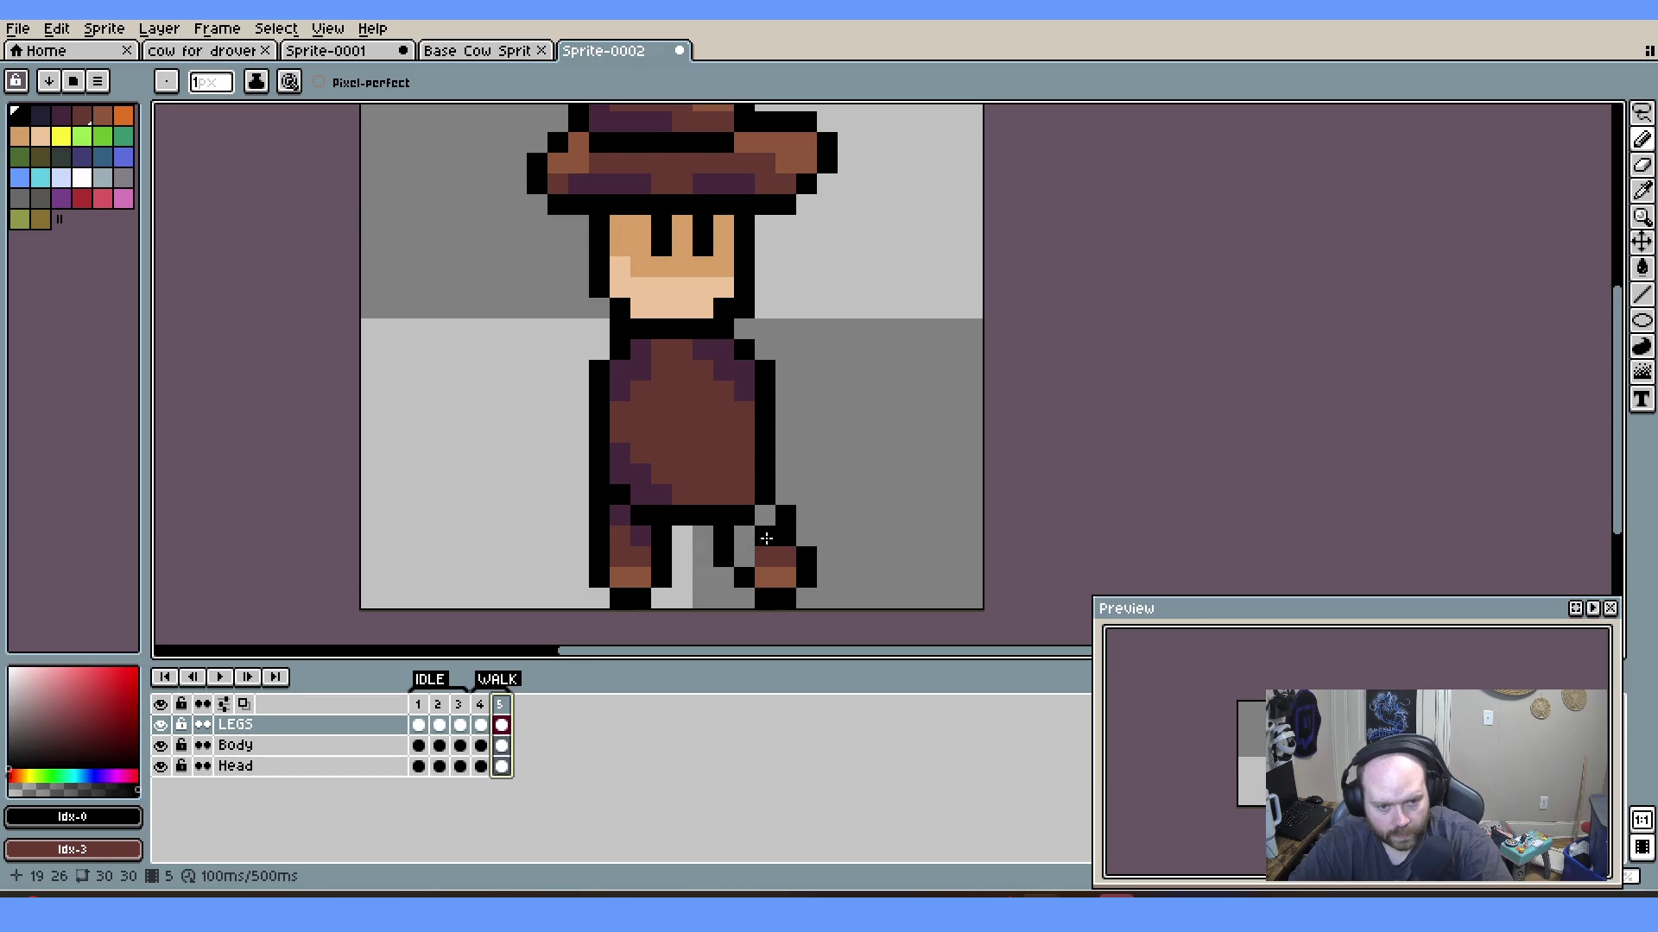
pyautogui.click(60, 115)
pyautogui.click(766, 520)
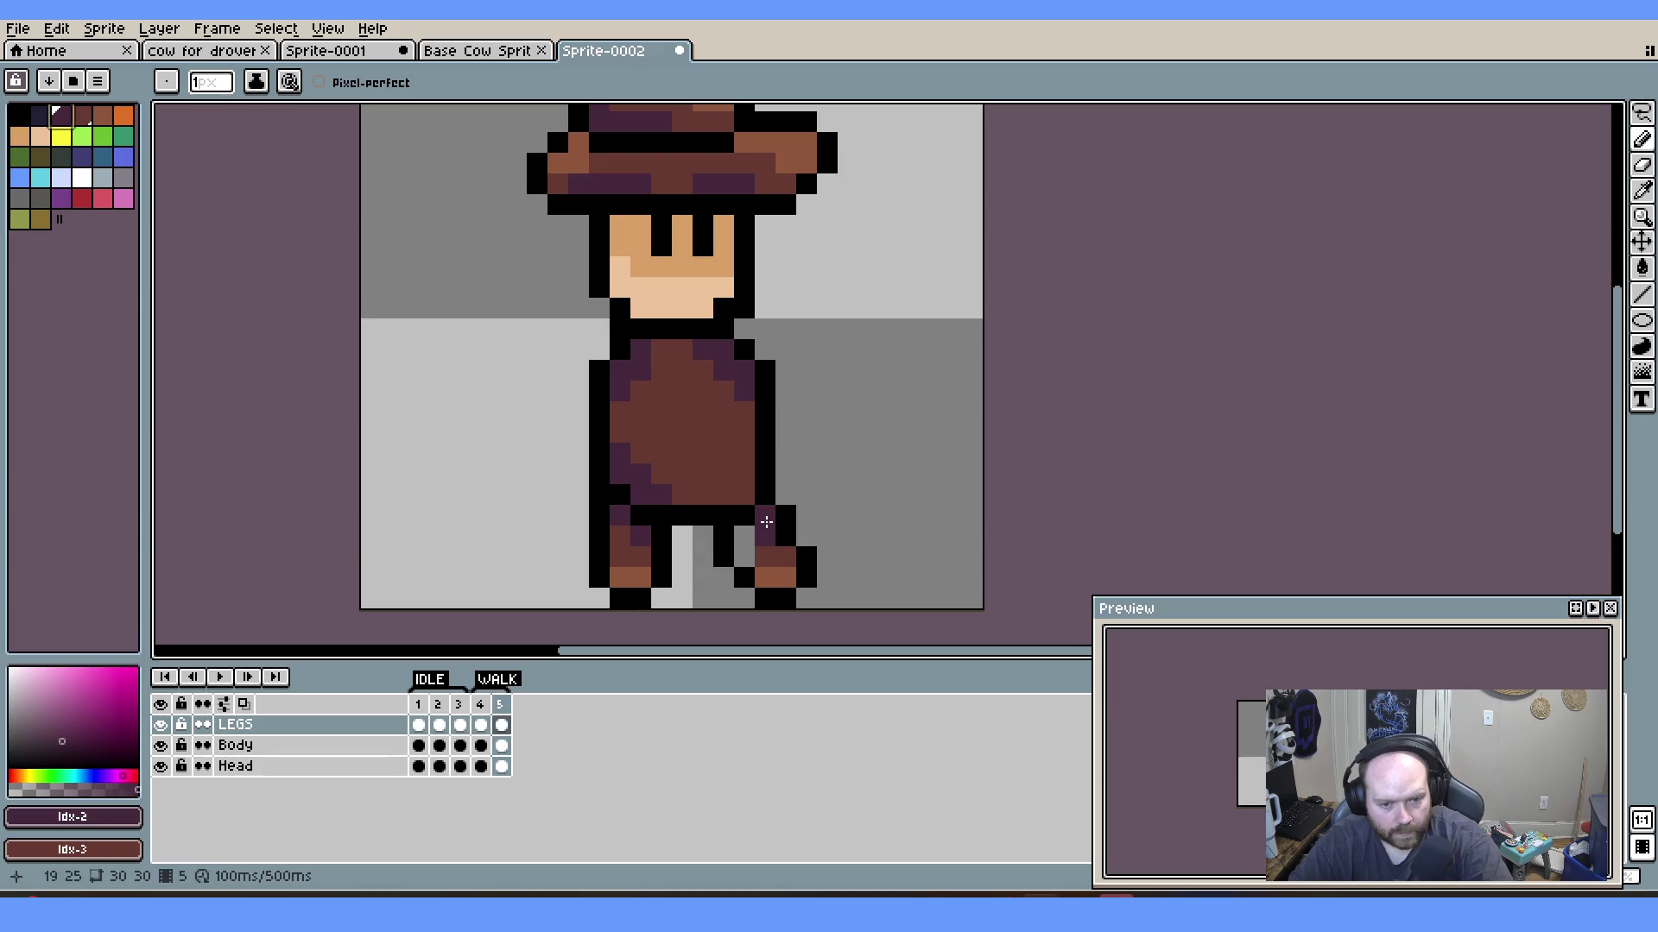
pyautogui.click(749, 550)
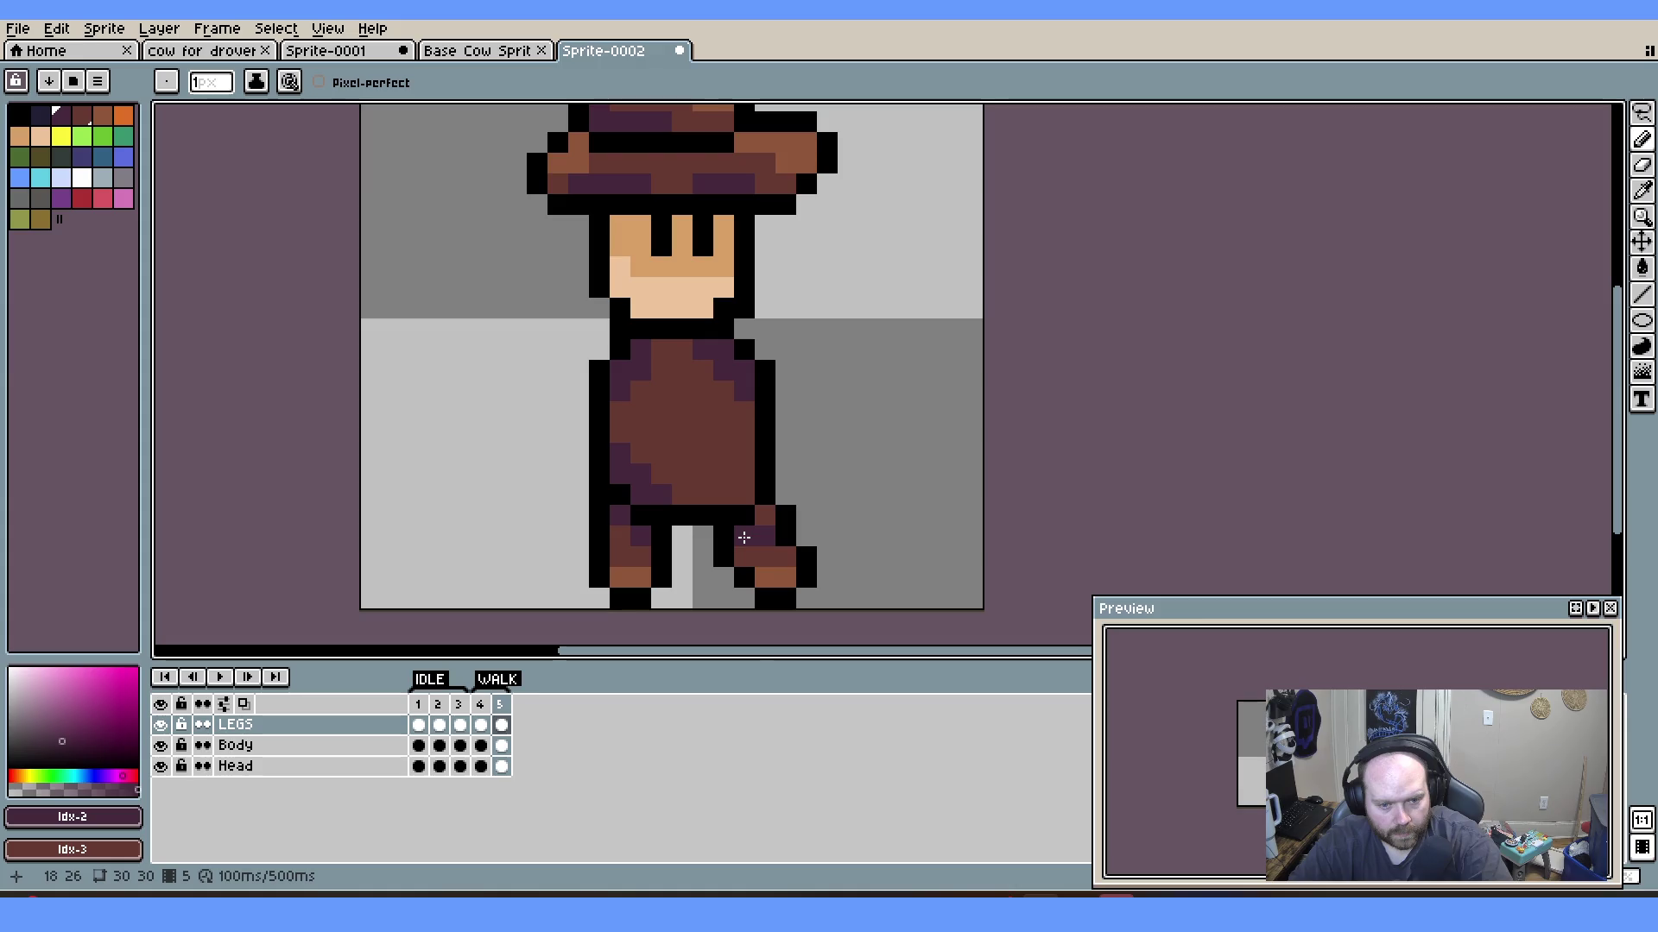
# Step: Compare frames 4 and 5 and play the walk animation preview
pyautogui.click(482, 703)
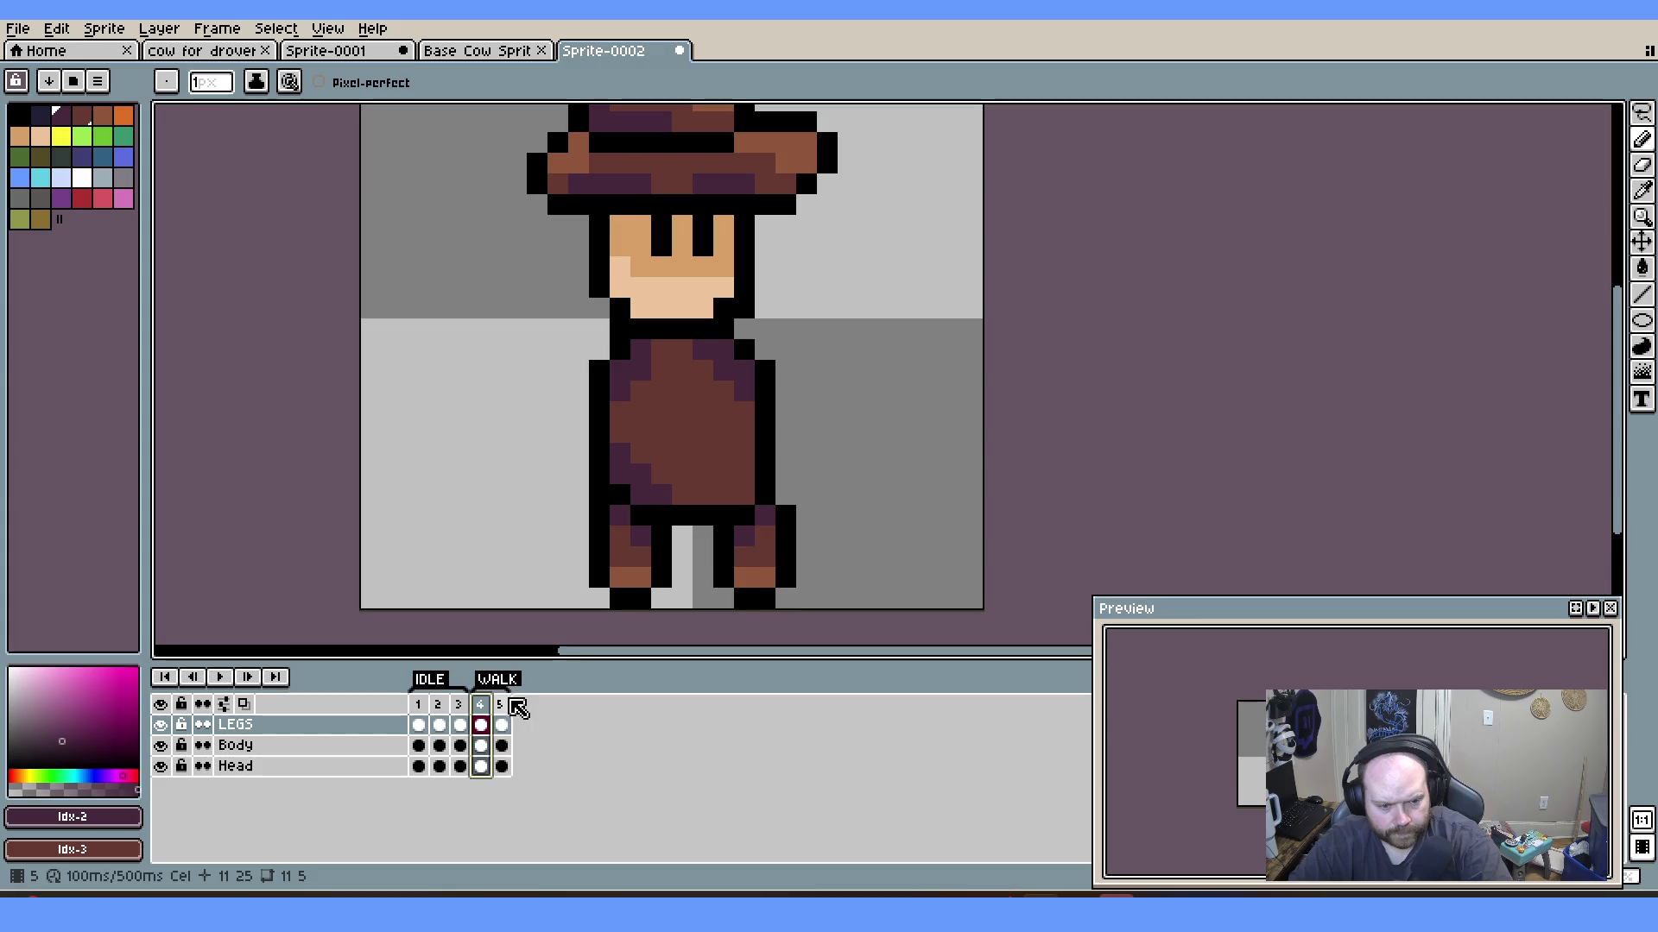
pyautogui.press('.')
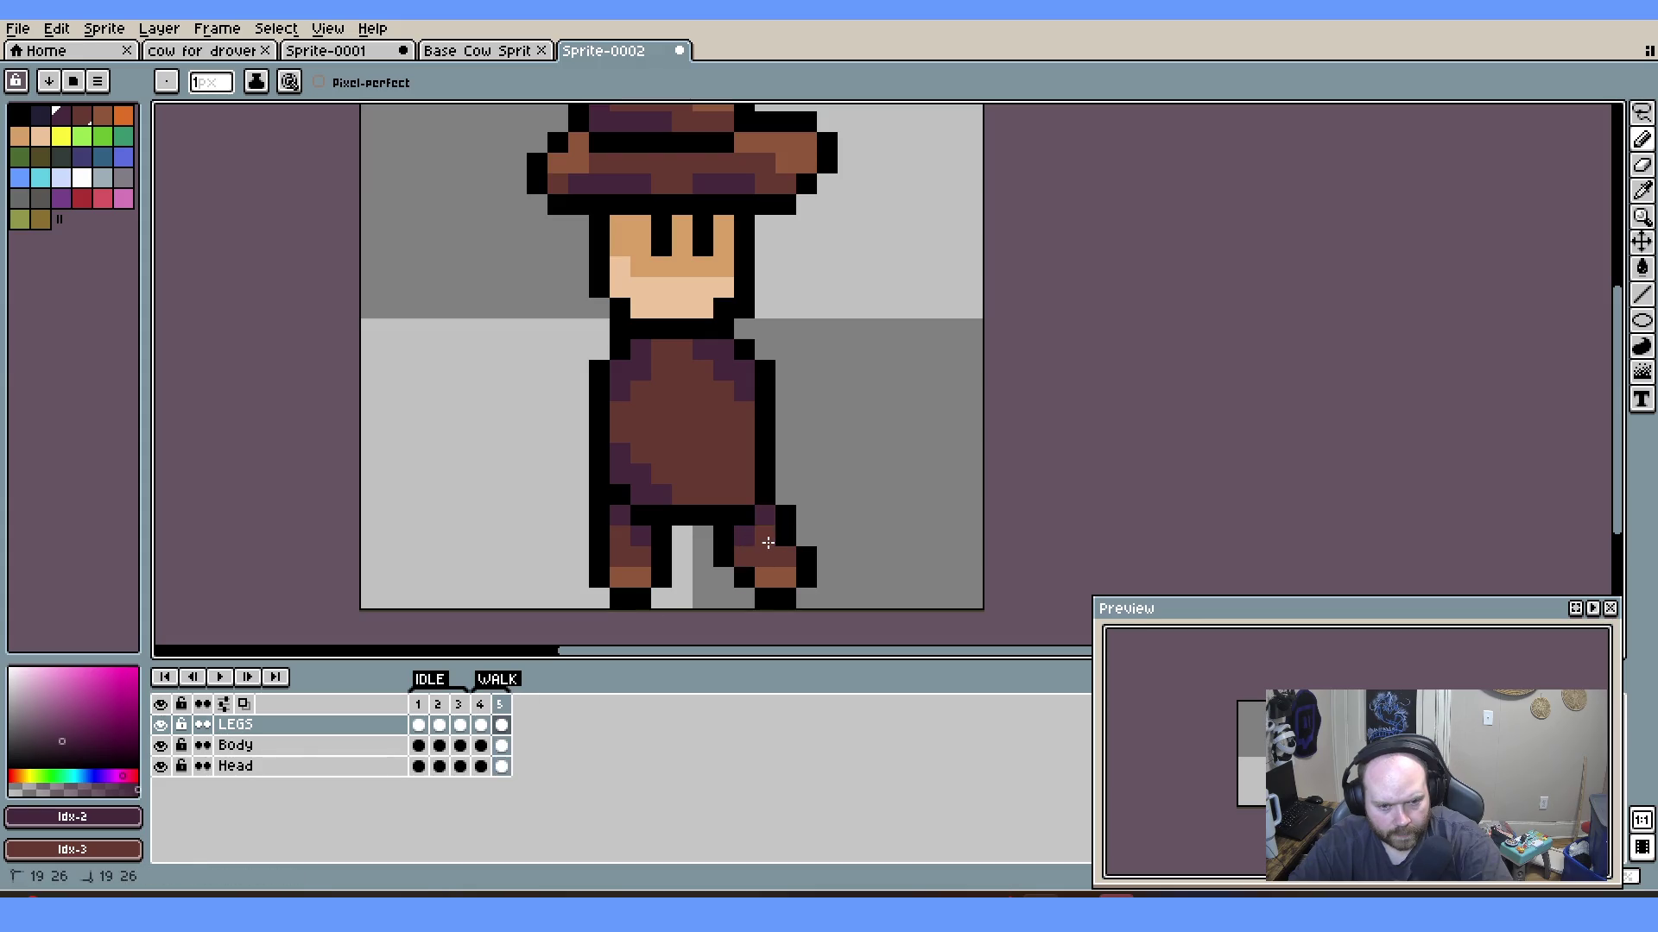
pyautogui.click(482, 704)
pyautogui.press('Return')
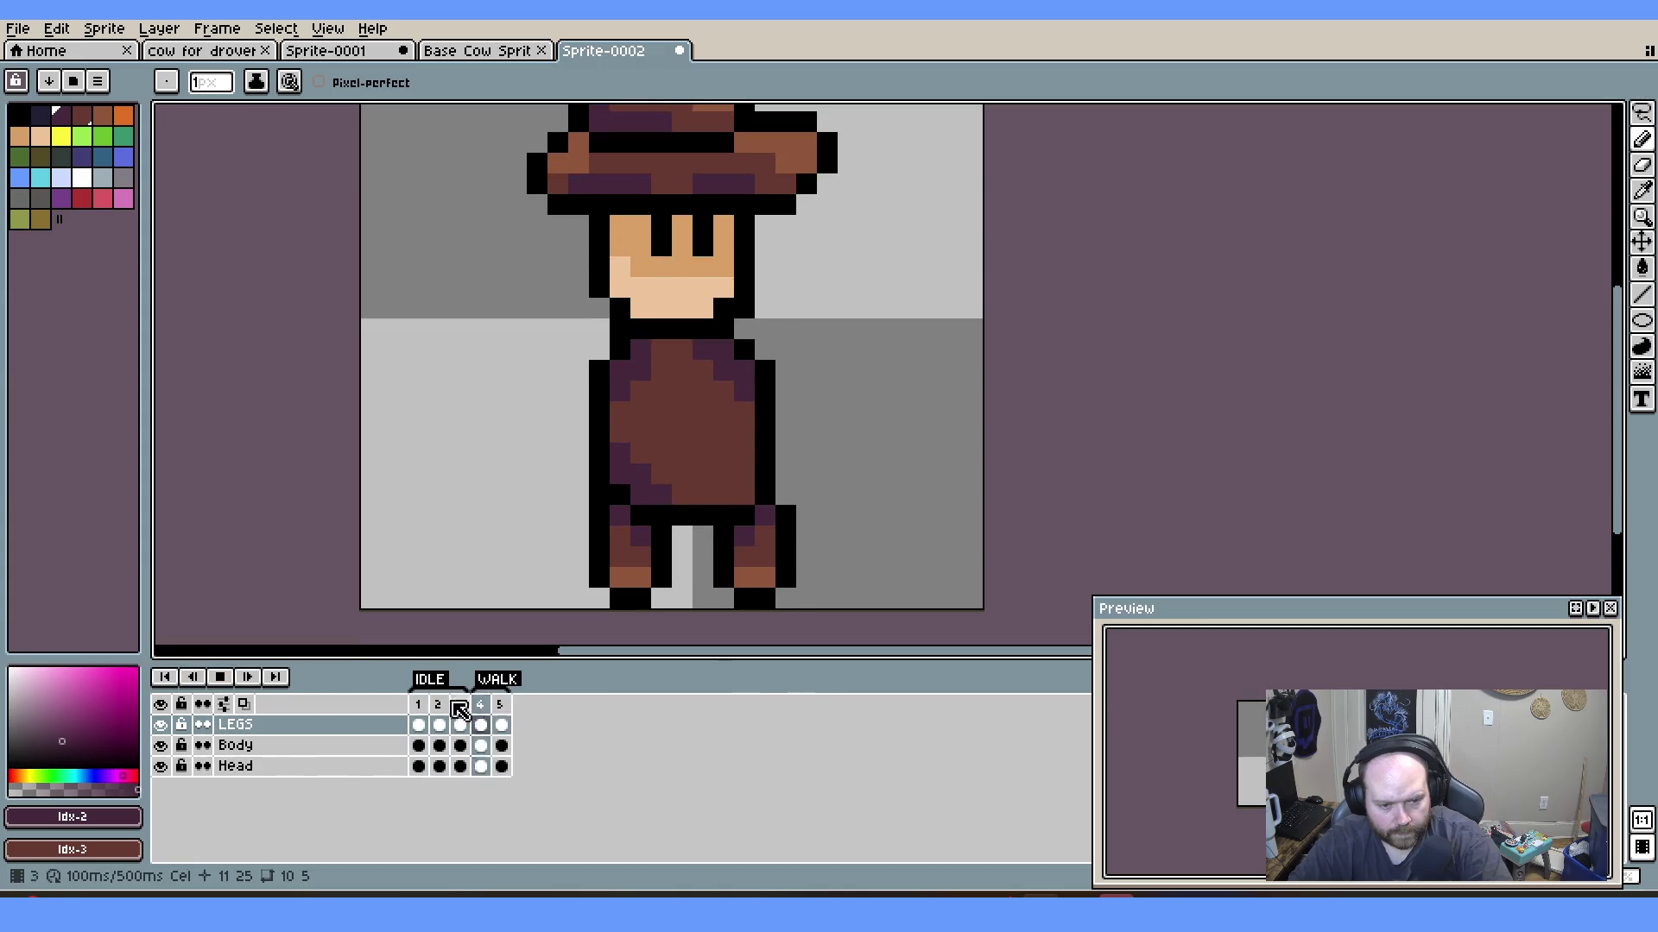
pyautogui.scroll(-1, 488, 517)
pyautogui.moveTo(487, 517); pyautogui.dragTo(581, 543)
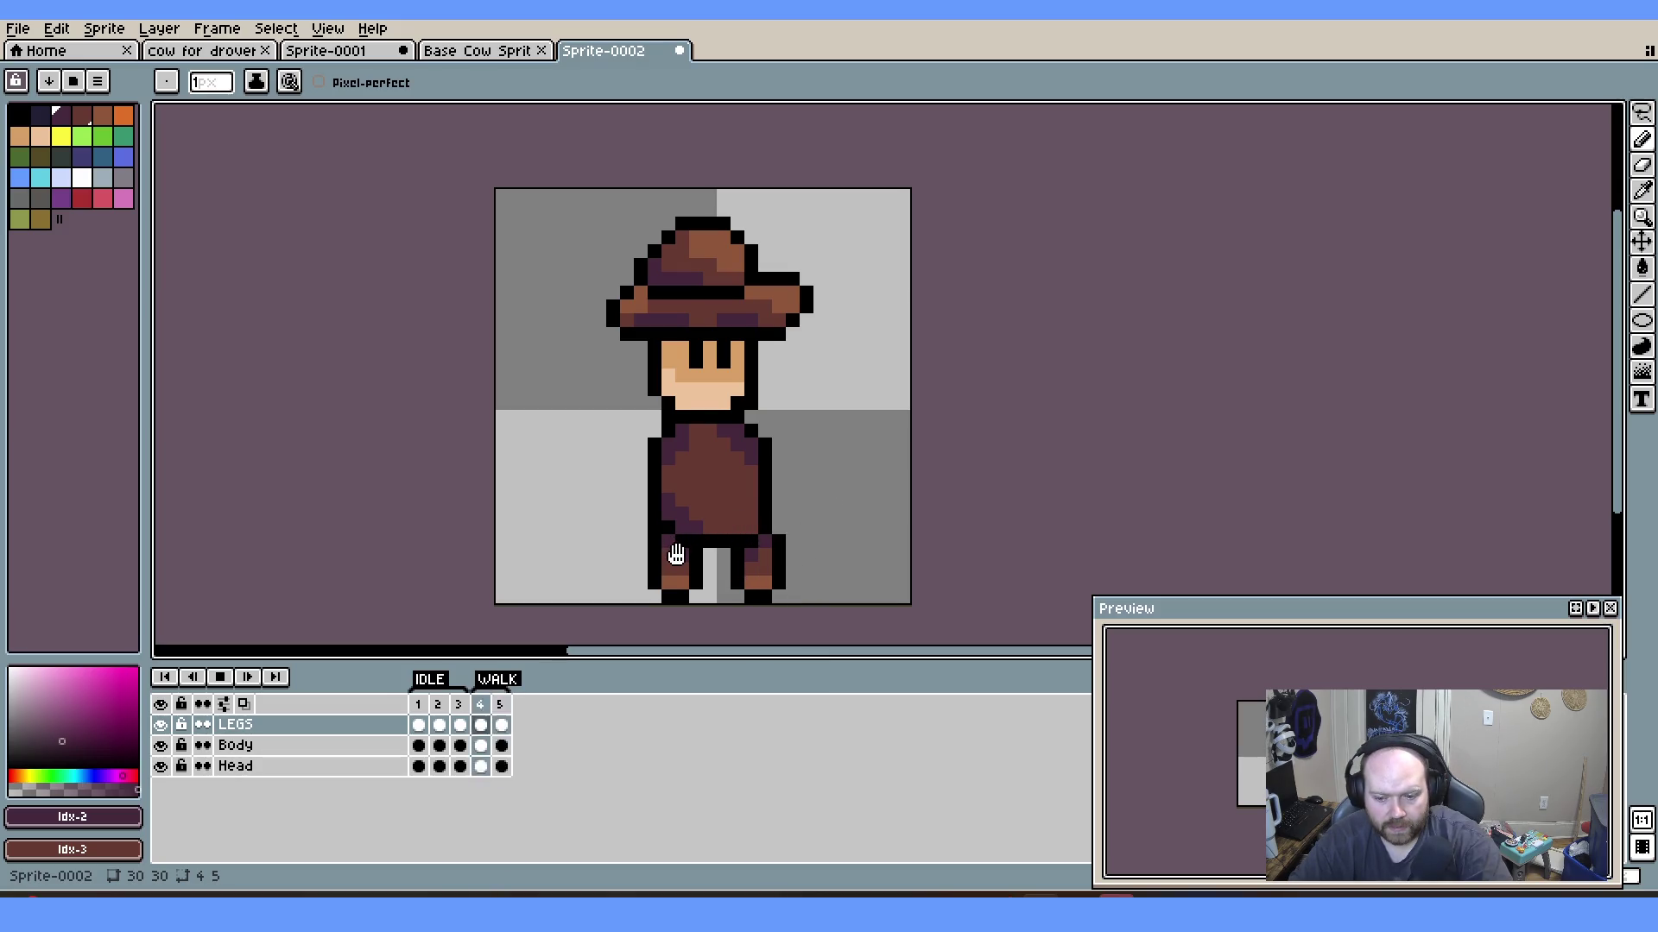
pyautogui.scroll(1, 738, 572)
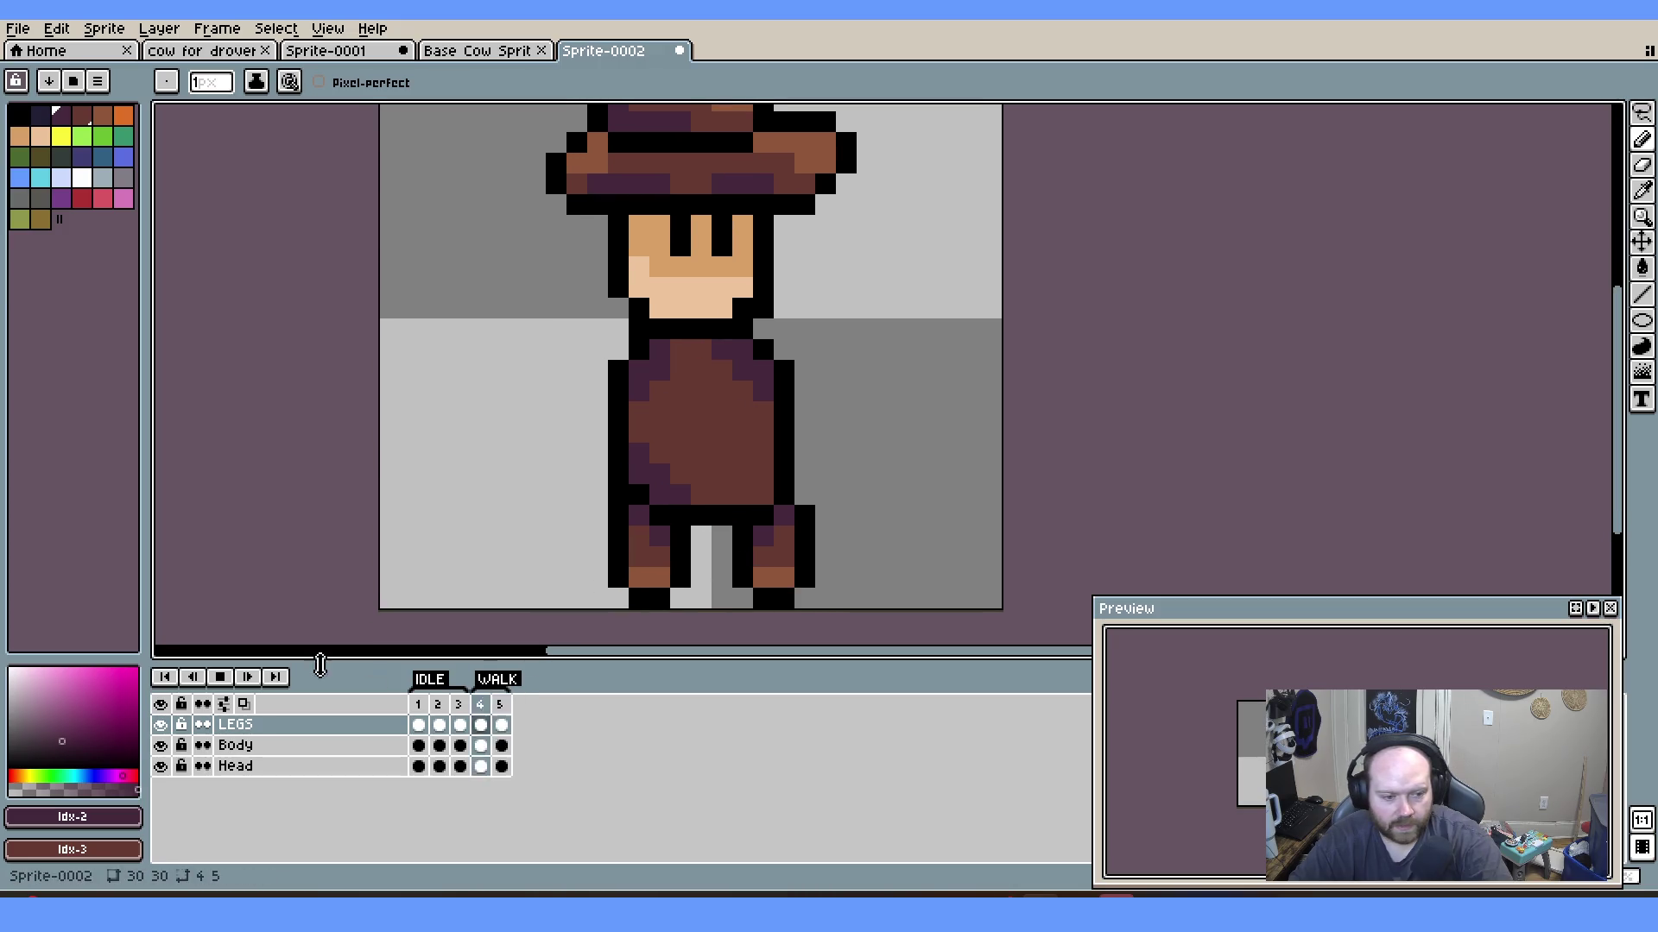
# Step: Stop playback, erase a stray dark pixel, and add black outline on the leg
pyautogui.press('Return')
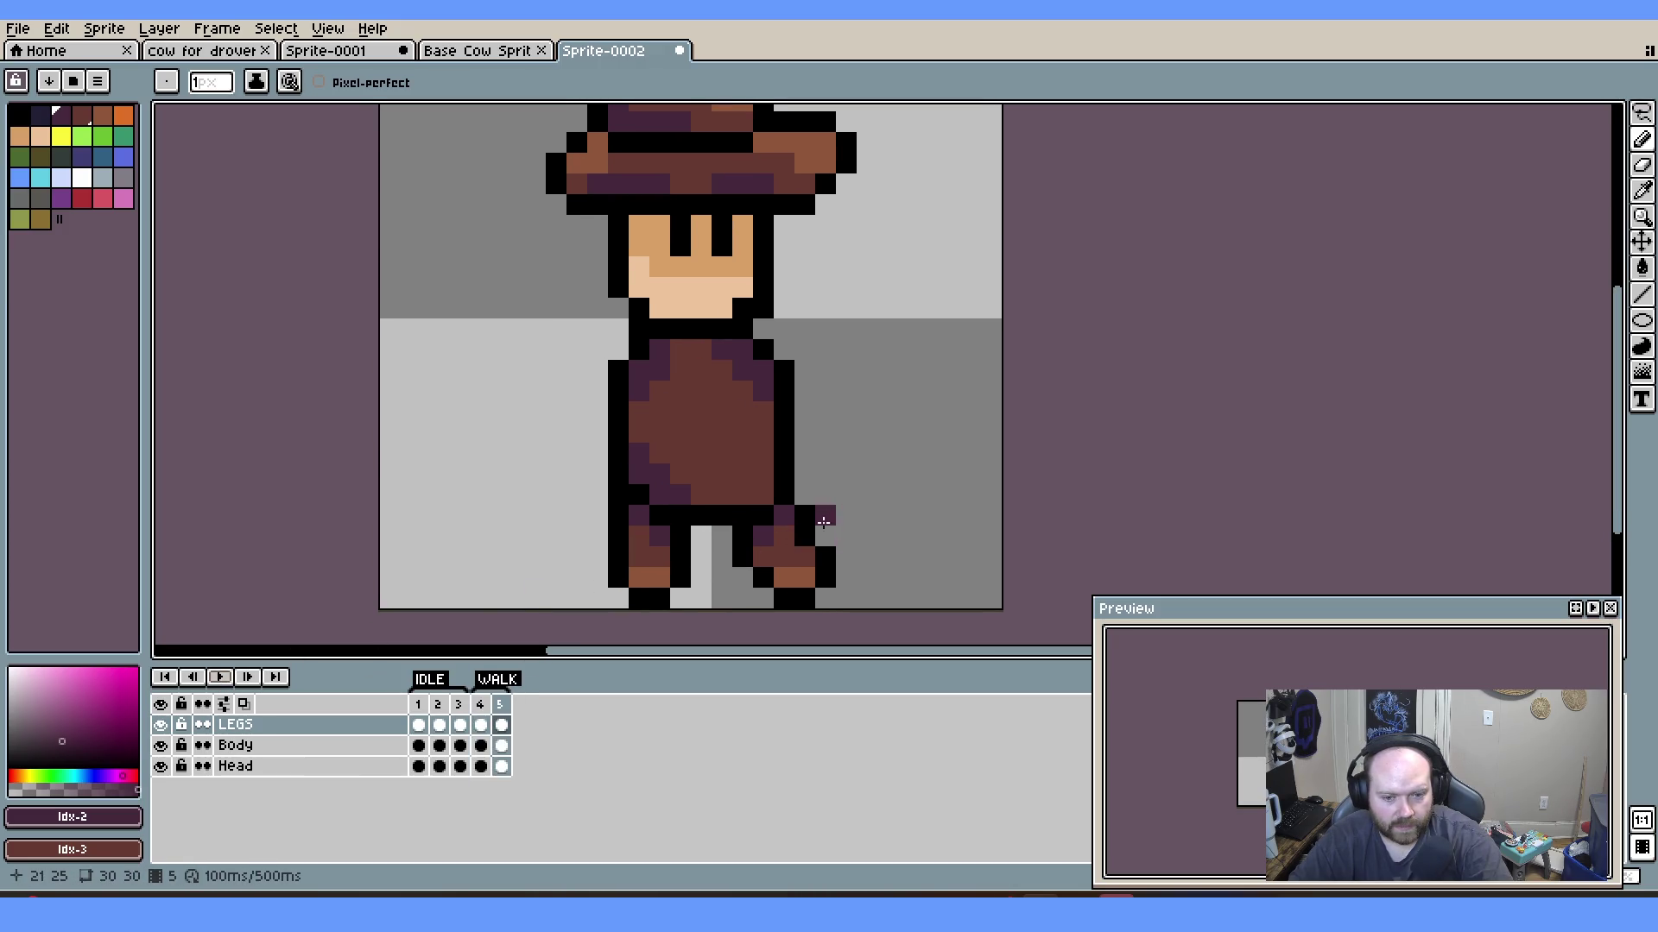
pyautogui.press('e')
pyautogui.click(805, 536)
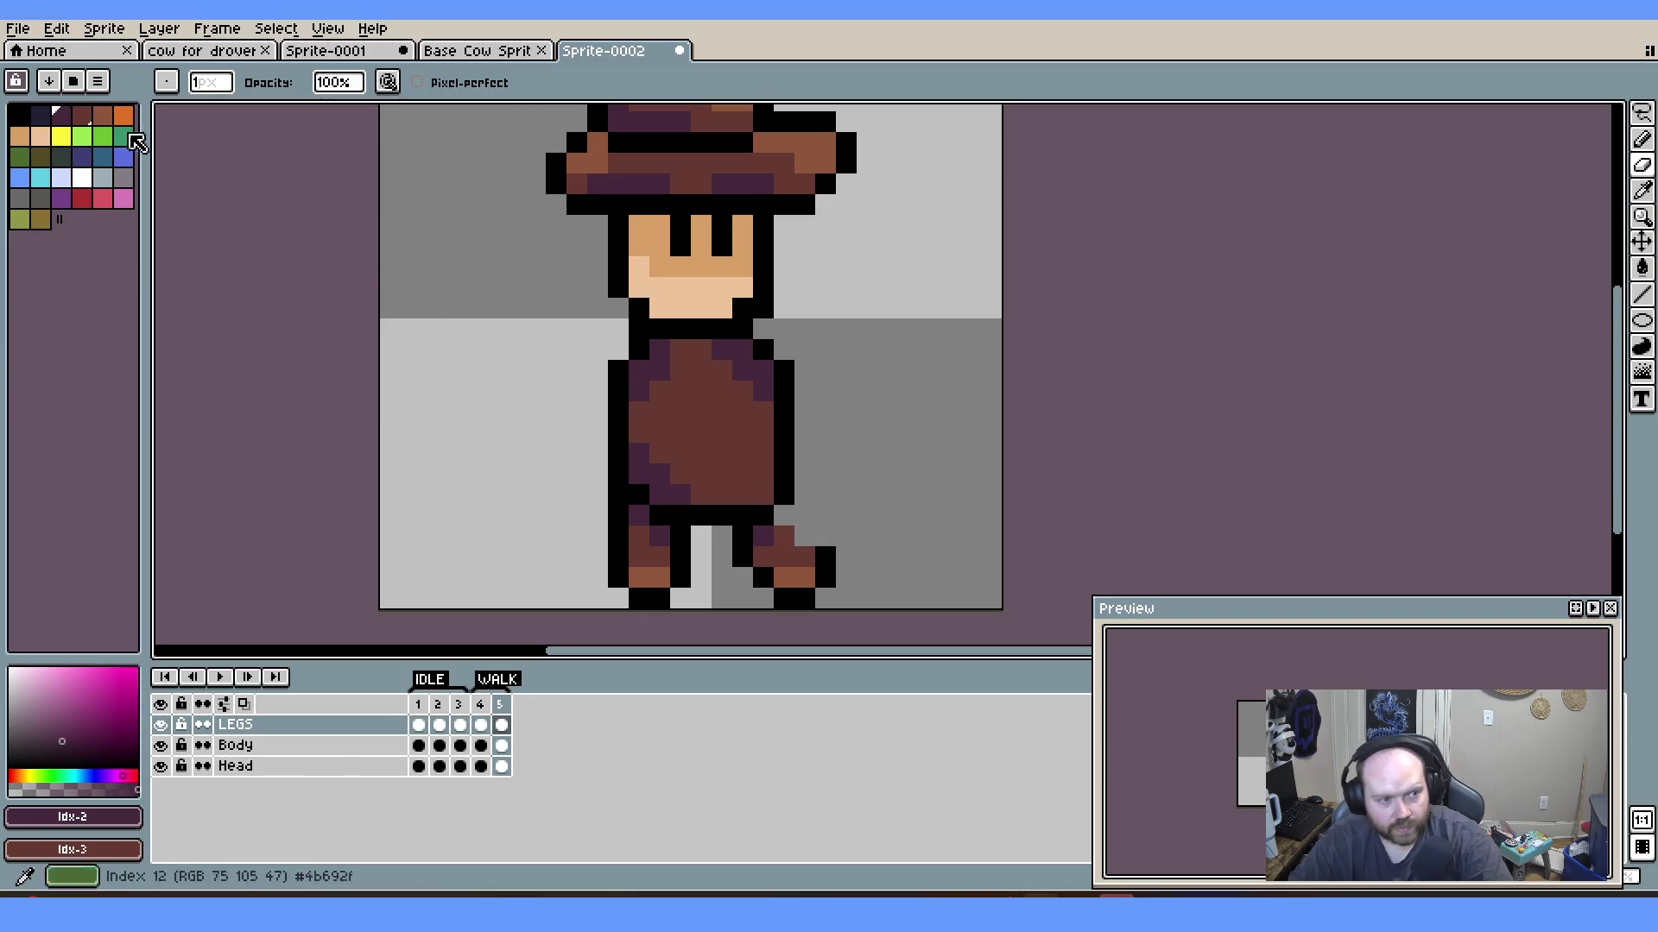
pyautogui.click(25, 121)
pyautogui.press('b')
pyautogui.click(818, 518)
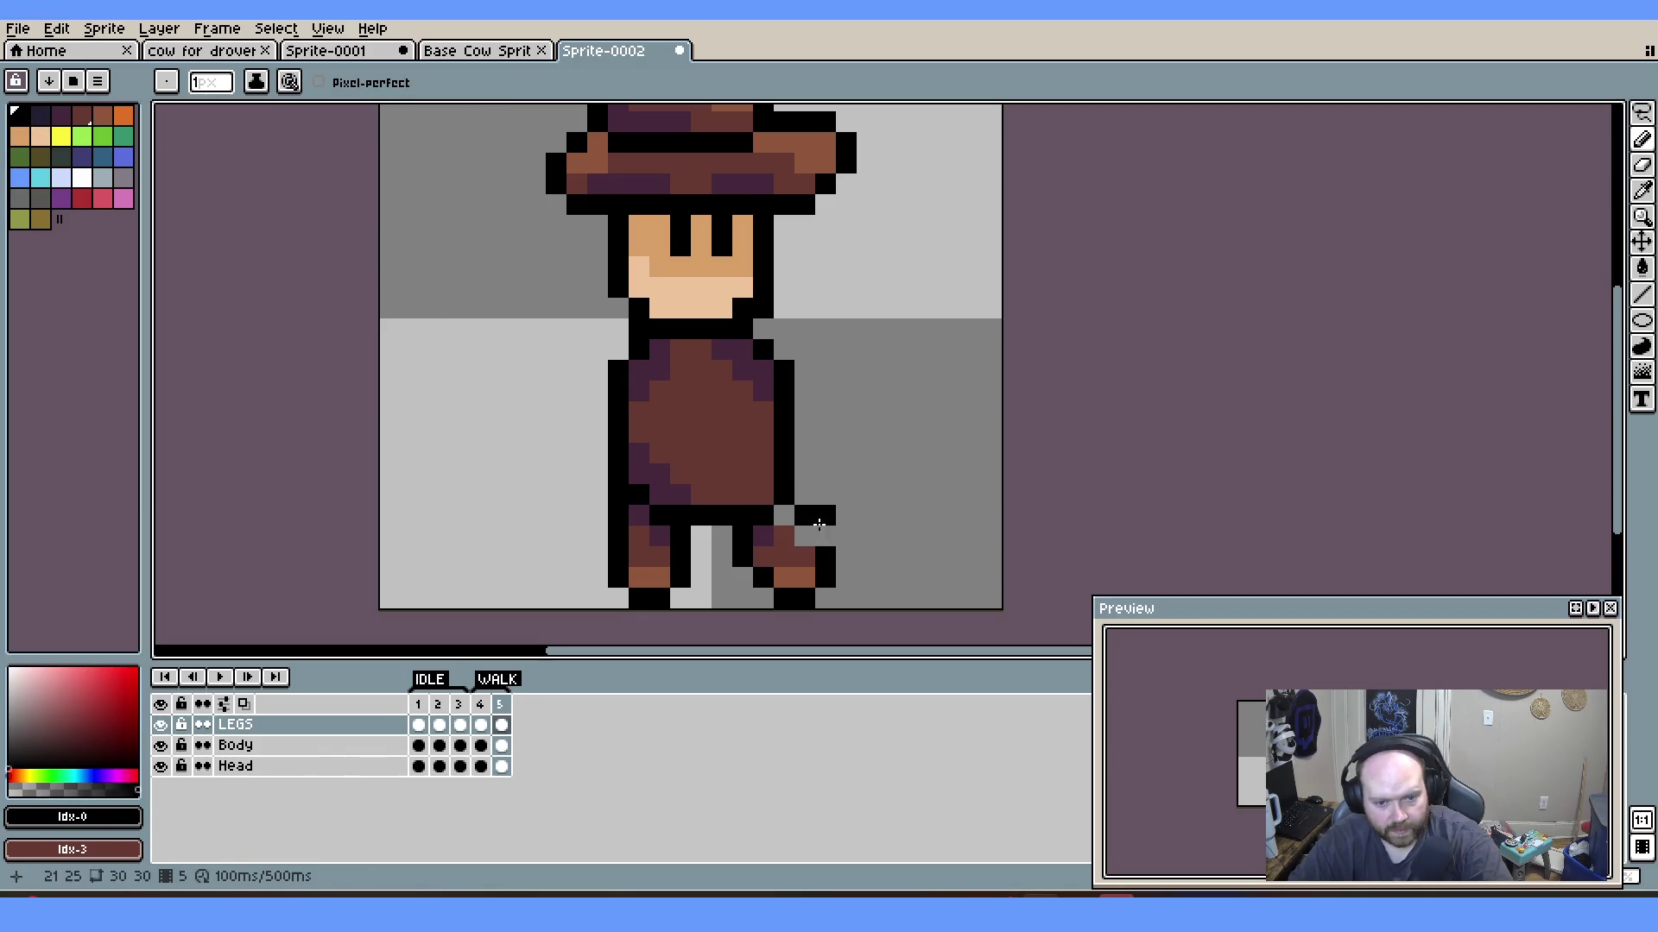
# Step: Compare frames 4 and 5 legs while trying brown shades from the palette
pyautogui.click(482, 705)
pyautogui.click(501, 705)
pyautogui.press('Left')
pyautogui.press('Right')
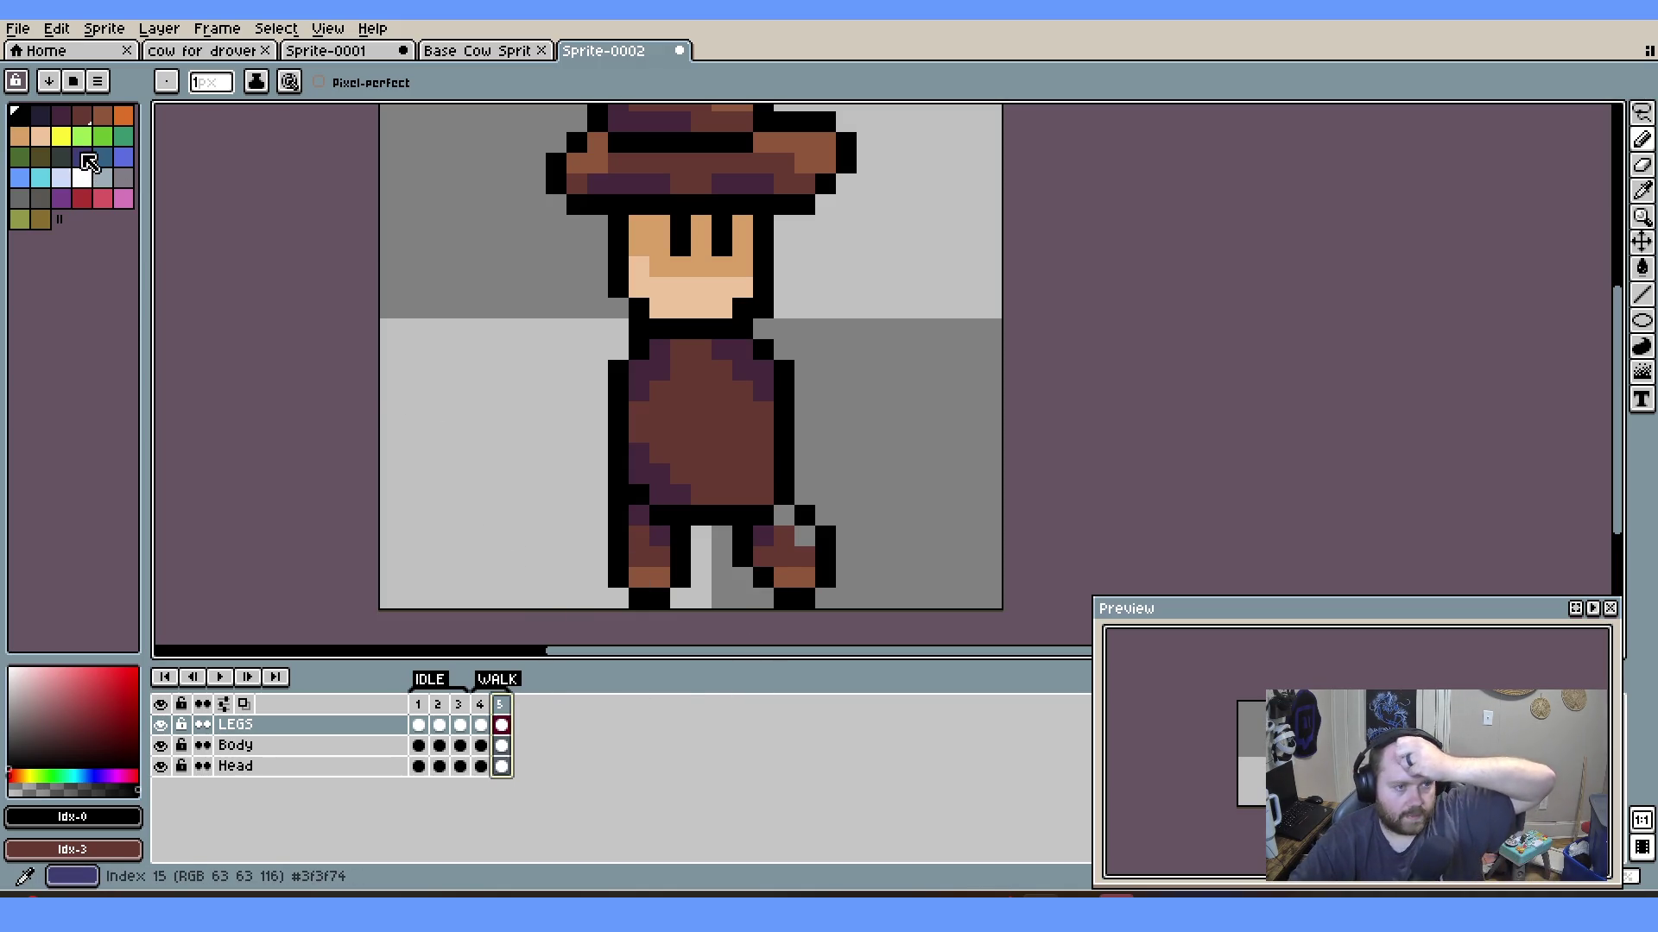
pyautogui.click(59, 117)
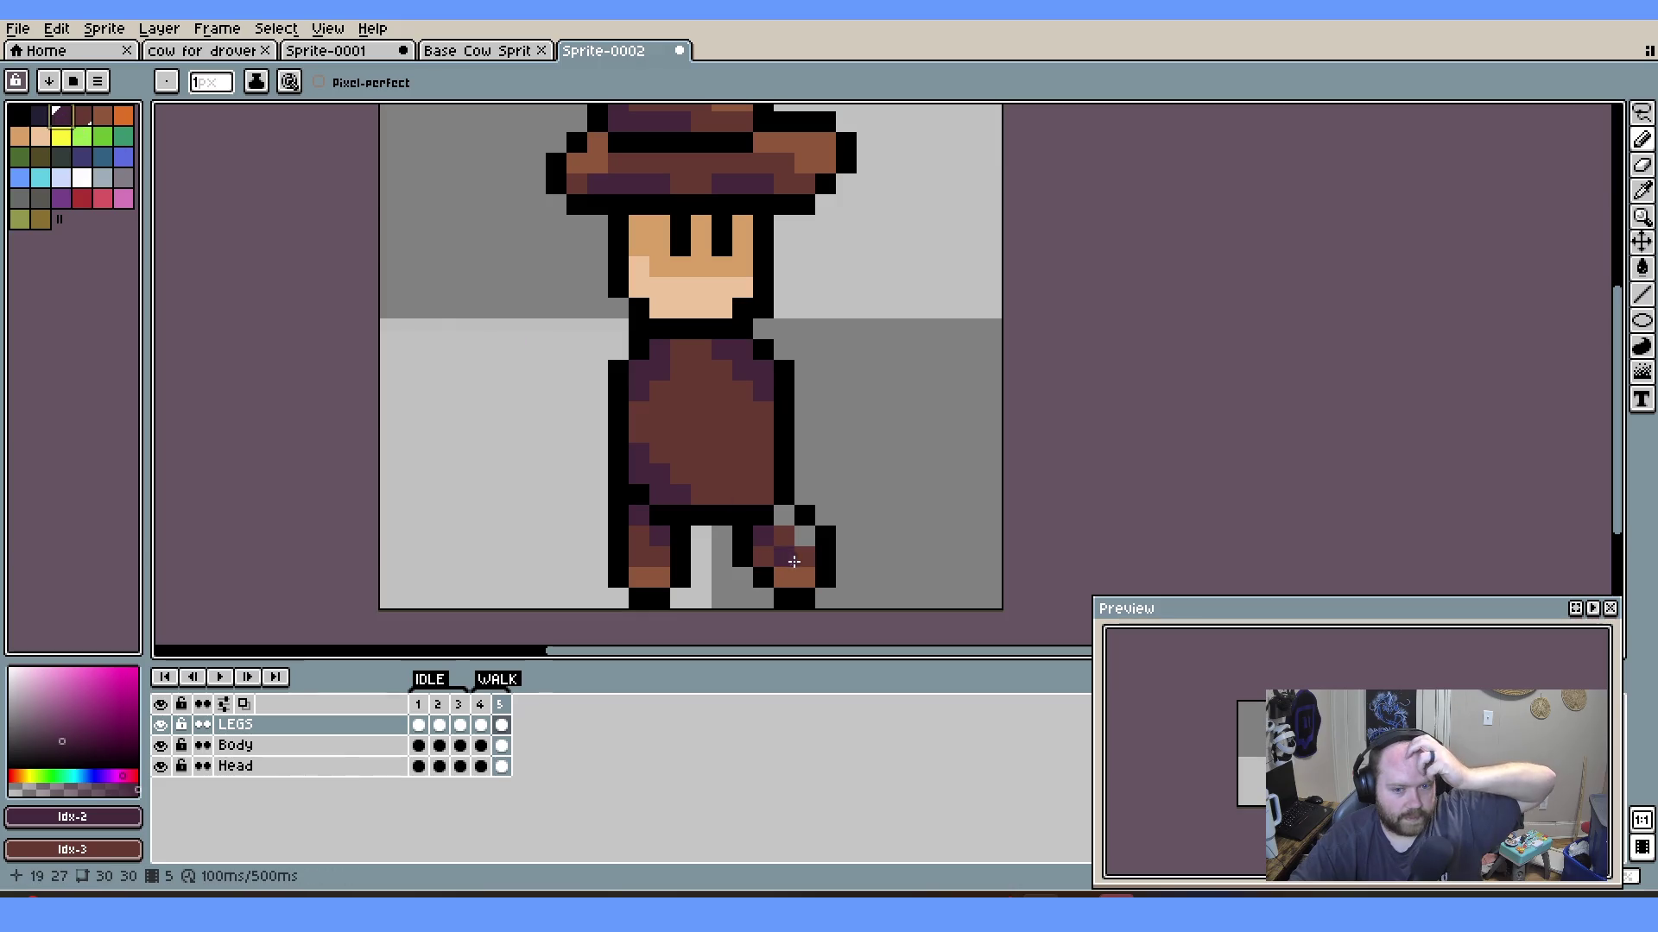
pyautogui.click(81, 115)
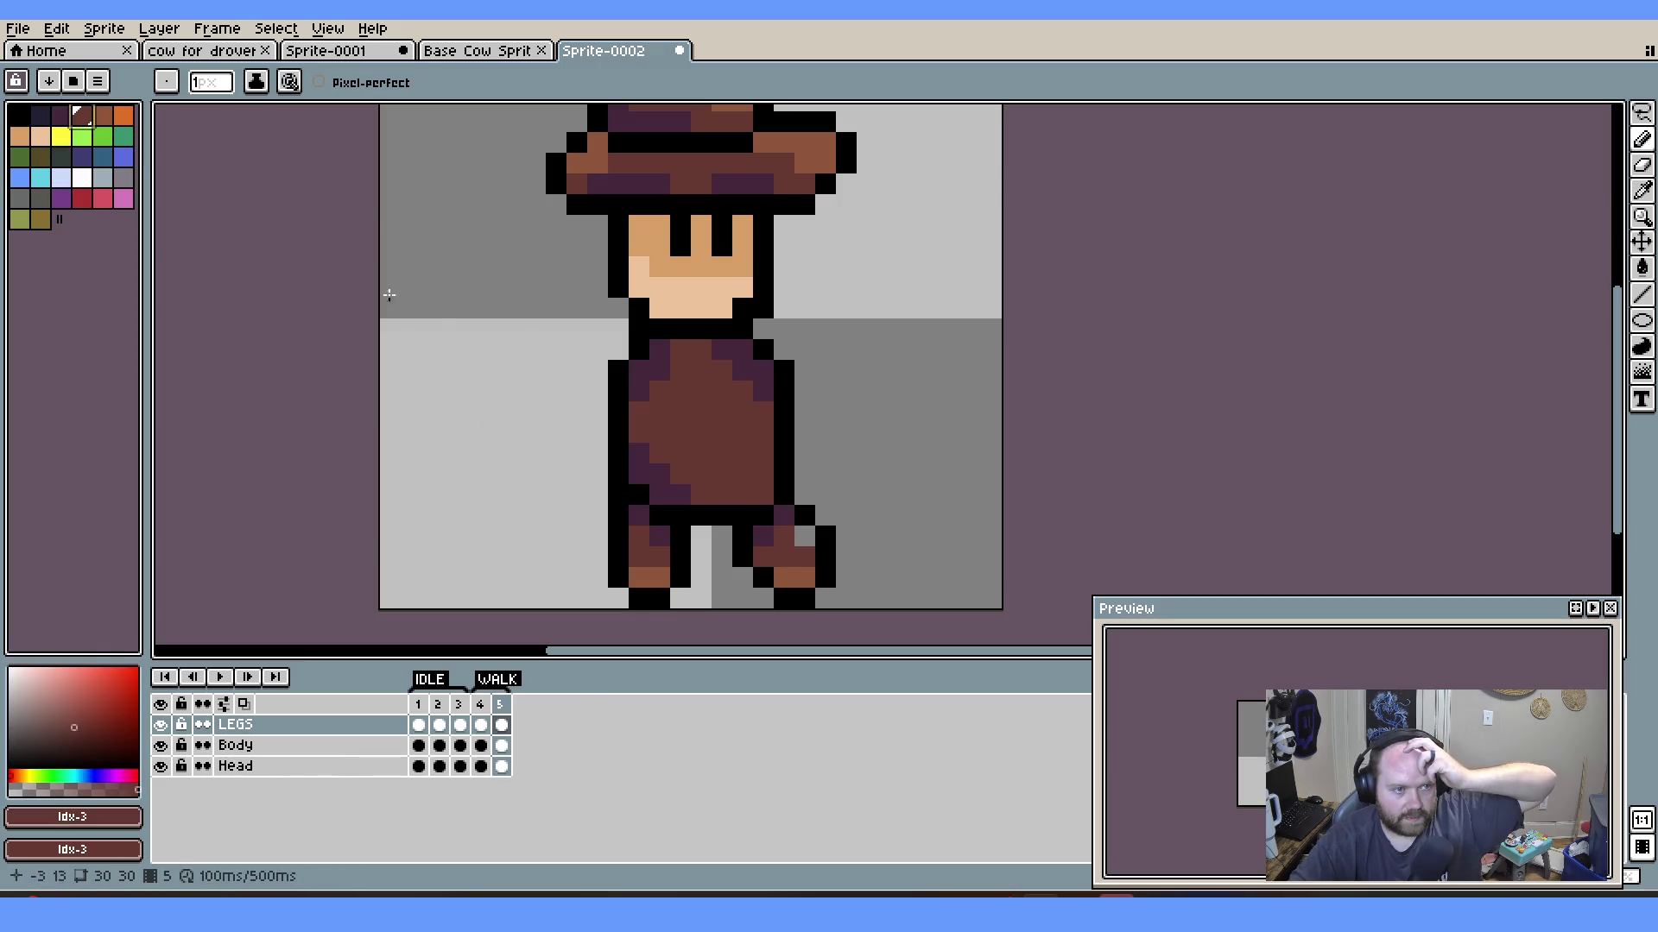
pyautogui.click(501, 705)
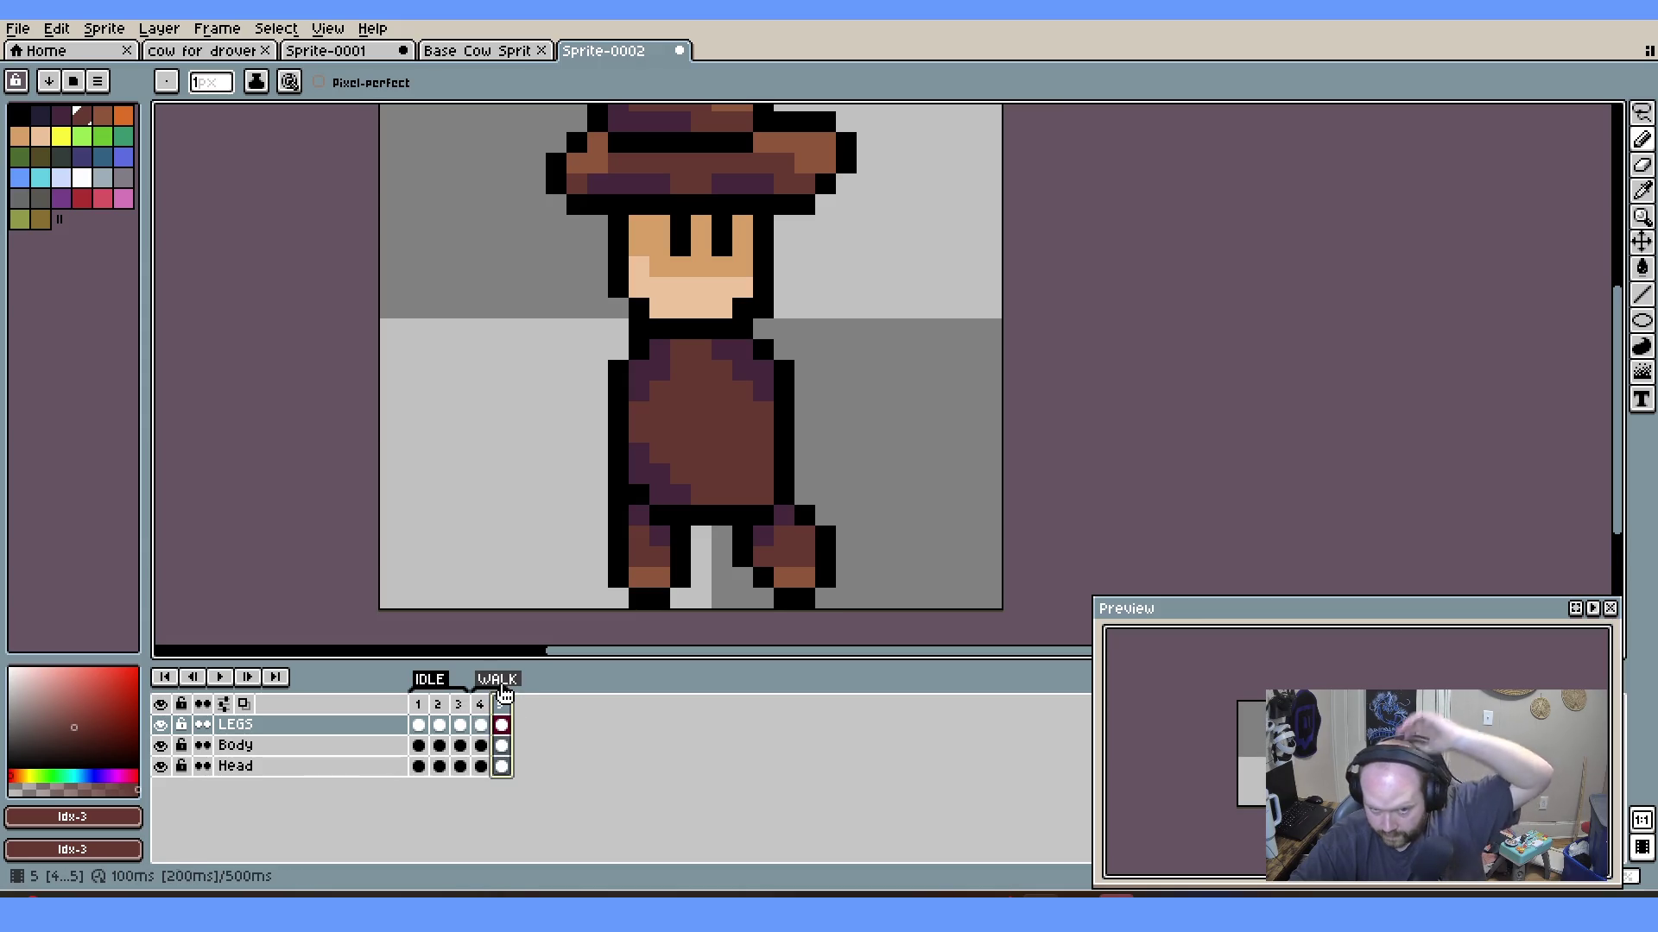
pyautogui.press('Left')
pyautogui.click(509, 722)
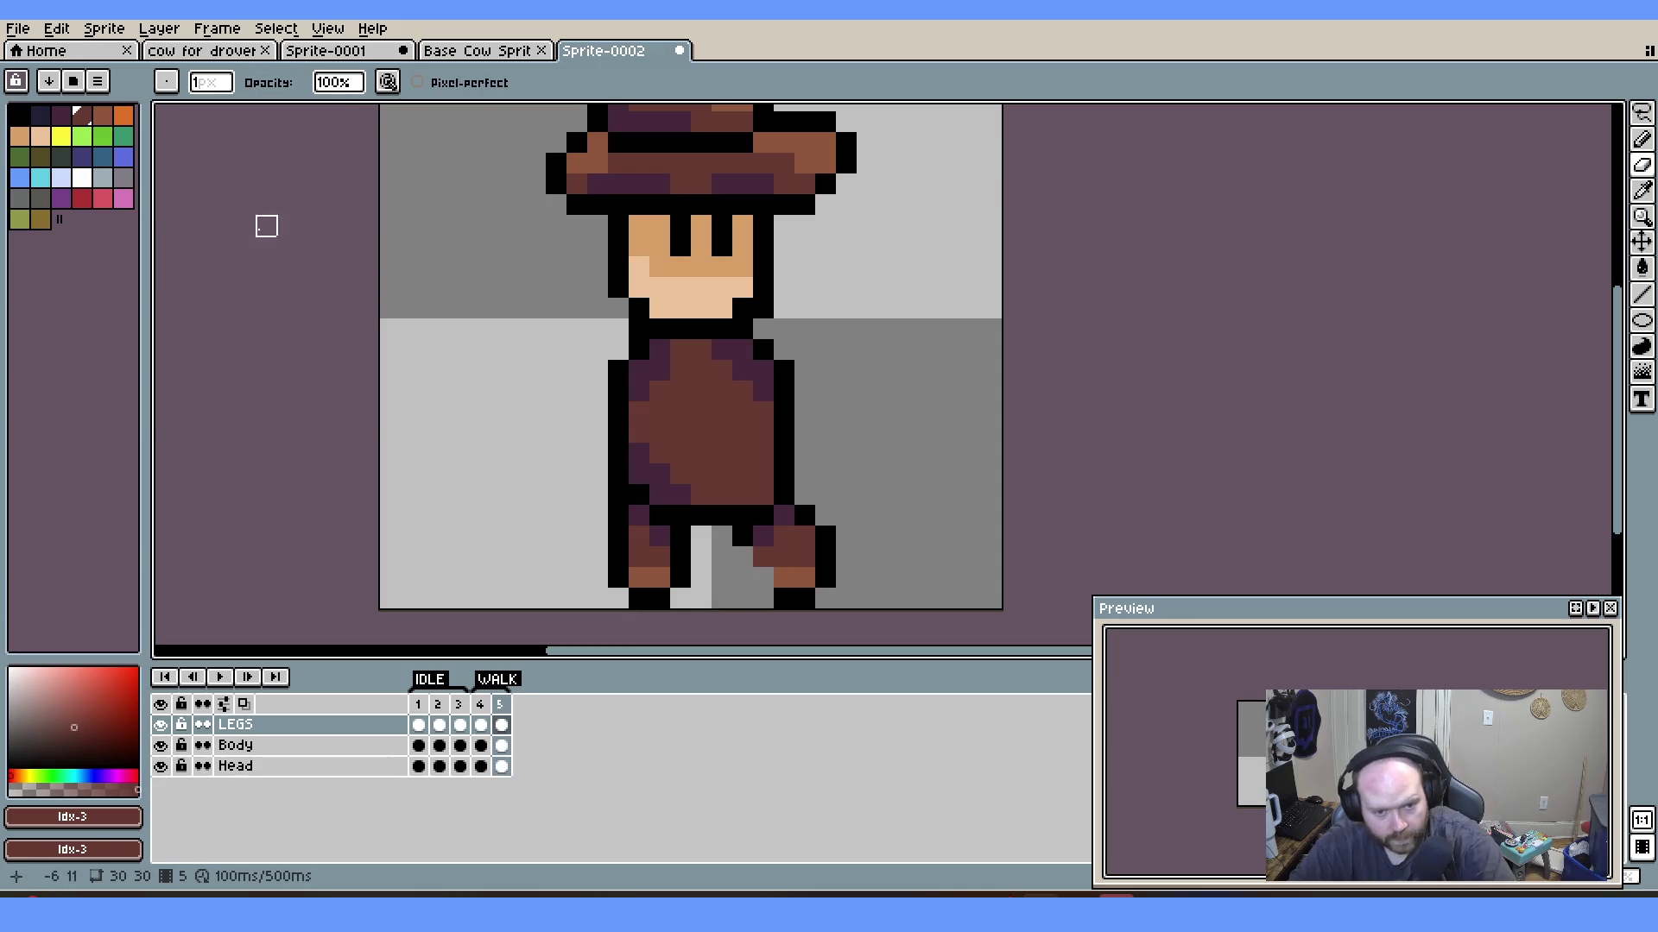
# Step: Add another black outline pixel to frame 5's leg and compare frames
pyautogui.click(19, 113)
pyautogui.press('b')
pyautogui.click(769, 568)
pyautogui.click(499, 704)
pyautogui.click(502, 704)
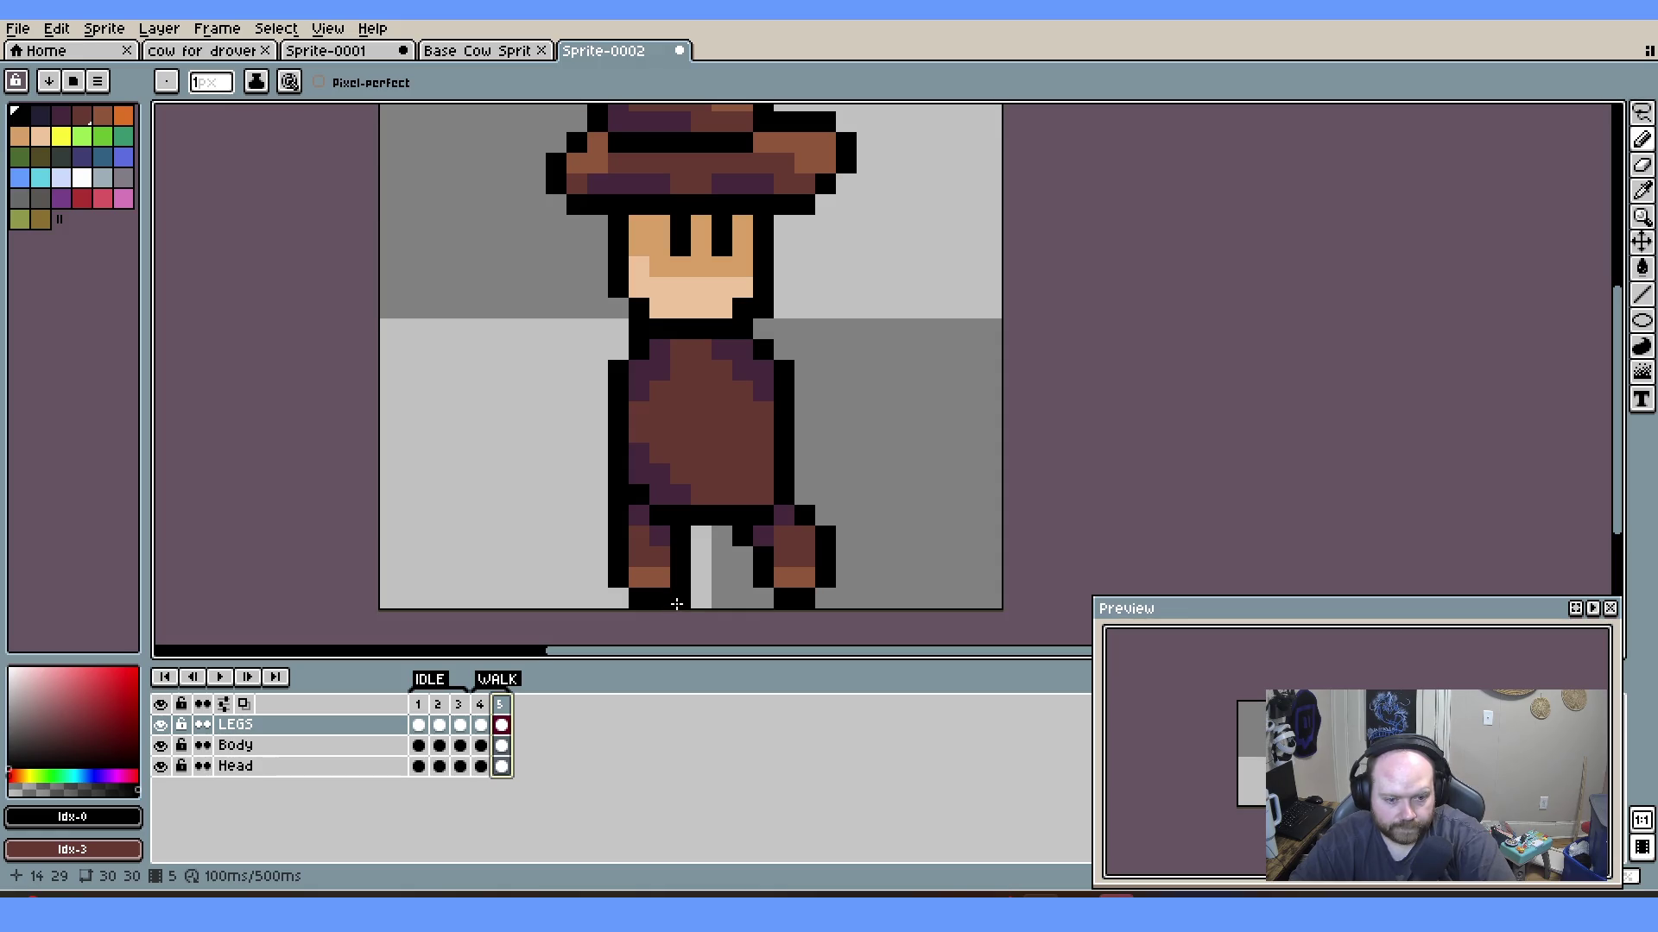
# Step: Lasso the left leg, erase its outline pixels and redraw a bent black outline
pyautogui.press('q')
pyautogui.moveTo(680, 598)
pyautogui.mouseDown()
pyautogui.moveTo(613, 536)
pyautogui.moveTo(700, 596)
pyautogui.moveTo(648, 600)
pyautogui.mouseUp()
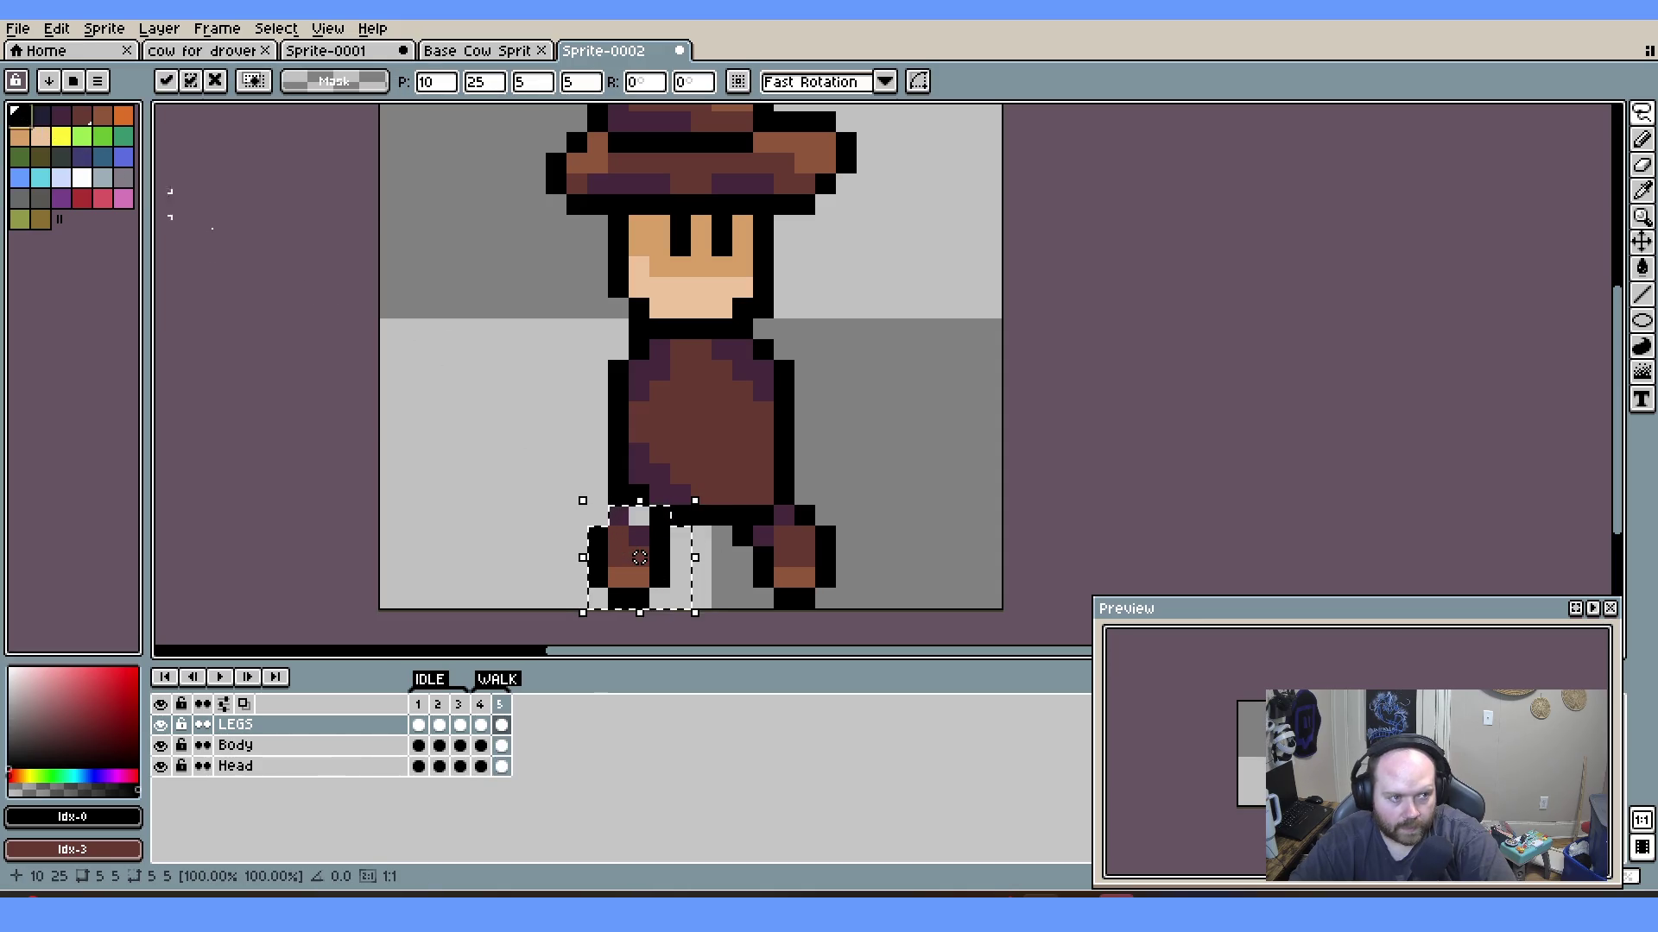
pyautogui.press('e')
pyautogui.moveTo(597, 558); pyautogui.dragTo(598, 537)
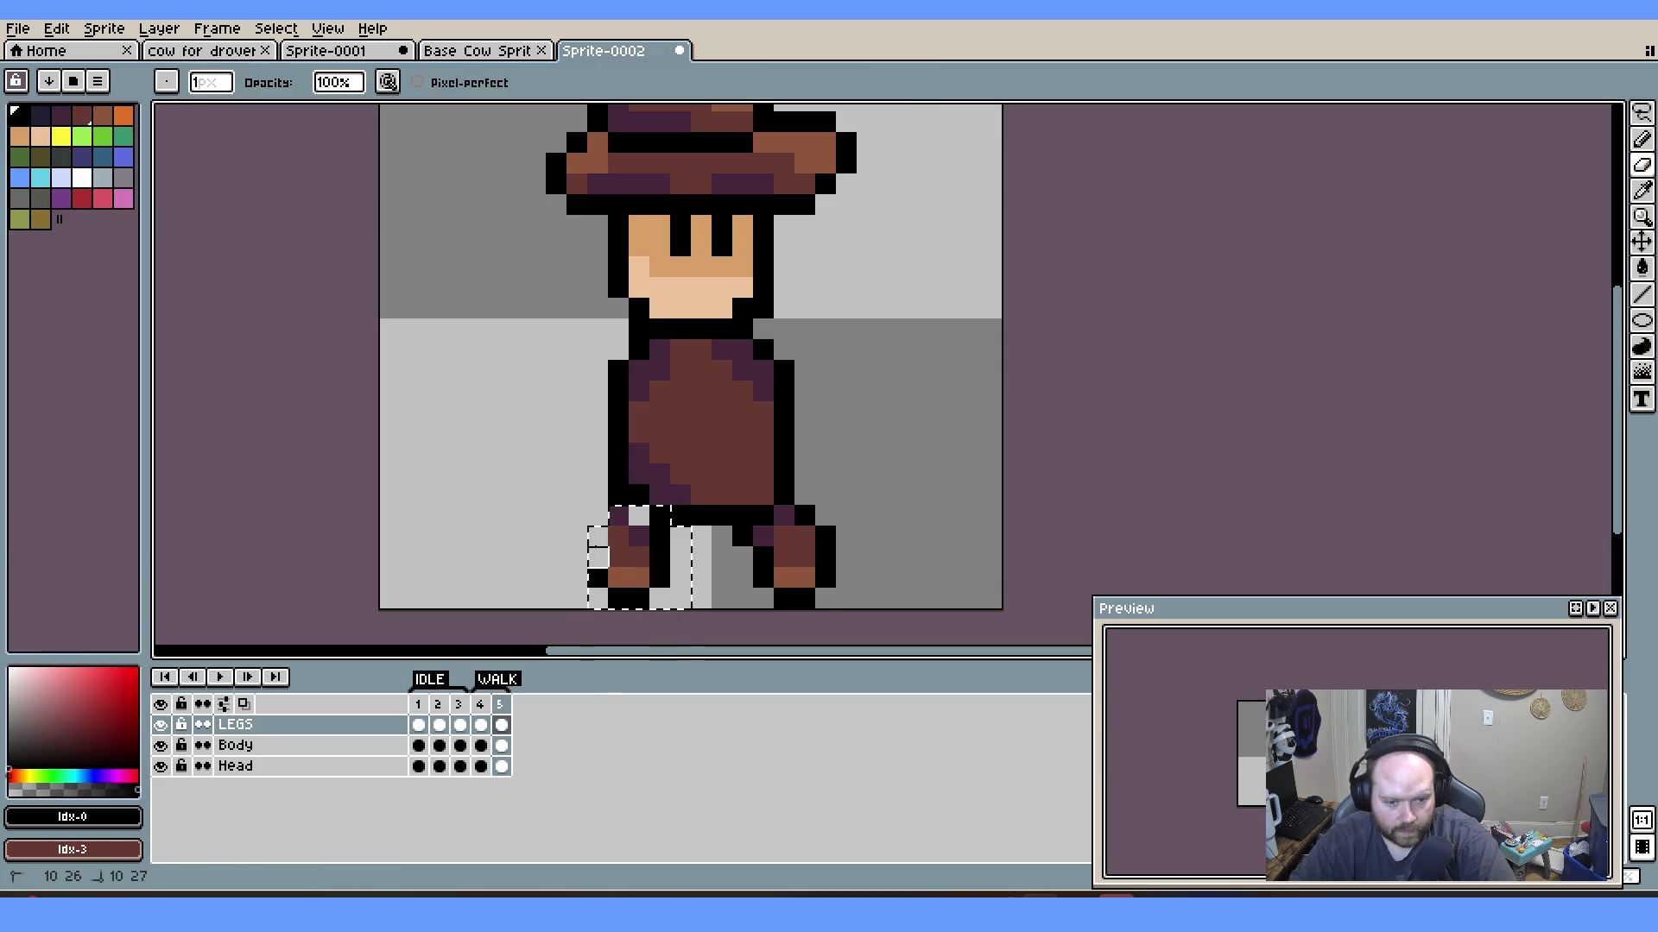
pyautogui.press('b')
pyautogui.moveTo(600, 557); pyautogui.dragTo(621, 538)
pyautogui.press('e')
pyautogui.press('b')
pyautogui.click(618, 537)
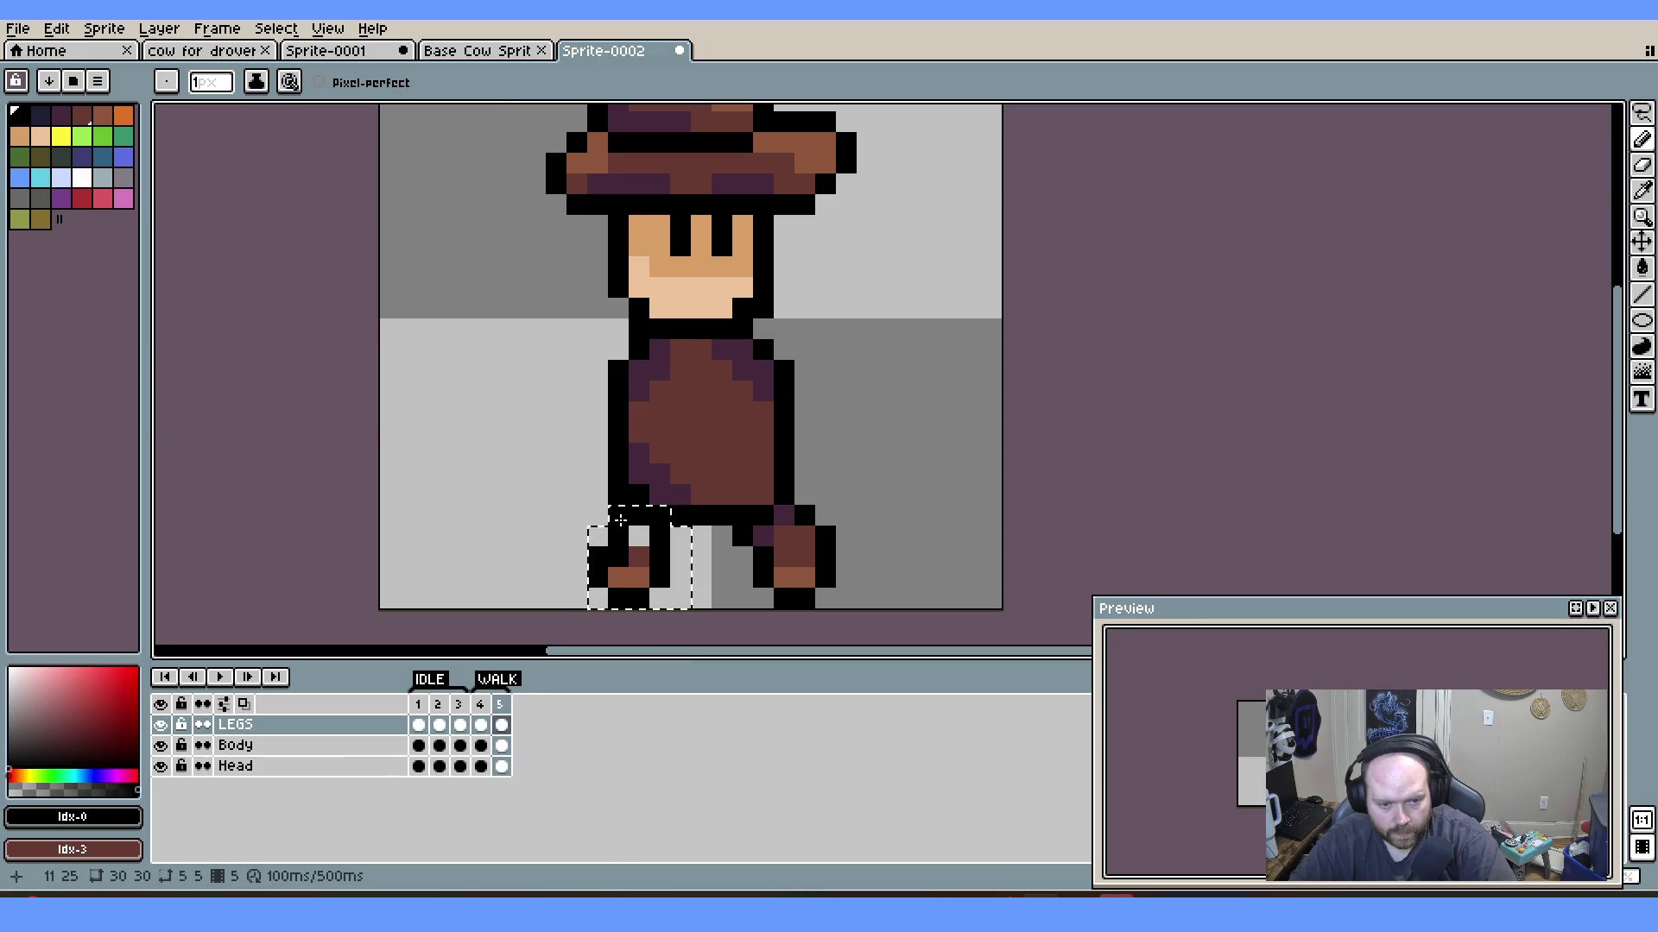
# Step: Erase stray brown and black pixels from the left leg's lower part
pyautogui.press('e')
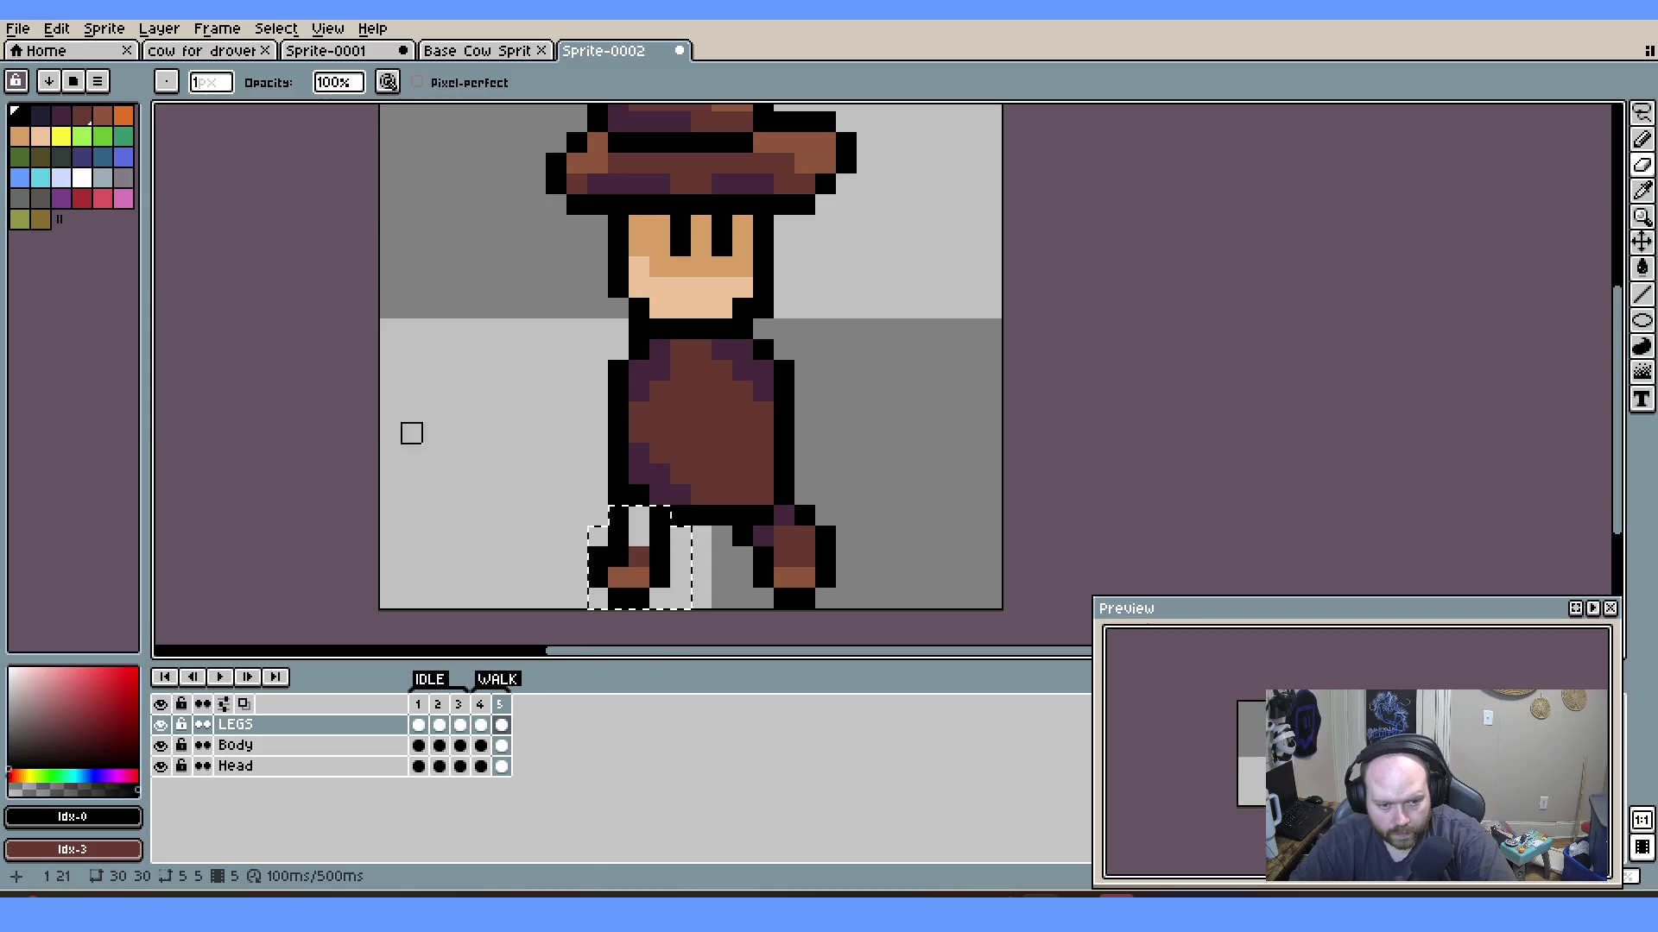
pyautogui.click(82, 114)
pyautogui.click(639, 557)
pyautogui.press('b')
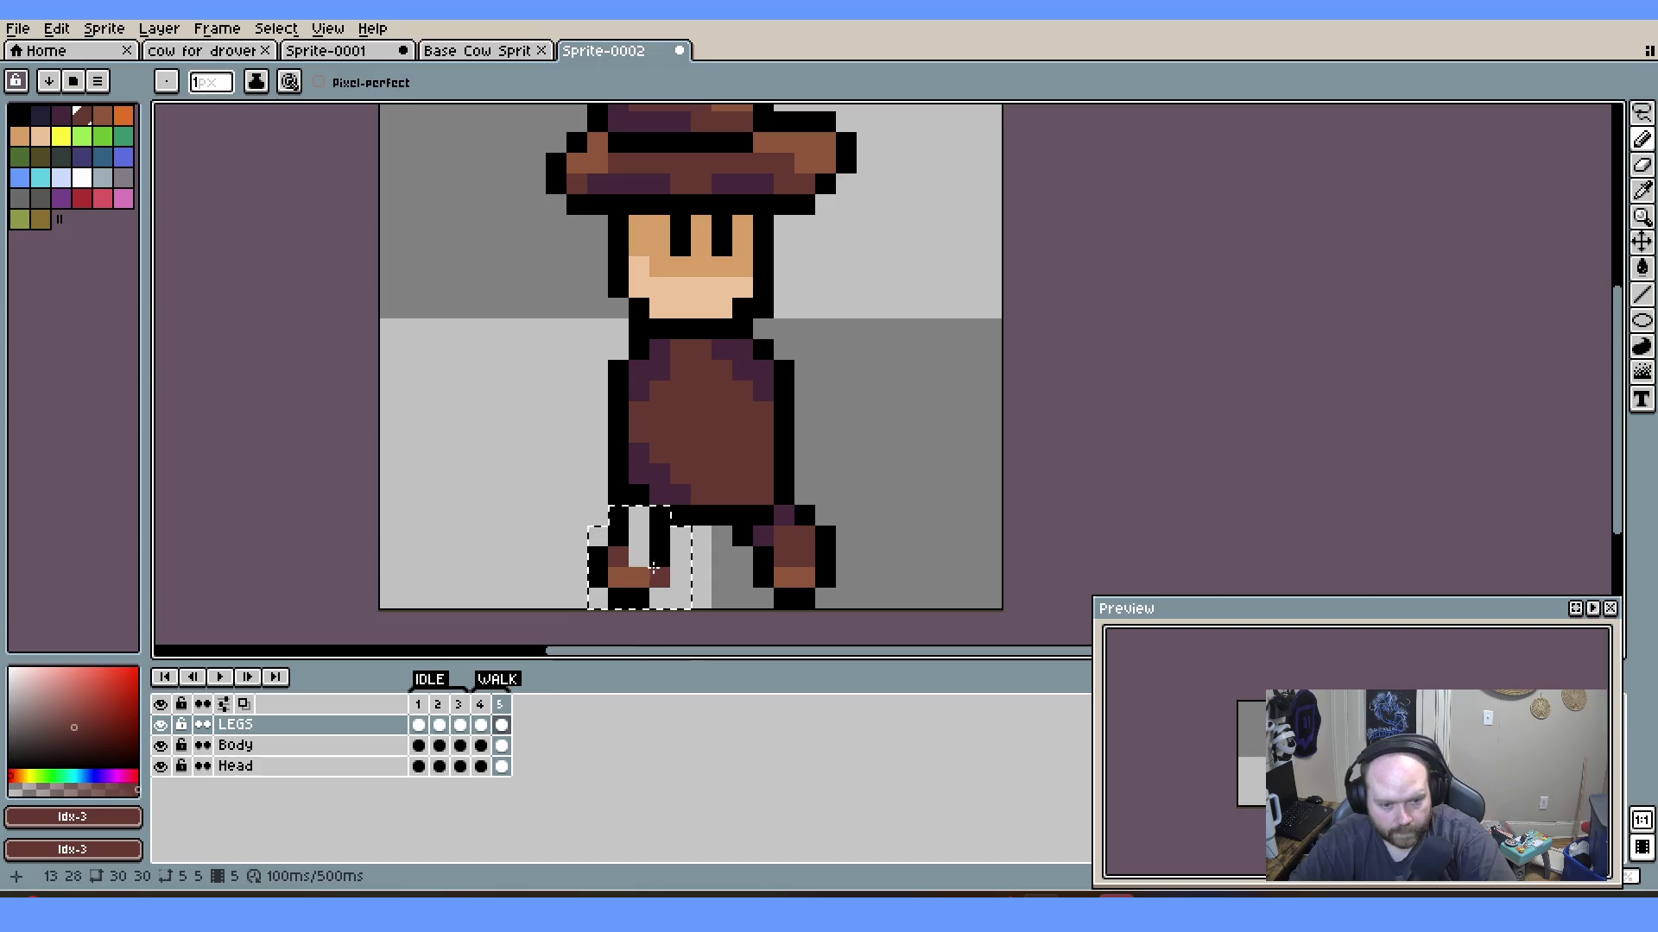
pyautogui.press('e')
pyautogui.moveTo(654, 575); pyautogui.dragTo(639, 575)
pyautogui.click(660, 535)
pyautogui.press('b')
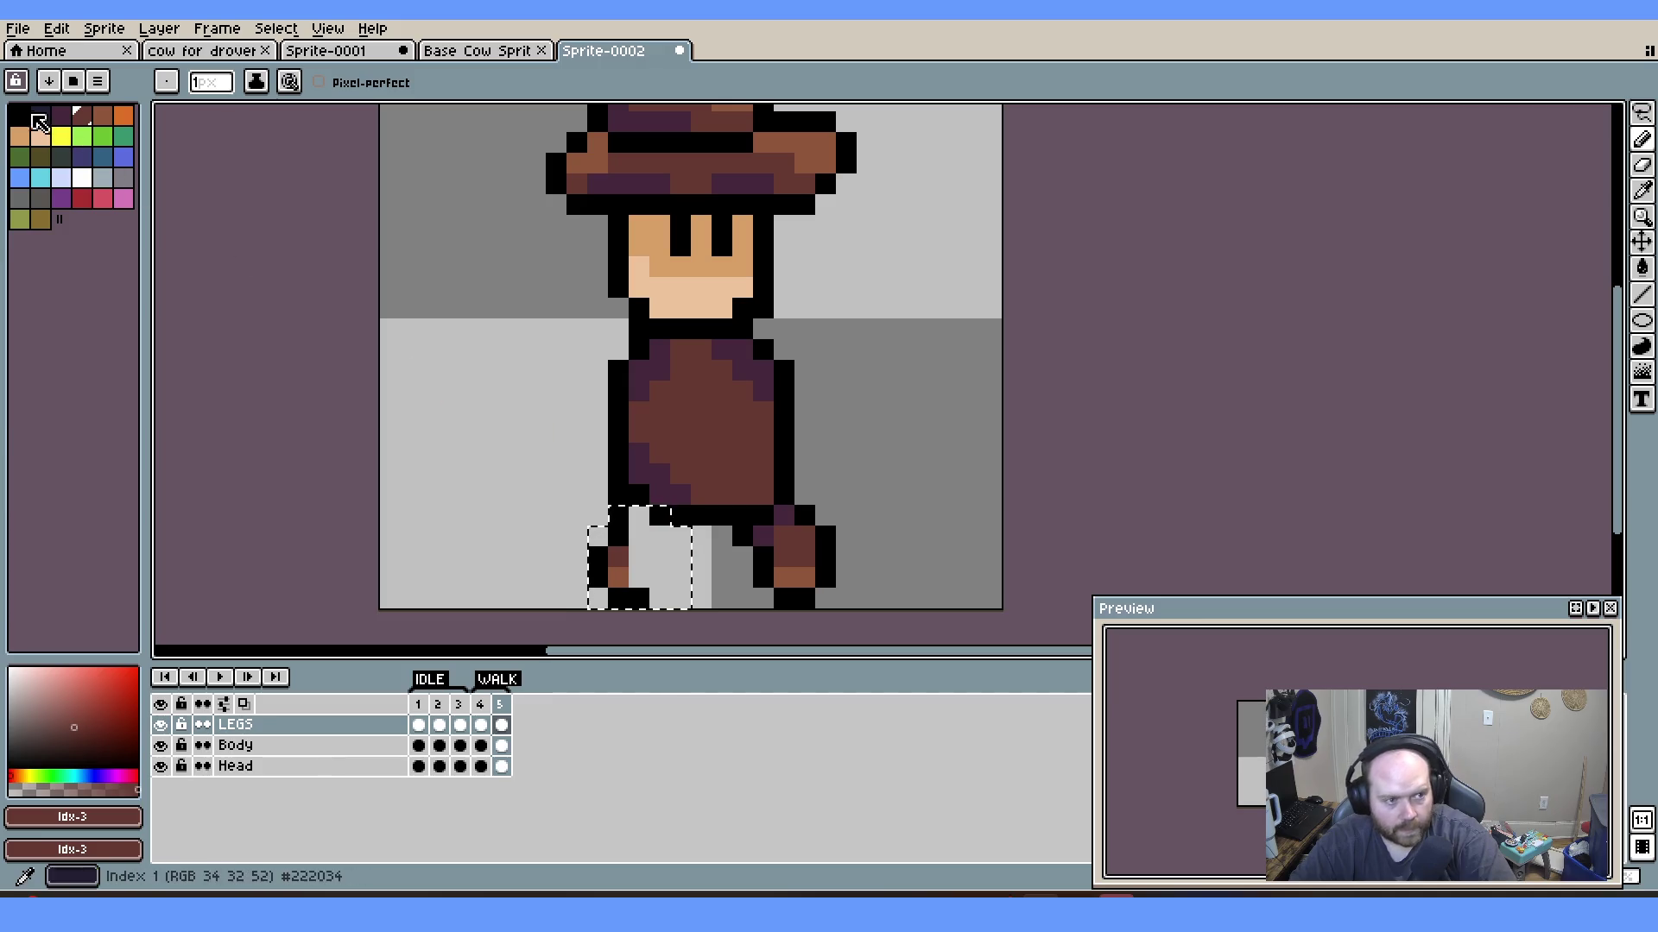
# Step: Extend the black leg outline downward and fill it with light and dark brown
pyautogui.click(29, 116)
pyautogui.click(671, 563)
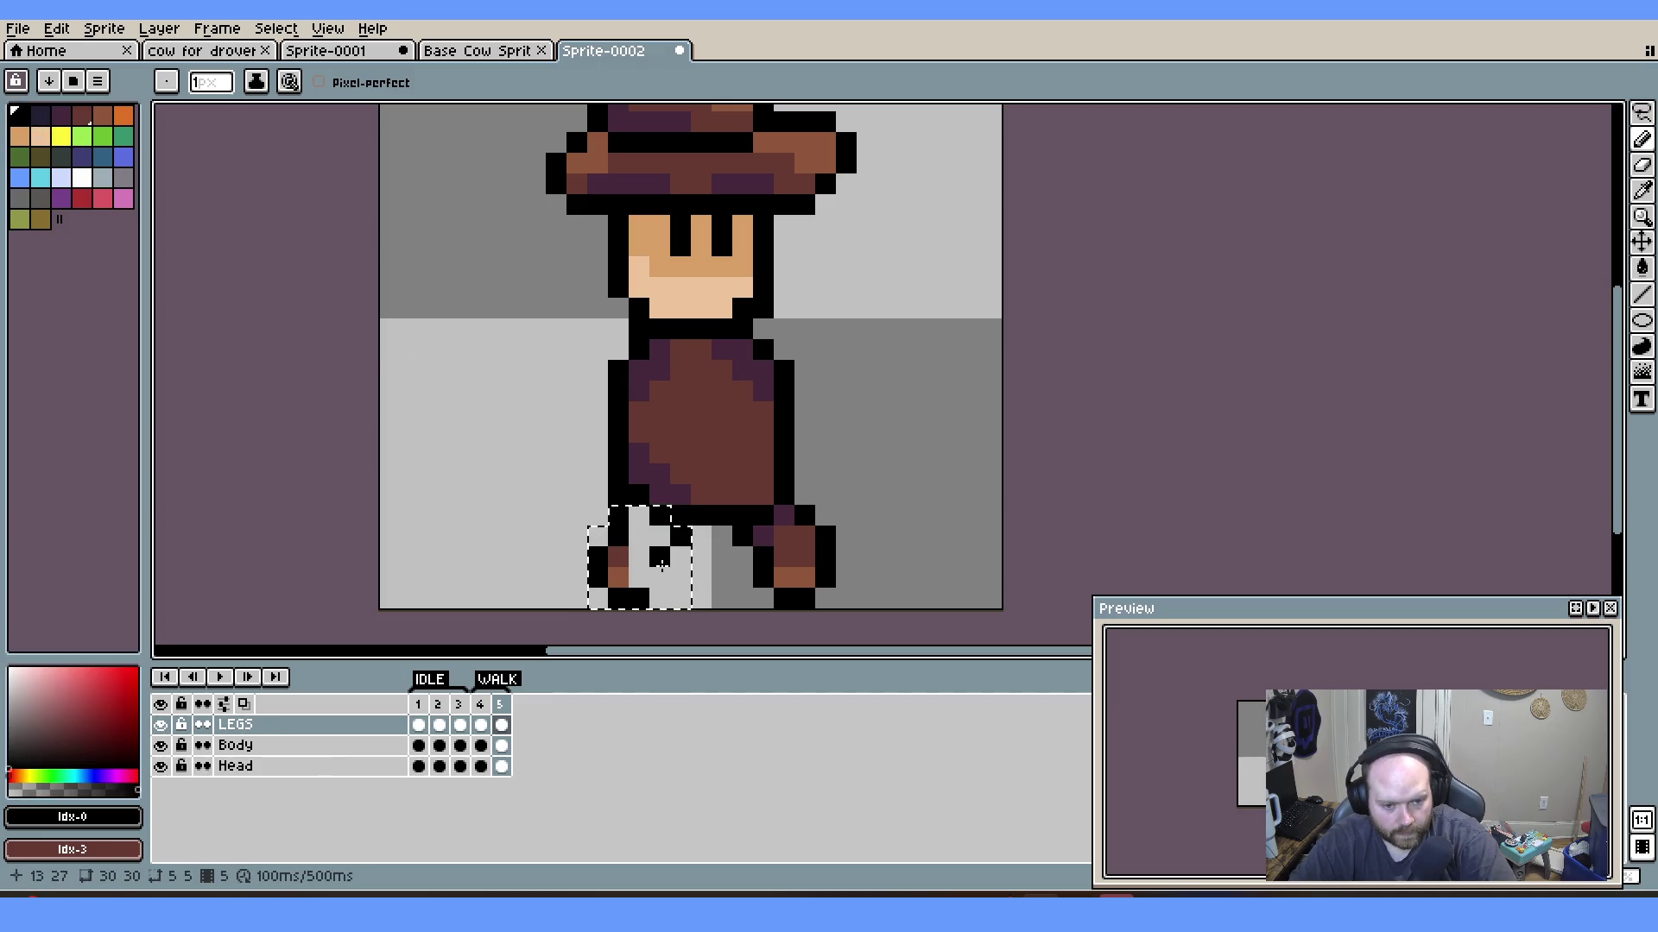
pyautogui.click(655, 574)
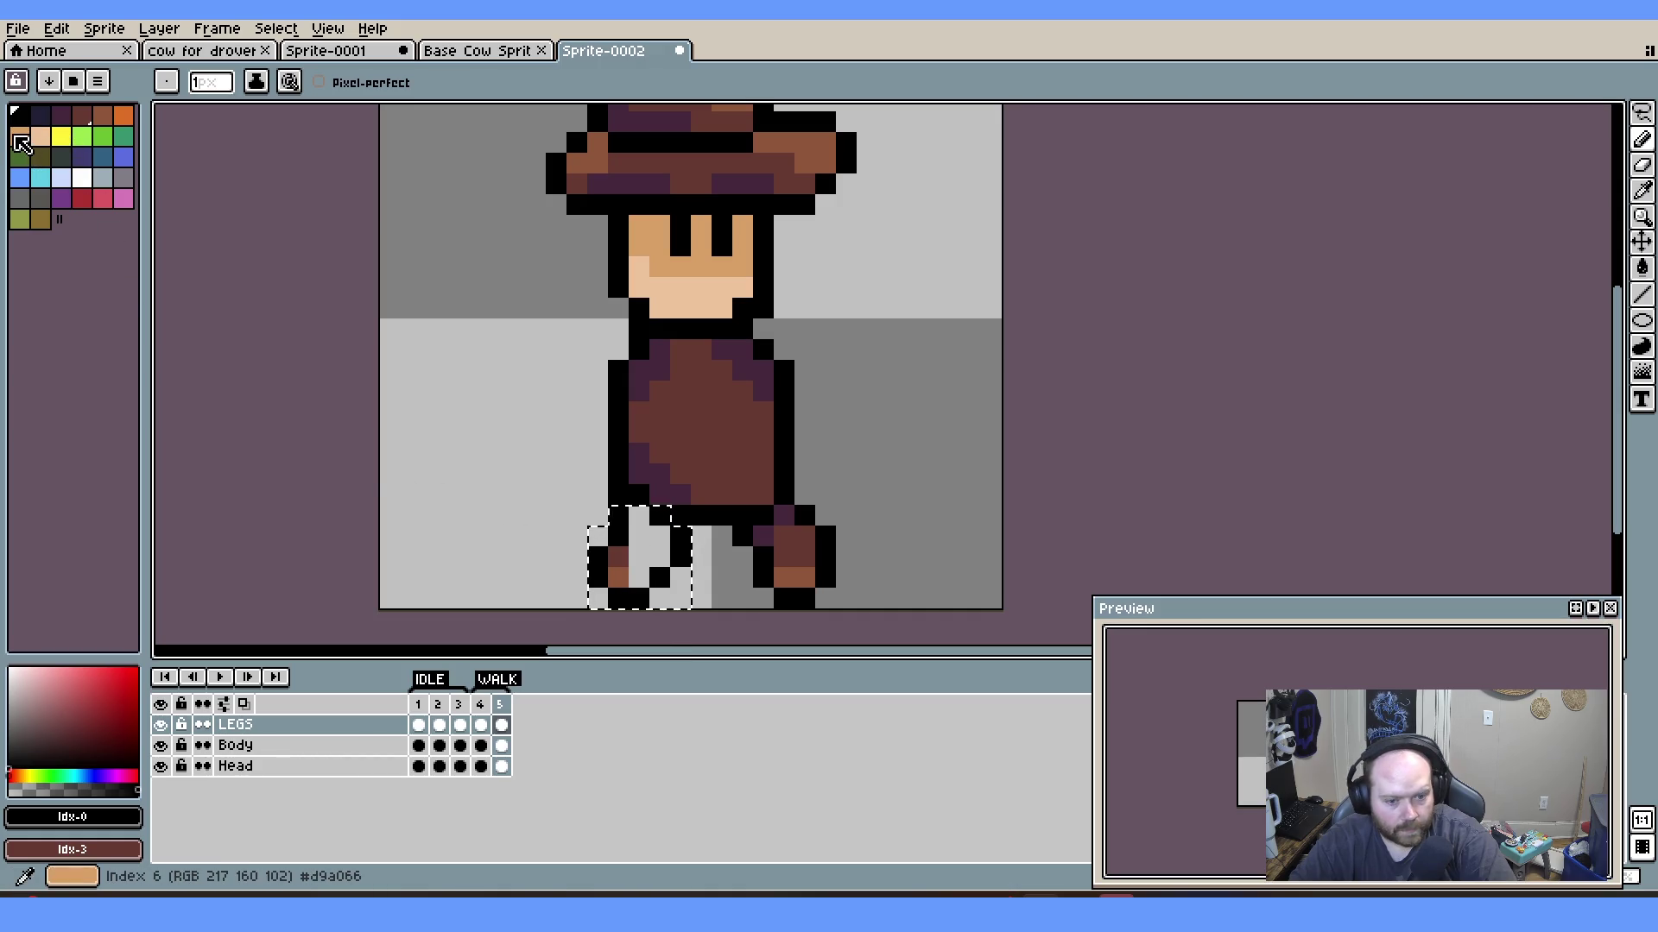
pyautogui.click(103, 115)
pyautogui.click(639, 574)
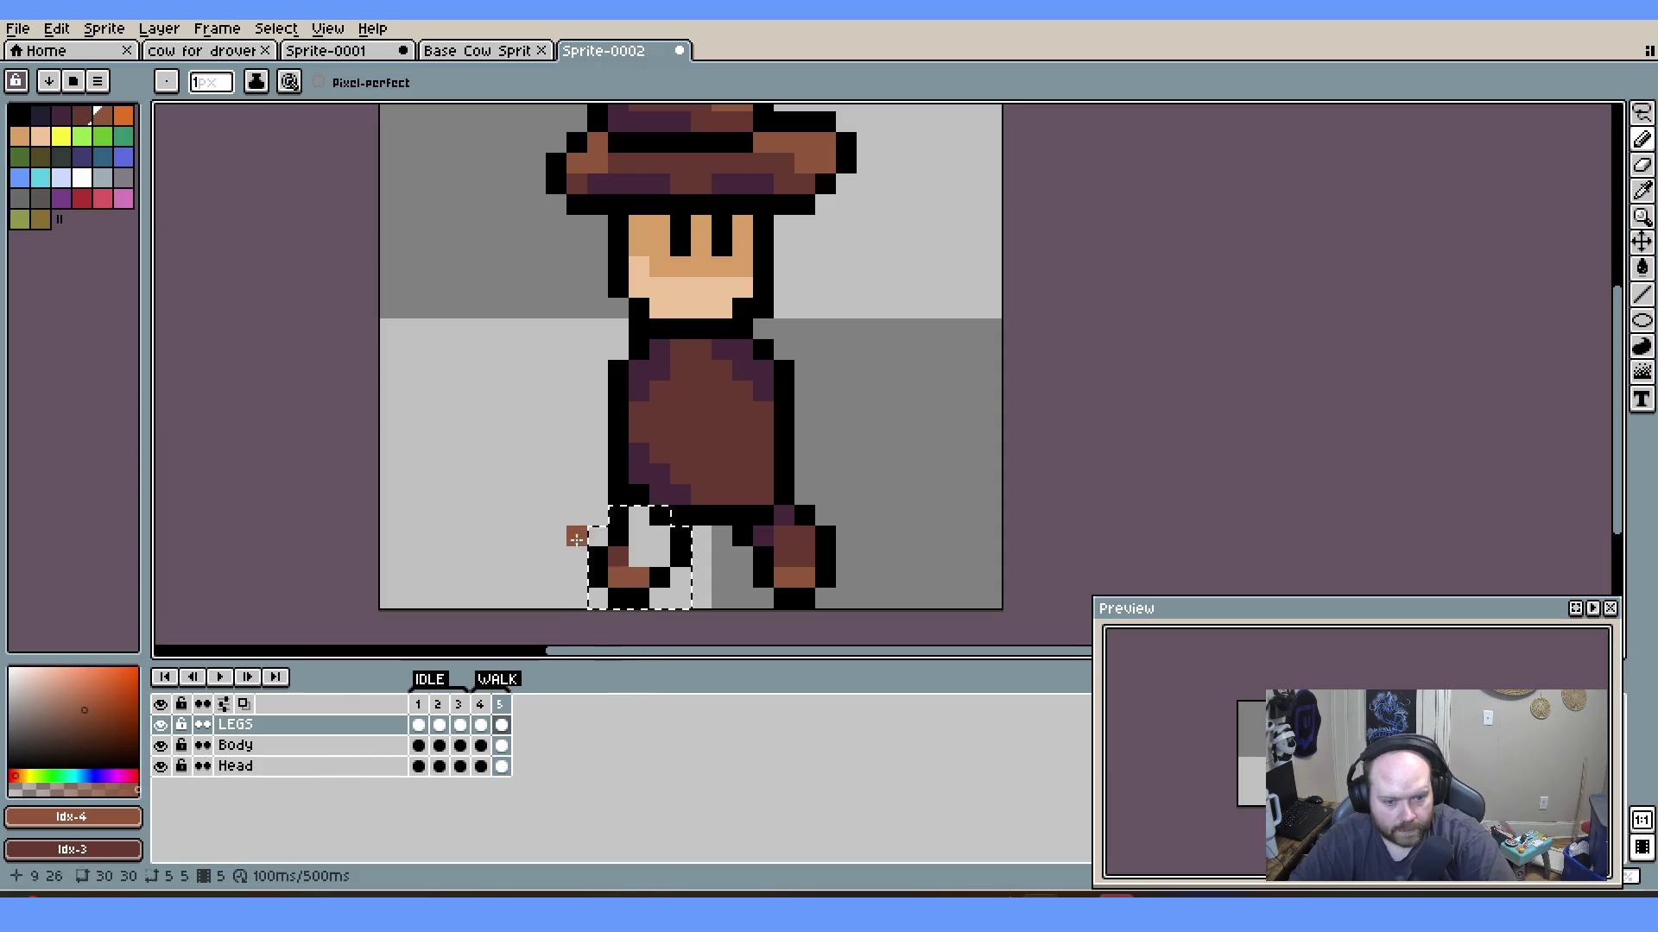
pyautogui.click(82, 115)
pyautogui.click(645, 551)
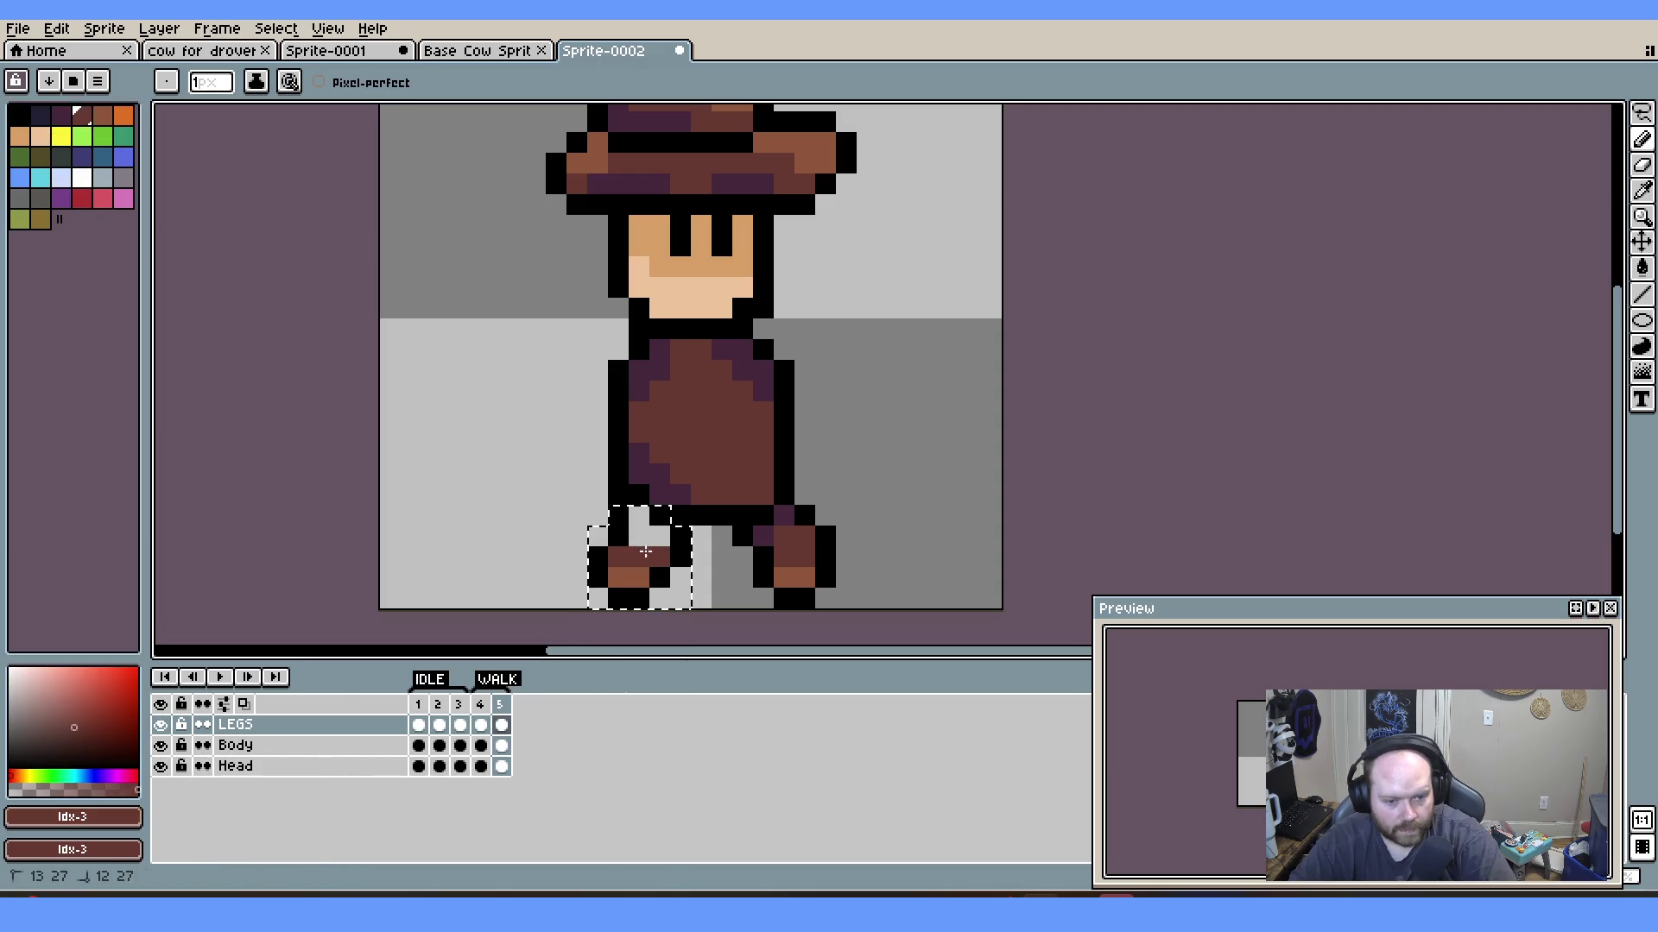
# Step: Compare the leg poses in frames 5 and 4 with the dark purple-brown colour selected
pyautogui.click(501, 705)
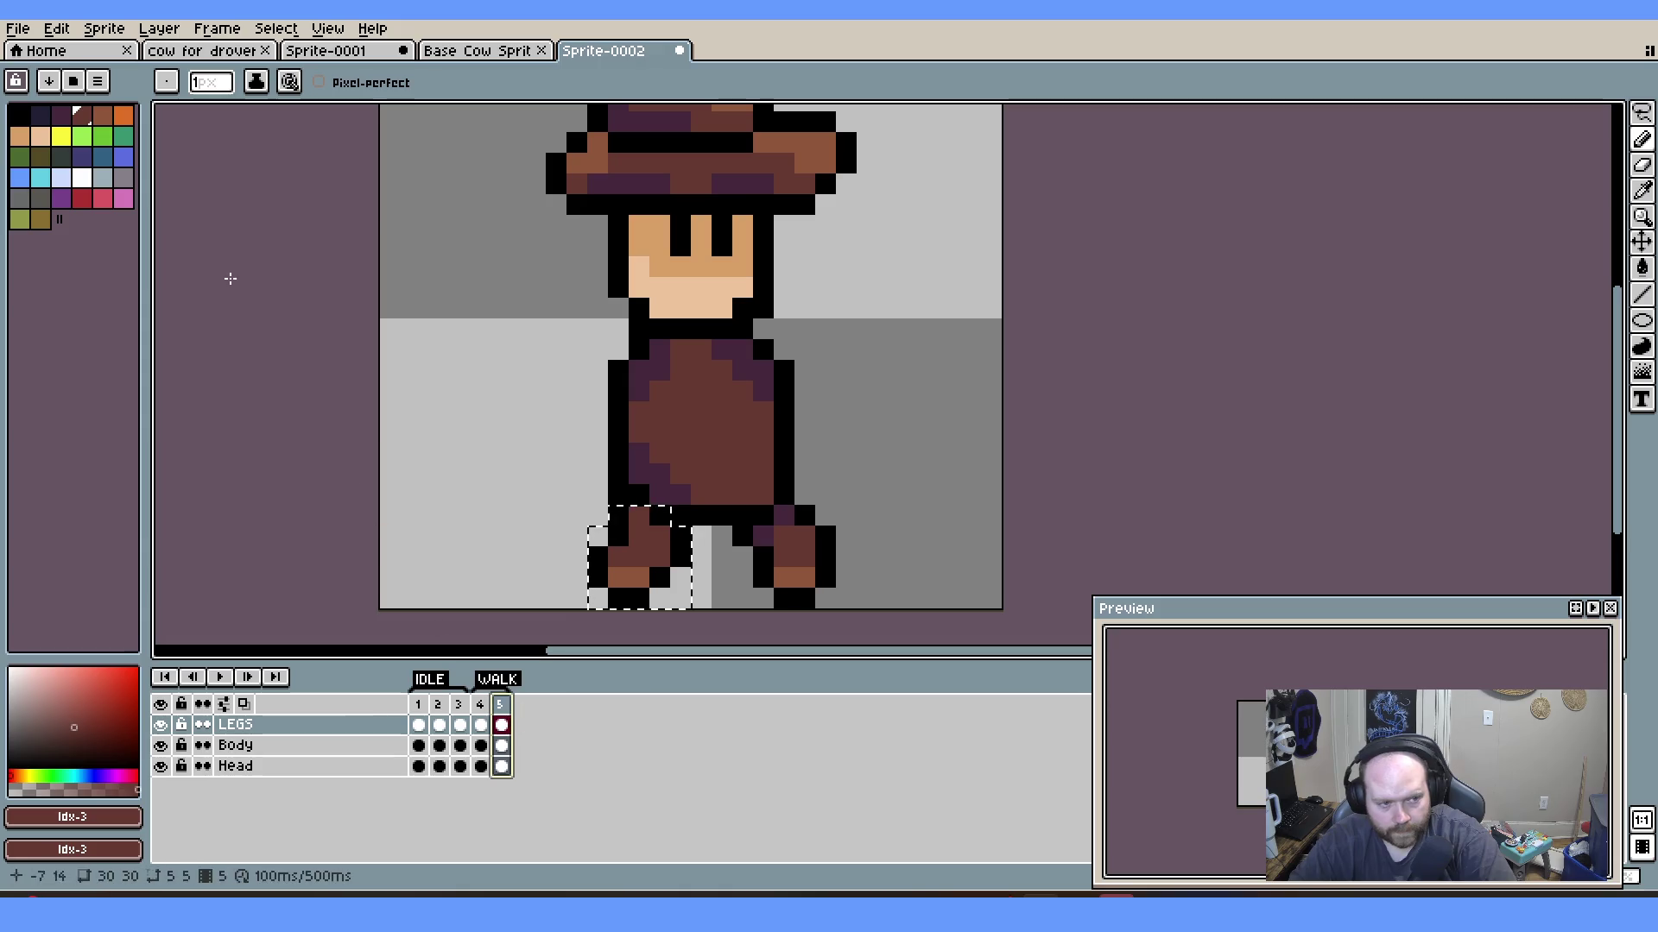
pyautogui.click(62, 114)
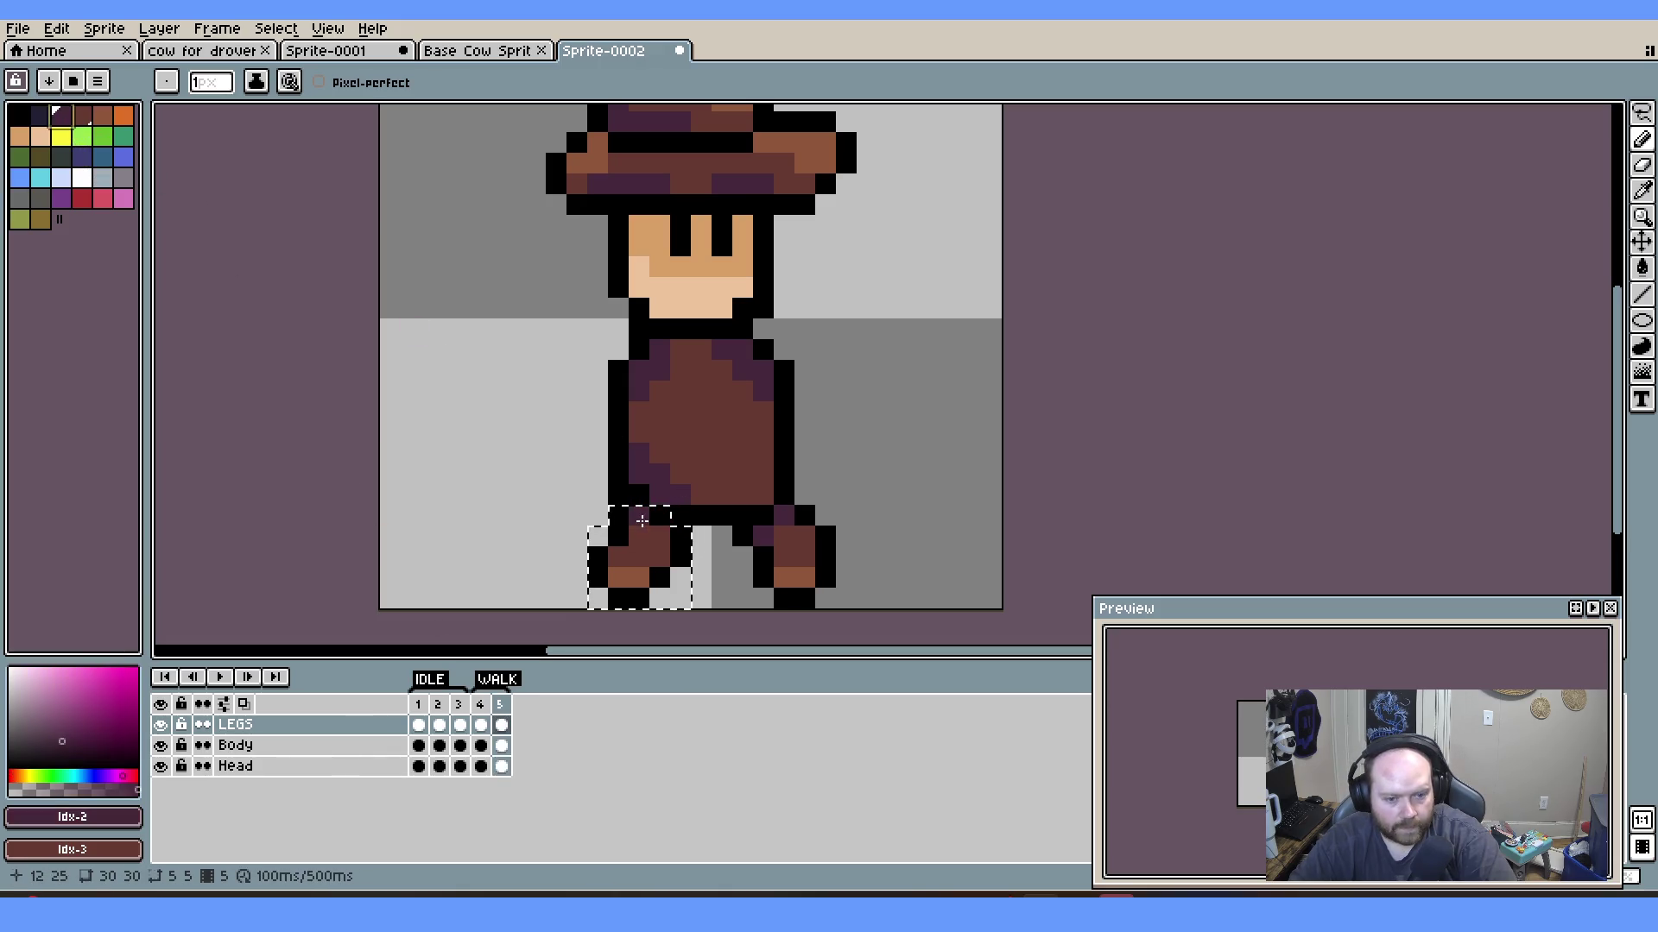
pyautogui.click(480, 705)
# Step: Preview the walk, then add frame 6 duplicating frame 4's straight-legged pose with Alt+N
pyautogui.click(224, 677)
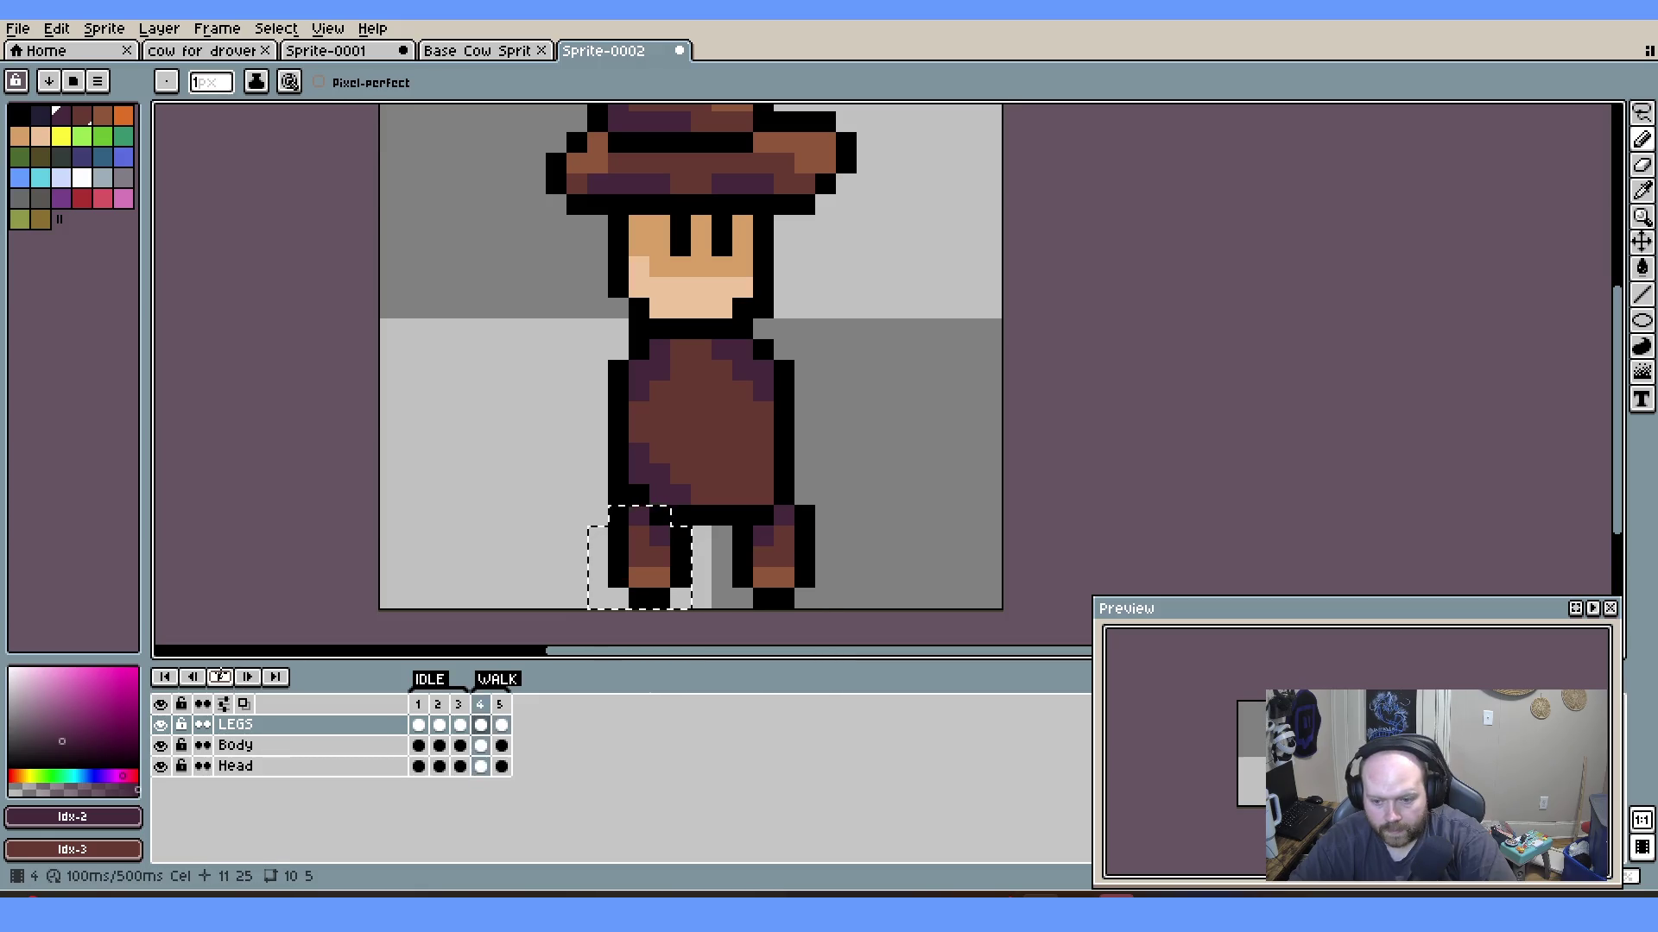
pyautogui.click(480, 706)
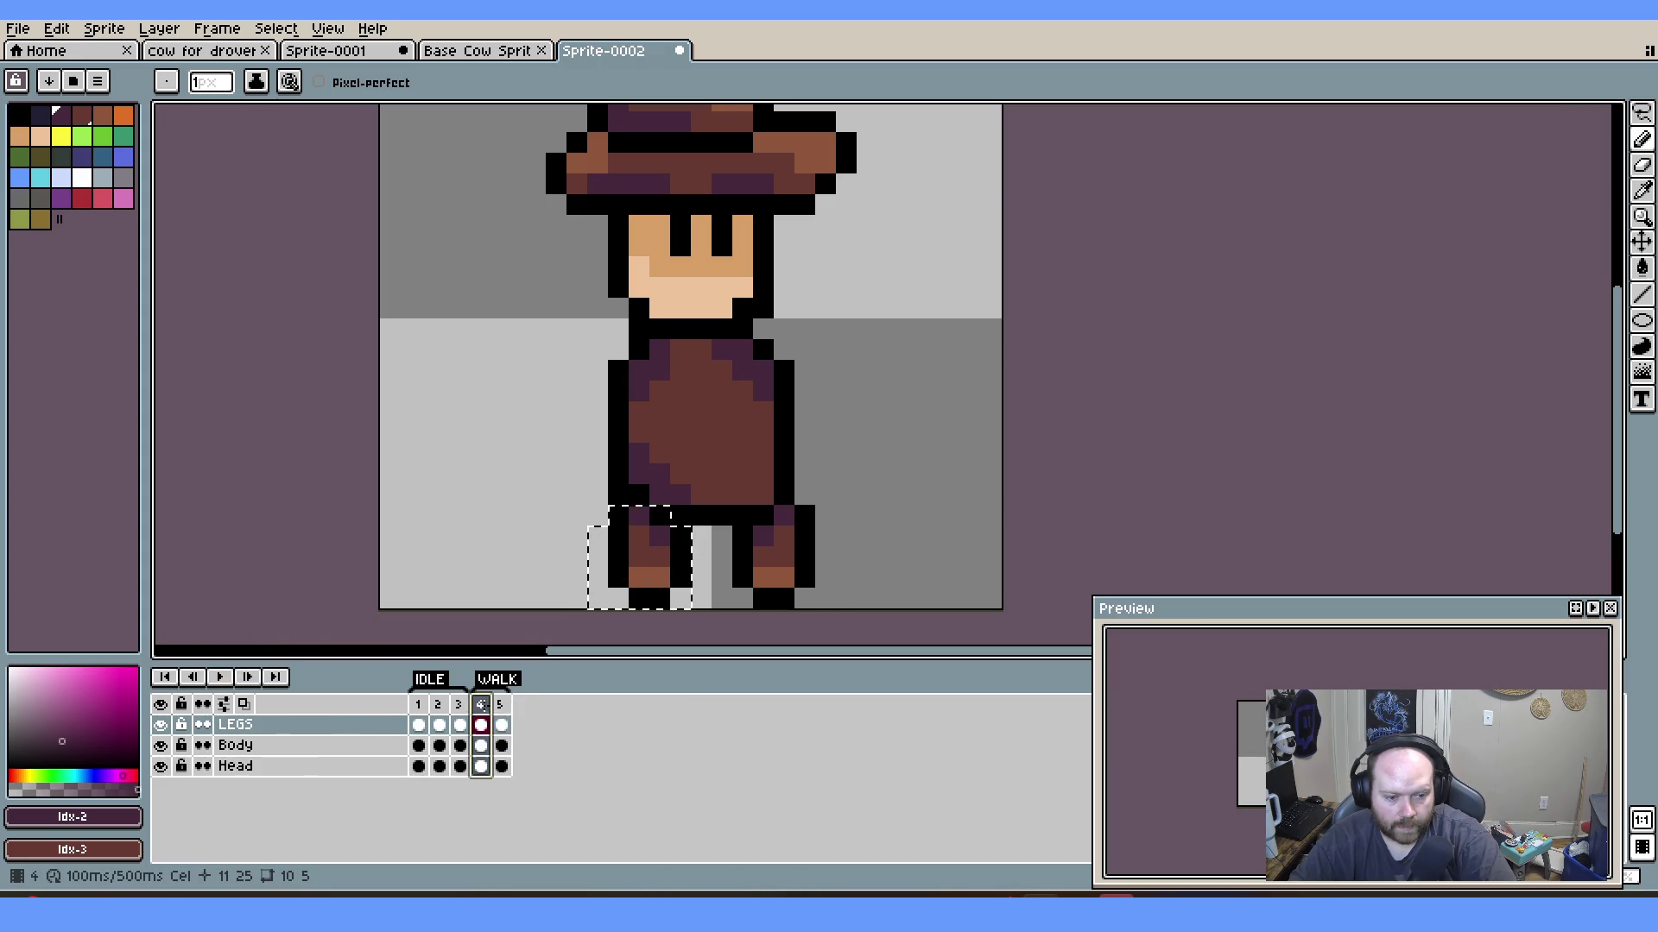
pyautogui.click(507, 707)
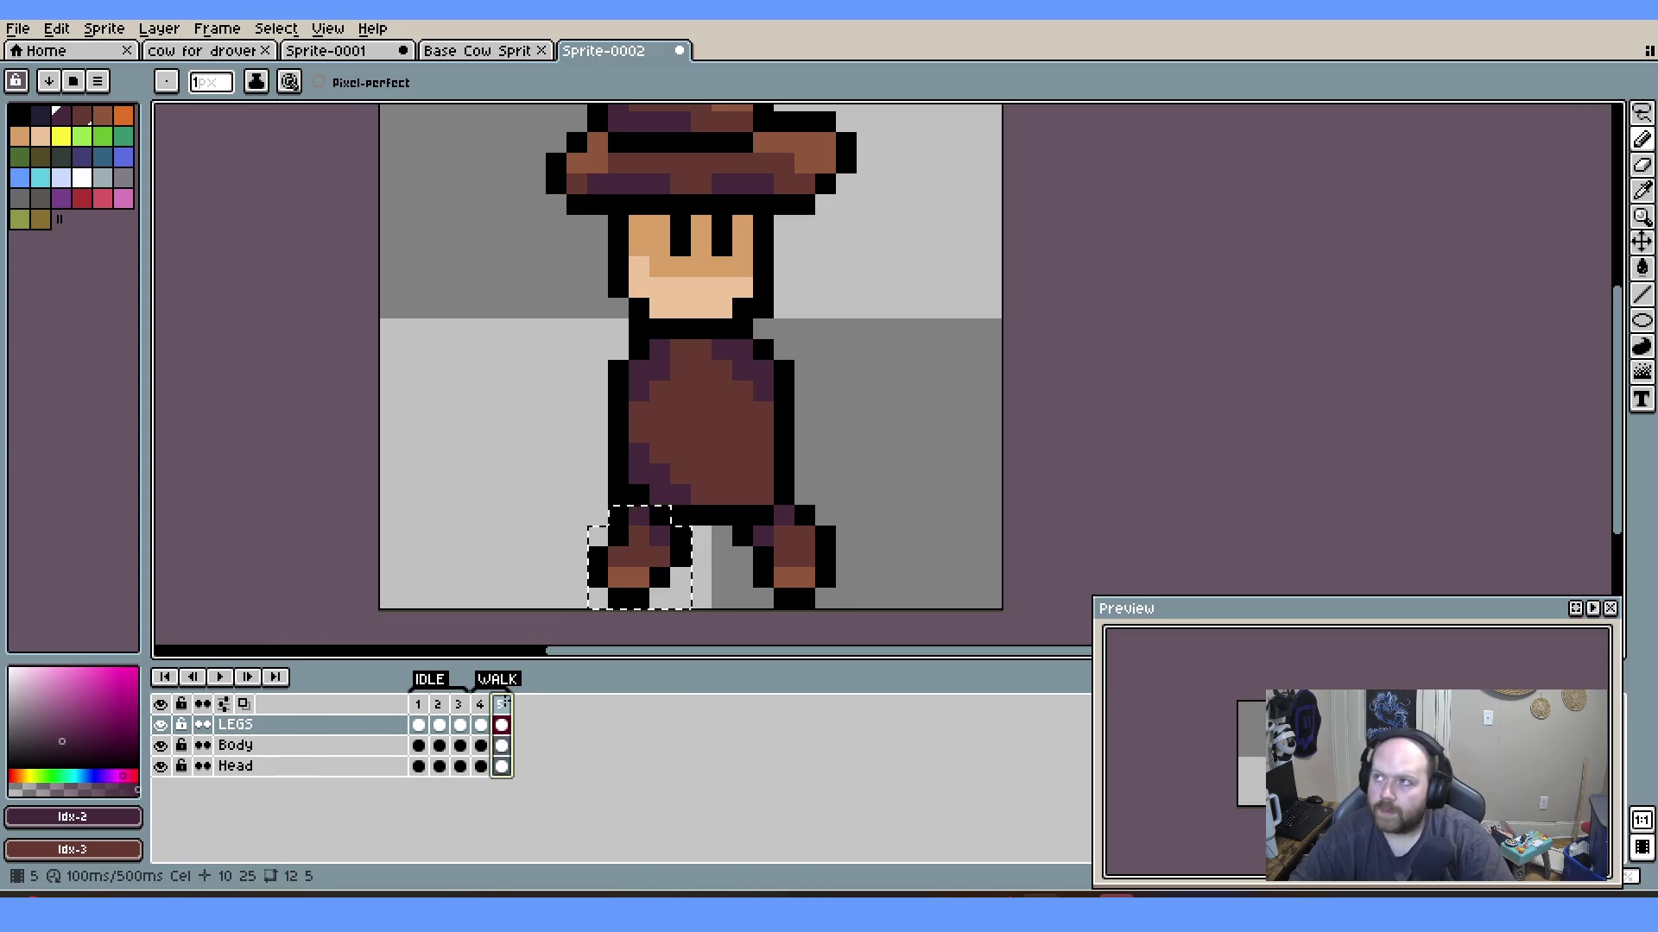
pyautogui.press('Left')
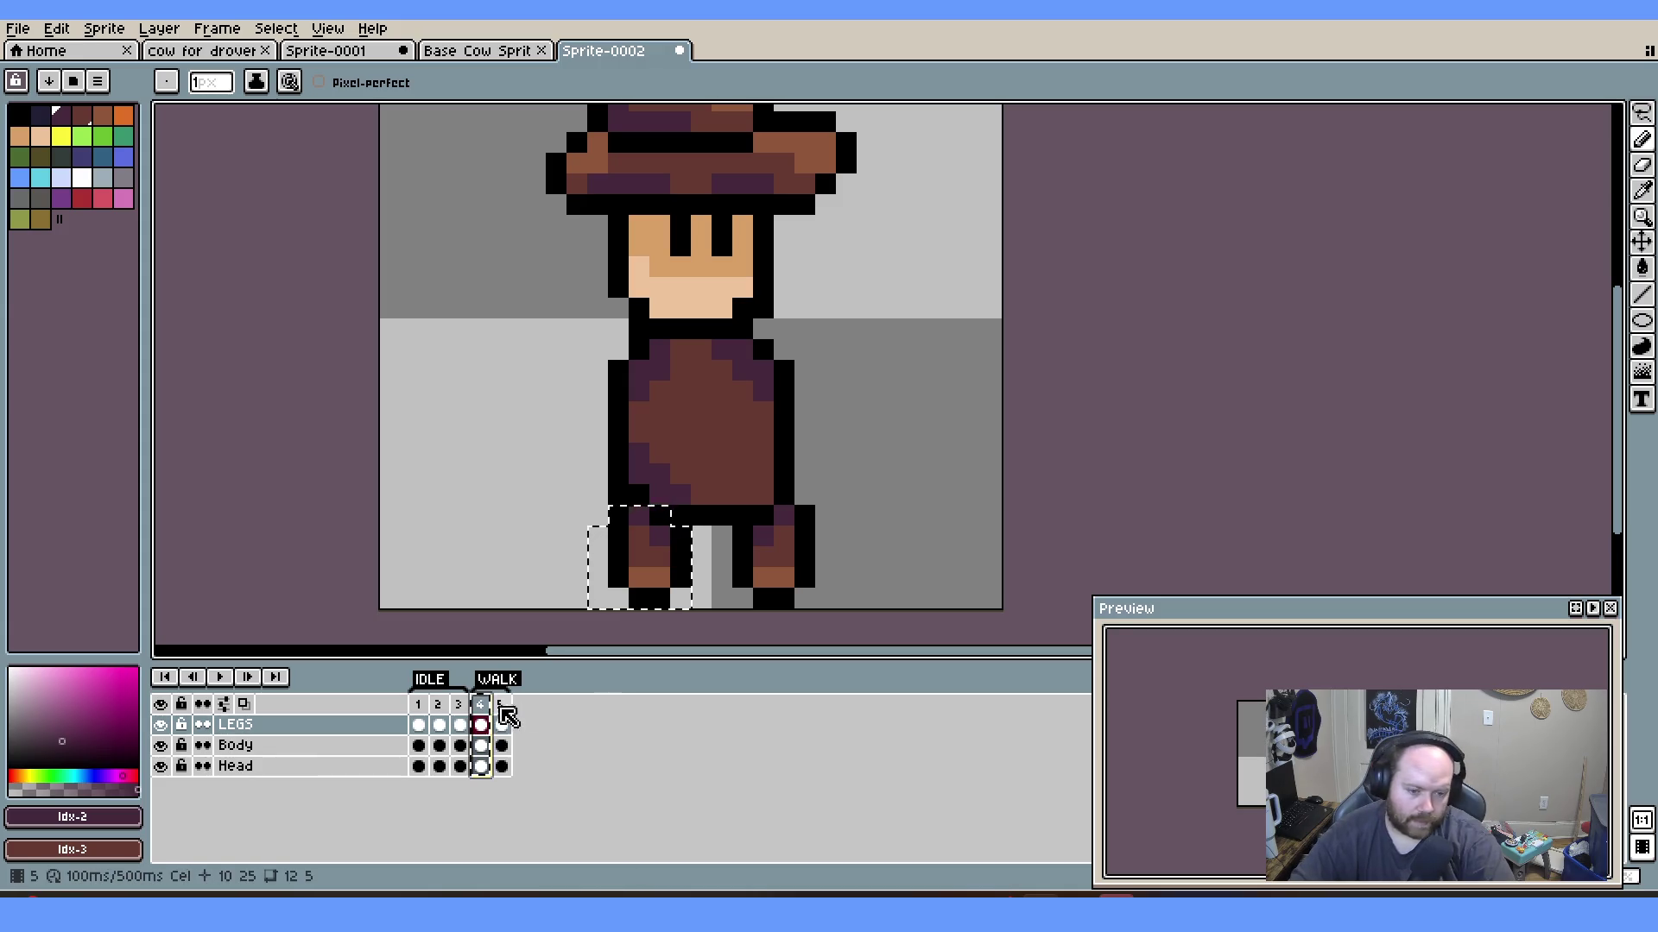
pyautogui.hotkey('alt', 'n')
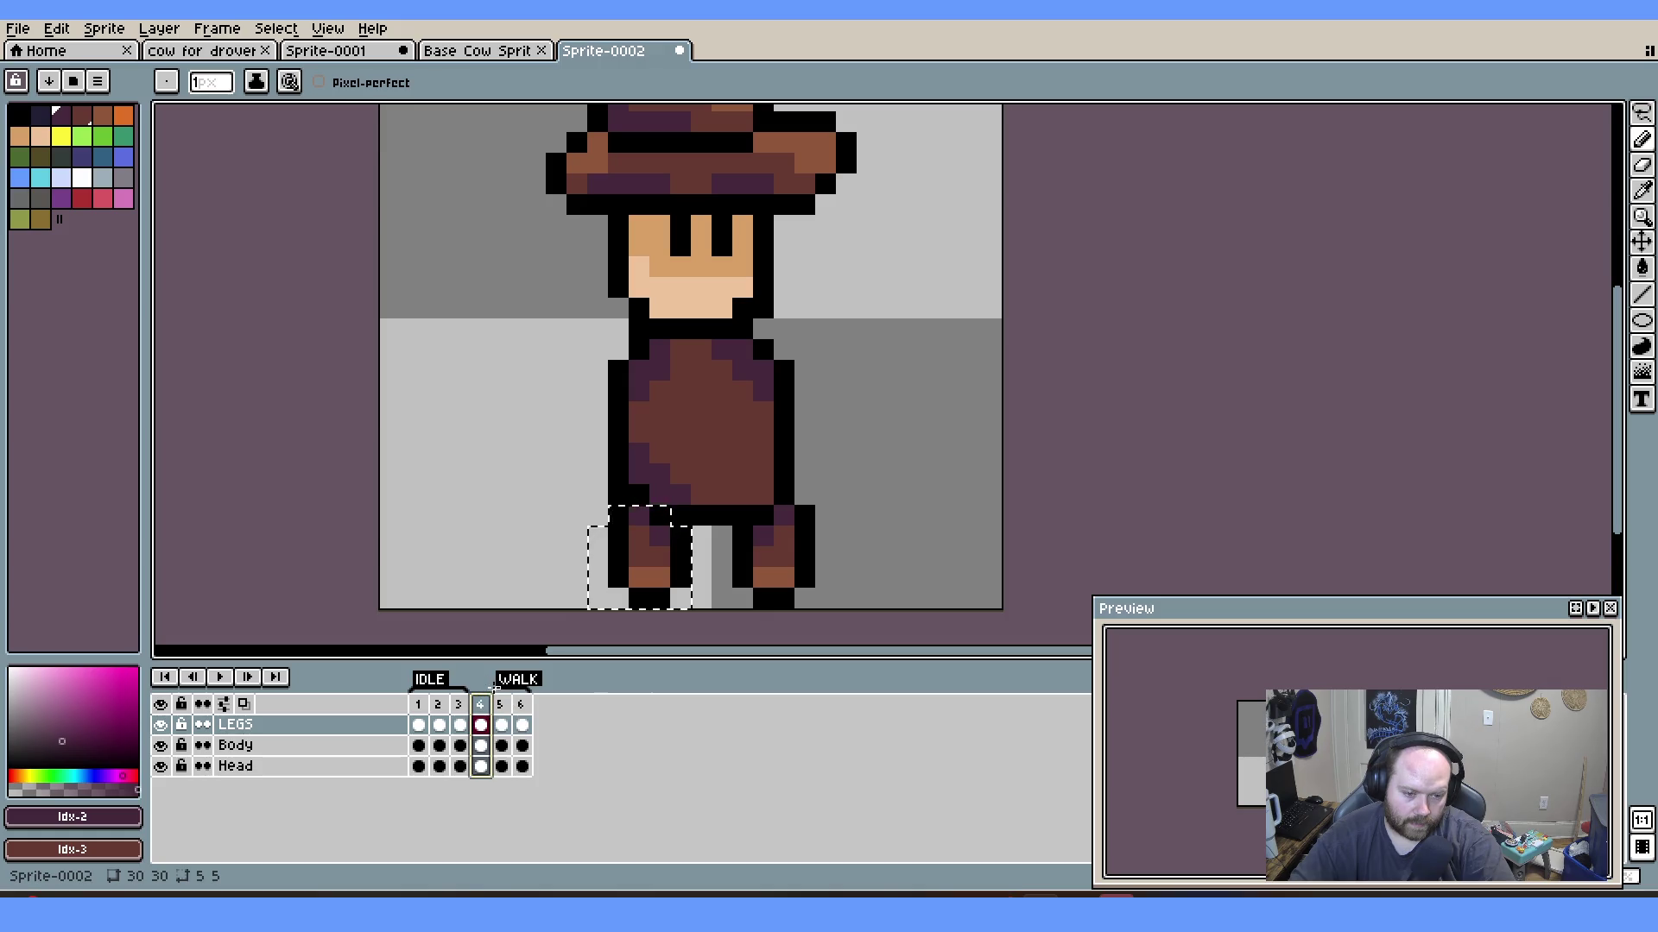
# Step: Check frames 5 and 6 and replay the walk cycle preview
pyautogui.click(499, 704)
pyautogui.click(518, 704)
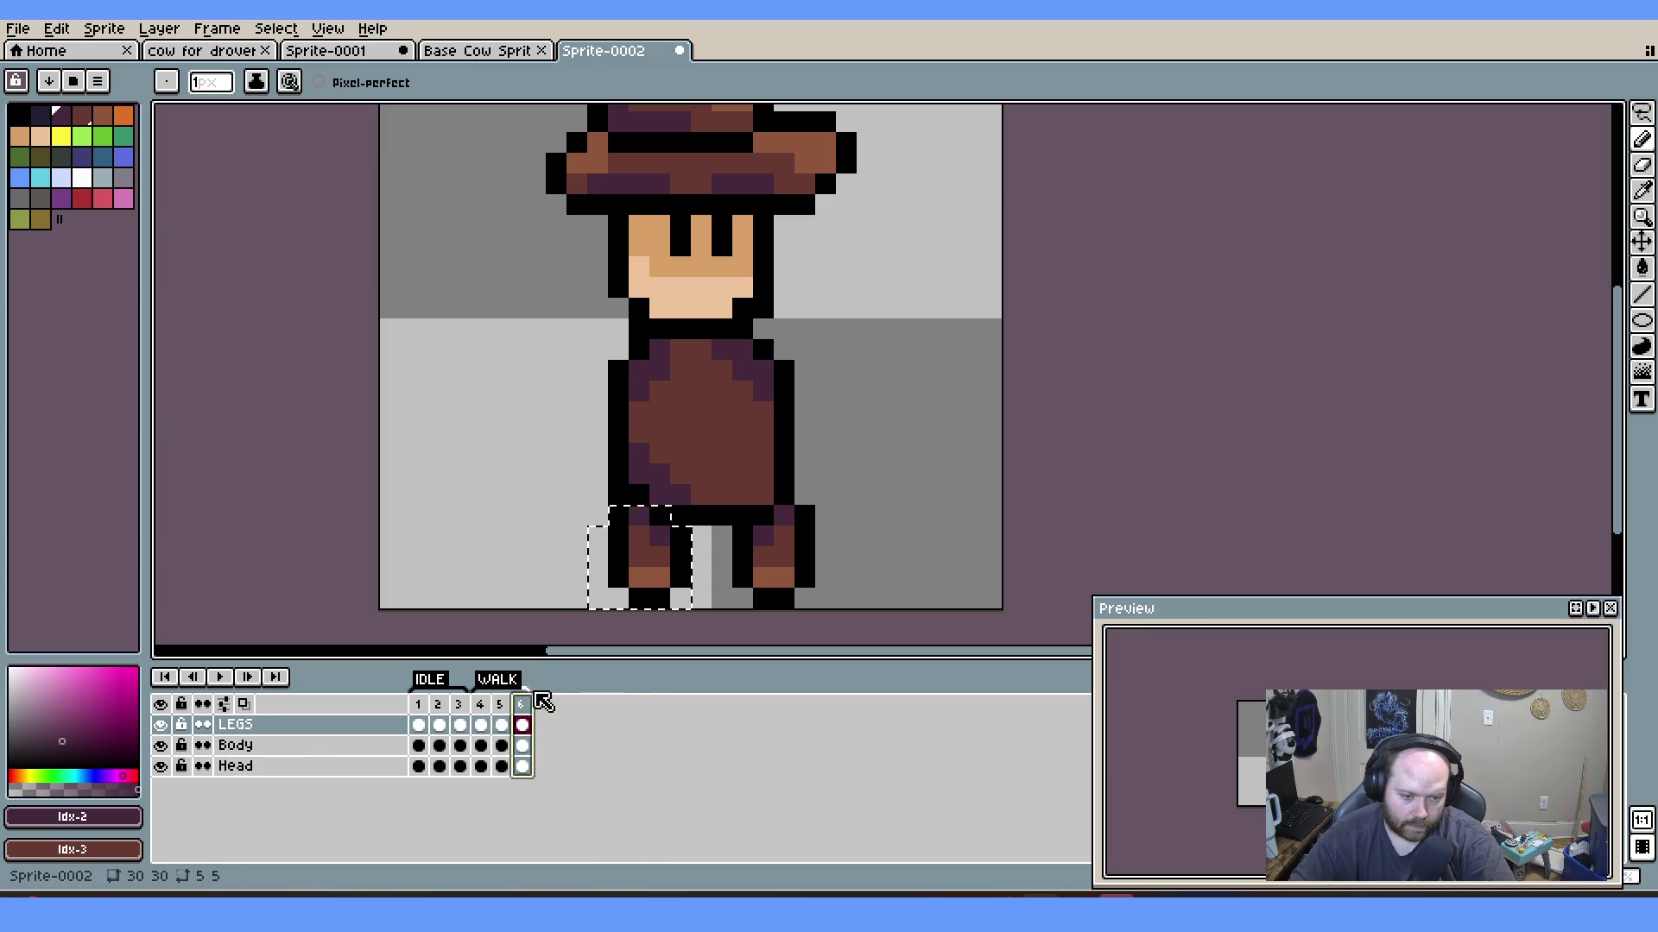
pyautogui.click(220, 677)
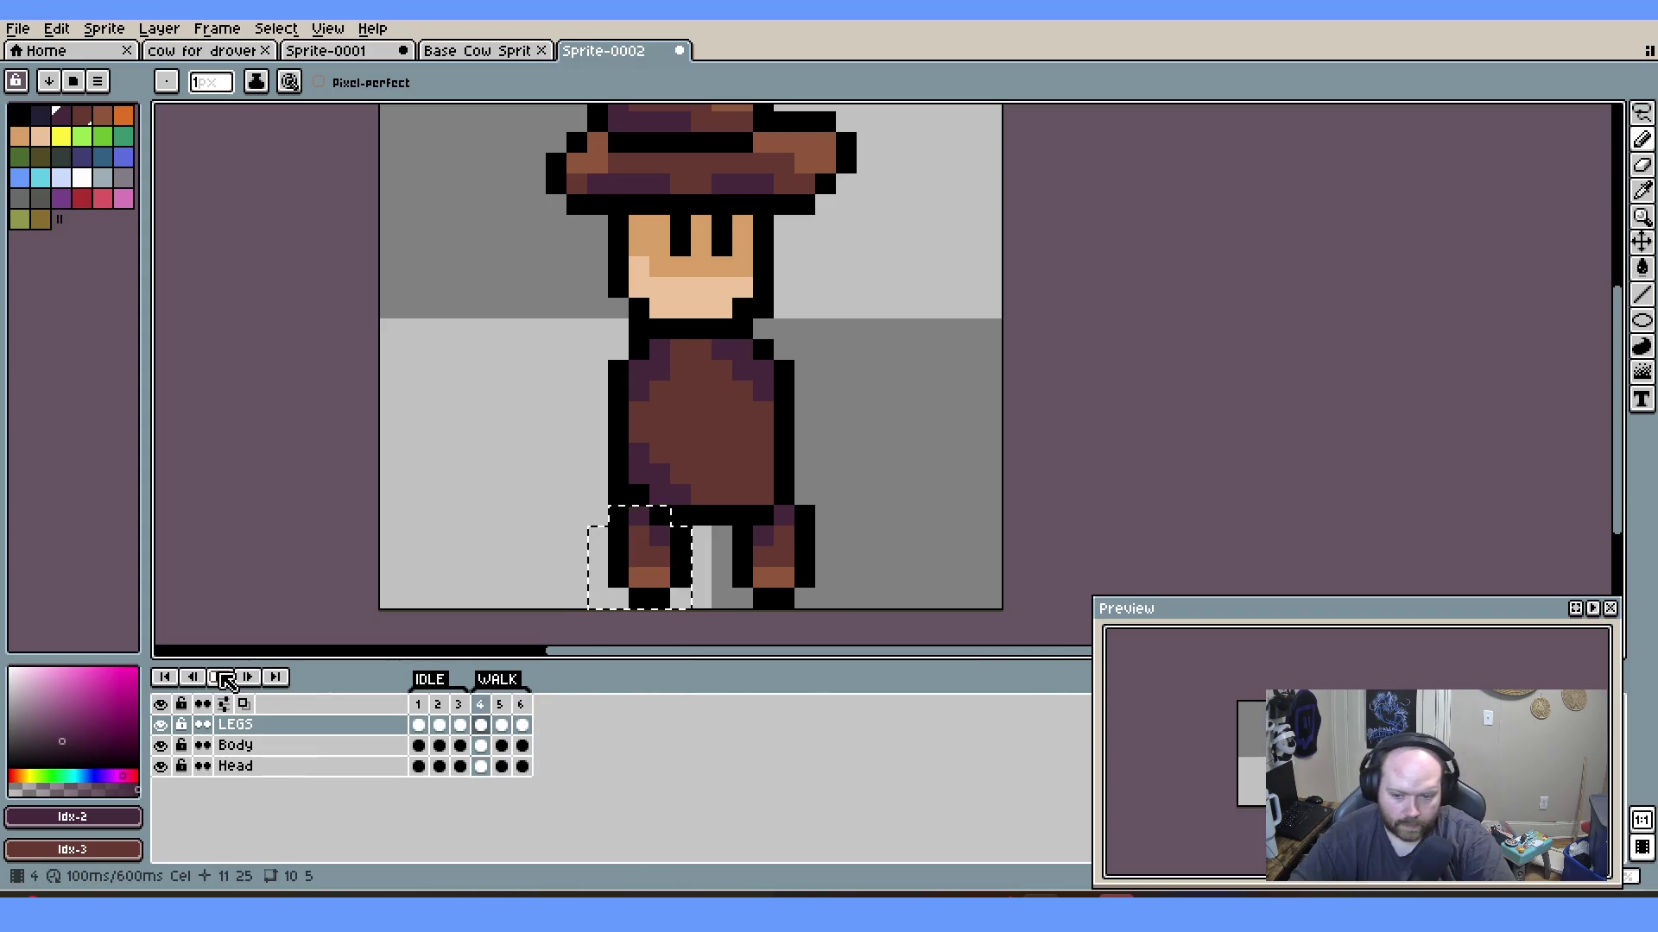
pyautogui.click(225, 680)
pyautogui.click(499, 706)
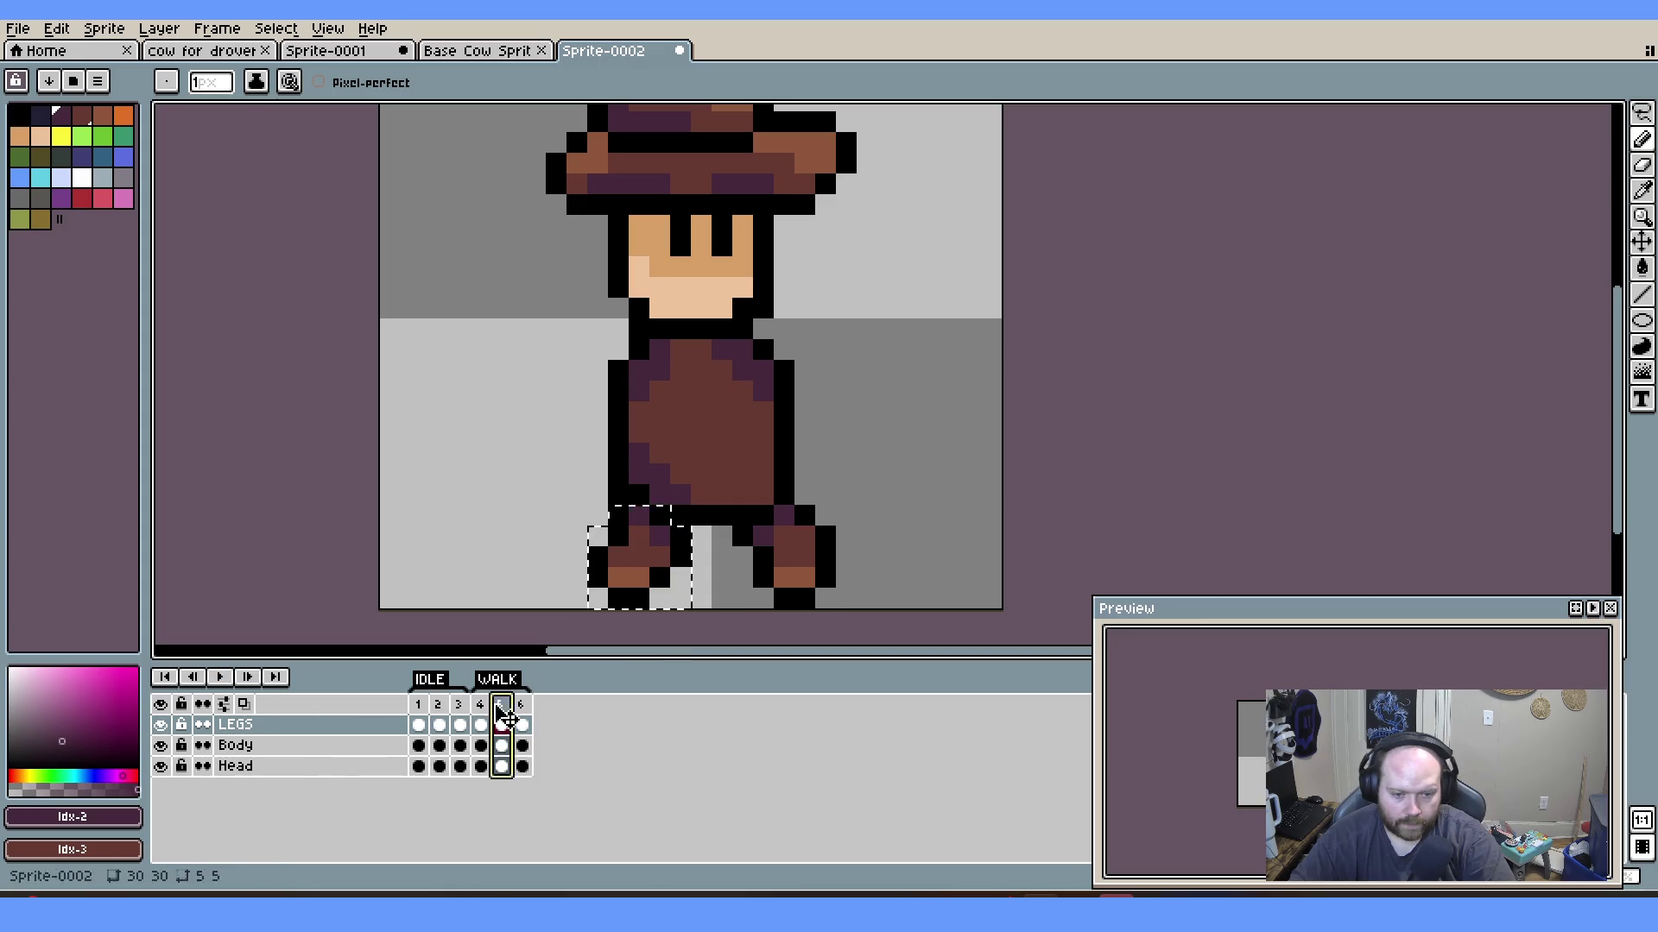
pyautogui.click(521, 705)
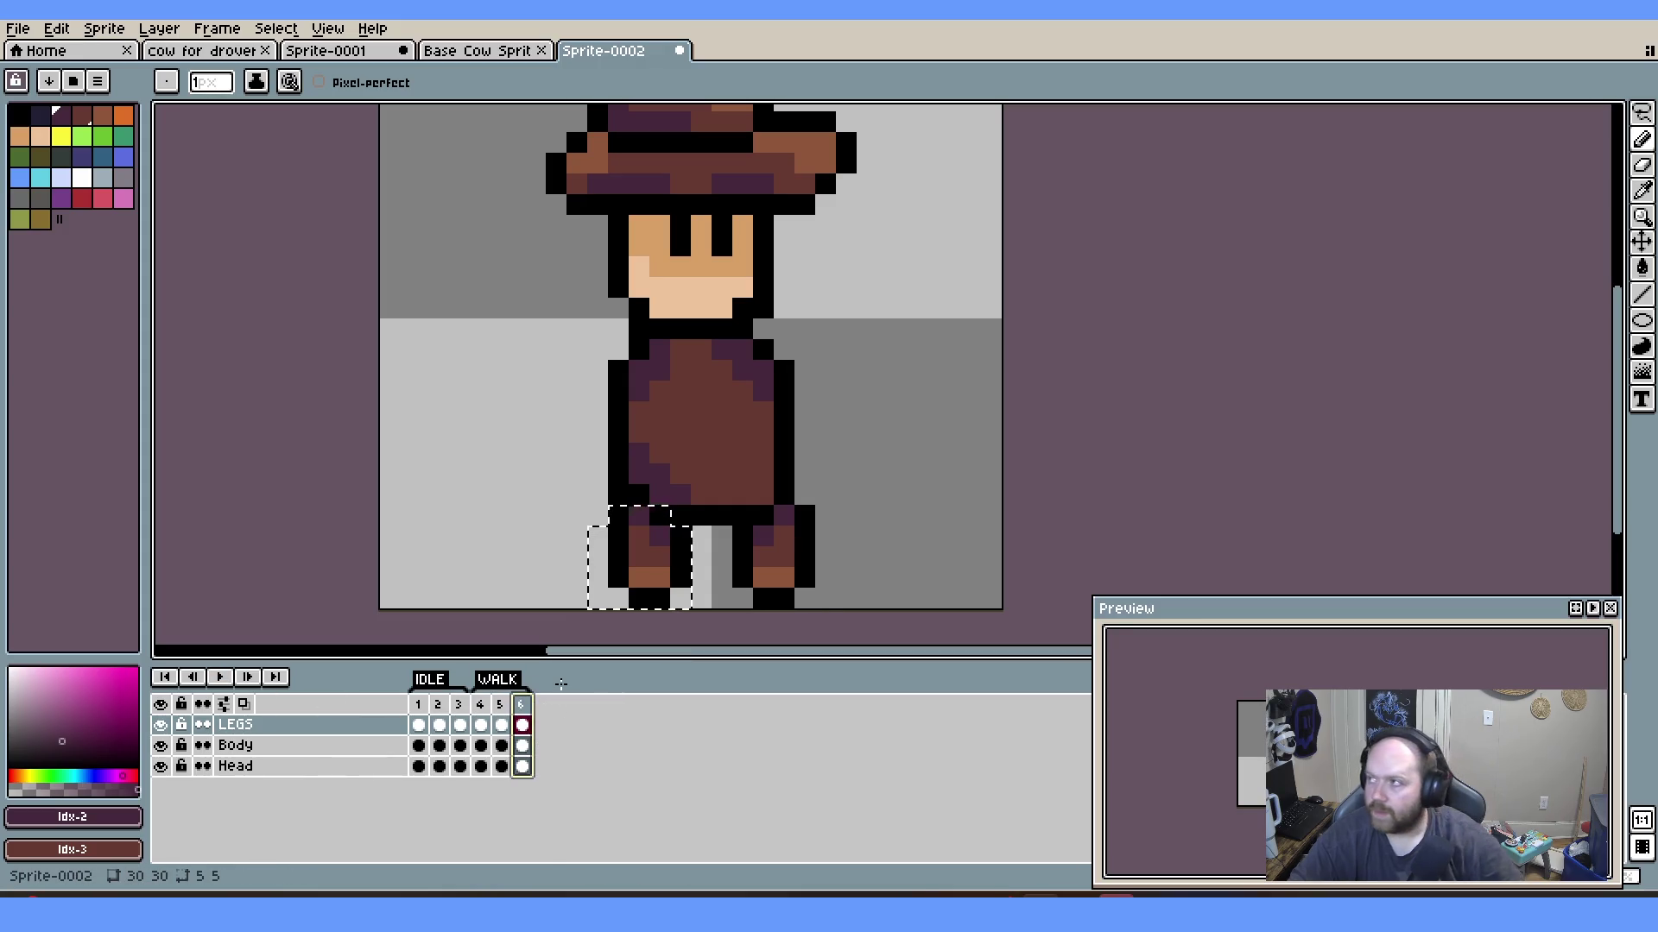
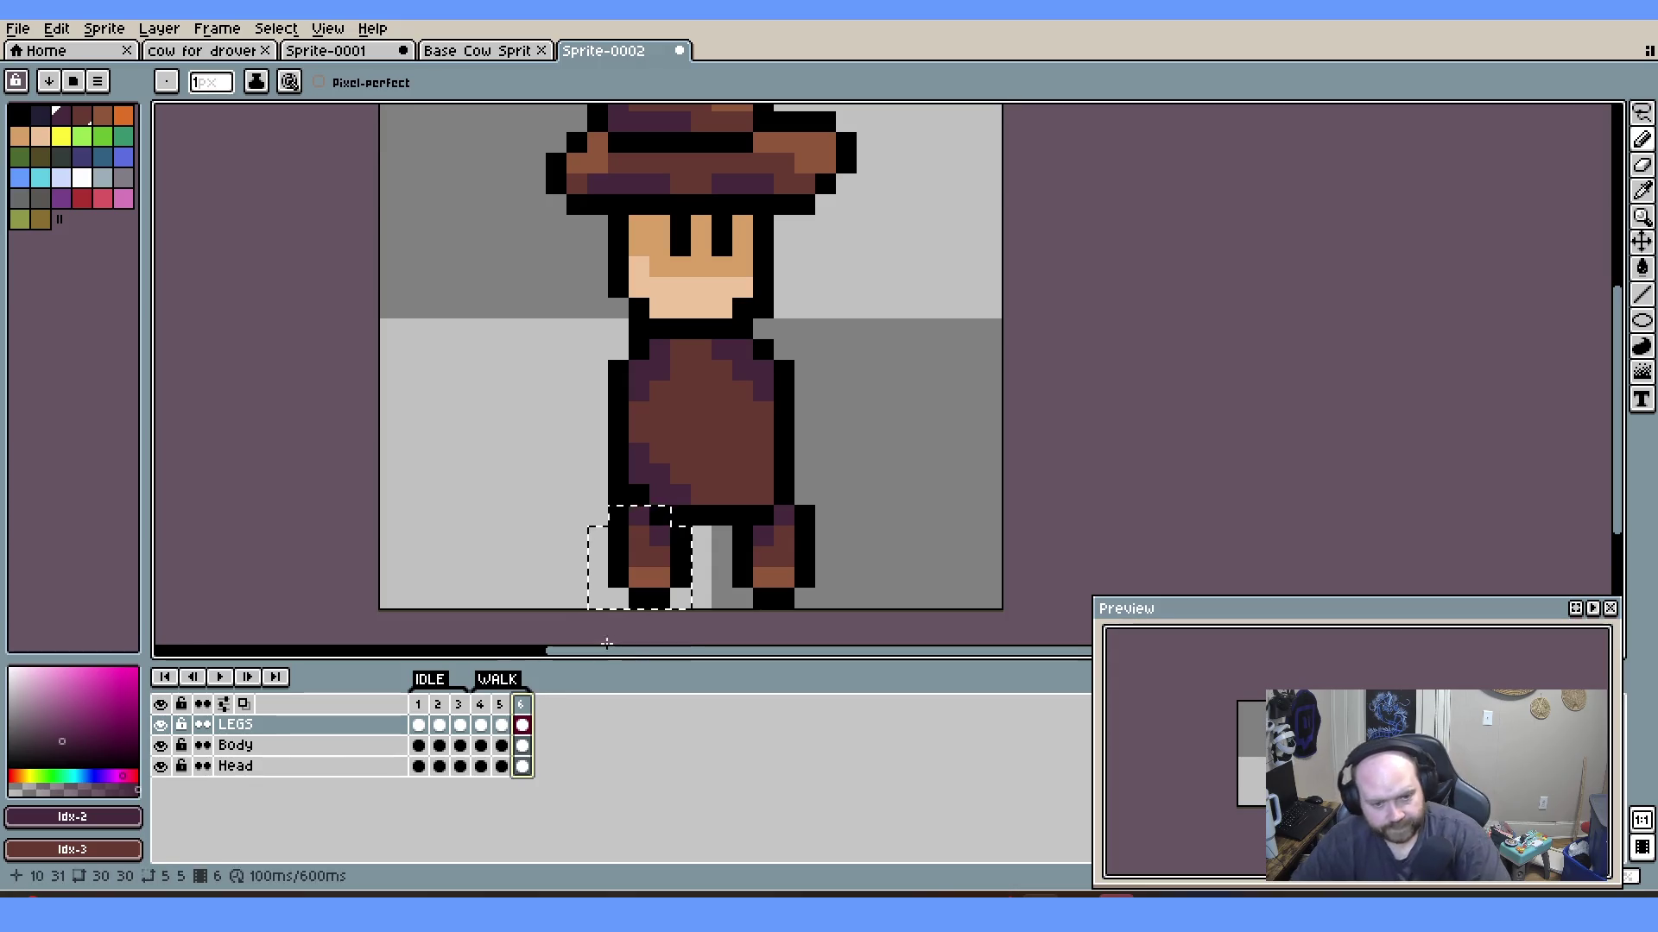
# Step: Try shifting the left leg one pixel right on frame 6, undoing each attempt
pyautogui.click(648, 588)
pyautogui.hotkey('ctrl', 'z')
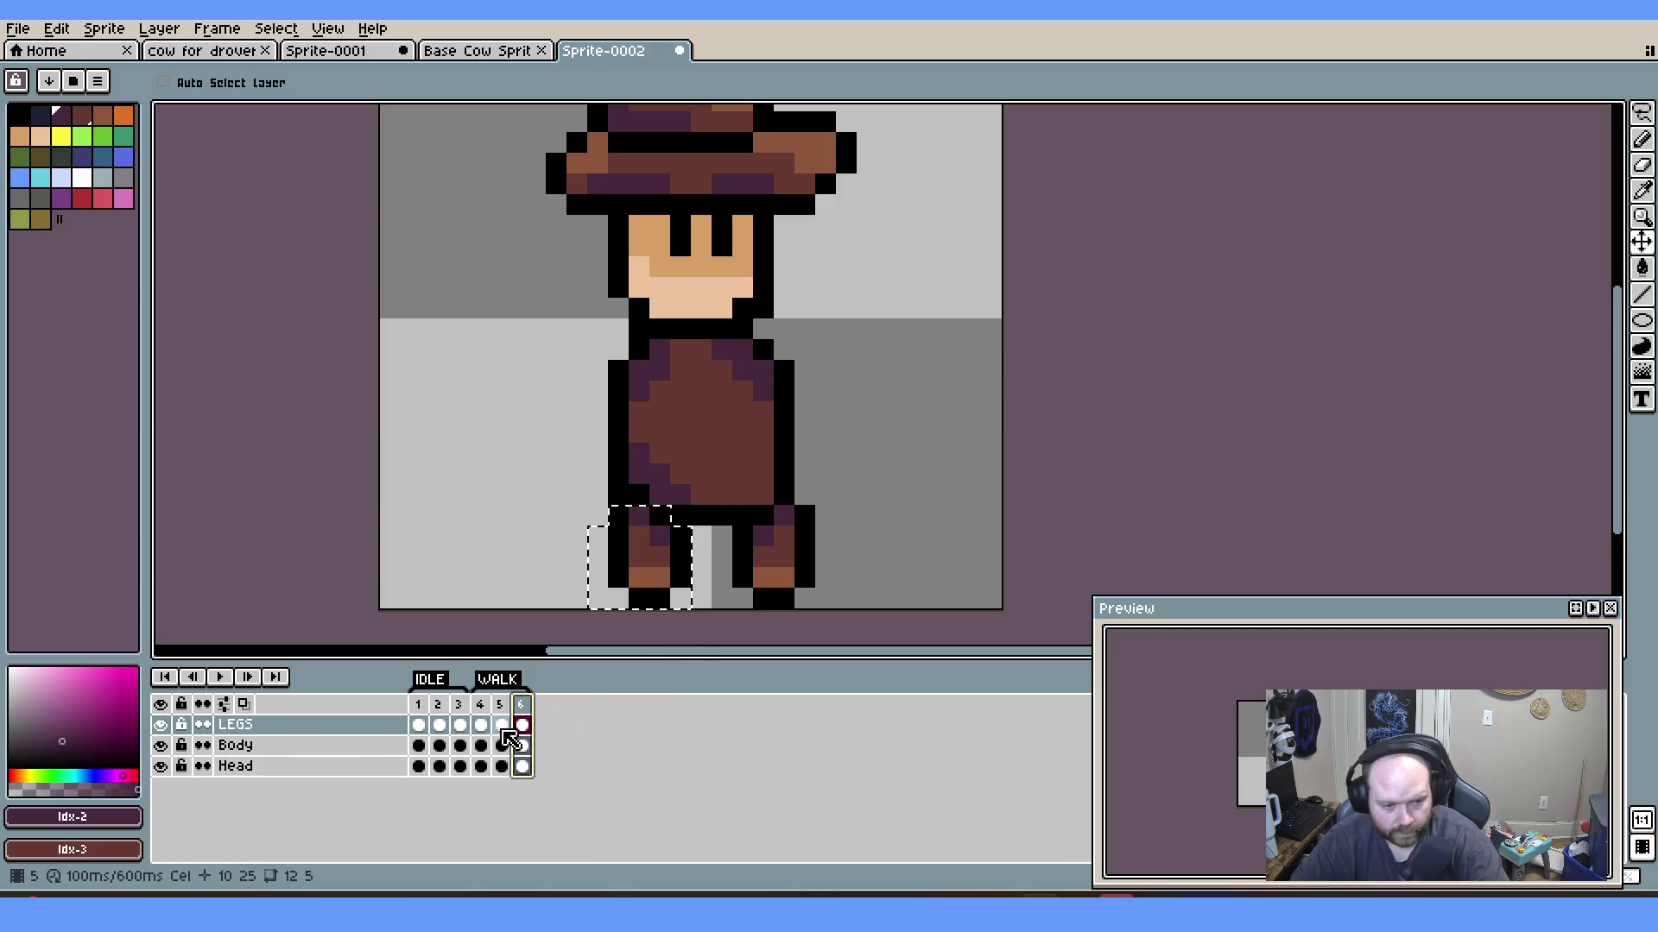
pyautogui.hotkey('ctrl', 'd')
pyautogui.press('q')
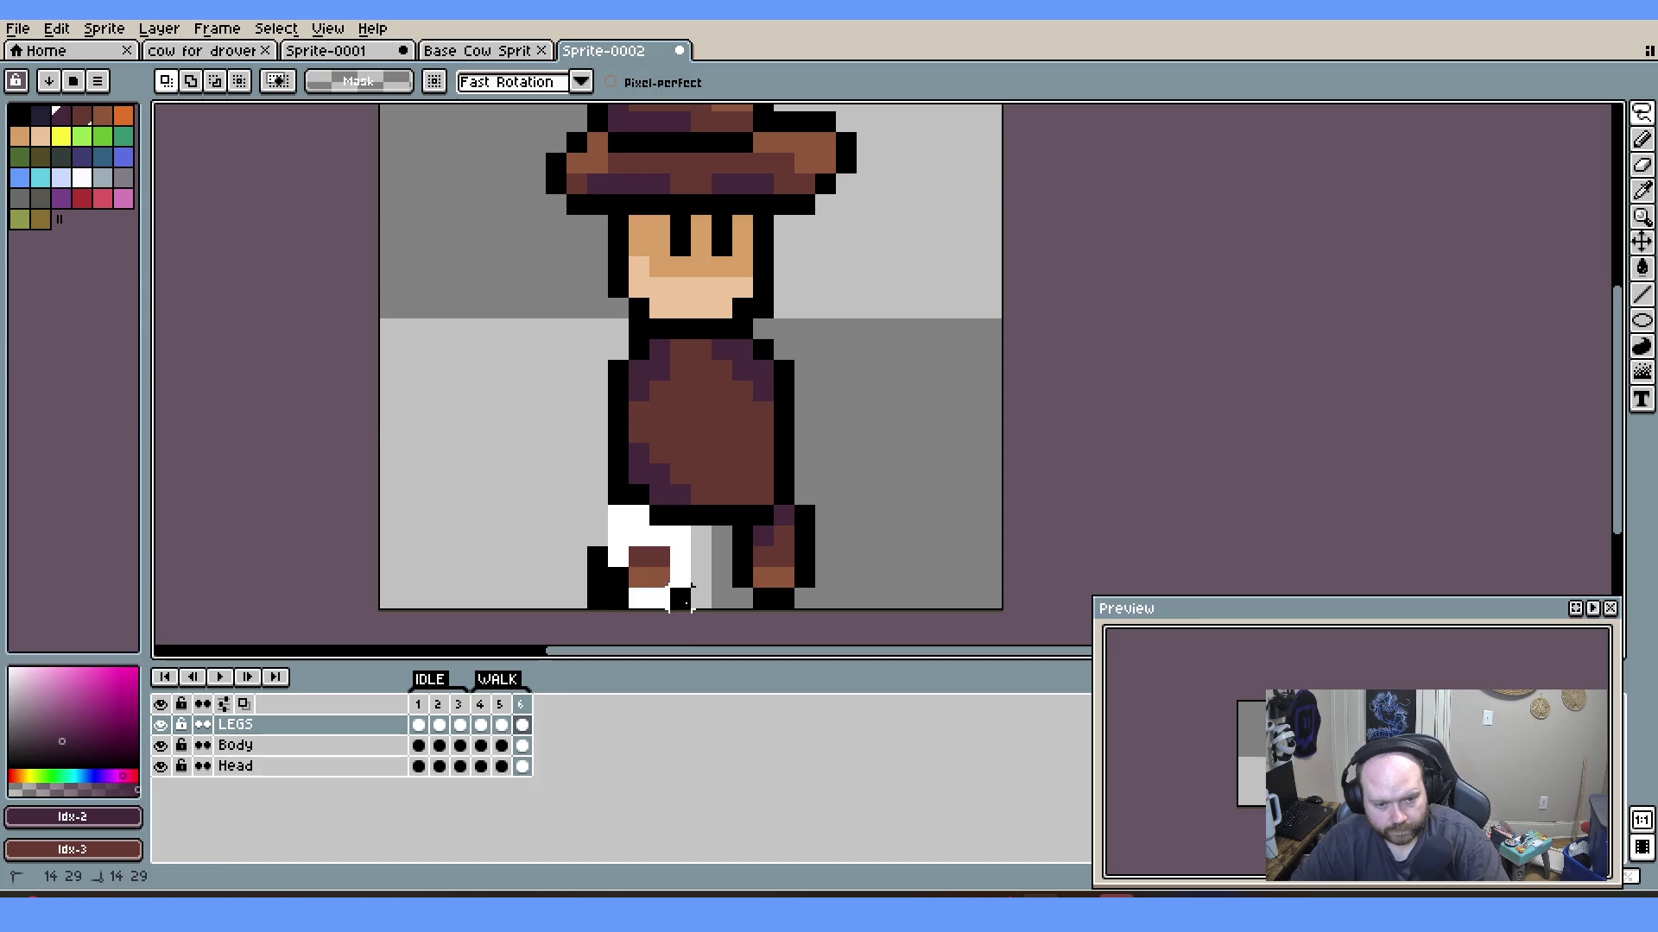
pyautogui.moveTo(682, 596); pyautogui.dragTo(701, 598)
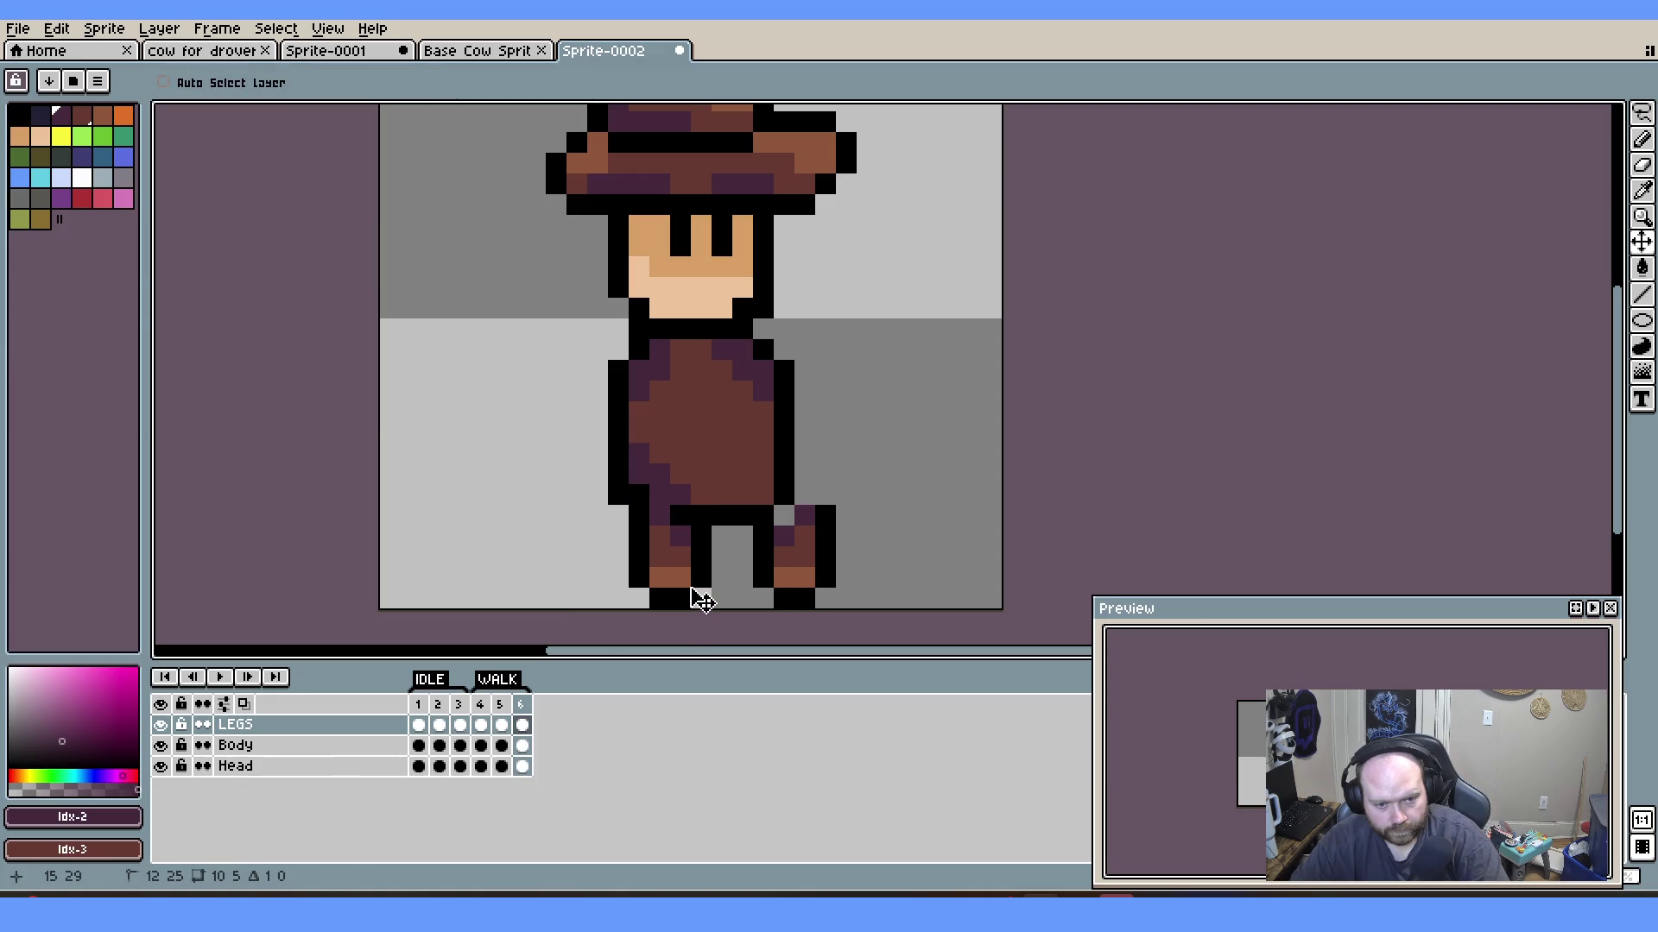
pyautogui.hotkey('ctrl', 'z')
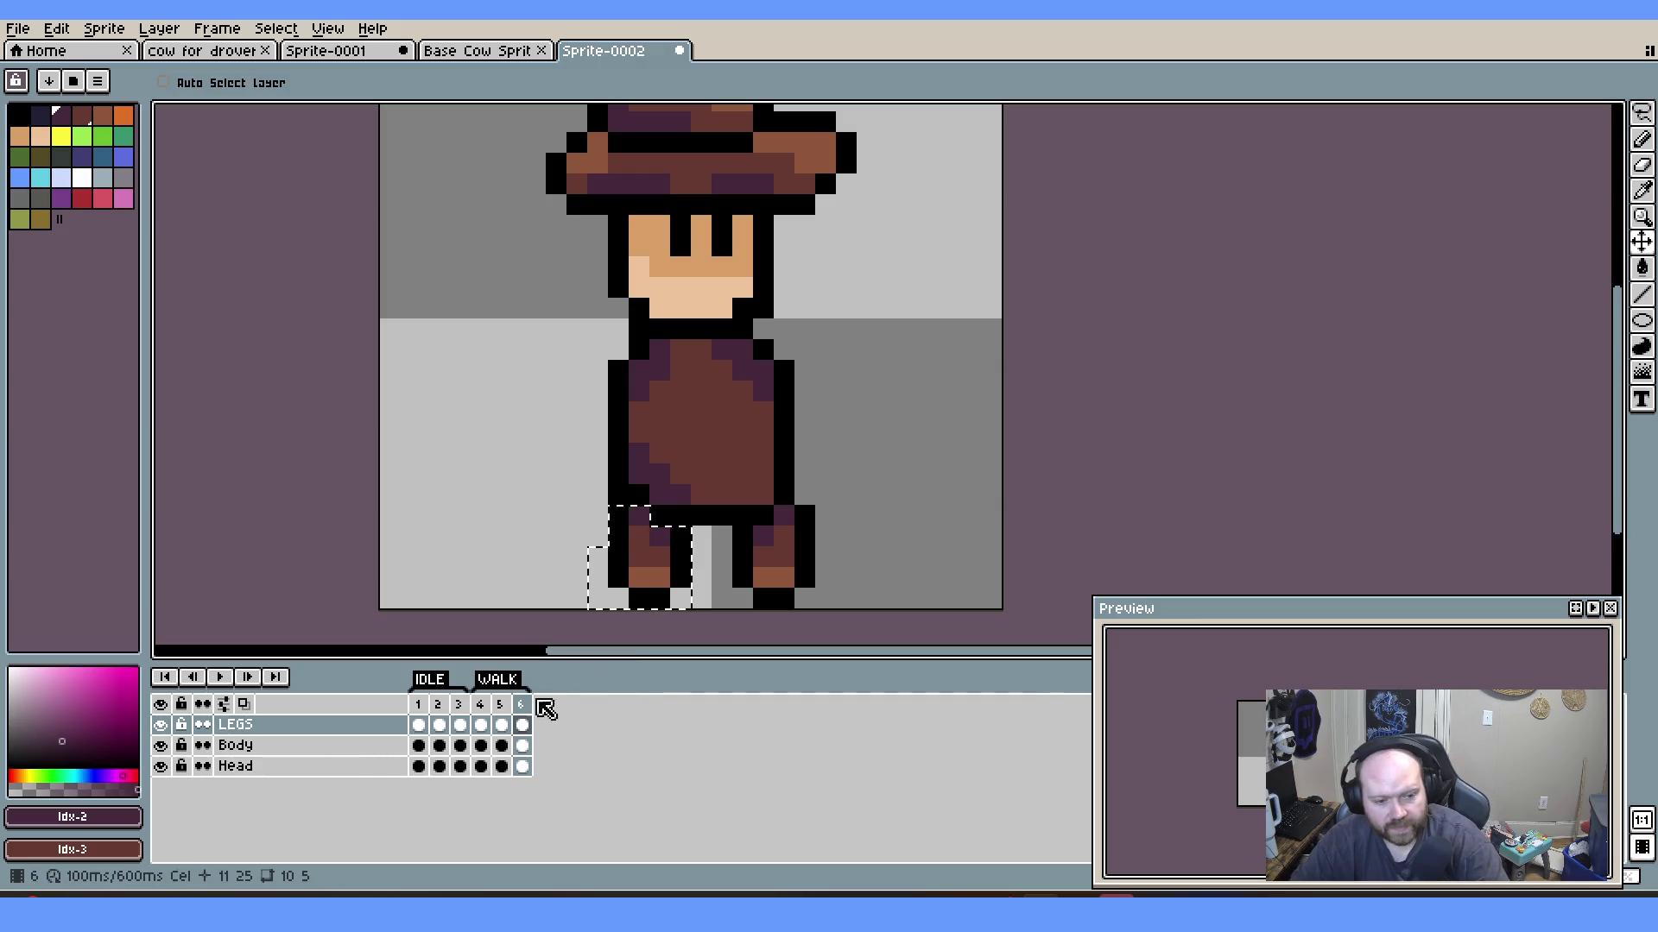
pyautogui.click(530, 727)
pyautogui.moveTo(658, 592); pyautogui.dragTo(679, 592)
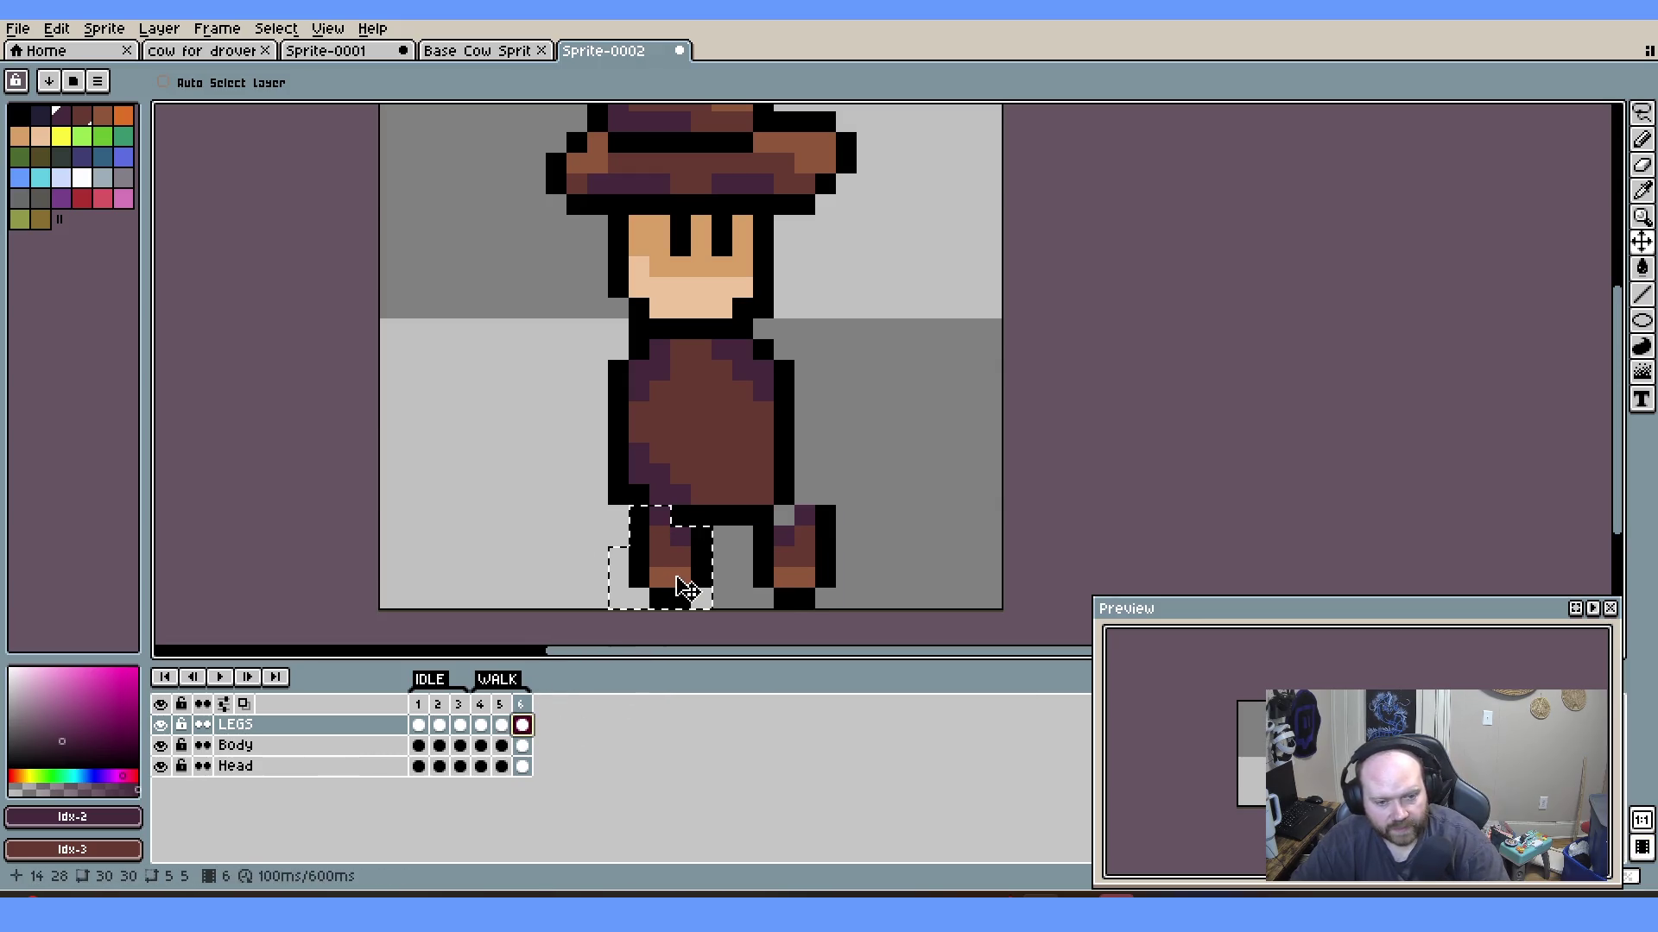
pyautogui.hotkey('ctrl', 'z')
pyautogui.hotkey('ctrl', 'd')
# Step: Freehand-select the left leg and test nudging it one pixel right and back
pyautogui.press('q')
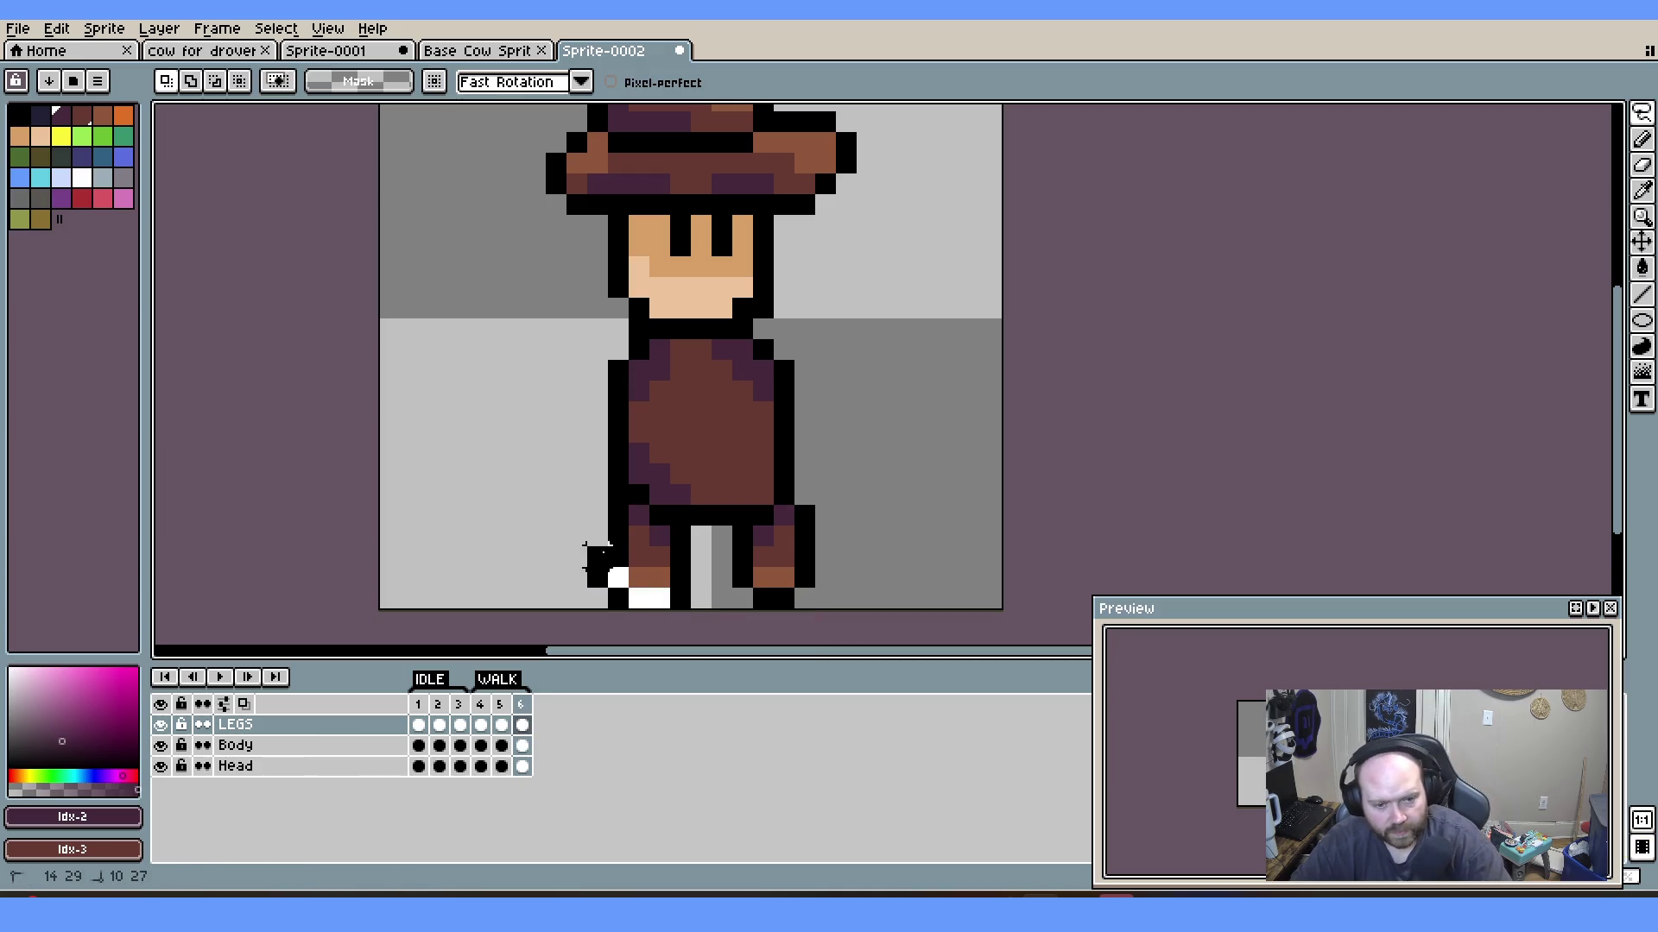
pyautogui.moveTo(671, 535); pyautogui.dragTo(666, 609)
pyautogui.press('v')
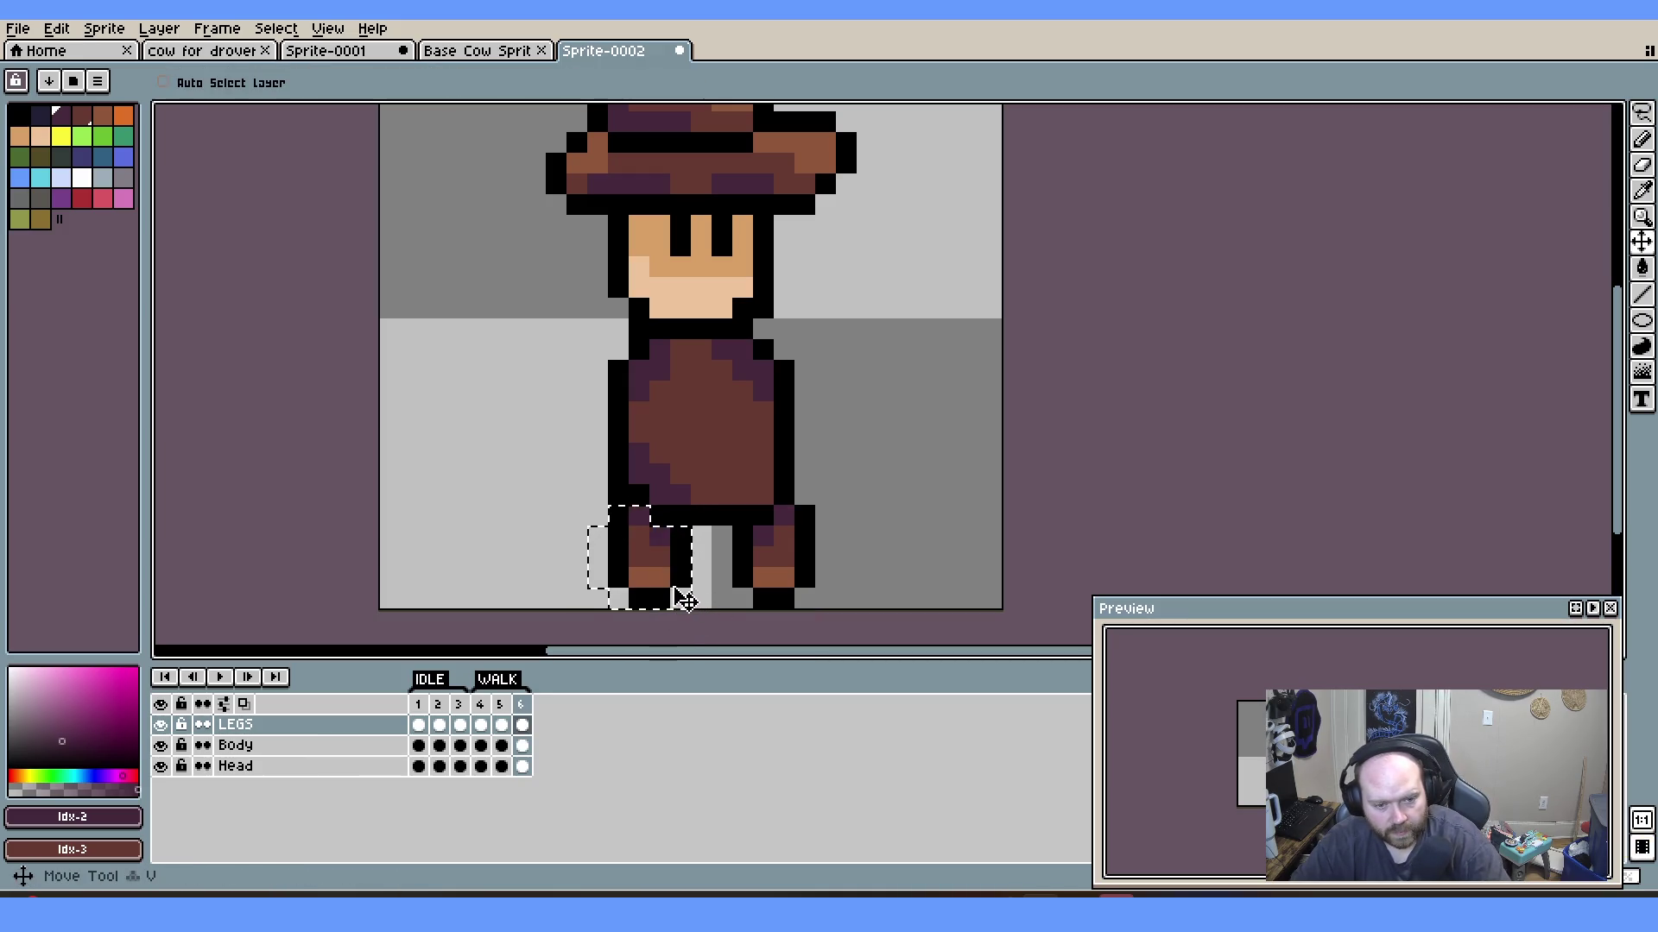
pyautogui.press('q')
pyautogui.moveTo(609, 507)
pyautogui.mouseDown()
pyautogui.moveTo(685, 592)
pyautogui.moveTo(588, 608)
pyautogui.mouseUp()
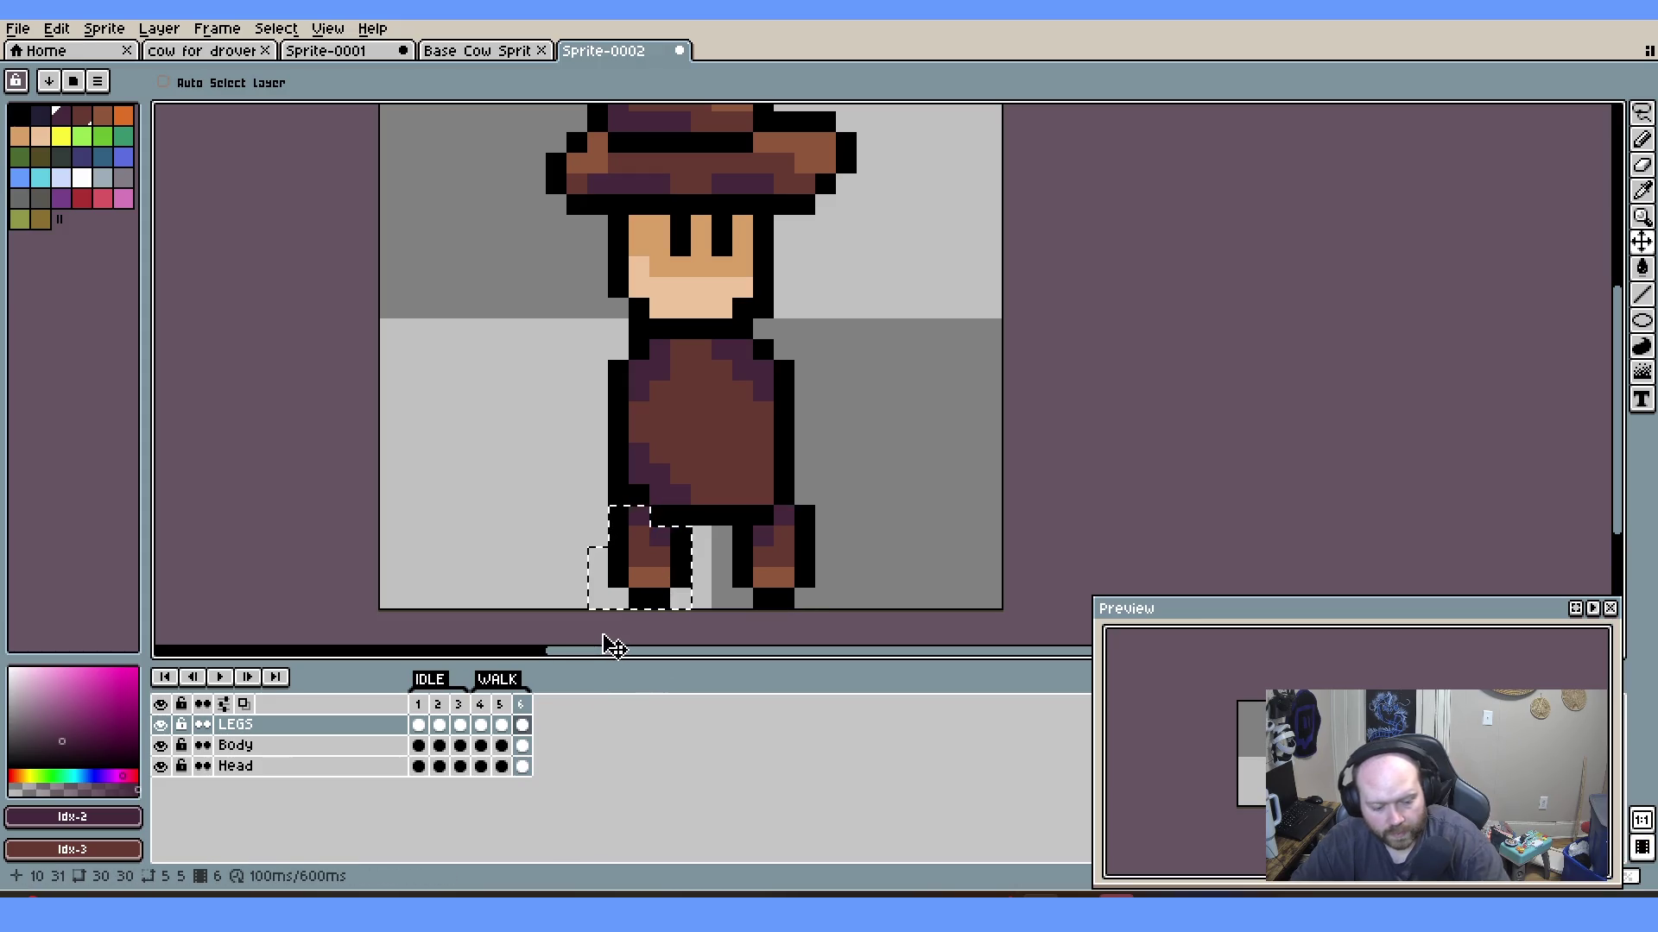
pyautogui.press('q')
pyautogui.press('v')
pyautogui.press('Right')
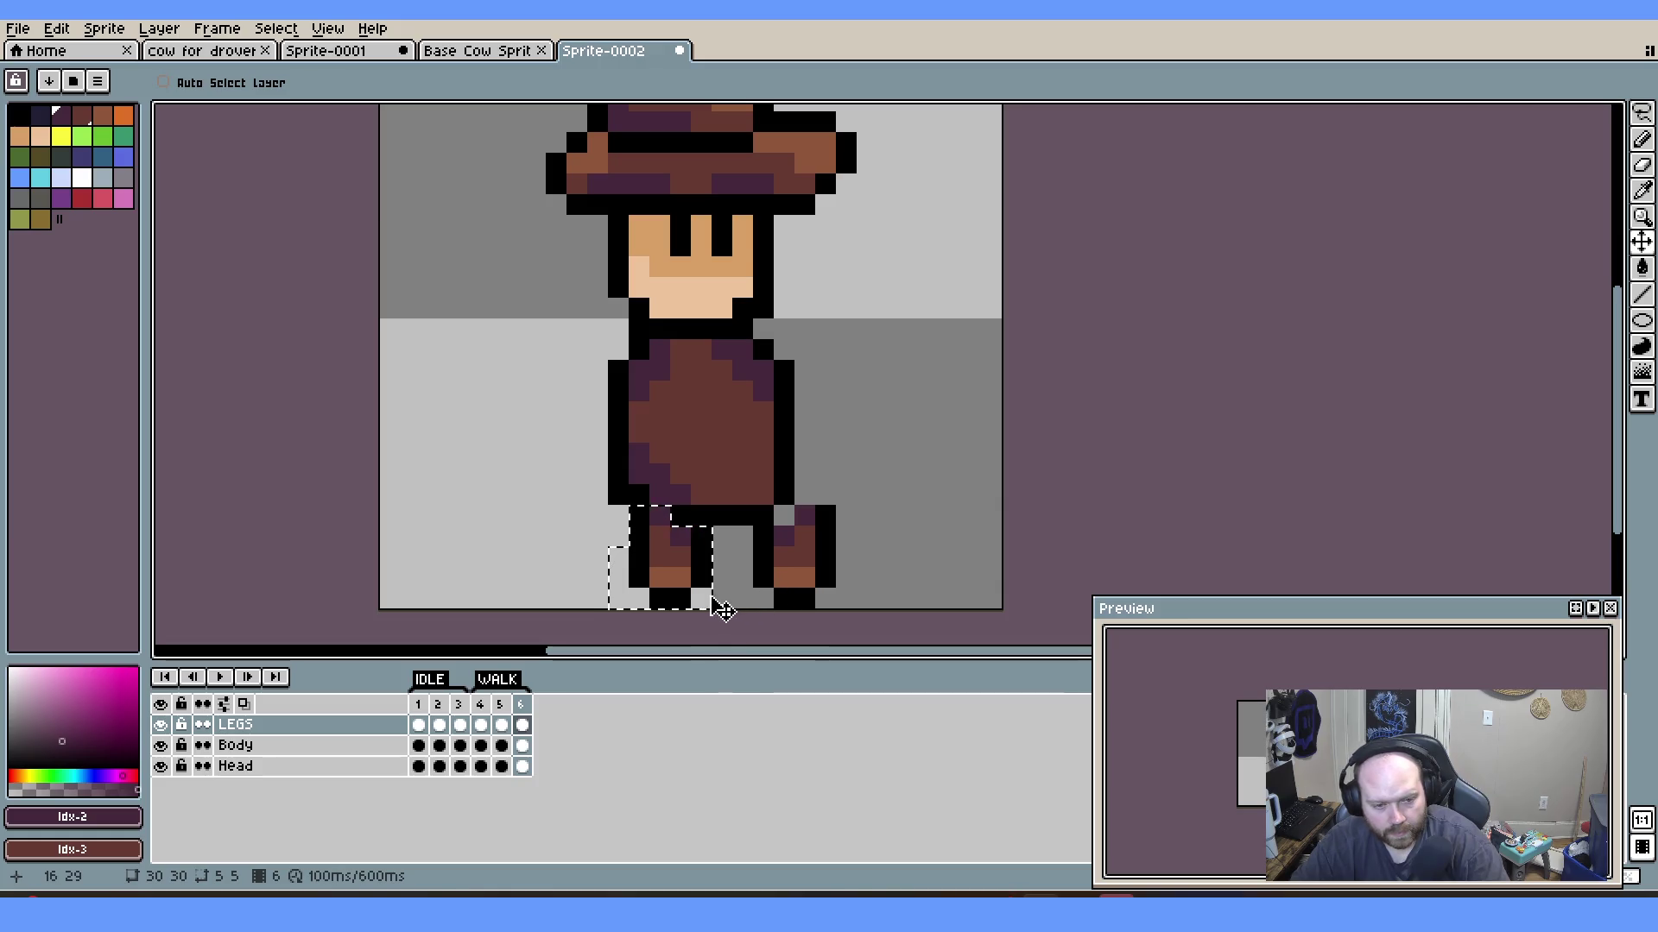
pyautogui.press('Left')
pyautogui.hotkey('ctrl', 'd')
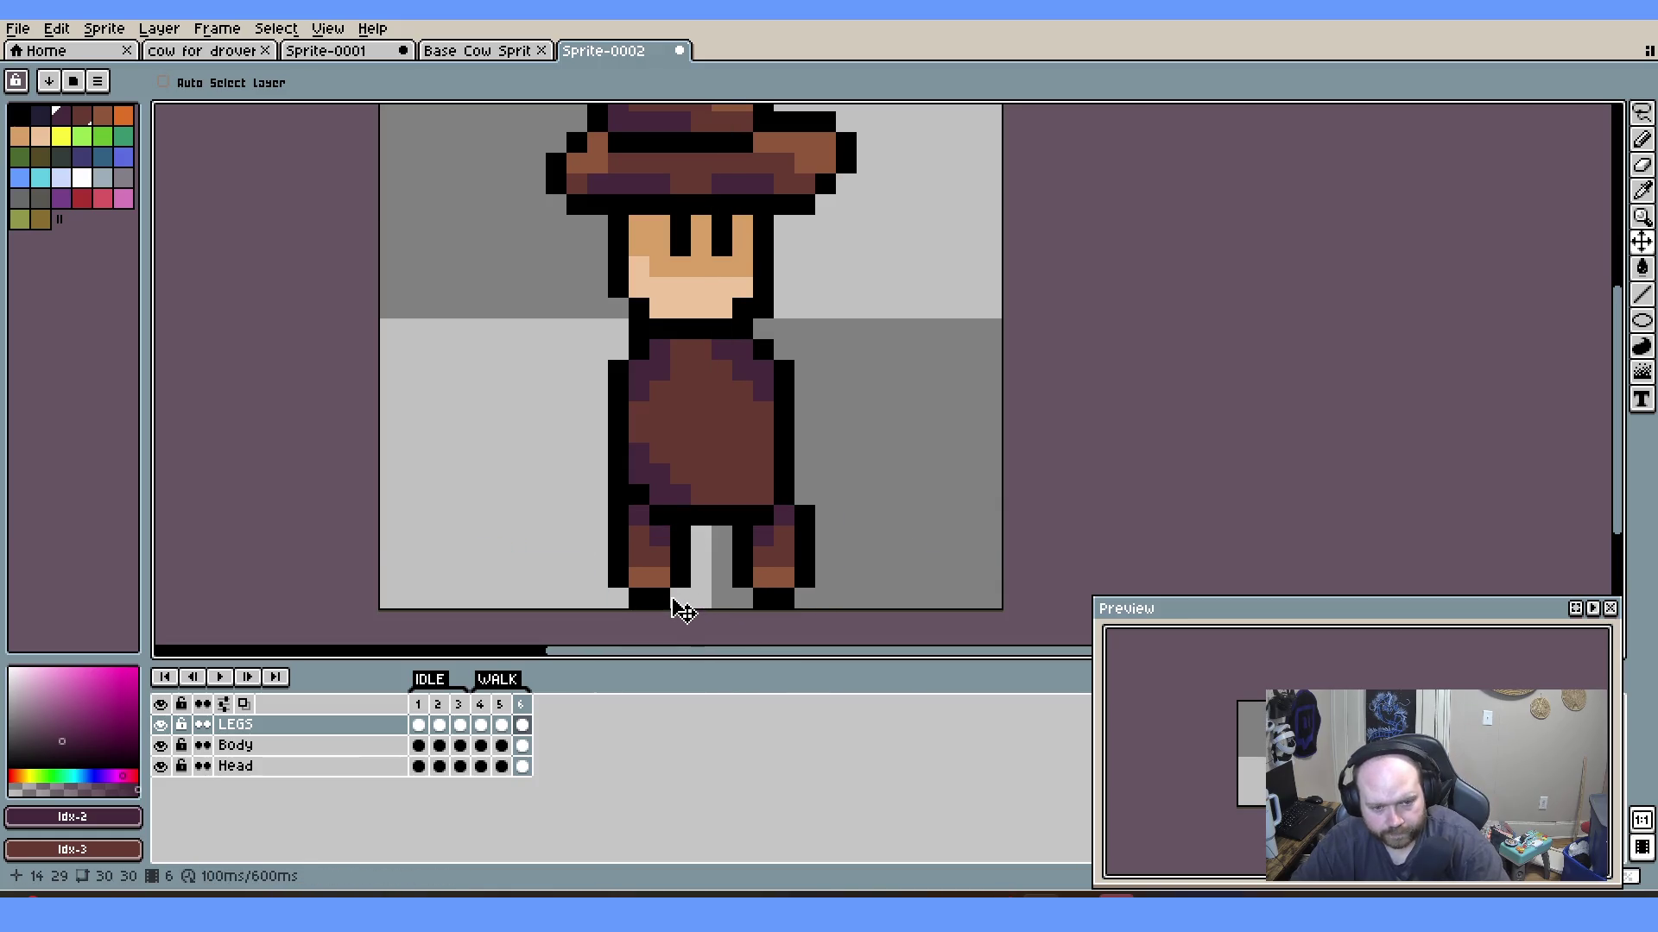
# Step: Move the left foot one pixel right, commit it, and set black as the drawing colour
pyautogui.press('b')
pyautogui.moveTo(605, 564); pyautogui.dragTo(715, 613)
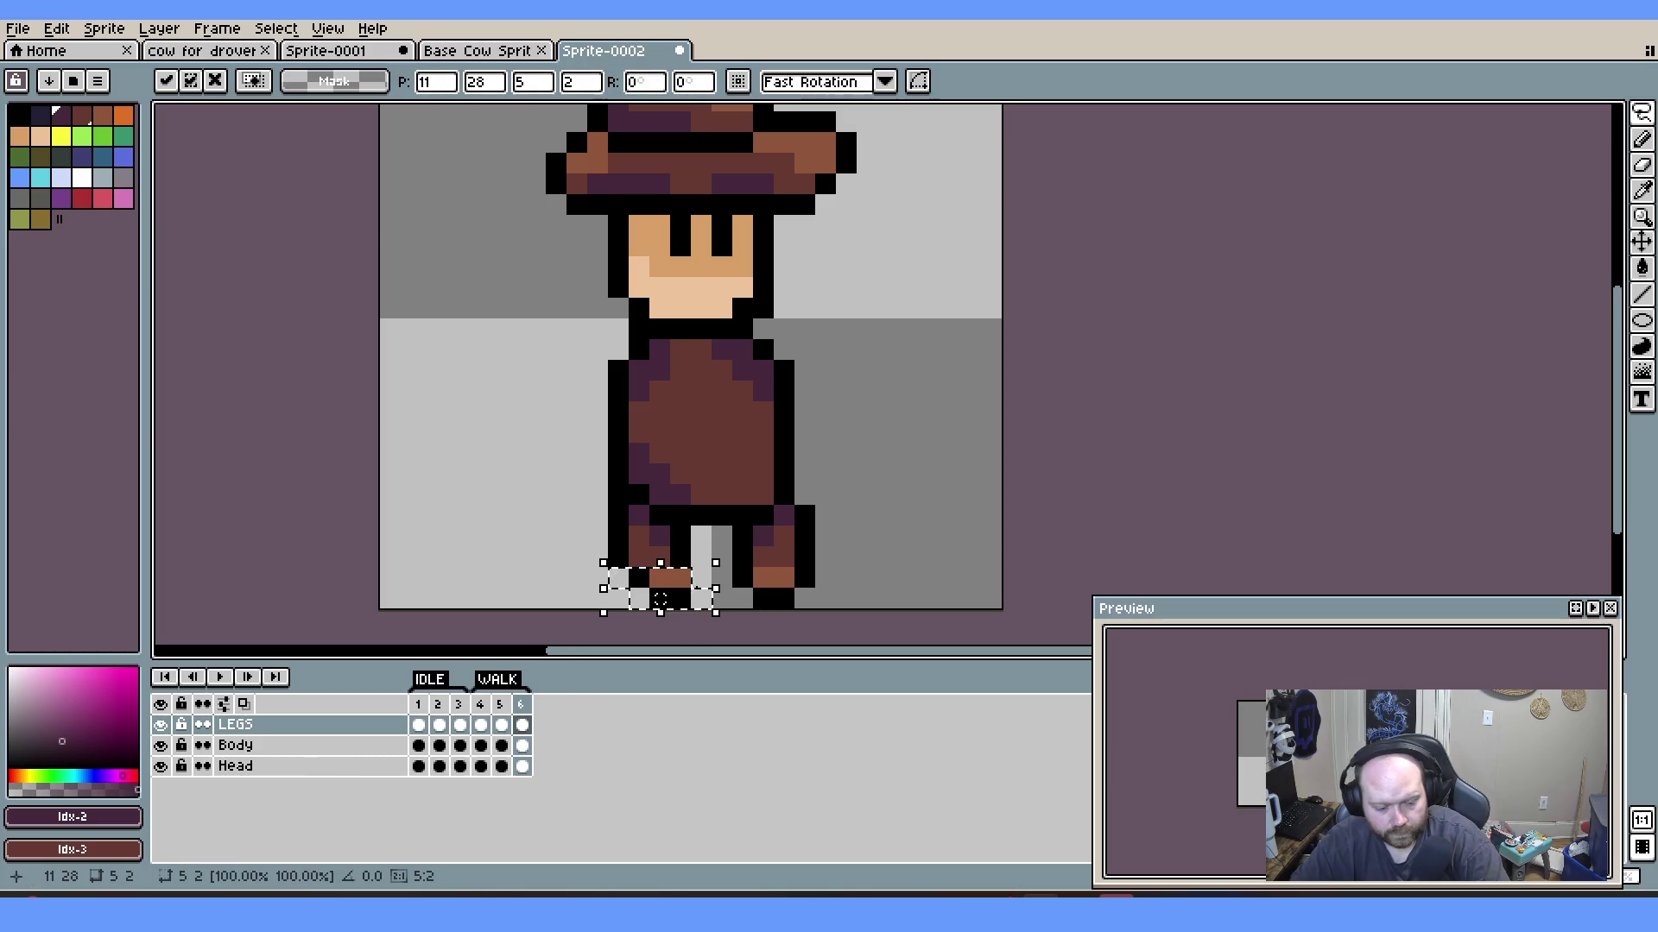
pyautogui.press('b')
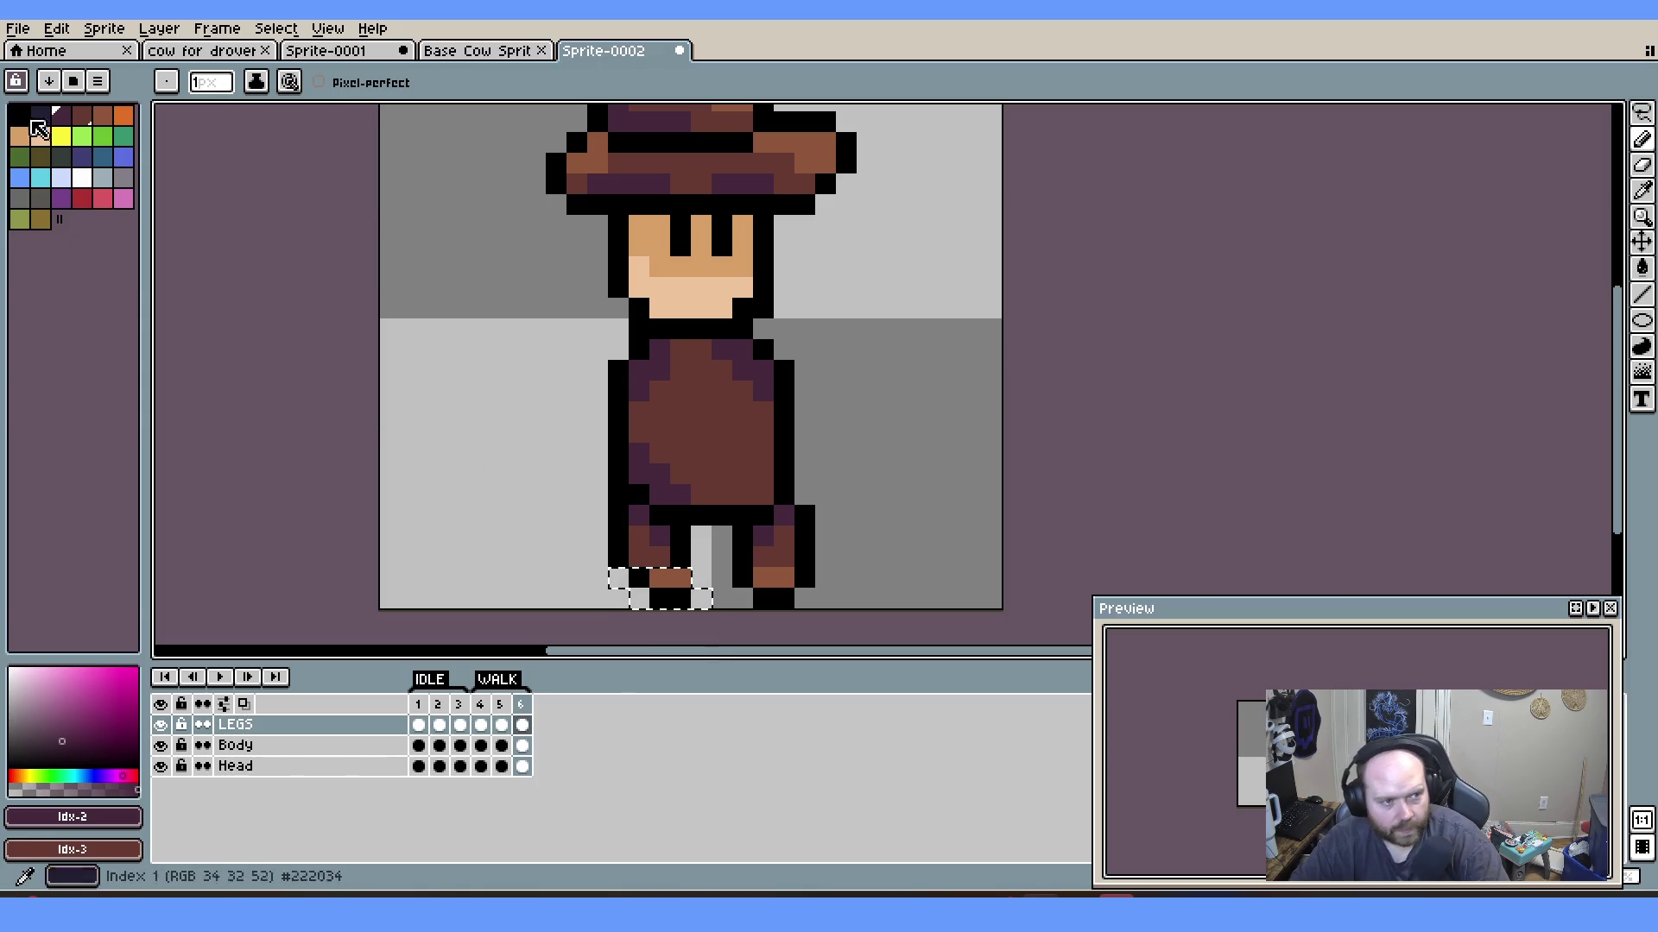
pyautogui.rightClick(19, 115)
pyautogui.click(701, 557)
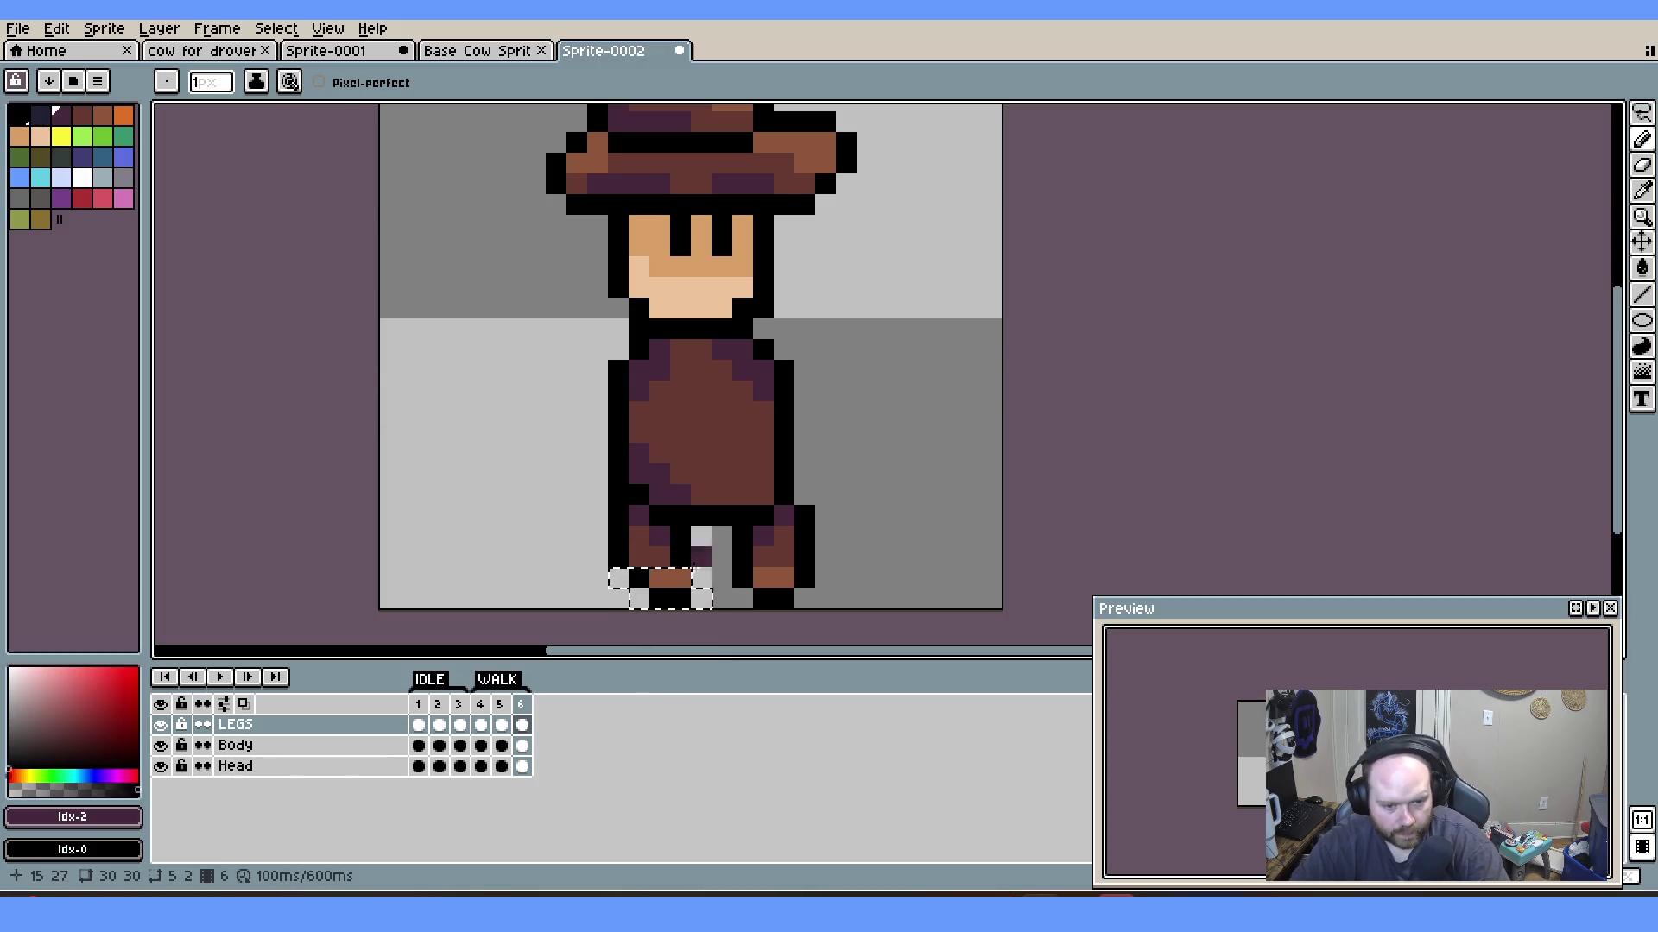
pyautogui.click(18, 119)
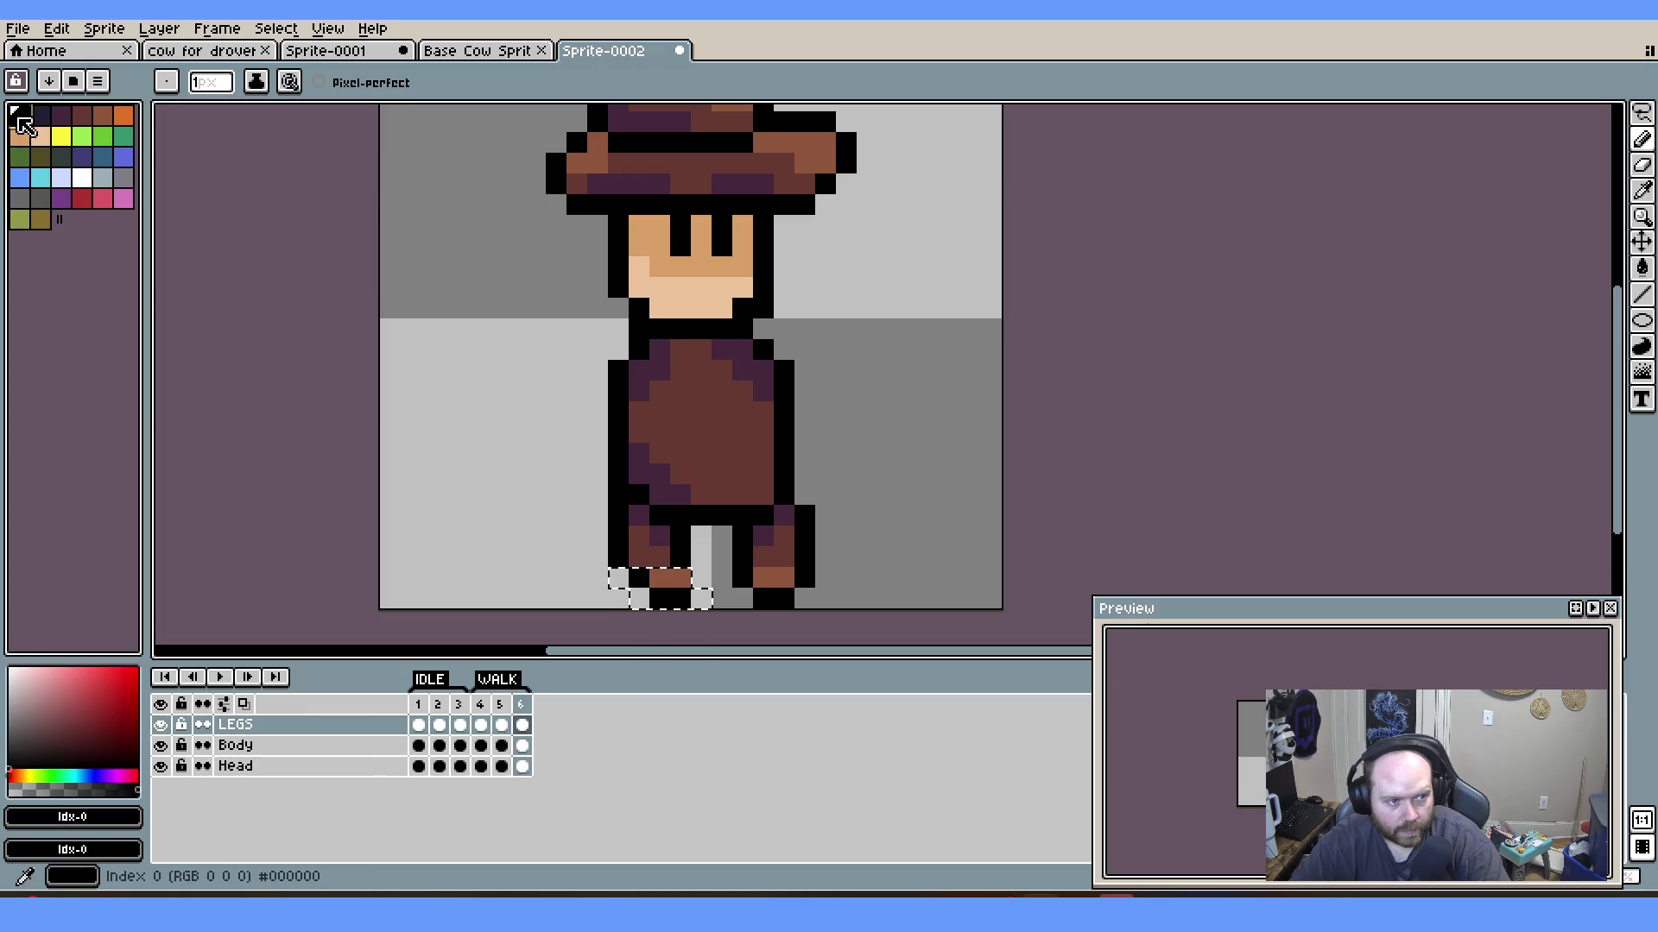
pyautogui.rightClick(62, 115)
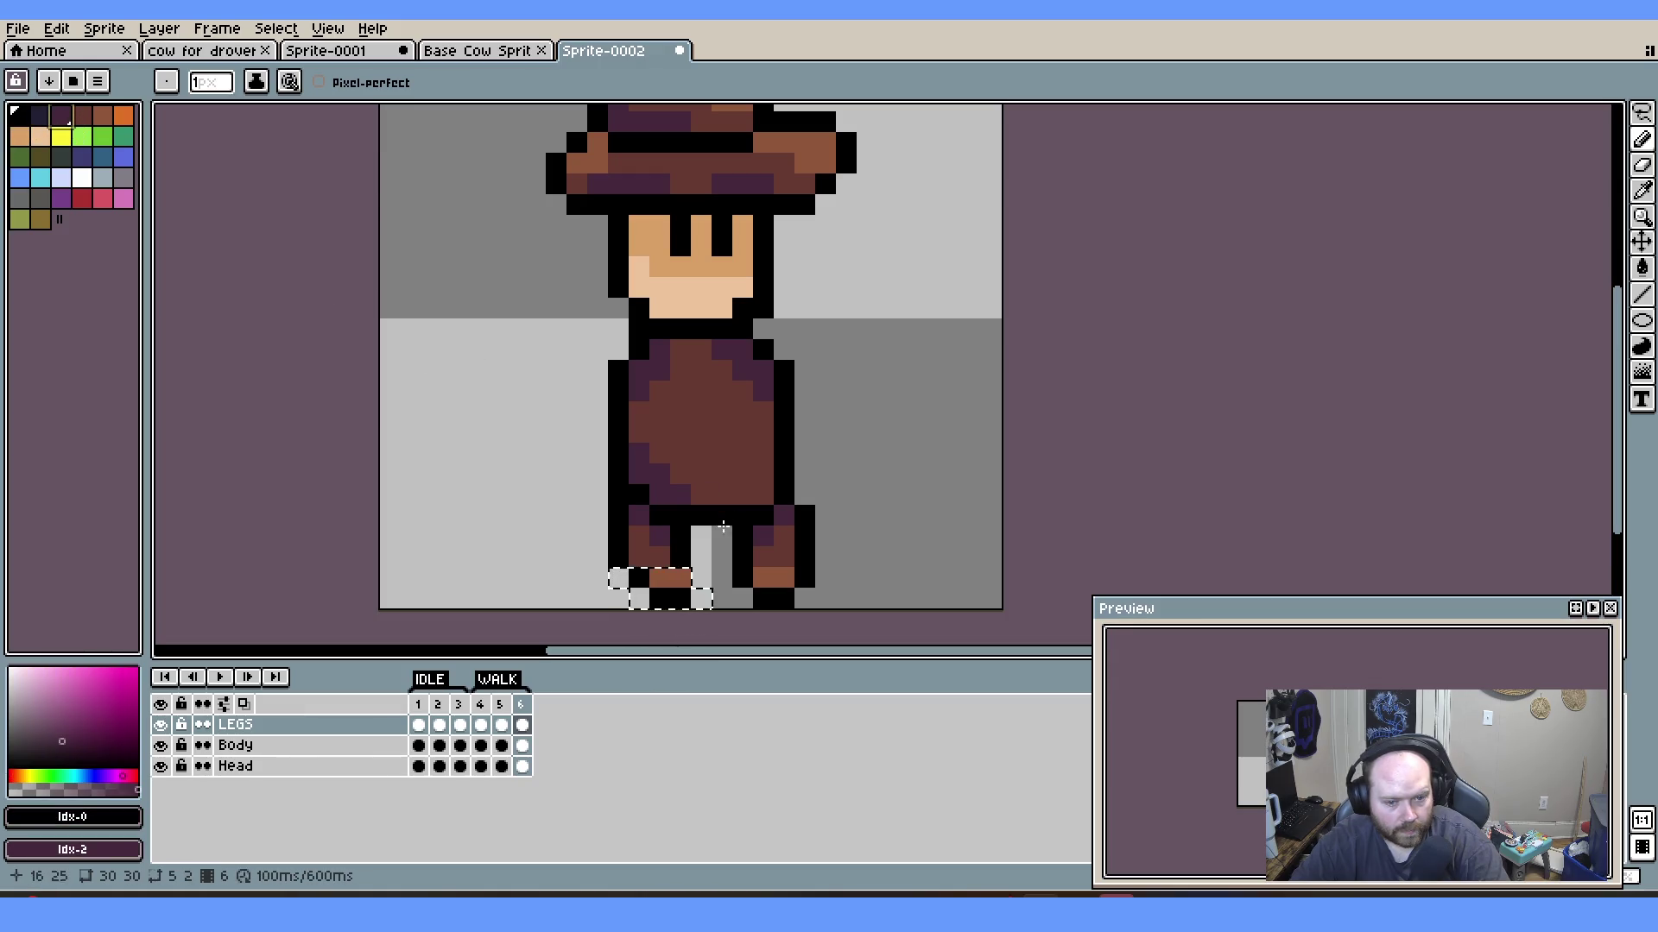
pyautogui.scroll(-10, 698, 578)
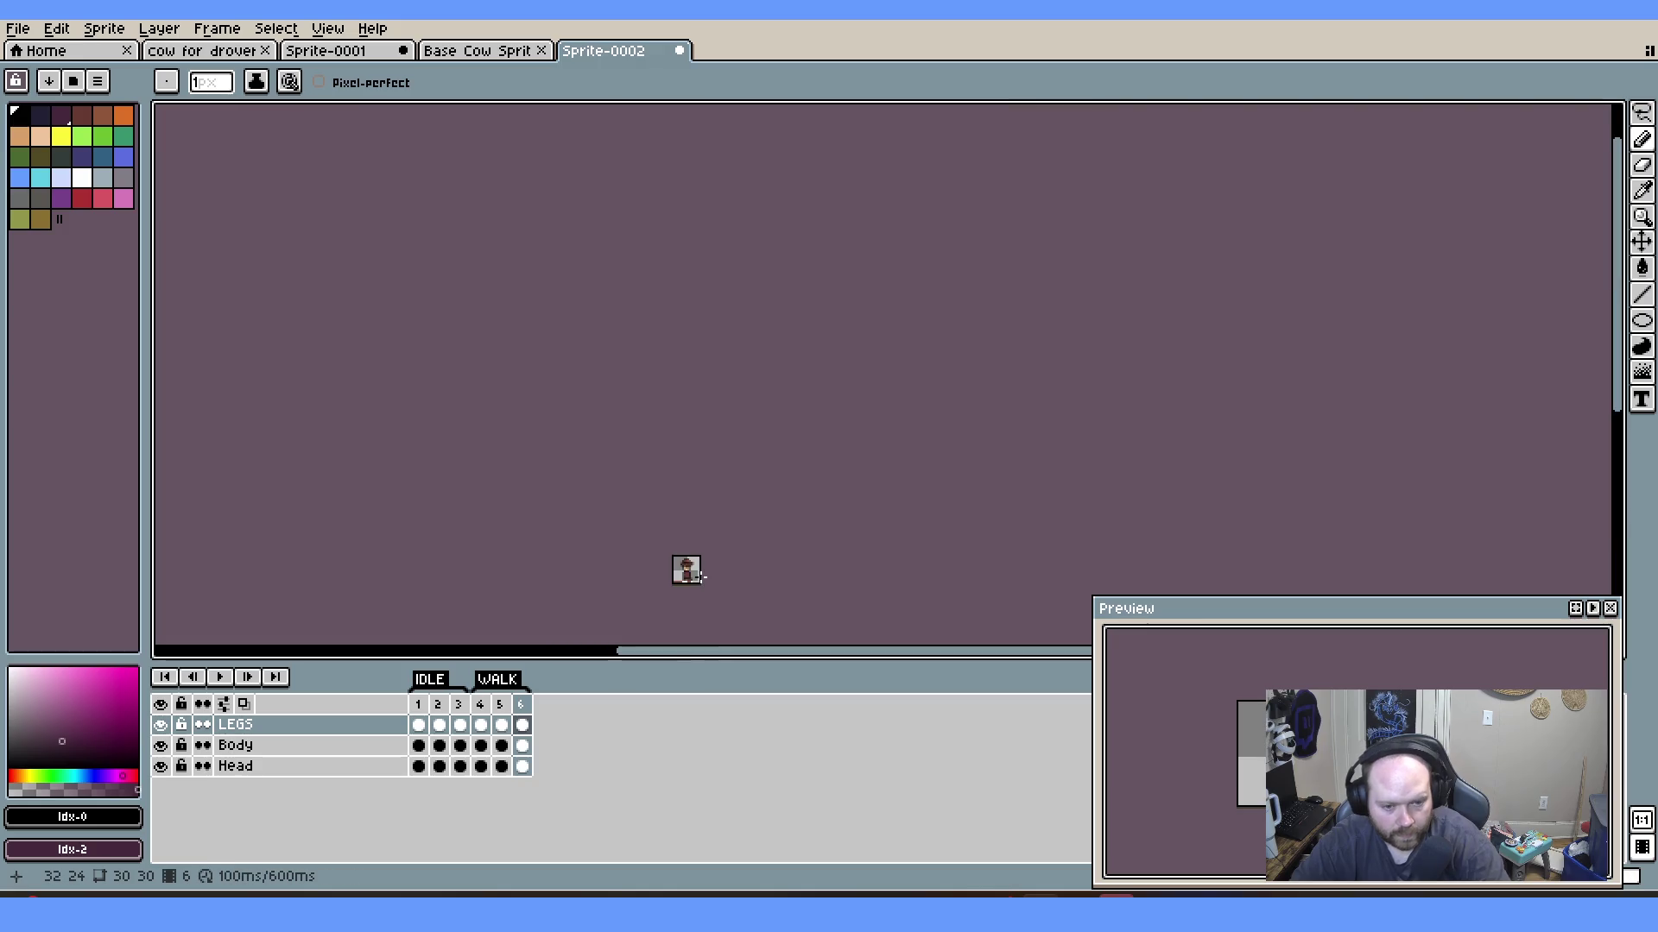
# Step: Repaint the left leg's pixels with black and dark brown, erasing a stray black pixel
pyautogui.scroll(12, 682, 579)
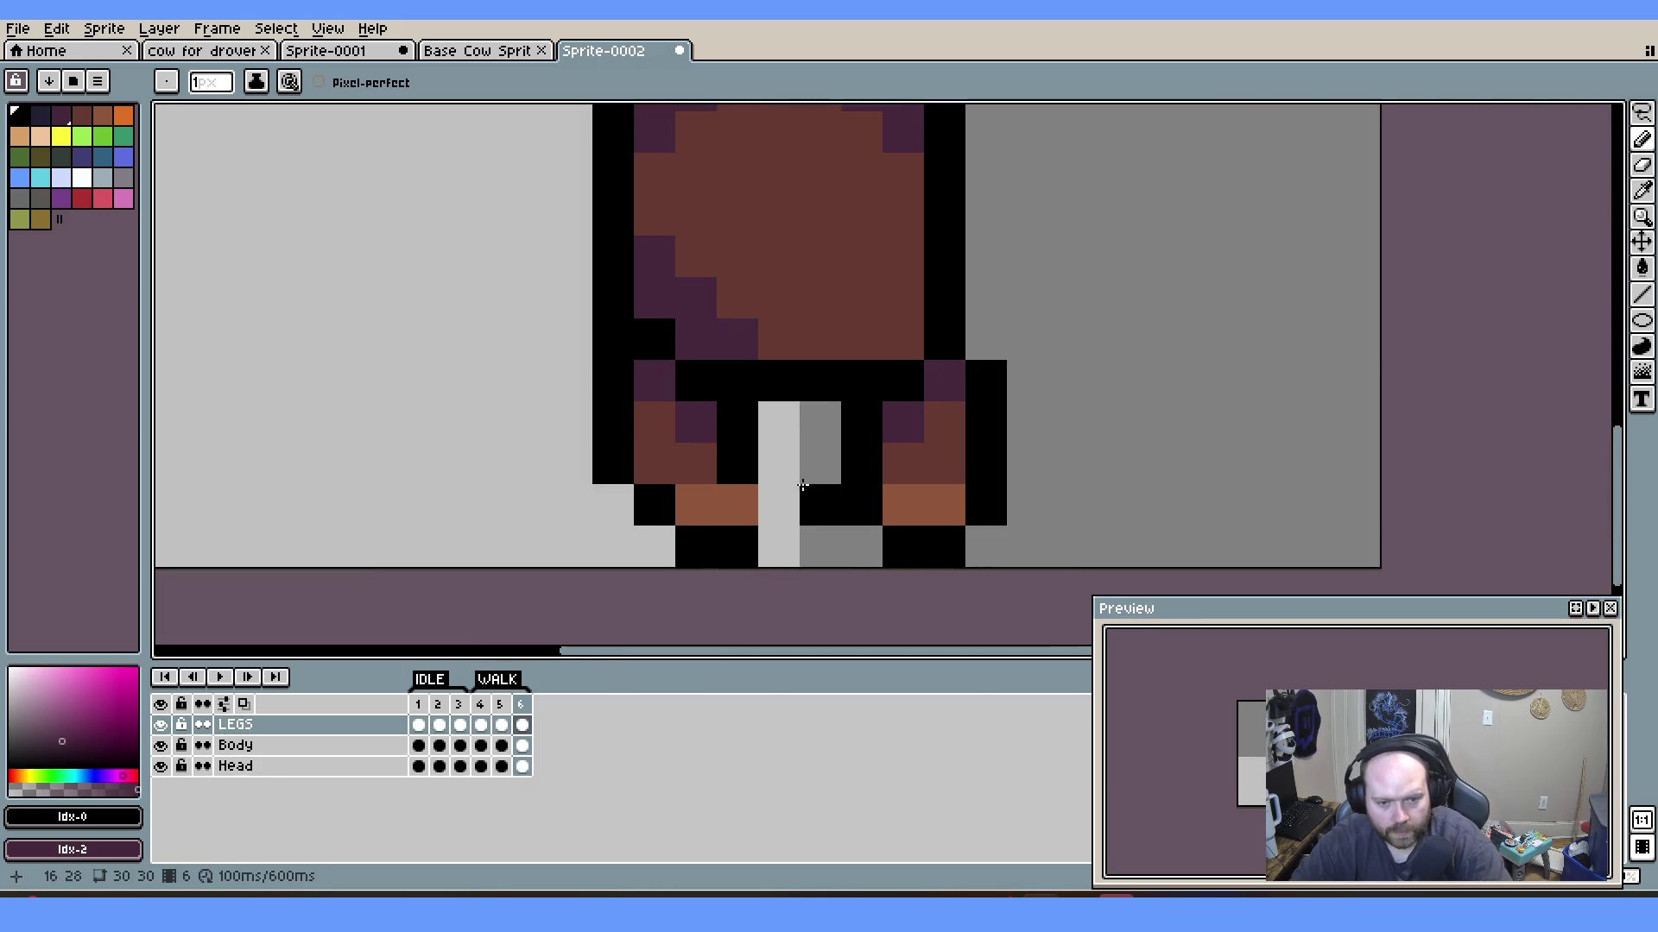
pyautogui.click(782, 496)
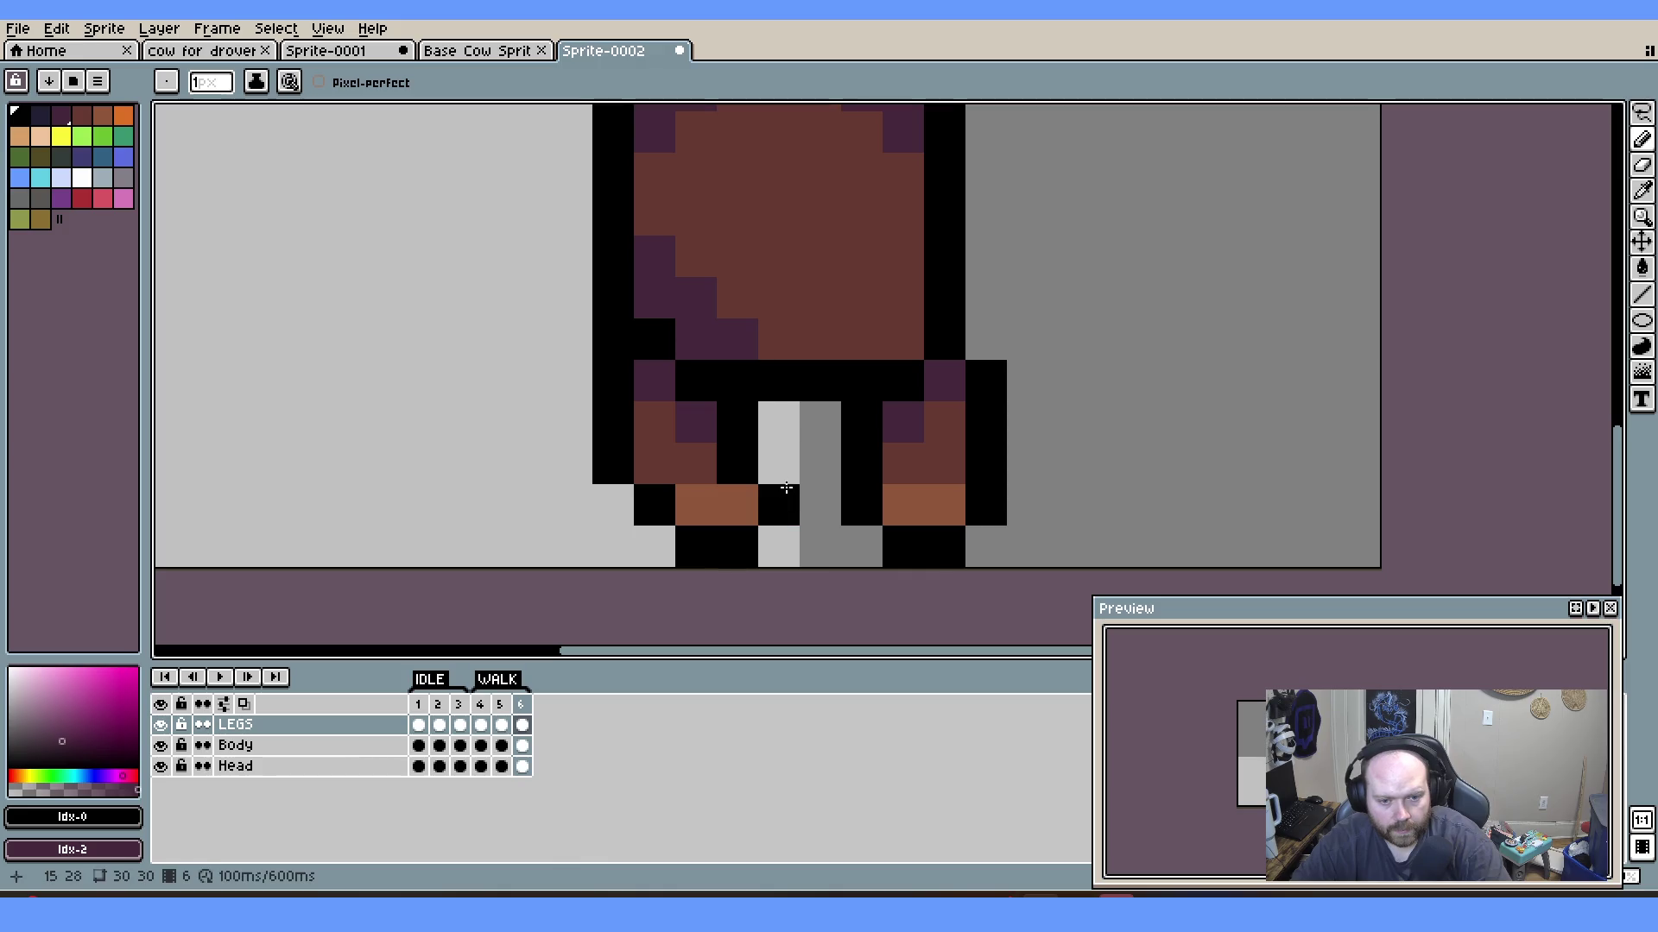
pyautogui.press('e')
pyautogui.click(738, 464)
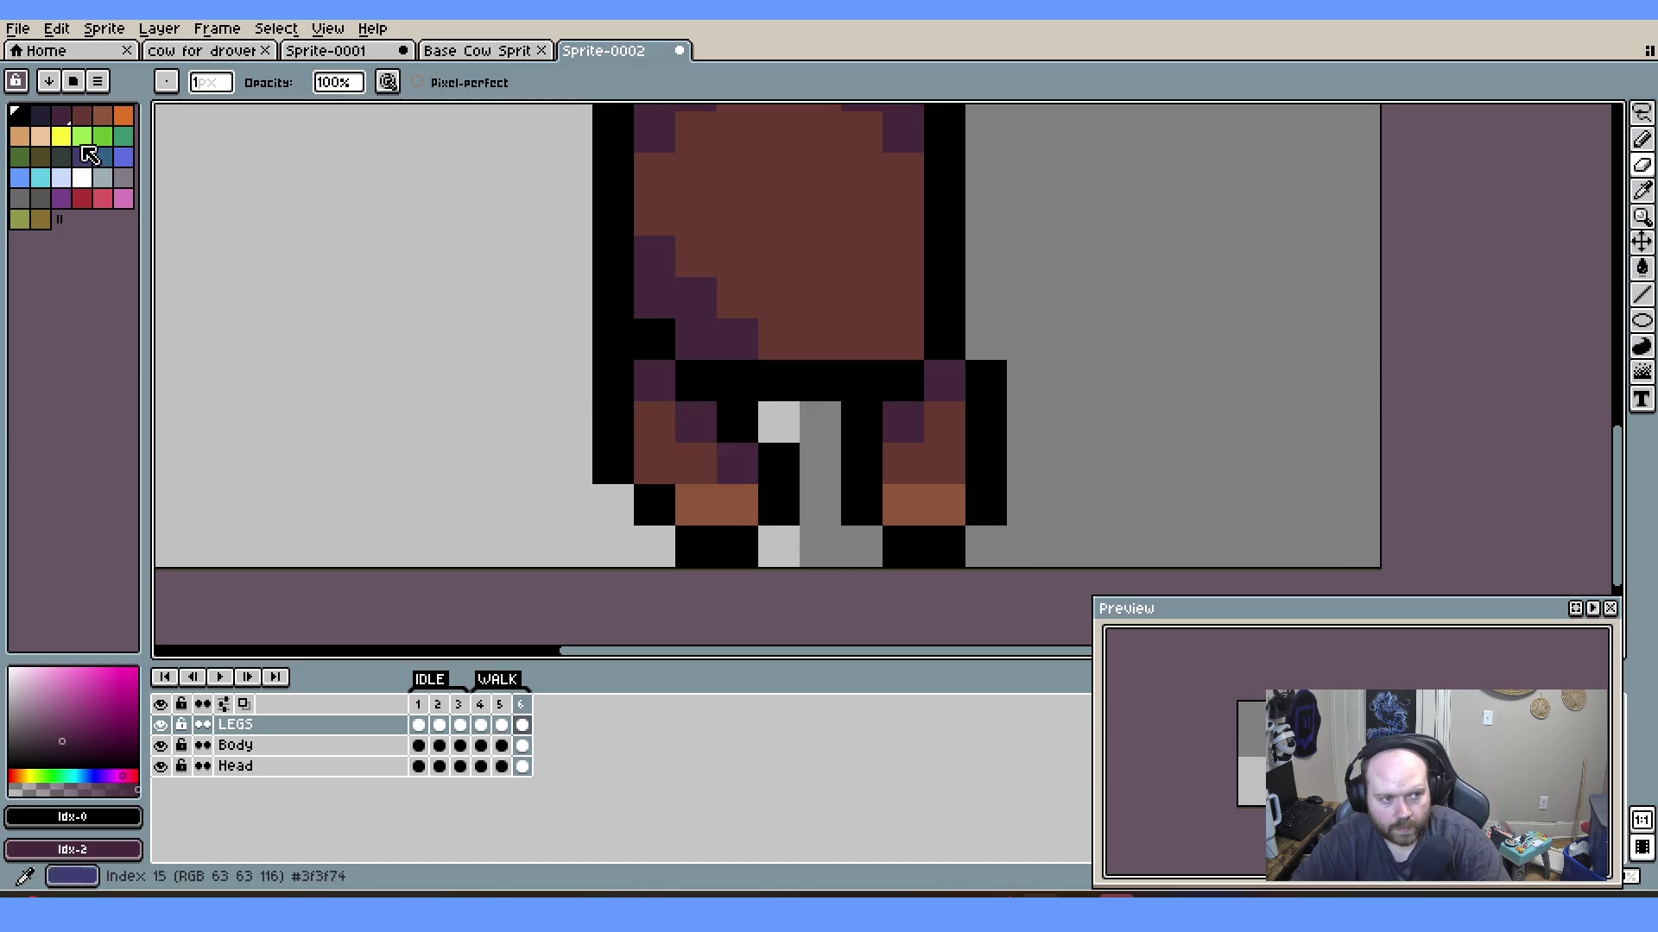
pyautogui.rightClick(82, 115)
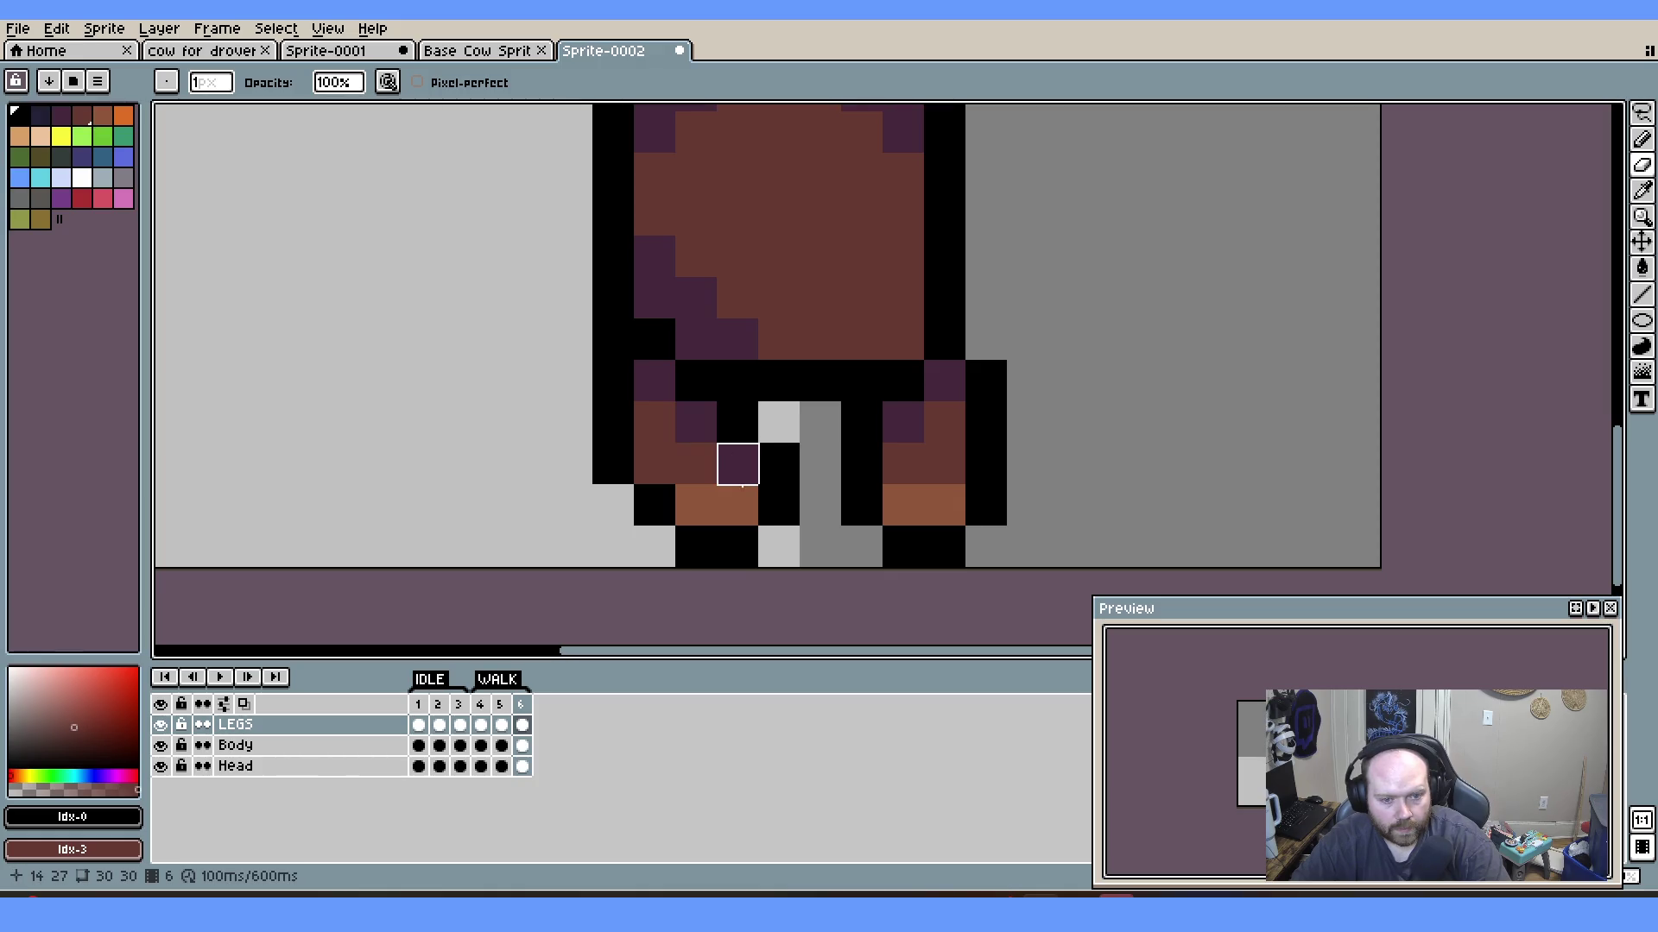
pyautogui.rightClick(737, 464)
pyautogui.click(696, 422)
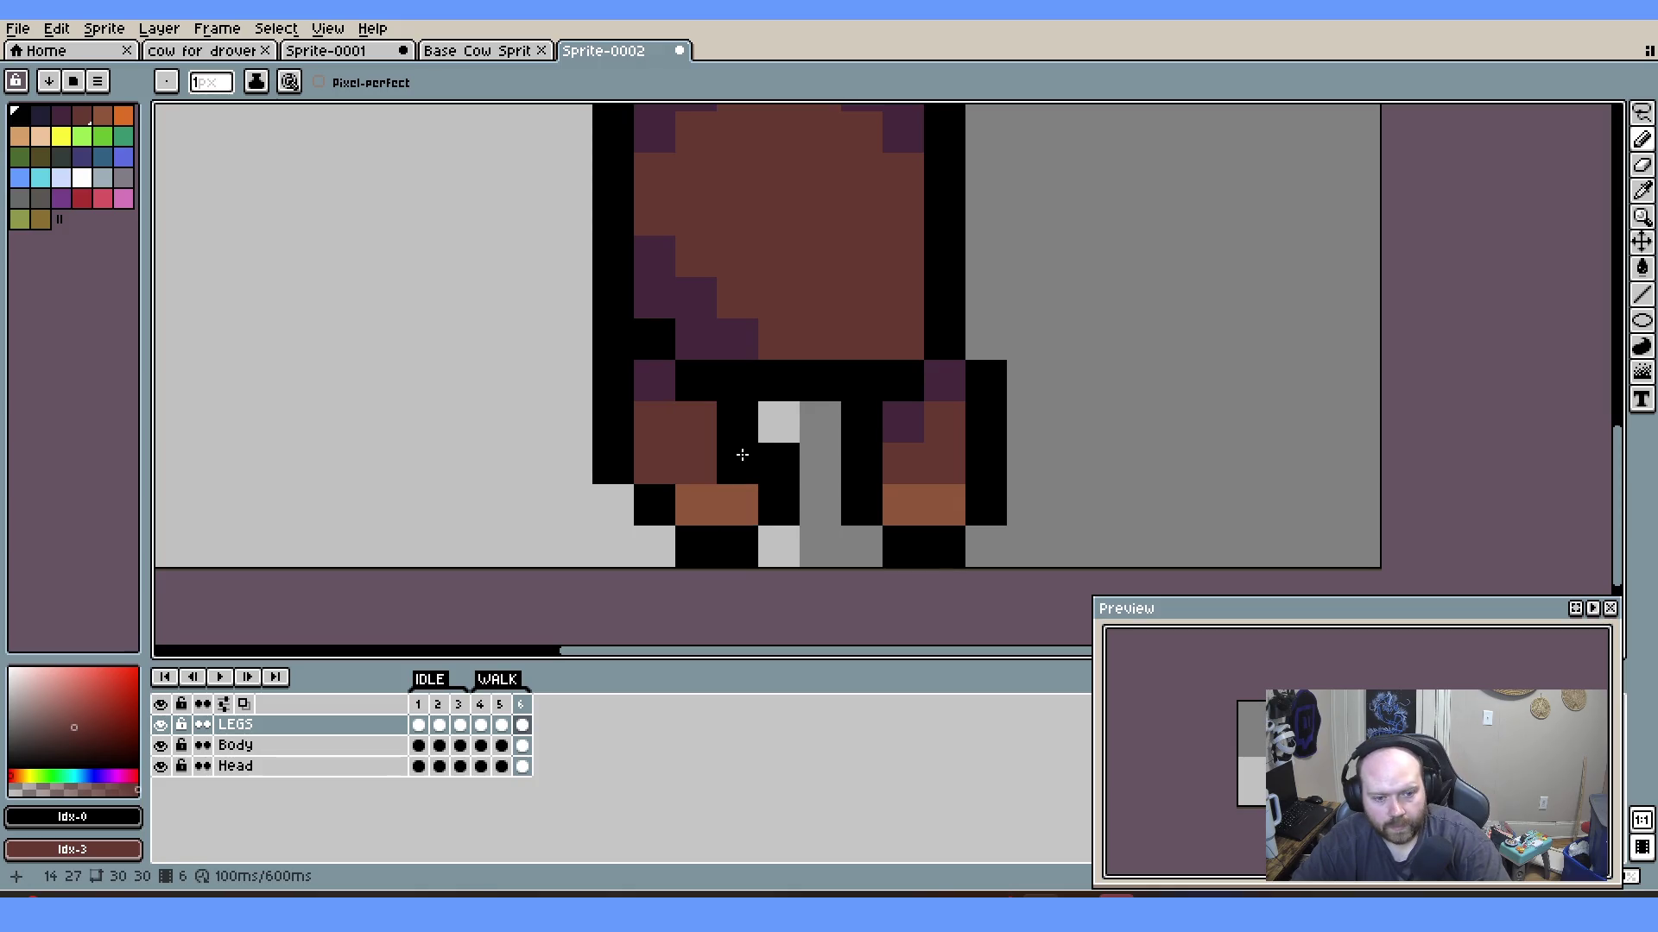
pyautogui.scroll(-2, 765, 478)
# Step: Compare frame 6's legs against frames 4 and 5, then pick dark purple
pyautogui.click(481, 724)
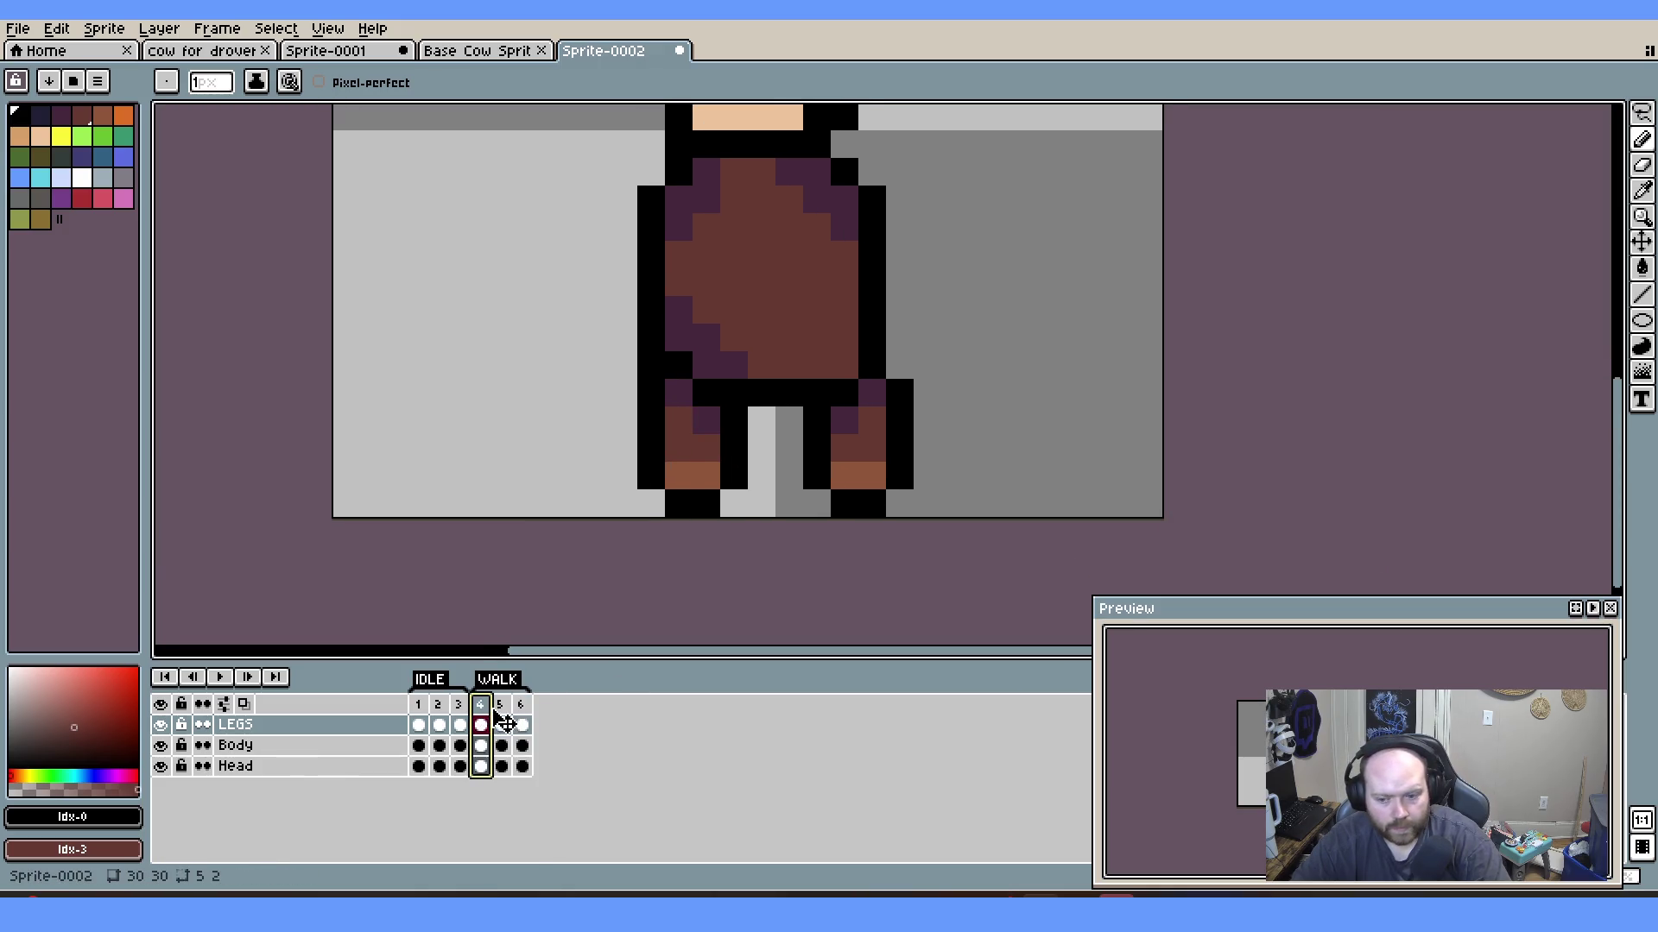
pyautogui.click(501, 713)
pyautogui.click(523, 710)
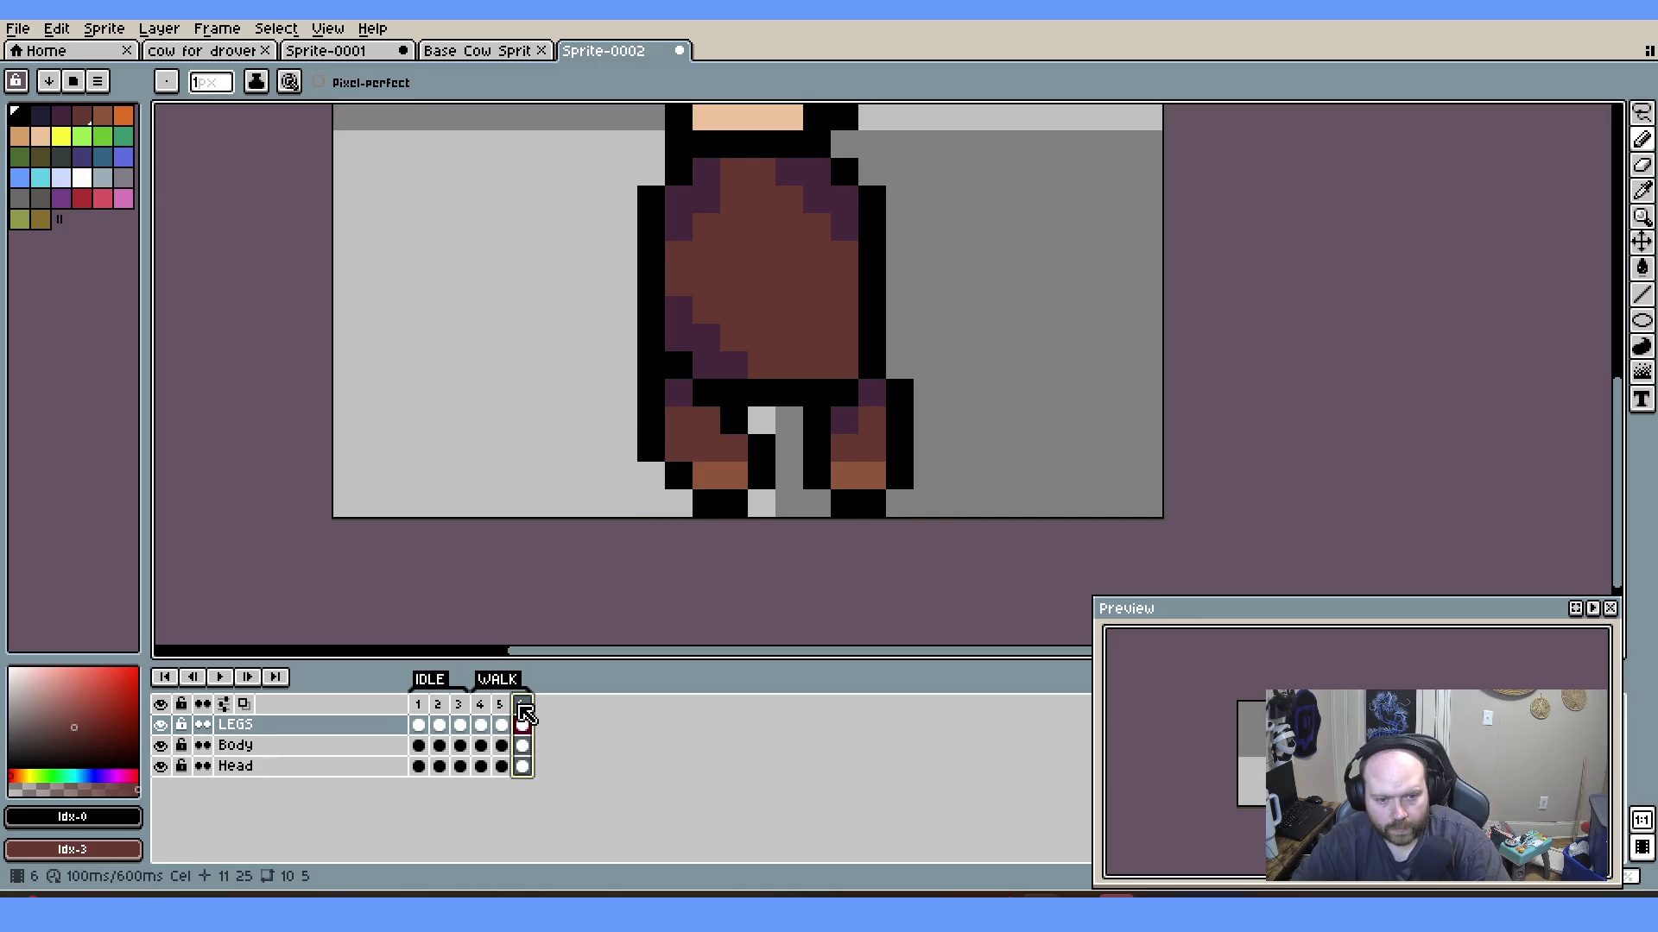
pyautogui.click(506, 705)
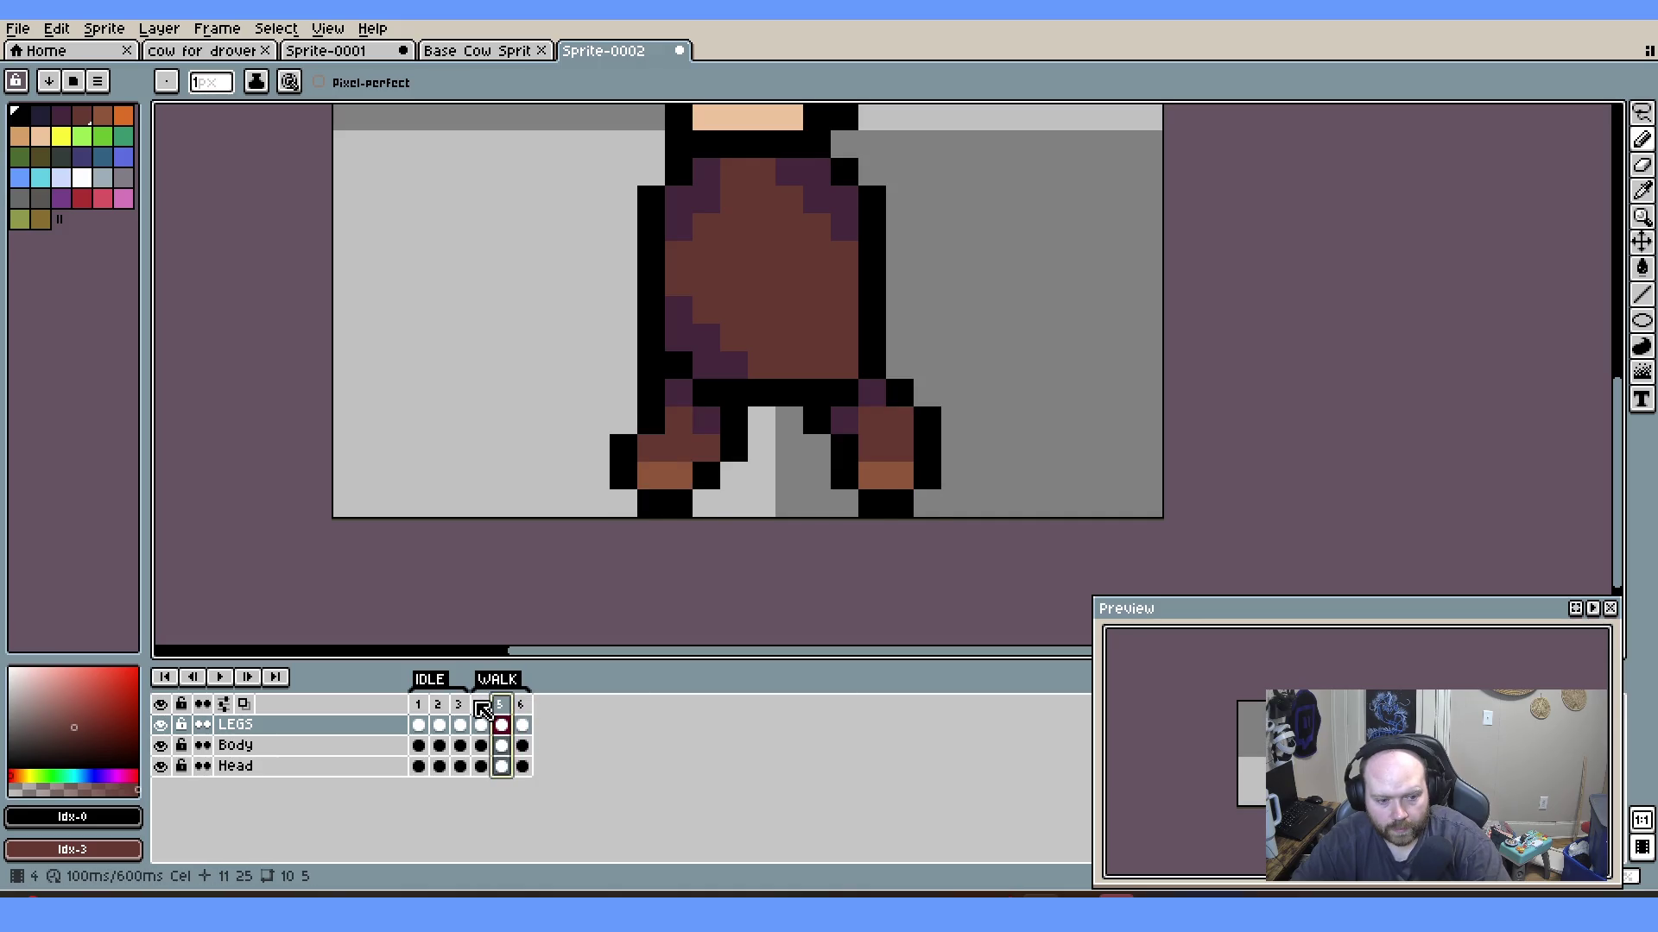
pyautogui.click(500, 710)
pyautogui.click(523, 713)
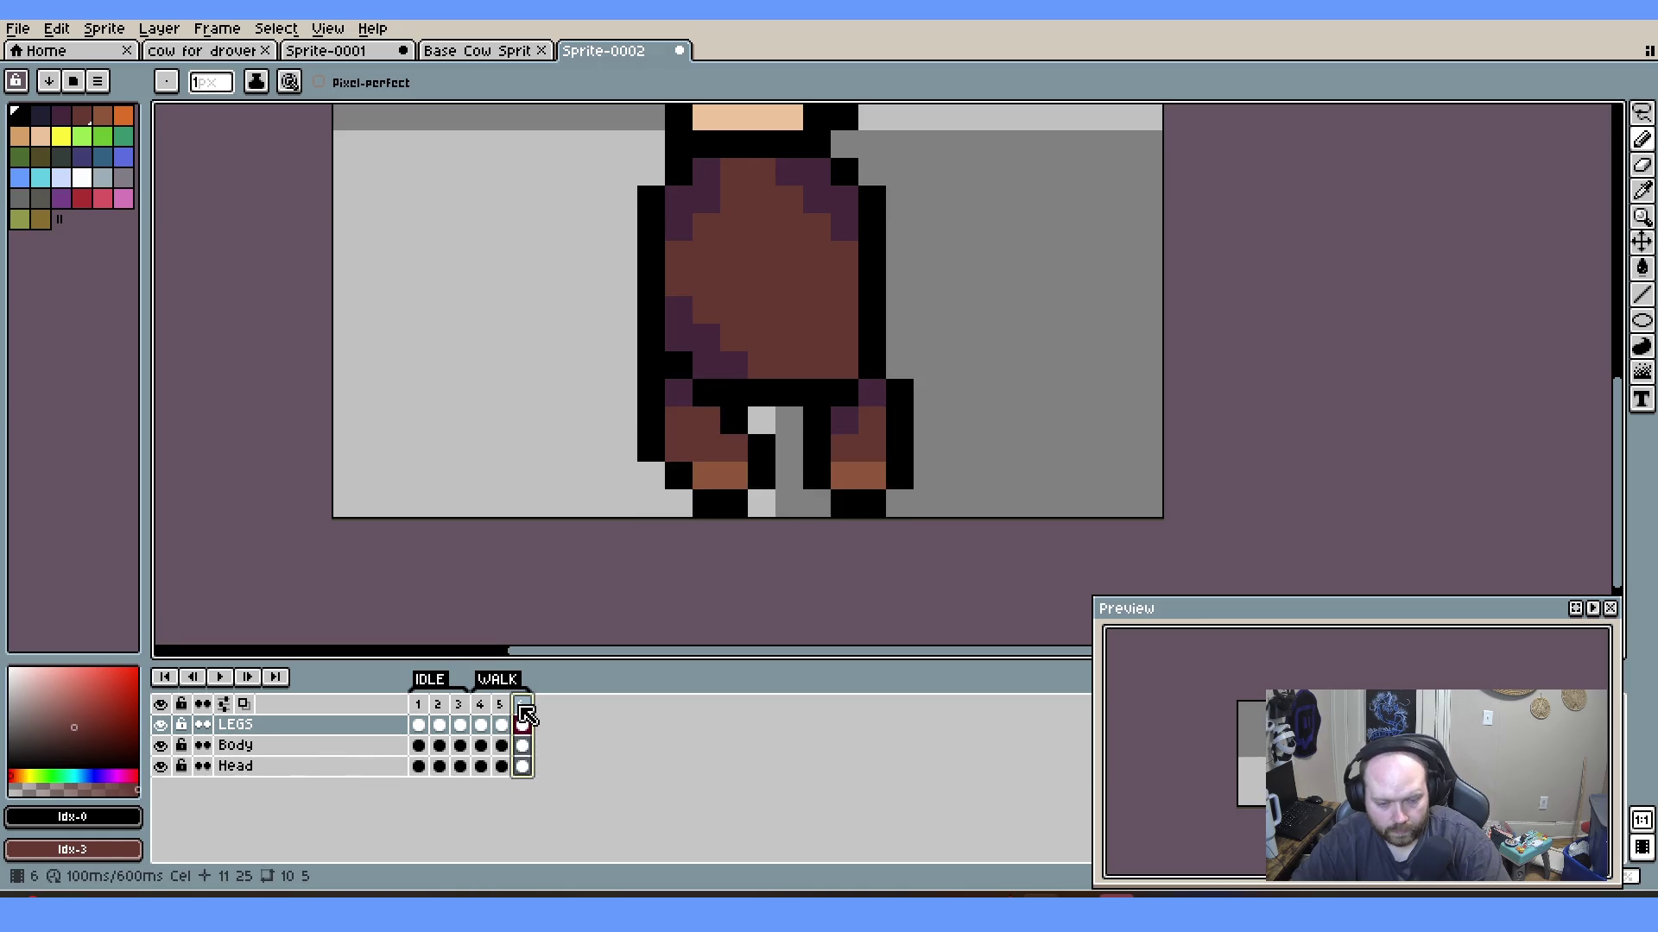
pyautogui.scroll(-2, 730, 480)
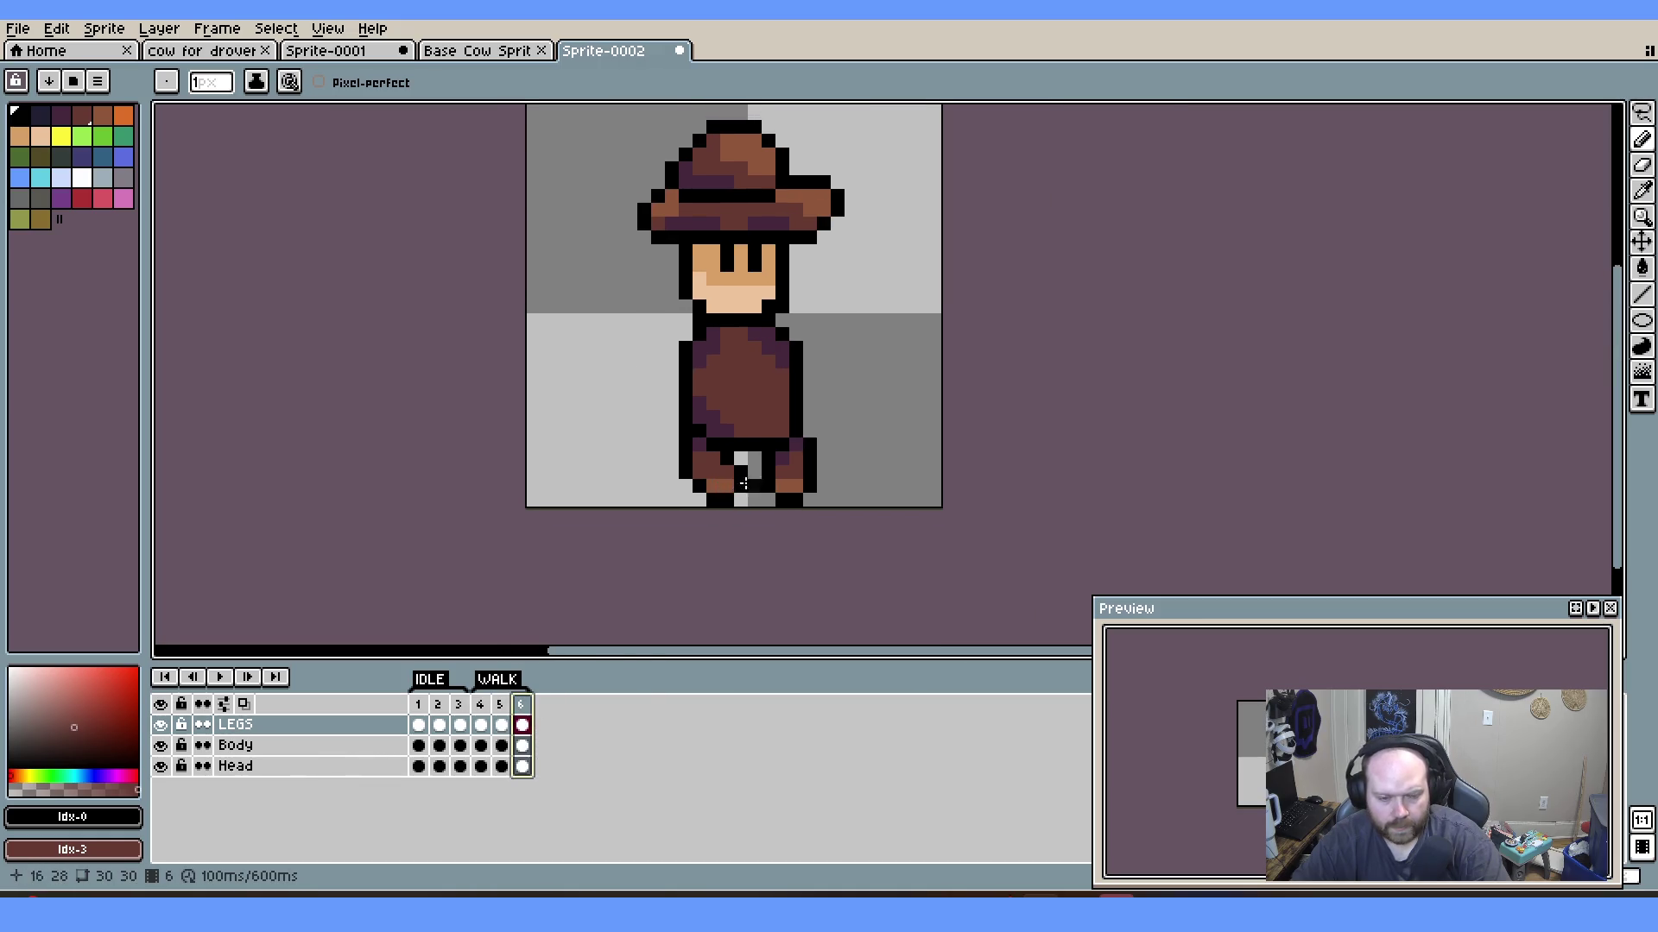
pyautogui.click(500, 704)
pyautogui.click(522, 705)
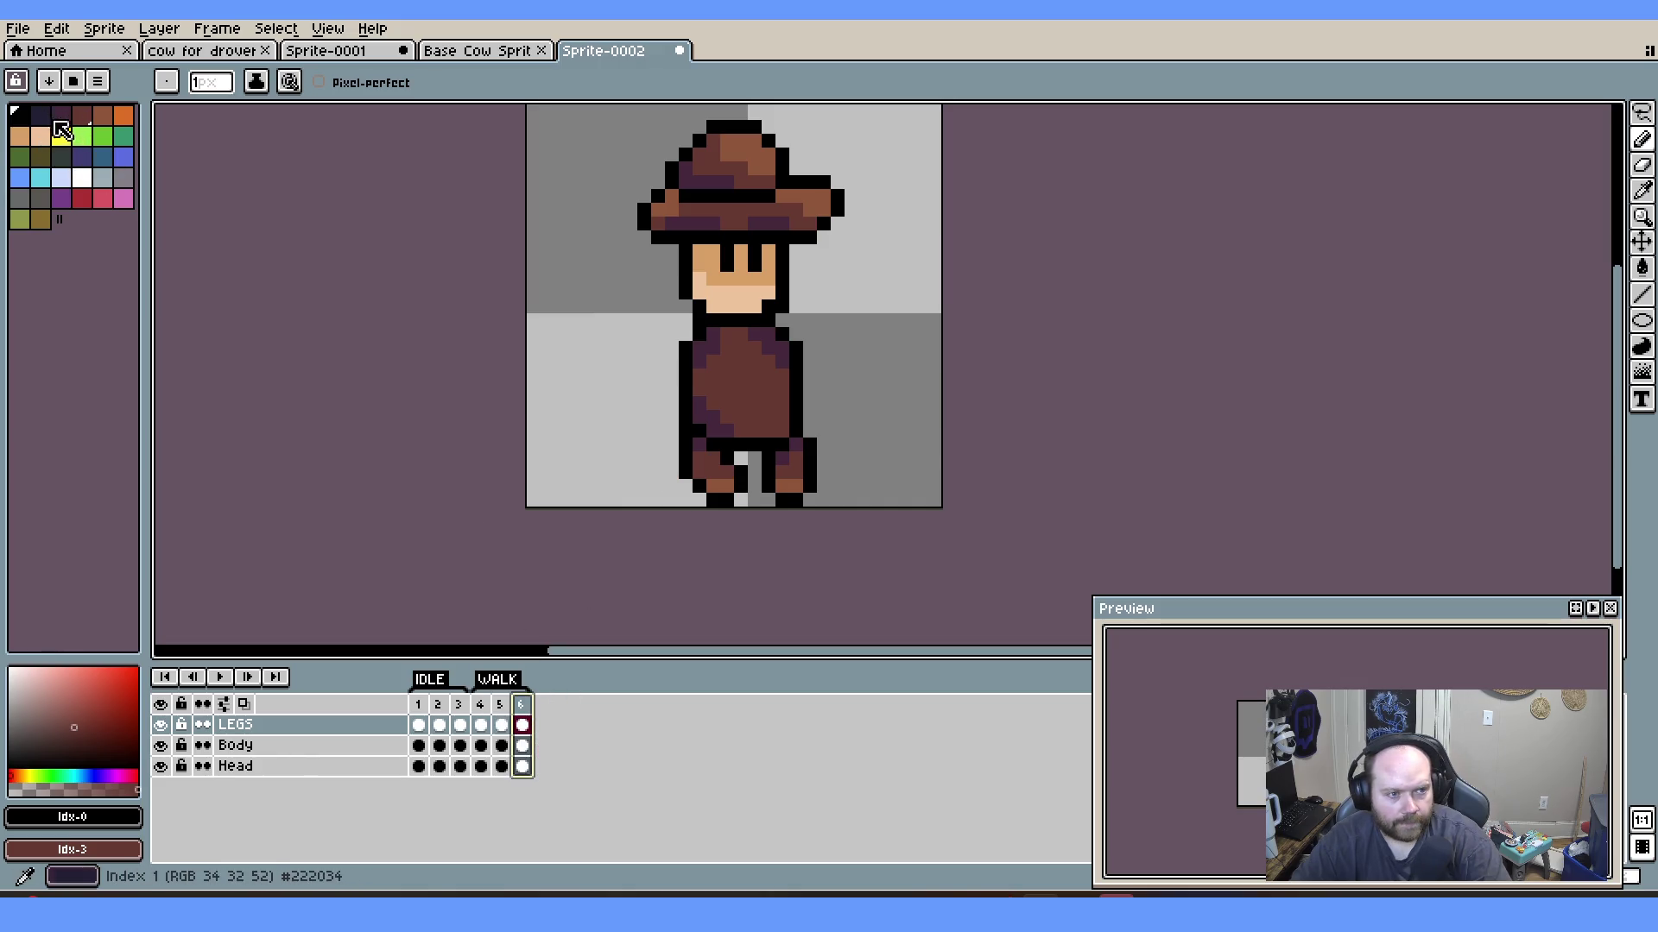
pyautogui.click(60, 115)
pyautogui.scroll(1, 806, 496)
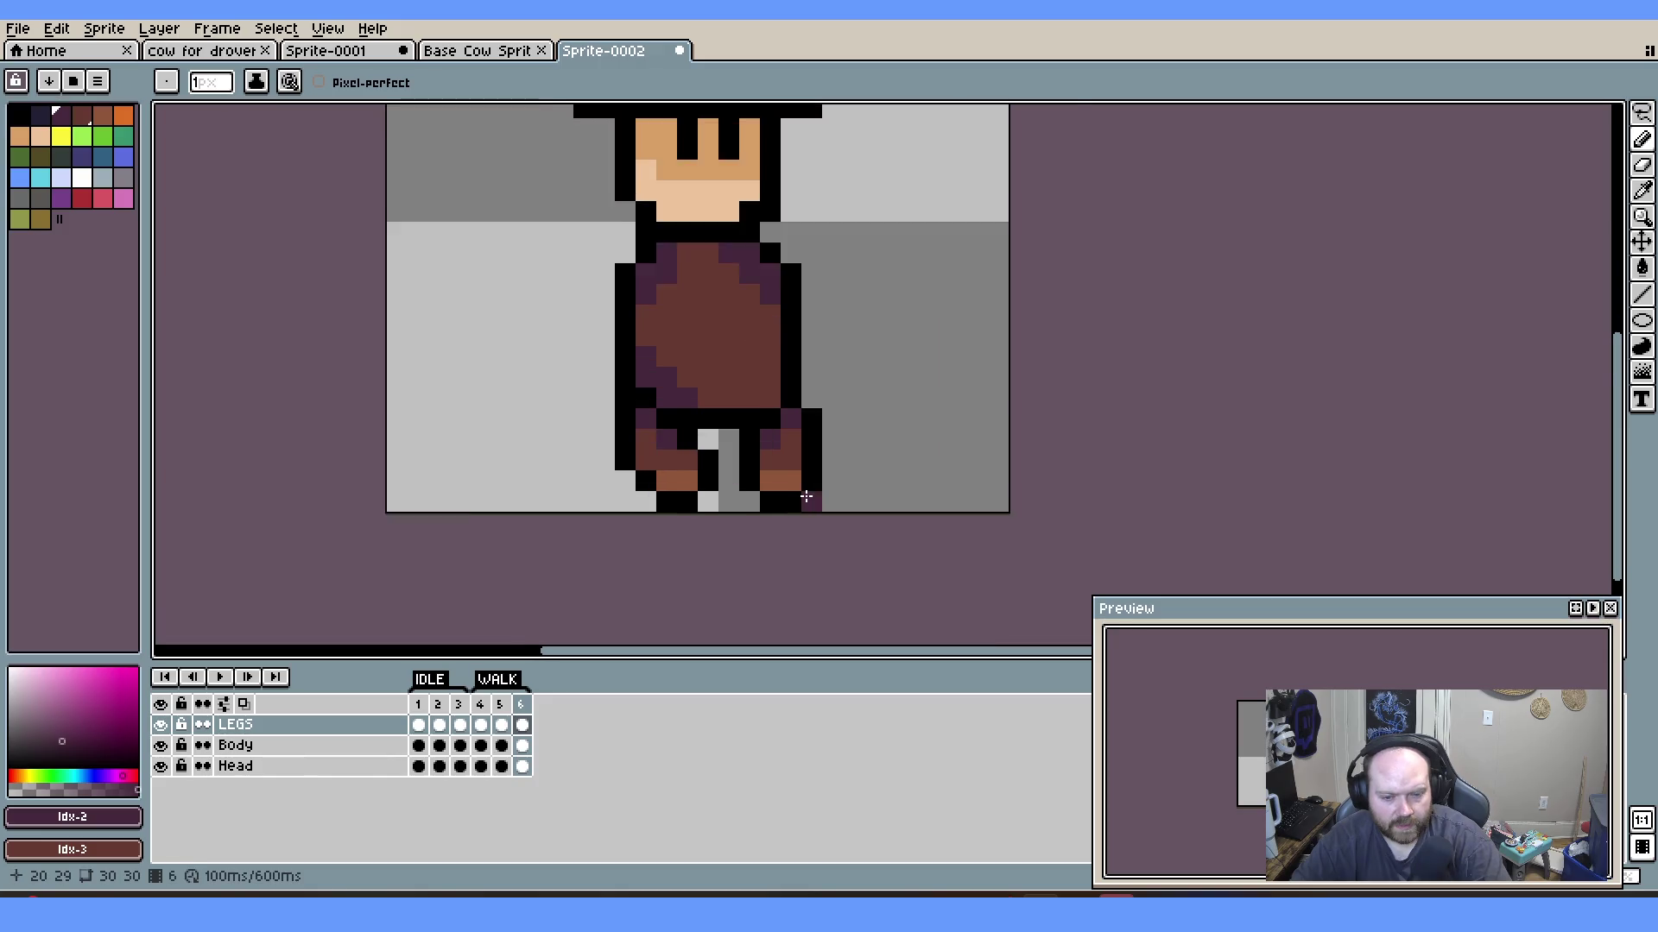
# Step: Reposition the right leg on frame 6 and pick black for the outline
pyautogui.scroll(1, 806, 497)
pyautogui.press('q')
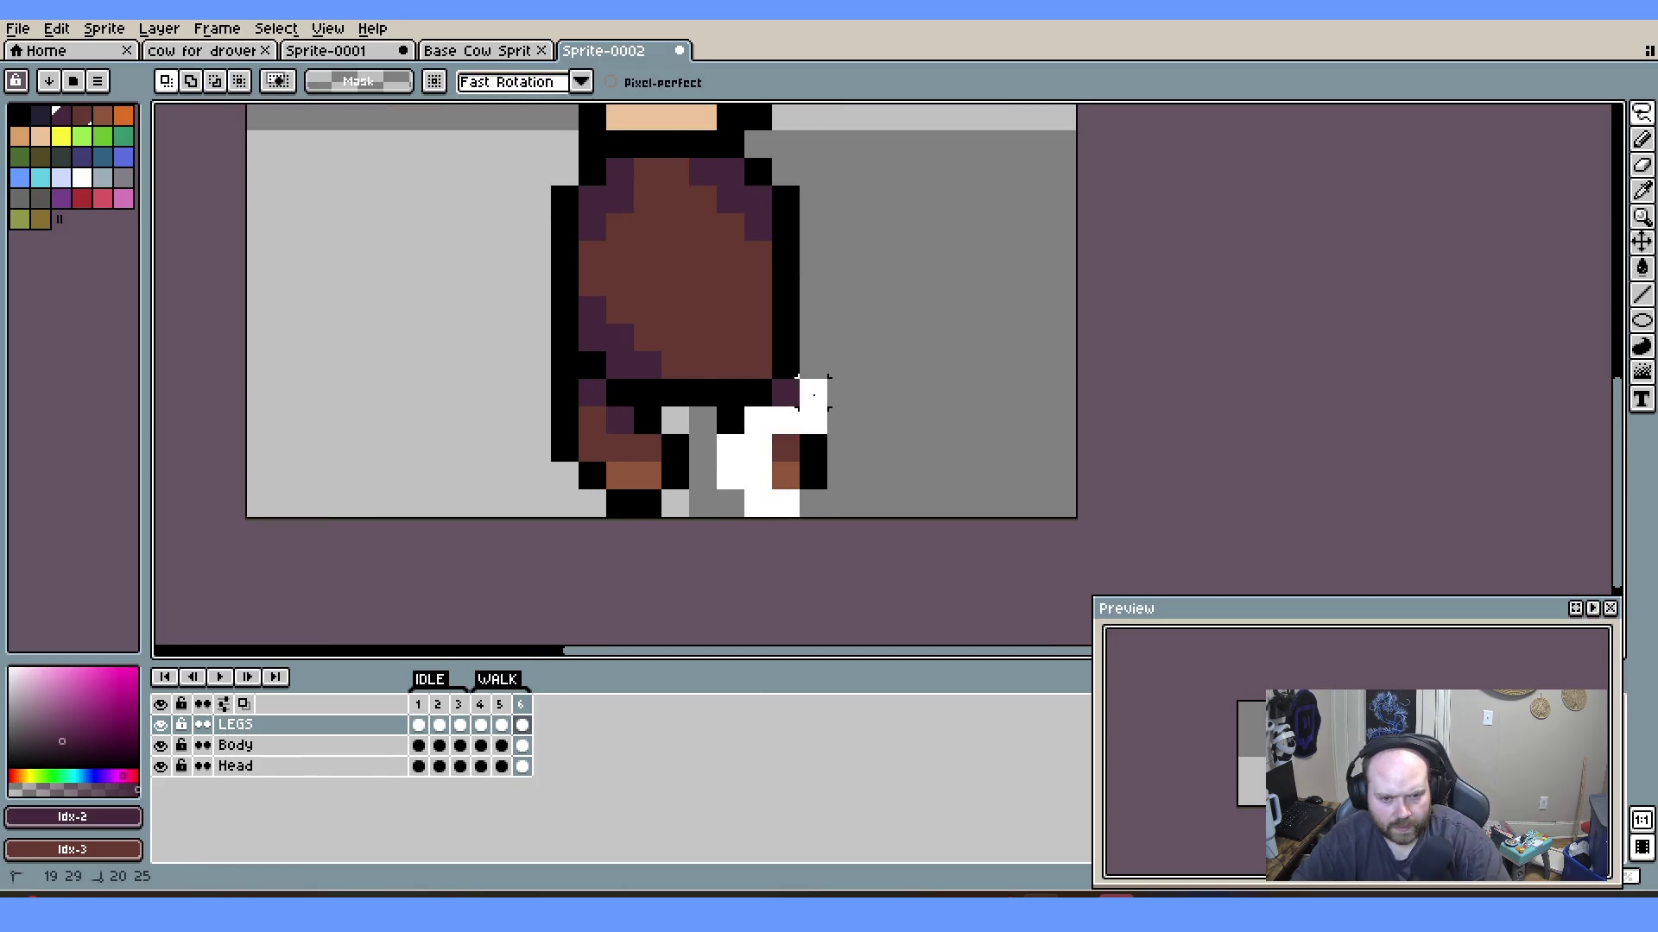
pyautogui.moveTo(811, 473)
pyautogui.mouseDown()
pyautogui.moveTo(796, 450)
pyautogui.moveTo(764, 464)
pyautogui.moveTo(703, 444)
pyautogui.moveTo(703, 420)
pyautogui.mouseUp()
pyautogui.press('e')
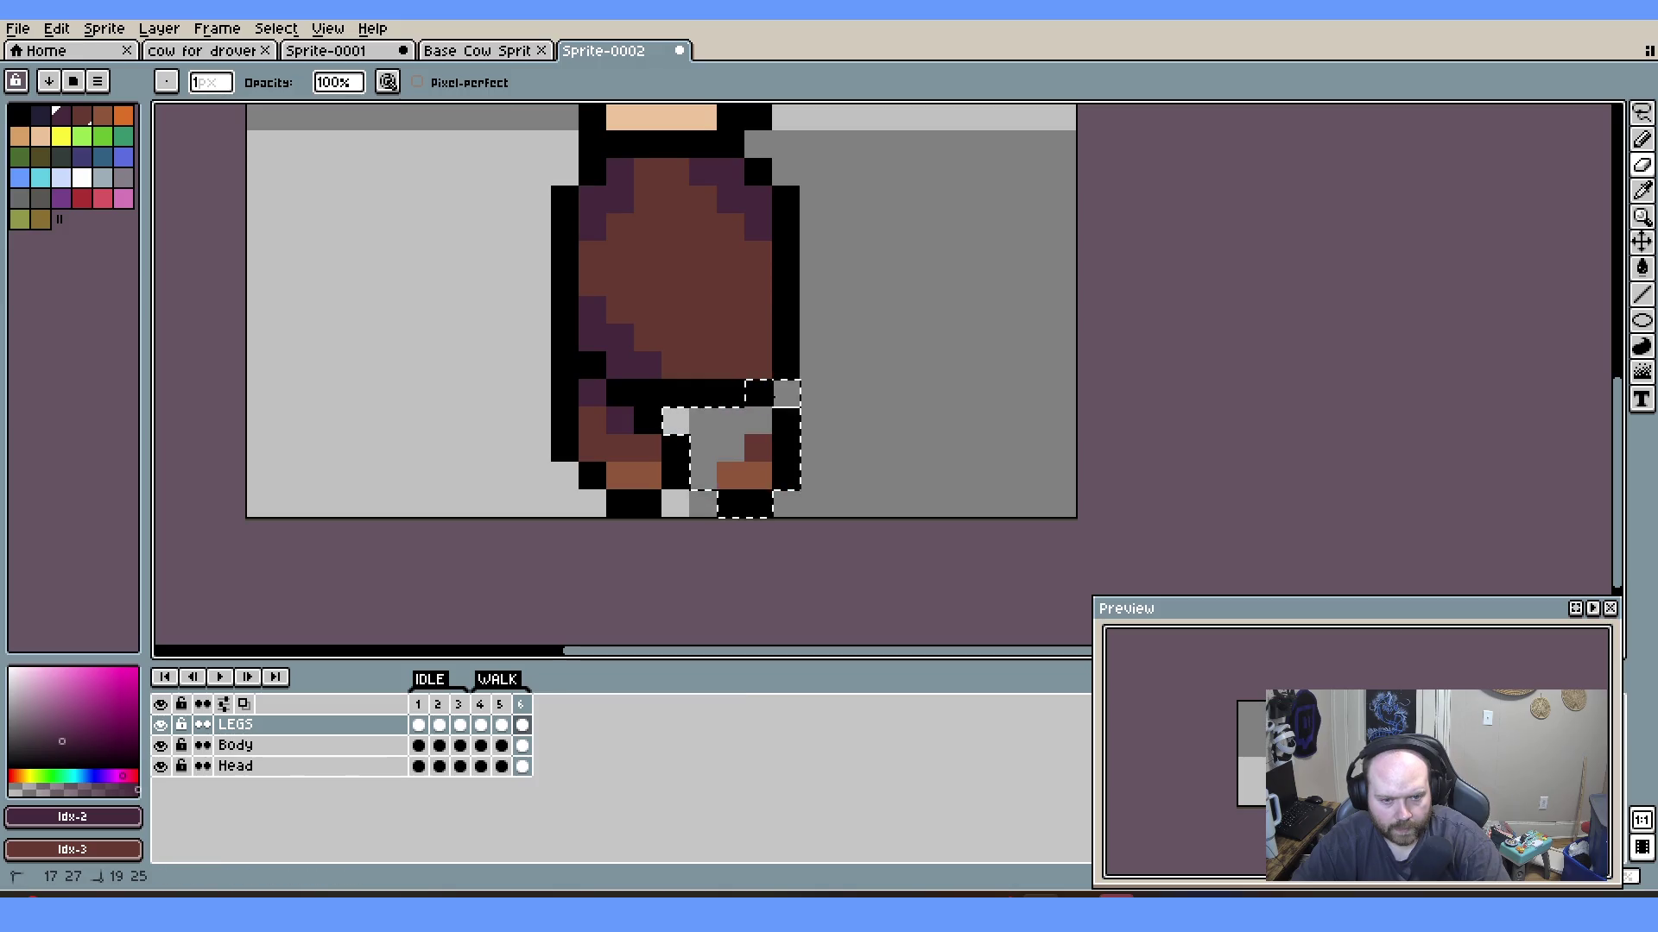
pyautogui.press('b')
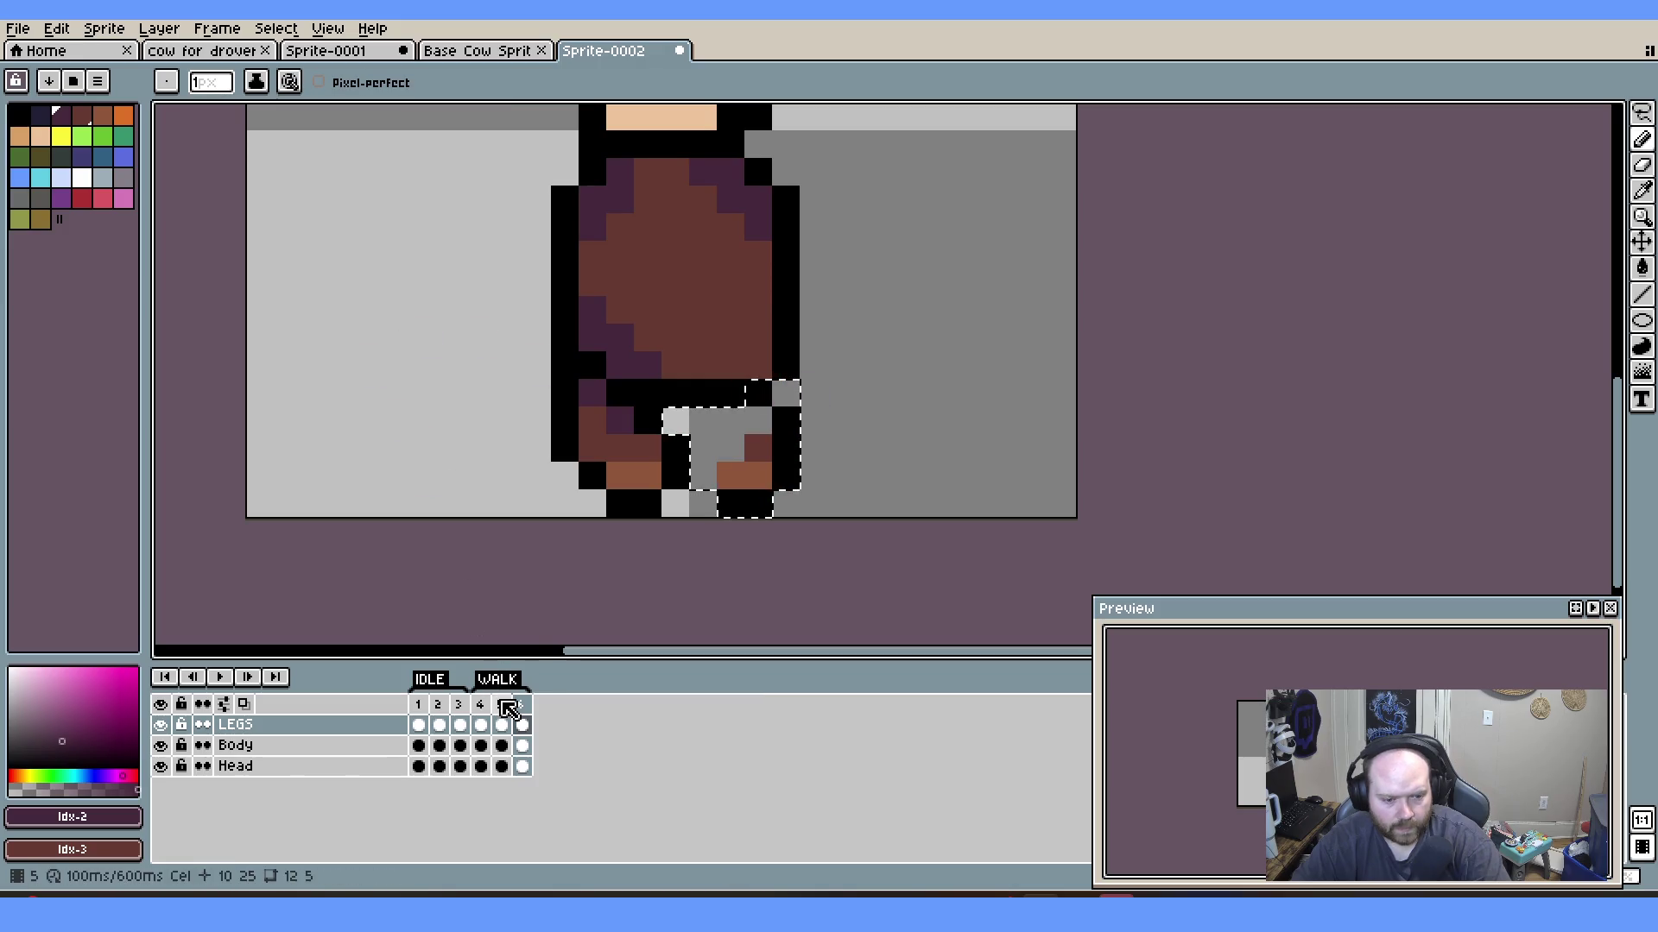
pyautogui.click(518, 706)
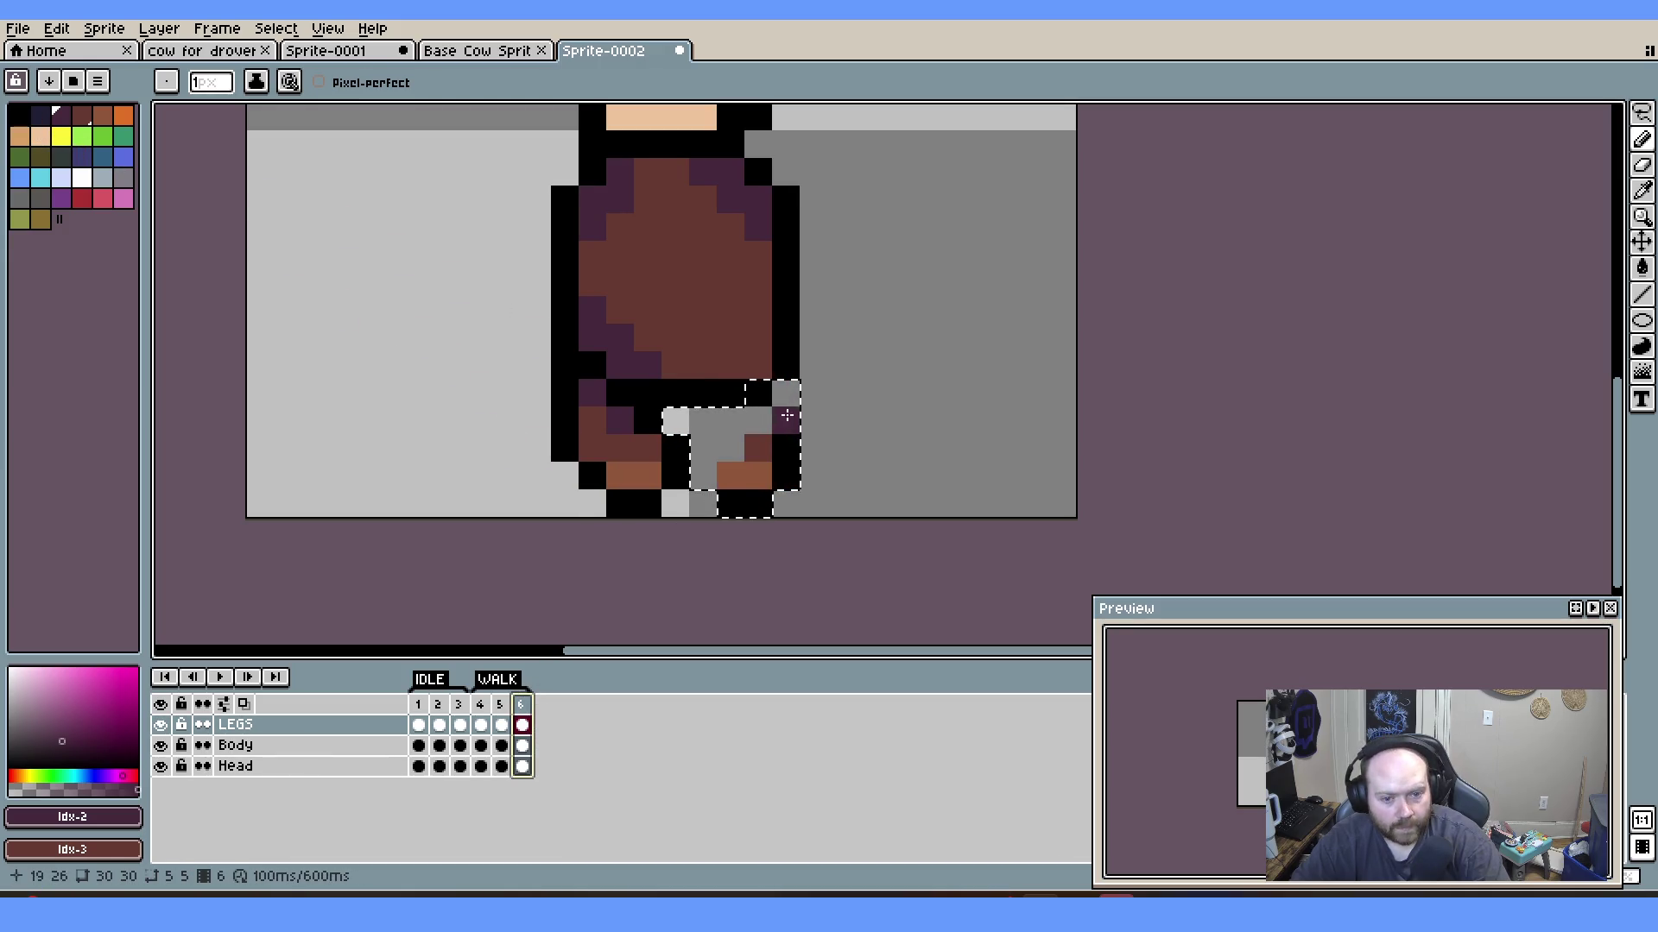
pyautogui.press('e')
pyautogui.keyDown('alt'); pyautogui.click(570, 255); pyautogui.keyUp('alt')
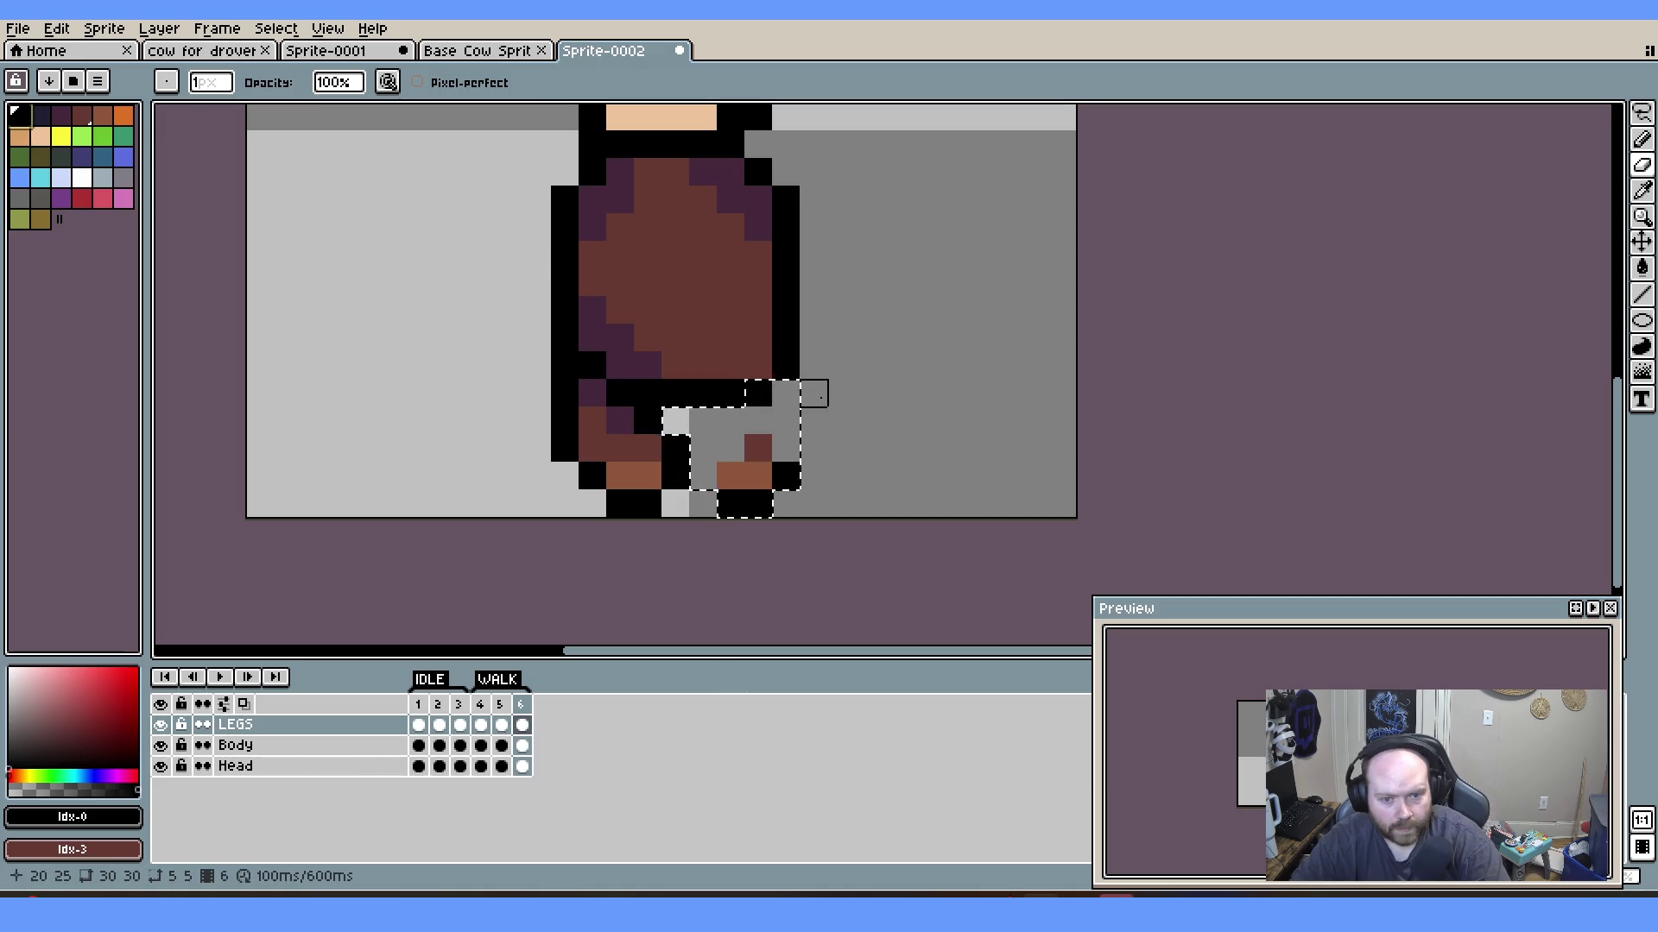
pyautogui.press('b')
pyautogui.hotkey('ctrl', 'd')
# Step: Draw a black outline down the right leg and fill its grey pixels brown
pyautogui.moveTo(802, 390); pyautogui.dragTo(796, 443)
pyautogui.press('e')
pyautogui.press('b')
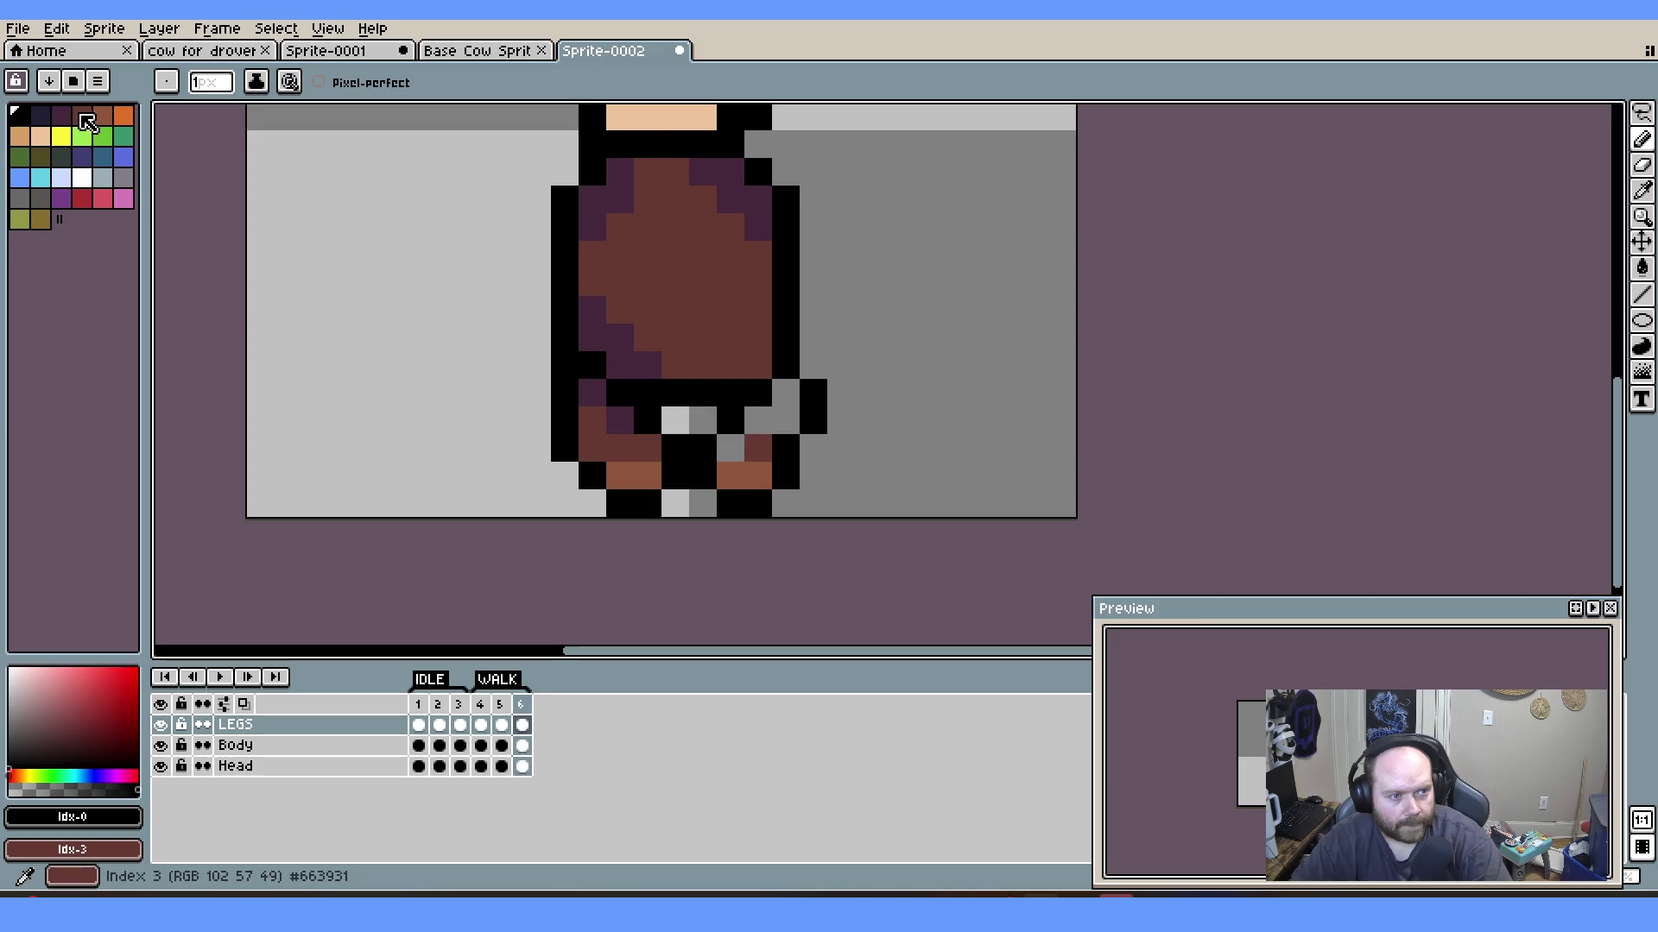
pyautogui.click(82, 115)
pyautogui.click(731, 447)
pyautogui.moveTo(760, 422); pyautogui.dragTo(781, 392)
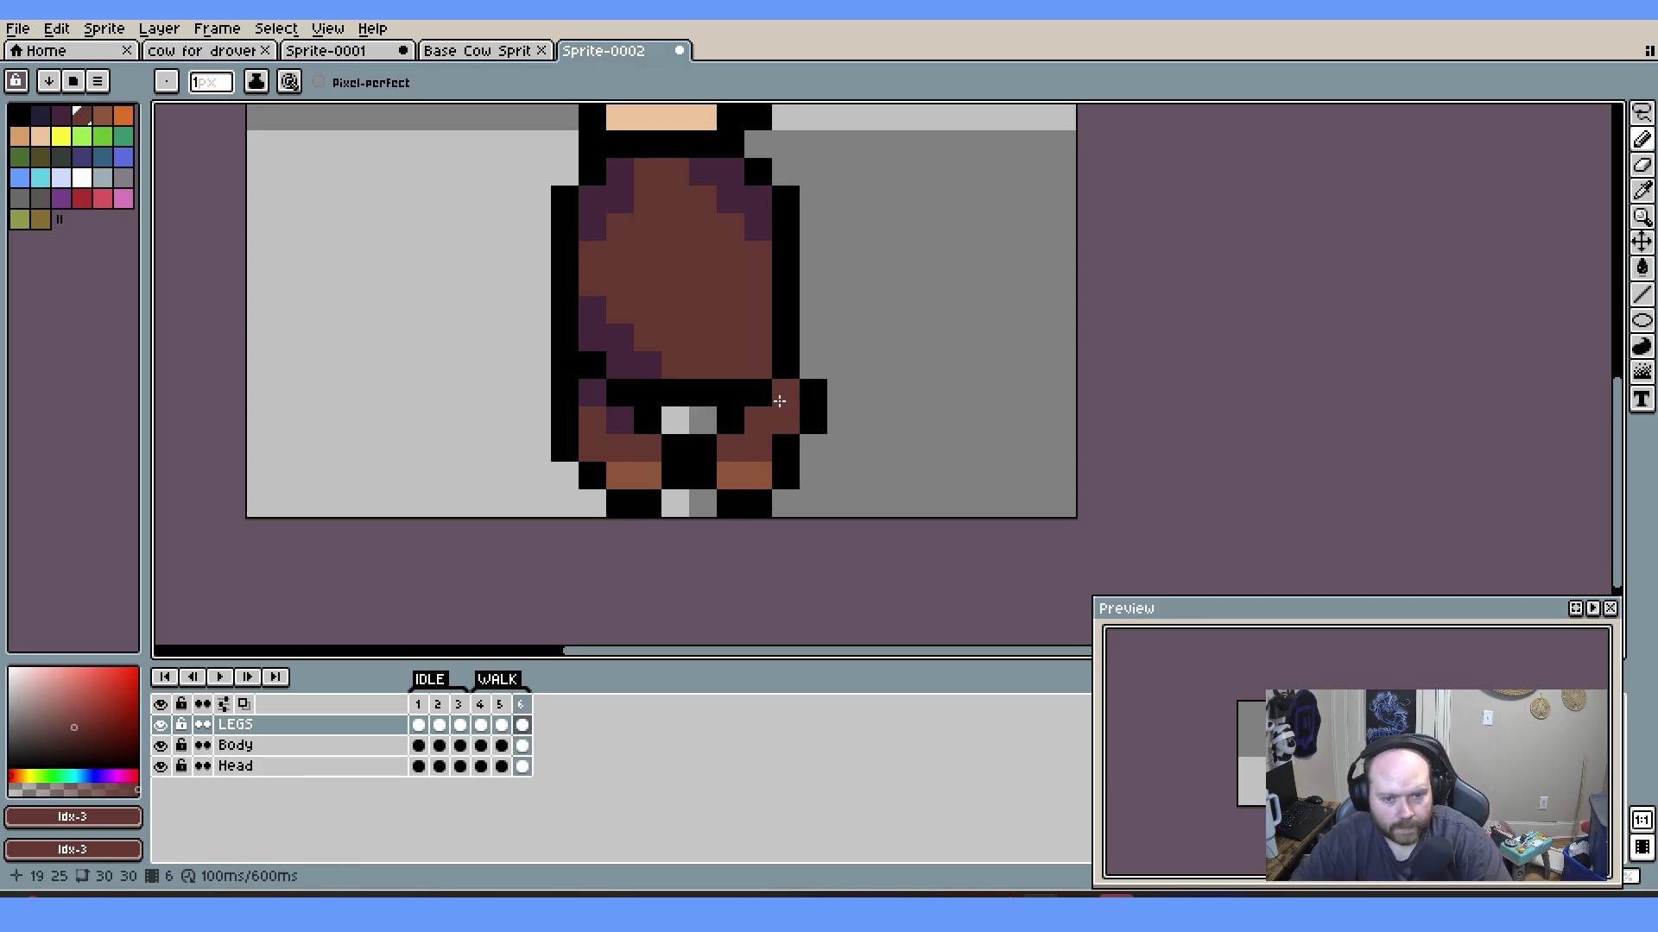
pyautogui.scroll(-1, 777, 404)
pyautogui.scroll(-1, 773, 406)
pyautogui.click(458, 705)
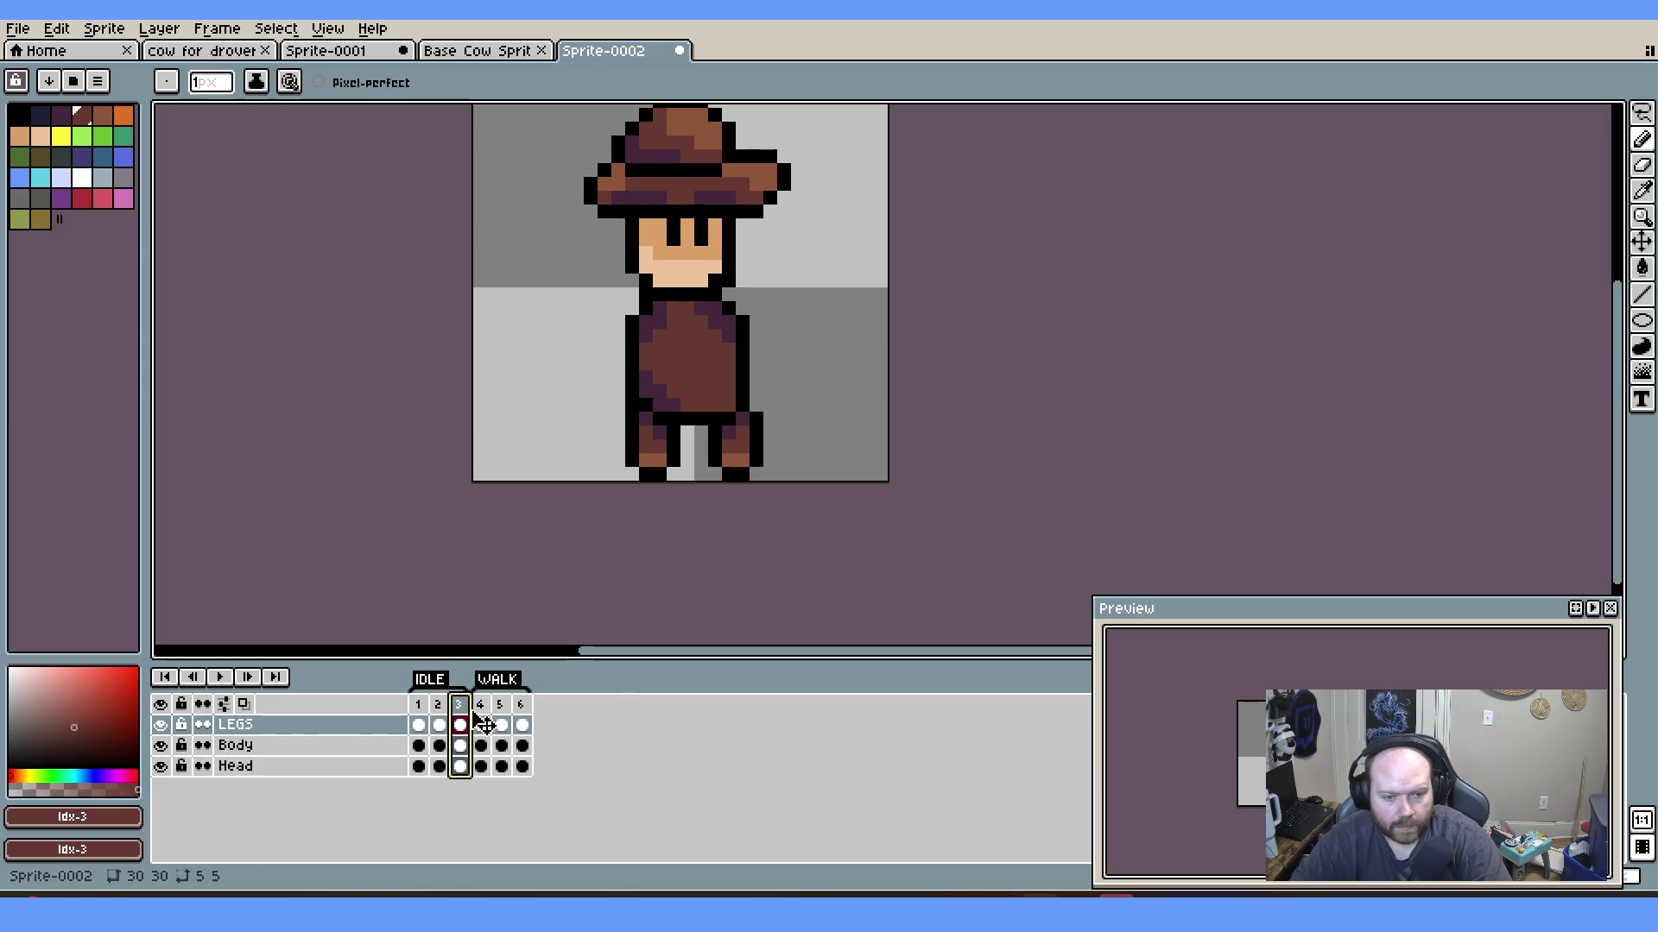
# Step: Play the walk animation, then insert a seventh frame after frame 4 with Alt+N
pyautogui.click(221, 678)
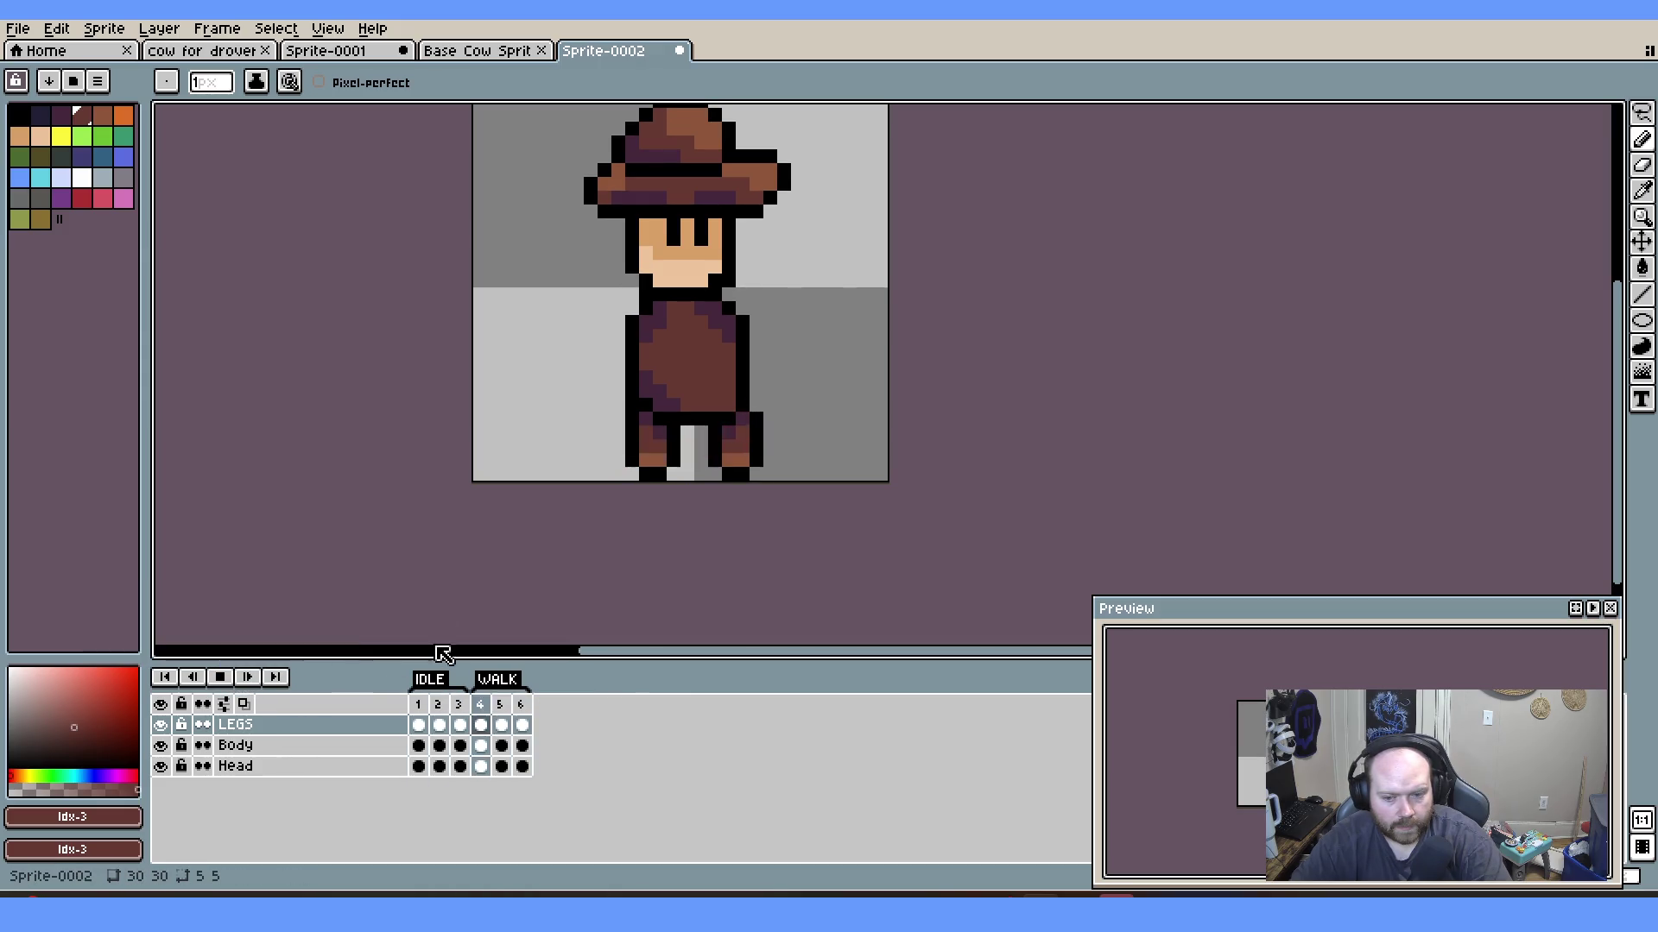
pyautogui.scroll(-1, 677, 423)
pyautogui.moveTo(687, 448); pyautogui.dragTo(697, 490)
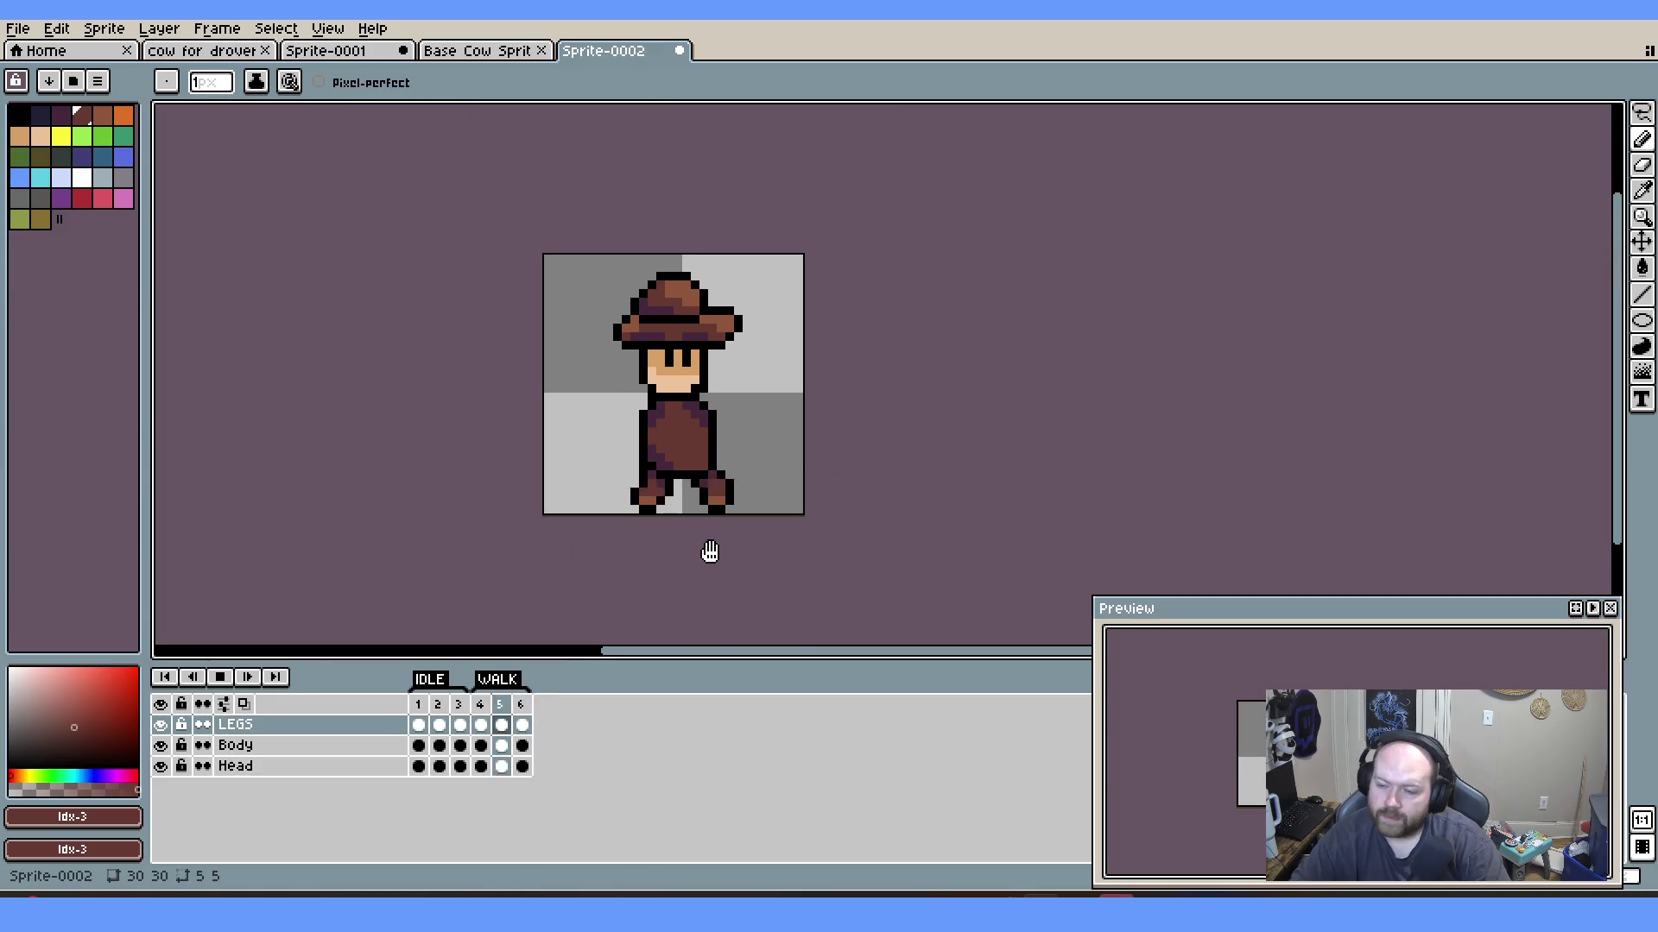
pyautogui.click(220, 677)
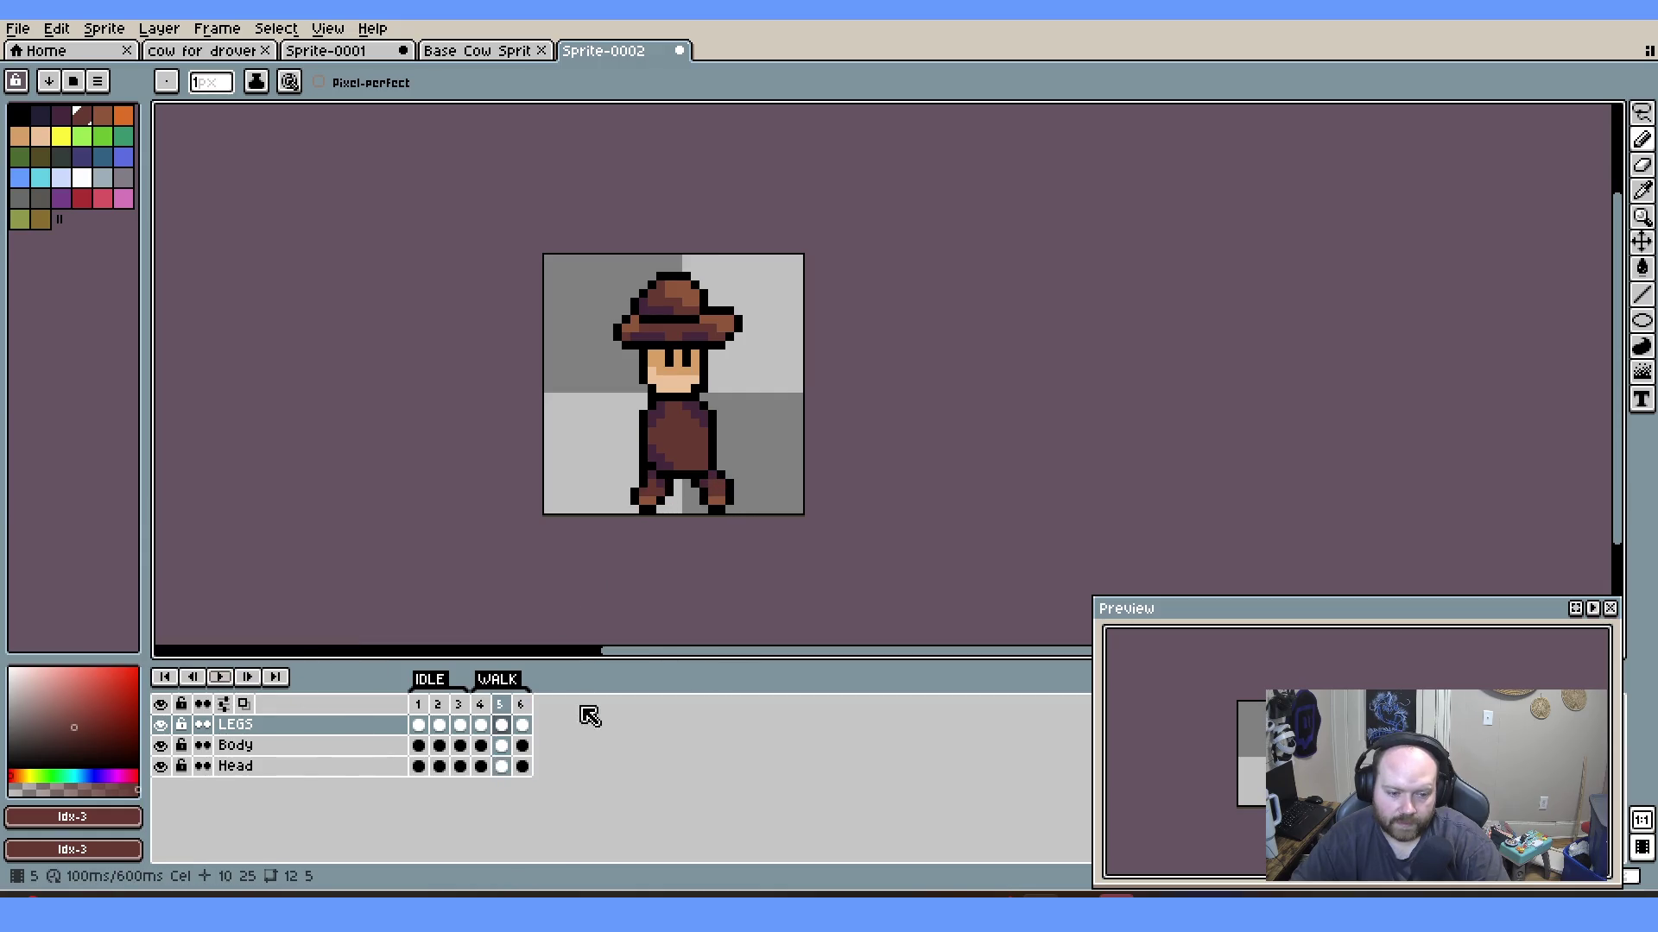
pyautogui.click(483, 722)
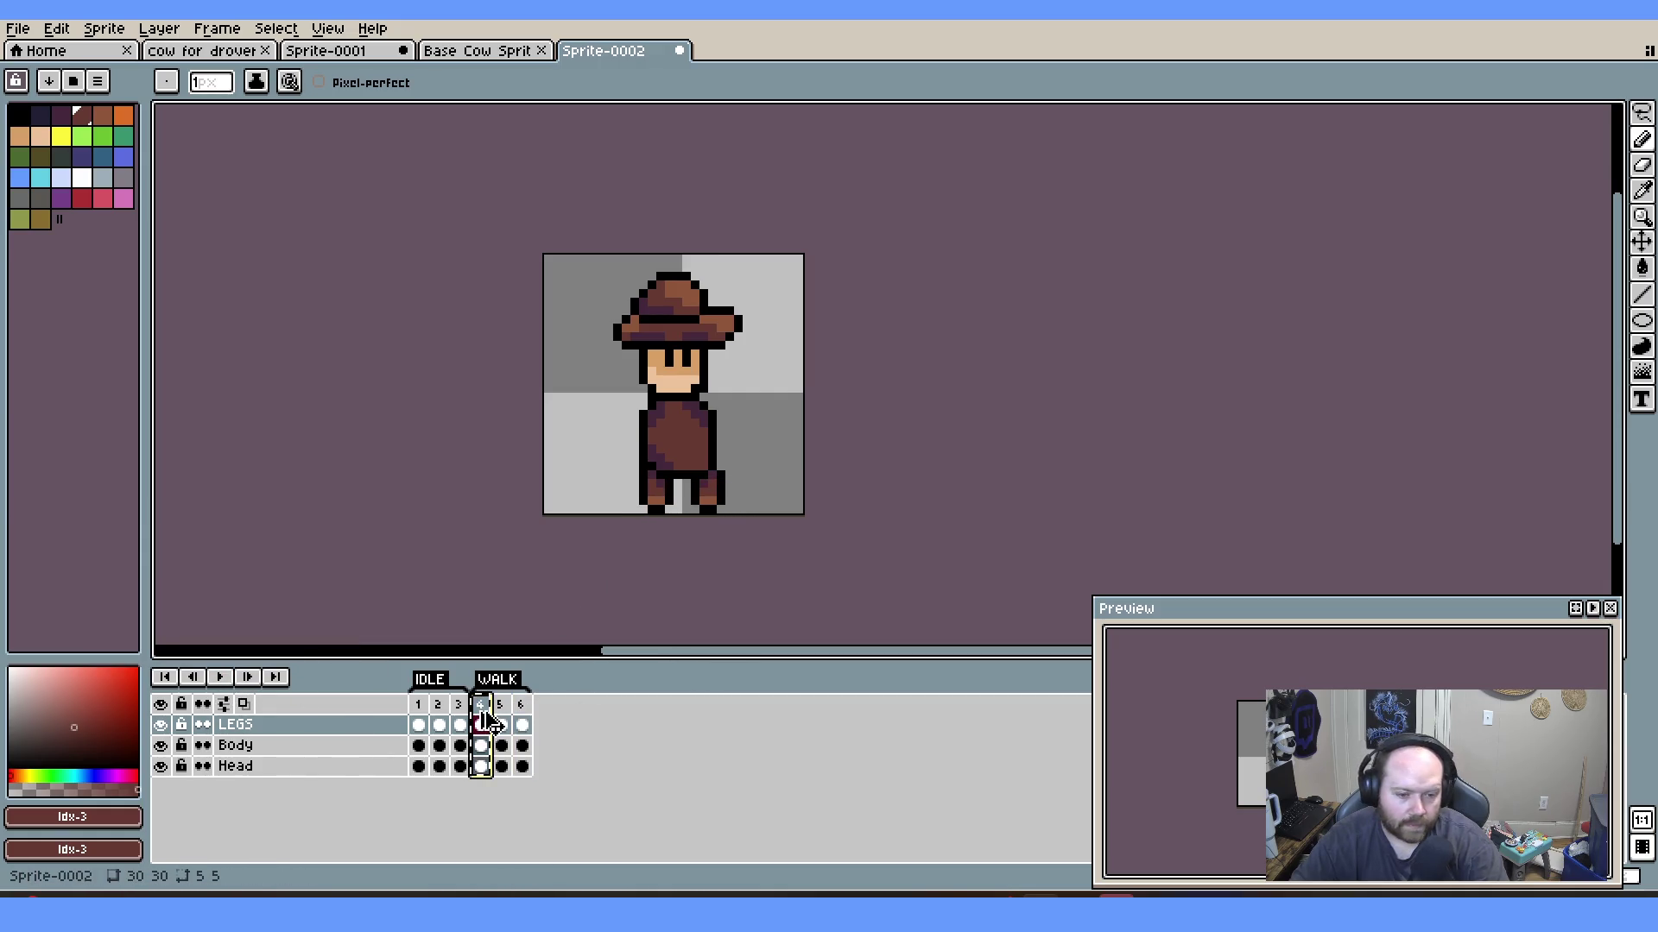
pyautogui.hotkey('alt', 'n')
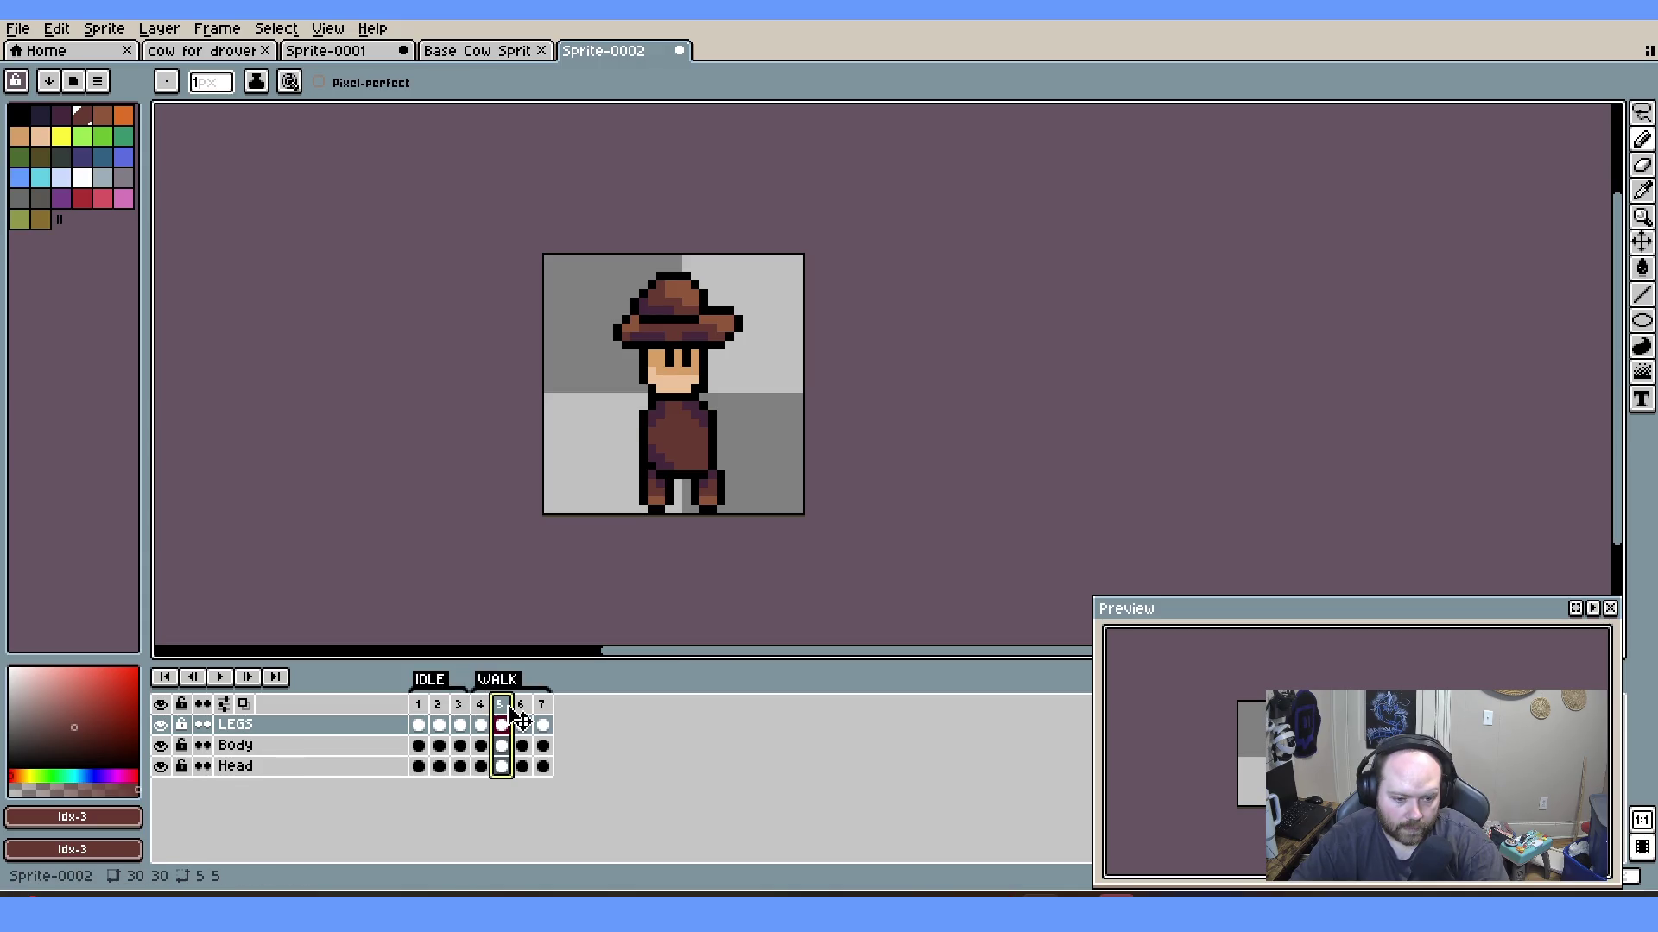
pyautogui.click(526, 706)
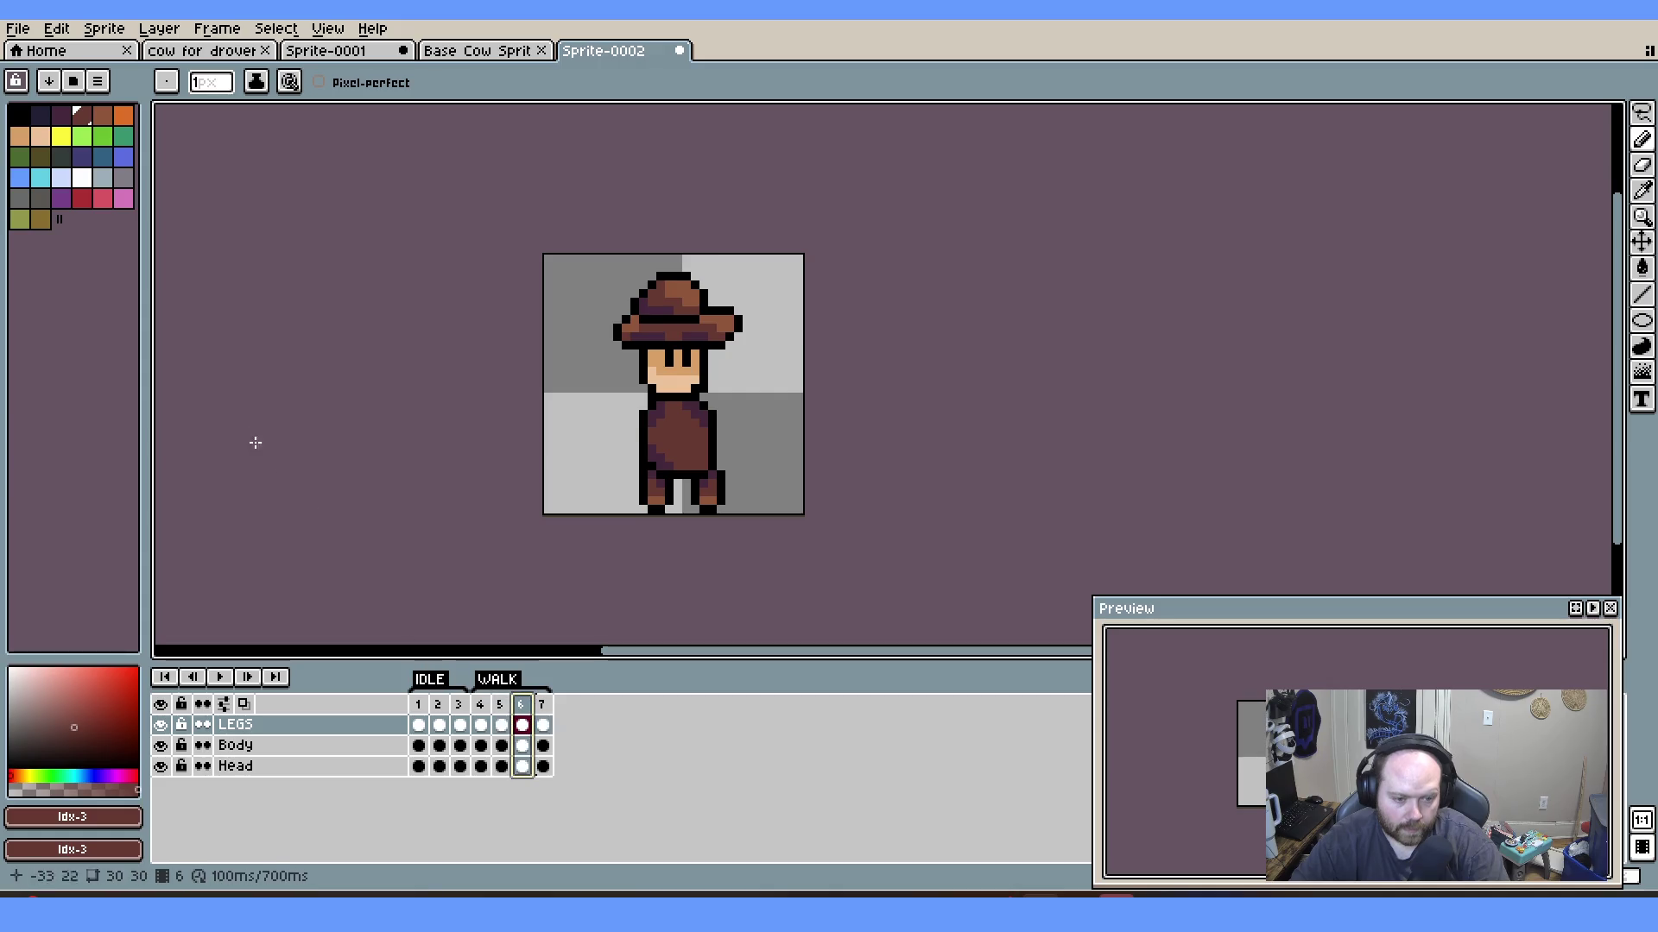
pyautogui.click(212, 675)
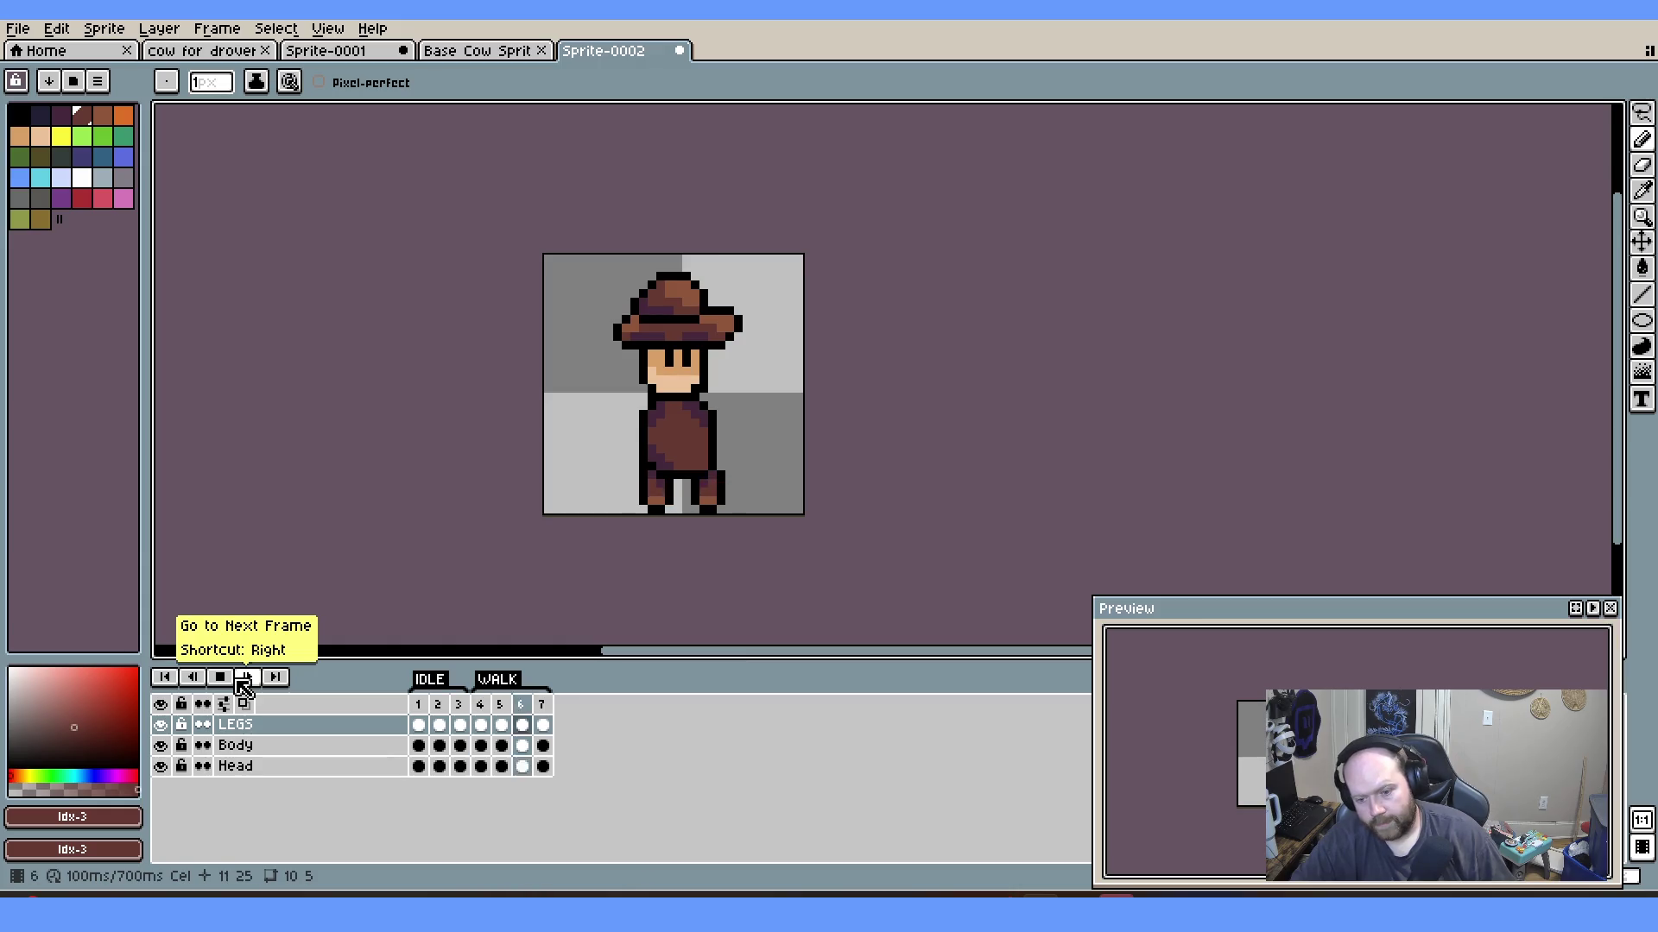
# Step: Lower the hat and face one pixel on the Head layer of frame 5
pyautogui.scroll(-1, 631, 527)
pyautogui.moveTo(631, 528); pyautogui.dragTo(626, 534)
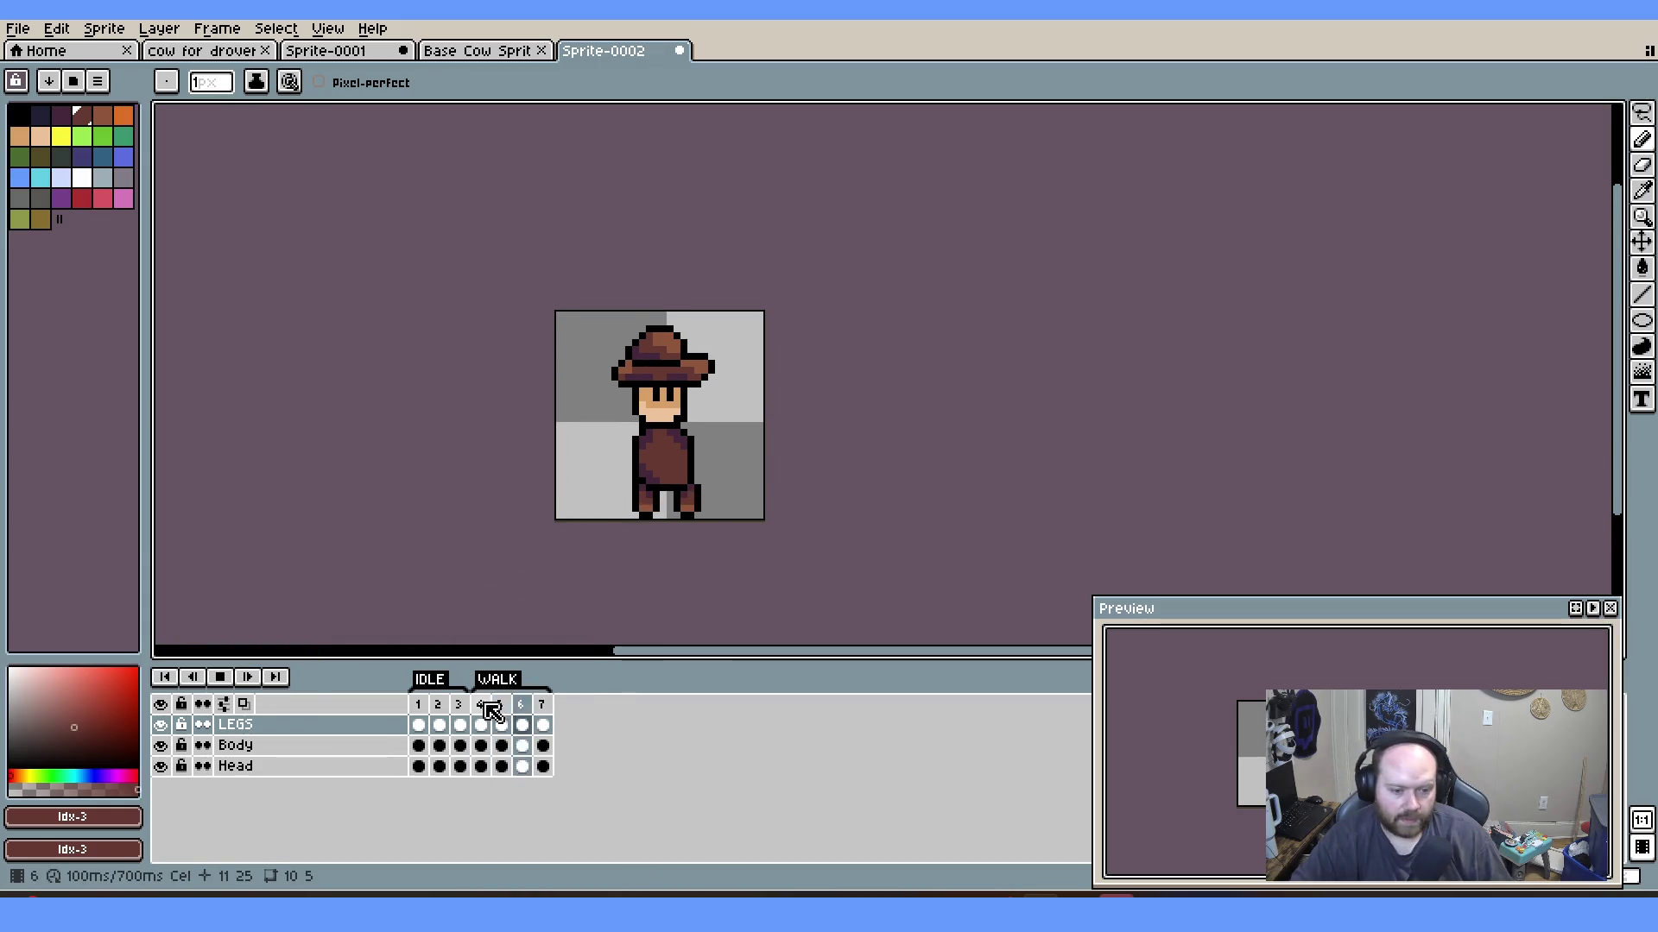
pyautogui.click(220, 677)
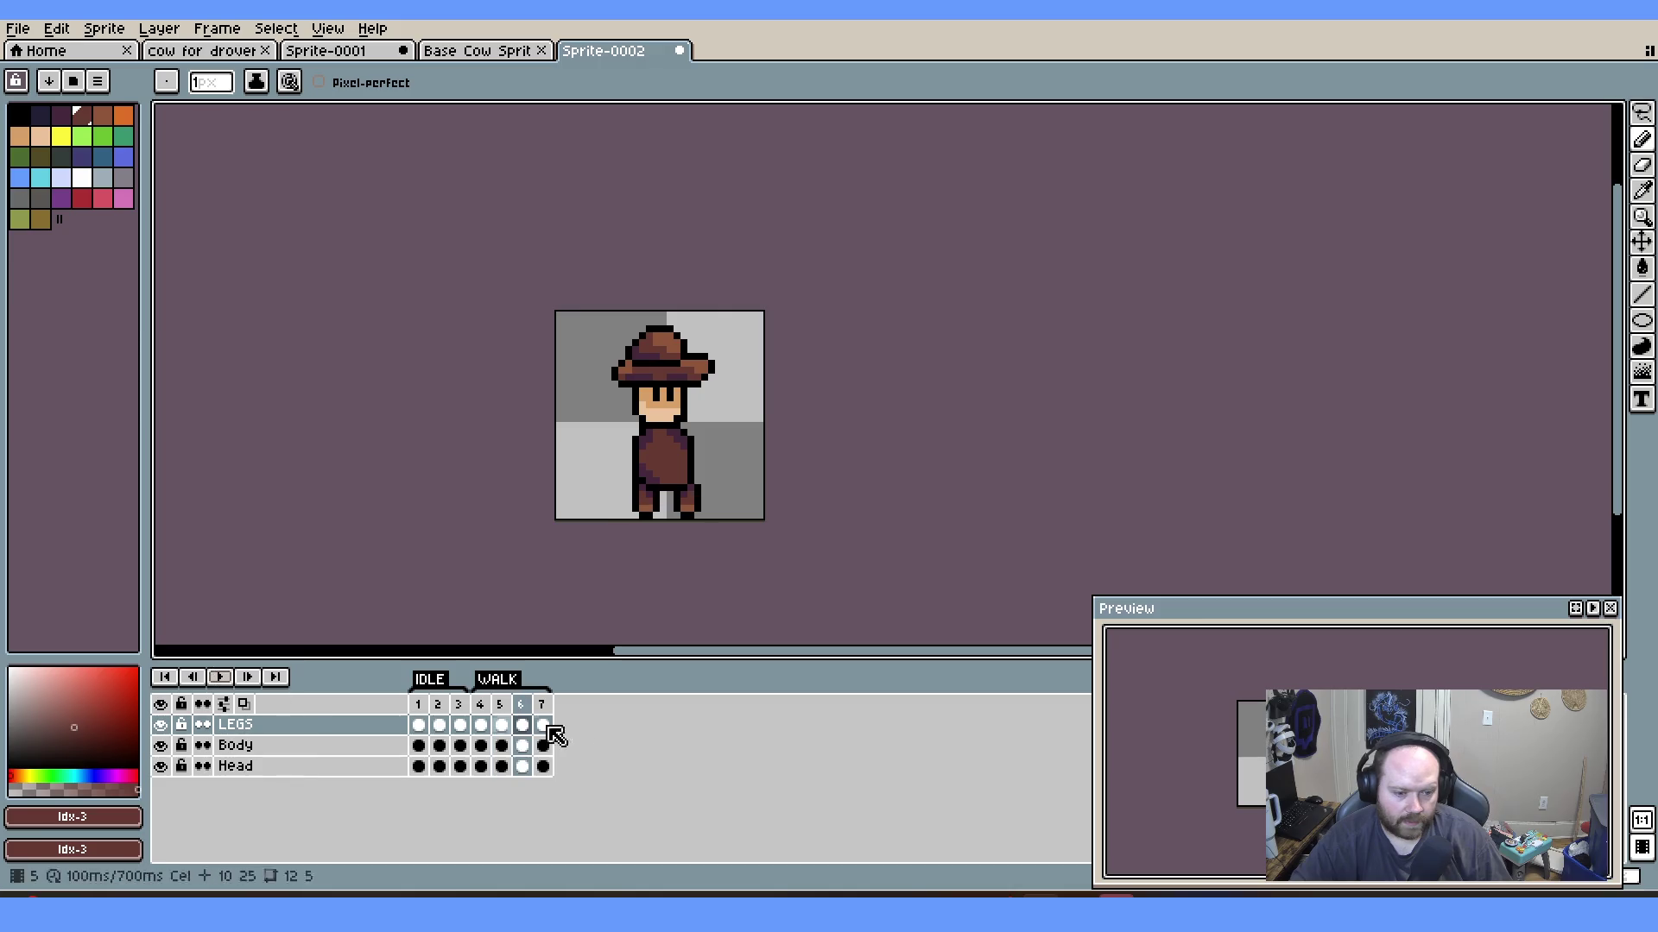
pyautogui.click(473, 707)
pyautogui.click(501, 705)
pyautogui.scroll(1, 604, 509)
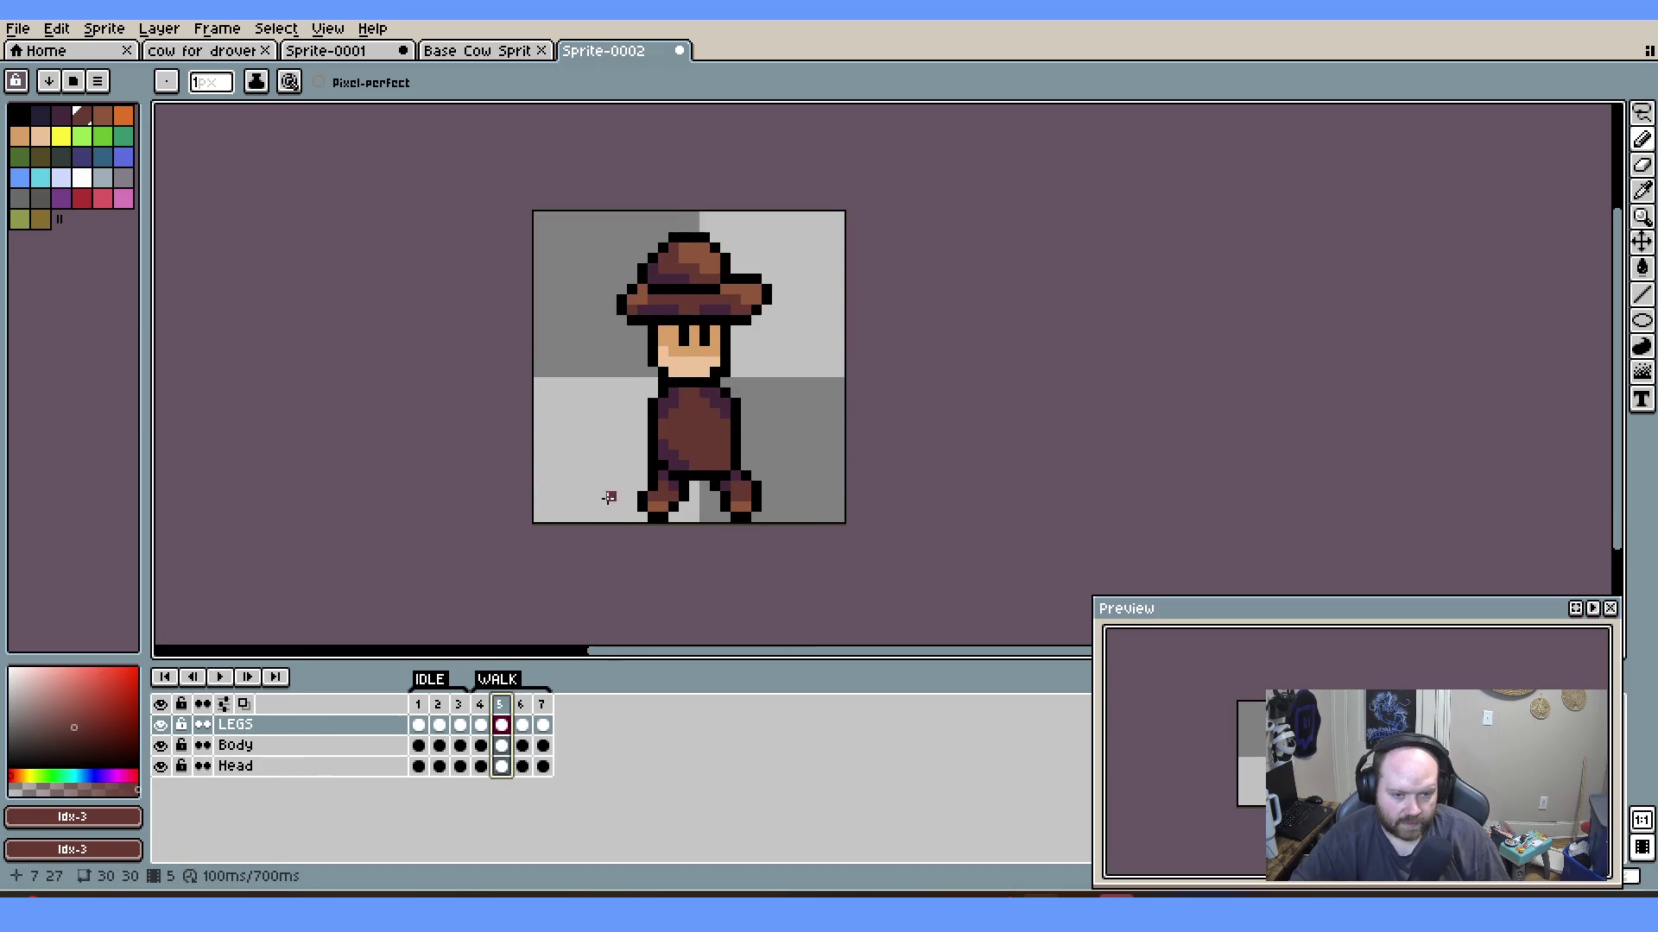
pyautogui.click(288, 766)
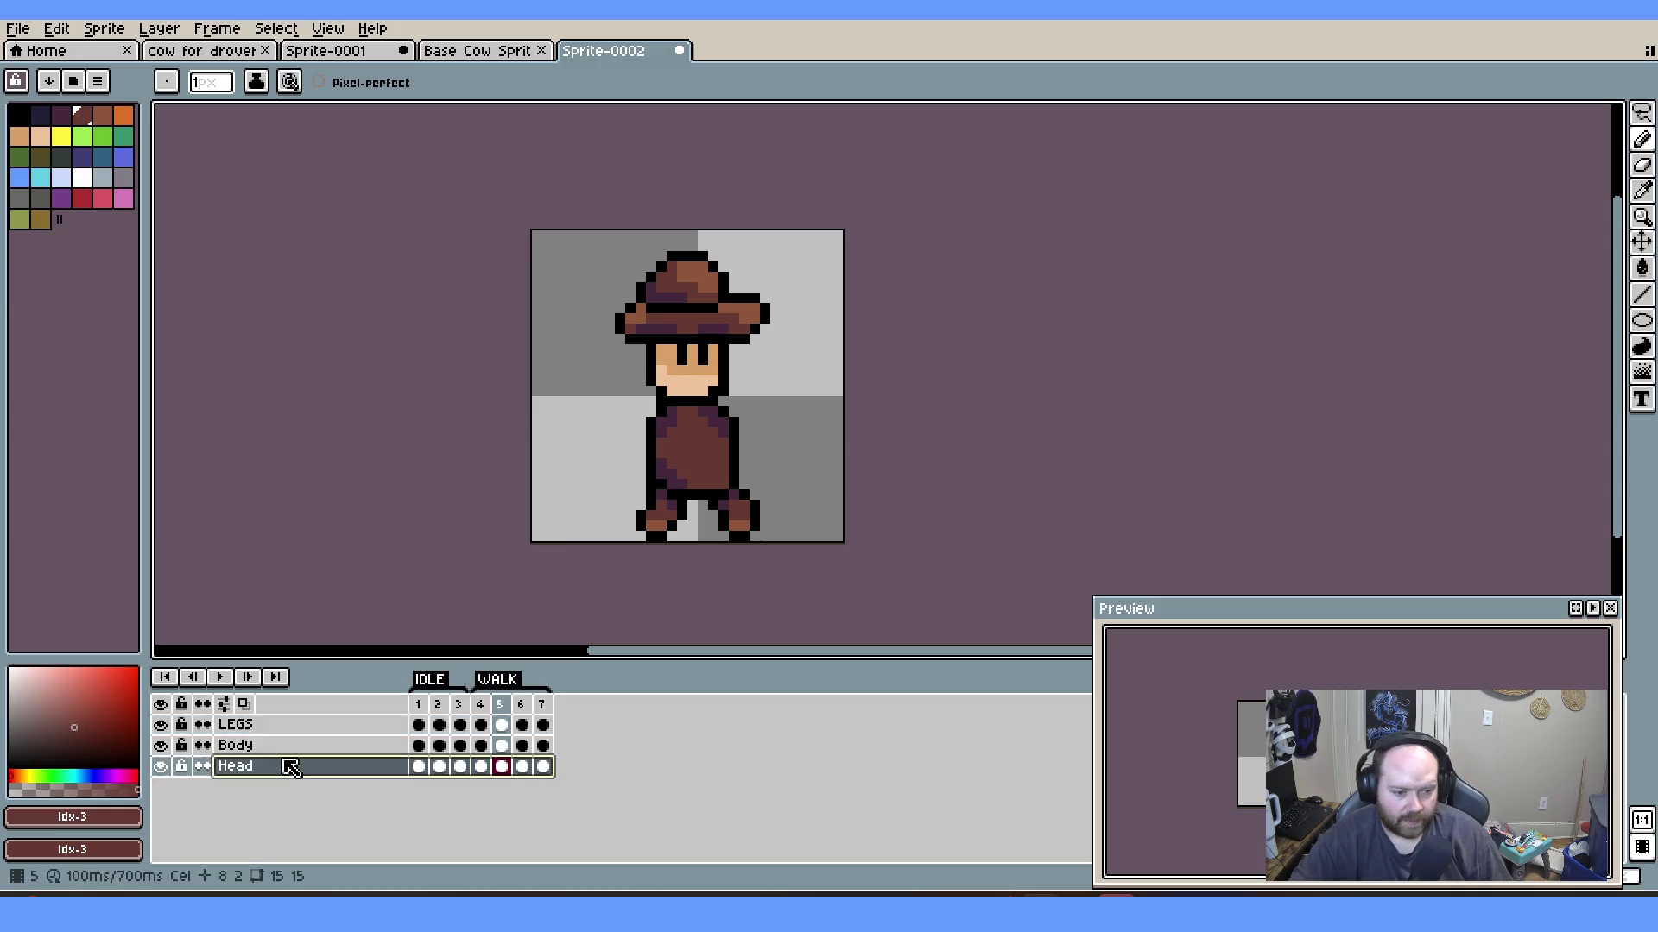
pyautogui.press('v')
pyautogui.moveTo(699, 366); pyautogui.dragTo(699, 376)
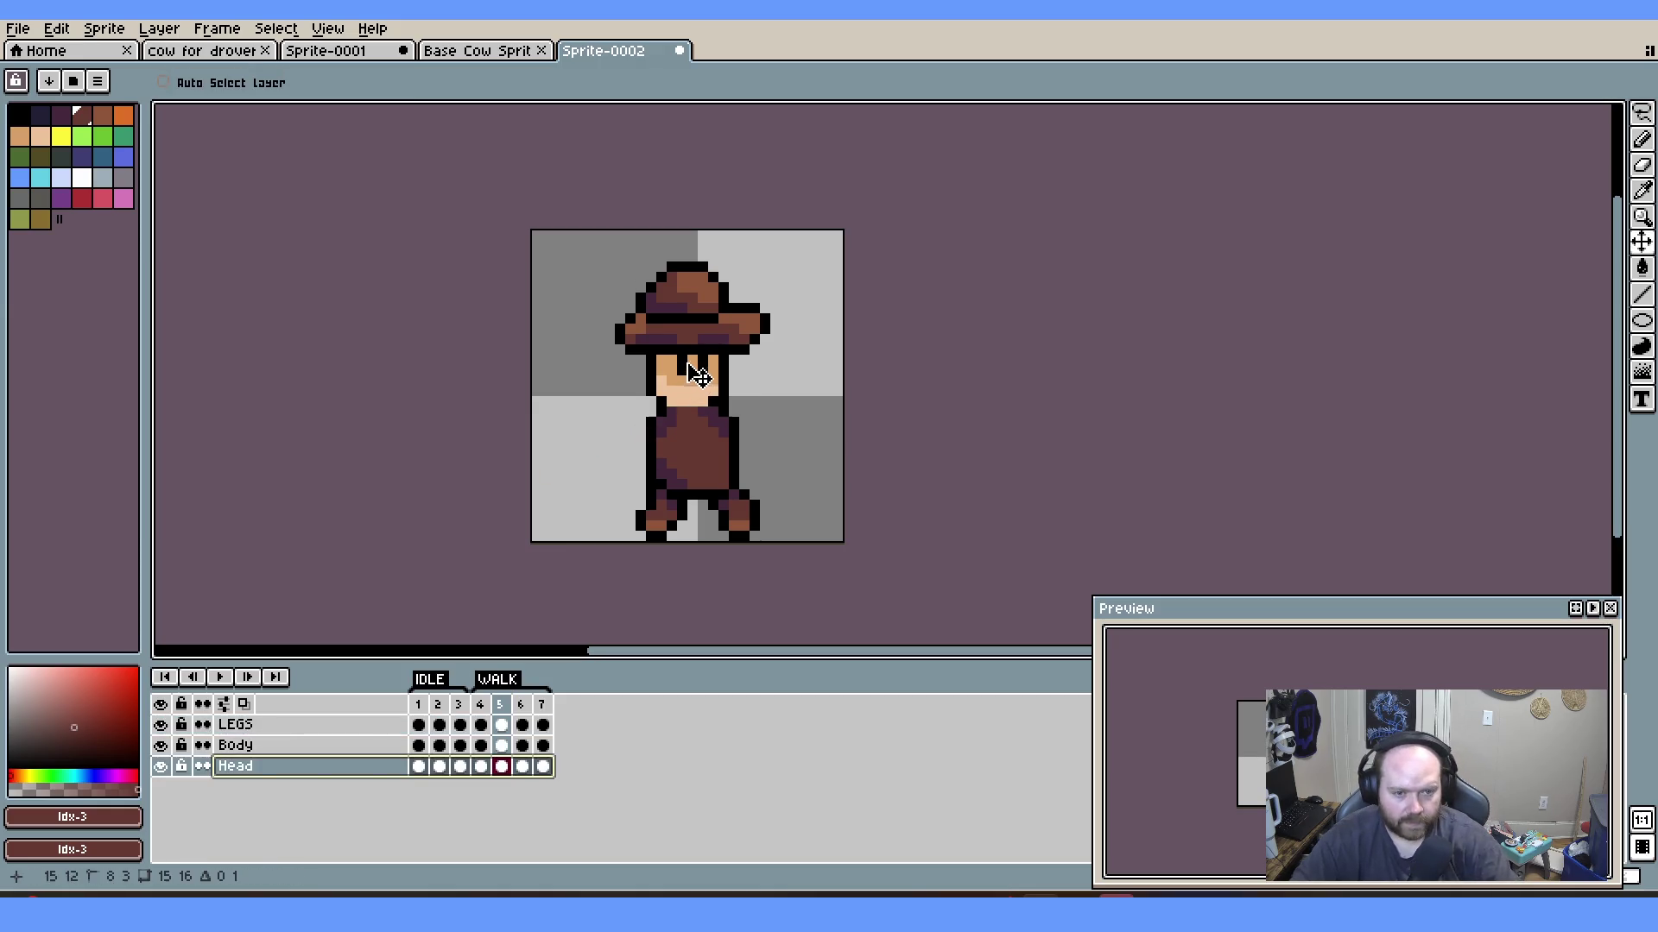
# Step: Pick black, switch to the Pencil, and zoom in on the cowboy's face
pyautogui.click(19, 113)
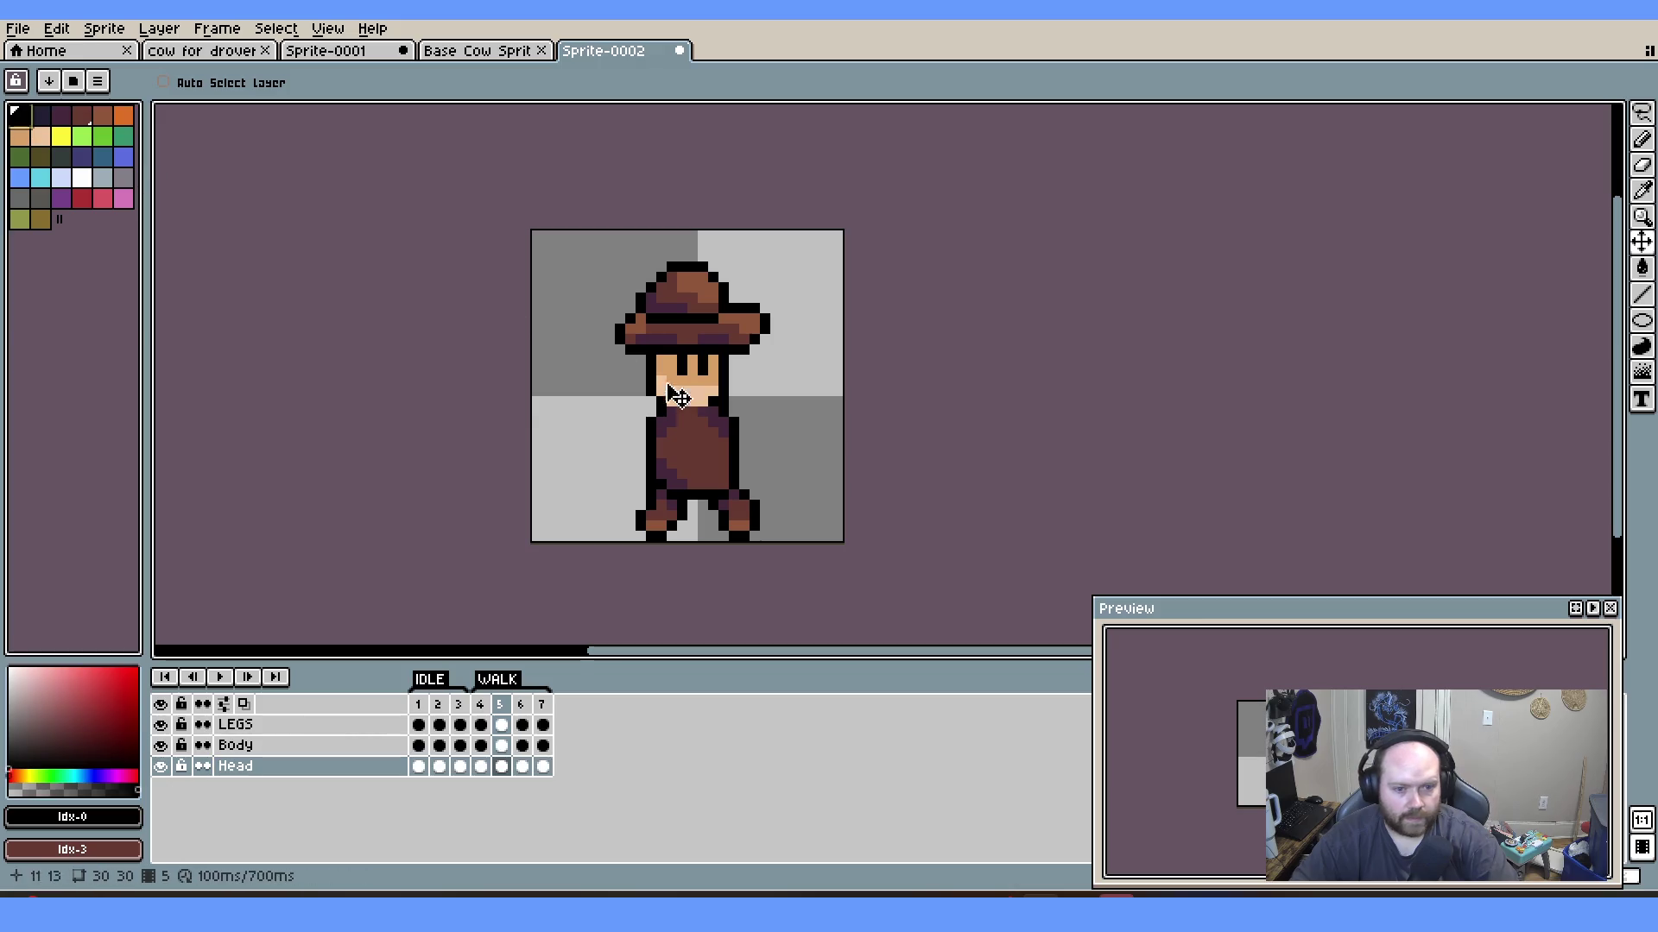
pyautogui.press('b')
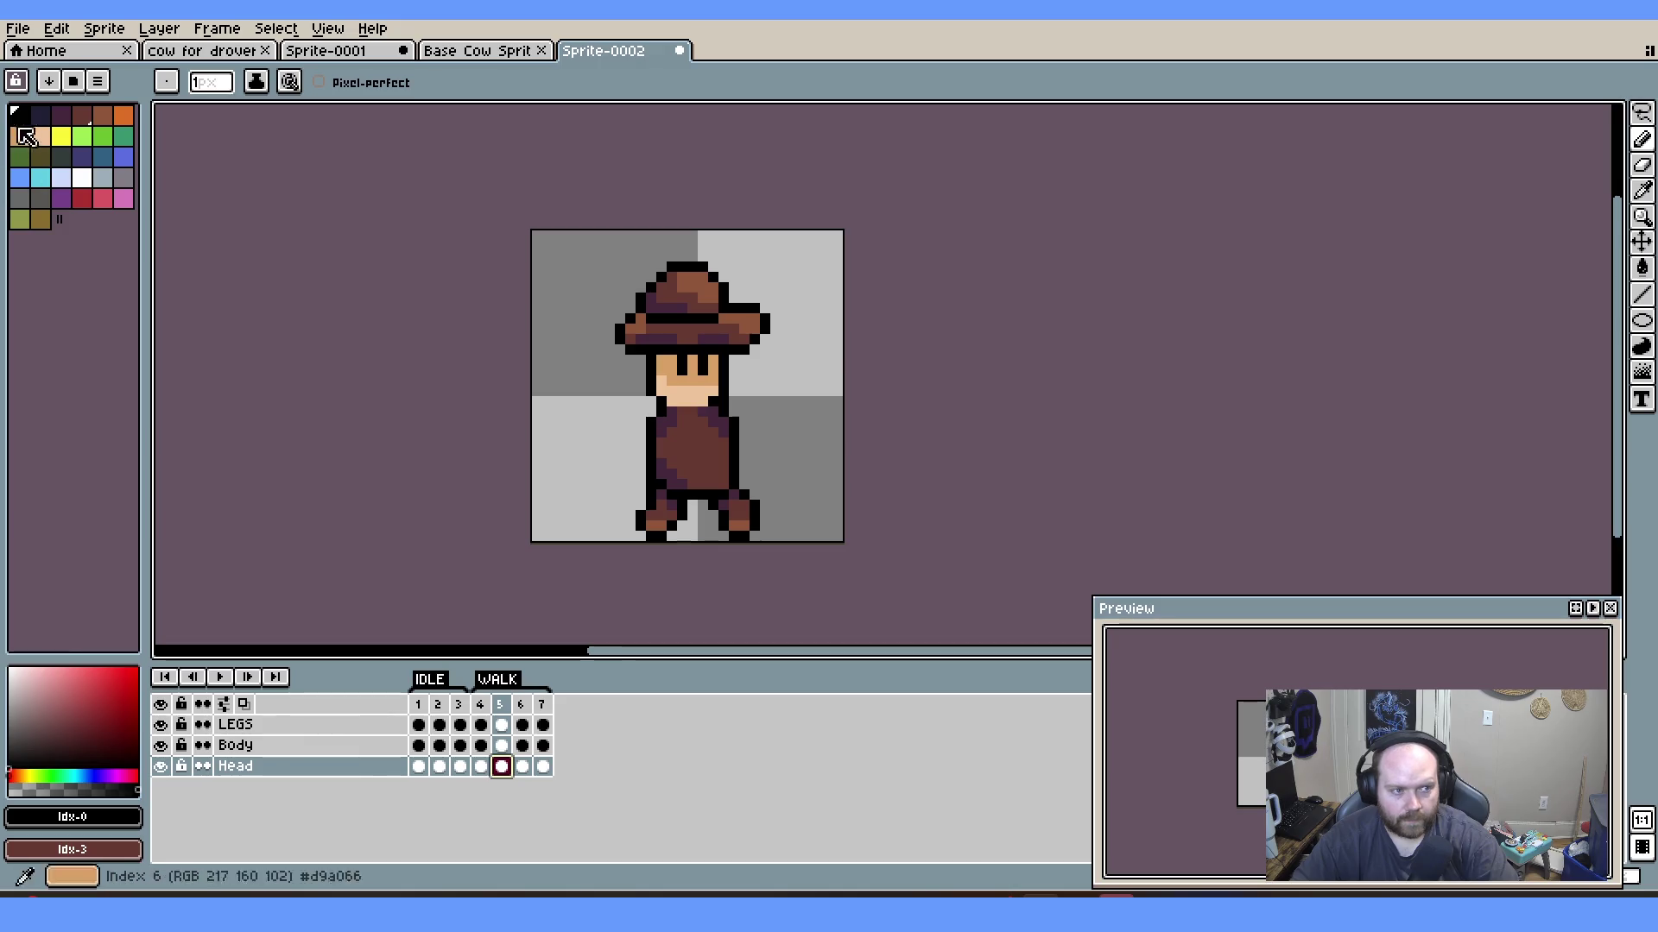
pyautogui.scroll(4, 682, 417)
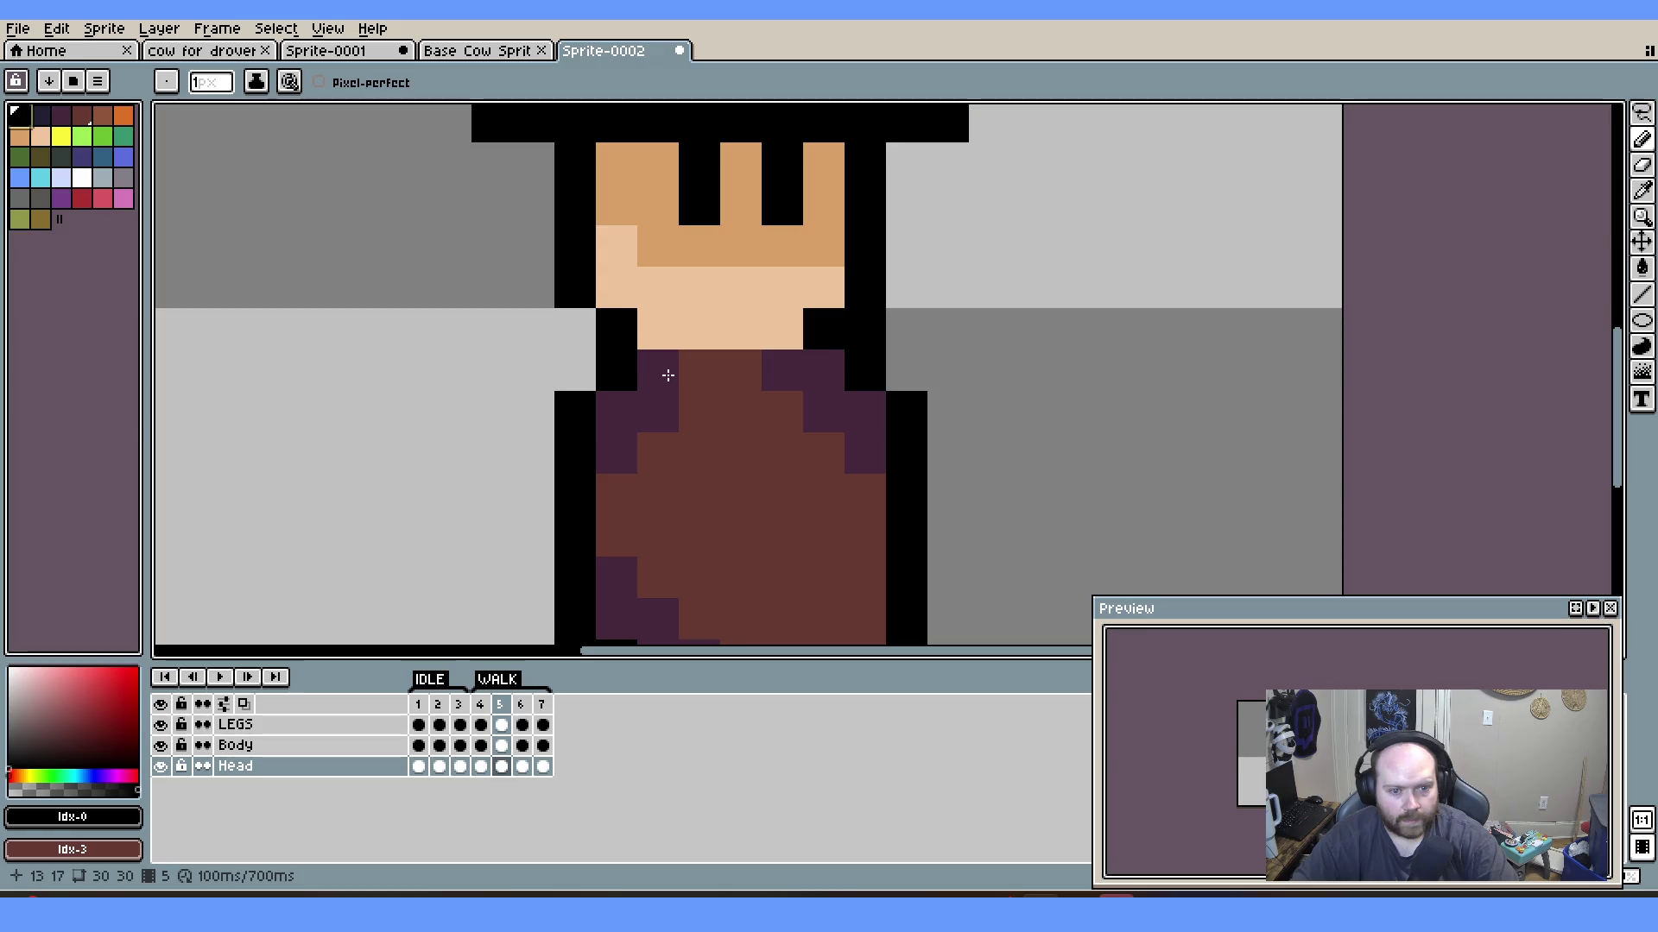
# Step: Pencil a black neck row on frame 5's Body layer and erase stray outline pixels on Head and Body
pyautogui.click(363, 746)
pyautogui.click(501, 745)
pyautogui.click(656, 370)
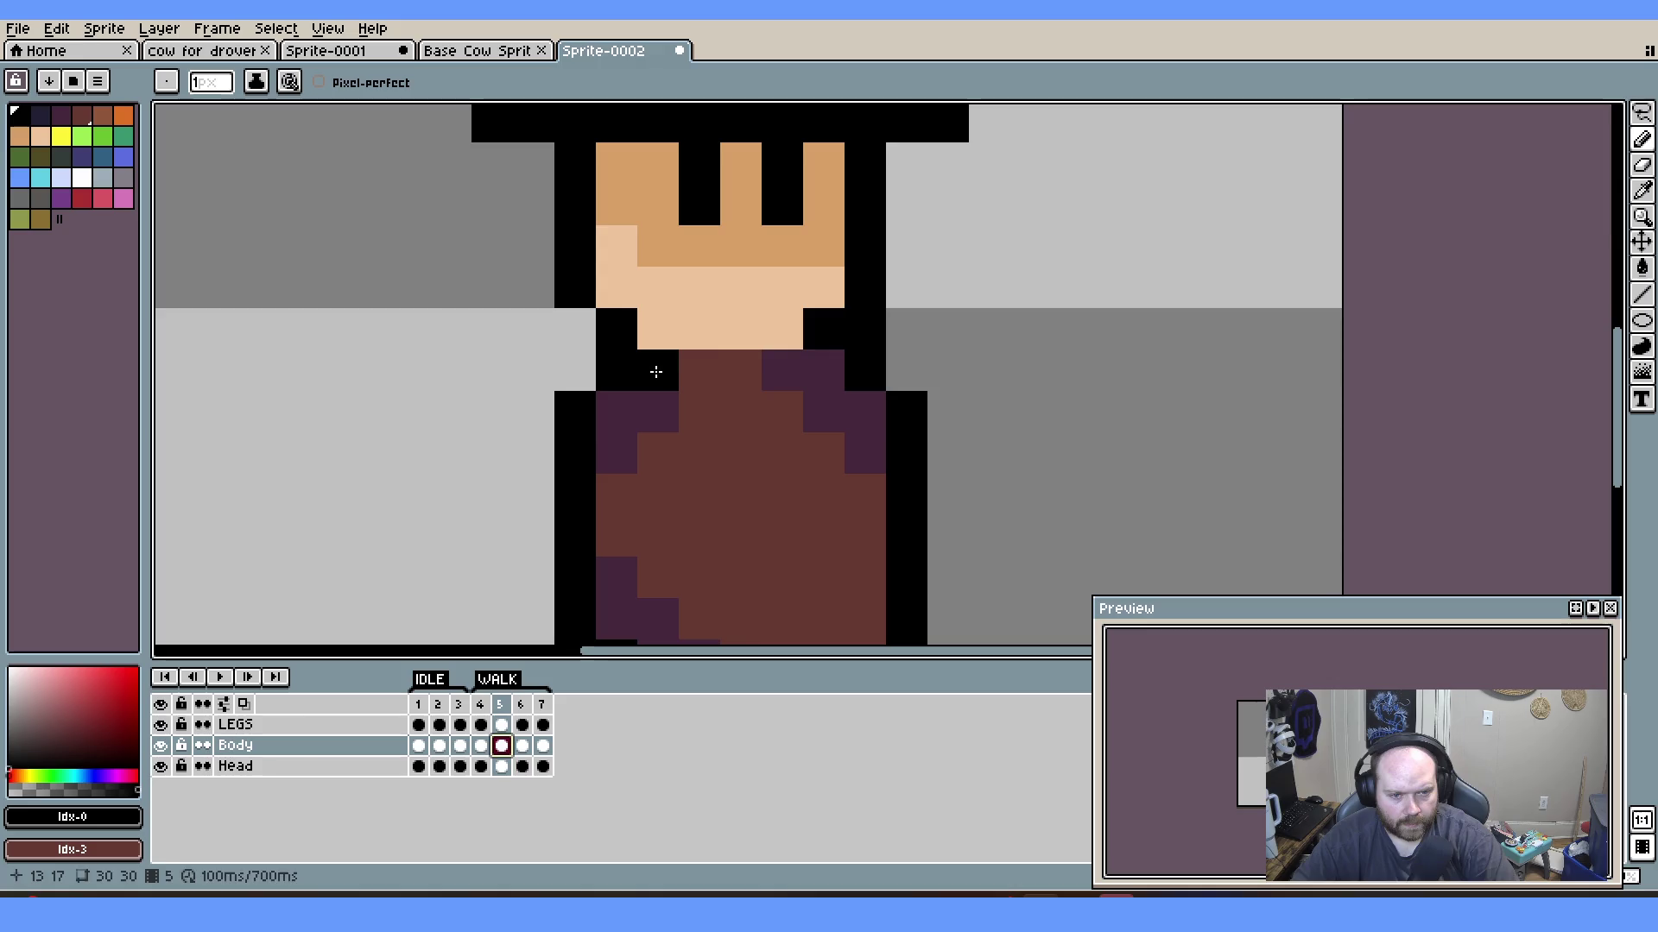
pyautogui.moveTo(736, 370); pyautogui.dragTo(825, 371)
pyautogui.press('e')
pyautogui.click(653, 396)
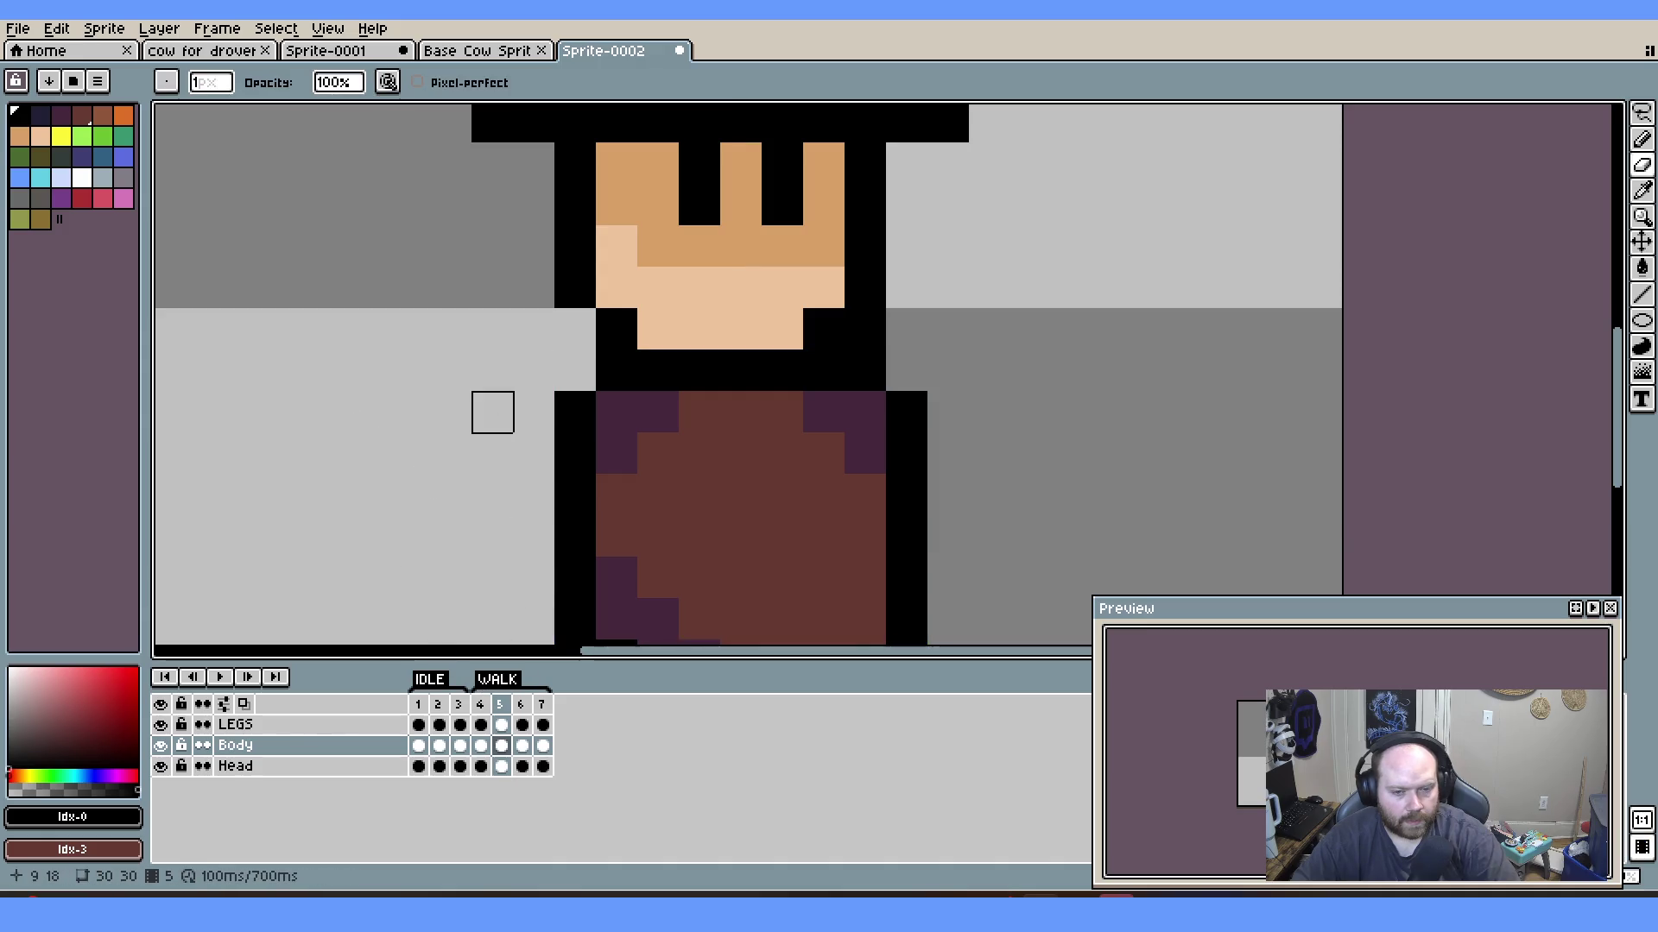
pyautogui.press('e')
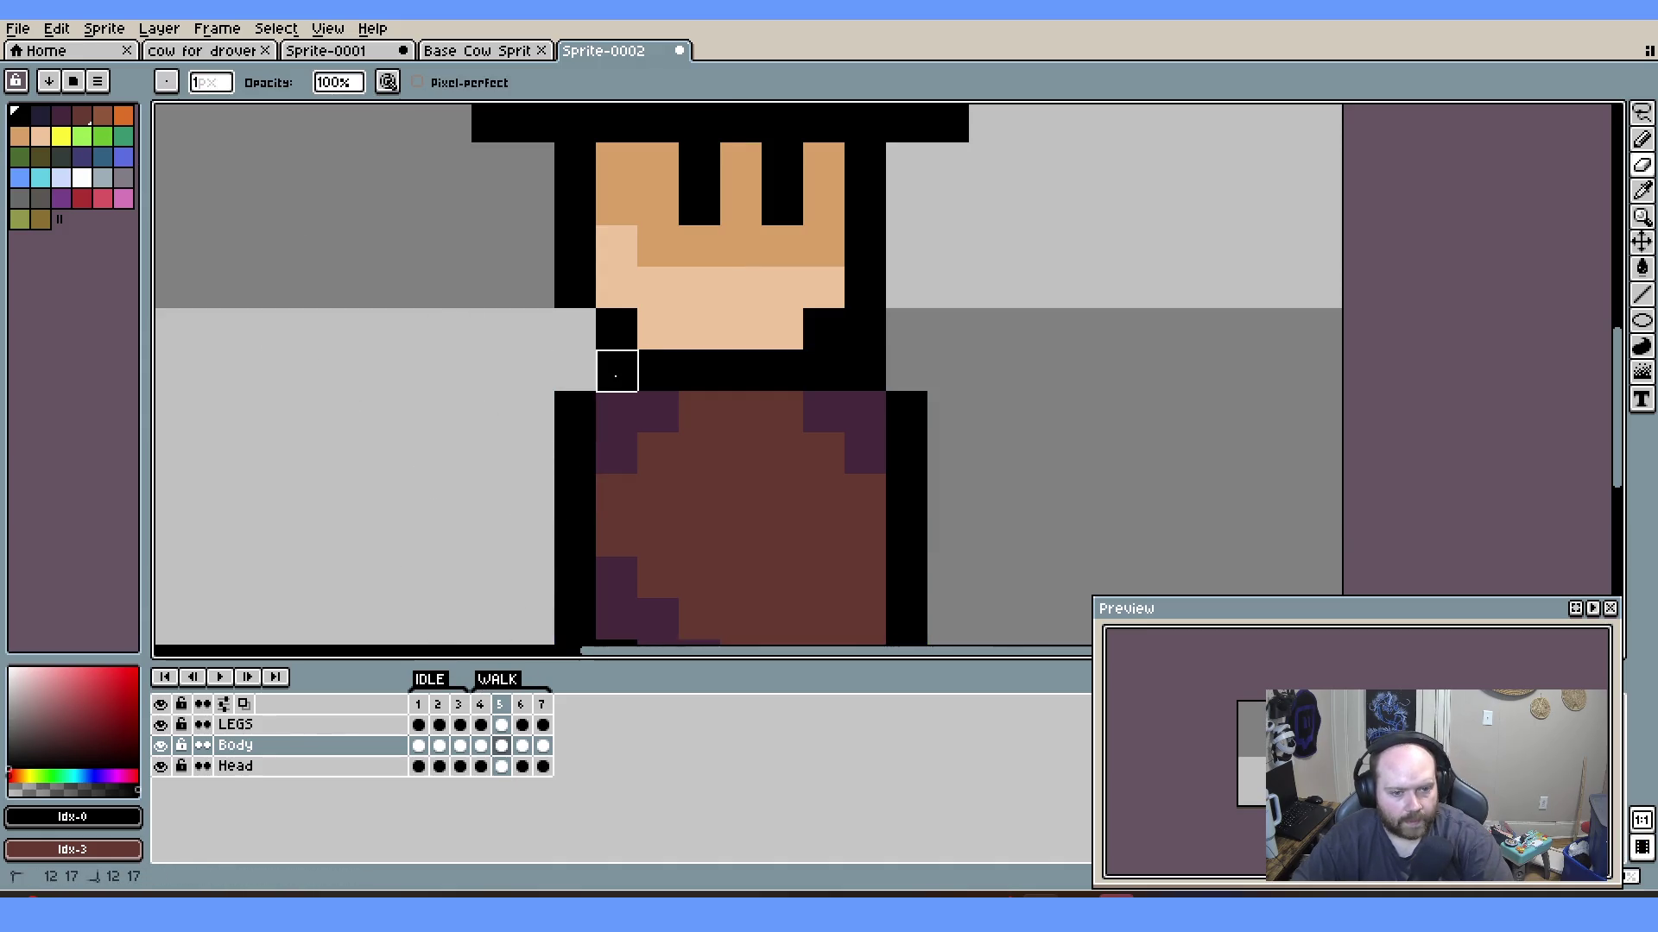
pyautogui.click(501, 766)
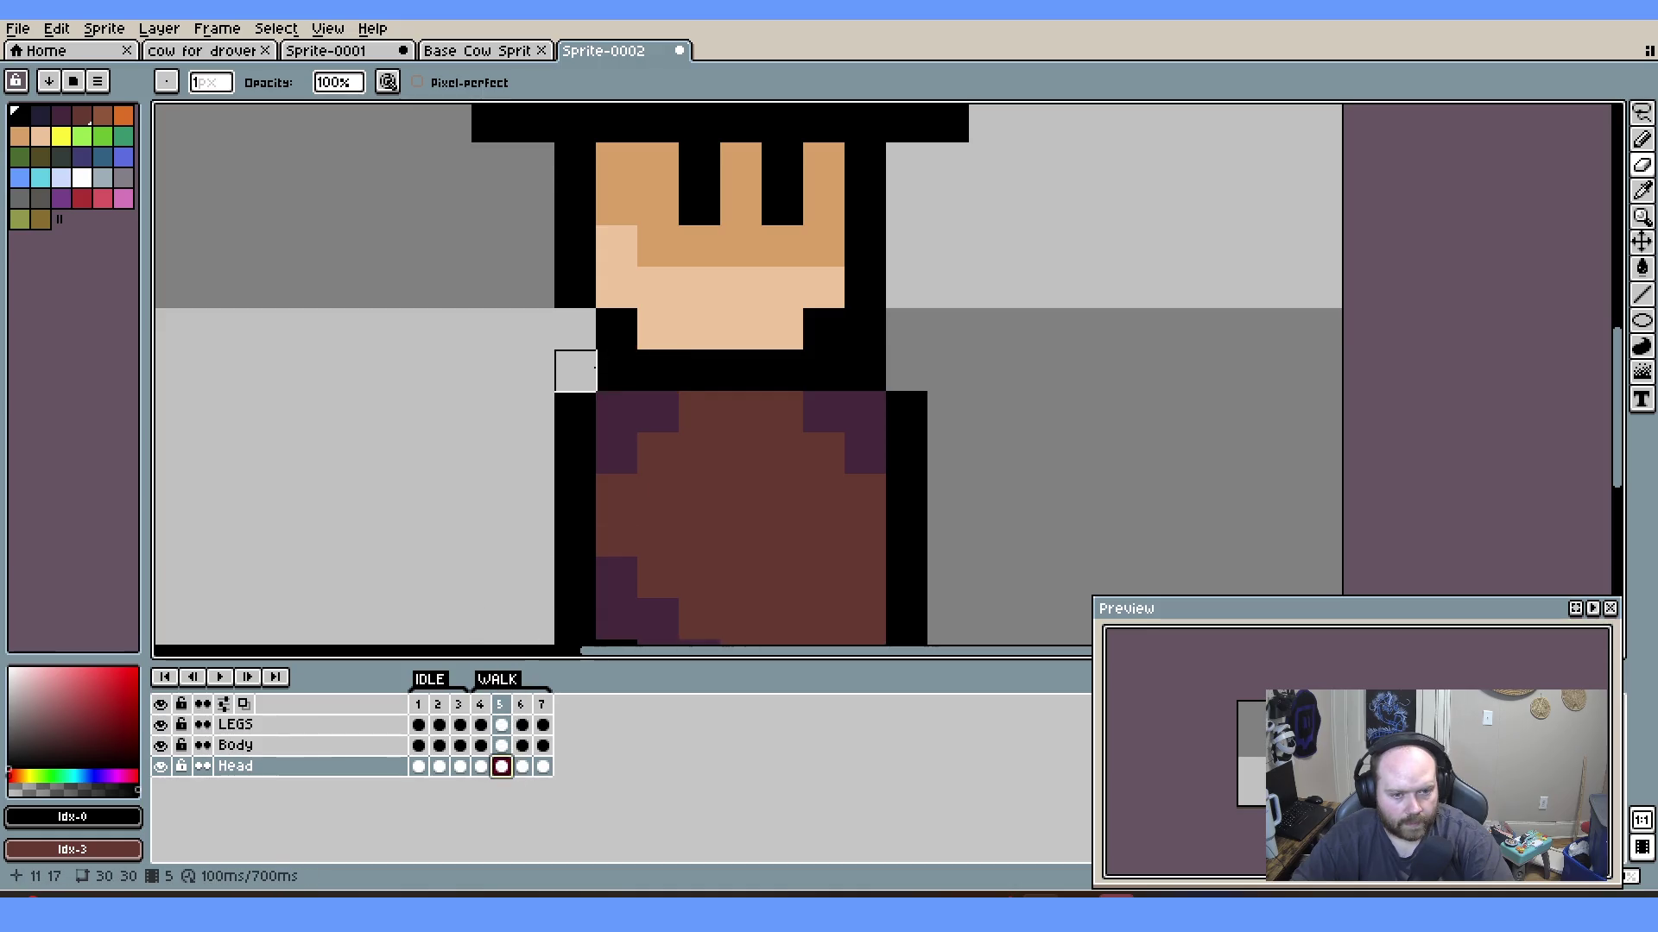
pyautogui.click(617, 371)
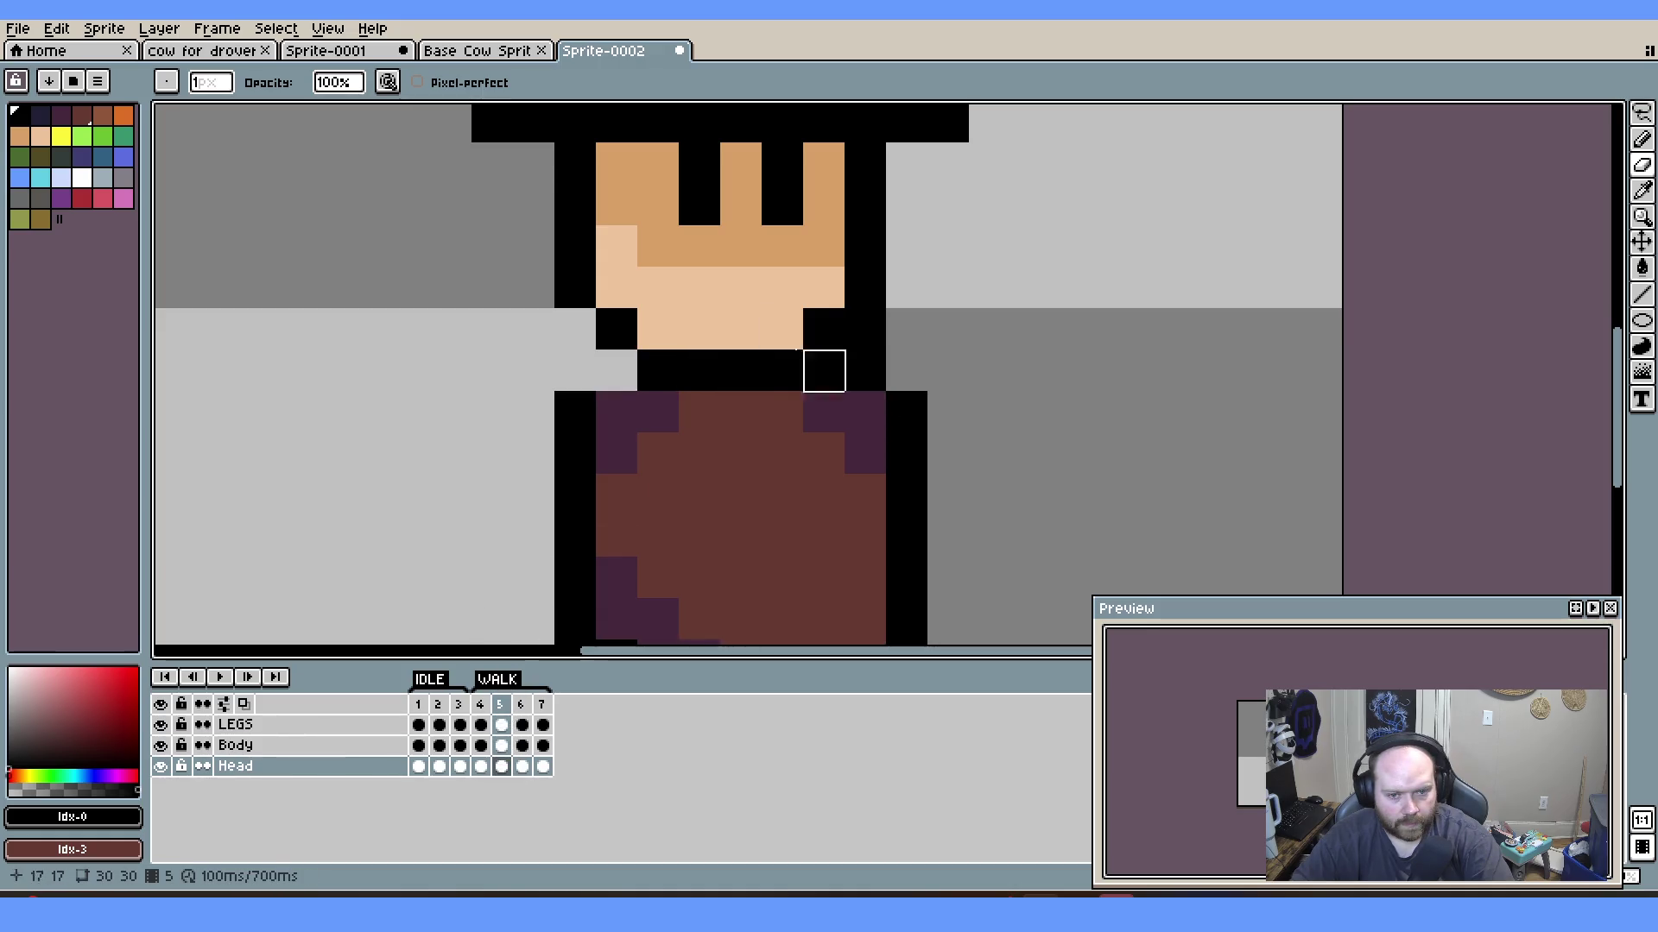
pyautogui.click(501, 745)
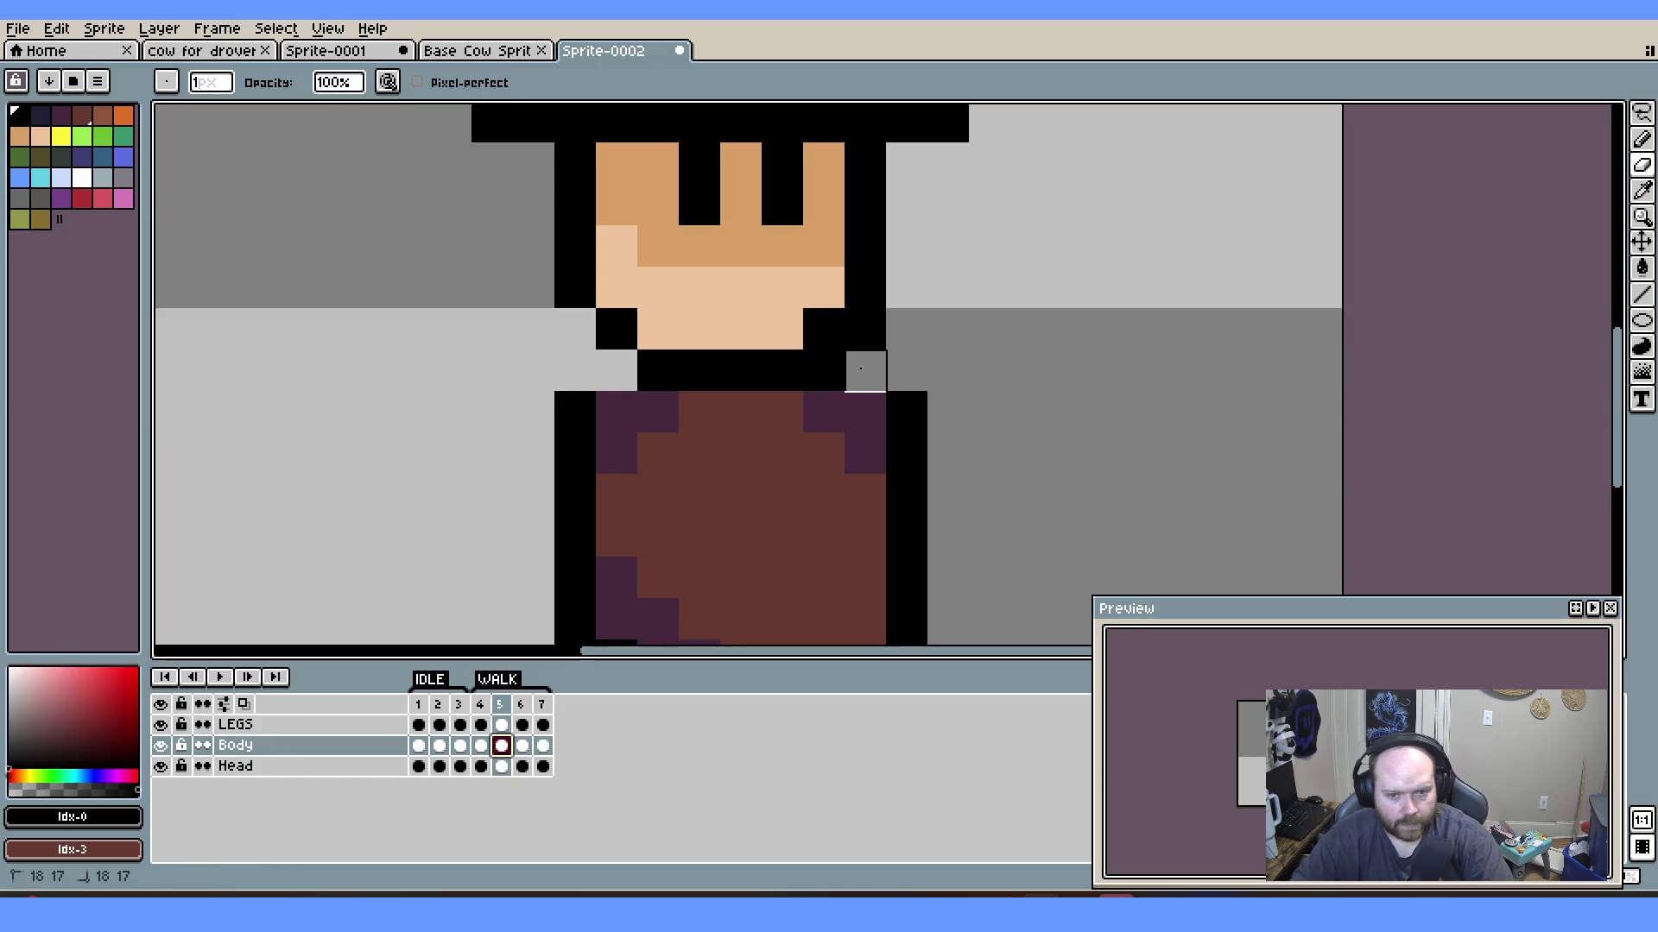
pyautogui.scroll(-2, 861, 368)
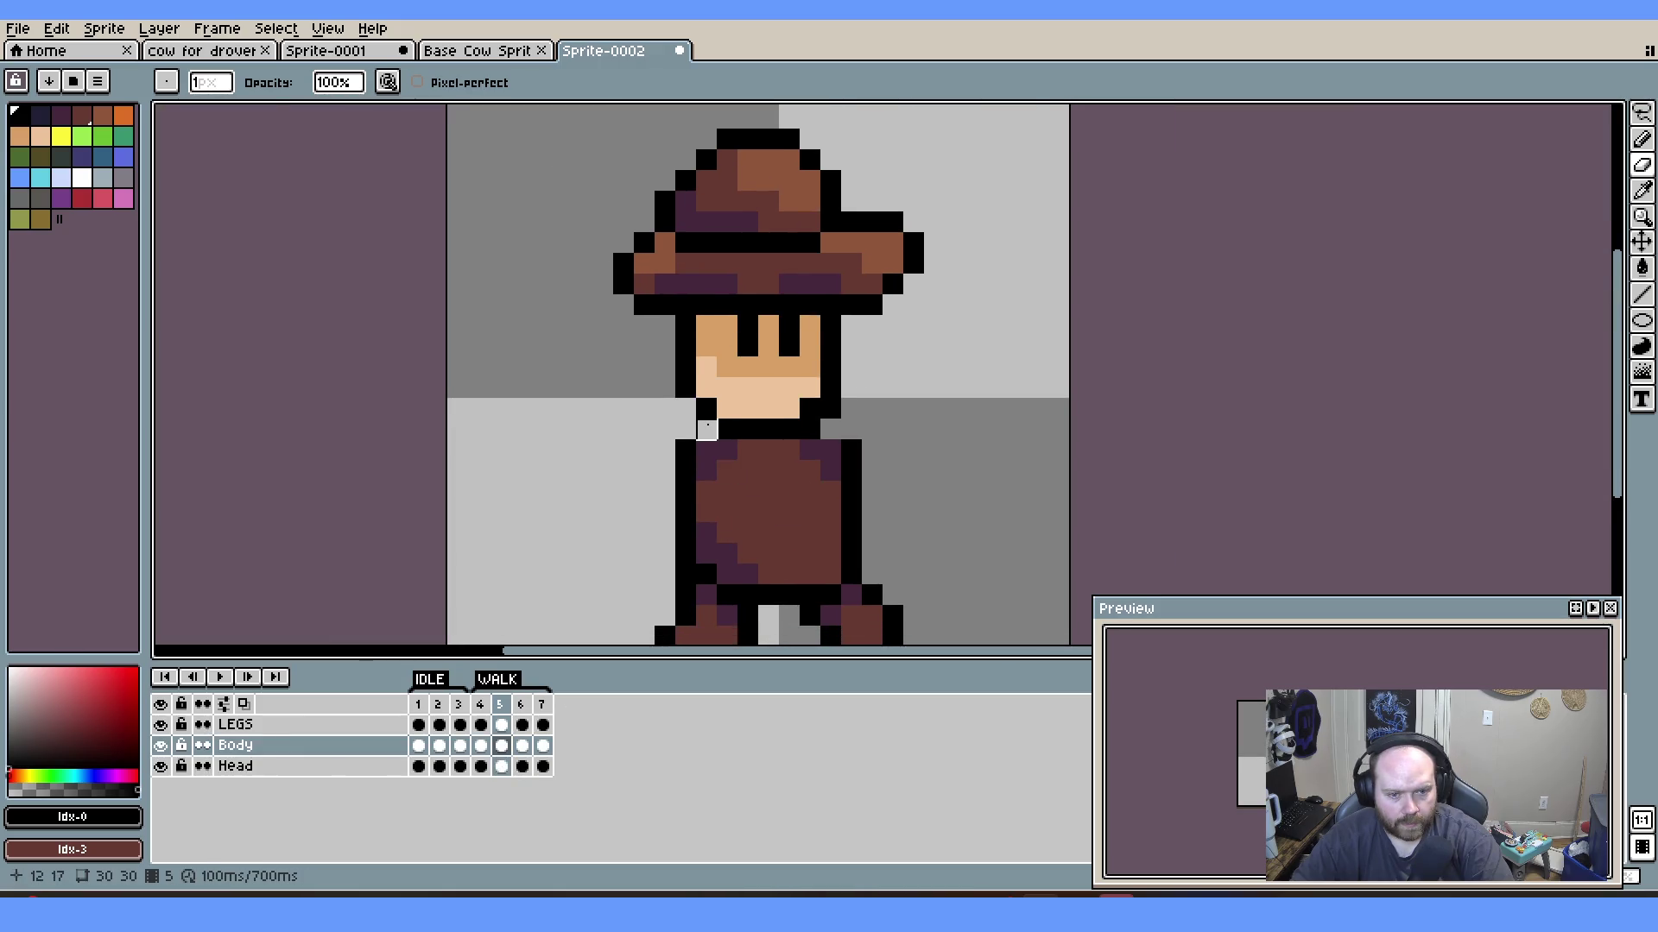
# Step: Undo and redo recent neck edits while stepping through frames 4–7 to compare poses
pyautogui.press('e')
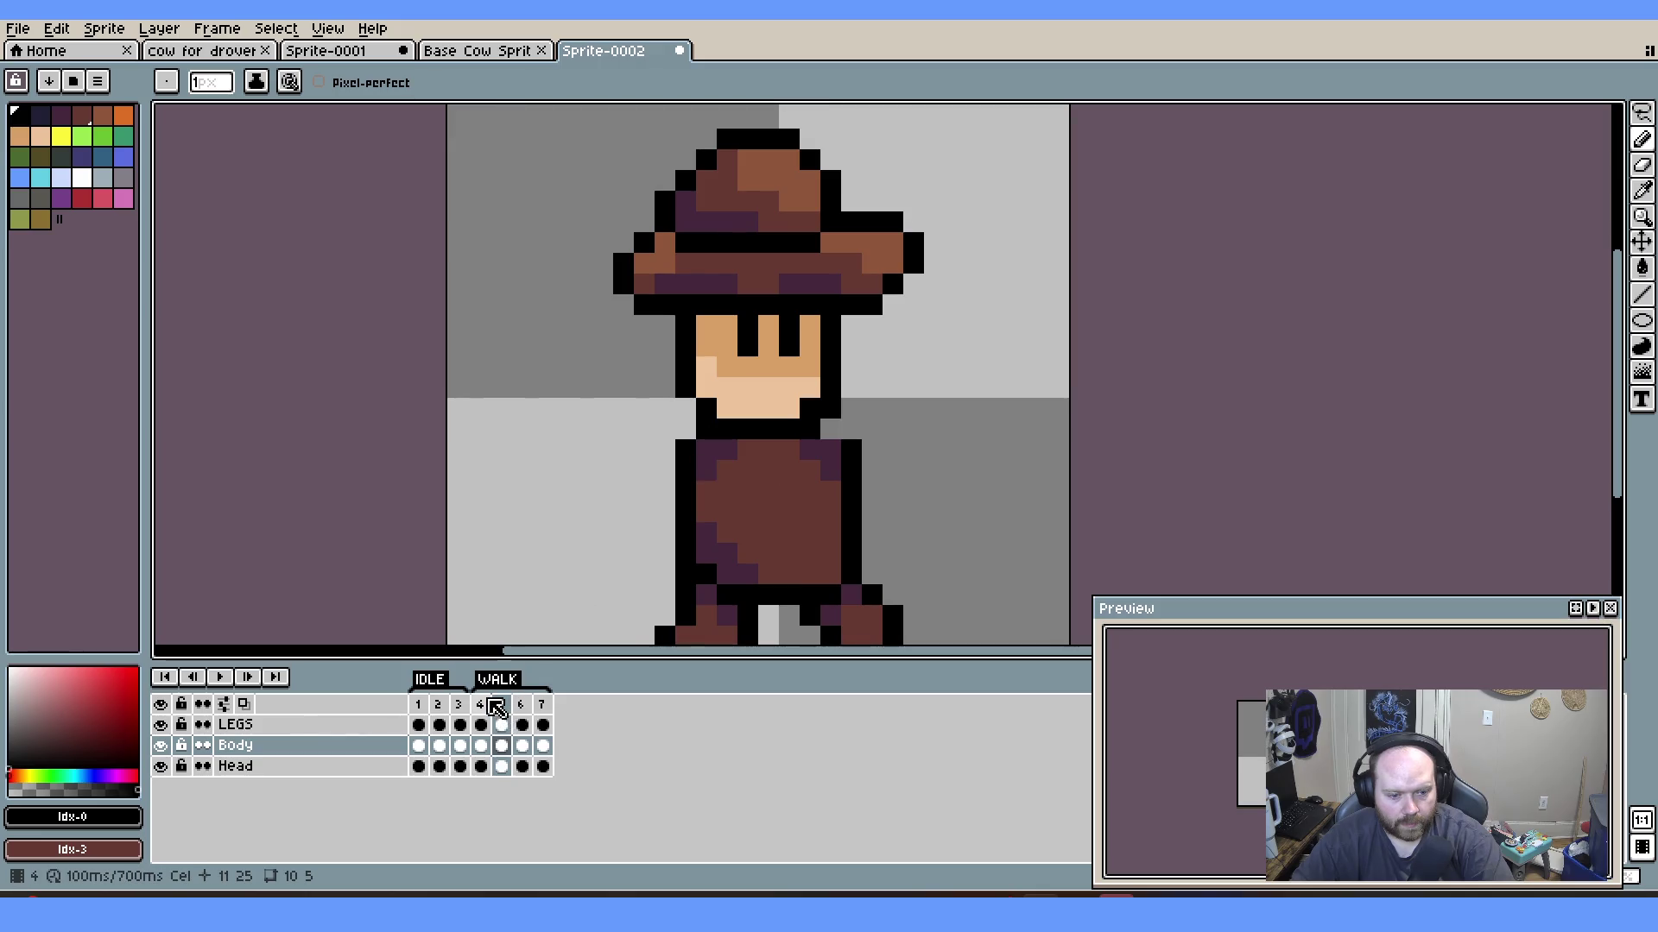
pyautogui.hotkey('ctrl', 'z')
pyautogui.hotkey('ctrl', 'z')
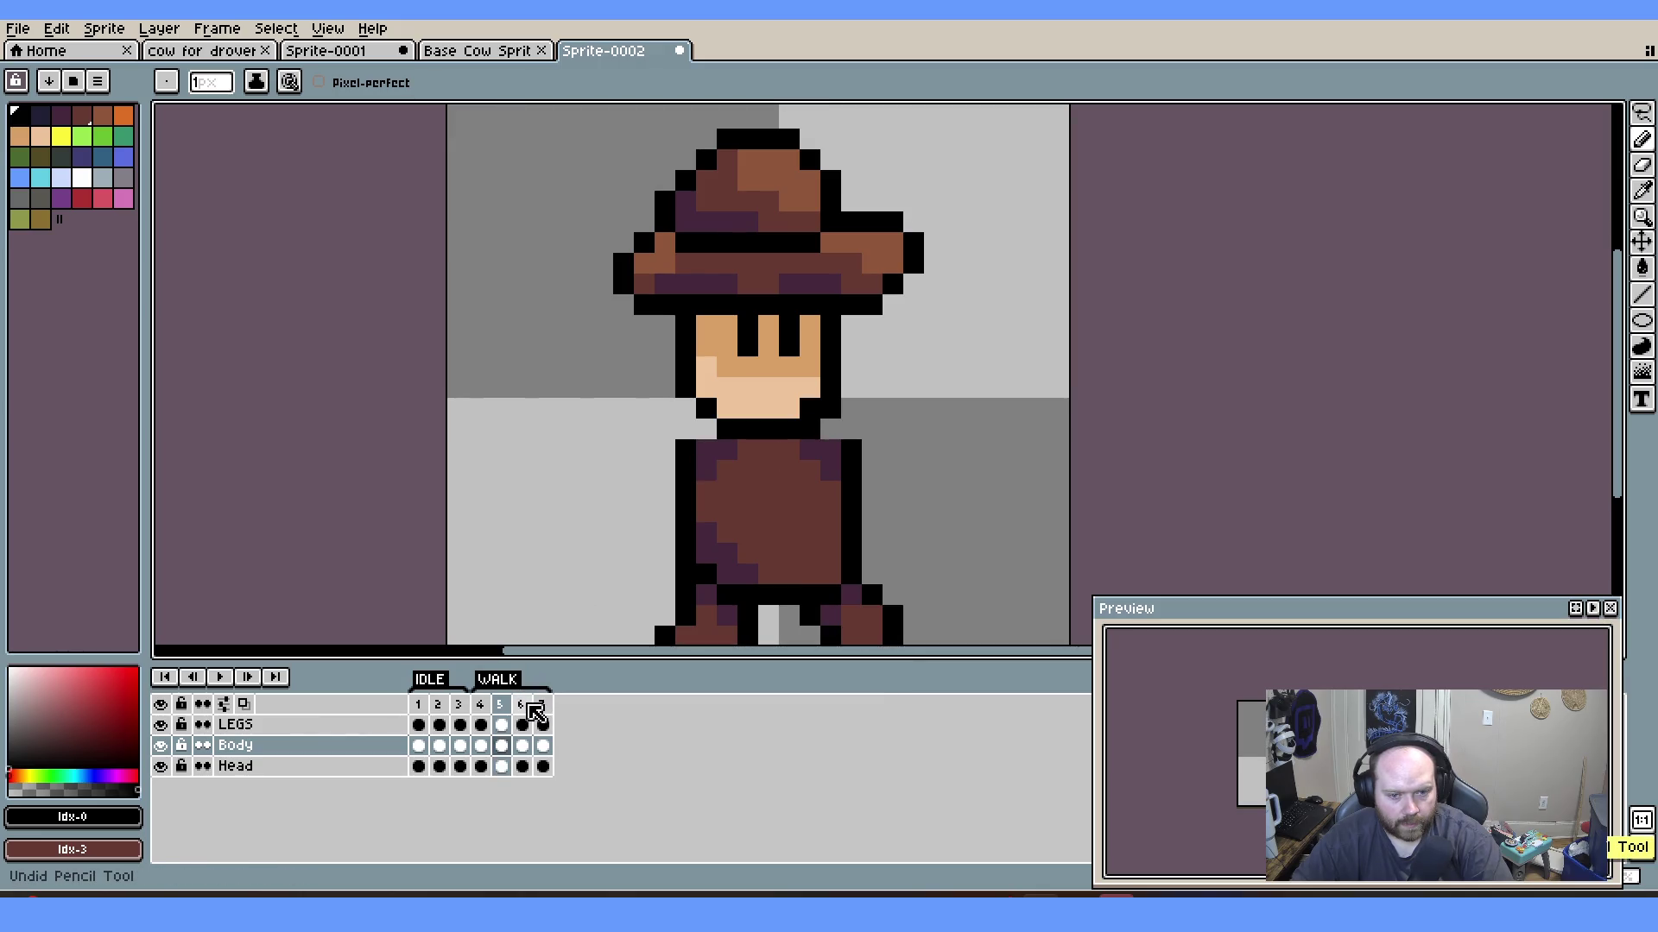
pyautogui.hotkey('ctrl', 'z')
pyautogui.hotkey('ctrl', 'z')
pyautogui.hotkey('ctrl', 'z')
pyautogui.click(506, 707)
pyautogui.click(484, 702)
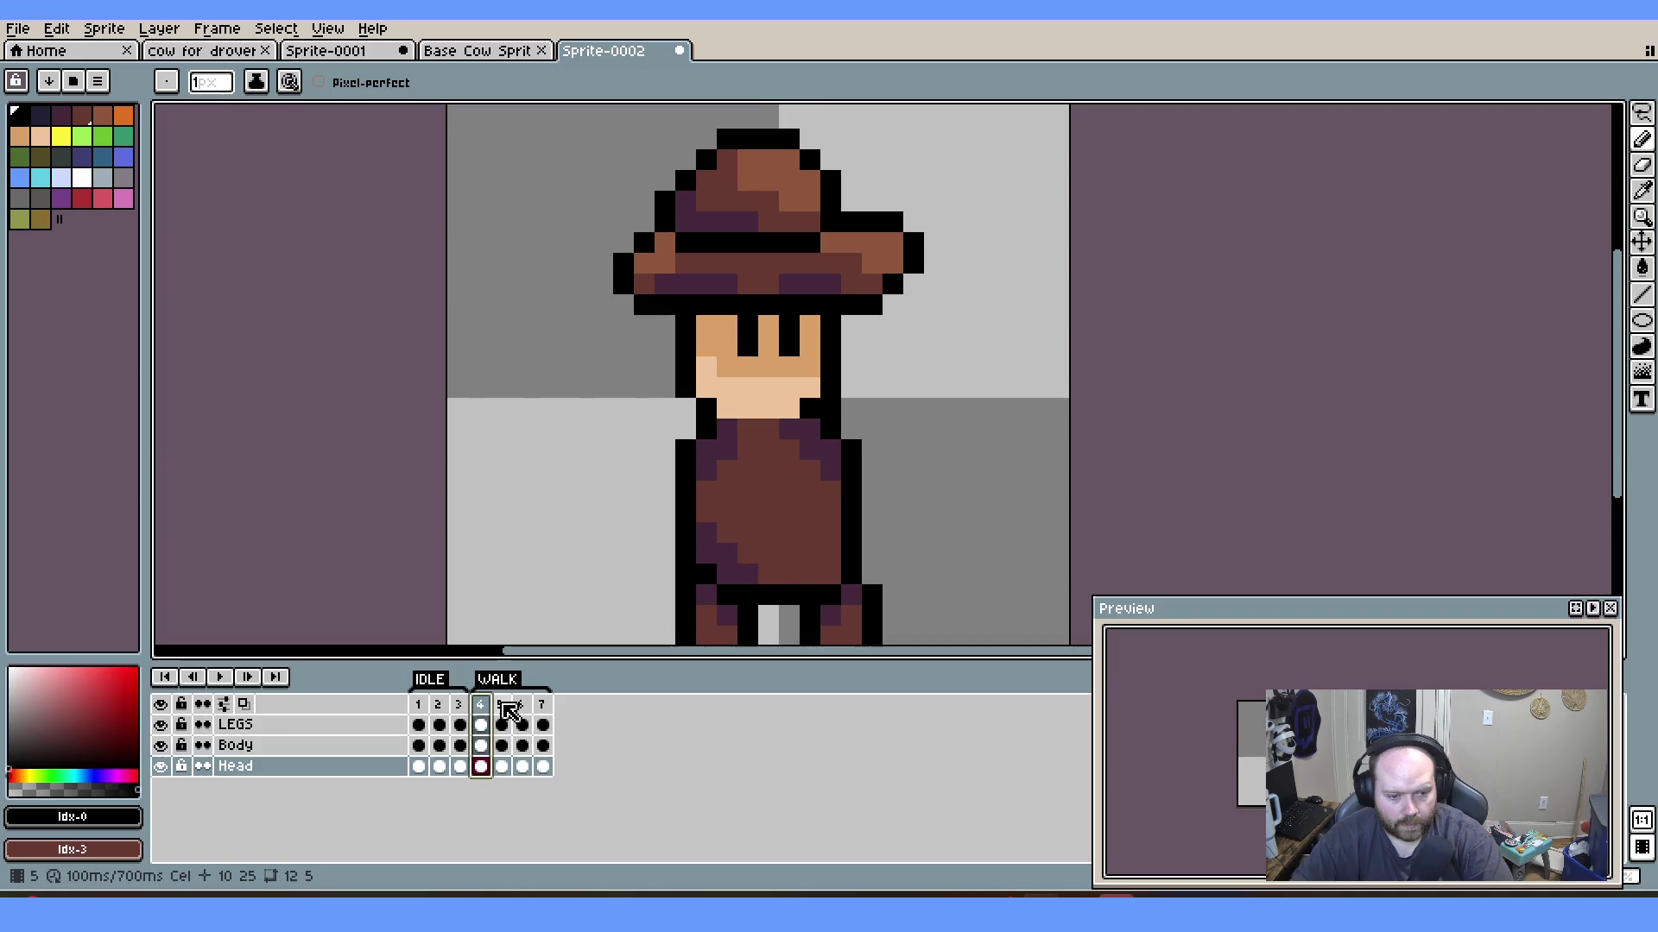
pyautogui.click(506, 707)
pyautogui.click(527, 704)
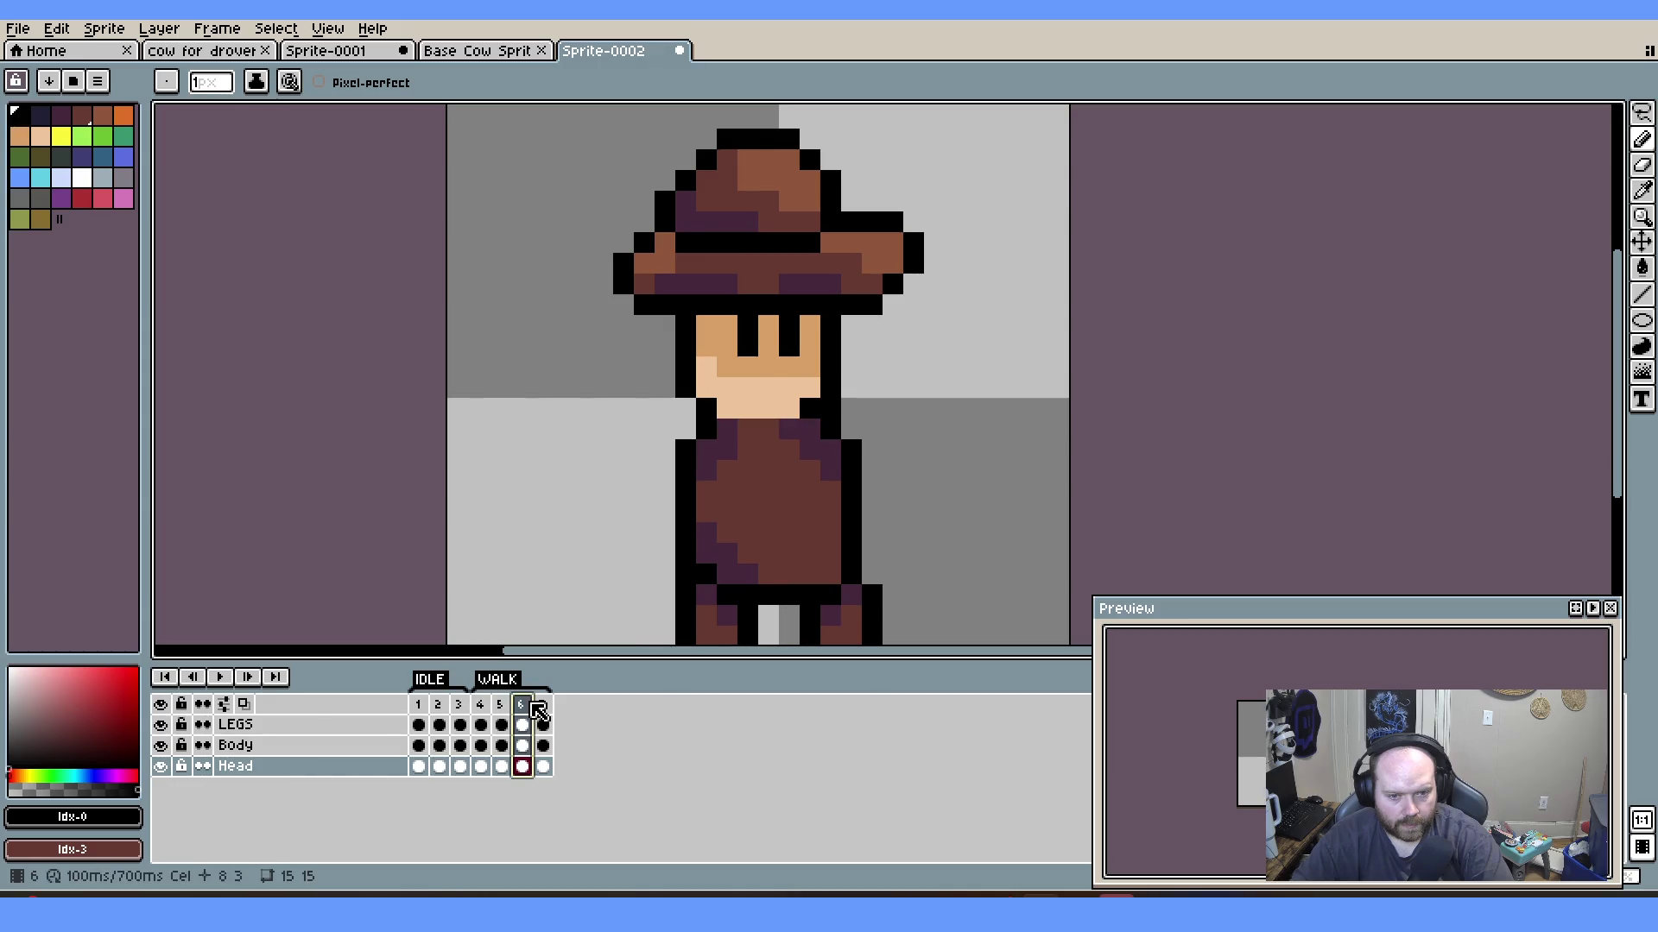
pyautogui.click(540, 705)
pyautogui.click(521, 706)
pyautogui.click(502, 706)
pyautogui.click(482, 706)
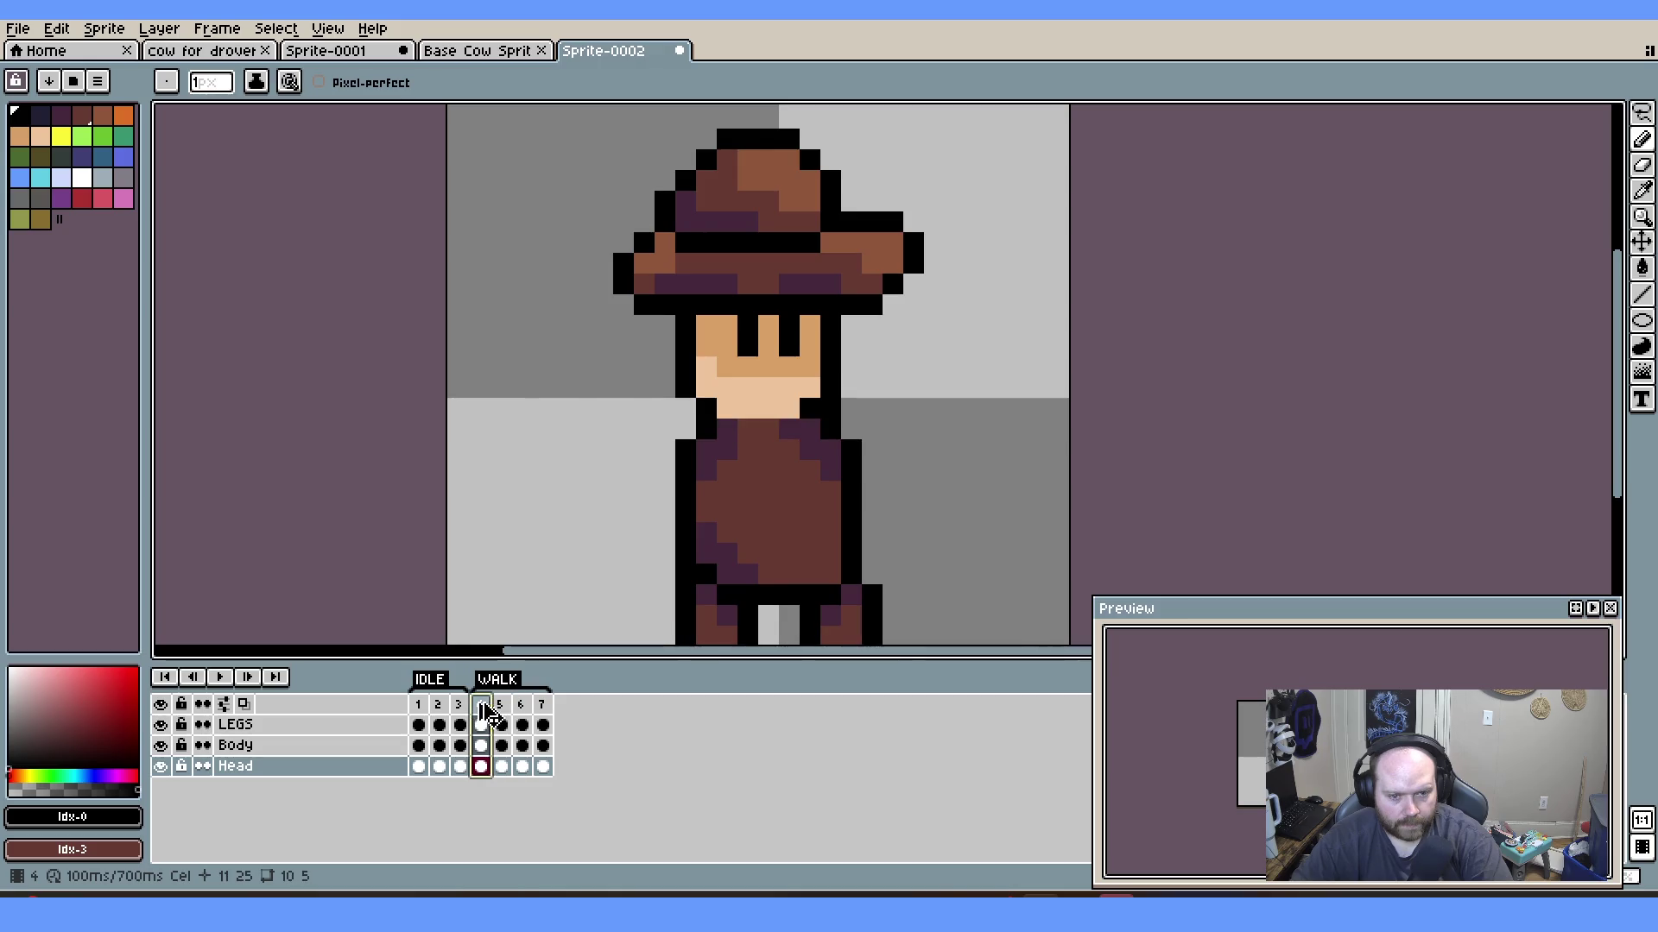
pyautogui.hotkey('ctrl', 'z')
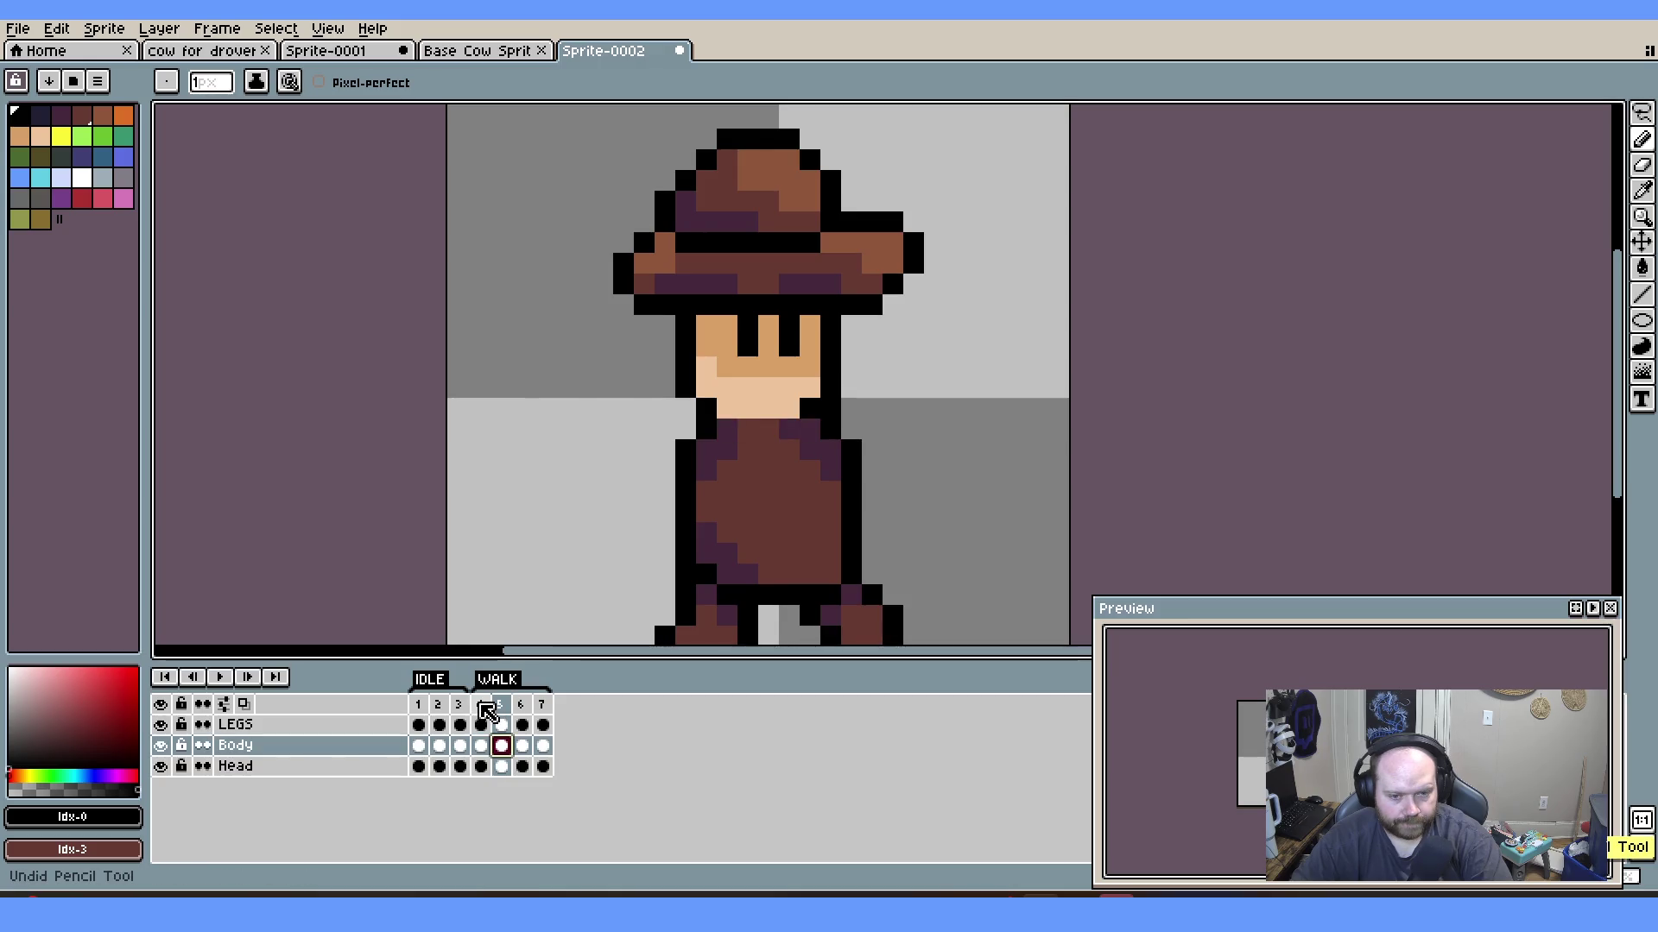
pyautogui.hotkey('ctrl', 'z')
pyautogui.hotkey('ctrl', 'z')
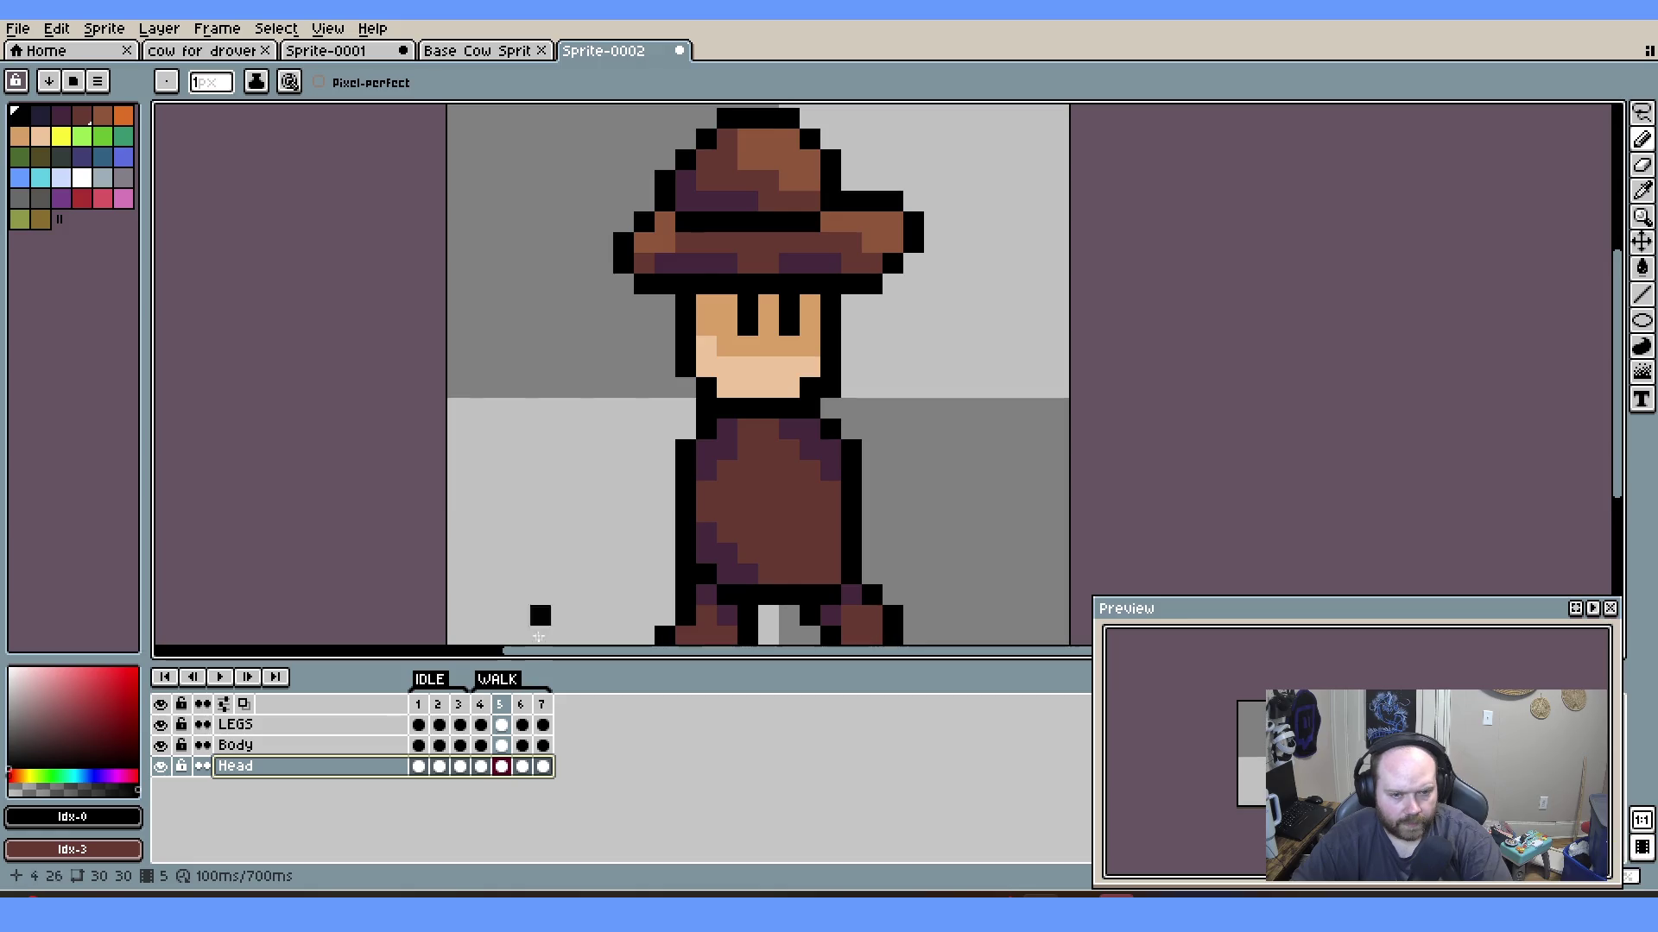
# Step: Move the cowboy's head down one pixel on walk frame 5
pyautogui.click(500, 704)
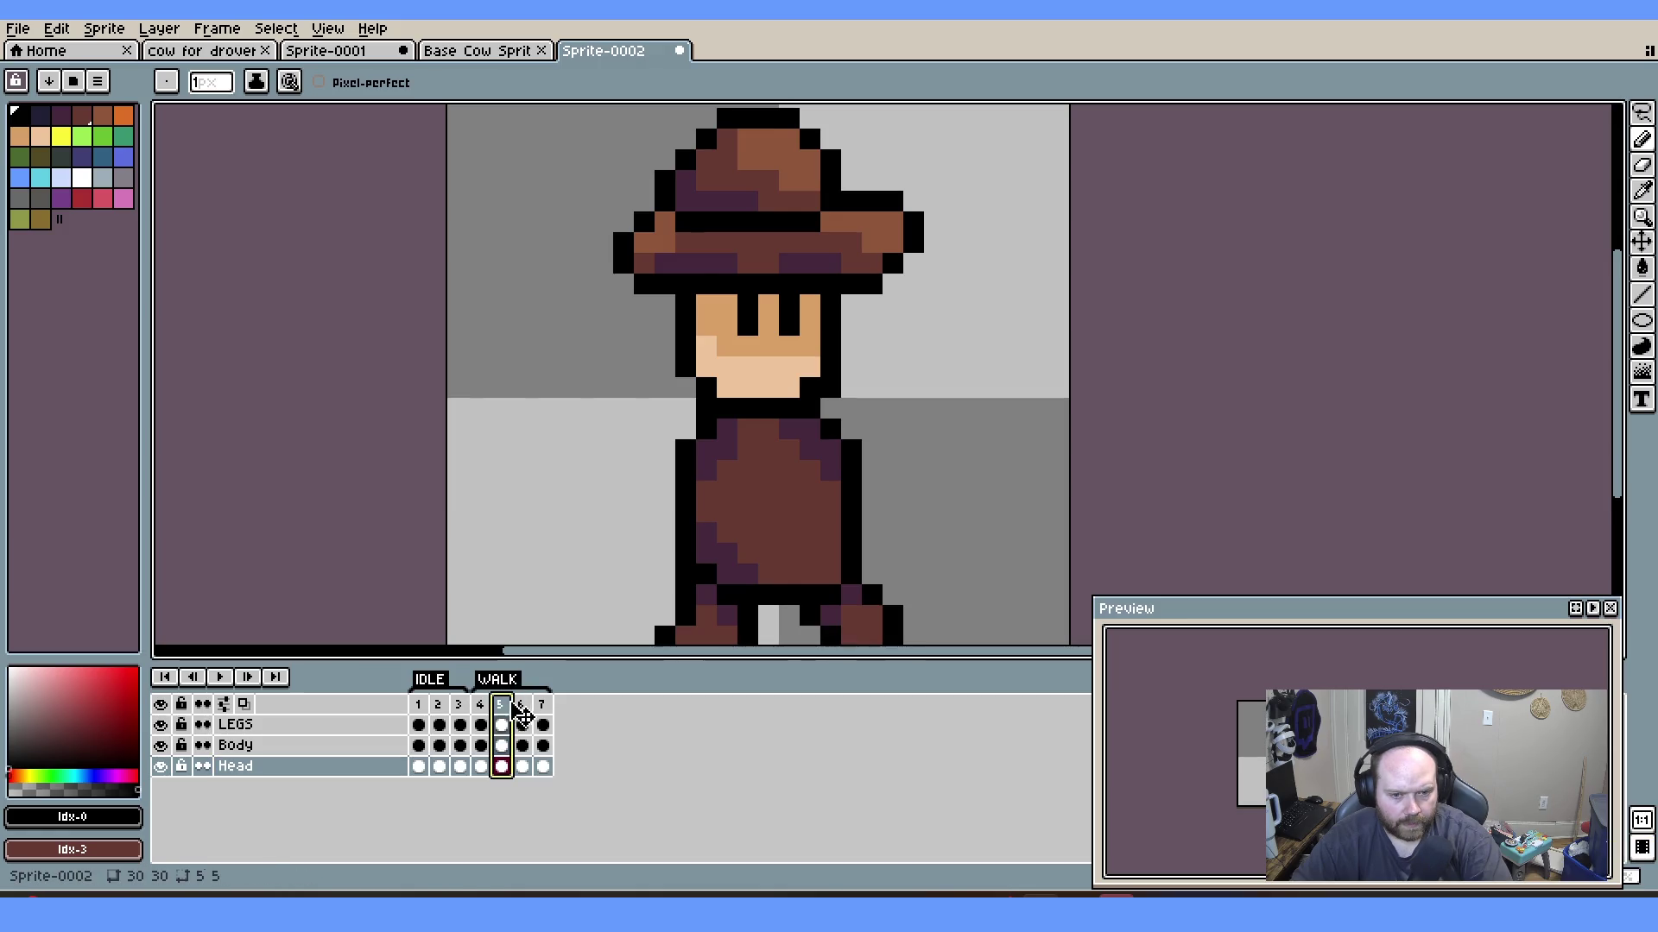
pyautogui.click(482, 705)
pyautogui.click(500, 708)
pyautogui.press('v')
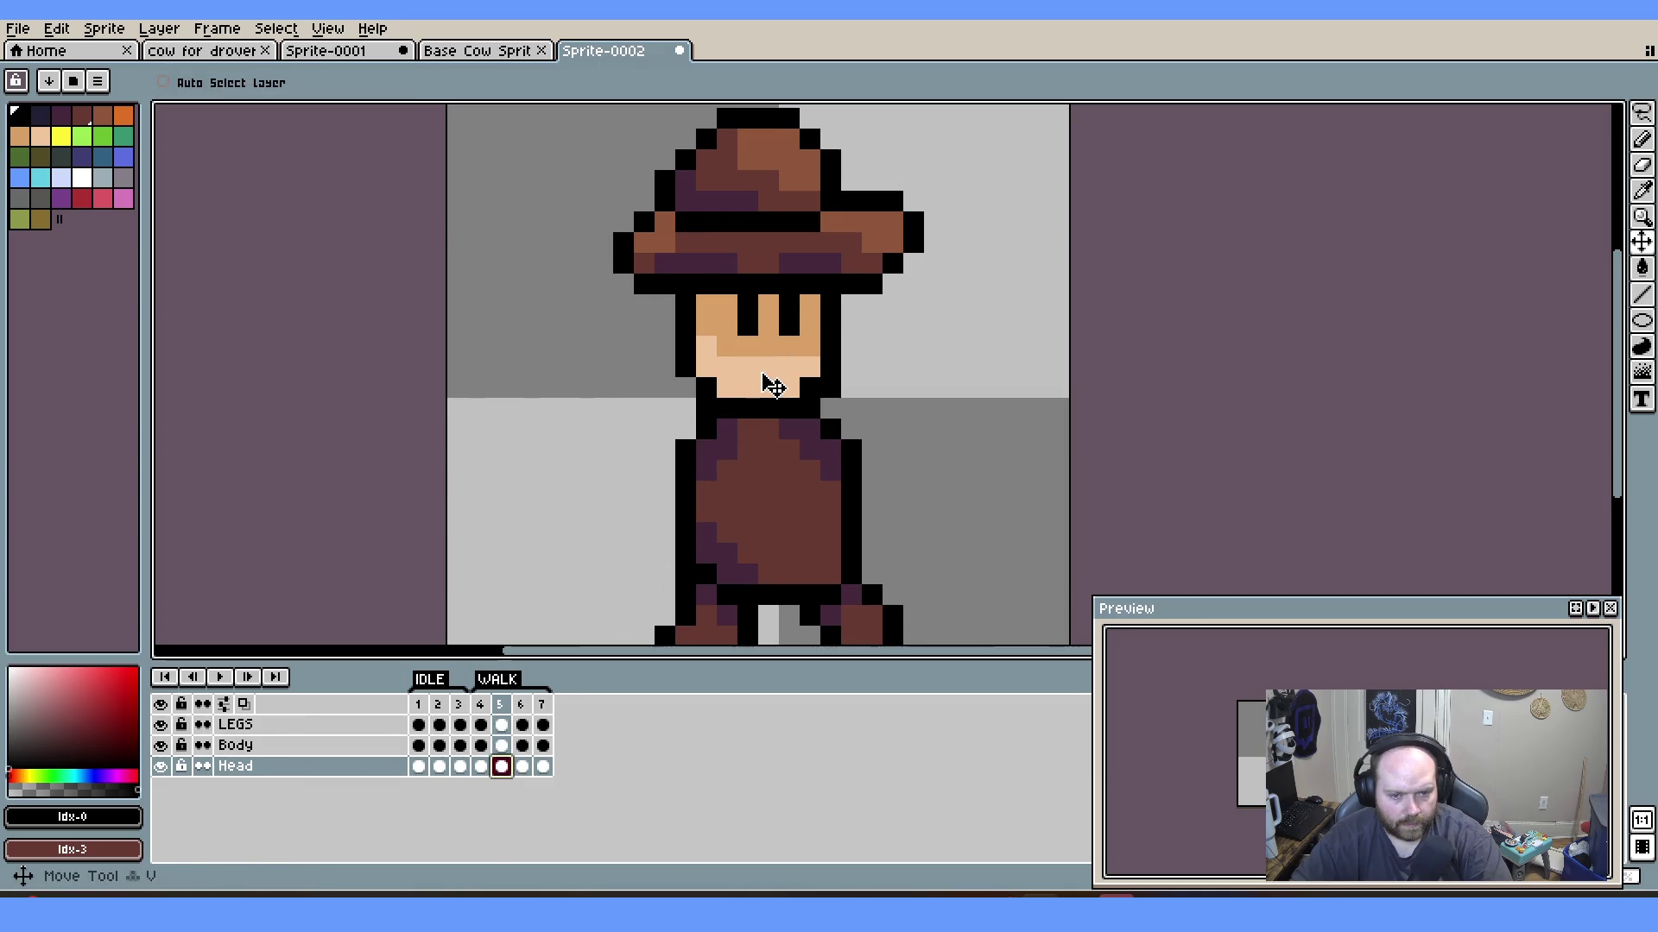
pyautogui.moveTo(762, 377); pyautogui.dragTo(748, 435)
pyautogui.click(481, 767)
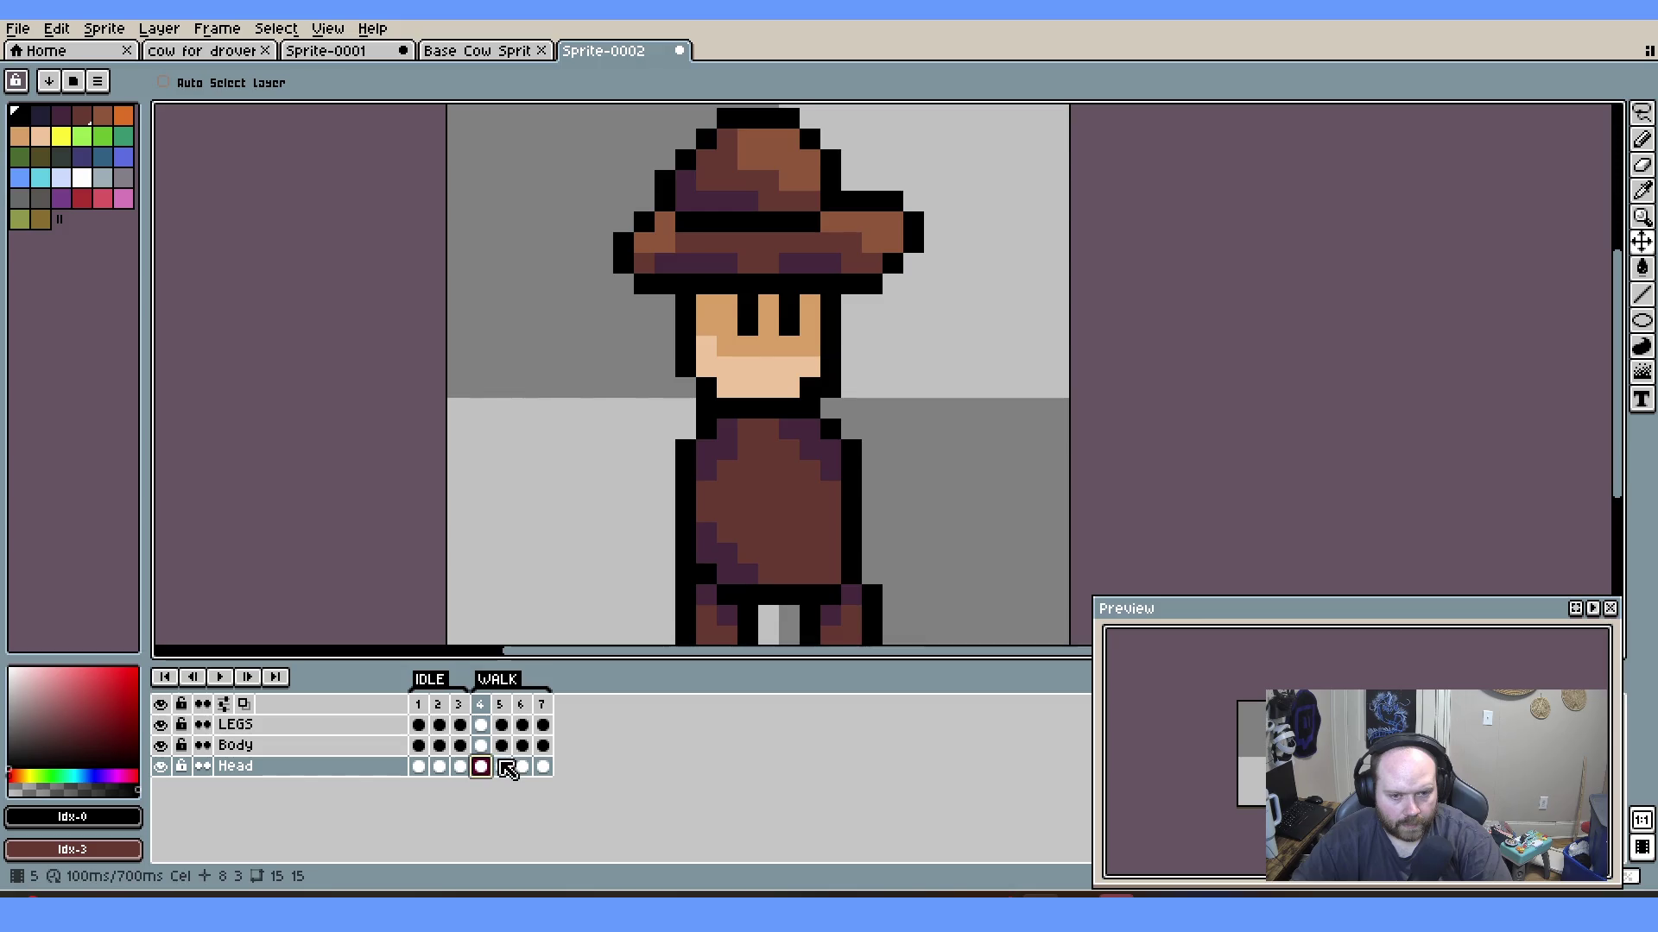
pyautogui.click(501, 767)
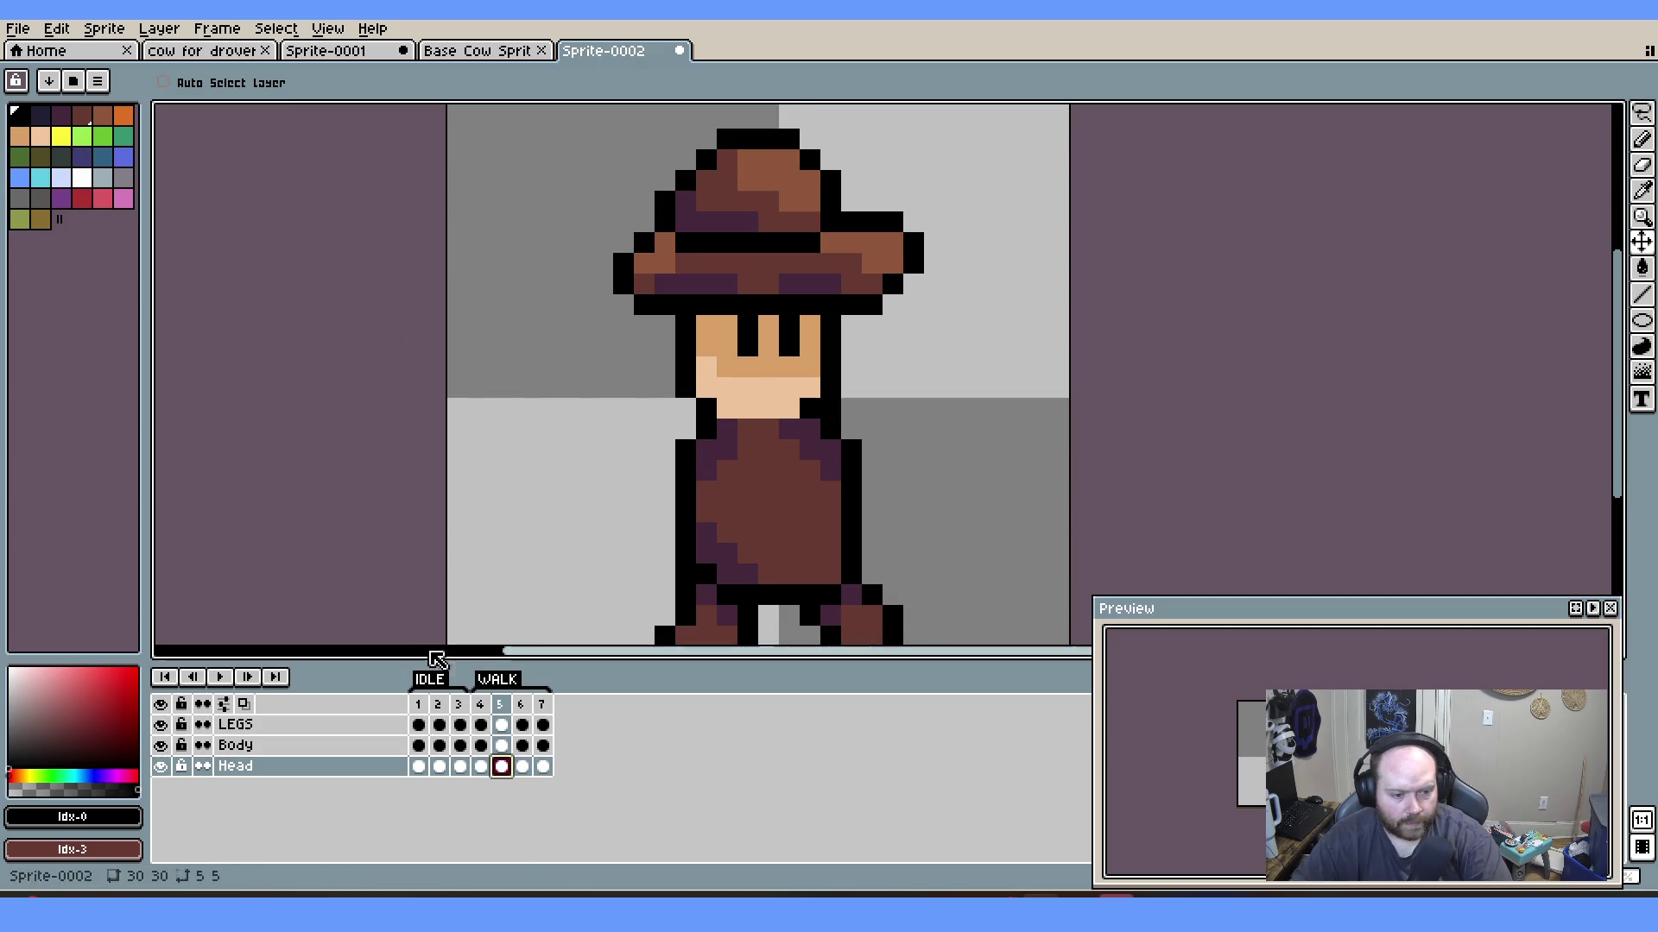
# Step: Ready the black Pencil on frame 5's Body layer, checking it against neighbouring frames
pyautogui.click(39, 115)
pyautogui.click(23, 119)
pyautogui.press('b')
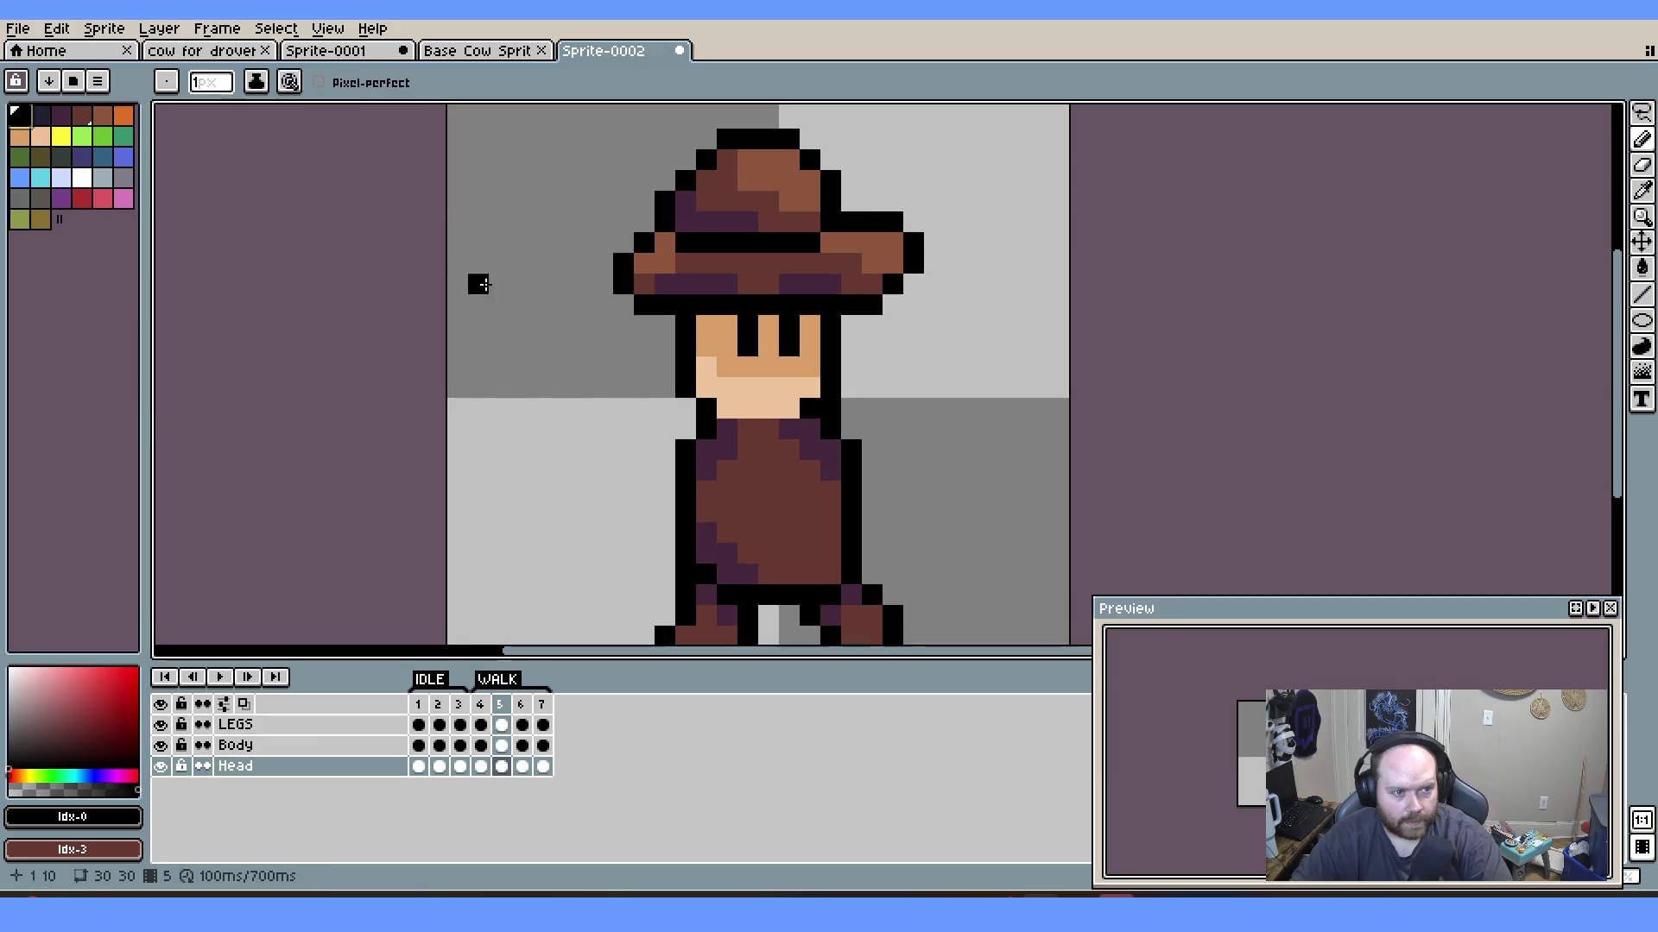
pyautogui.click(504, 747)
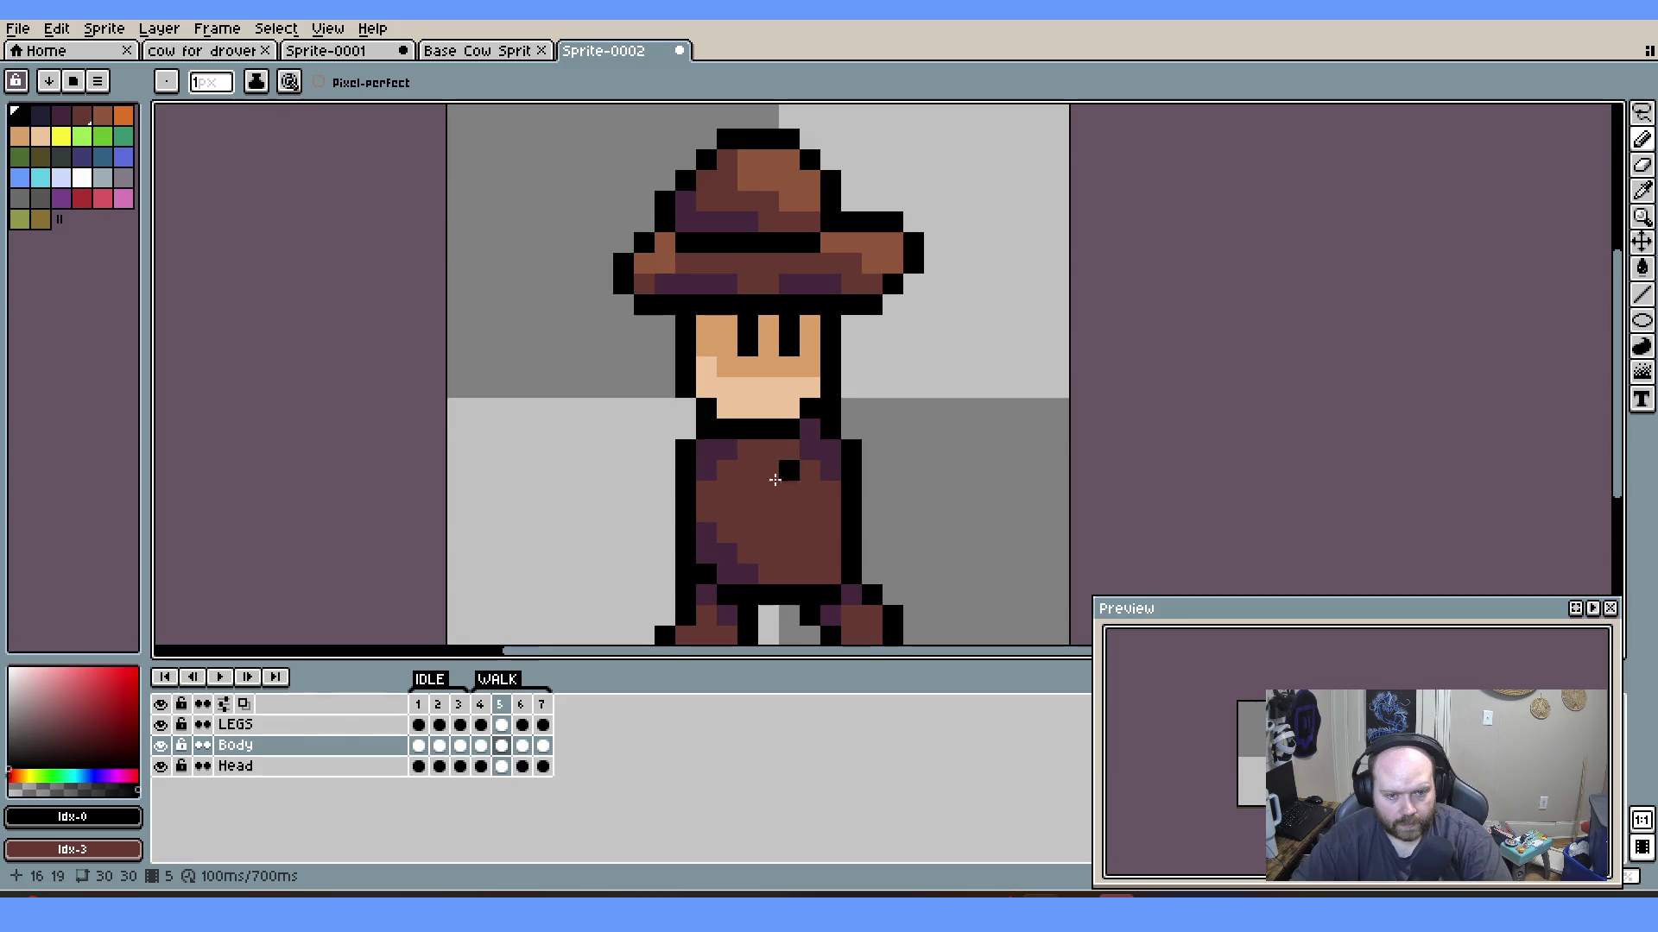
pyautogui.scroll(-2, 774, 479)
pyautogui.click(520, 705)
pyautogui.click(509, 705)
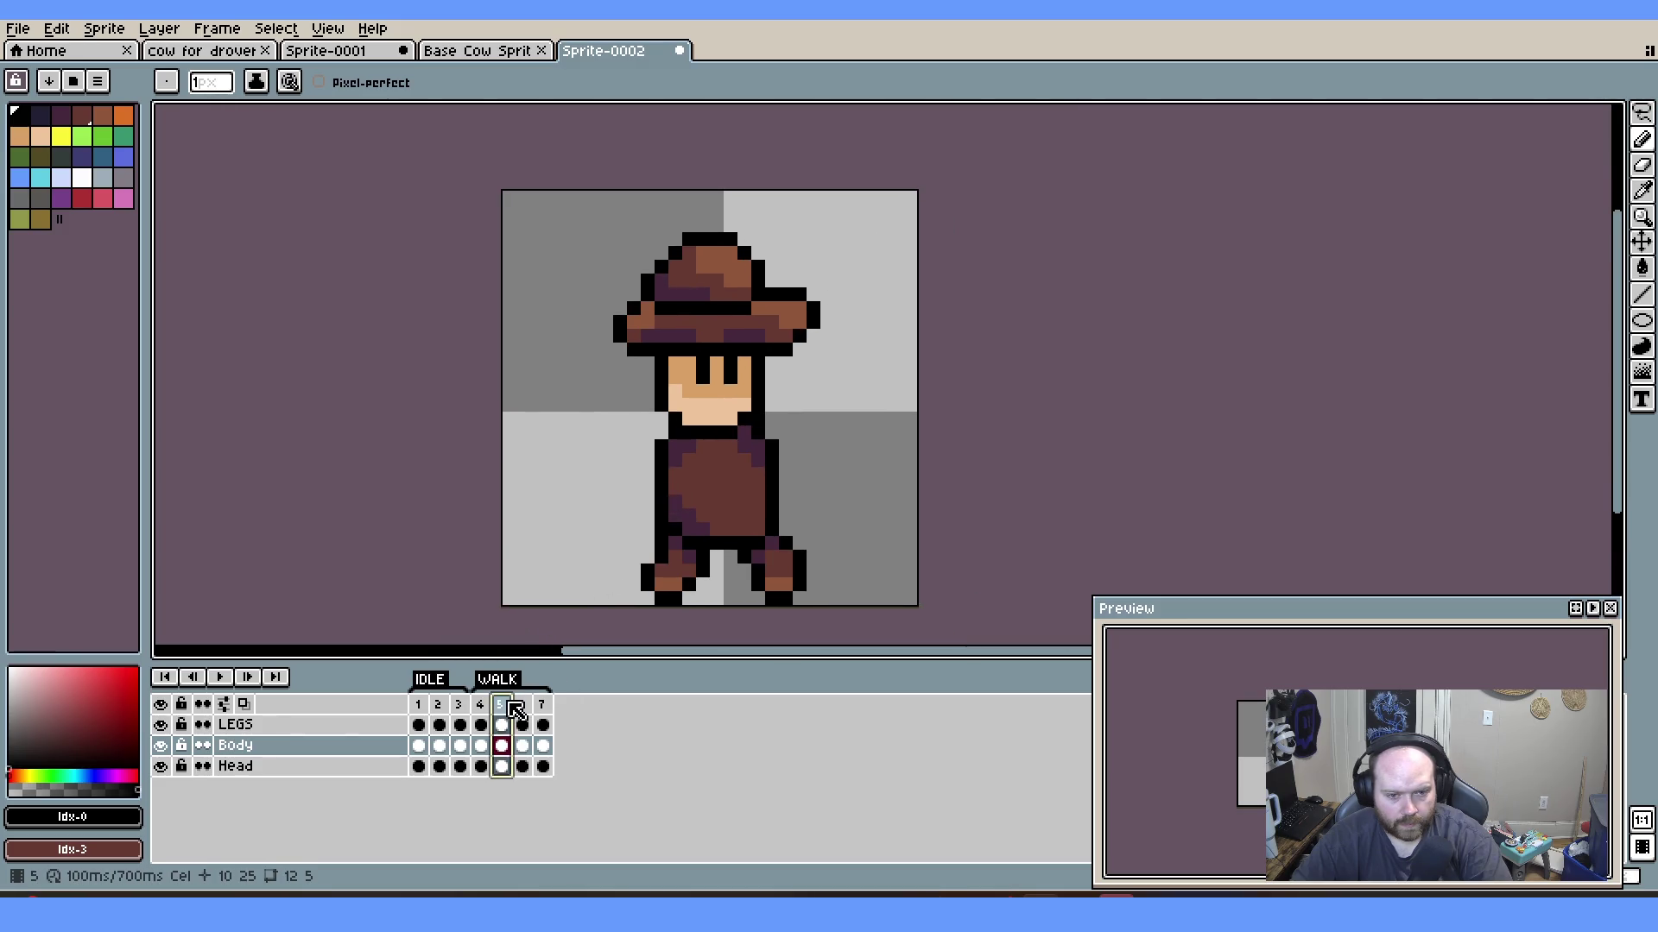
pyautogui.click(480, 704)
pyautogui.click(501, 705)
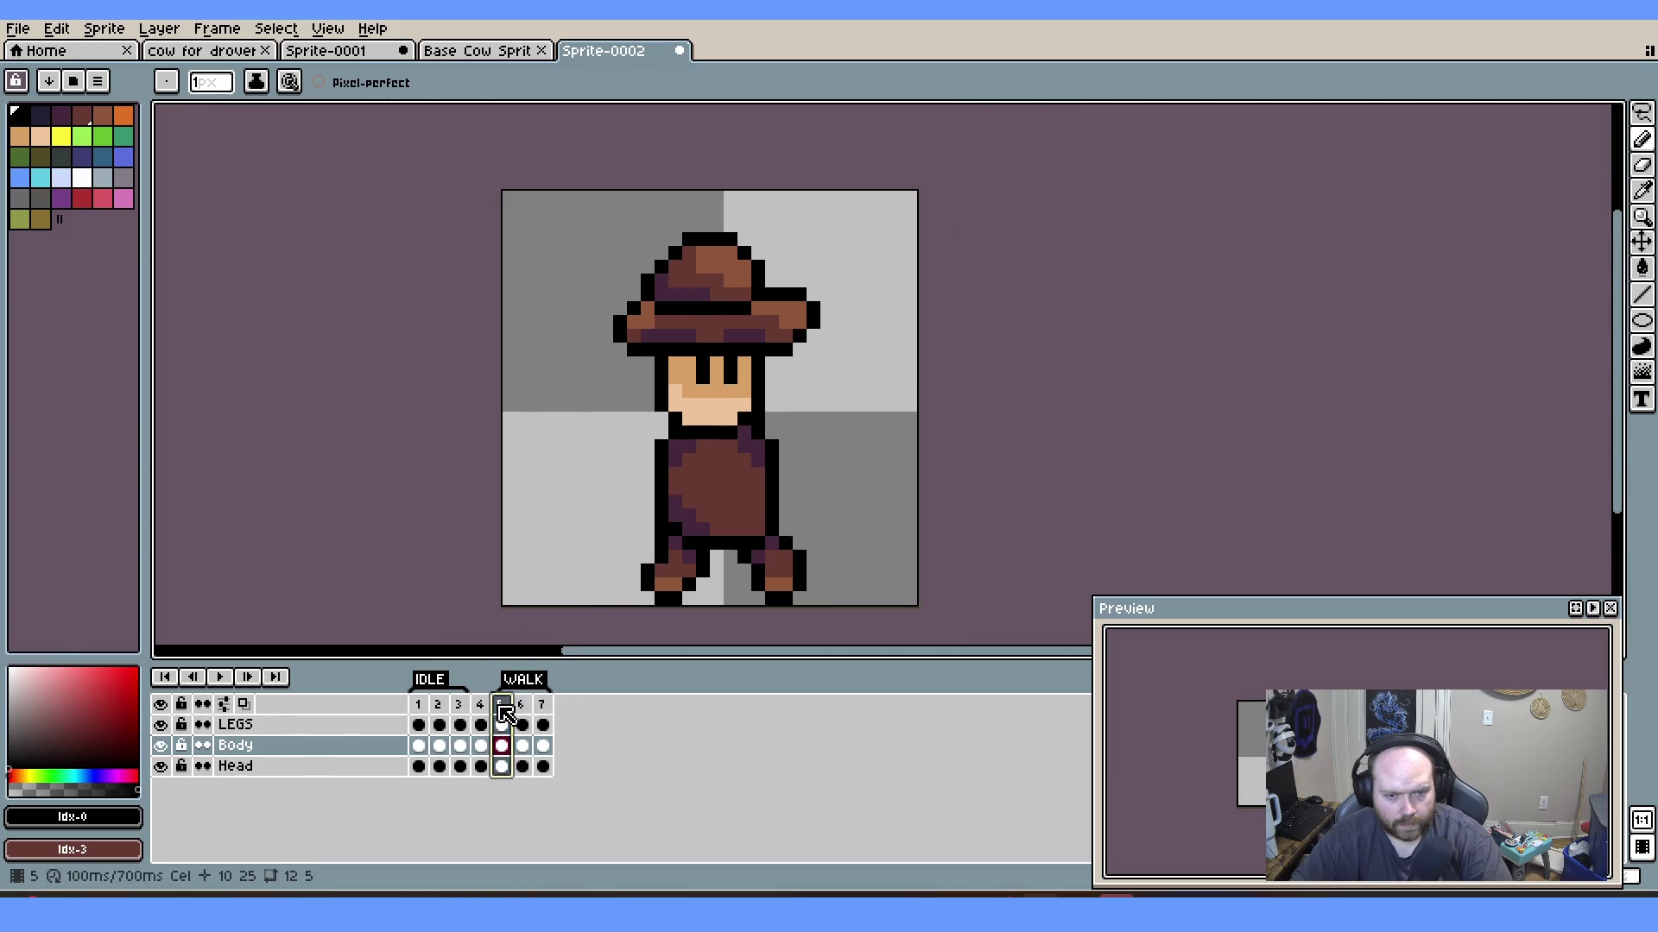
pyautogui.scroll(2, 772, 447)
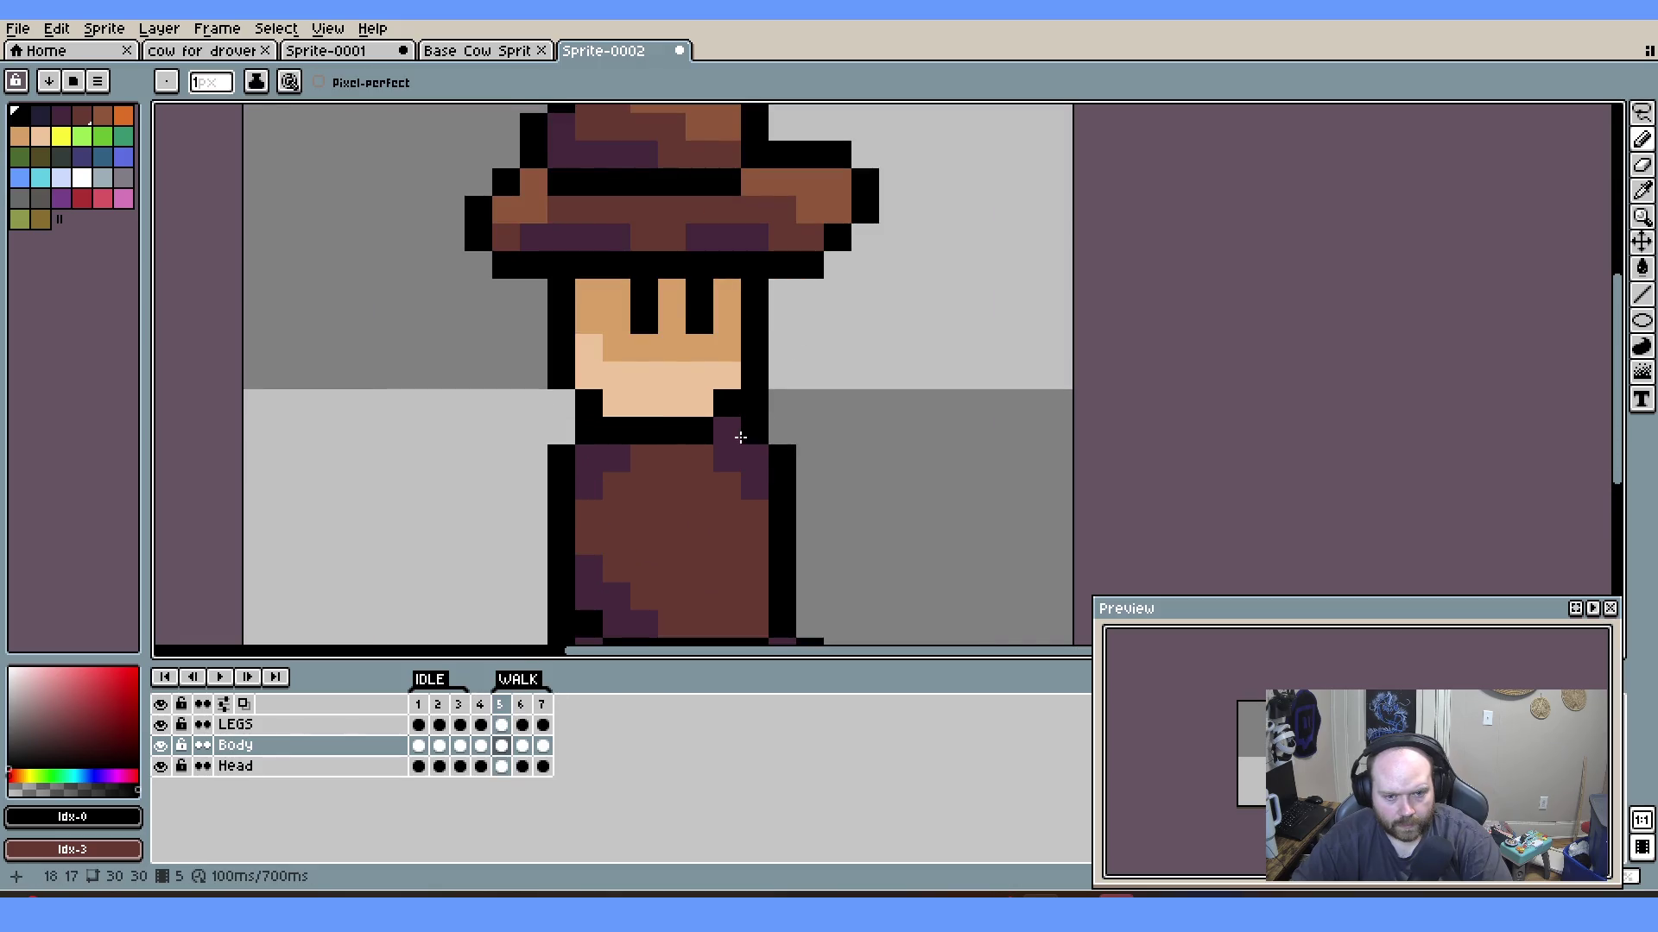
# Step: On walk frame 7, move the Head cel's hat and face down one pixel
pyautogui.scroll(-2, 740, 428)
pyautogui.press('End')
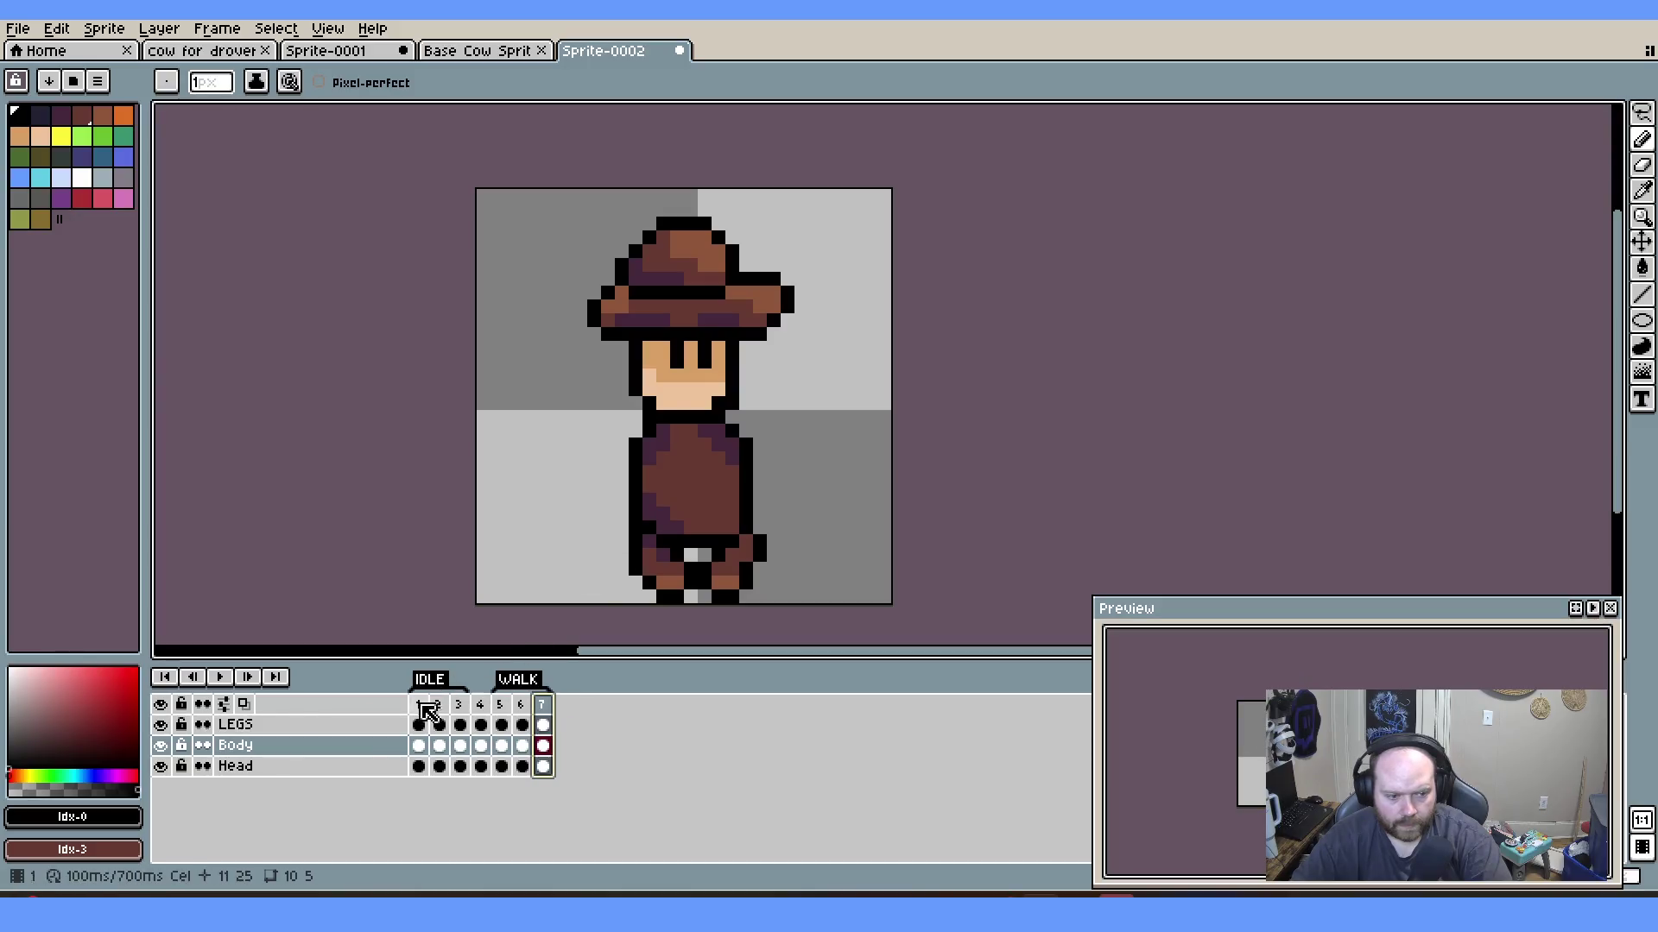
pyautogui.click(542, 766)
pyautogui.press('v')
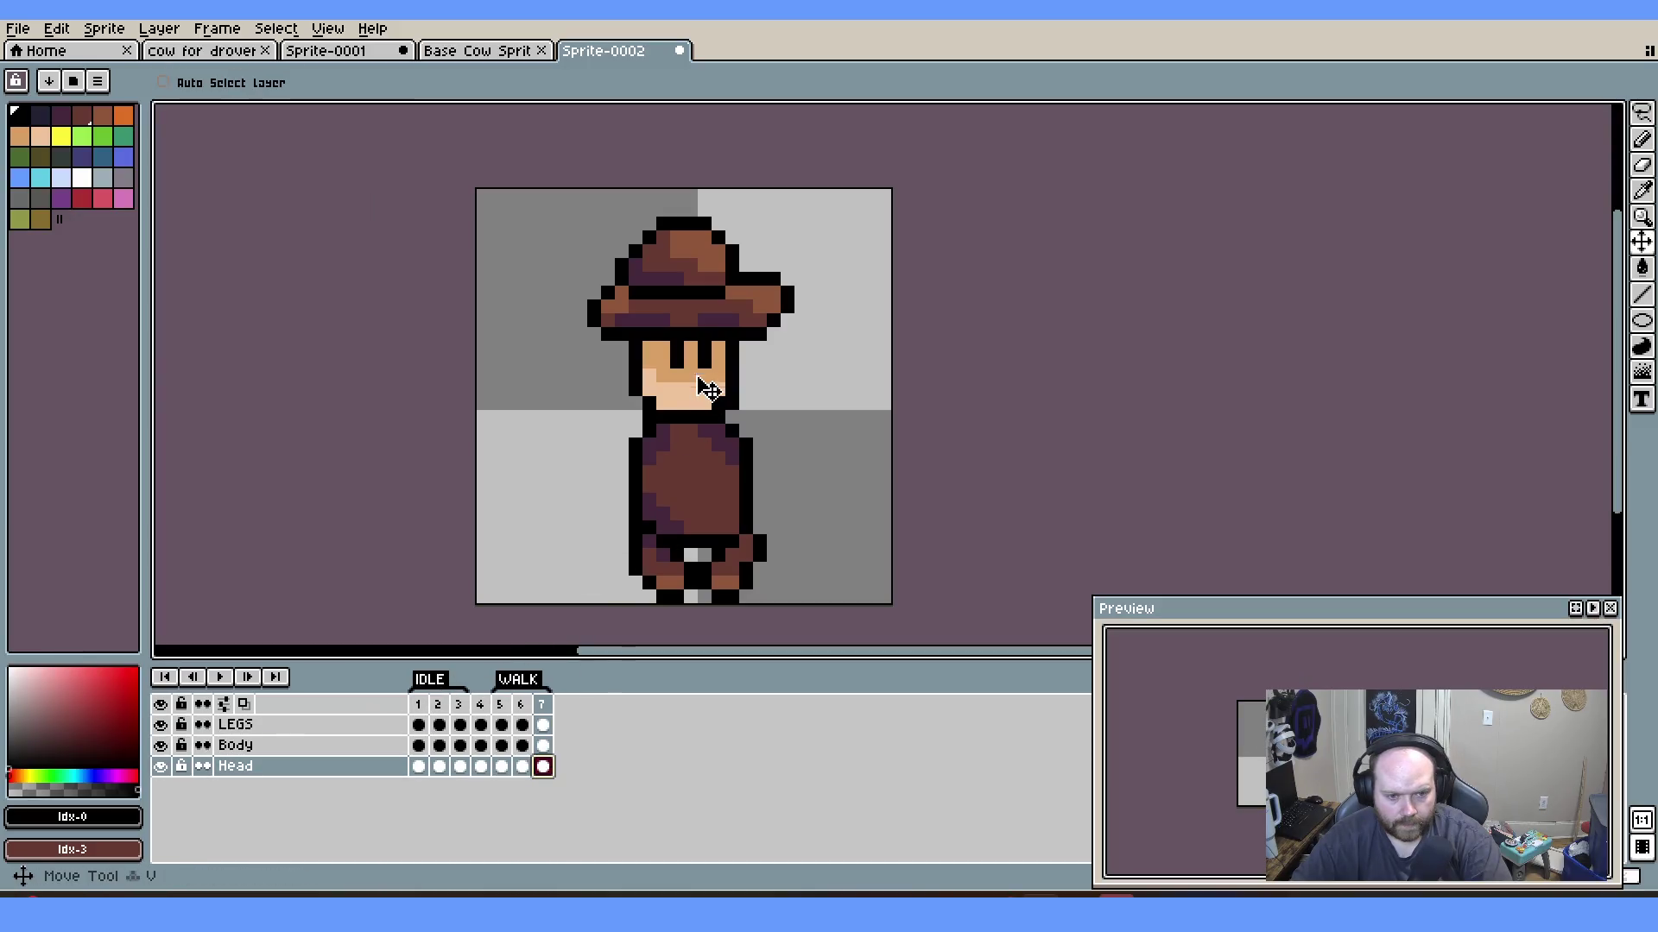
pyautogui.moveTo(708, 389); pyautogui.dragTo(708, 403)
# Step: Retouch frame 7's Body layer shoulder pixels, comparing against walk frames 5 and 6
pyautogui.scroll(2, 655, 415)
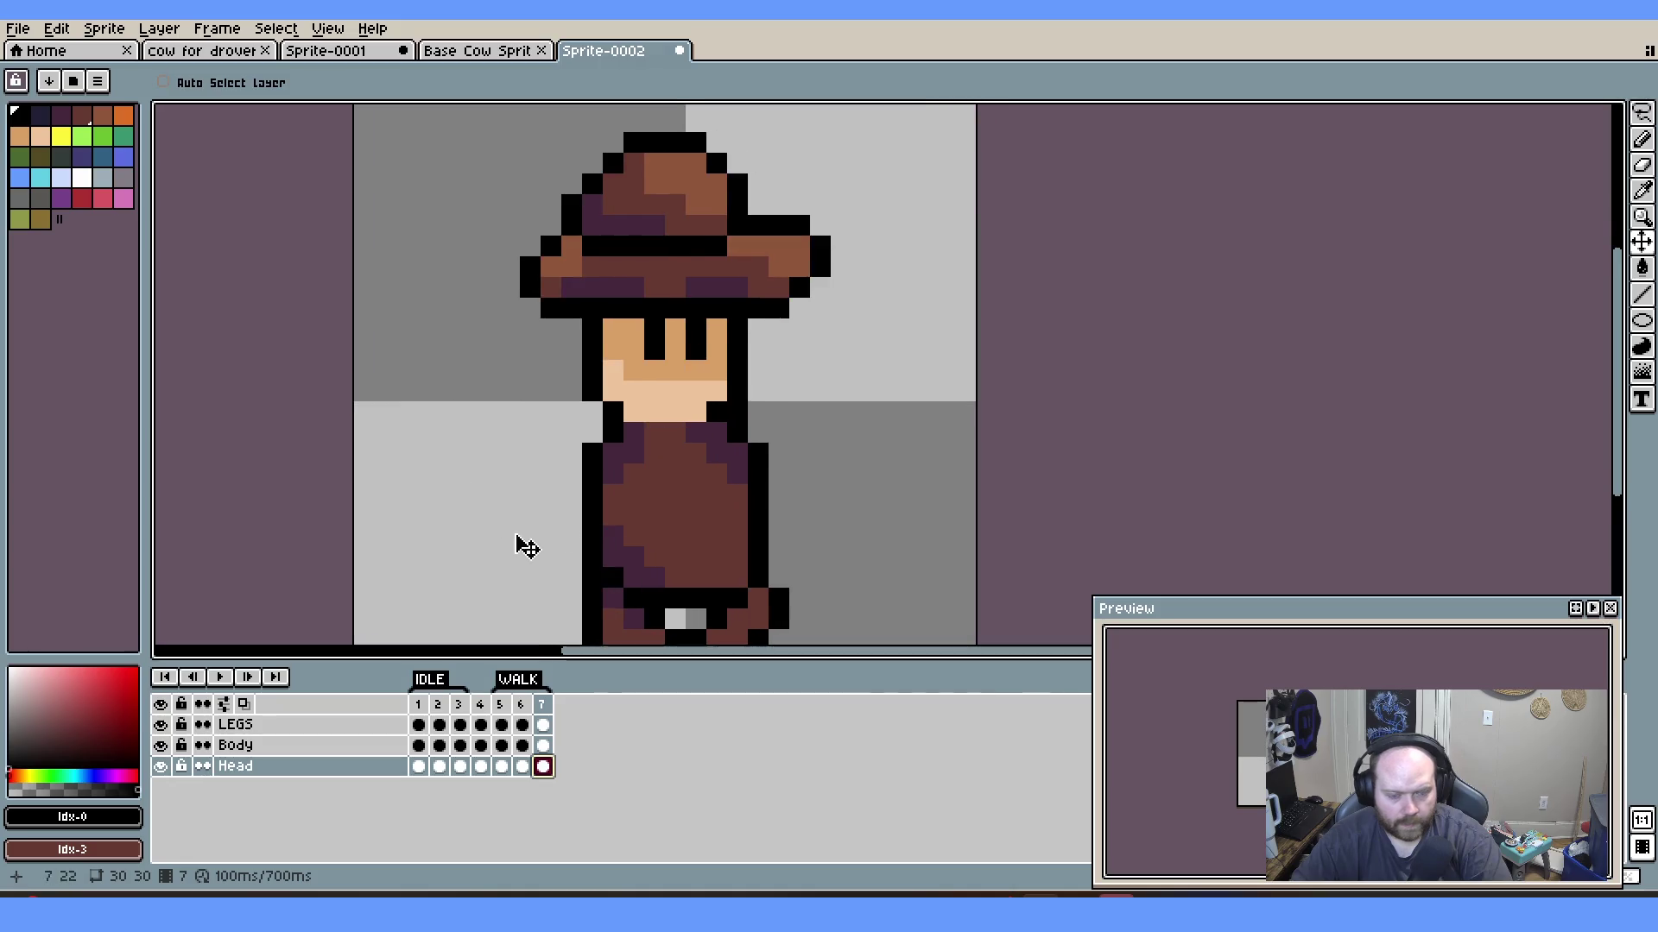
pyautogui.press('e')
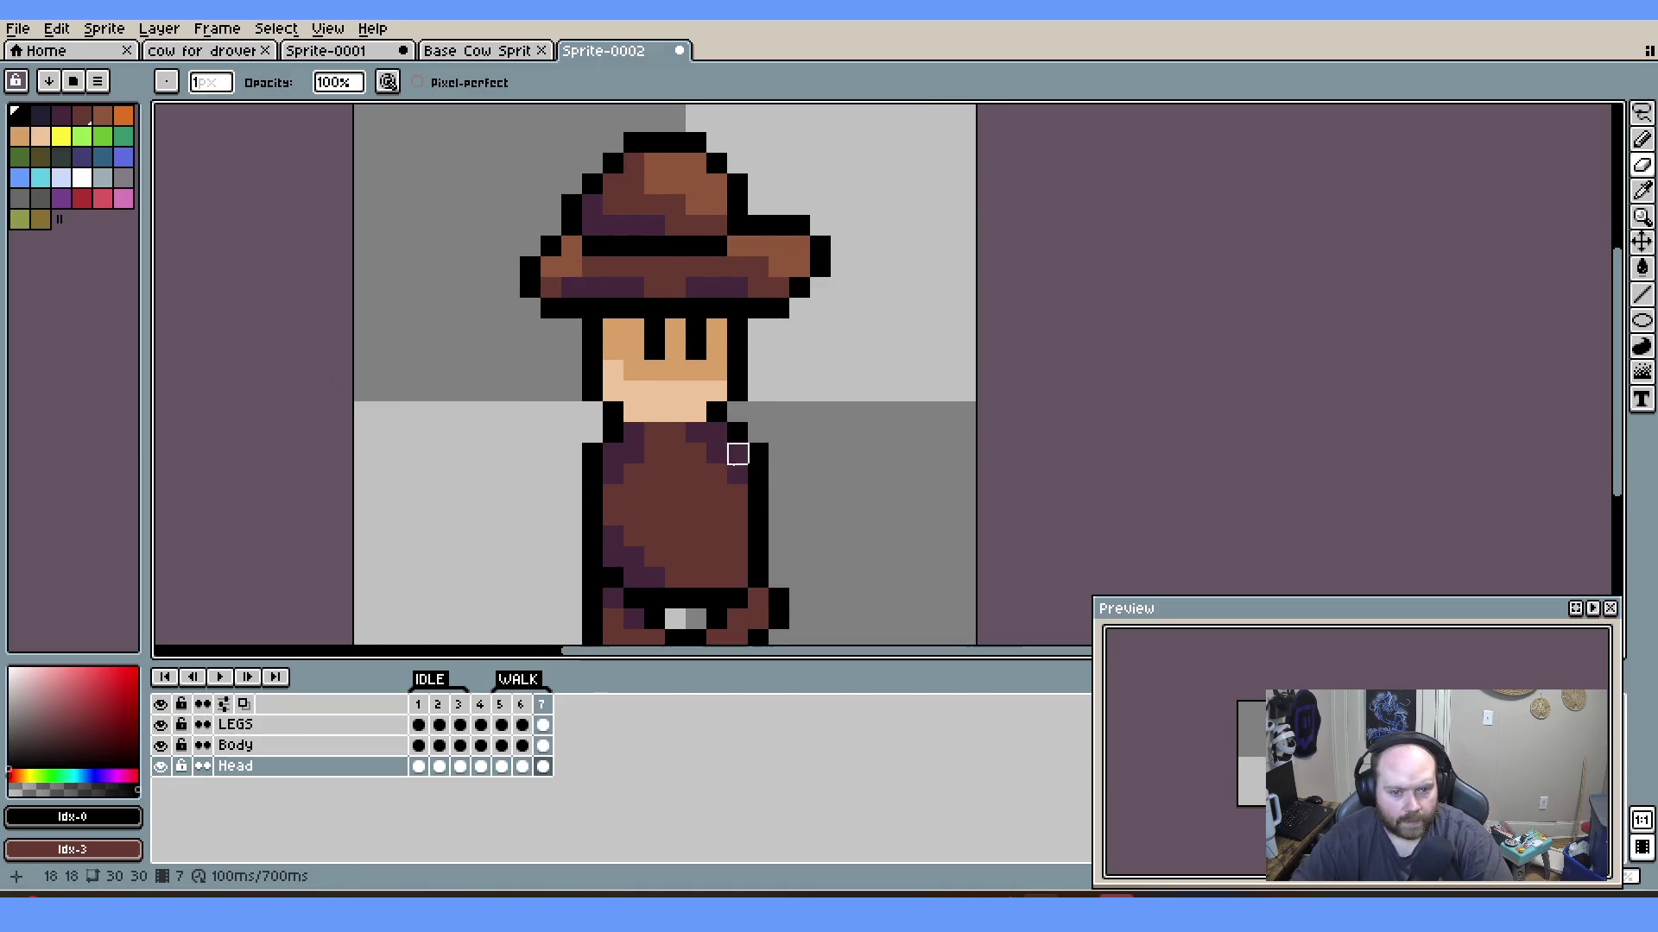
pyautogui.press('b')
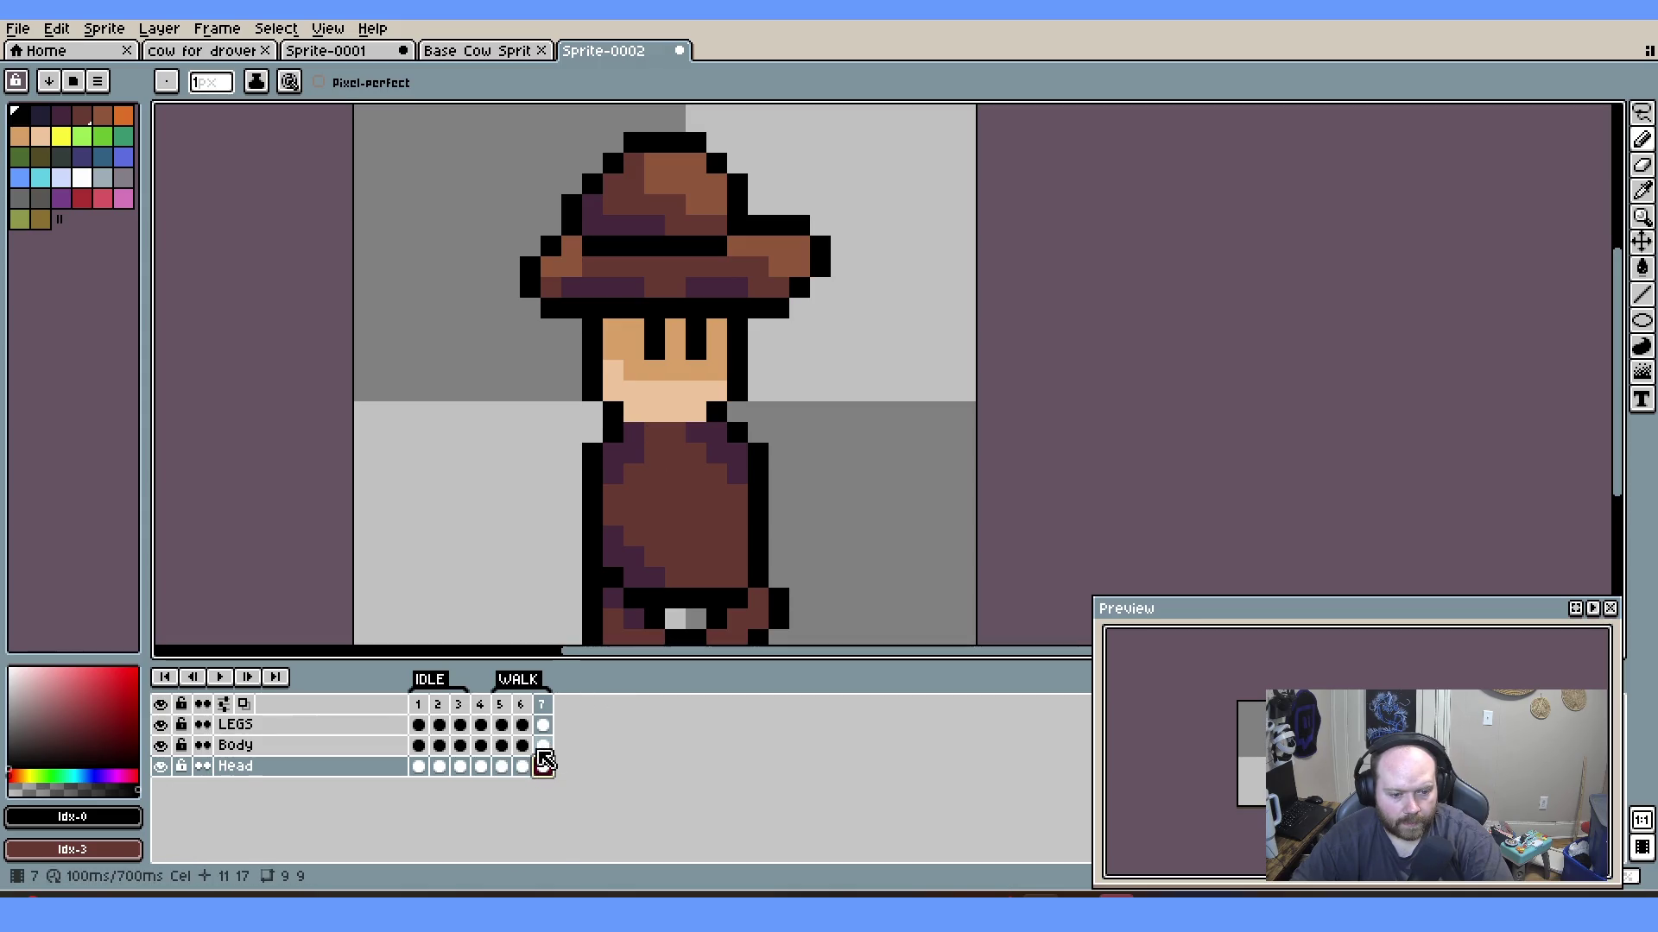
pyautogui.click(541, 746)
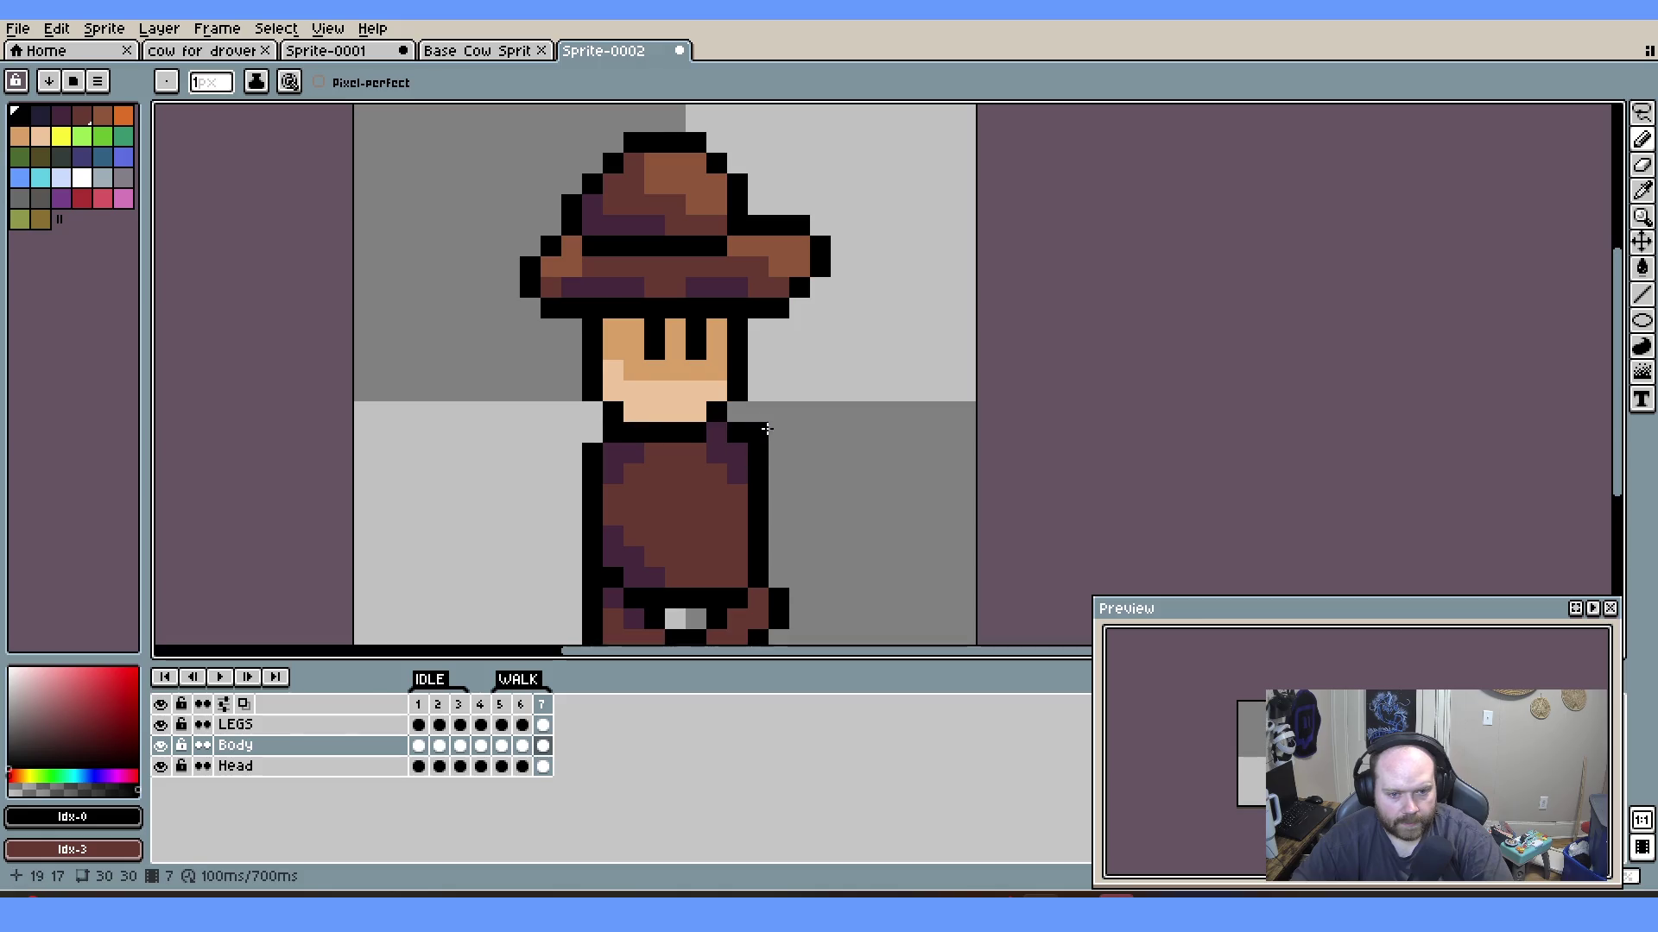
pyautogui.click(522, 767)
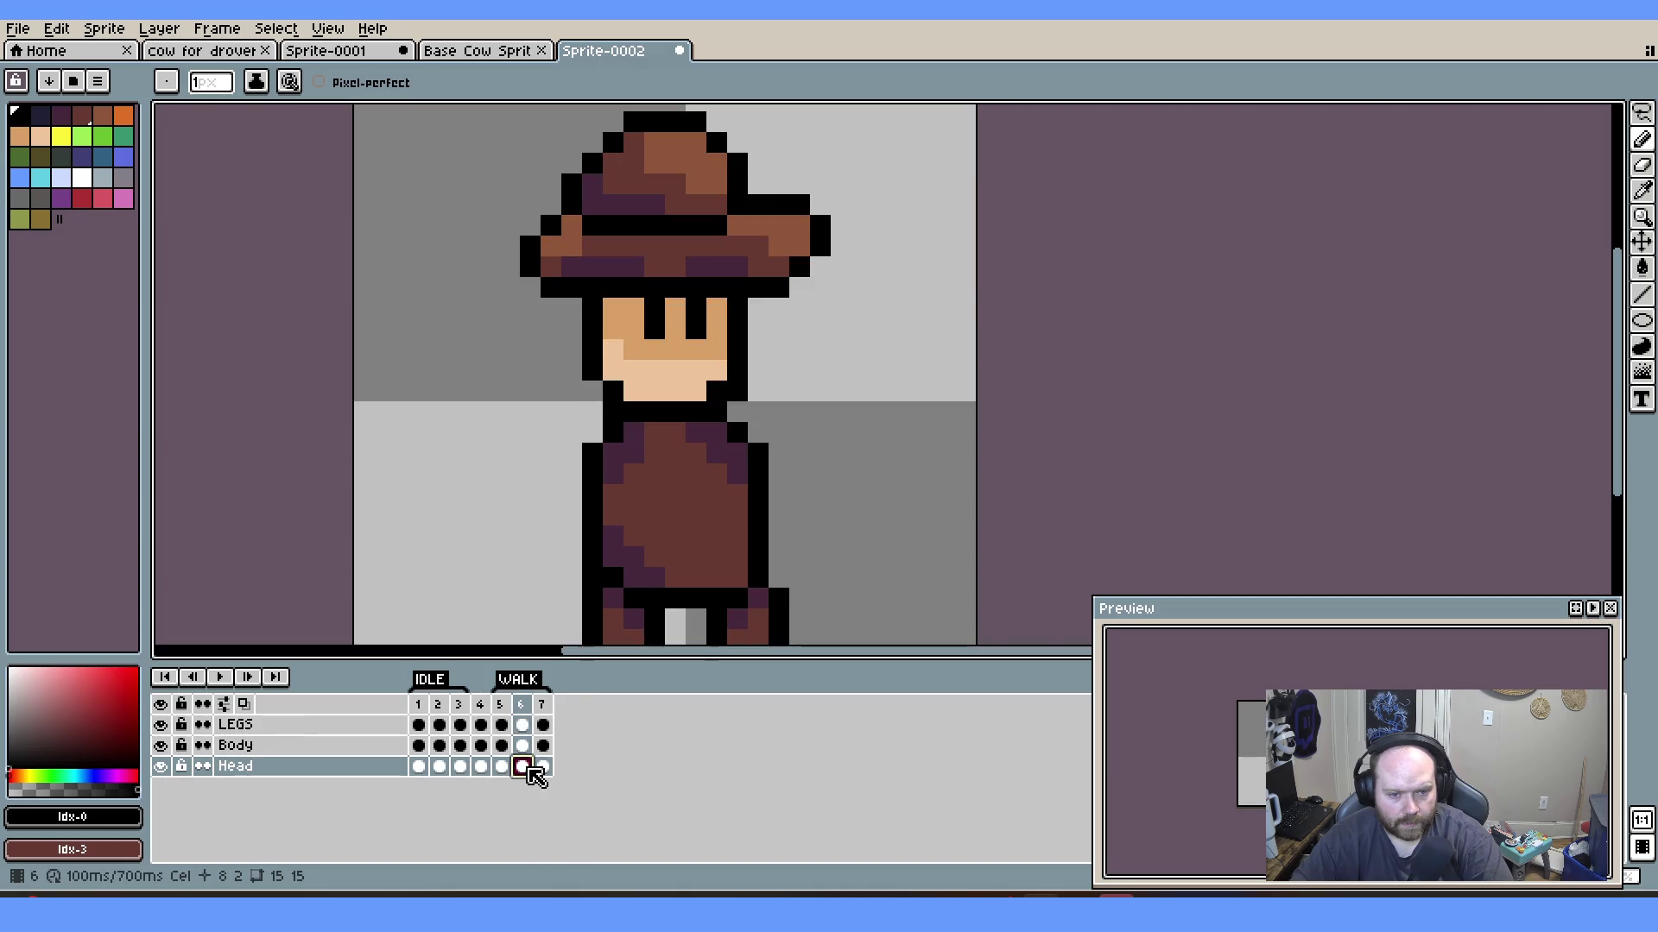
pyautogui.click(501, 767)
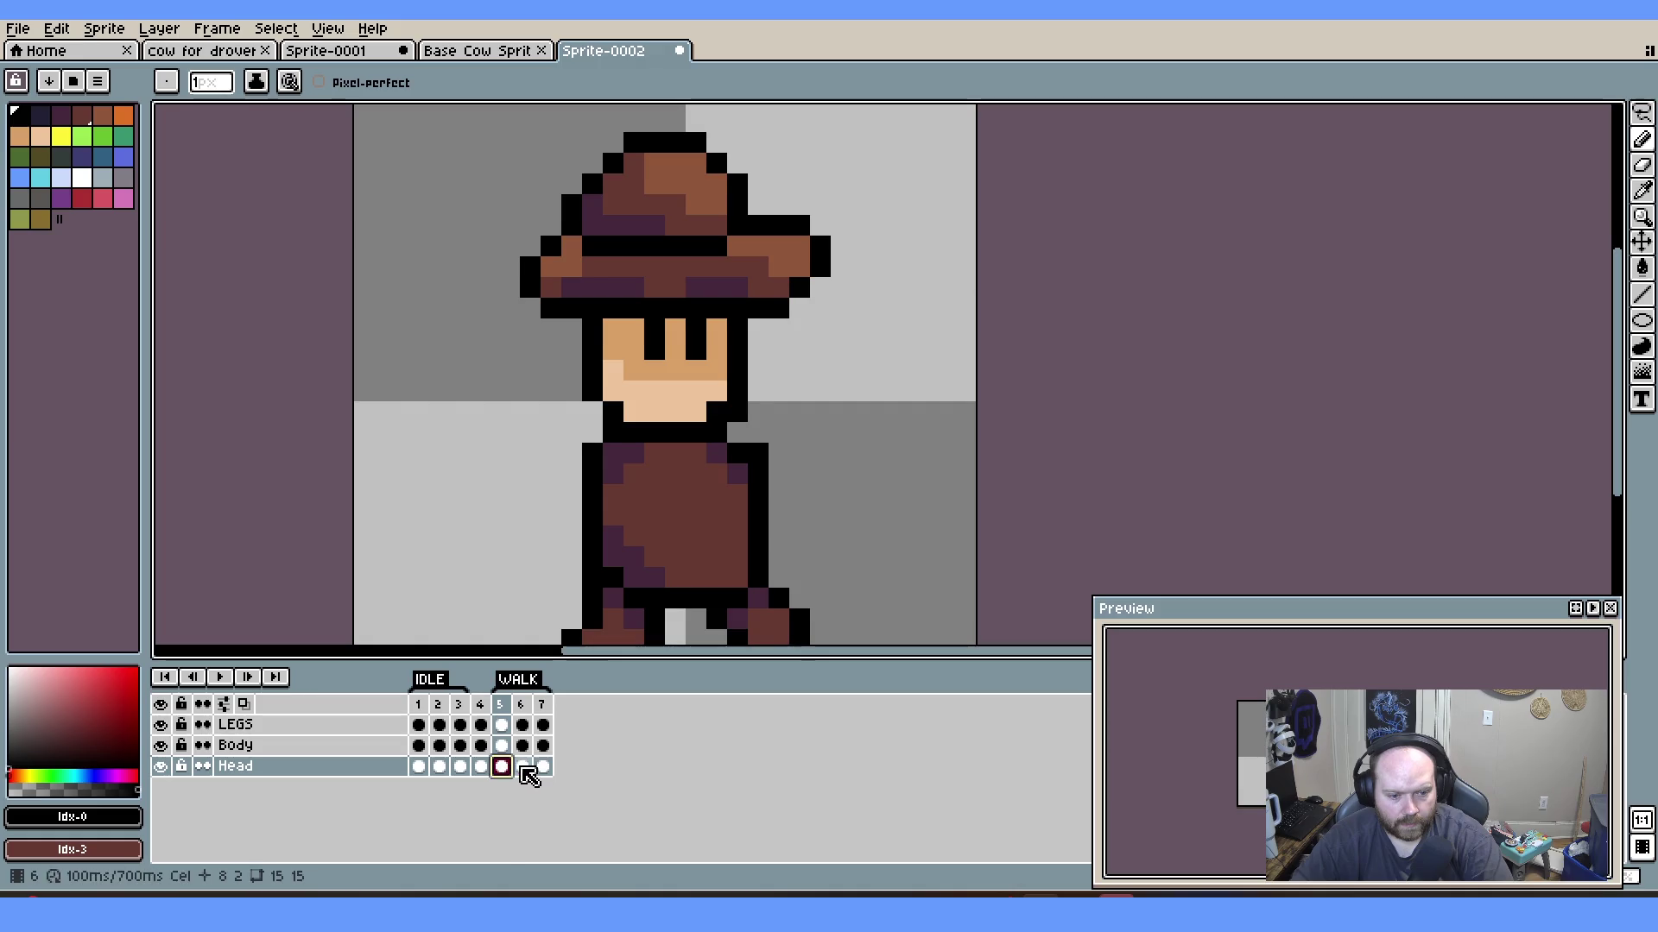
pyautogui.click(521, 767)
pyautogui.click(542, 766)
# Step: Erase and redraw frame 7's shoulder outline with a black neckline and purple shading
pyautogui.press('e')
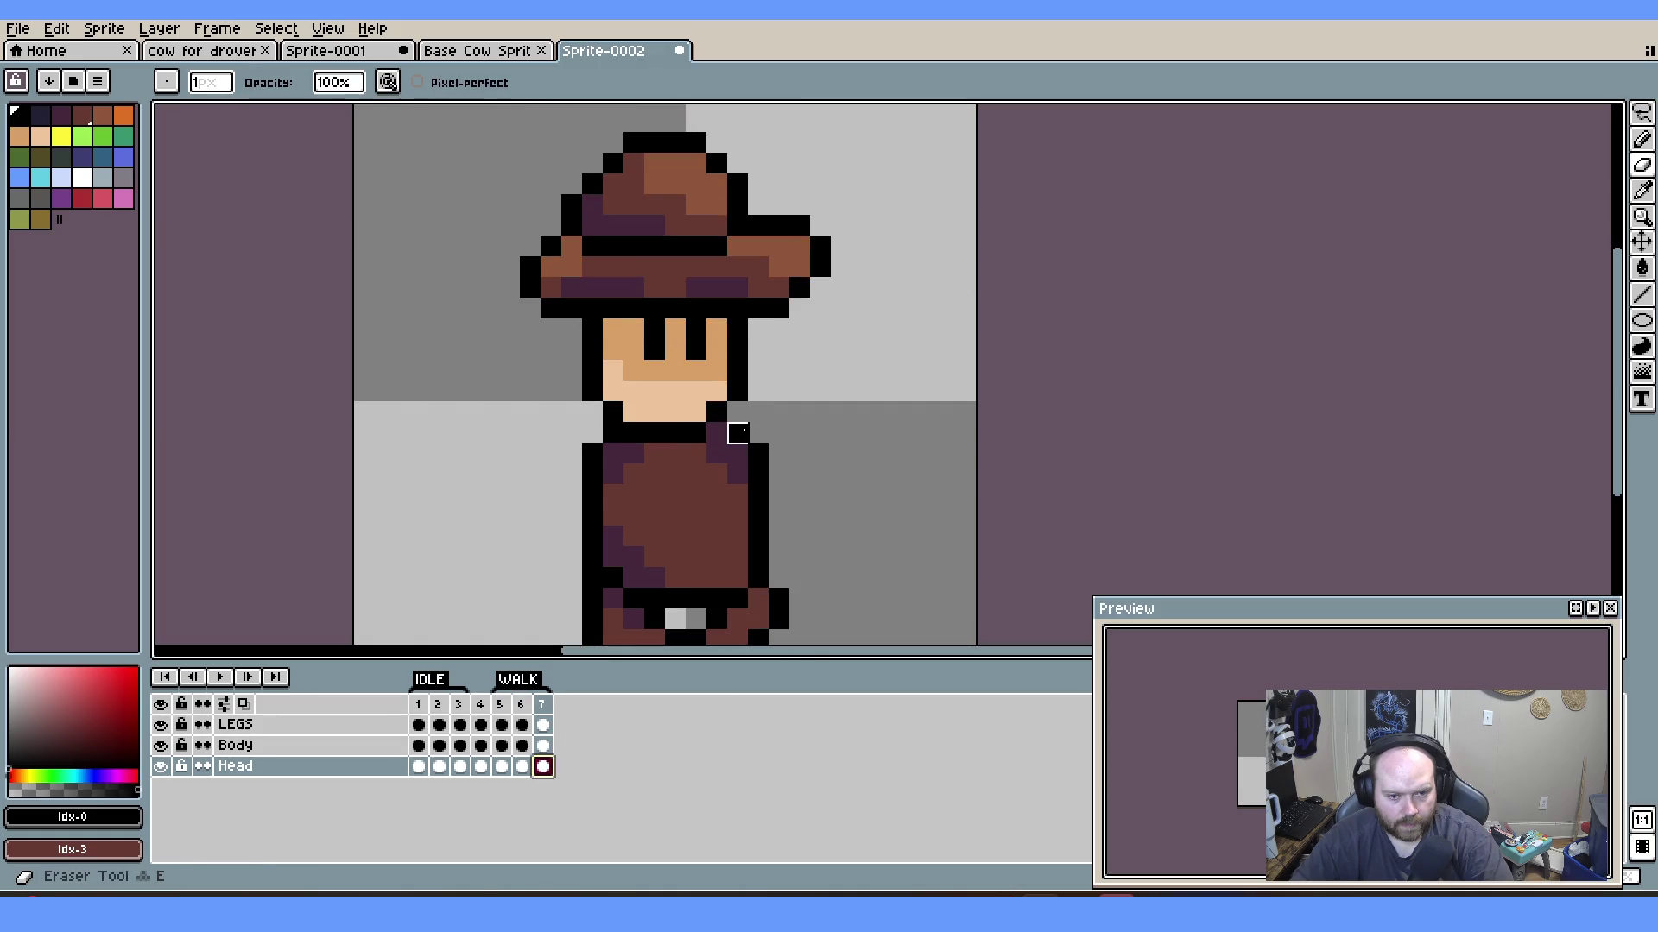
pyautogui.press('b')
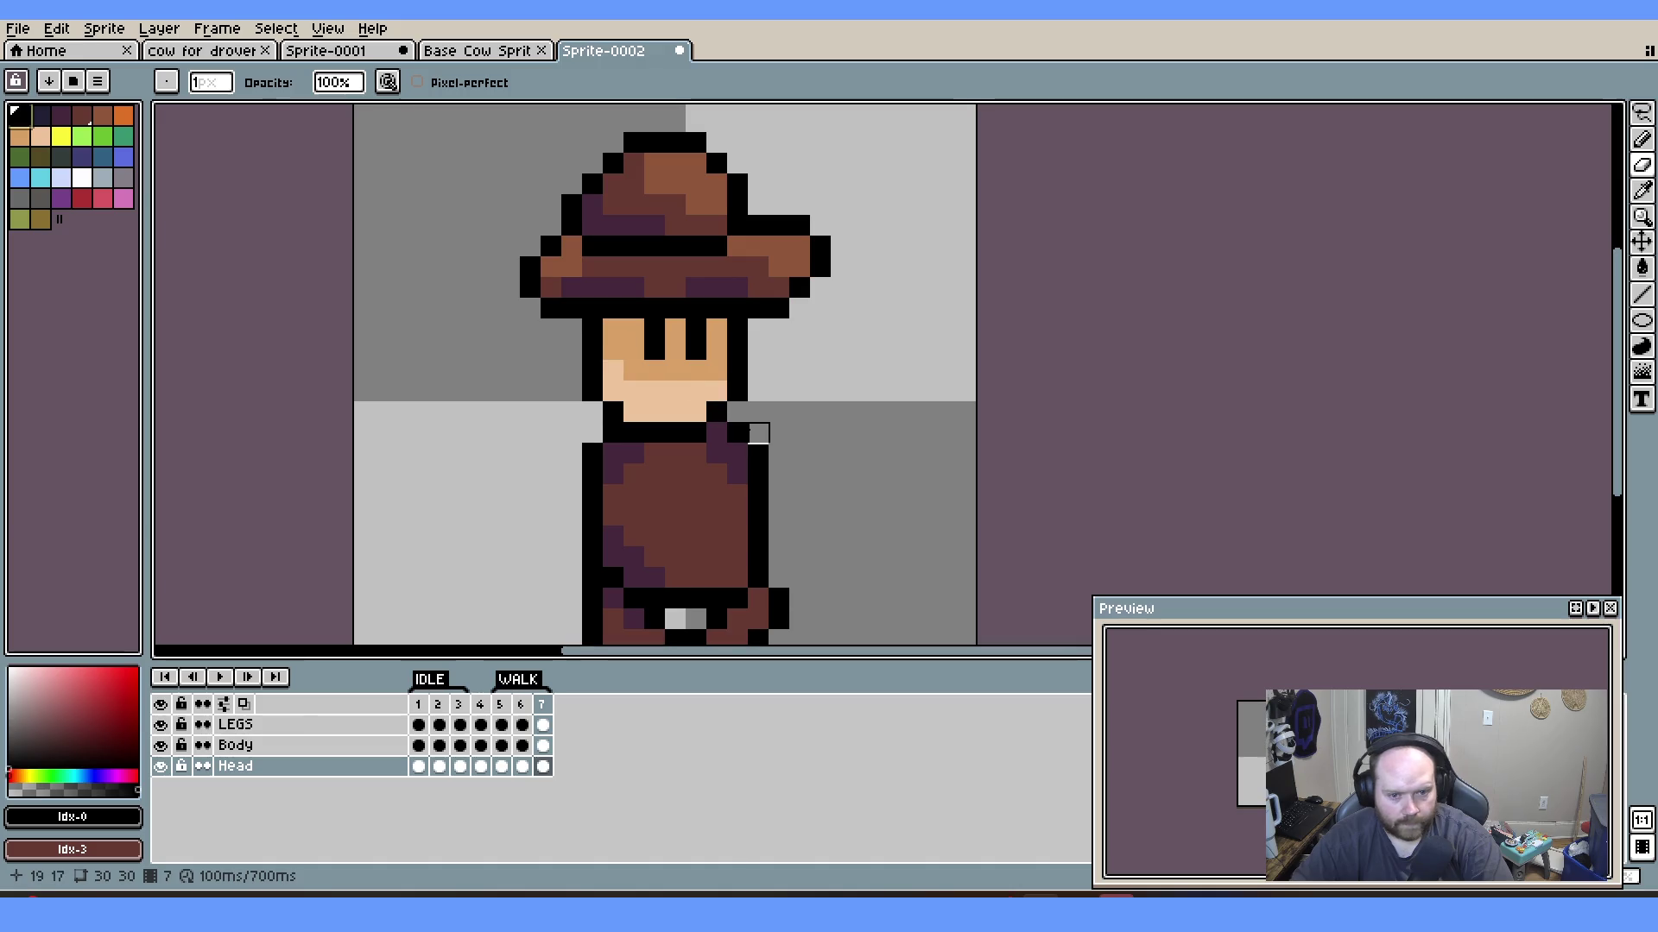
pyautogui.press('e')
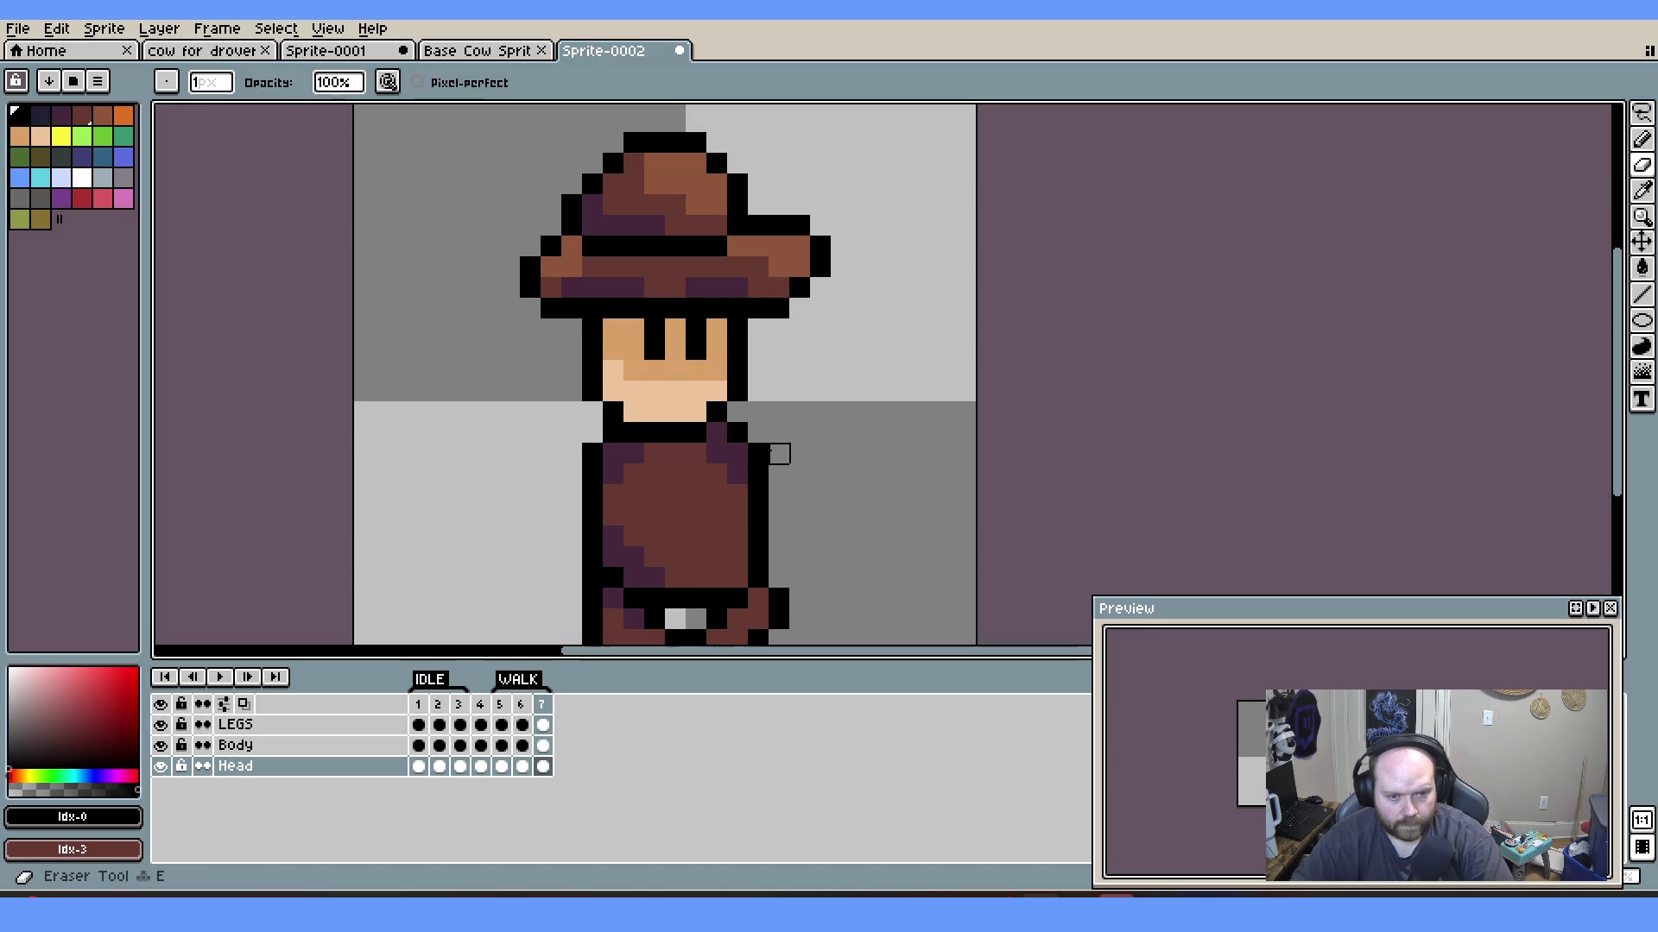
pyautogui.click(543, 745)
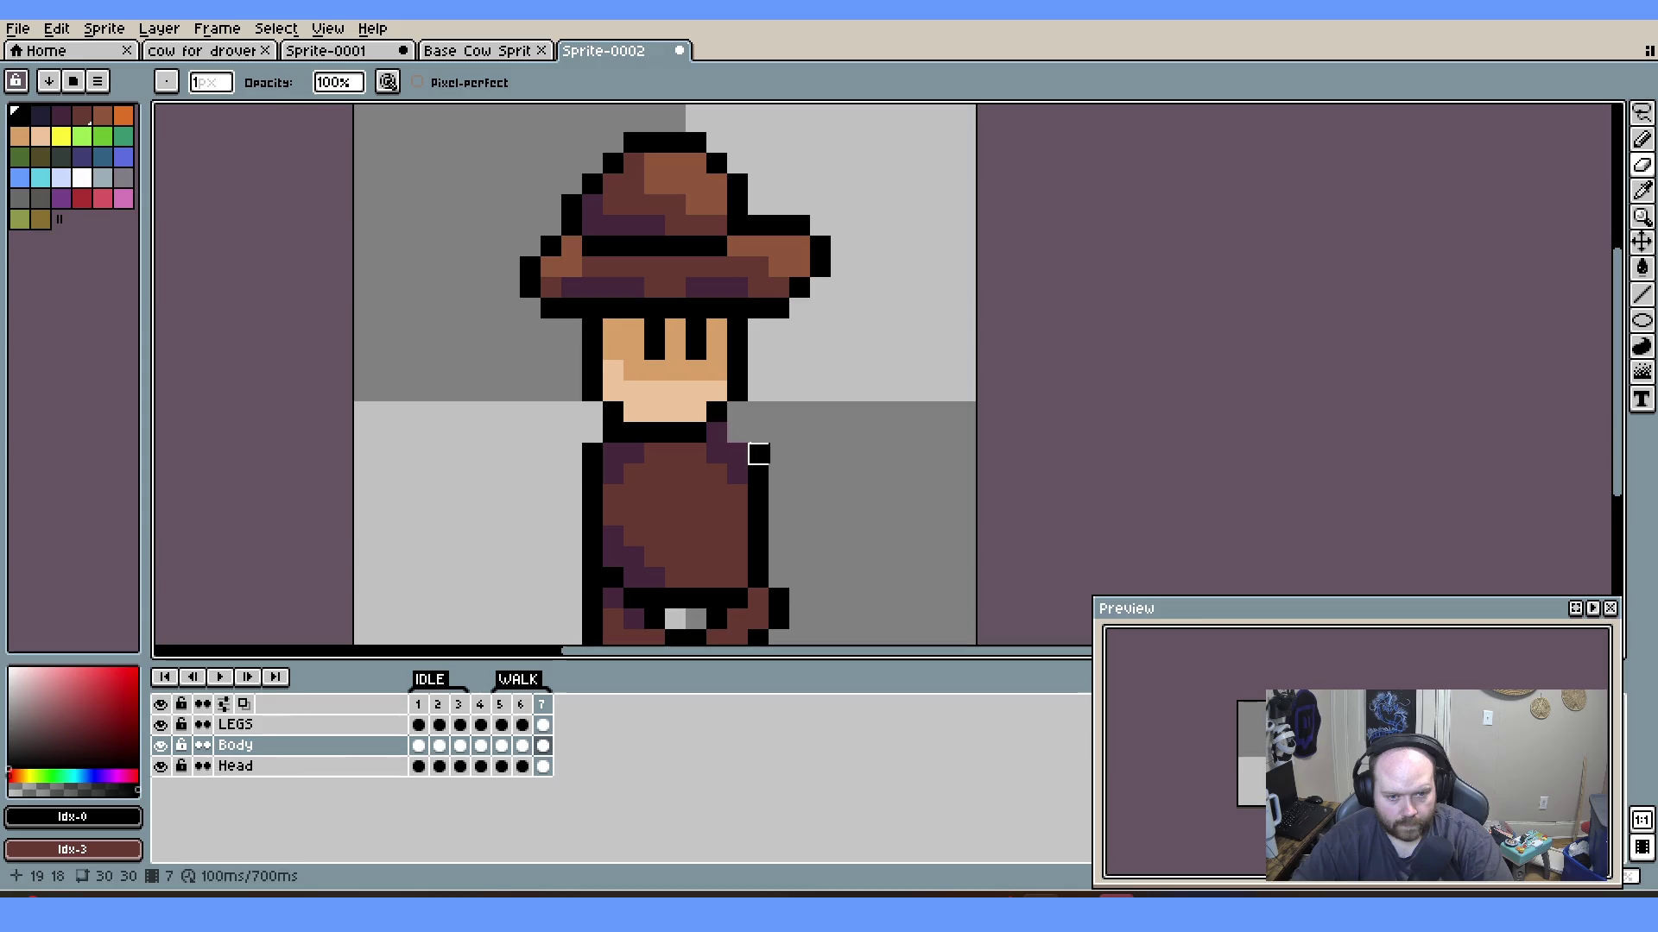
pyautogui.press('b')
pyautogui.click(483, 705)
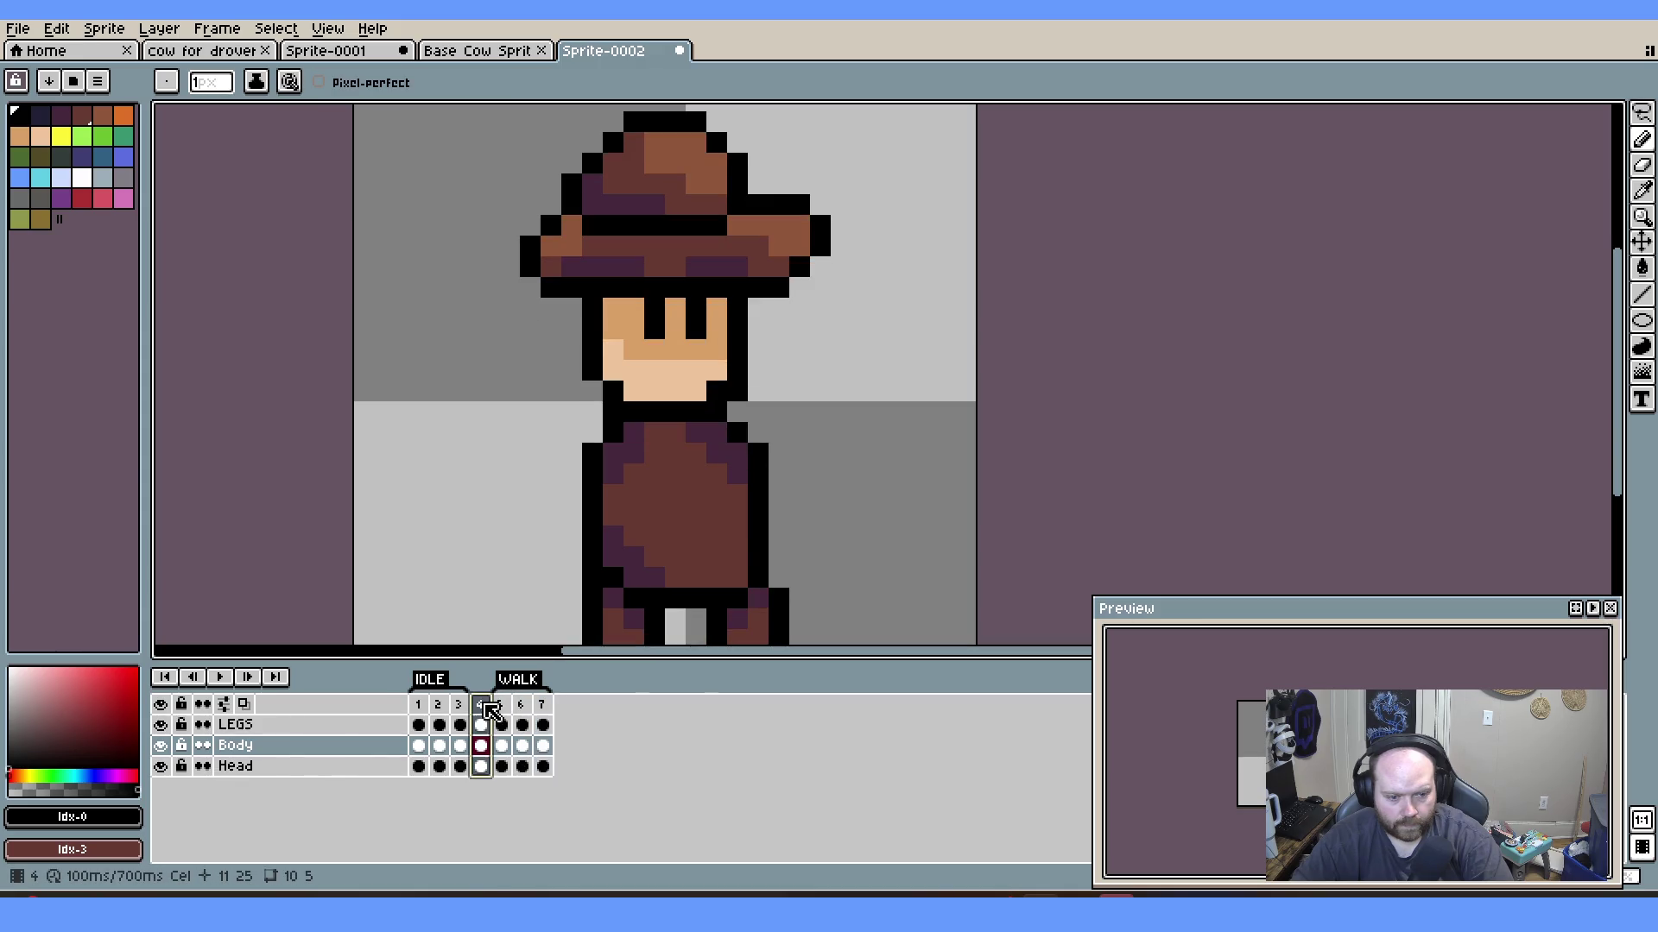
# Step: Play the walk cycle, recentring and zooming the view, with a brief look at Base Cow Sprite
pyautogui.click(220, 676)
pyautogui.scroll(-3, 468, 528)
pyautogui.moveTo(468, 528); pyautogui.dragTo(541, 493)
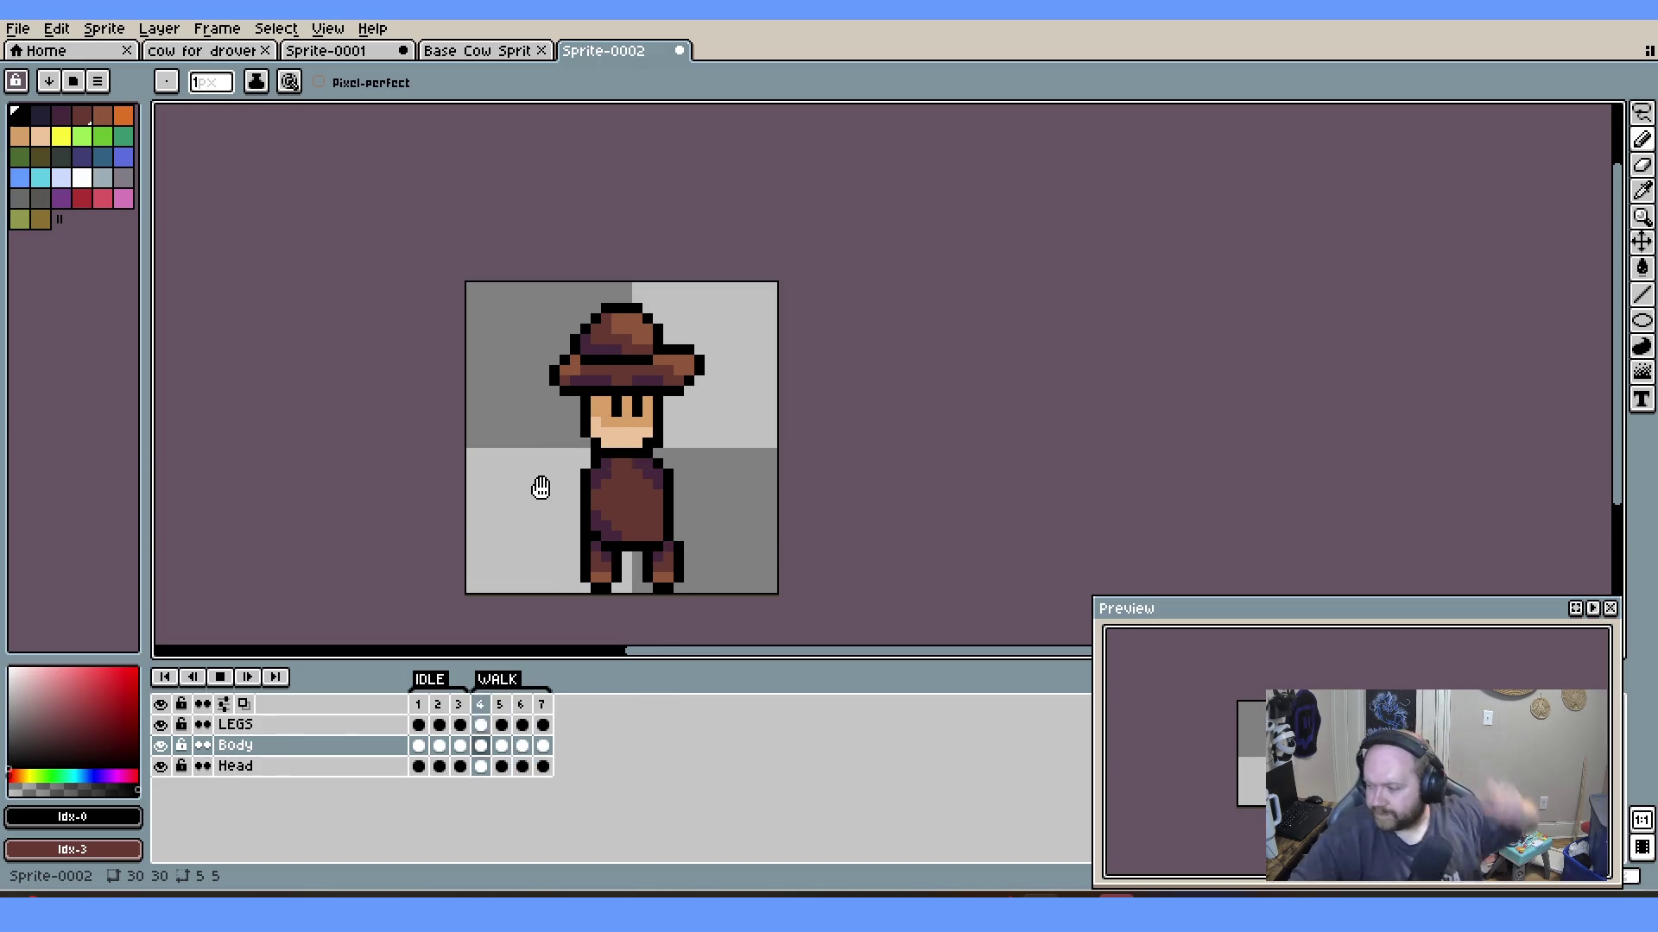
pyautogui.moveTo(541, 494); pyautogui.dragTo(752, 423)
pyautogui.scroll(-1, 751, 424)
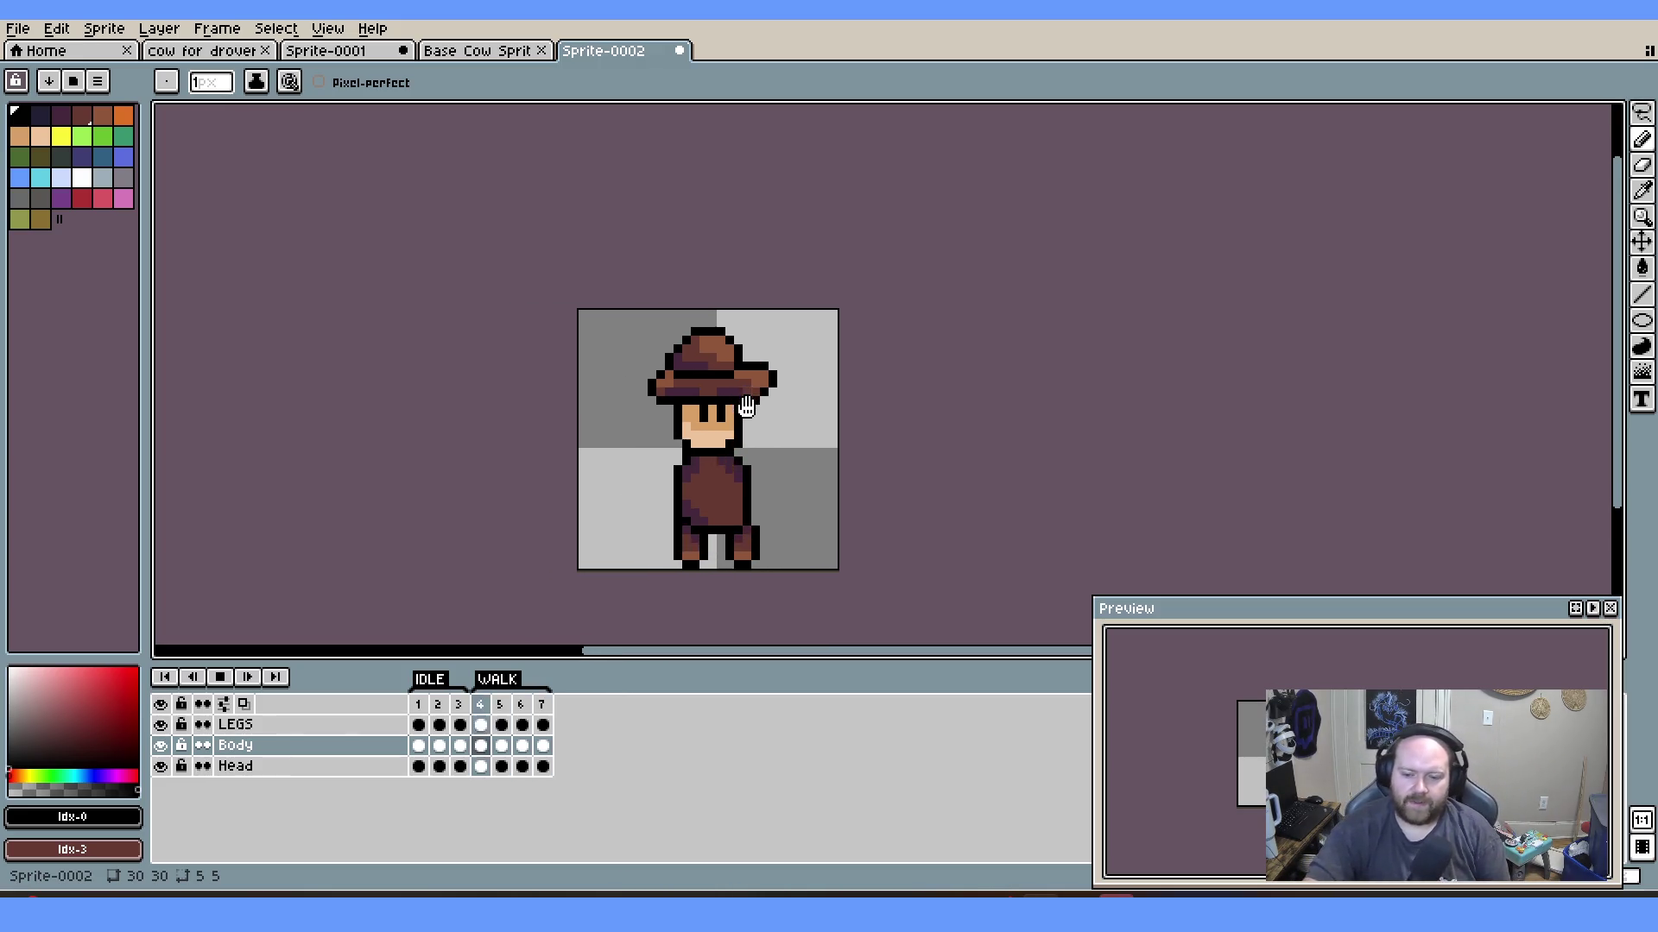
pyautogui.scroll(-1, 777, 375)
pyautogui.scroll(2, 781, 386)
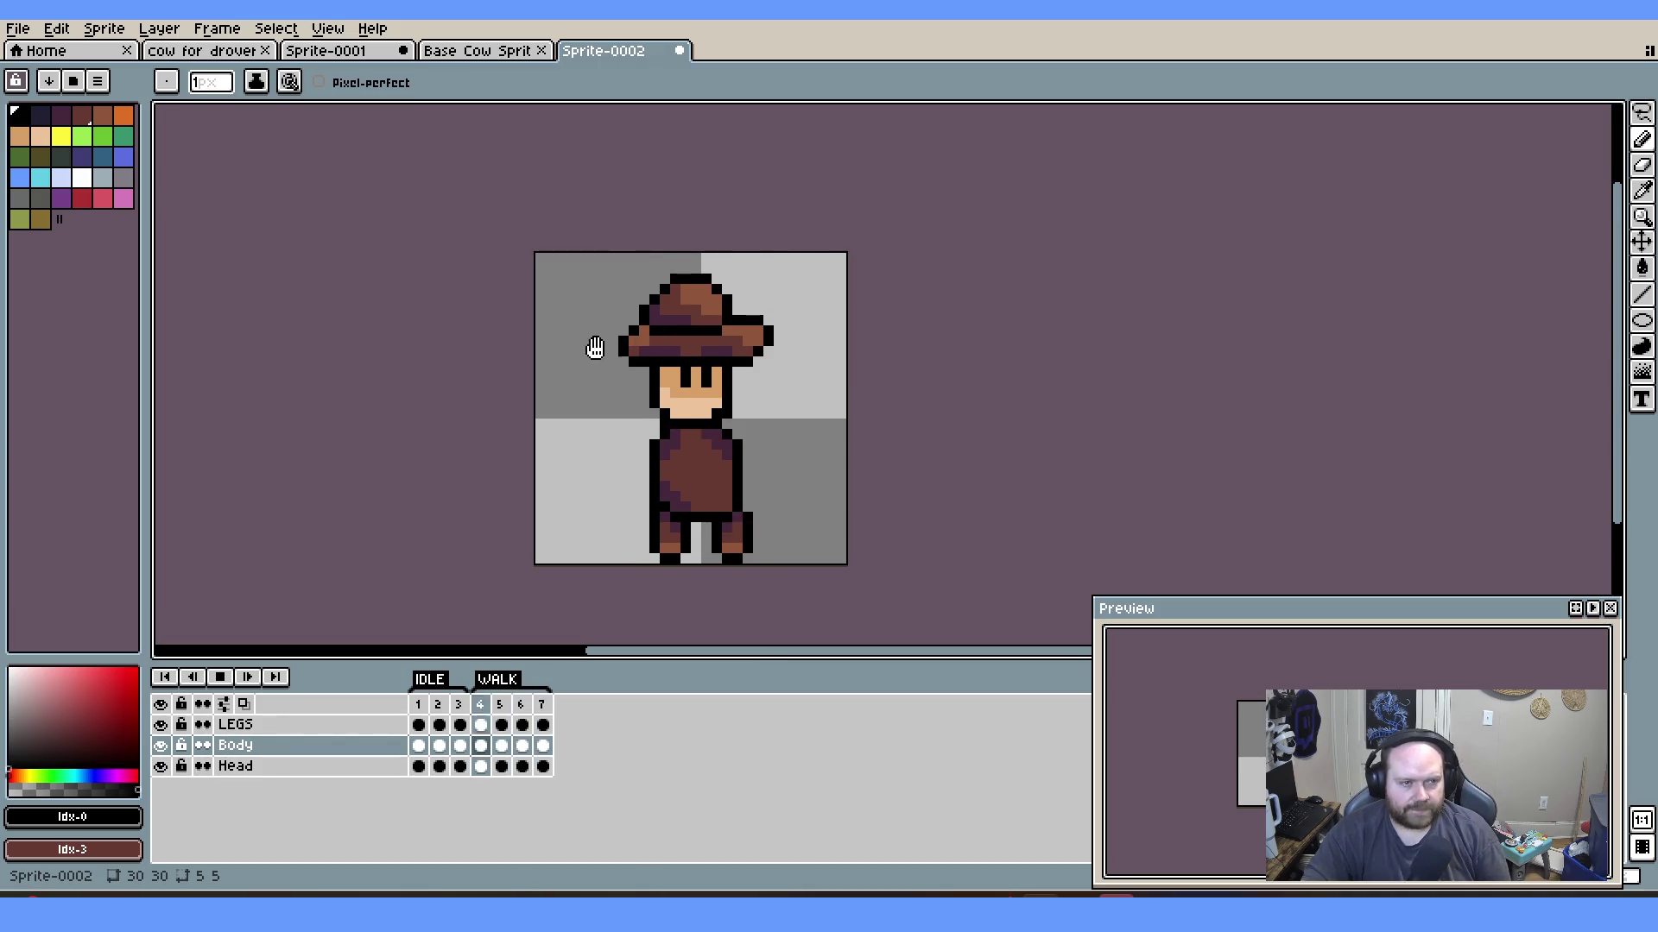
pyautogui.click(482, 57)
pyautogui.click(604, 51)
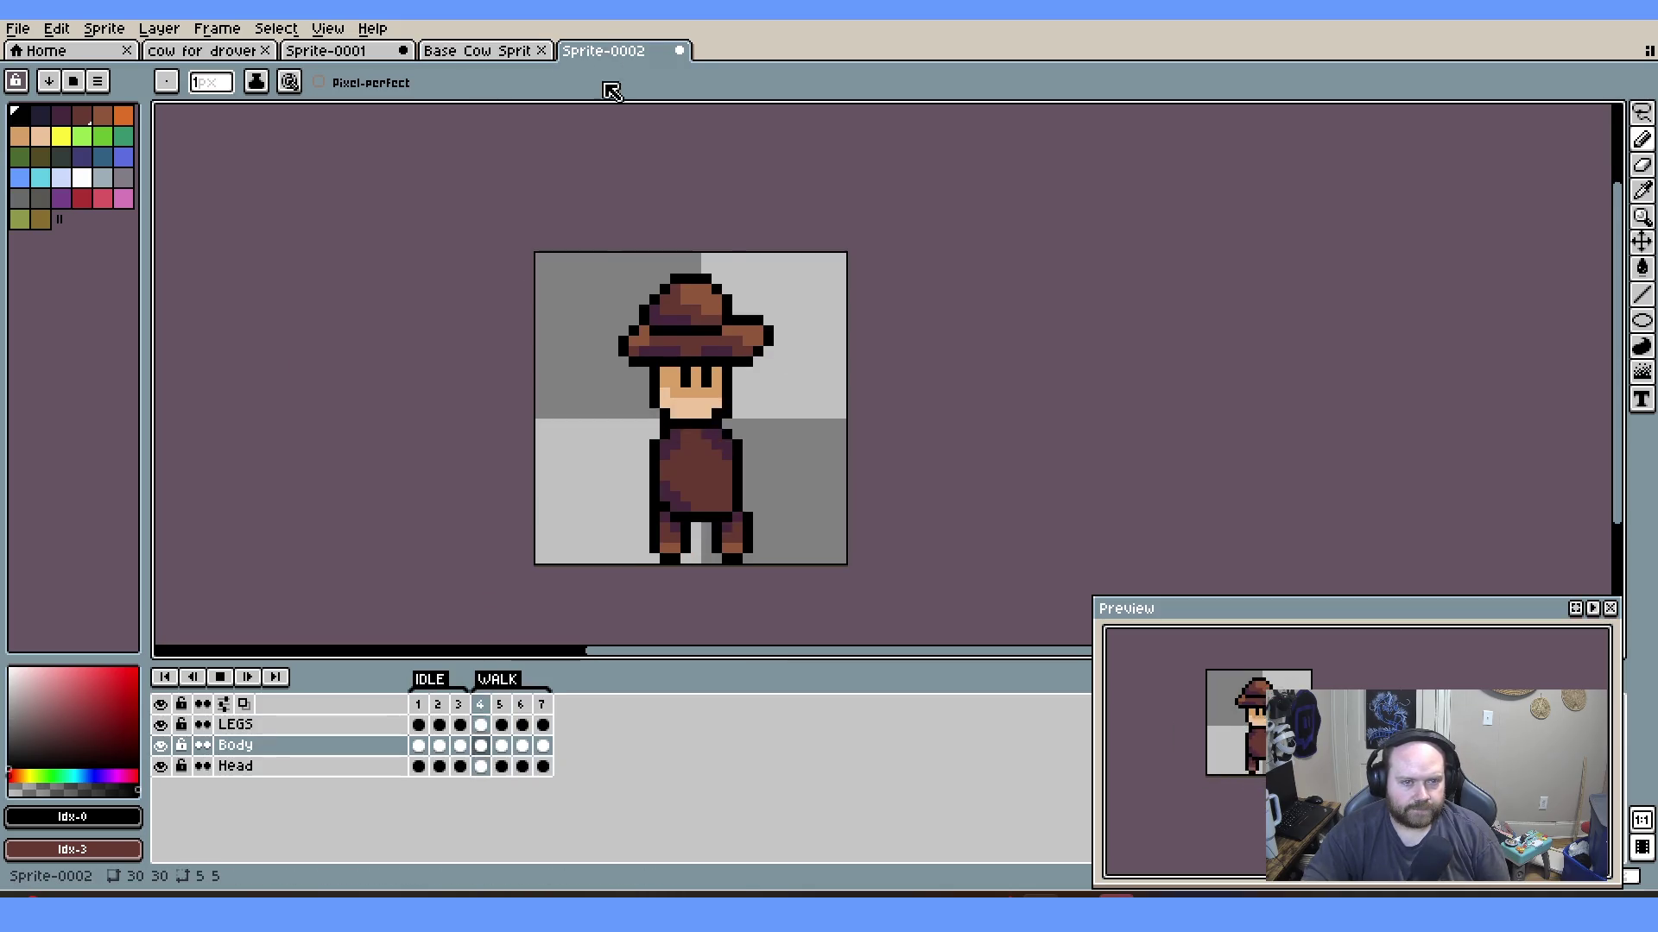
pyautogui.scroll(-2, 705, 473)
pyautogui.scroll(1, 706, 472)
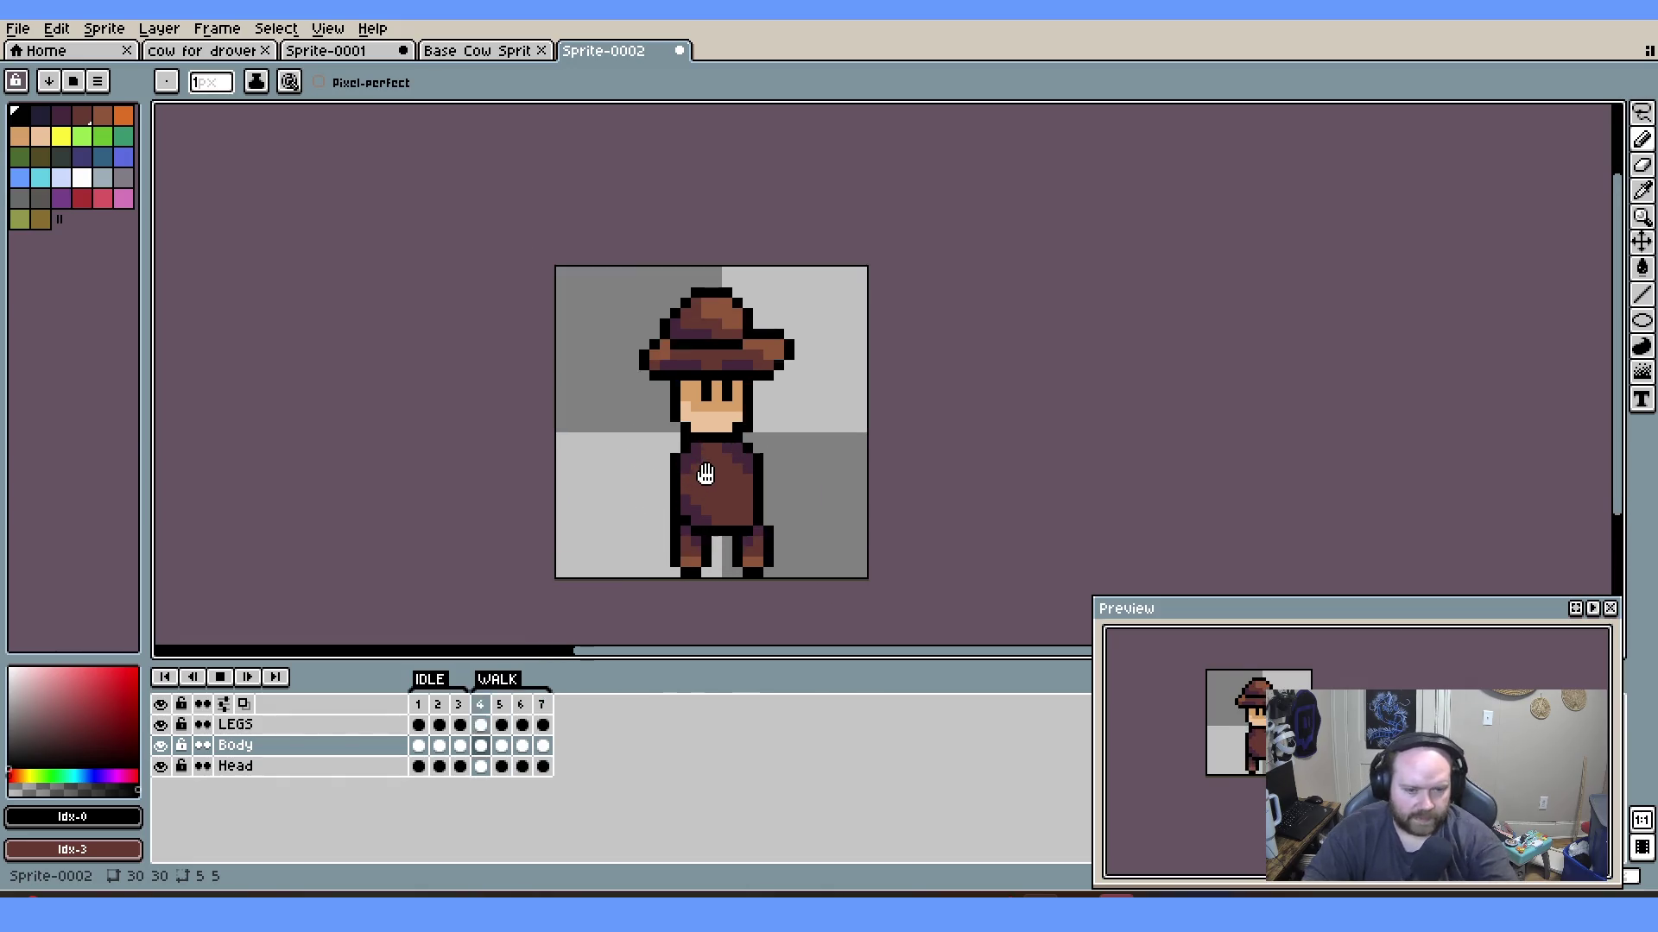
# Step: Stop playback and hide the timeline, then try a freehand selection around the cowboy and clear it
pyautogui.click(220, 677)
pyautogui.press('Tab')
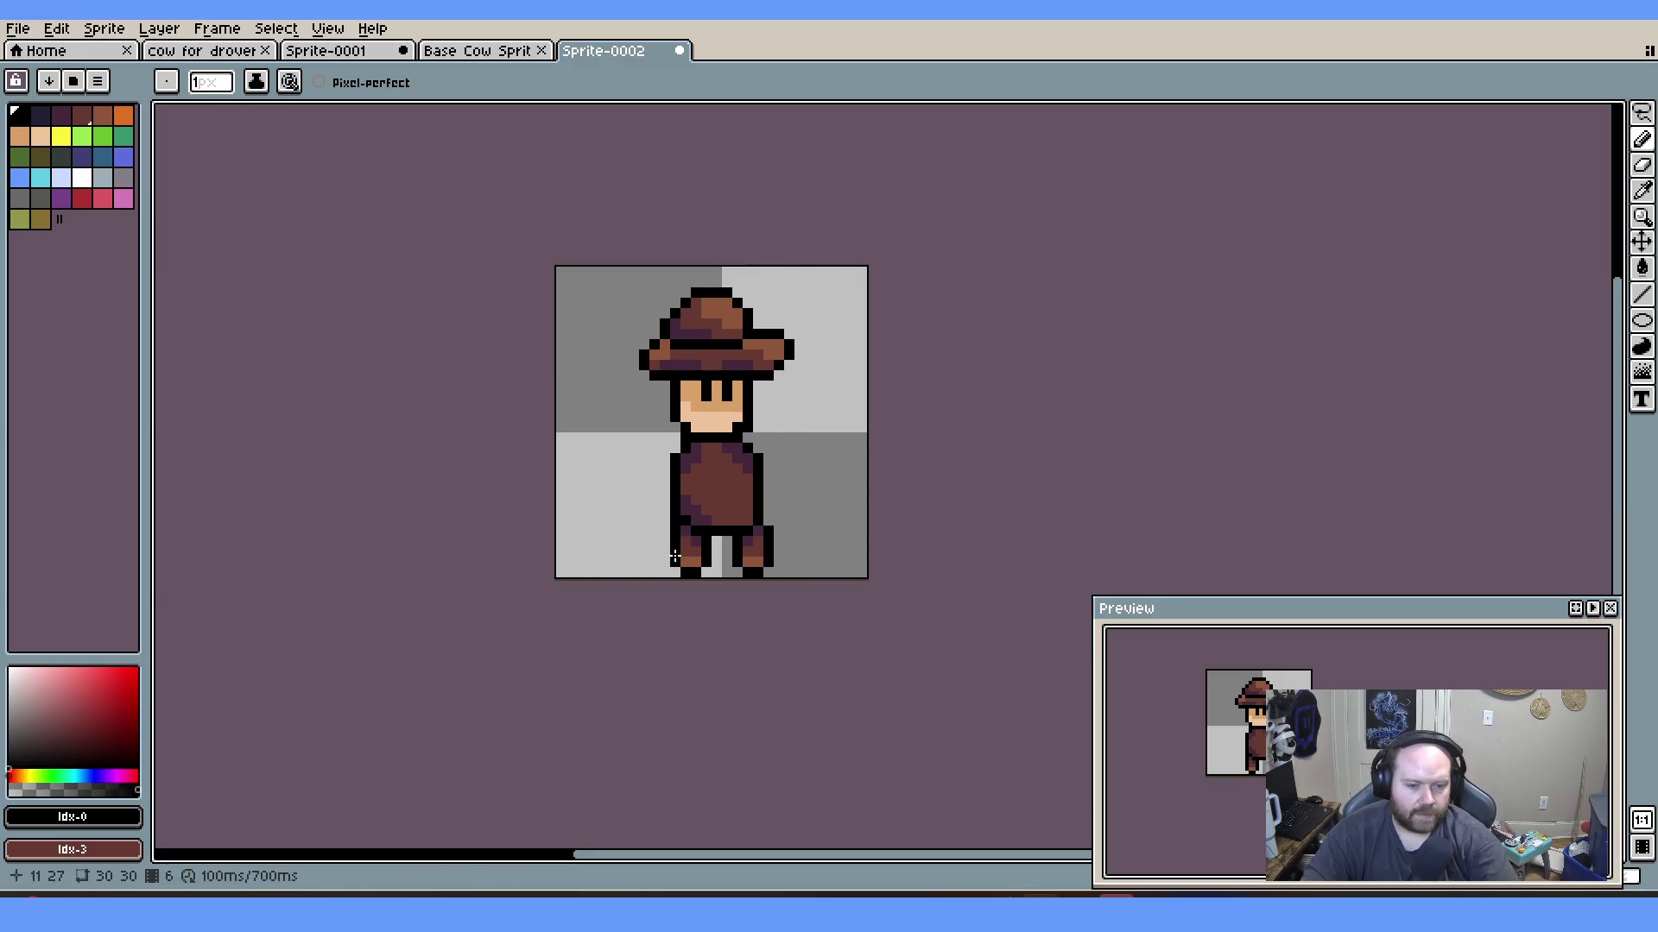
pyautogui.press('q')
pyautogui.moveTo(594, 583); pyautogui.dragTo(810, 638)
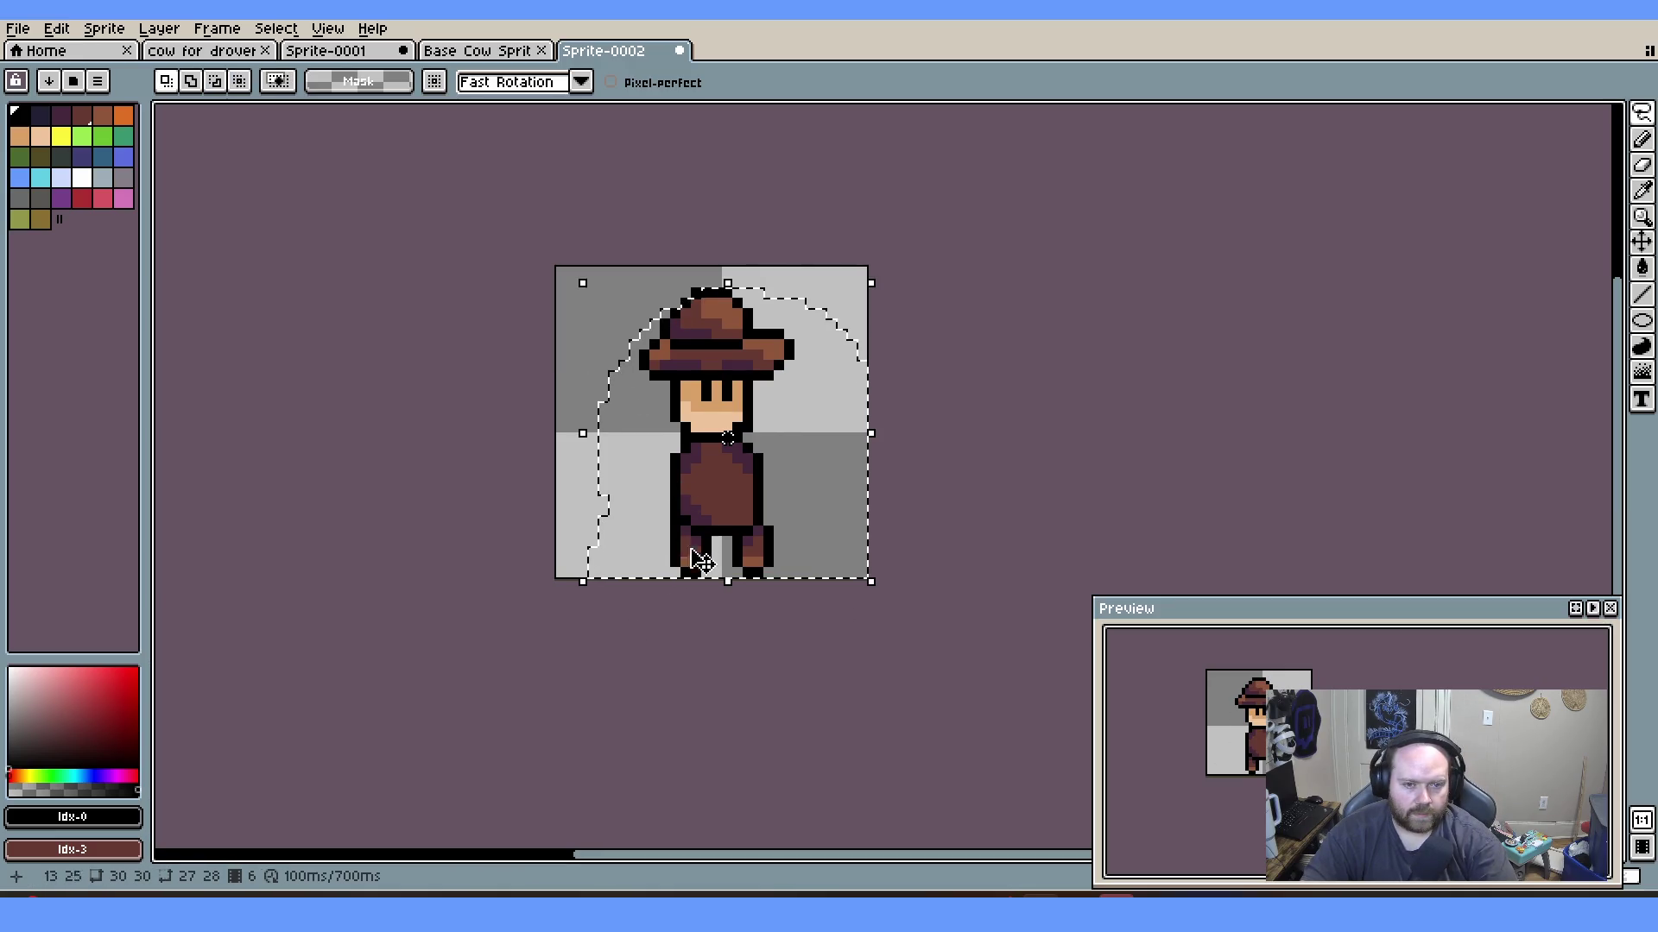
pyautogui.hotkey('ctrl', 'd')
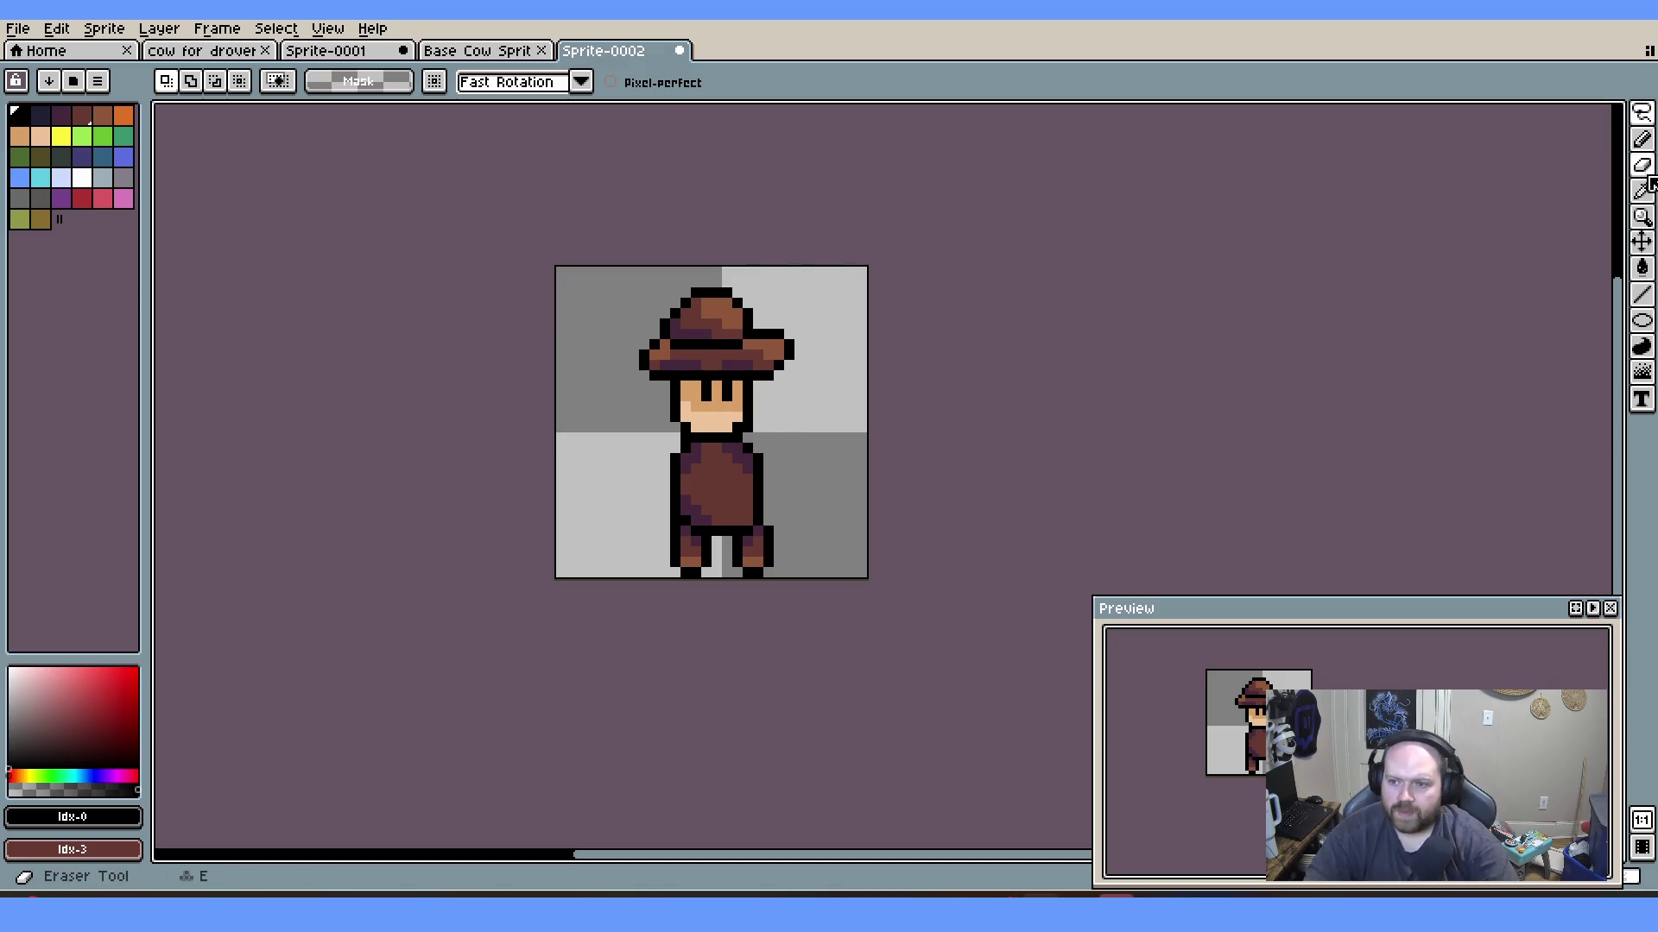
# Step: Draw a rectangular selection around the cowboy and show the layers and frames timeline
pyautogui.moveTo(1642, 127)
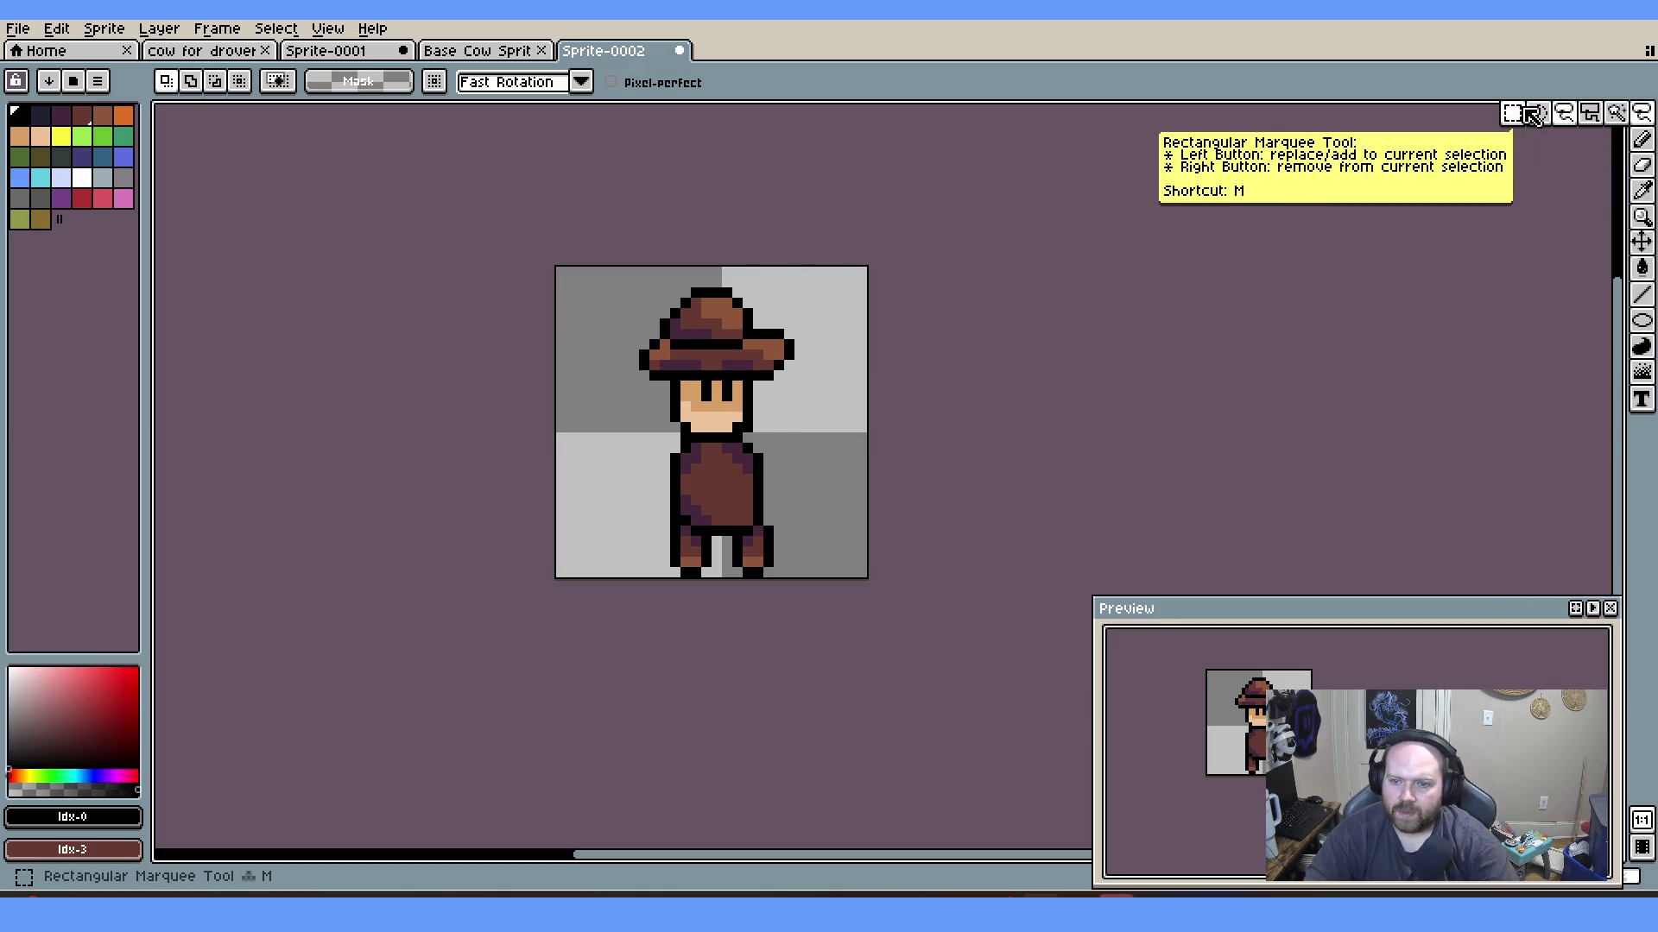
pyautogui.click(1532, 113)
pyautogui.moveTo(586, 287); pyautogui.dragTo(859, 579)
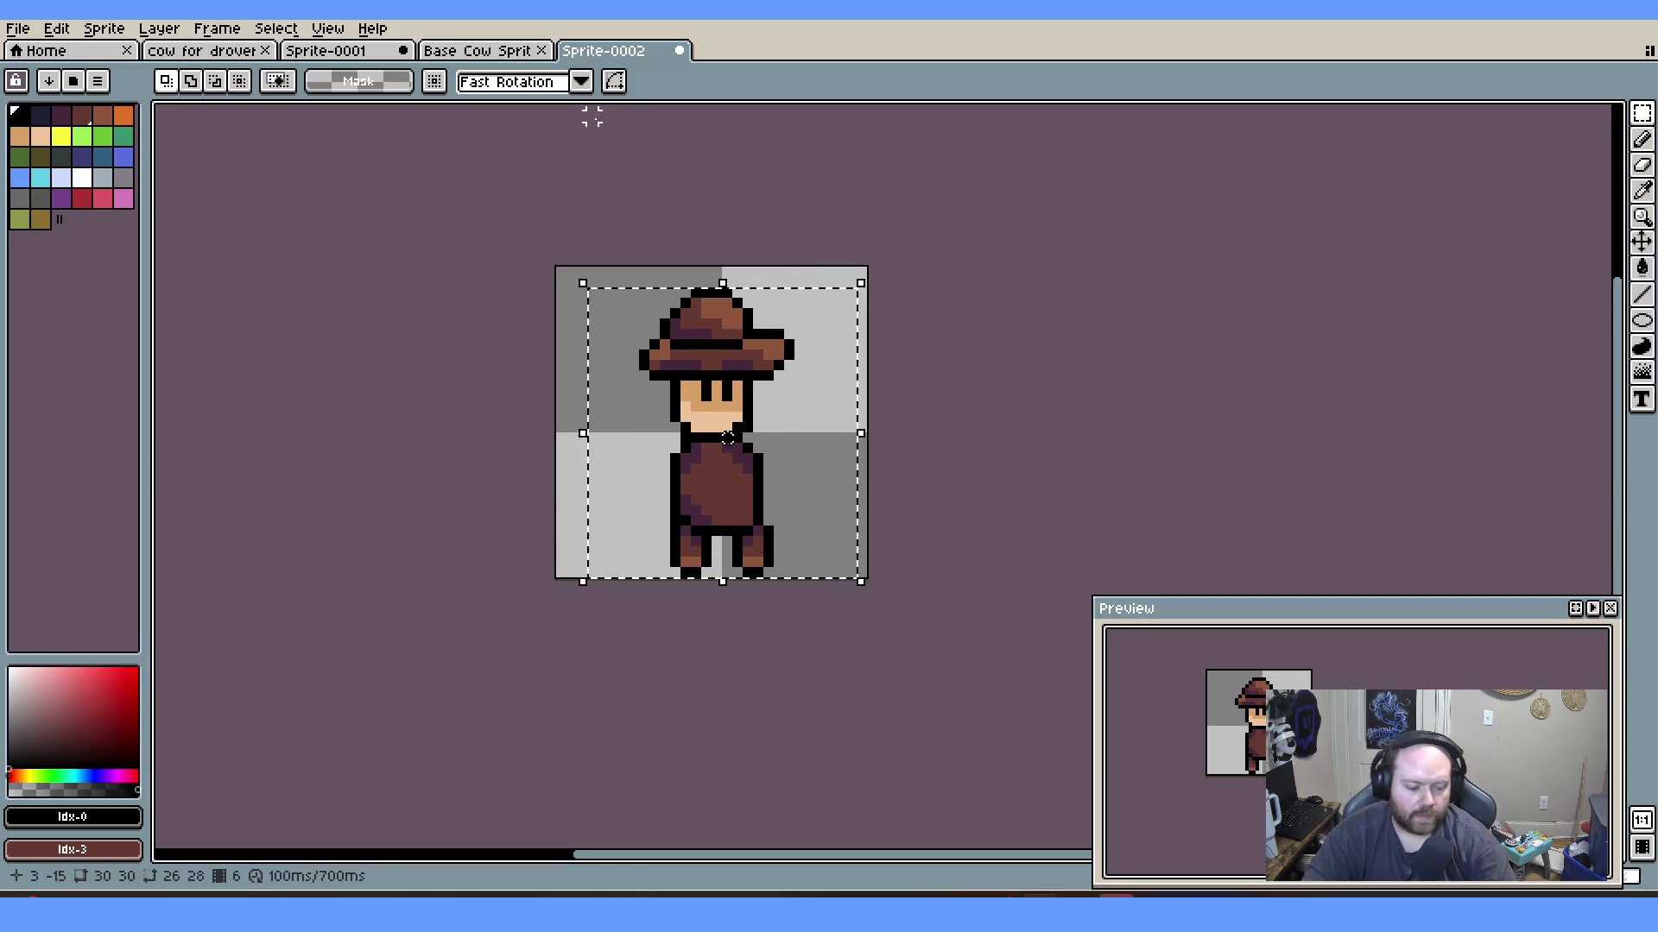
pyautogui.press('Tab')
# Step: Insert a new animation frame, undo it, and bring up the New Sprite dialog
pyautogui.press('Right')
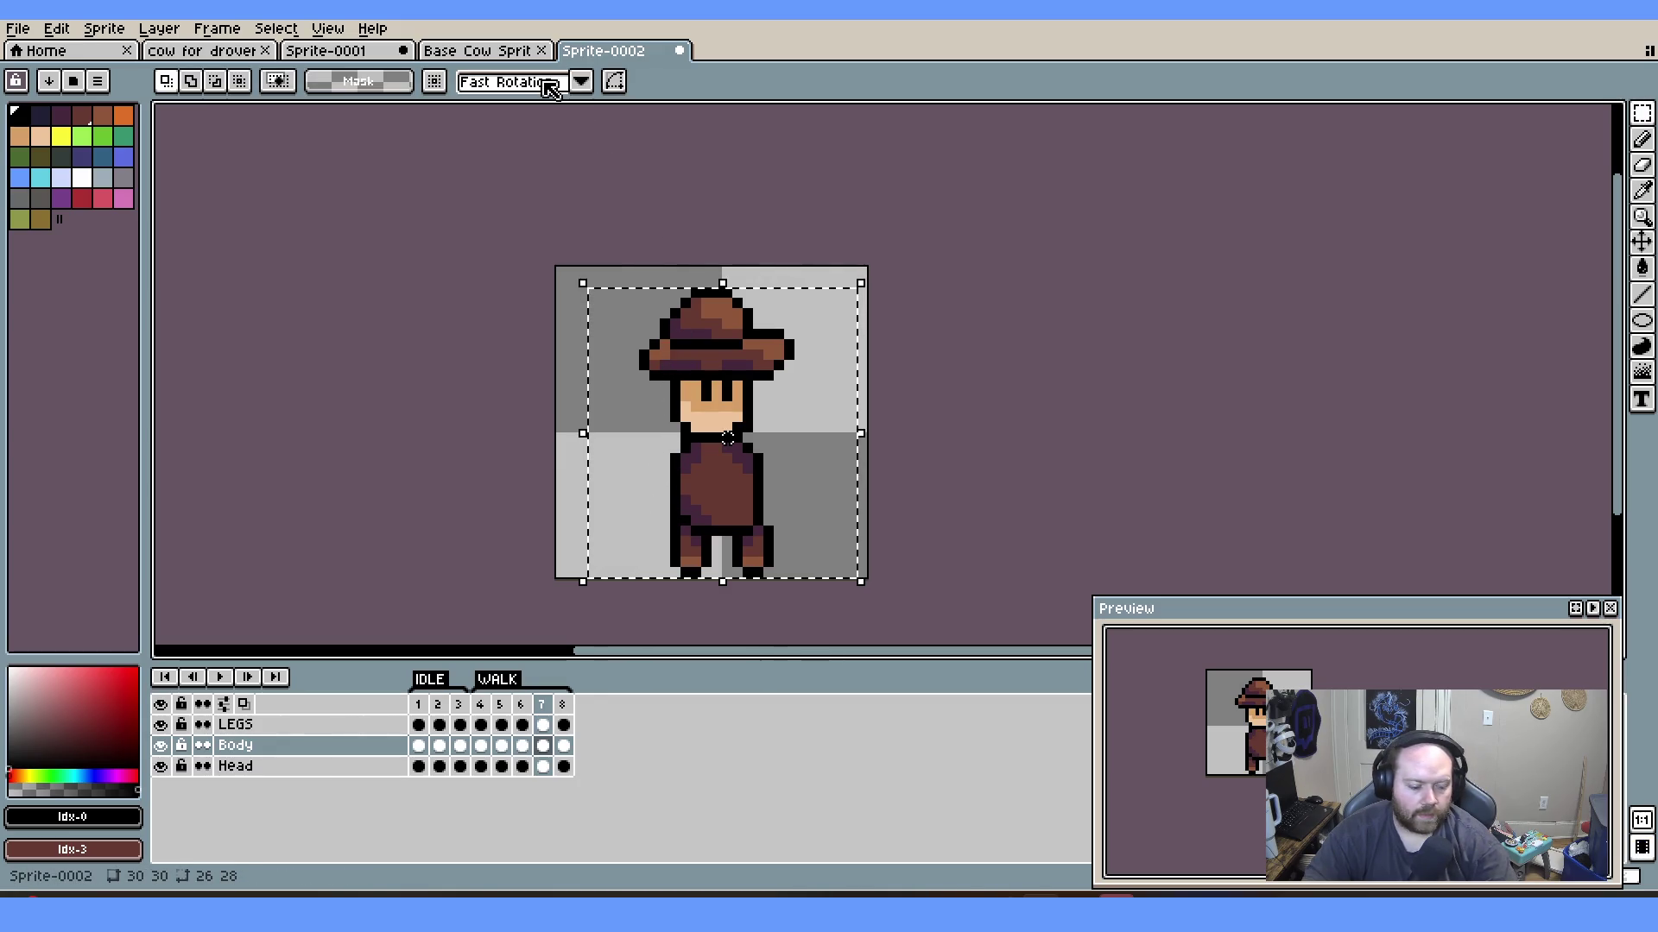
pyautogui.hotkey('alt', 'n')
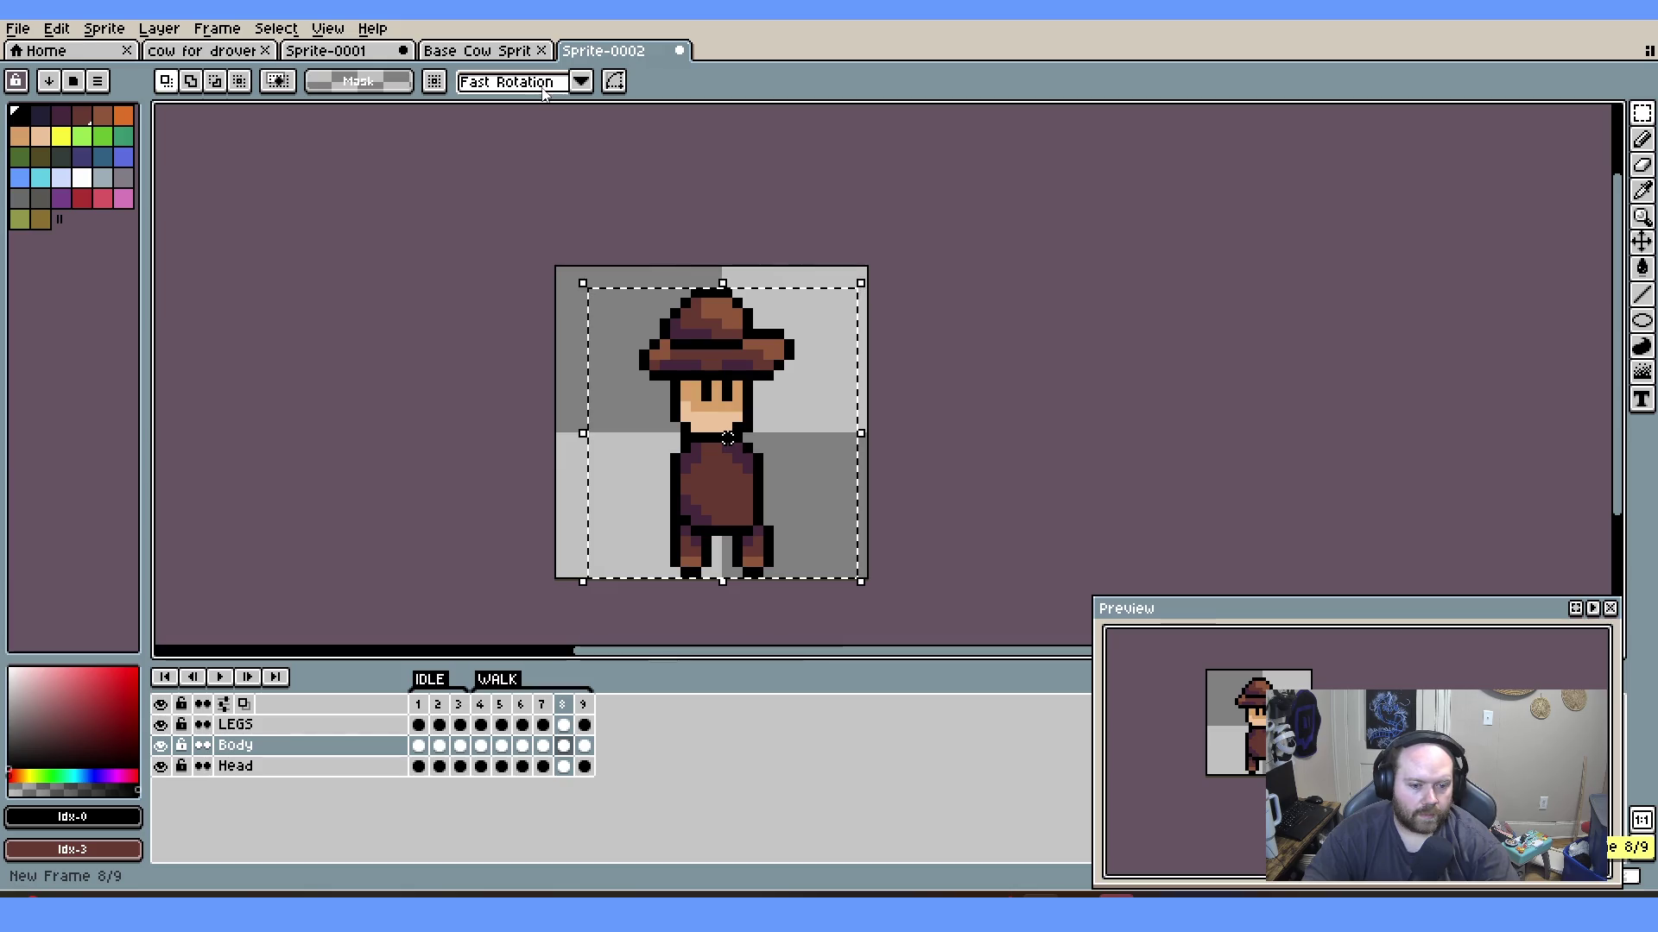
pyautogui.hotkey('ctrl', 'z')
pyautogui.hotkey('ctrl', 'z')
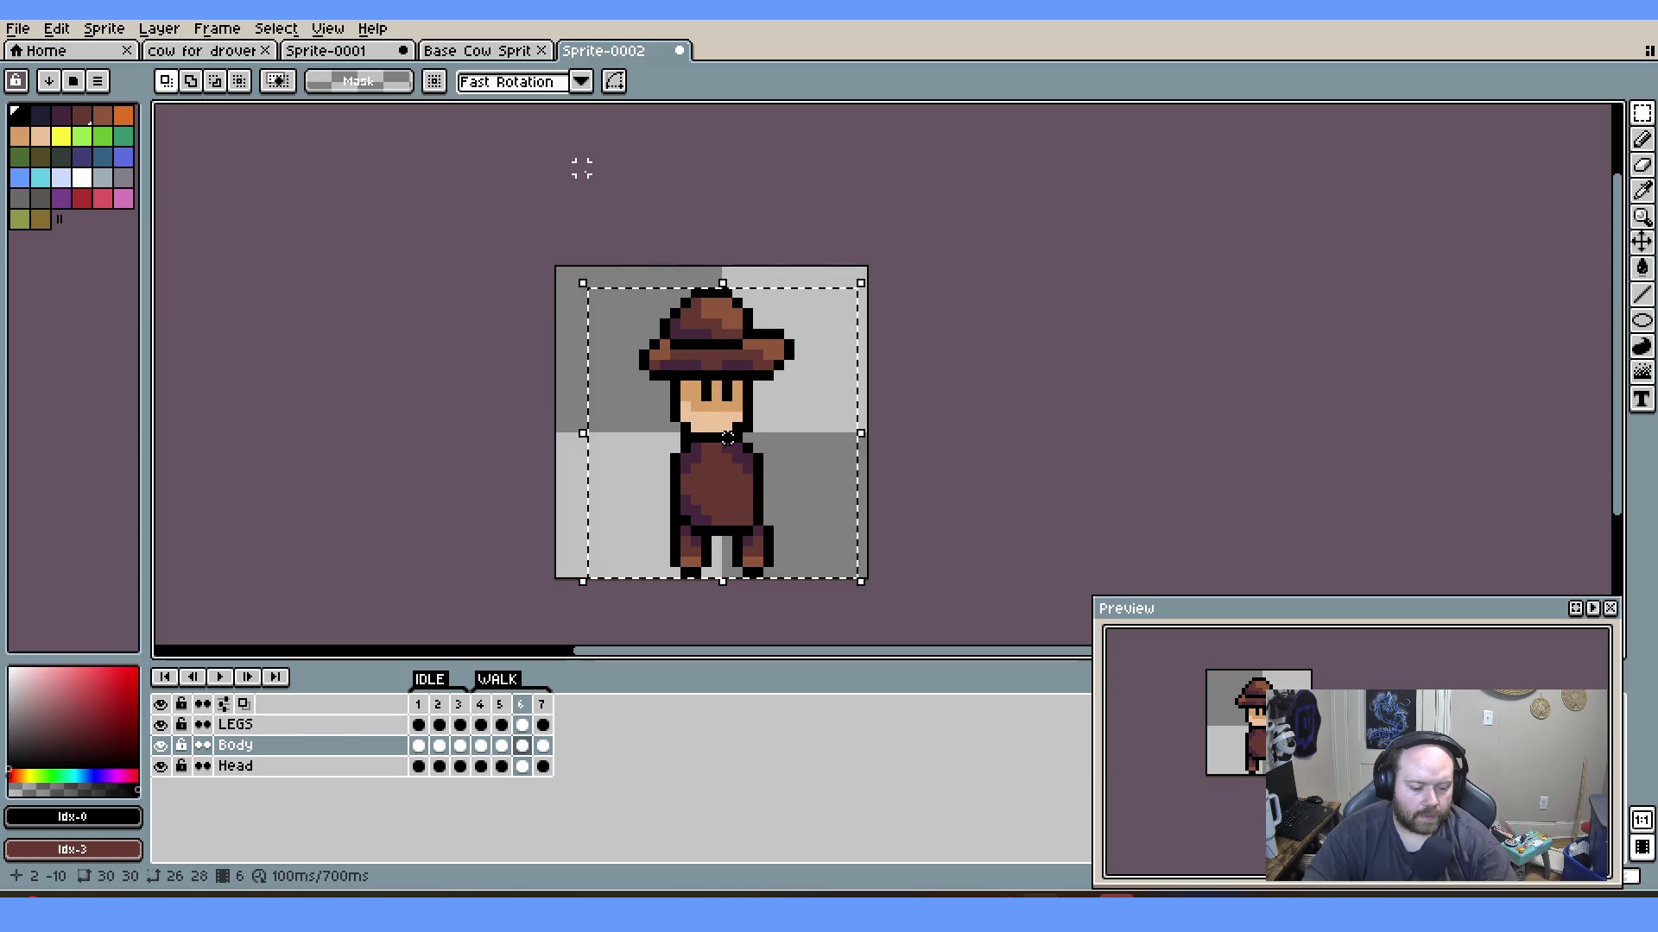
pyautogui.hotkey('ctrl', 'n')
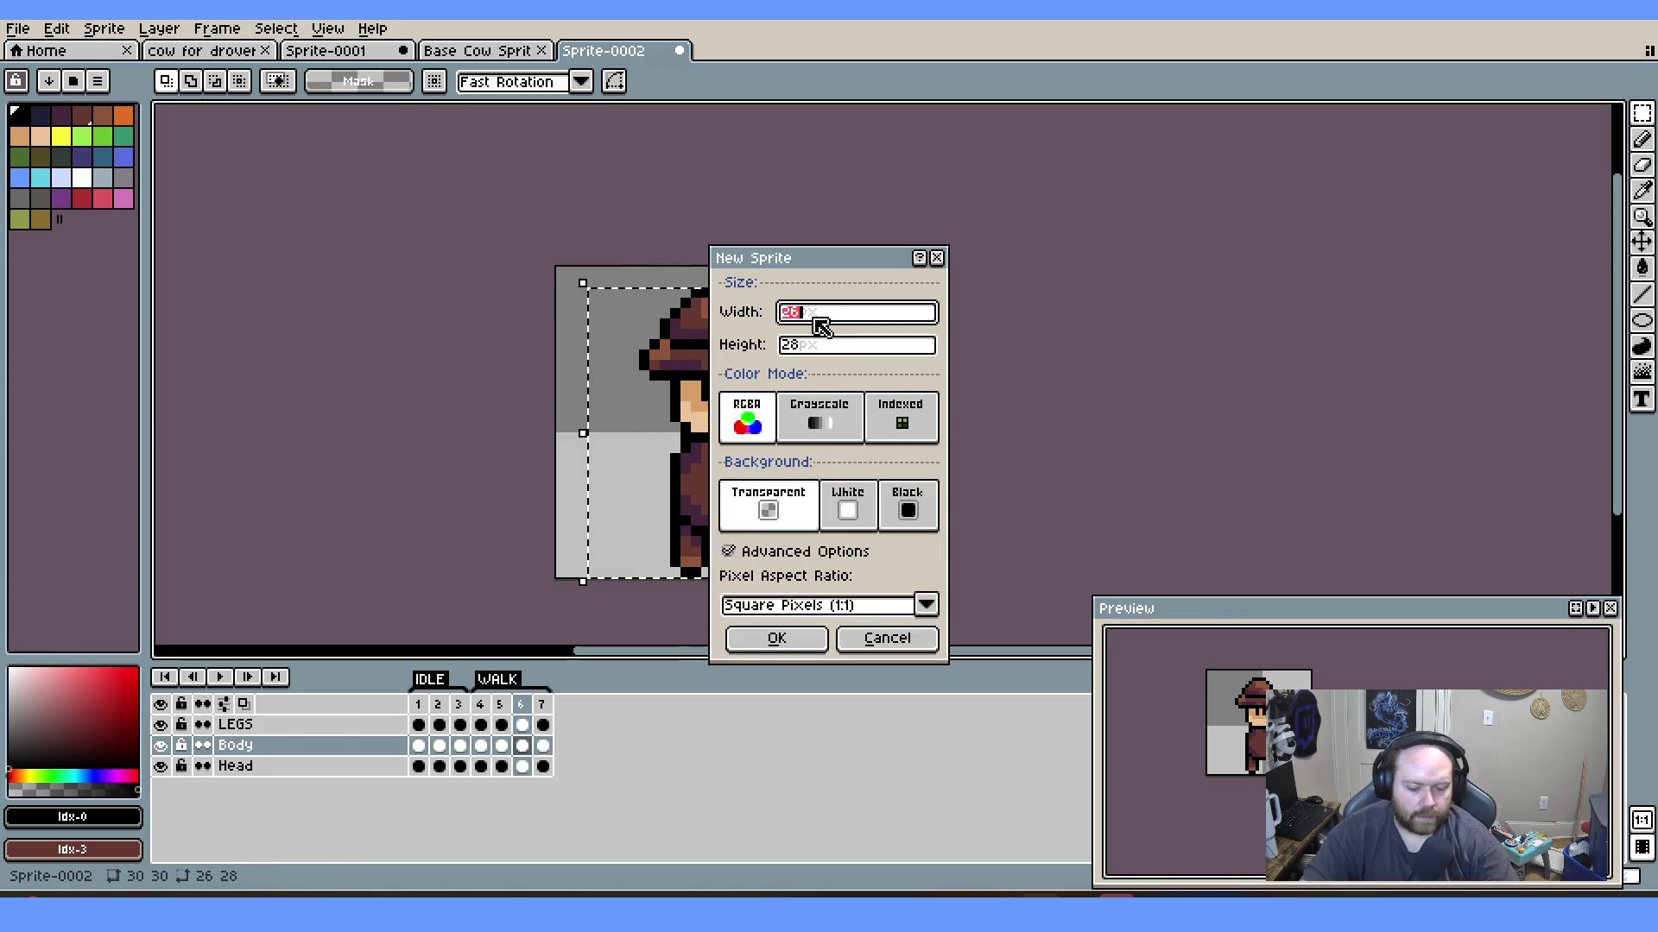
# Step: Create the 100x100 sprite and cancel an unwanted paste into it
pyautogui.write('0')
pyautogui.press('Return')
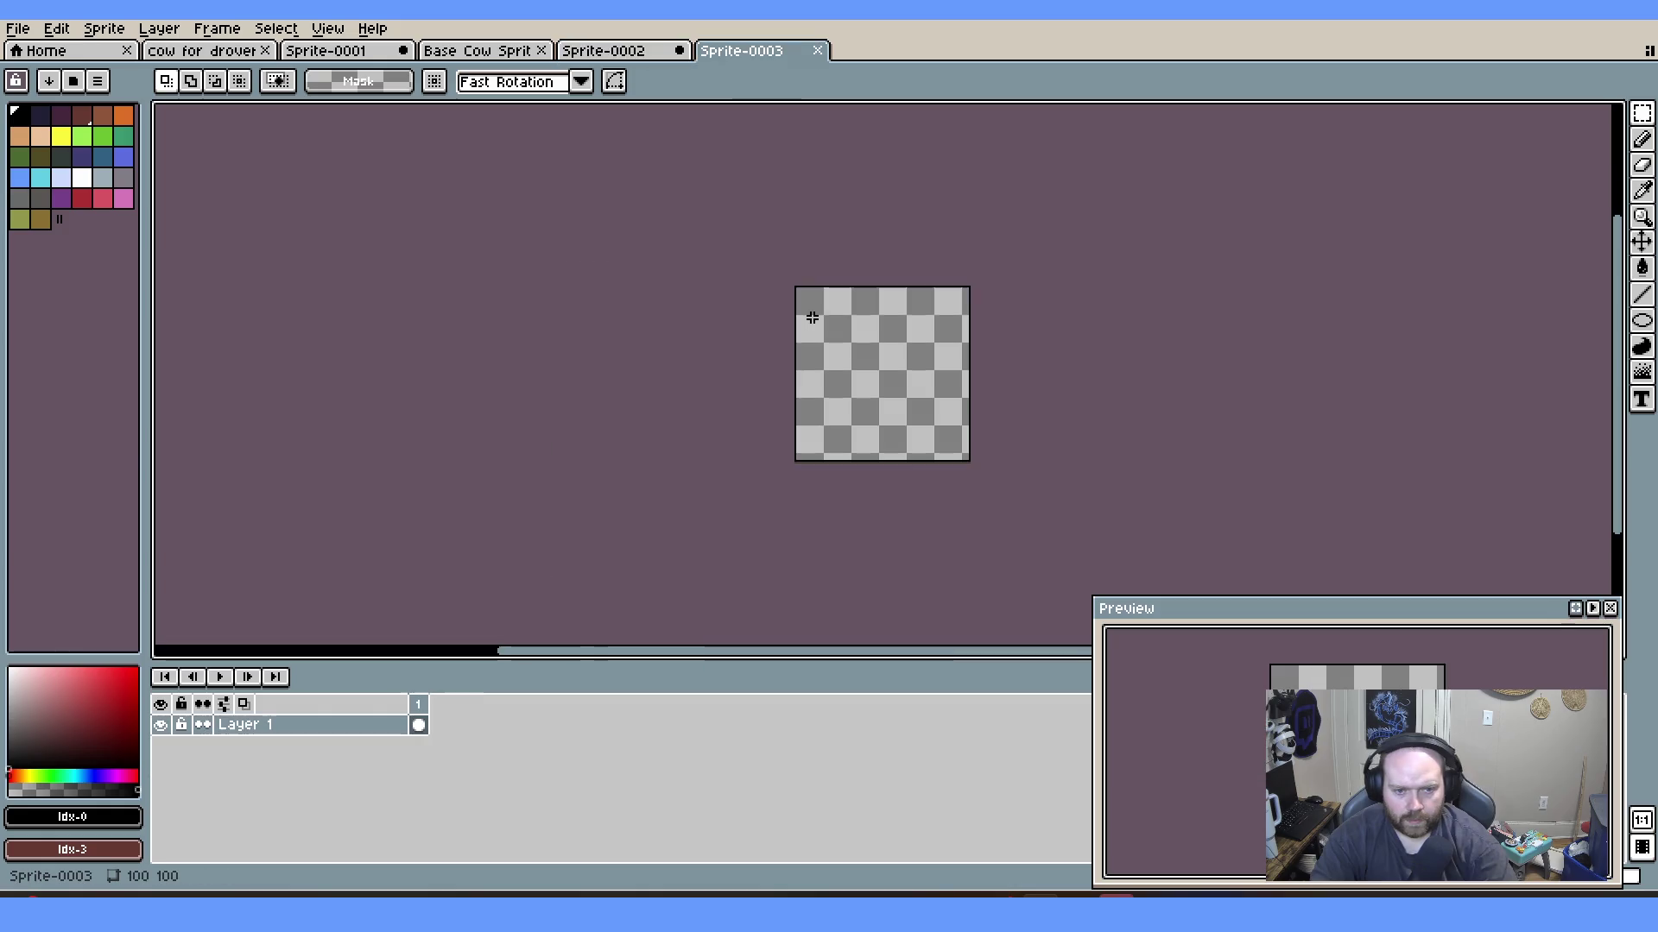
pyautogui.hotkey('ctrl', 'v')
pyautogui.scroll(6, 836, 333)
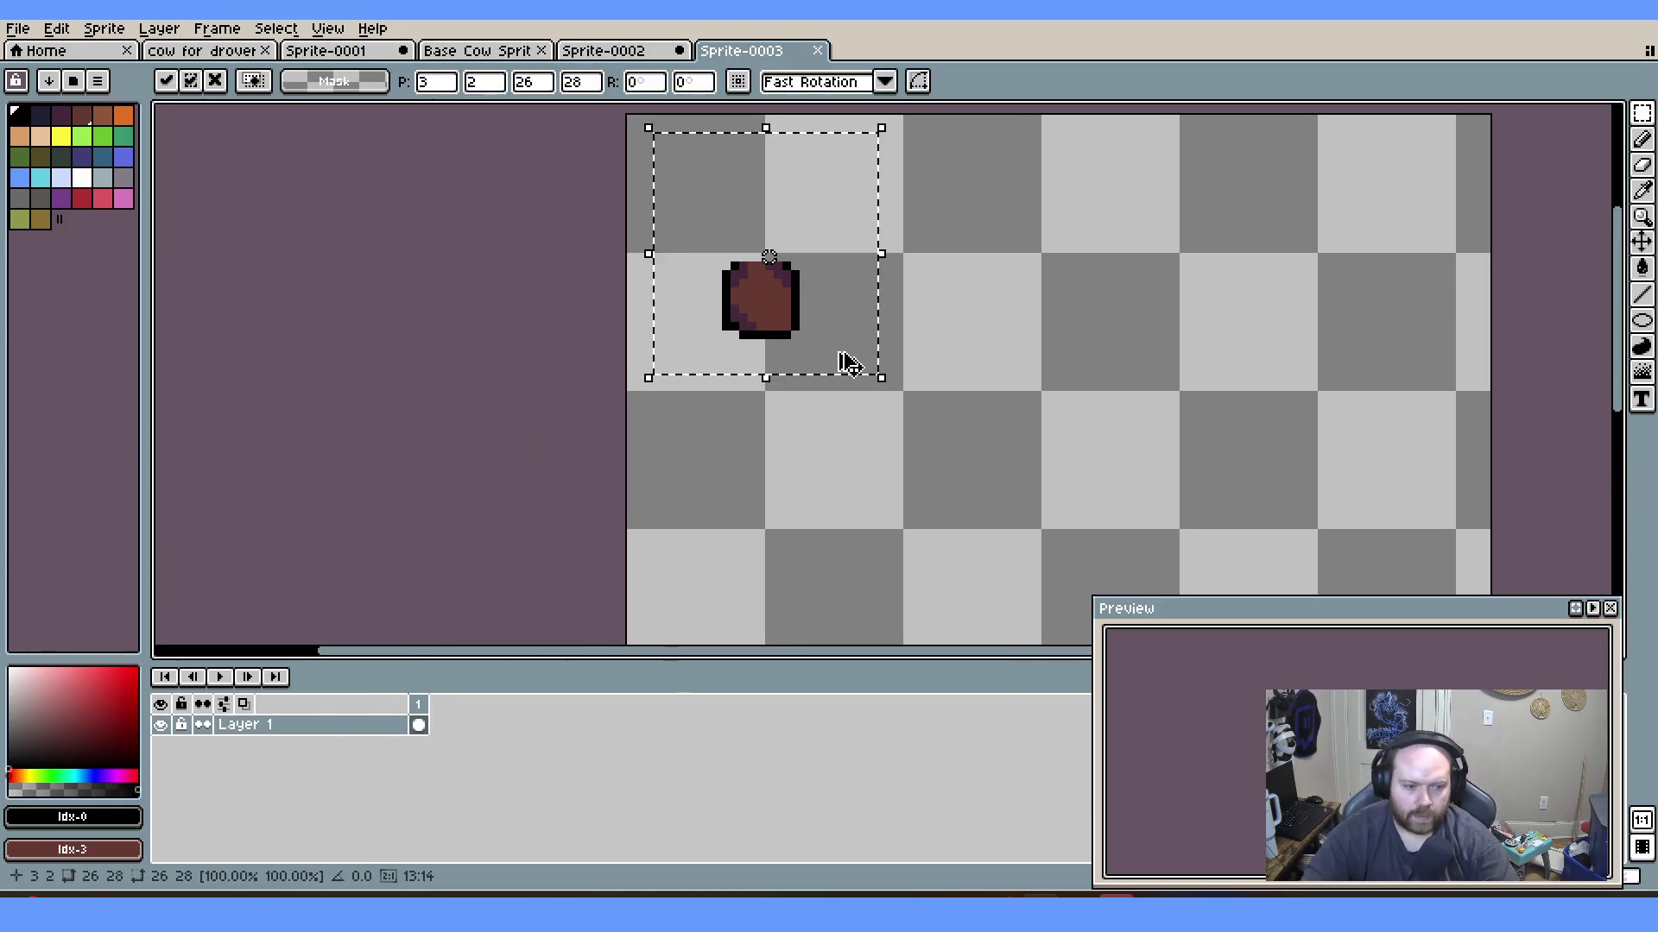
pyautogui.press('Escape')
# Step: Copy the cowboy's LEGS, Body and Head layers into the new sprite, moved right and down
pyautogui.click(605, 45)
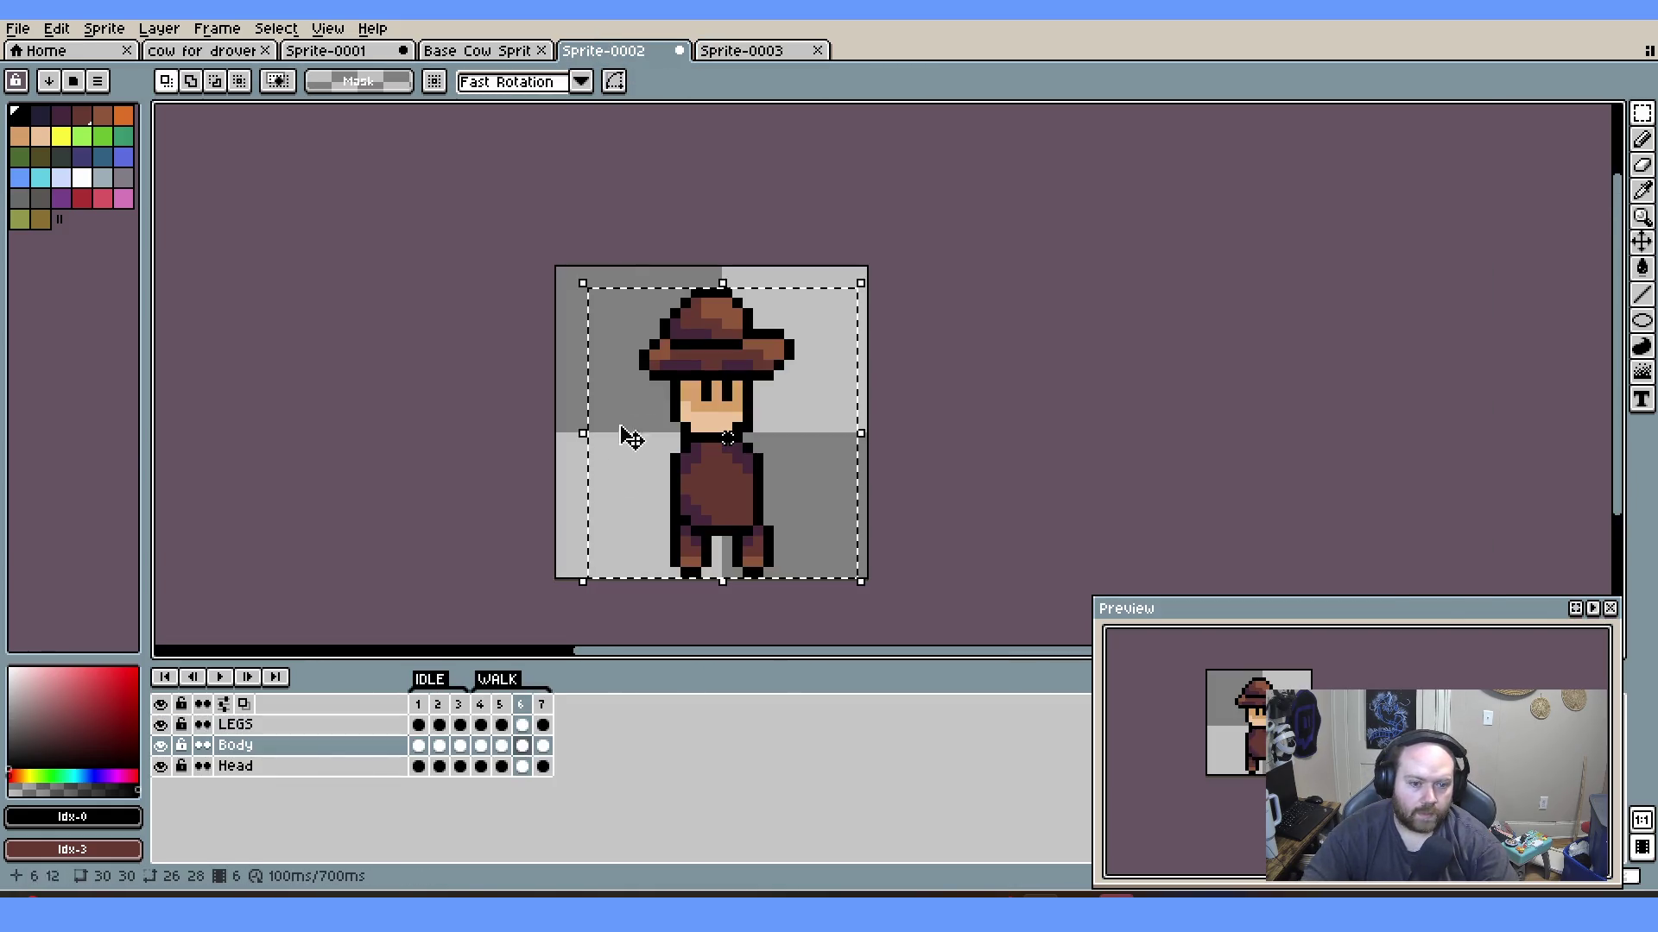
pyautogui.click(379, 735)
pyautogui.hotkey('ctrl', 'c')
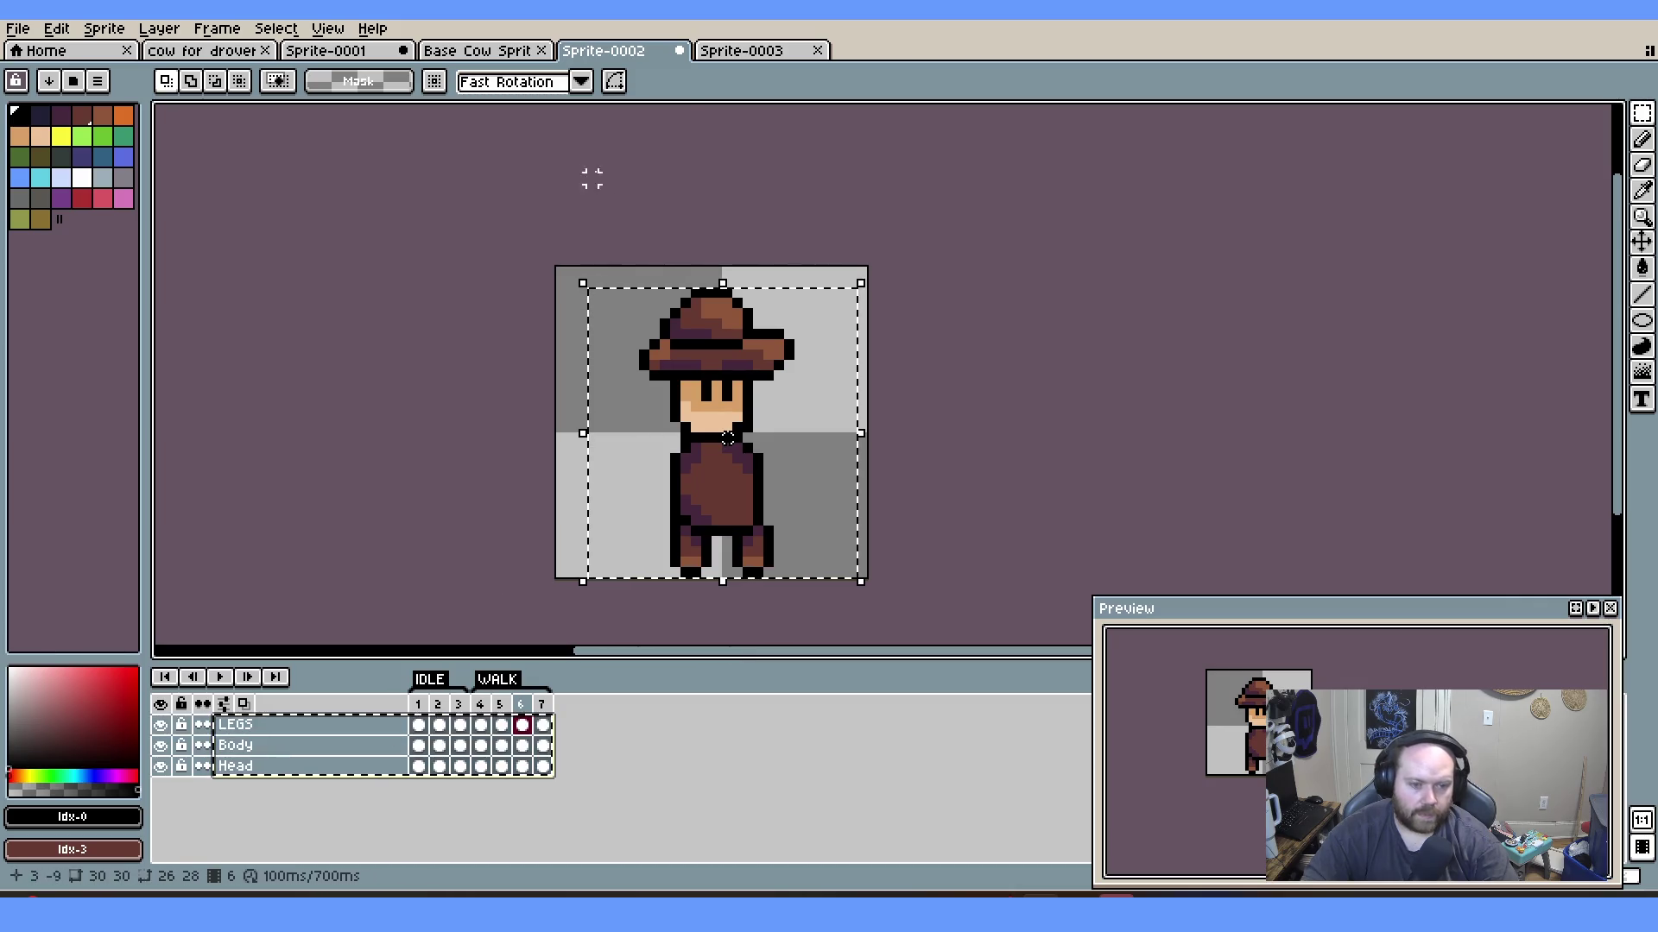
pyautogui.click(723, 52)
pyautogui.hotkey('ctrl', 'v')
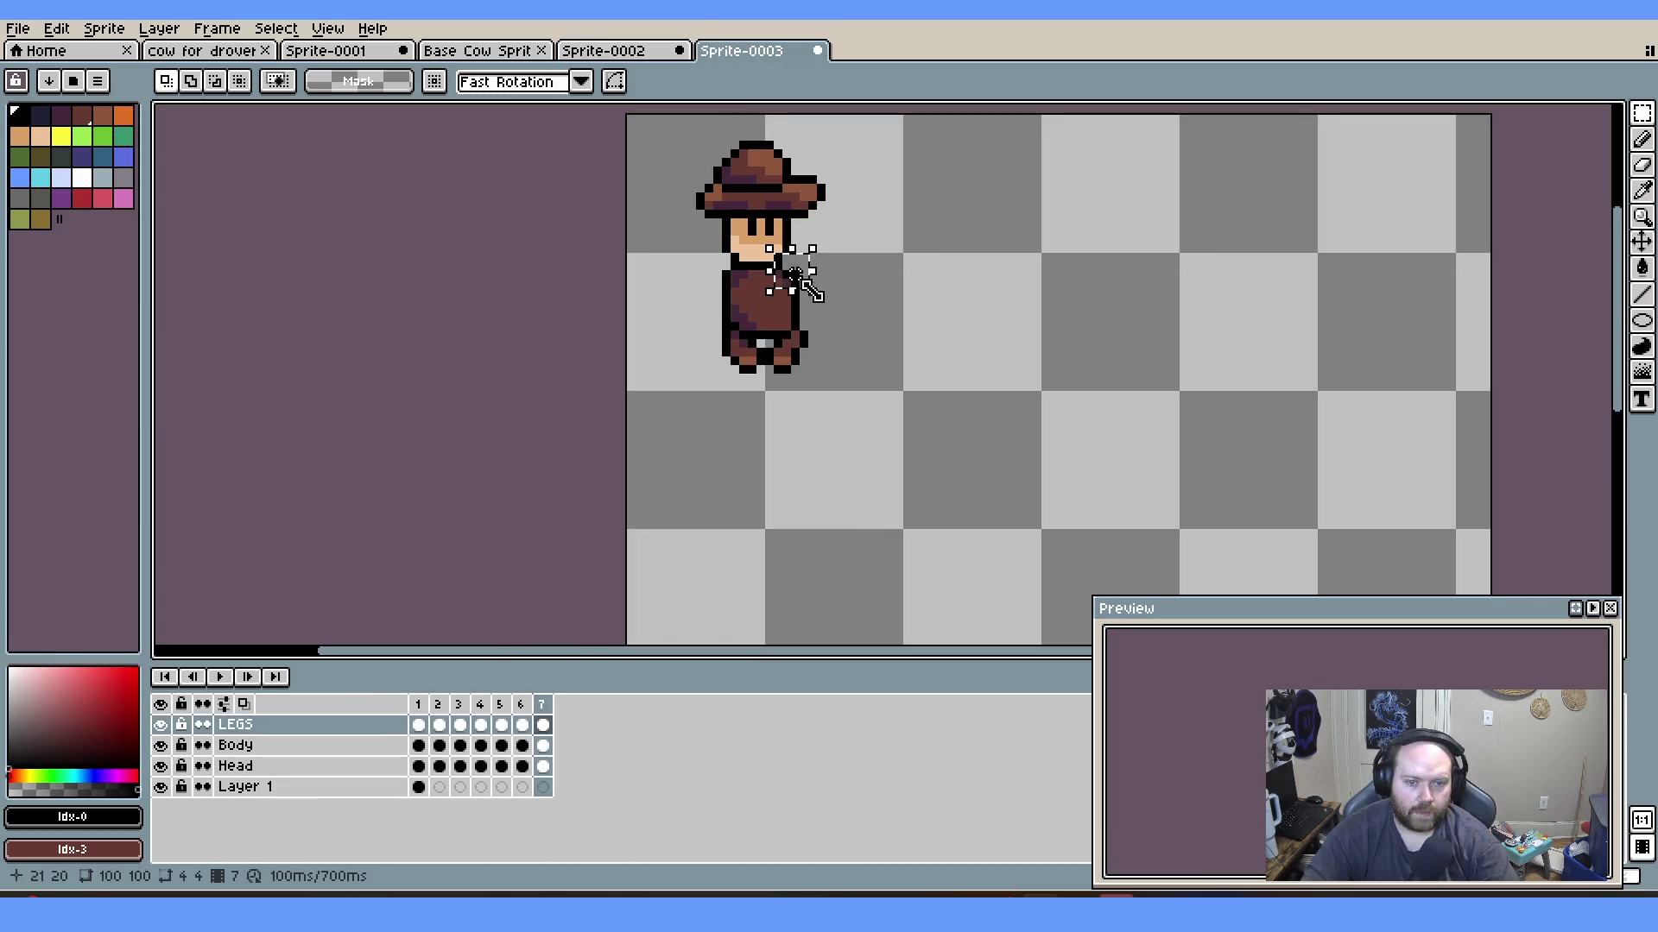
pyautogui.press('v')
pyautogui.moveTo(777, 297); pyautogui.dragTo(820, 324)
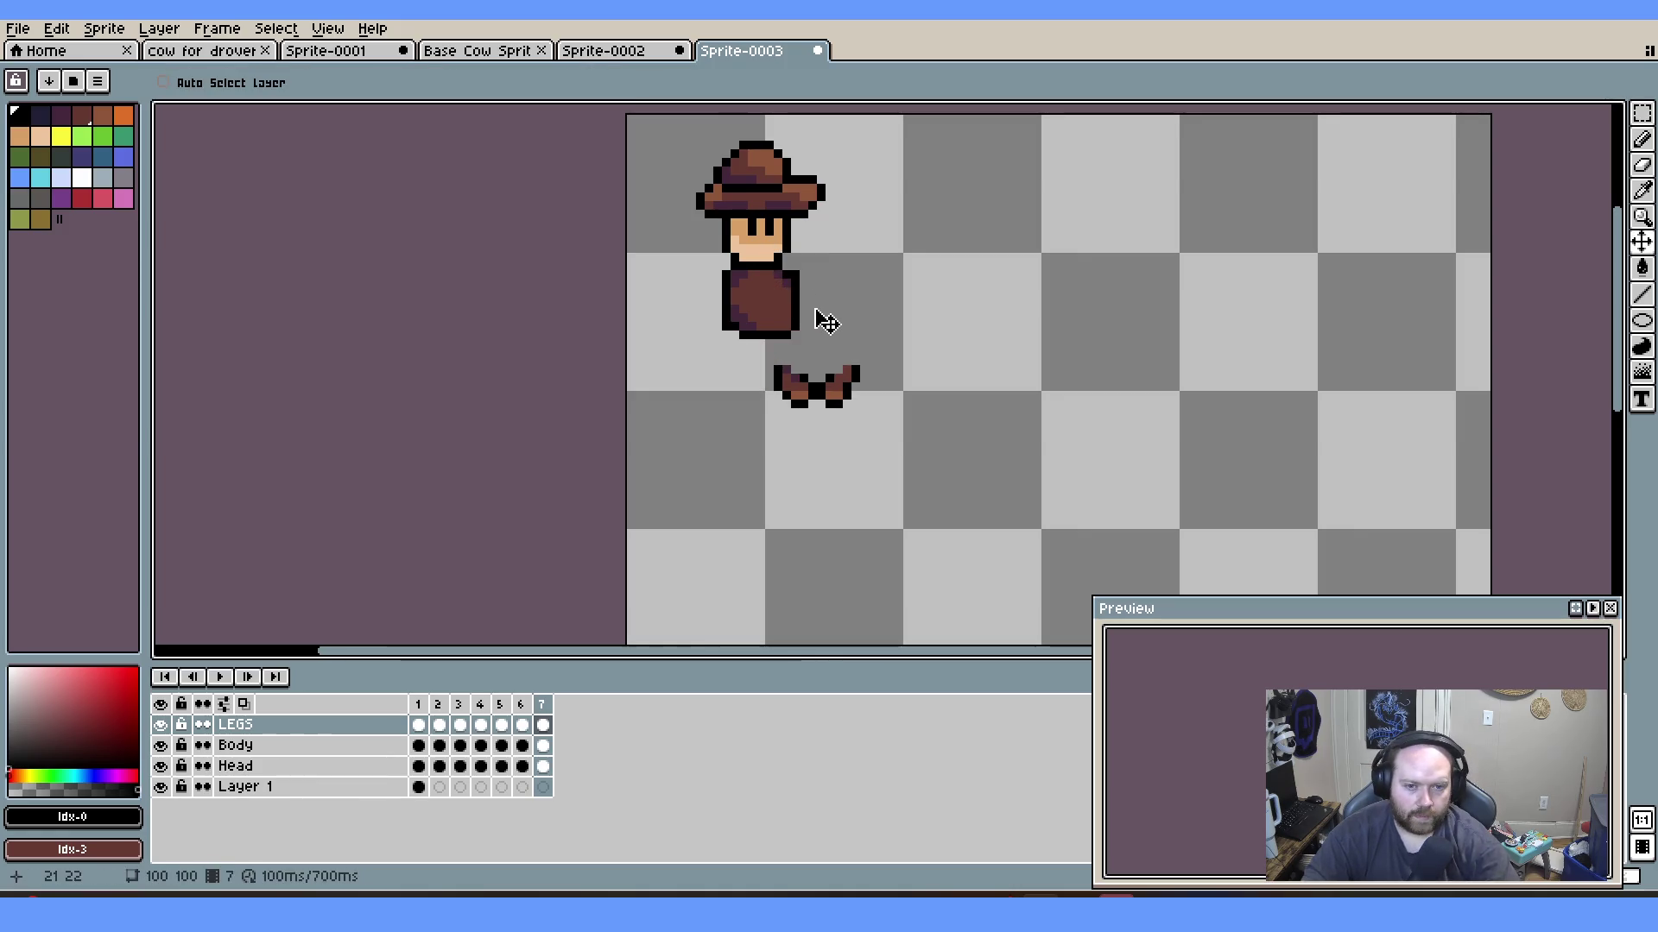
pyautogui.hotkey('ctrl', 'z')
pyautogui.moveTo(325, 781); pyautogui.dragTo(333, 732)
pyautogui.moveTo(722, 362)
pyautogui.mouseDown()
pyautogui.moveTo(816, 378)
pyautogui.moveTo(810, 361)
pyautogui.moveTo(799, 380)
pyautogui.mouseUp()
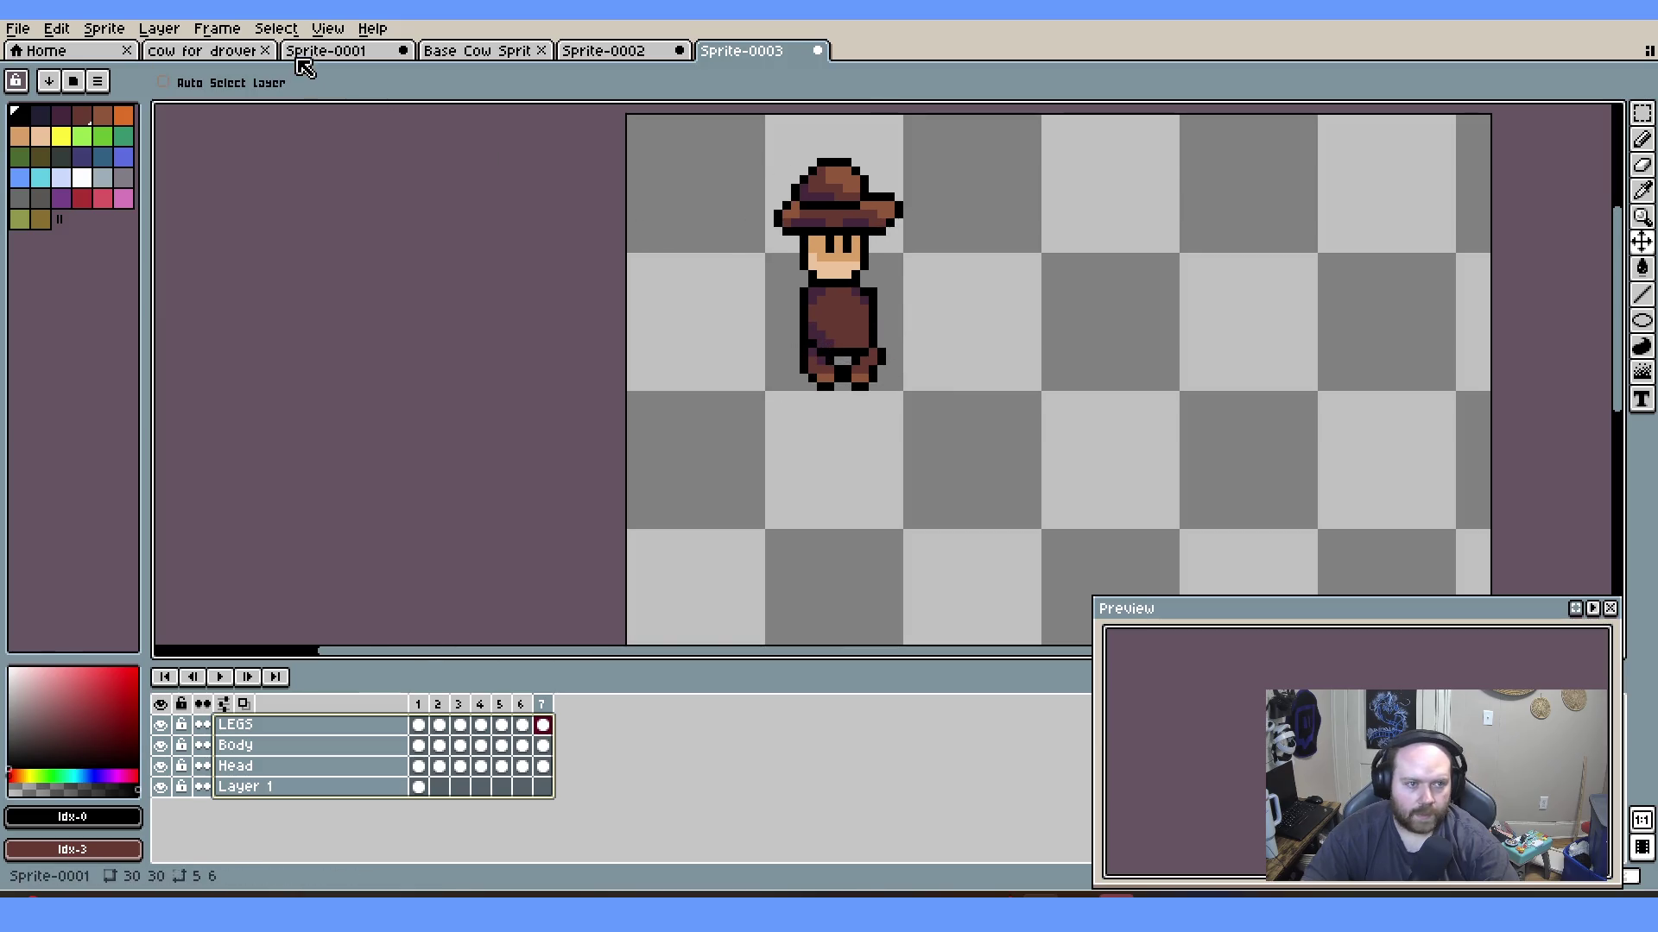
# Step: Copy the cow from the cow for drover sprite and place it to the cowboy's right
pyautogui.click(228, 51)
pyautogui.hotkey('ctrl', 'c')
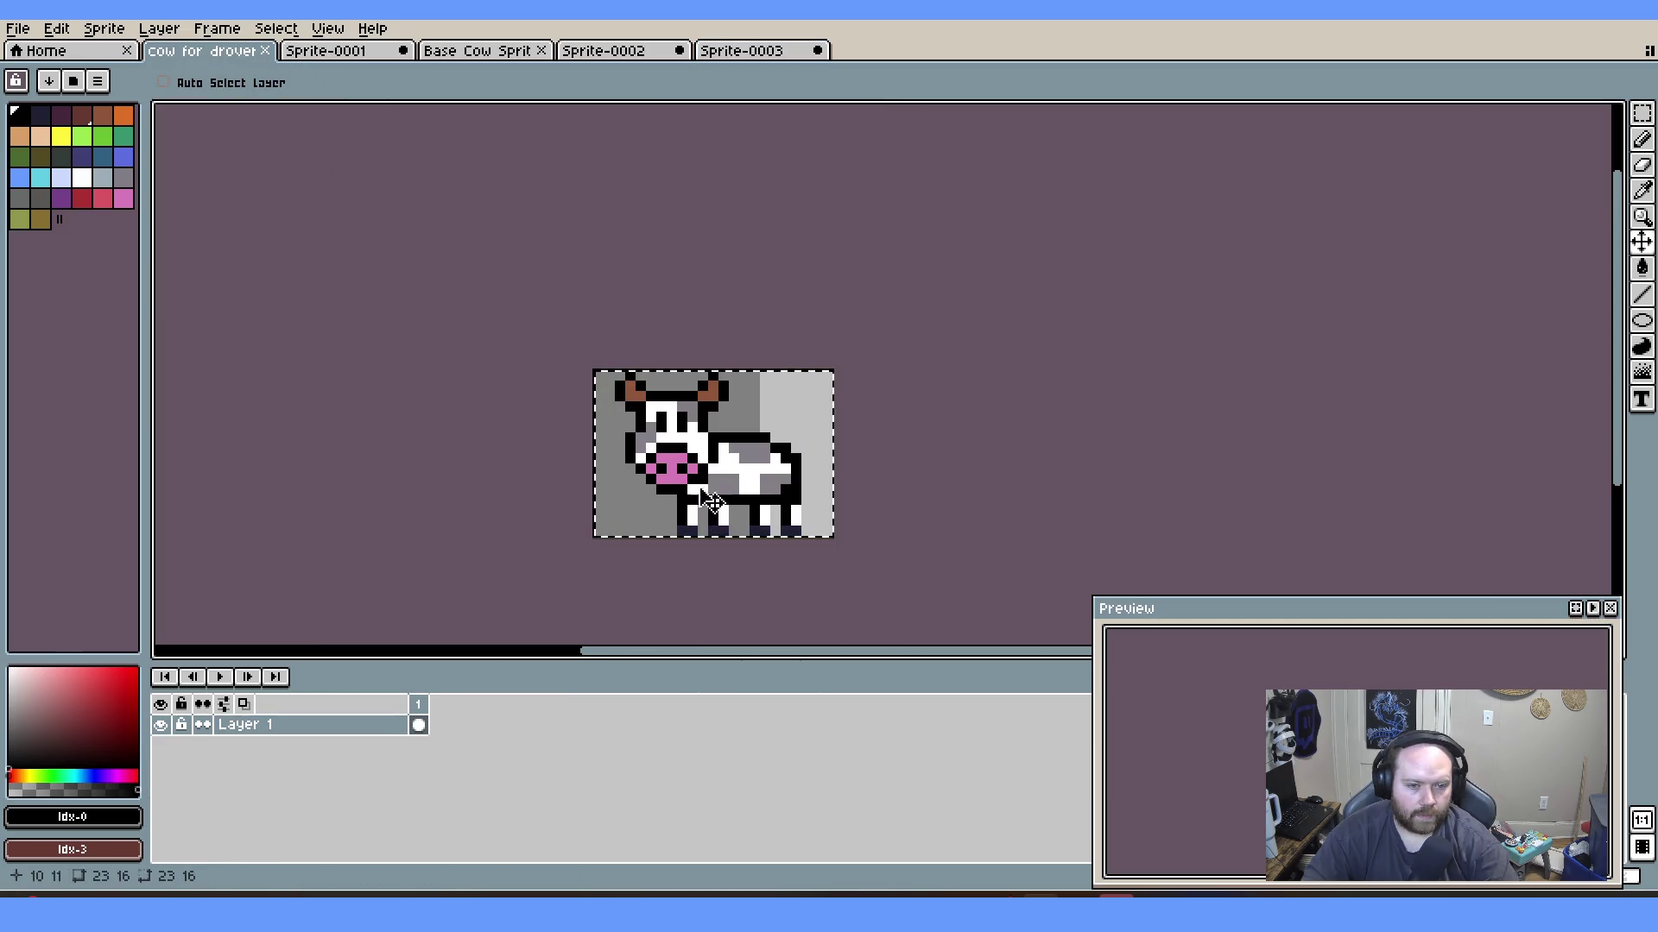
pyautogui.click(734, 50)
pyautogui.hotkey('ctrl', 'v')
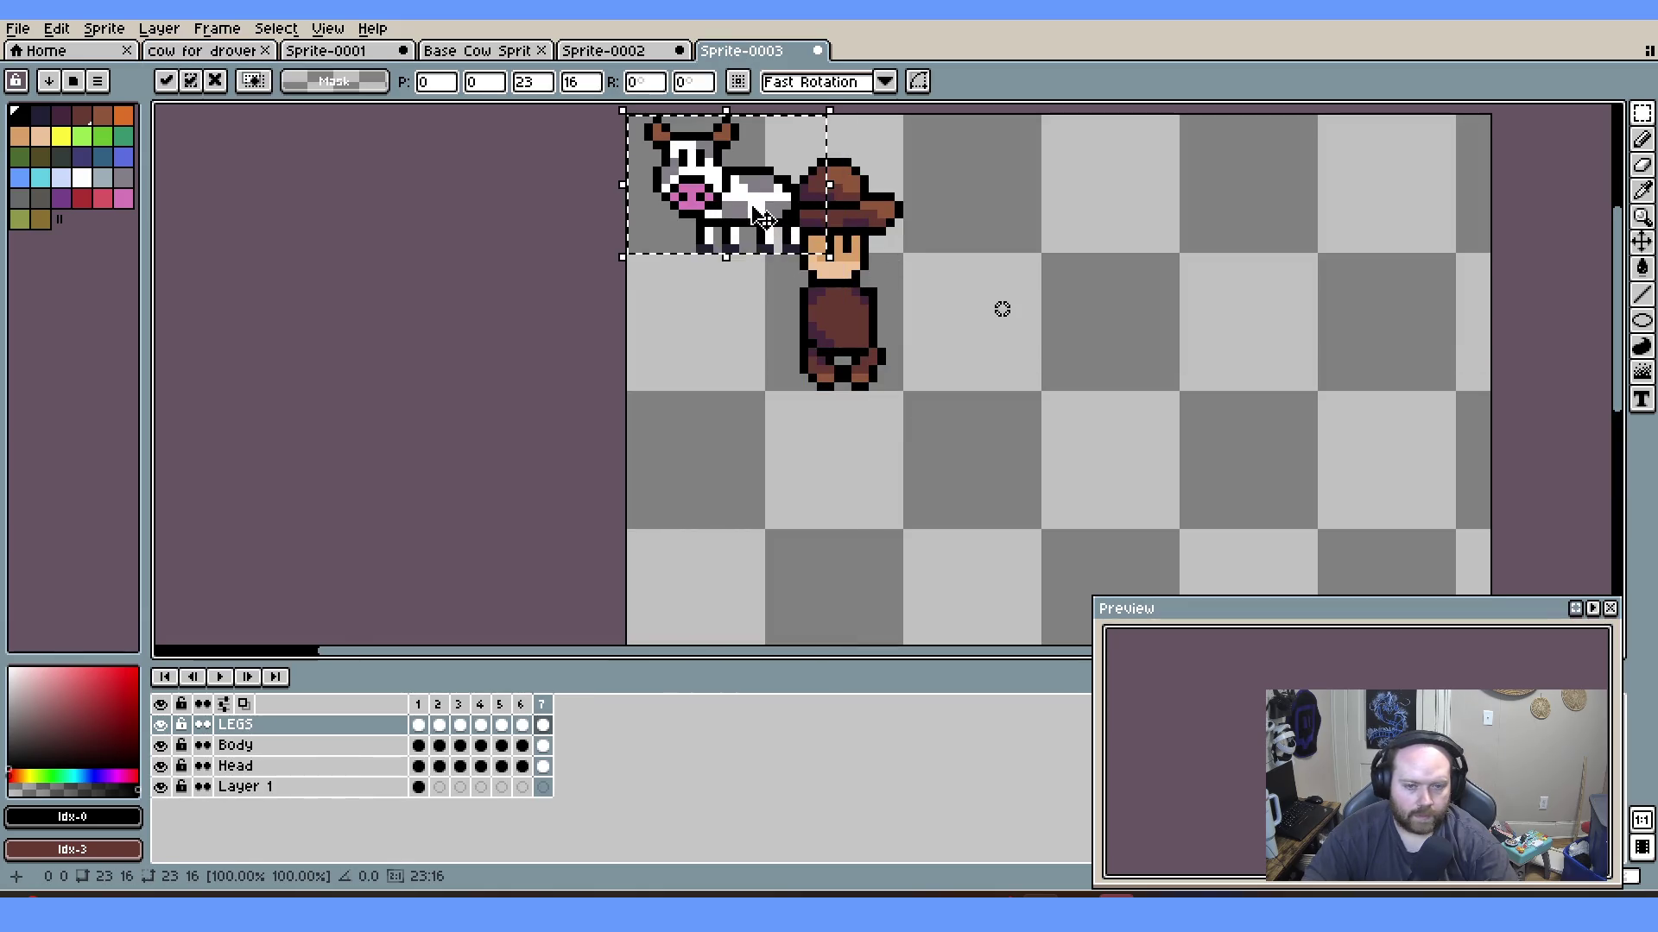
pyautogui.press('Return')
pyautogui.moveTo(760, 221)
pyautogui.mouseDown()
pyautogui.moveTo(1071, 367)
pyautogui.moveTo(1010, 377)
pyautogui.moveTo(1038, 359)
pyautogui.mouseUp()
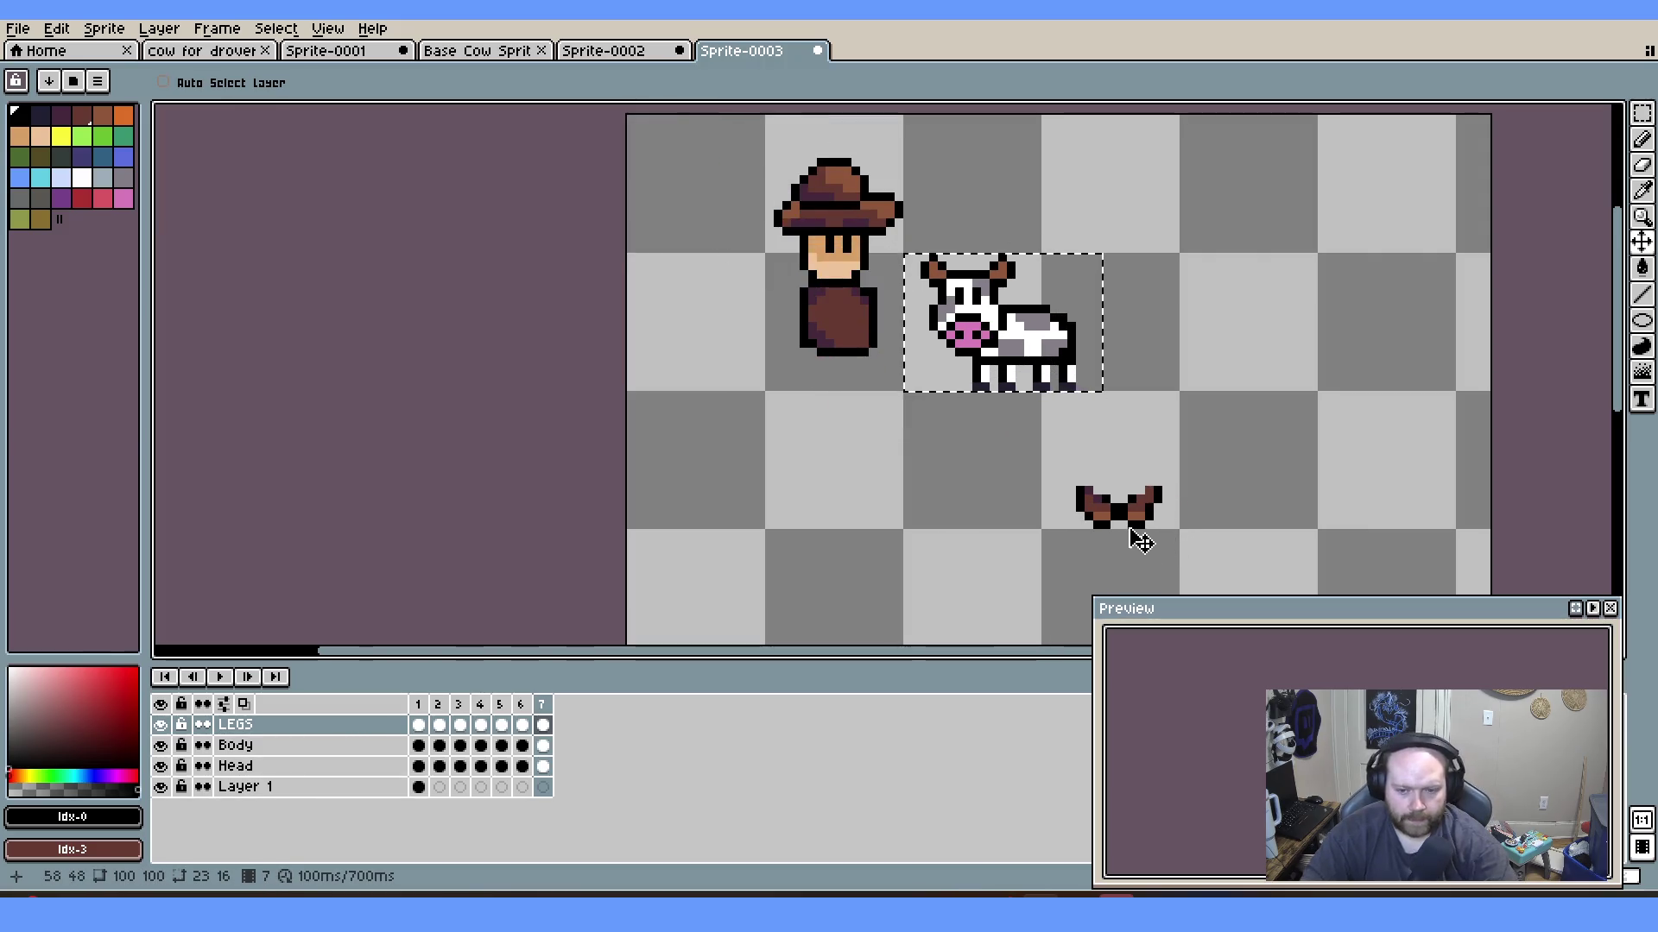
# Step: Lasso the detached legs and move them back under the cowboy
pyautogui.press('q')
pyautogui.moveTo(1126, 560)
pyautogui.mouseDown()
pyautogui.moveTo(1053, 453)
pyautogui.moveTo(1148, 449)
pyautogui.mouseUp()
pyautogui.moveTo(1122, 527)
pyautogui.mouseDown()
pyautogui.moveTo(881, 442)
pyautogui.moveTo(846, 391)
pyautogui.mouseUp()
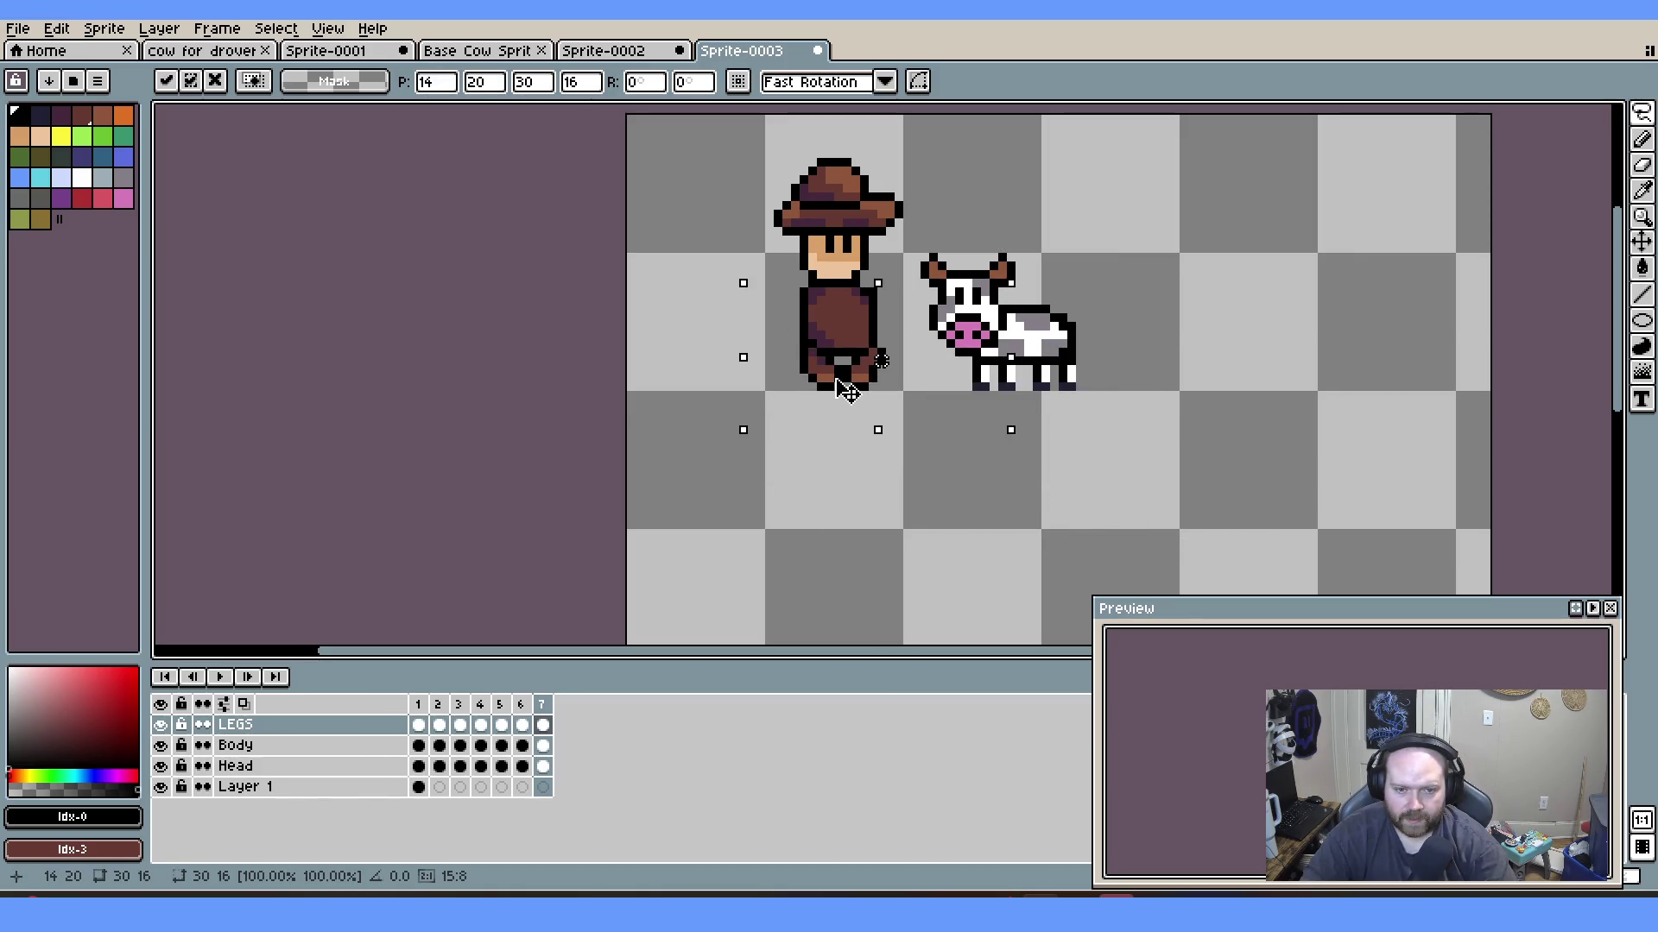
pyautogui.click(965, 466)
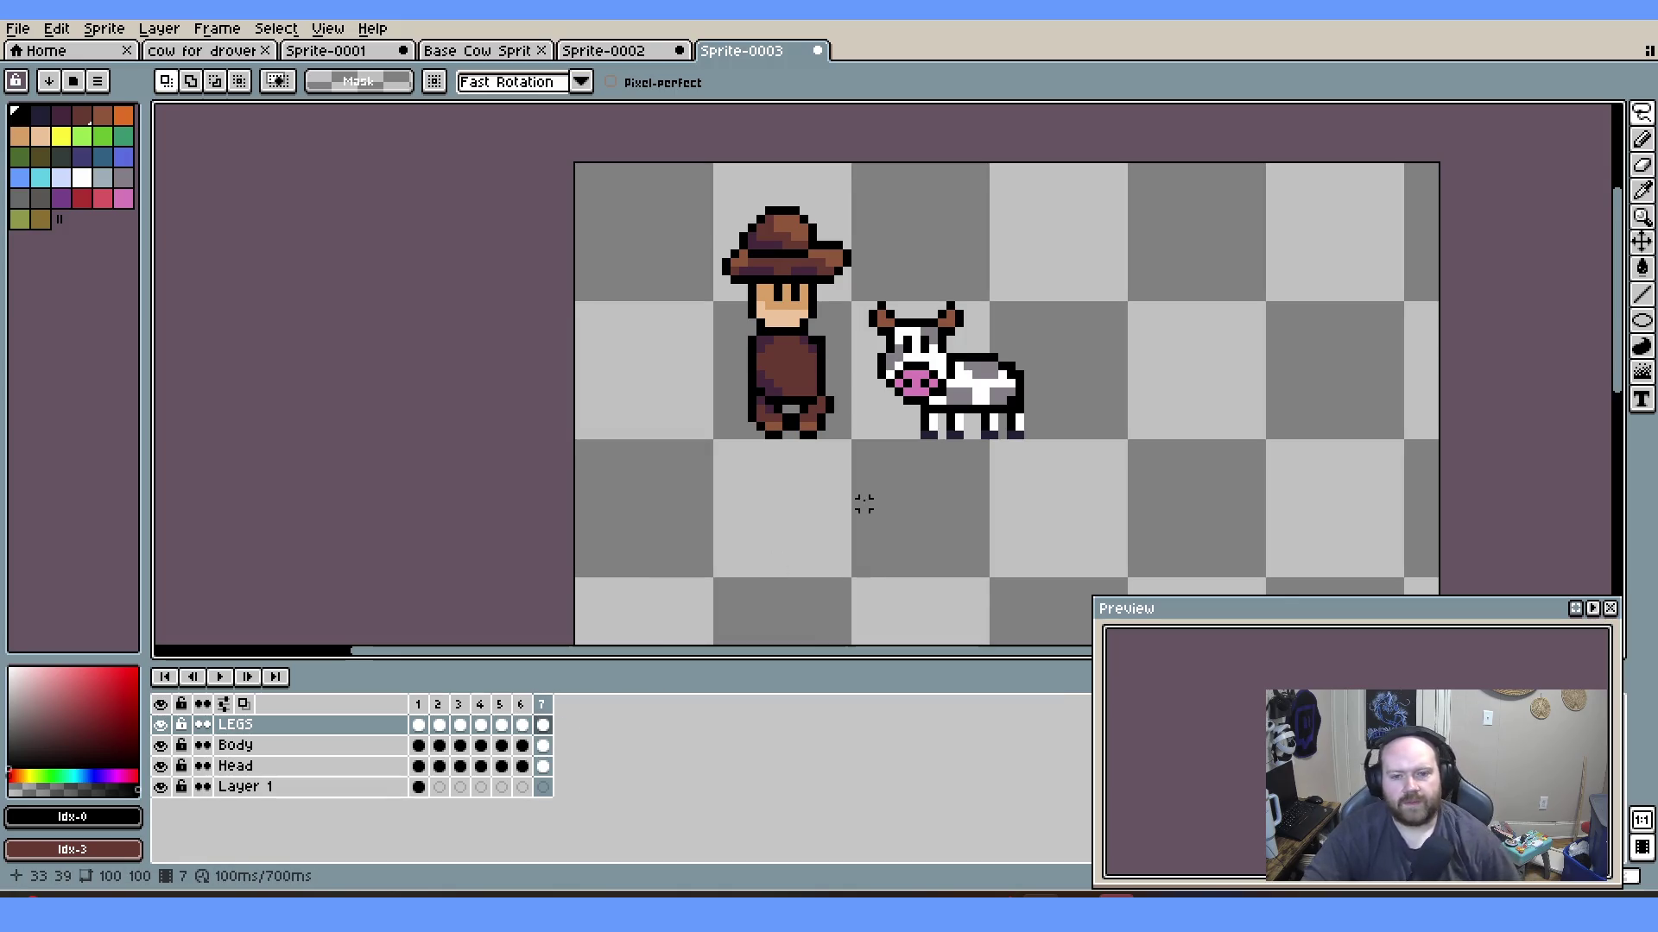
pyautogui.scroll(-2, 803, 535)
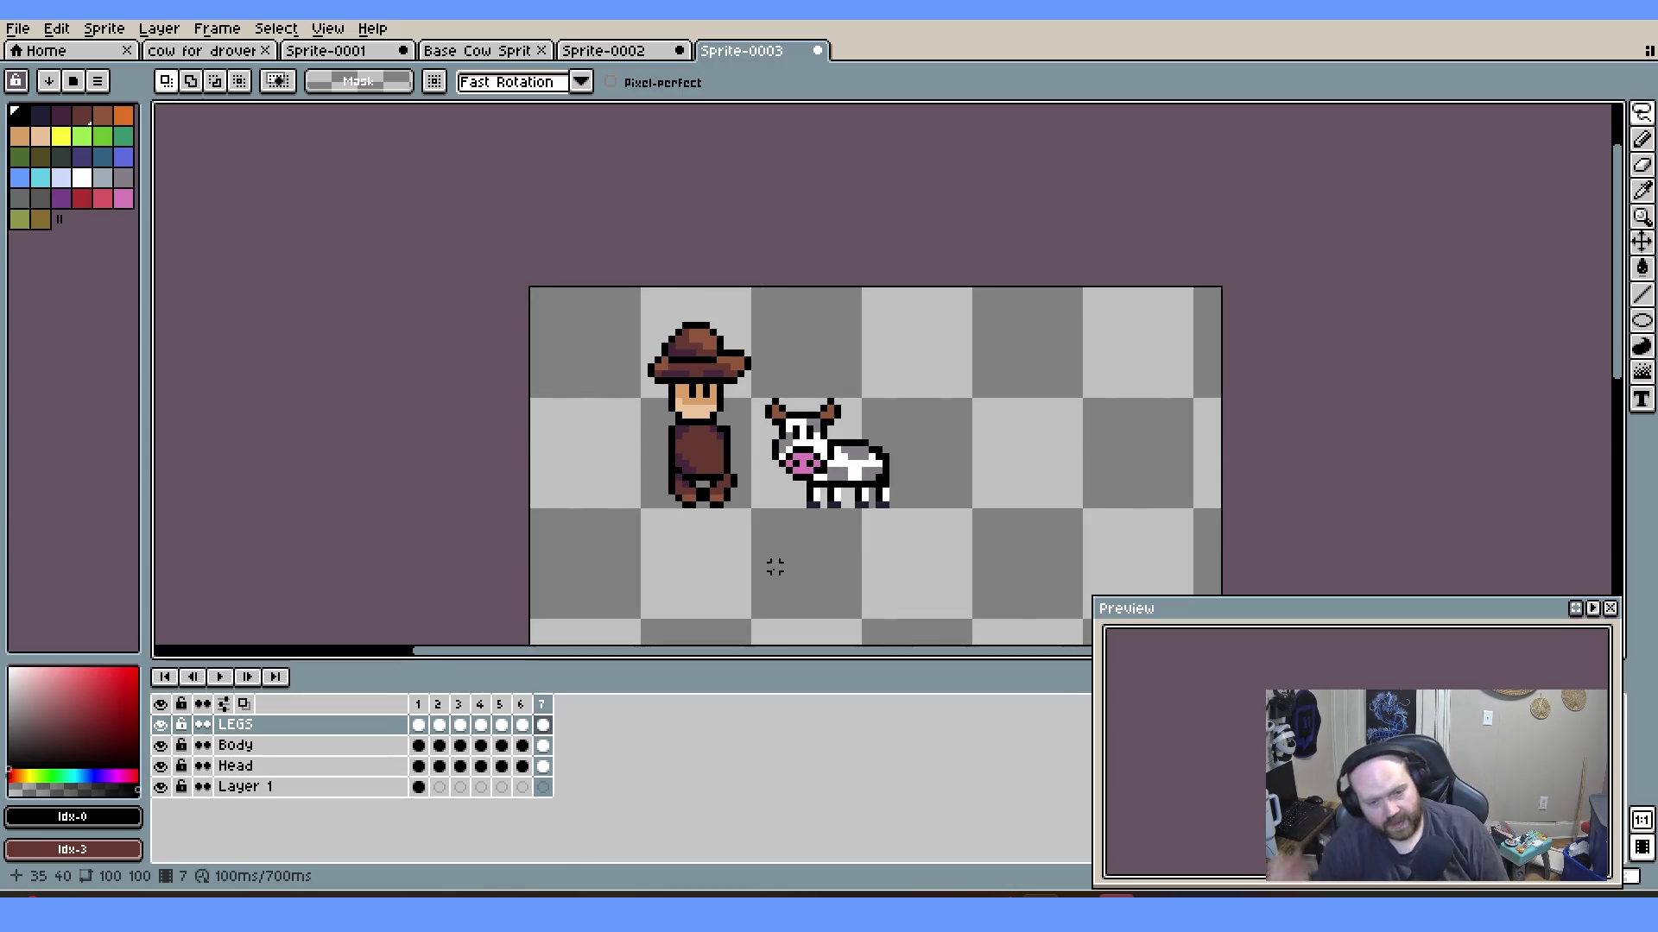
# Step: Save the Sprite-0002 cowboy as cowboy v1.aseprite and switch over to Godot
pyautogui.click(603, 50)
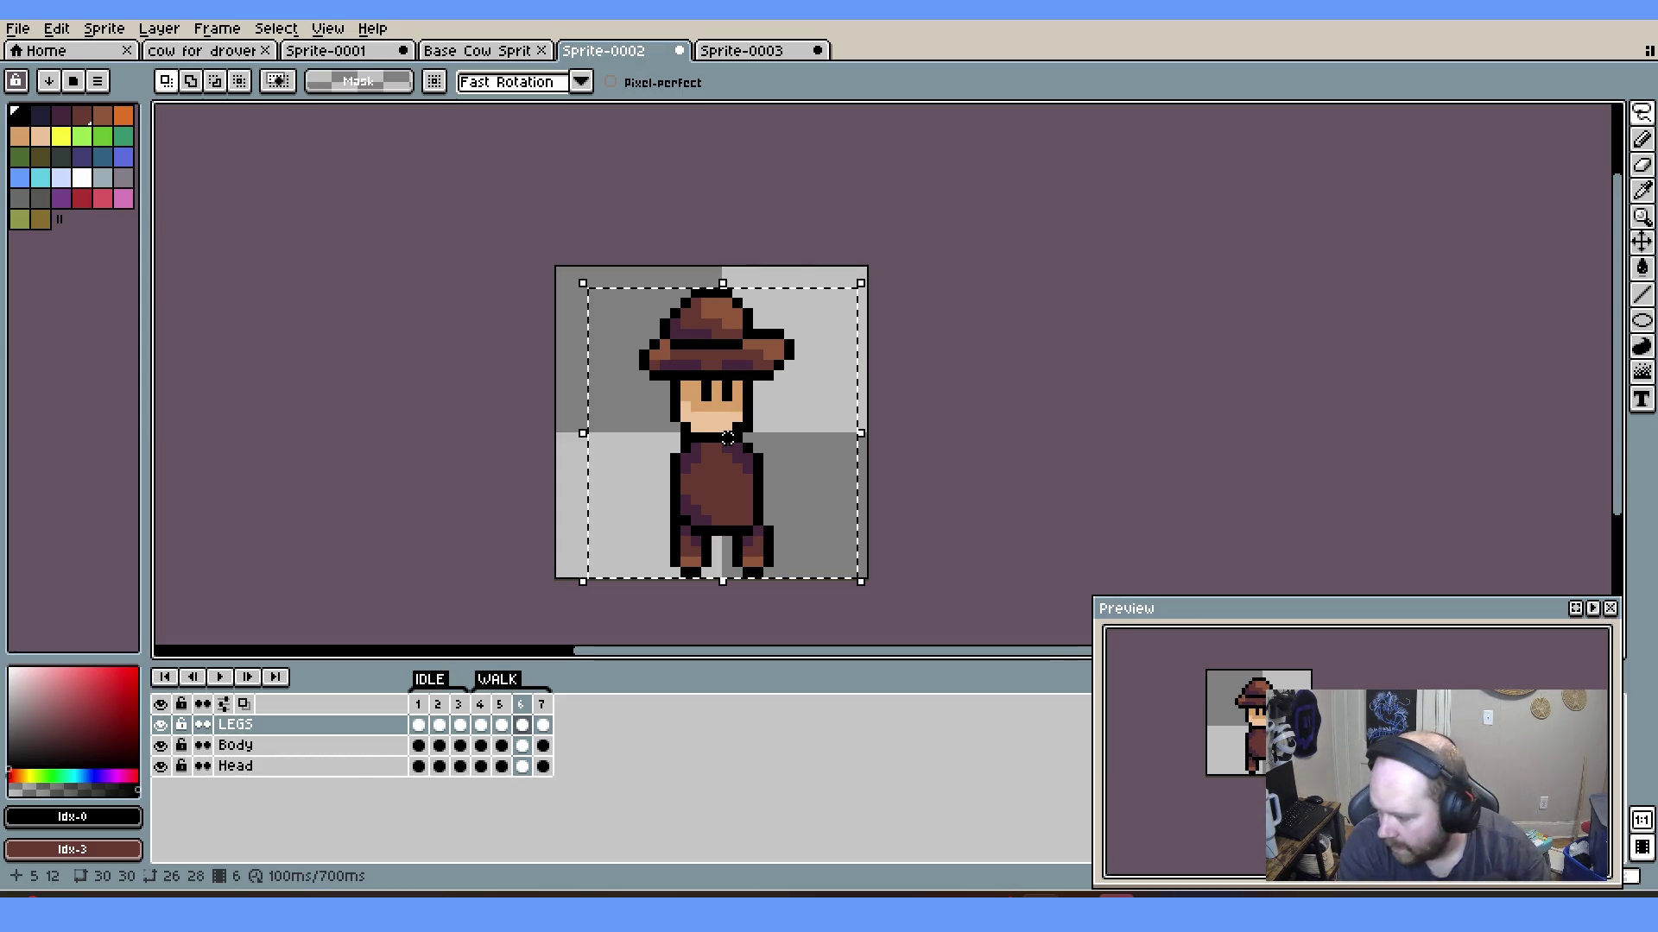
pyautogui.press('Return')
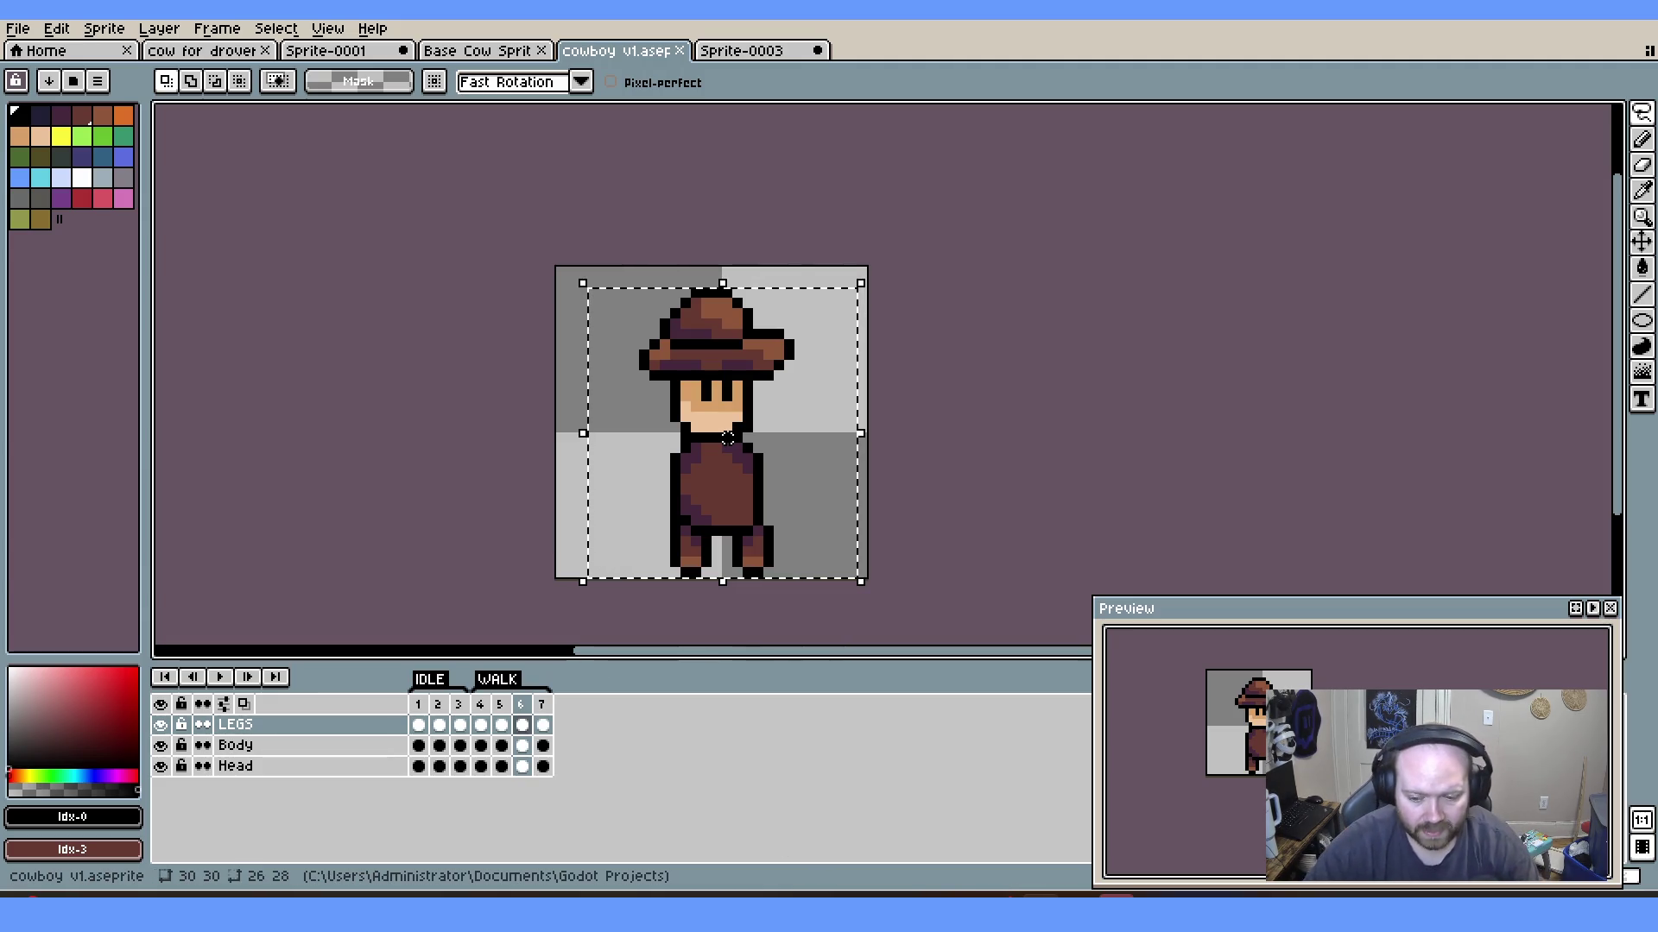
pyautogui.click(1179, 877)
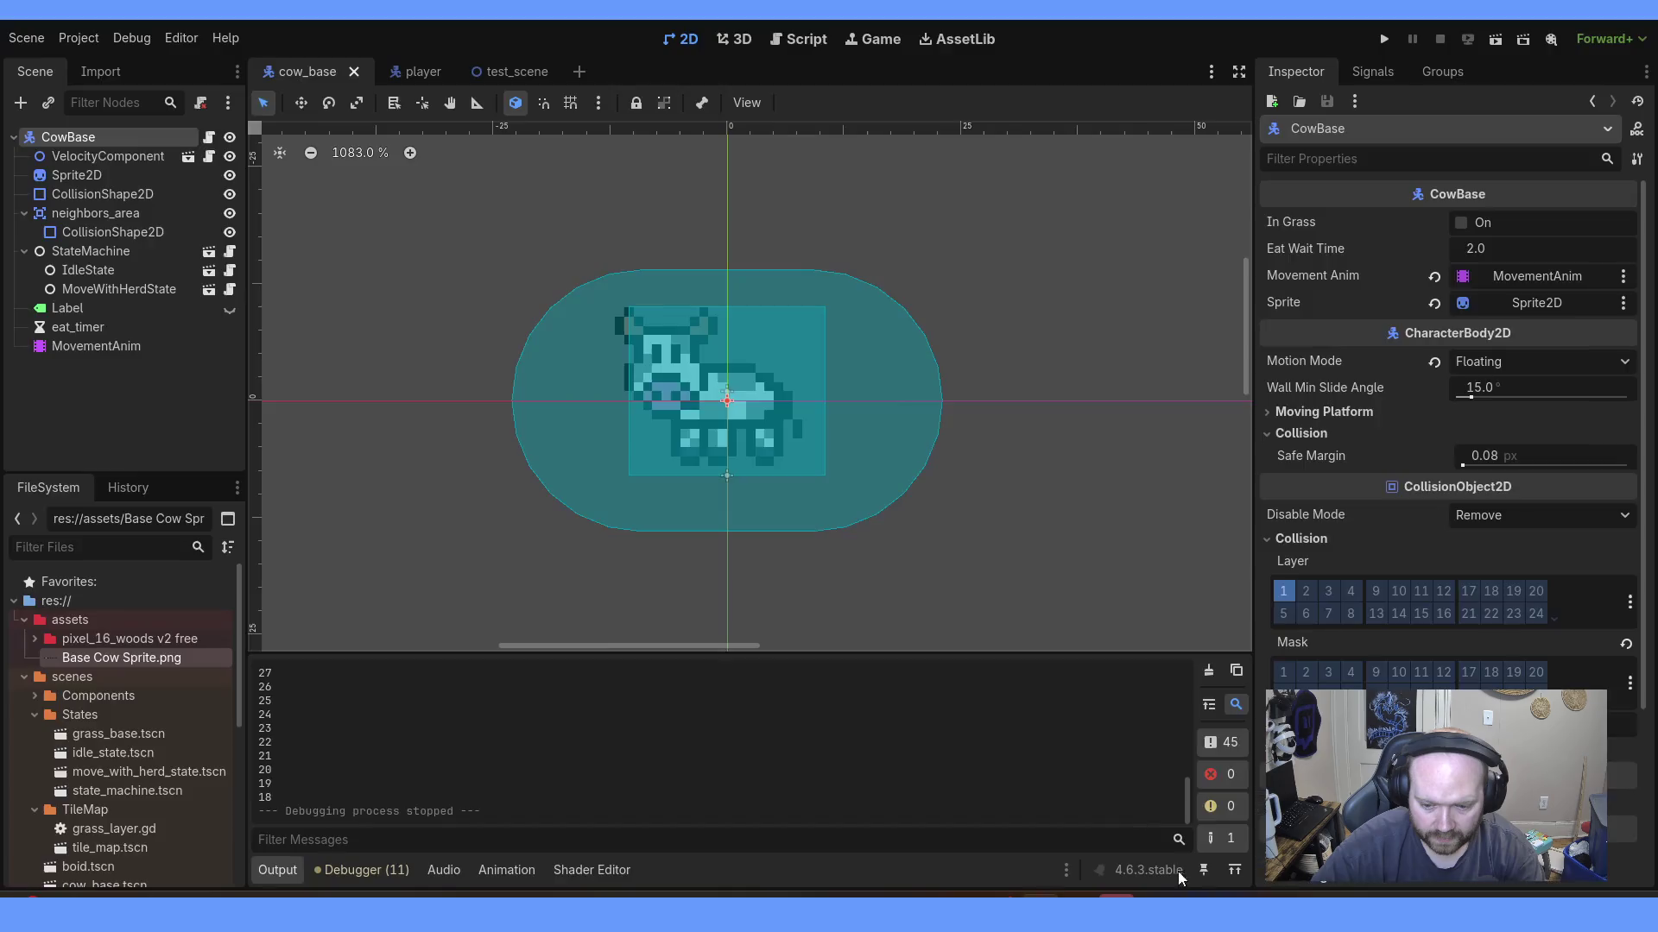
# Step: In the player scene, rename PlaceholderTexture to Sprite2D and revert its Texture to empty
pyautogui.click(405, 72)
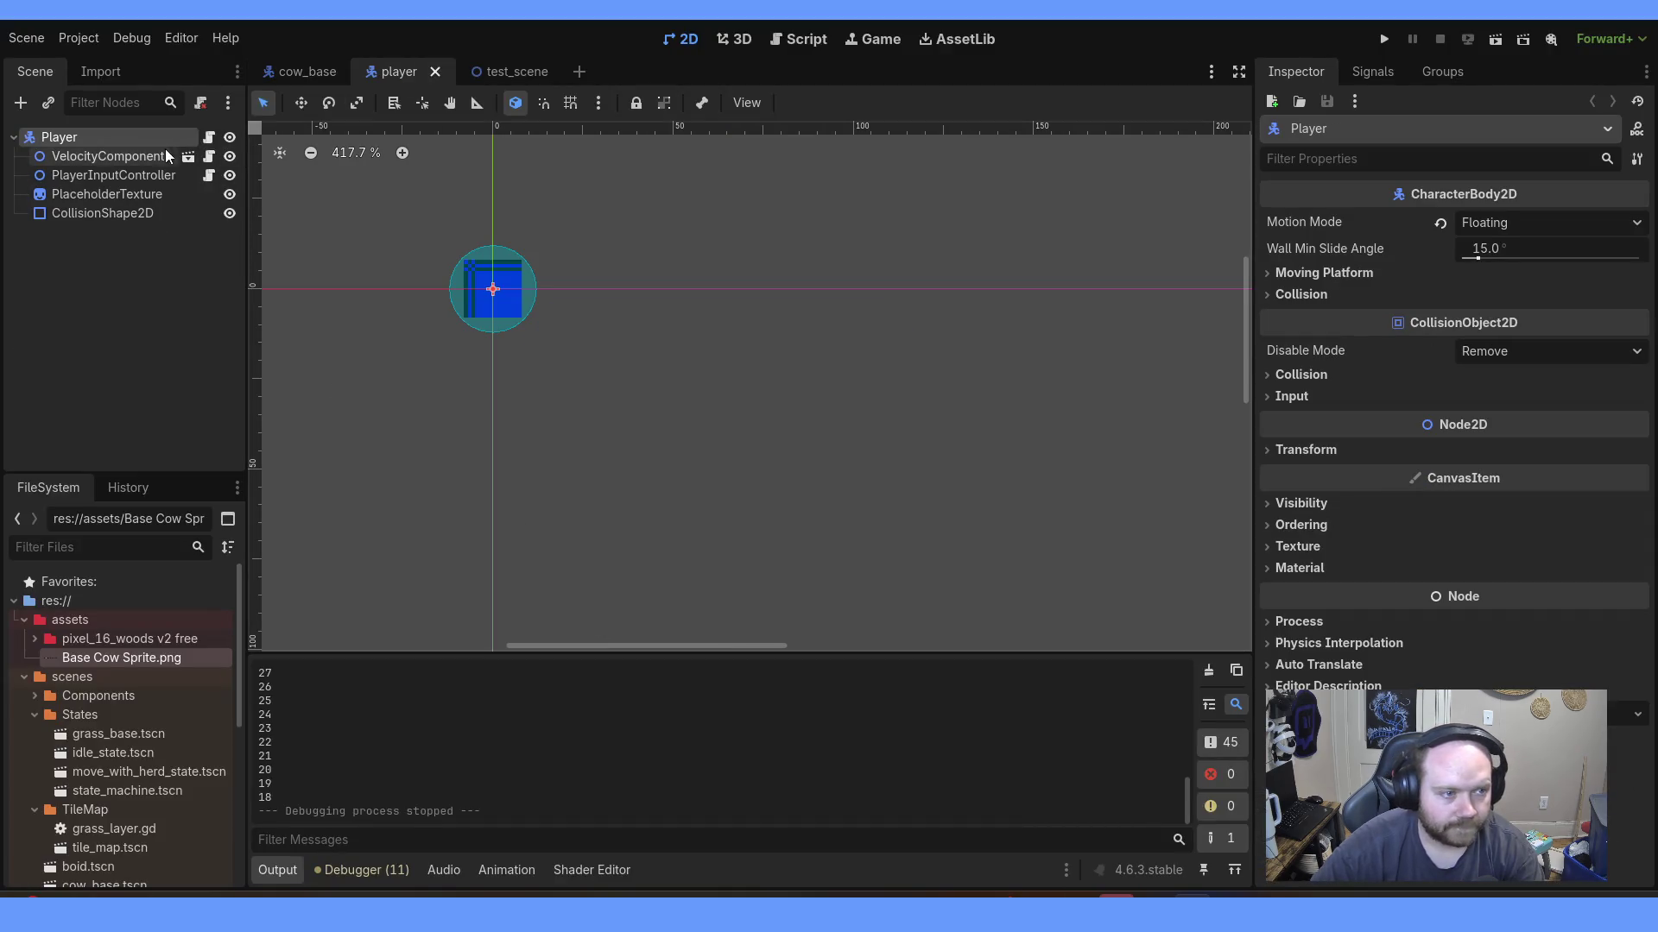
pyautogui.doubleClick(132, 194)
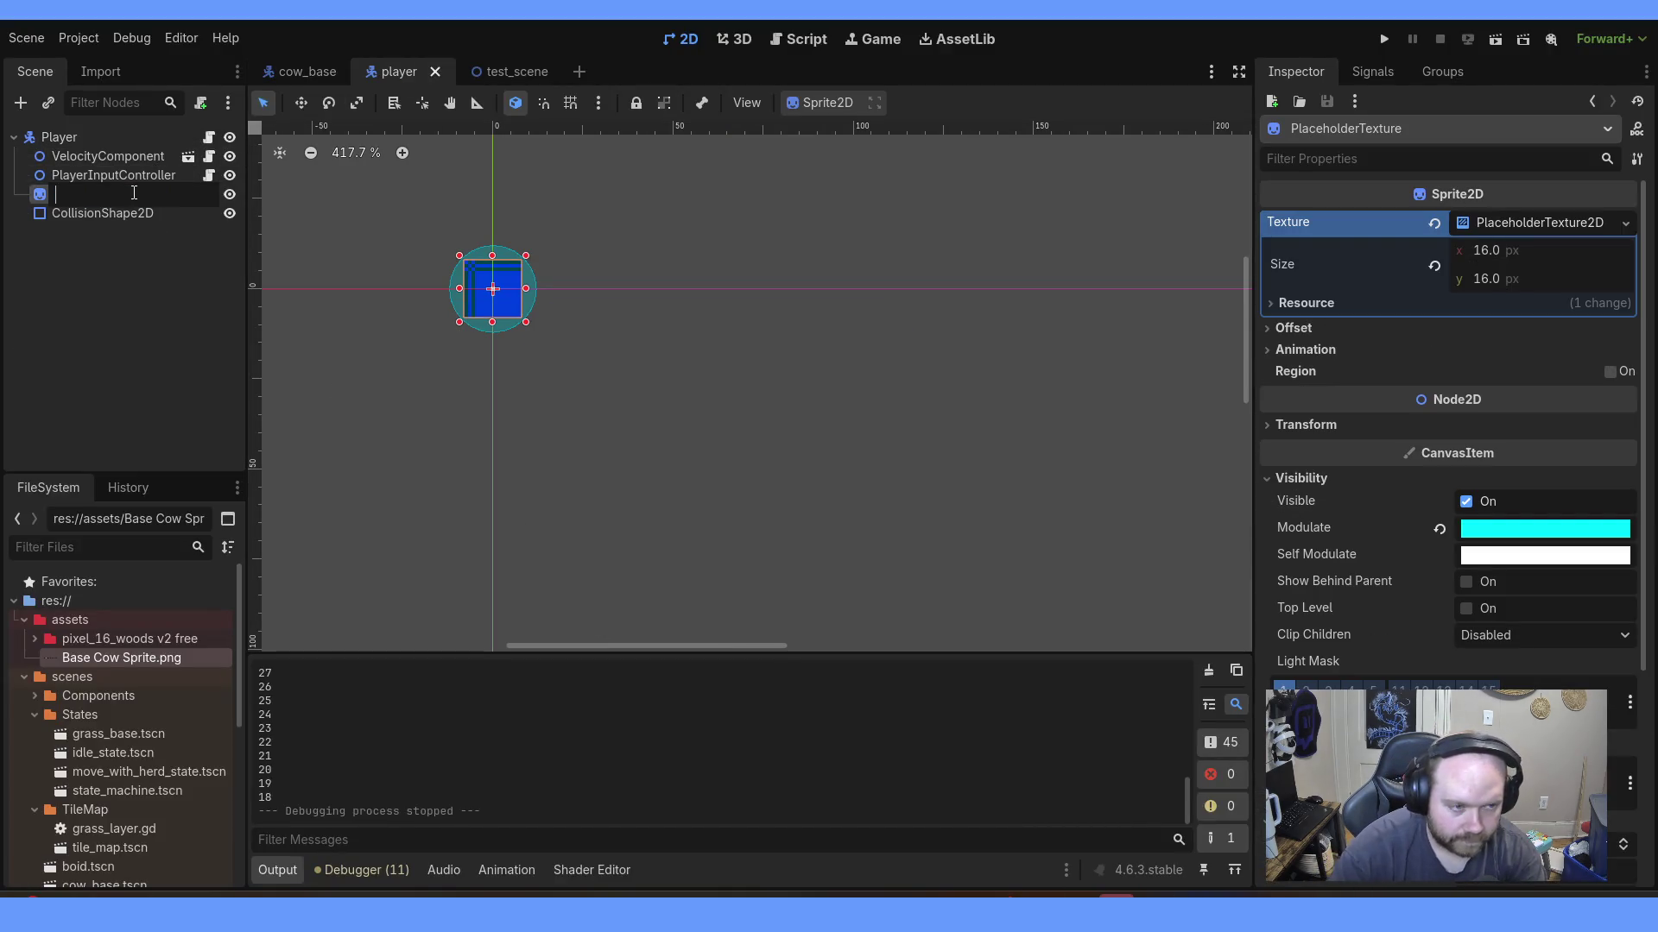
pyautogui.press('Return')
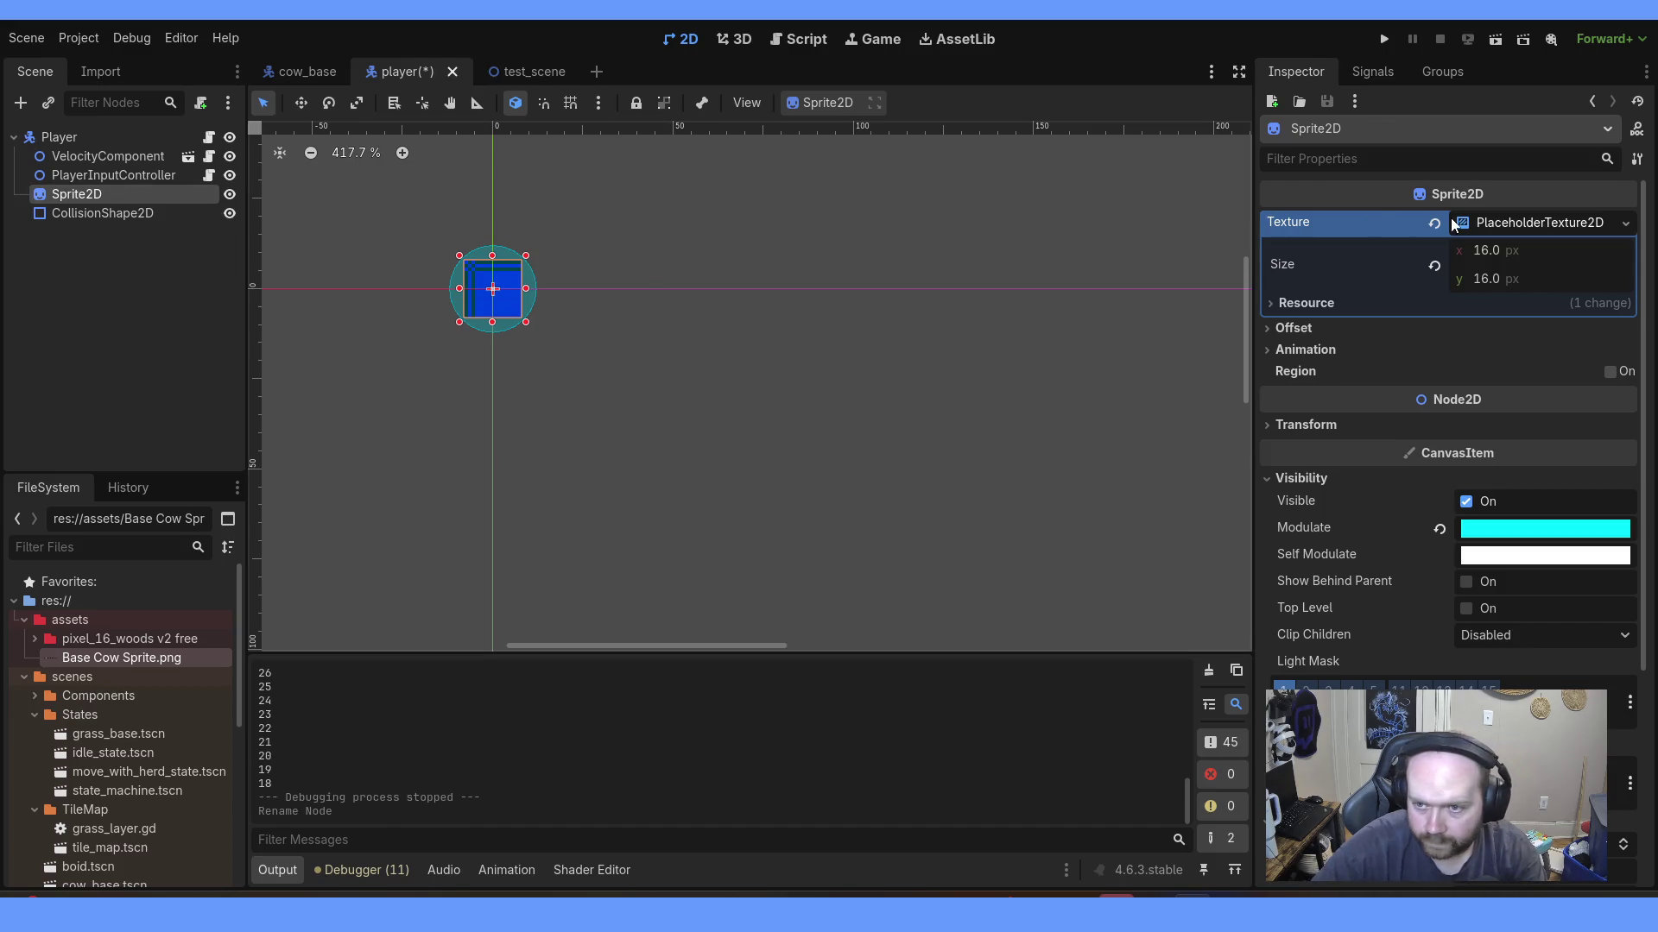
pyautogui.click(1435, 224)
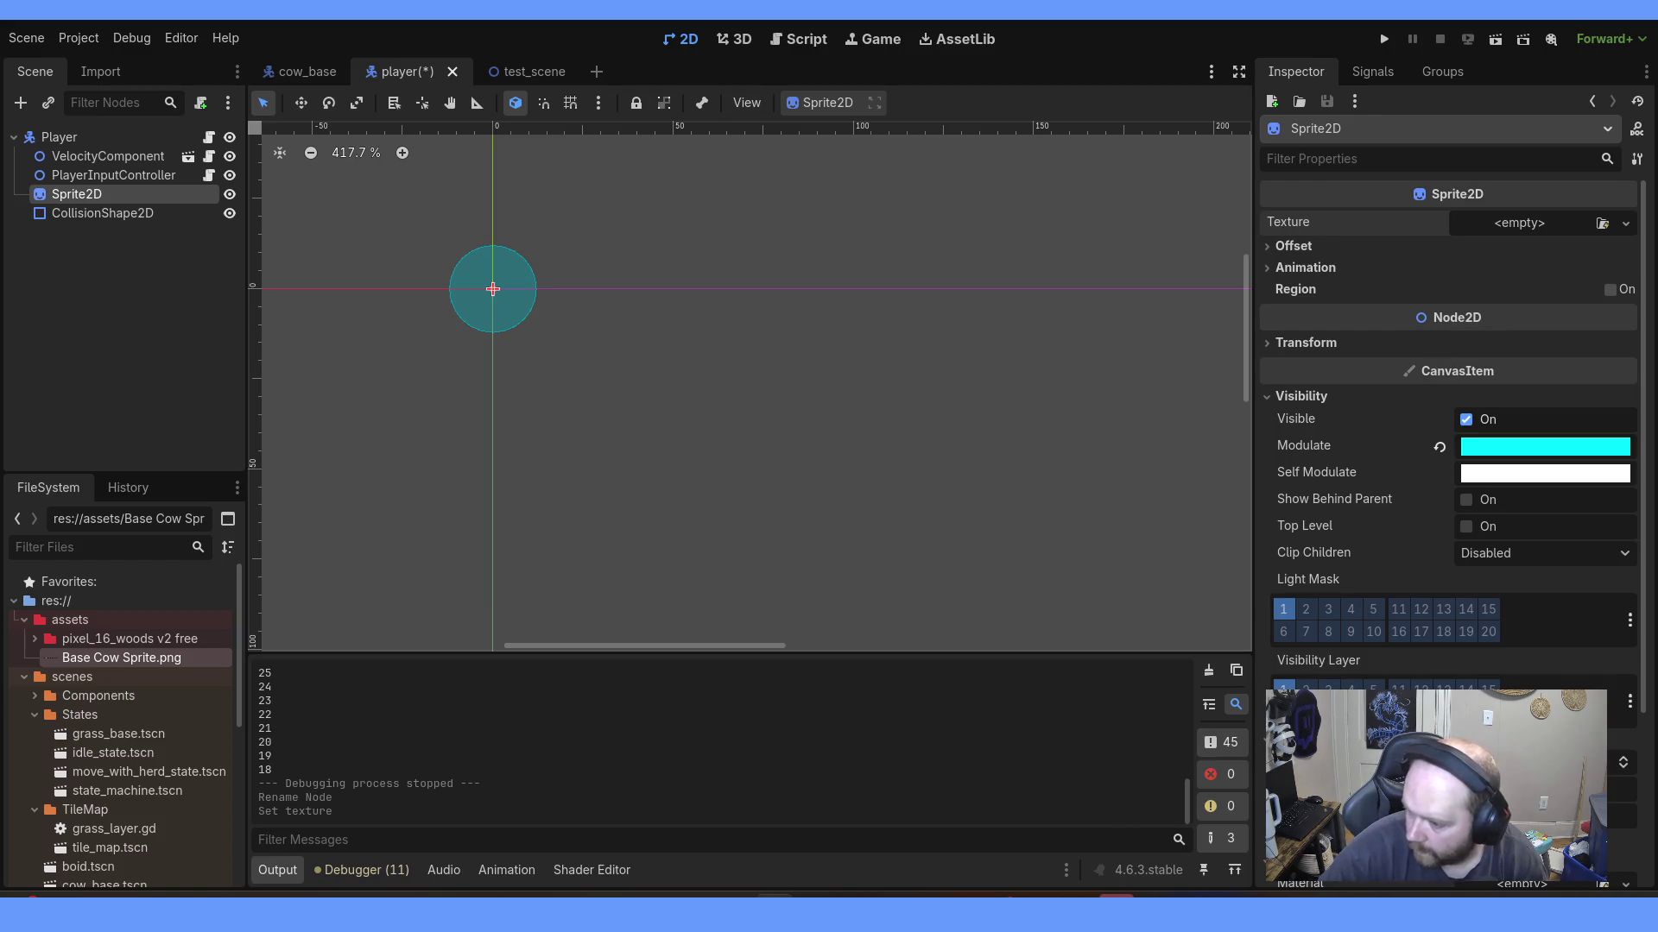
pyautogui.hotkey('alt', 'Tab')
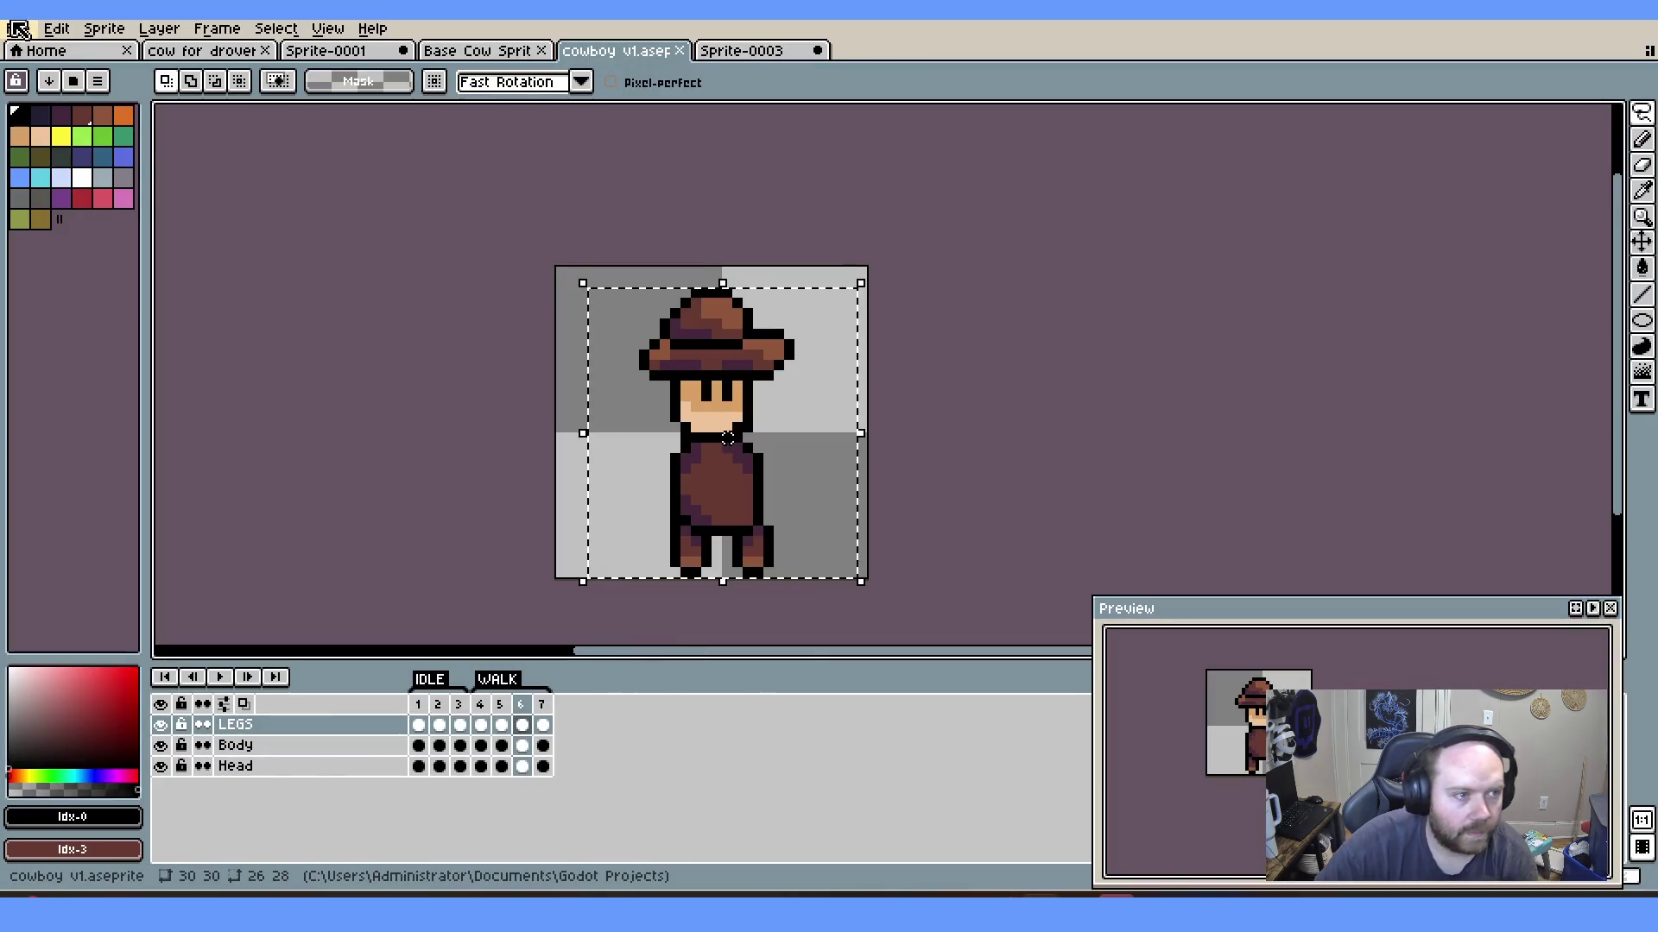
# Step: Export a horizontal sprite sheet, creating the cowboy v1-Sheet document of seven frames
pyautogui.click(17, 28)
pyautogui.moveTo(52, 200)
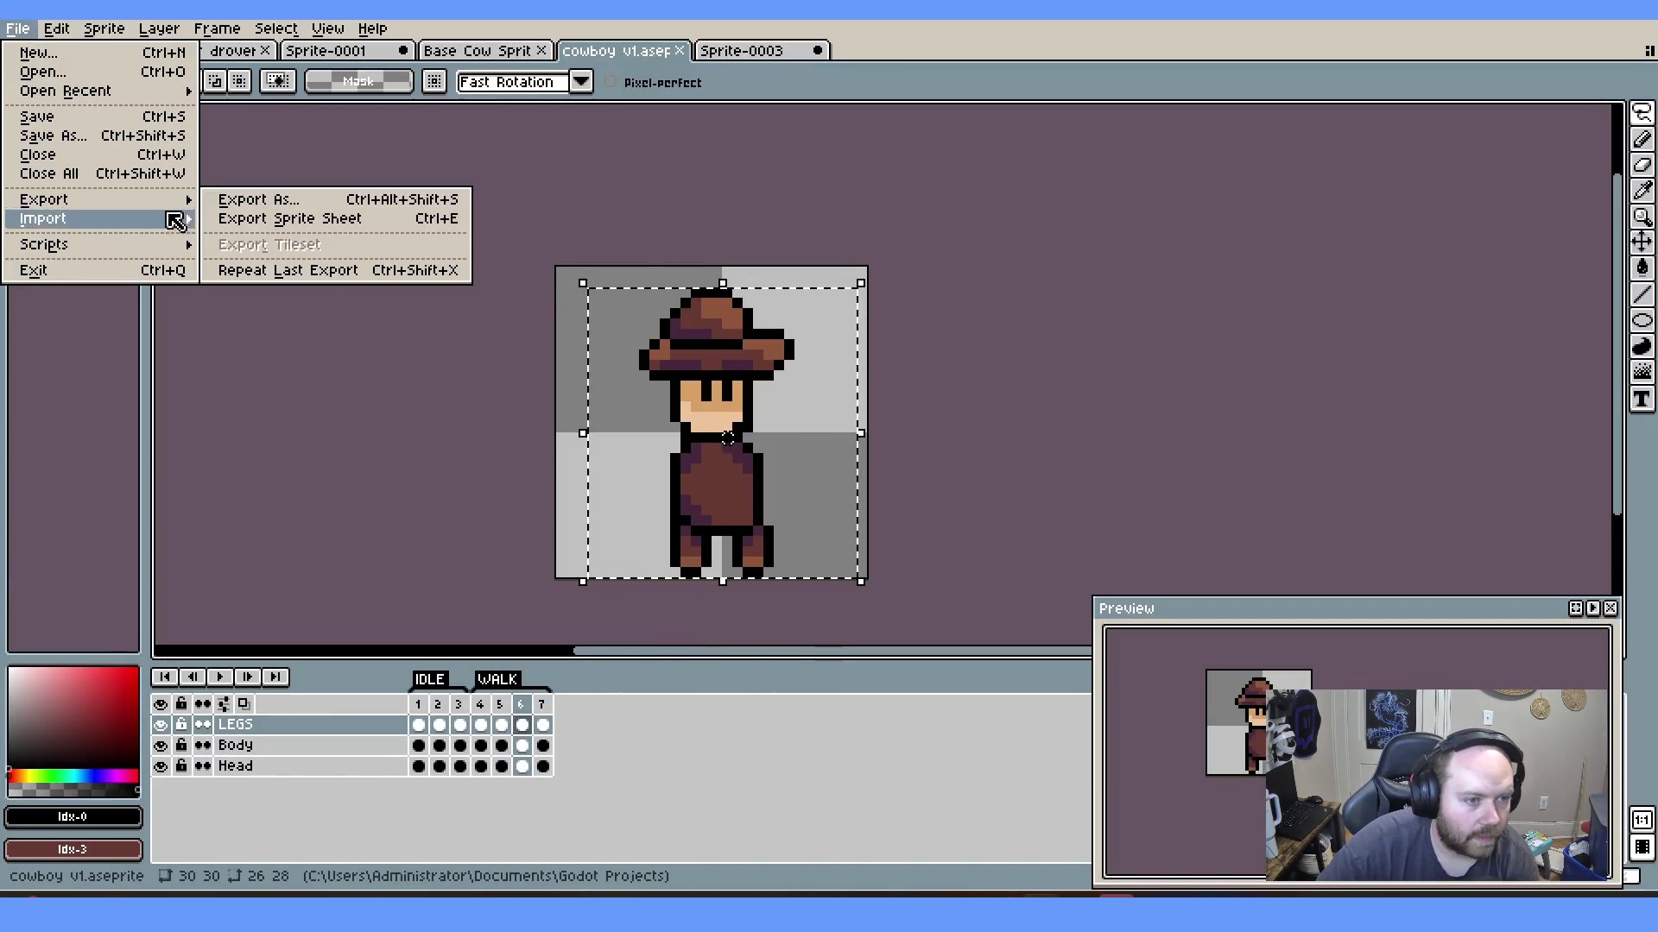
pyautogui.click(248, 220)
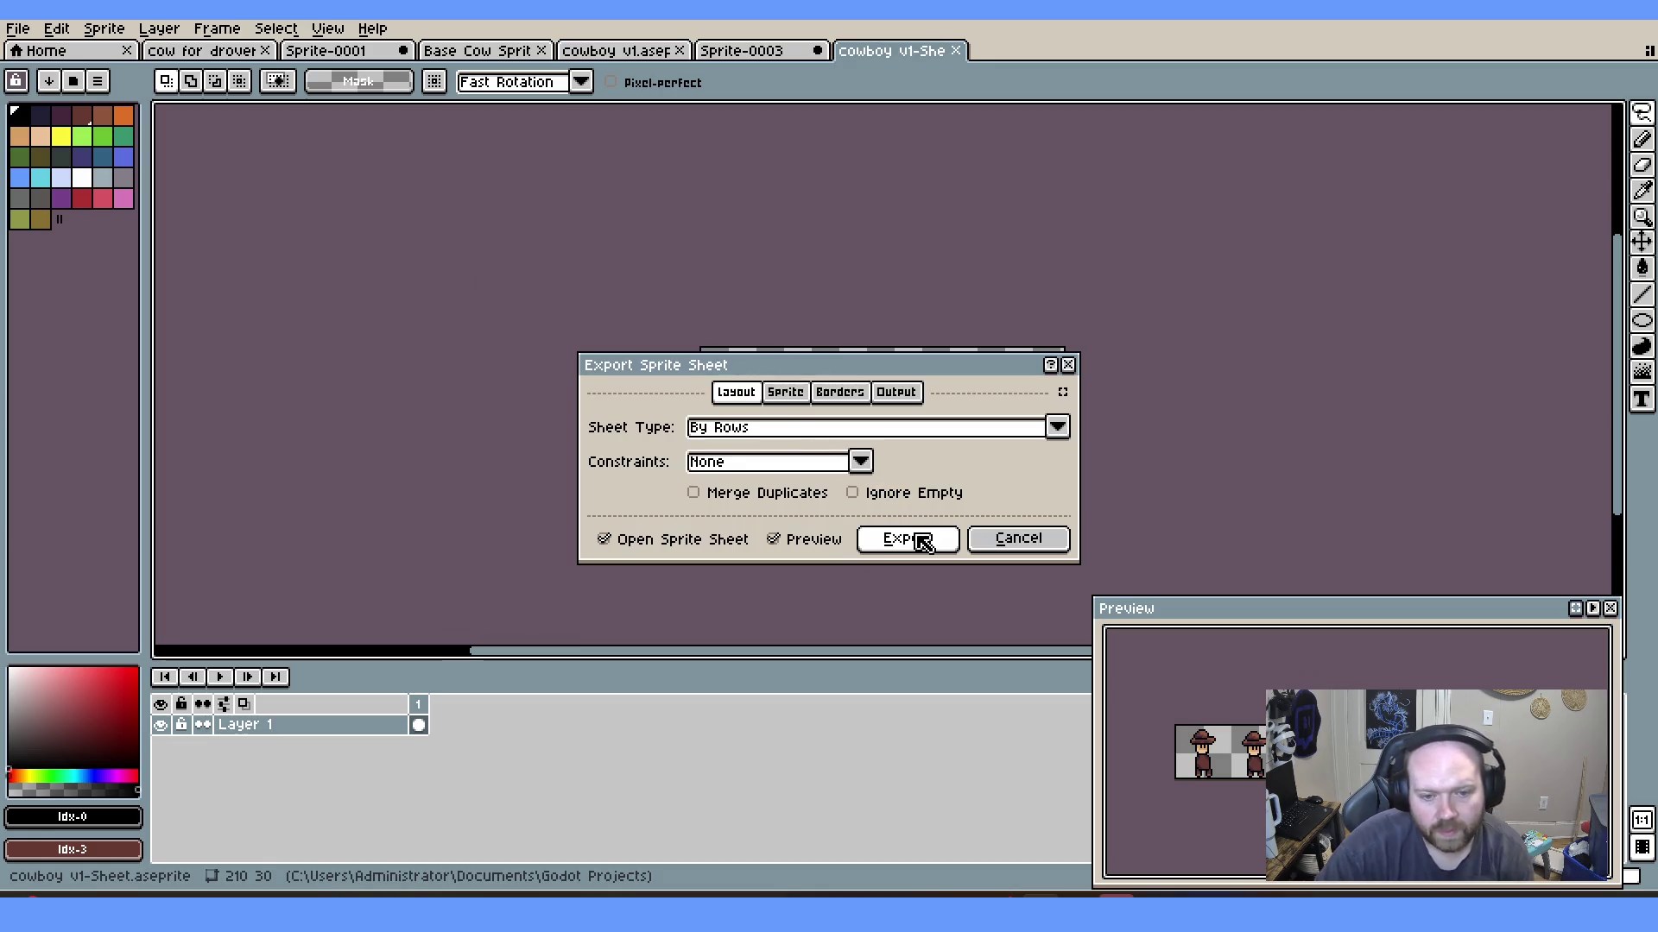
pyautogui.click(922, 541)
pyautogui.scroll(4, 784, 405)
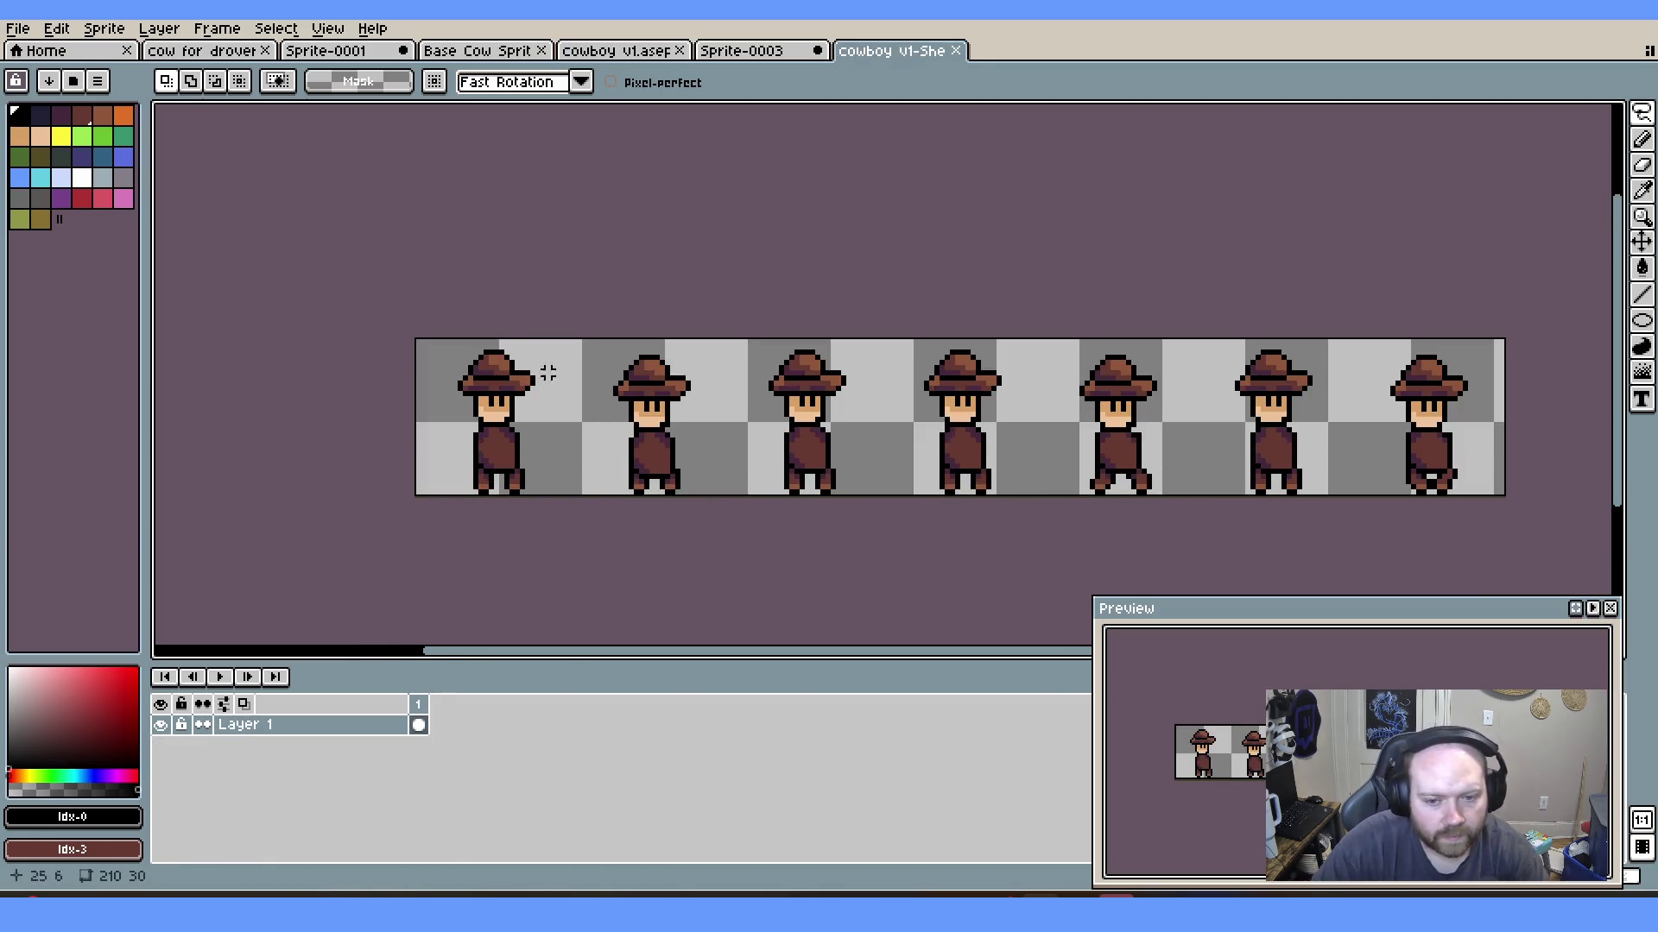
# Step: Export the sheet as the image cowboy v1-Sheet.png
pyautogui.click(17, 29)
pyautogui.moveTo(66, 202)
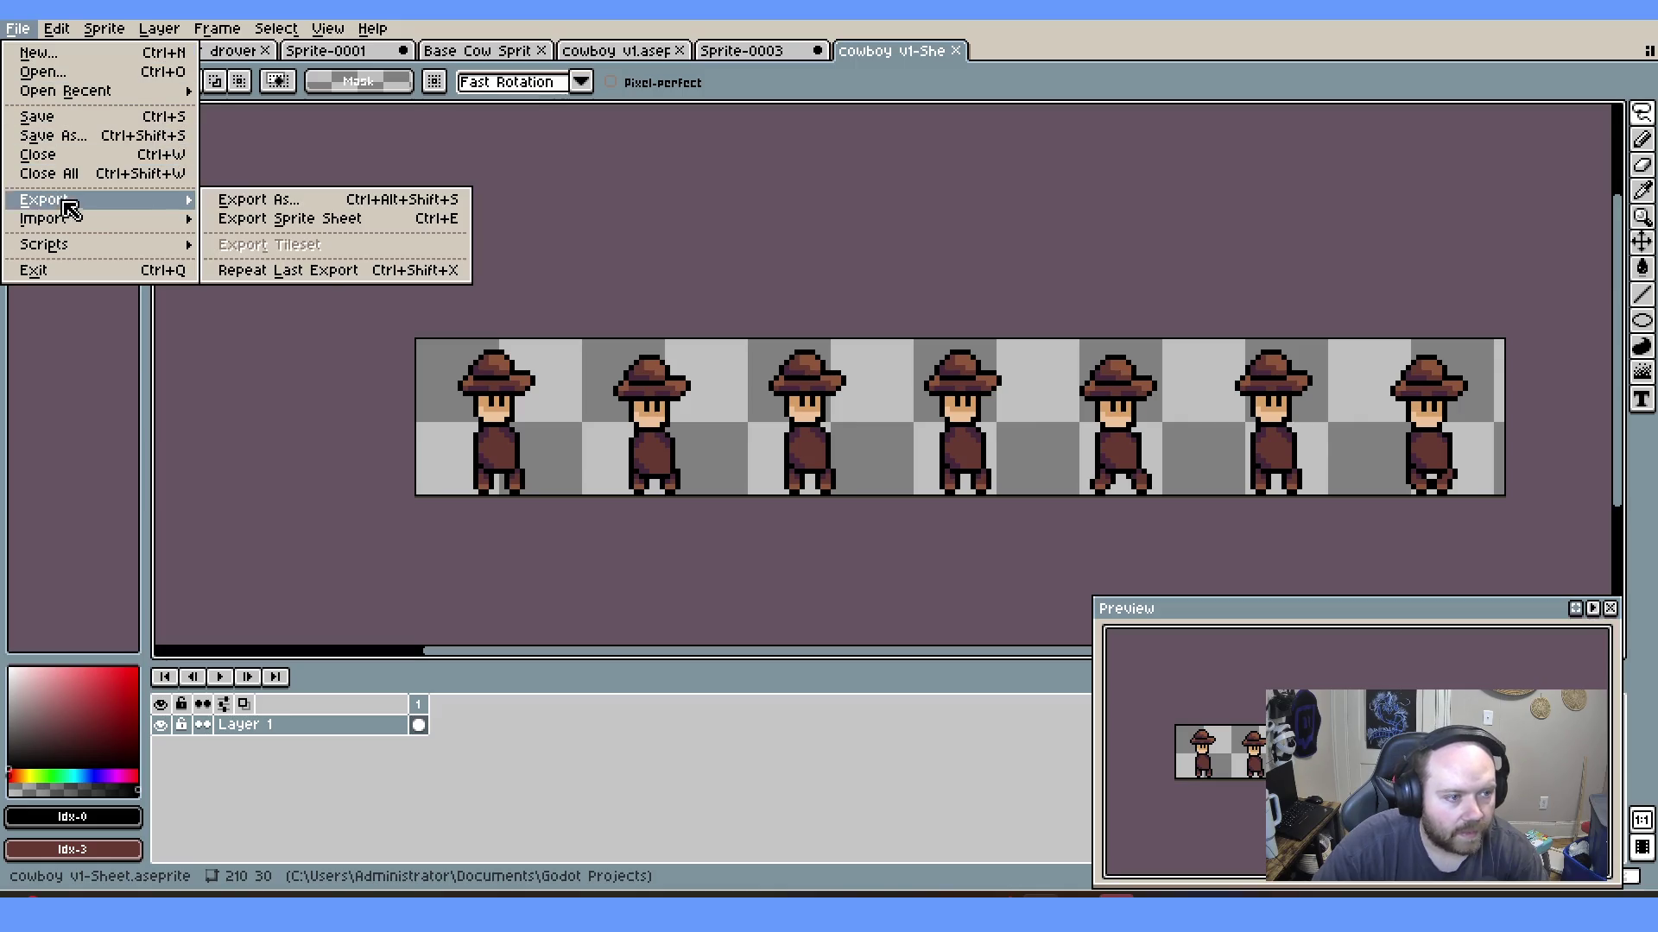
pyautogui.click(229, 202)
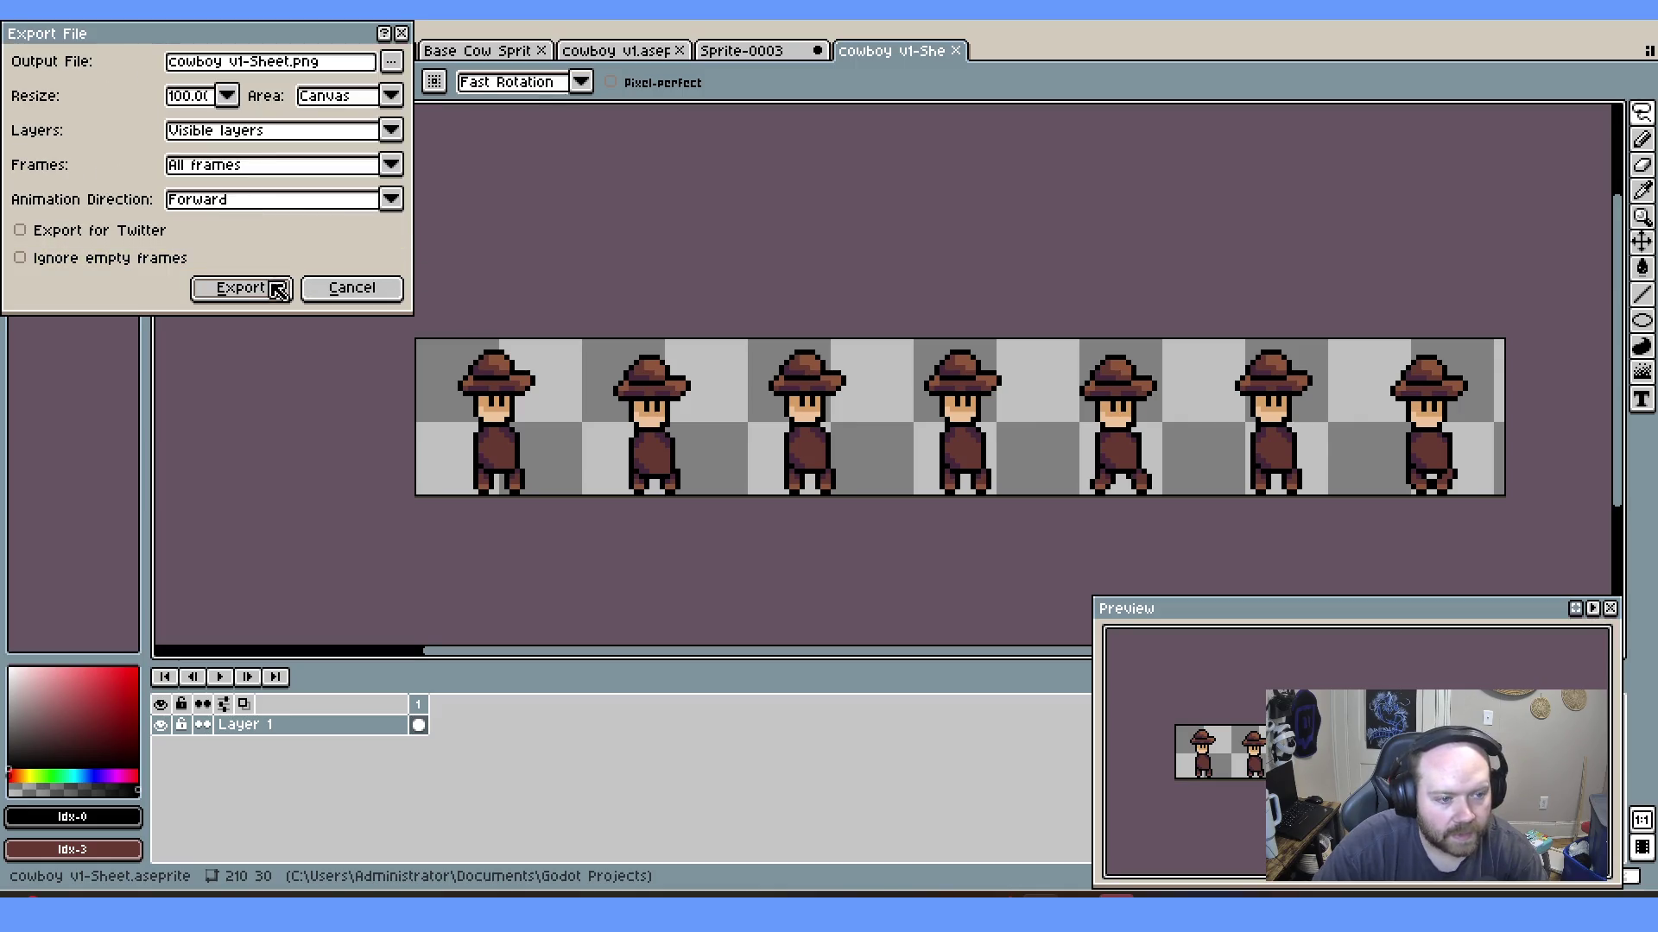
pyautogui.click(241, 288)
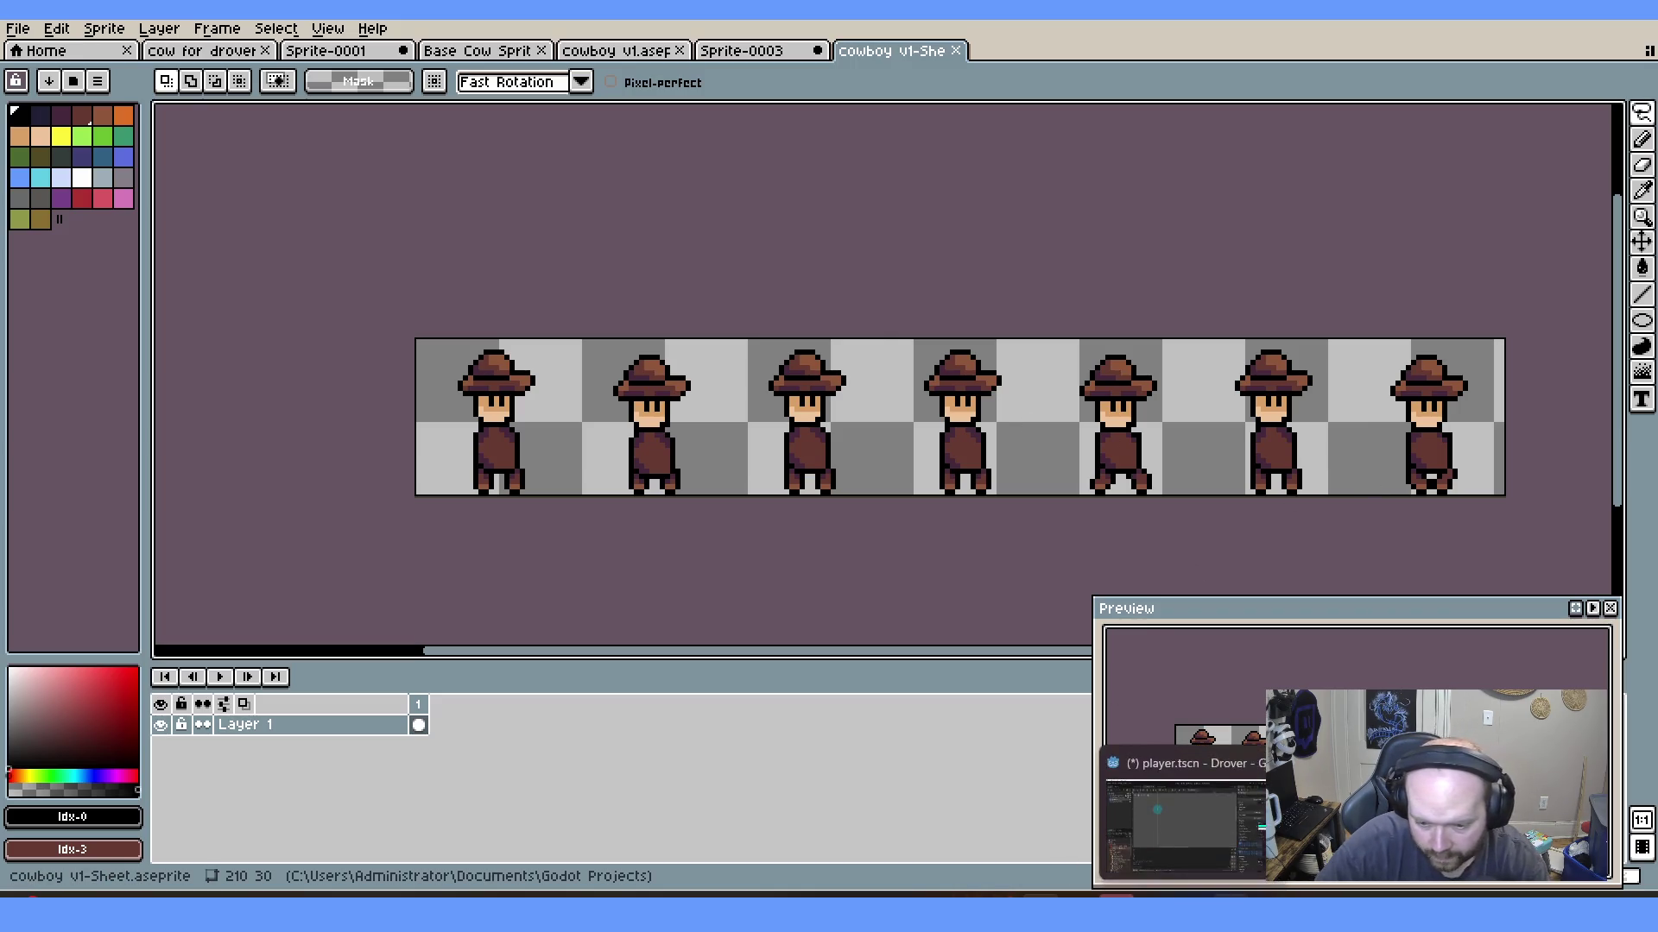
# Step: Assign cowboy v1-Sheet.png as Sprite2D's texture and reset Modulate to white
pyautogui.click(1183, 816)
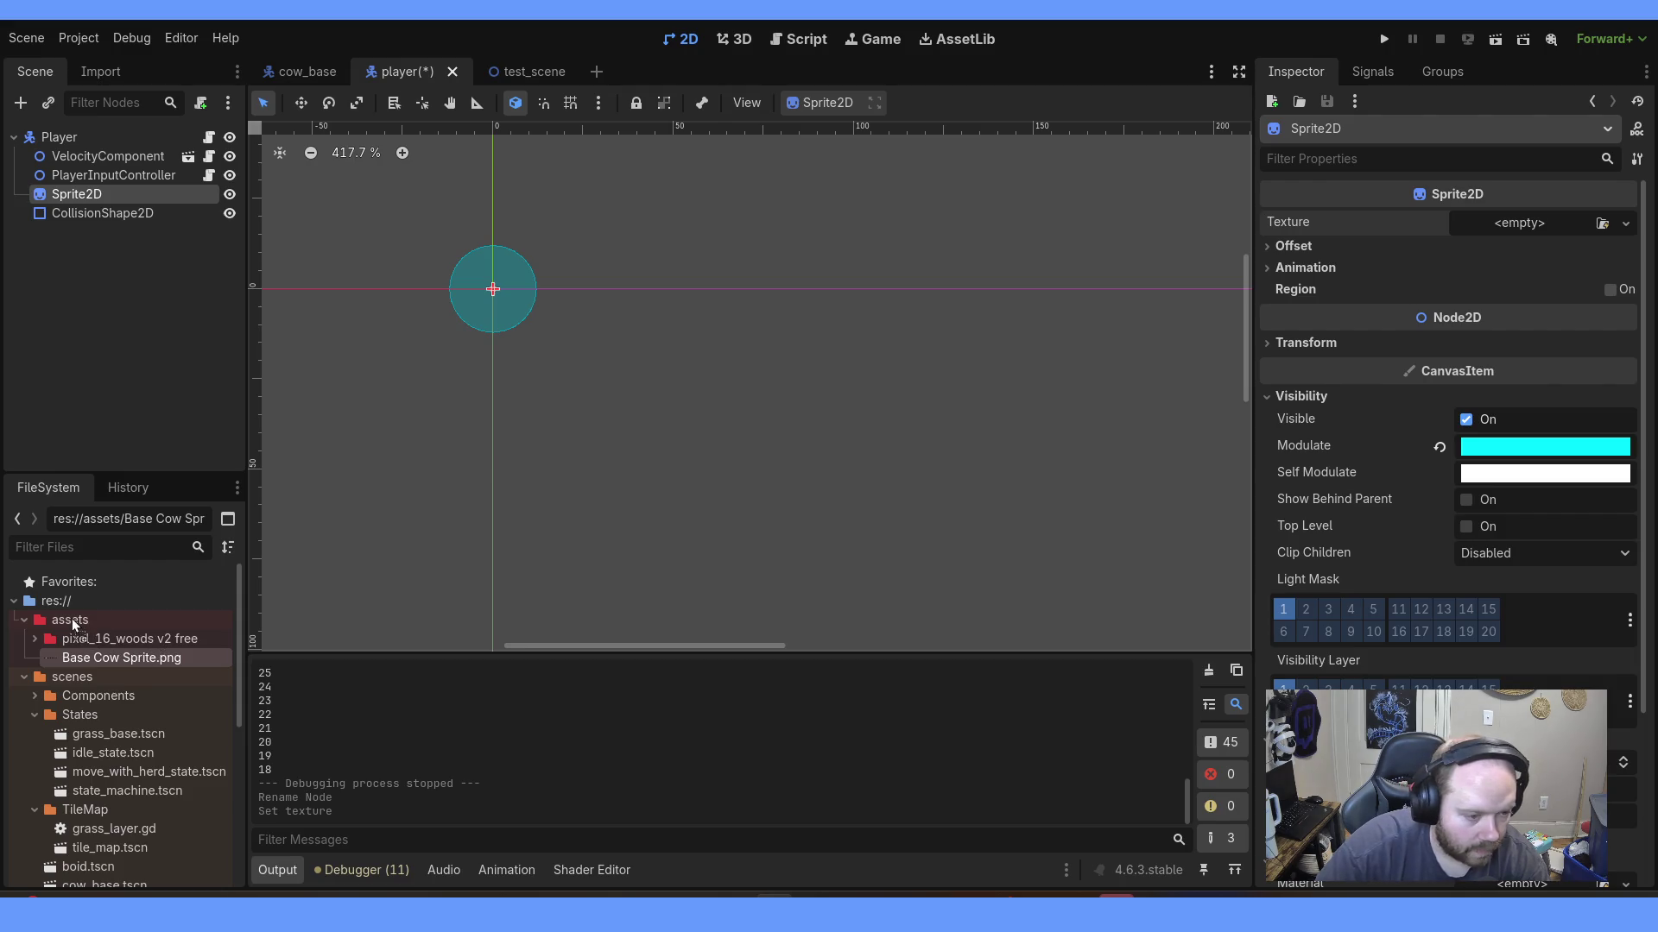
pyautogui.moveTo(87, 674)
pyautogui.mouseDown()
pyautogui.moveTo(753, 553)
pyautogui.moveTo(1530, 226)
pyautogui.mouseUp()
pyautogui.scroll(1, 1074, 448)
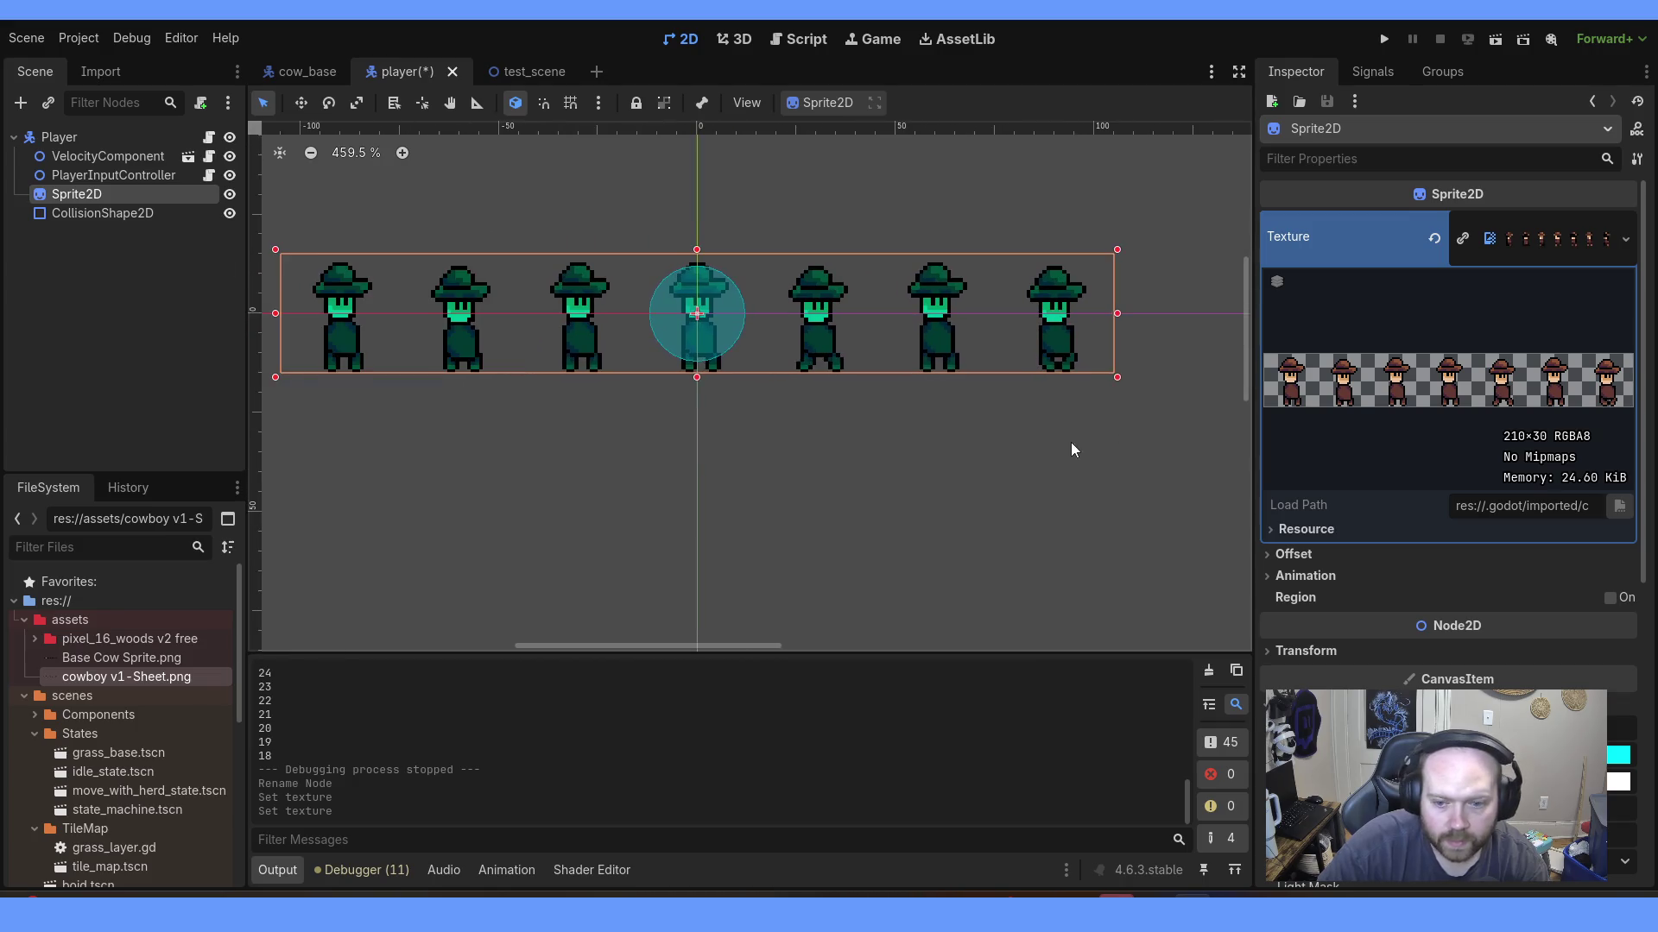
pyautogui.click(1433, 756)
pyautogui.scroll(2, 896, 514)
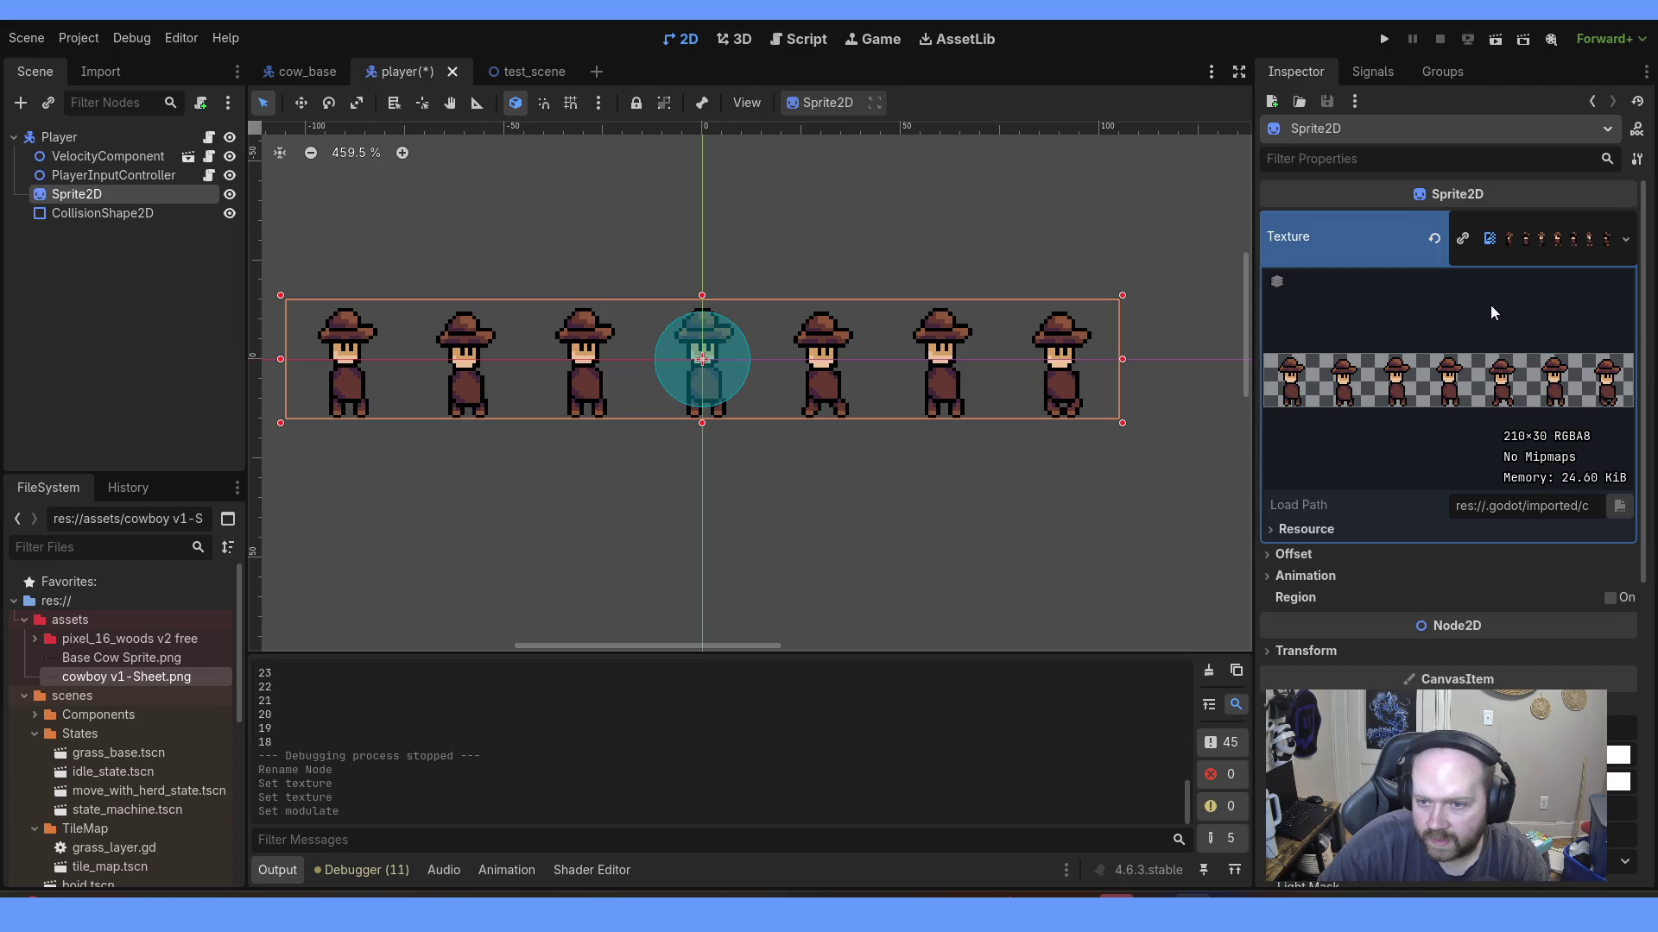
# Step: Set Sprite2D's Animation Hframes to 7 so a single cowboy shows
pyautogui.click(1330, 555)
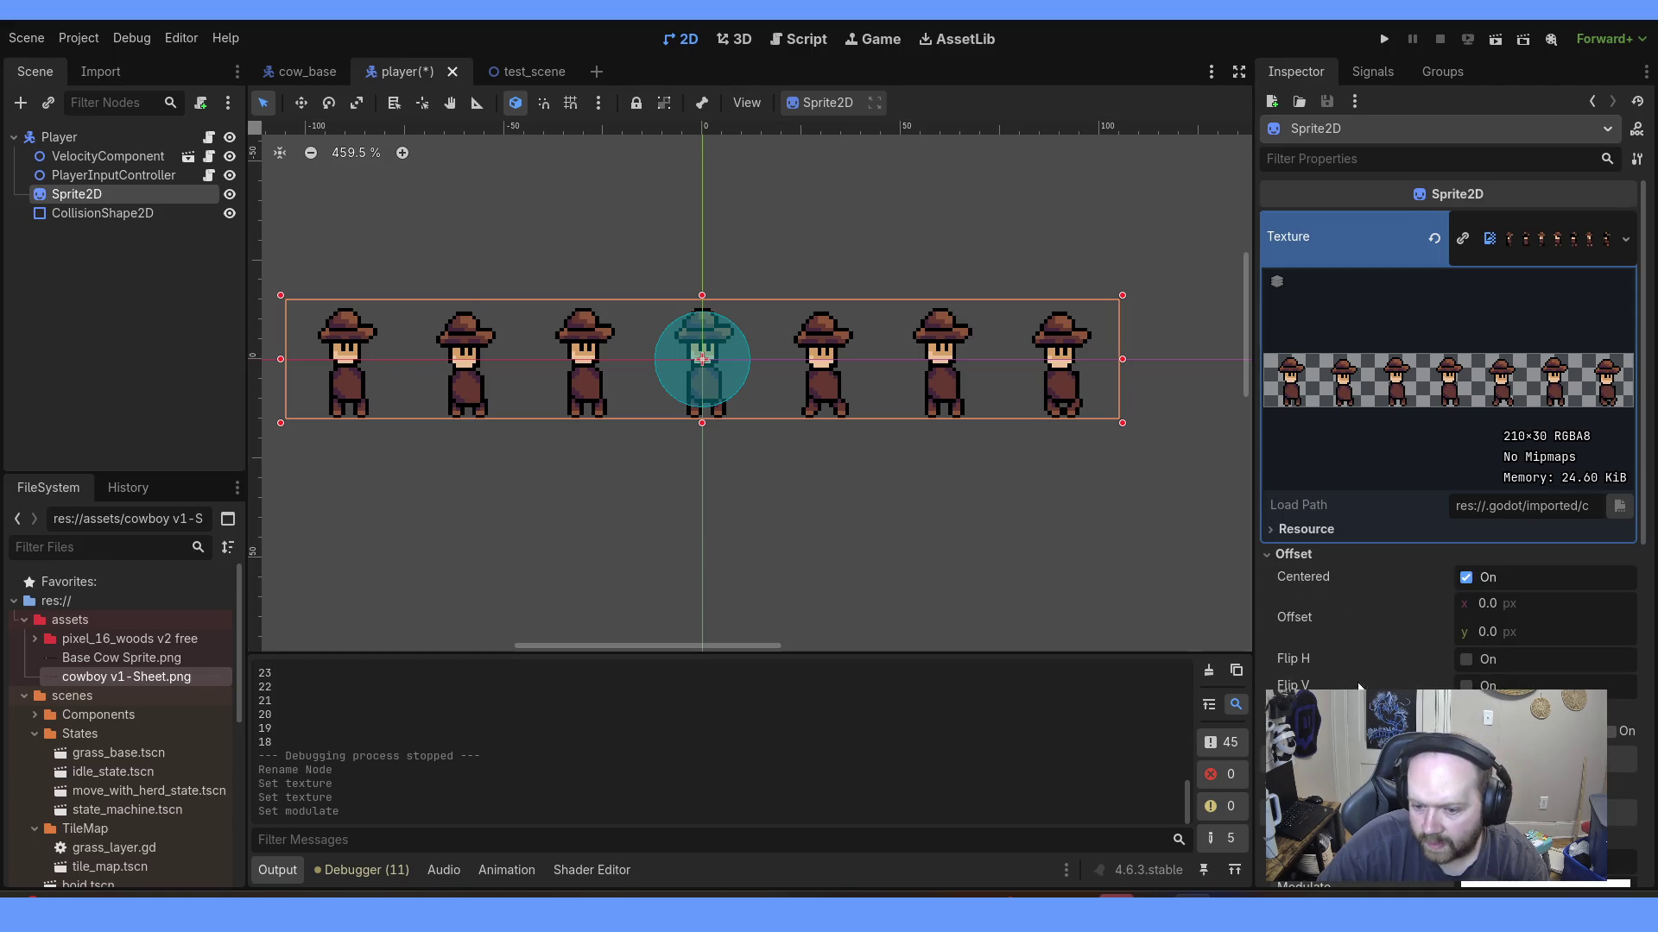
pyautogui.click(1321, 710)
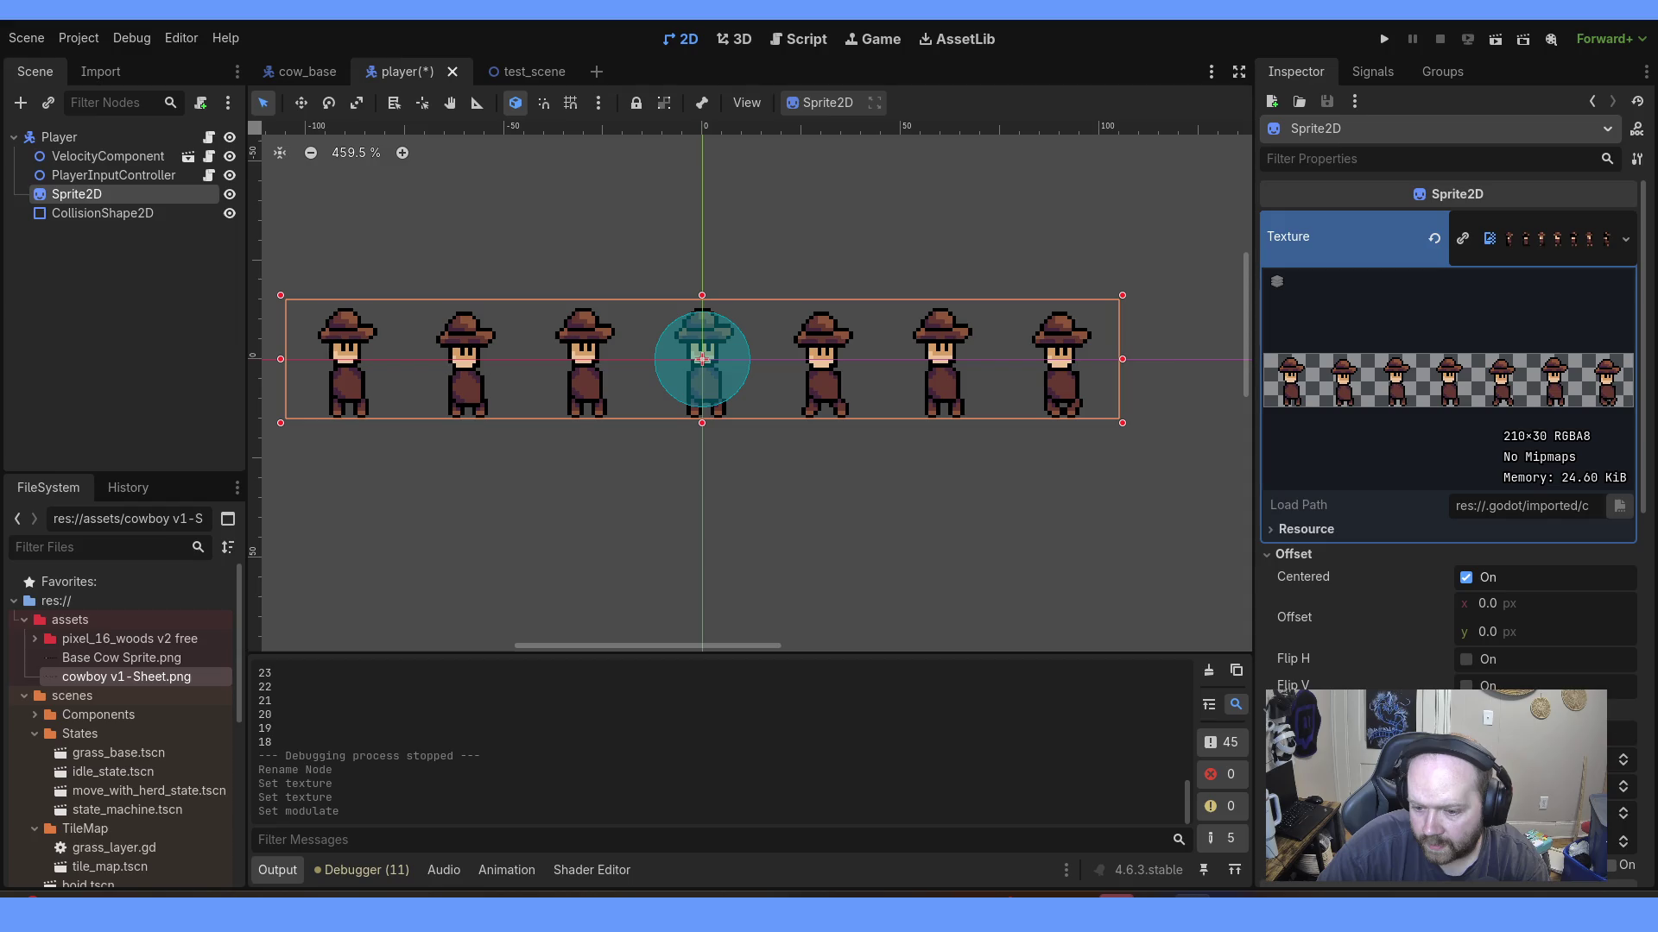
pyautogui.write('7')
pyautogui.press('Return')
pyautogui.scroll(1, 769, 433)
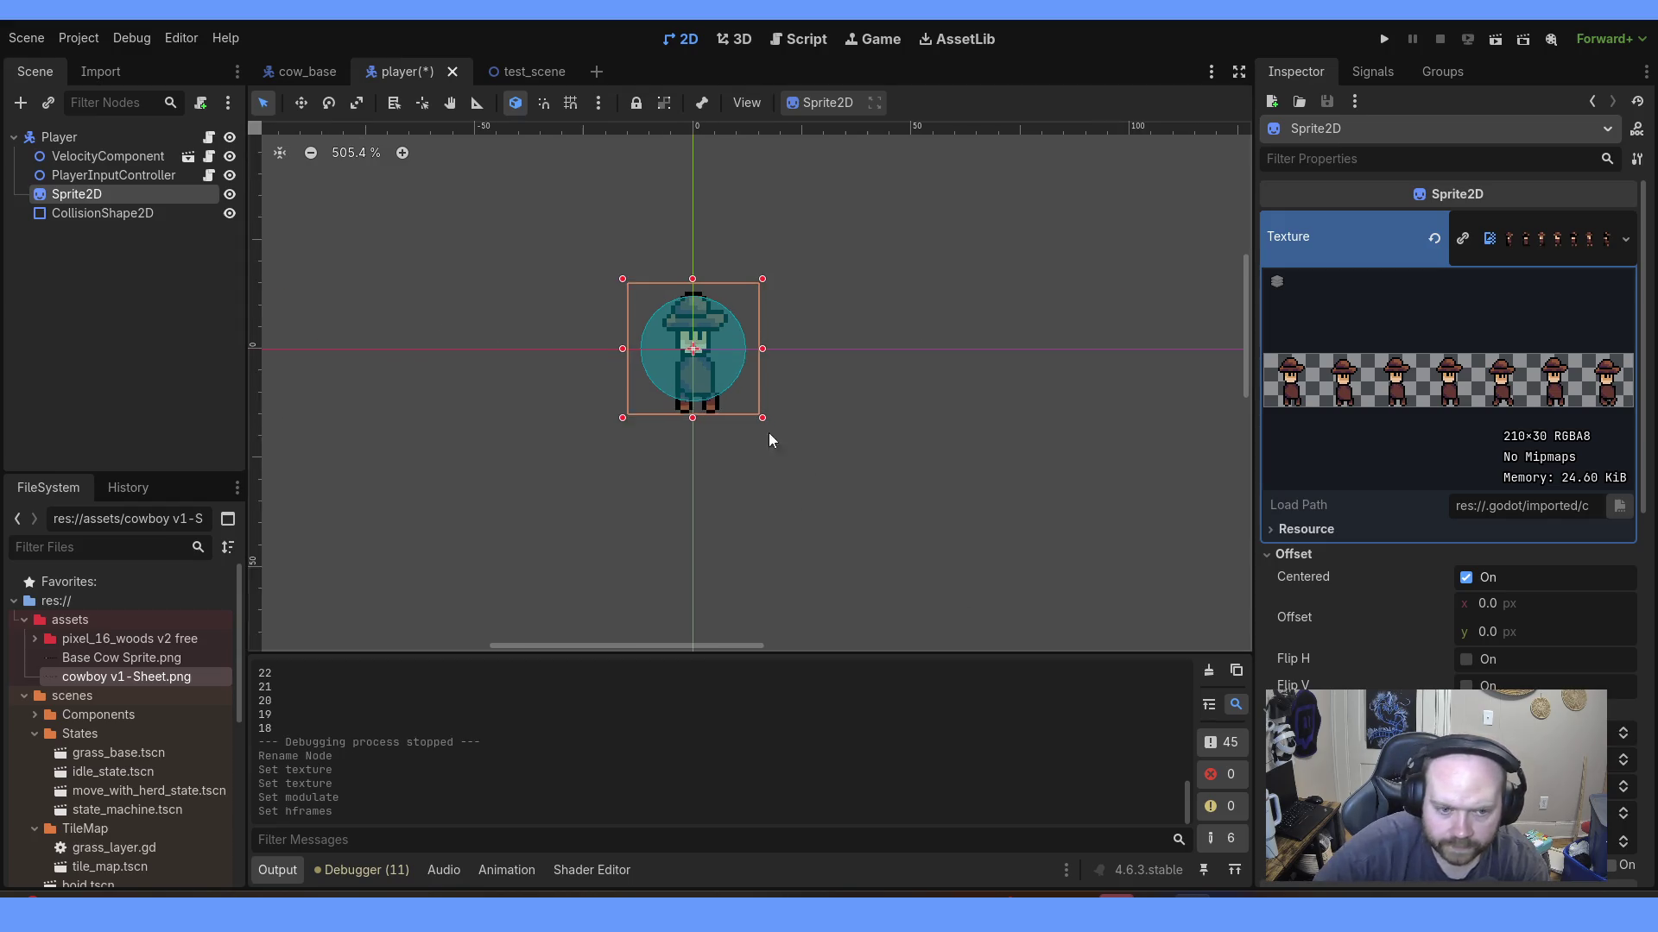
pyautogui.scroll(4, 743, 467)
pyautogui.click(111, 134)
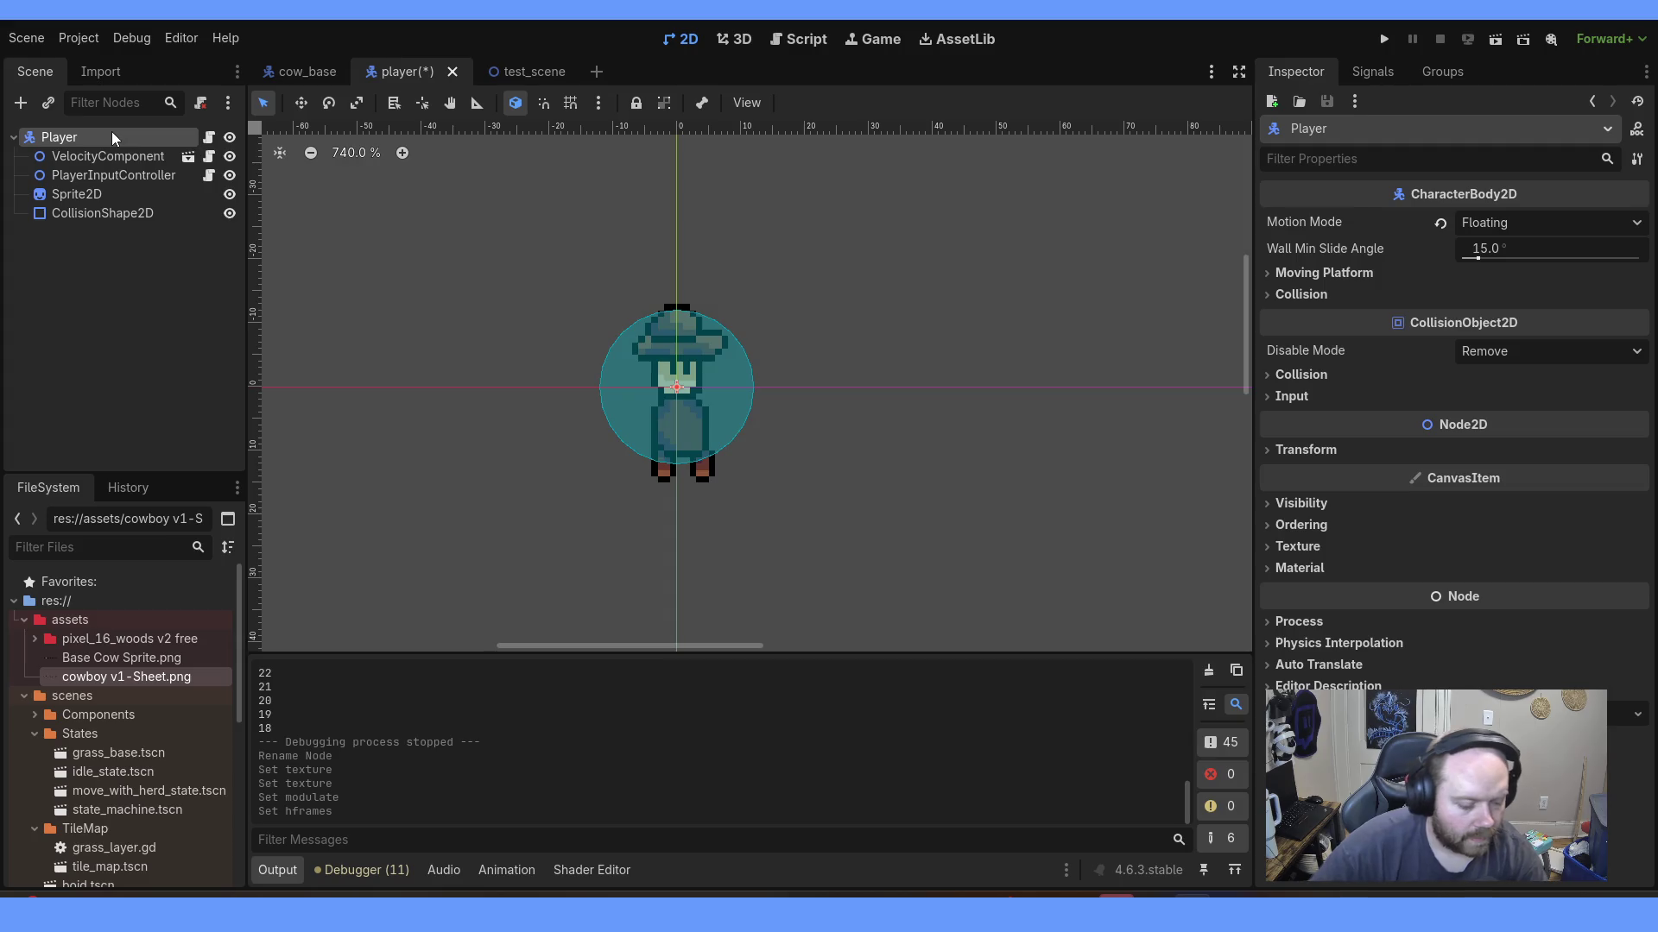
# Step: Add an AnimationPlayer child to Player and name it MovementAnim
pyautogui.hotkey('ctrl', 'a')
pyautogui.press('Up')
pyautogui.press('Return')
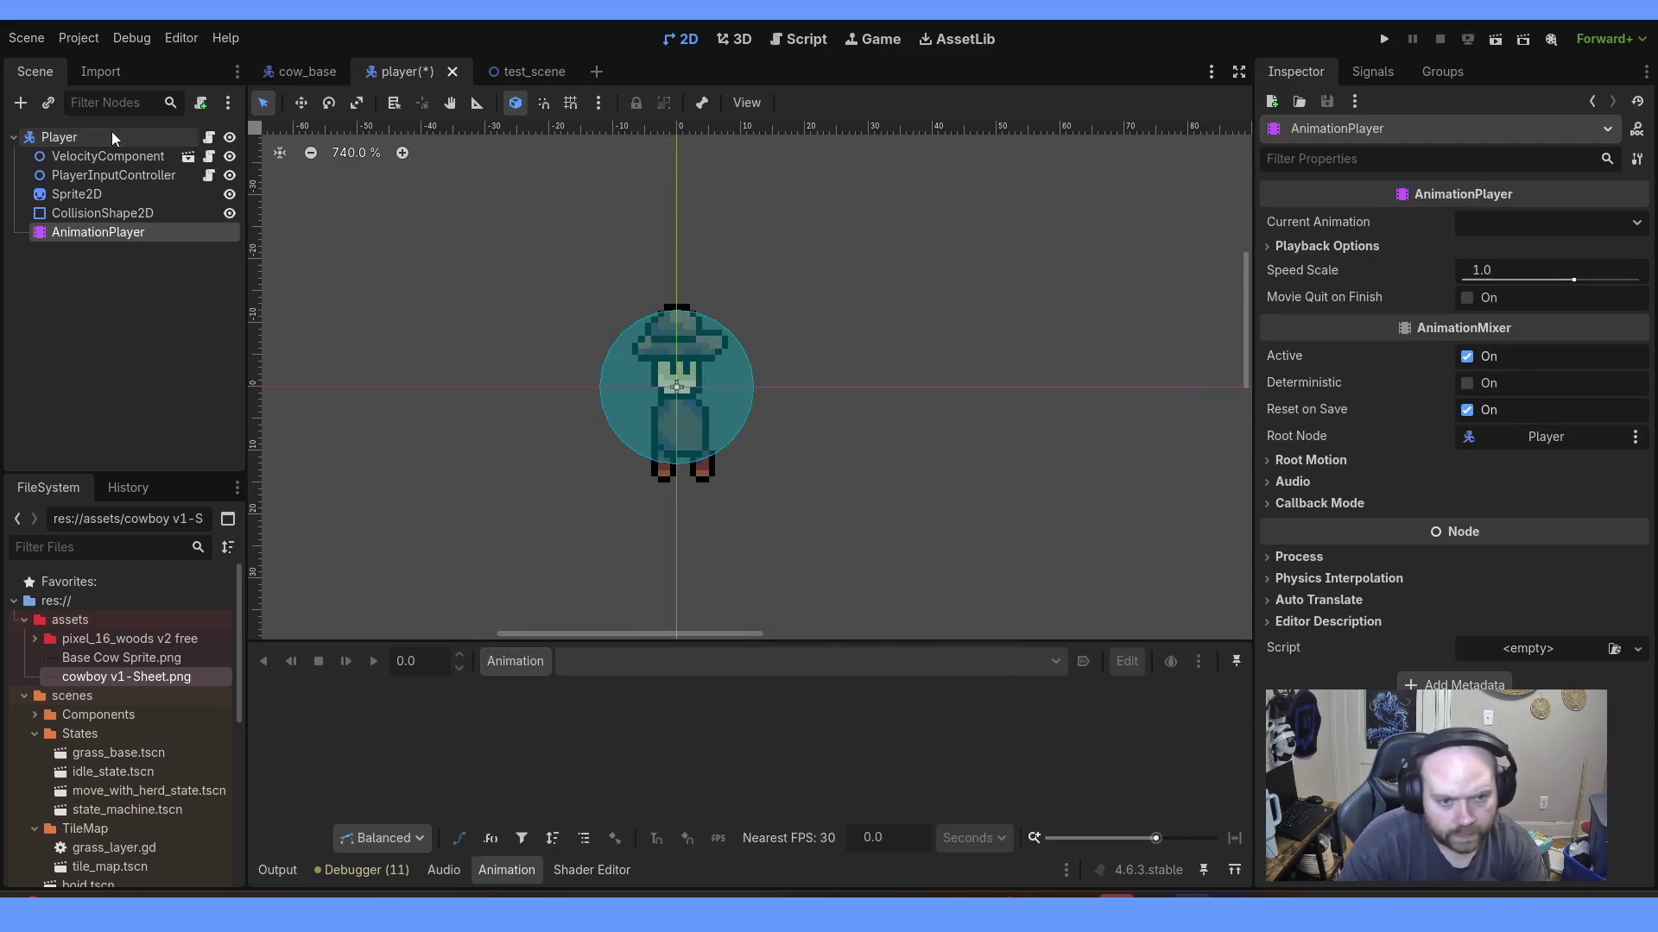
pyautogui.doubleClick(169, 231)
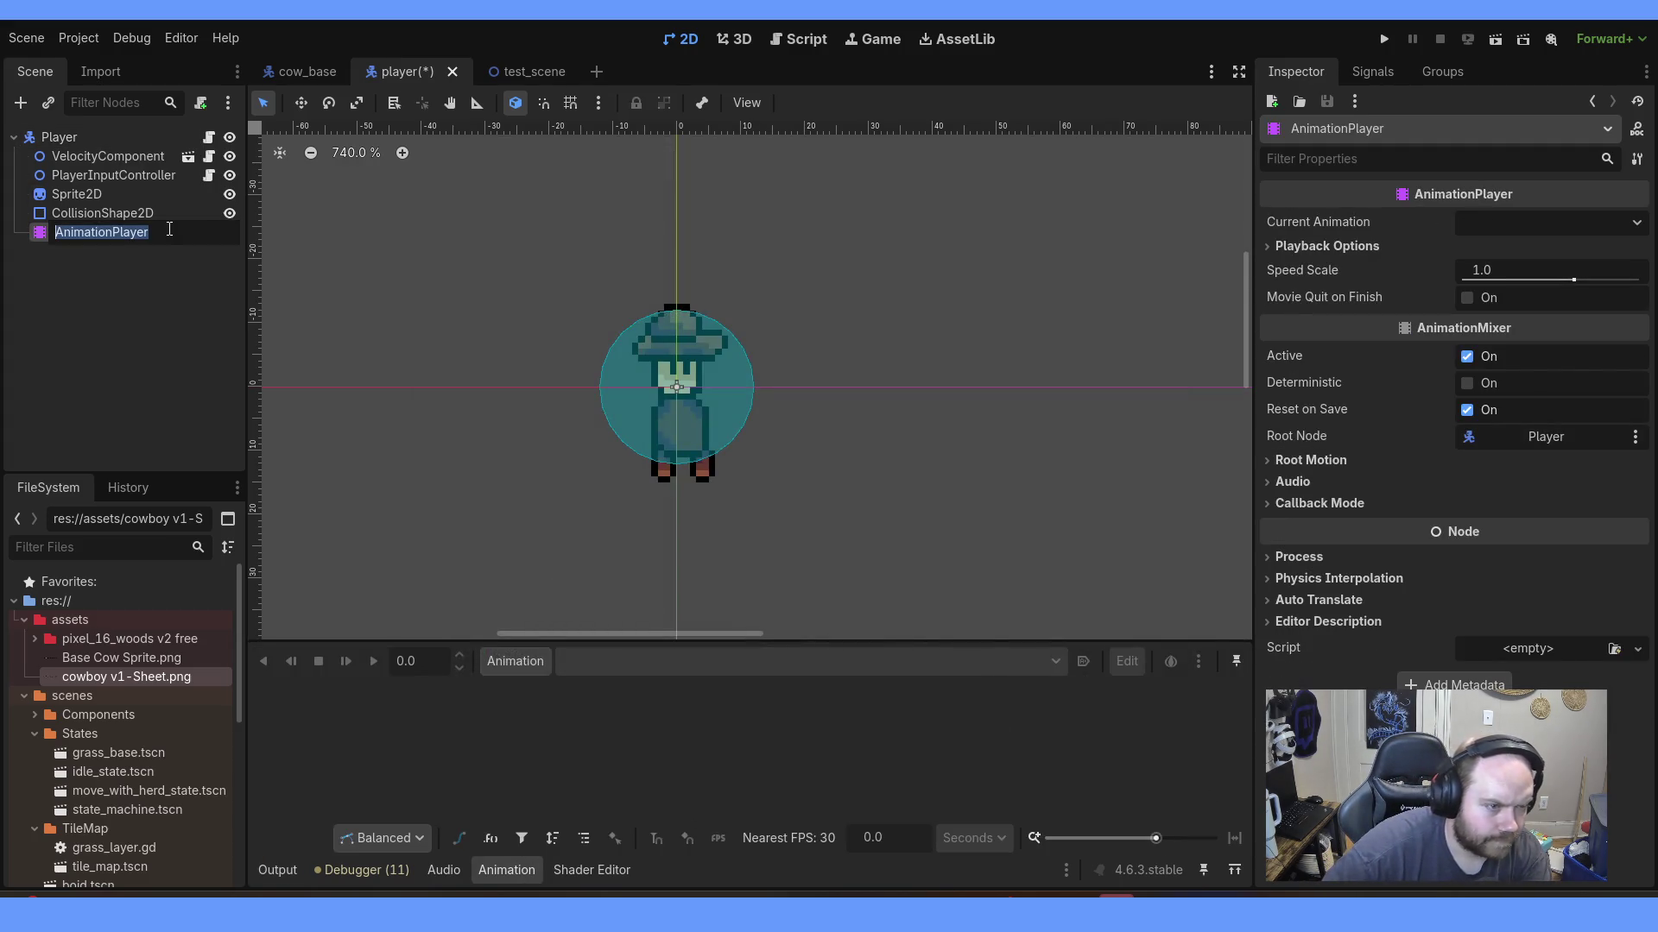
pyautogui.write('Movement')
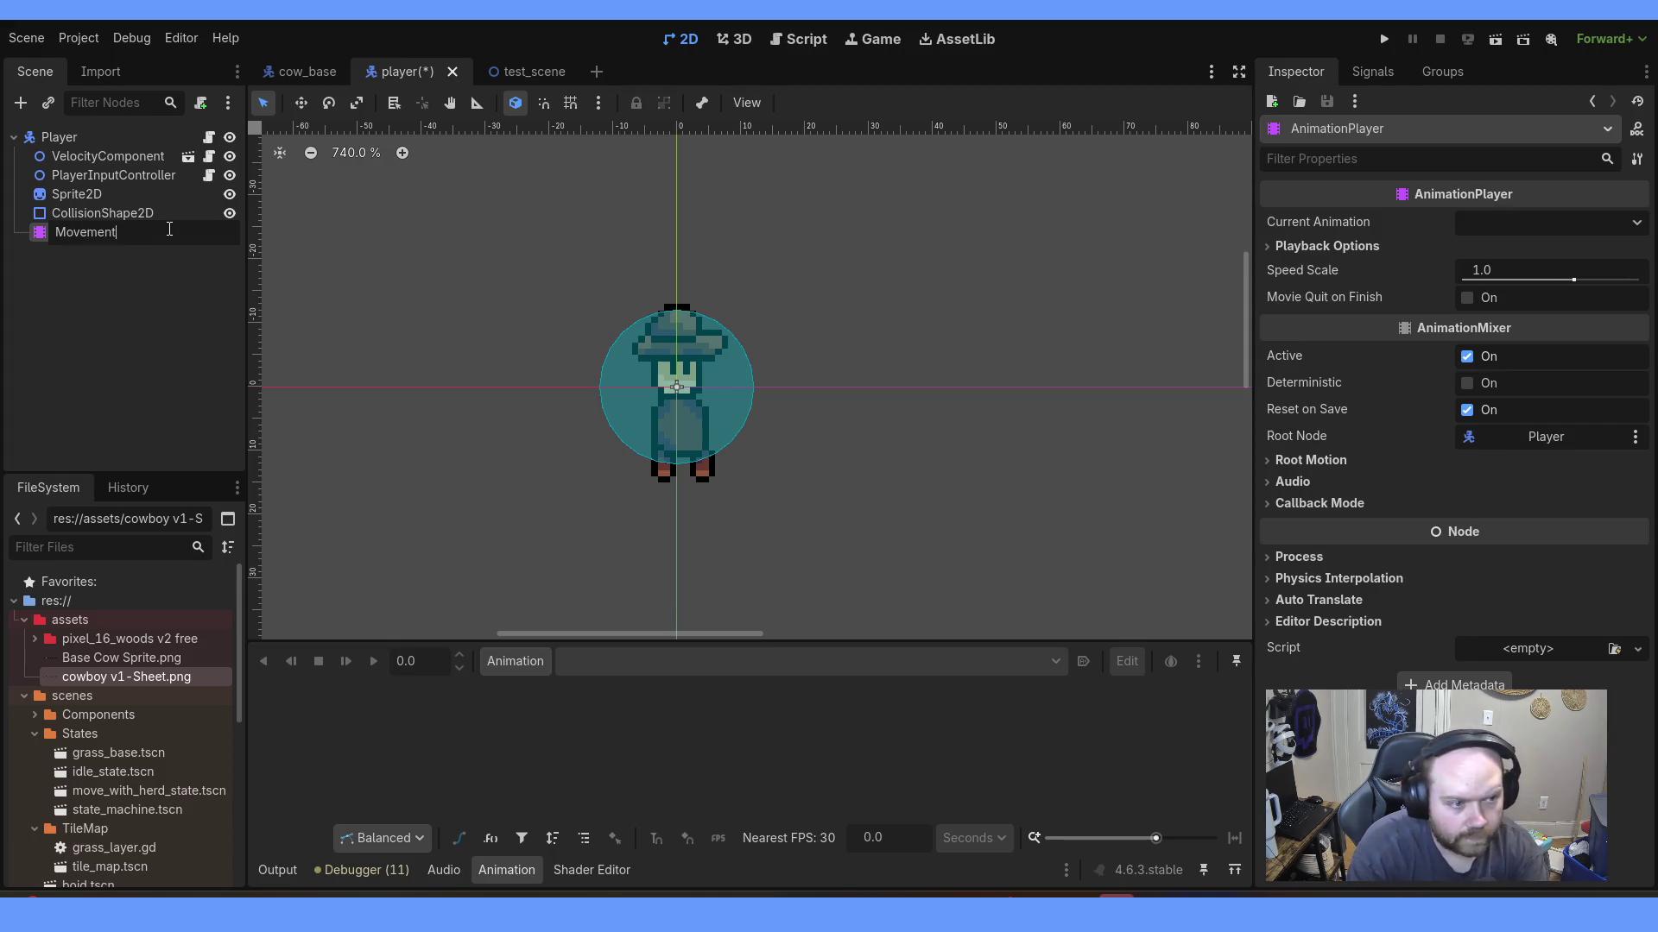
pyautogui.write('Anim')
pyautogui.press('Return')
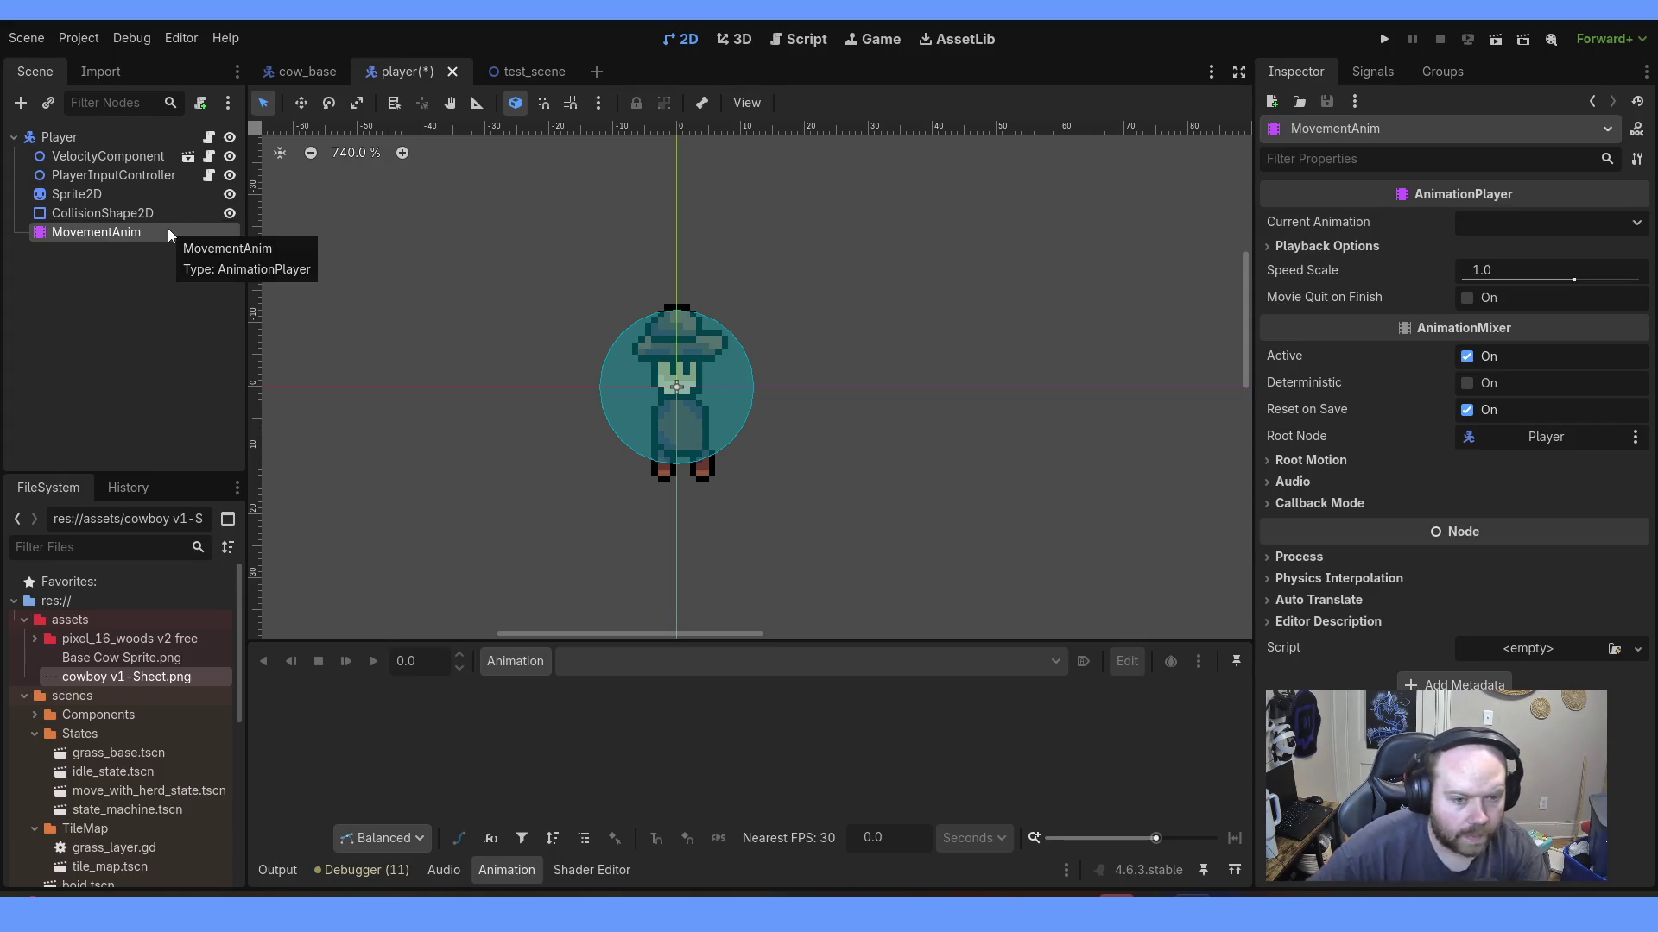
# Step: Enlarge the CollisionShape2D circle's radius to cover the cowboy
pyautogui.click(121, 211)
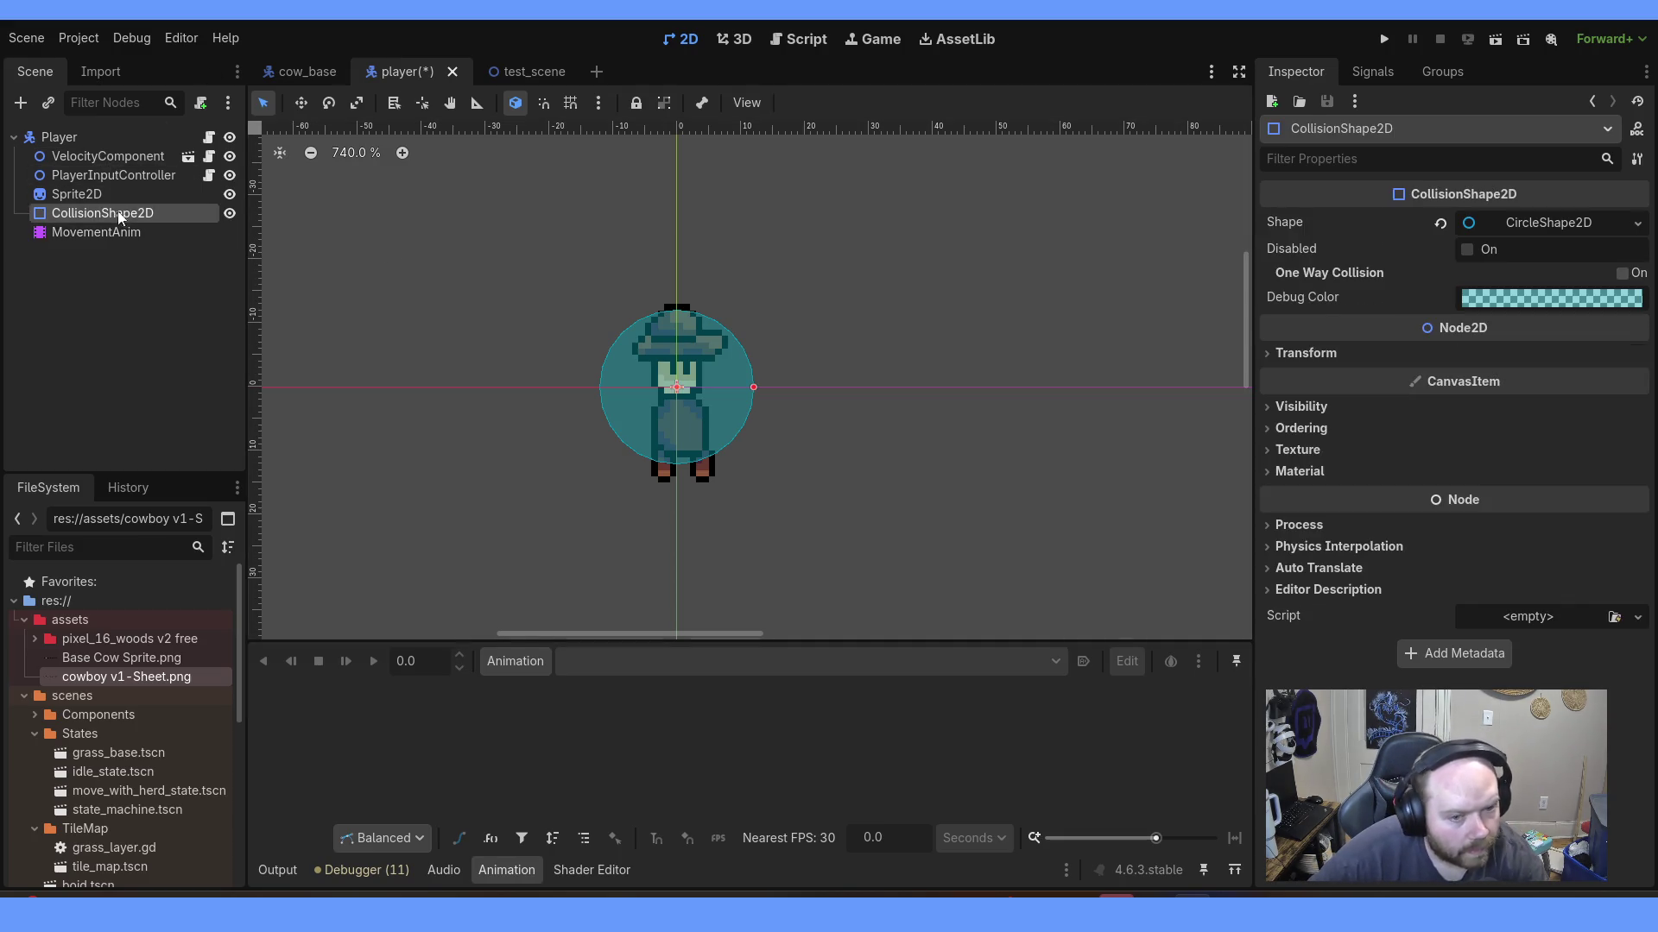
pyautogui.moveTo(753, 387)
pyautogui.mouseDown()
pyautogui.moveTo(777, 391)
pyautogui.moveTo(745, 394)
pyautogui.mouseUp()
pyautogui.hotkey('ctrl', 'z')
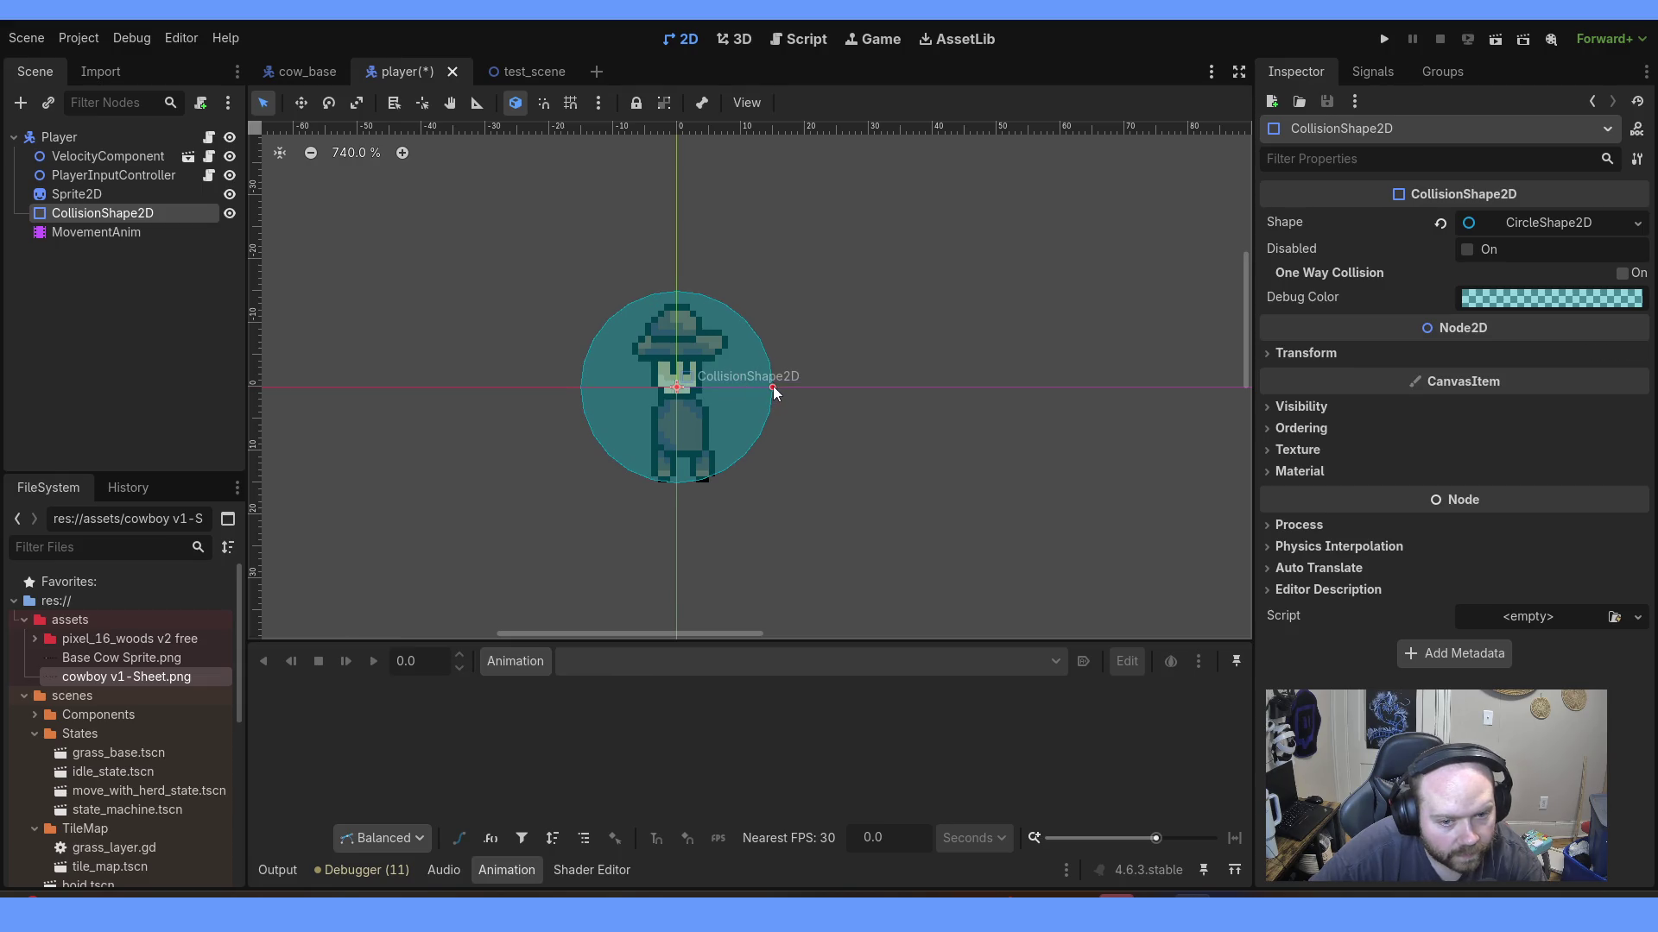
pyautogui.moveTo(774, 388); pyautogui.dragTo(785, 387)
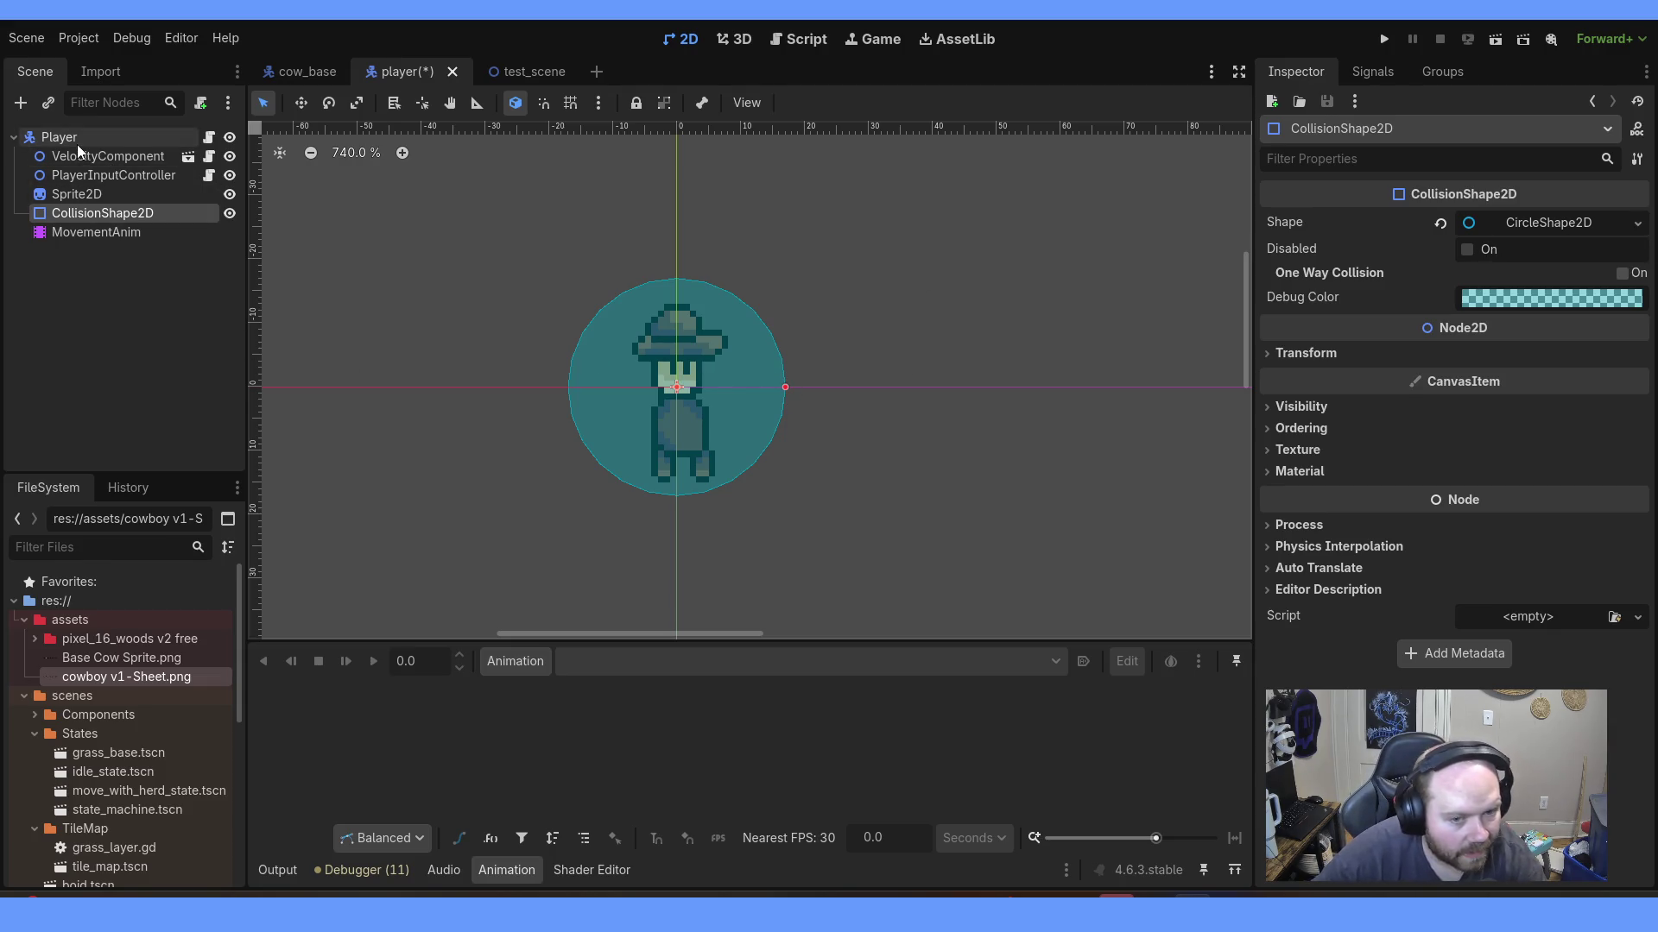
# Step: Open player.gd and add blank lines below class_name for new code
pyautogui.click(210, 139)
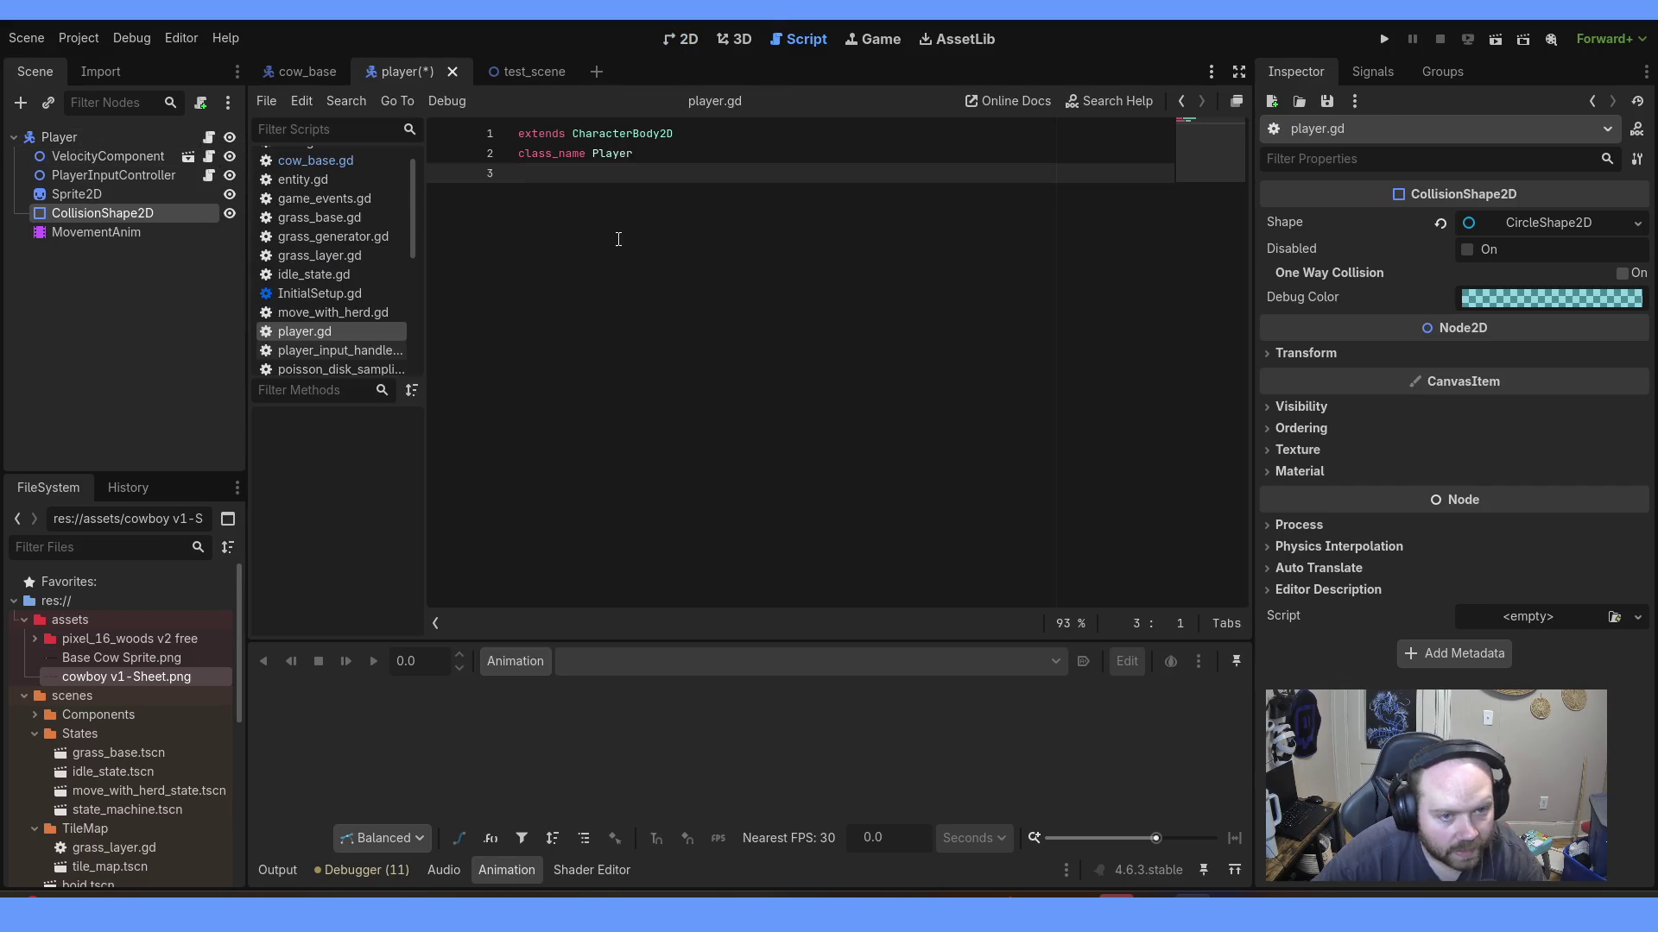
pyautogui.press('Return')
pyautogui.press('Return')
pyautogui.press('Up')
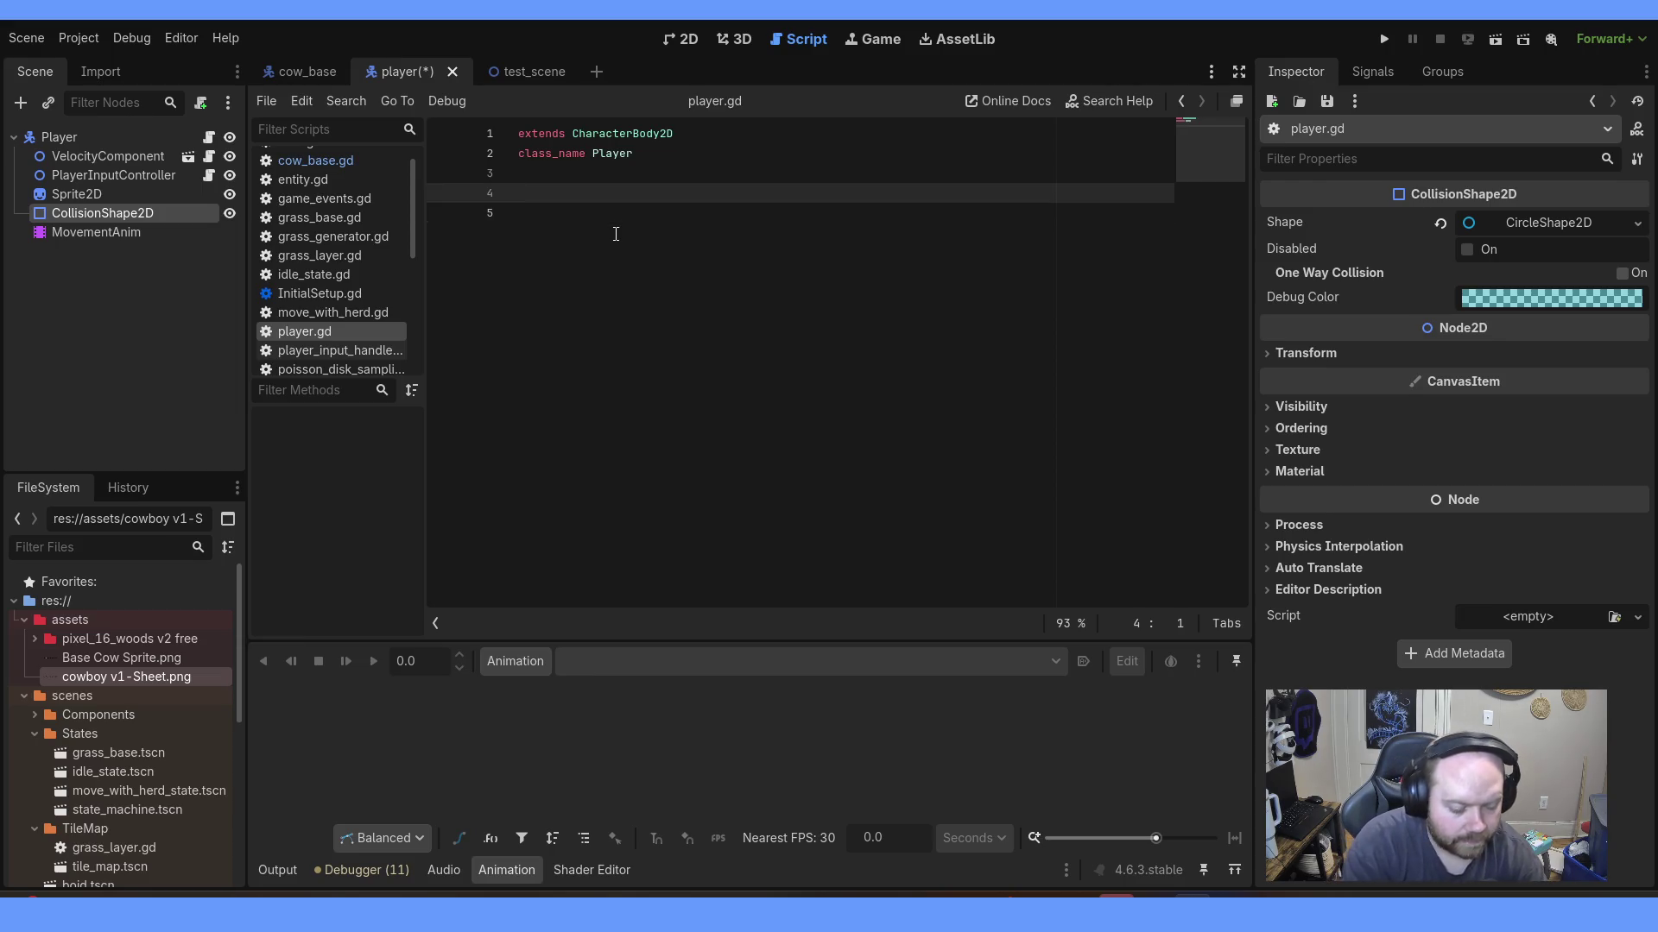
# Step: Export a movement_anim AnimationPlayer variable, save, and assign MovementAnim to it on Player
pyautogui.write('port var movement_an')
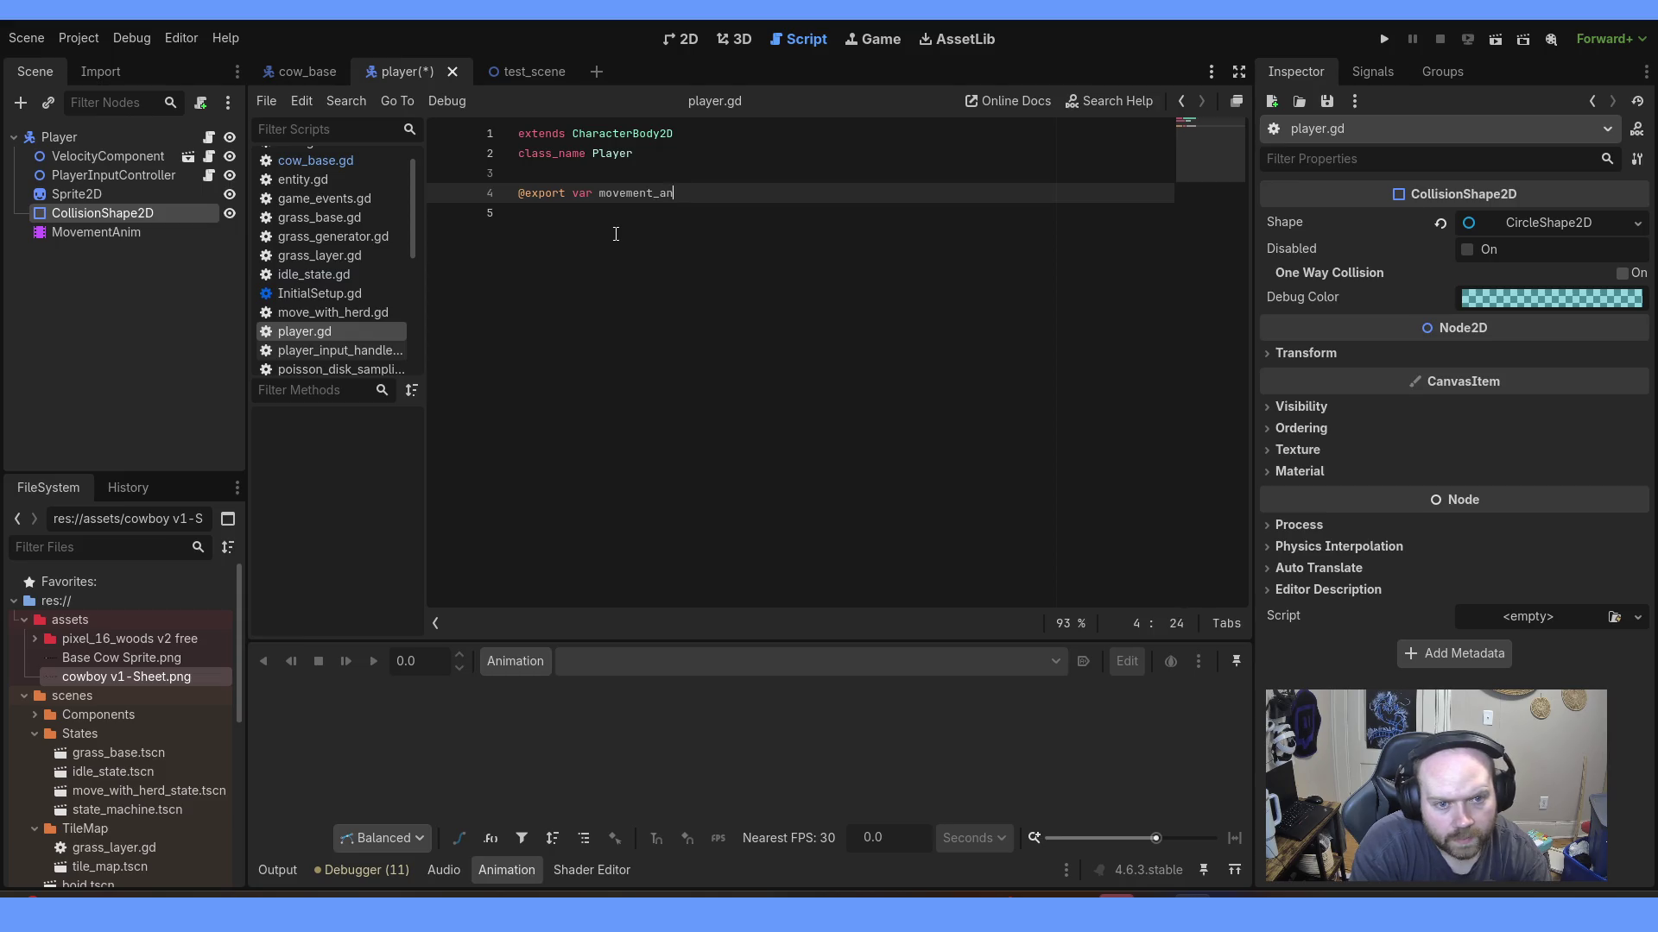
pyautogui.write('Animation')
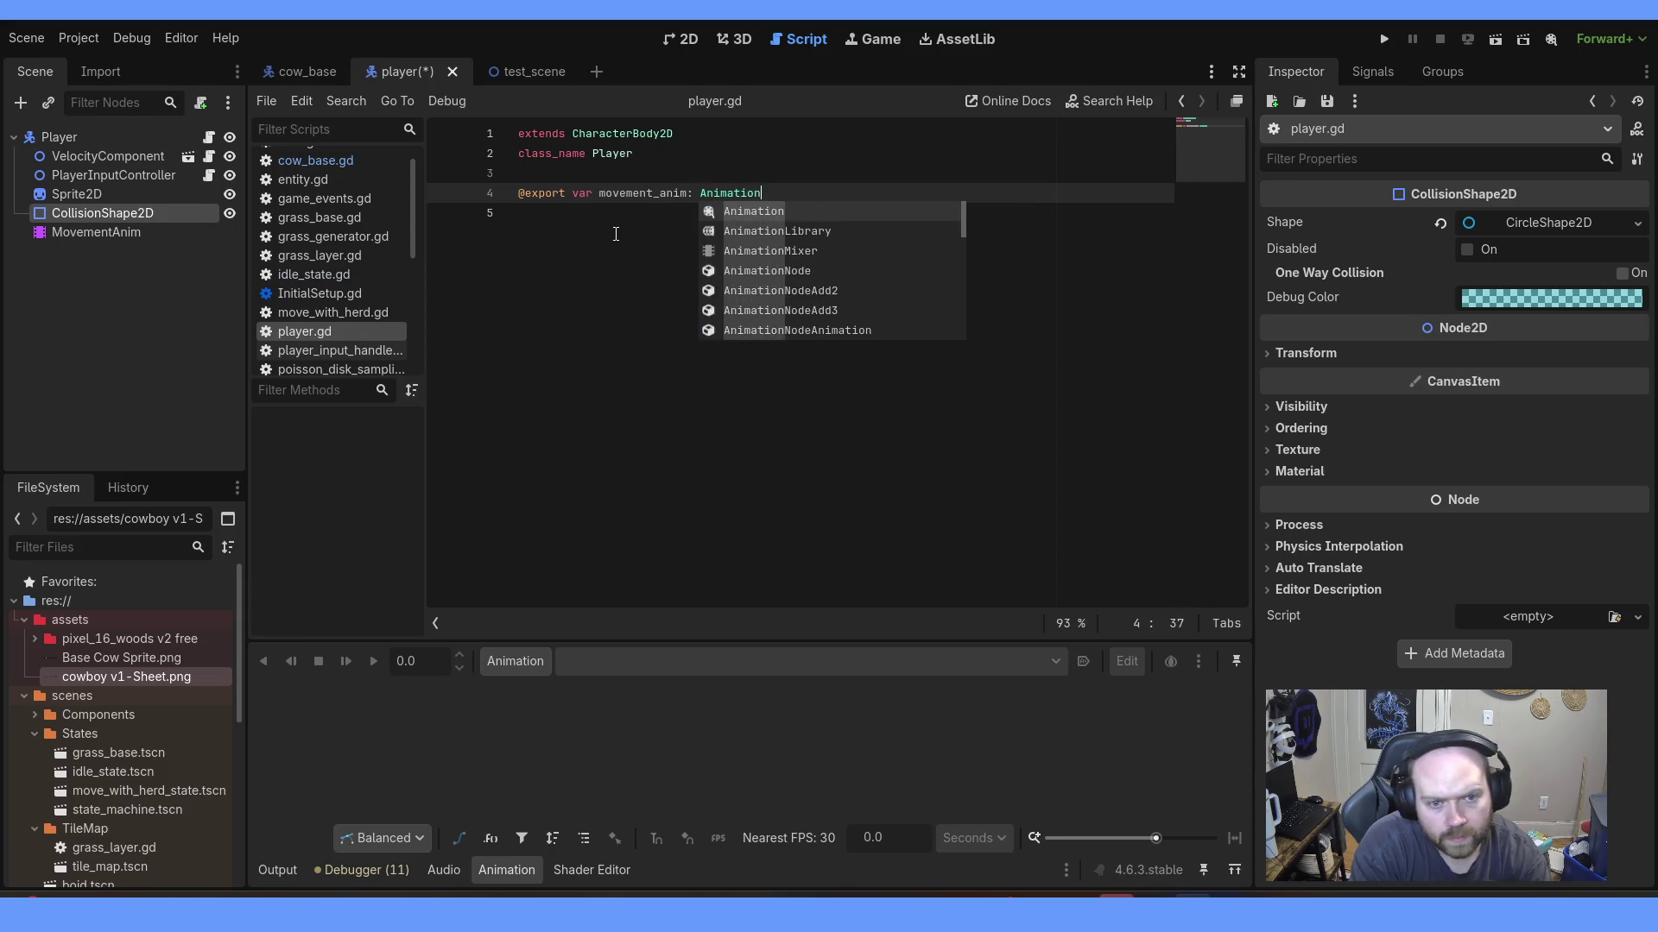
pyautogui.write('P')
pyautogui.press('Return')
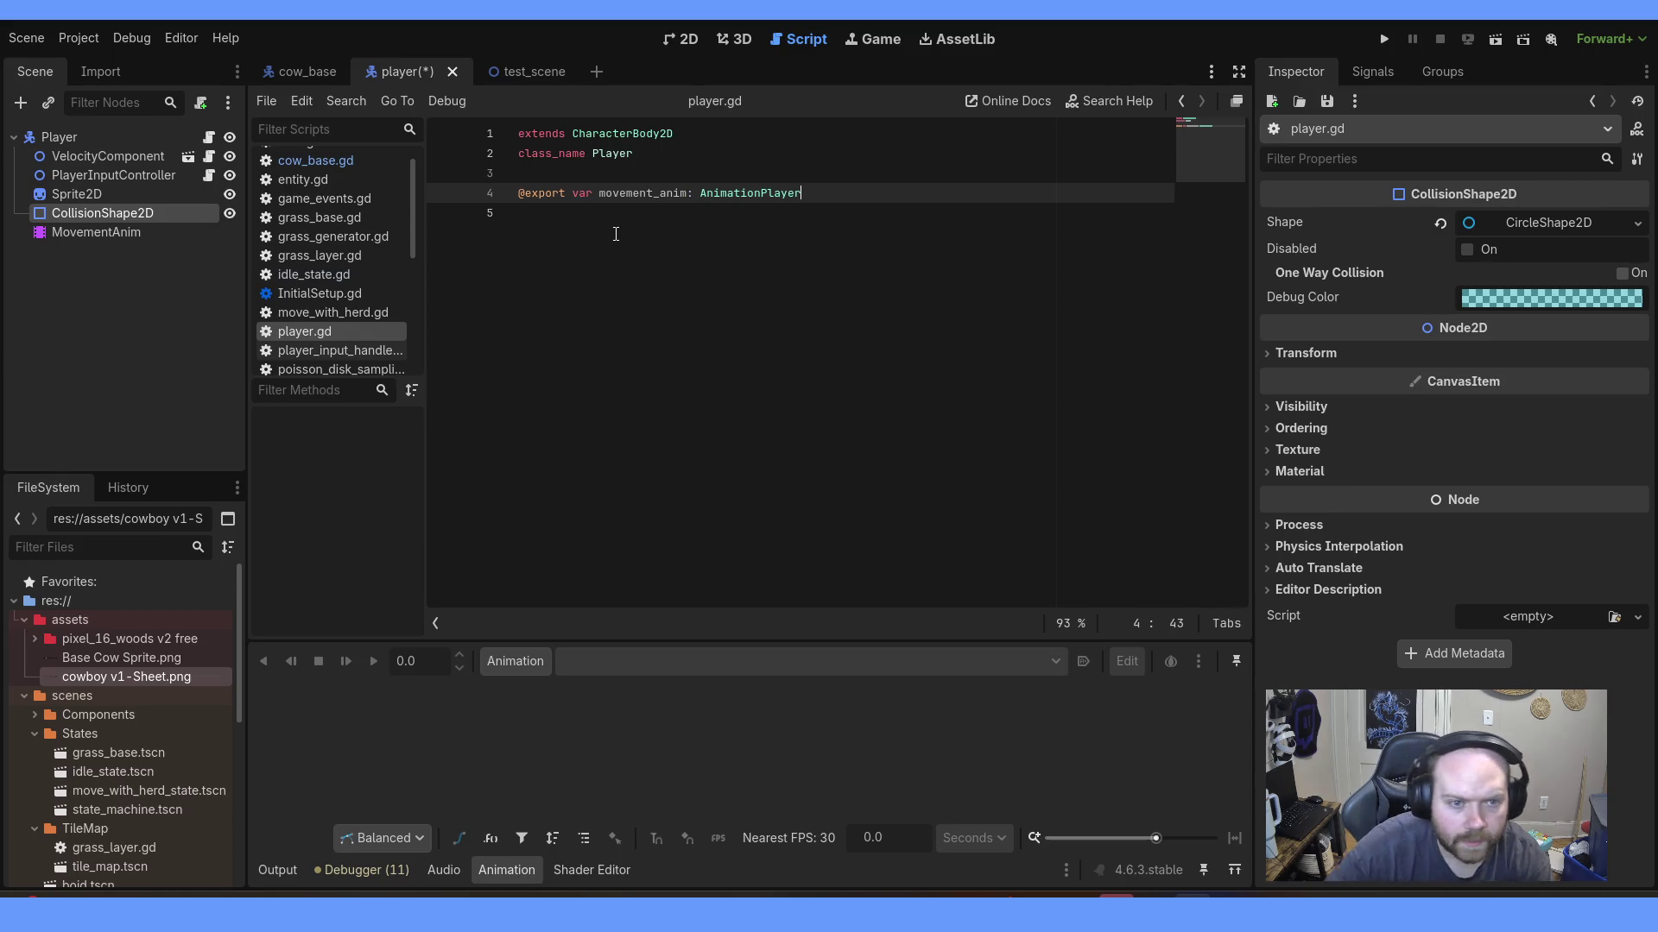
pyautogui.click(581, 226)
pyautogui.hotkey('ctrl', 's')
pyautogui.click(101, 138)
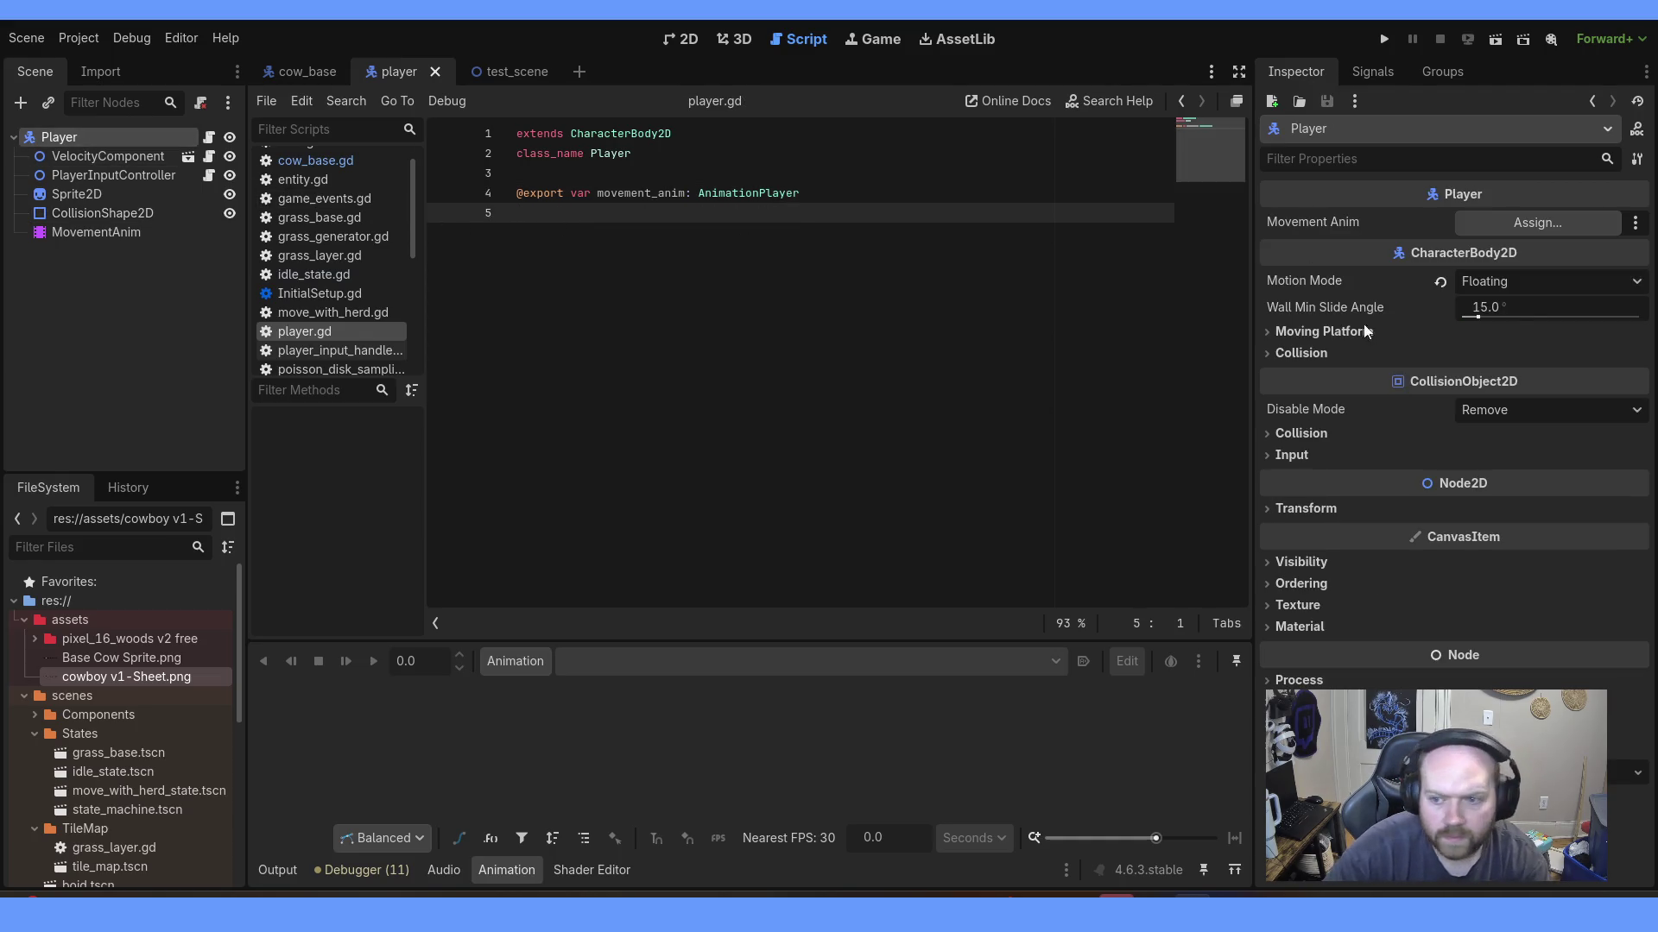
pyautogui.click(1536, 223)
pyautogui.click(721, 266)
pyautogui.click(757, 740)
# Step: Export a sprite variable, save, assign Sprite2D to it, and save the player scene
pyautogui.click(780, 193)
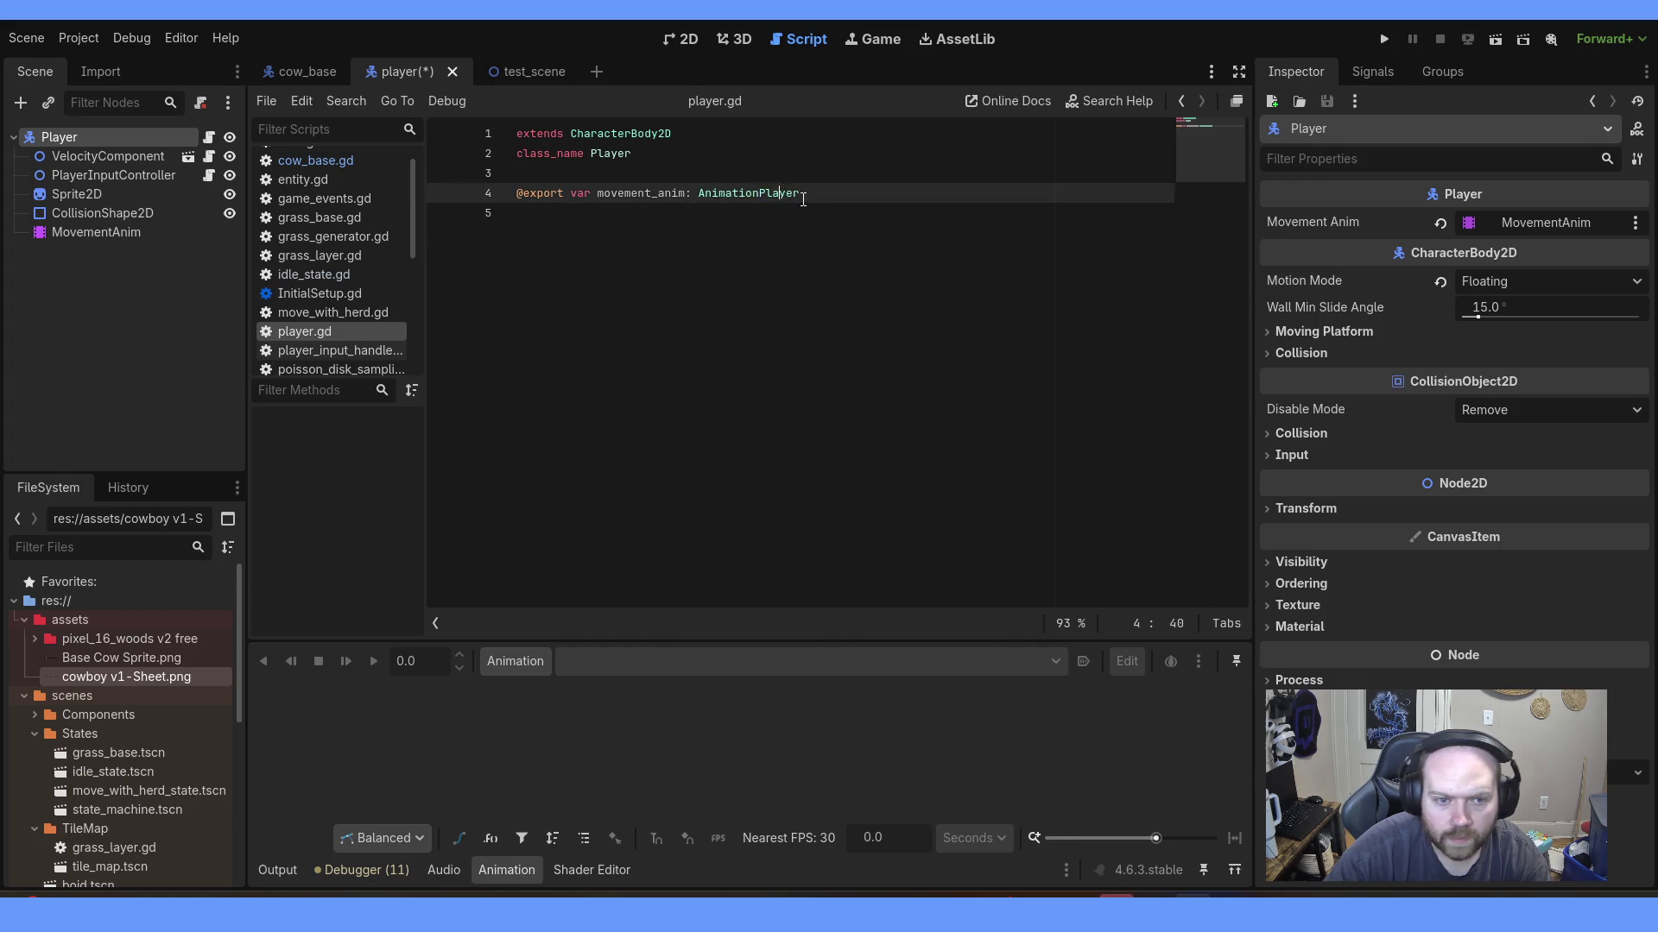
pyautogui.press('Return')
pyautogui.write('@export v')
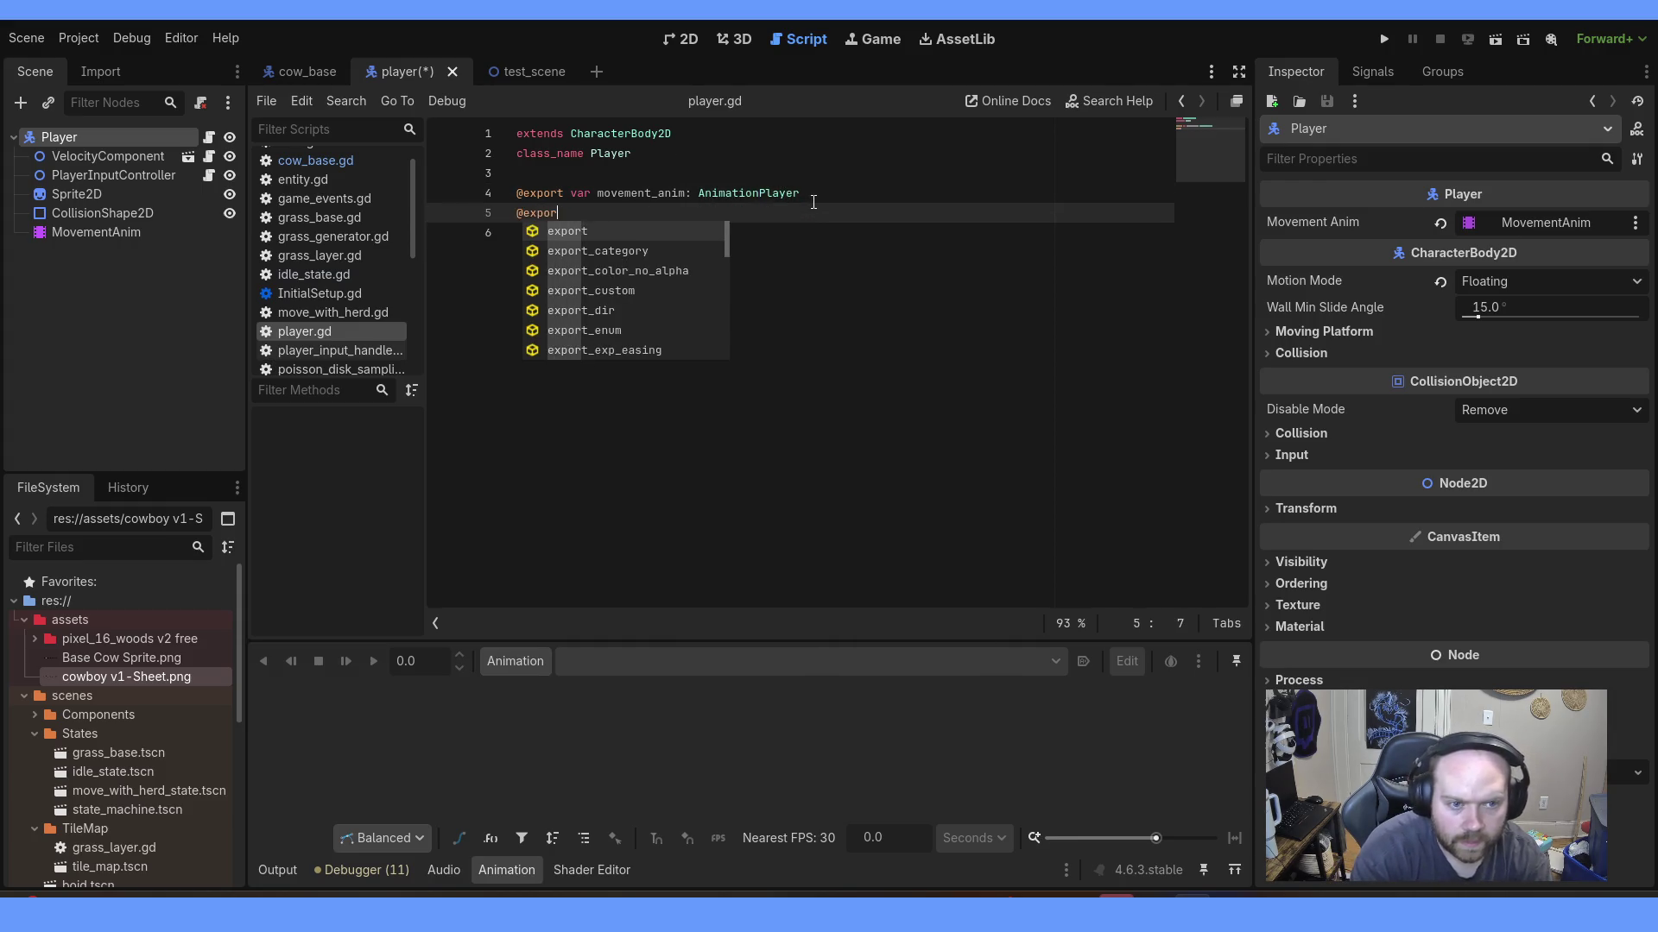
pyautogui.write('ar sprite: Sprite2DD')
pyautogui.hotkey('ctrl', 's')
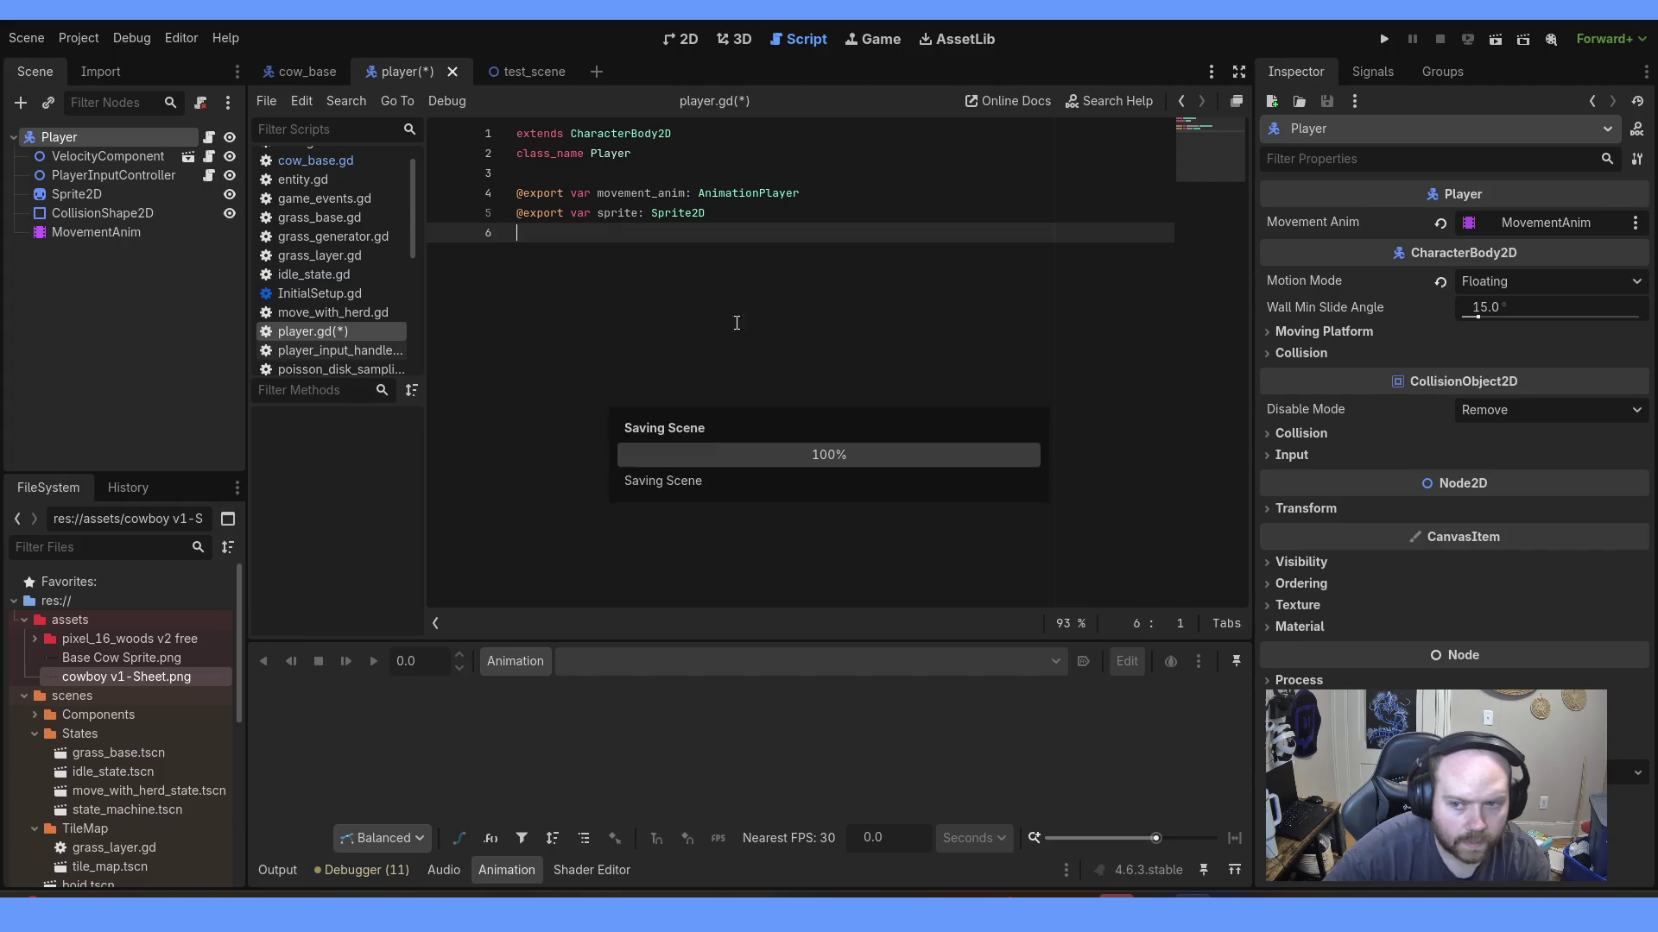
pyautogui.click(1468, 250)
pyautogui.doubleClick(782, 275)
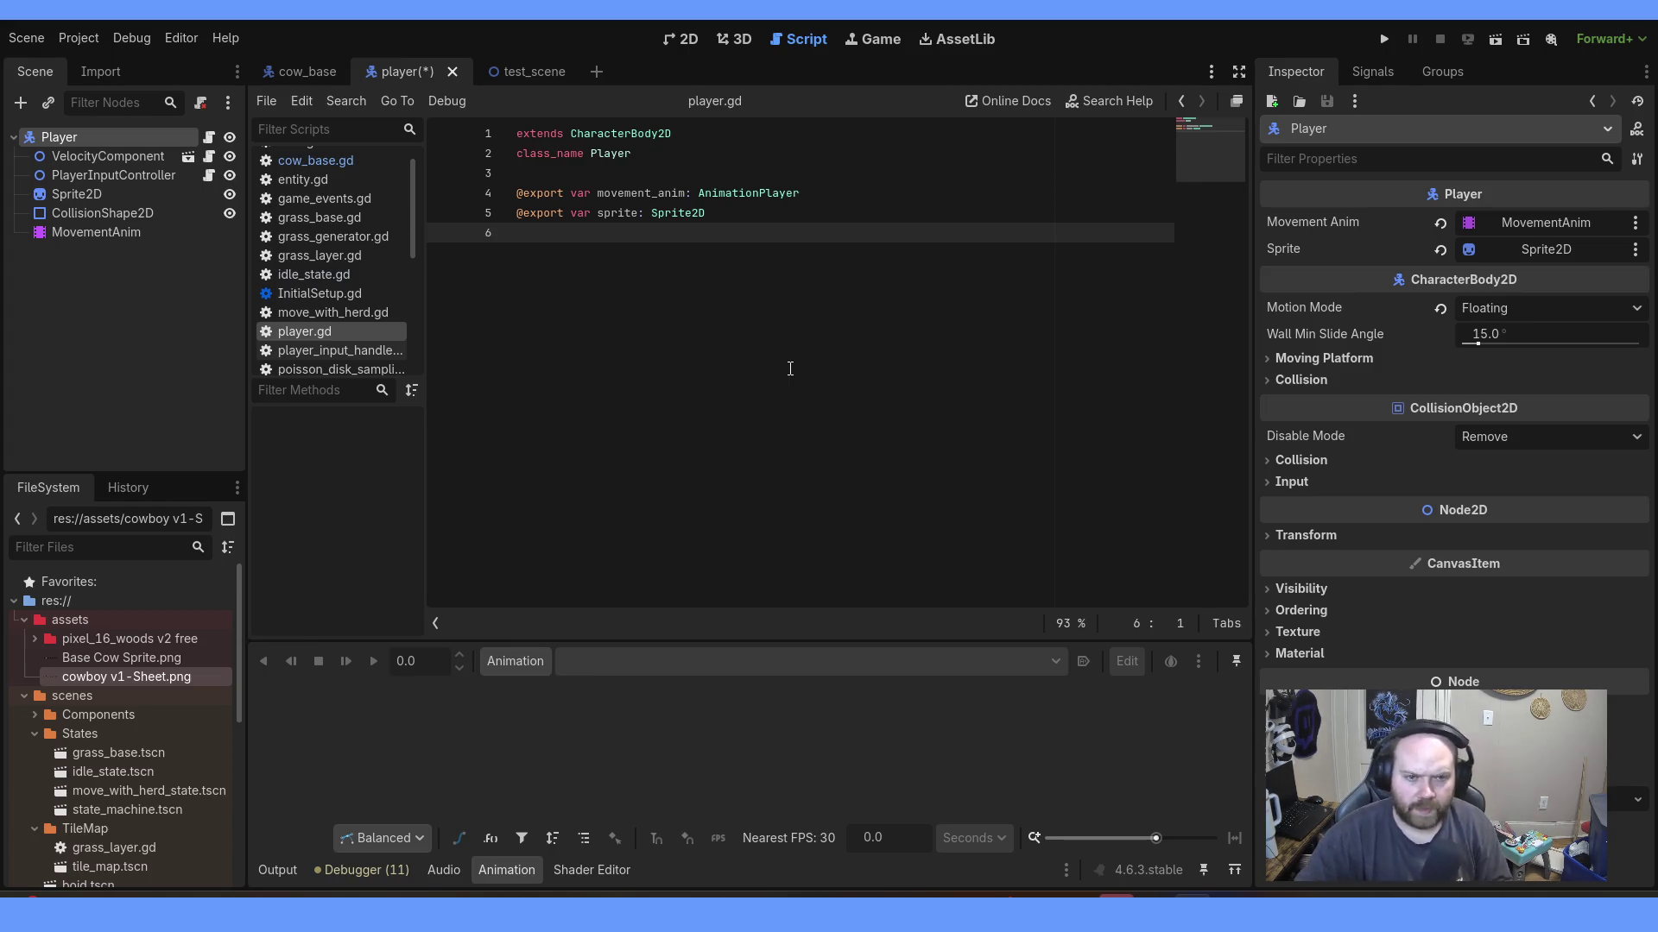
pyautogui.hotkey('ctrl', 's')
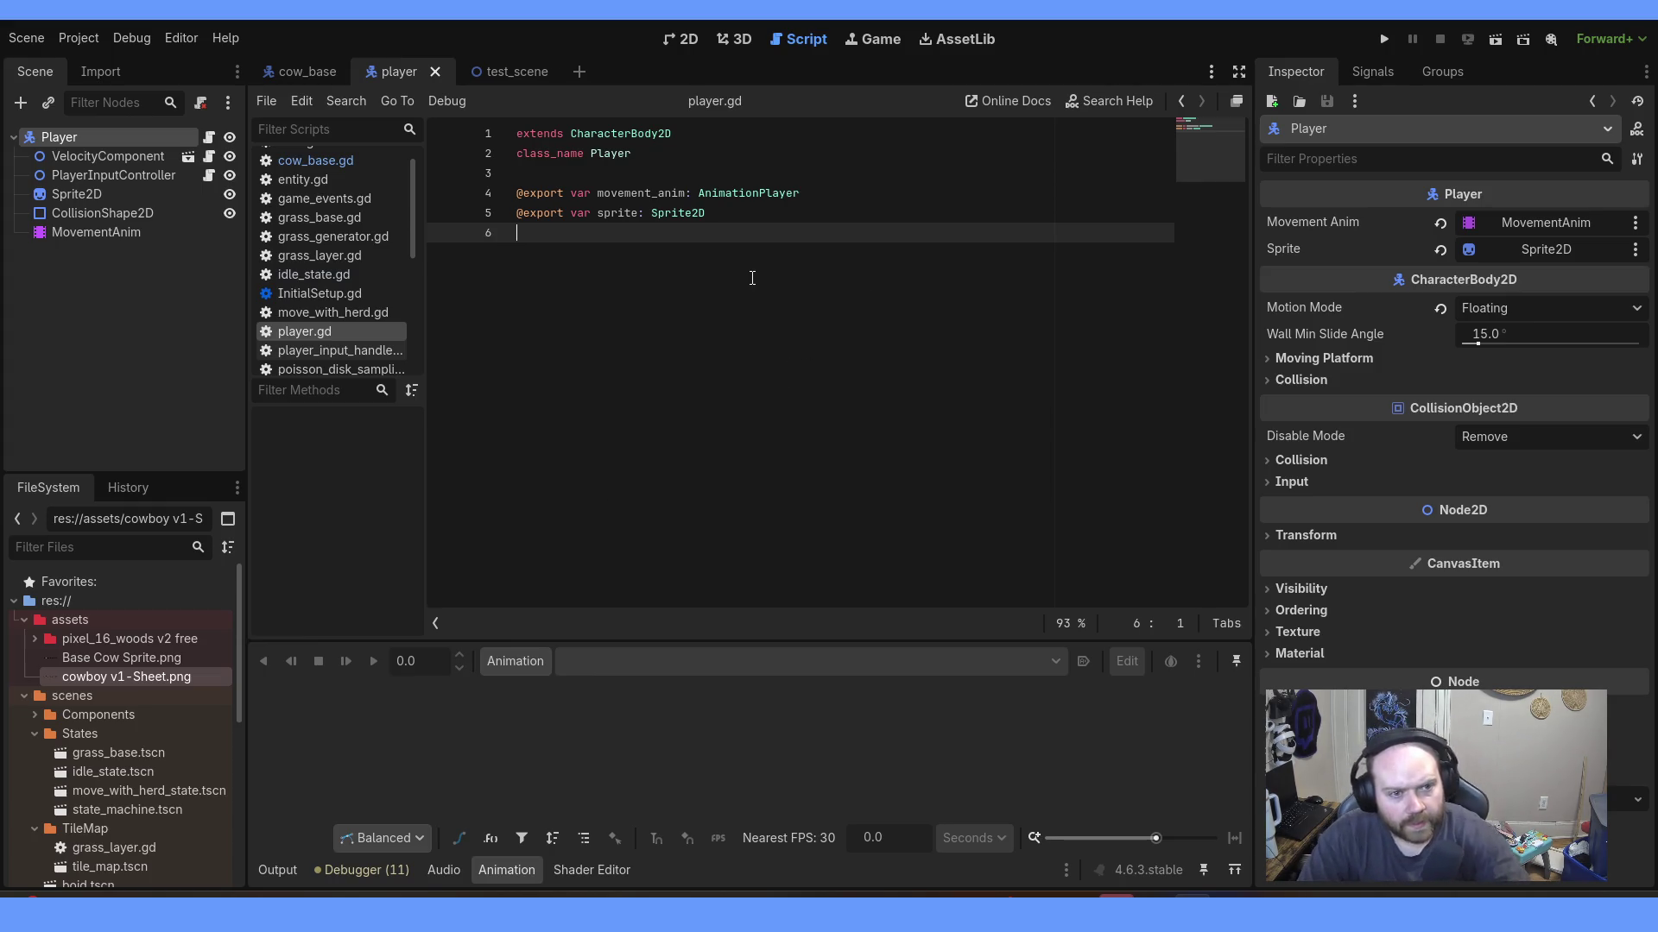
pyautogui.click(676, 40)
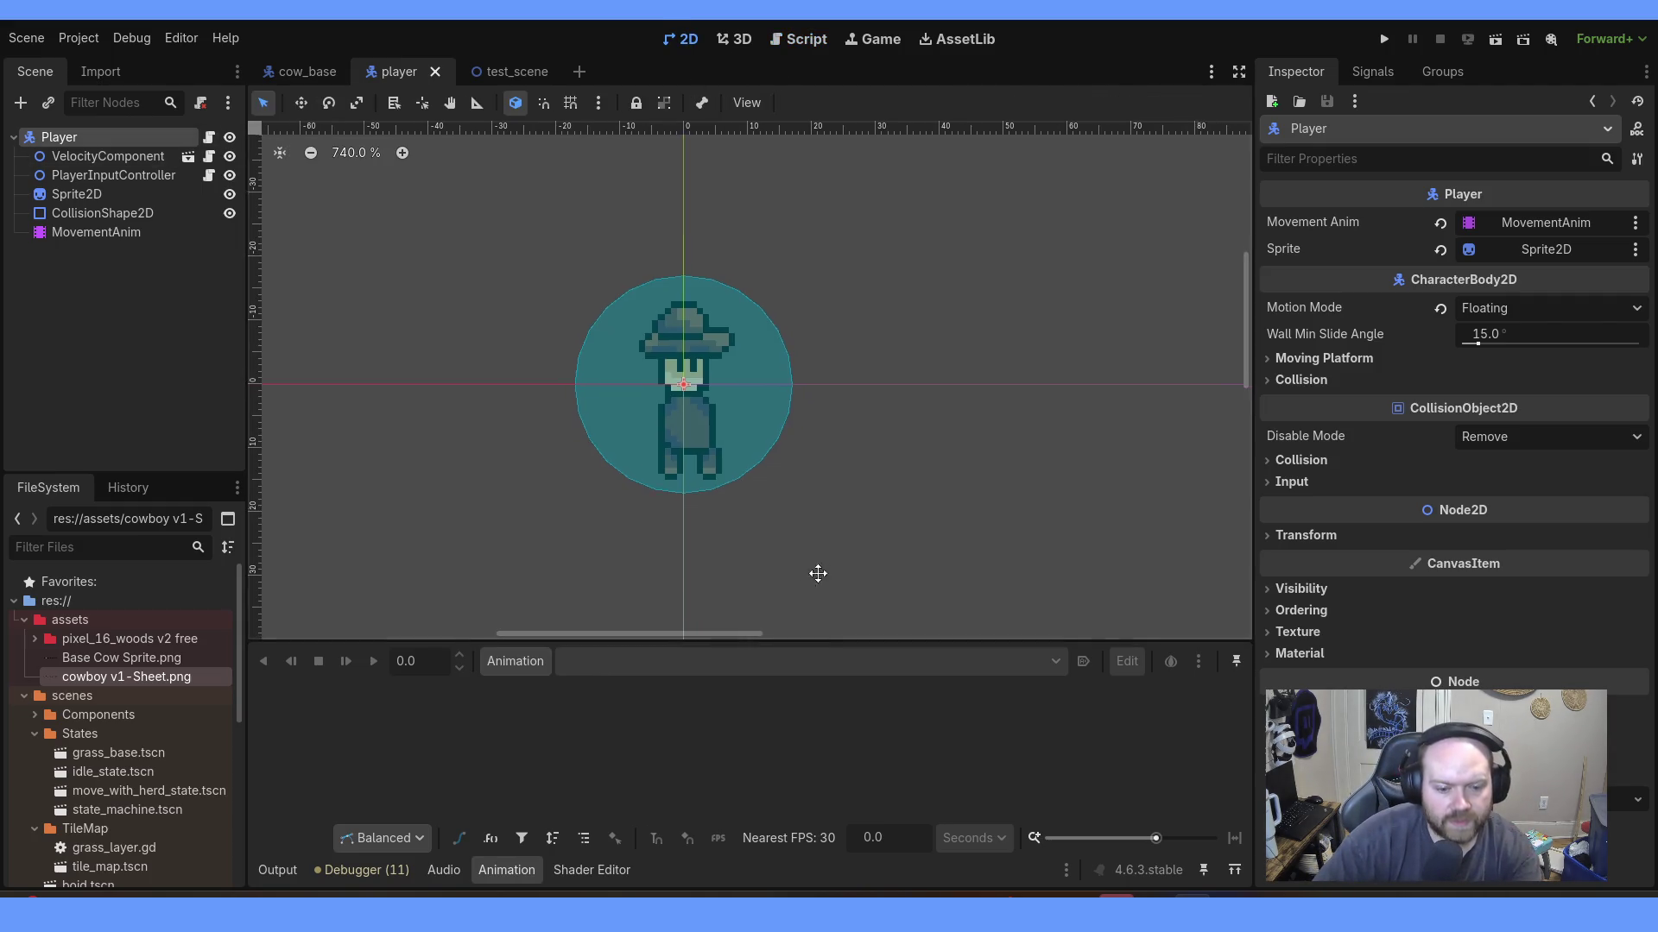
# Step: Create a new animation named 'idle' in MovementAnim
pyautogui.click(544, 662)
pyautogui.click(560, 691)
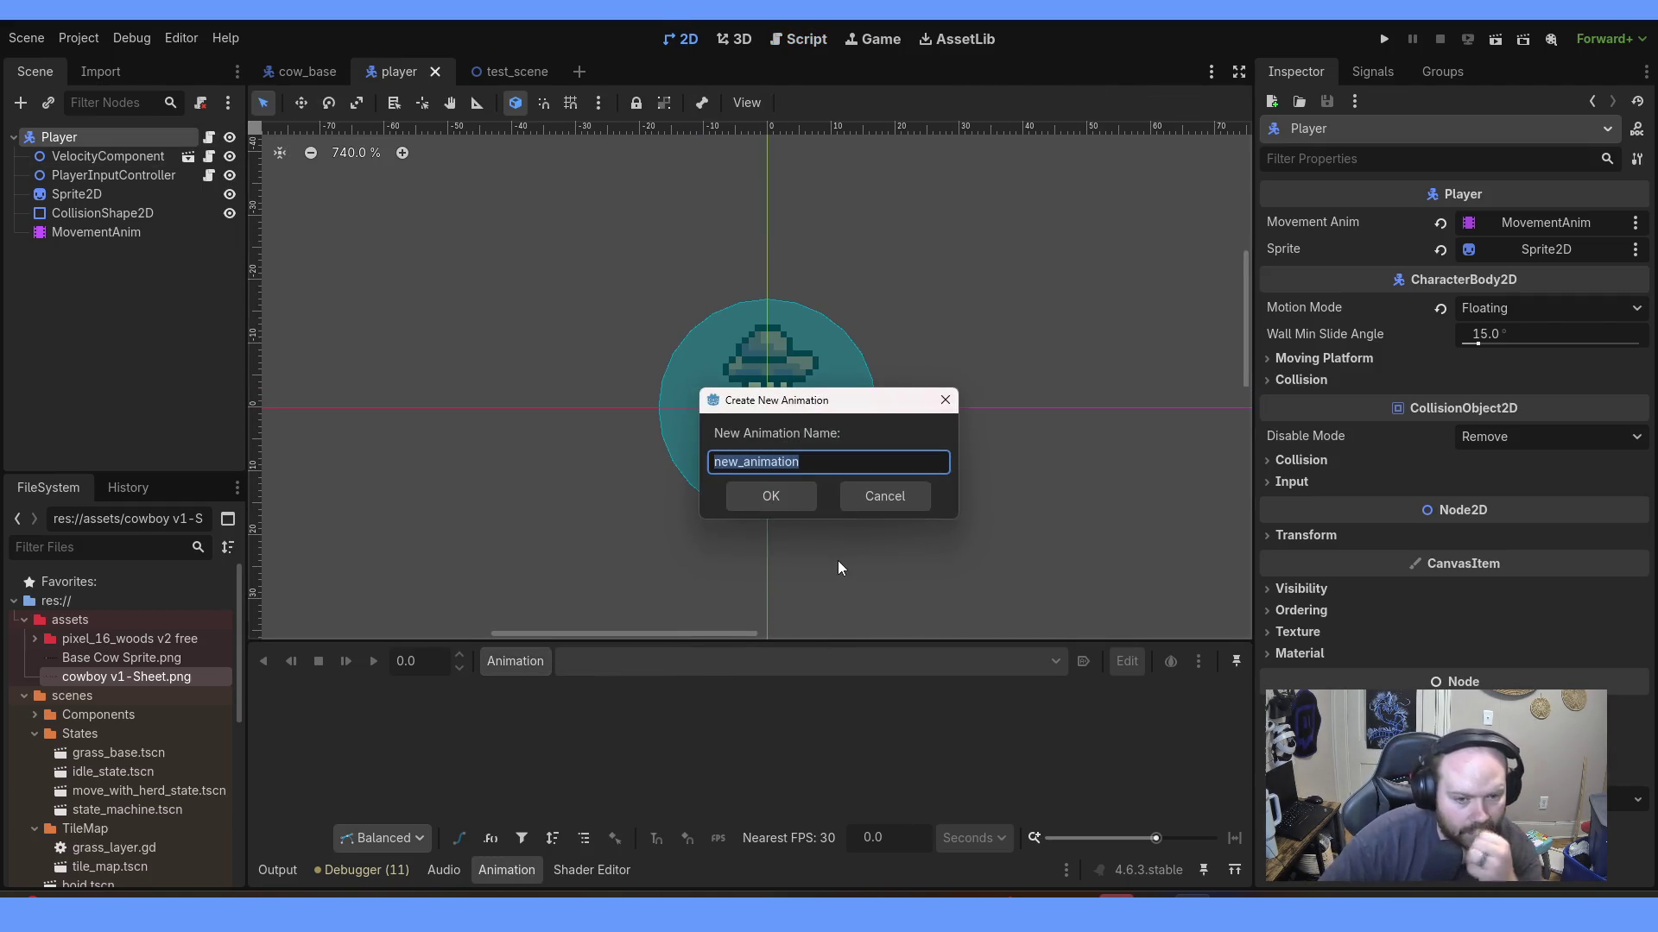
pyautogui.write('idle')
pyautogui.press('Return')
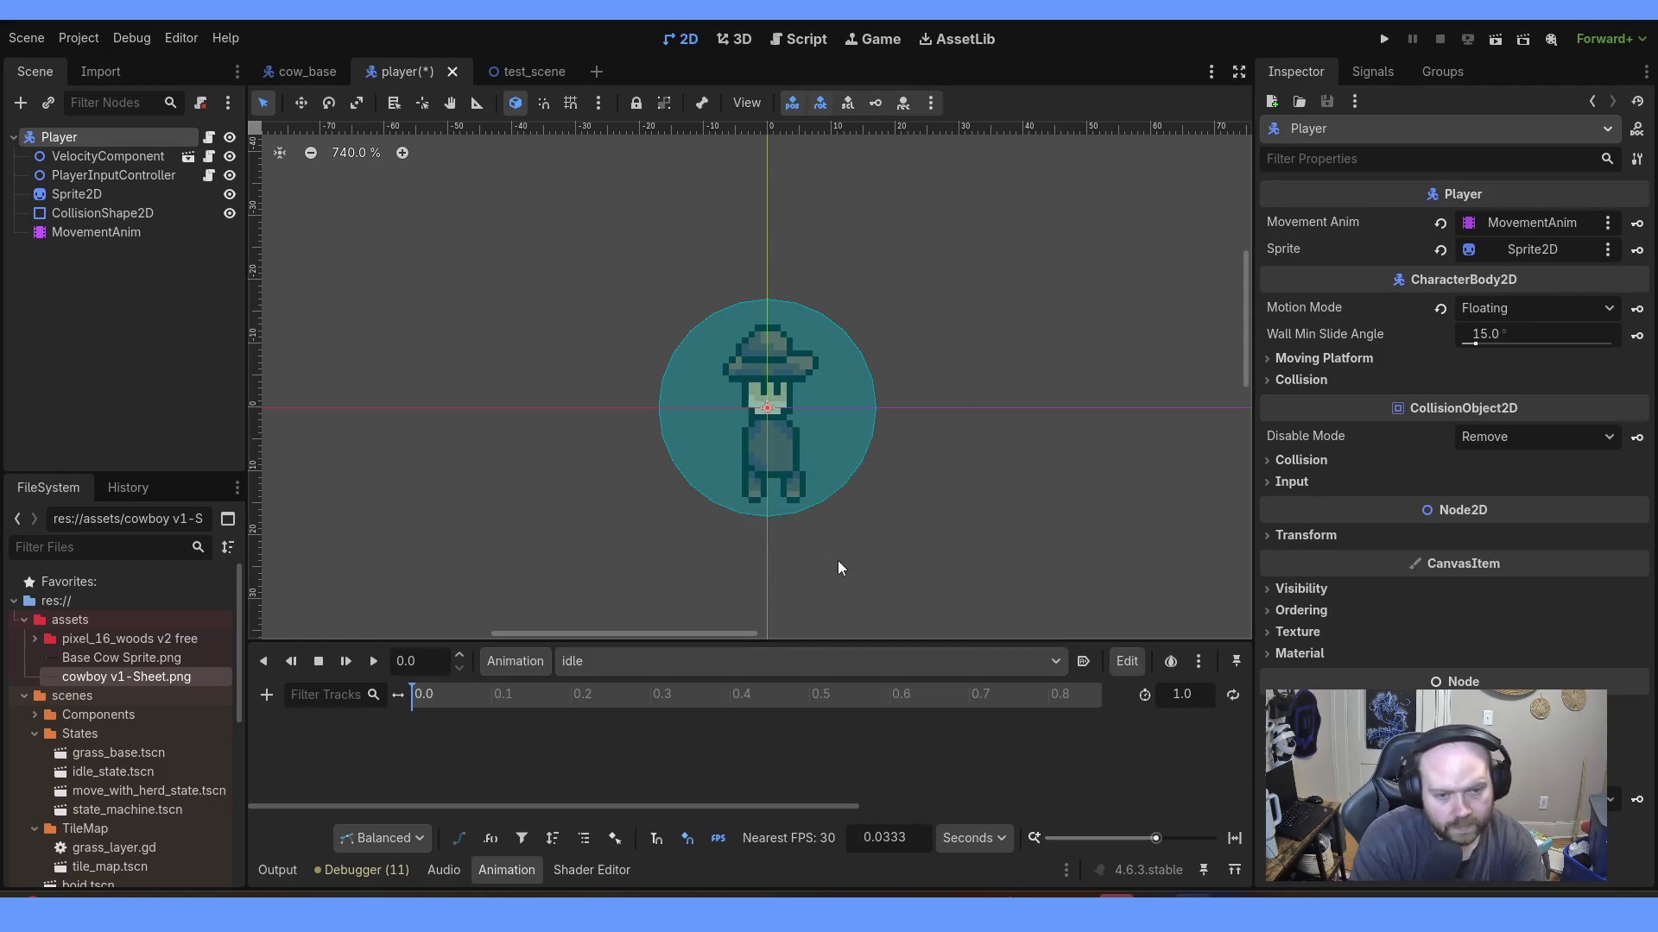
# Step: Key three Sprite2D Frame keys on a new frame track in the idle animation
pyautogui.click(76, 195)
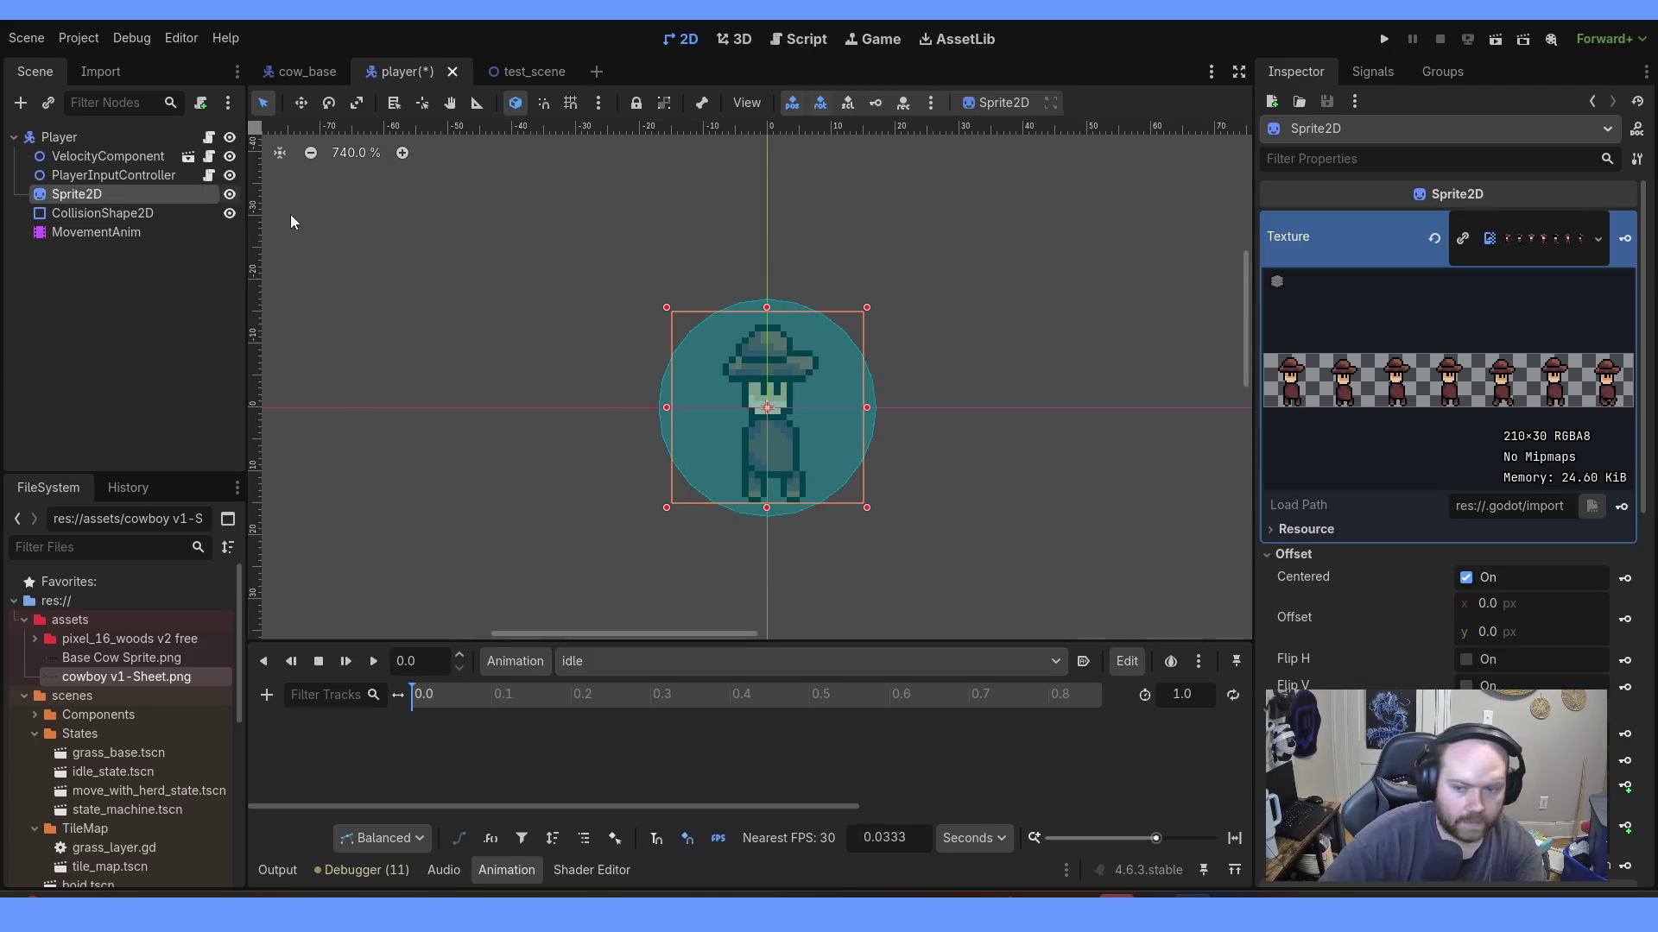
pyautogui.scroll(-3, 1427, 679)
pyautogui.scroll(-2, 1427, 679)
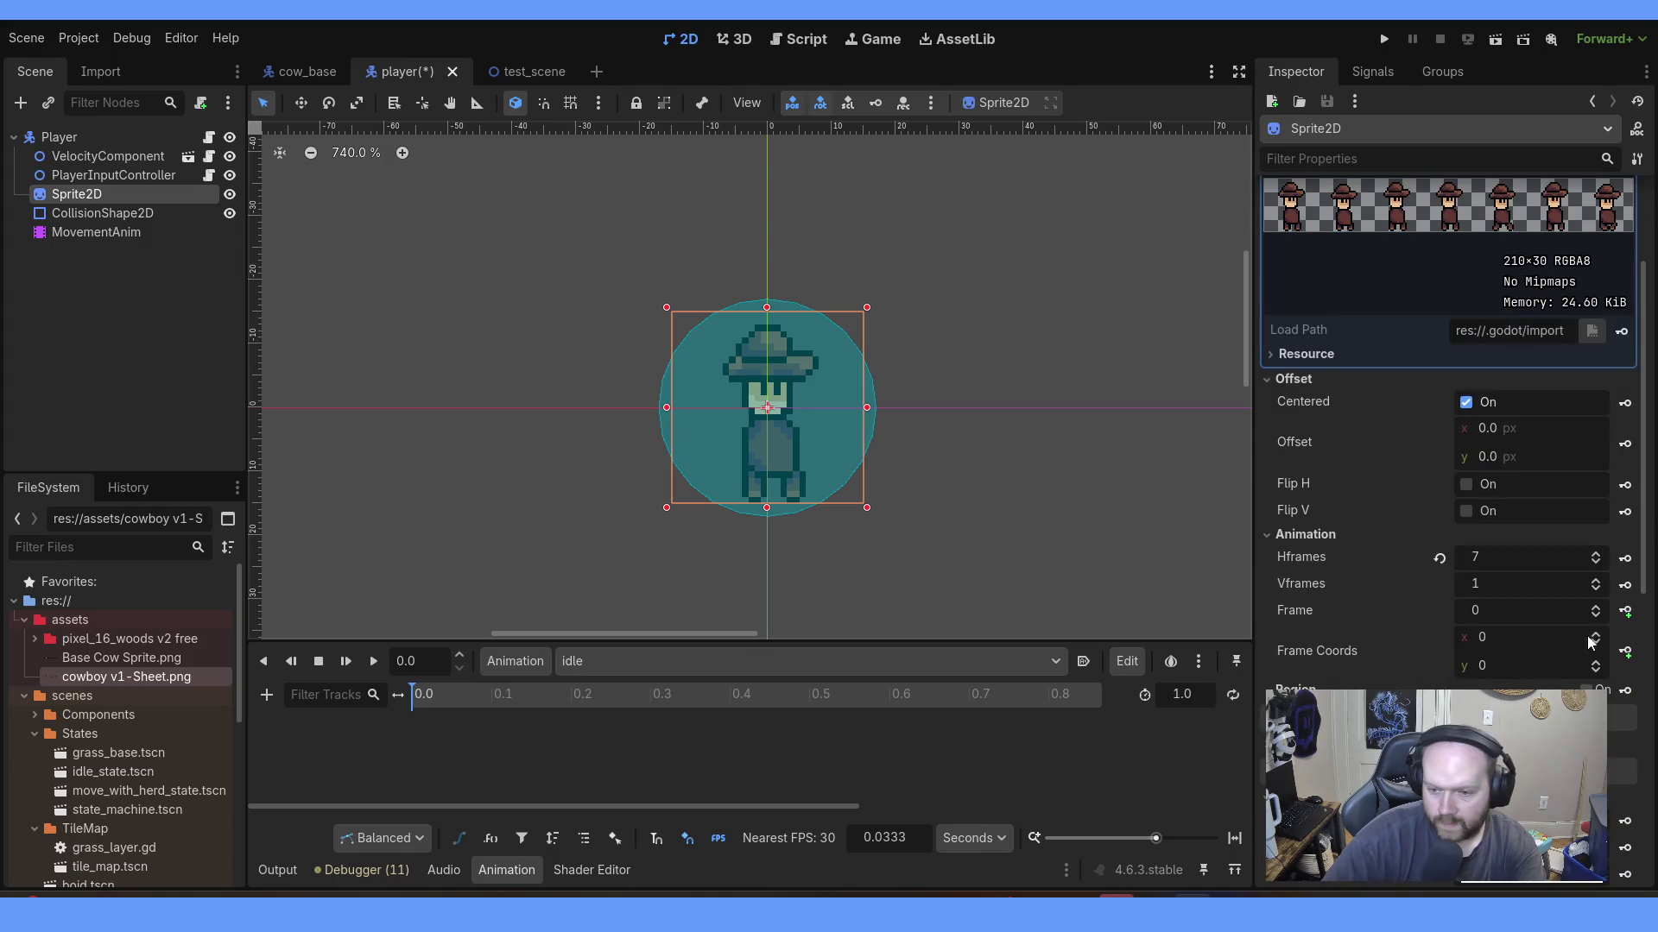
pyautogui.click(1624, 612)
pyautogui.press('Return')
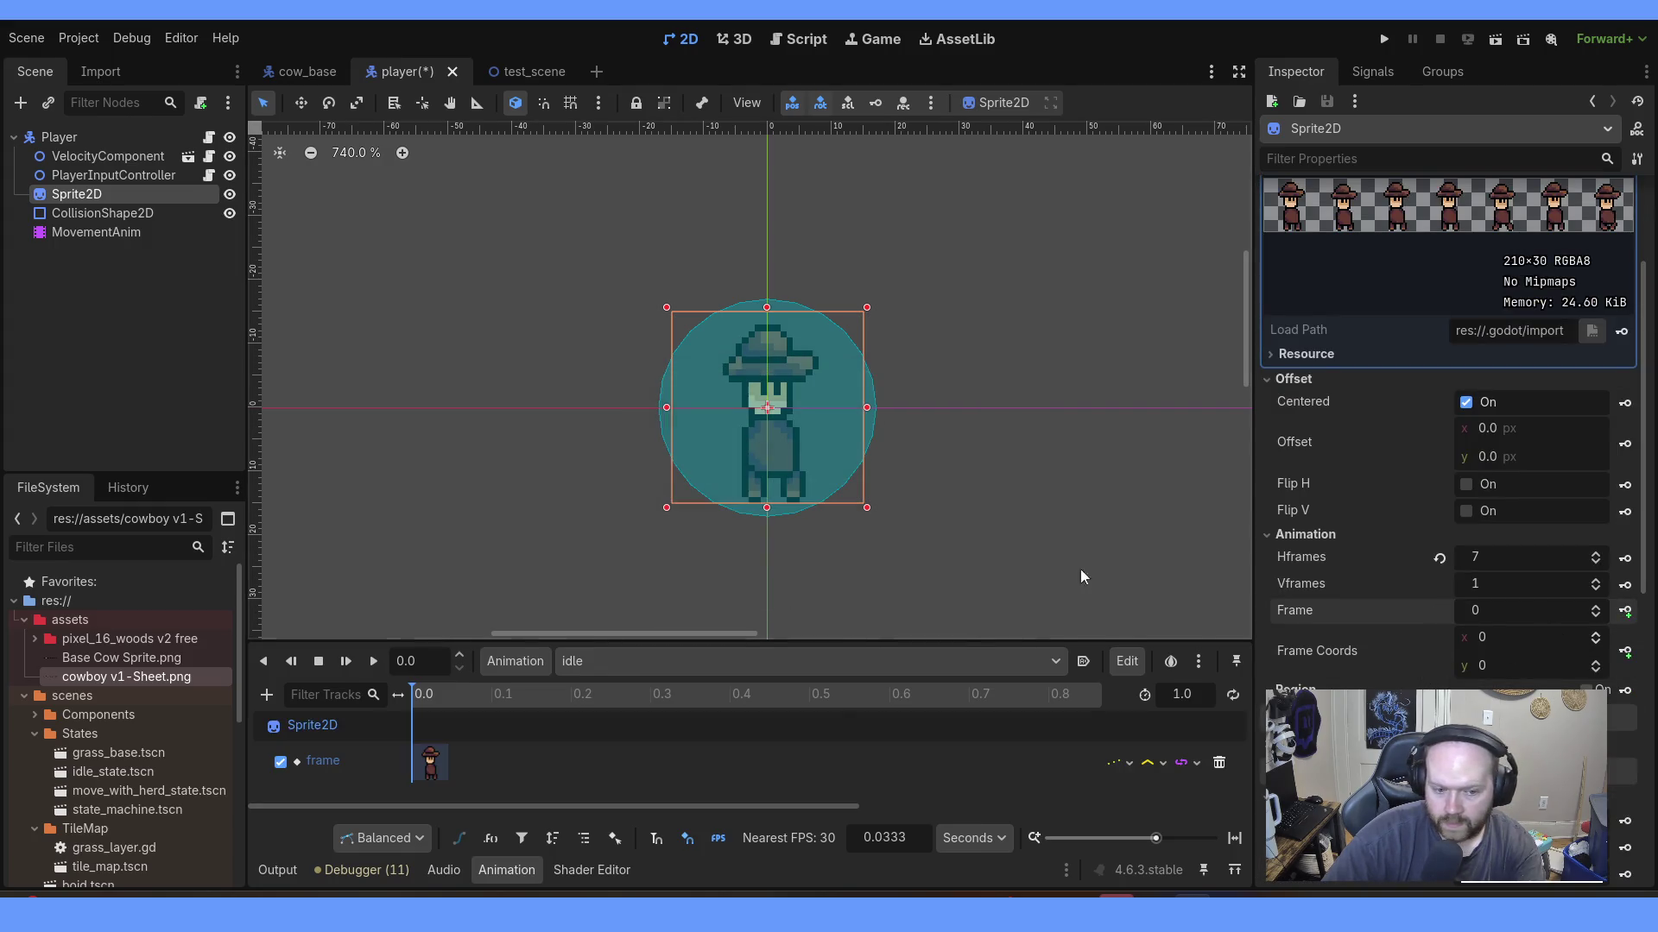
pyautogui.click(1625, 612)
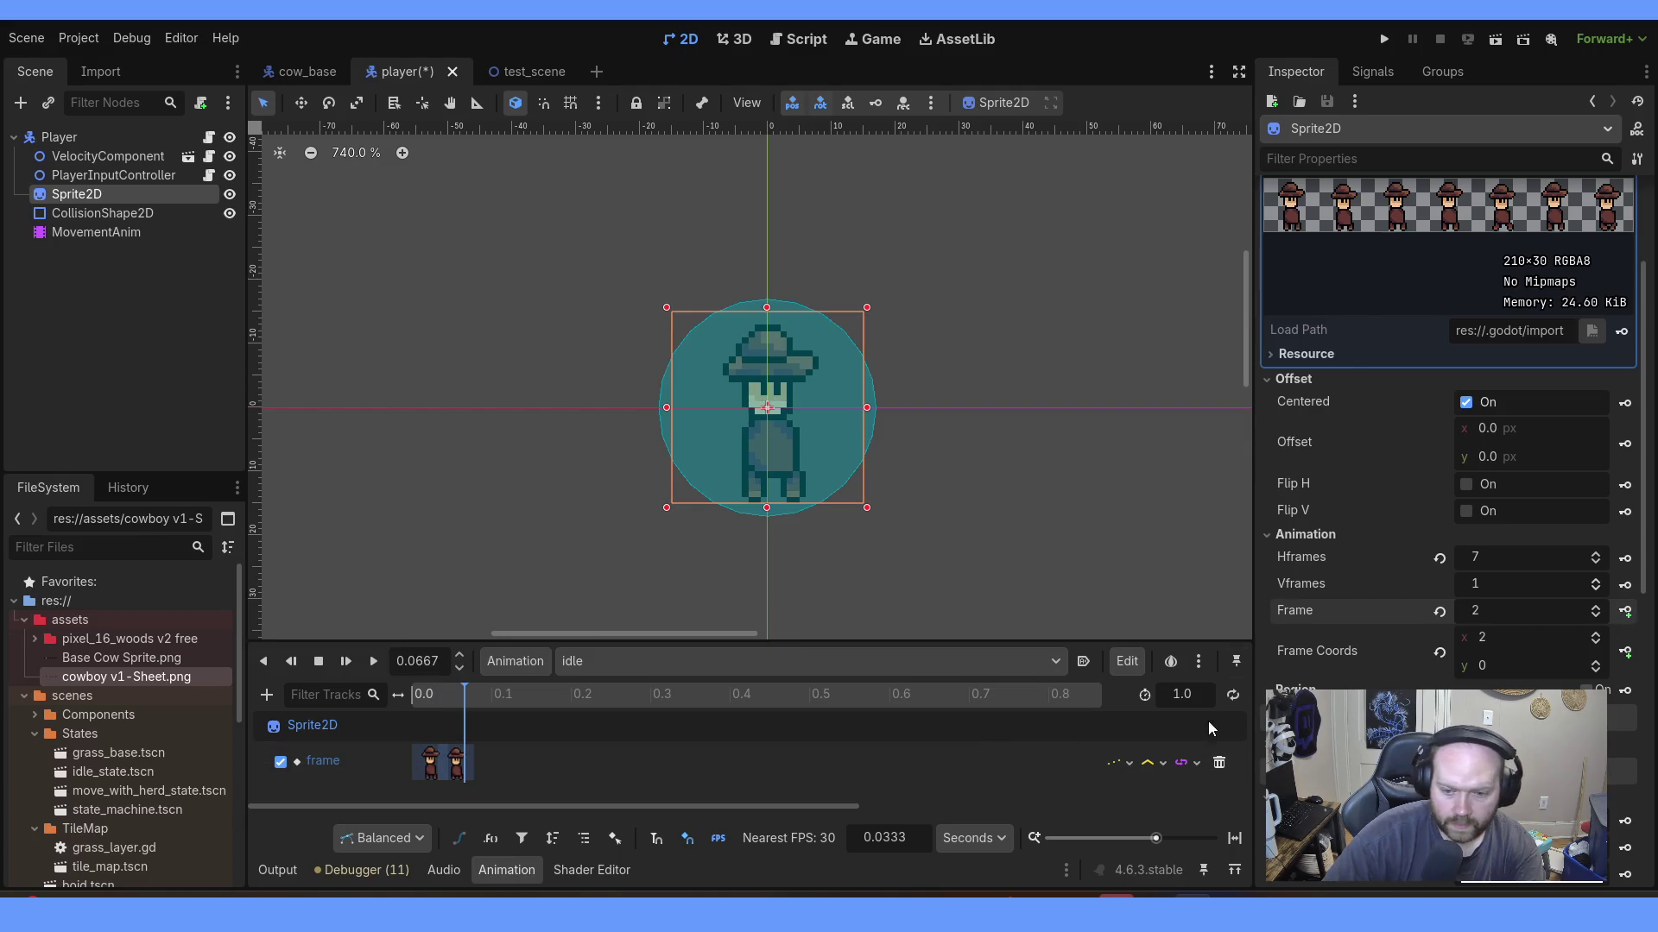
pyautogui.click(1625, 611)
# Step: Set idle's length to 0.3 s, space its keys 0.1 s apart, enable looping, and preview it
pyautogui.click(1181, 695)
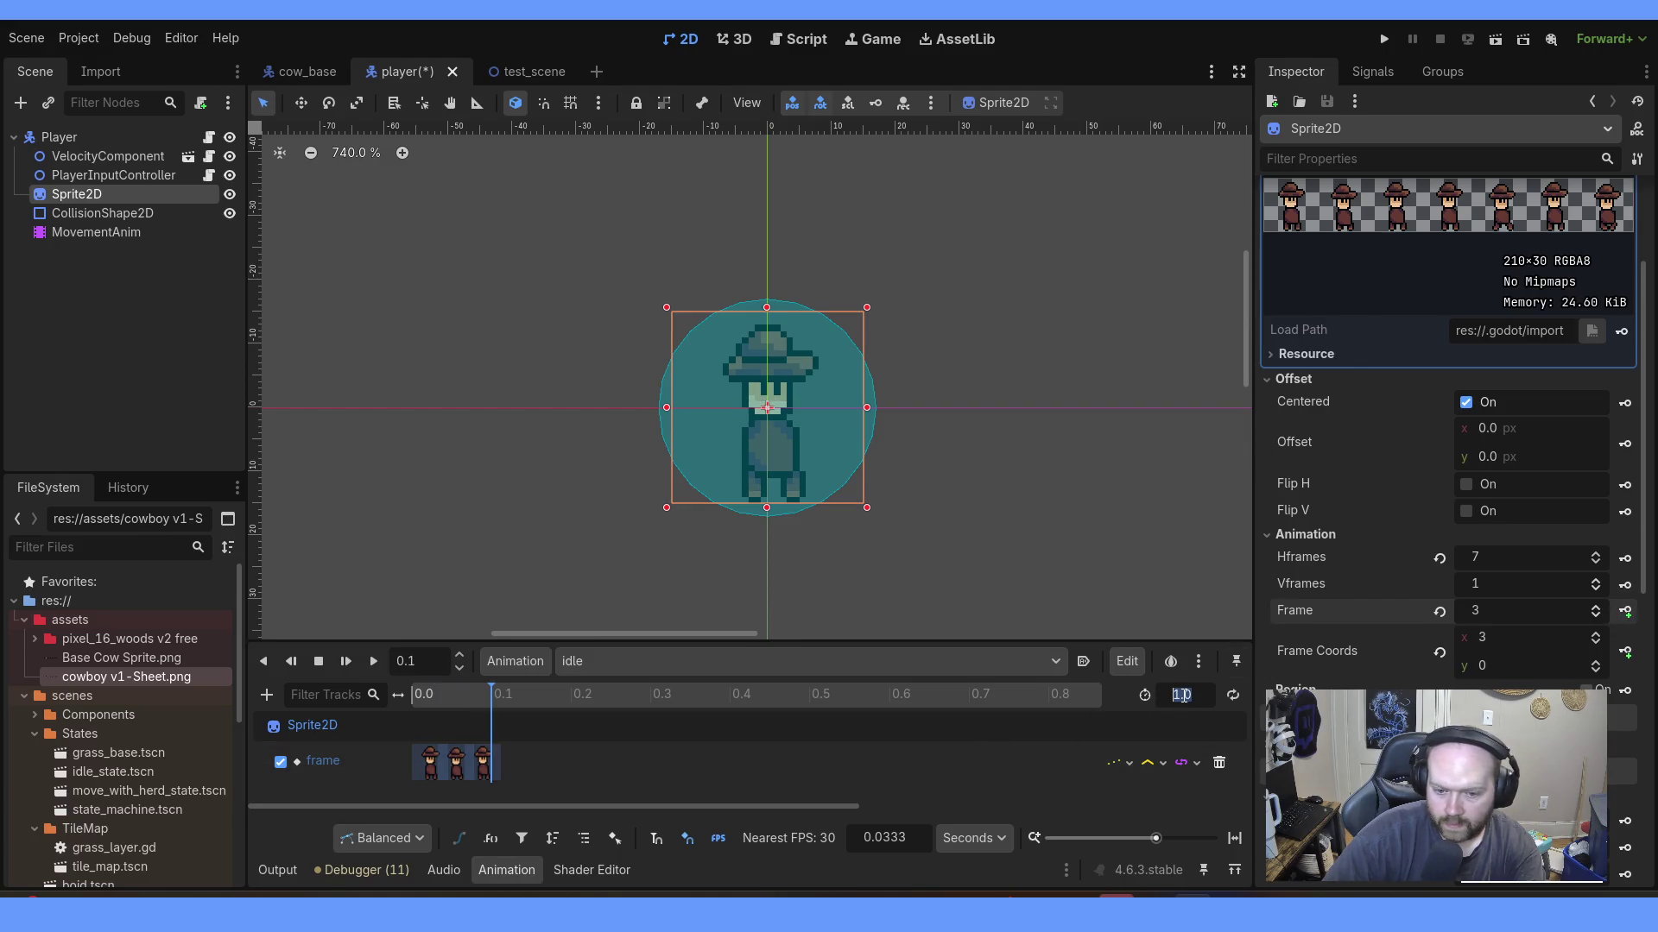
pyautogui.write('0.3')
pyautogui.press('Return')
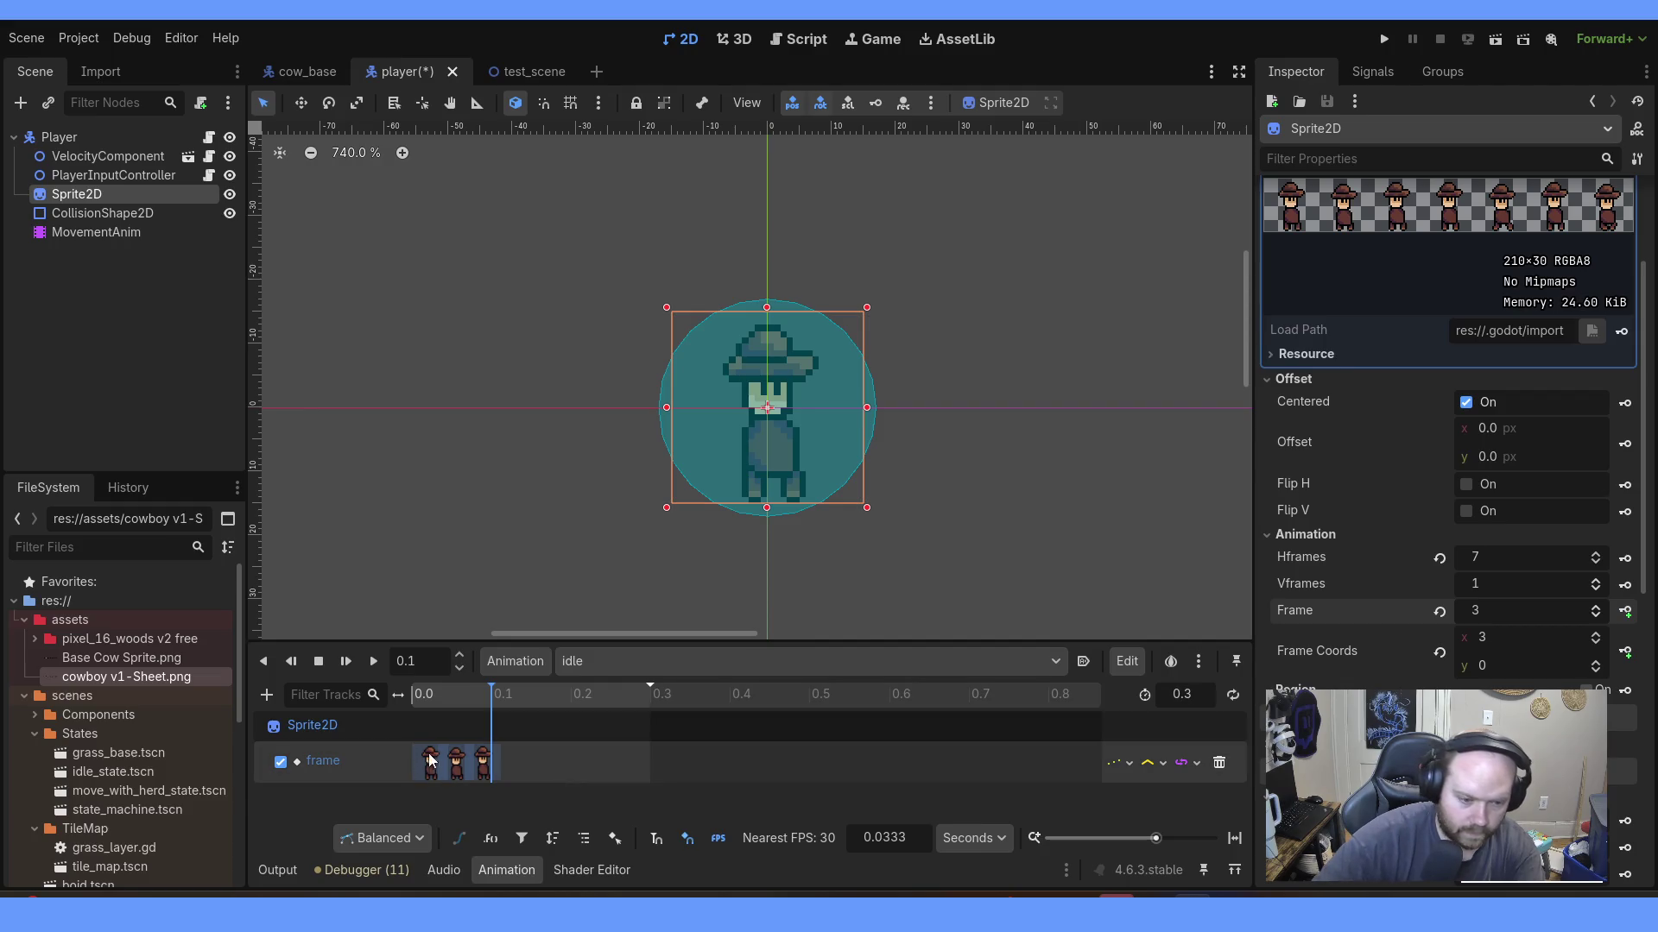
pyautogui.click(499, 767)
pyautogui.moveTo(498, 767)
pyautogui.mouseDown()
pyautogui.moveTo(651, 758)
pyautogui.moveTo(592, 763)
pyautogui.mouseUp()
pyautogui.moveTo(456, 763); pyautogui.dragTo(511, 763)
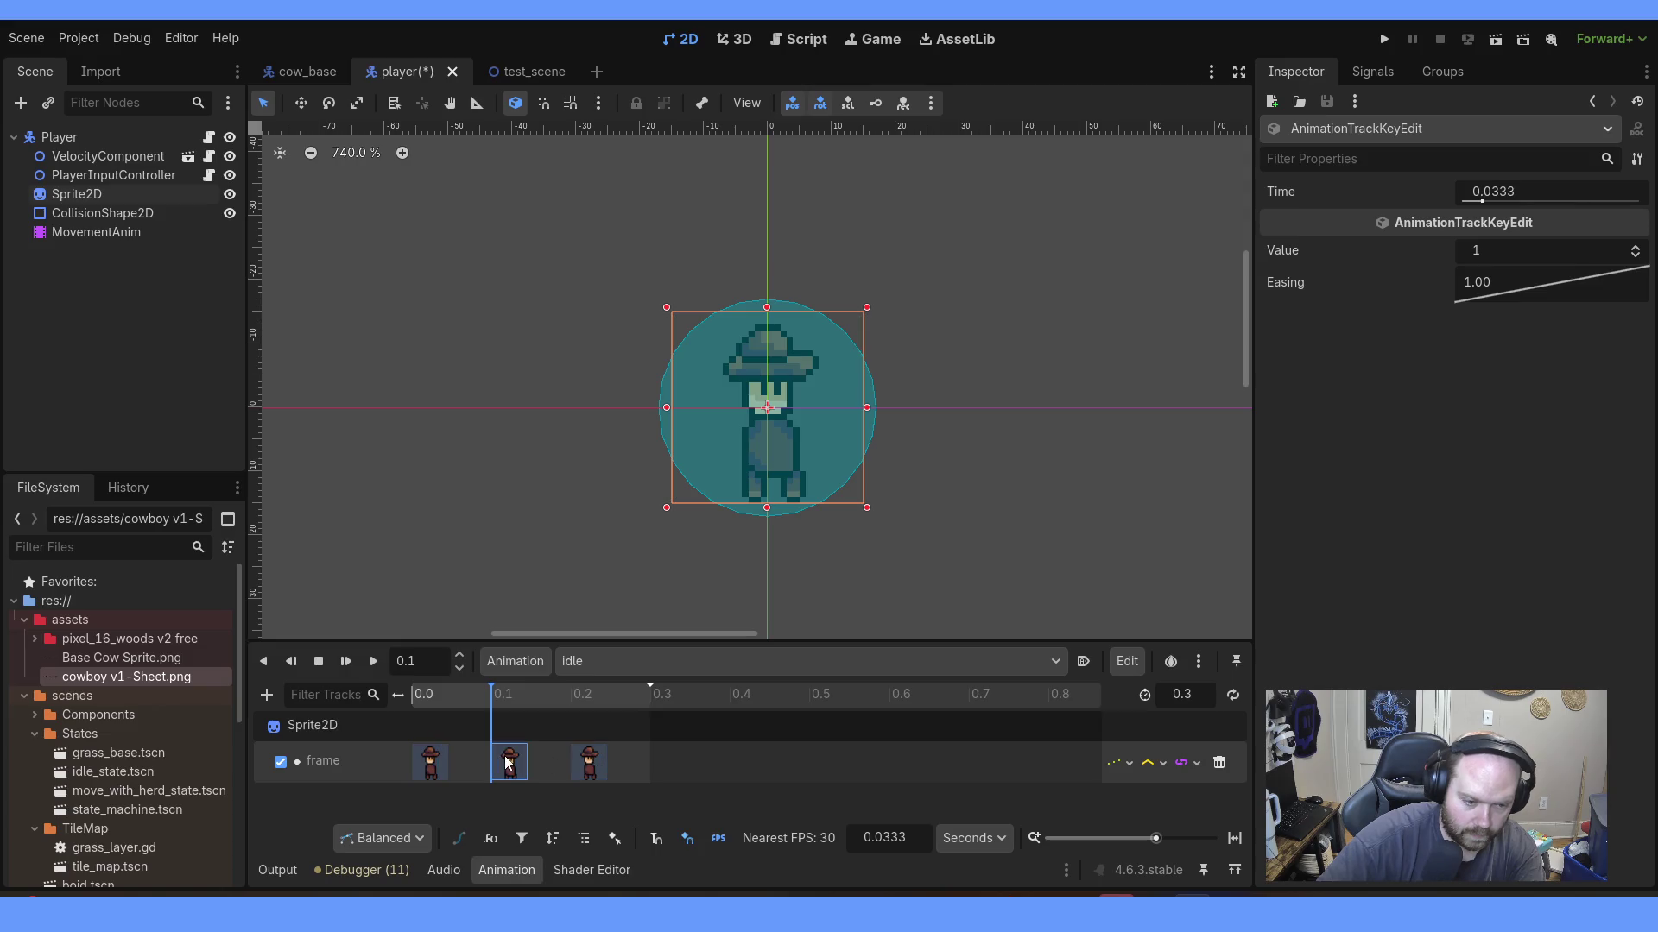
pyautogui.click(1233, 696)
pyautogui.click(373, 662)
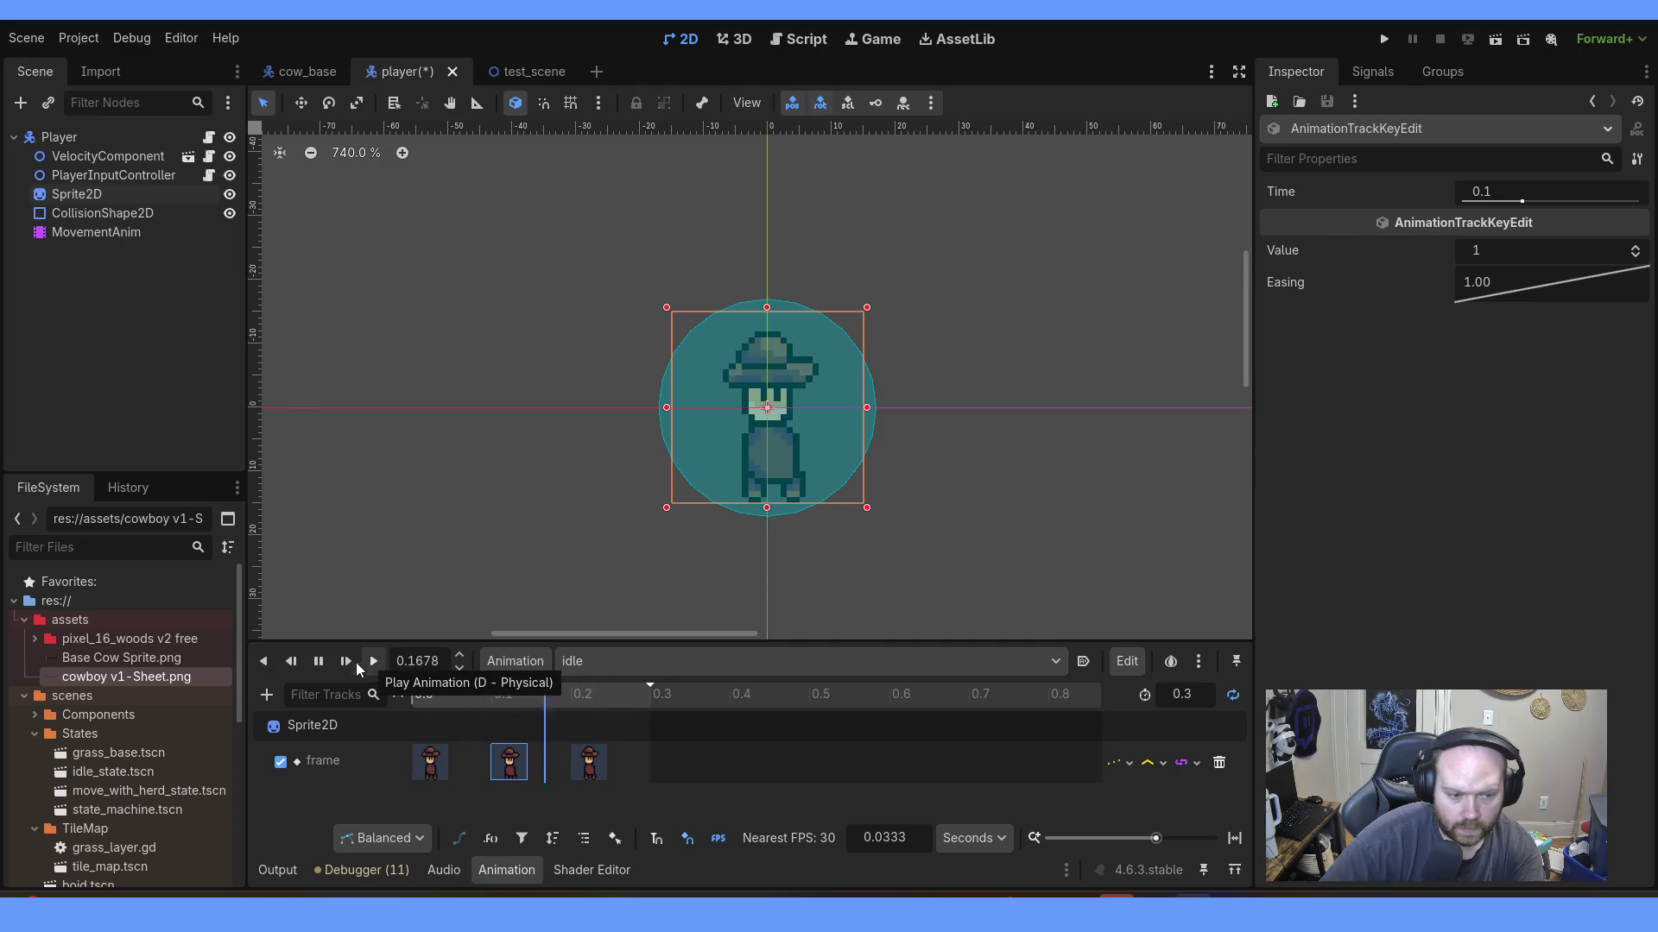
pyautogui.click(587, 335)
pyautogui.click(515, 662)
pyautogui.click(561, 689)
# Step: Name the new animation 'walk' and set its length to 0.3 s
pyautogui.write('walk')
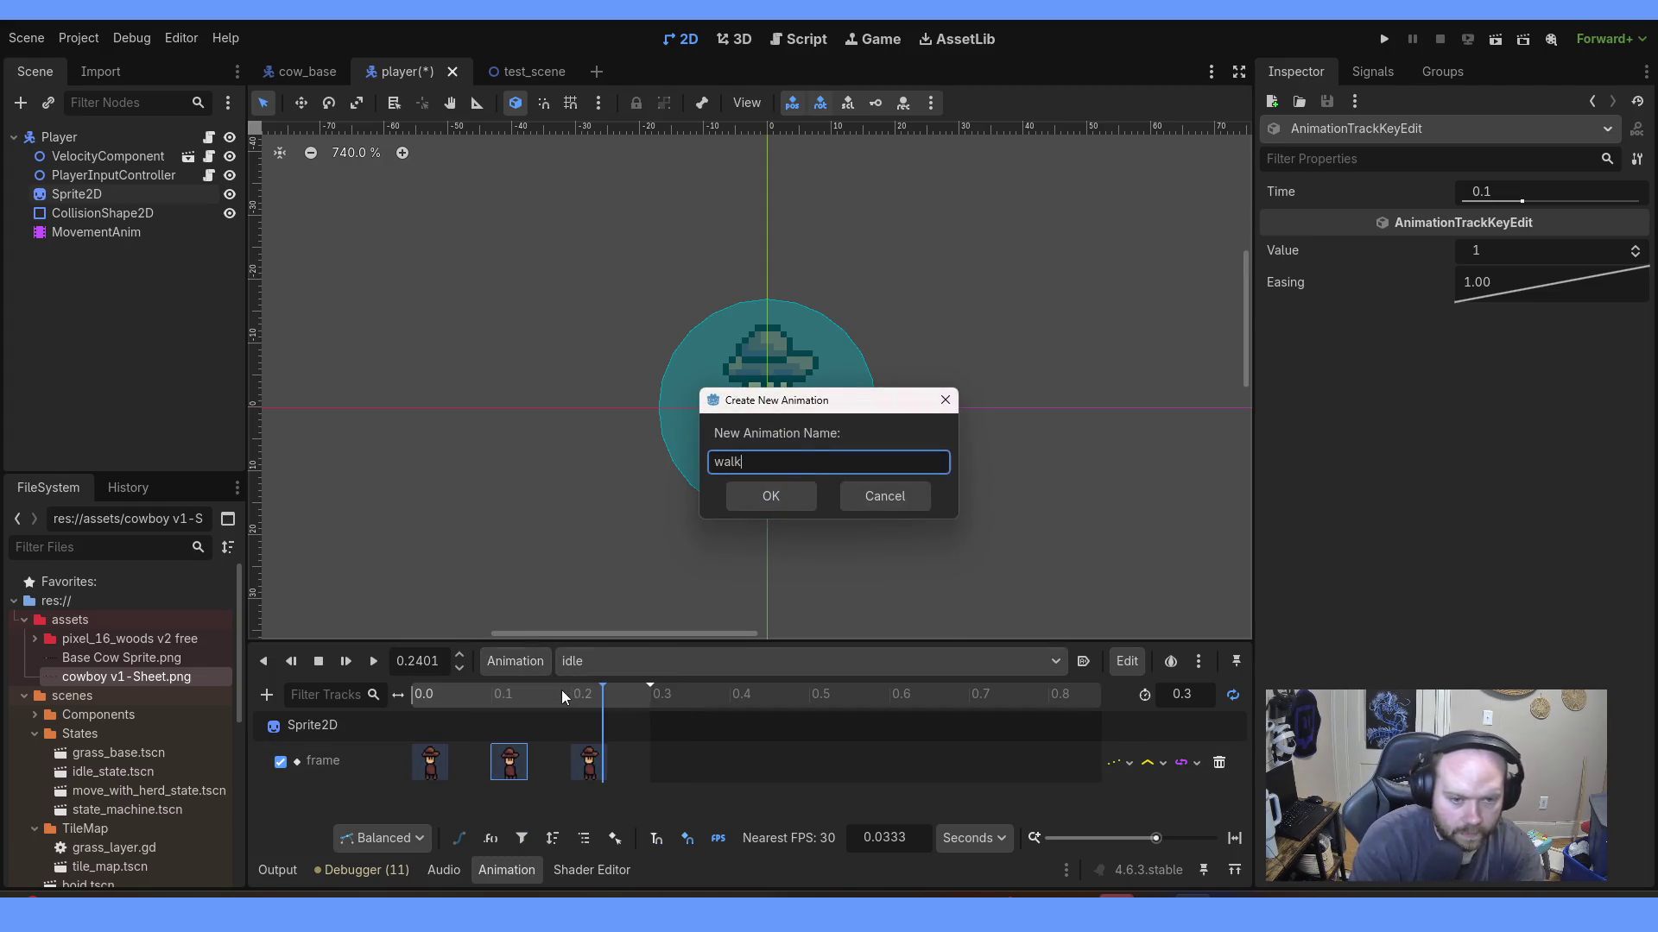
pyautogui.press('Return')
pyautogui.click(1173, 695)
pyautogui.write('0')
pyautogui.press('Return')
# Step: Key six successive Sprite2D frames on a new frame track in the walk animation
pyautogui.click(65, 193)
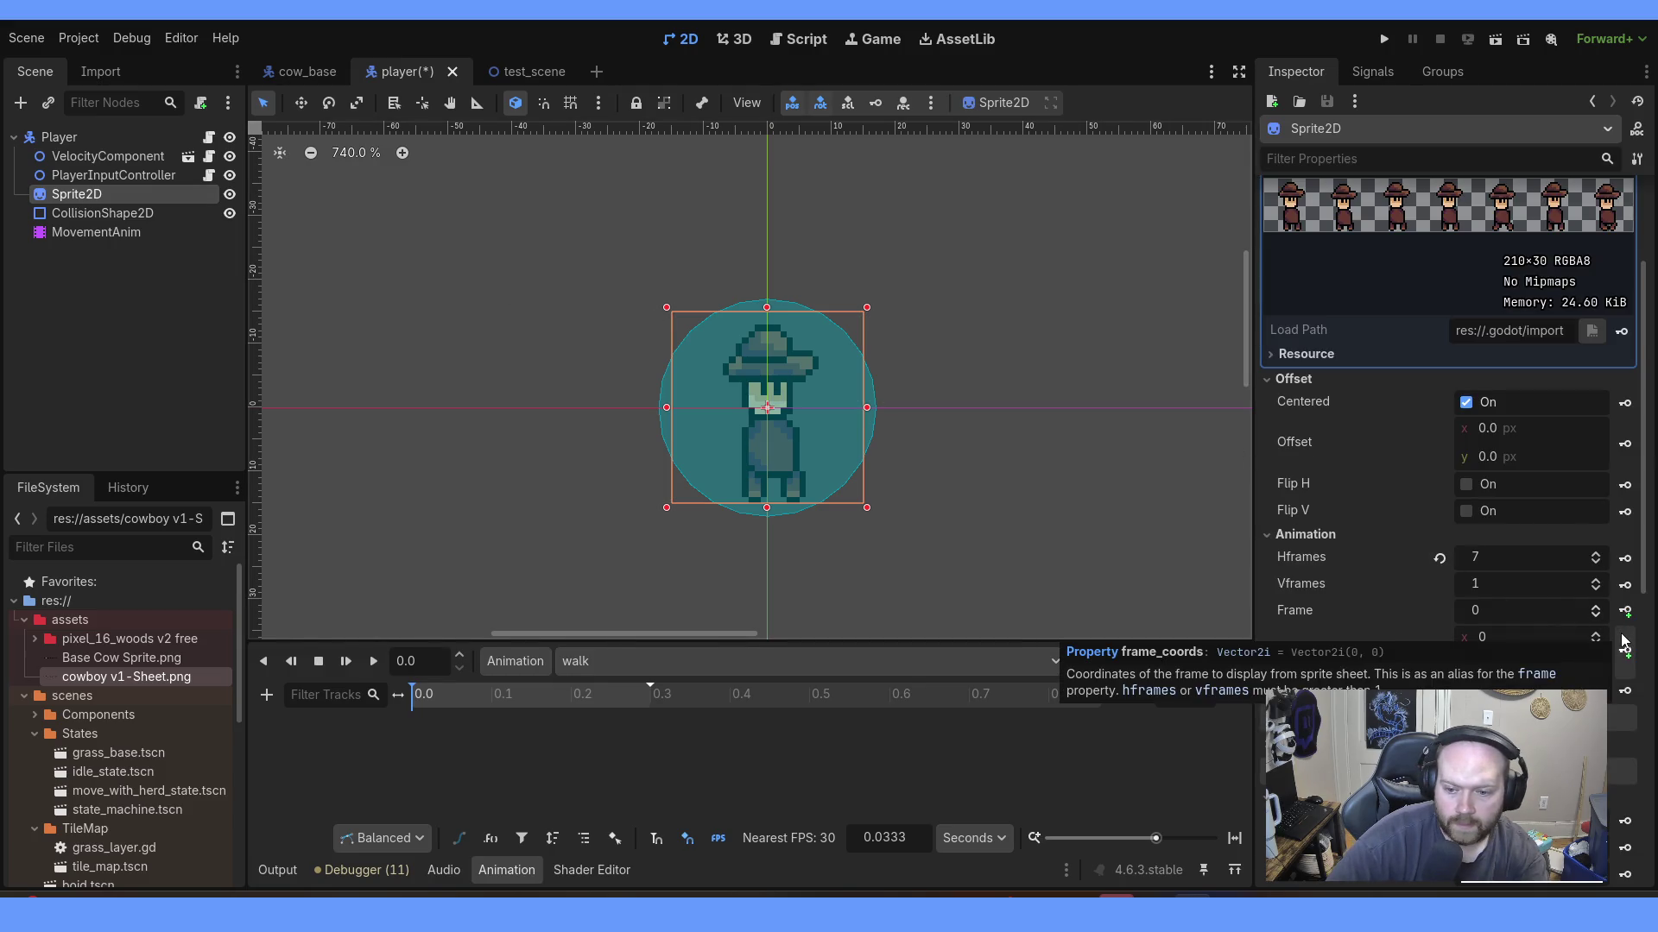
pyautogui.doubleClick(1597, 610)
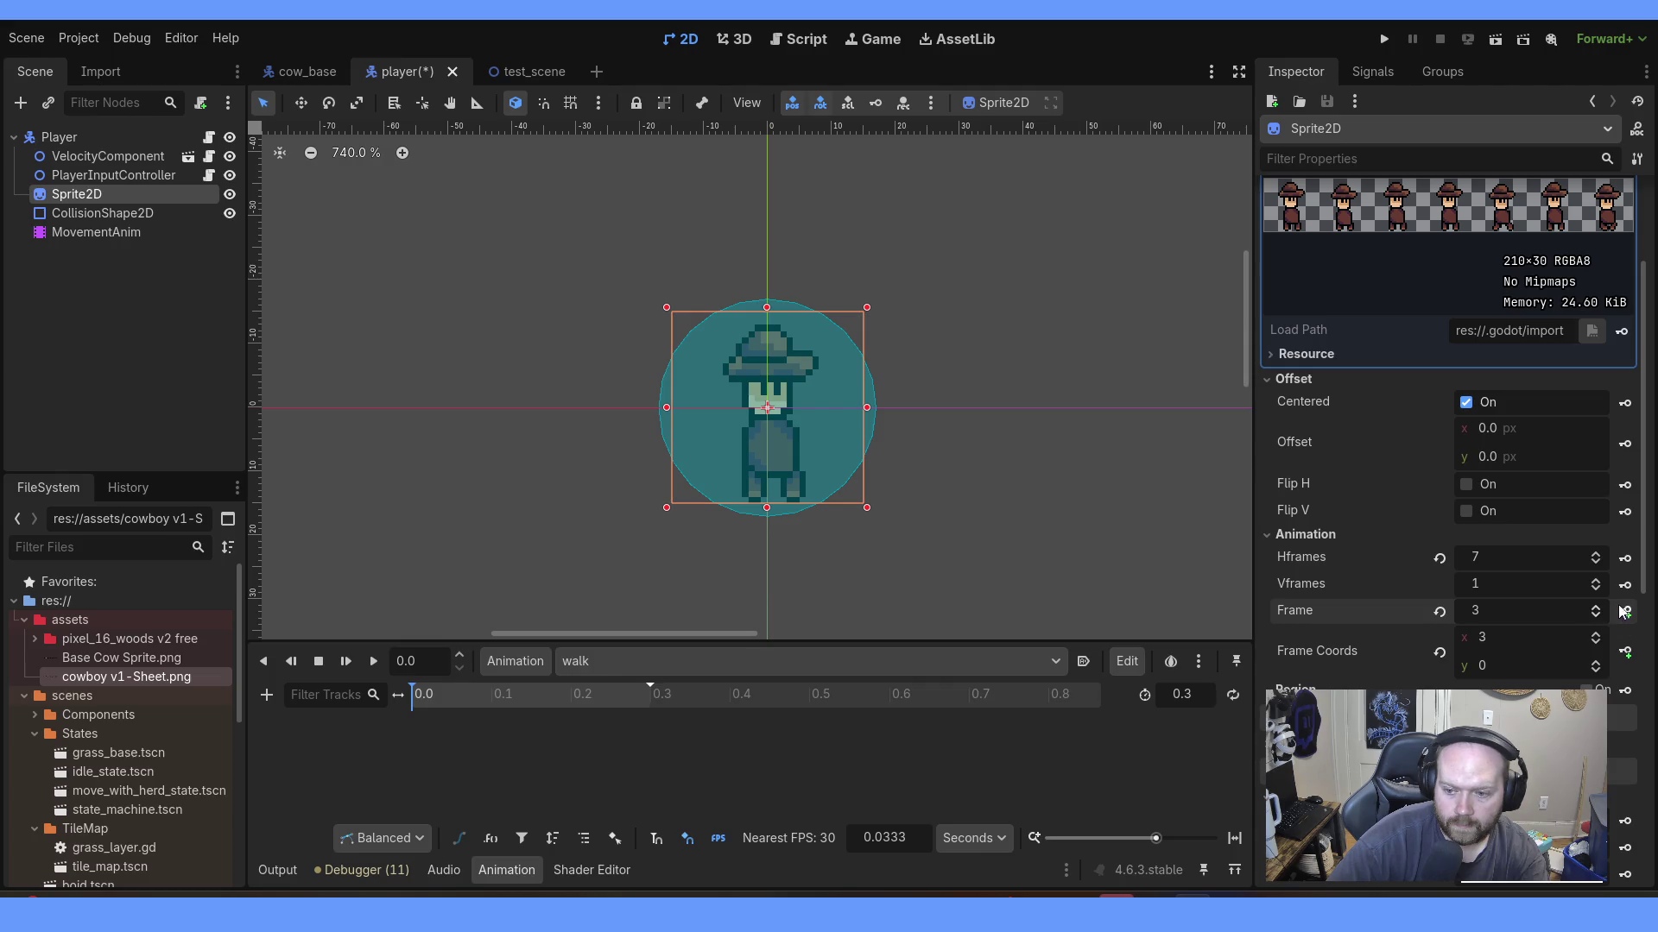
pyautogui.click(1595, 606)
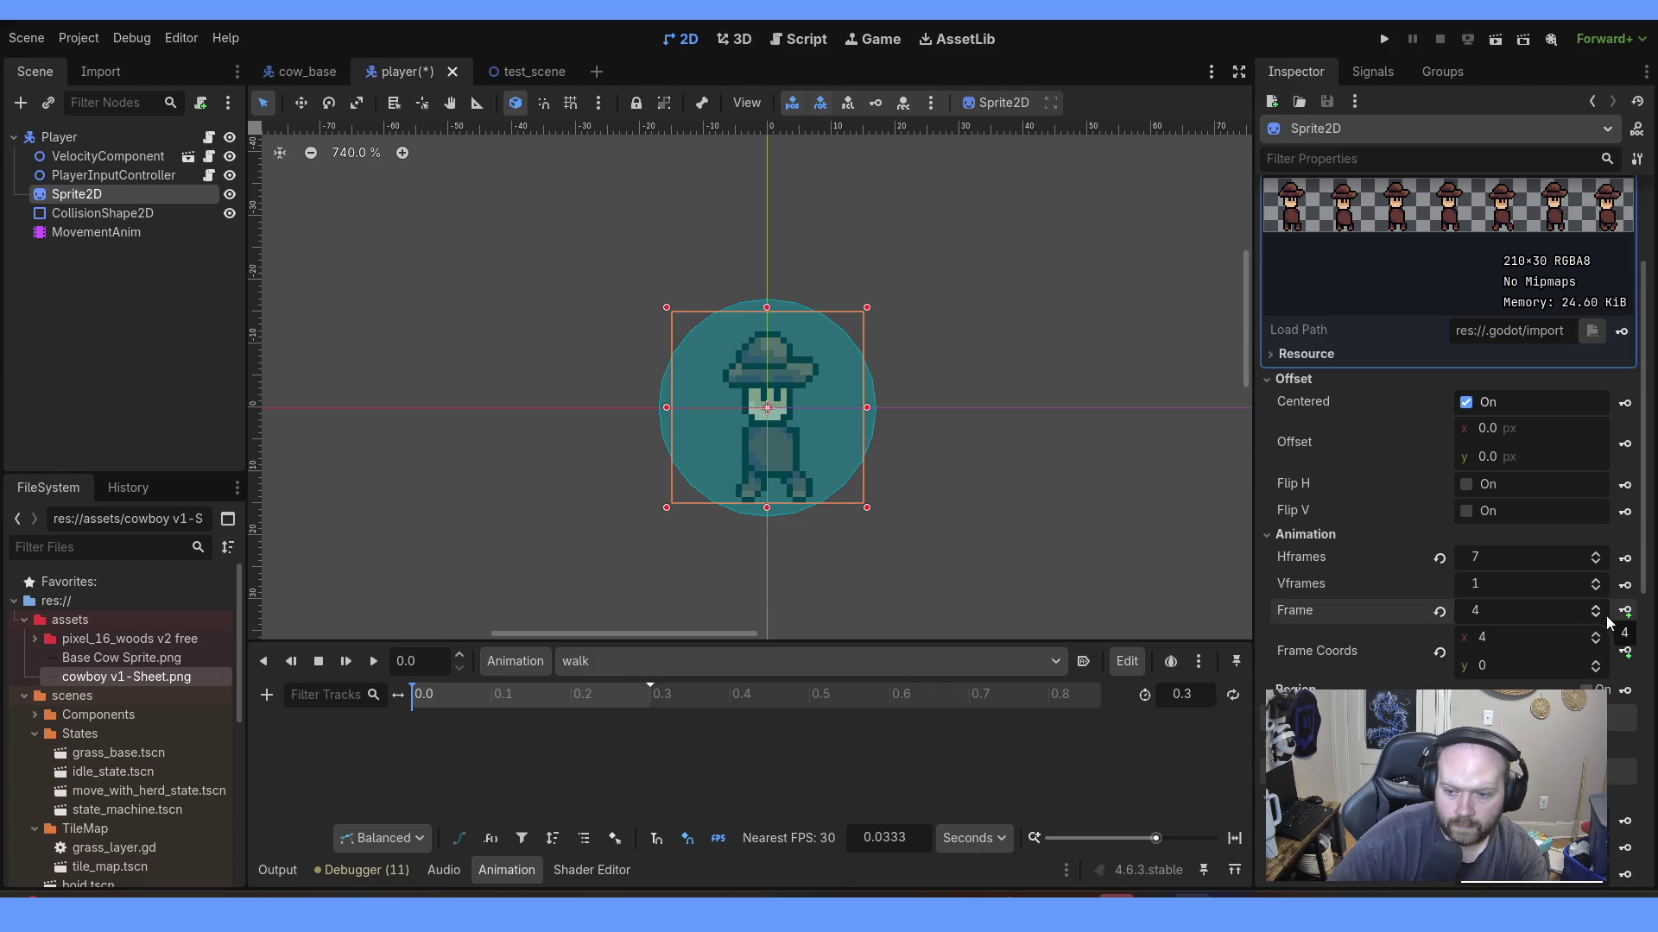
pyautogui.click(1626, 613)
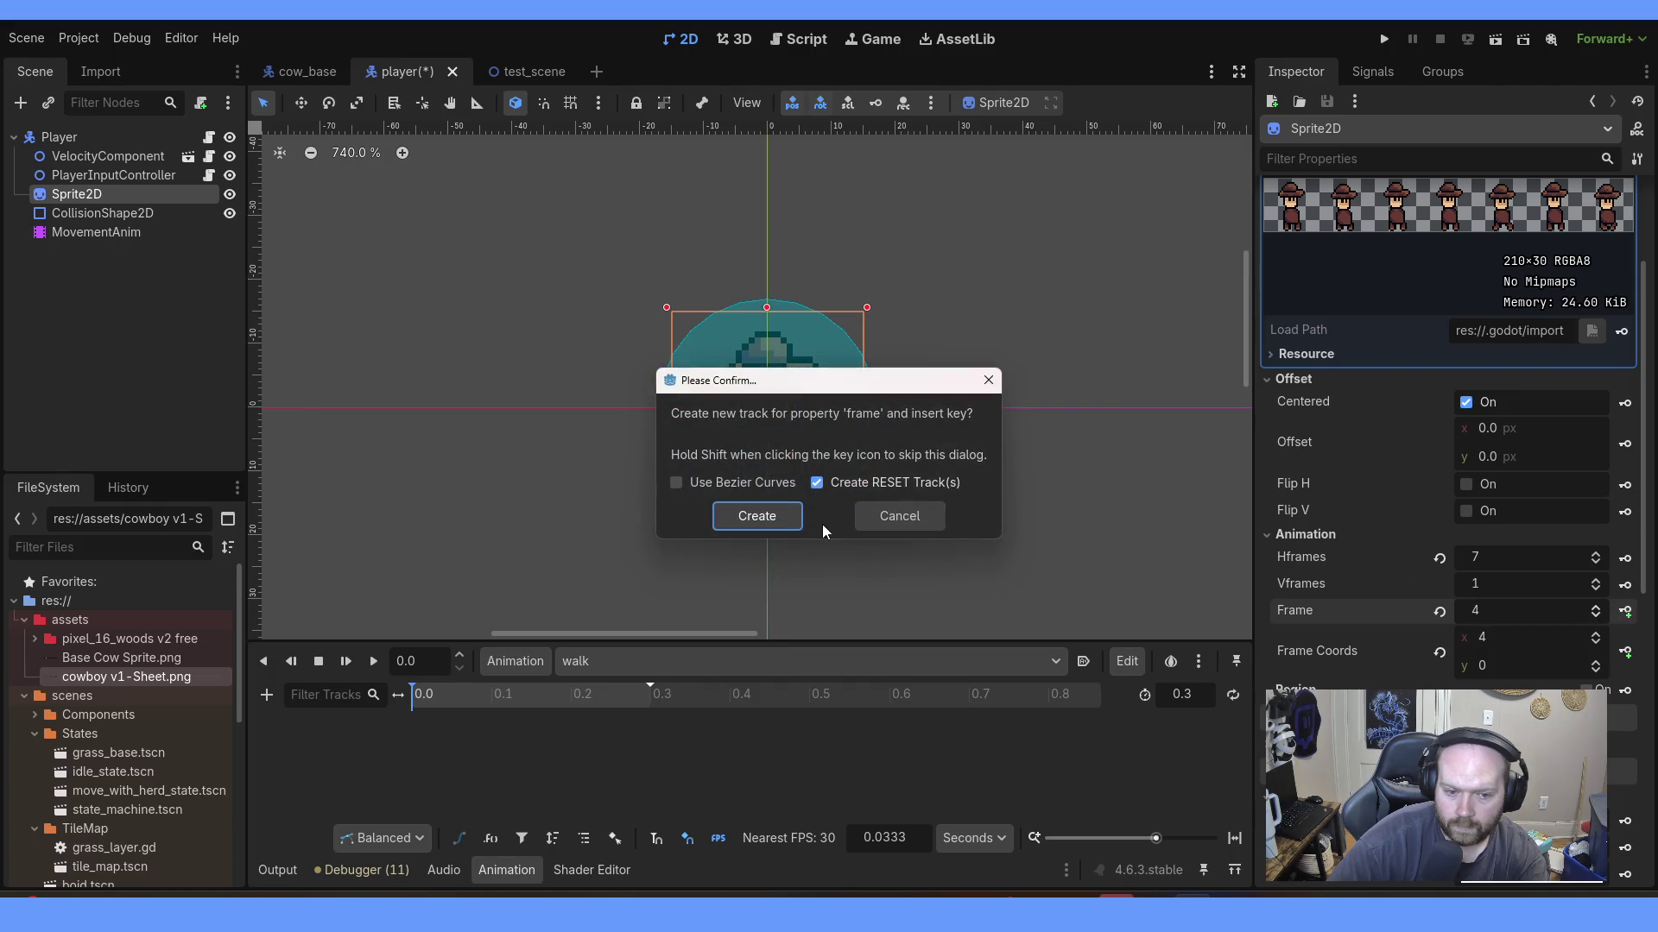
pyautogui.press('Return')
pyautogui.click(1625, 613)
pyautogui.click(1625, 612)
pyautogui.click(1624, 612)
pyautogui.click(1624, 612)
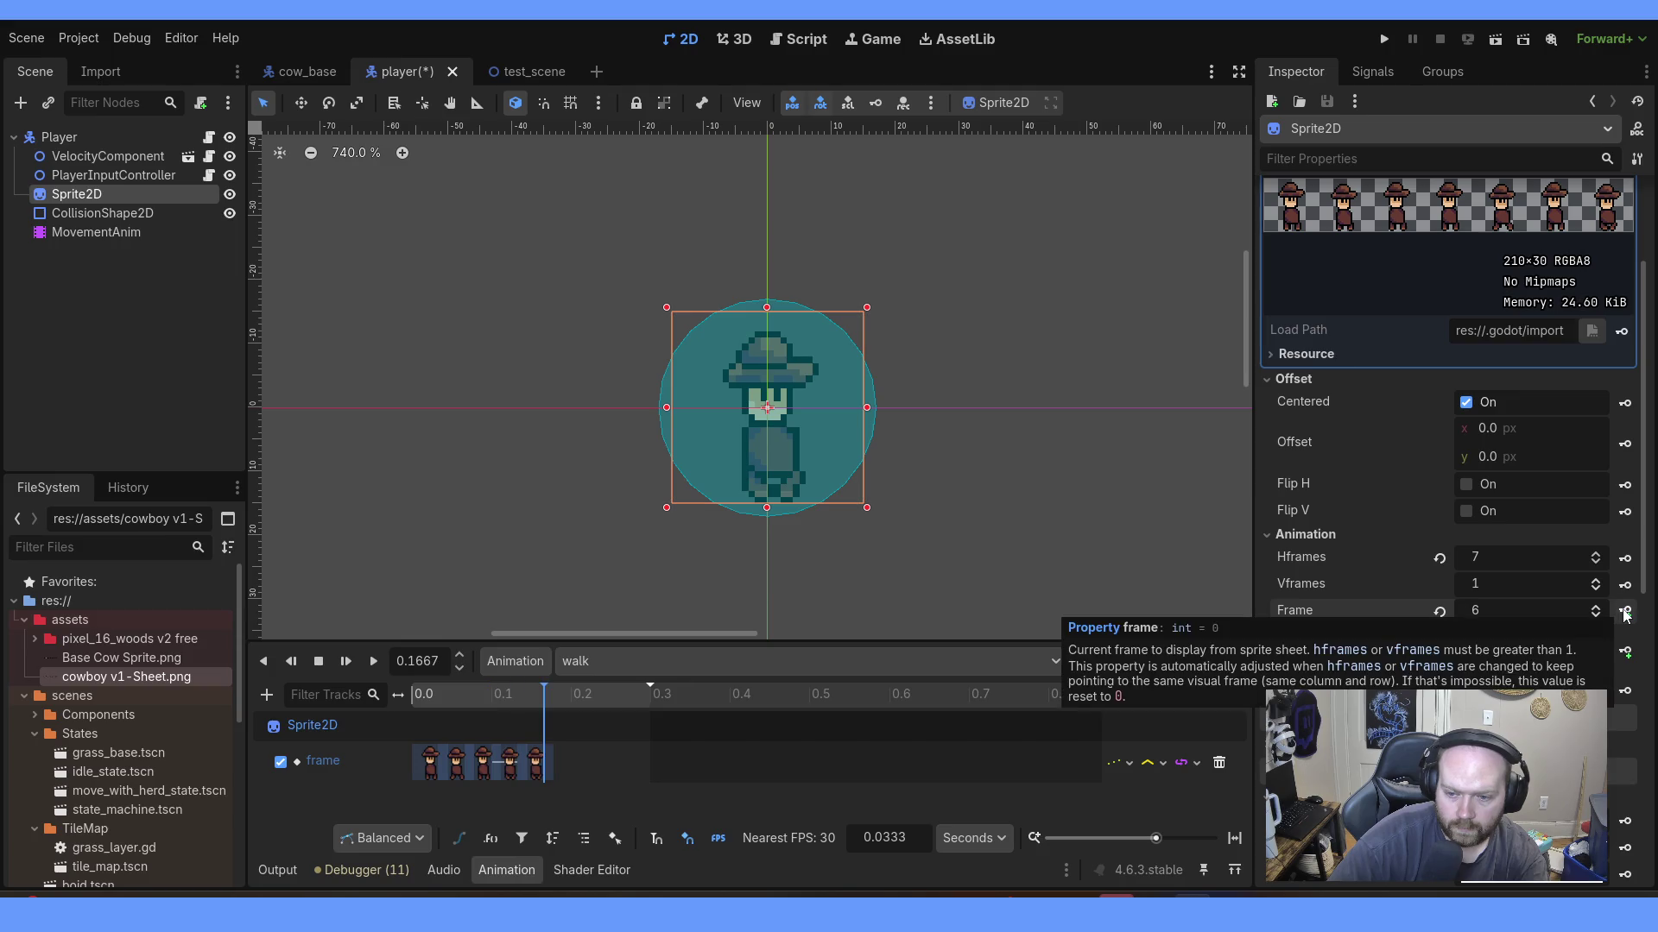
pyautogui.click(1624, 613)
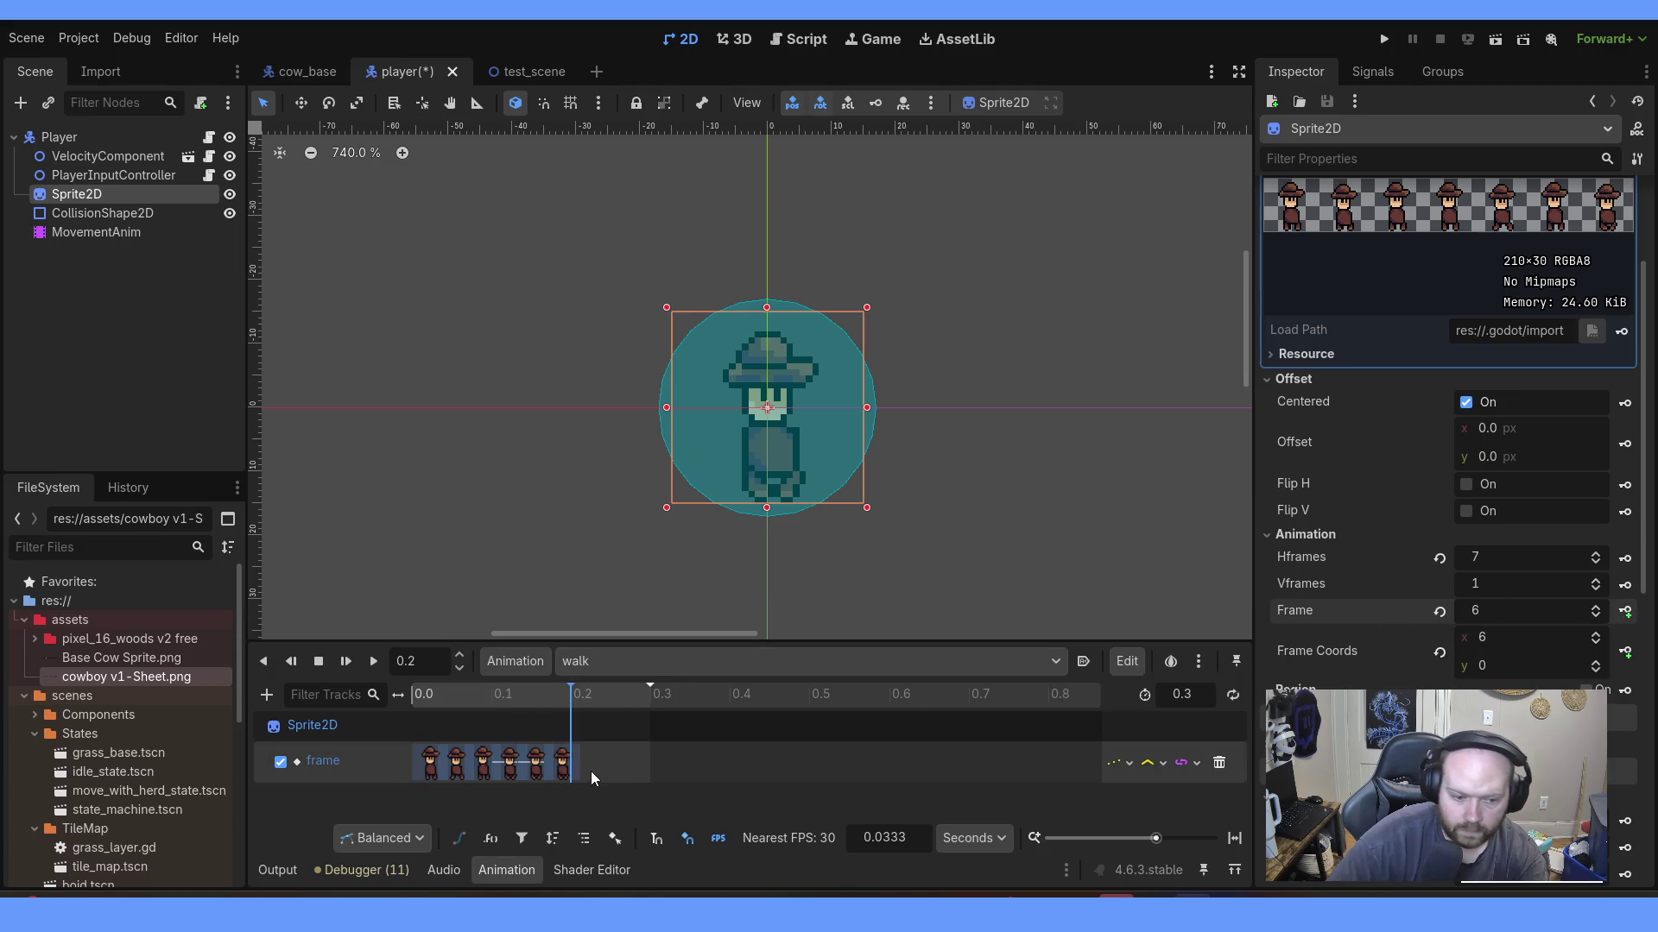
# Step: Delete the two extra keys, duplicate the first key near the end, preview, and lengthen walk to 0.6 s
pyautogui.moveTo(542, 773); pyautogui.dragTo(530, 775)
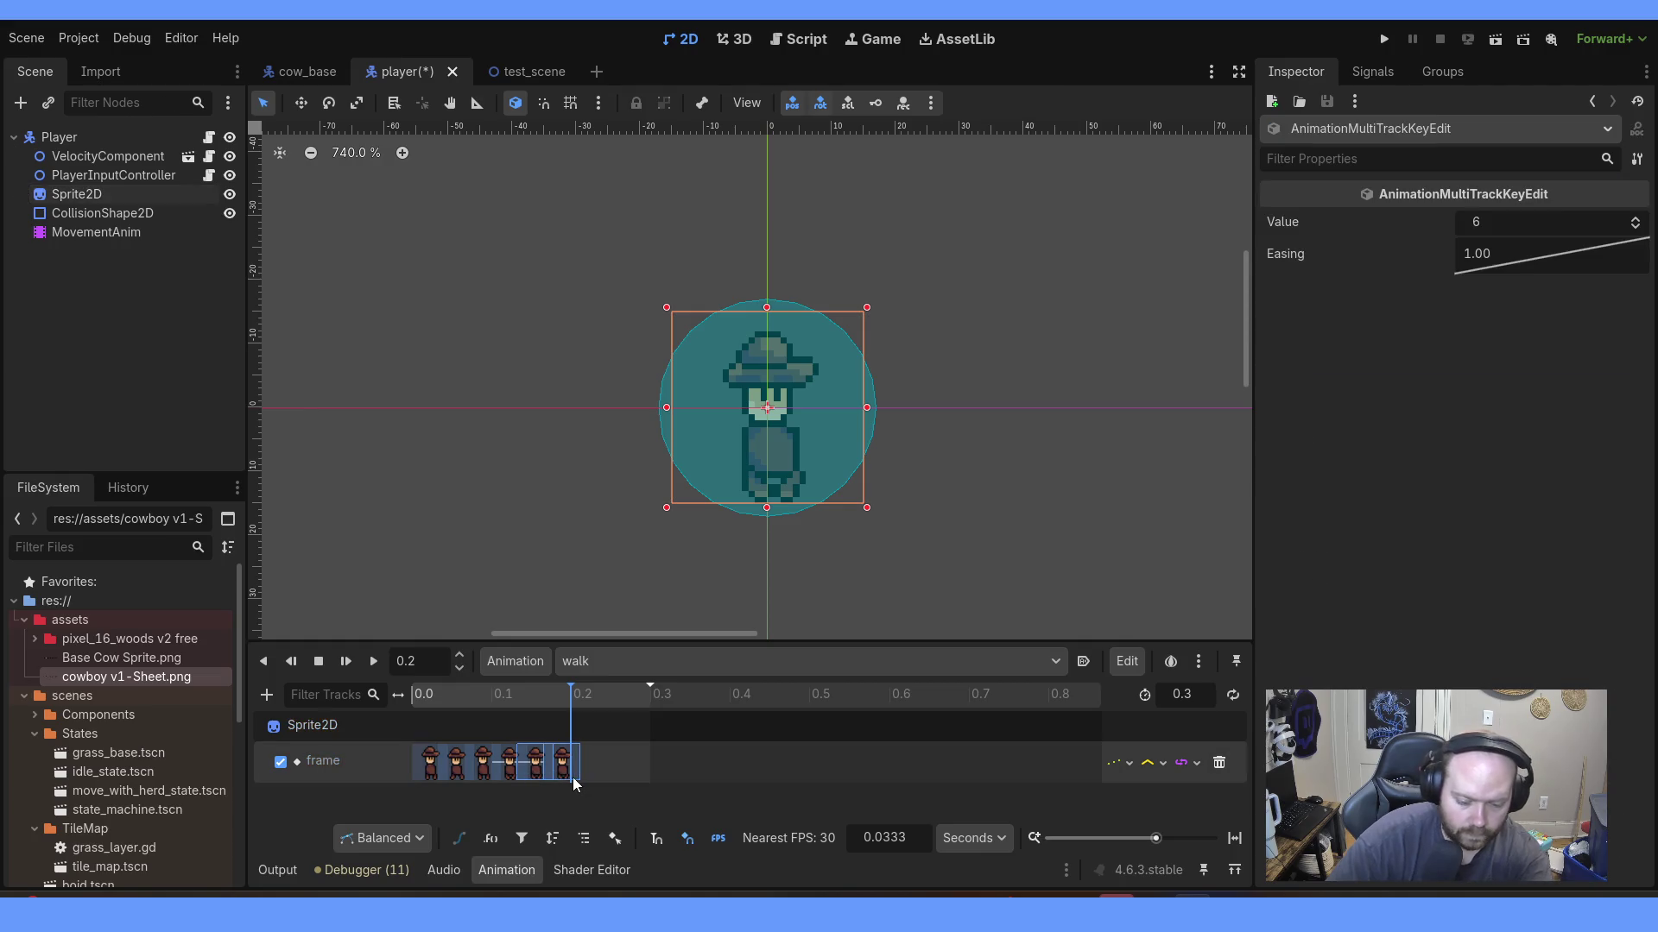
pyautogui.press('Delete')
pyautogui.click(431, 768)
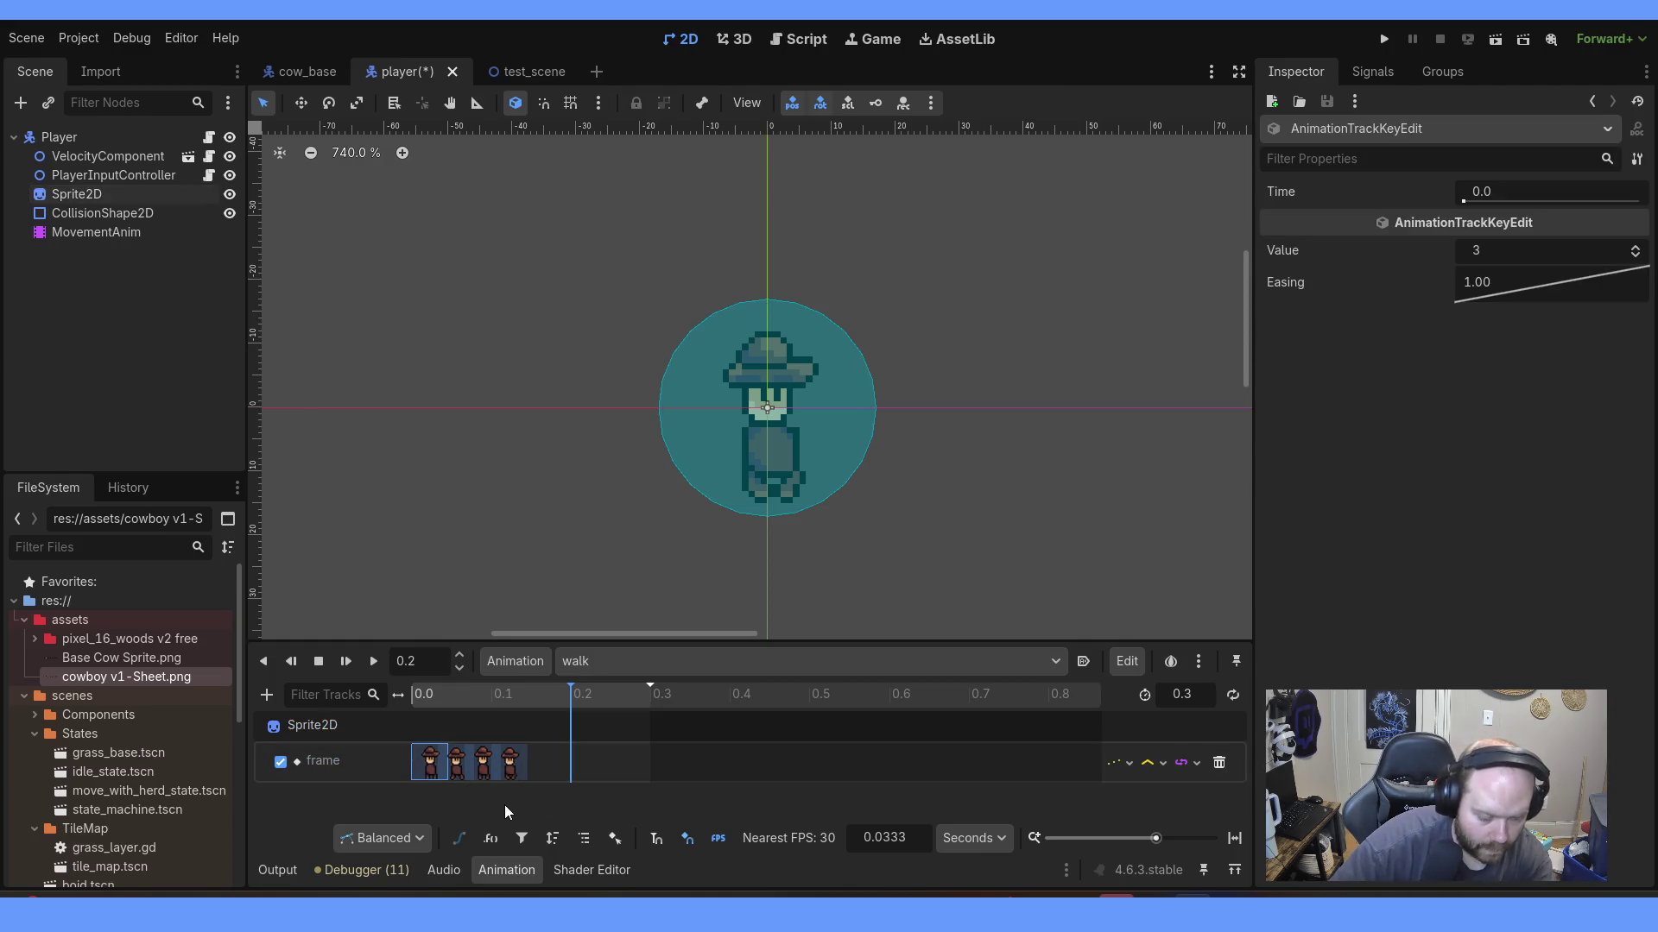
pyautogui.hotkey('ctrl', 'd')
pyautogui.hotkey('ctrl', 'd')
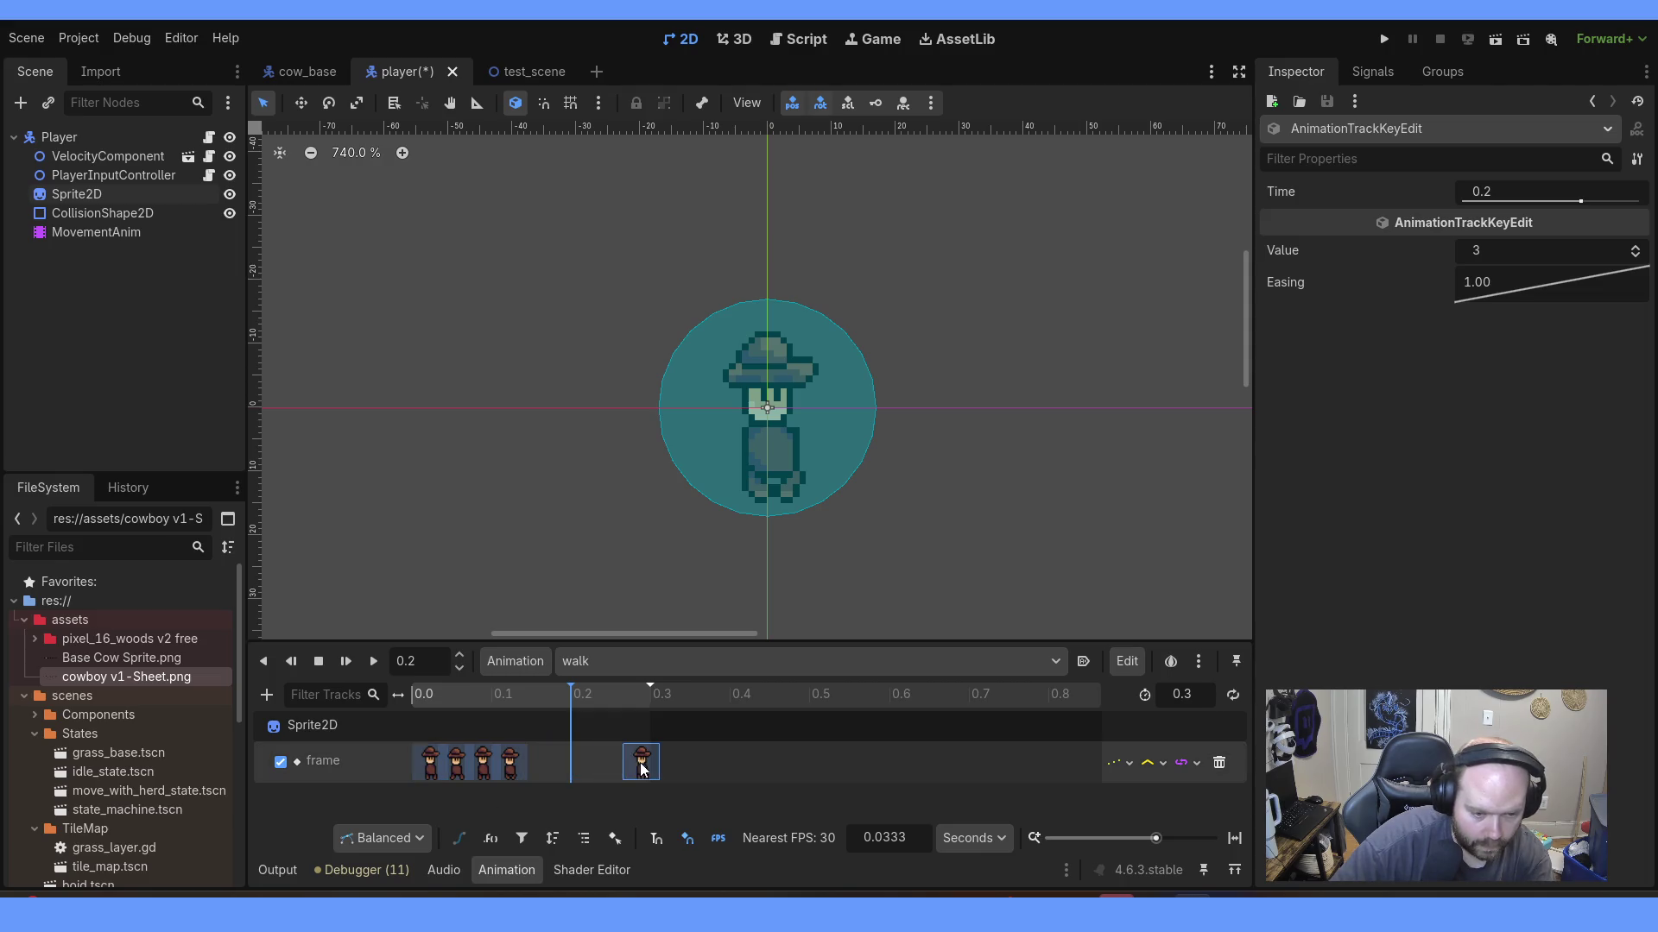
pyautogui.moveTo(552, 764)
pyautogui.mouseDown()
pyautogui.moveTo(591, 770)
pyautogui.moveTo(466, 763)
pyautogui.moveTo(483, 763)
pyautogui.mouseUp()
pyautogui.click(483, 763)
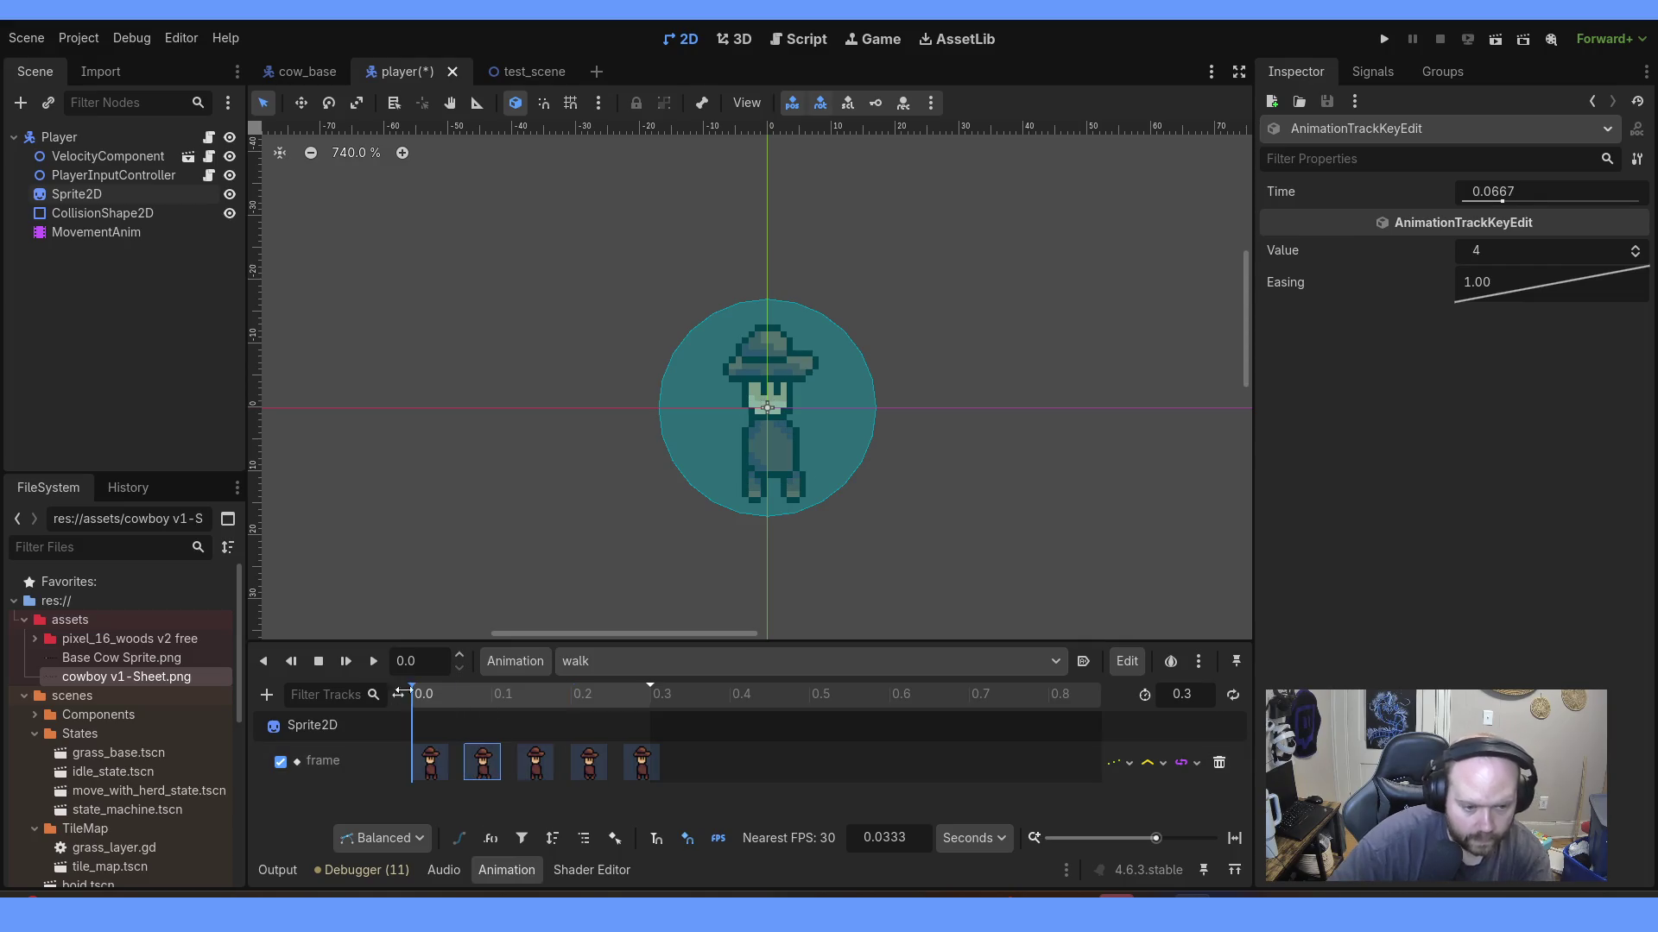
pyautogui.click(374, 662)
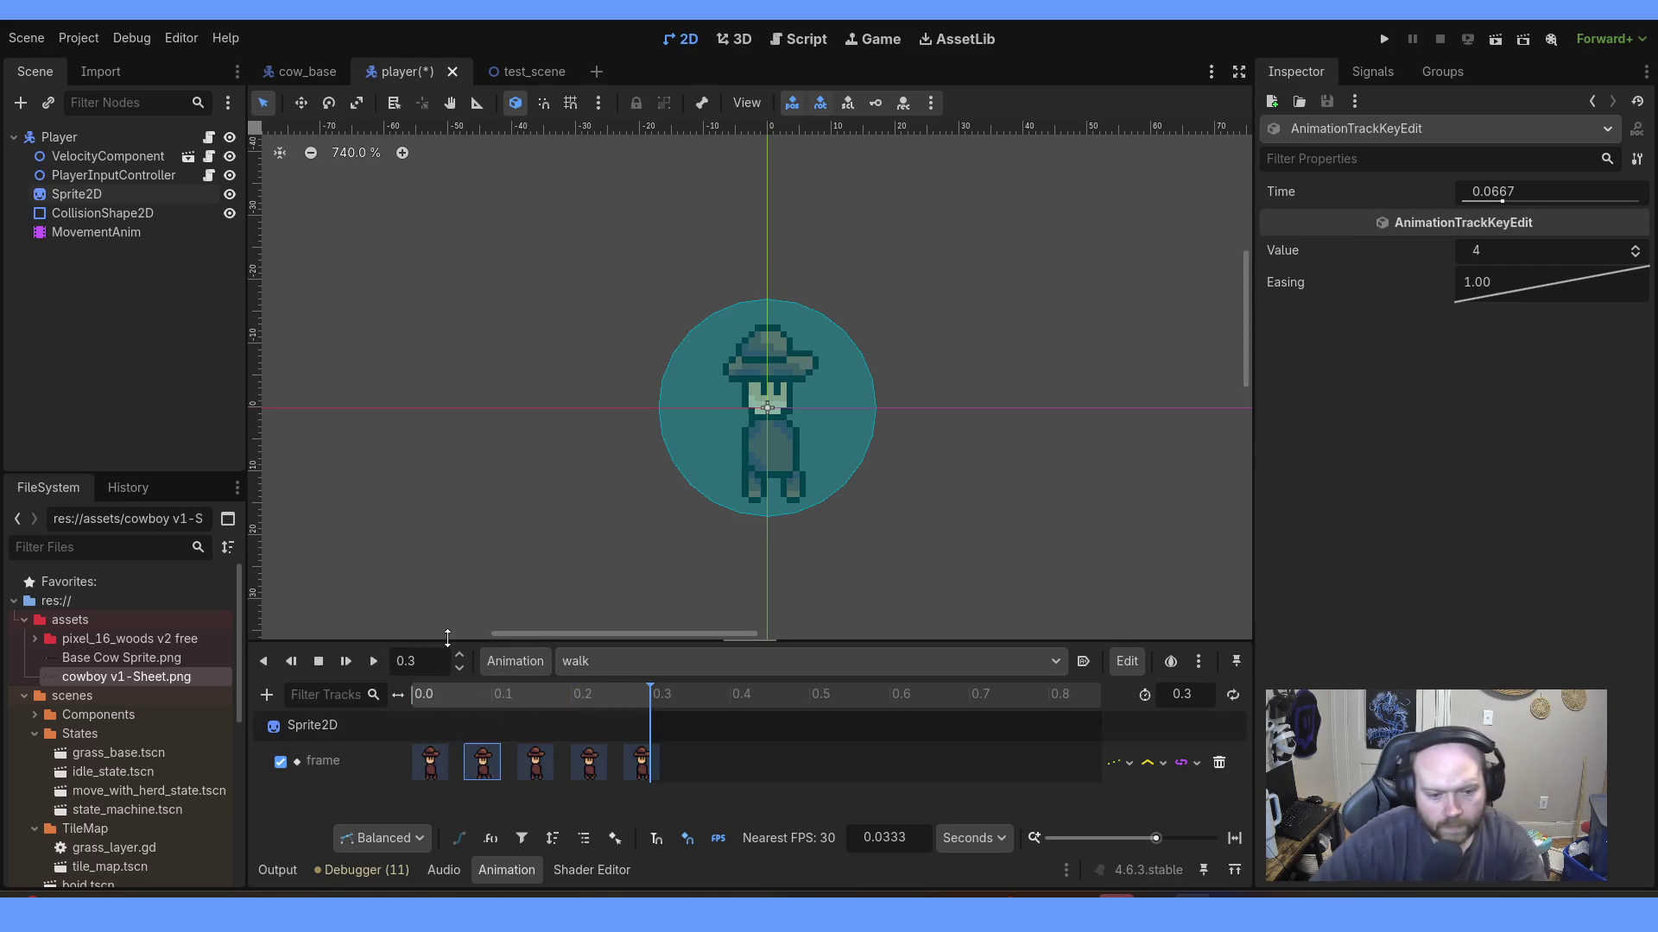
pyautogui.click(1178, 694)
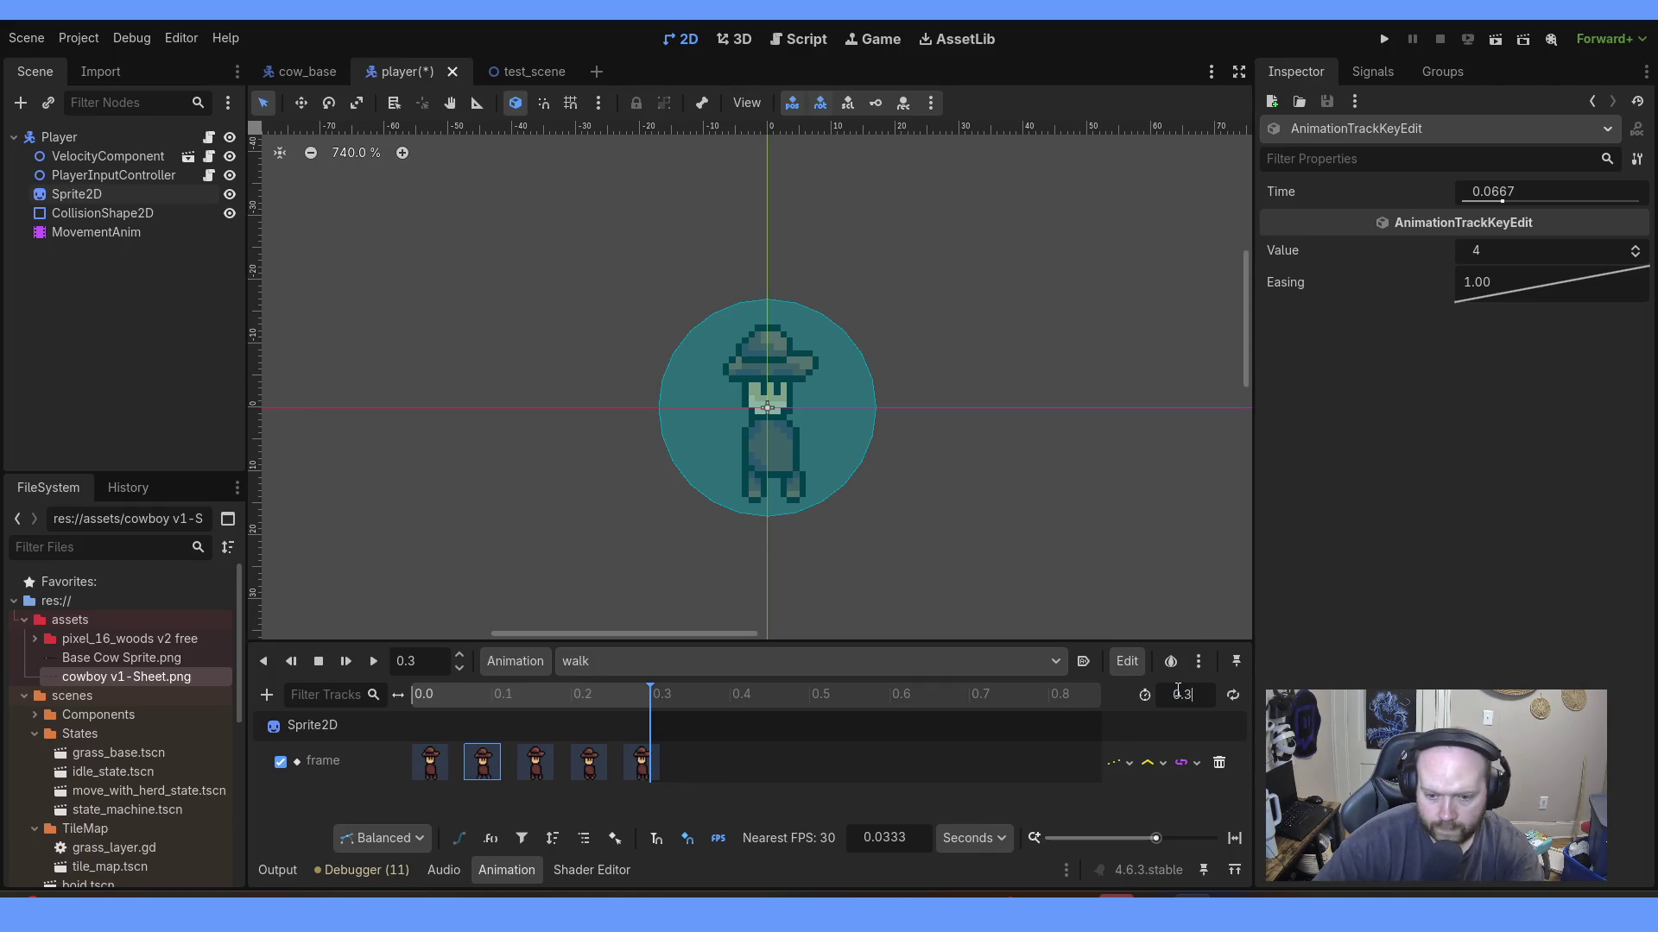
pyautogui.write('0.6')
pyautogui.press('Return')
# Step: Respace the five walk frame keys along the timeline, with the last at 0.5333 s
pyautogui.moveTo(637, 767); pyautogui.dragTo(879, 778)
pyautogui.moveTo(591, 767); pyautogui.dragTo(803, 768)
pyautogui.moveTo(536, 767)
pyautogui.mouseDown()
pyautogui.moveTo(722, 768)
pyautogui.moveTo(548, 768)
pyautogui.mouseUp()
pyautogui.moveTo(722, 763); pyautogui.dragTo(669, 763)
pyautogui.moveTo(801, 765); pyautogui.dragTo(771, 768)
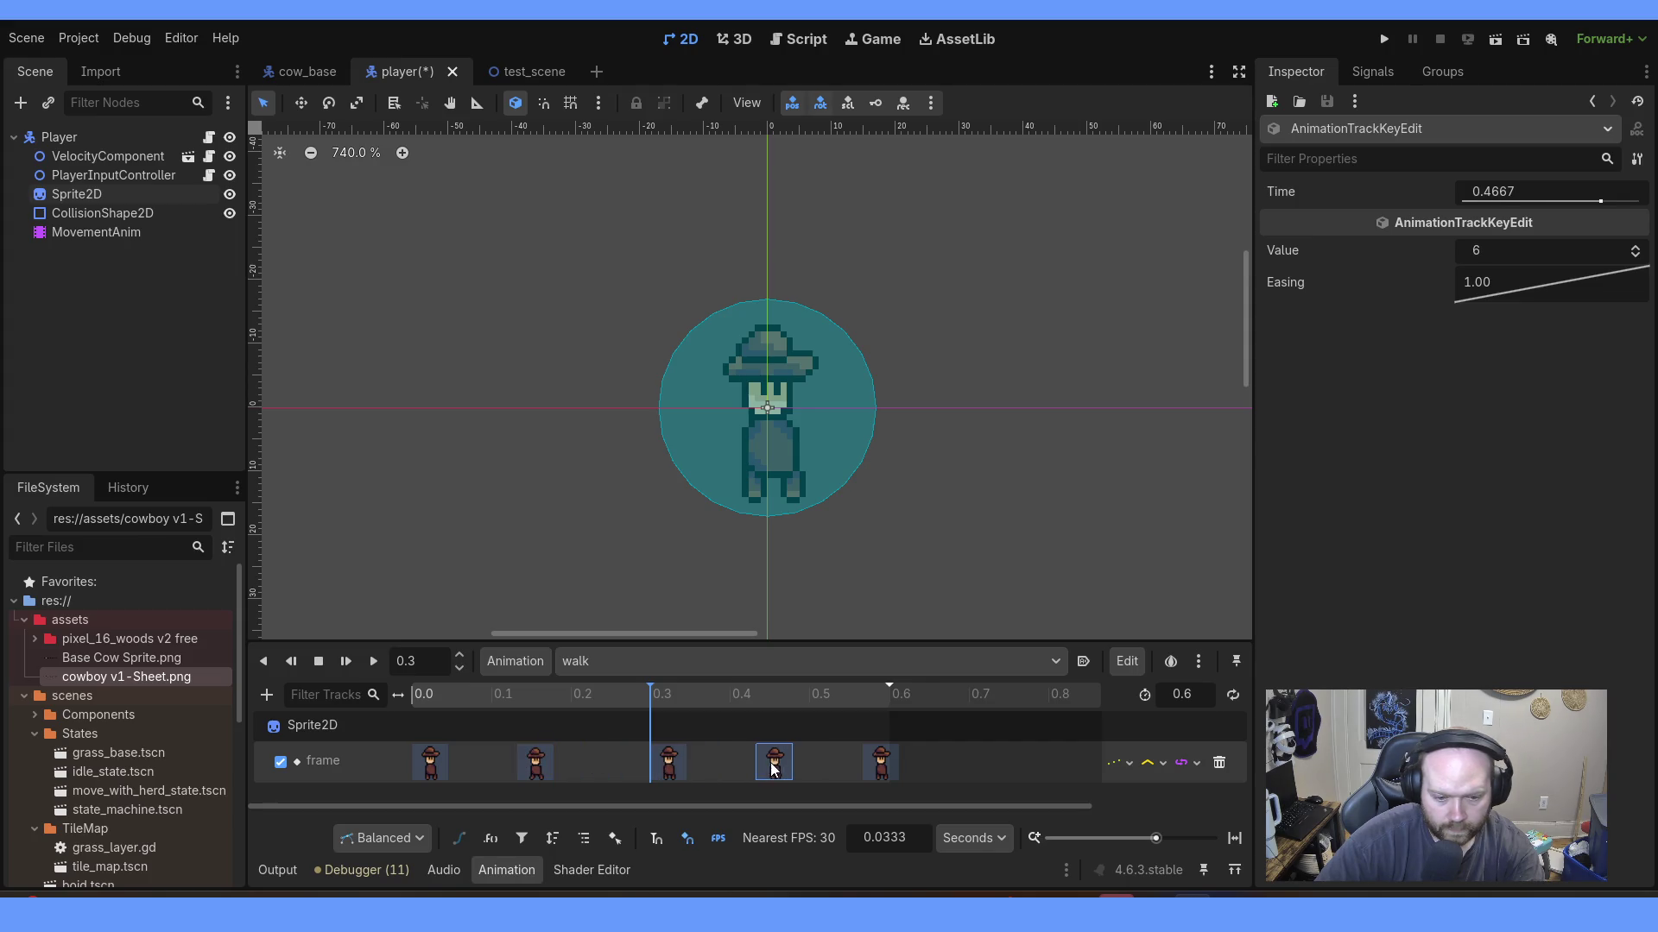
pyautogui.click(655, 767)
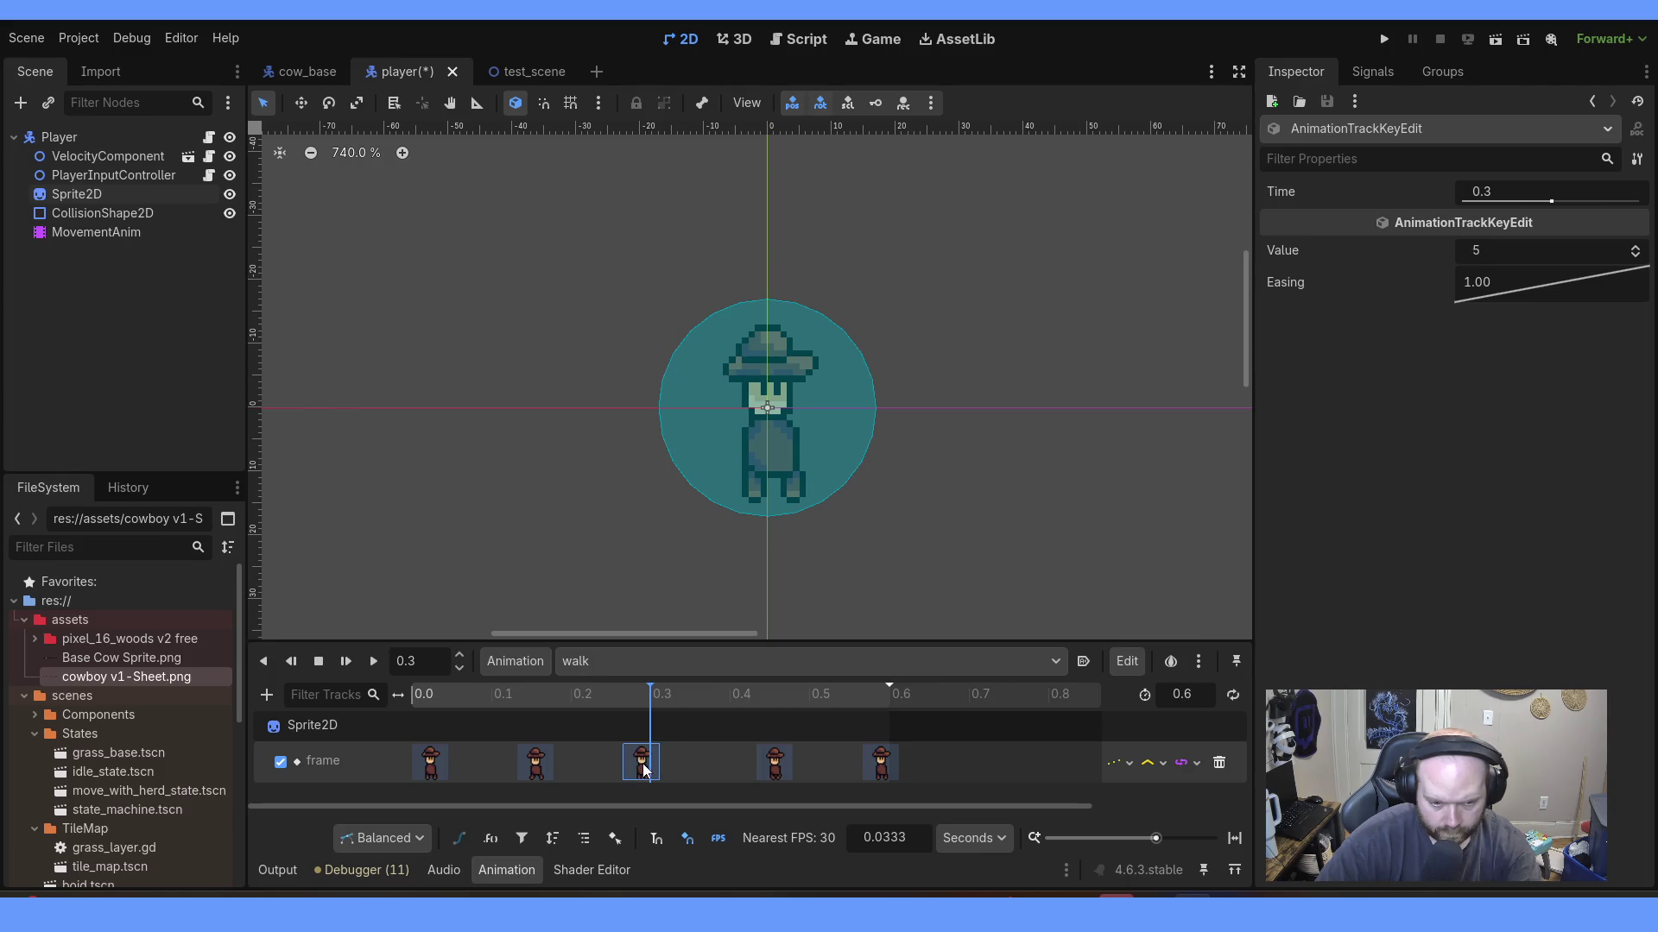
pyautogui.moveTo(652, 768); pyautogui.dragTo(625, 768)
pyautogui.moveTo(769, 765); pyautogui.dragTo(727, 764)
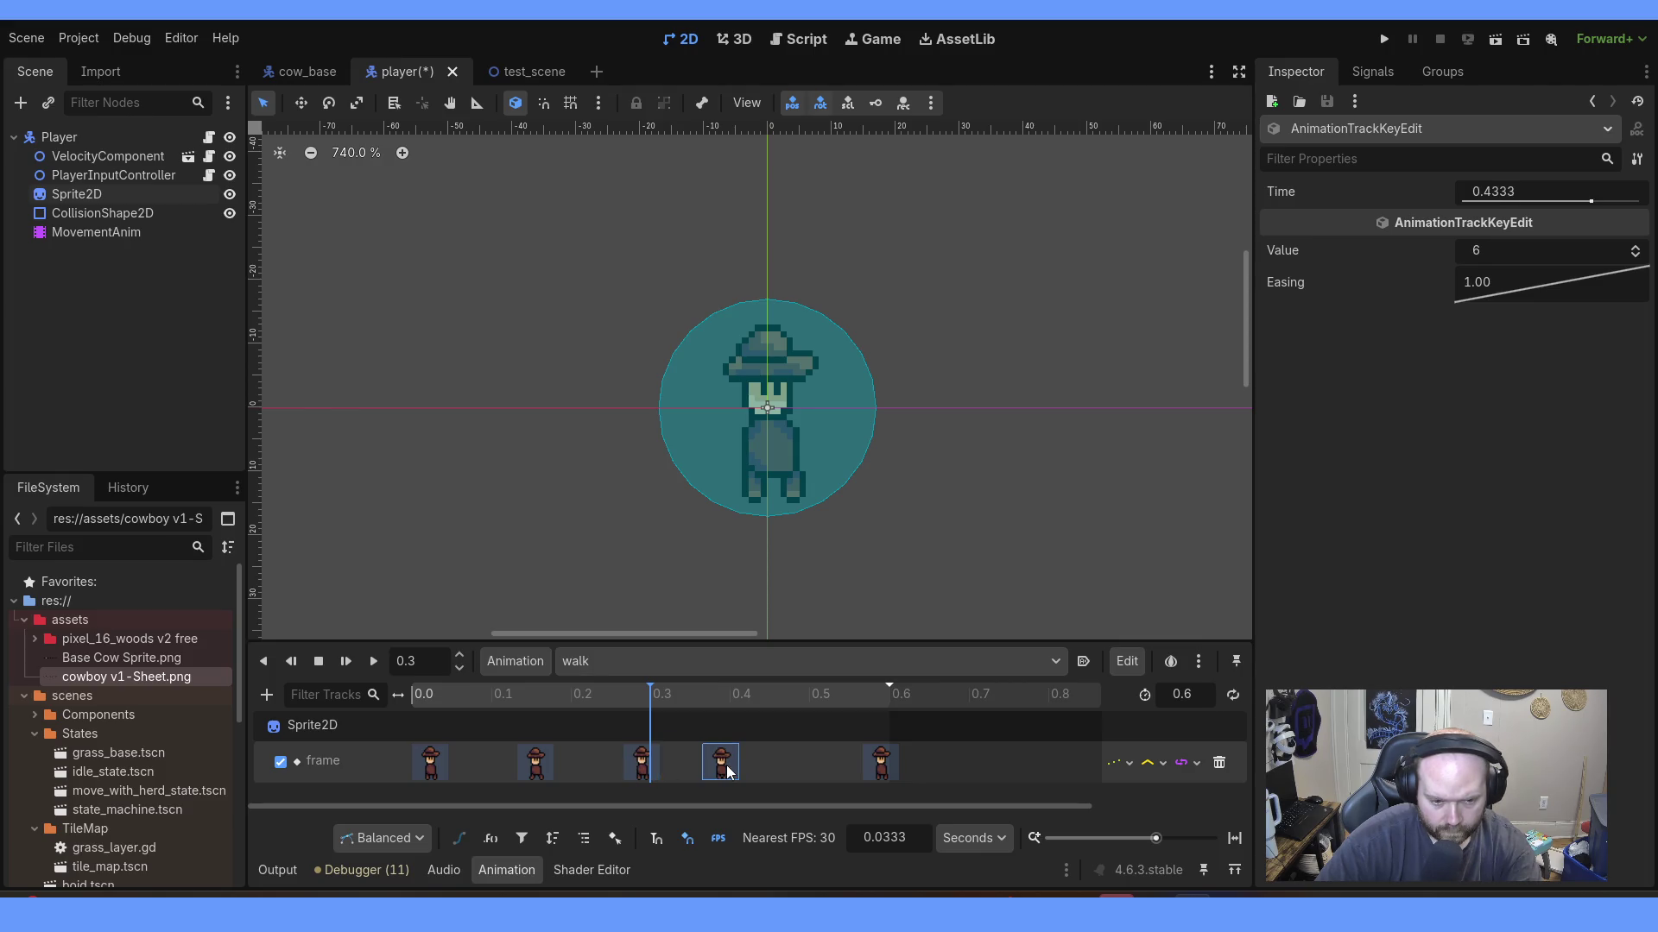
pyautogui.moveTo(881, 764); pyautogui.dragTo(853, 764)
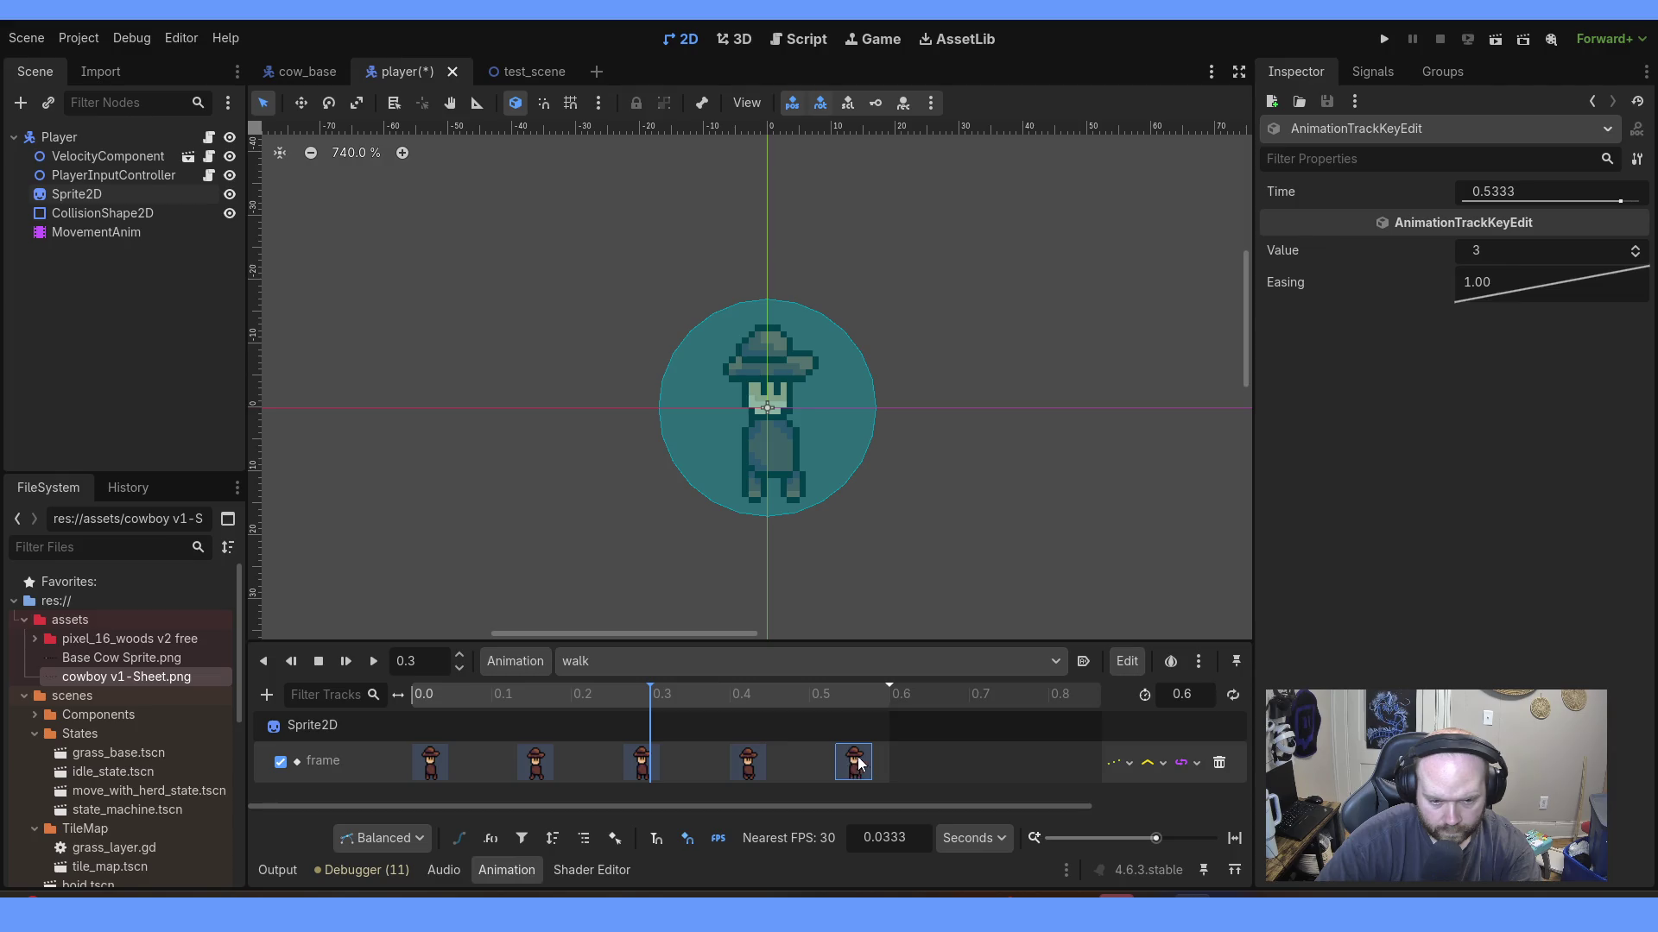
# Step: Enable looping on walk, preview it from the start, and save the player scene
pyautogui.click(406, 697)
pyautogui.click(373, 661)
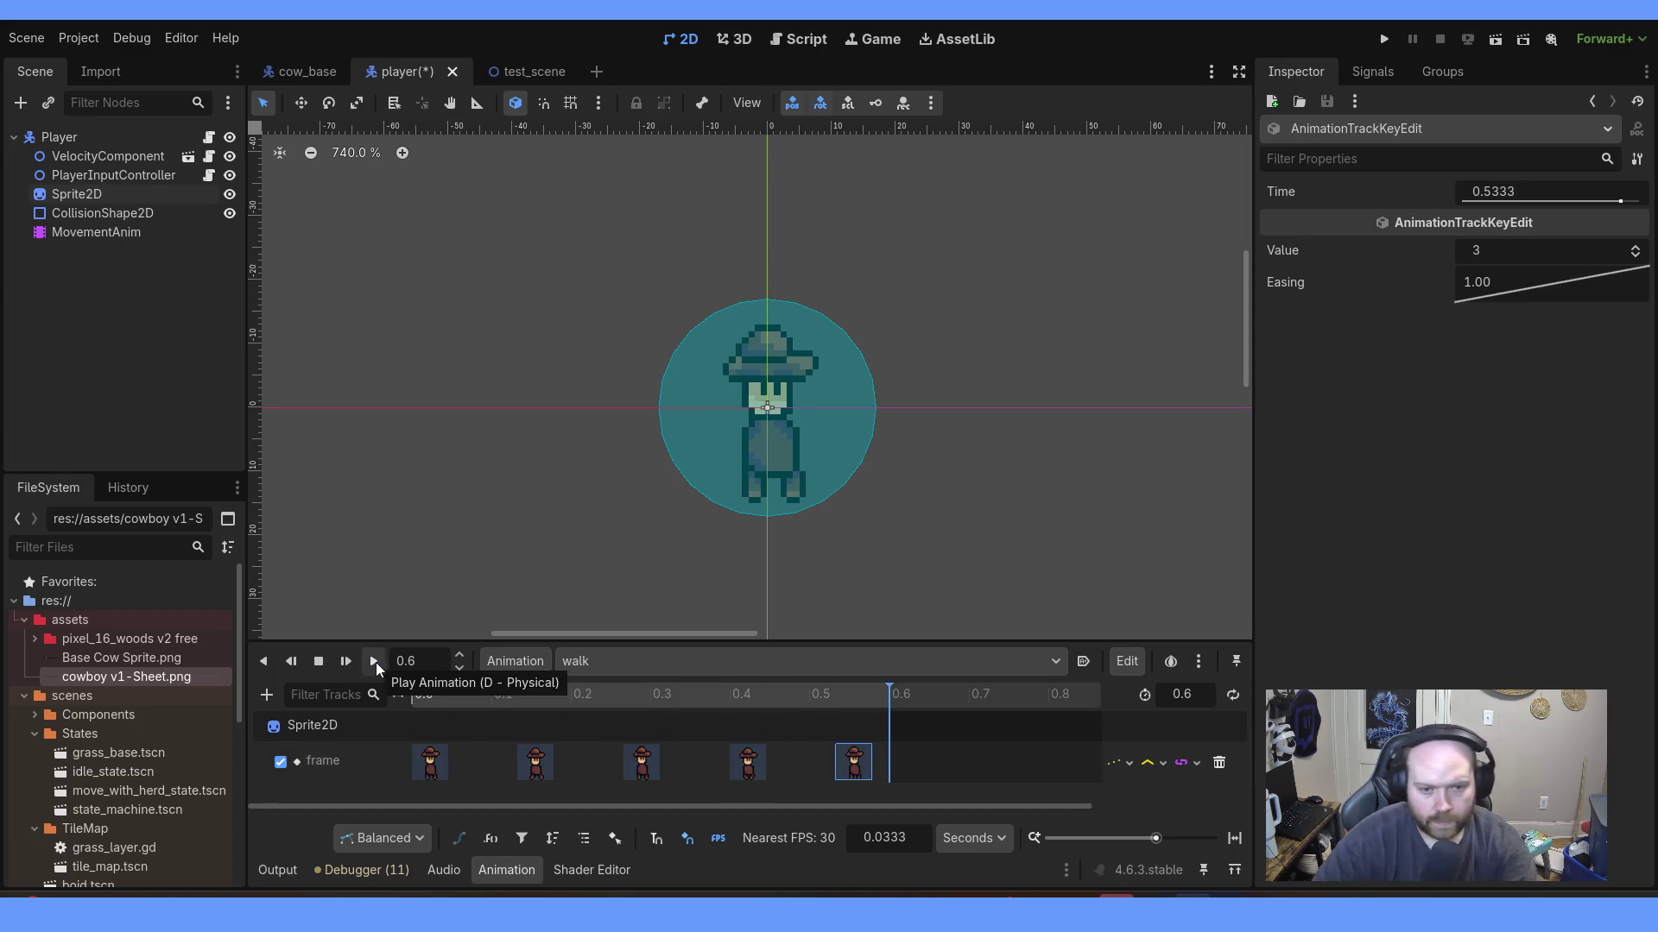
pyautogui.click(1233, 695)
pyautogui.click(366, 659)
pyautogui.scroll(-2, 661, 568)
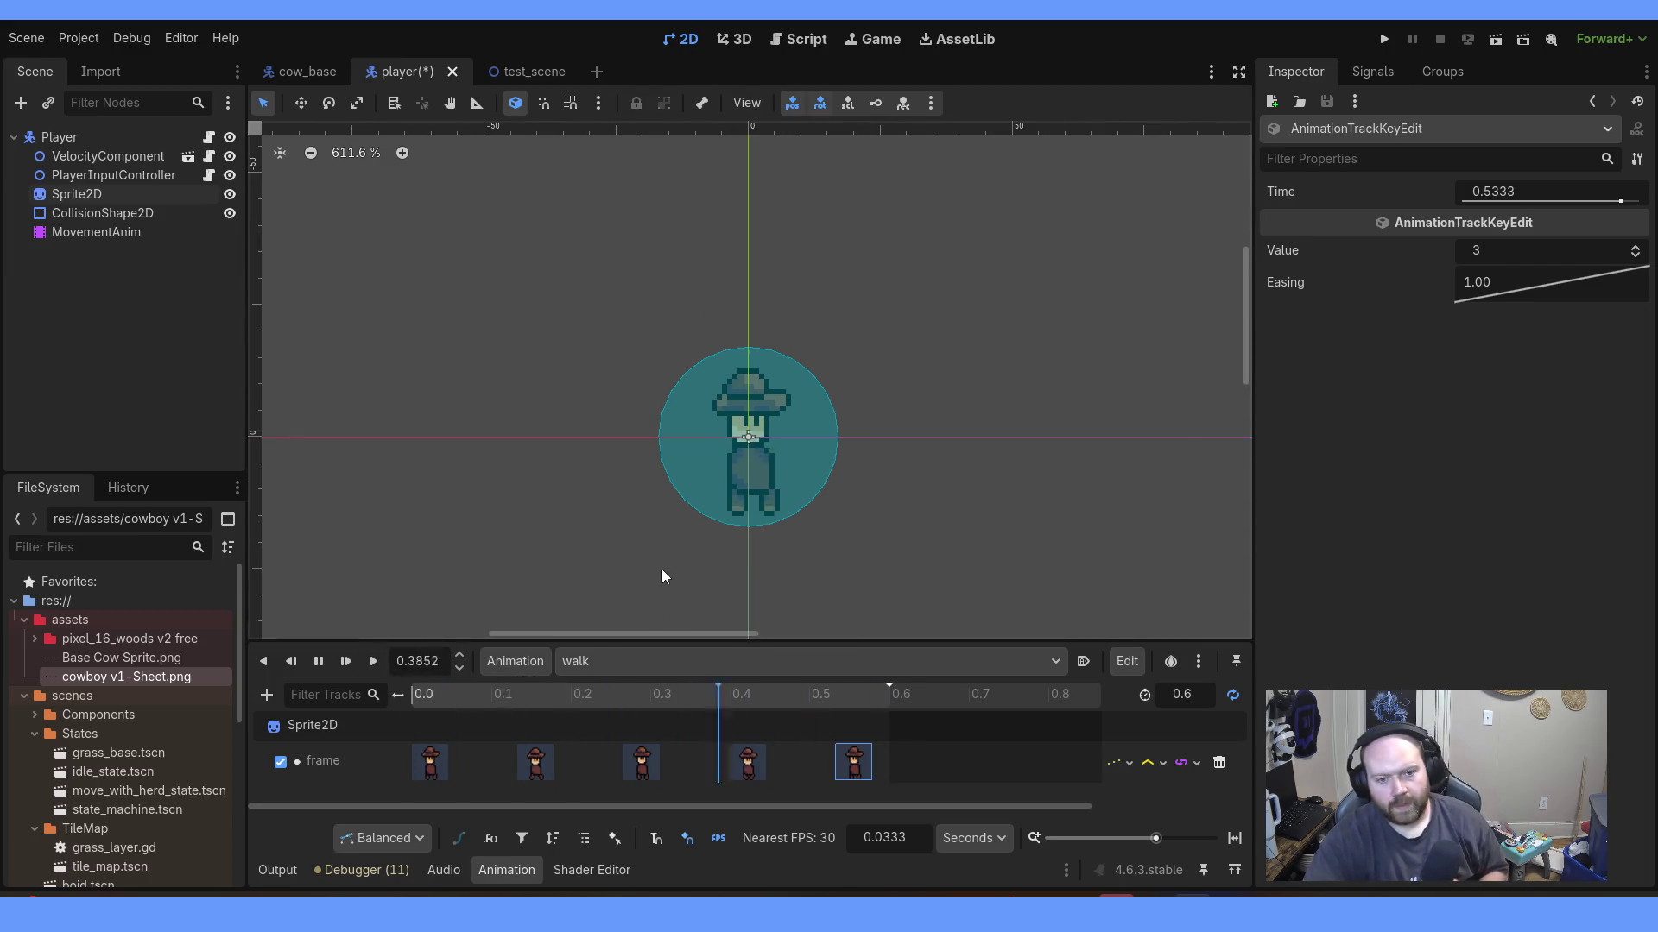
pyautogui.scroll(-1, 643, 518)
pyautogui.hotkey('ctrl', 's')
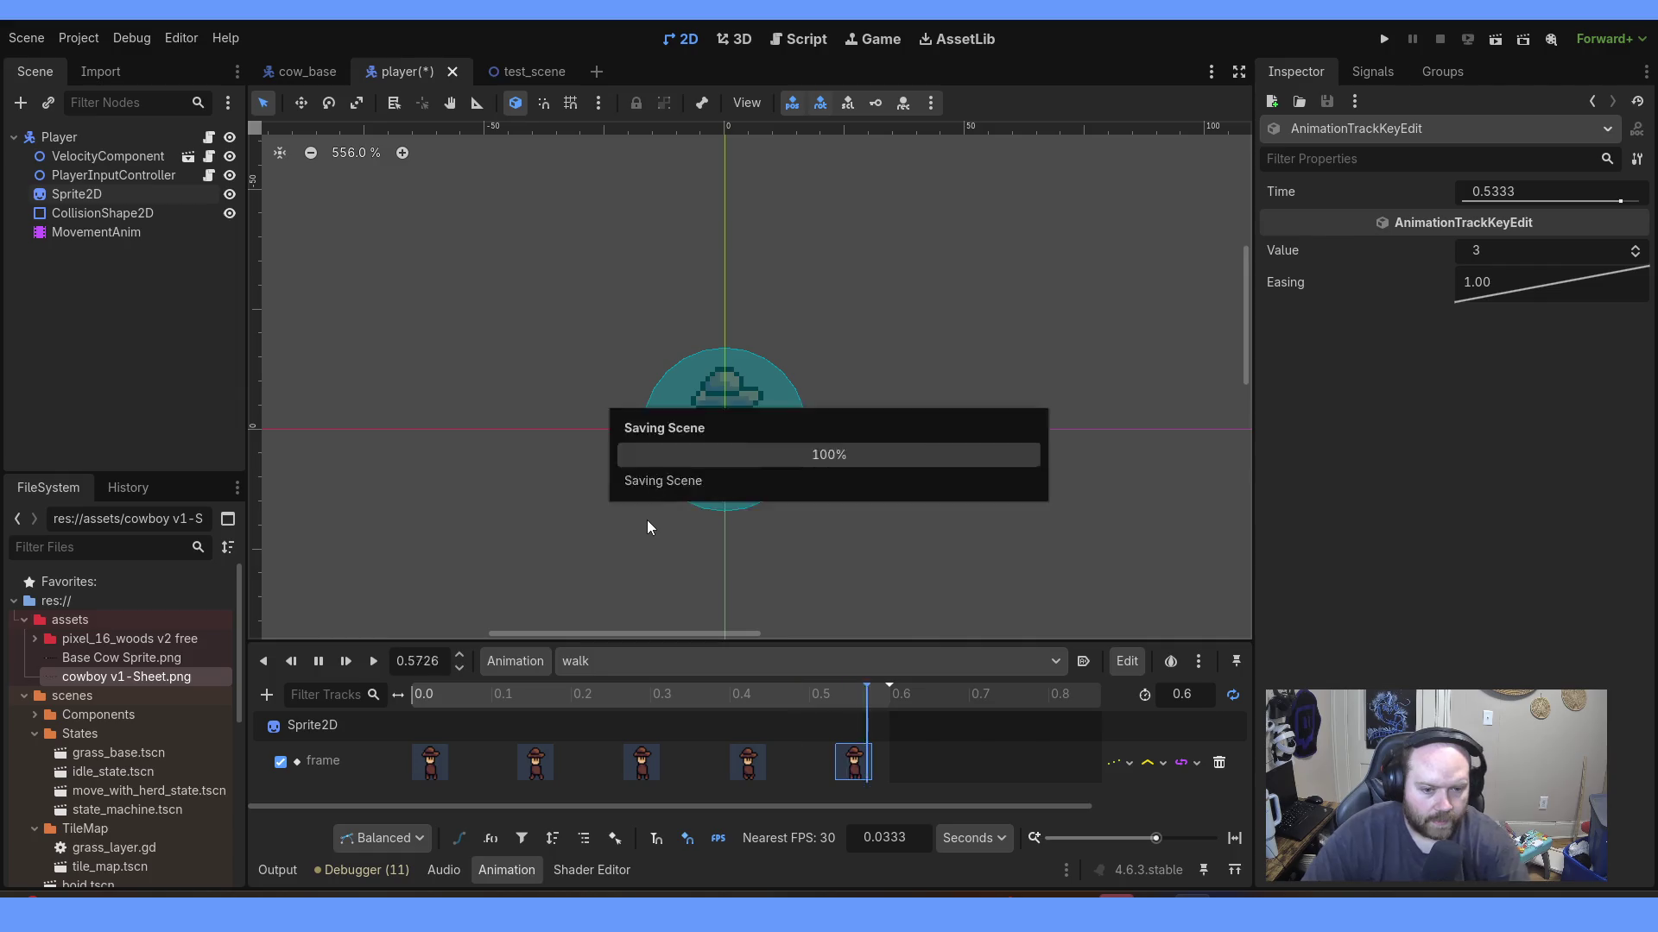
# Step: Stop the preview and add a _physics_process function to player.gd
pyautogui.click(209, 138)
pyautogui.press('Return')
pyautogui.press('Return')
pyautogui.press('Return')
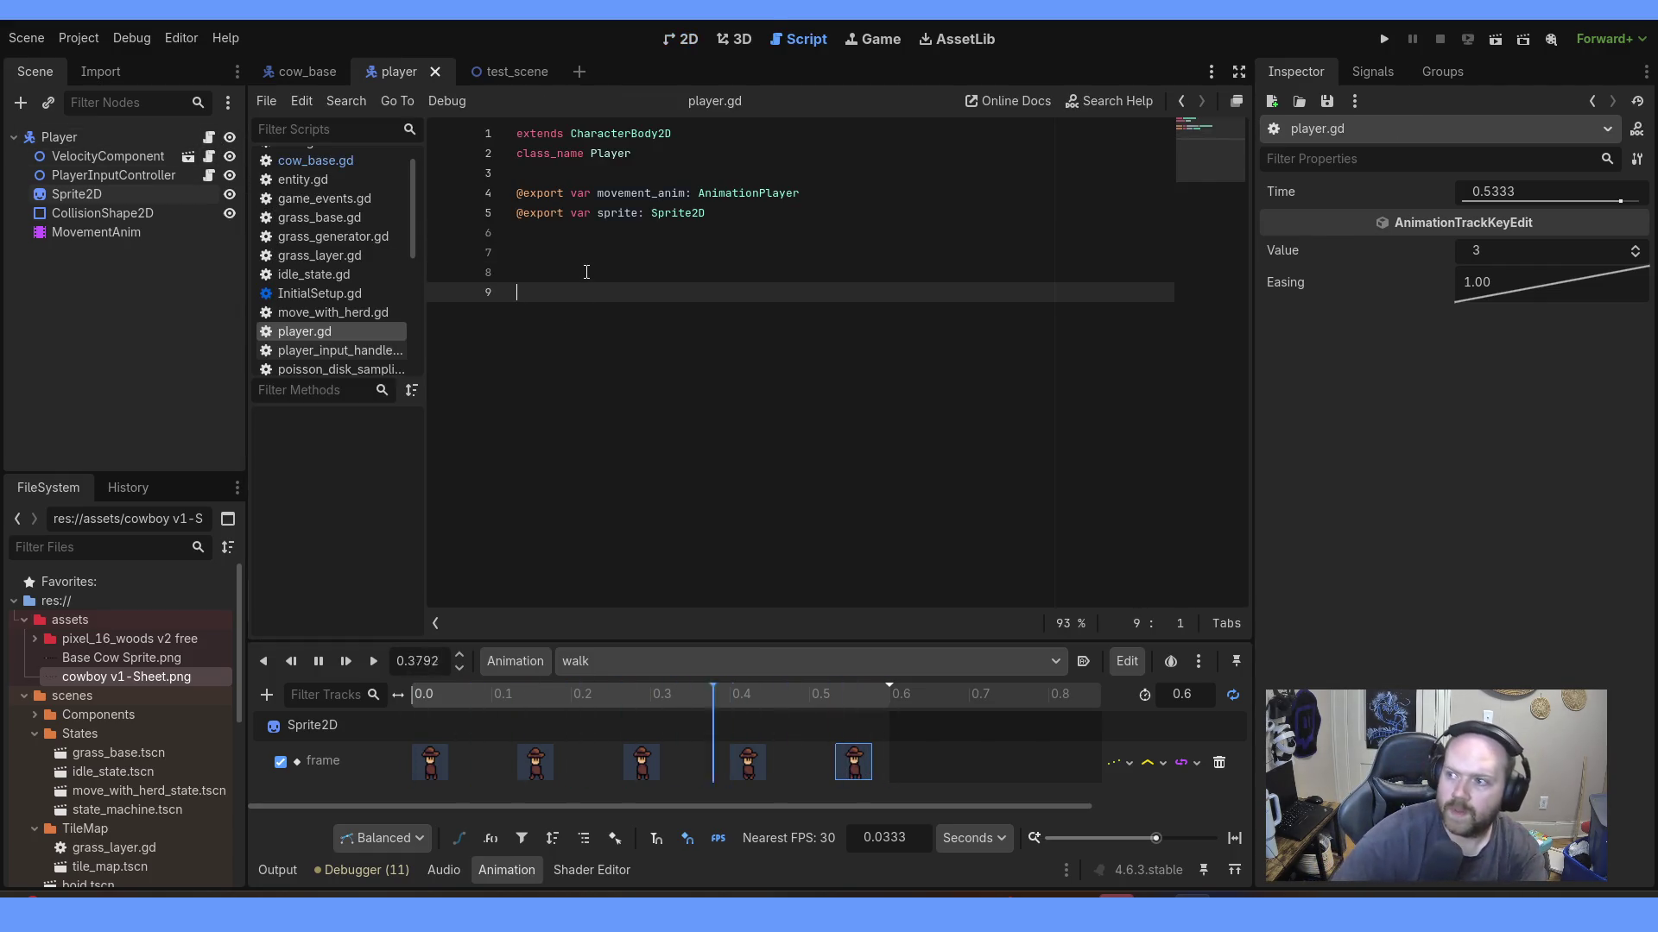
pyautogui.click(318, 661)
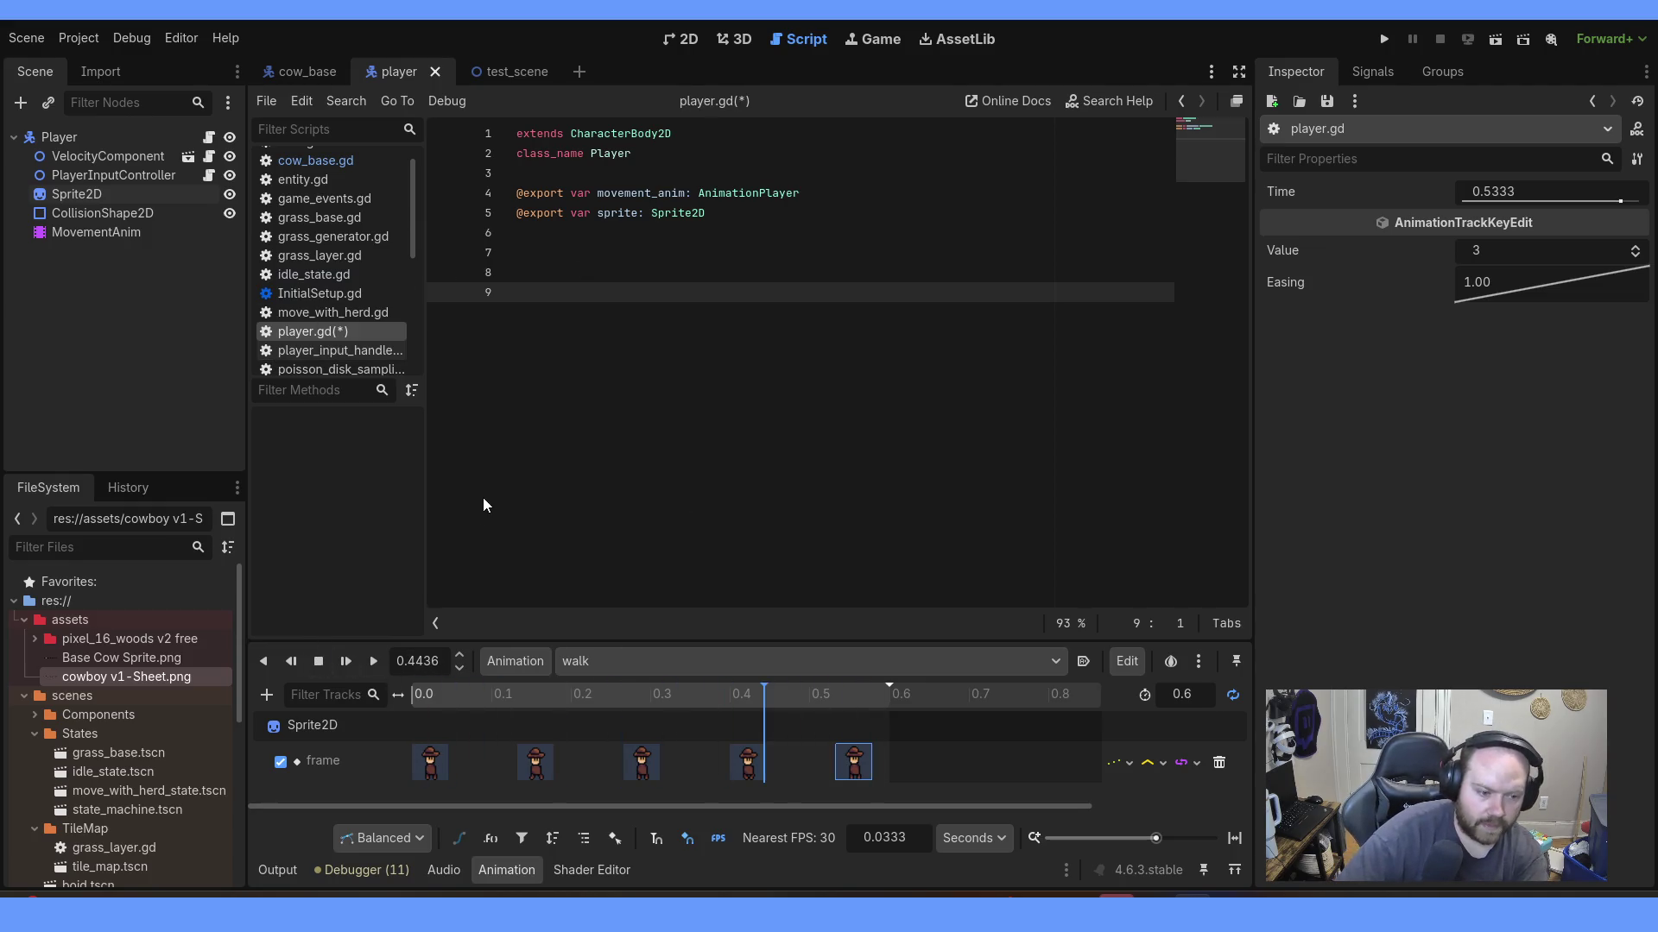
pyautogui.click(583, 297)
pyautogui.write('un cpy')
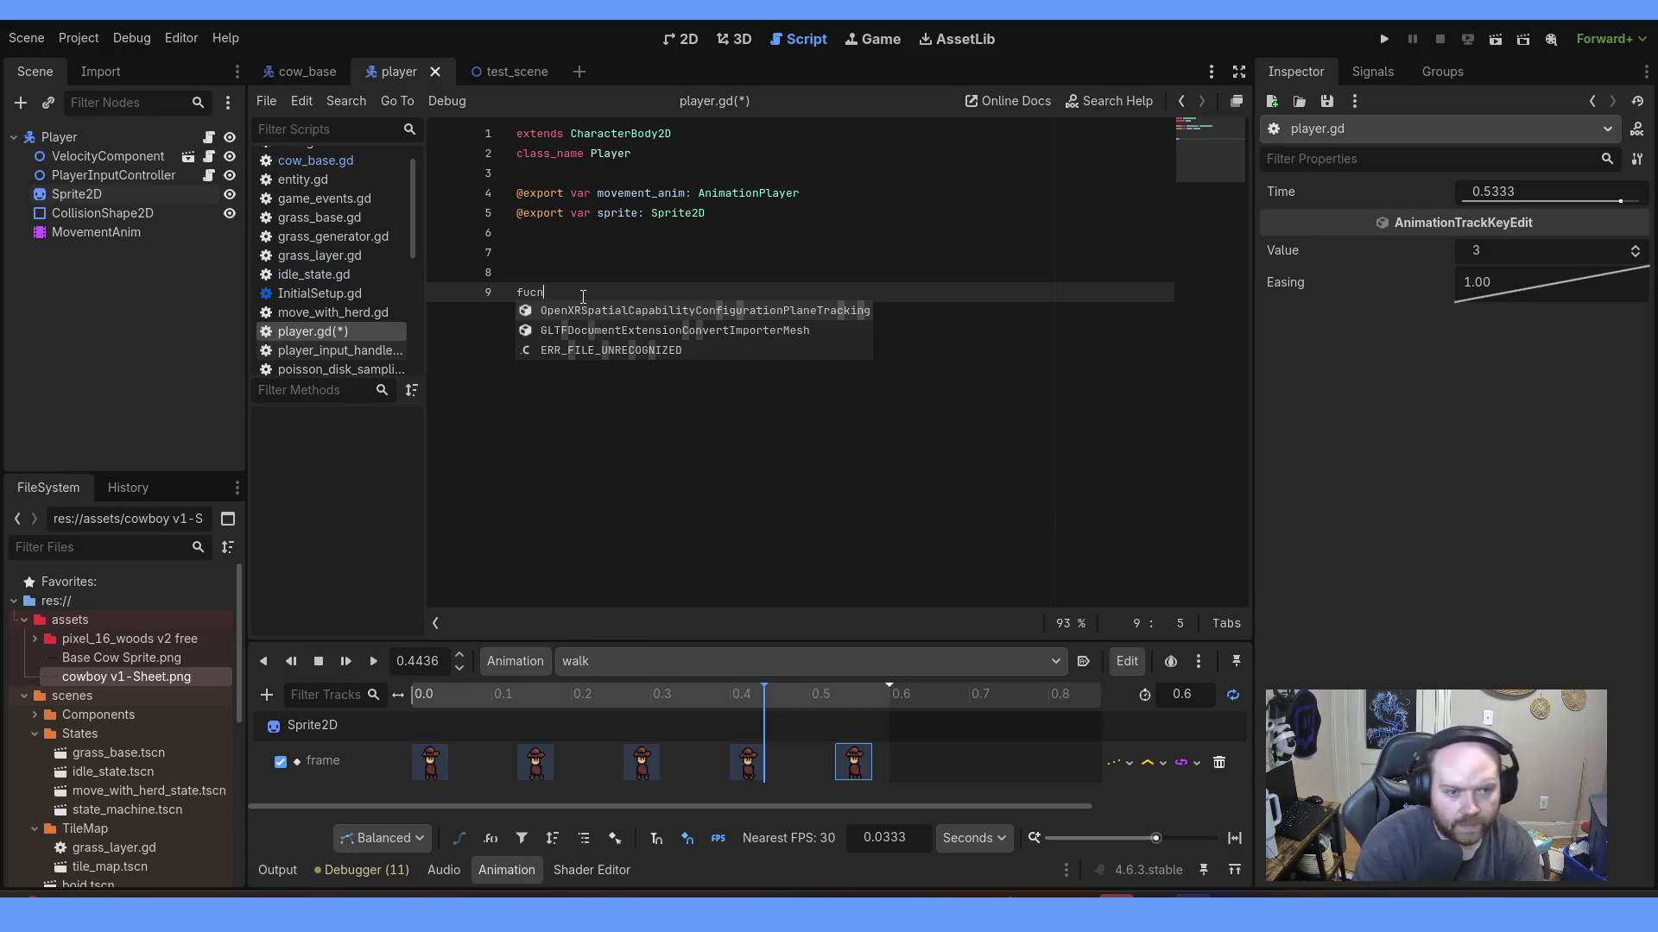
pyautogui.press('BackSpace')
pyautogui.press('BackSpace')
pyautogui.write('nc ph')
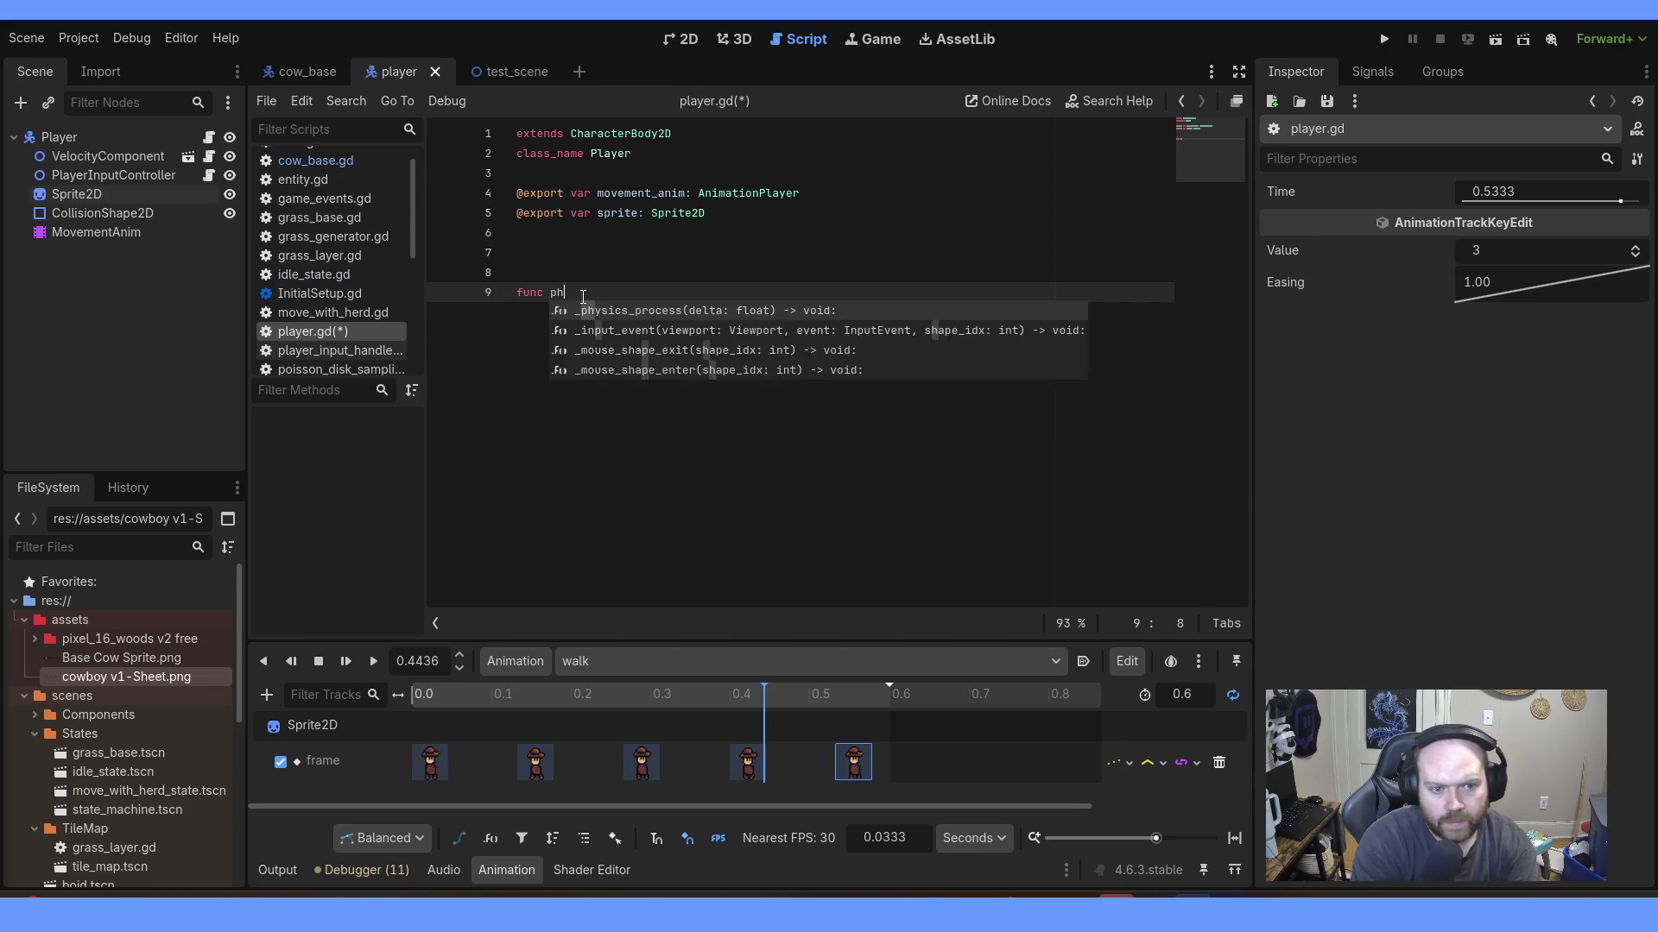
pyautogui.write('_physics_process(delta: float) -> void:')
pyautogui.press('Return')
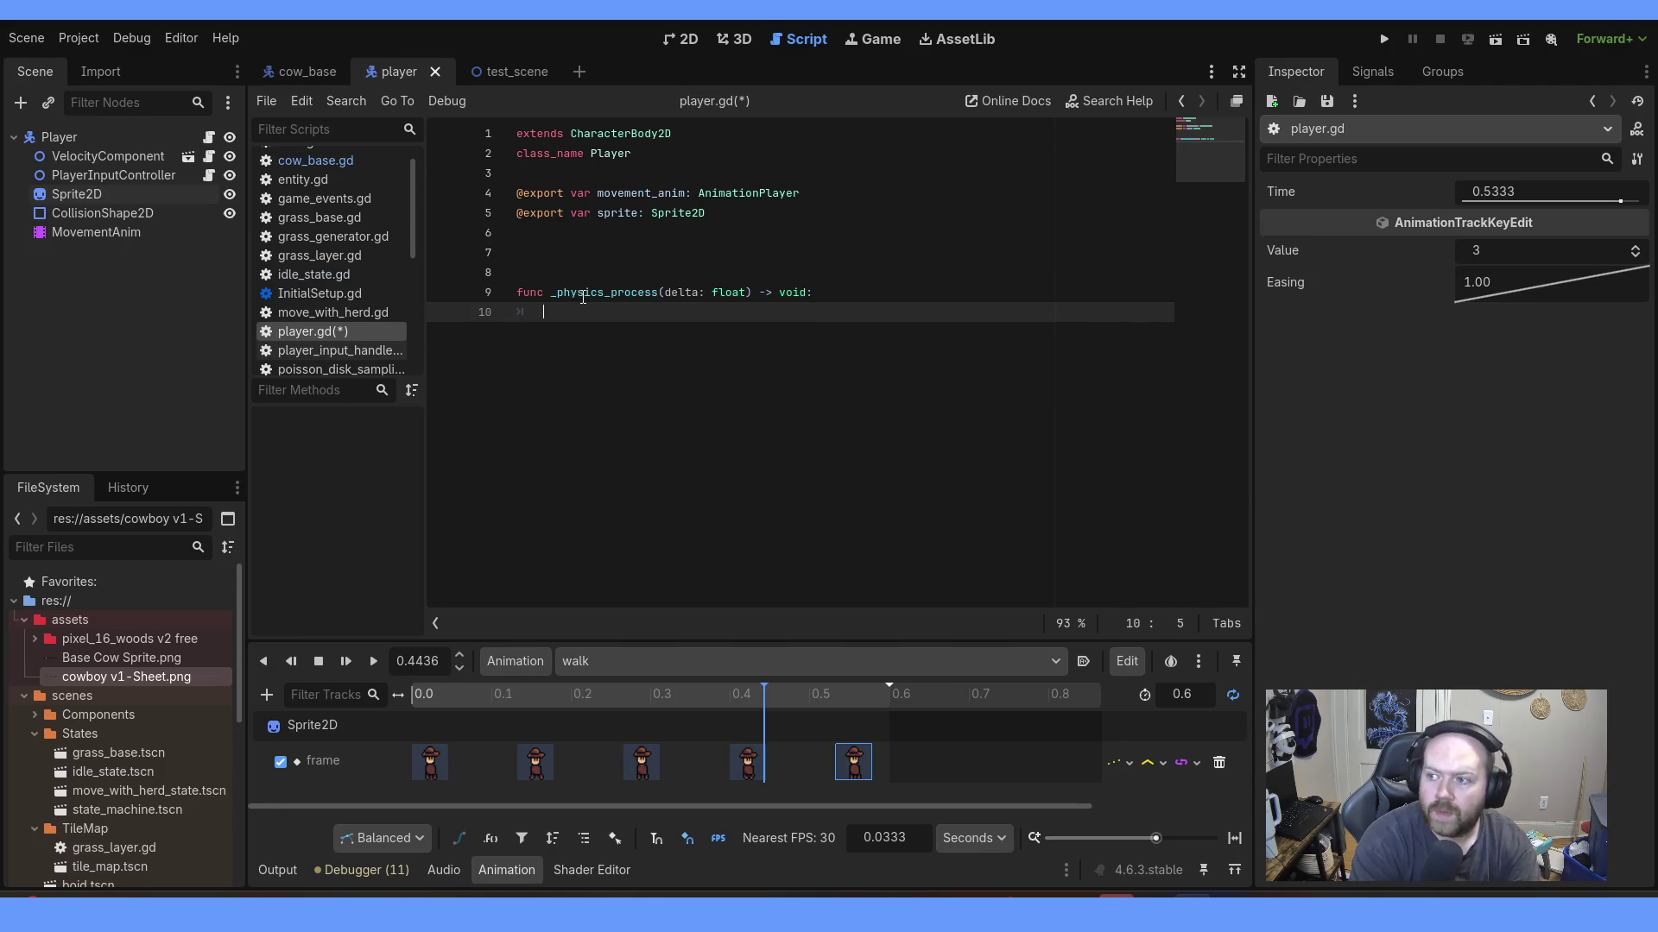
# Step: Write 'if velocity.is_zero_approx(): movement_anim.play("idle")' in _physics_process
pyautogui.write('if velocity -')
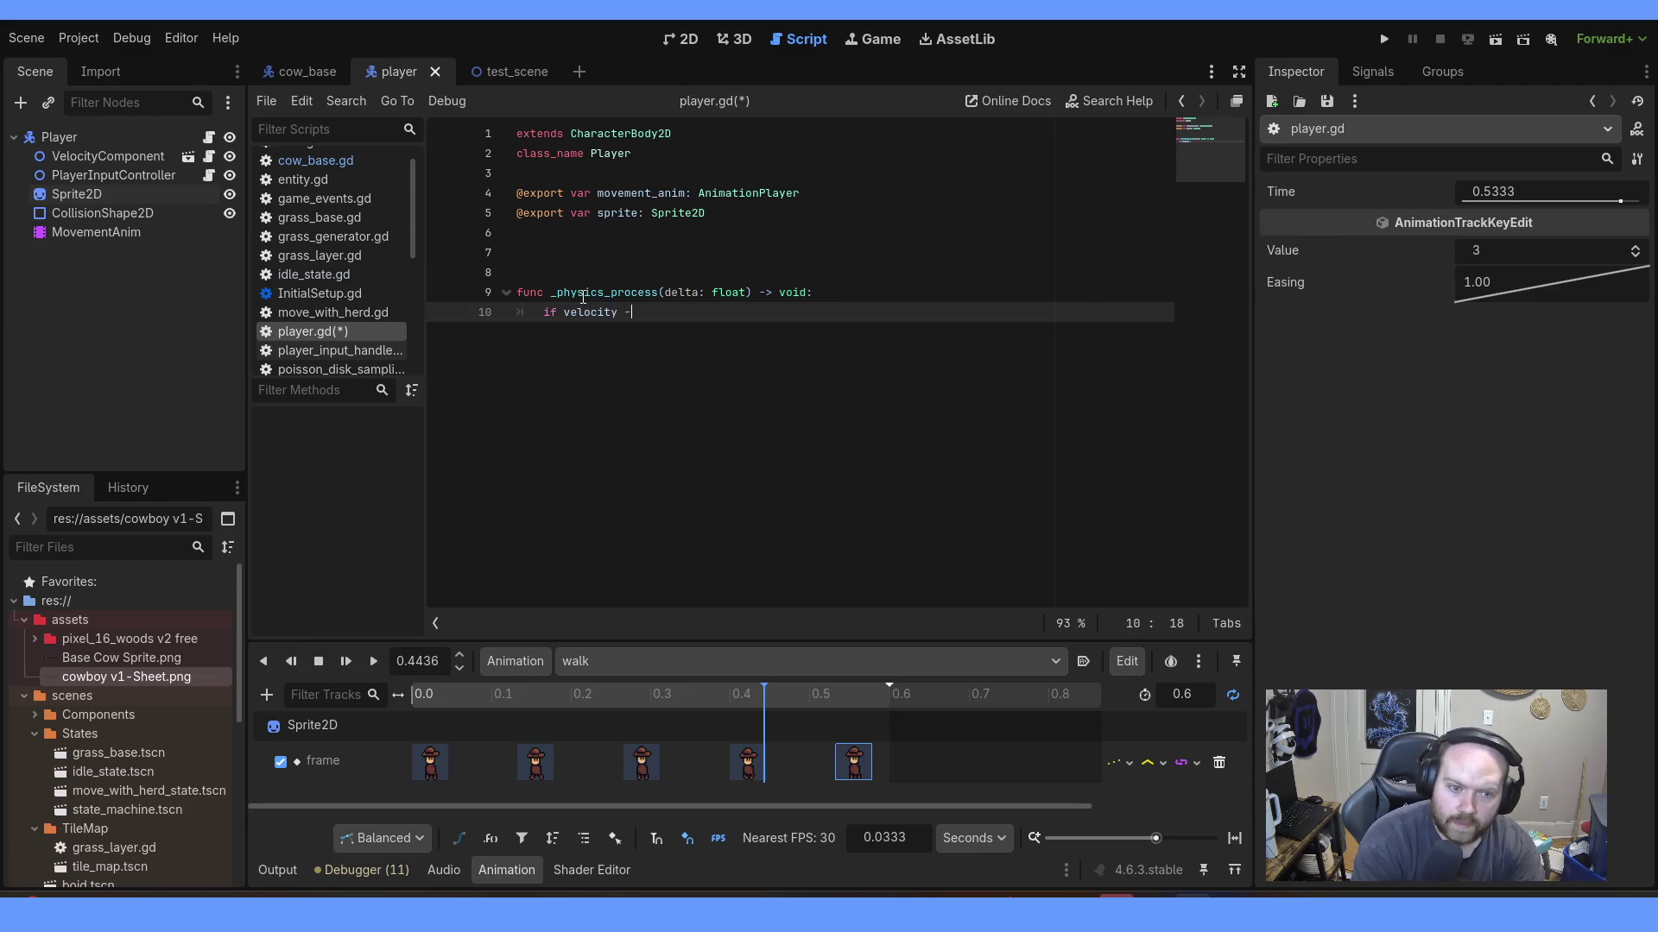
pyautogui.write(' == ')
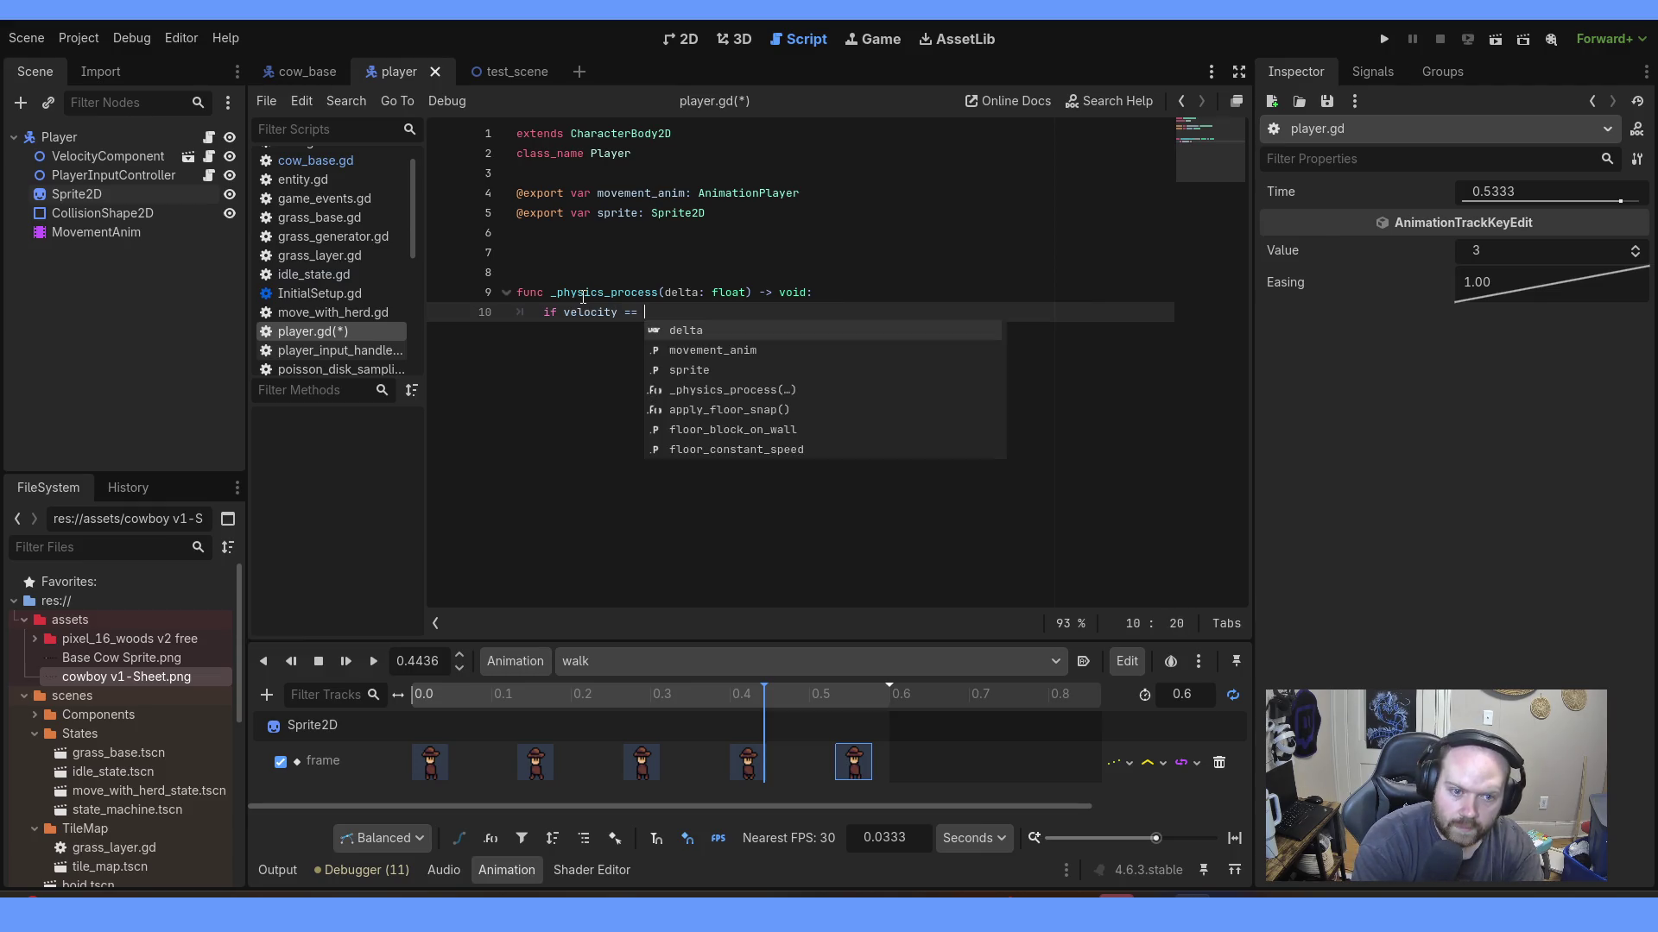
pyautogui.write('V')
pyautogui.press('BackSpace')
pyautogui.press('BackSpace')
pyautogui.press('BackSpace')
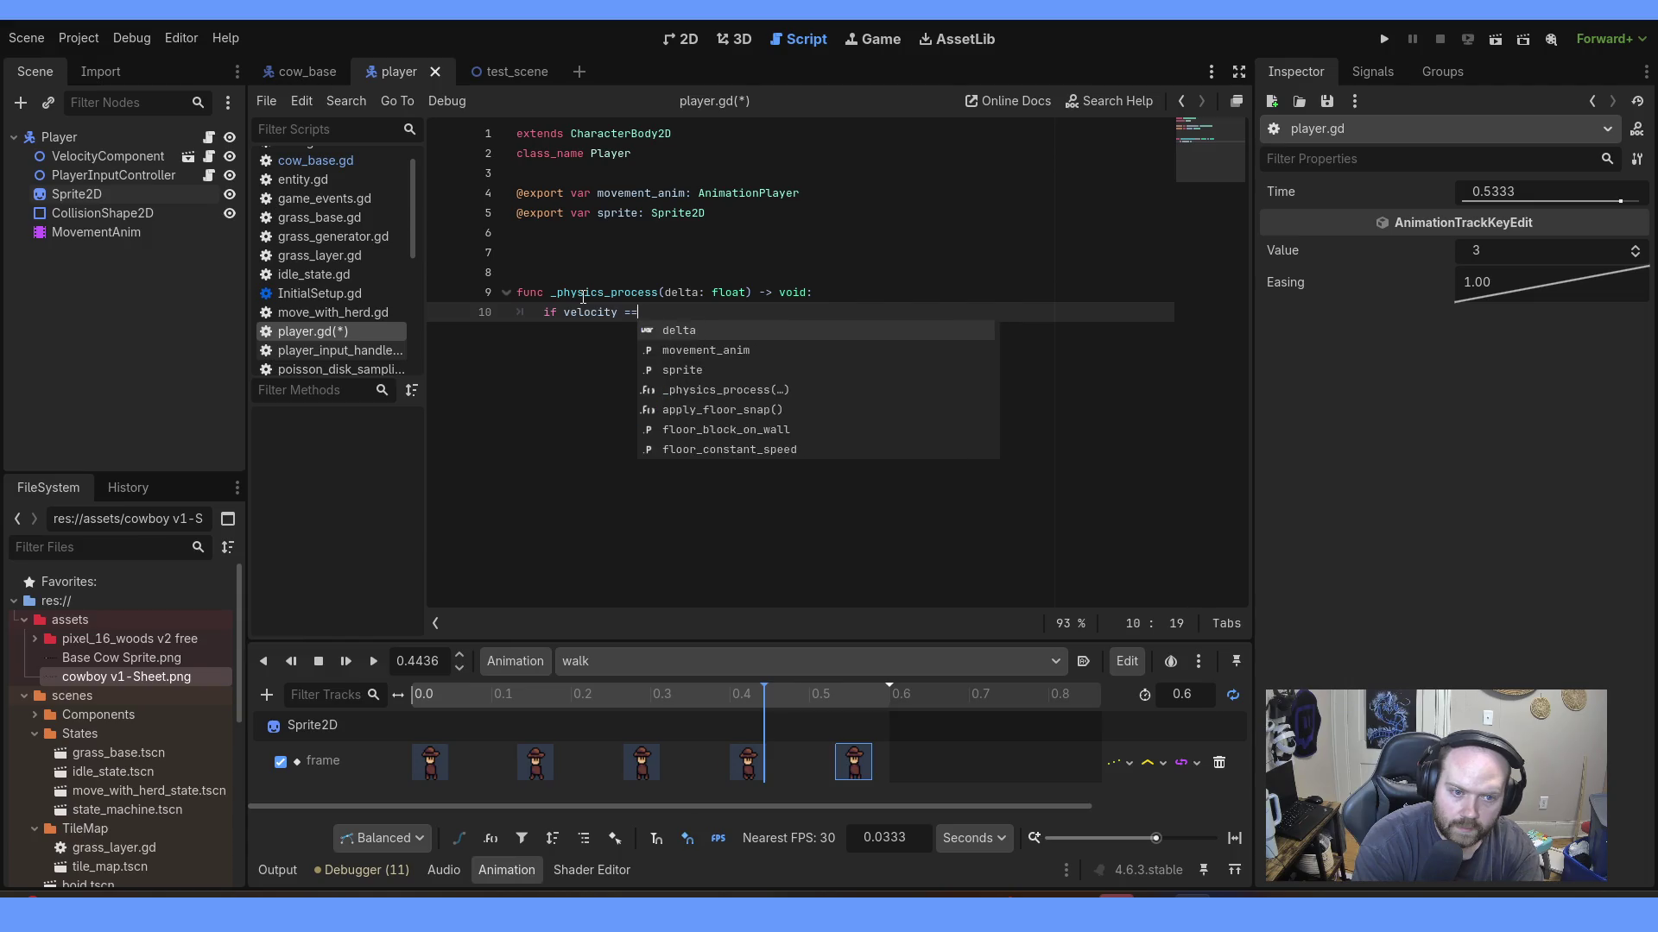
pyautogui.write('.is')
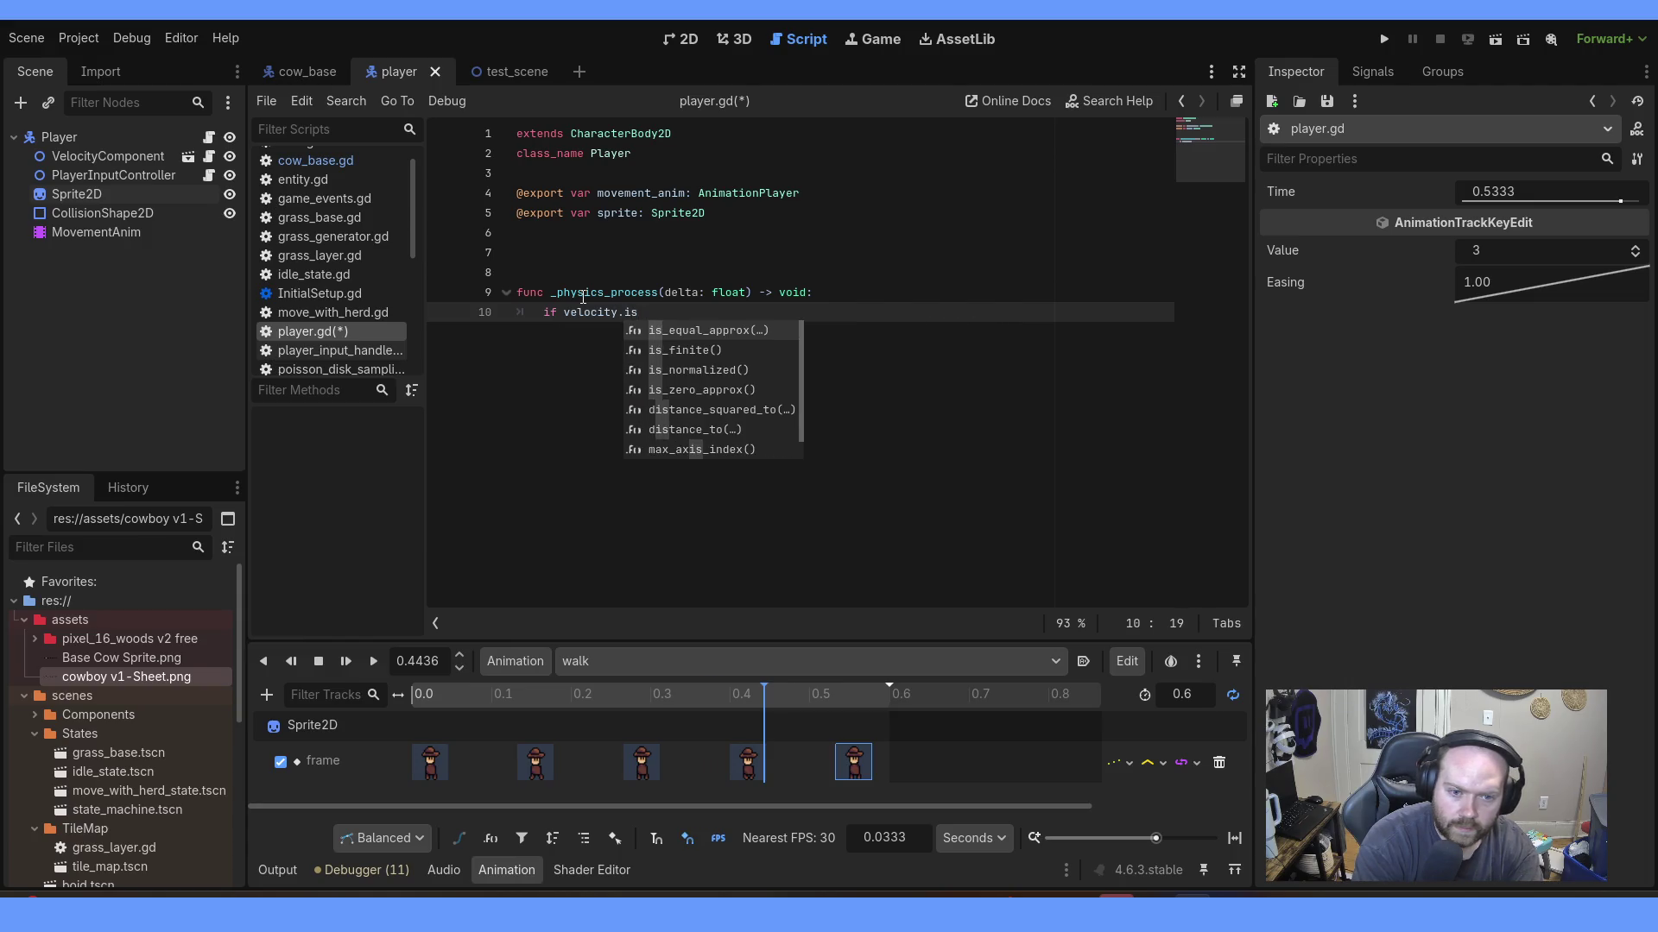
pyautogui.press('Down')
pyautogui.press('Down')
pyautogui.press('Down')
pyautogui.press('Return')
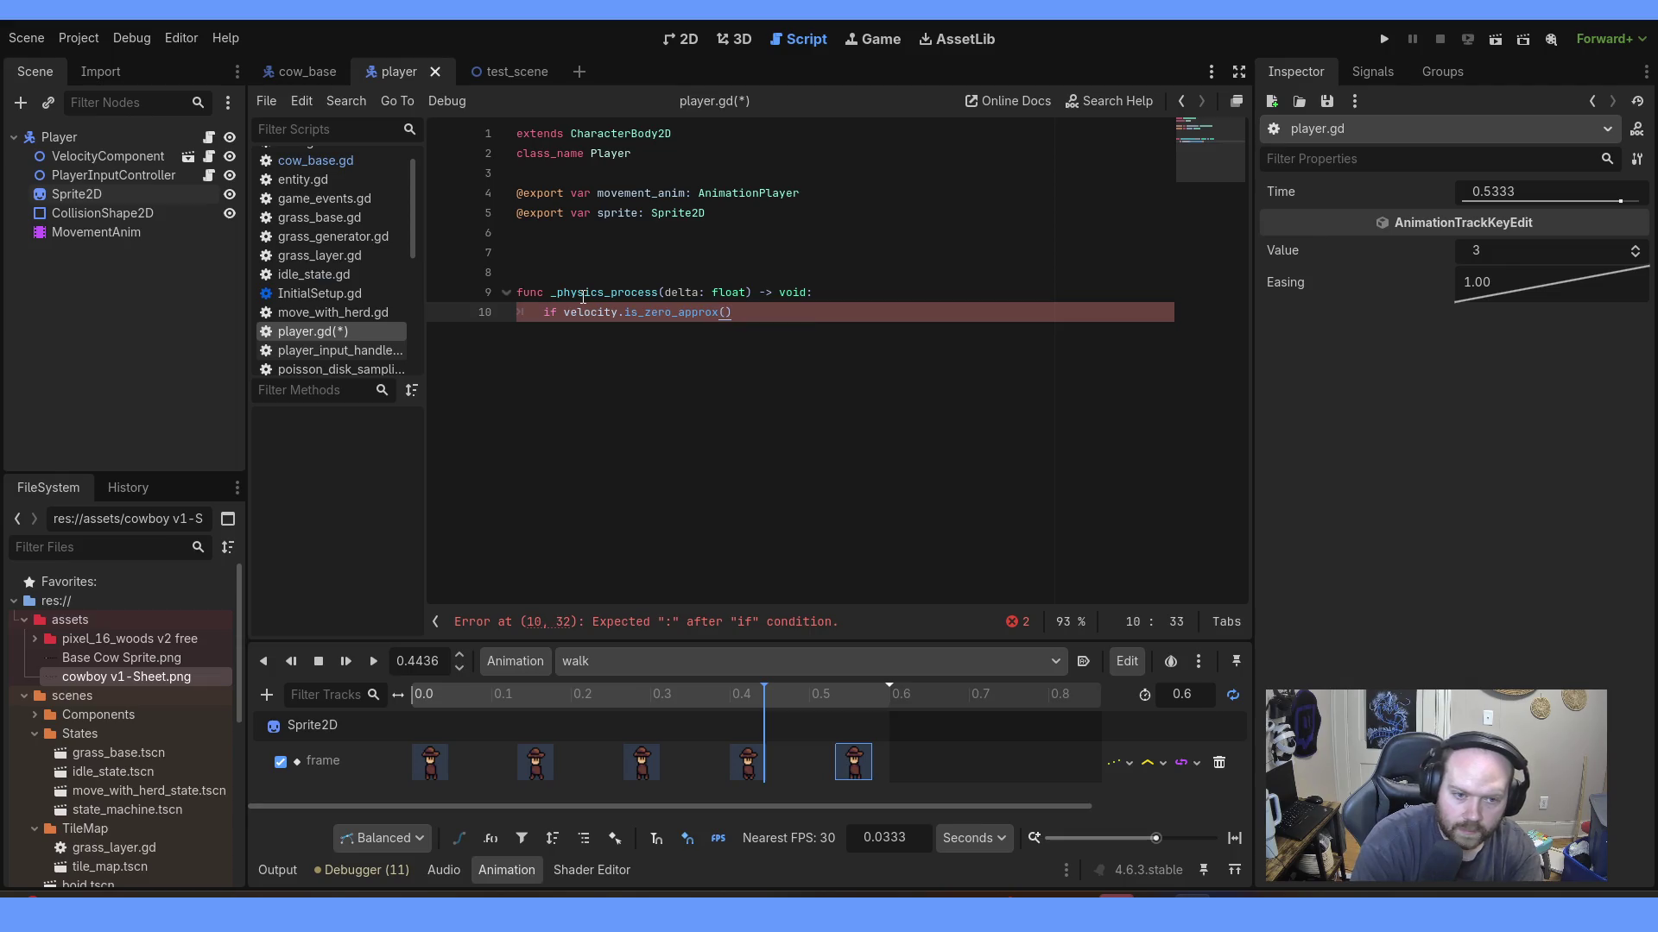
pyautogui.write(':')
pyautogui.press('Return')
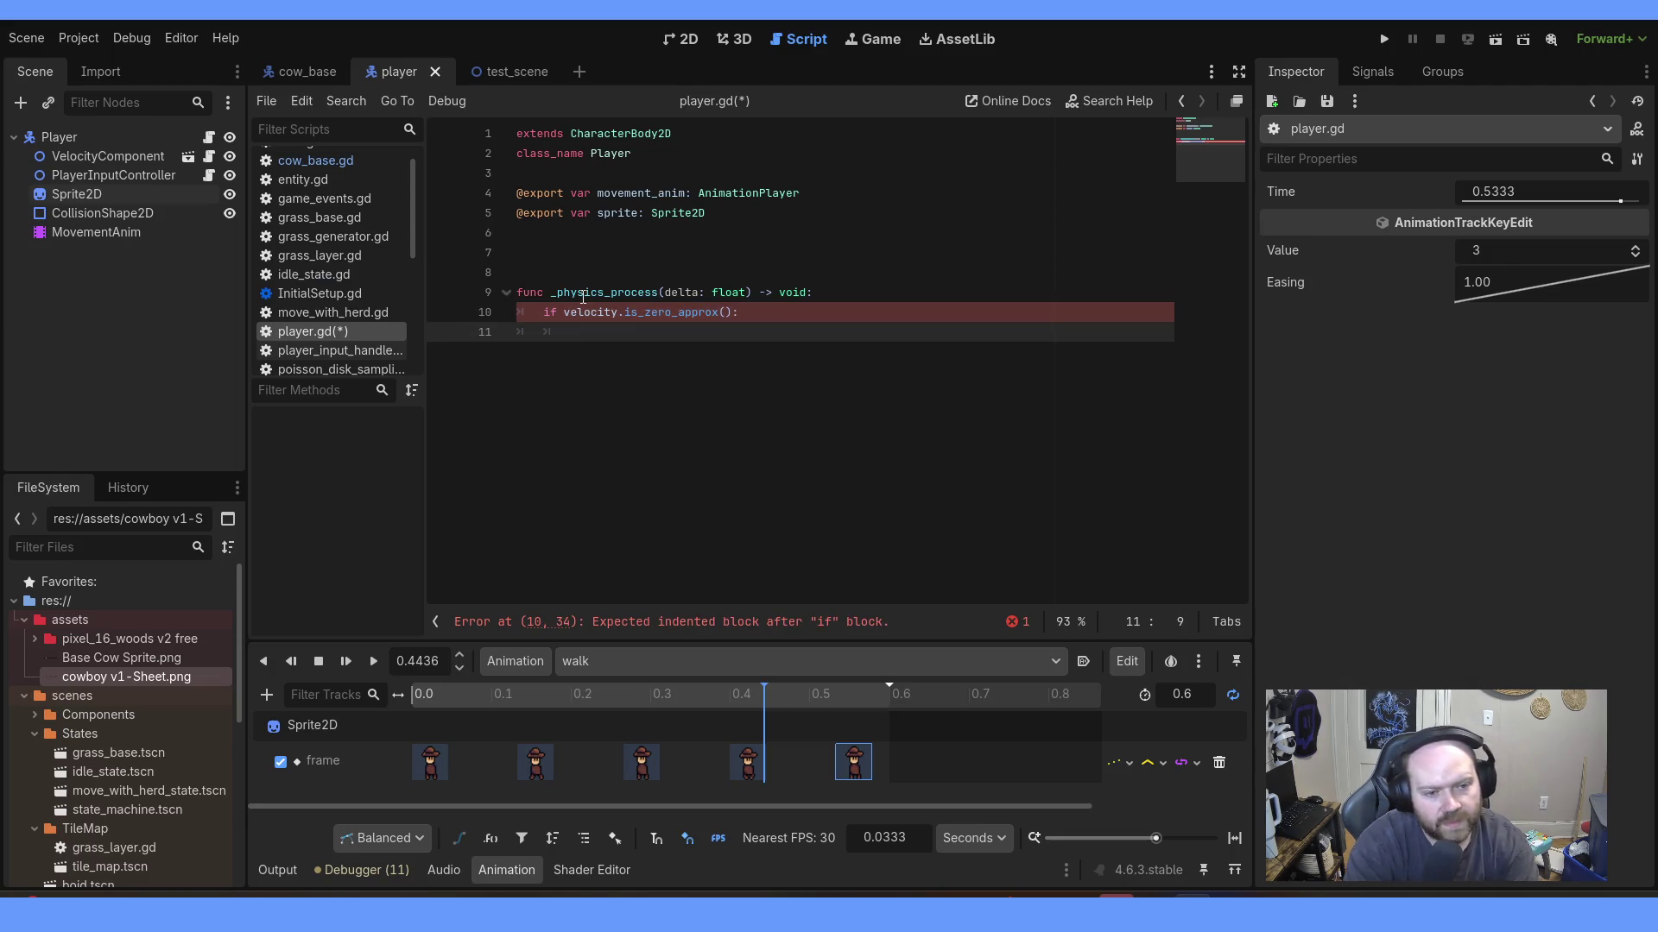
pyautogui.write('mo')
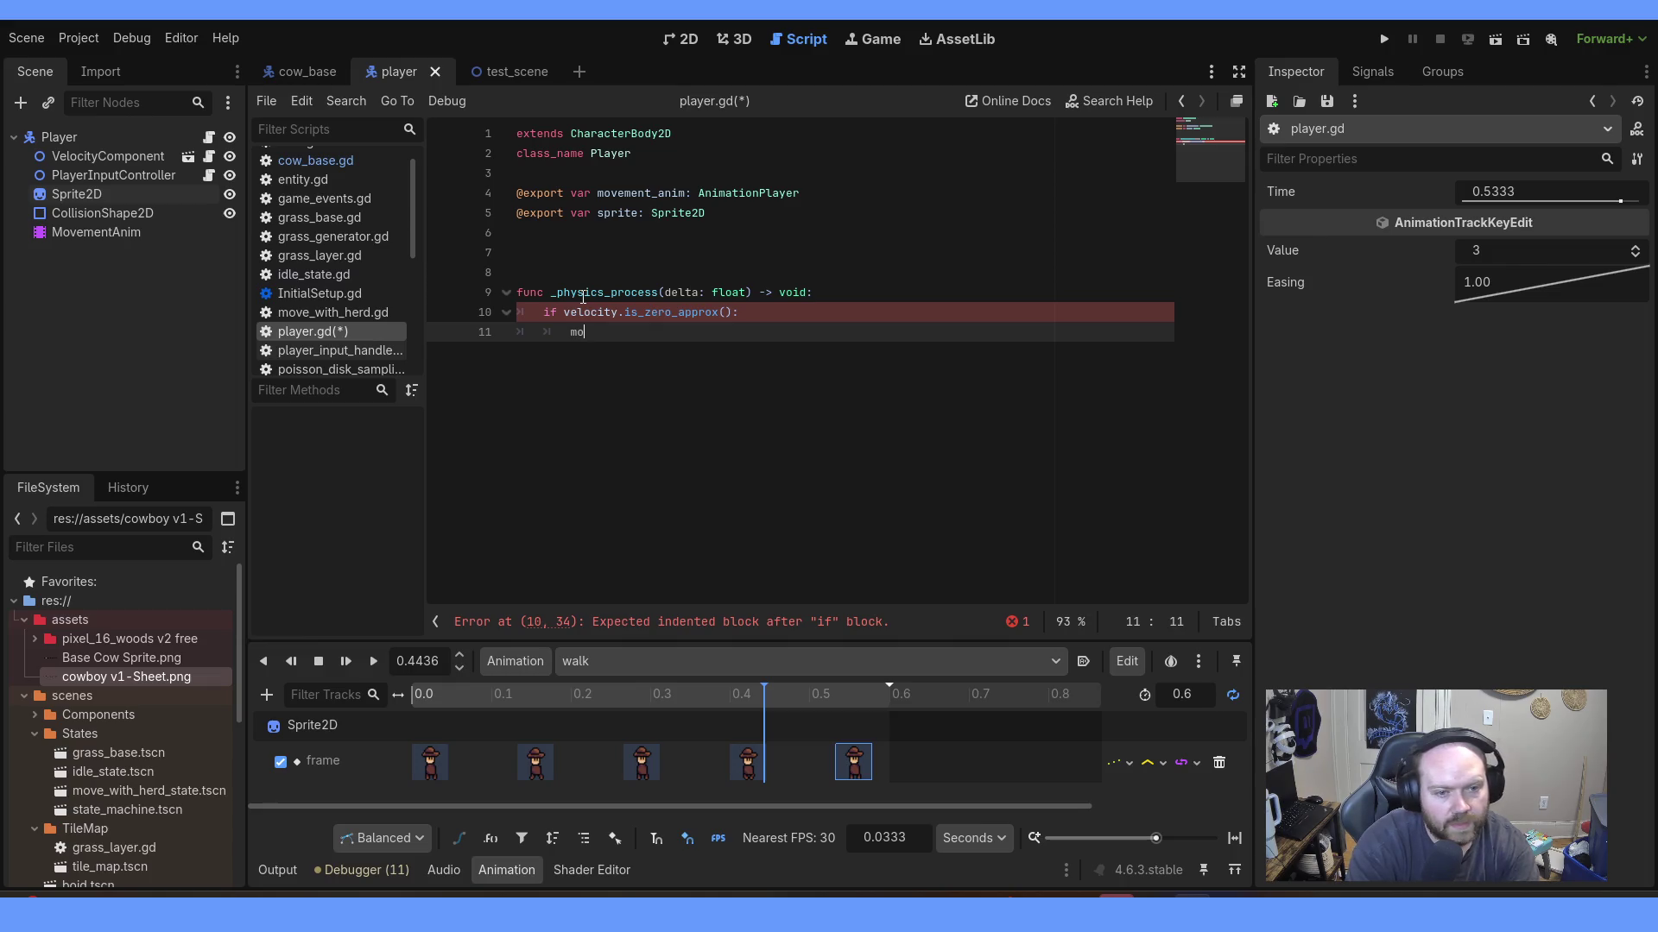
pyautogui.press('Return')
pyautogui.write('.play')
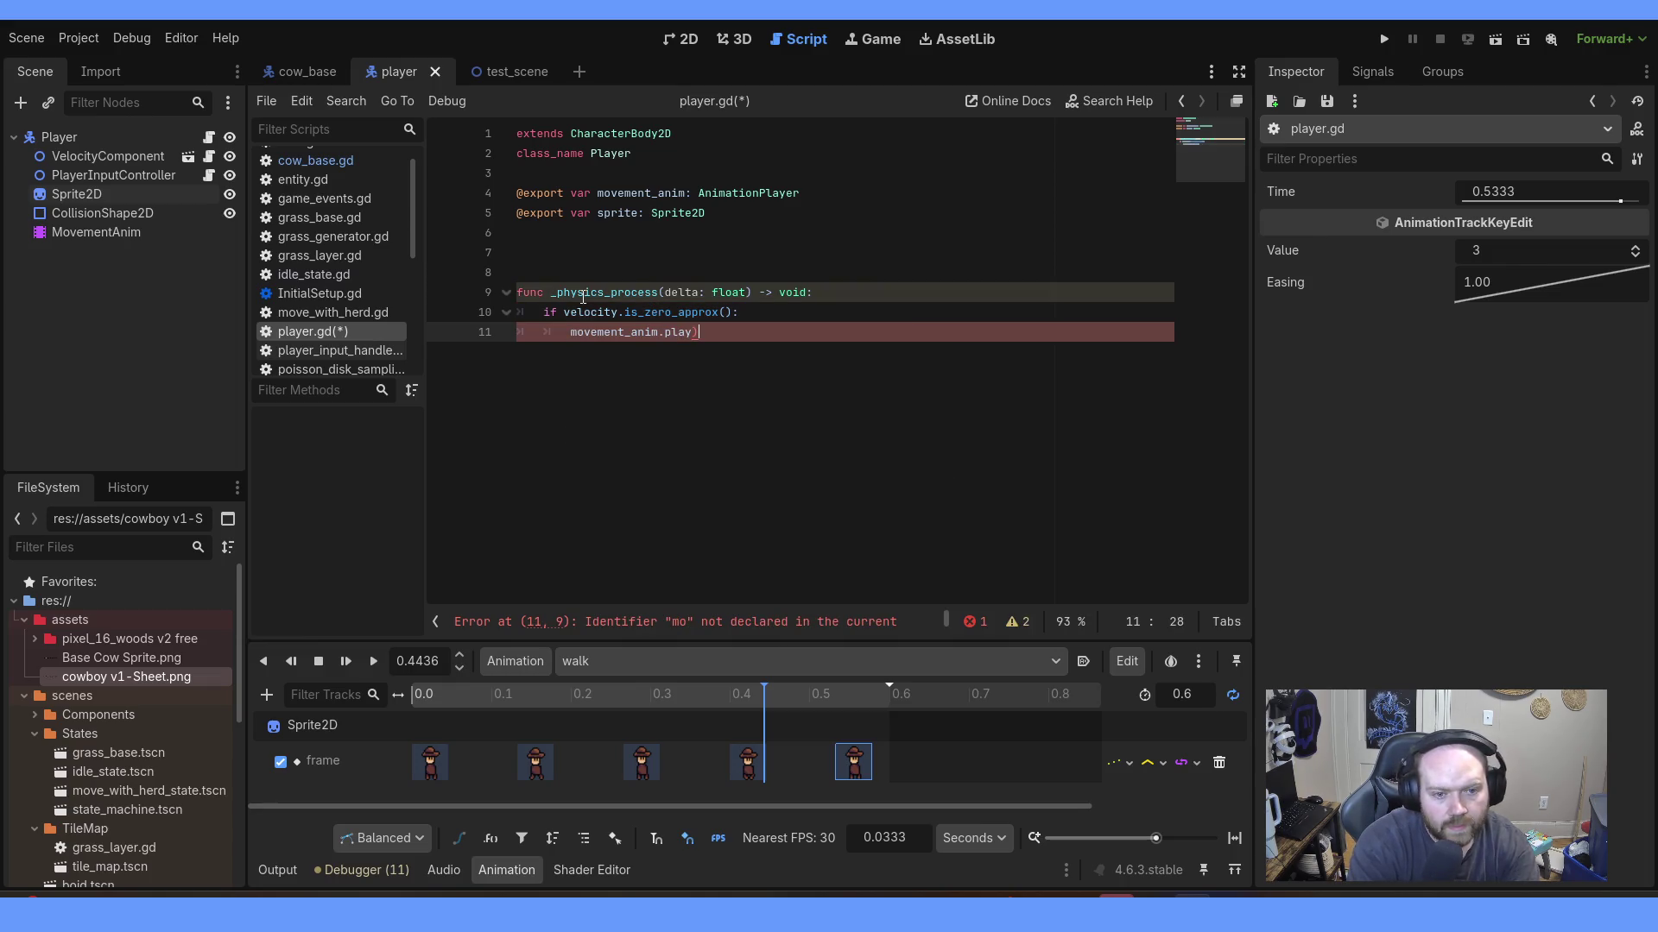
pyautogui.write('("idl')
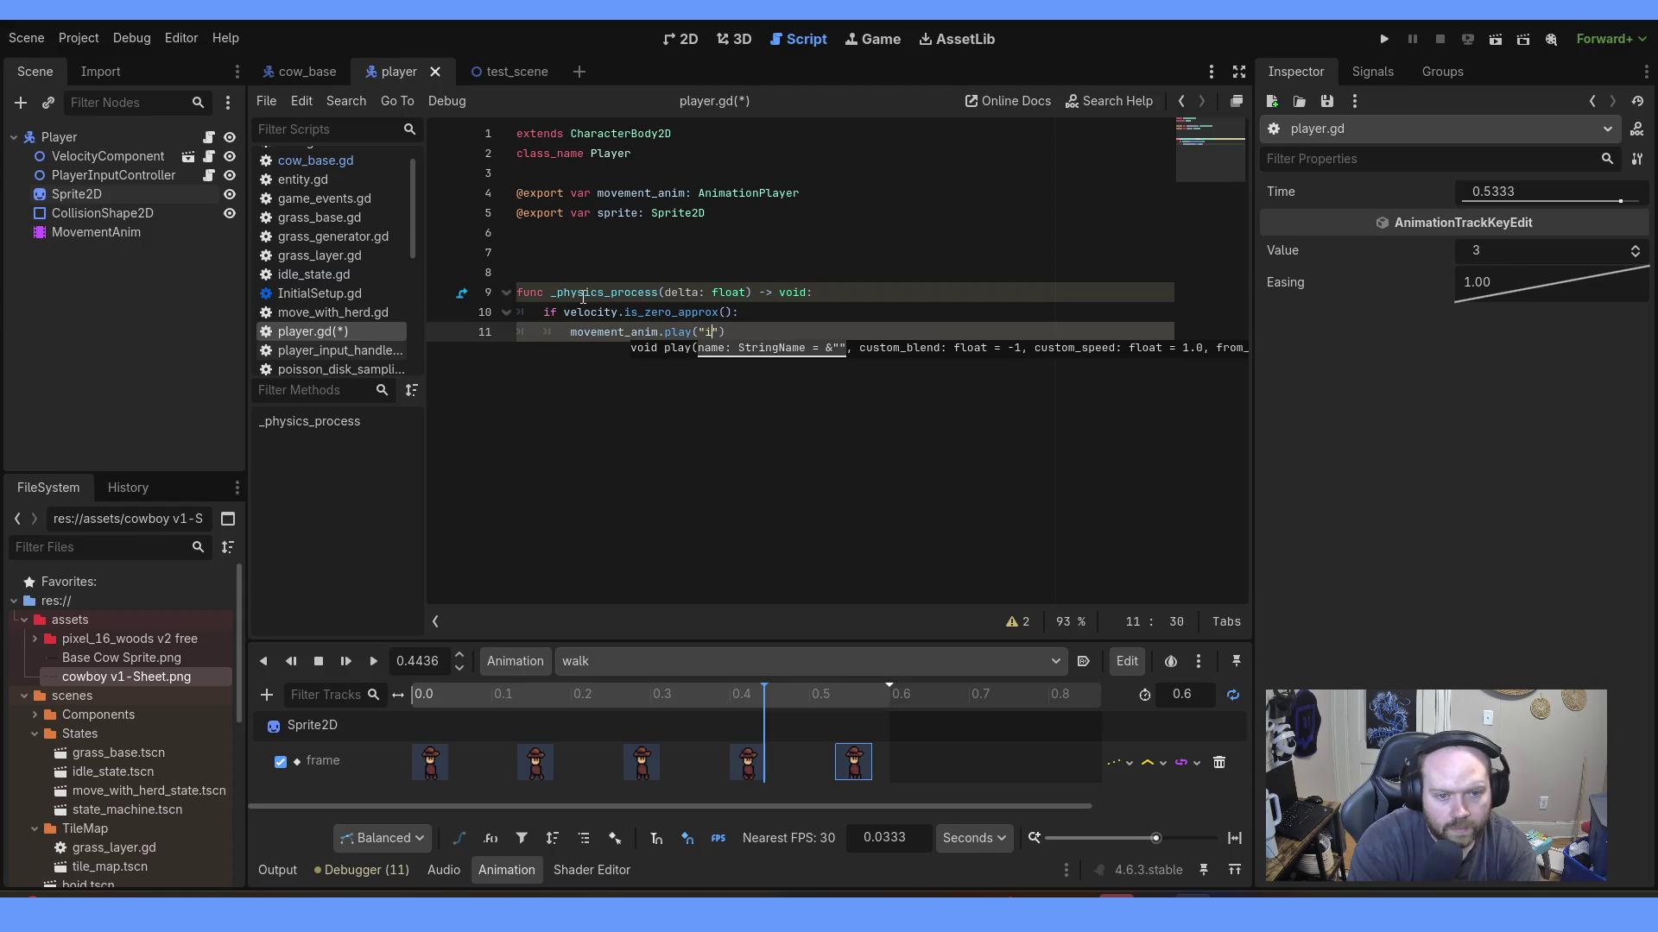
pyautogui.write('e"')
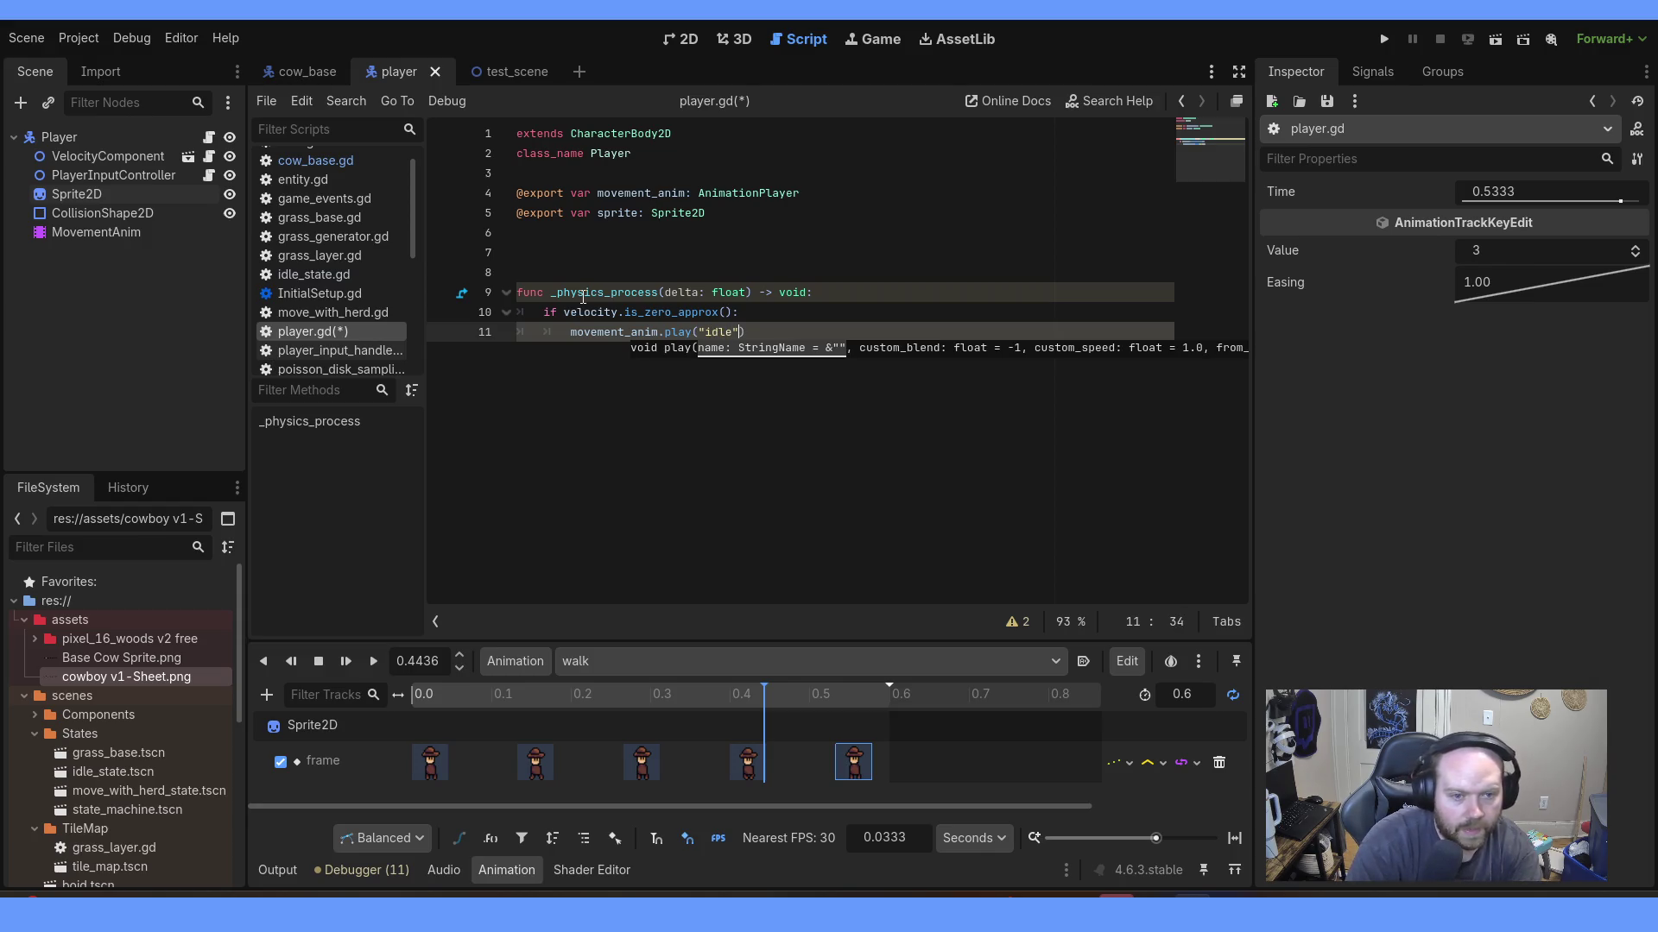
pyautogui.write(')')
pyautogui.press('Return')
pyautogui.press('BackSpace')
# Step: Add 'elif velocity.x >= 0: sprite.flip_h = false' below the idle check
pyautogui.write('elif velocity.x ')
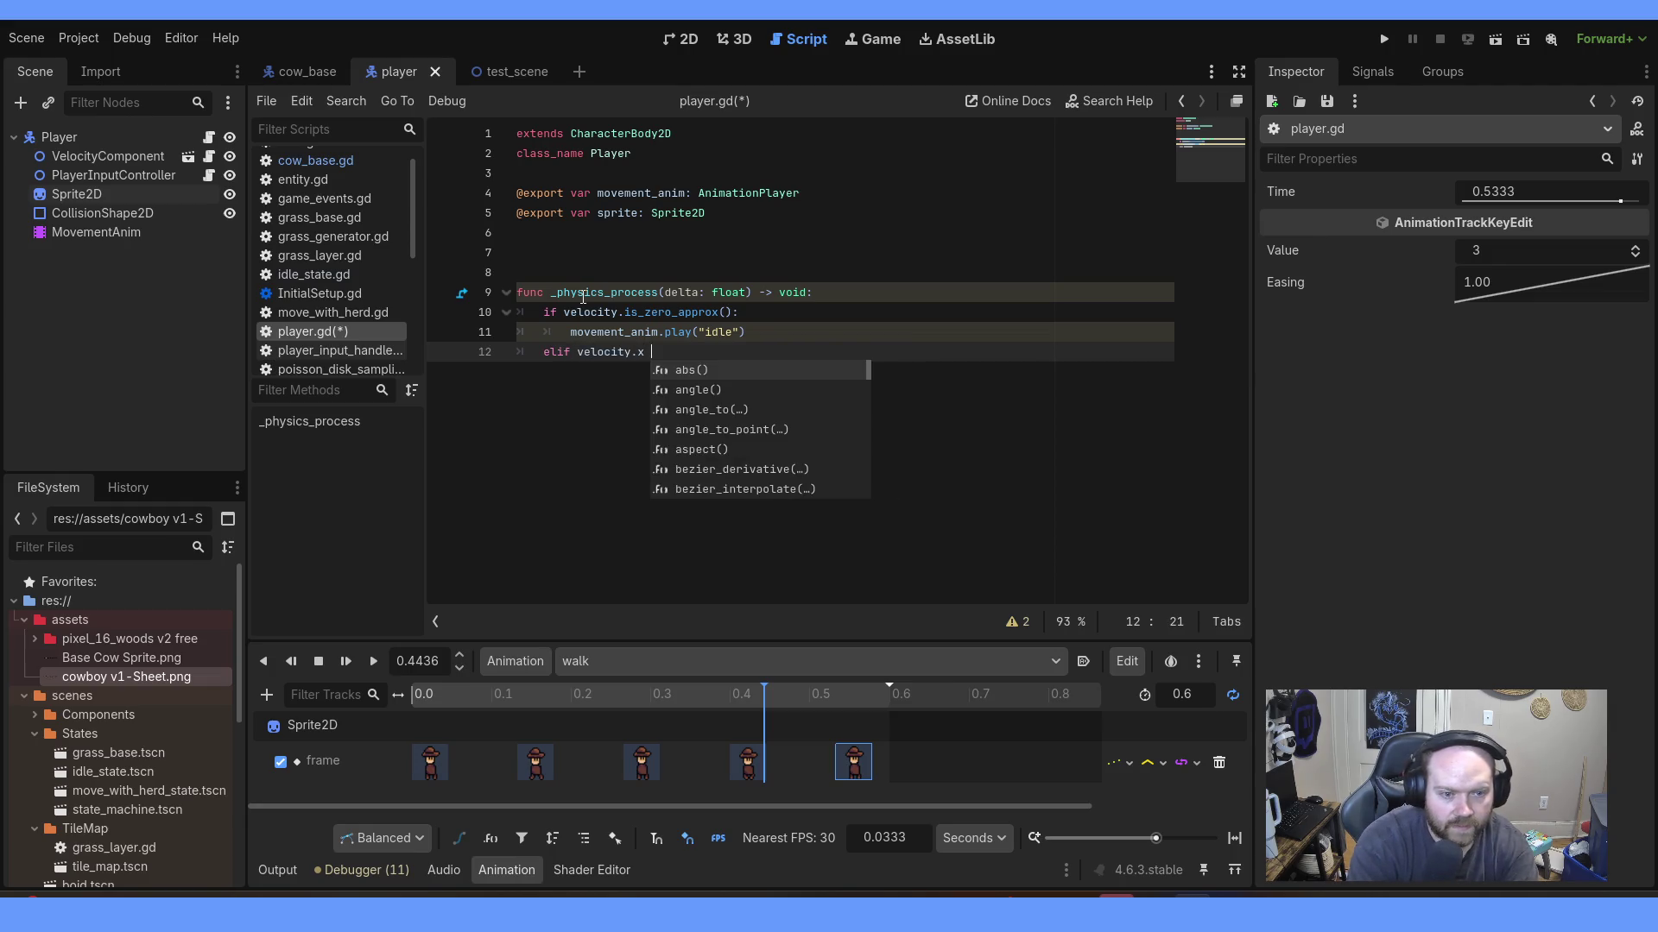
pyautogui.write('>= )')
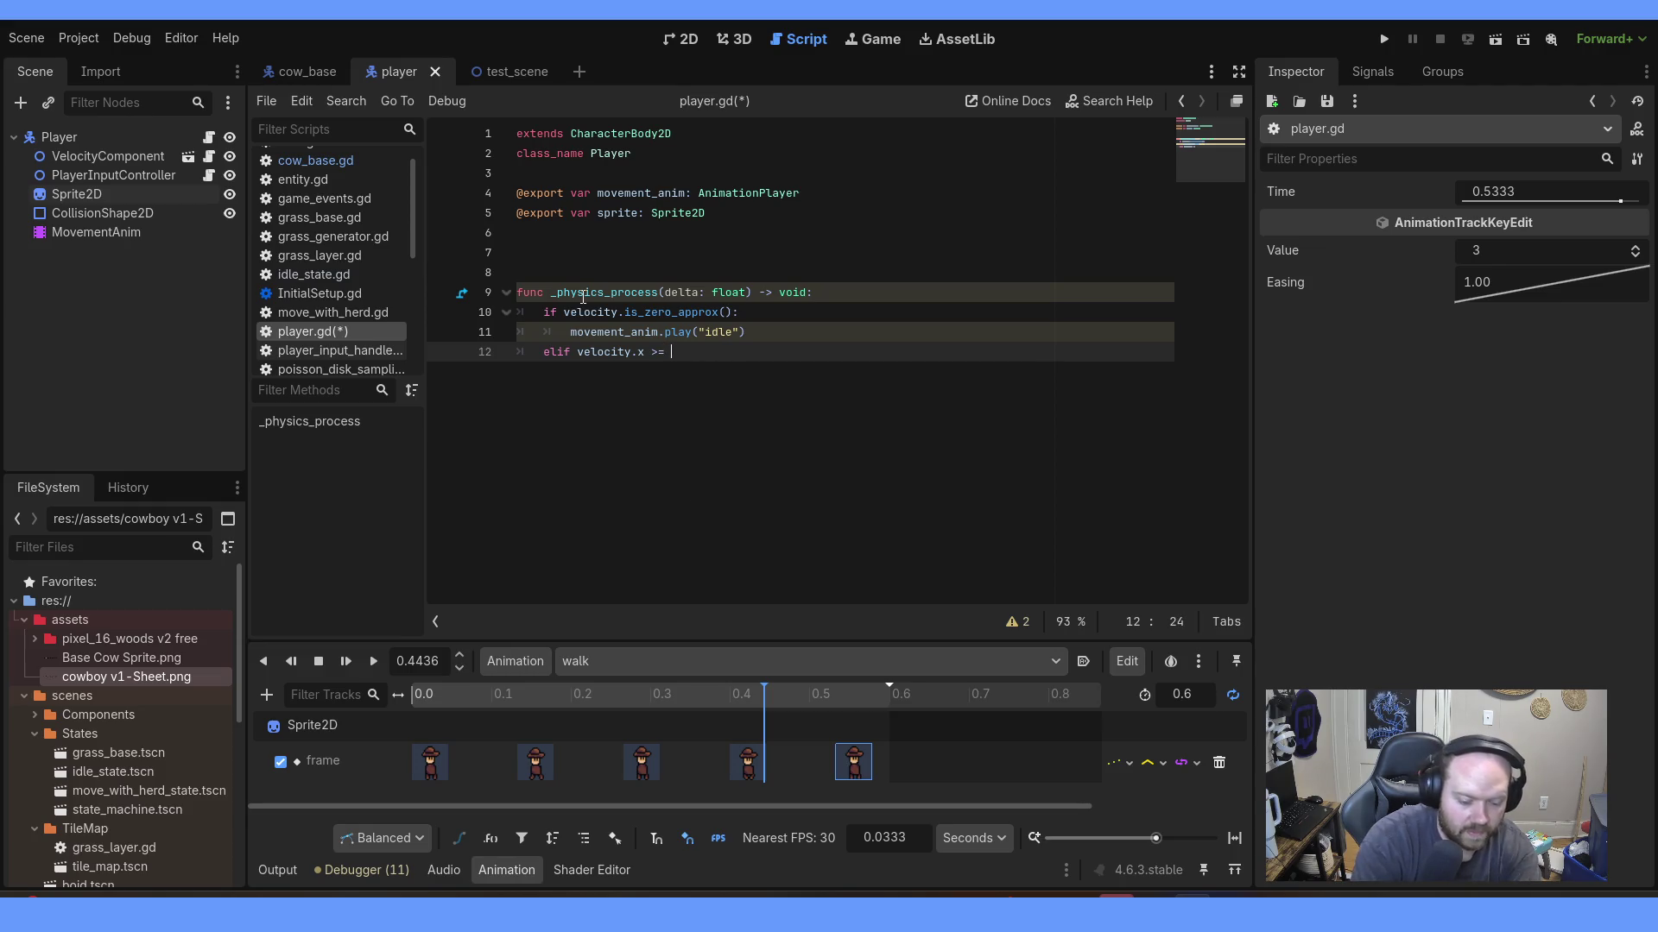
pyautogui.write('0:')
pyautogui.press('Return')
pyautogui.write('sprite.')
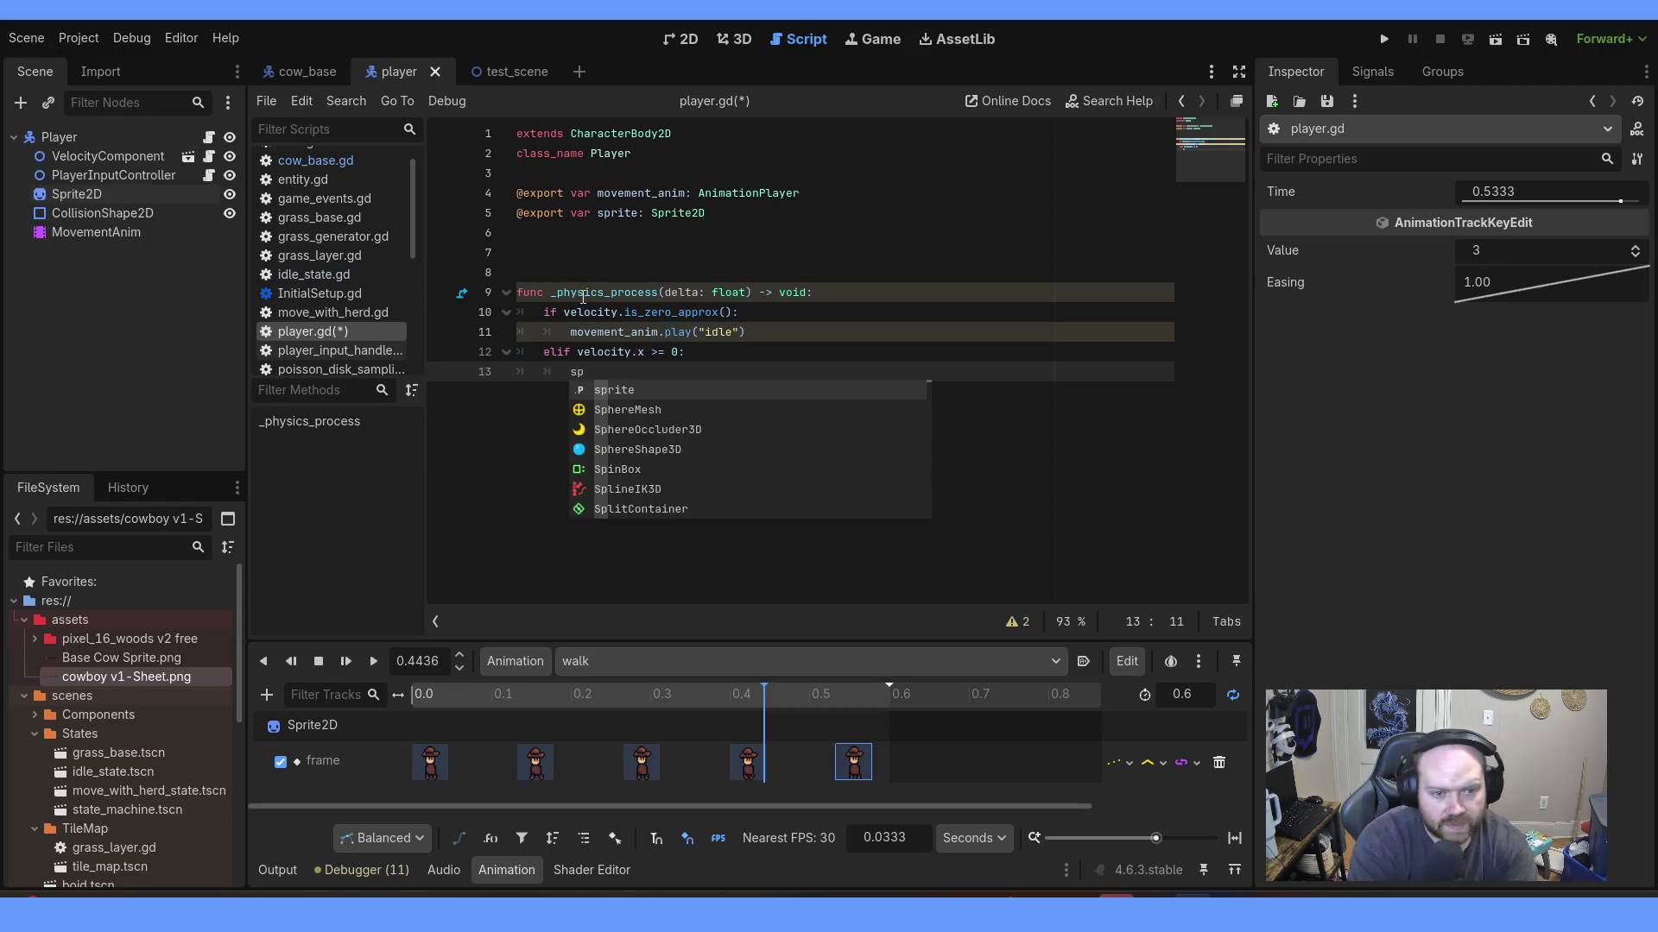
pyautogui.write('fl')
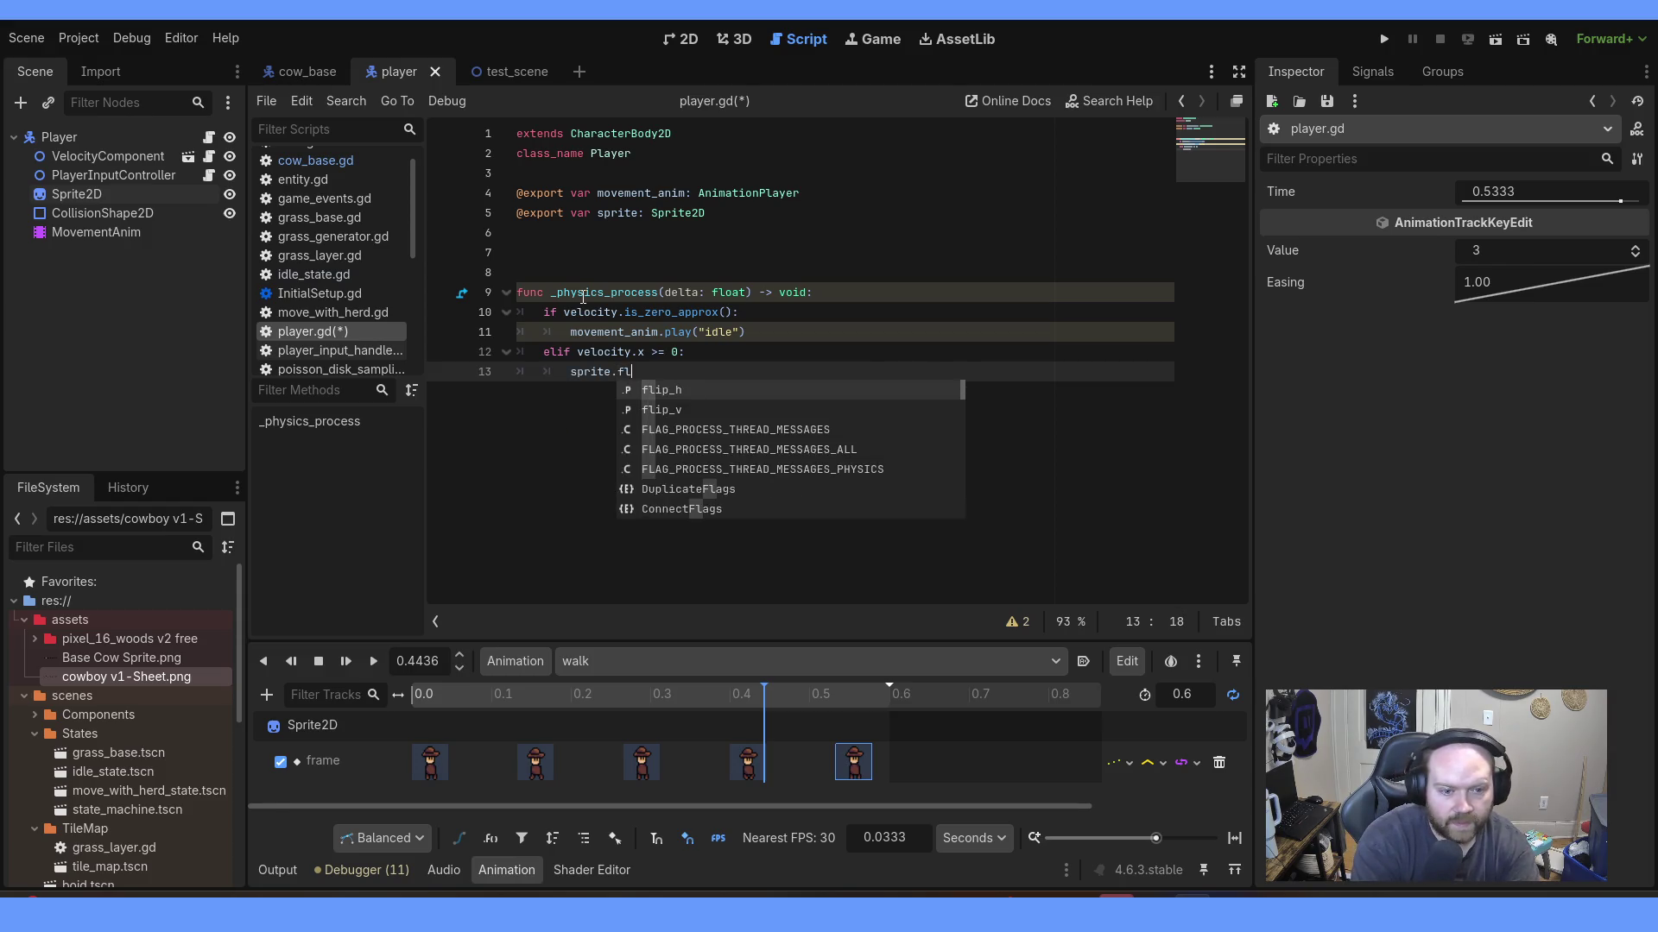
pyautogui.press('Return')
pyautogui.write('=')
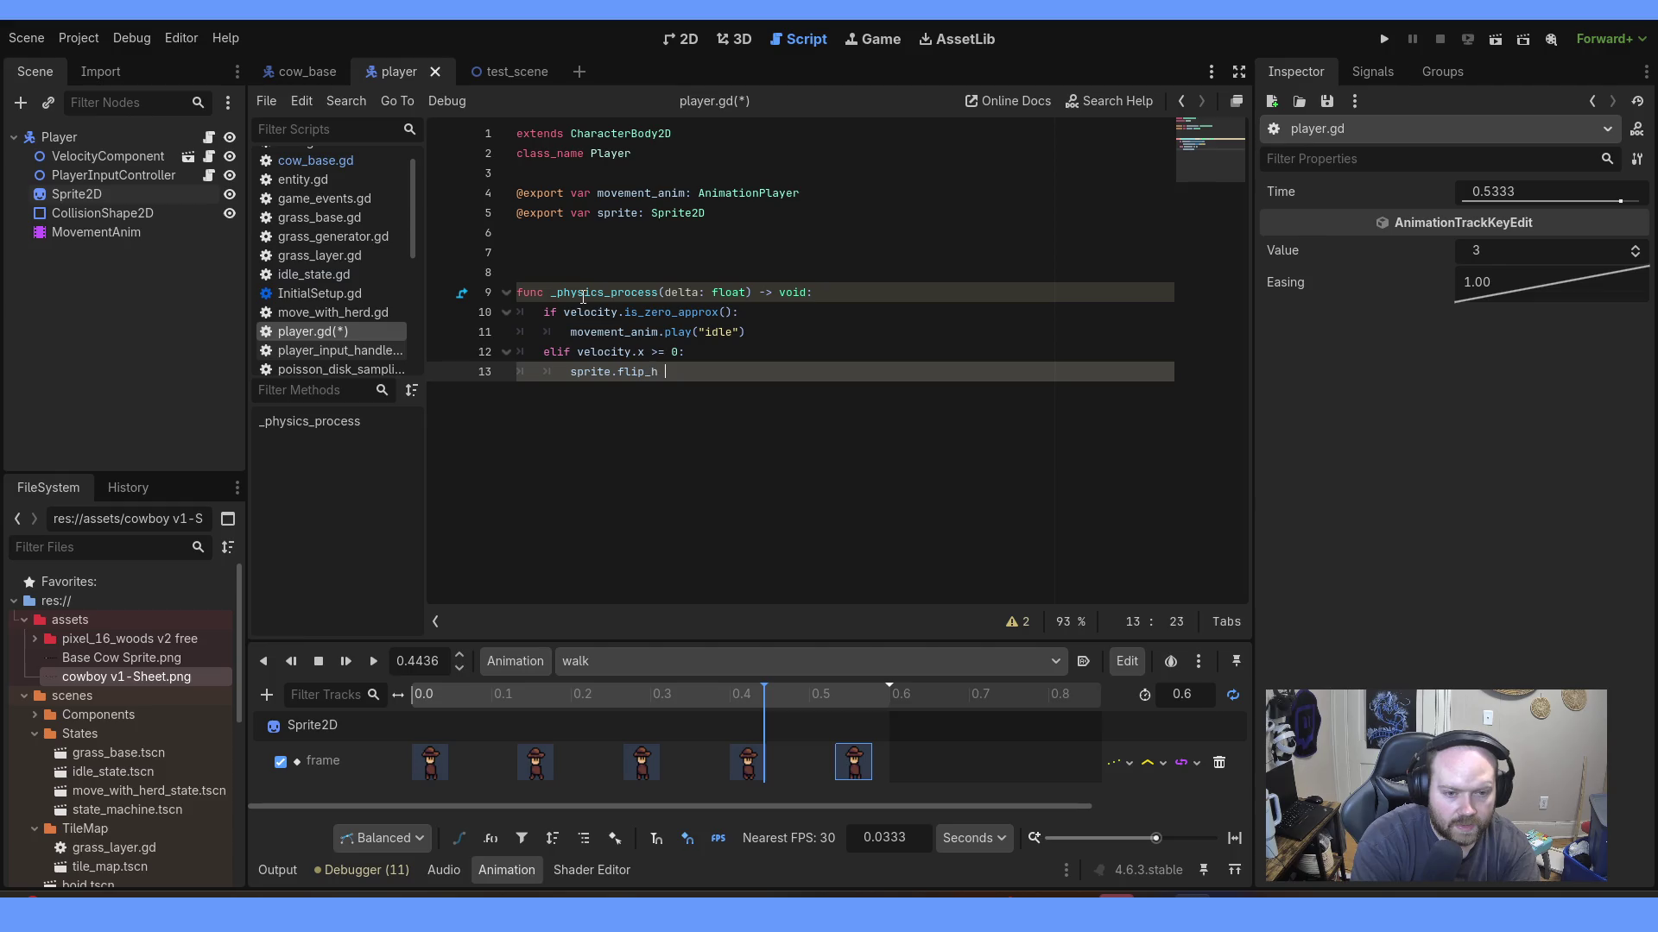
pyautogui.write(' false')
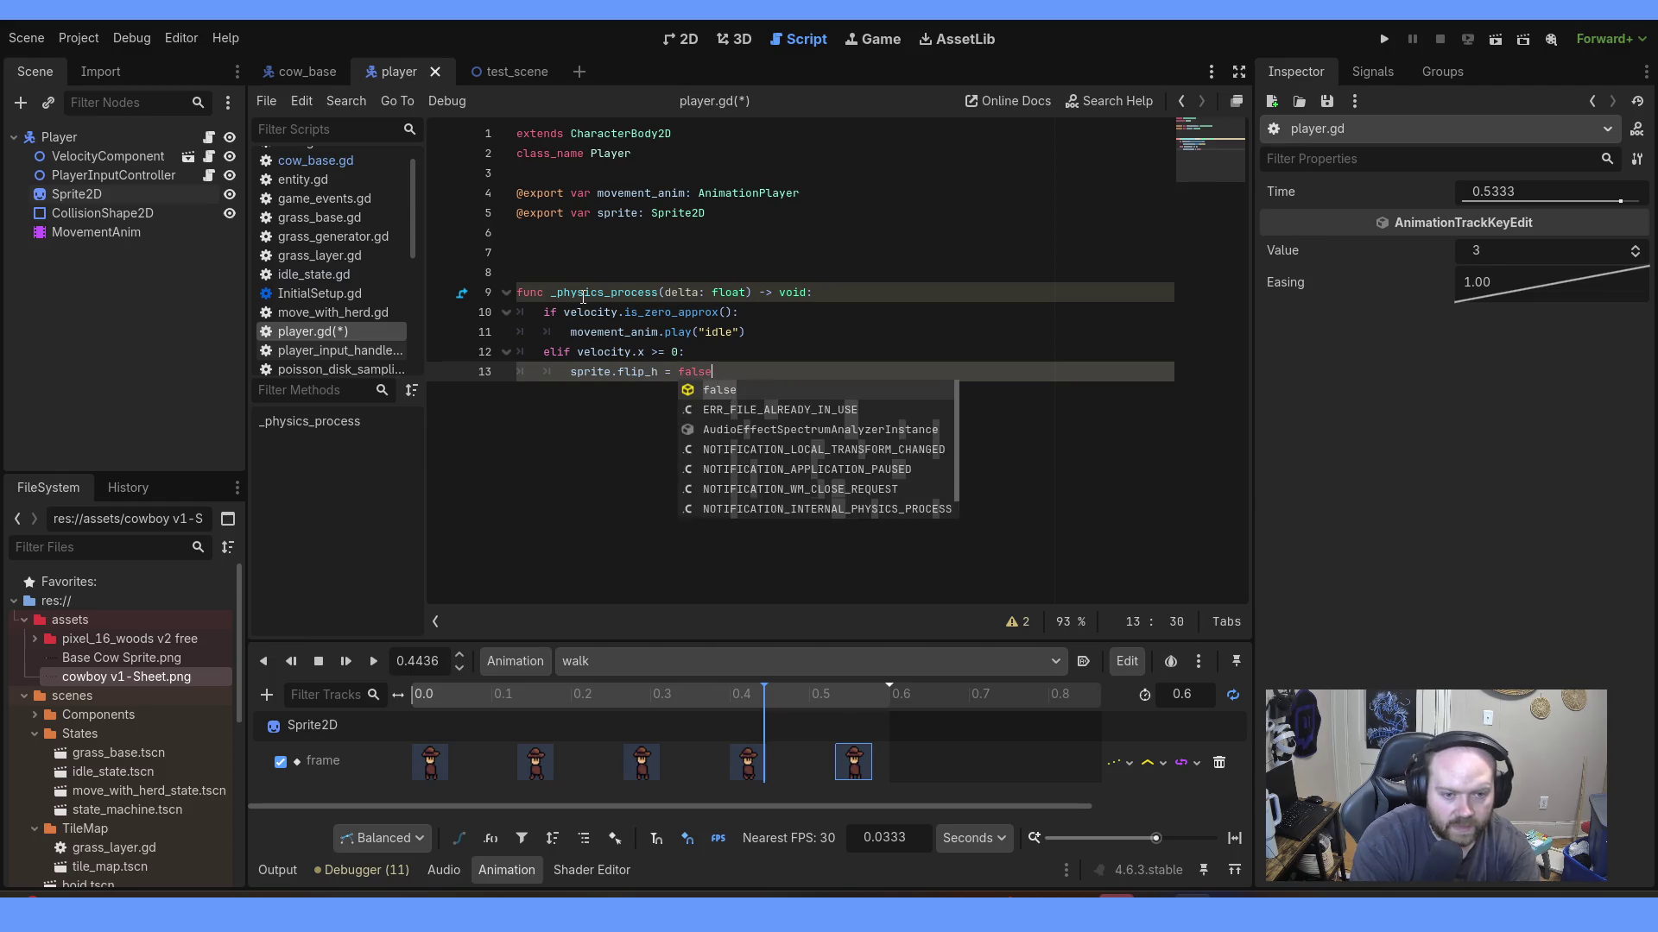
pyautogui.press('Return')
pyautogui.press('Return')
pyautogui.press('BackSpace')
pyautogui.press('BackSpace')
pyautogui.press('BackSpace')
pyautogui.moveTo(583, 296)
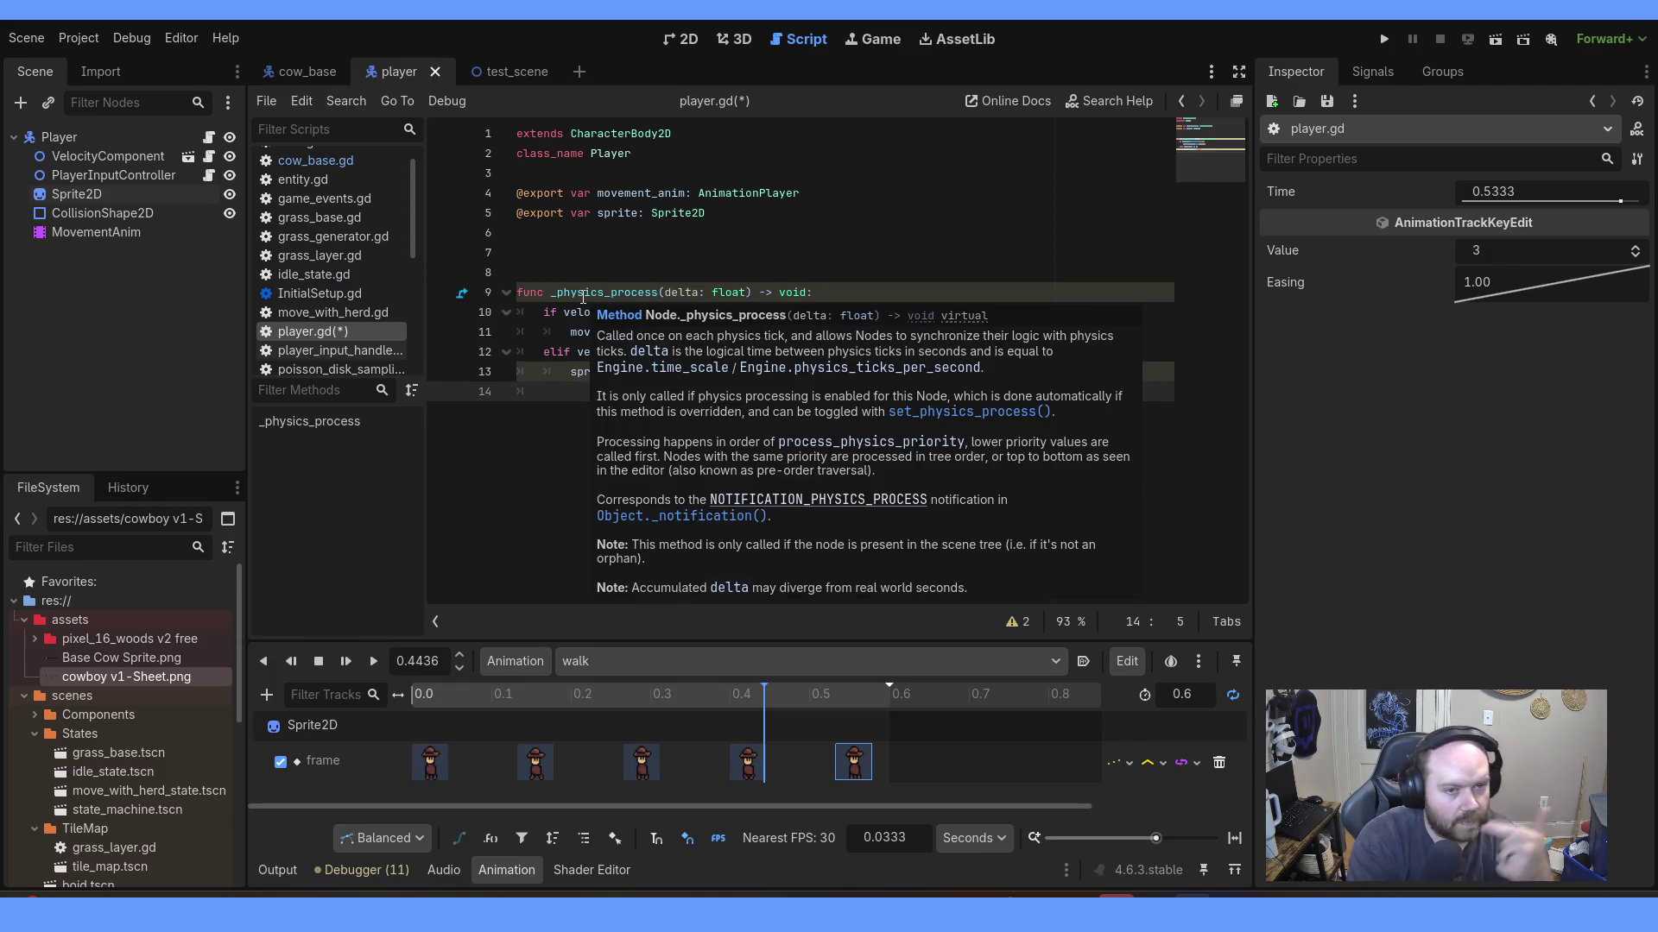
pyautogui.click(670, 42)
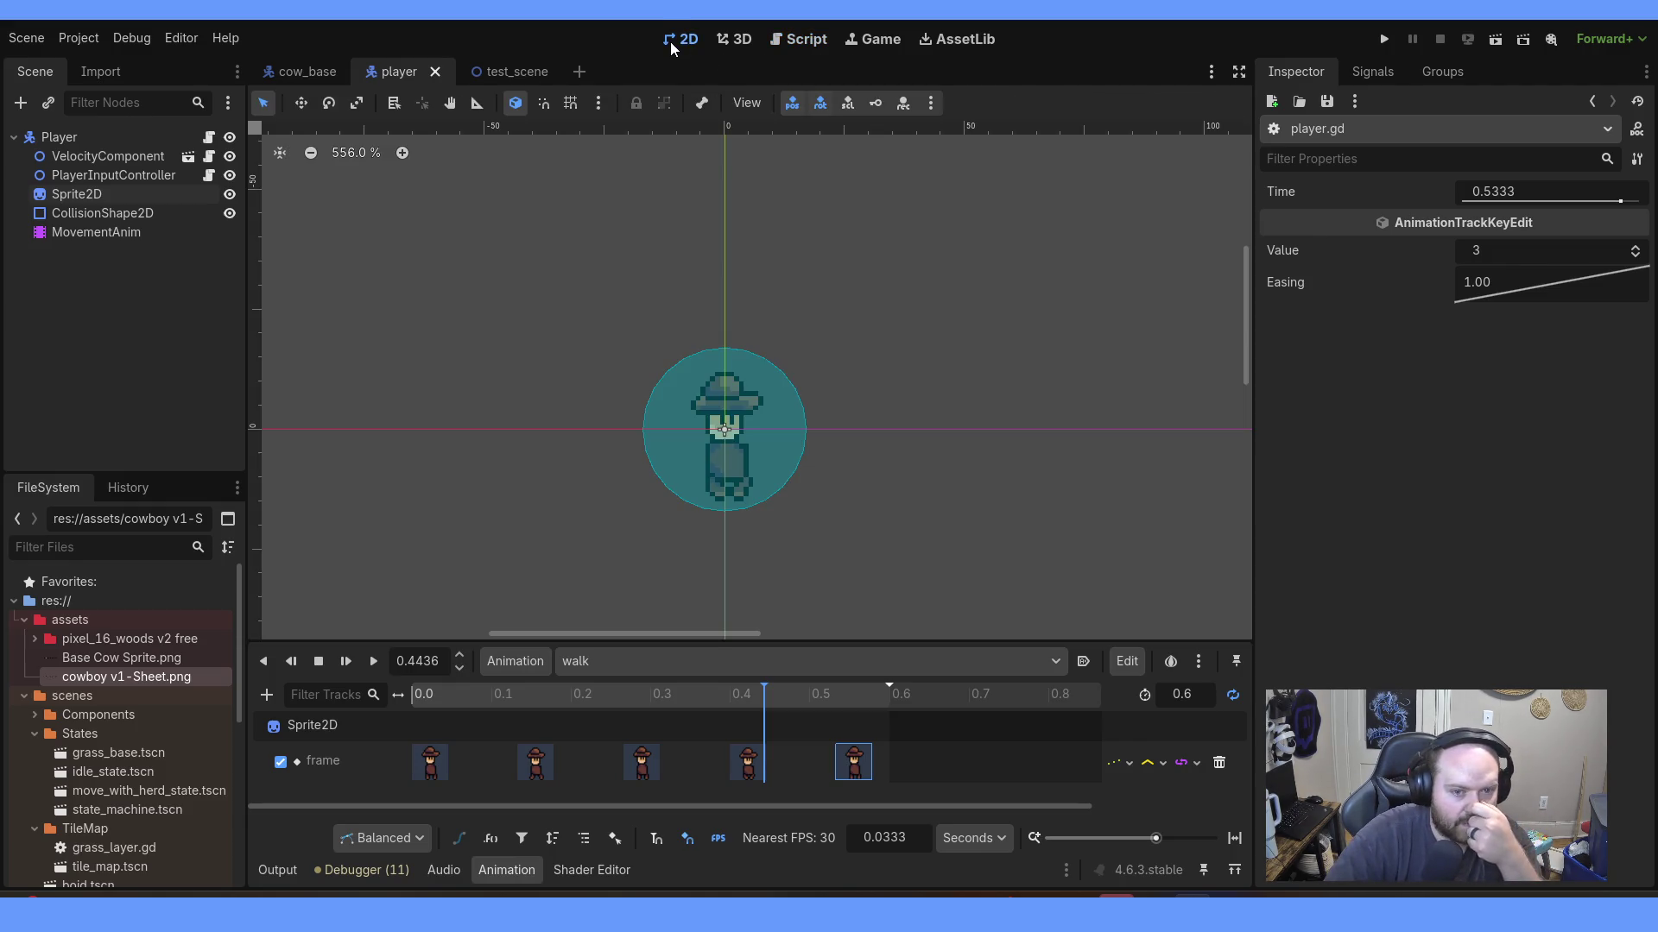
pyautogui.click(208, 137)
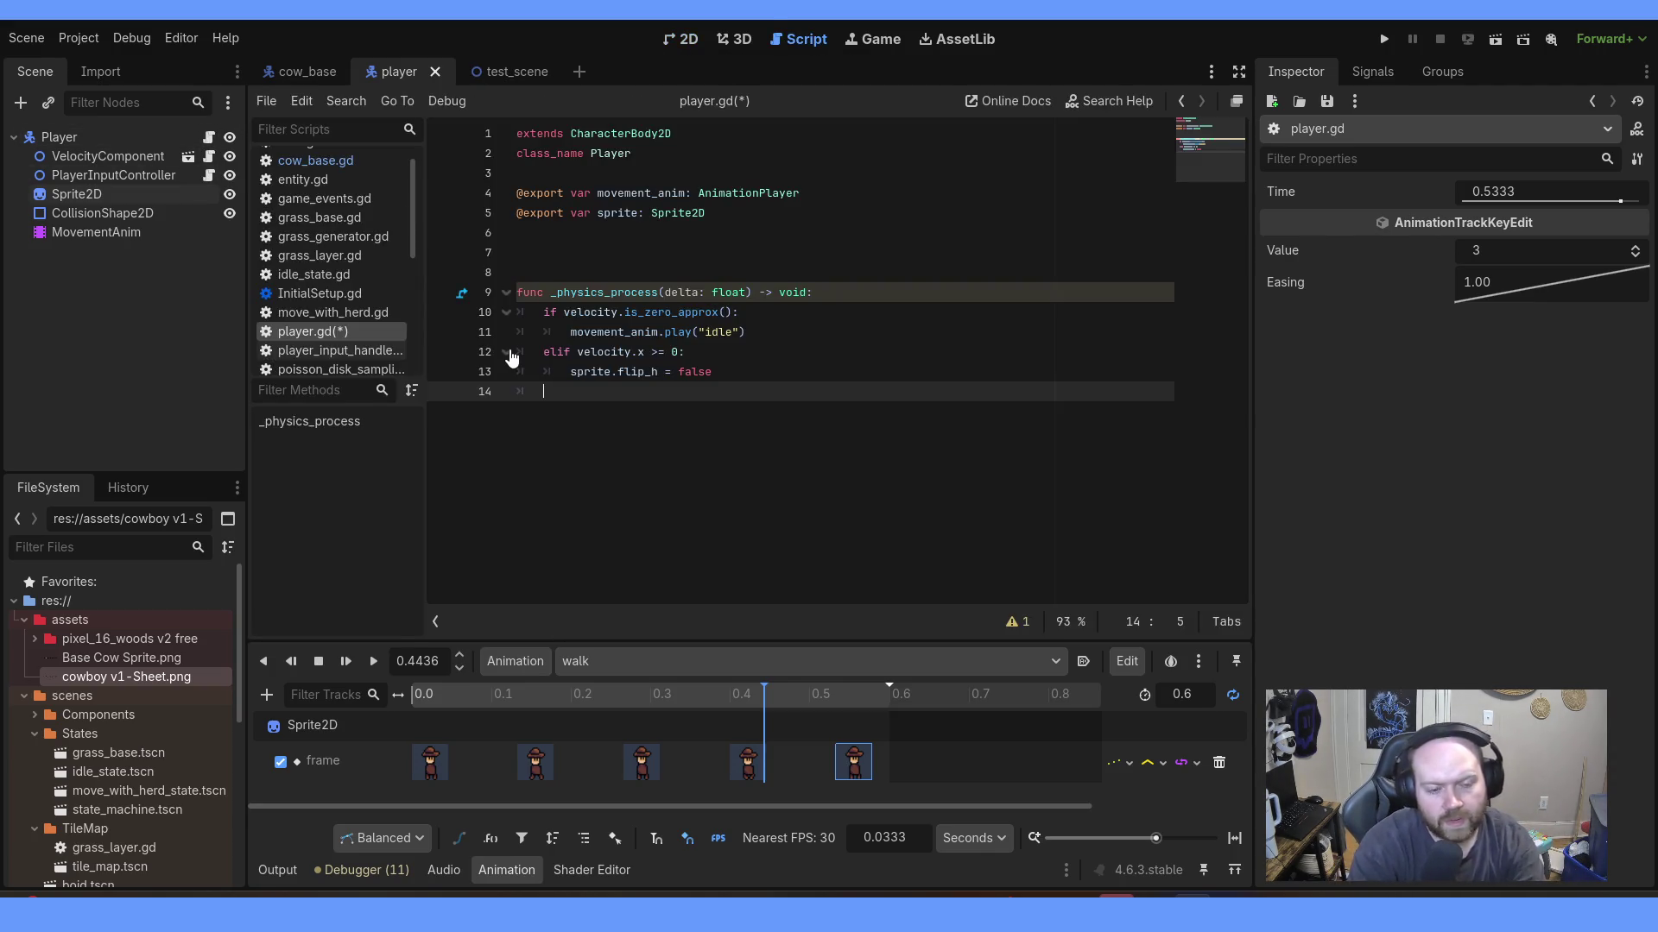
# Step: Add an elif on velocity.x for leftward movement, fixing the earlier comparison operator
pyautogui.write('elif ve')
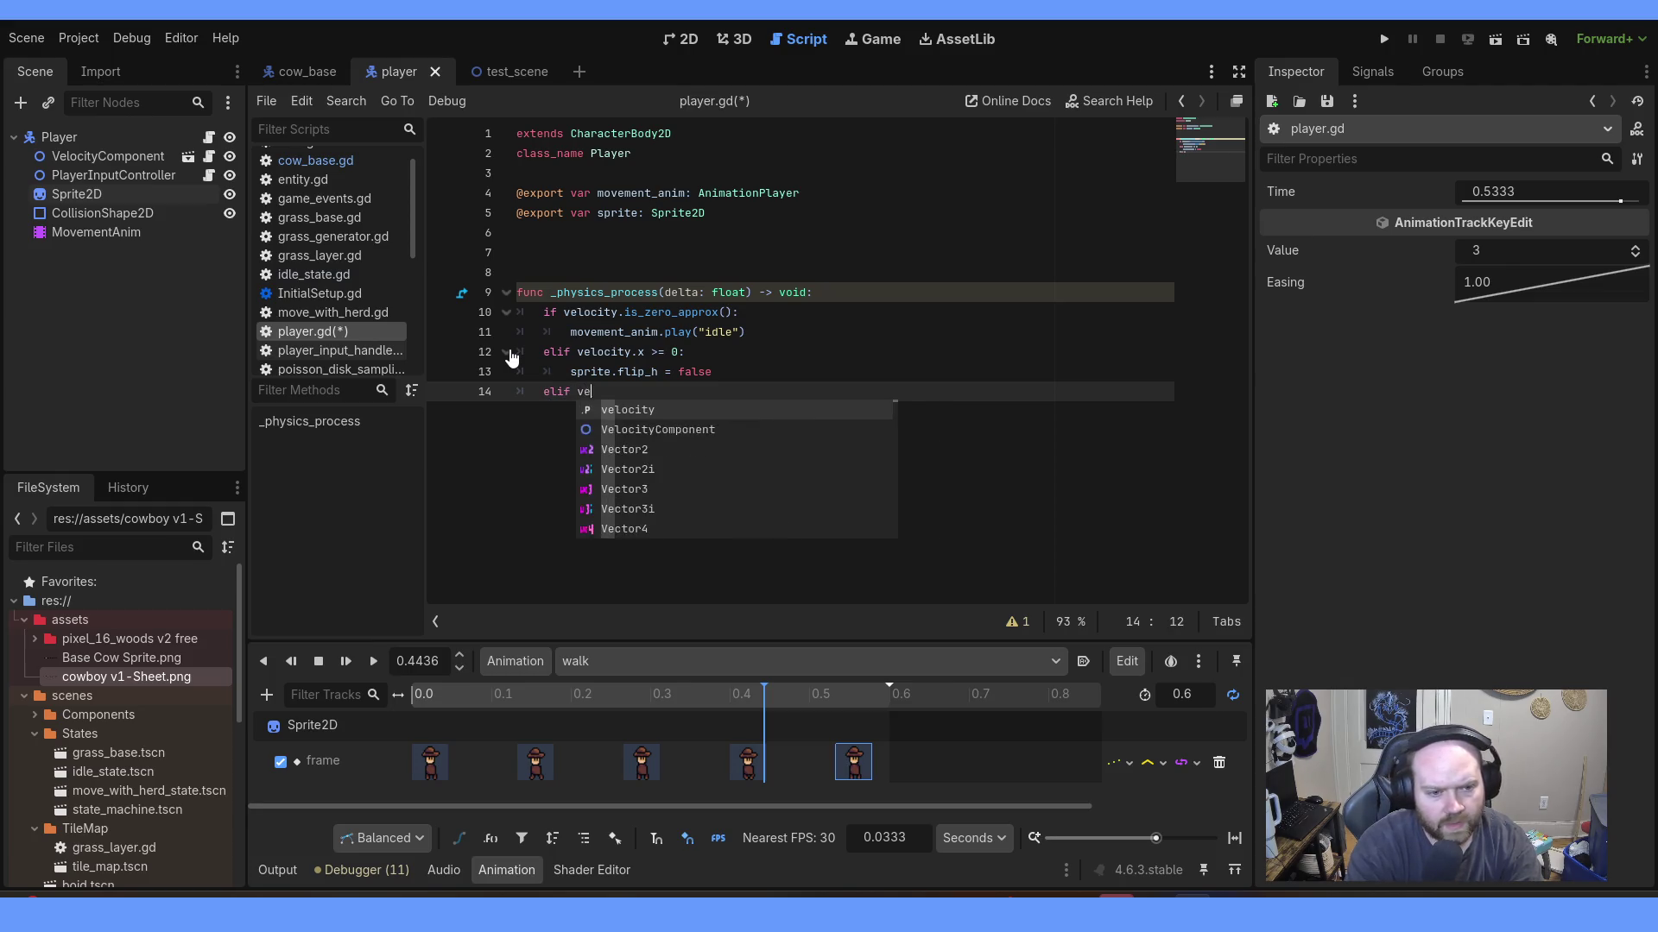
pyautogui.write('loc')
pyautogui.press('Return')
pyautogui.write('.x <=')
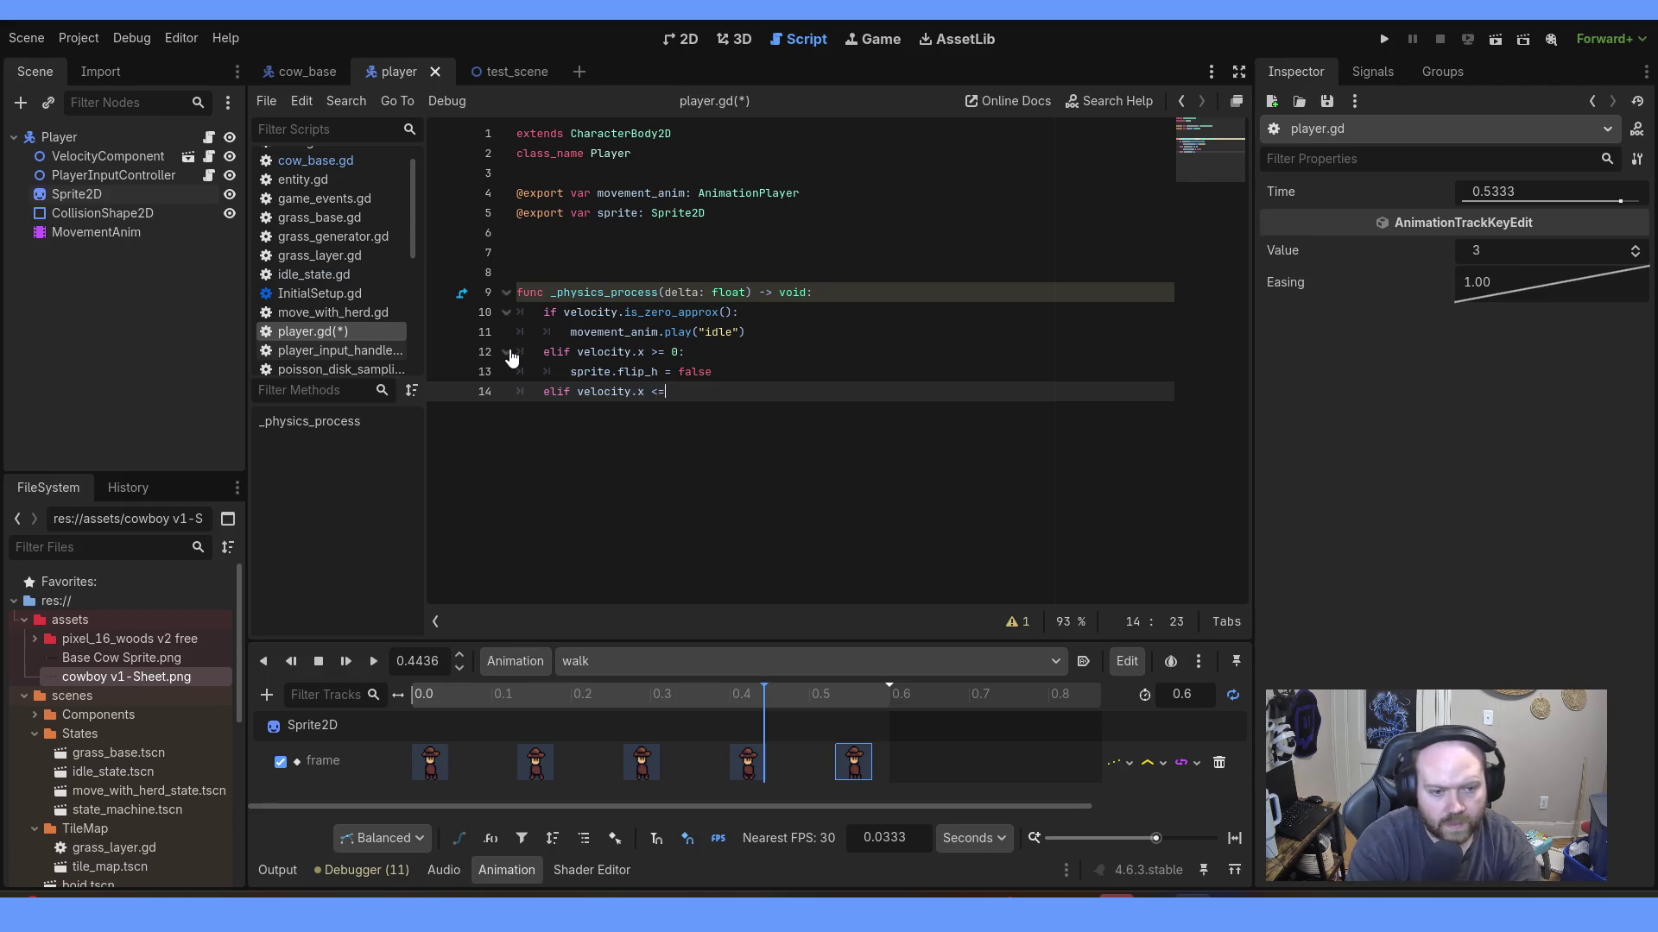
pyautogui.press('Up')
pyautogui.press('Up')
pyautogui.press('Delete')
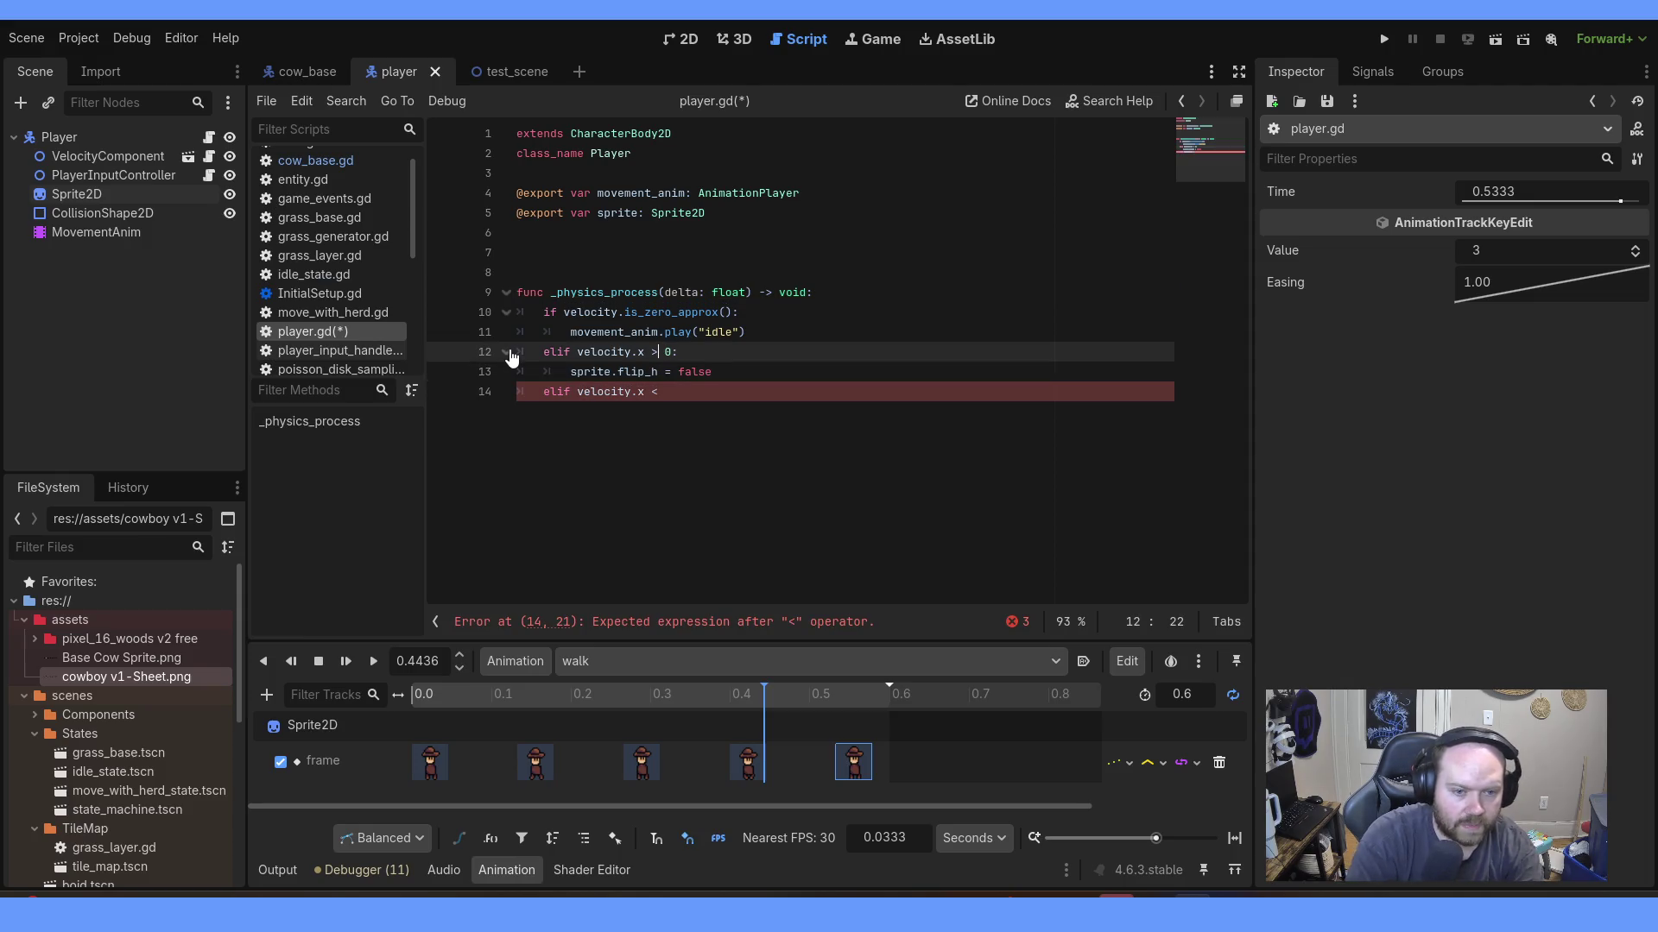
pyautogui.write('=')
pyautogui.press('Down')
pyautogui.press('Down')
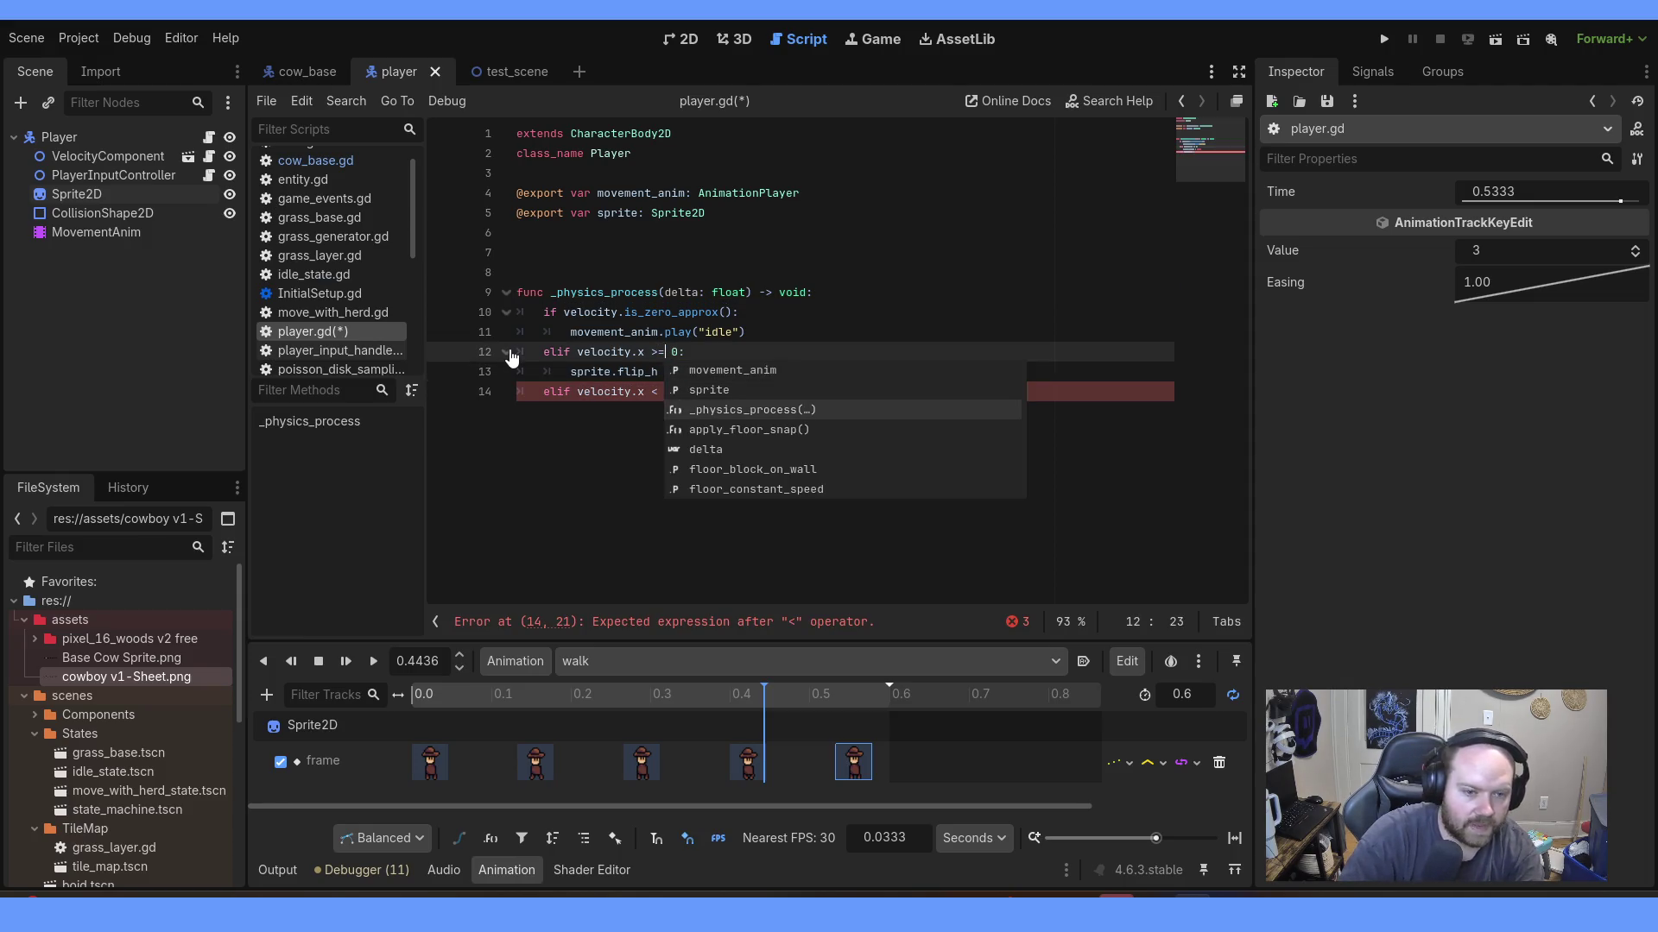
pyautogui.click(556, 507)
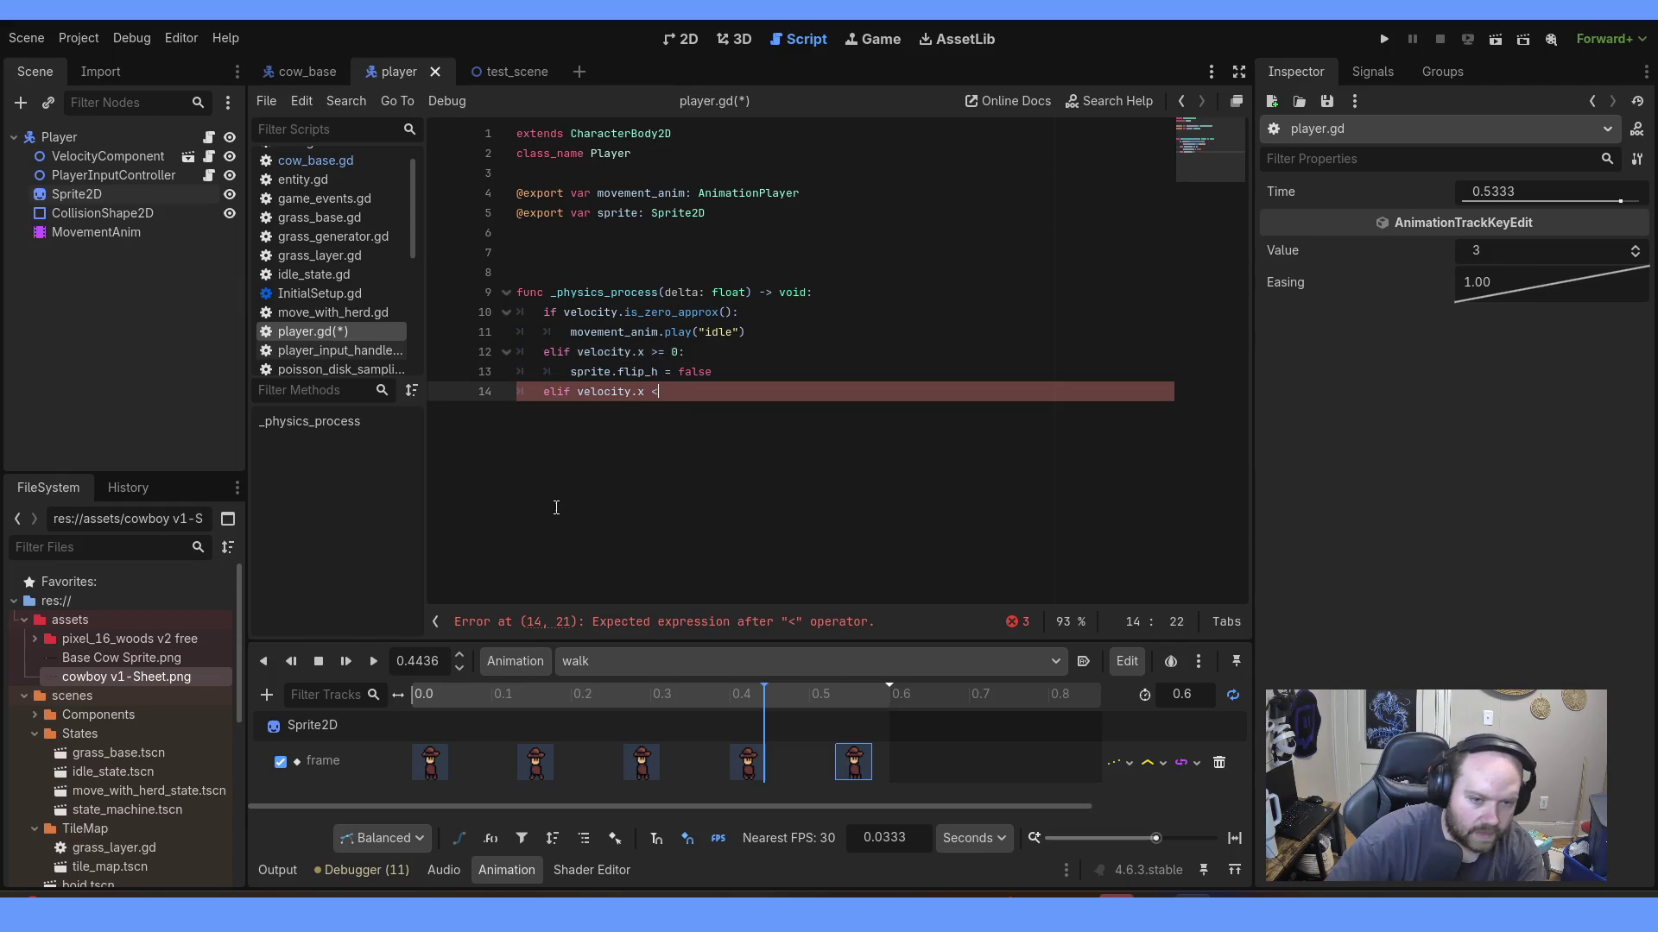
pyautogui.click(680, 397)
pyautogui.write('=true')
pyautogui.press('BackSpace')
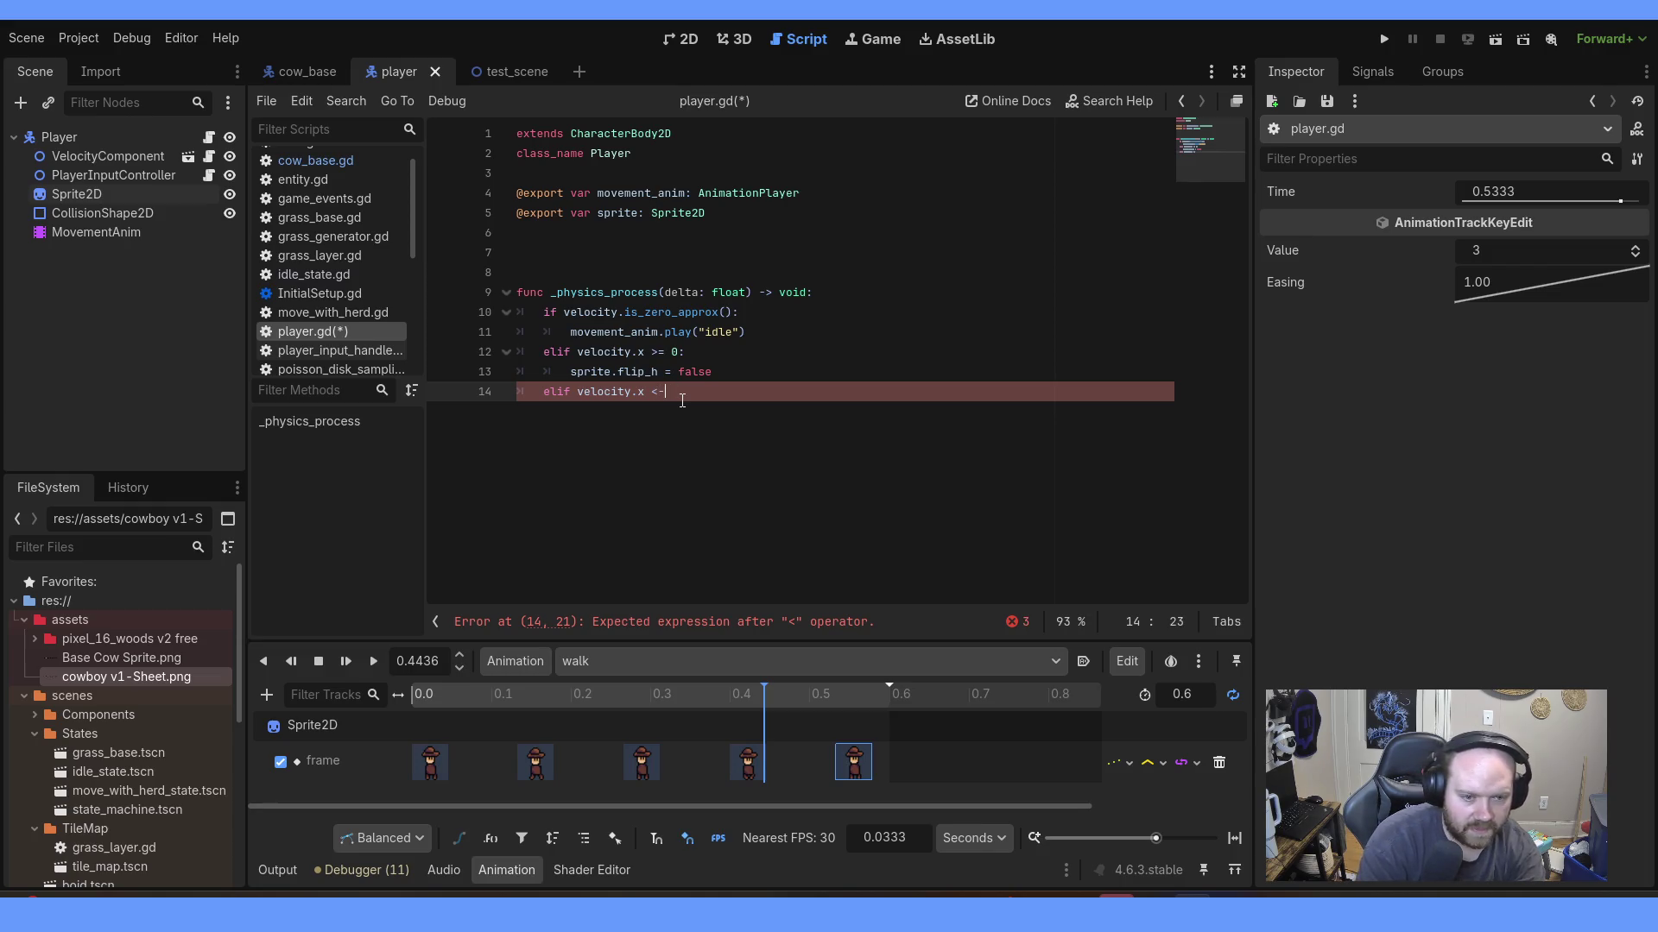
pyautogui.write('0:')
pyautogui.press('Return')
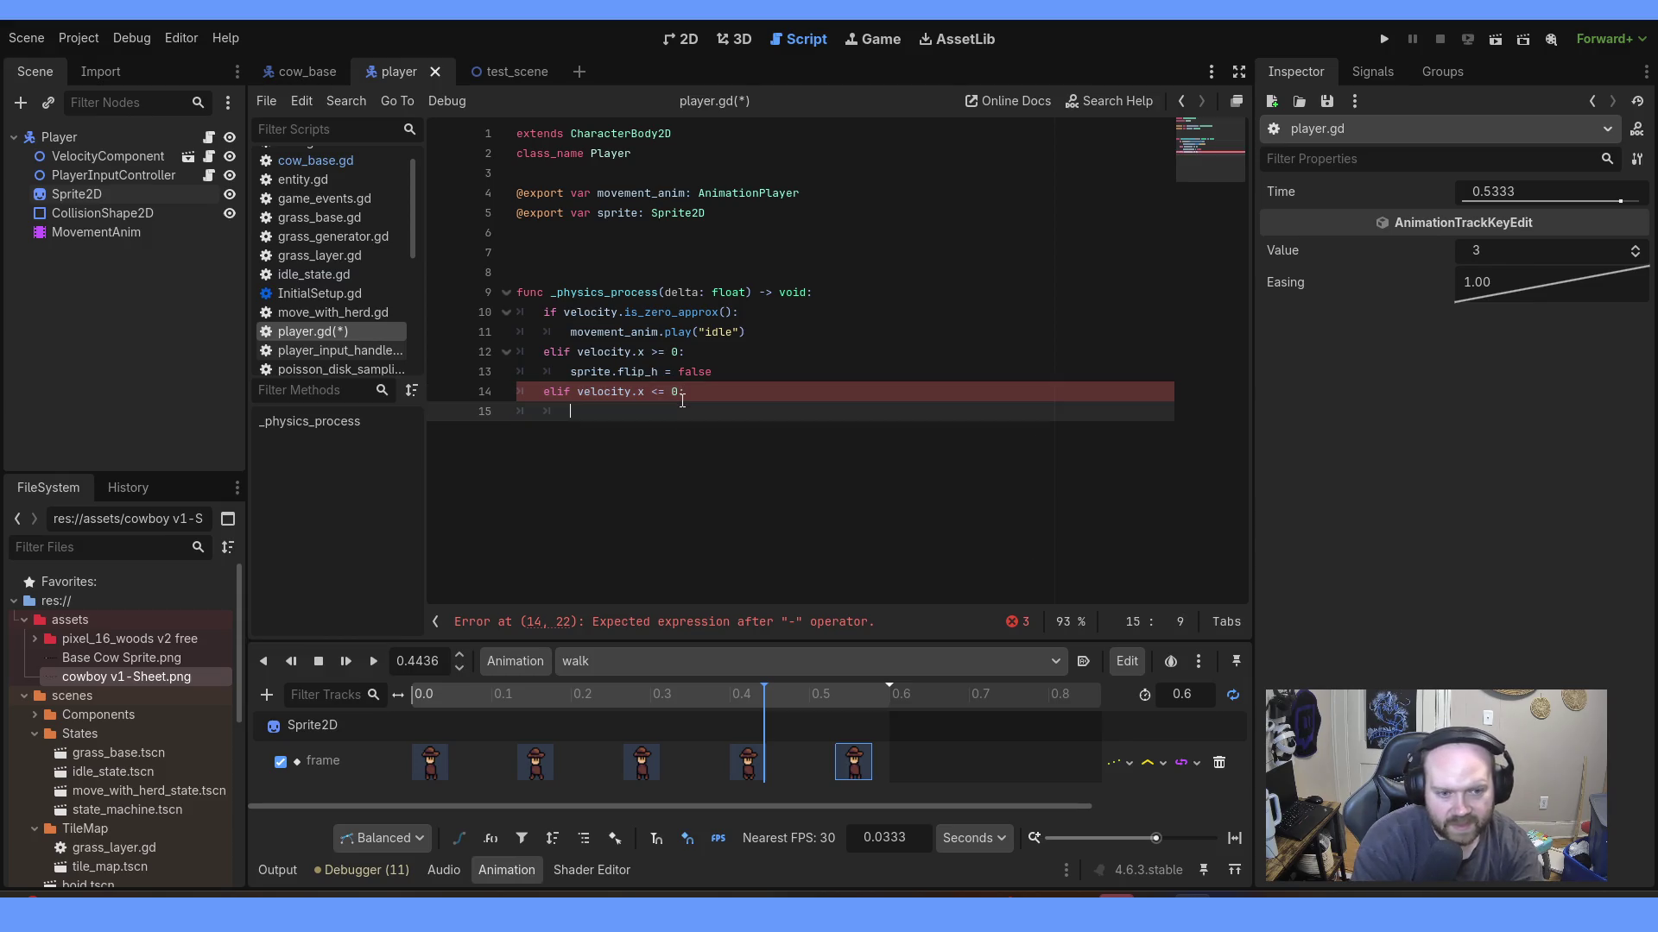
# Step: Set sprite.flip_h = true inside the leftward-movement branch
pyautogui.write('sp')
pyautogui.press('Return')
pyautogui.write('.fl')
pyautogui.press('Return')
pyautogui.write('rue')
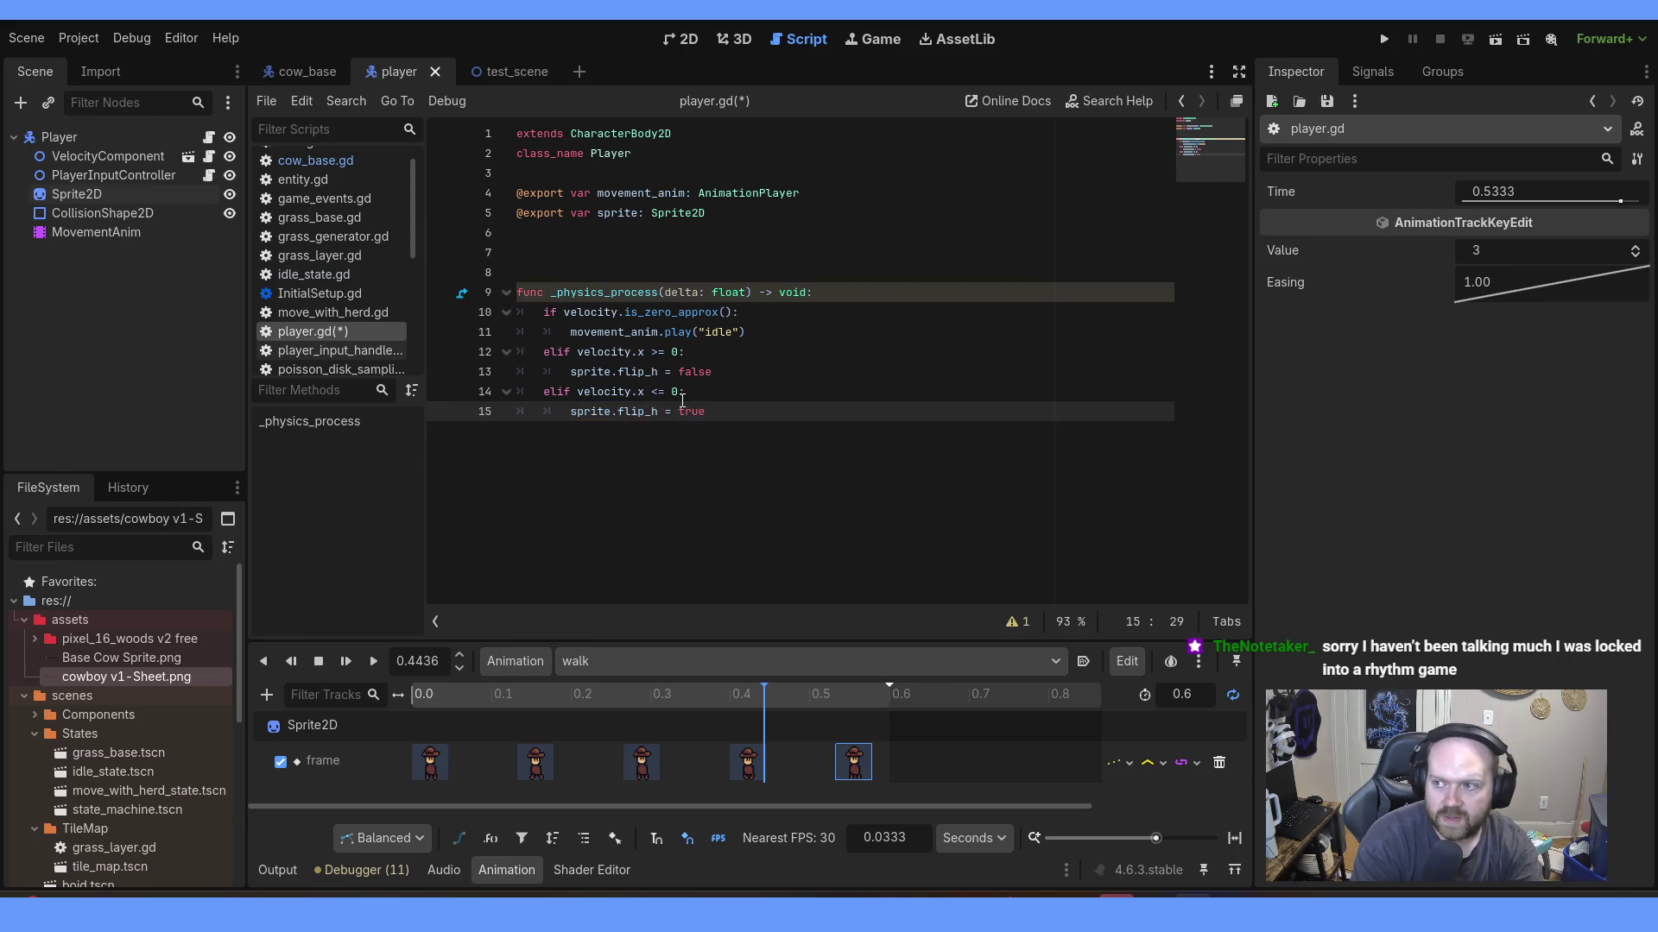
pyautogui.press('Return')
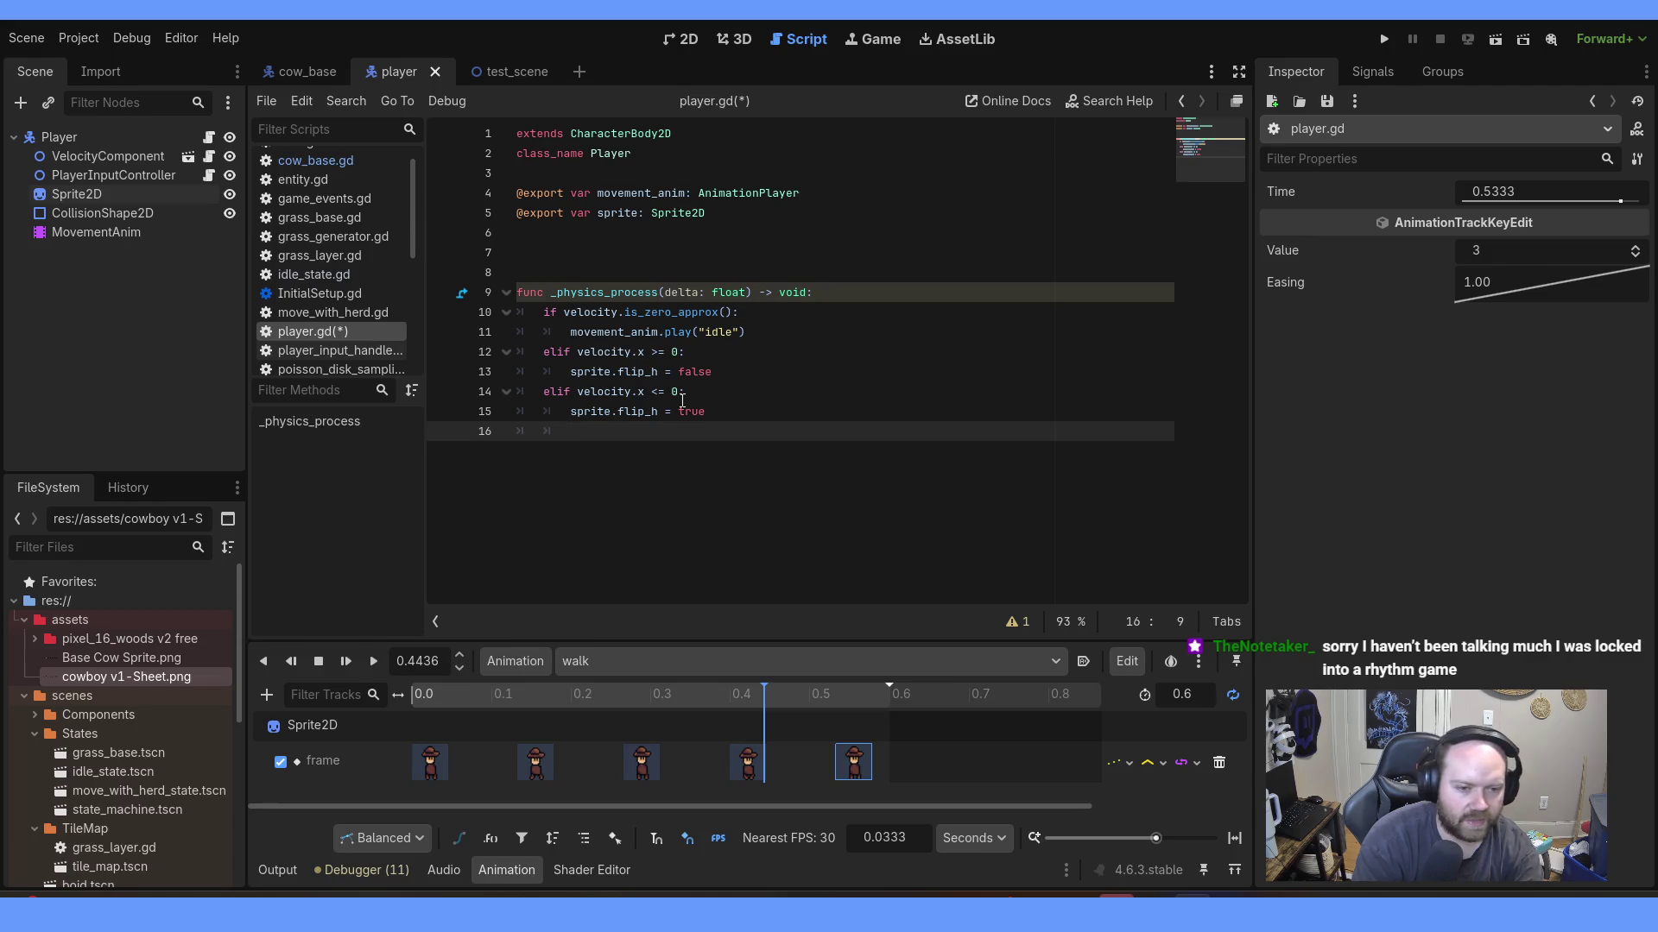
# Step: Add 'elif velocity != Vector2.ZERO: movement_anim.play("walk")' to the script
pyautogui.write('elif ')
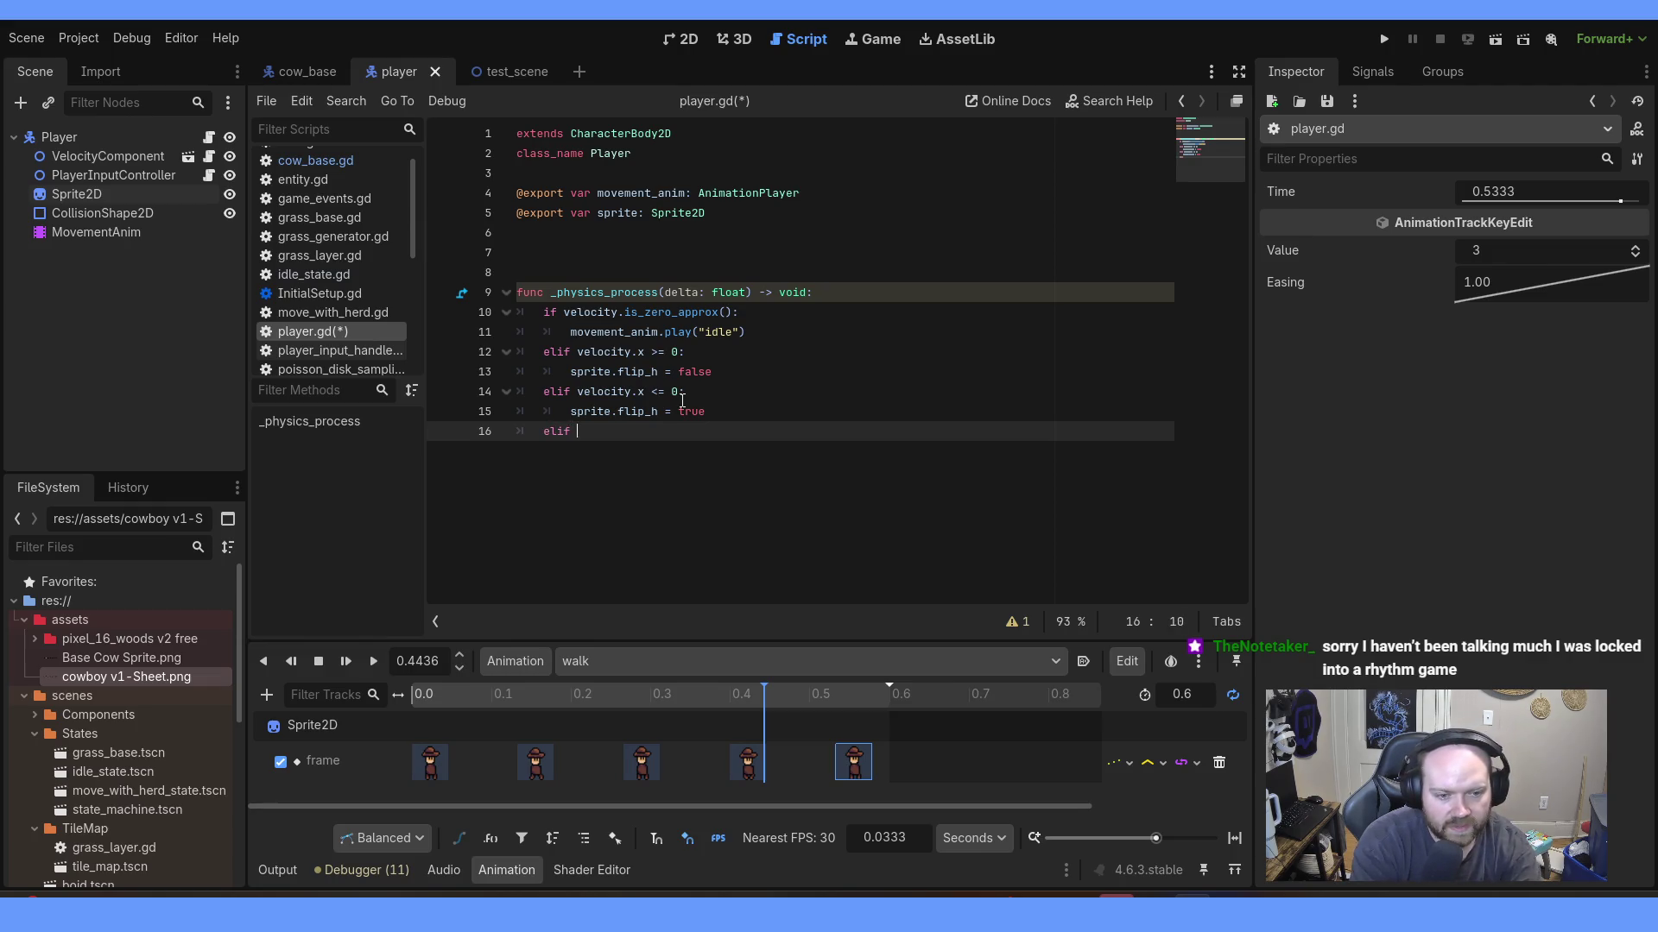
pyautogui.write('vel')
pyautogui.press('Return')
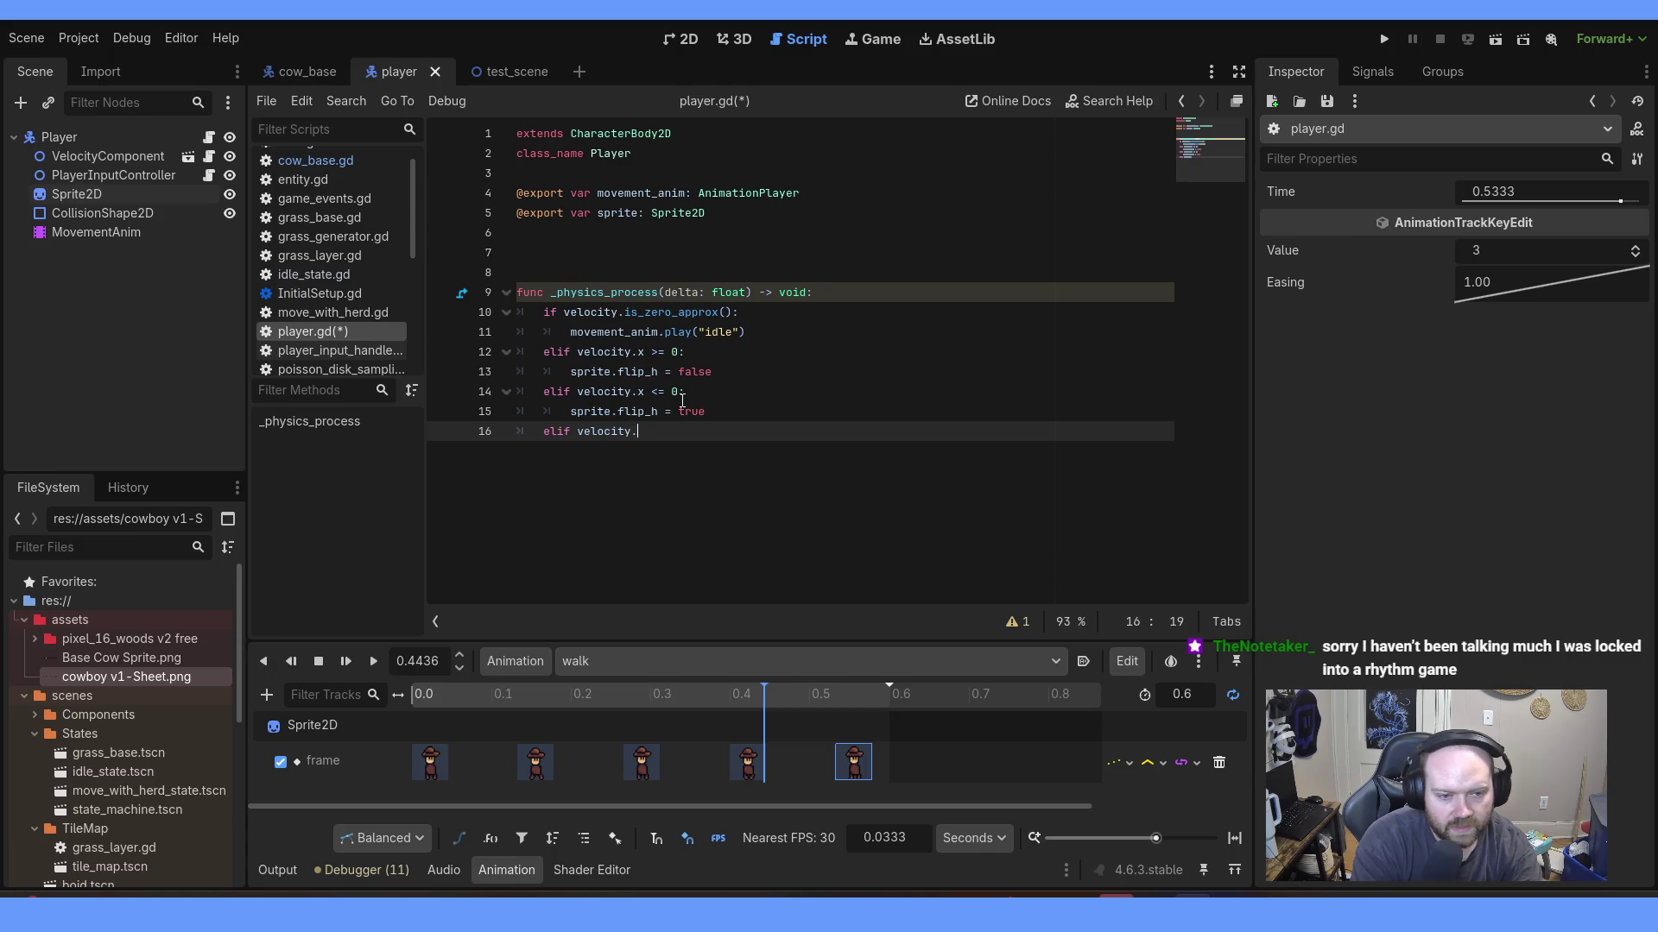
pyautogui.press('BackSpace')
pyautogui.write('!= Vec')
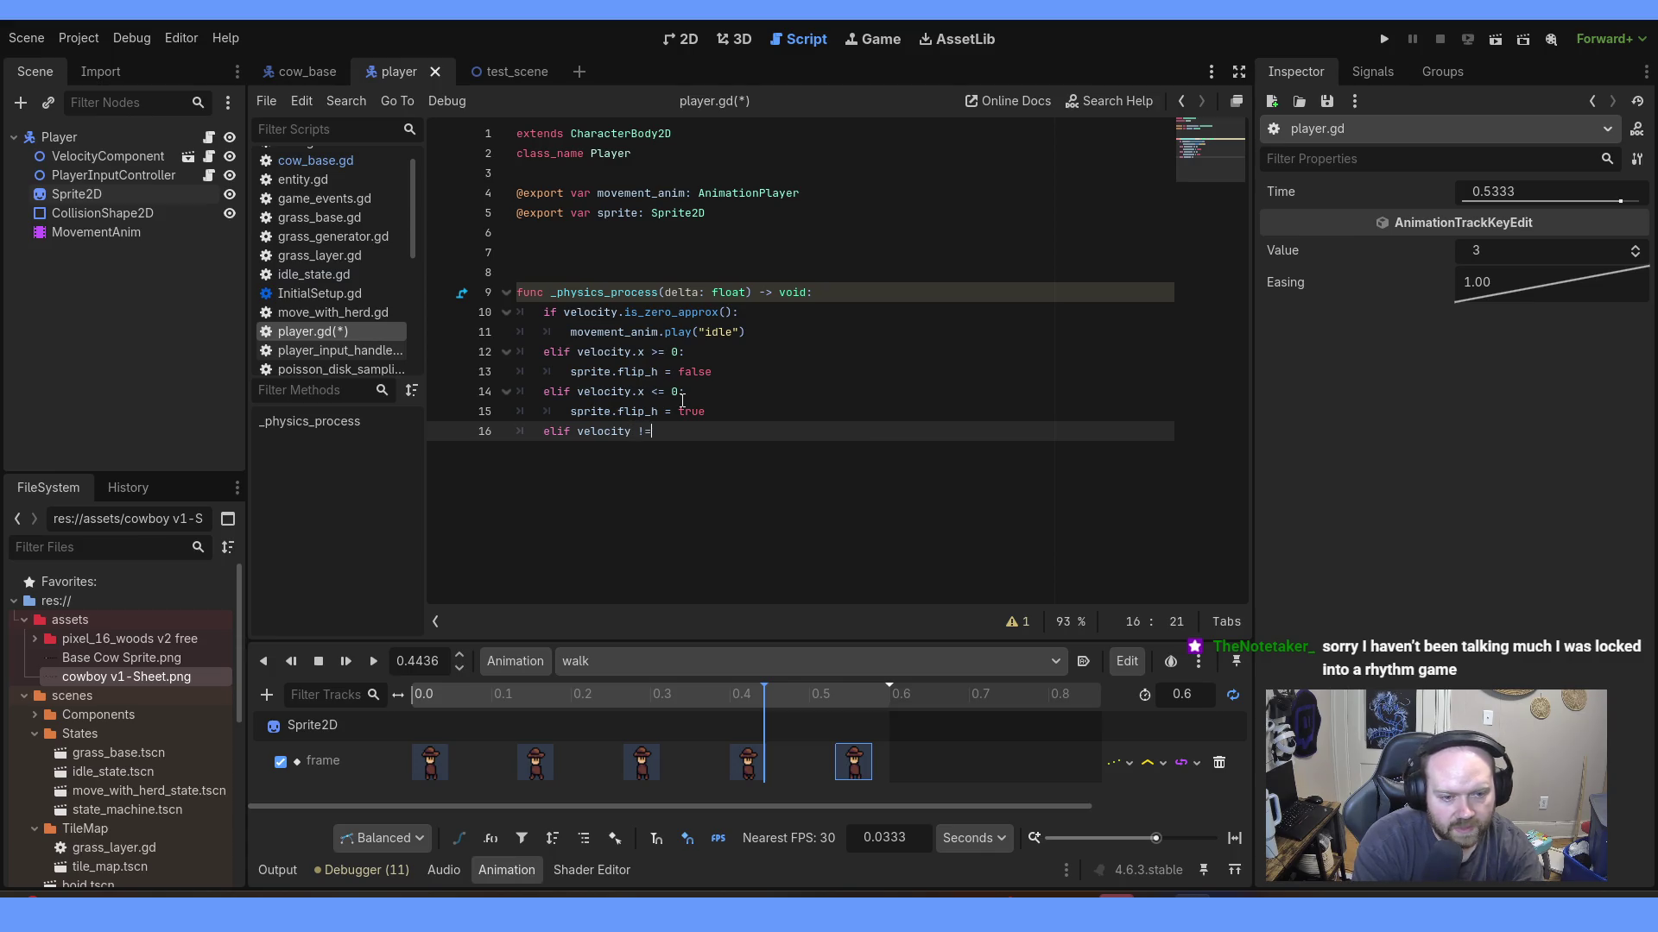
pyautogui.press('Return')
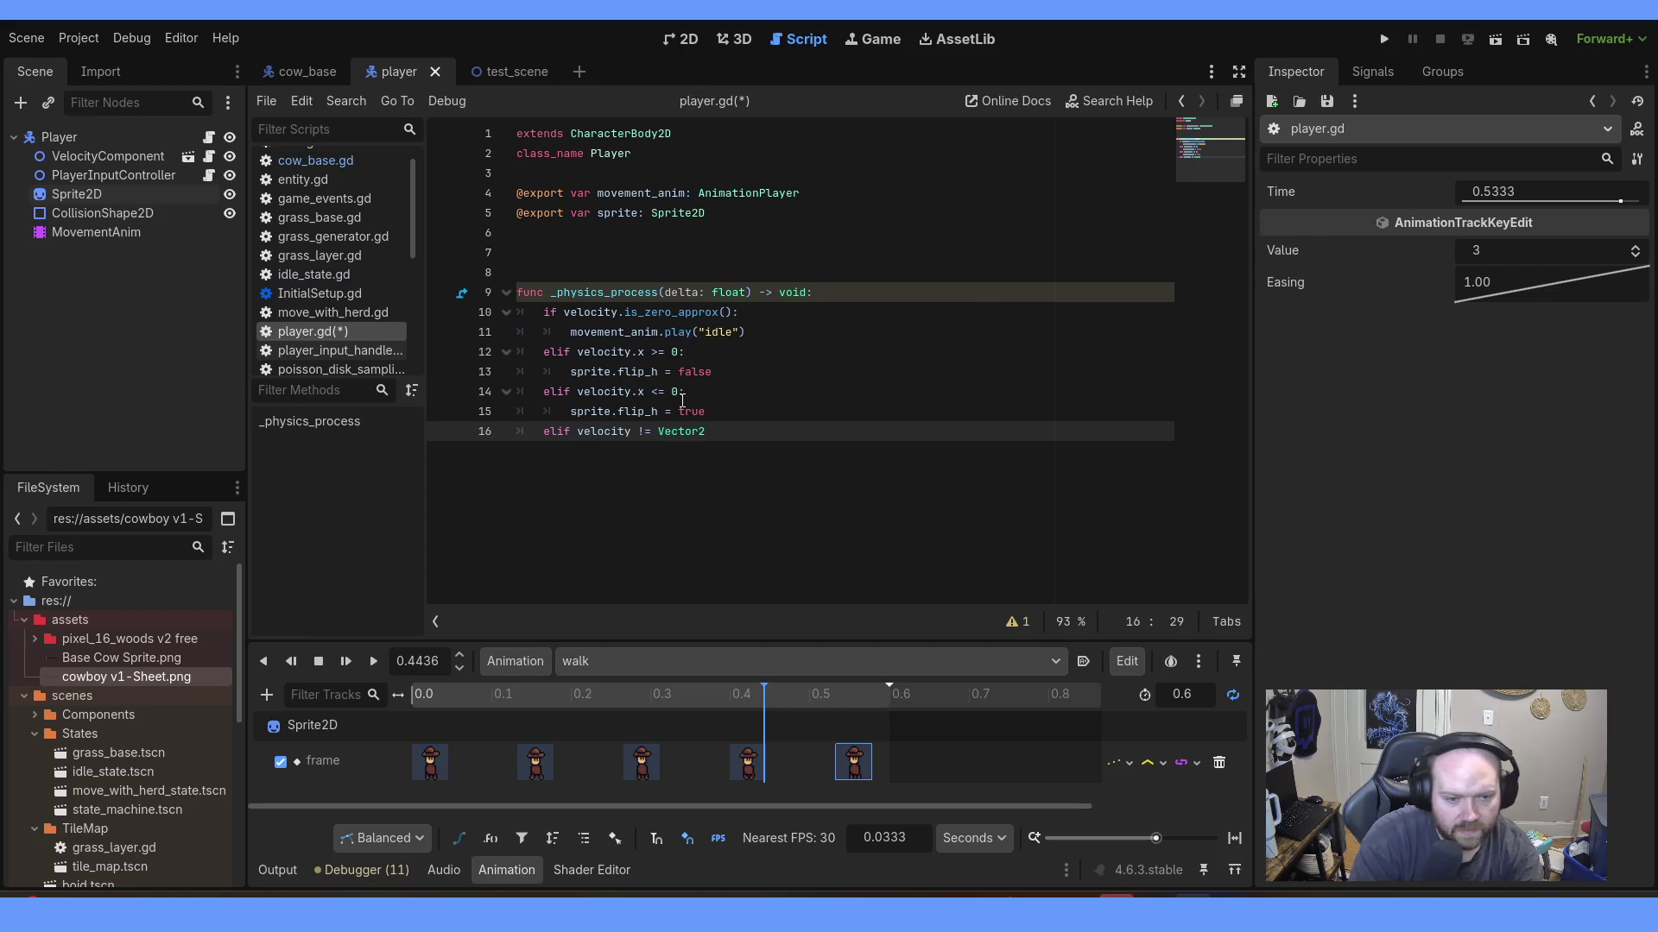
pyautogui.write('.Z')
pyautogui.press('Return')
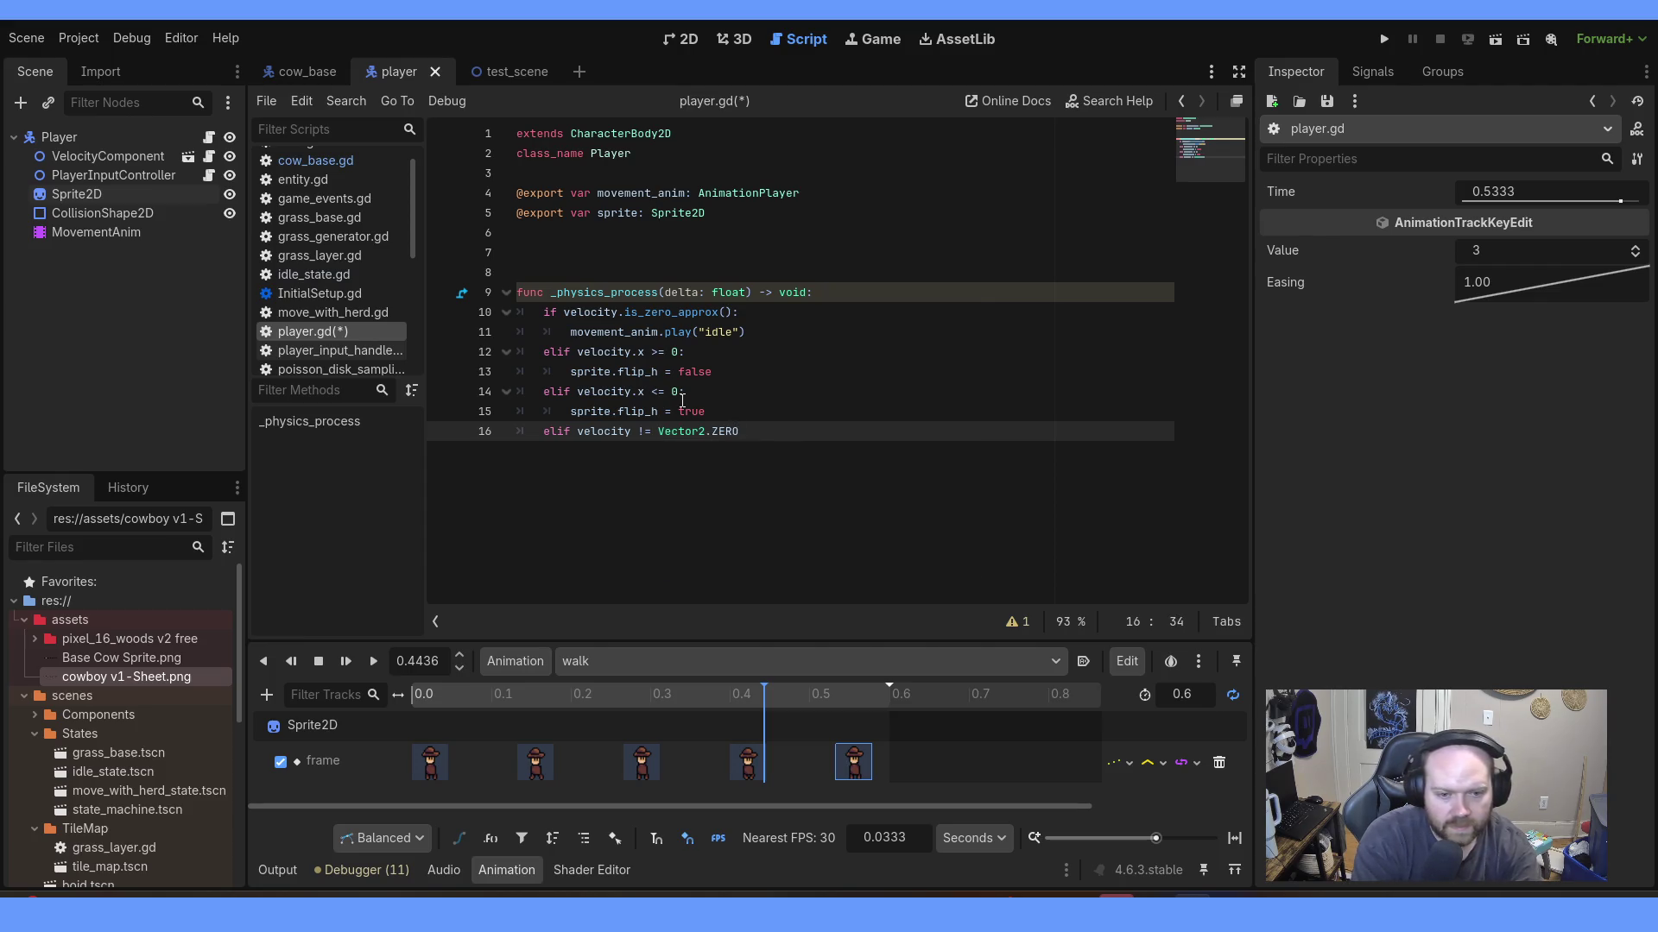
pyautogui.write(':')
pyautogui.press('Return')
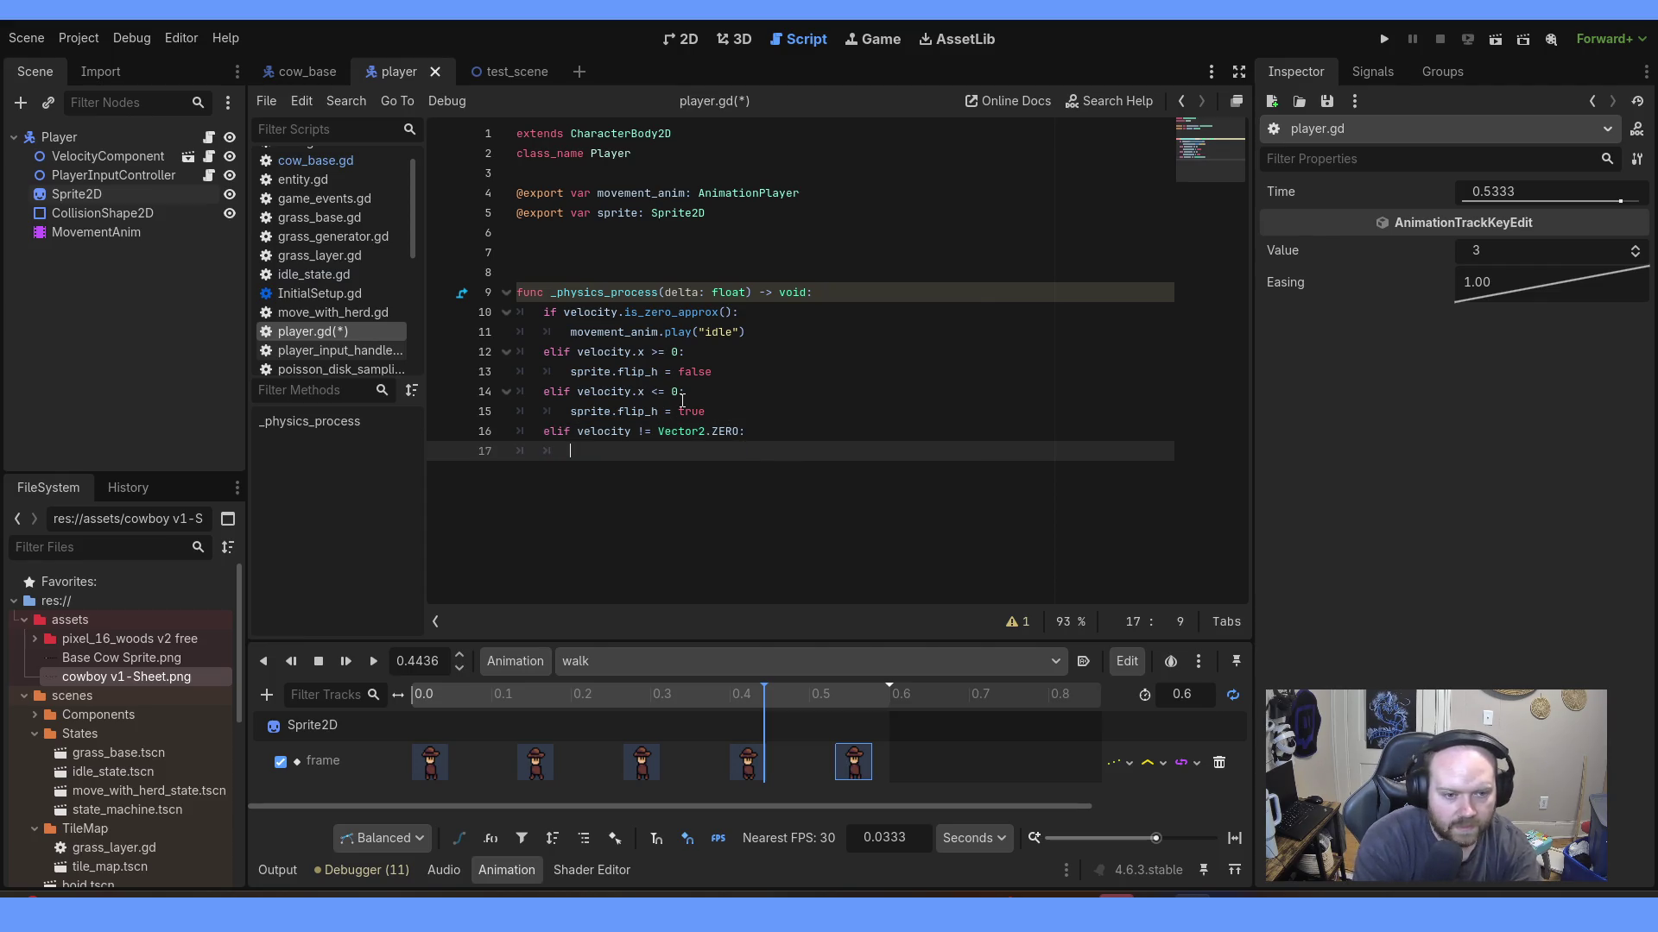
pyautogui.write('mo')
pyautogui.press('Return')
pyautogui.write('.')
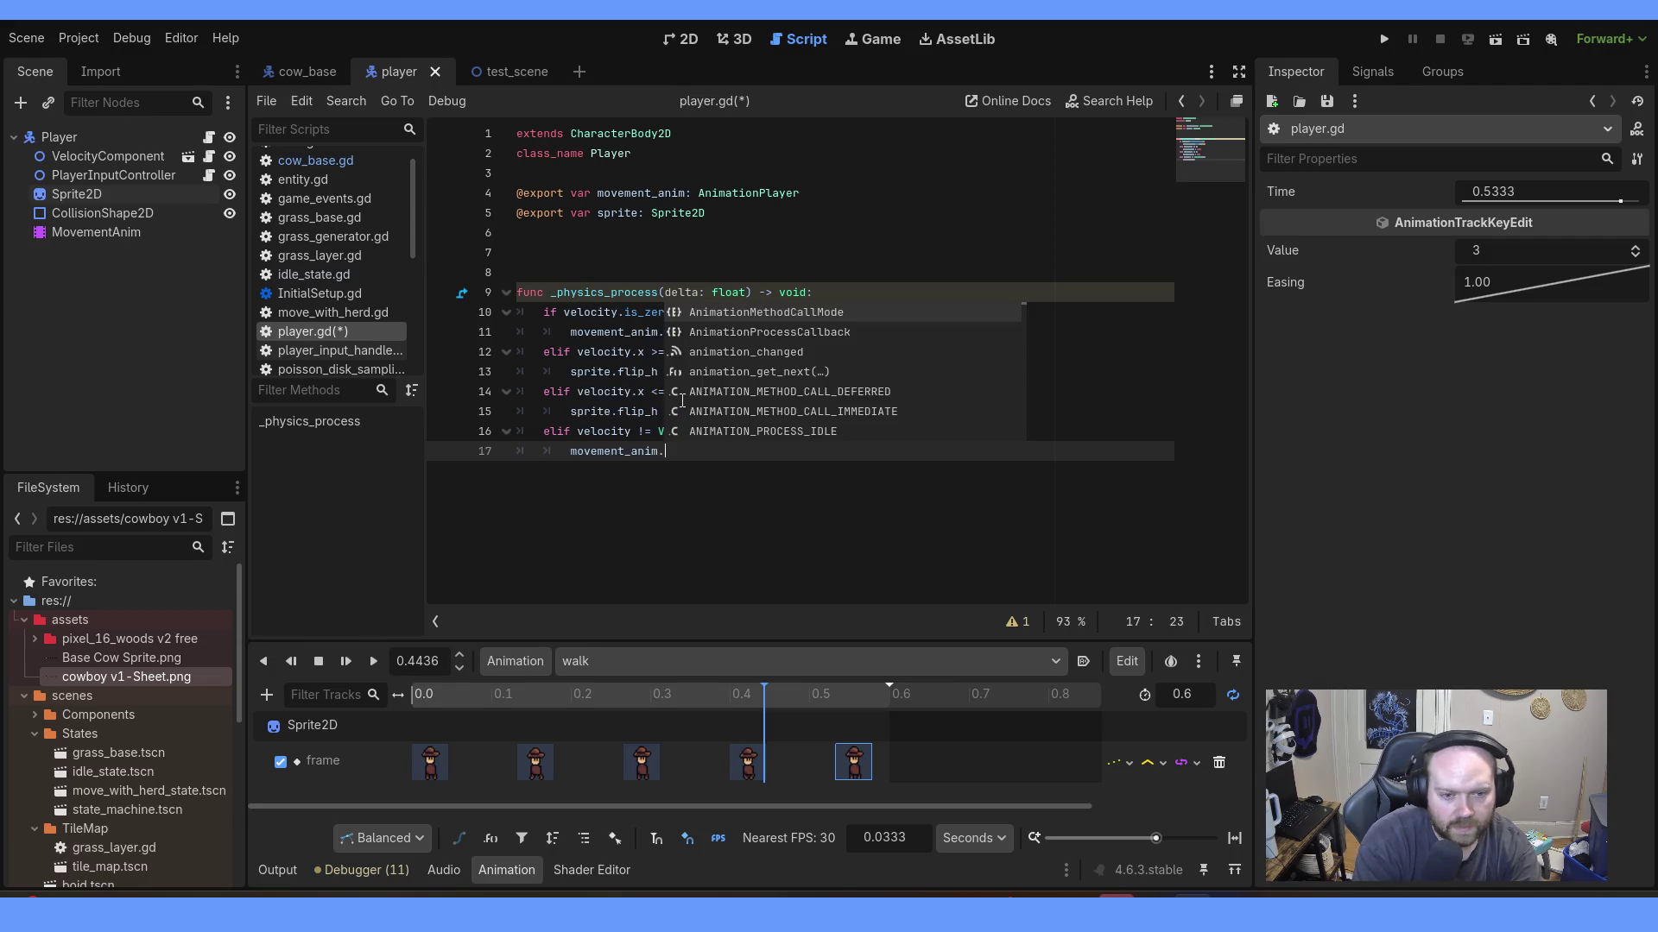
pyautogui.write('play(')
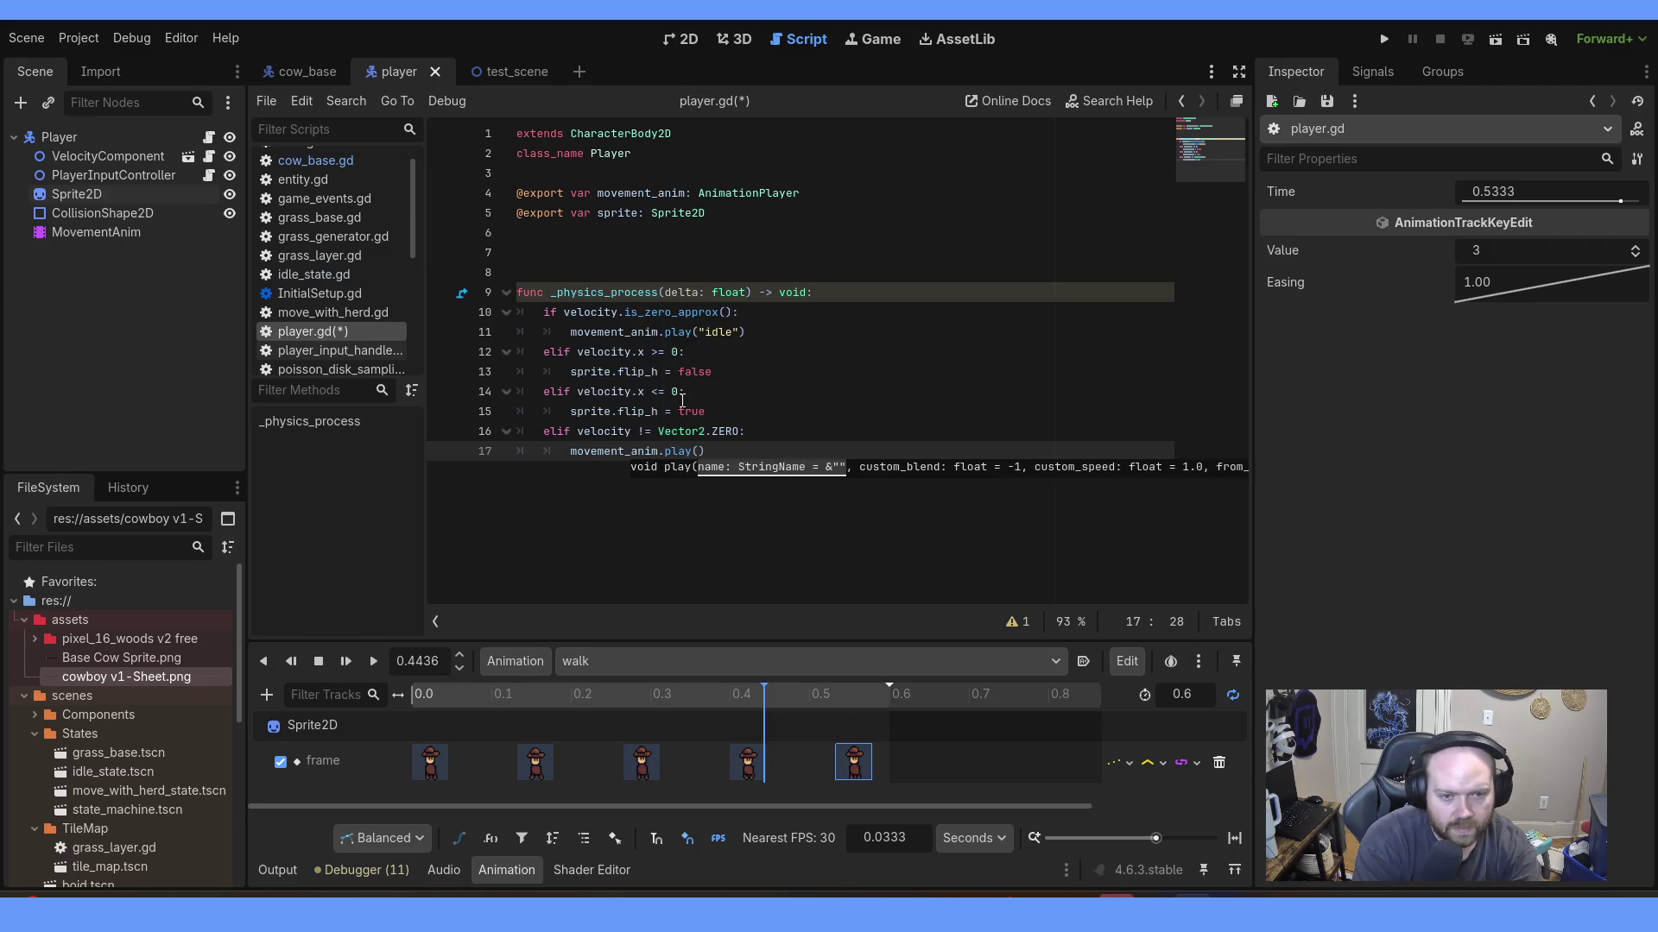
pyautogui.write('"walk")')
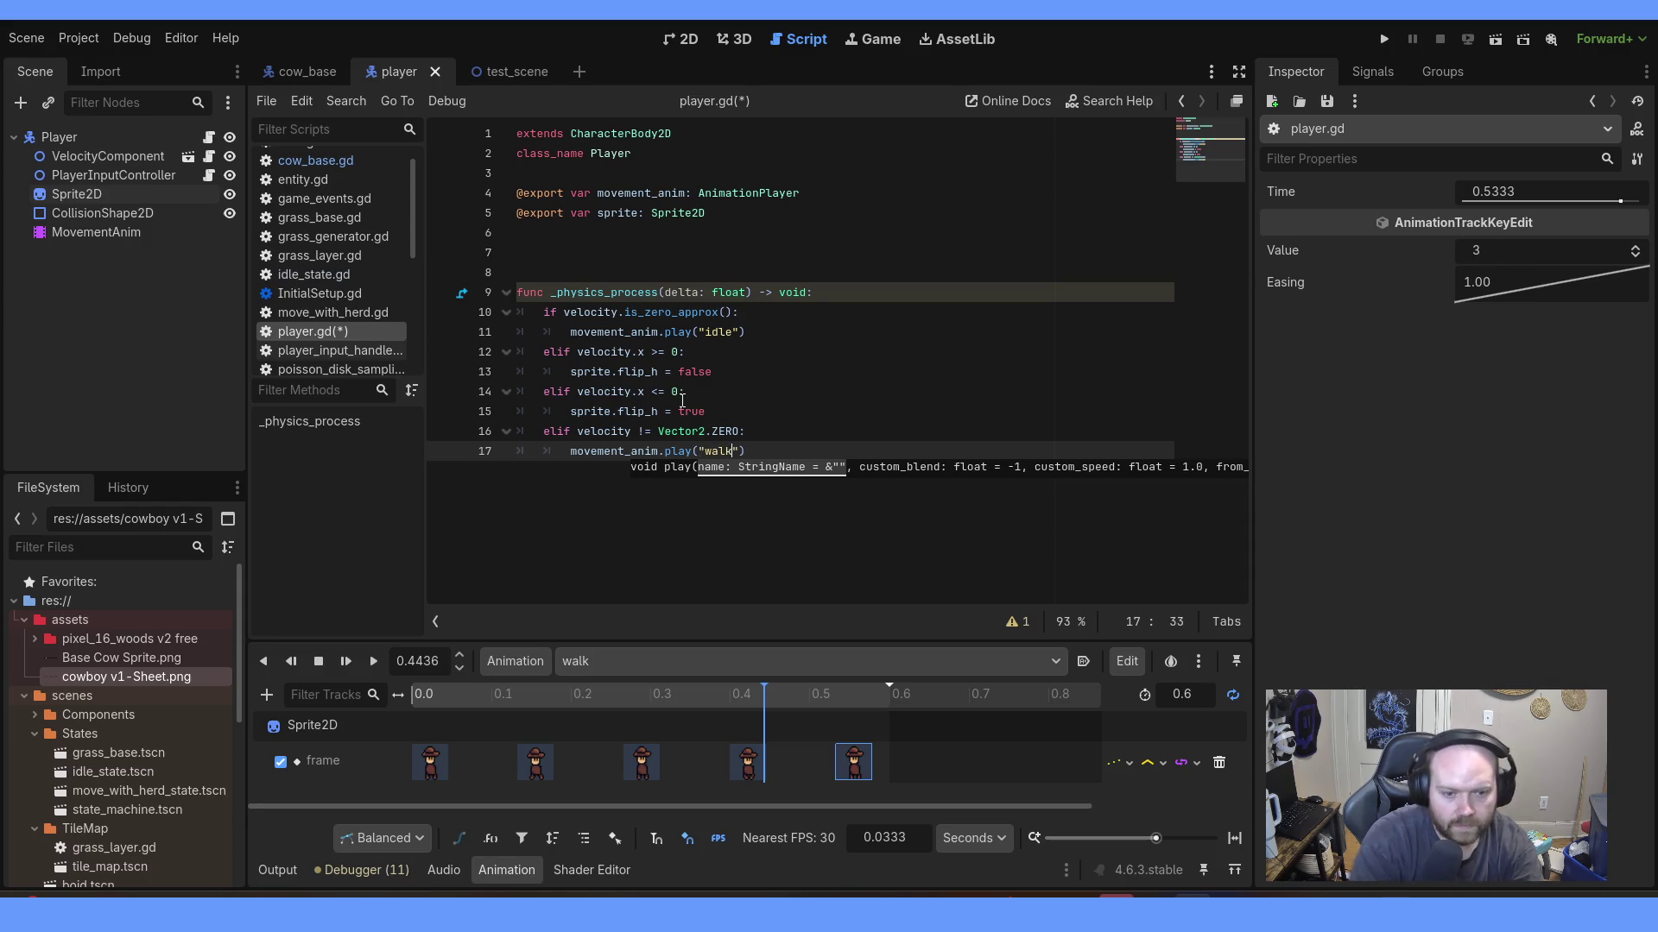
pyautogui.moveTo(753, 468); pyautogui.dragTo(545, 434)
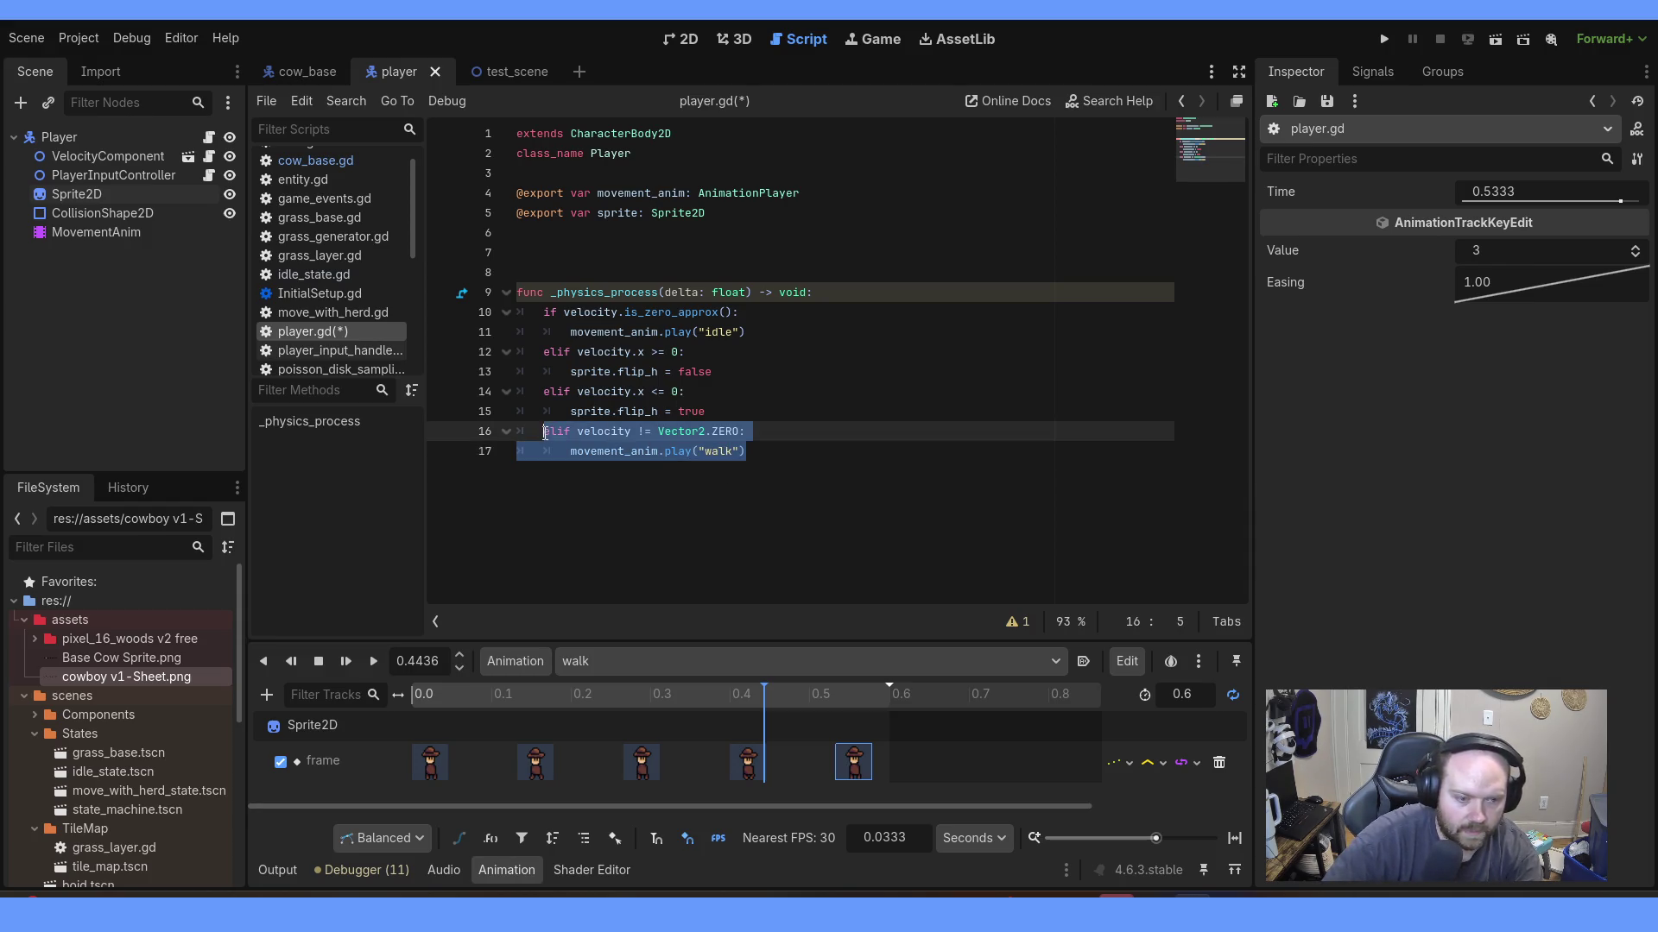
# Step: Move the walk branch under the idle check and make the flip checks a separate if
pyautogui.hotkey('alt', 'Up')
pyautogui.hotkey('alt', 'Up')
pyautogui.hotkey('alt', 'Up')
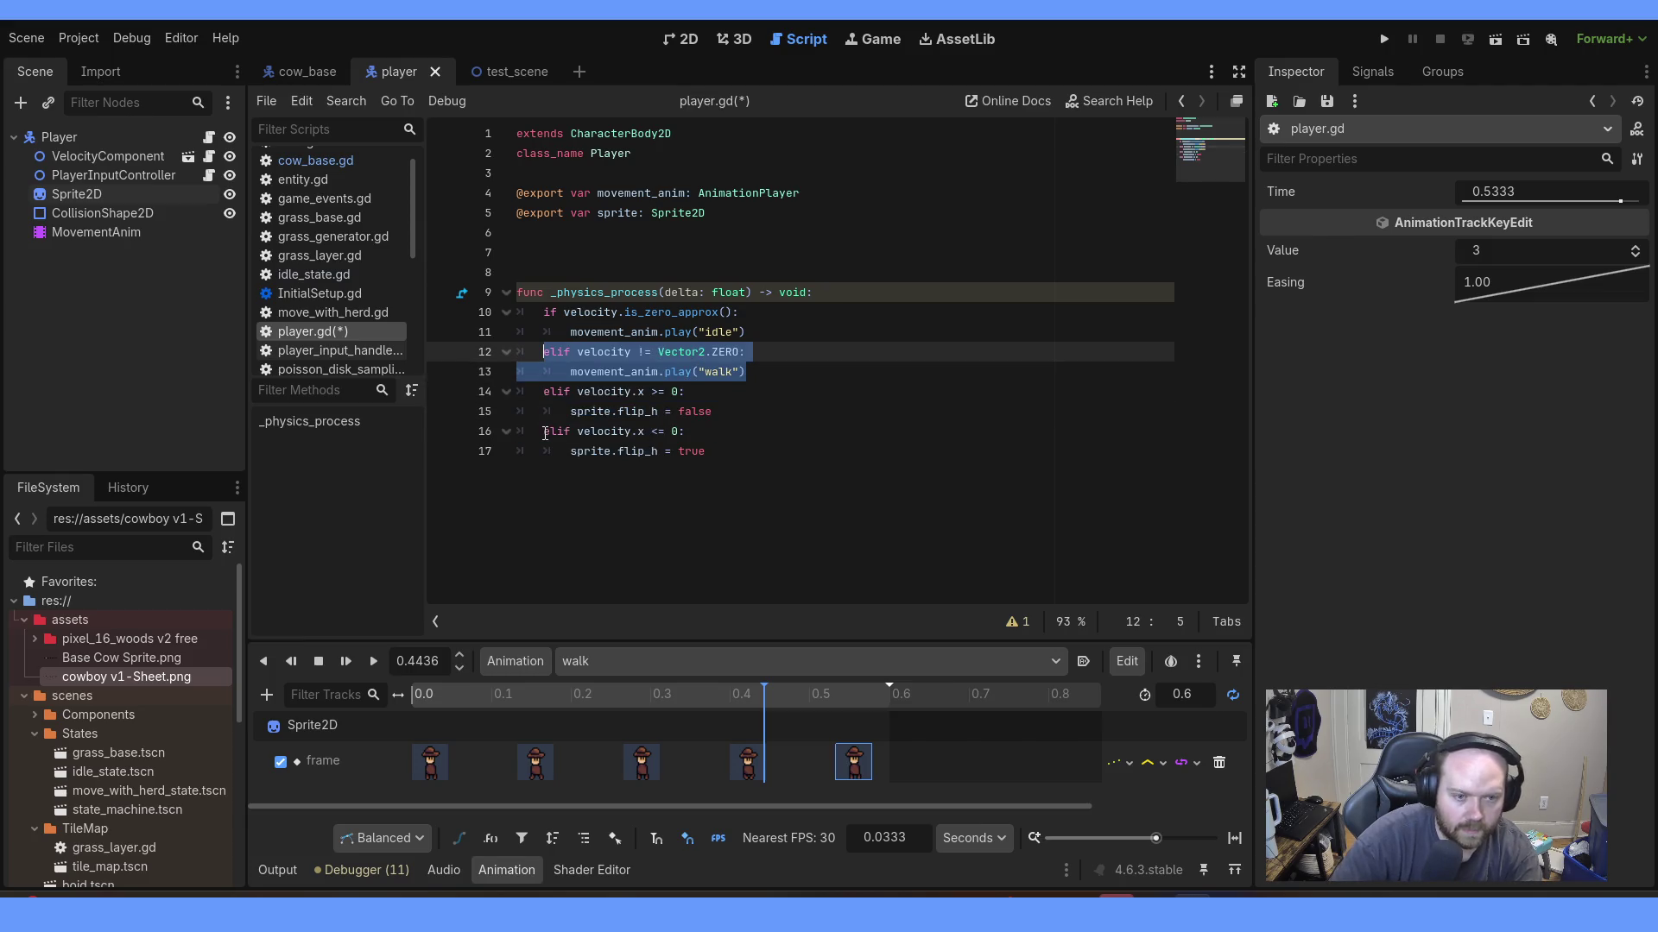
pyautogui.press('Down')
pyautogui.press('Down')
pyautogui.press('BackSpace')
pyautogui.press('BackSpace')
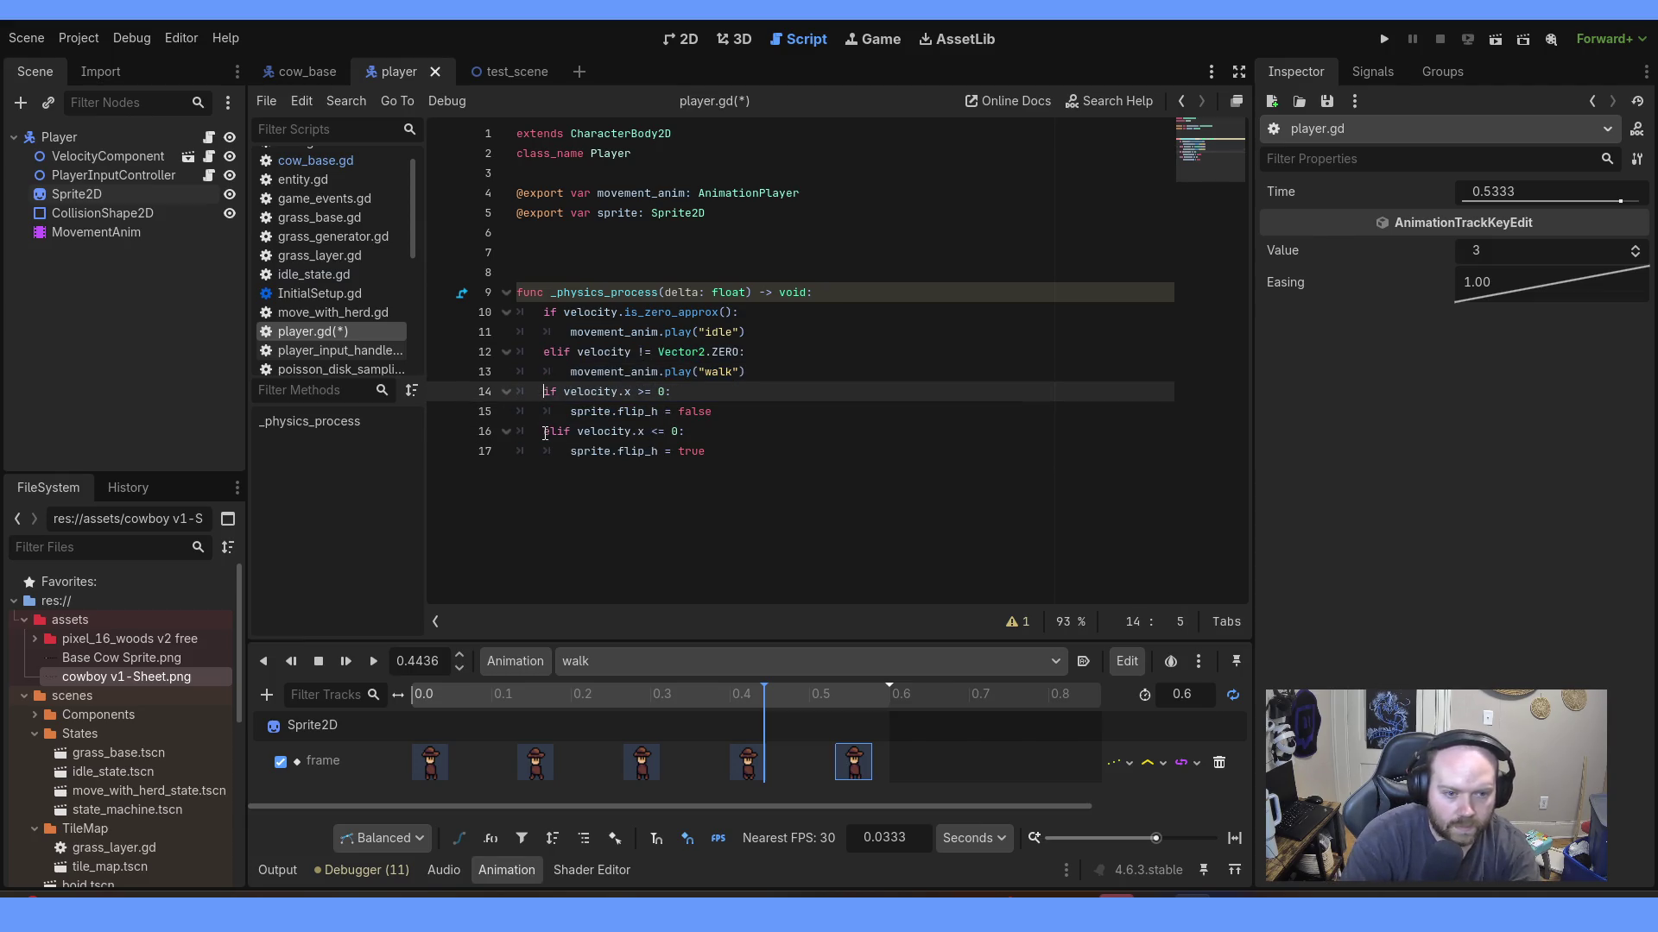
pyautogui.press('Return')
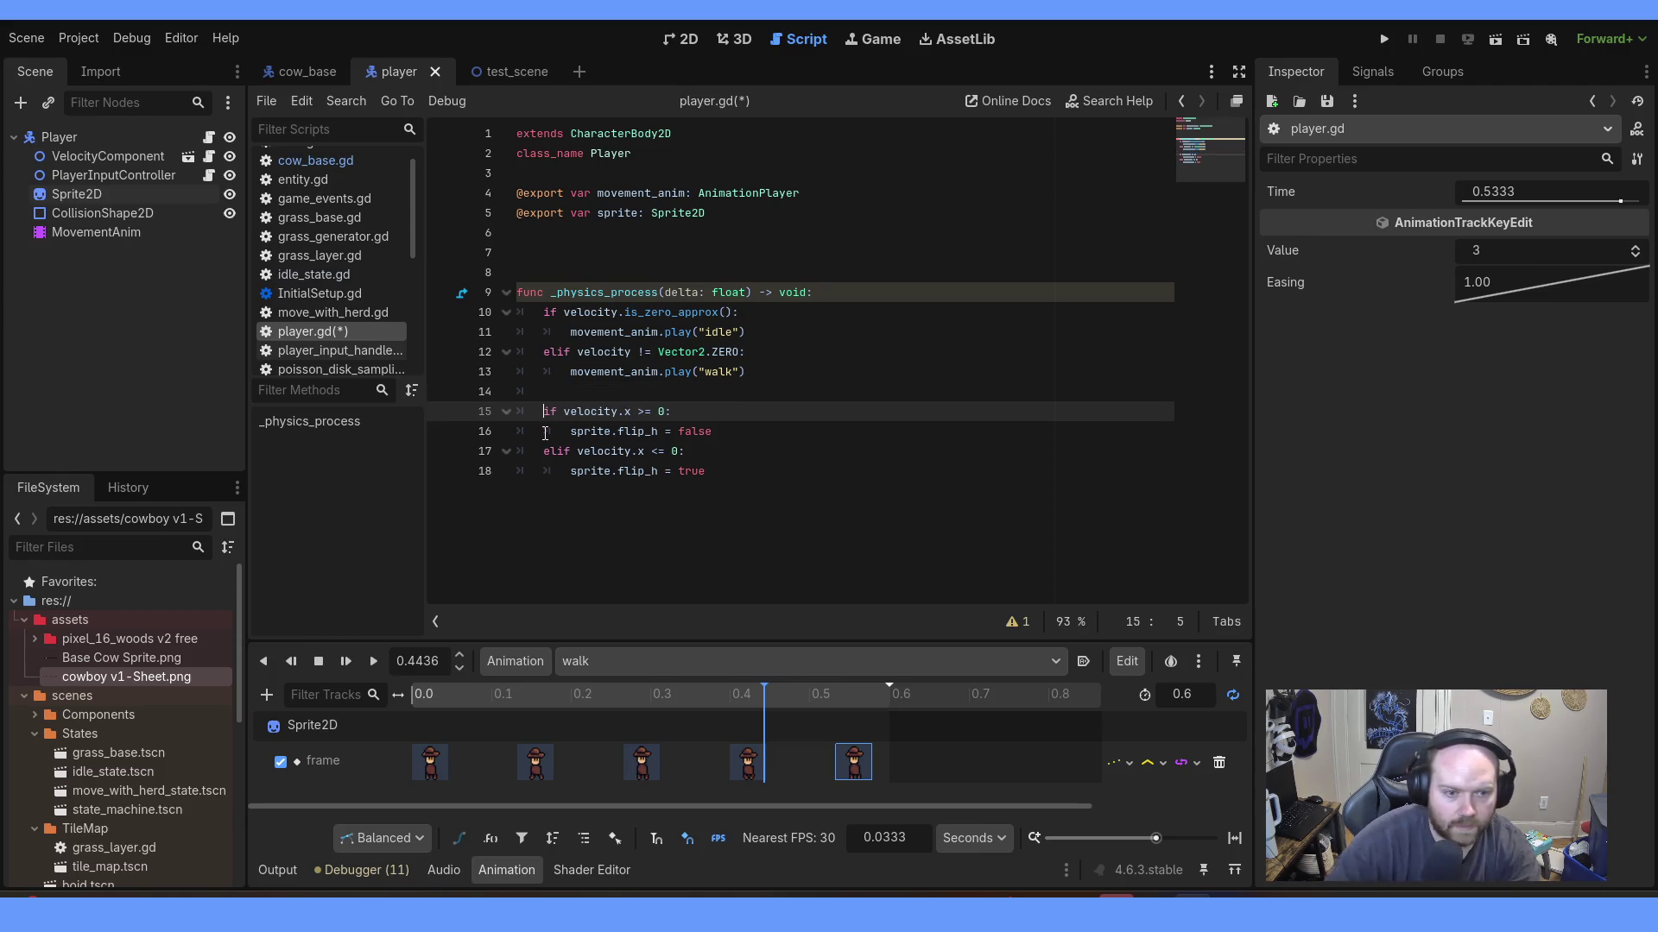
pyautogui.click(537, 316)
pyautogui.press('Return')
pyautogui.press('Return')
pyautogui.press('Return')
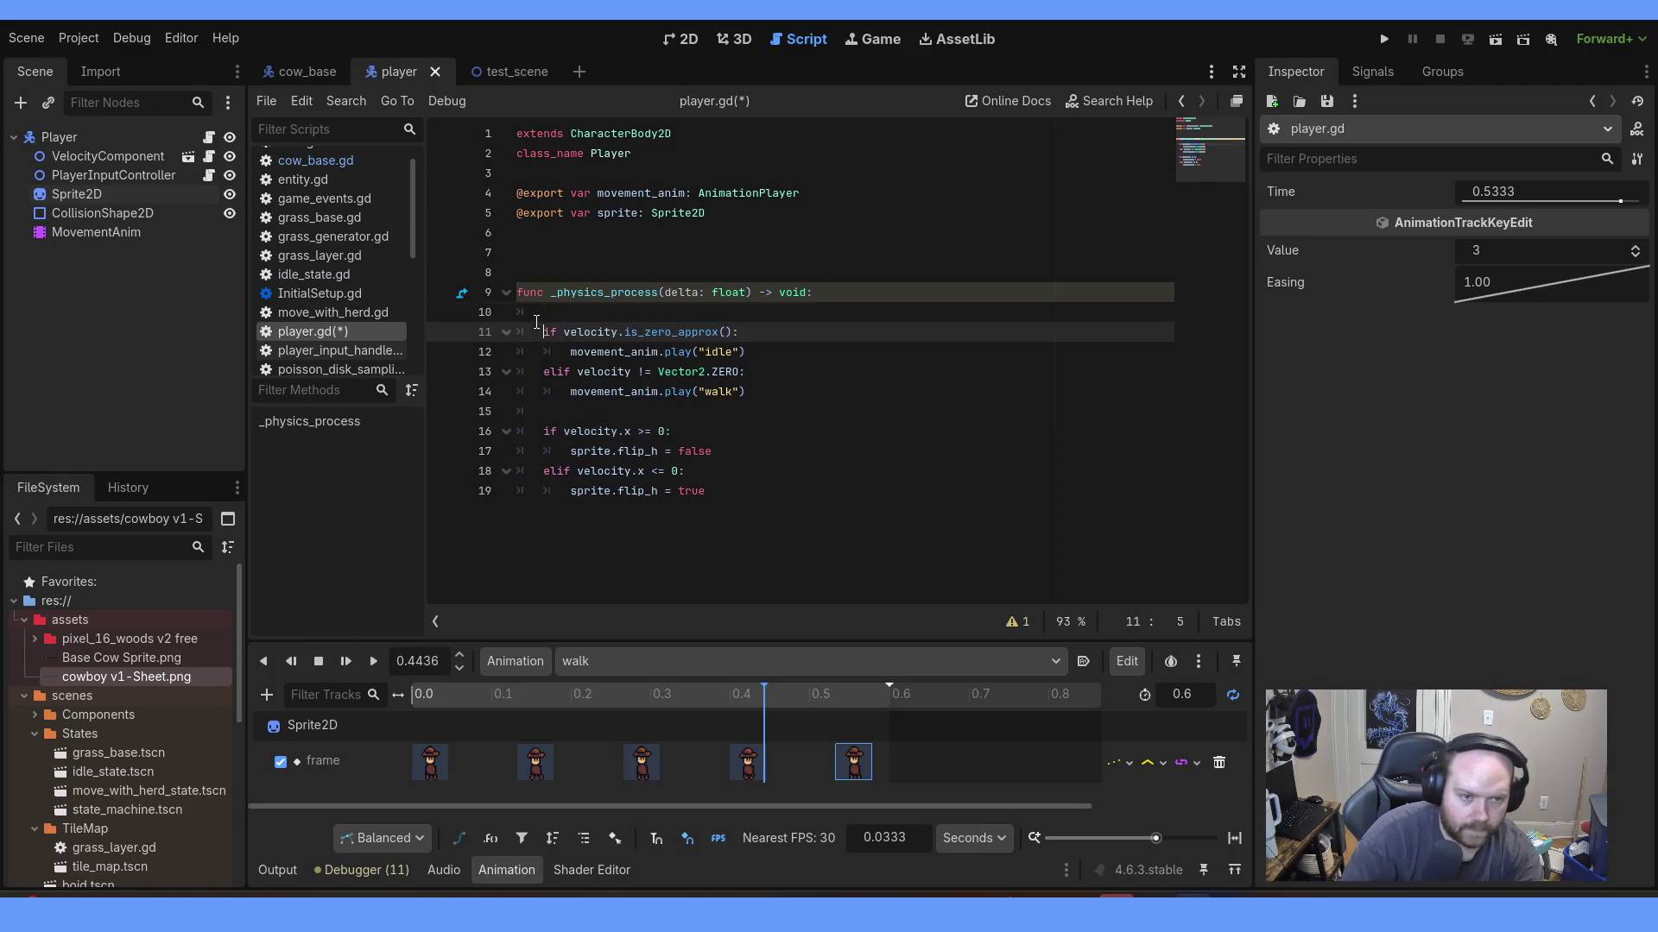
pyautogui.press('Up')
pyautogui.press('Up')
# Step: Add an '# ANIMATION SET UP ####' comment header above the animation code
pyautogui.write('# Animat')
pyautogui.press('BackSpace')
pyautogui.press('BackSpace')
pyautogui.press('BackSpace')
pyautogui.press('BackSpace')
pyautogui.write('NIMATION ')
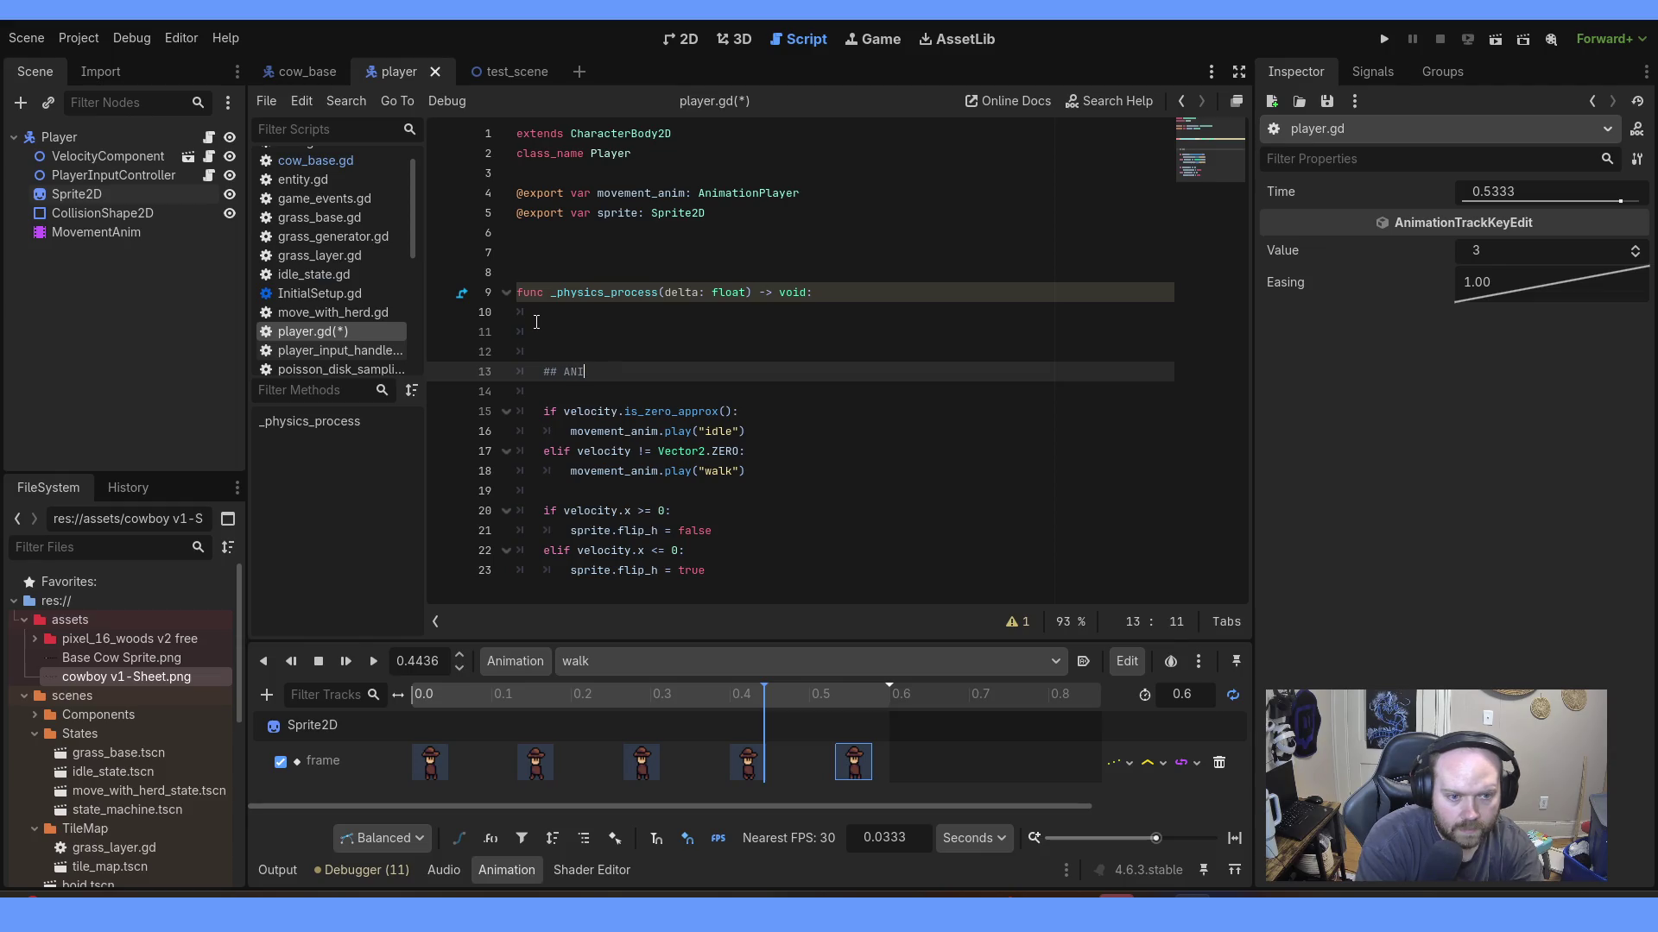
pyautogui.write('SET UP ')
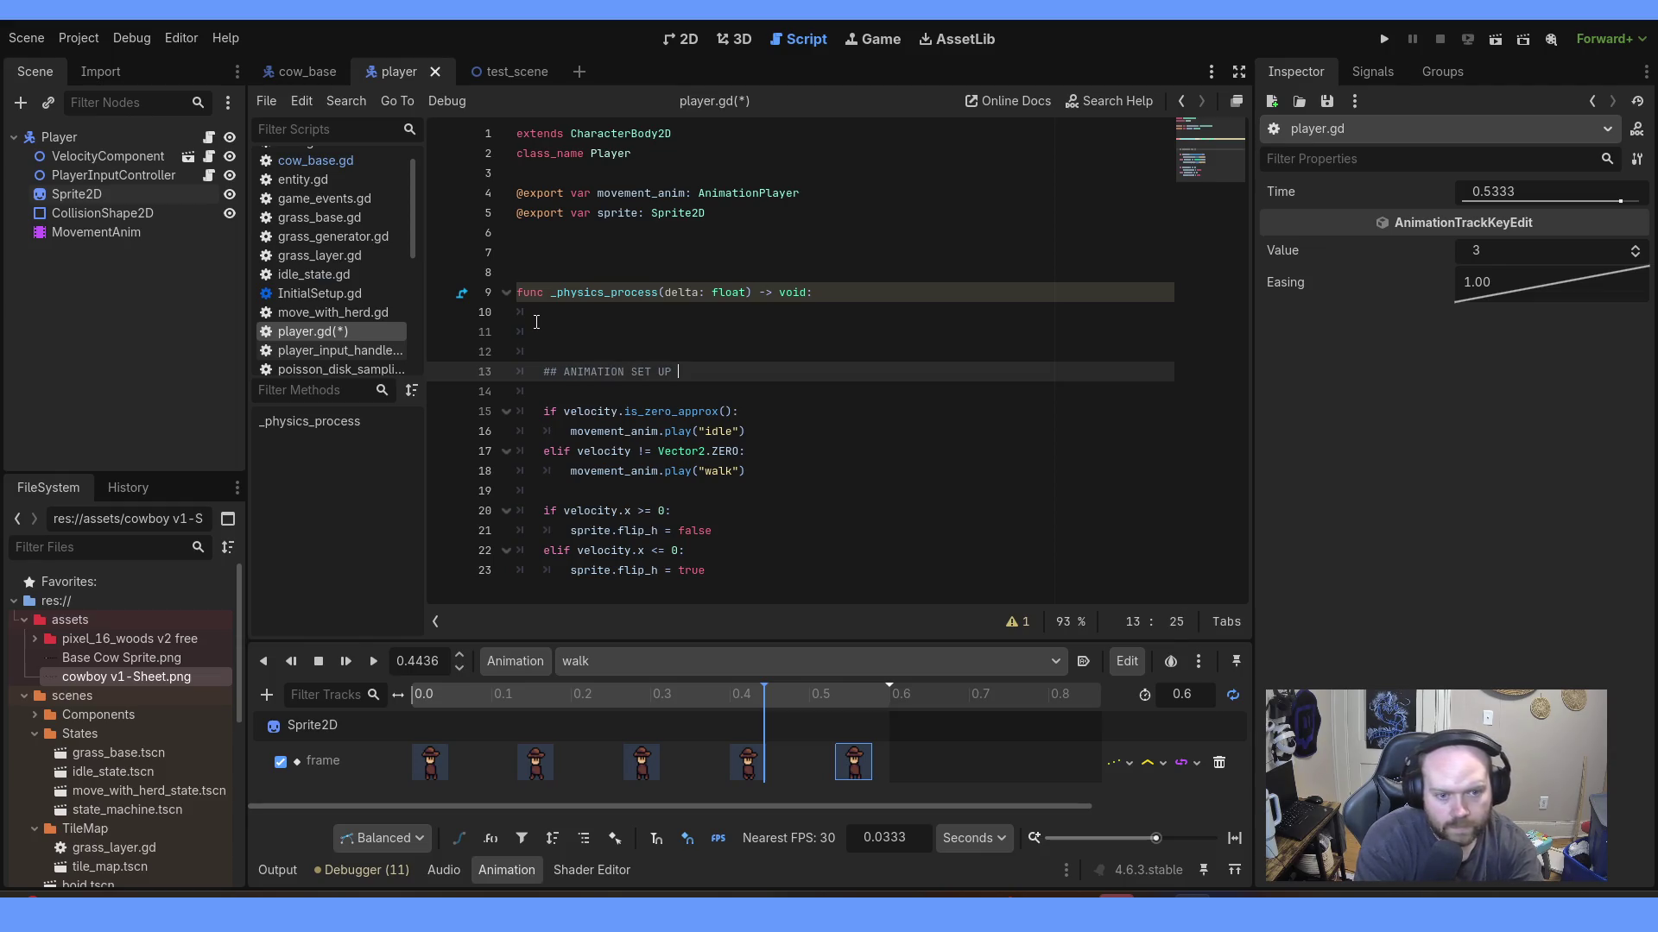
pyautogui.write('############################################')
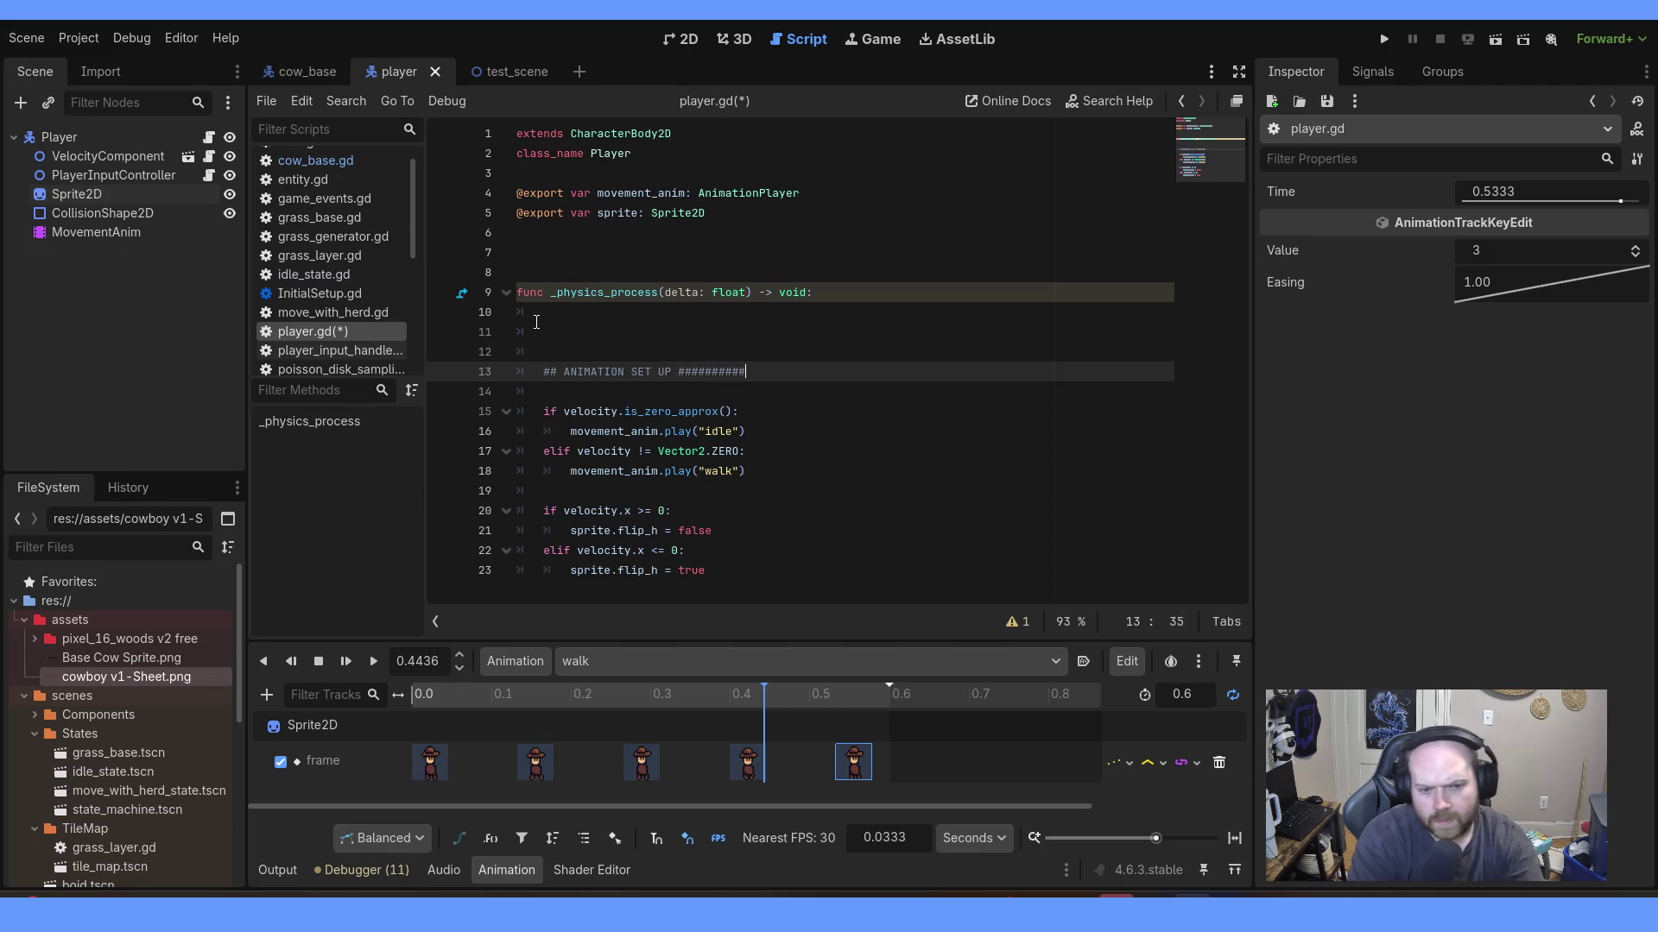
pyautogui.press('Return')
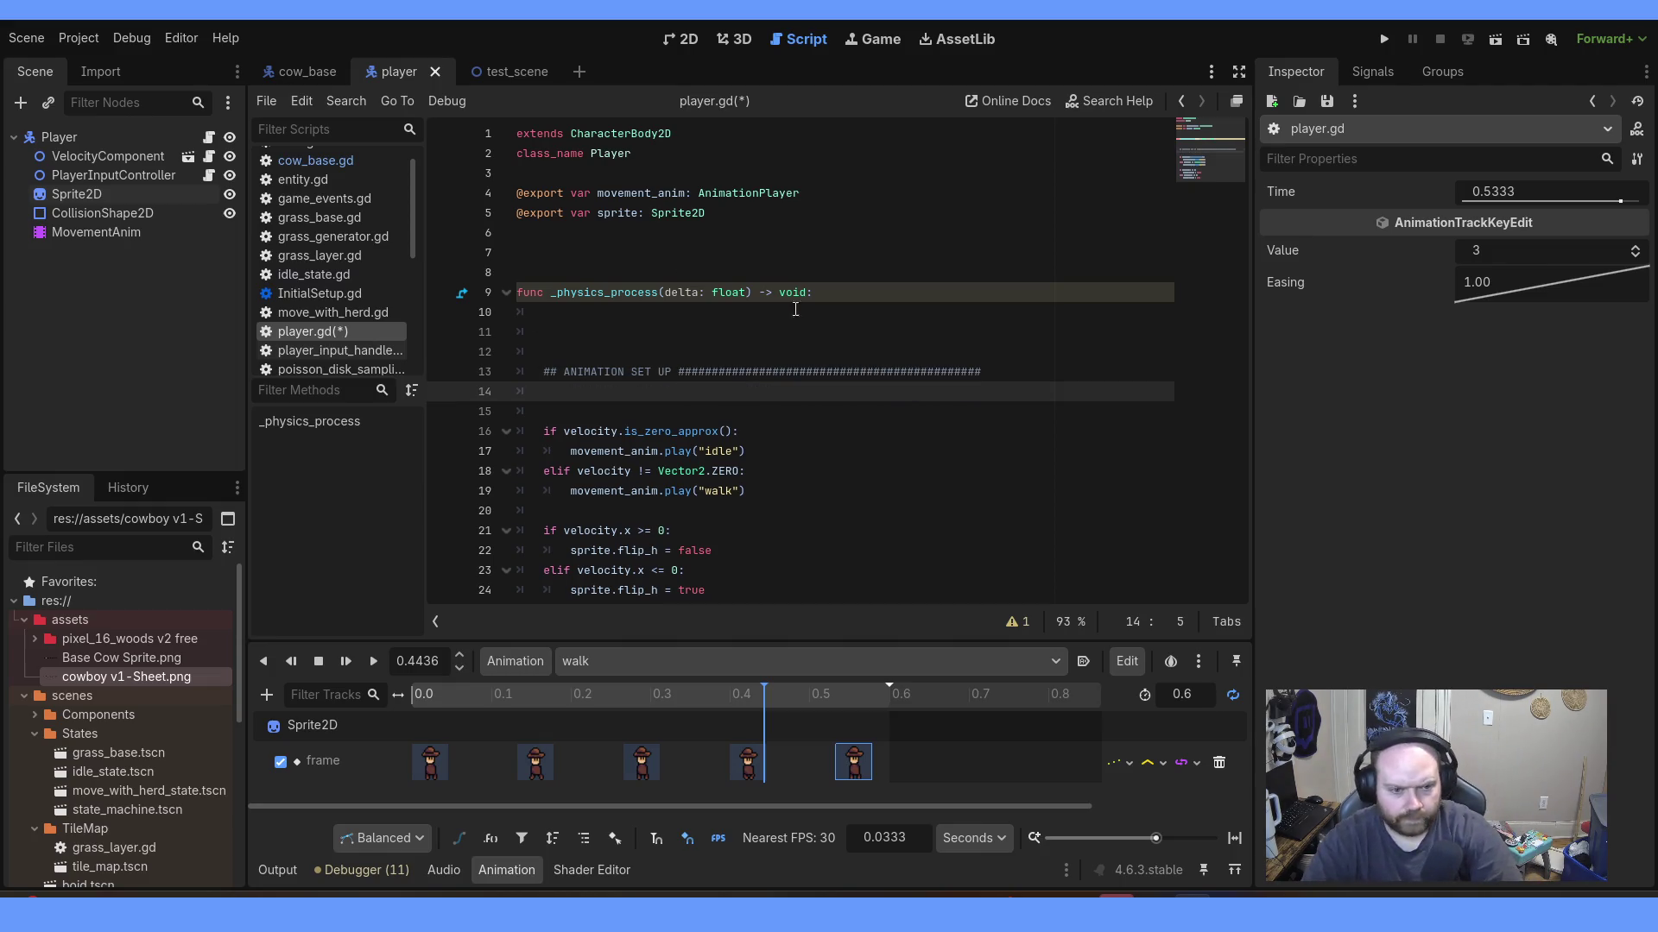
pyautogui.press('BackSpace')
pyautogui.press('BackSpace')
pyautogui.click(793, 471)
# Step: Save player.gd and playtest the cowboy walking in every direction with the arrow keys
pyautogui.hotkey('ctrl', 's')
pyautogui.click(1495, 39)
pyautogui.press('Right')
pyautogui.press('Down')
pyautogui.press('Left')
pyautogui.press('Right')
pyautogui.press('Up')
pyautogui.press('Right')
pyautogui.press('Down')
pyautogui.press('Left')
pyautogui.press('Up')
pyautogui.press('Up')
pyautogui.press('Down')
pyautogui.press('Left')
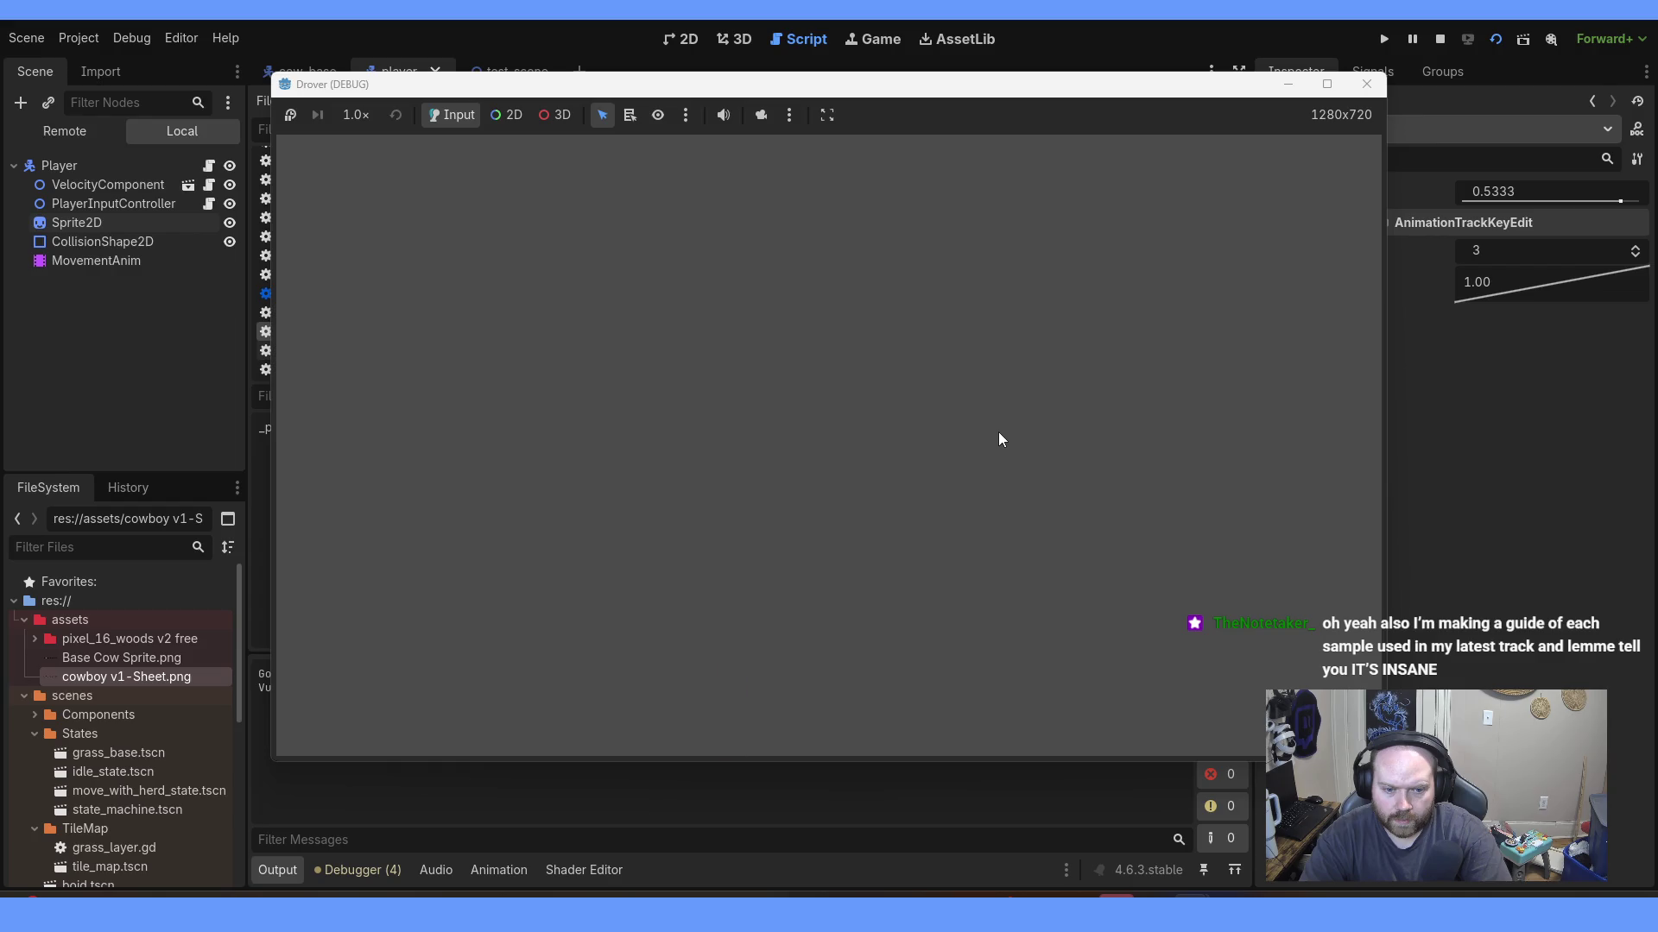
pyautogui.press('Up')
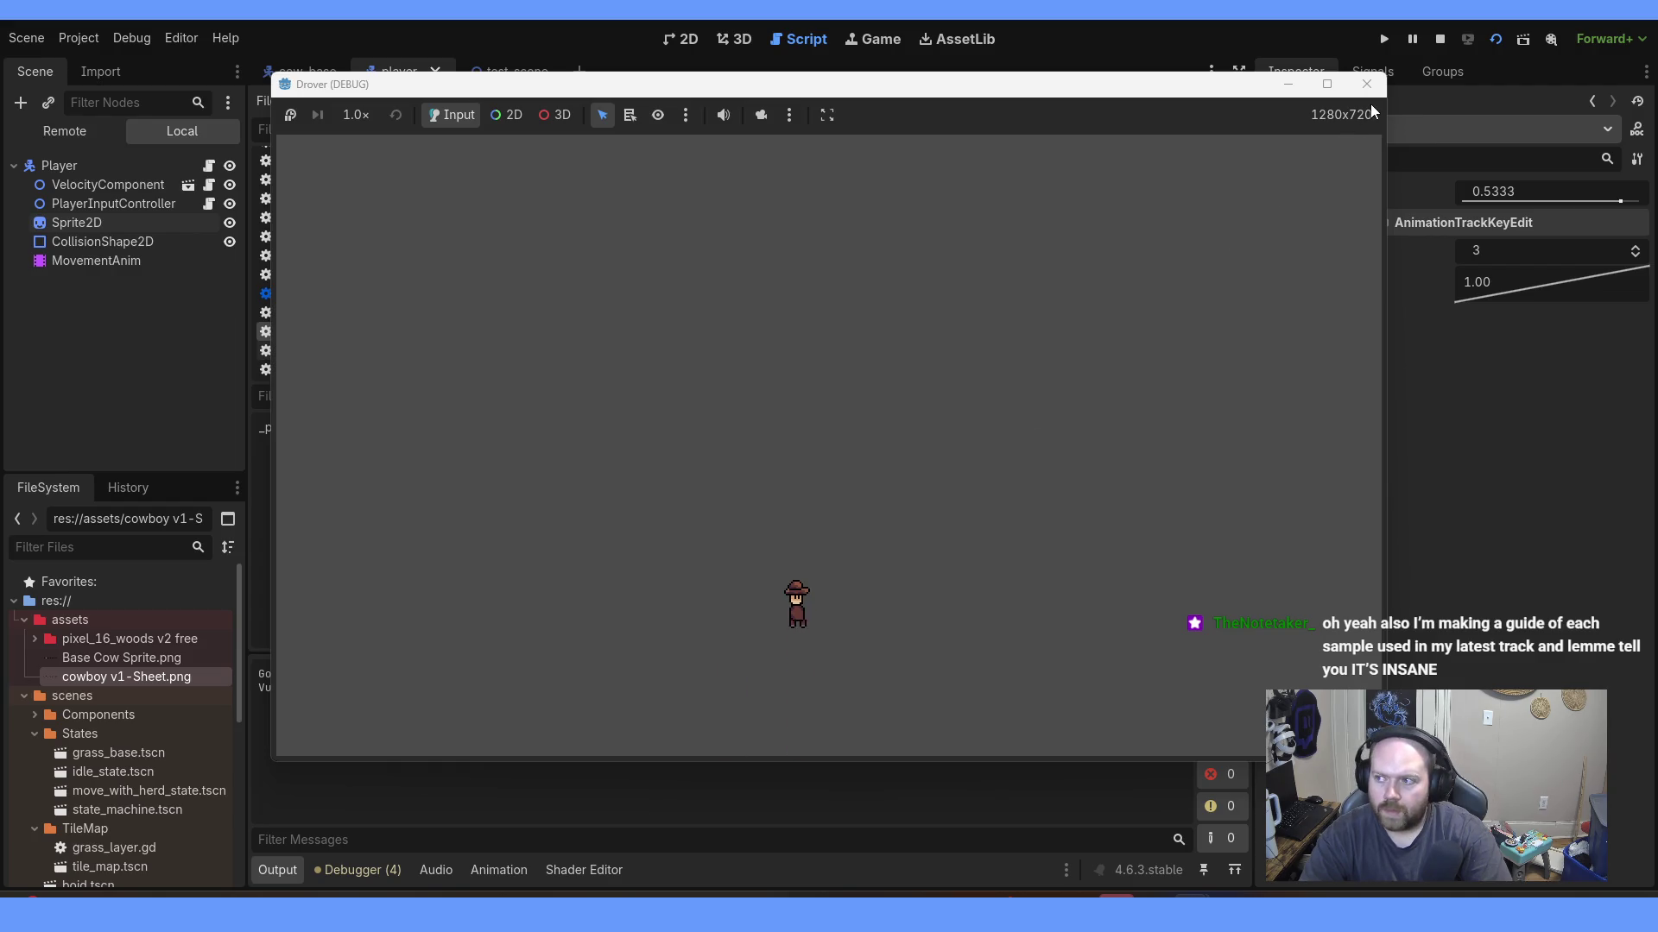
# Step: Close the game window and select the Player node in the Scene tree
pyautogui.click(1367, 84)
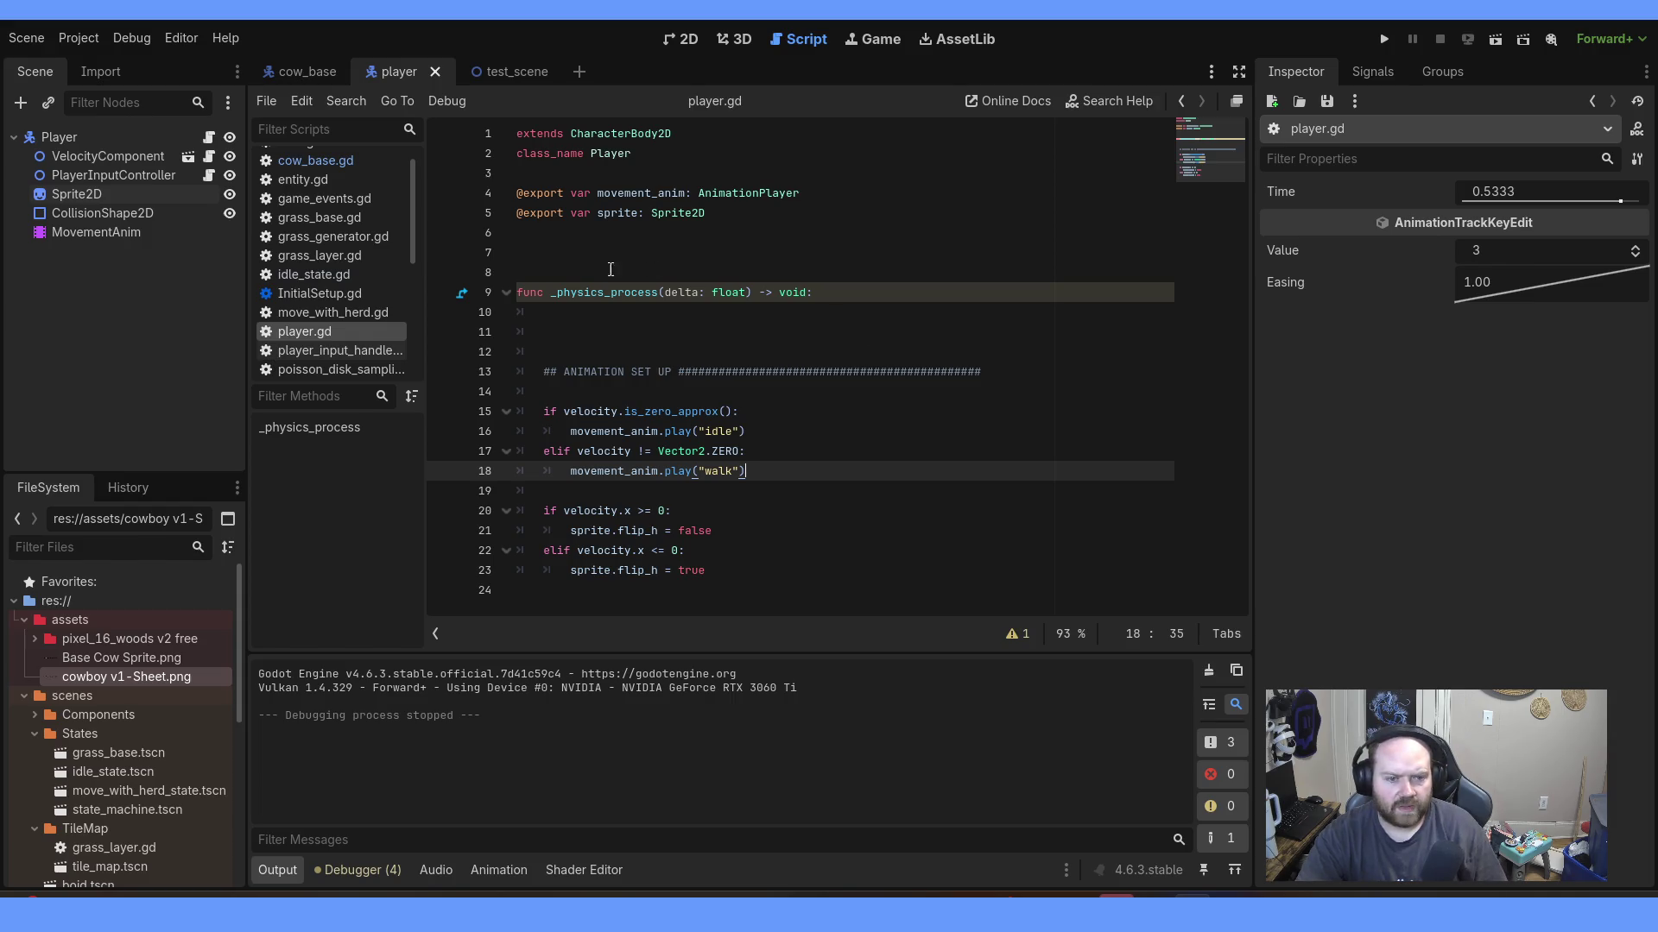
pyautogui.click(600, 351)
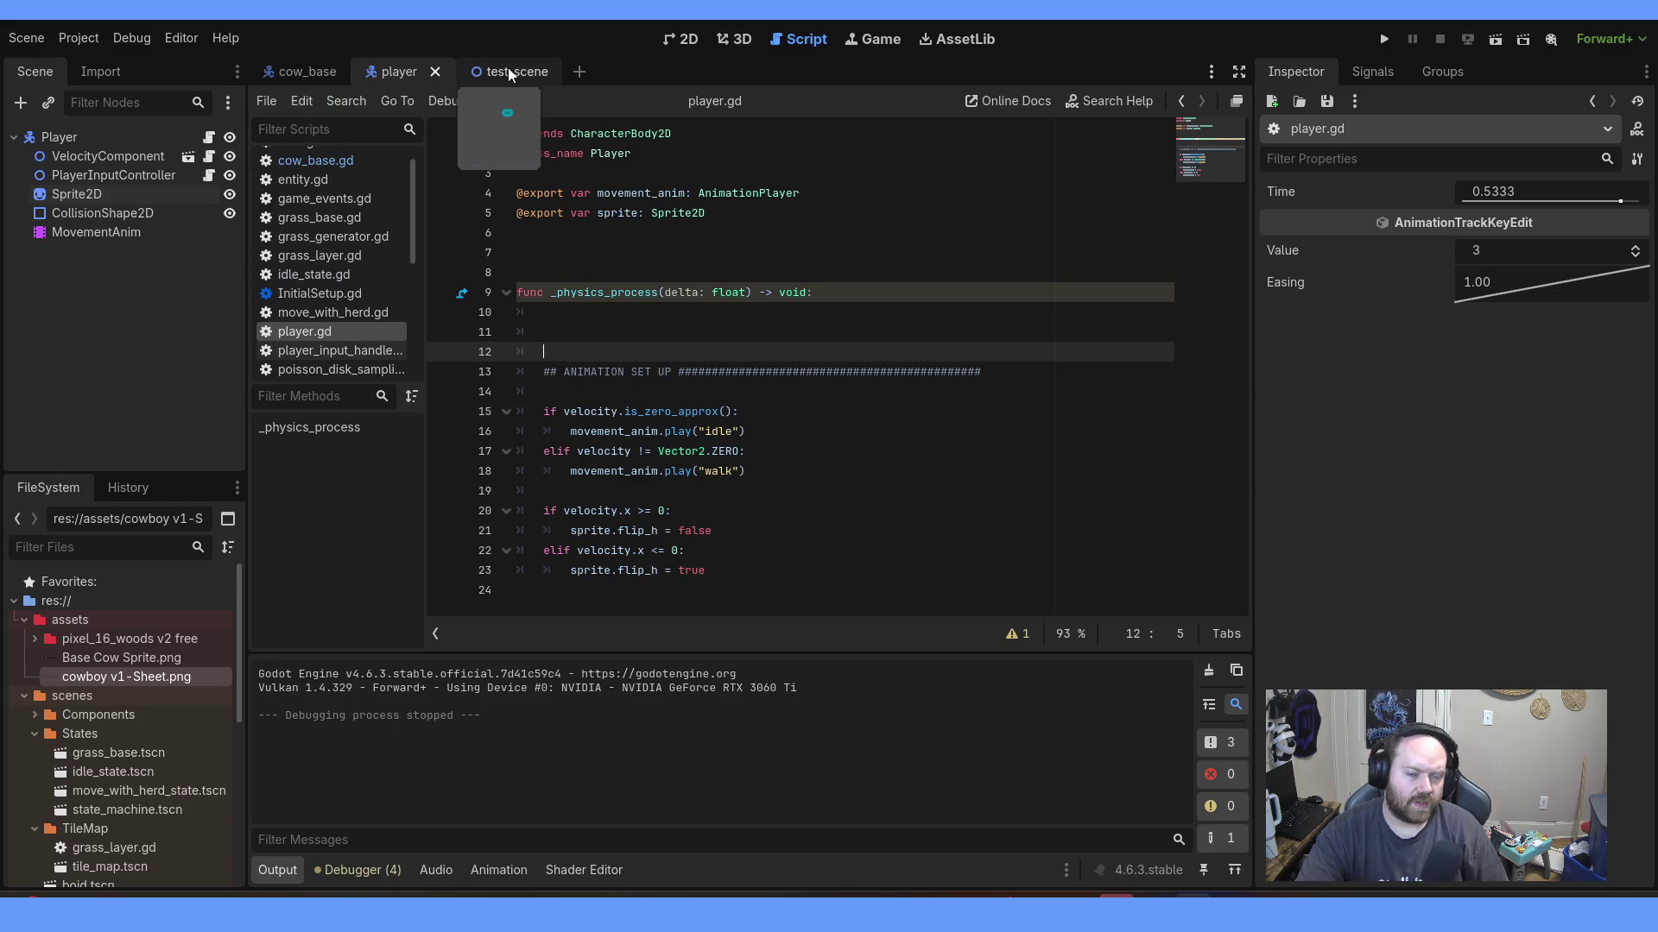
pyautogui.click(158, 137)
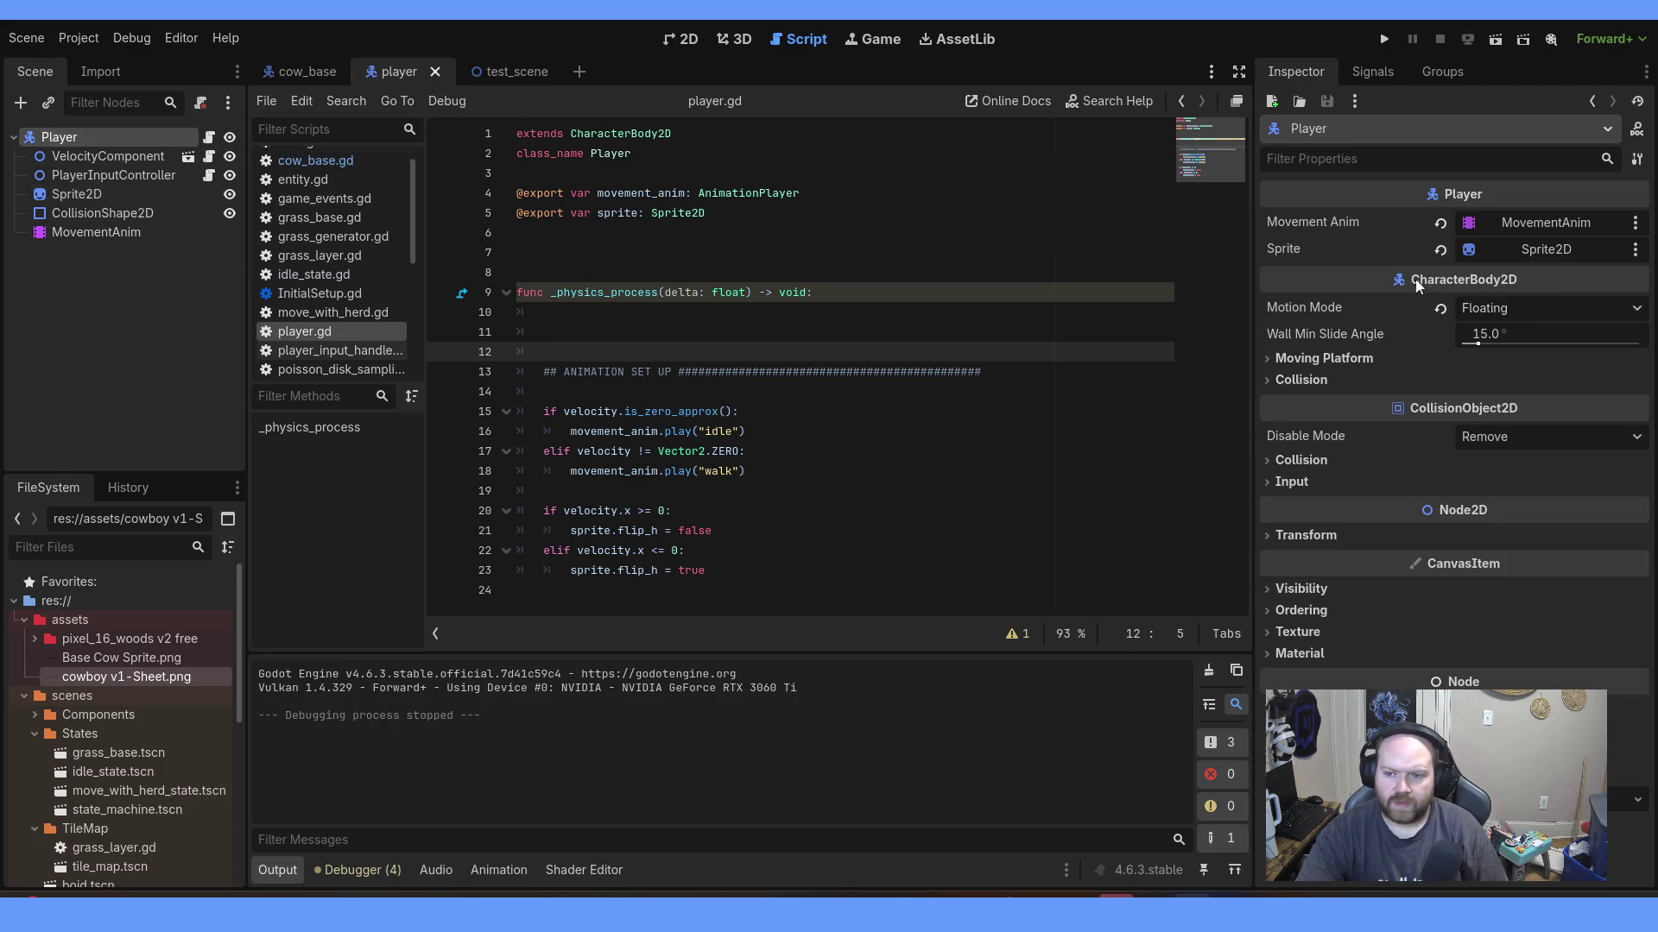
# Step: Set the VelocityComponent's Acceleration from 1000 to 2000, then return to test_scene
pyautogui.click(65, 156)
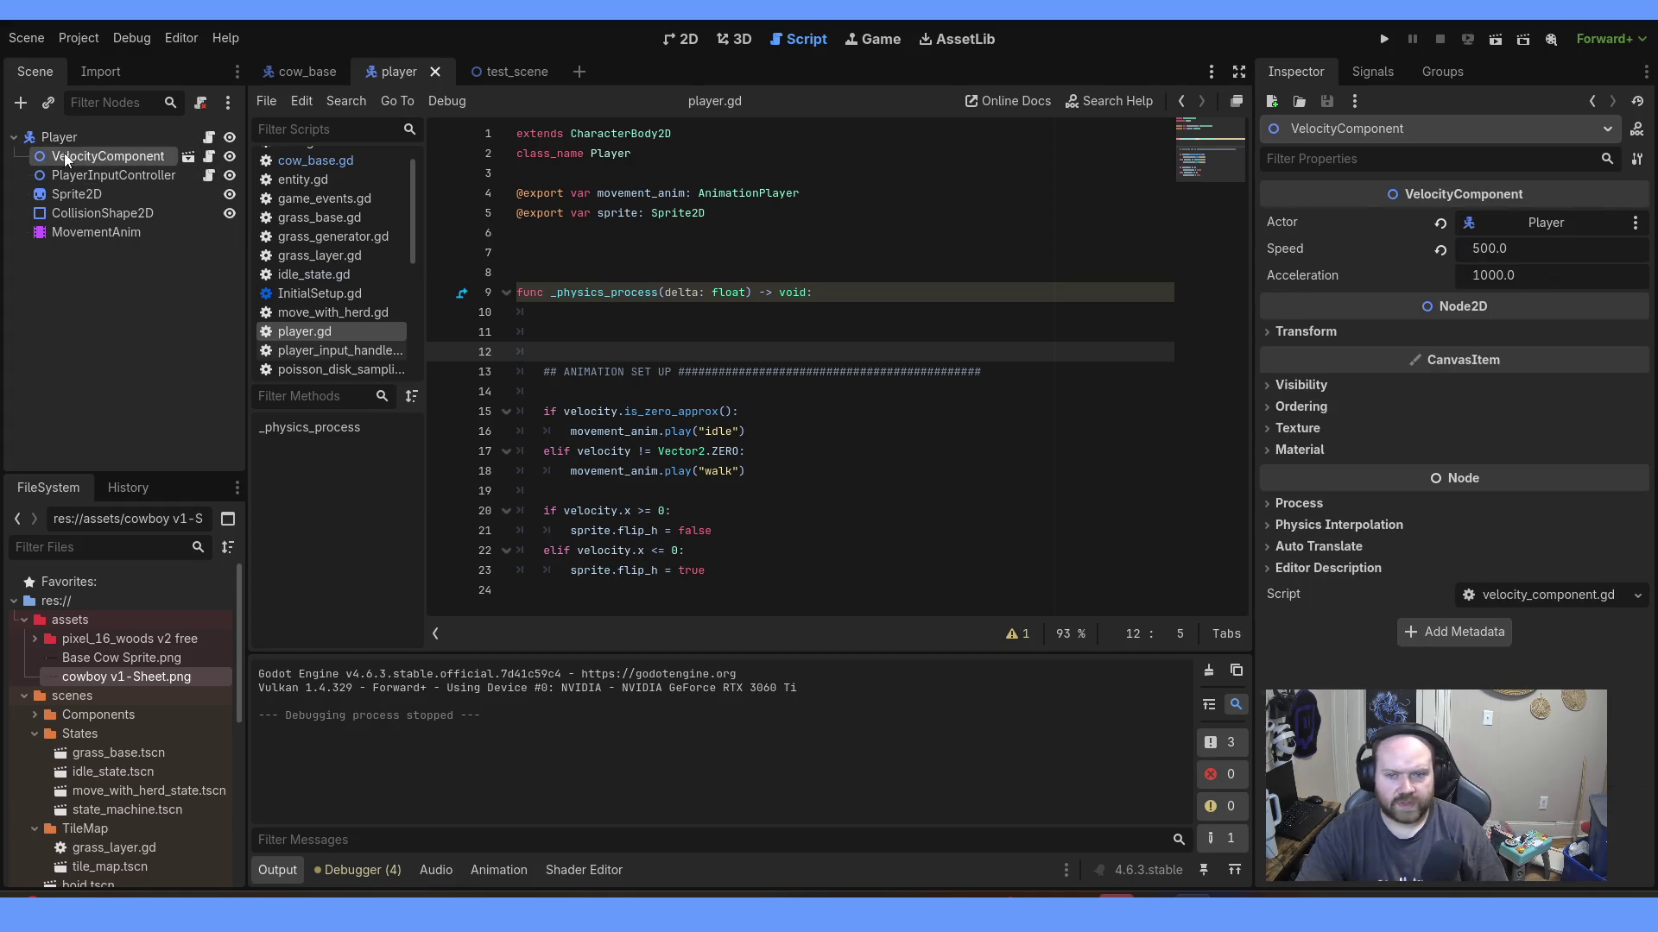
pyautogui.click(1478, 250)
pyautogui.click(1520, 281)
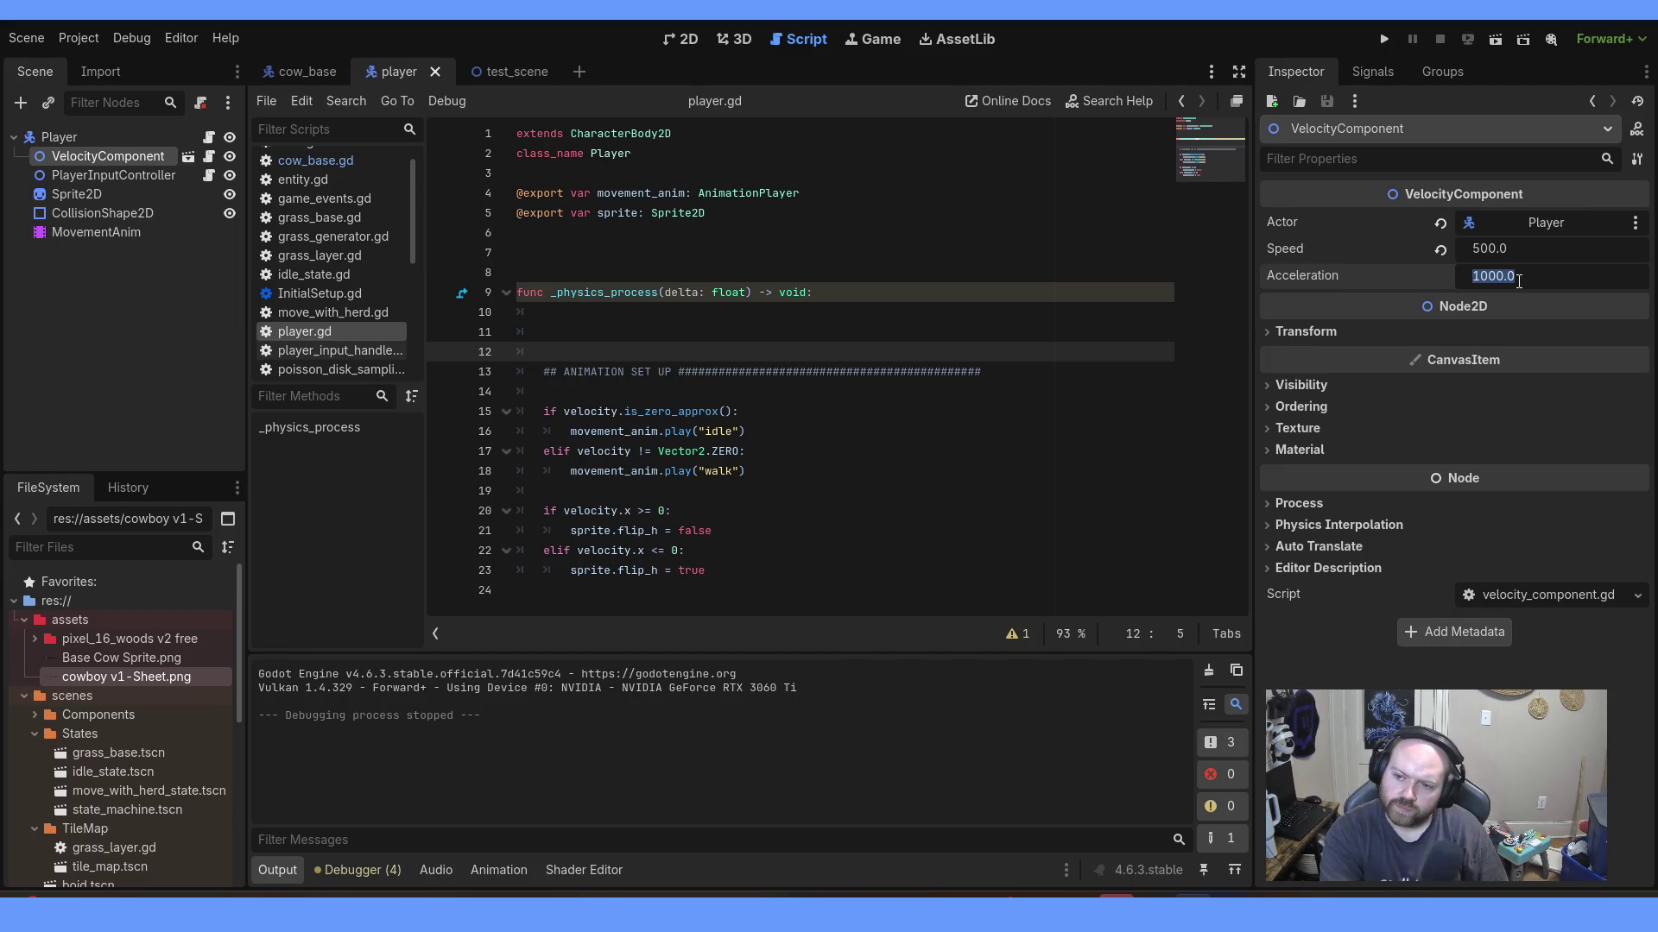
pyautogui.write('2000')
pyautogui.press('Return')
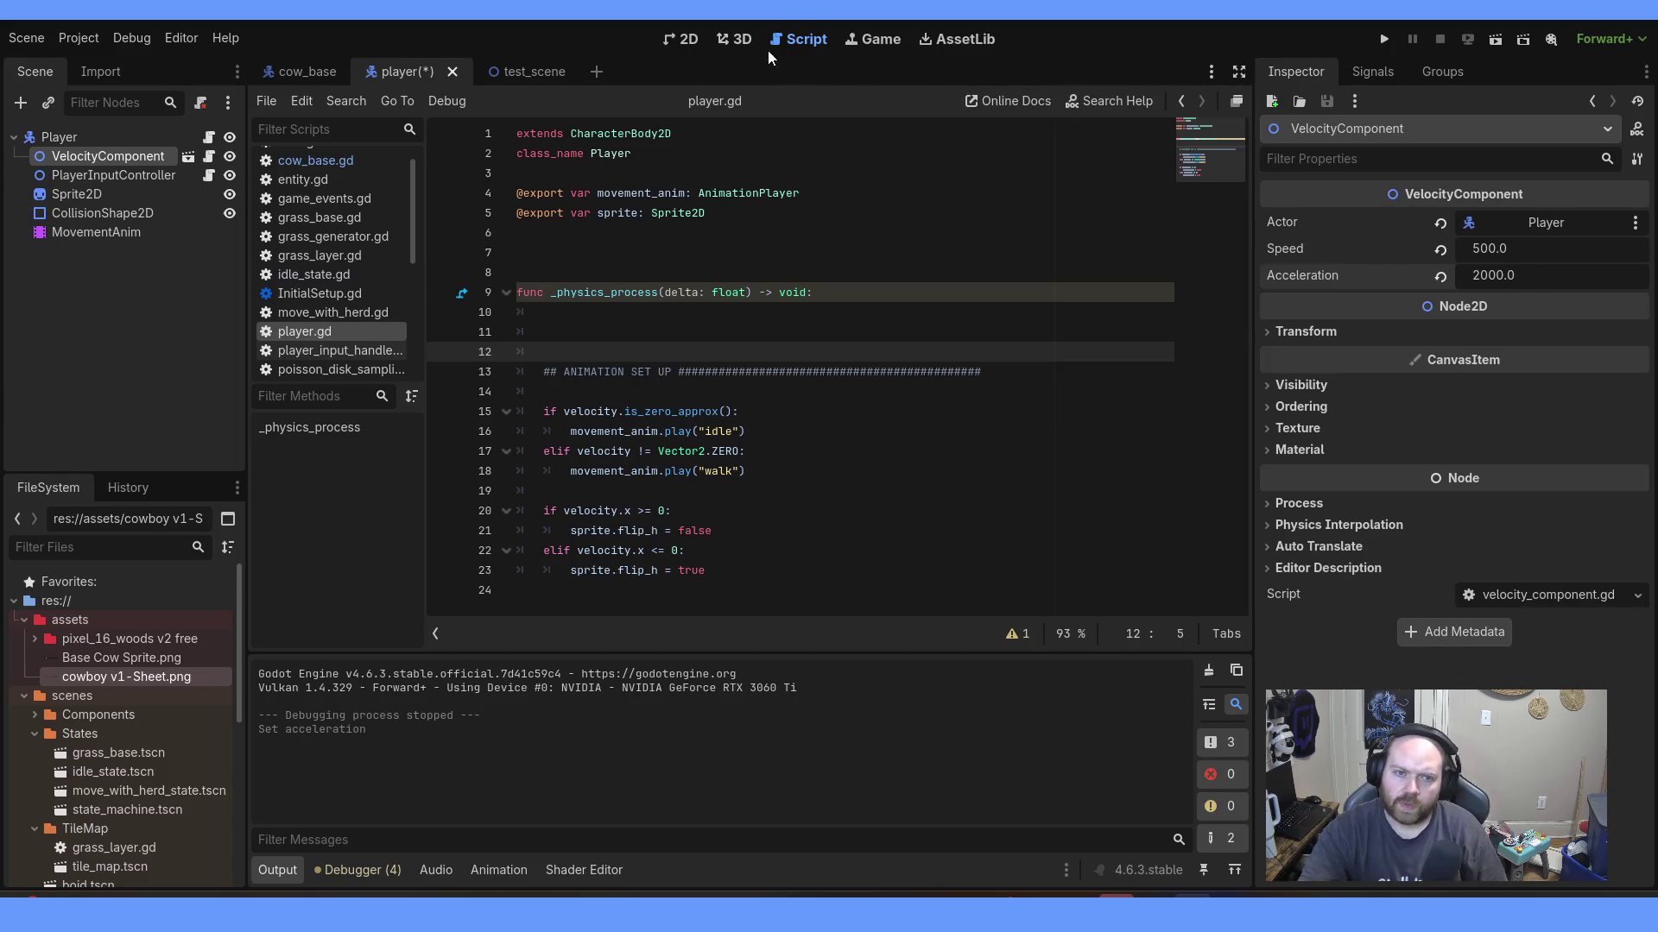
pyautogui.click(540, 74)
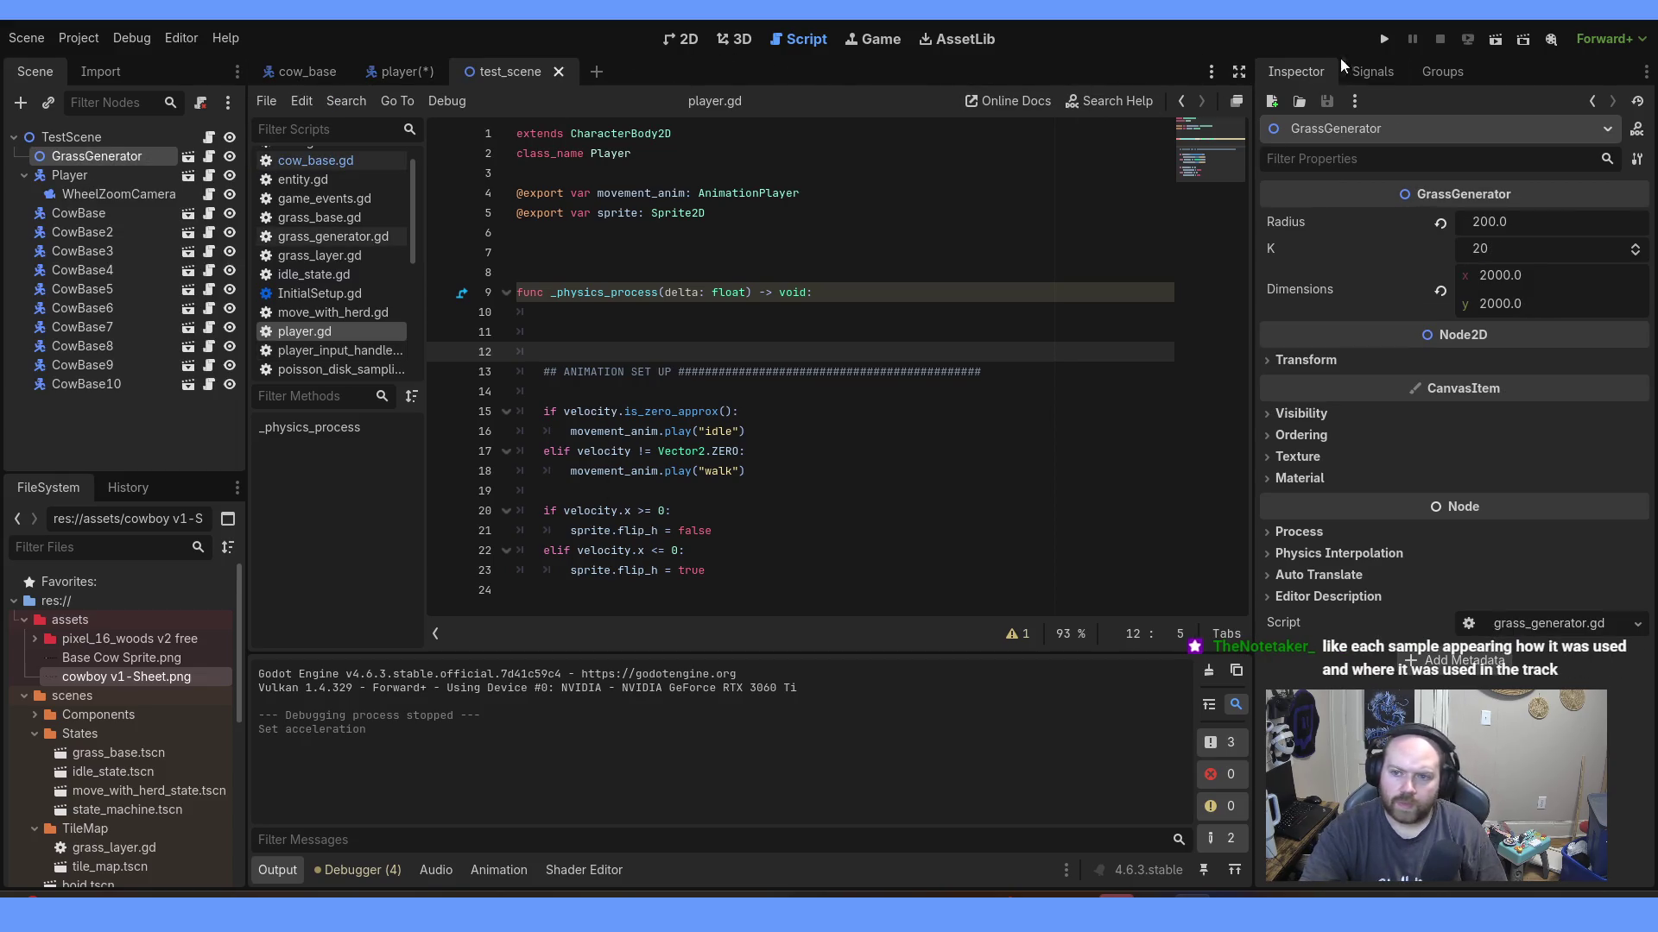
pyautogui.click(1496, 43)
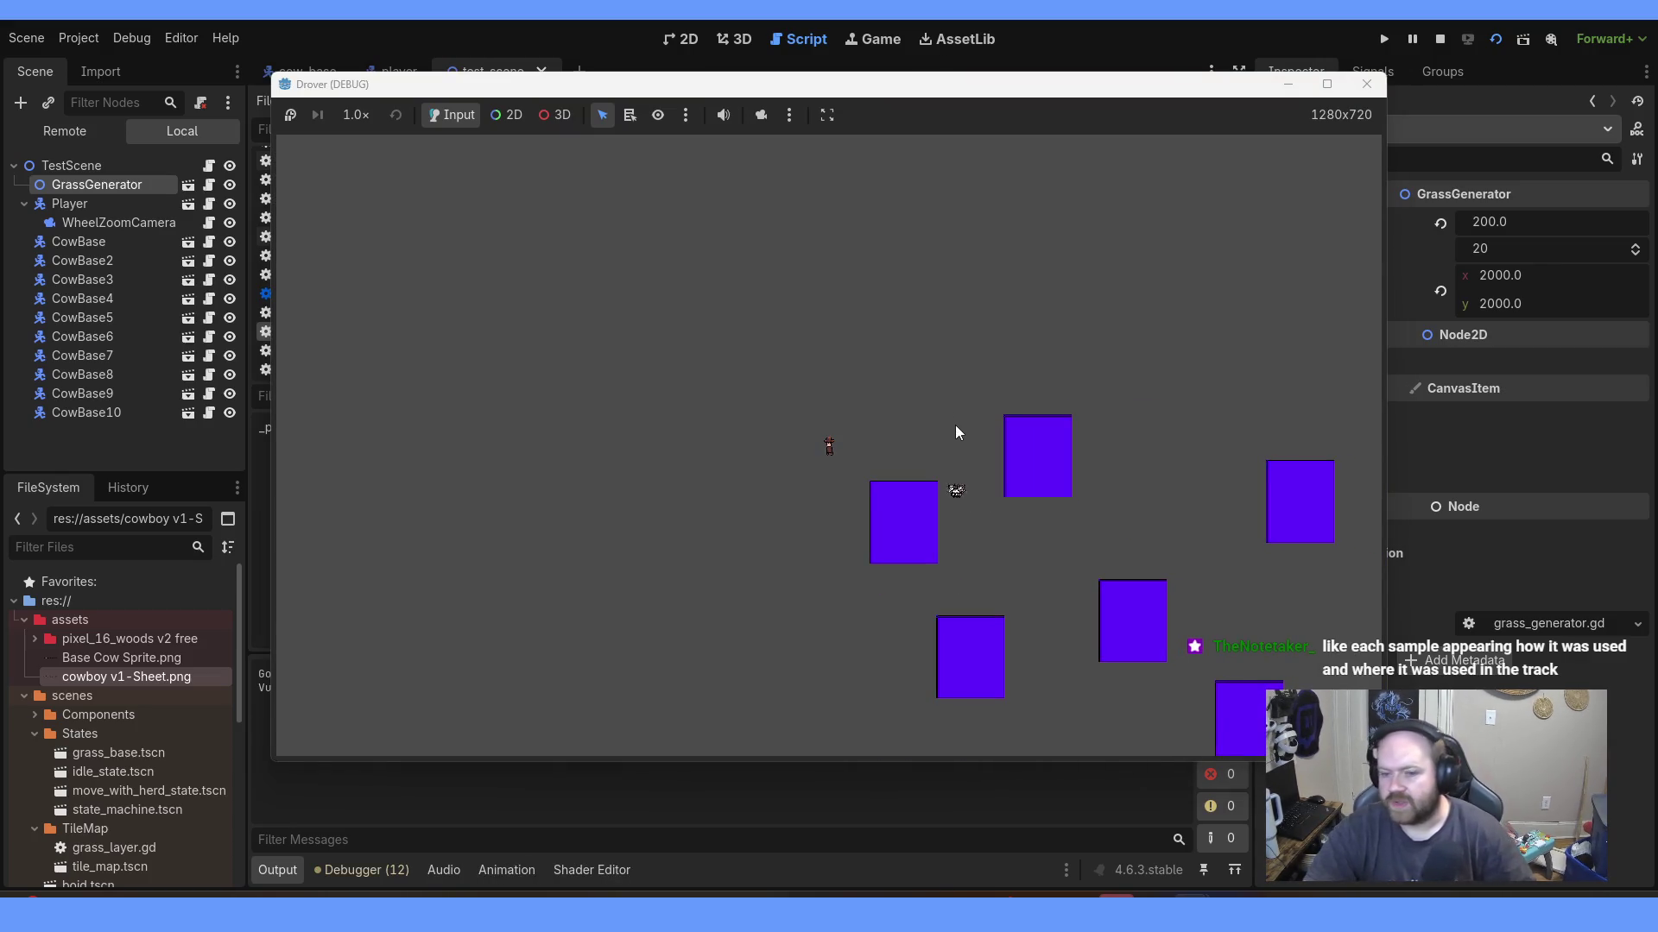
pyautogui.scroll(5, 954, 425)
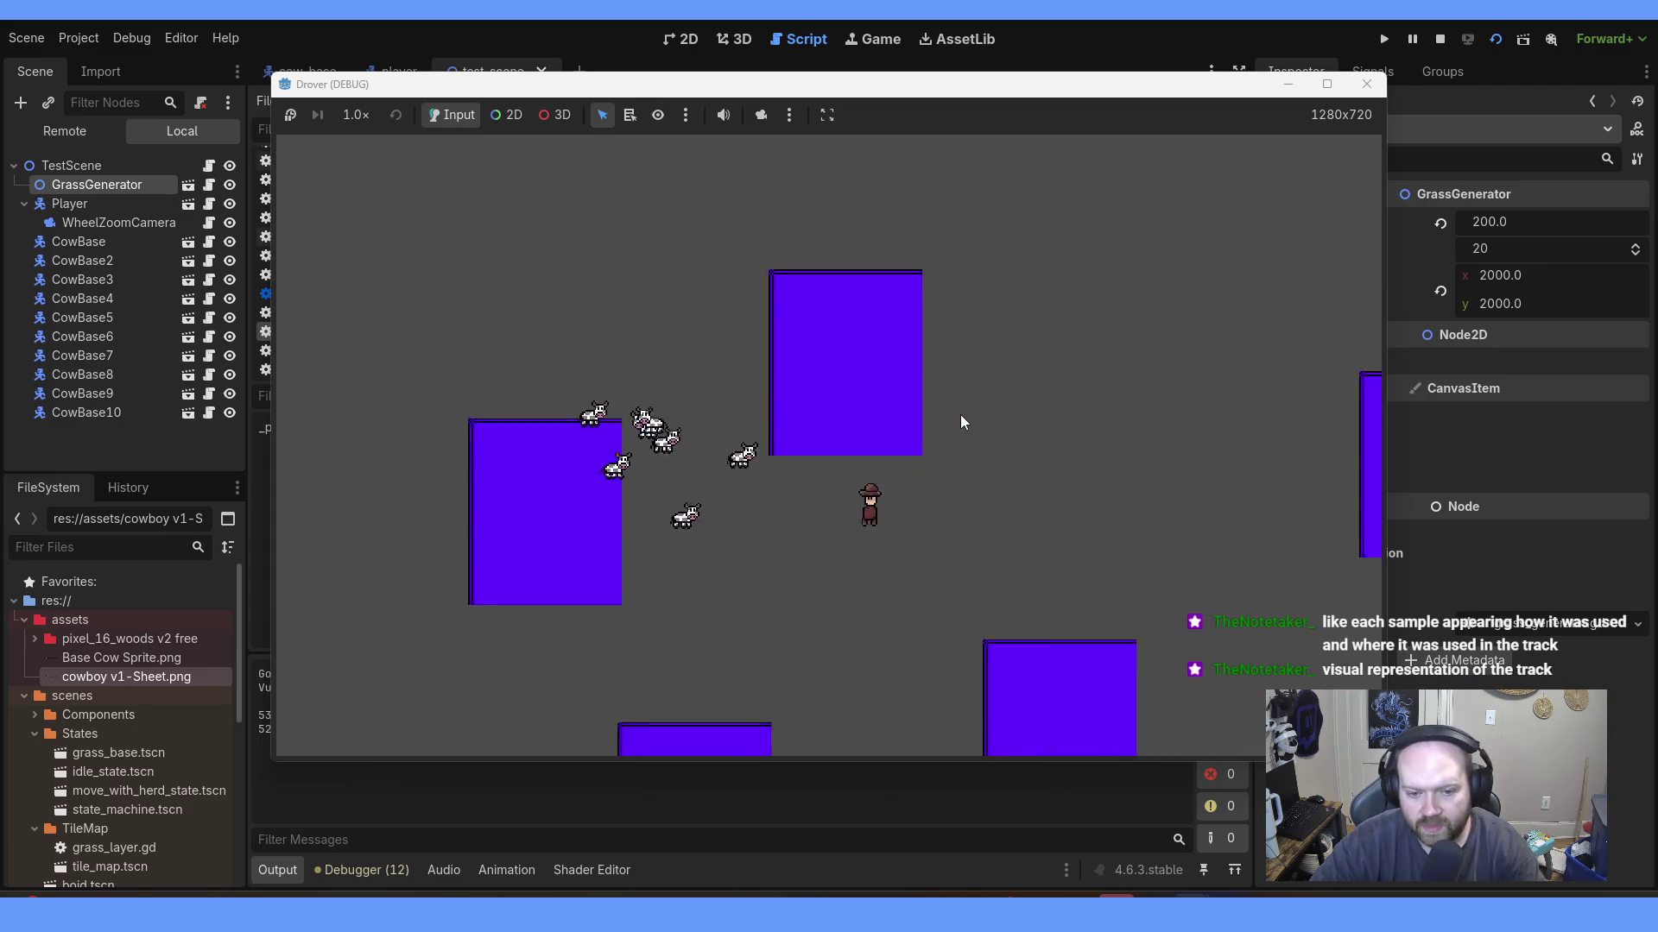
pyautogui.click(791, 422)
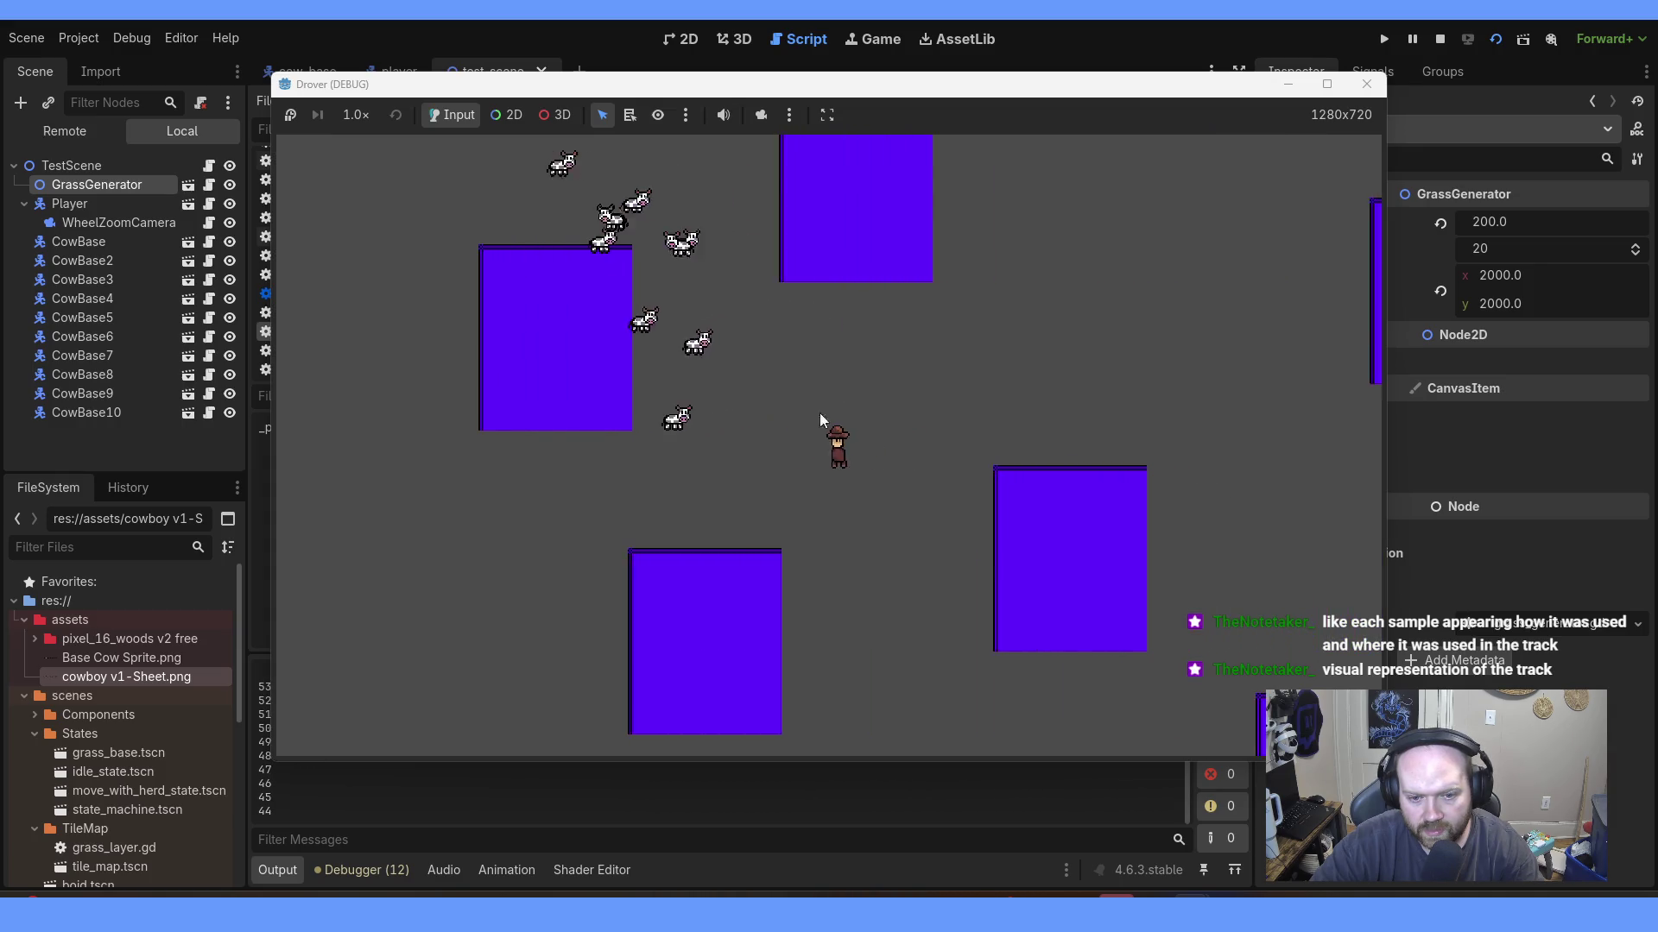
pyautogui.click(1366, 85)
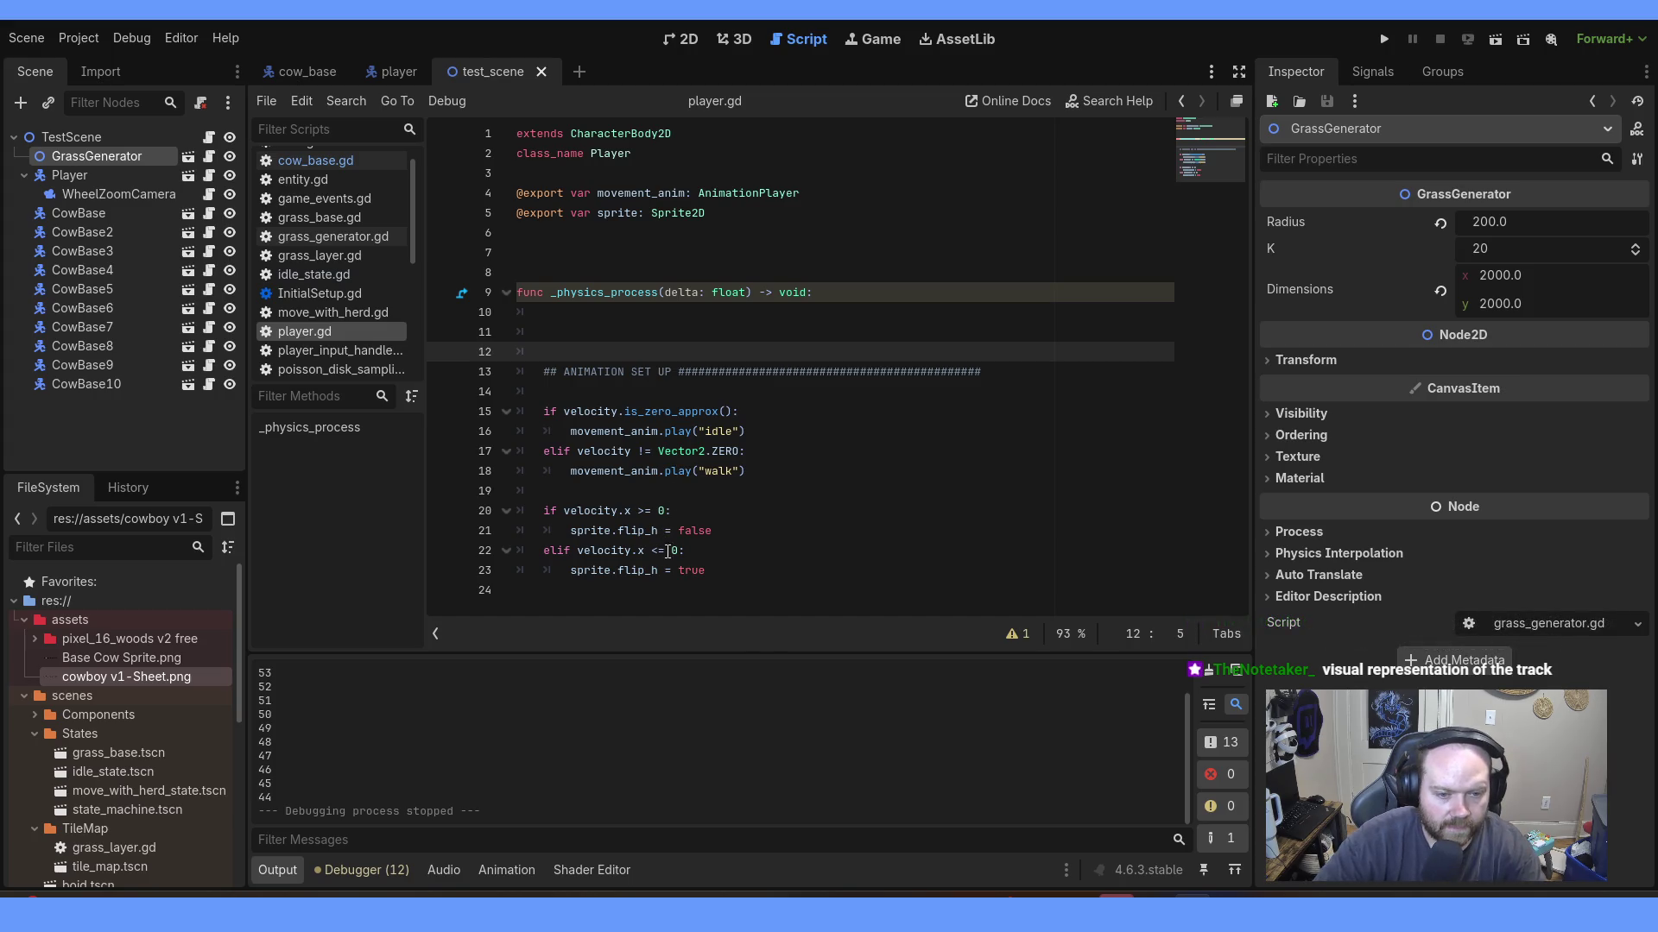
pyautogui.click(671, 551)
# Step: Remove the equals signs so the sprite-flip conditions use strict comparisons
pyautogui.press('Left')
pyautogui.press('BackSpace')
pyautogui.press('Up')
pyautogui.press('Up')
pyautogui.press('Left')
pyautogui.press('BackSpace')
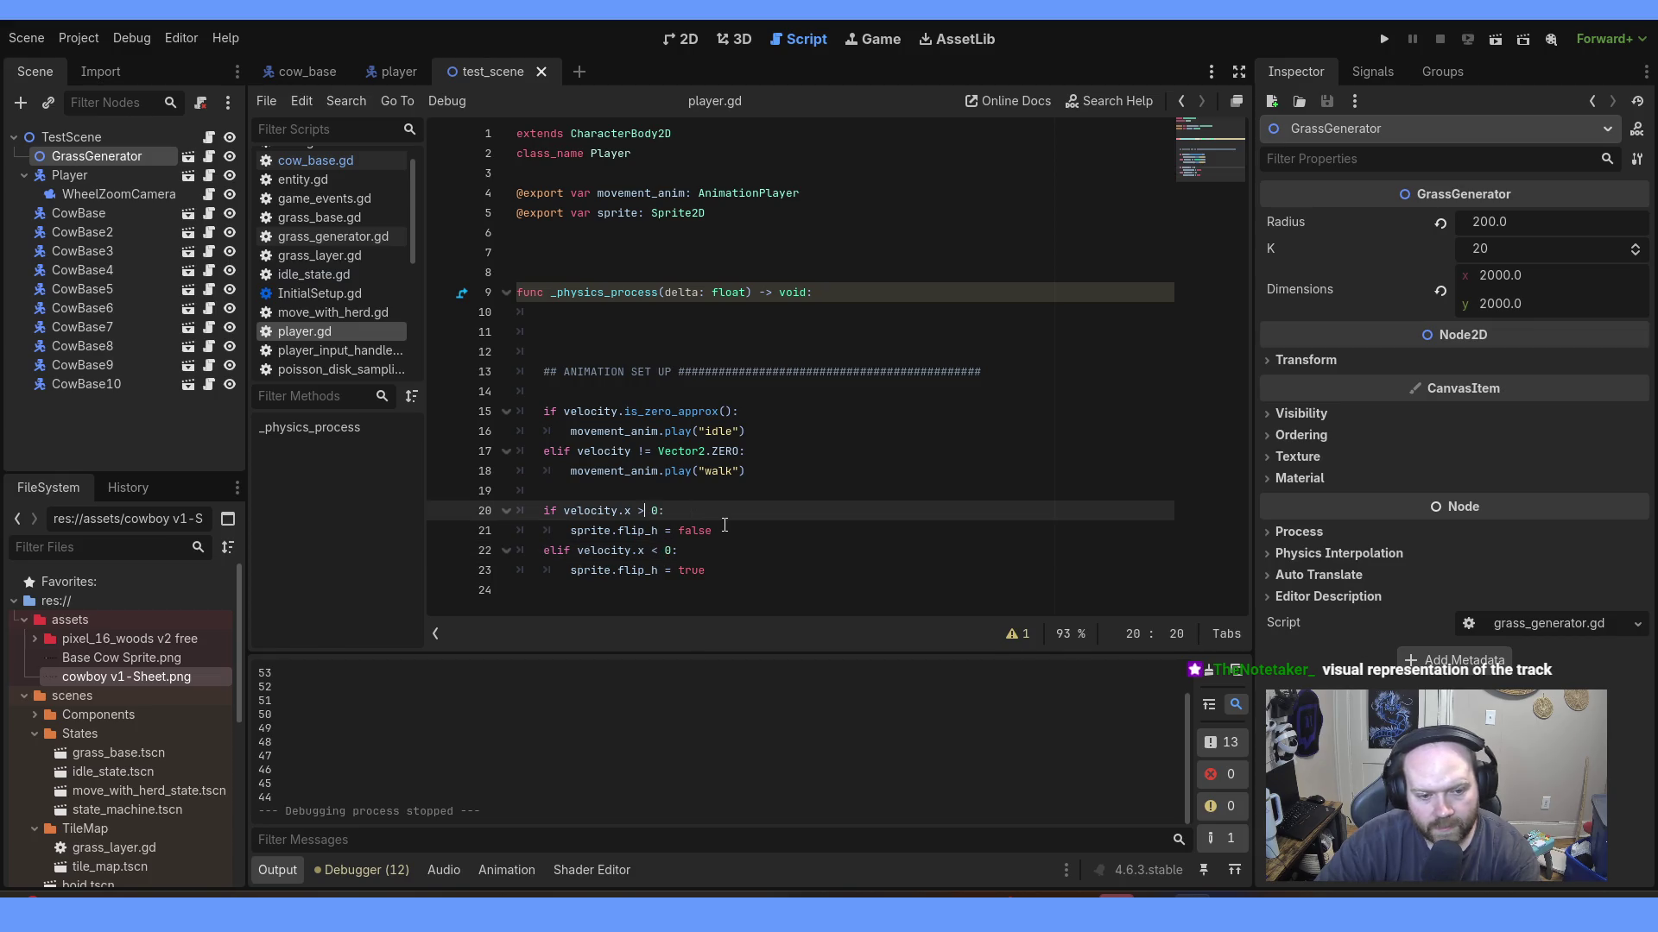
pyautogui.click(724, 528)
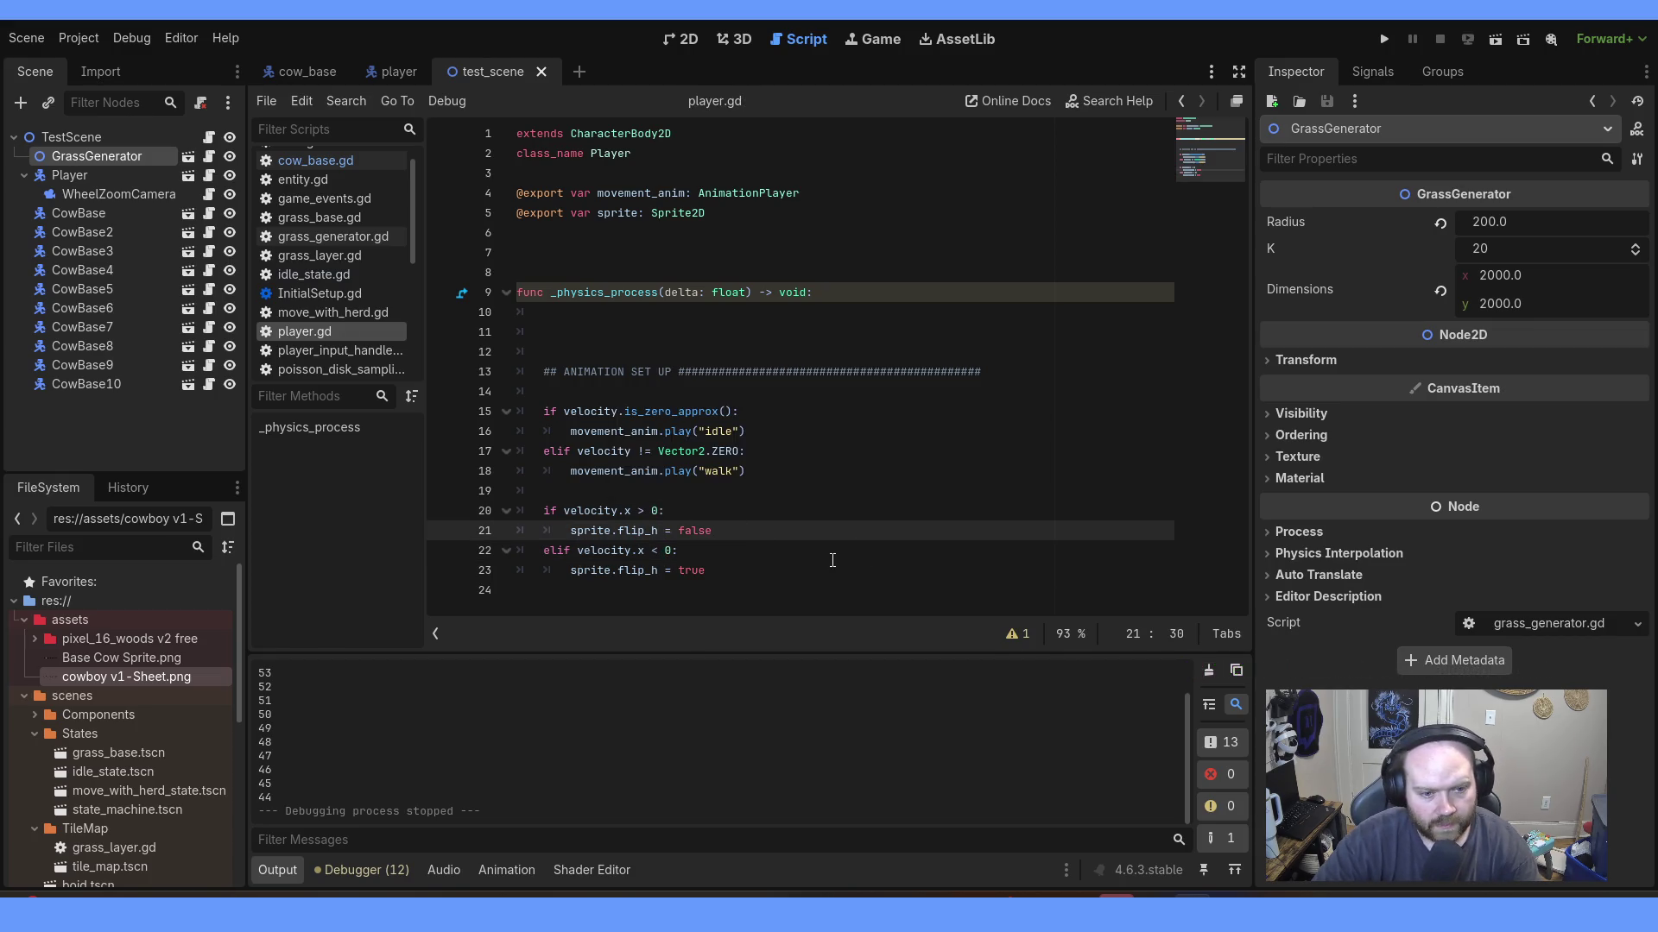
# Step: Run the test scene, walk the player toward the cows with WASD, then stop with F8
pyautogui.click(1496, 43)
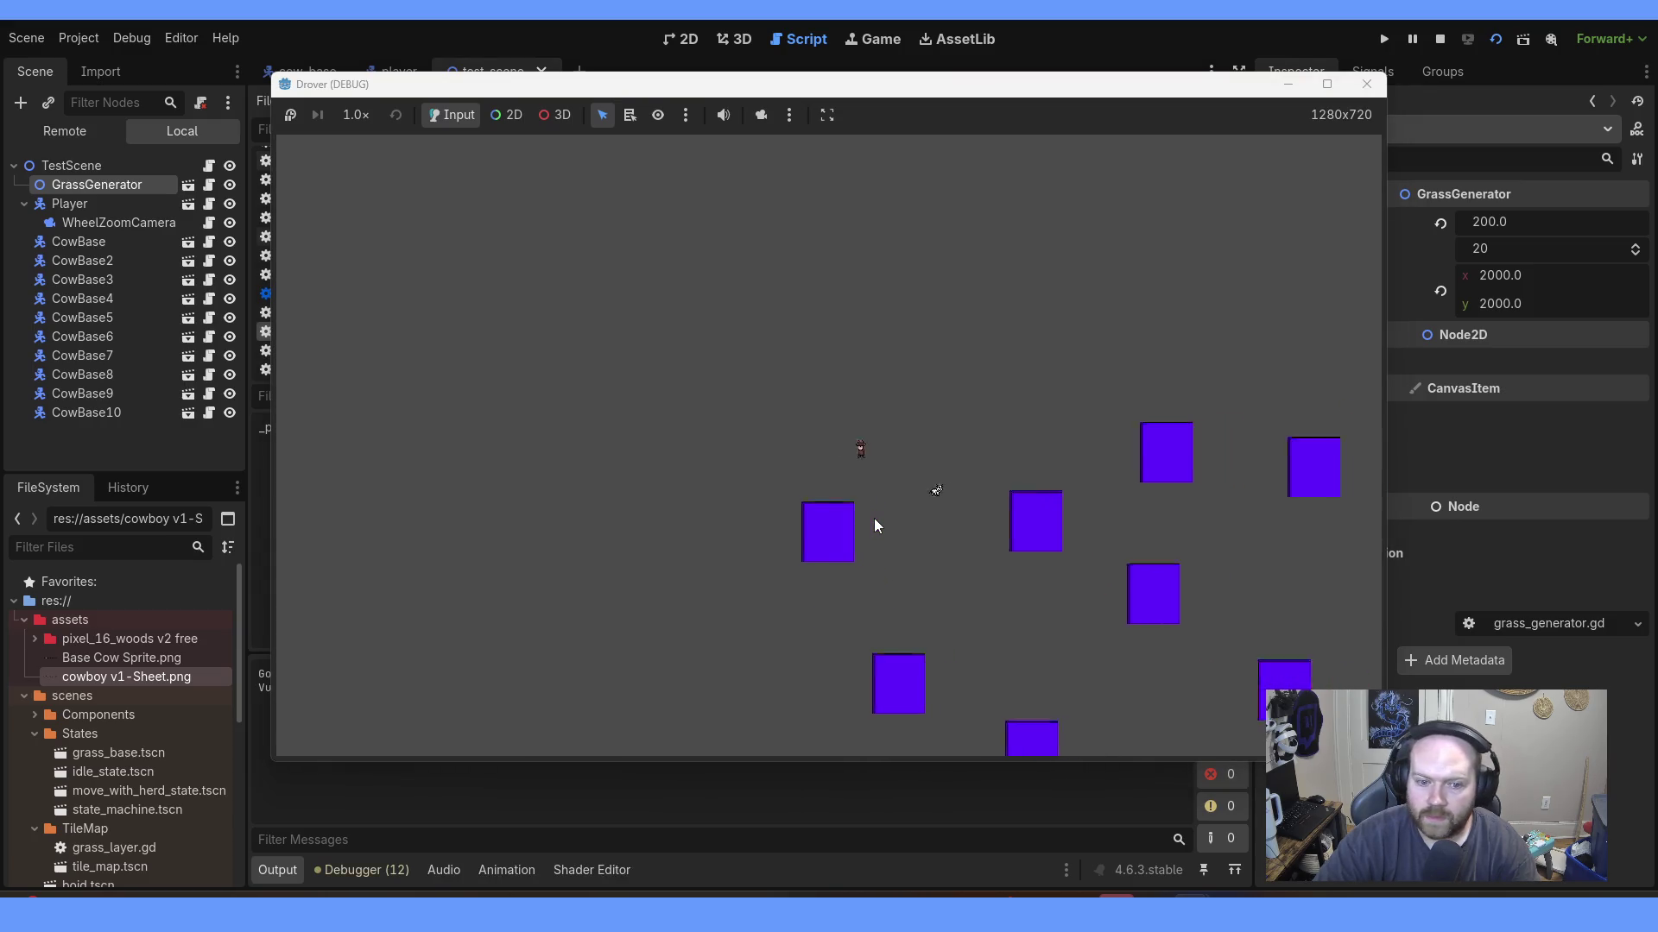
pyautogui.scroll(4, 909, 453)
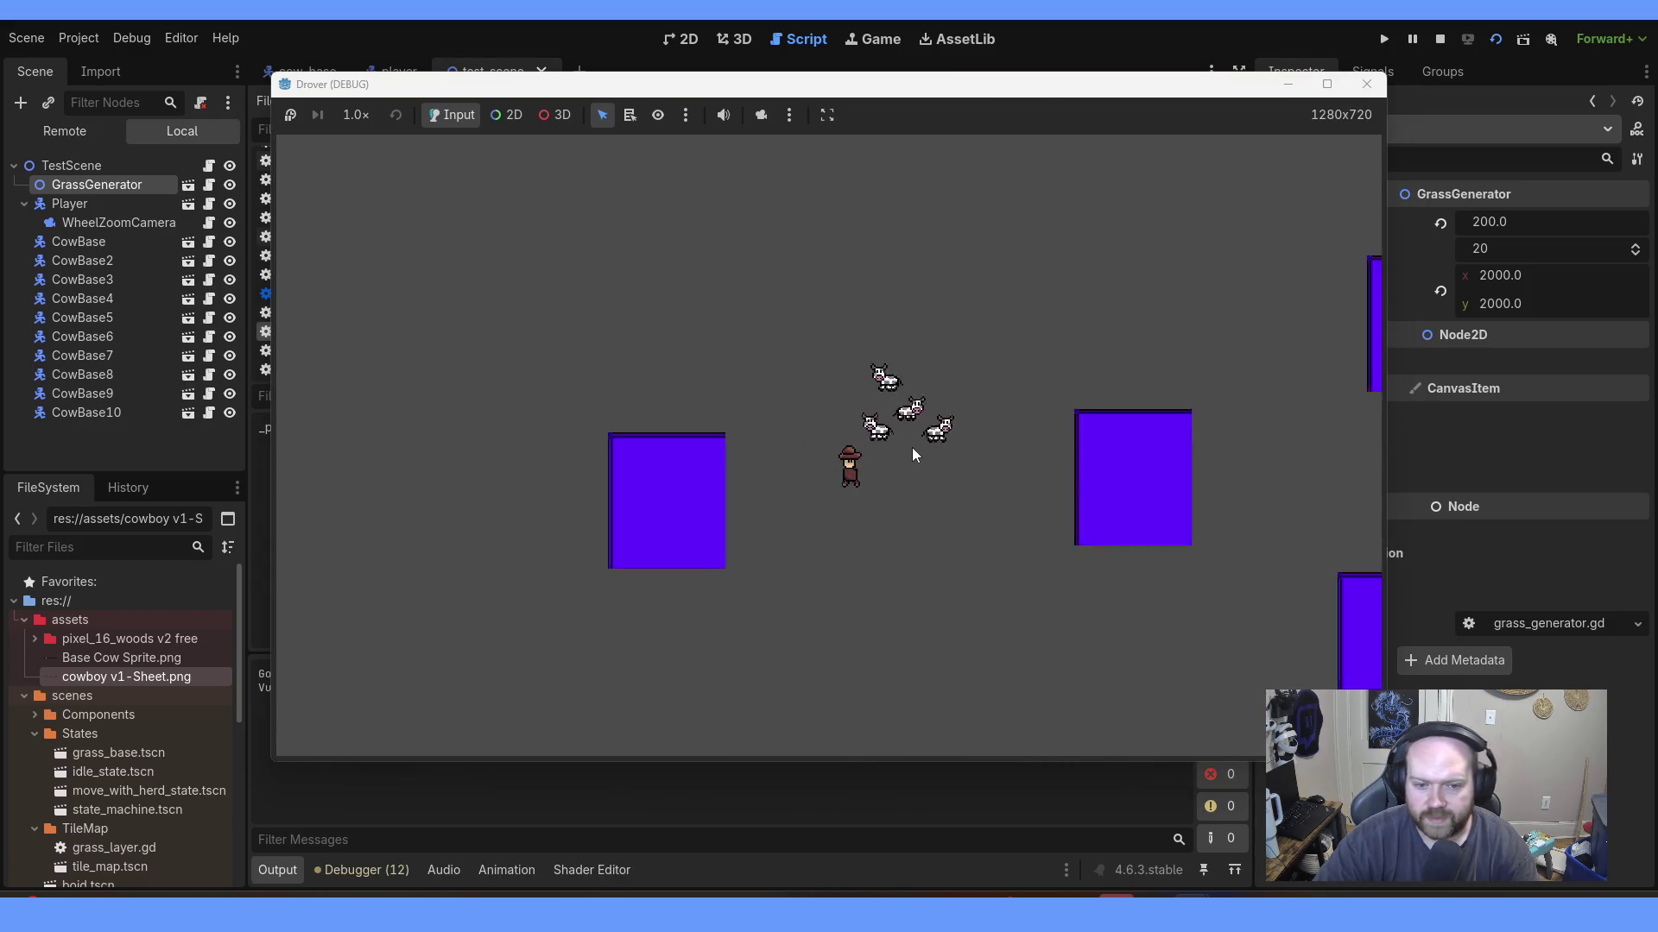
pyautogui.press('a')
pyautogui.press('w')
pyautogui.press('s')
pyautogui.press('d')
pyautogui.press('d')
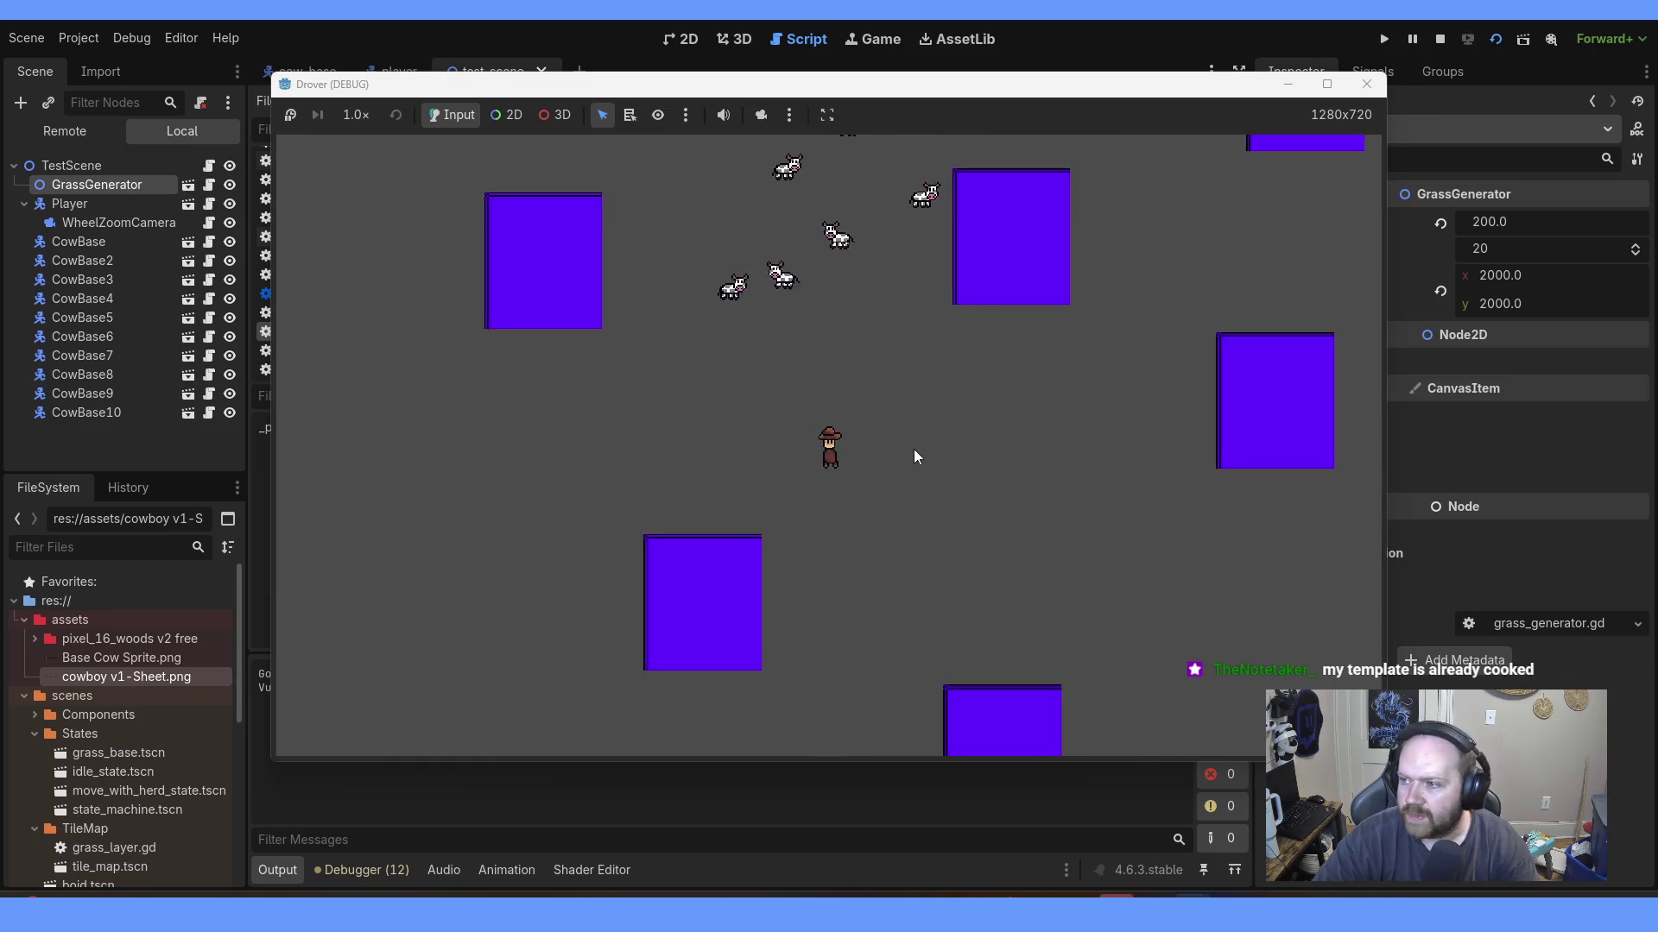
pyautogui.press('w')
pyautogui.press('a')
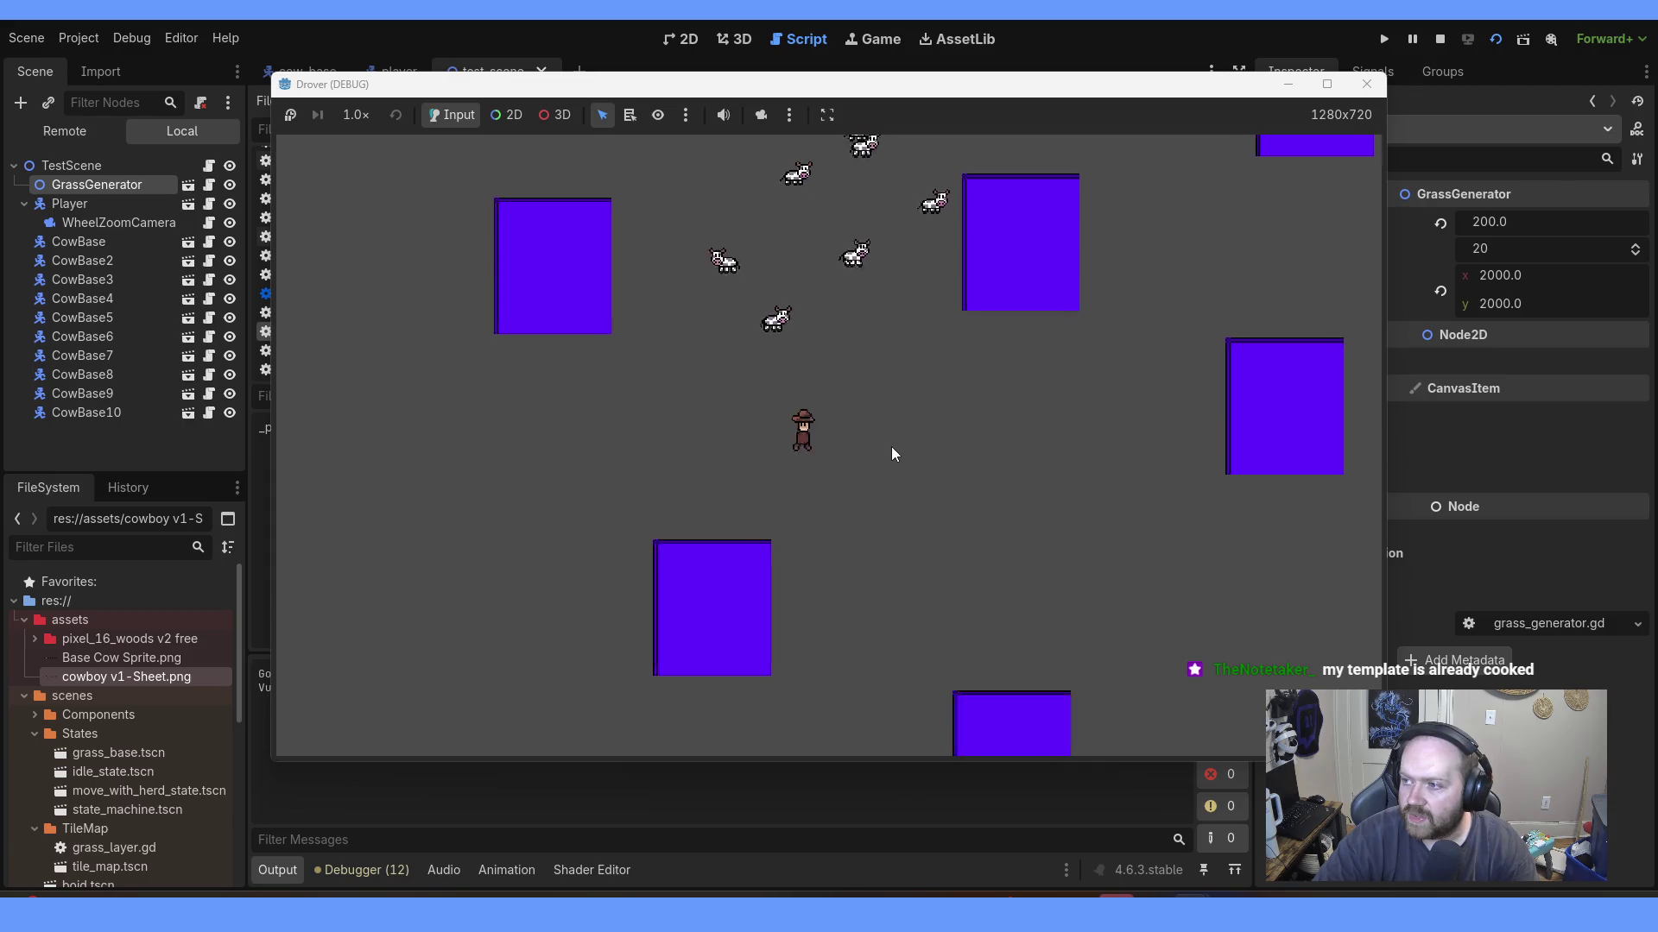
pyautogui.press('w')
pyautogui.press('d')
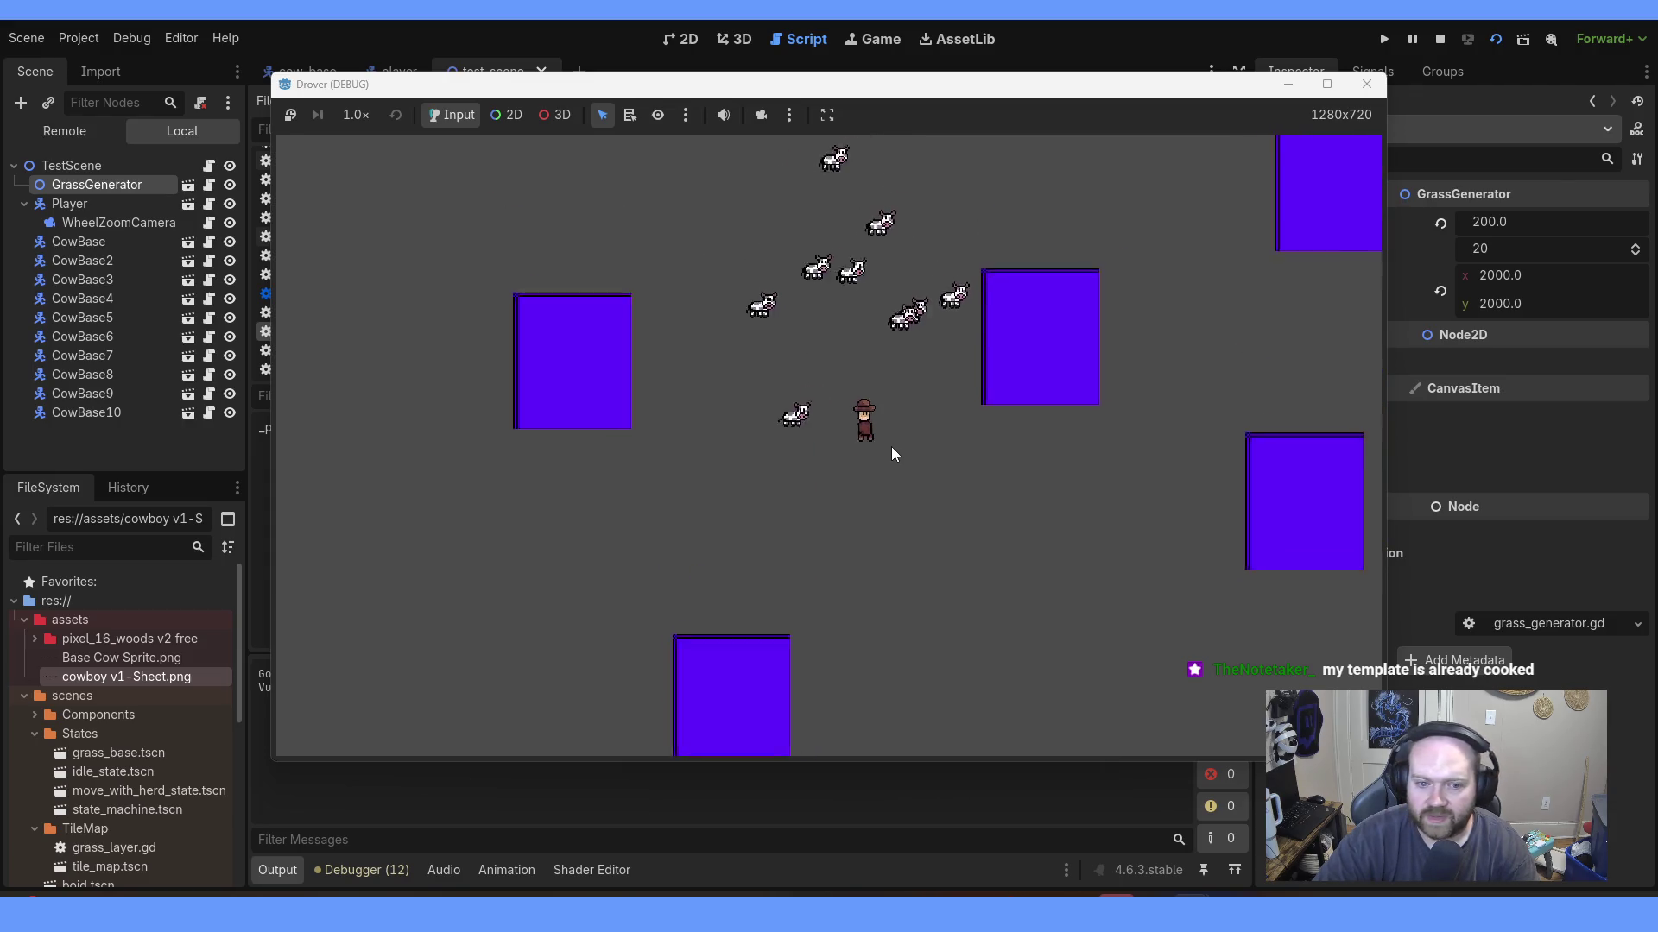
pyautogui.press('d')
pyautogui.press('w')
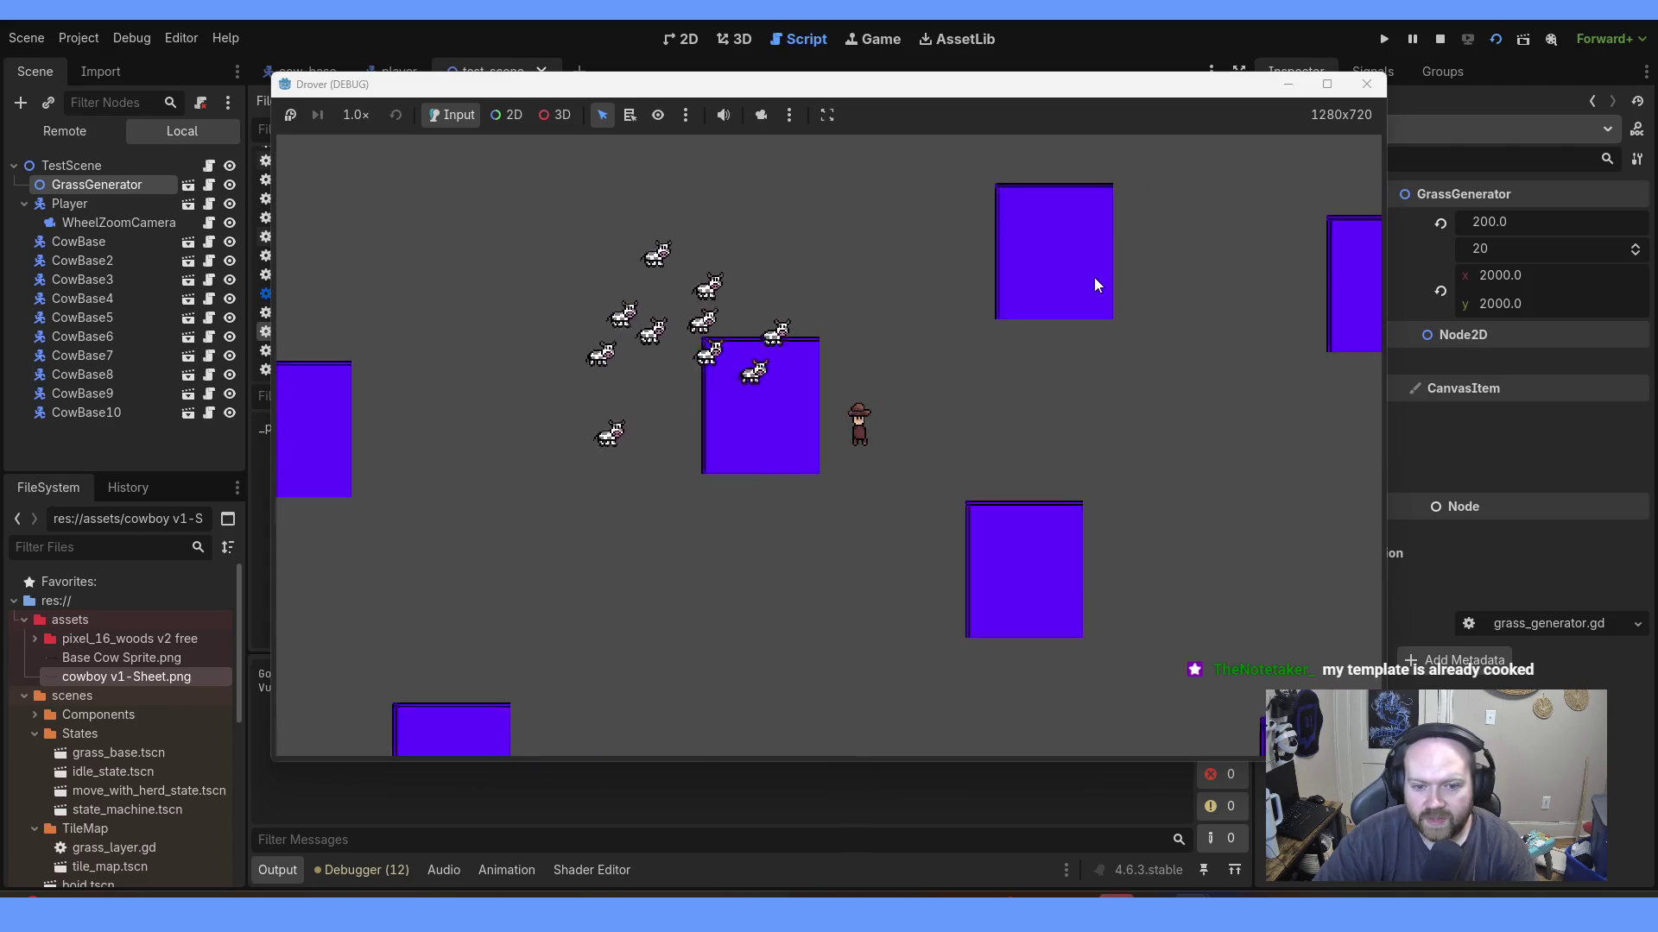
pyautogui.press('a')
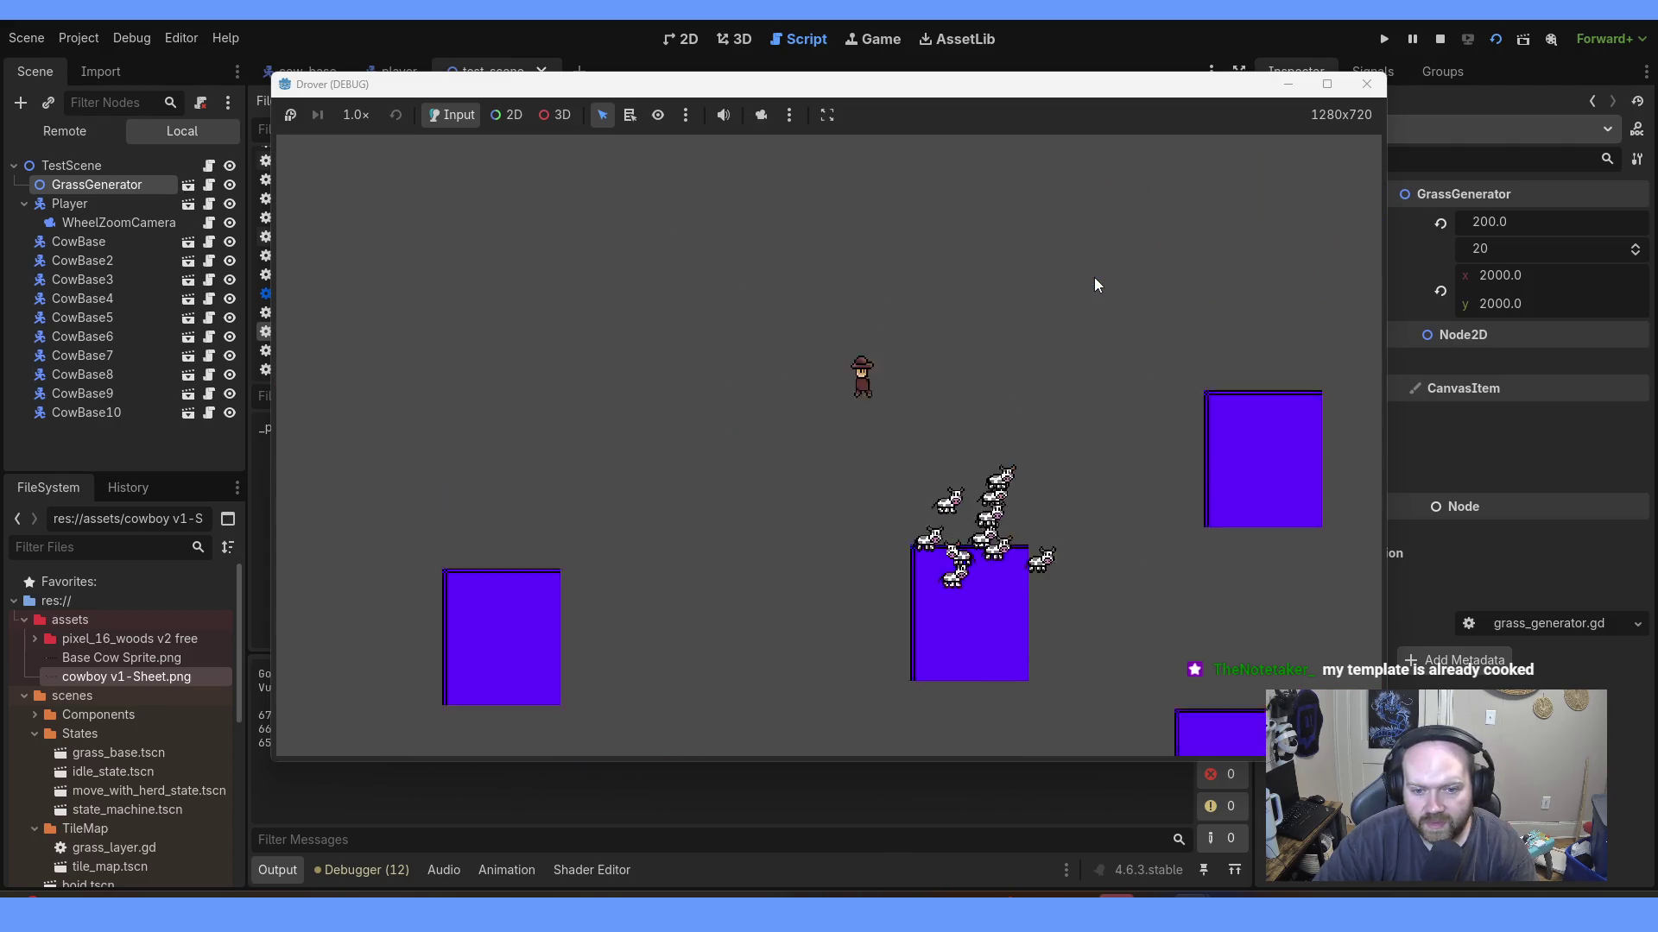
pyautogui.press('F8')
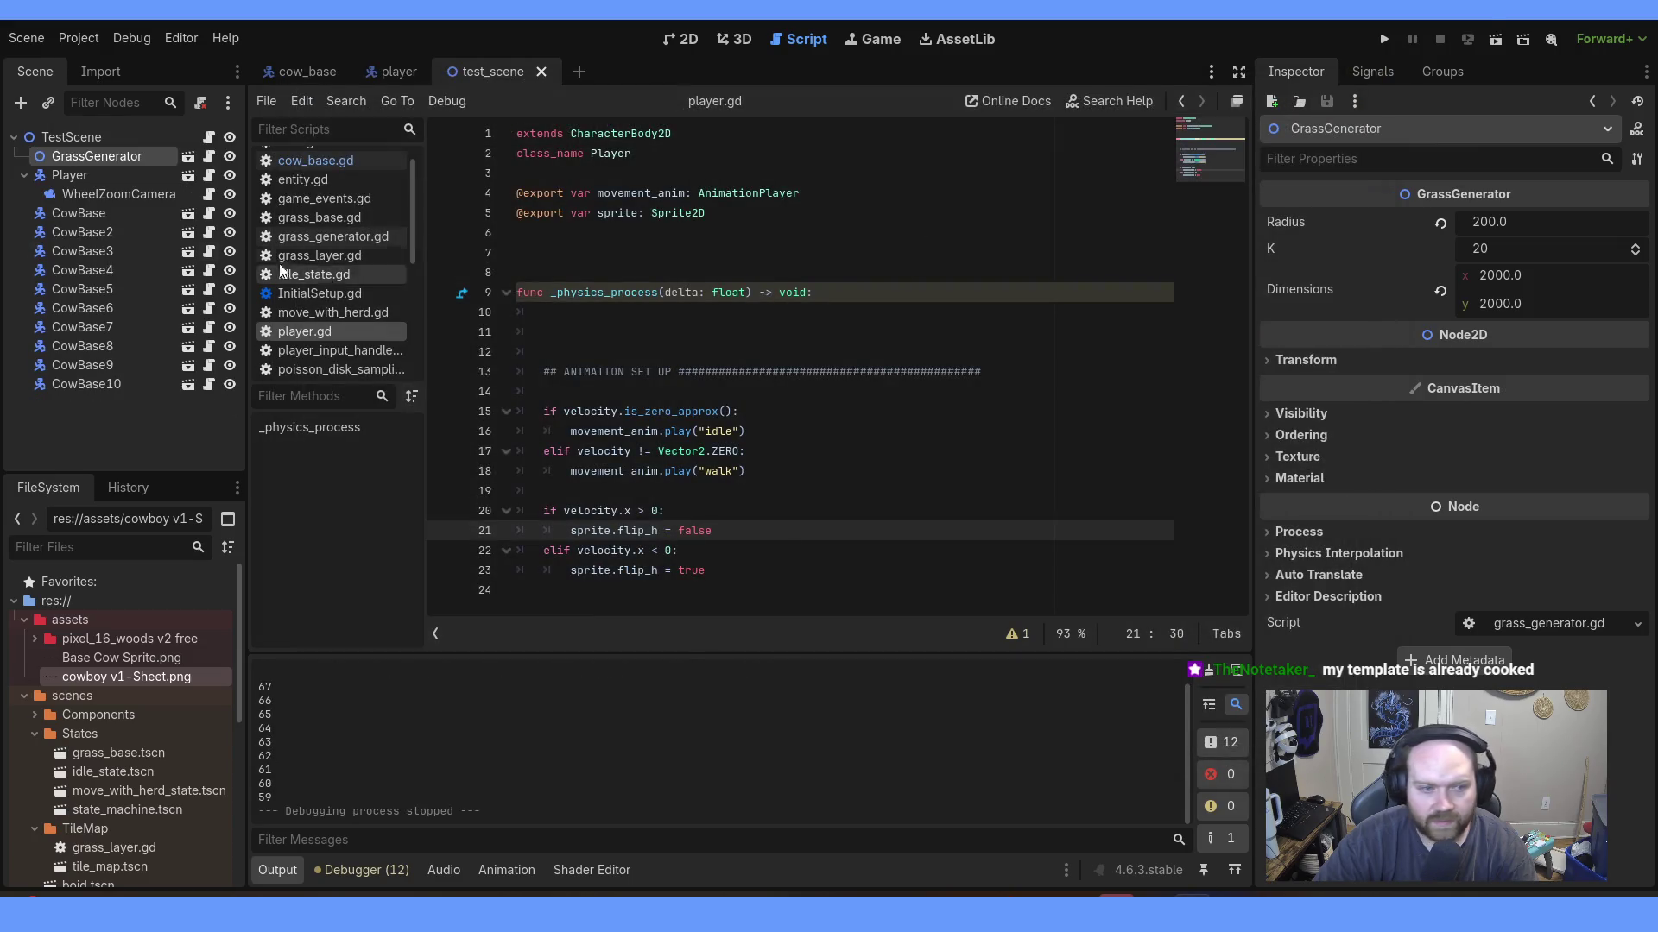
# Step: Set the player's VelocityComponent Speed to 75 and Acceleration to 200, save, and run the scene
pyautogui.click(117, 177)
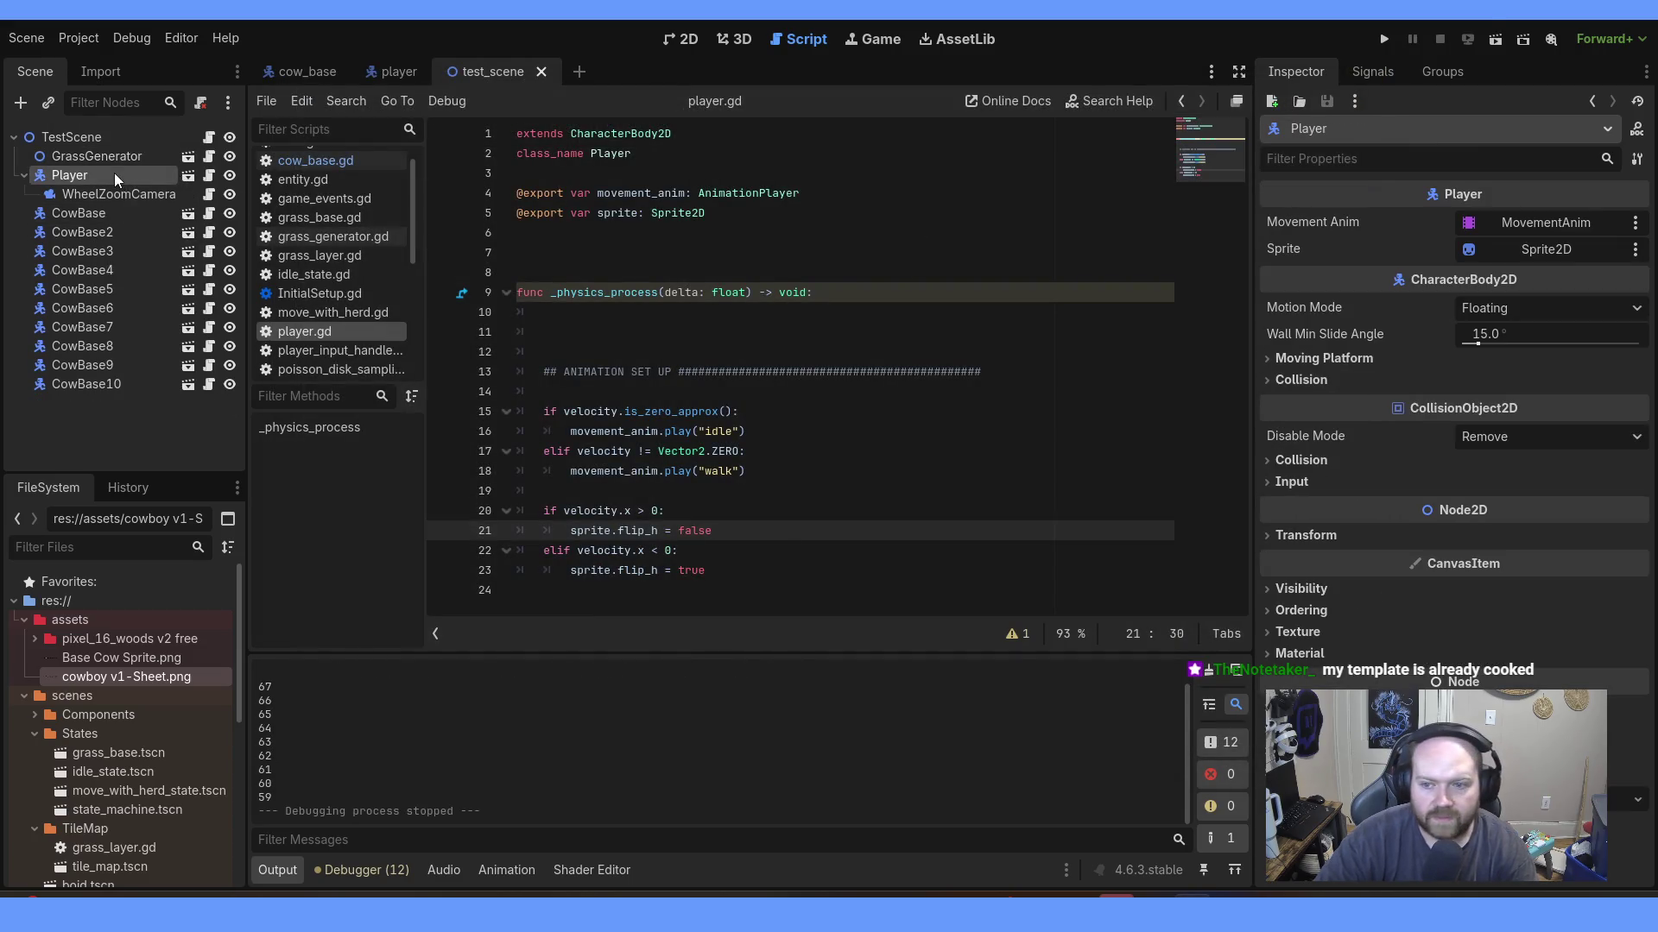
pyautogui.click(398, 72)
pyautogui.moveTo(1545, 258); pyautogui.dragTo(1541, 259)
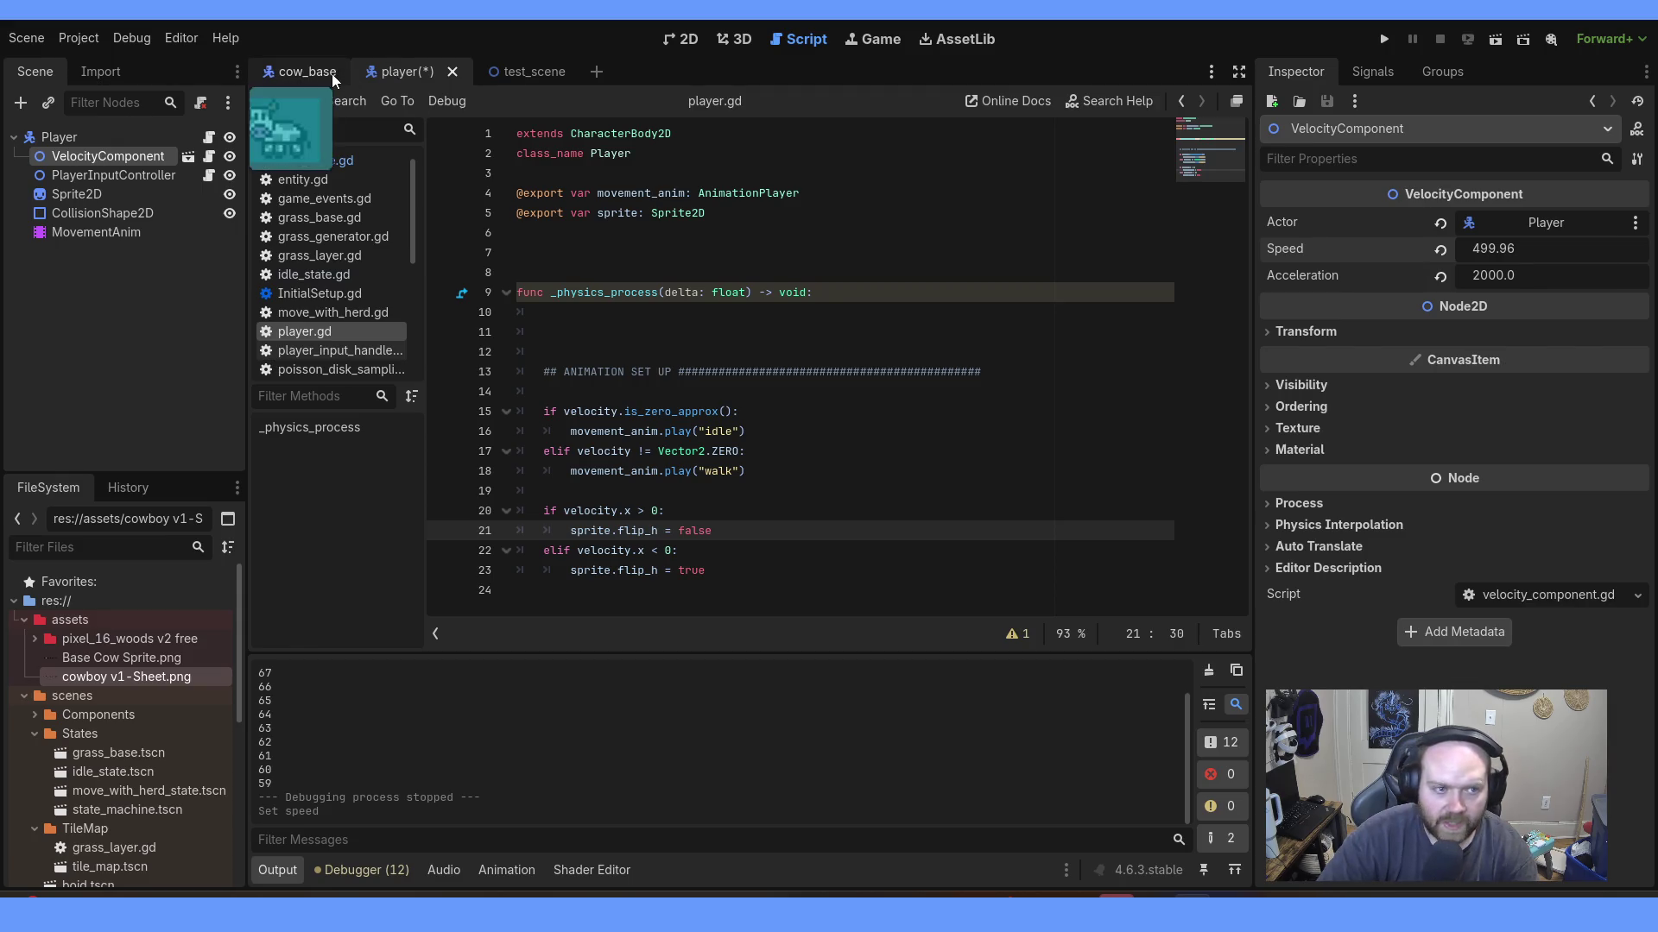
pyautogui.click(332, 76)
pyautogui.click(95, 157)
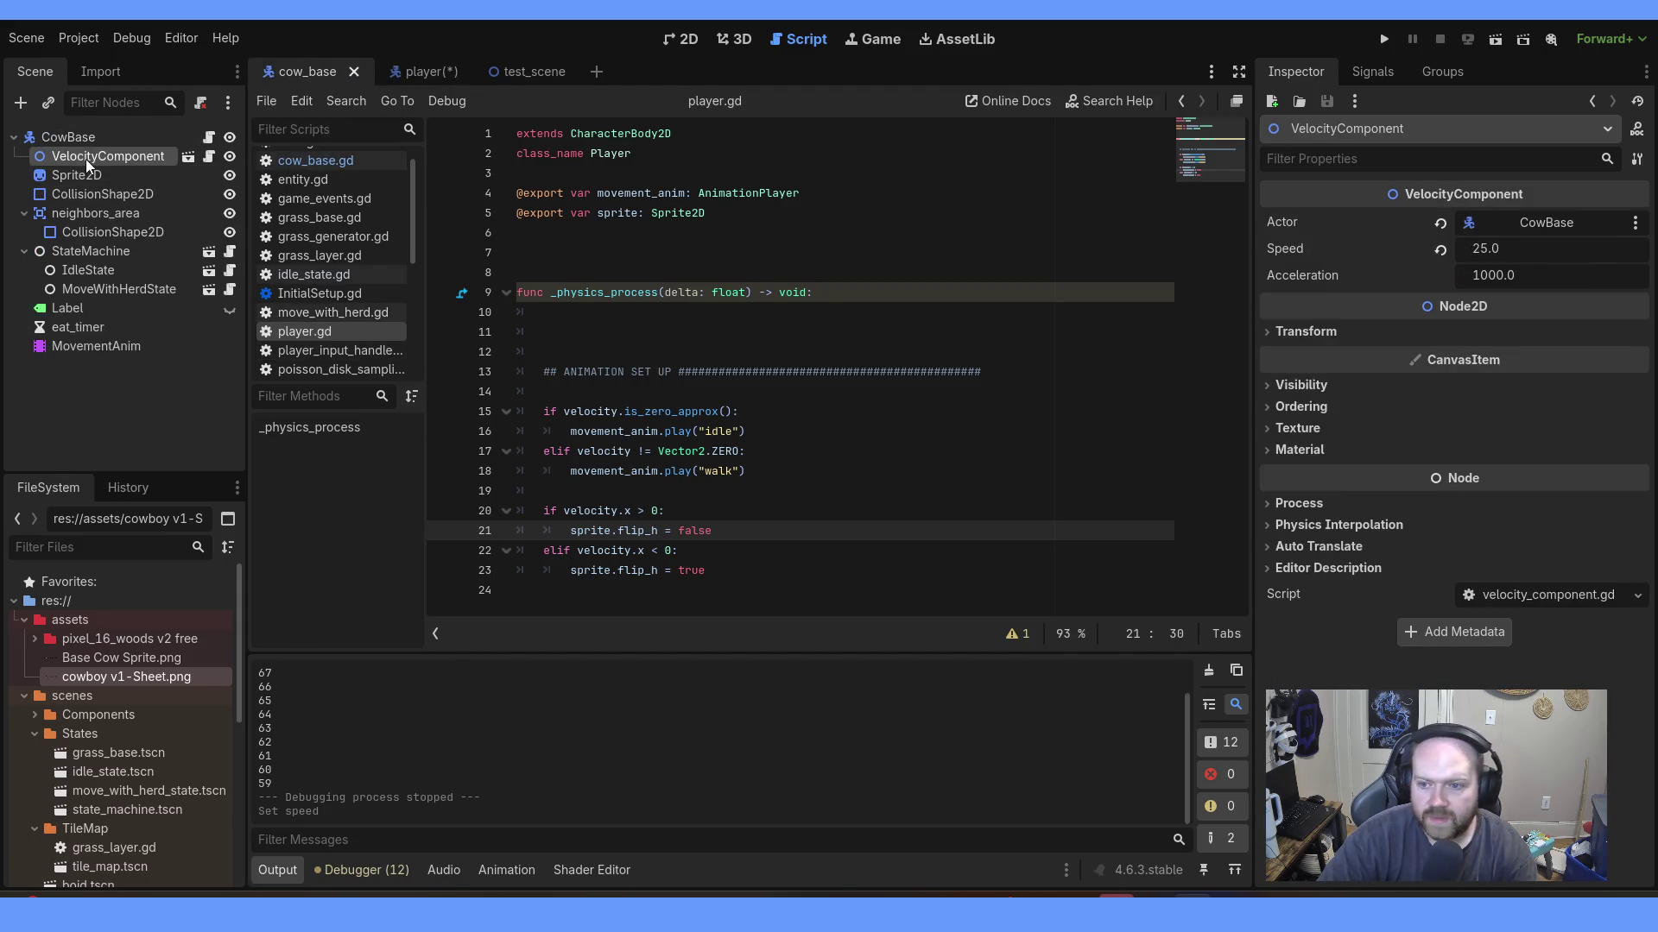
pyautogui.click(404, 75)
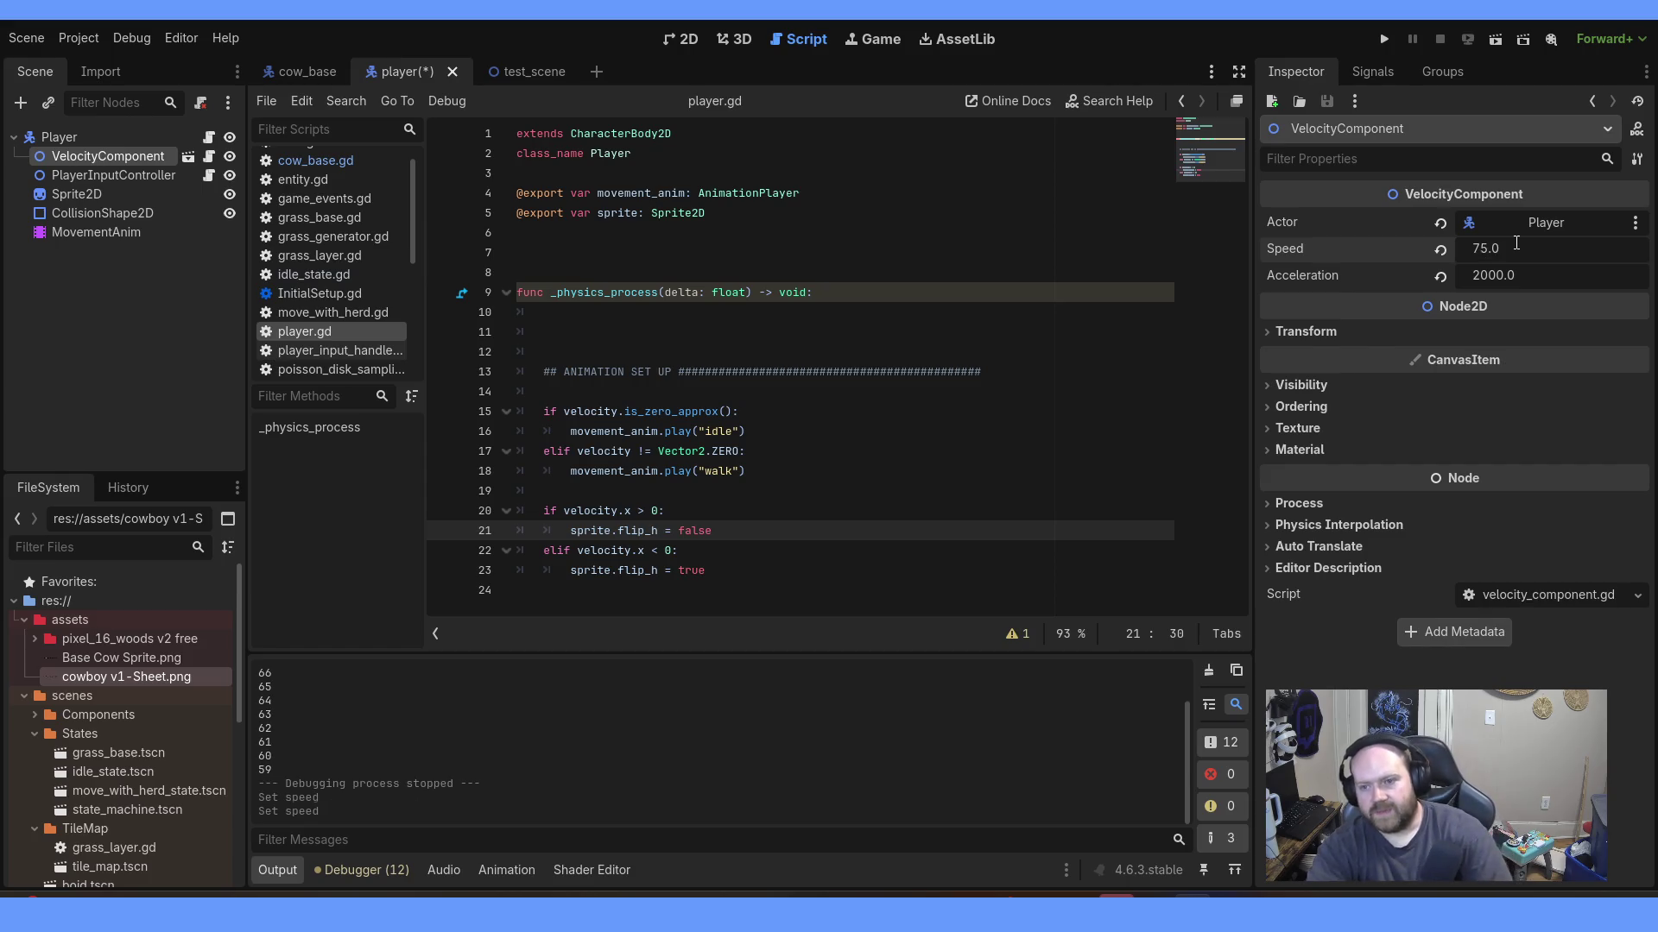
pyautogui.press('Tab')
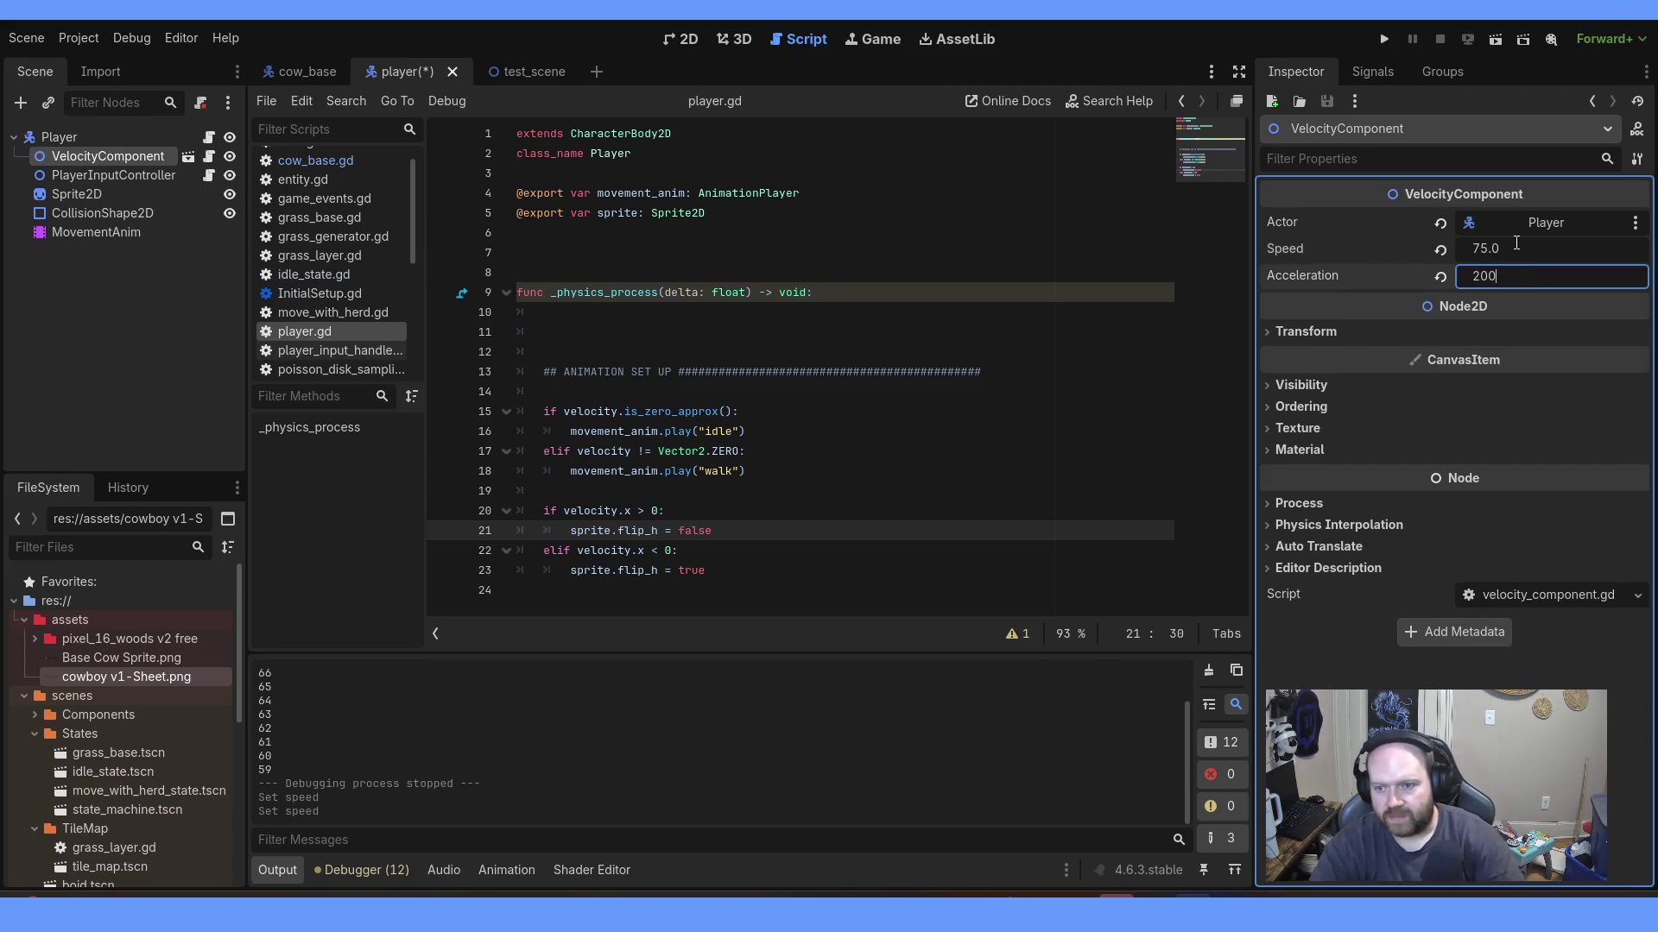
pyautogui.hotkey('ctrl', 's')
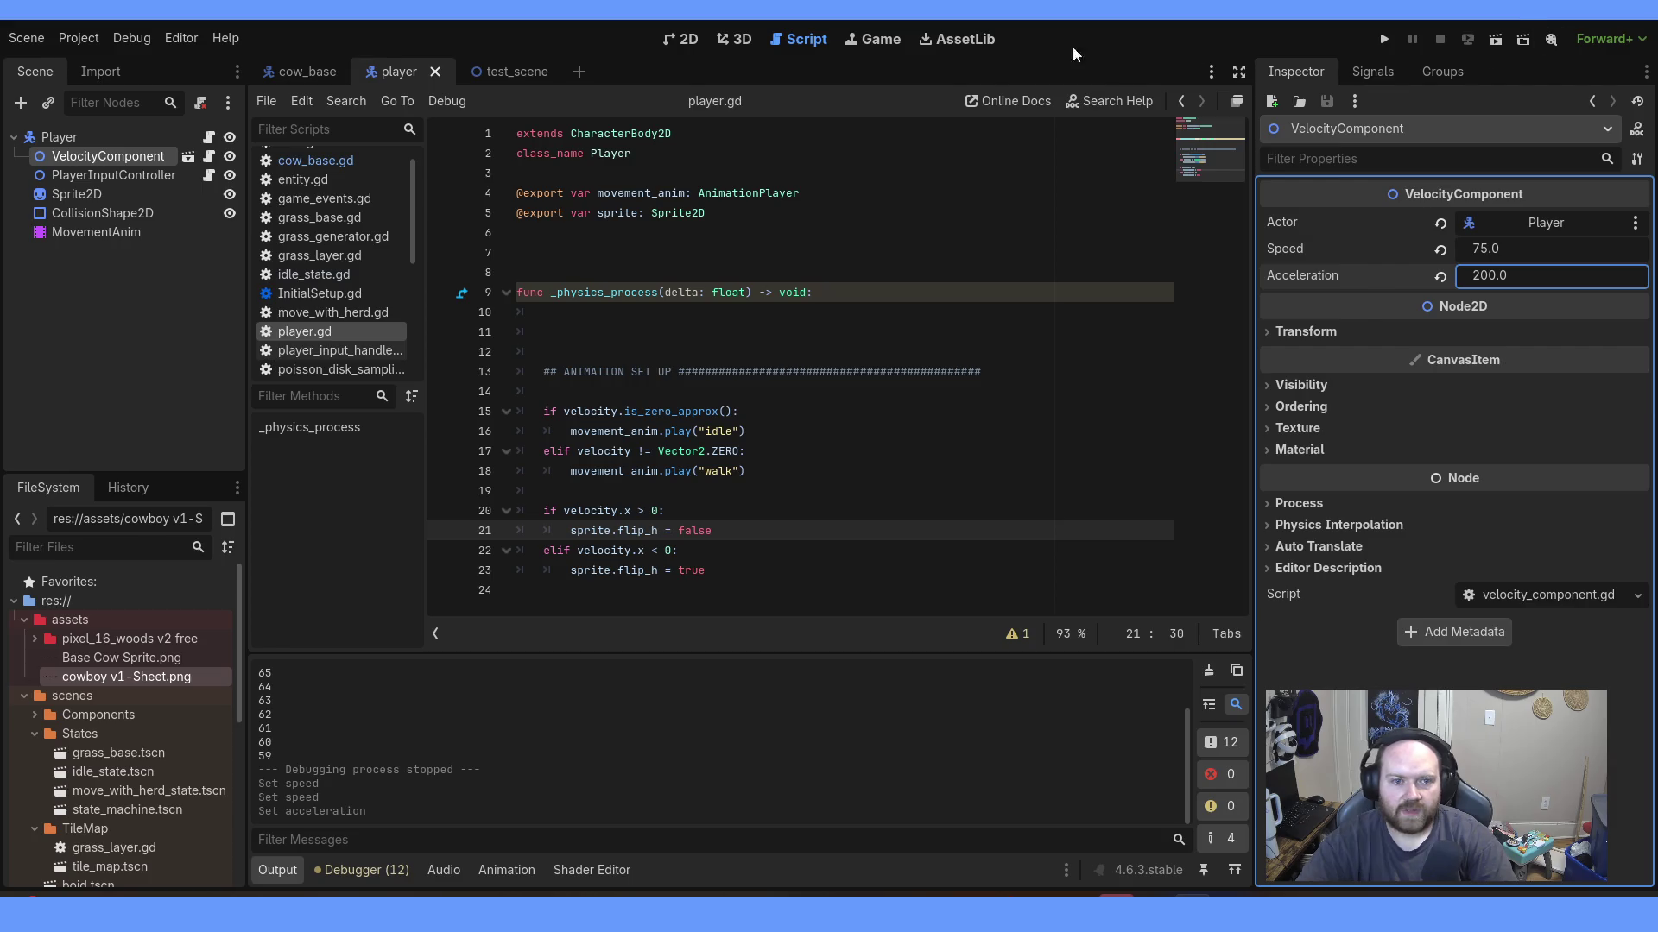
pyautogui.click(700, 49)
pyautogui.click(1503, 39)
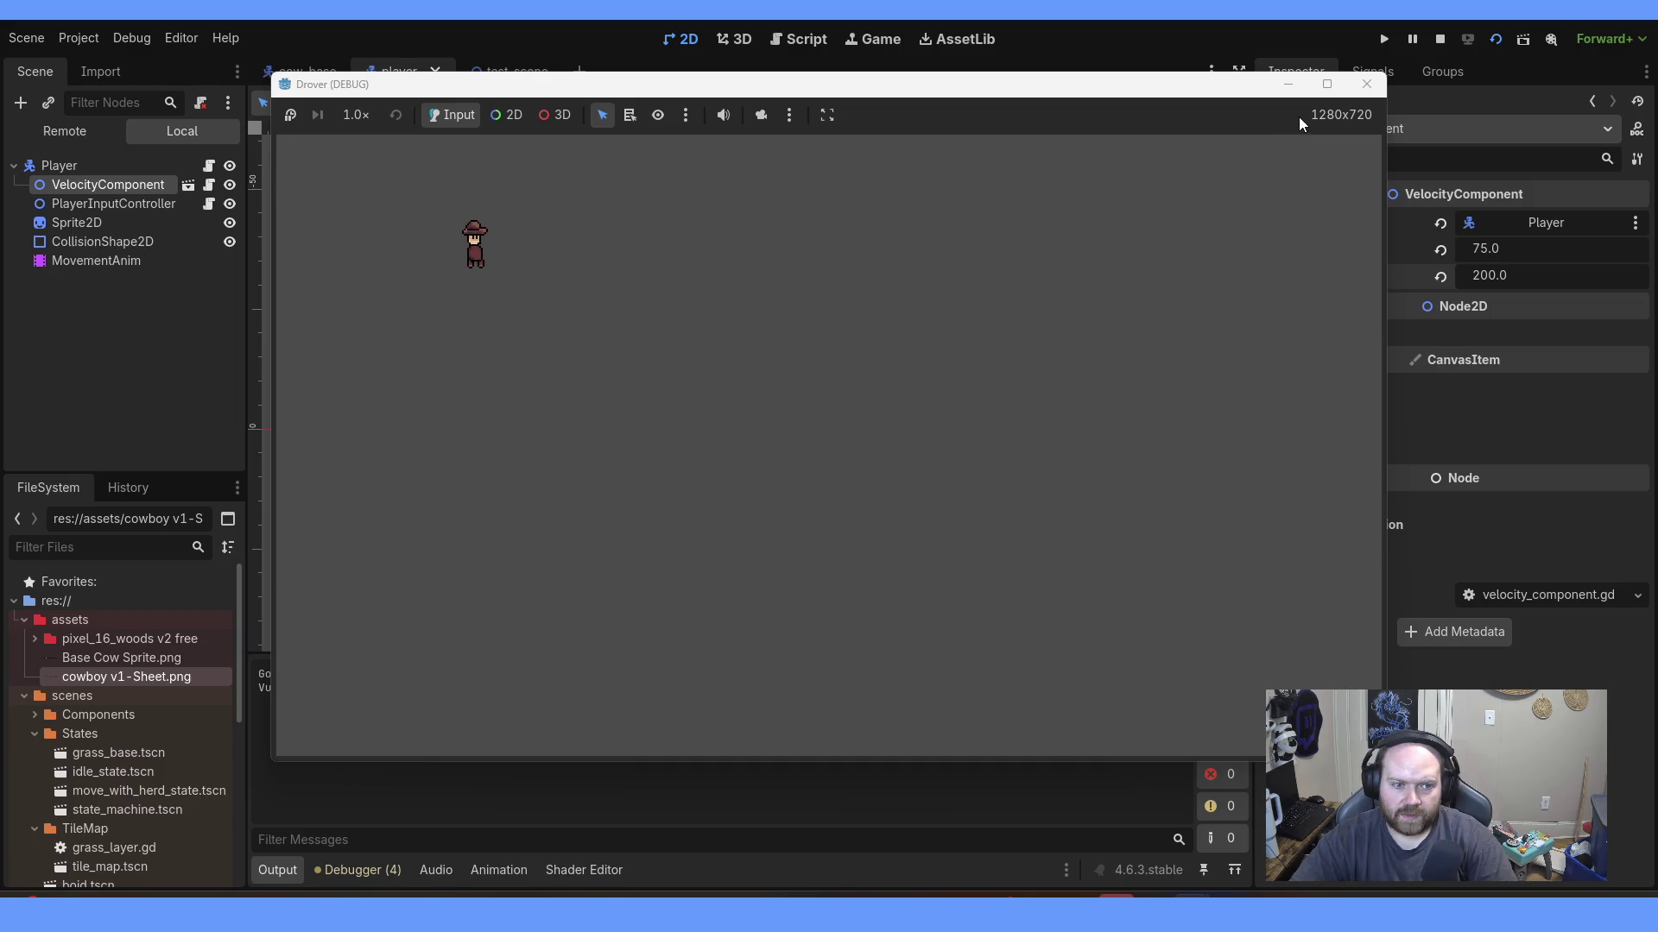
# Step: Close the player run and launch the test scene, zooming into the game view
pyautogui.click(1366, 84)
pyautogui.click(501, 72)
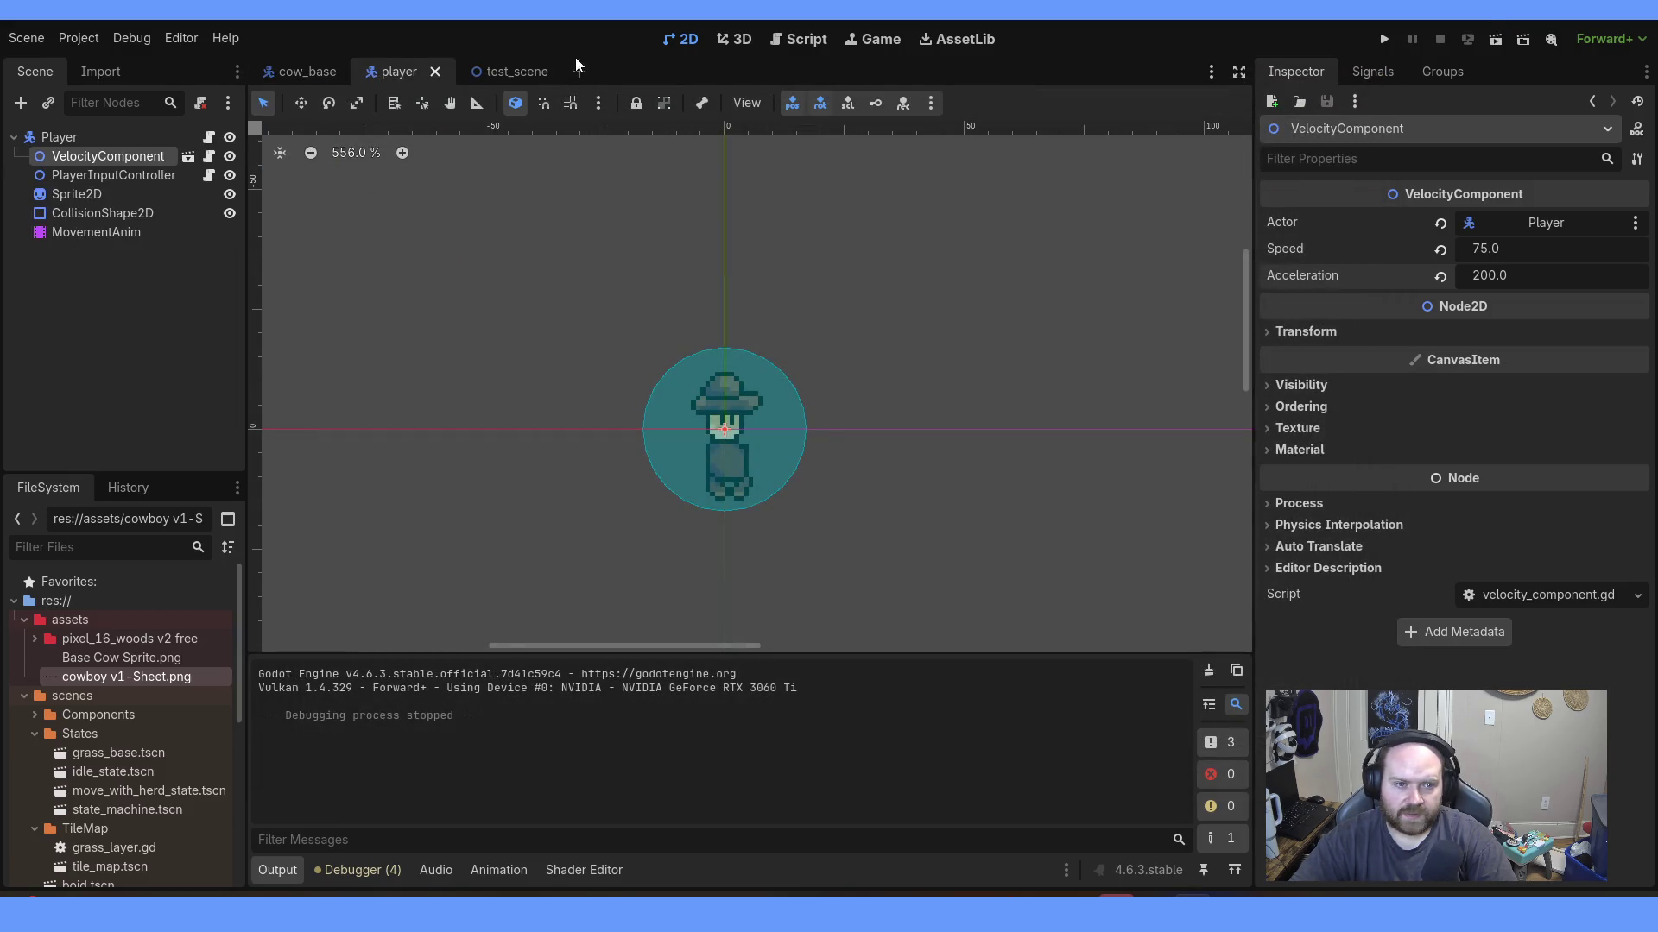
pyautogui.click(1501, 52)
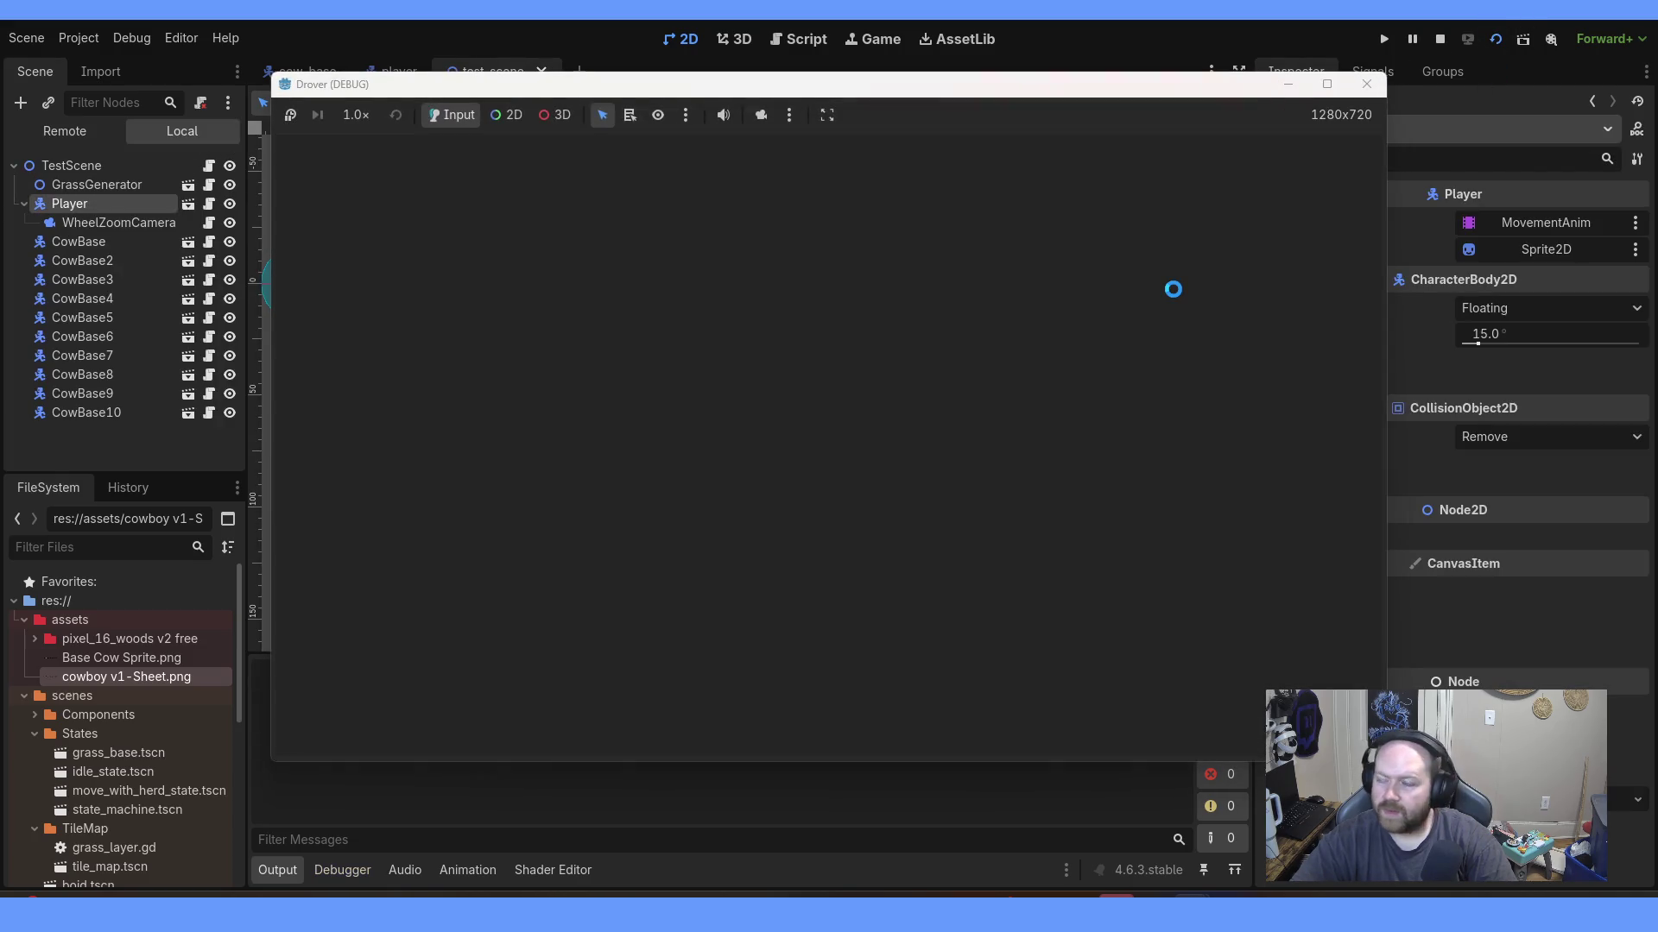
pyautogui.scroll(3, 1036, 449)
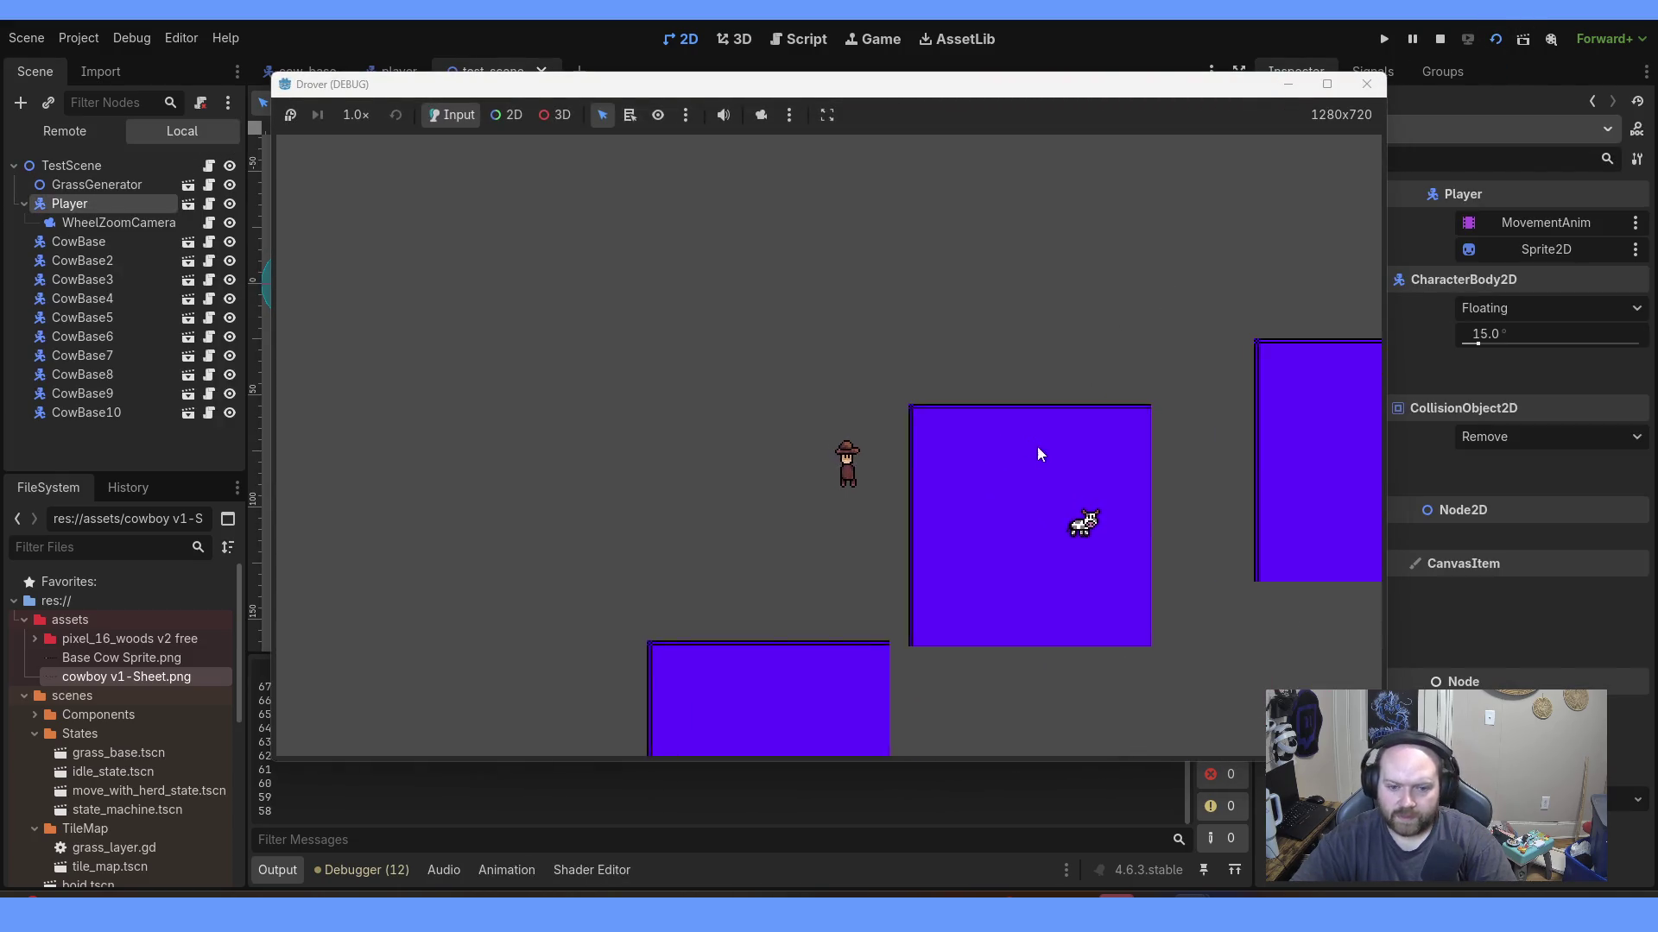
# Step: Herd the cows with the slower cowboy using WASD, then select the WheelZoomCamera node
pyautogui.press('d')
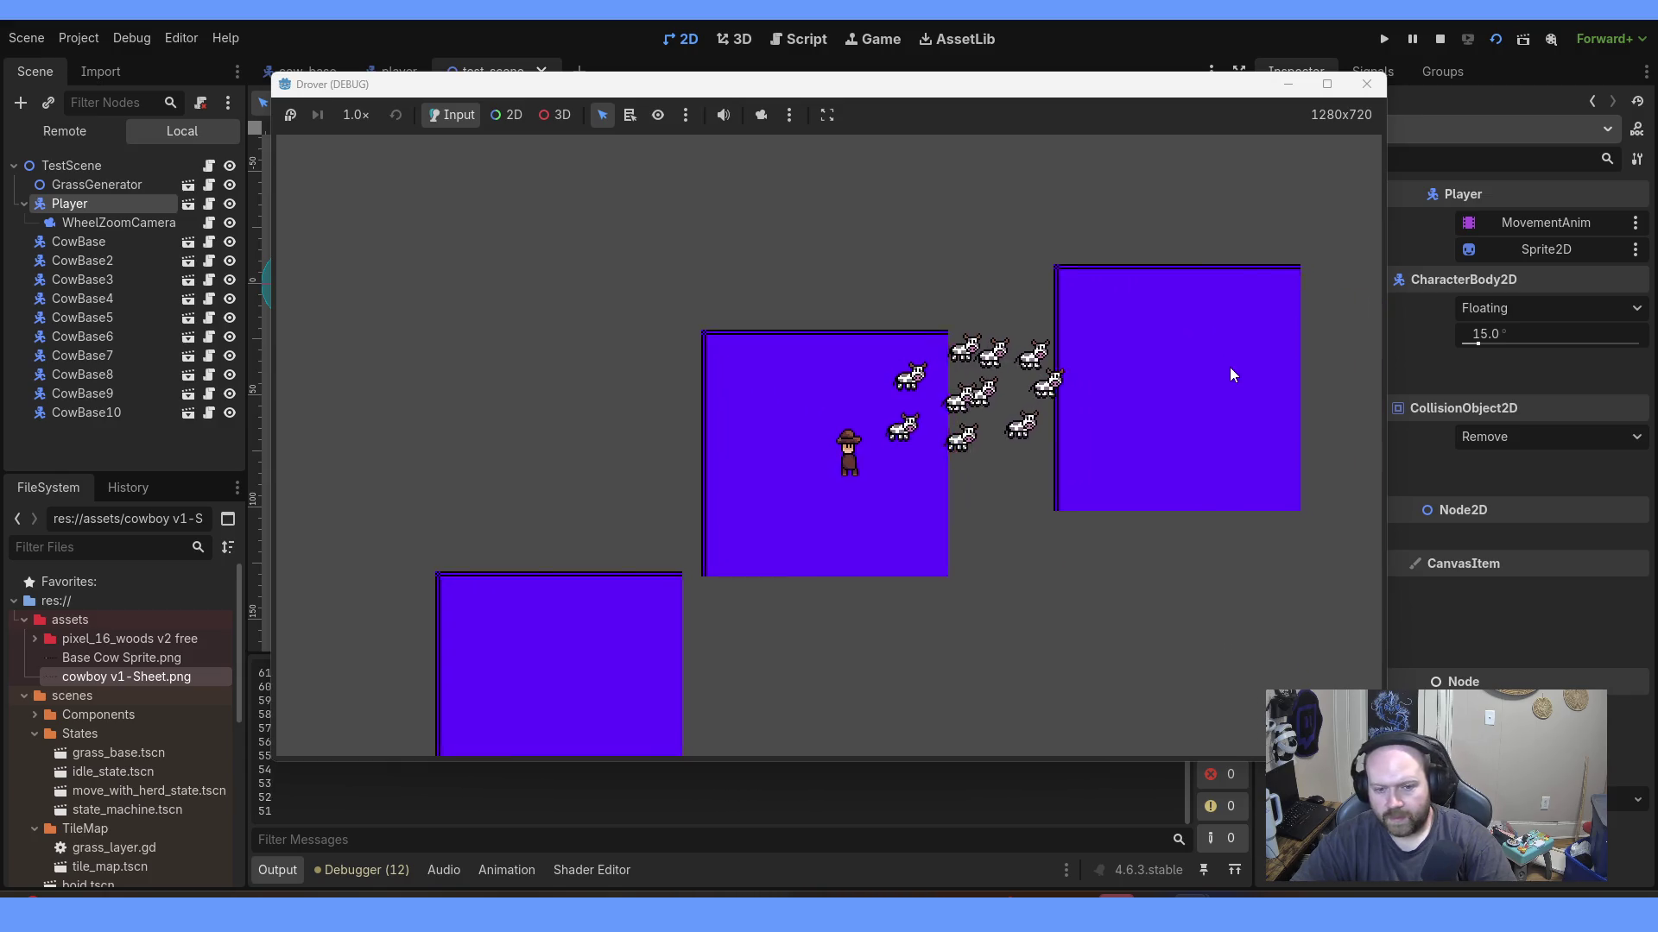
pyautogui.press('d')
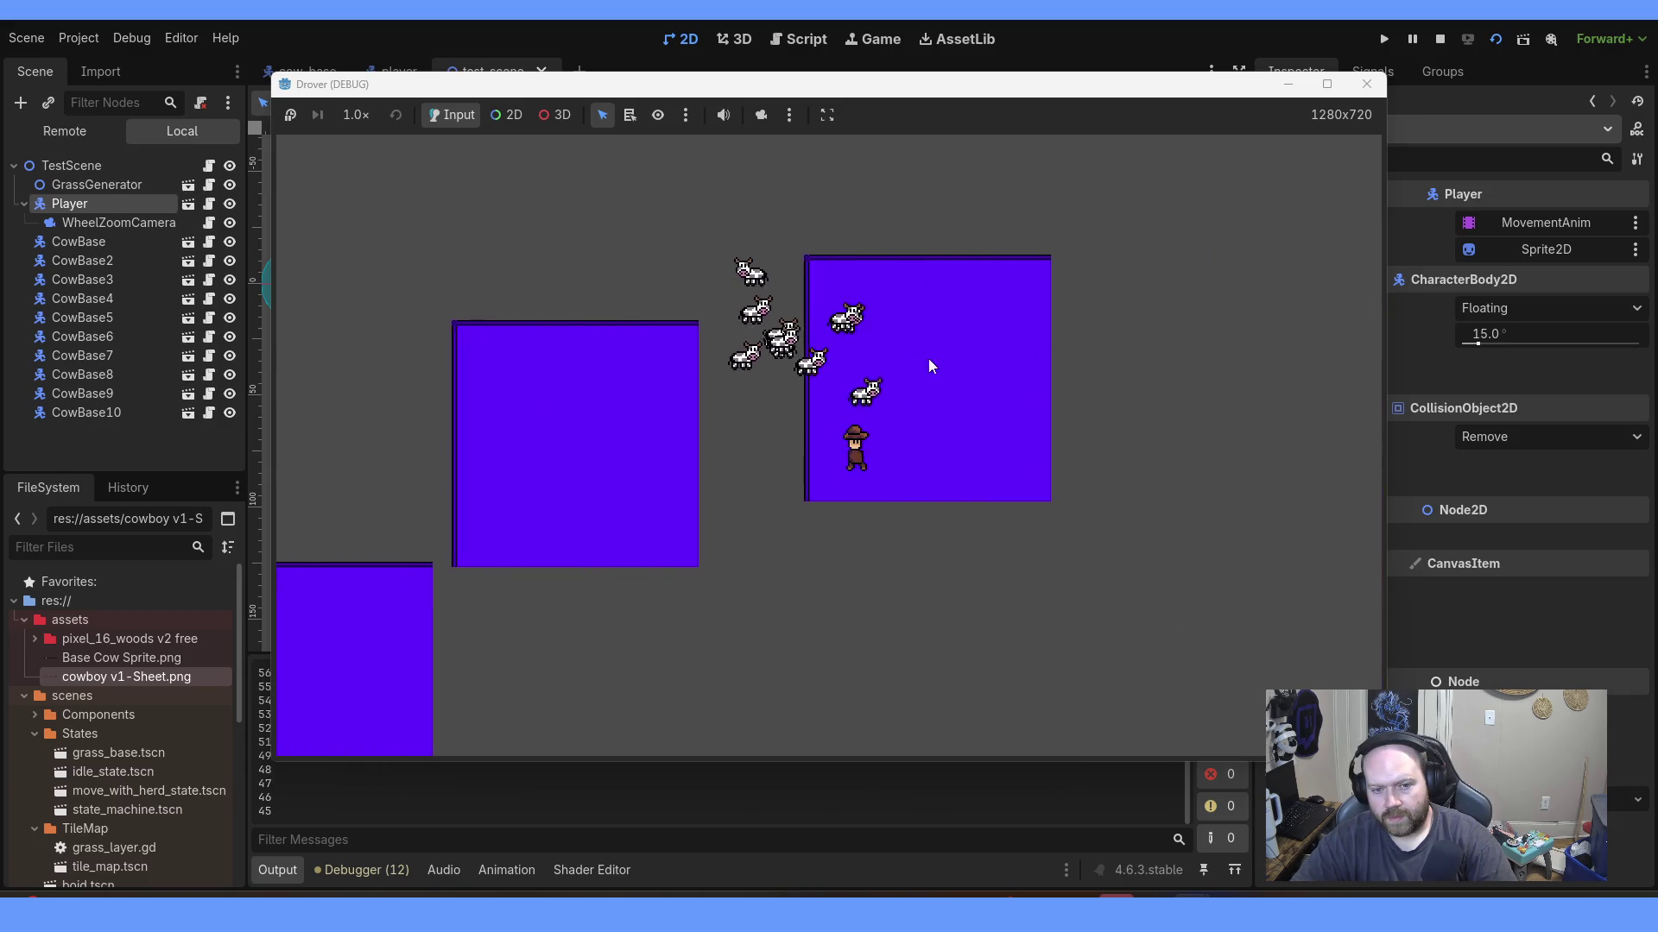
pyautogui.press('s')
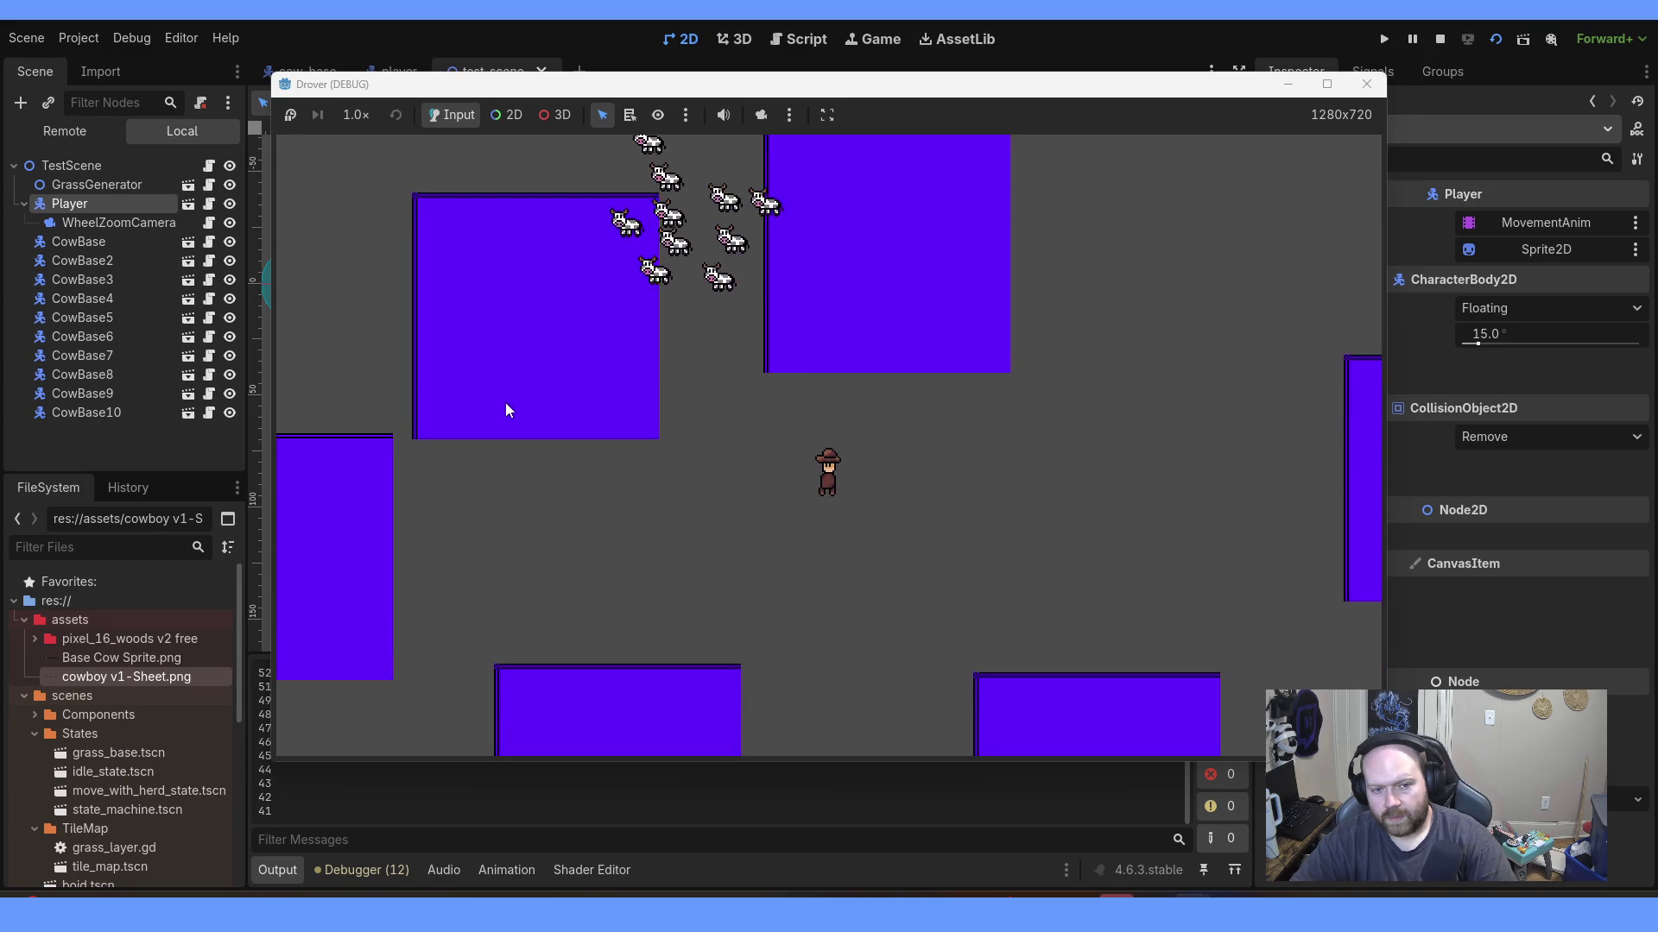
pyautogui.press('a')
pyautogui.press('w')
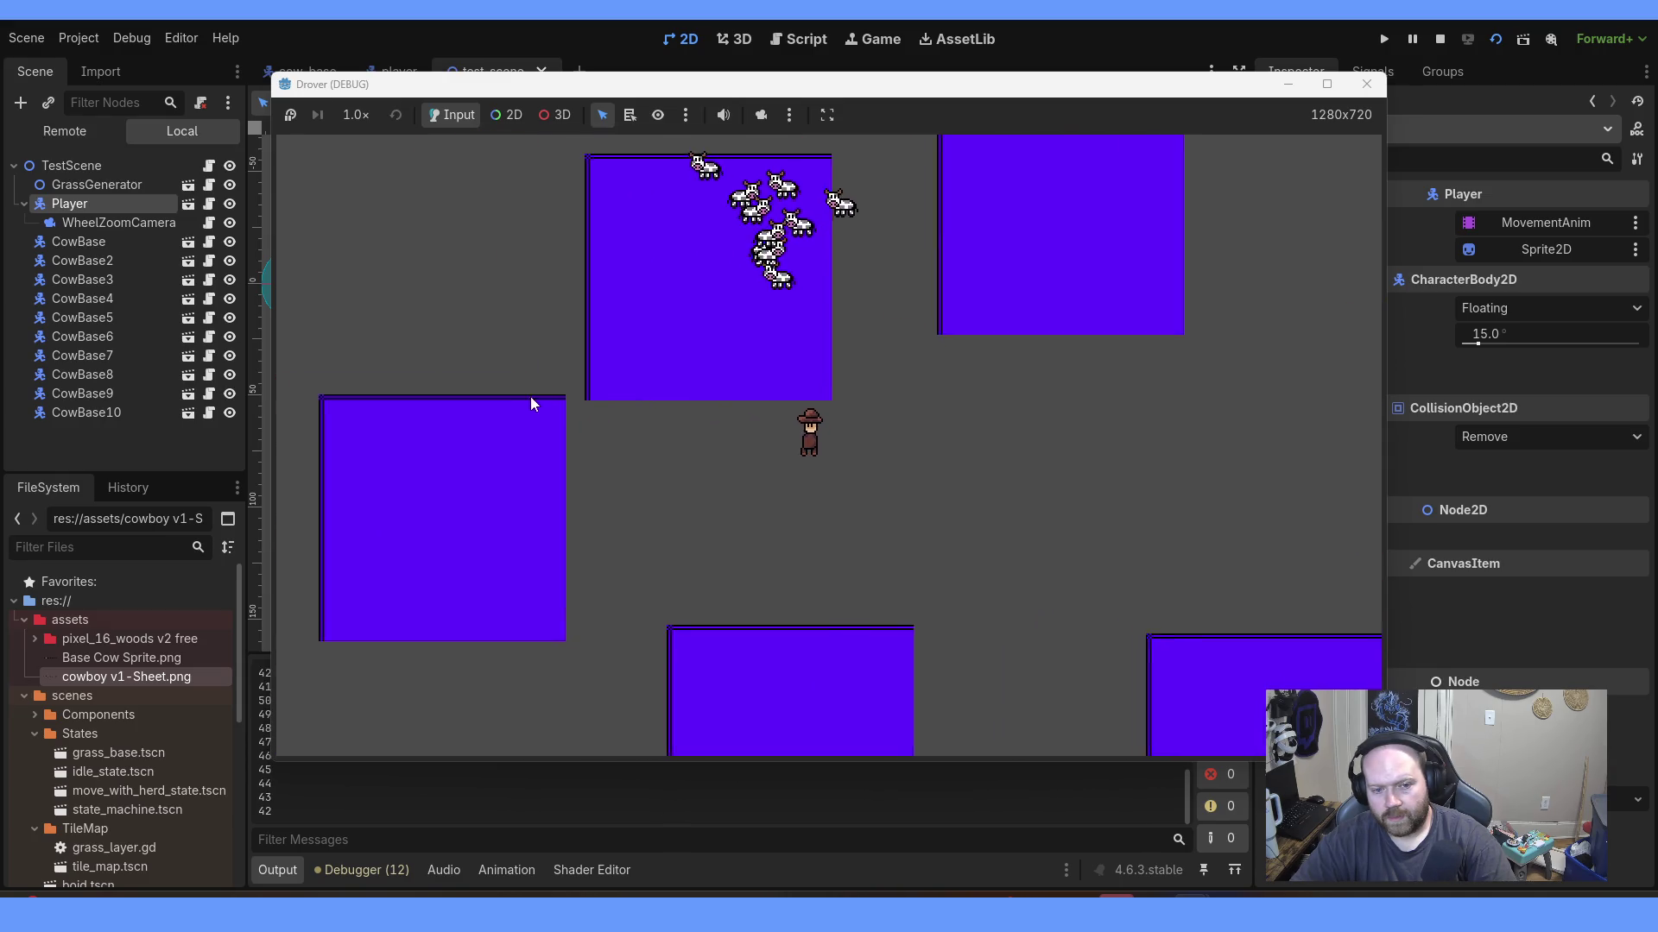
pyautogui.press('d')
pyautogui.press('d')
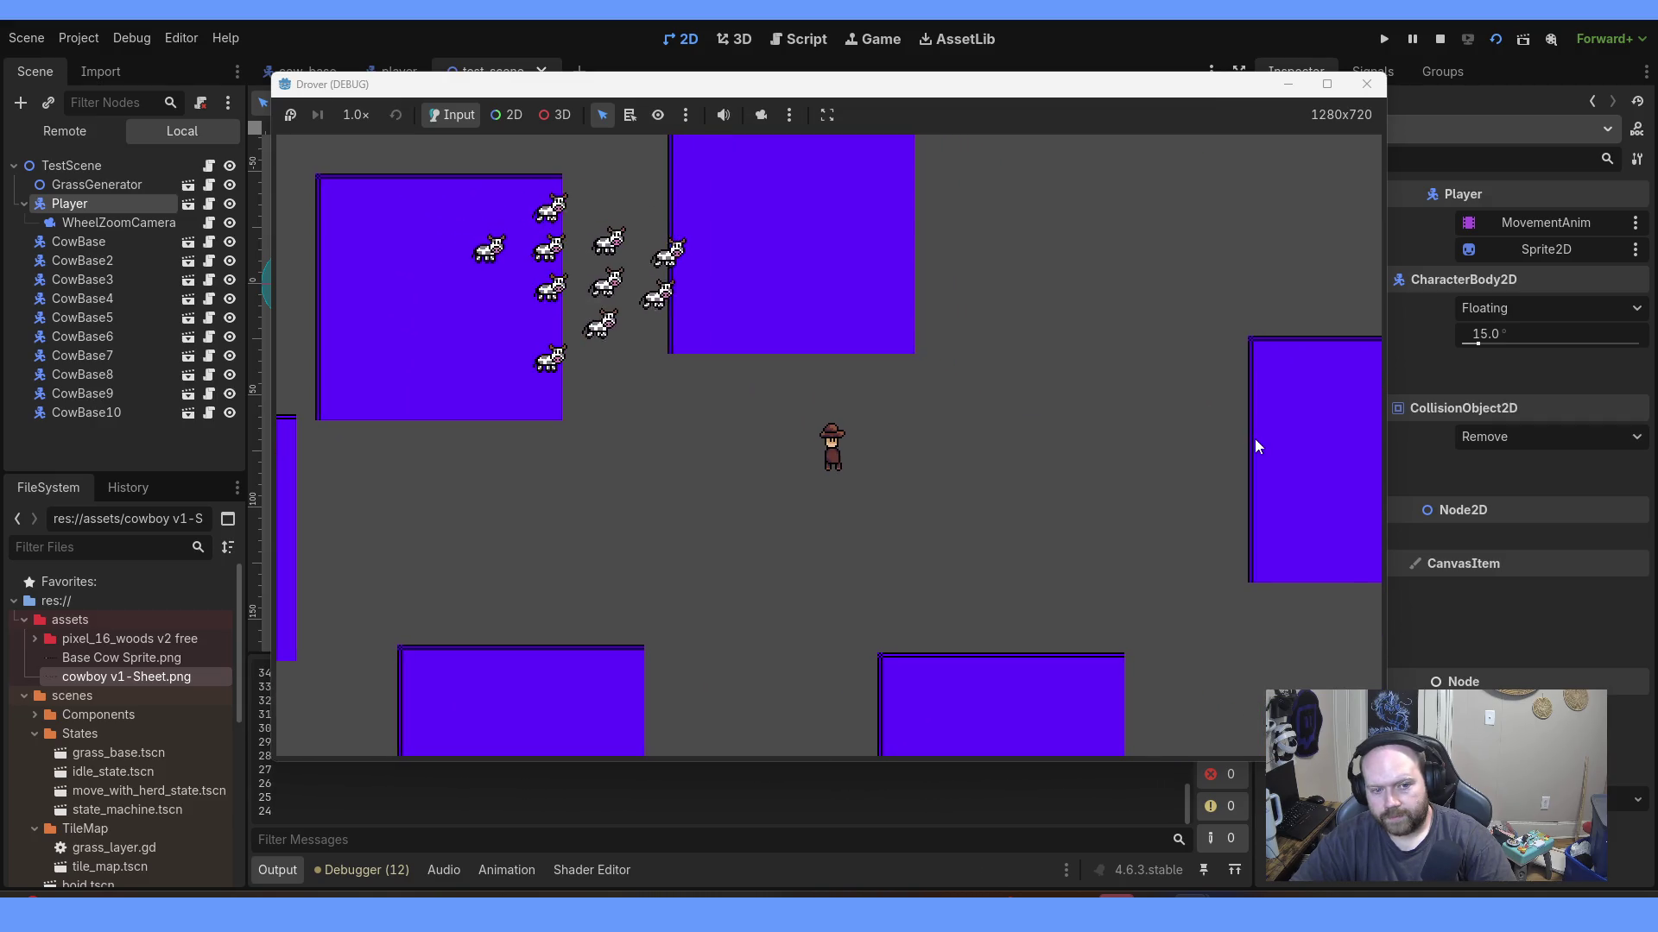
pyautogui.press('d')
pyautogui.press('s')
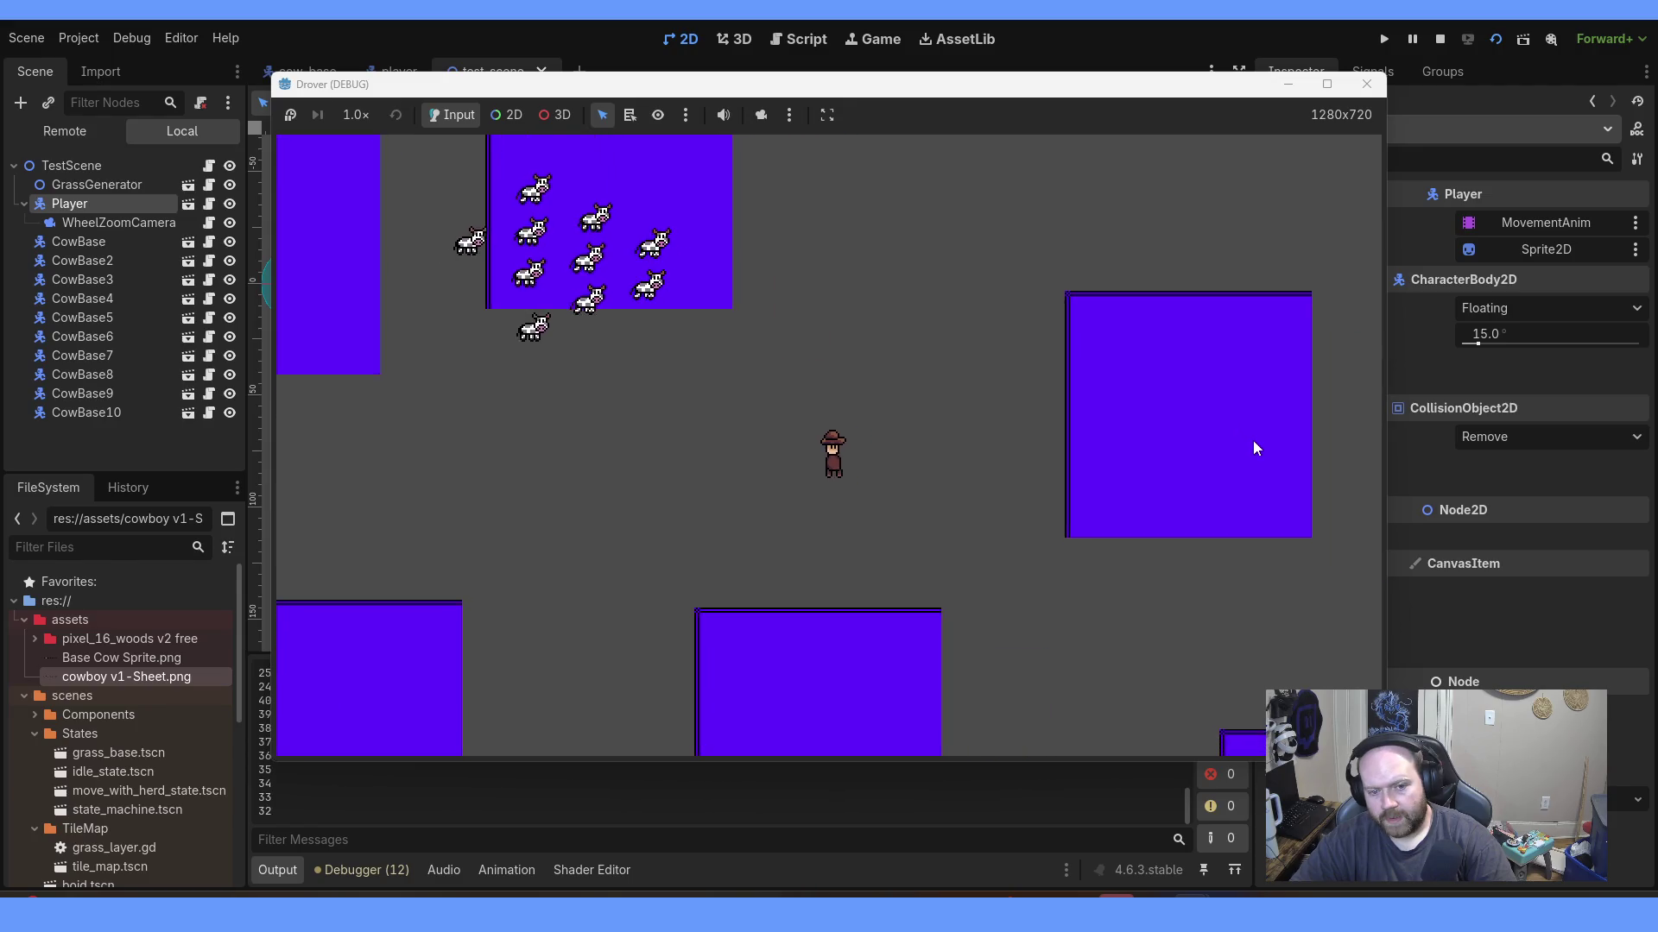
pyautogui.press('a')
pyautogui.press('d')
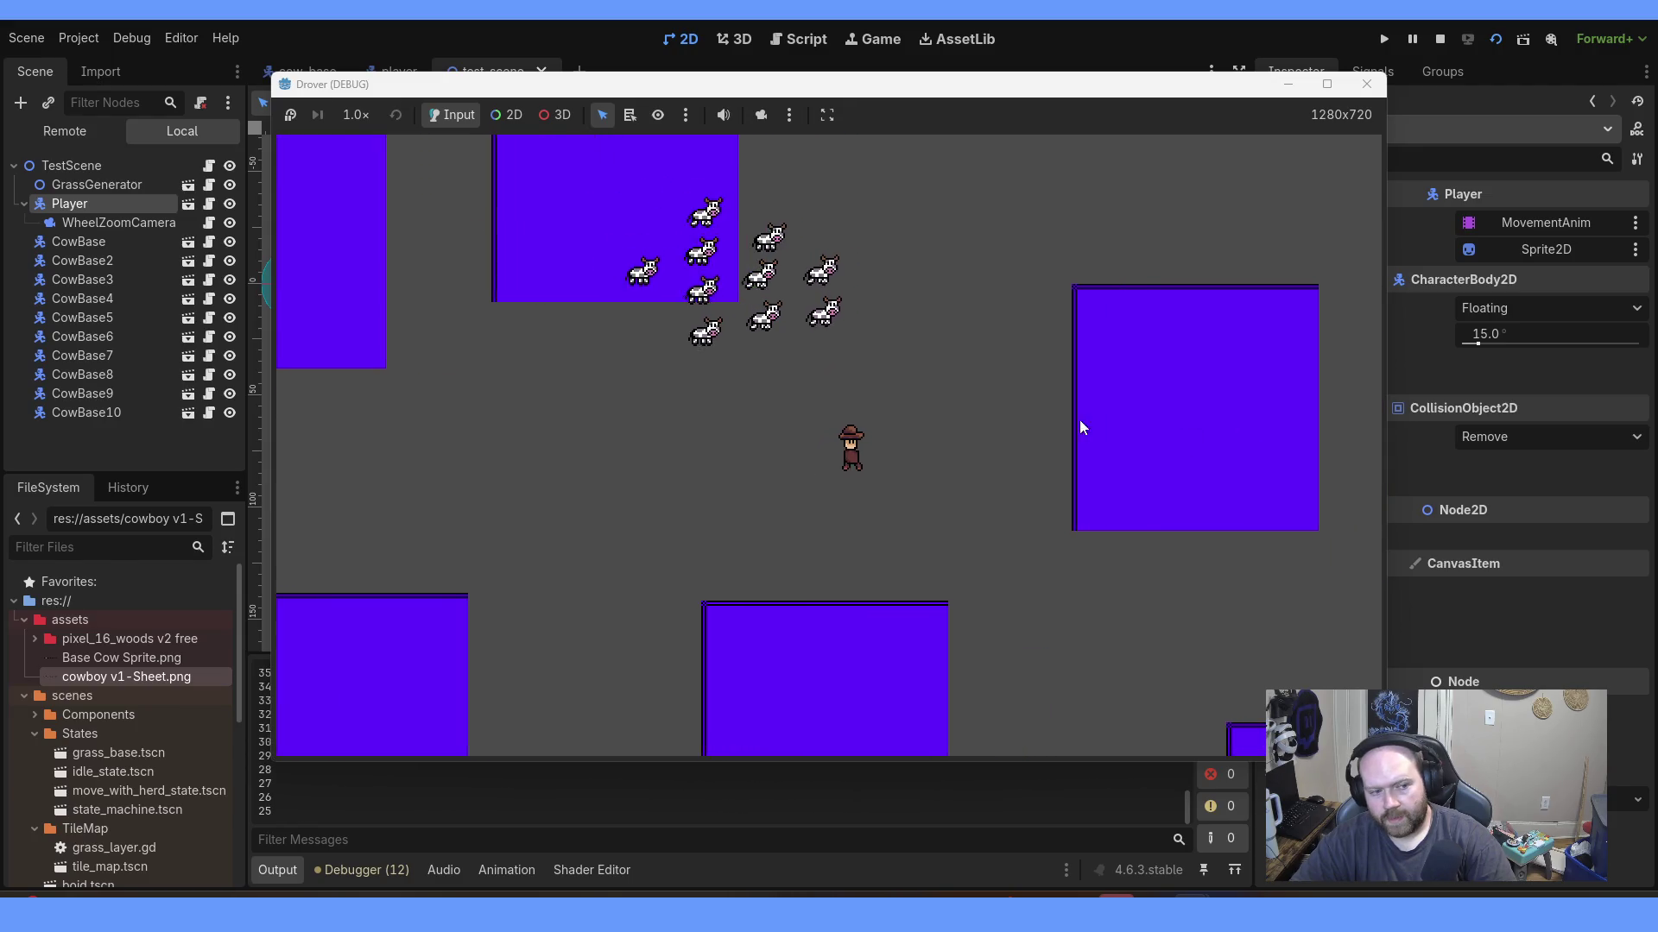
pyautogui.click(76, 228)
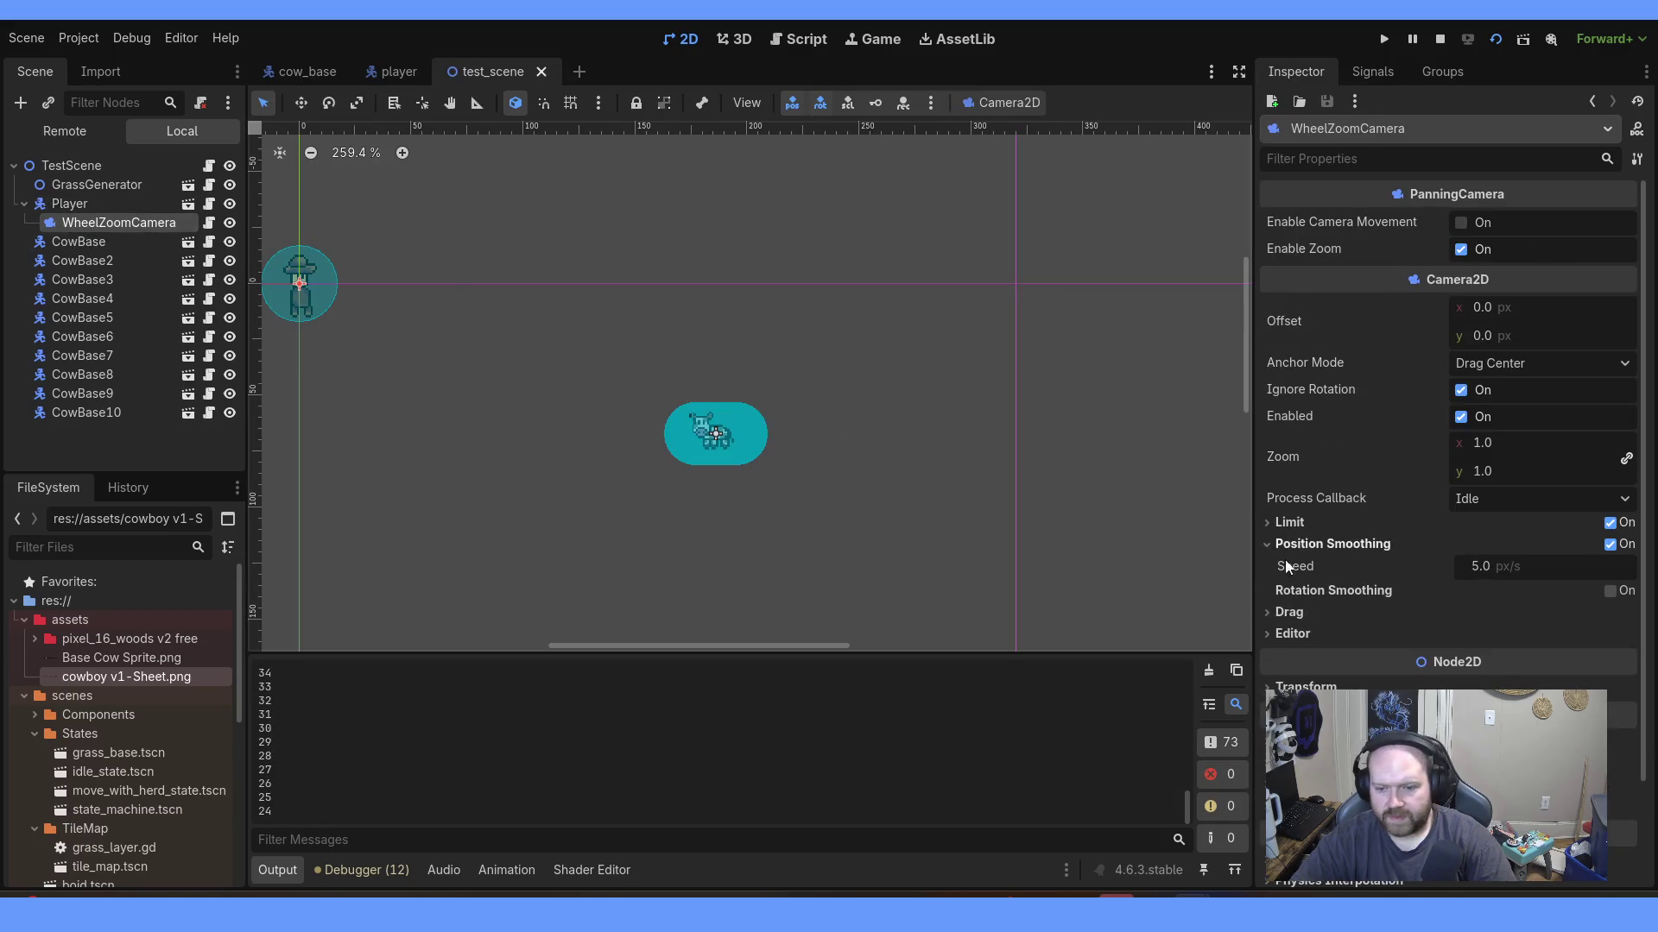
# Step: Uncheck Position Smoothing on the WheelZoomCamera and rerun the test scene
pyautogui.moveTo(1336, 495)
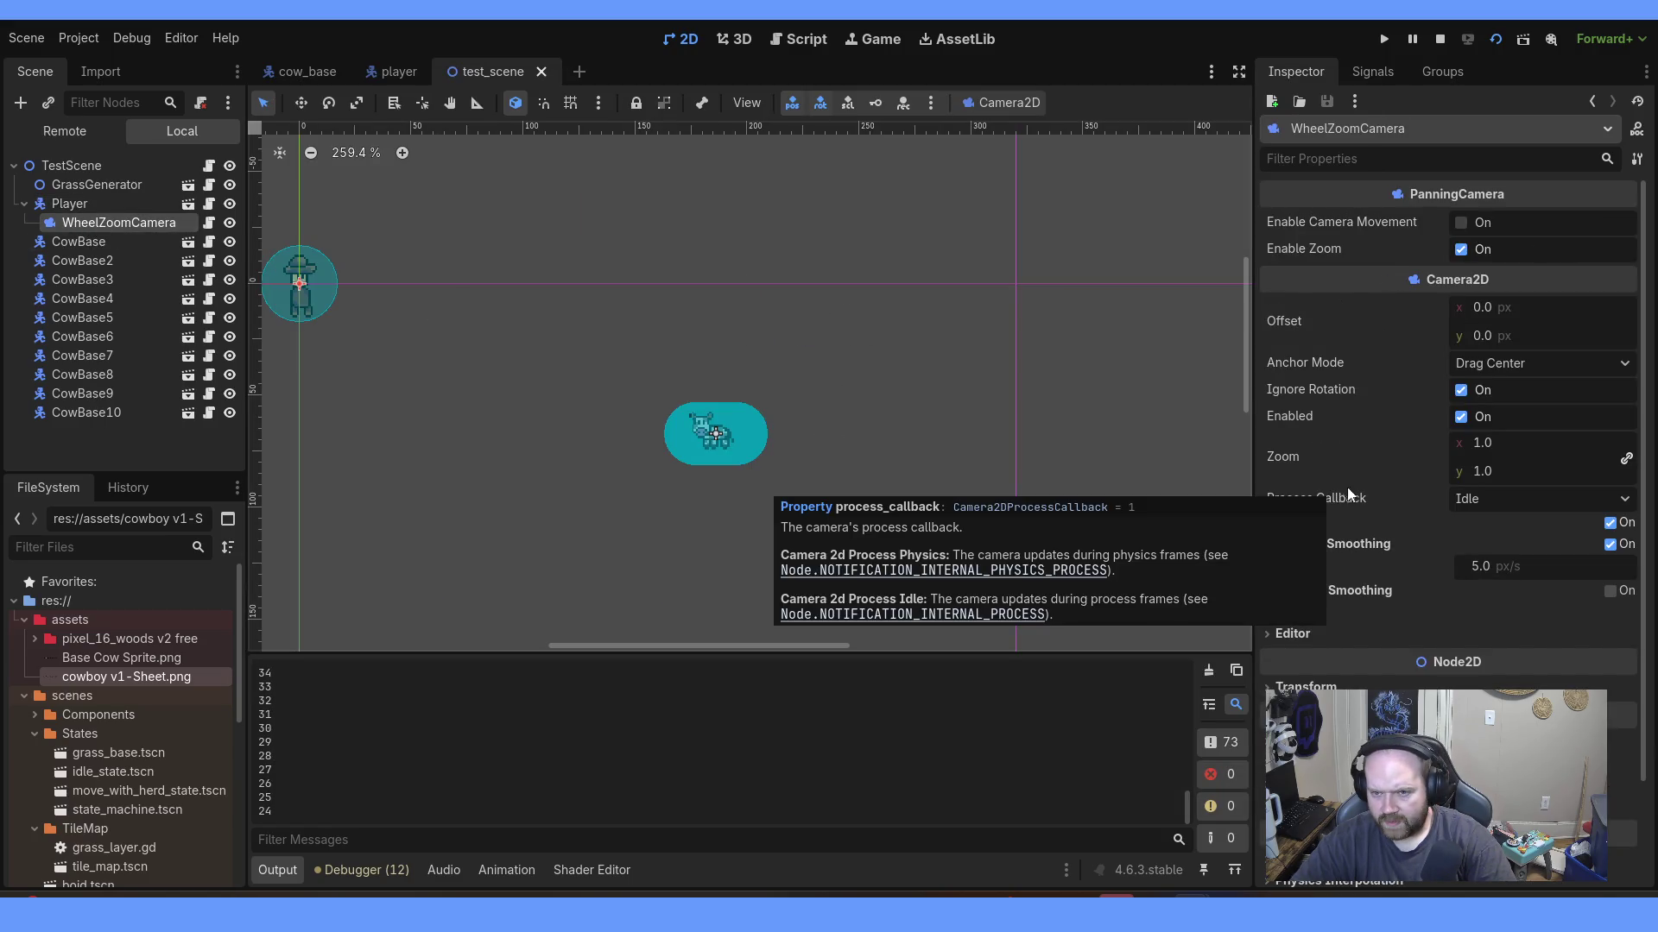
pyautogui.scroll(-2, 1333, 550)
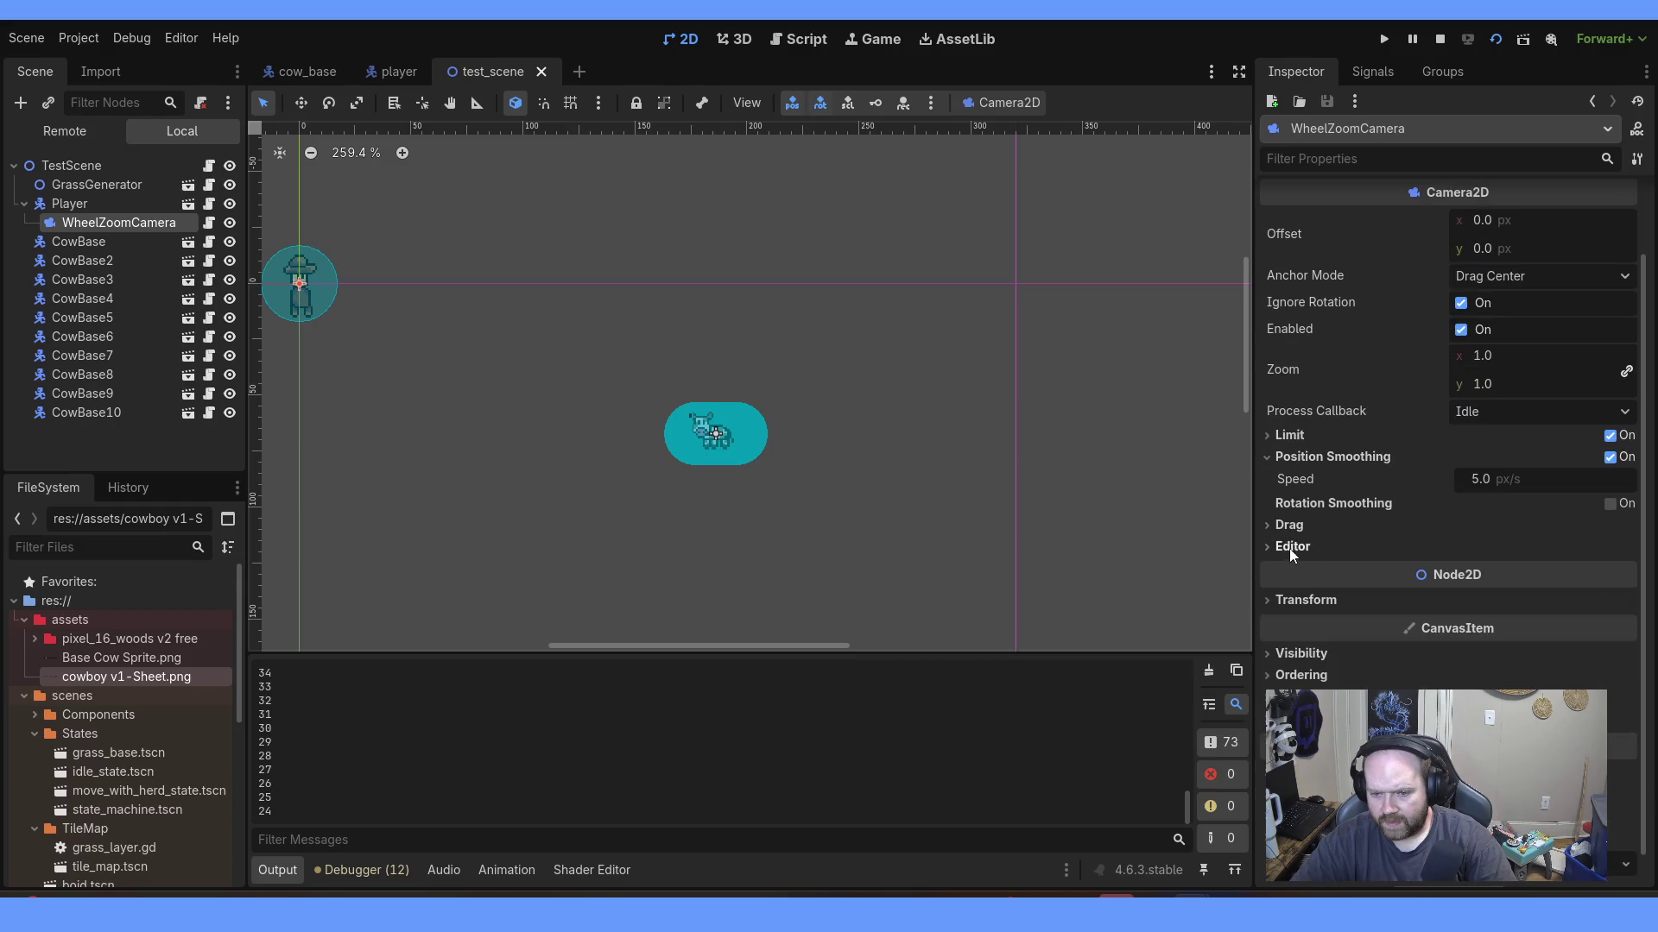
pyautogui.click(1270, 456)
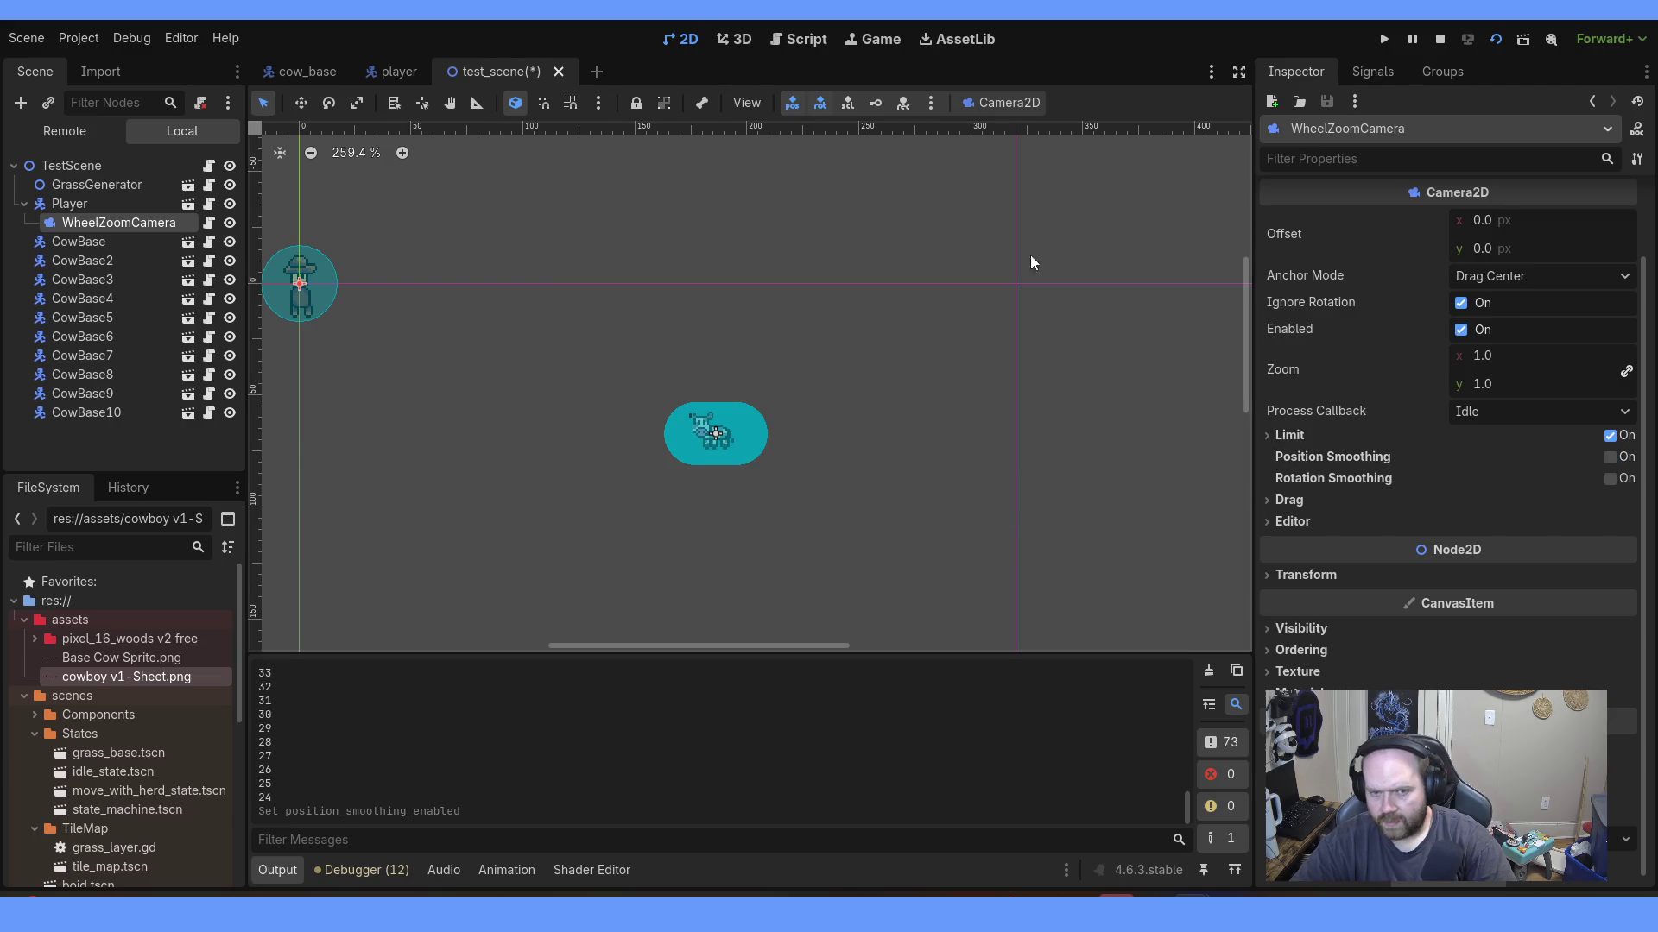
pyautogui.click(1487, 39)
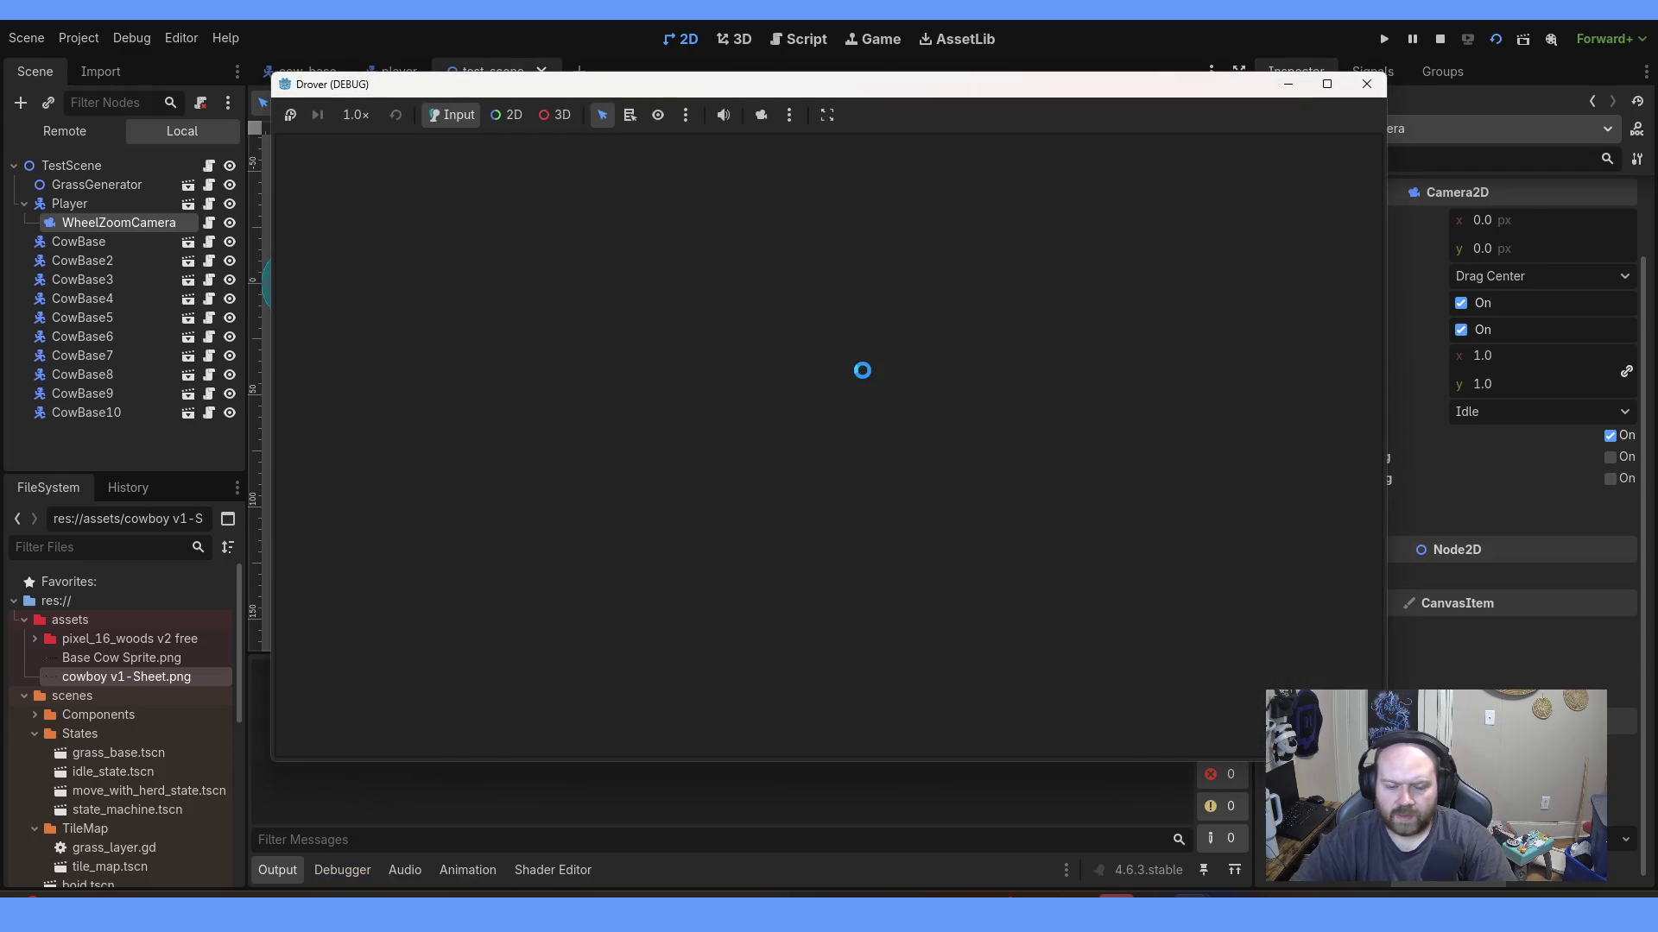
# Step: Zoom in and lead the herd right and down-right with the cowboy
pyautogui.scroll(5, 867, 416)
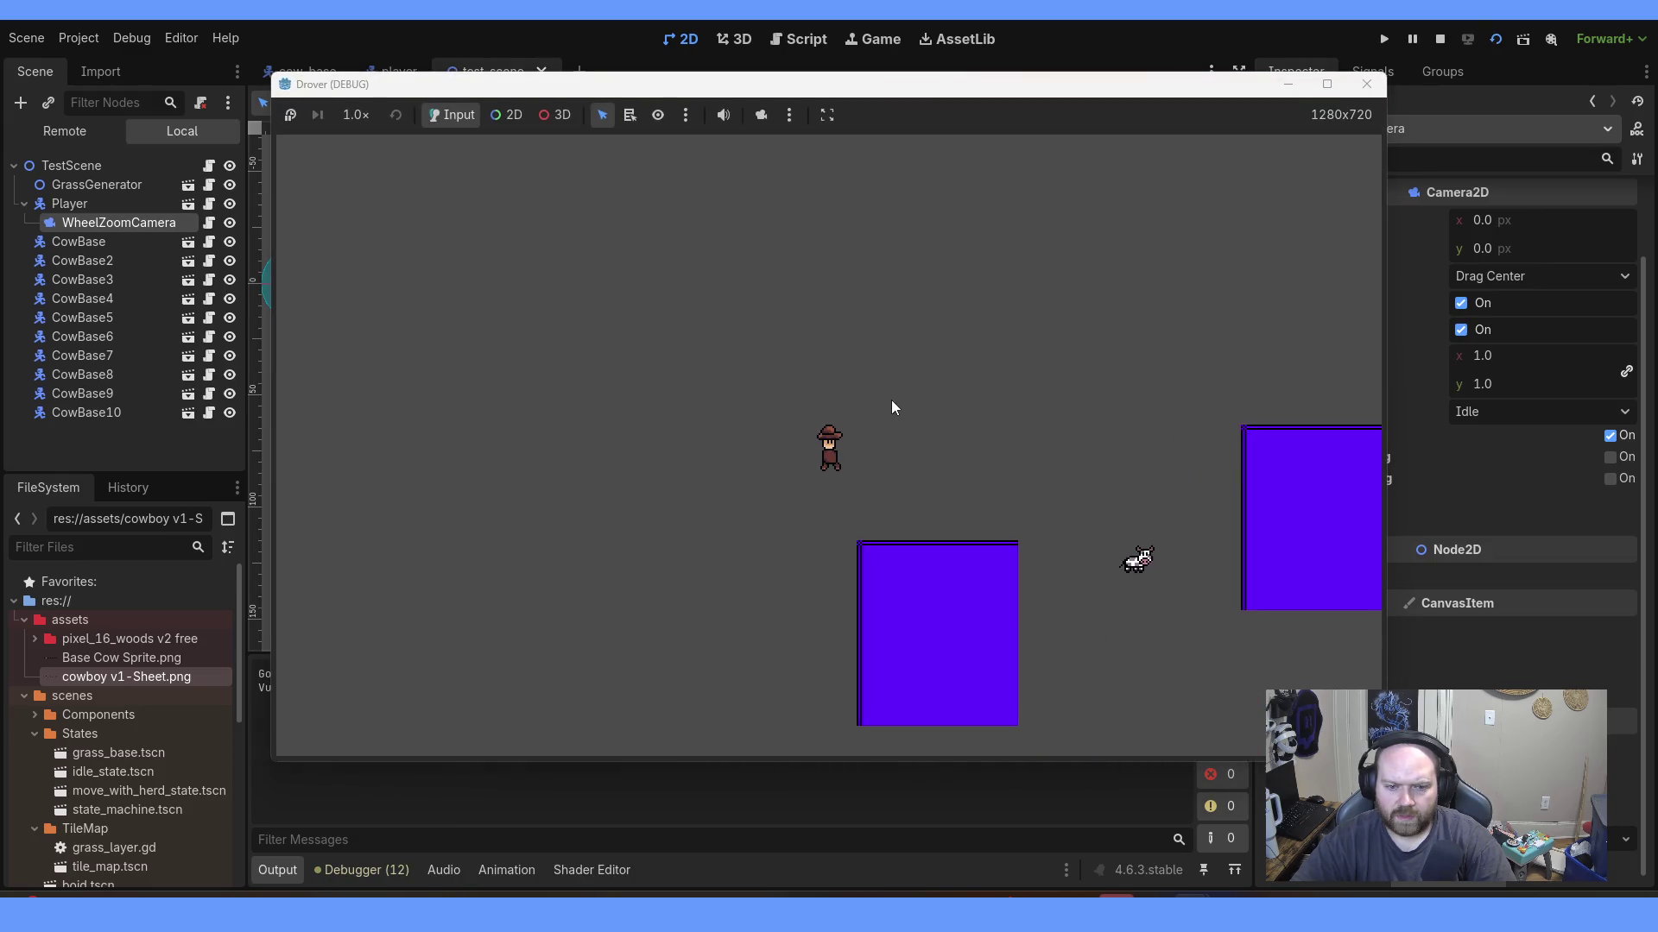
pyautogui.hotkey('s', 'd')
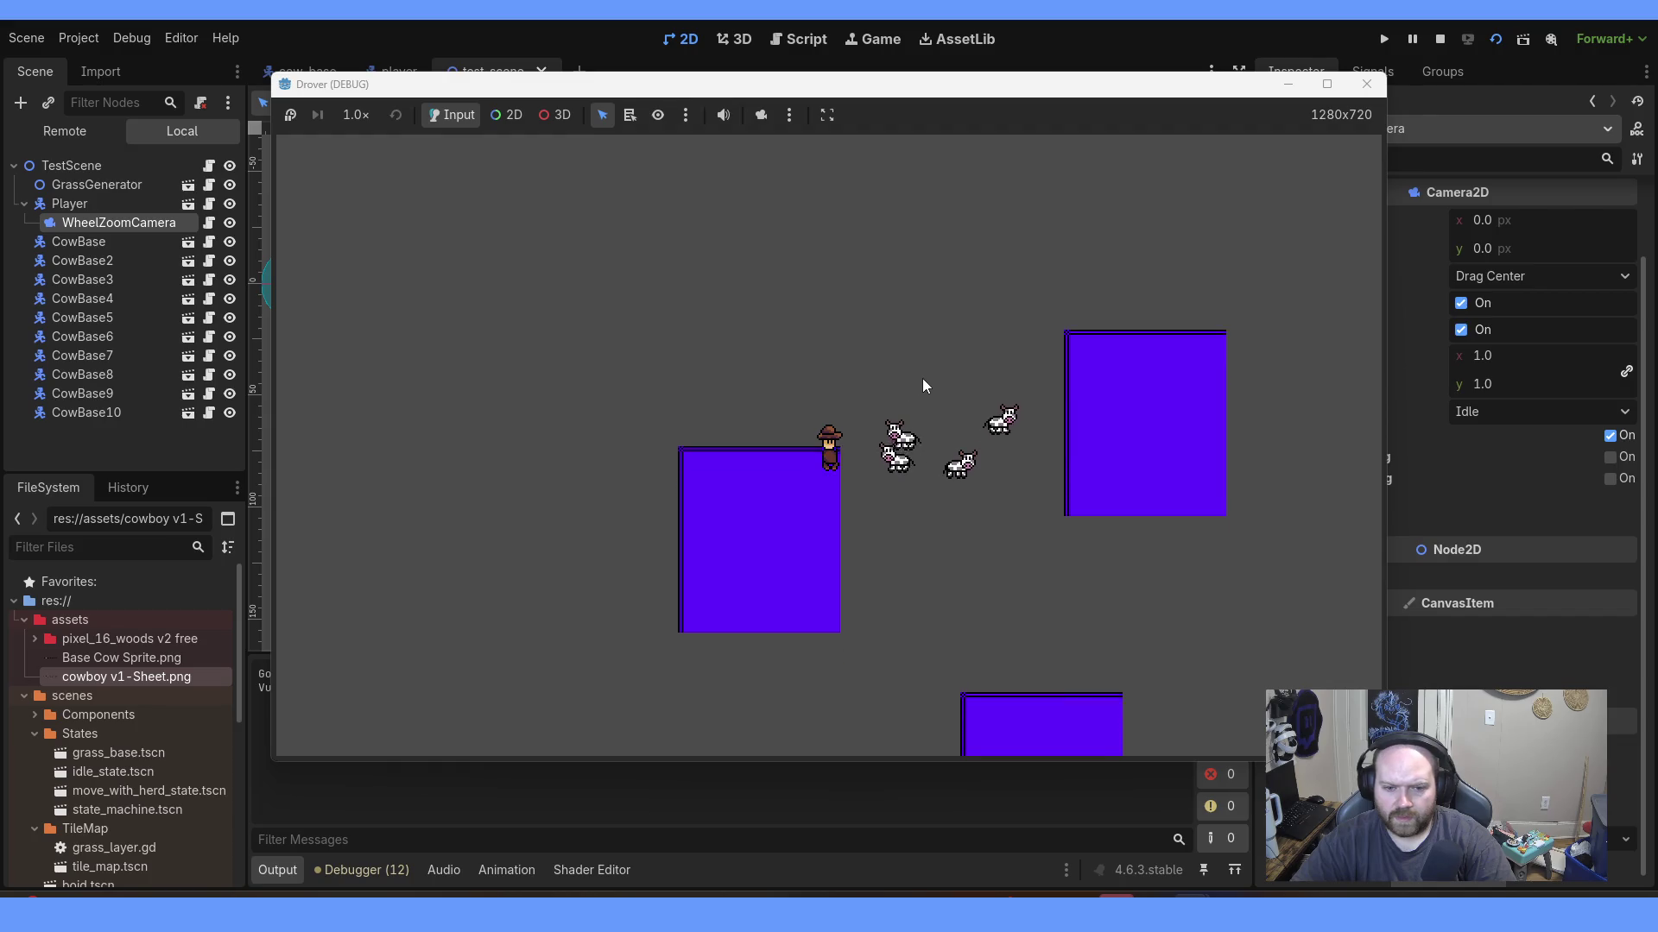
pyautogui.press('d')
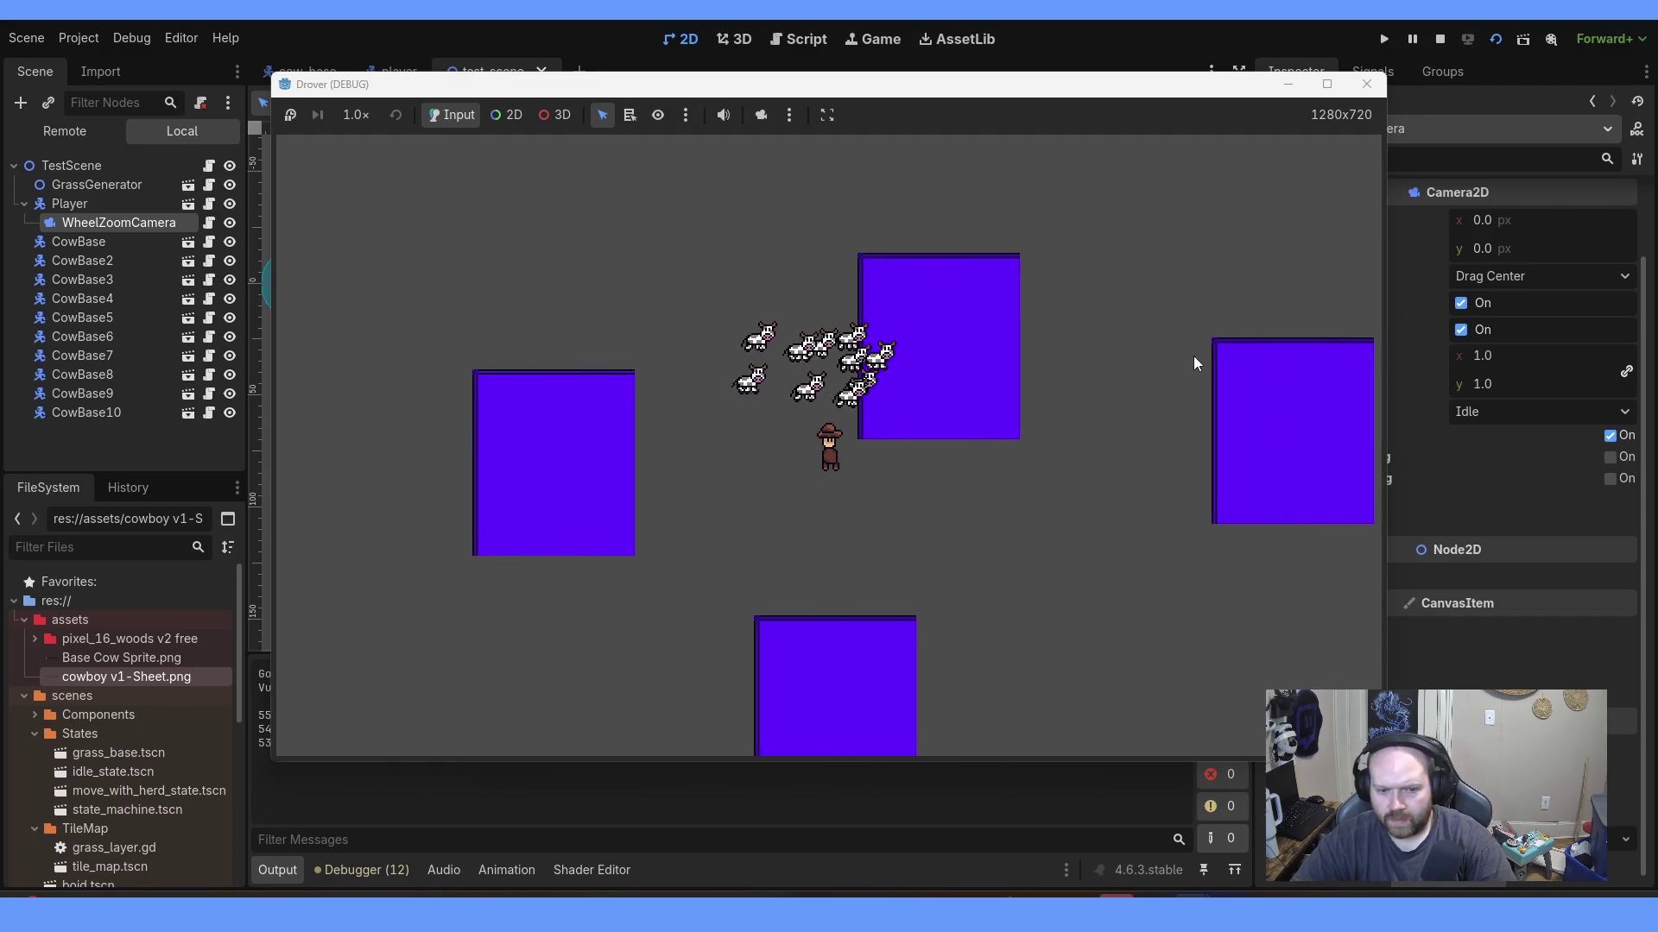
pyautogui.hotkey('s', 'd')
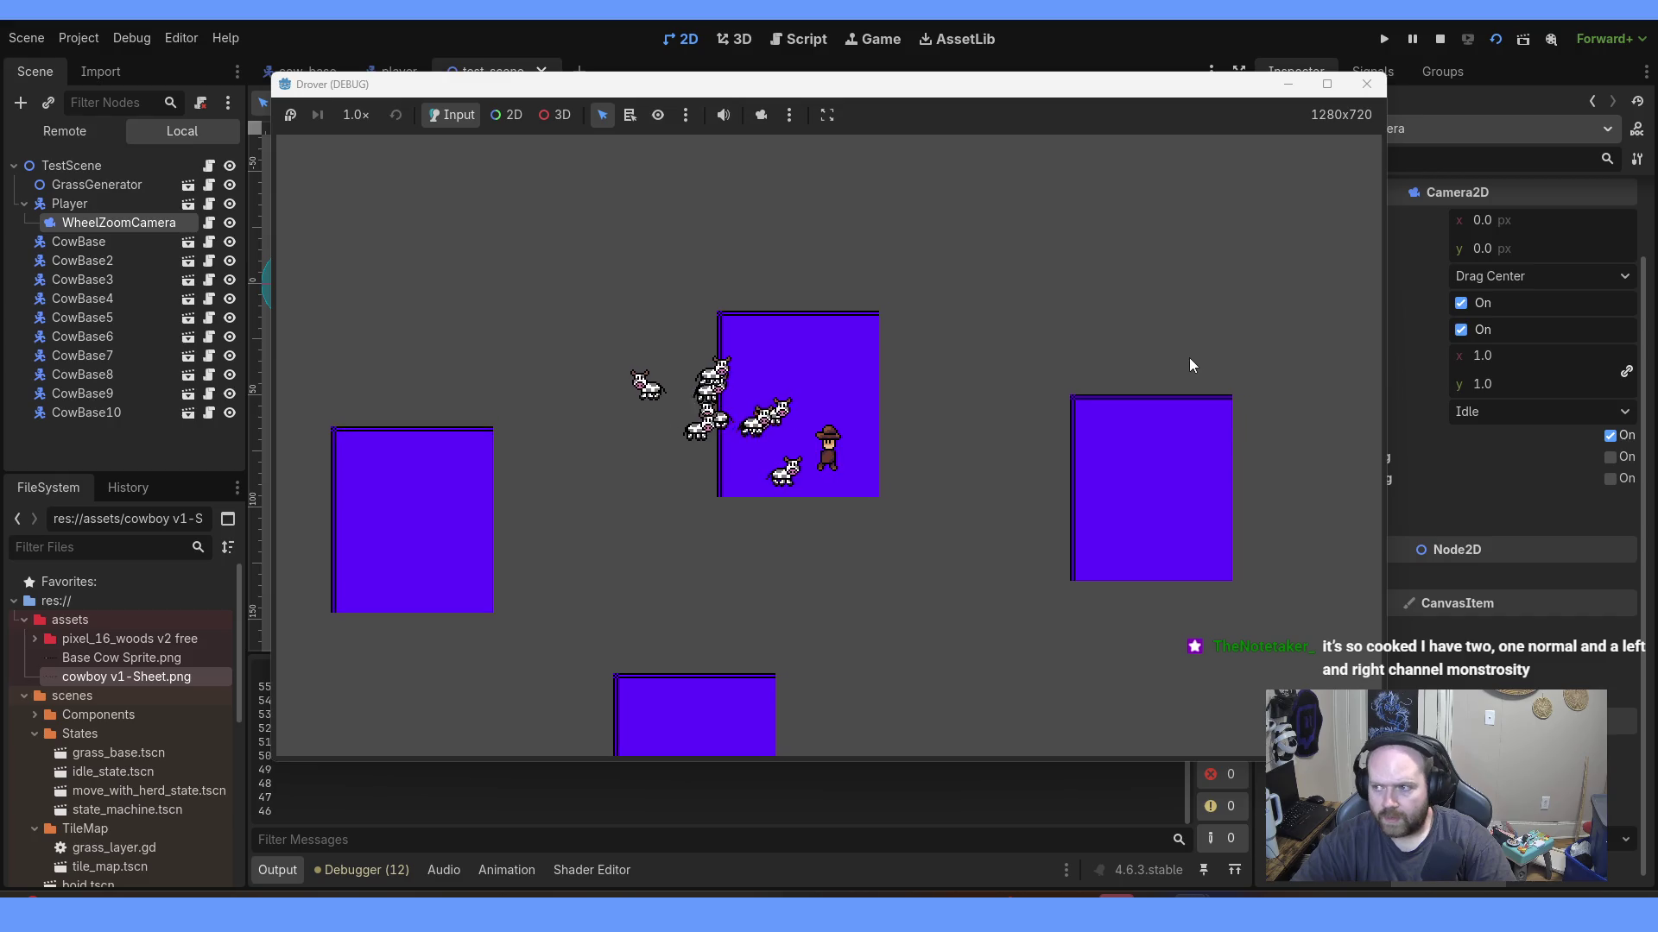
pyautogui.press('d')
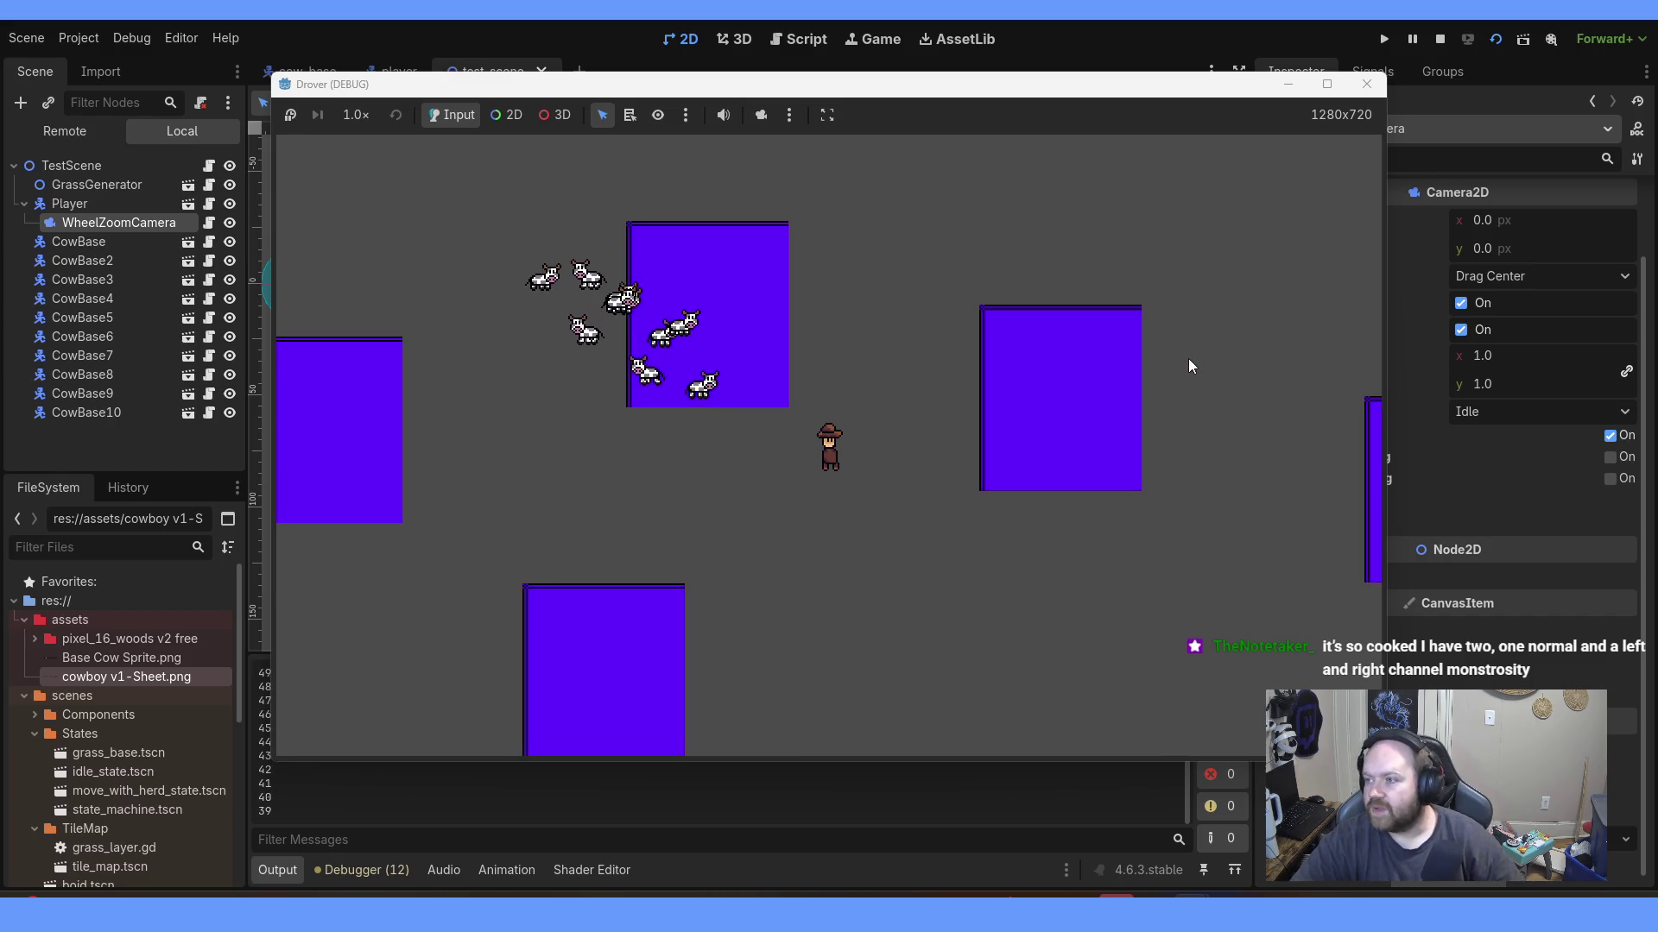
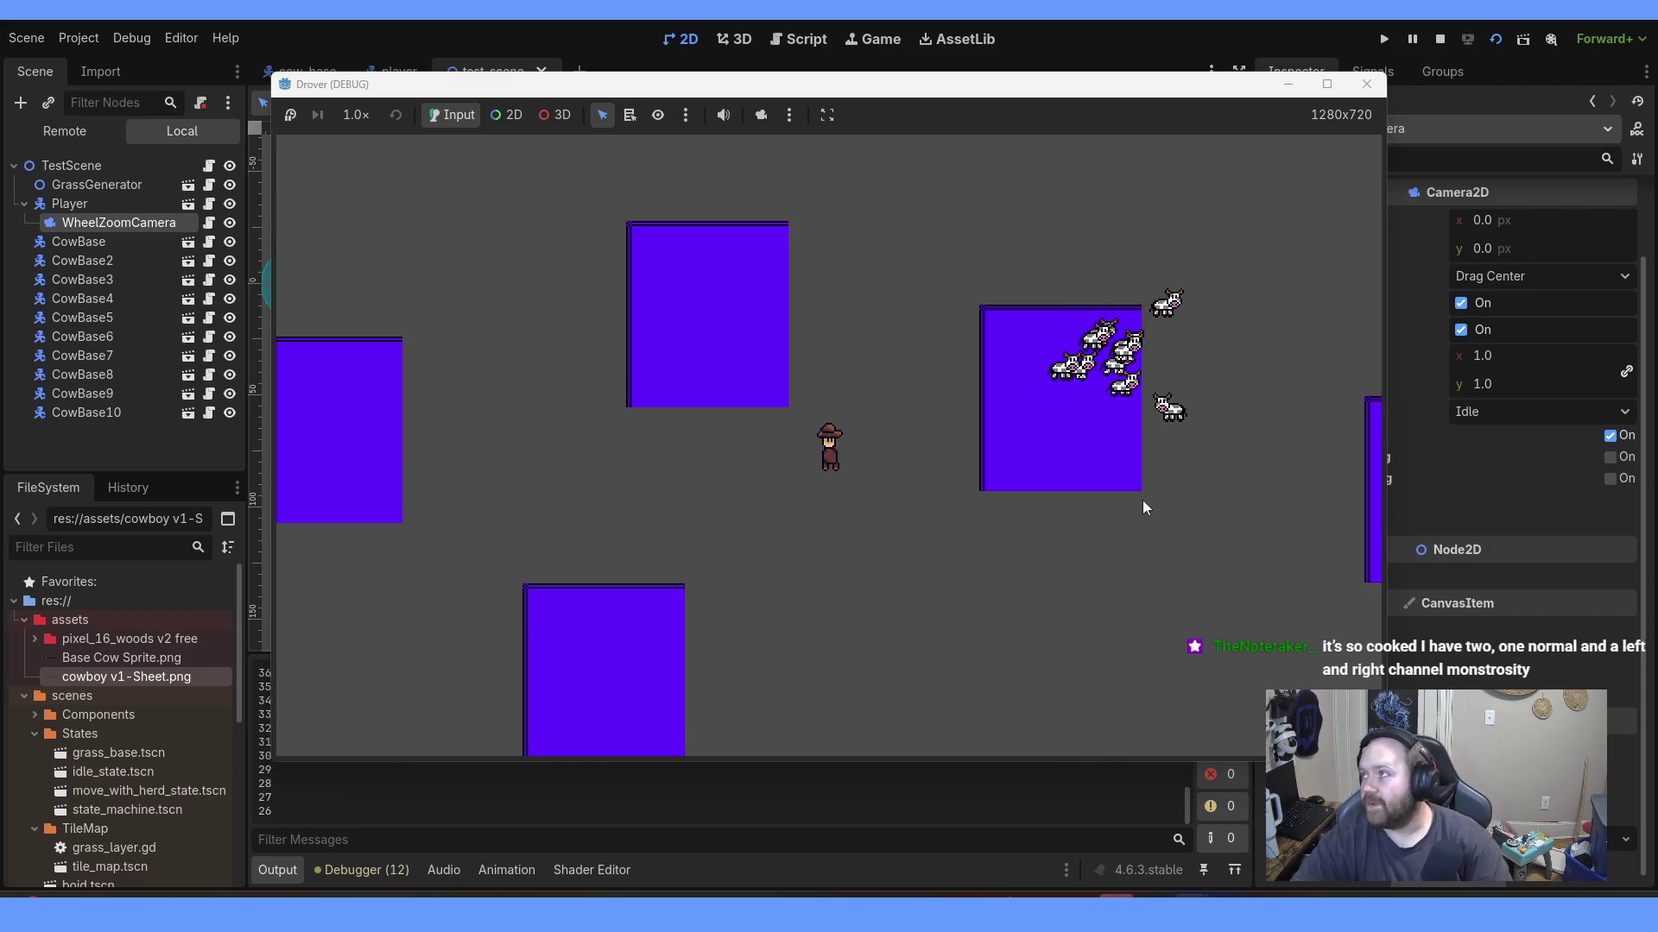
# Step: Walk the cowboy right among the purple blocks, weaving left and down along the way
pyautogui.press('d')
pyautogui.press('d')
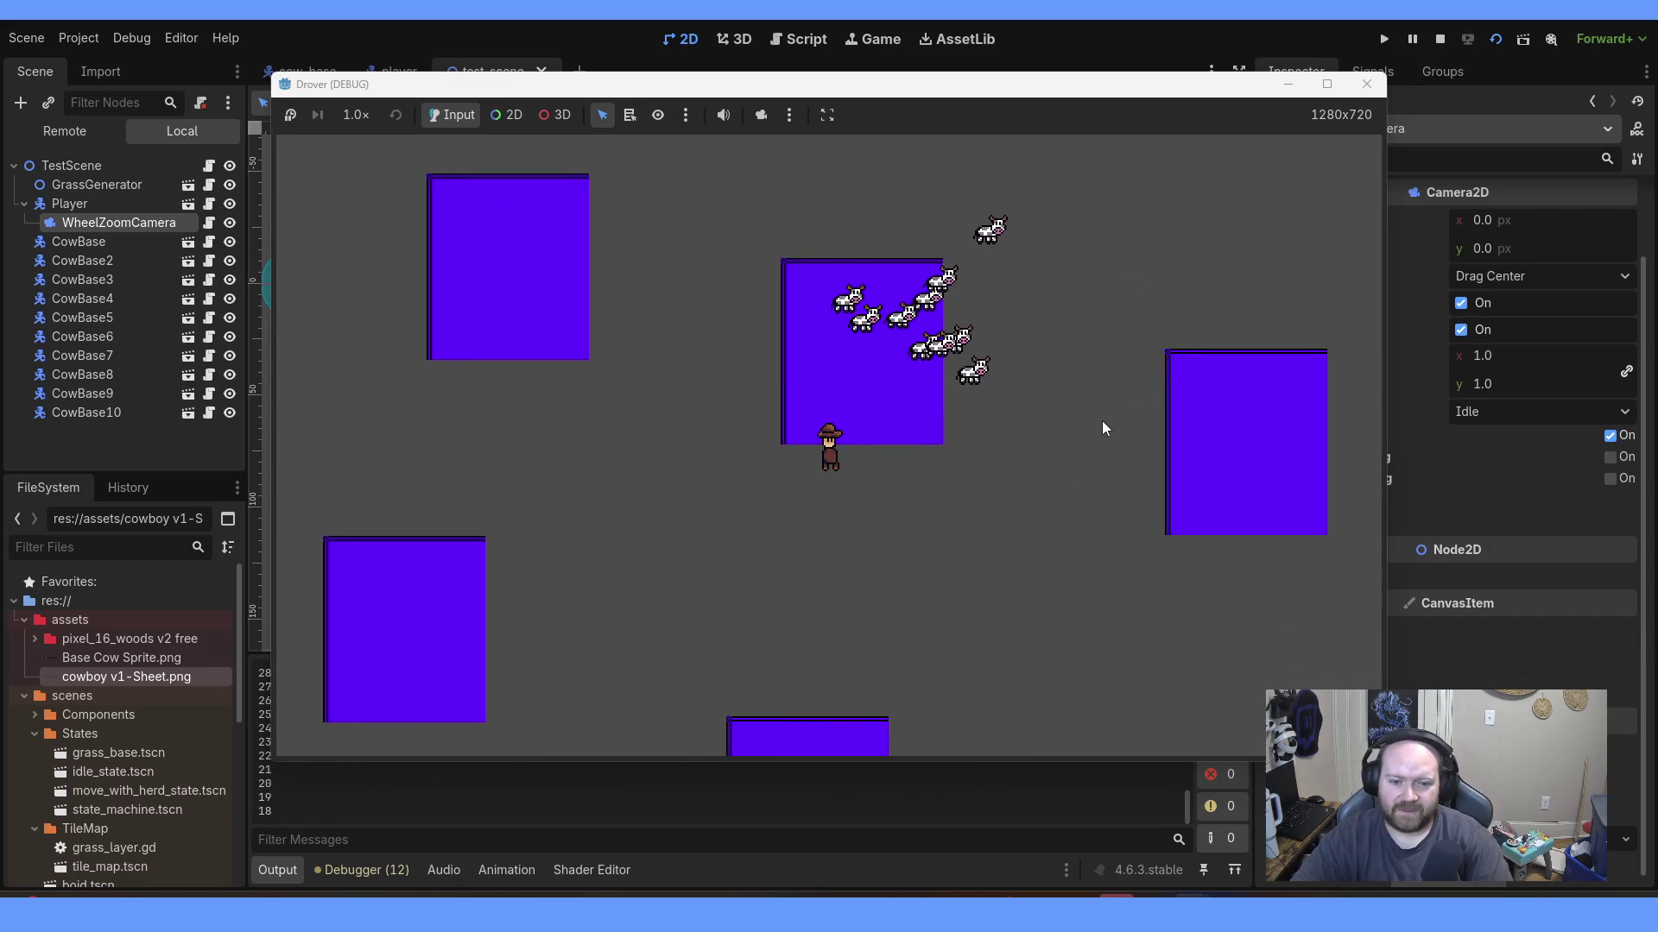
pyautogui.press('a')
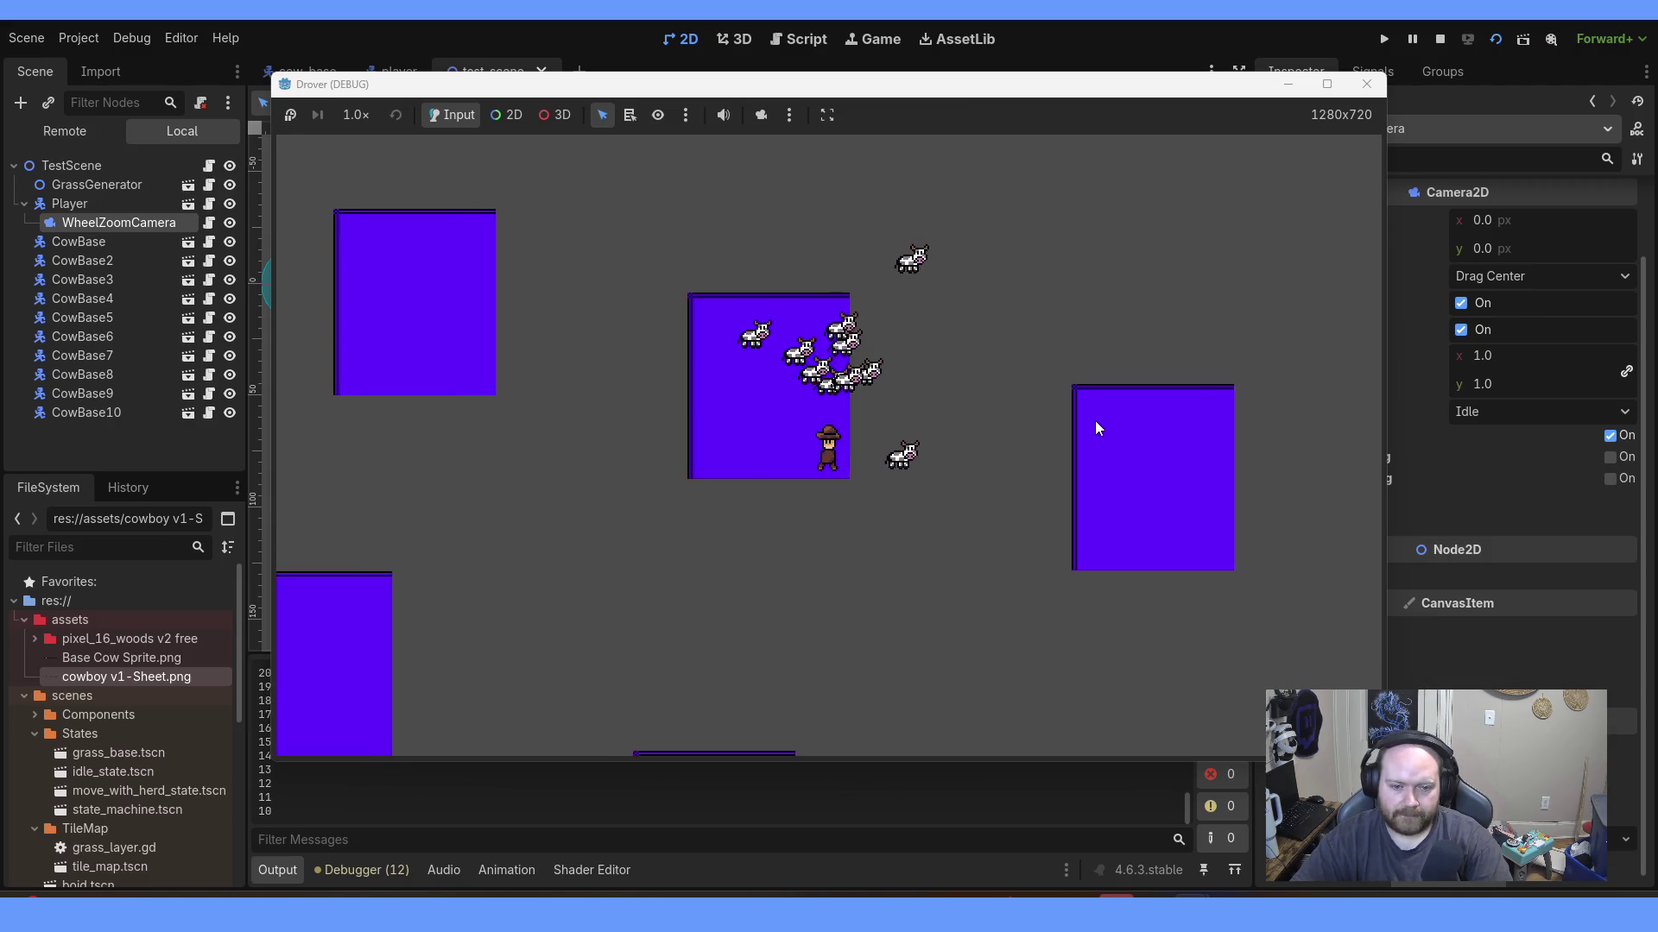
pyautogui.press('s')
pyautogui.press('s')
pyautogui.press('d')
pyautogui.press('a')
pyautogui.press('d')
pyautogui.press('d')
pyautogui.press('a')
pyautogui.press('d')
pyautogui.press('d')
pyautogui.press('w')
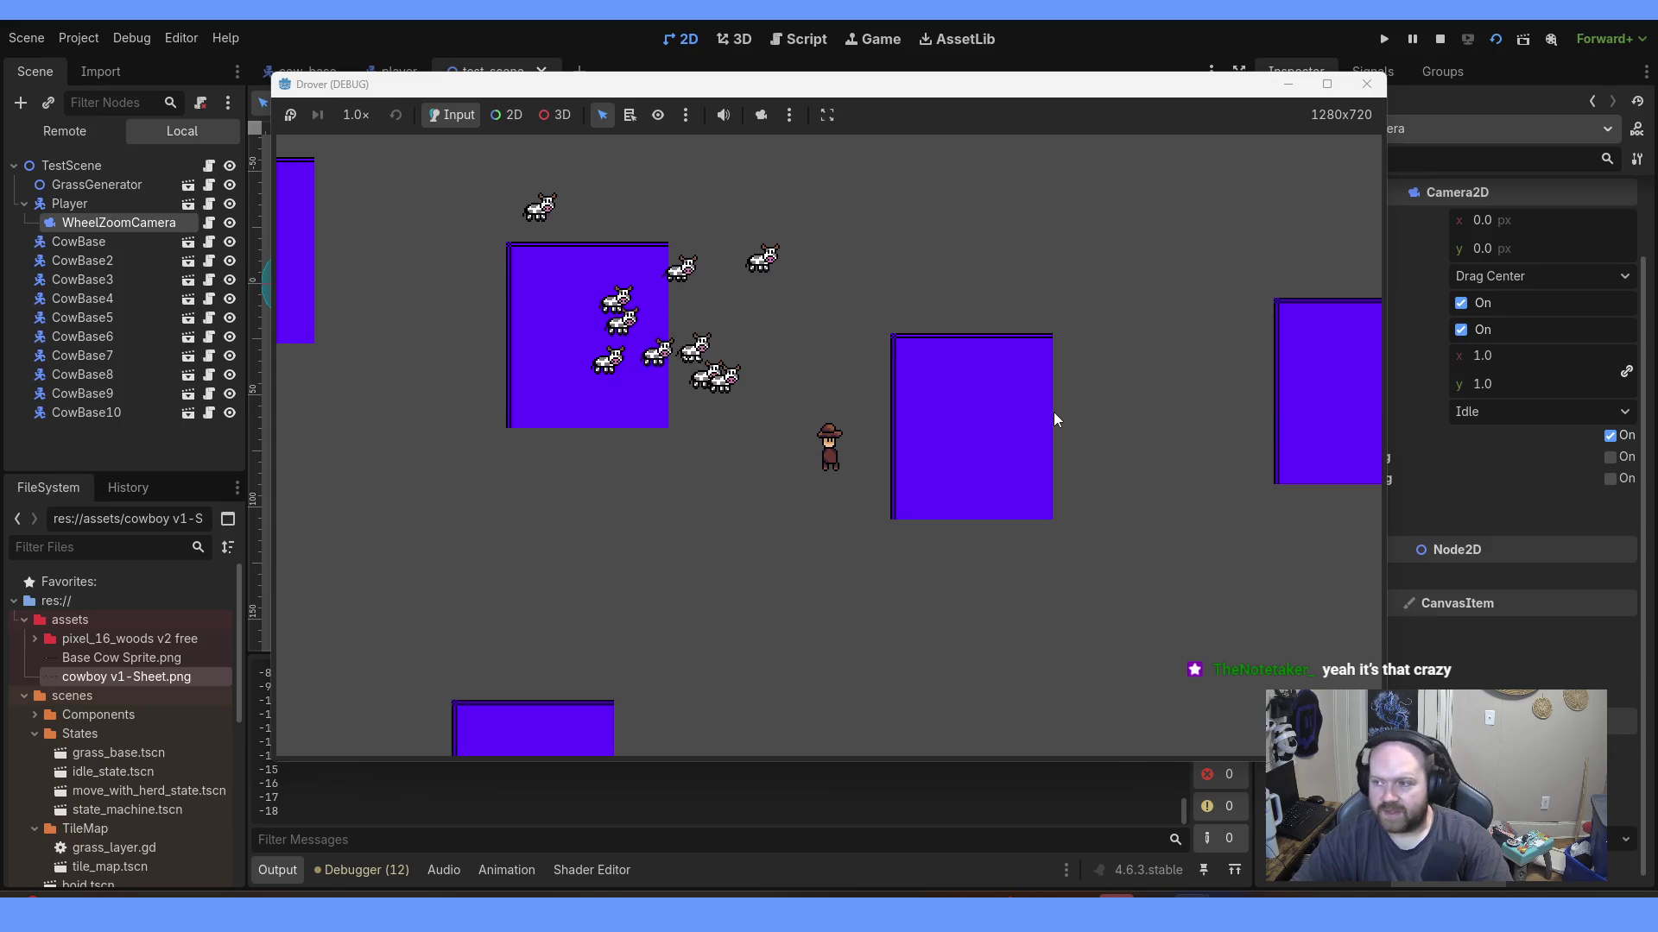
pyautogui.press('s')
pyautogui.press('d')
pyautogui.press('d')
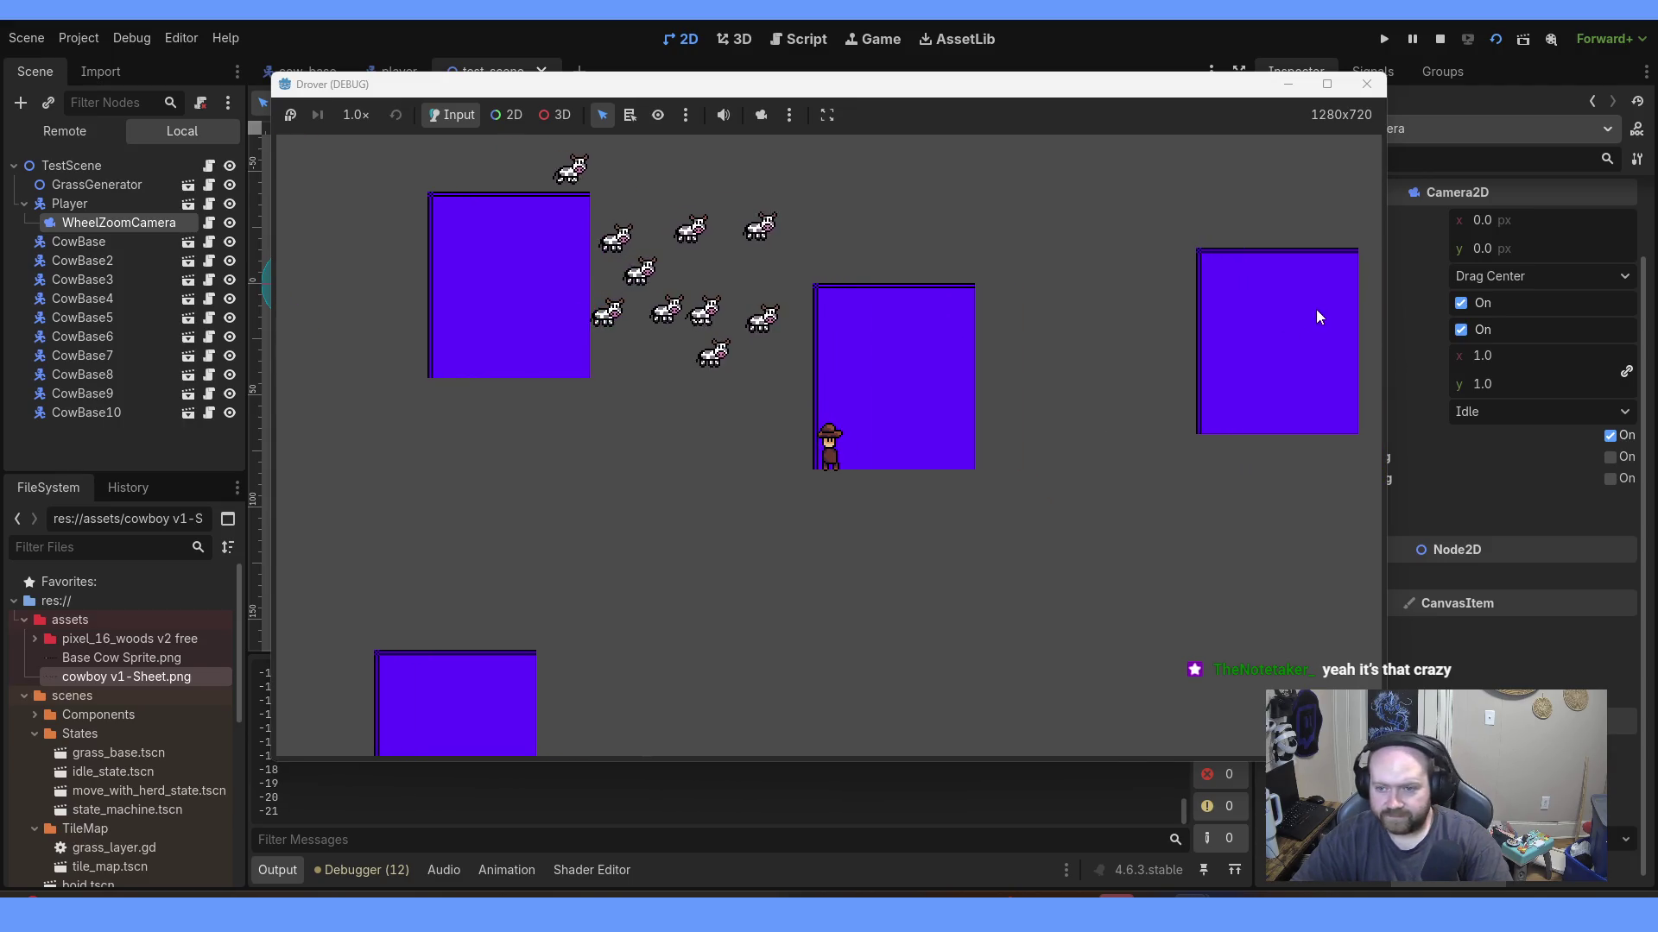
pyautogui.press('d')
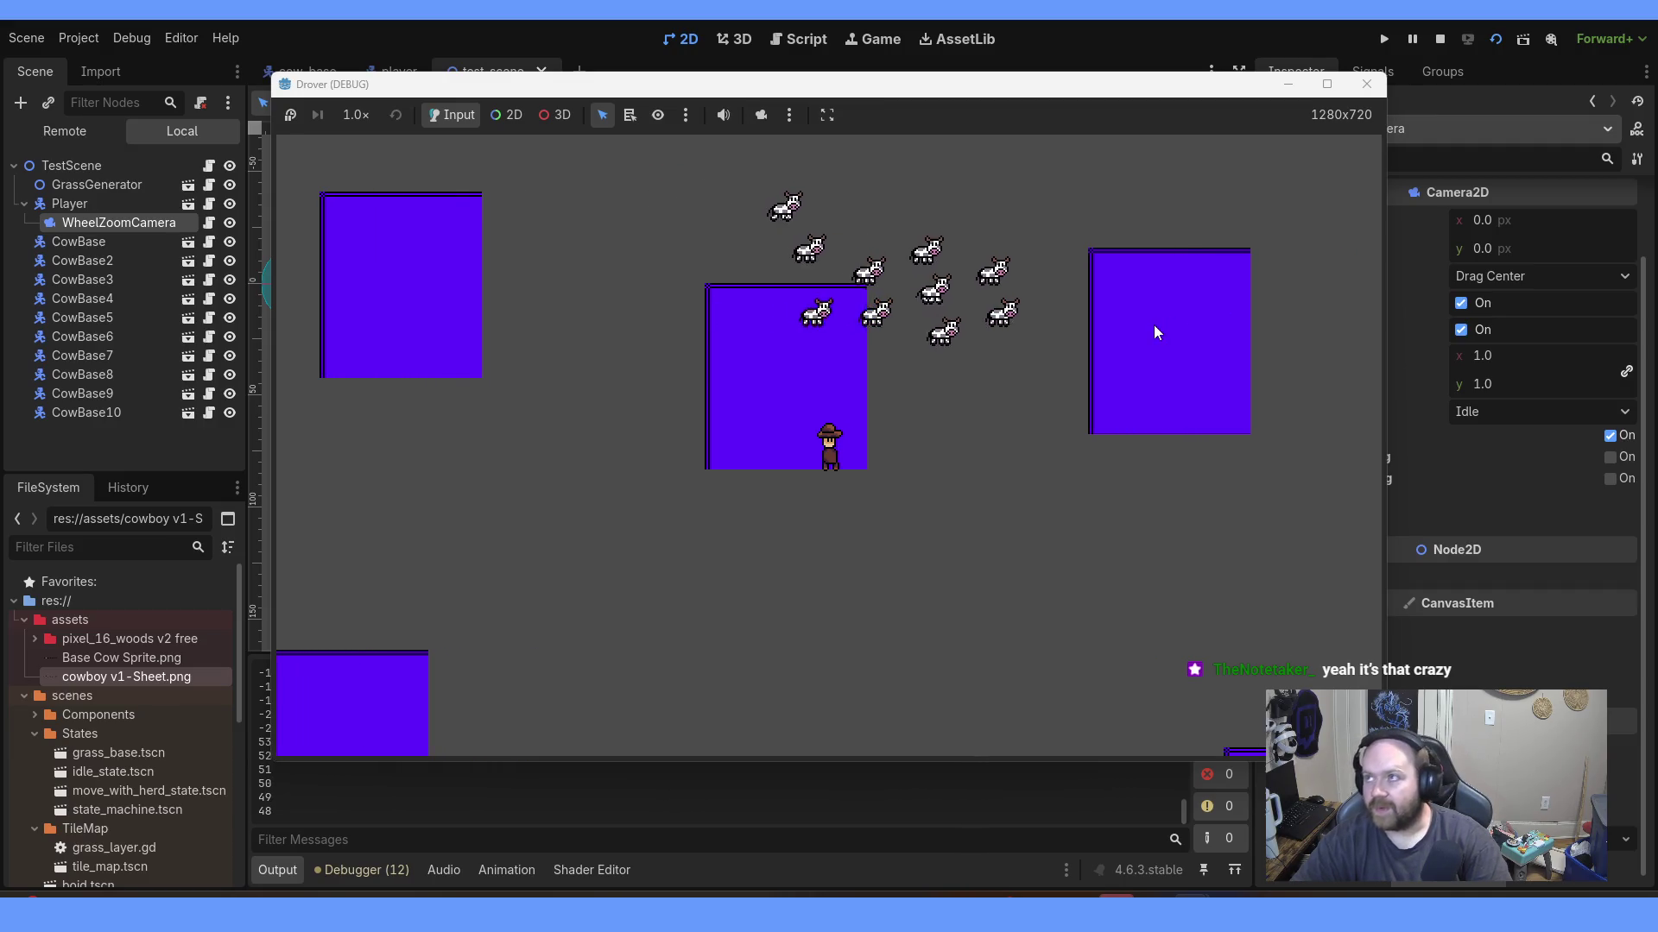
# Step: Get behind the herd and drive the cows right and down
pyautogui.press('w')
pyautogui.press('d')
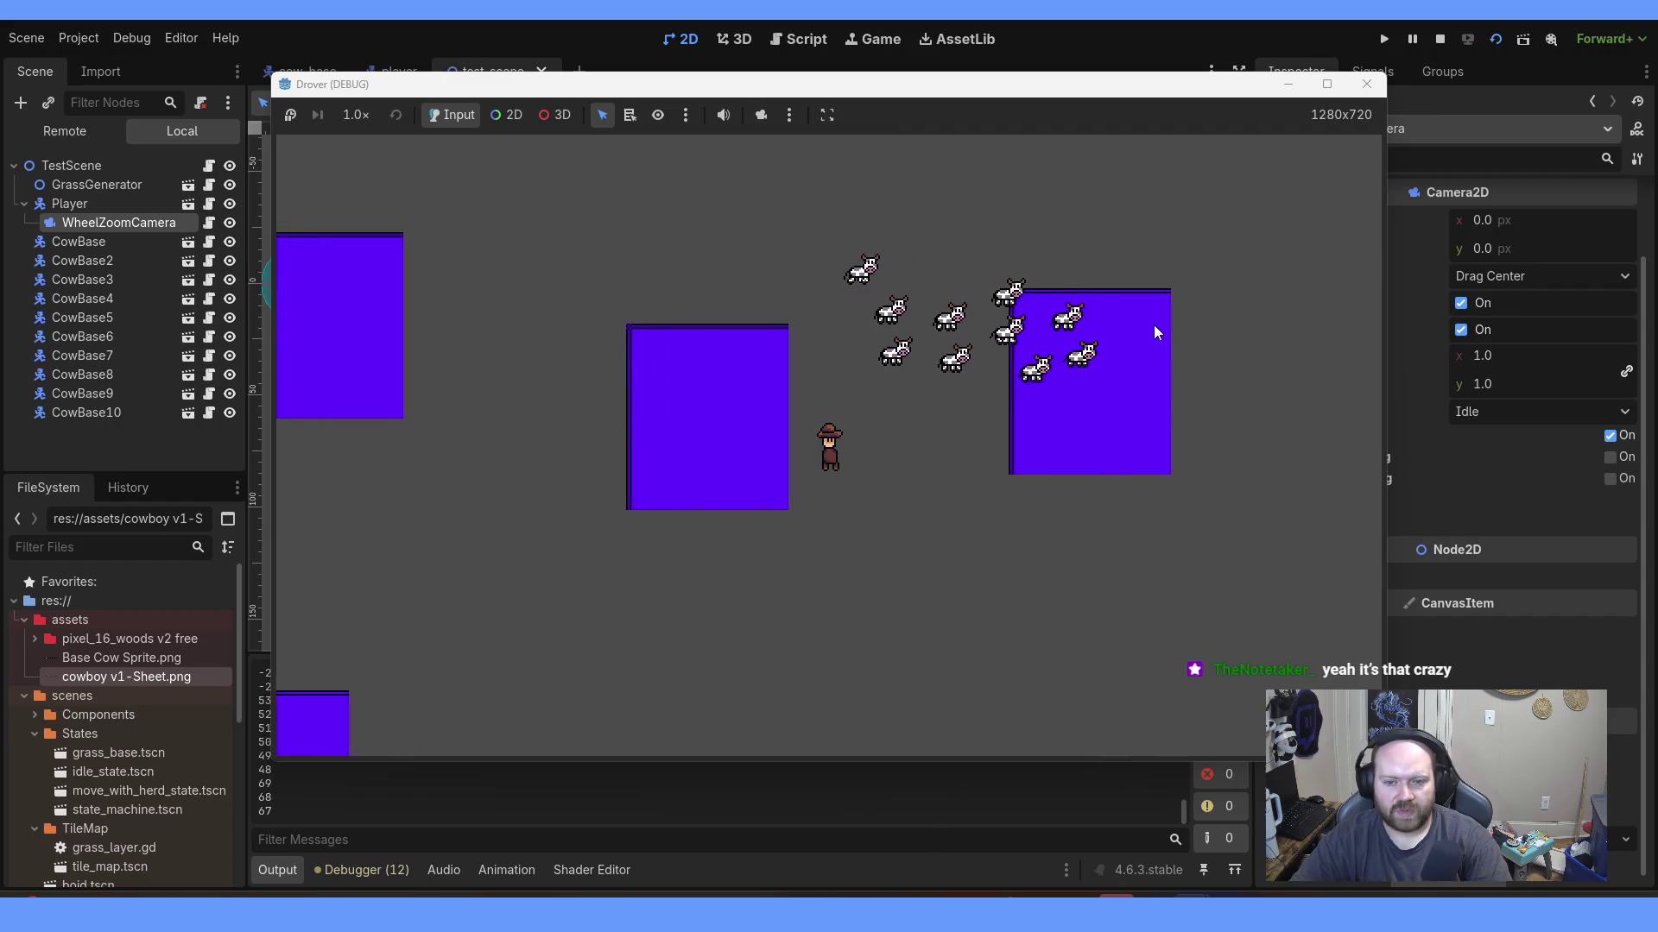
pyautogui.press('d')
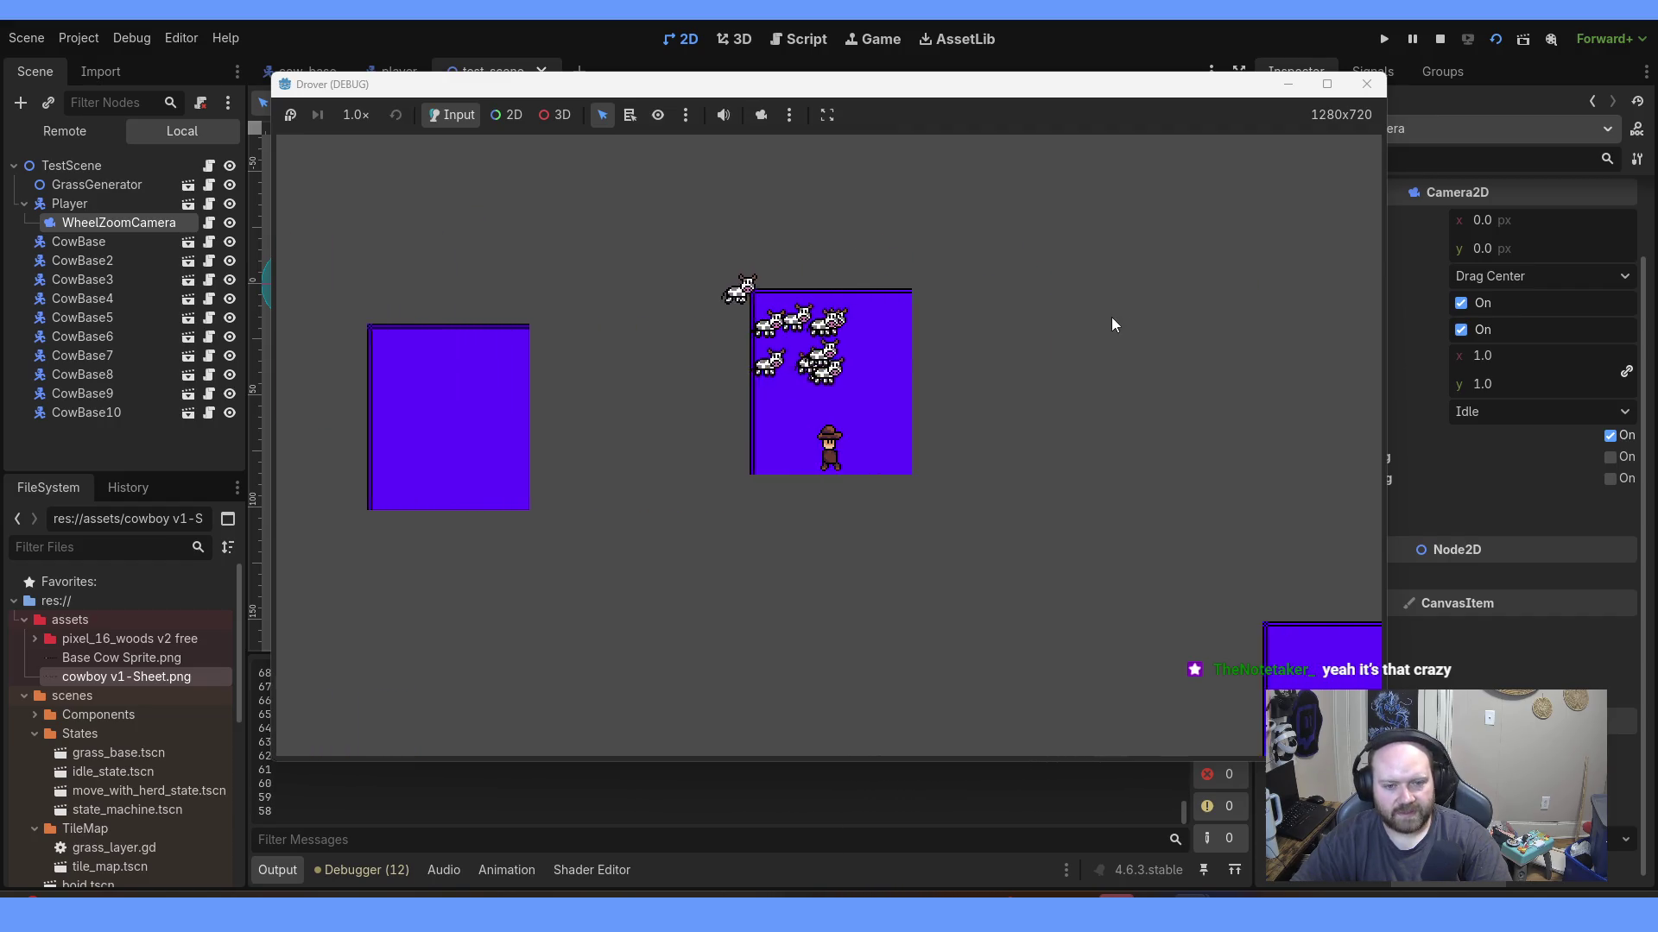
pyautogui.press('d')
pyautogui.press('s')
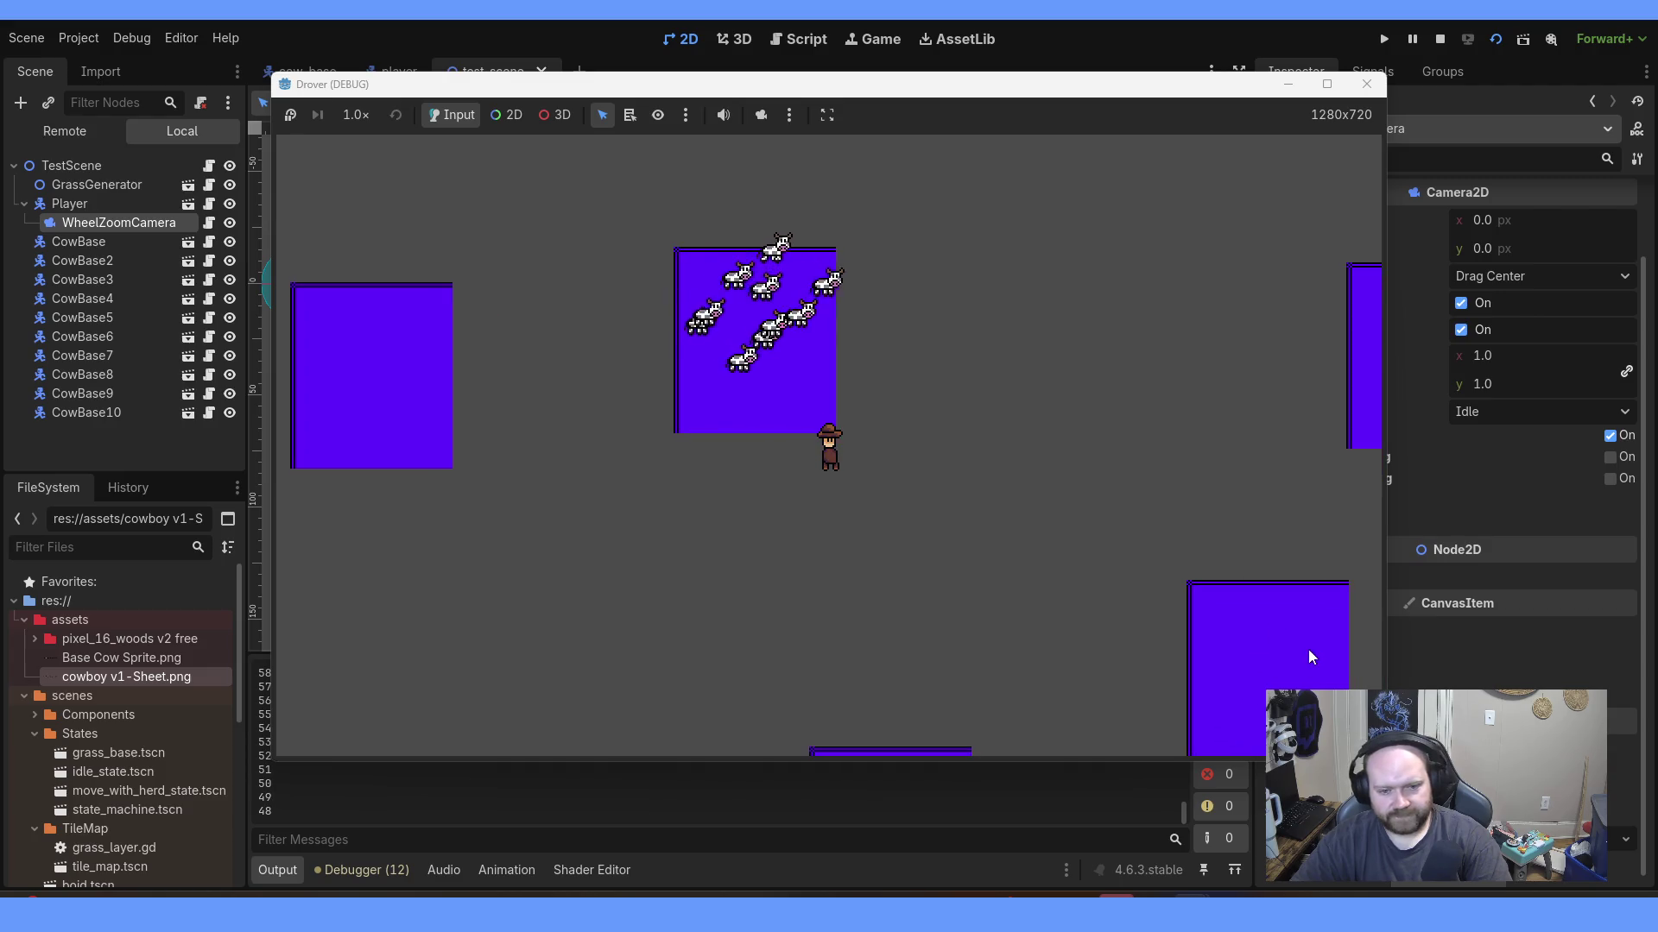
pyautogui.press('s')
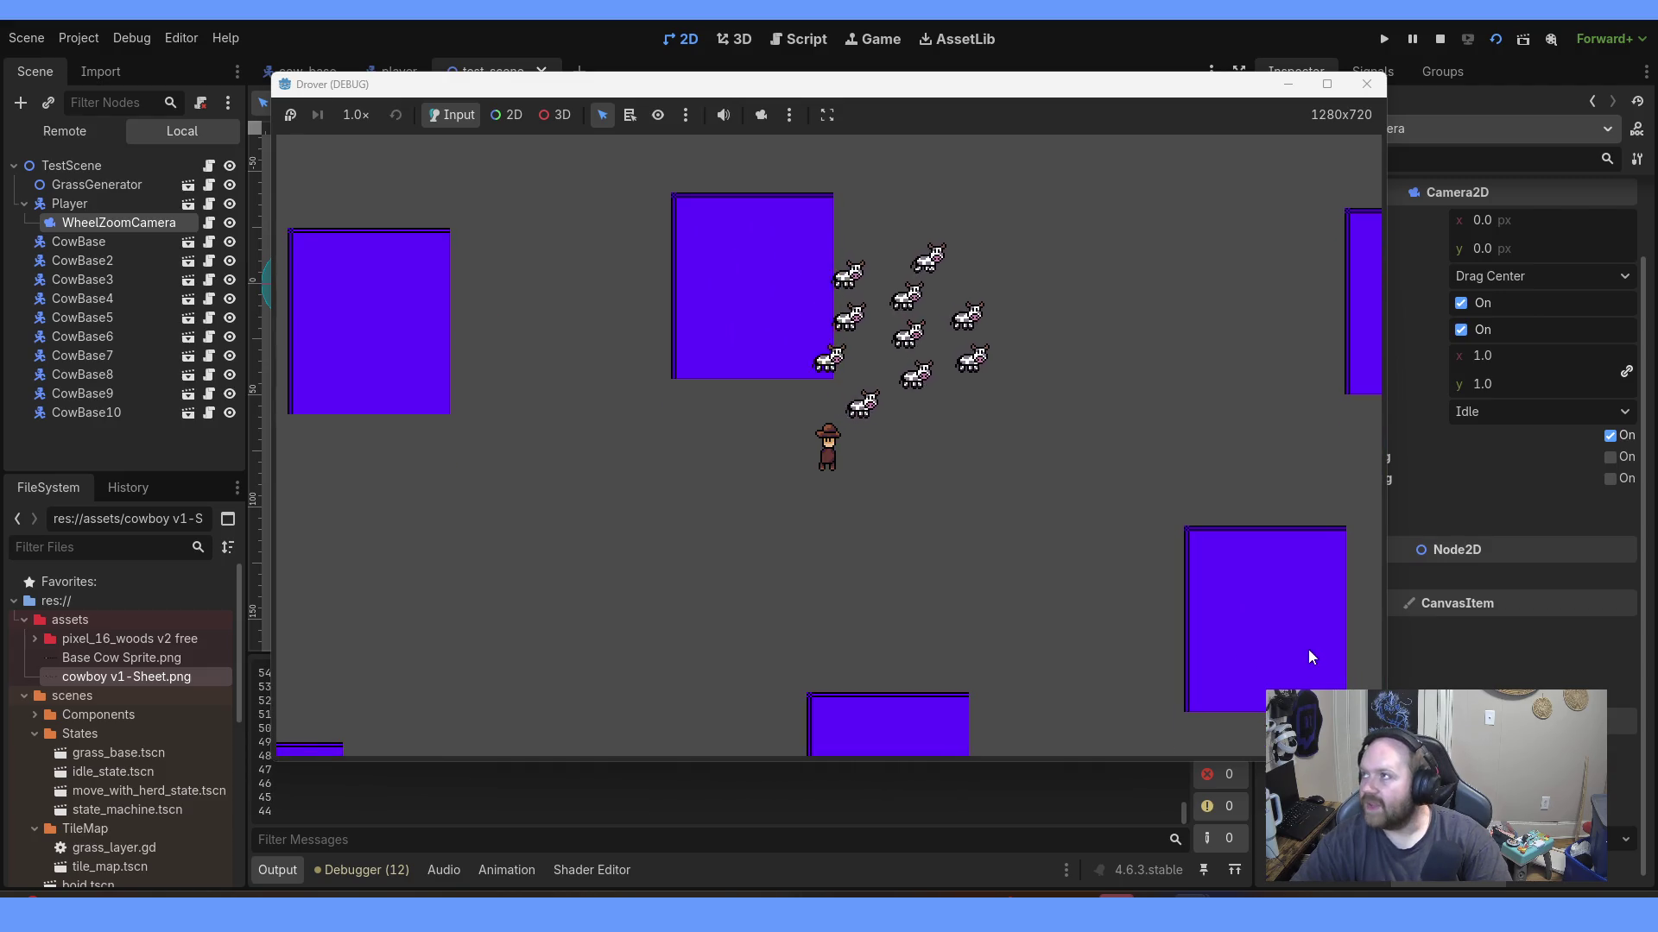
pyautogui.press('d')
pyautogui.press('s')
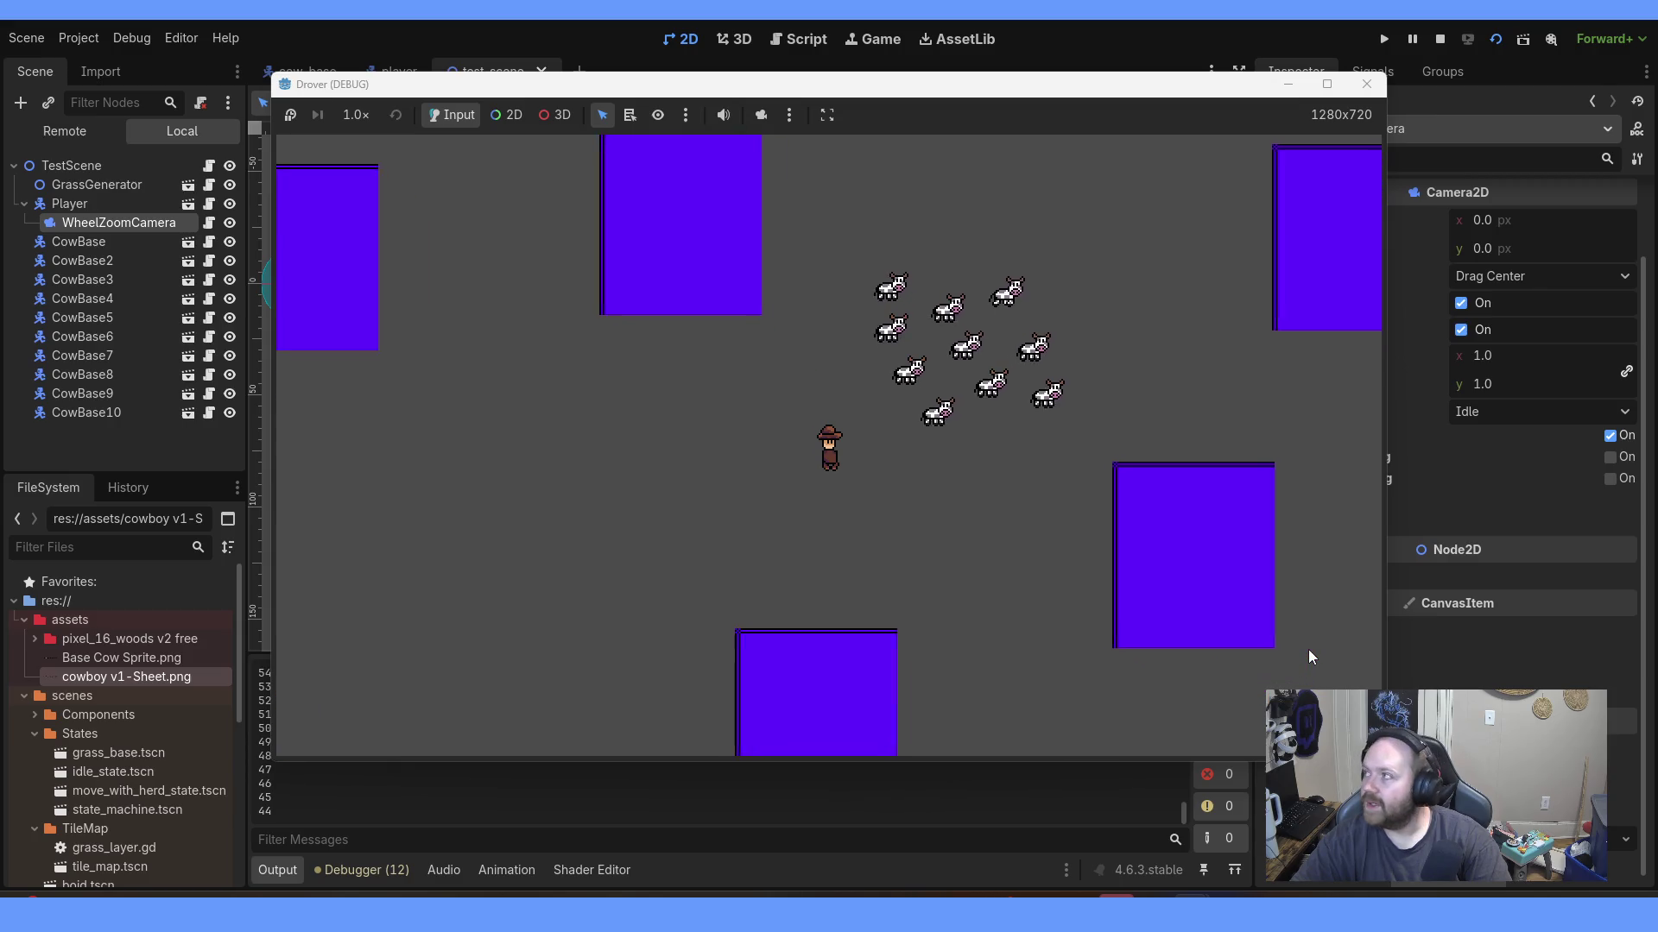
pyautogui.press('d')
pyautogui.press('s')
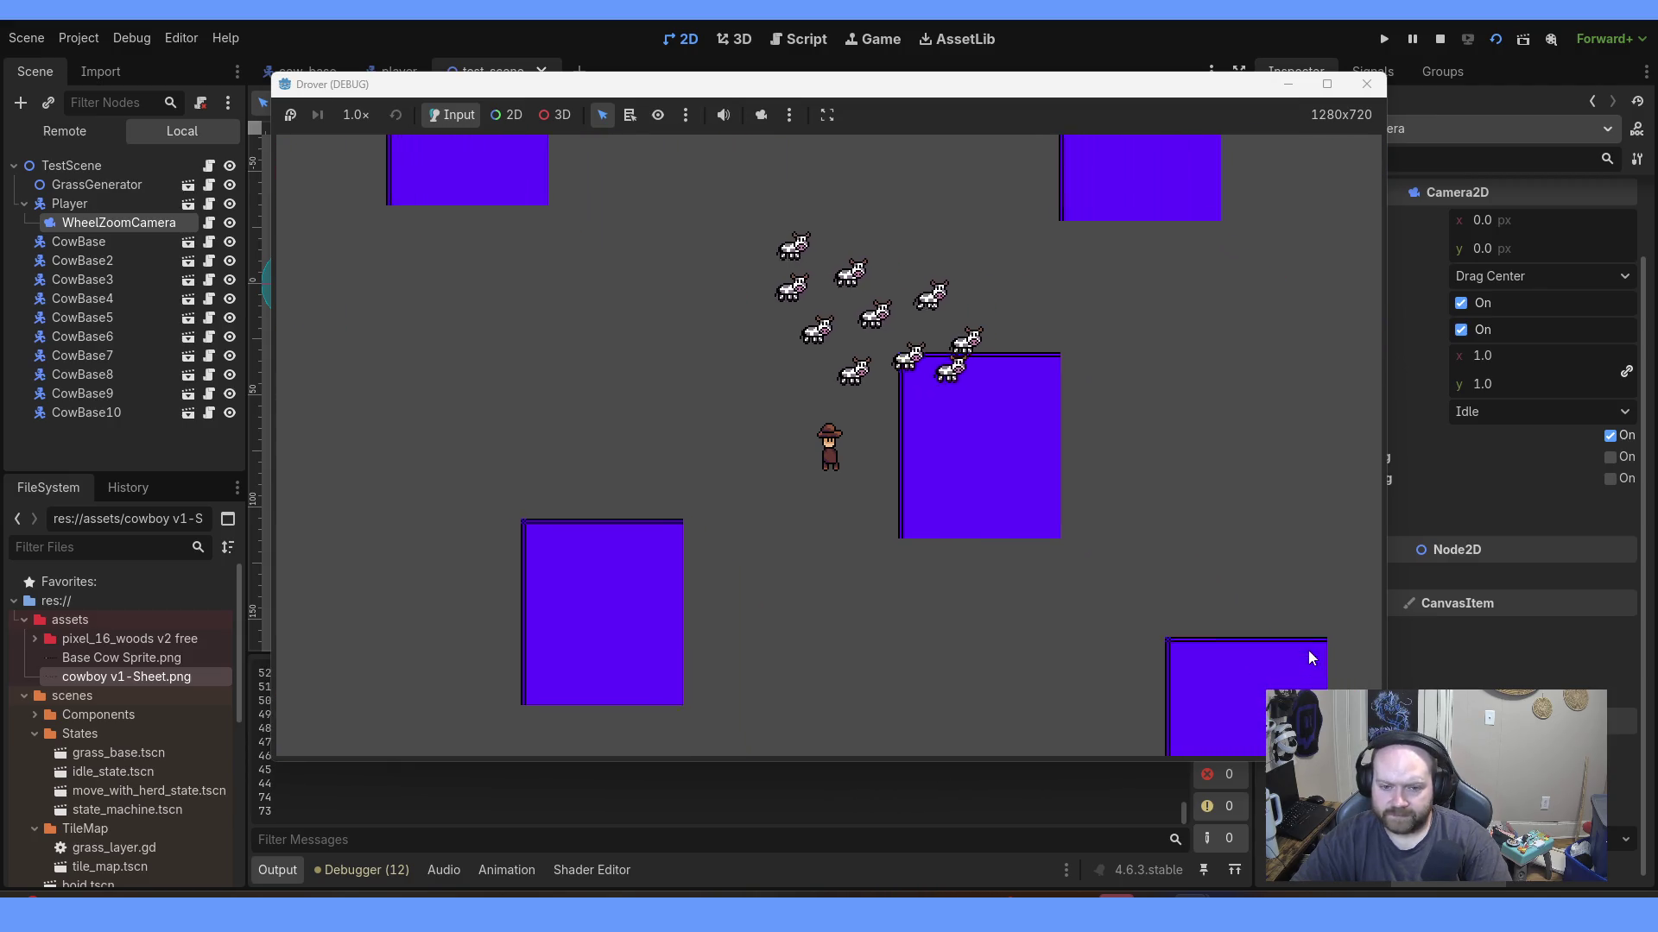
# Step: Circle up toward the cows, loop left and down, then push the herd right again
pyautogui.press('w')
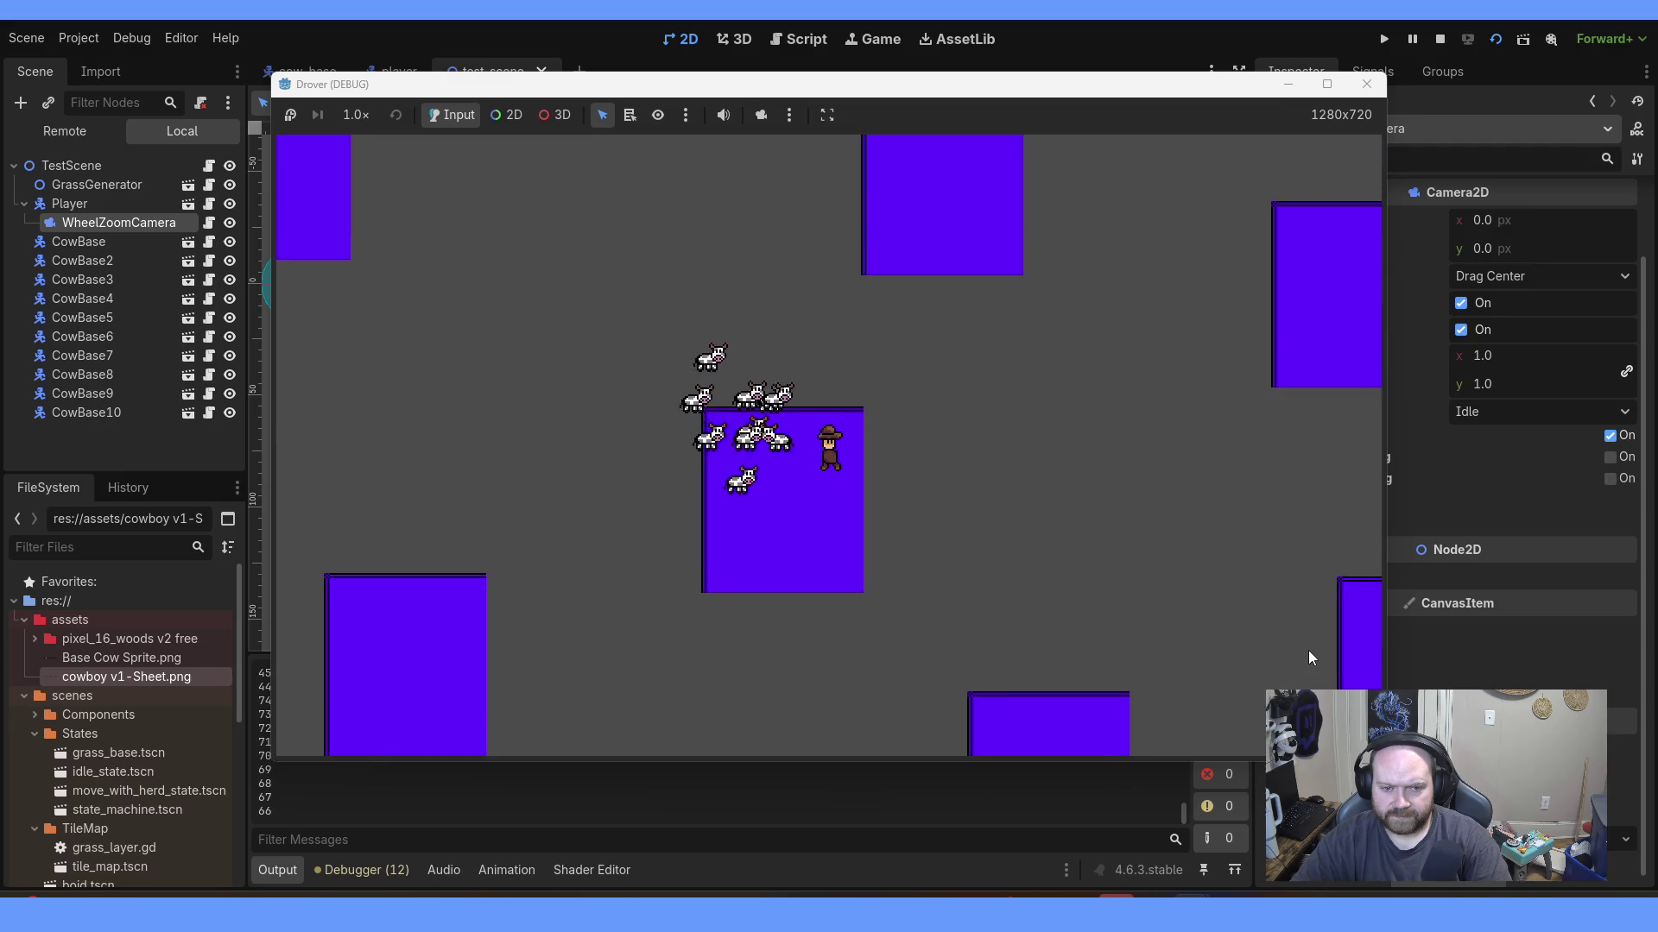
pyautogui.press('a')
pyautogui.press('s')
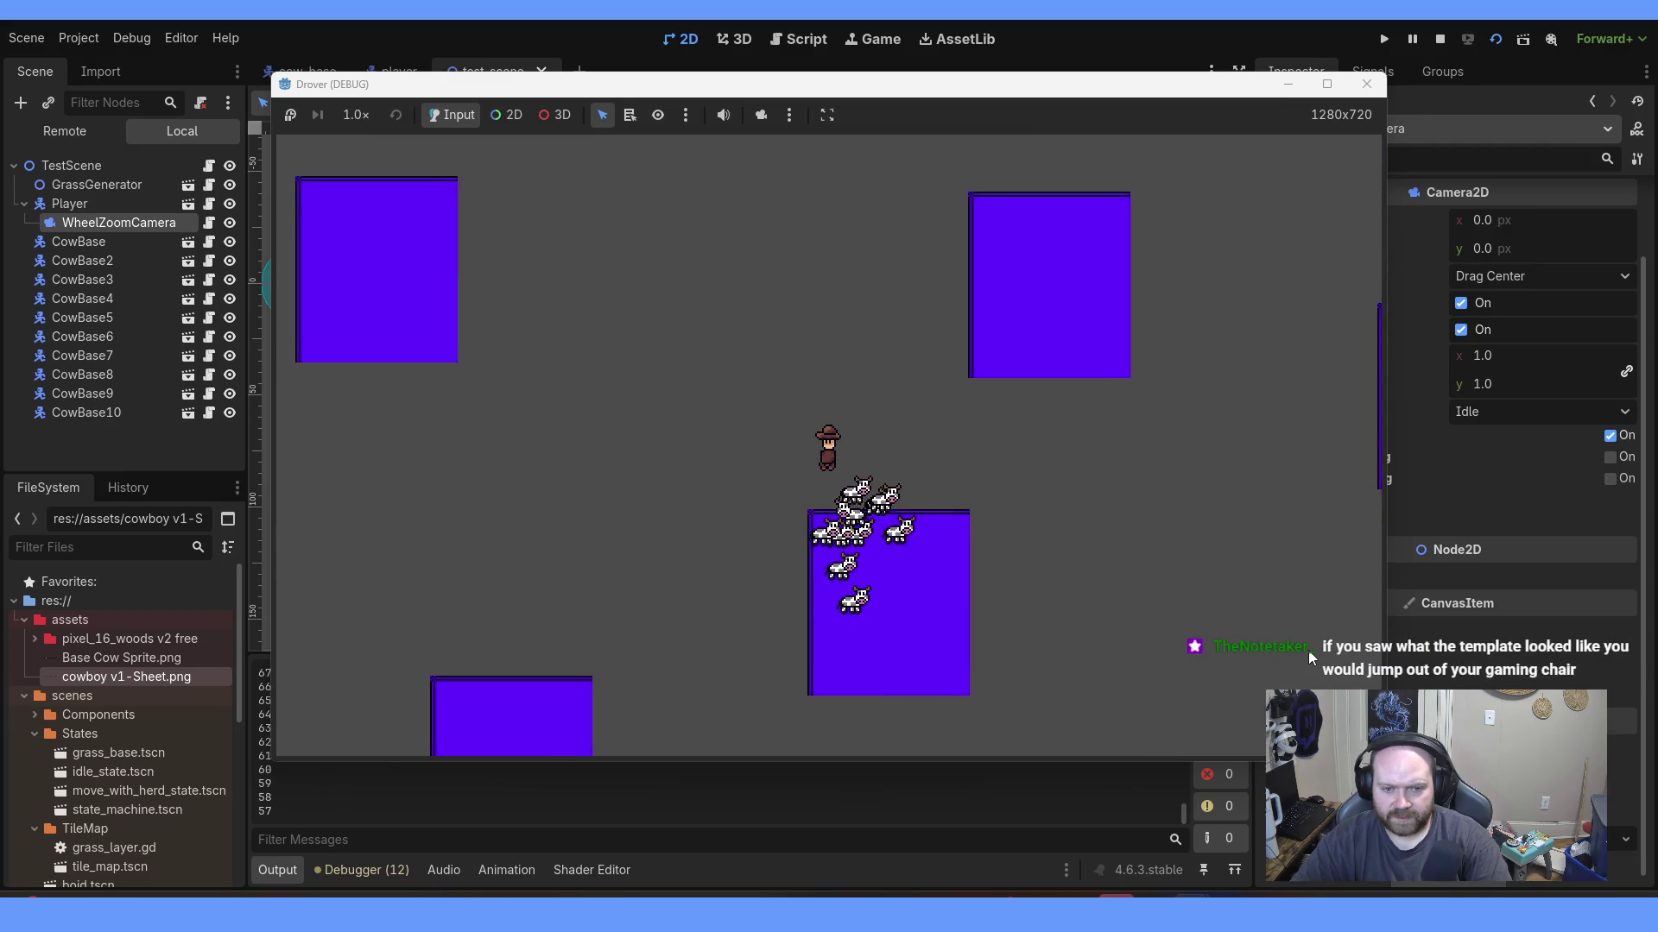
pyautogui.press('a')
pyautogui.press('s')
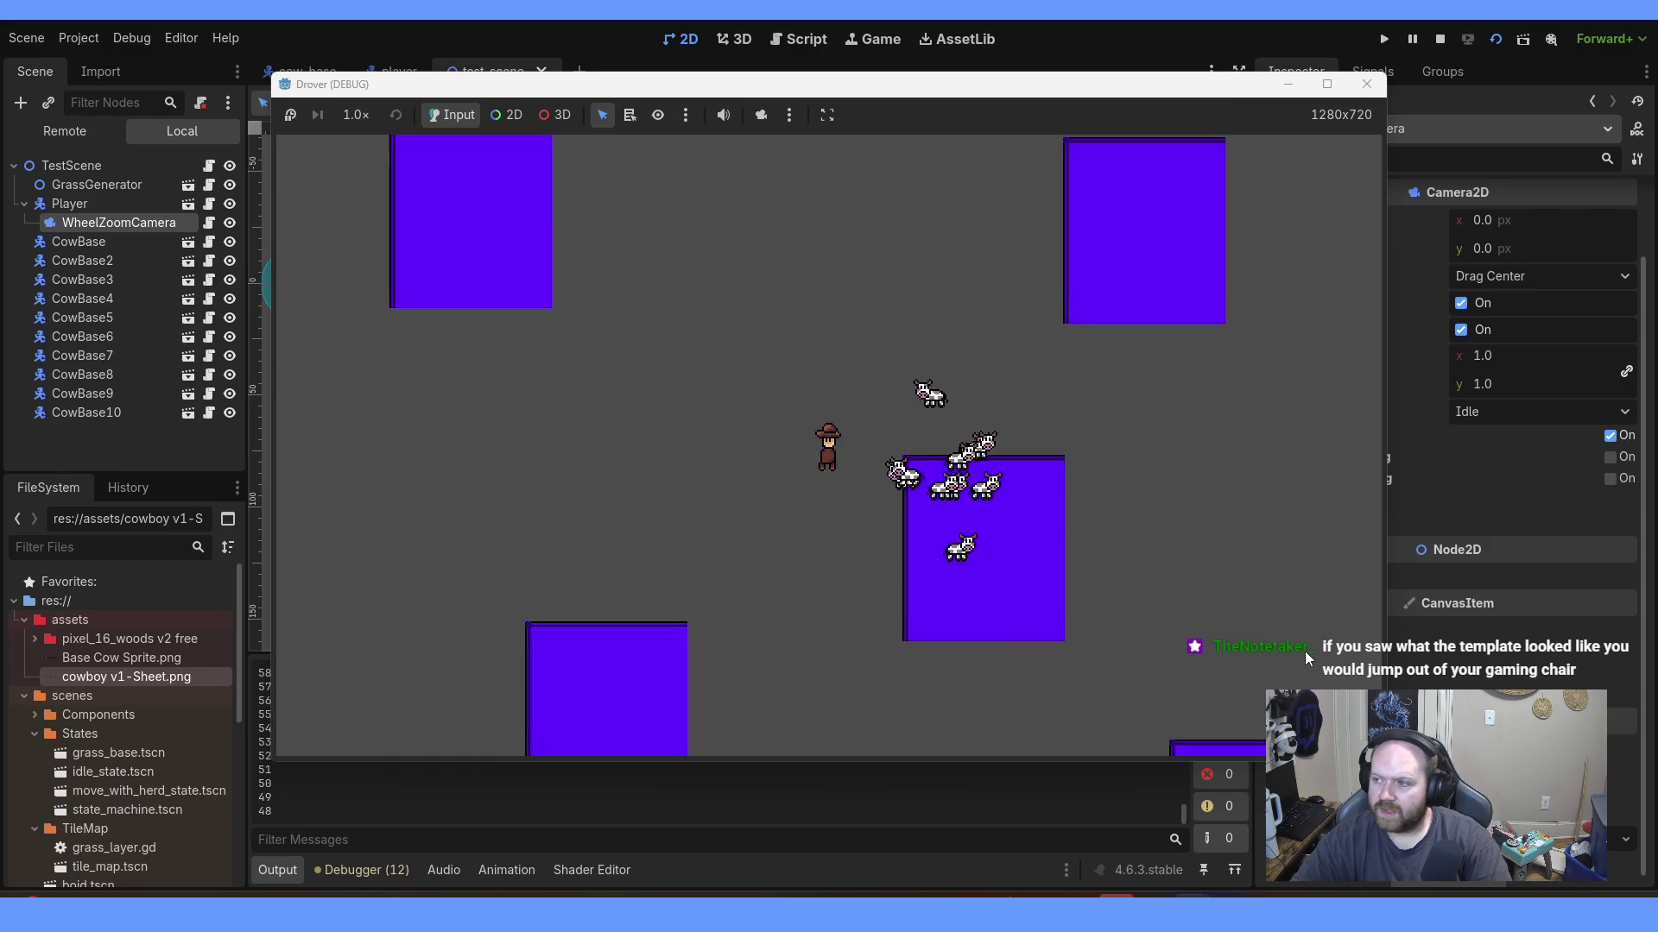
pyautogui.press('d')
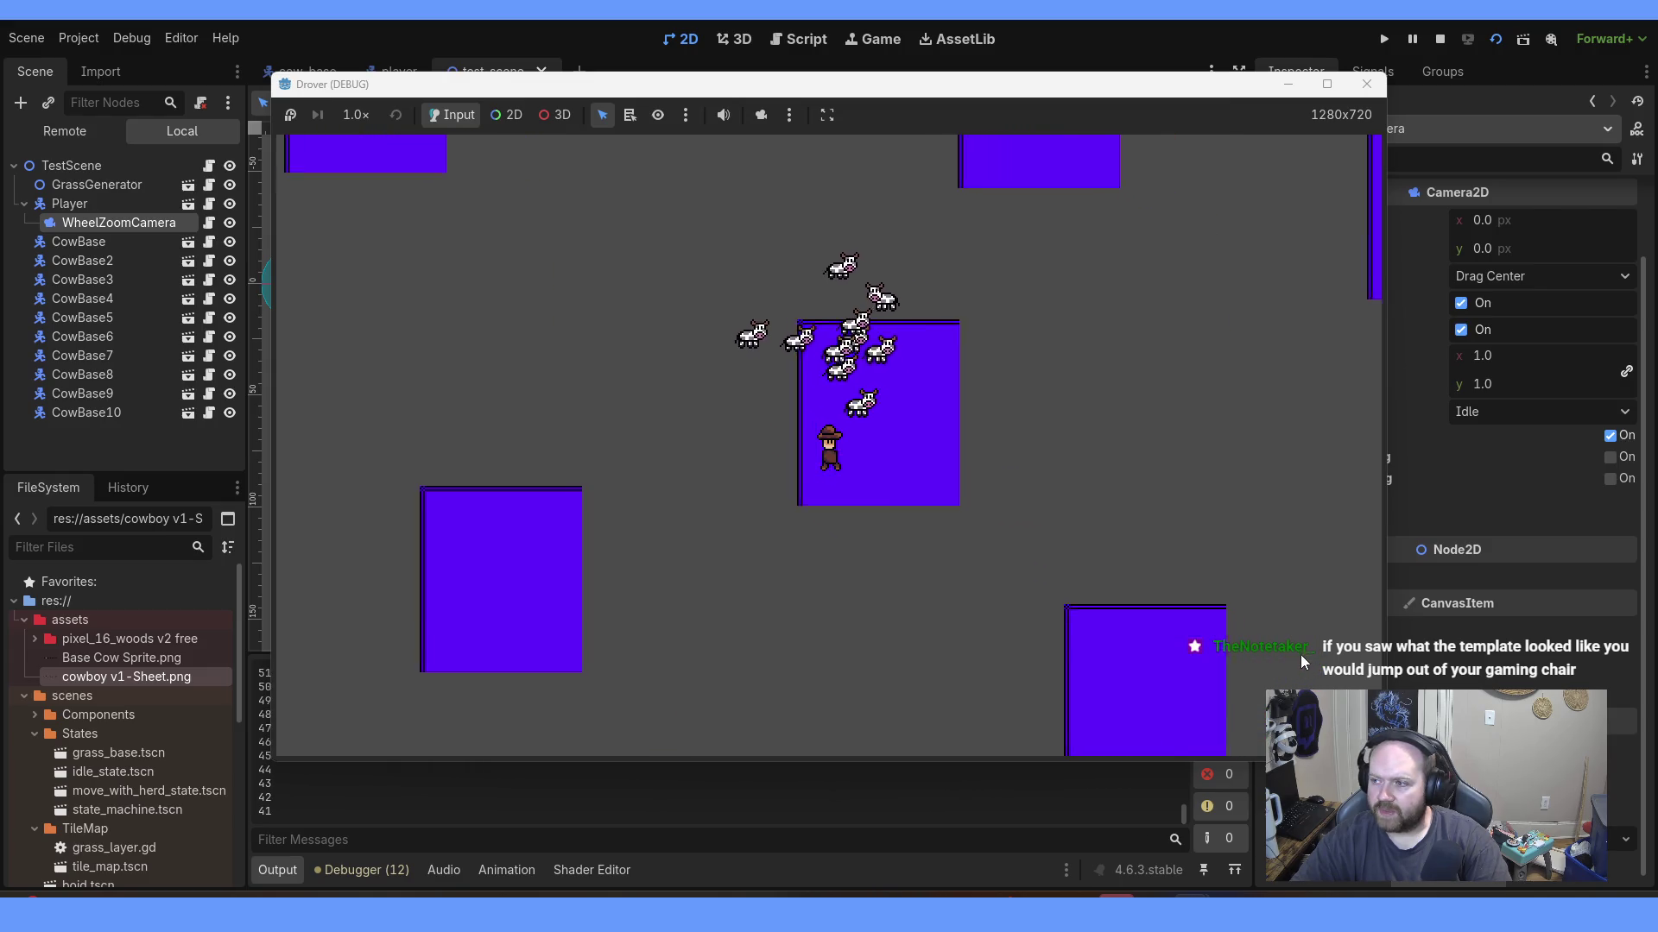
pyautogui.press('w')
pyautogui.press('d')
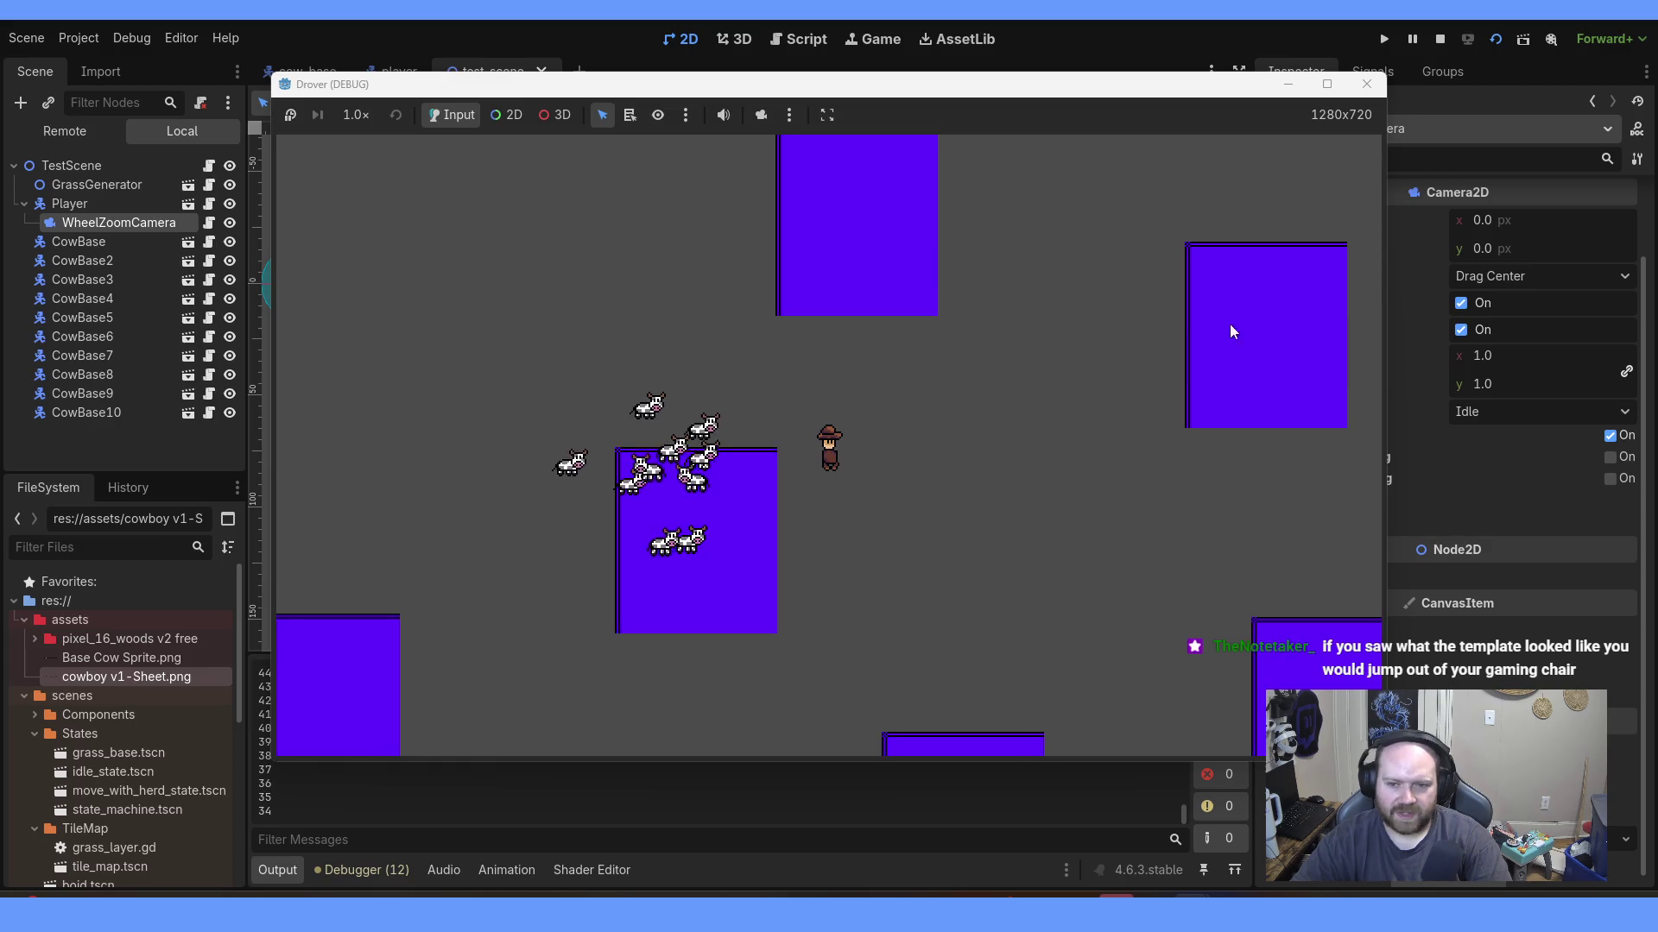
pyautogui.press('s')
pyautogui.press('d')
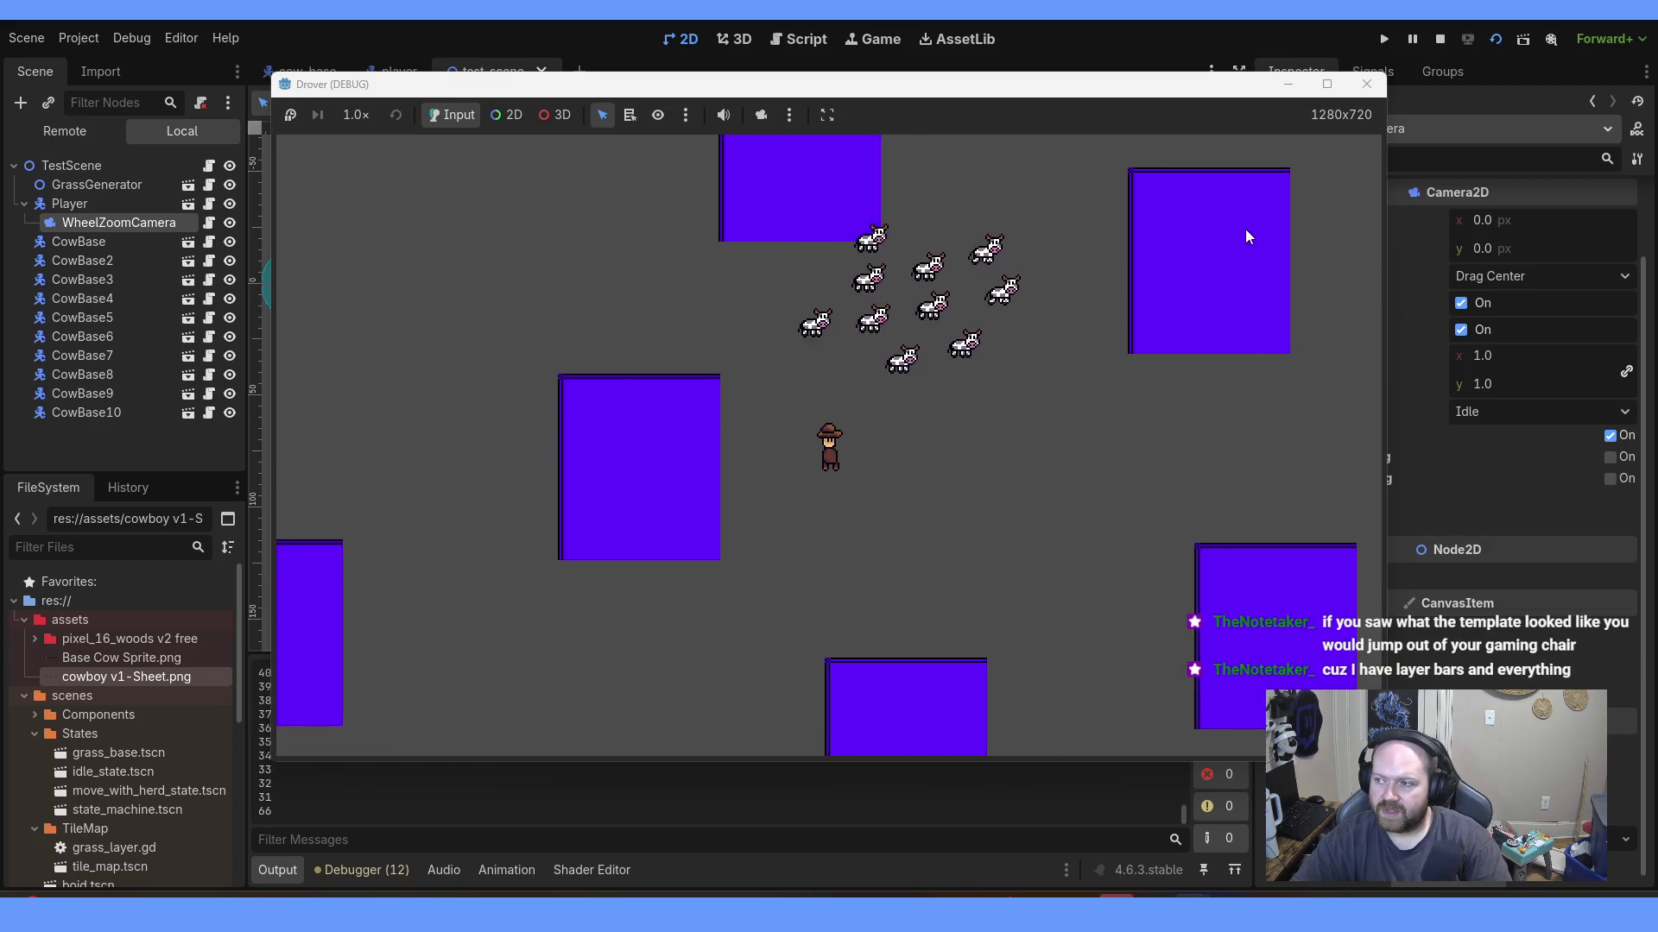
pyautogui.press('w')
pyautogui.press('d')
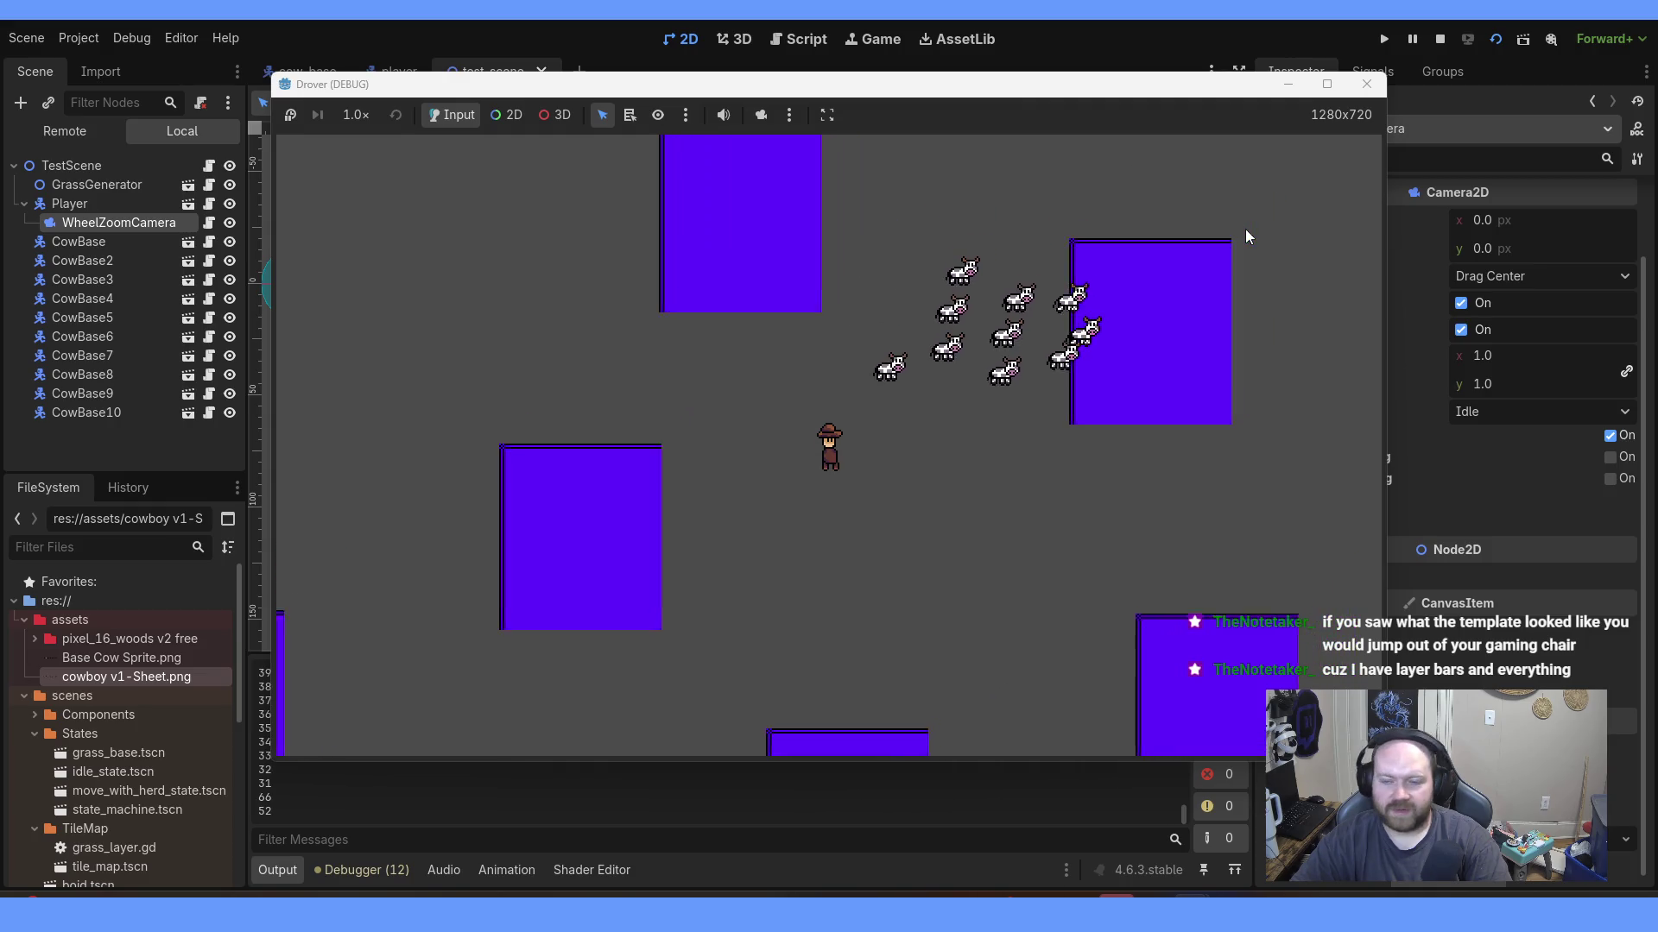
# Step: Zoom the game camera out while walking the cowboy right, then stop the game
pyautogui.press('d')
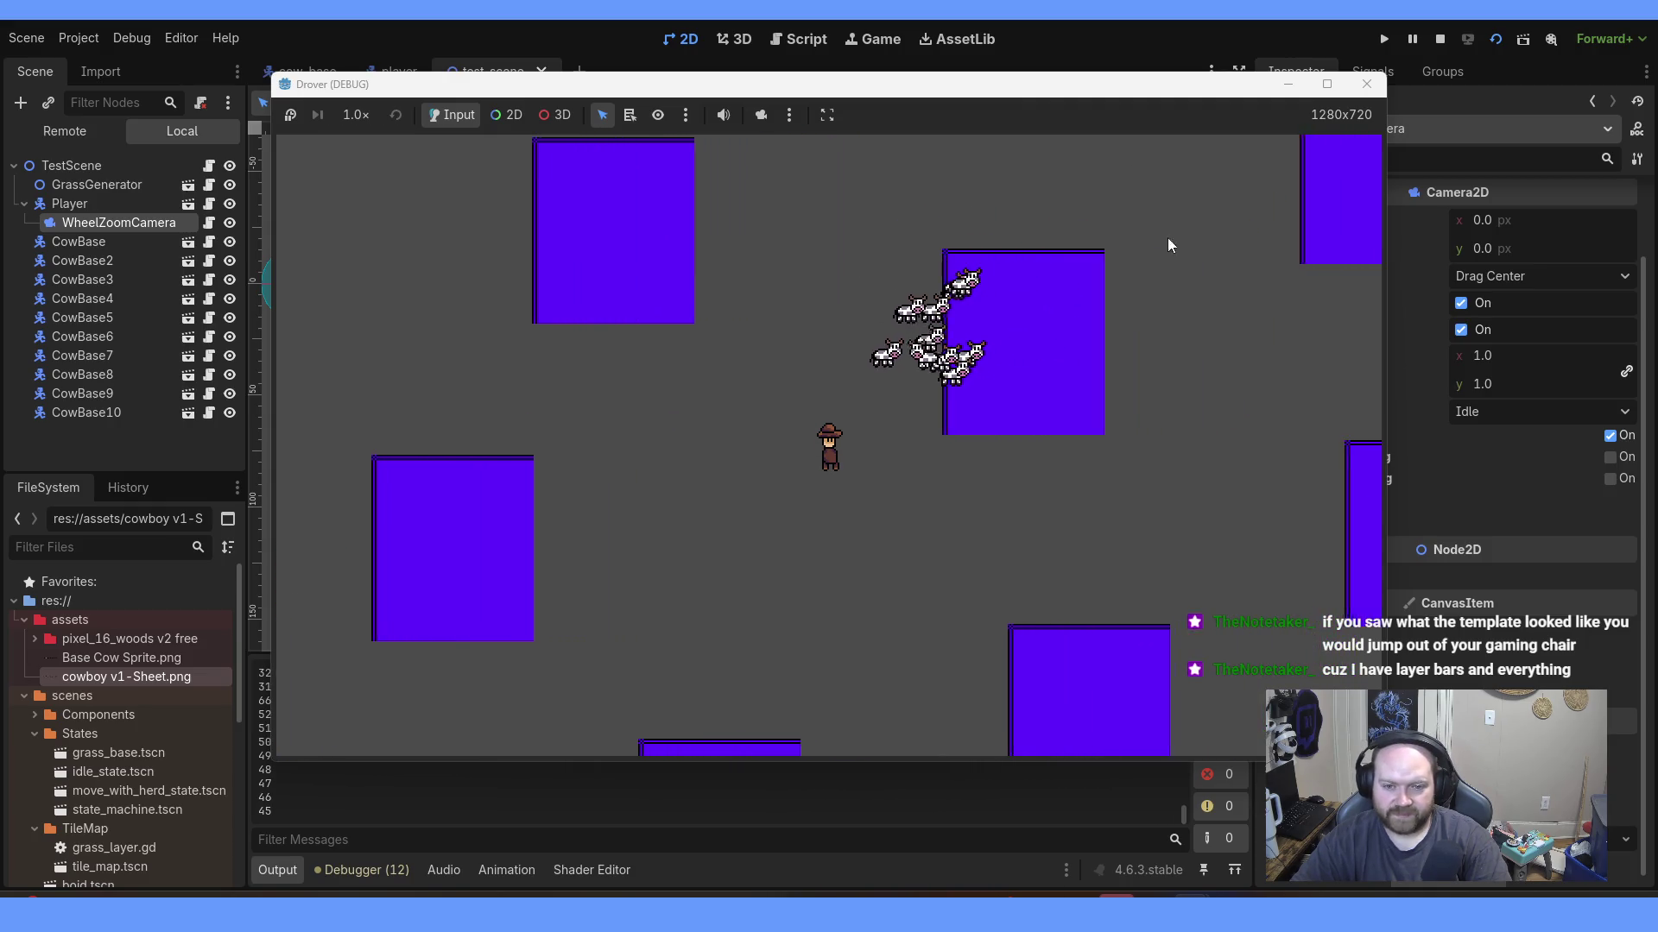
pyautogui.scroll(-5, 1106, 413)
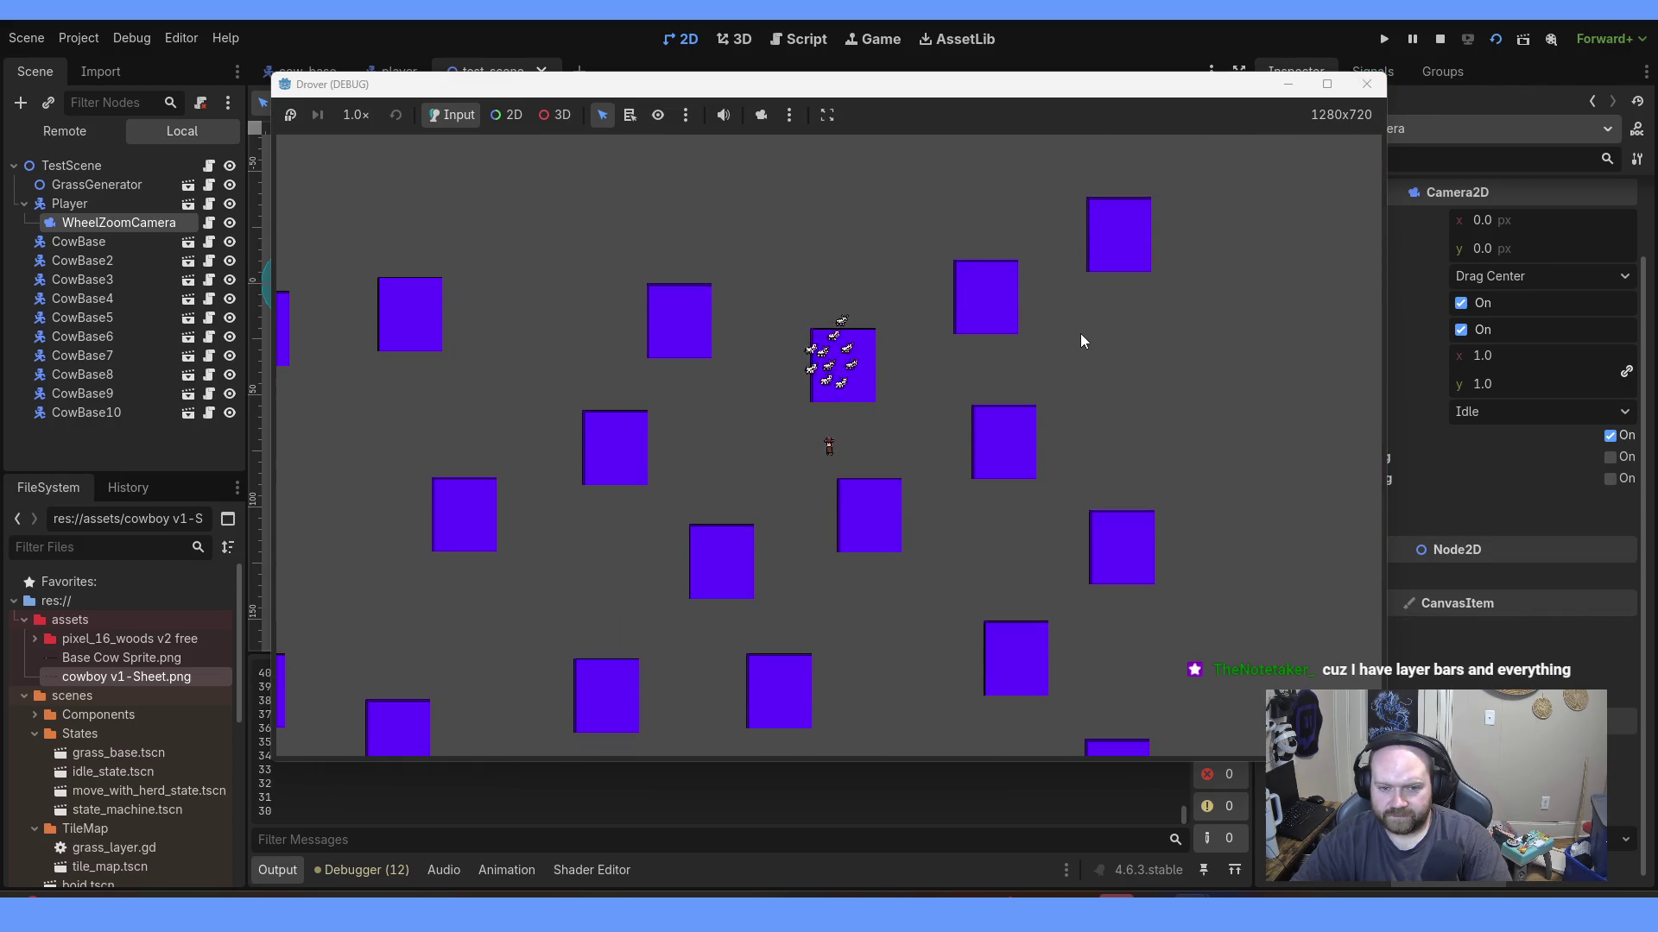
pyautogui.press('d')
pyautogui.press('d')
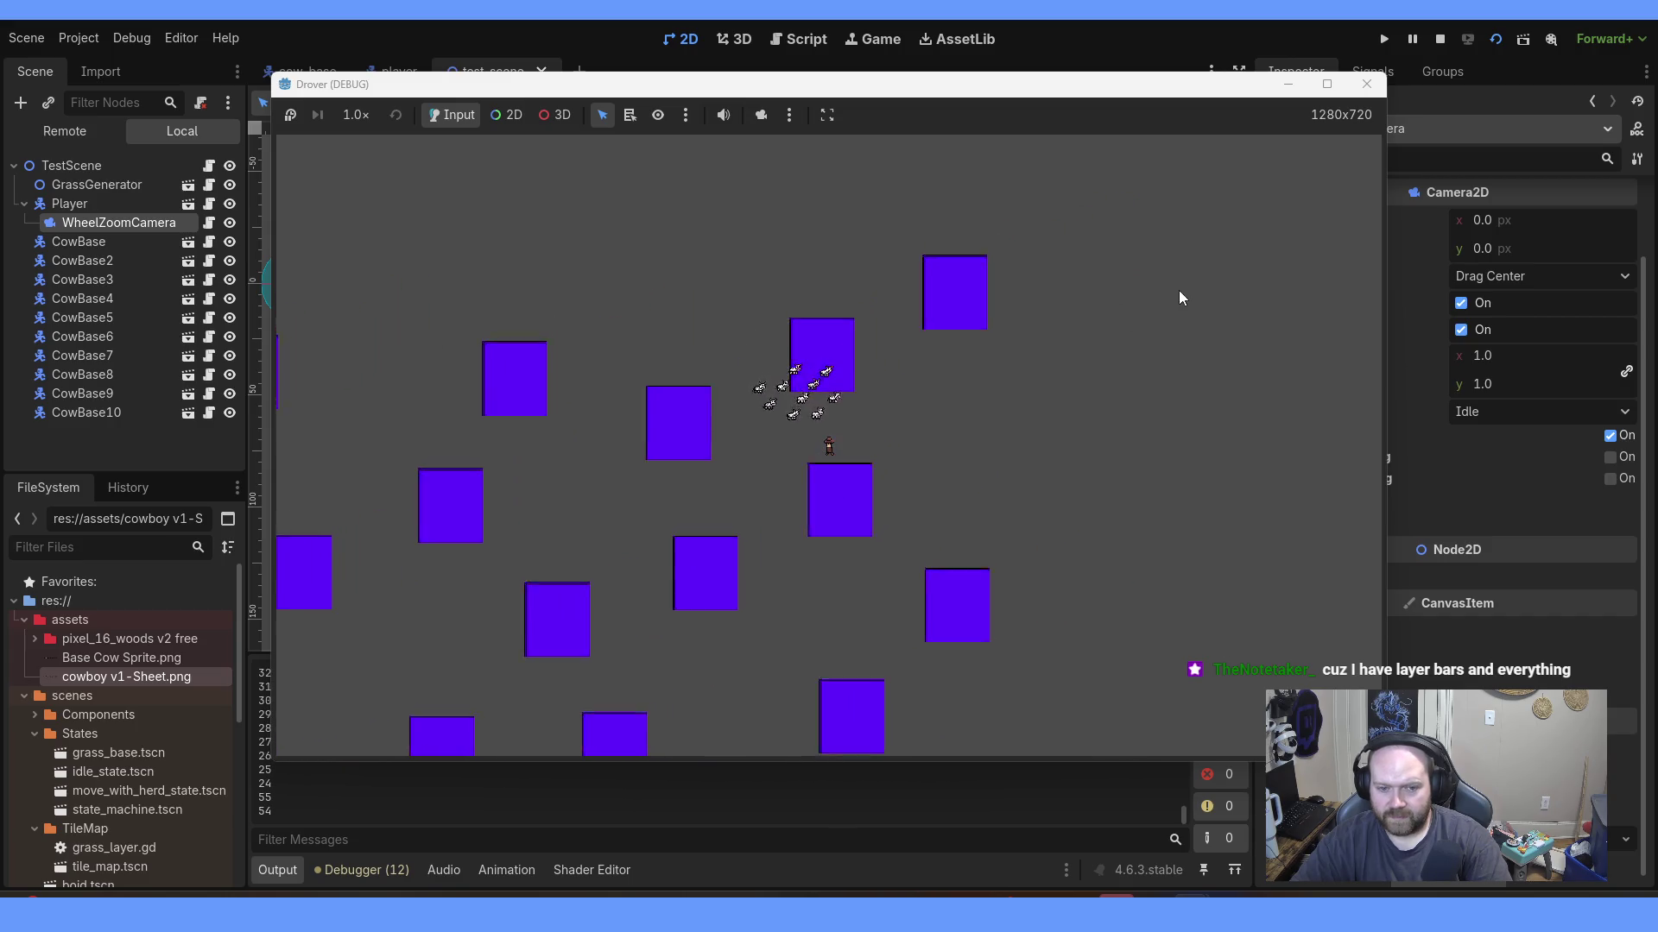
pyautogui.click(1367, 84)
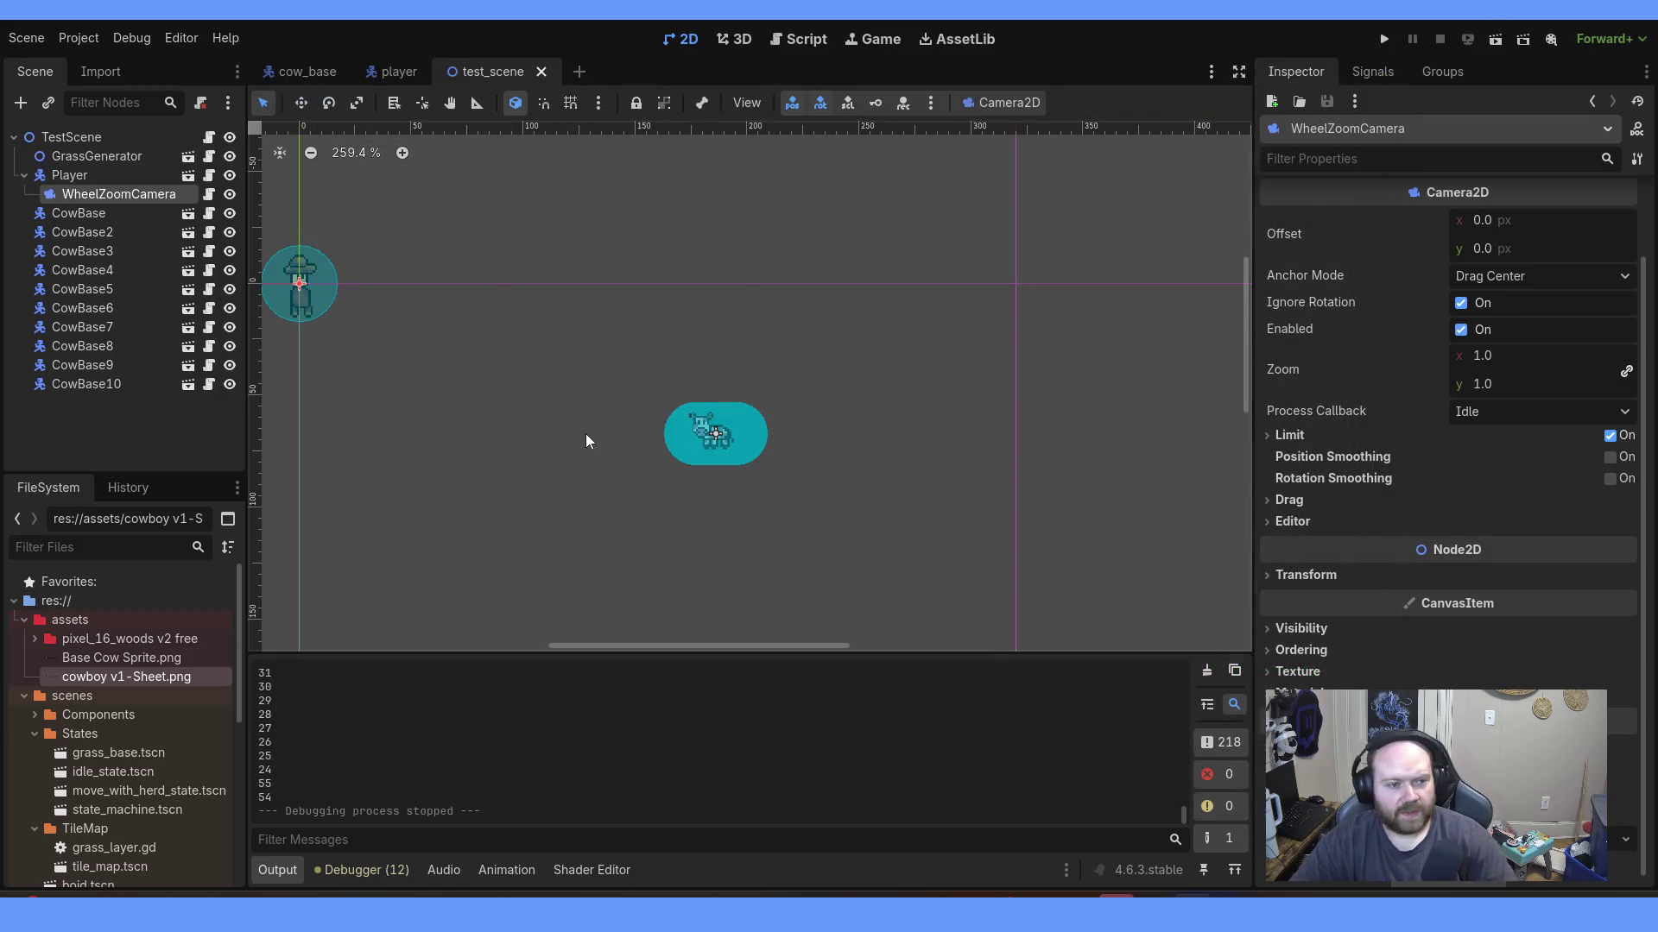
# Step: Open the Player scene, zoom in on its round collision shape, then switch to Aseprite
pyautogui.click(395, 73)
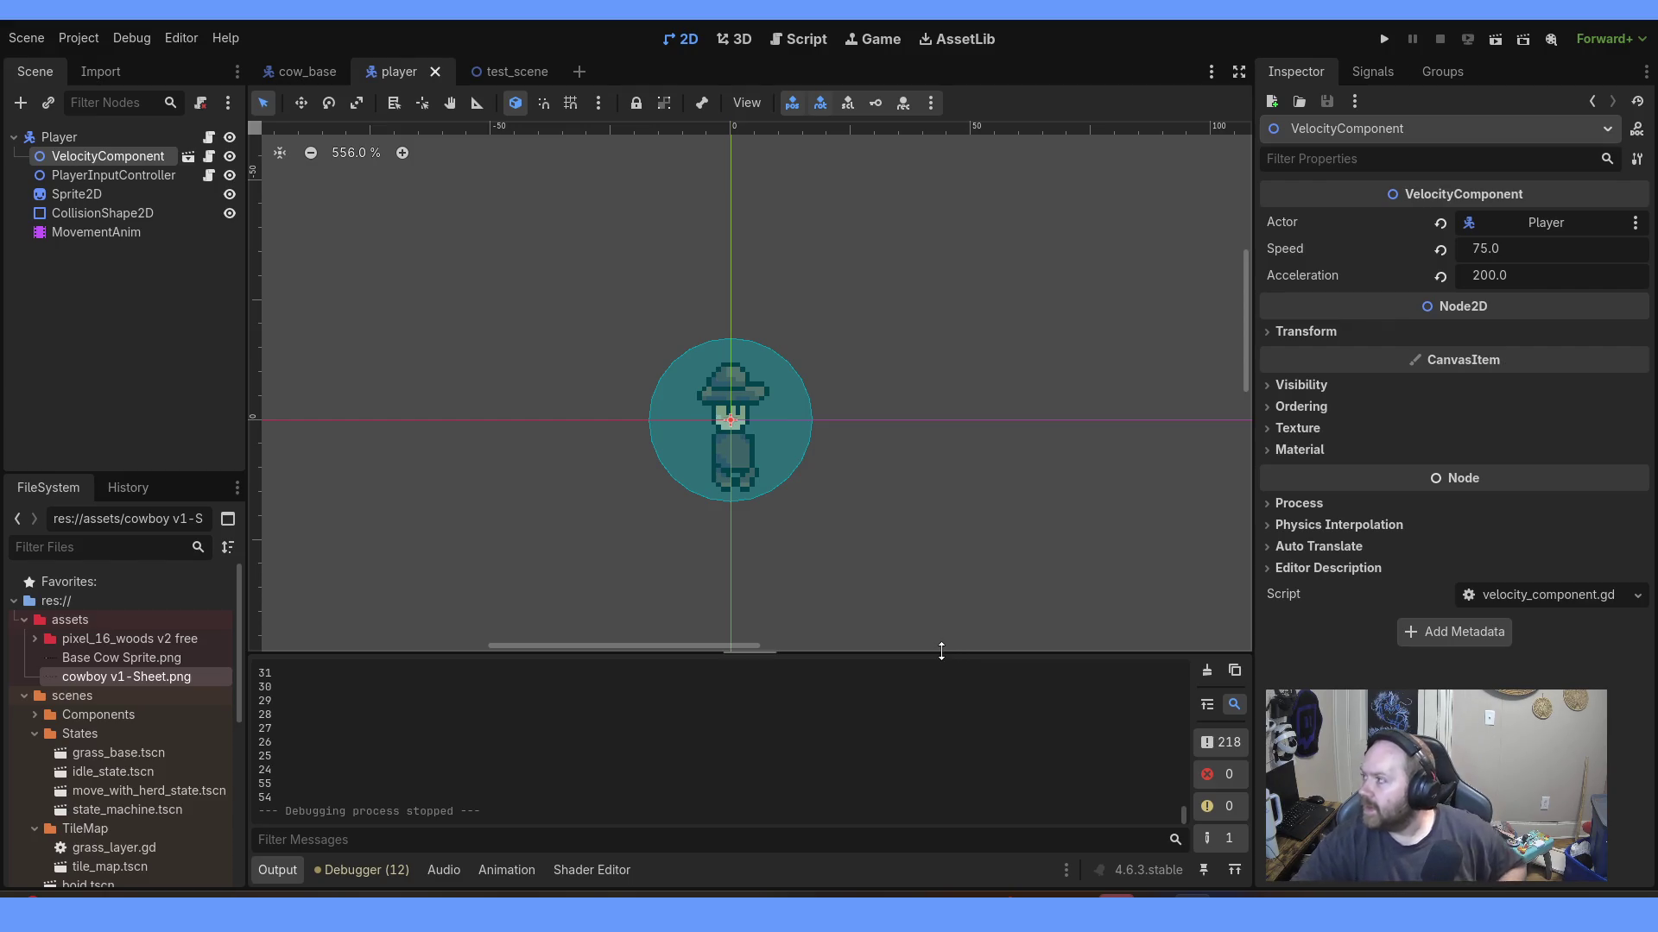
pyautogui.scroll(2, 730, 518)
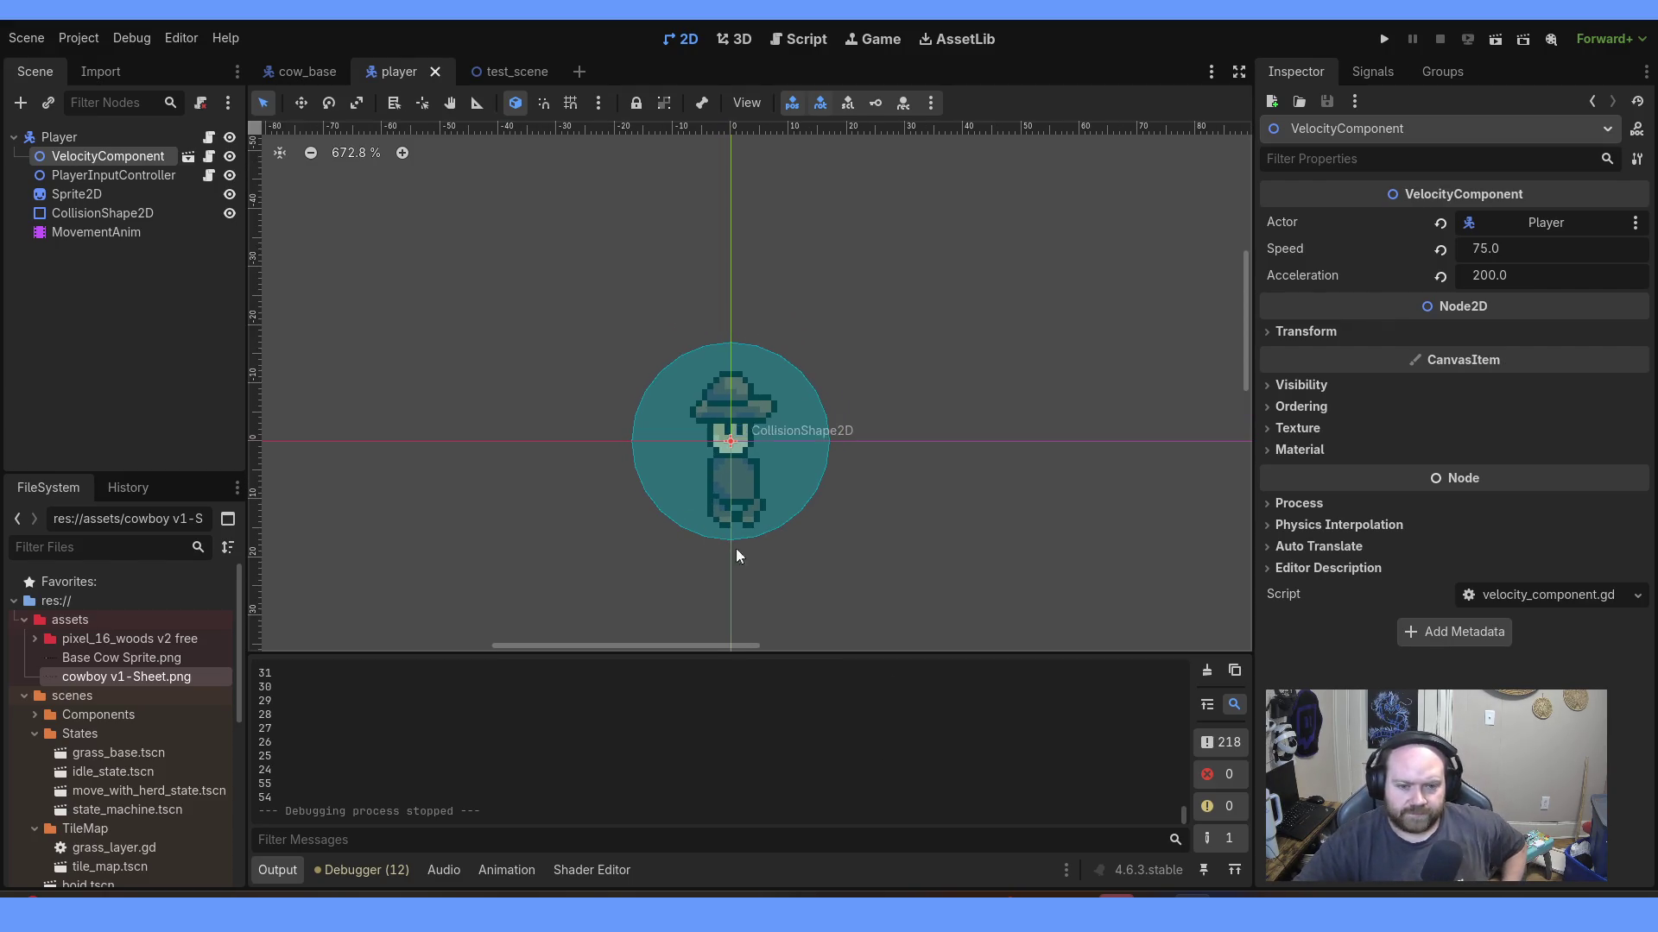
pyautogui.hotkey('alt', 'Tab')
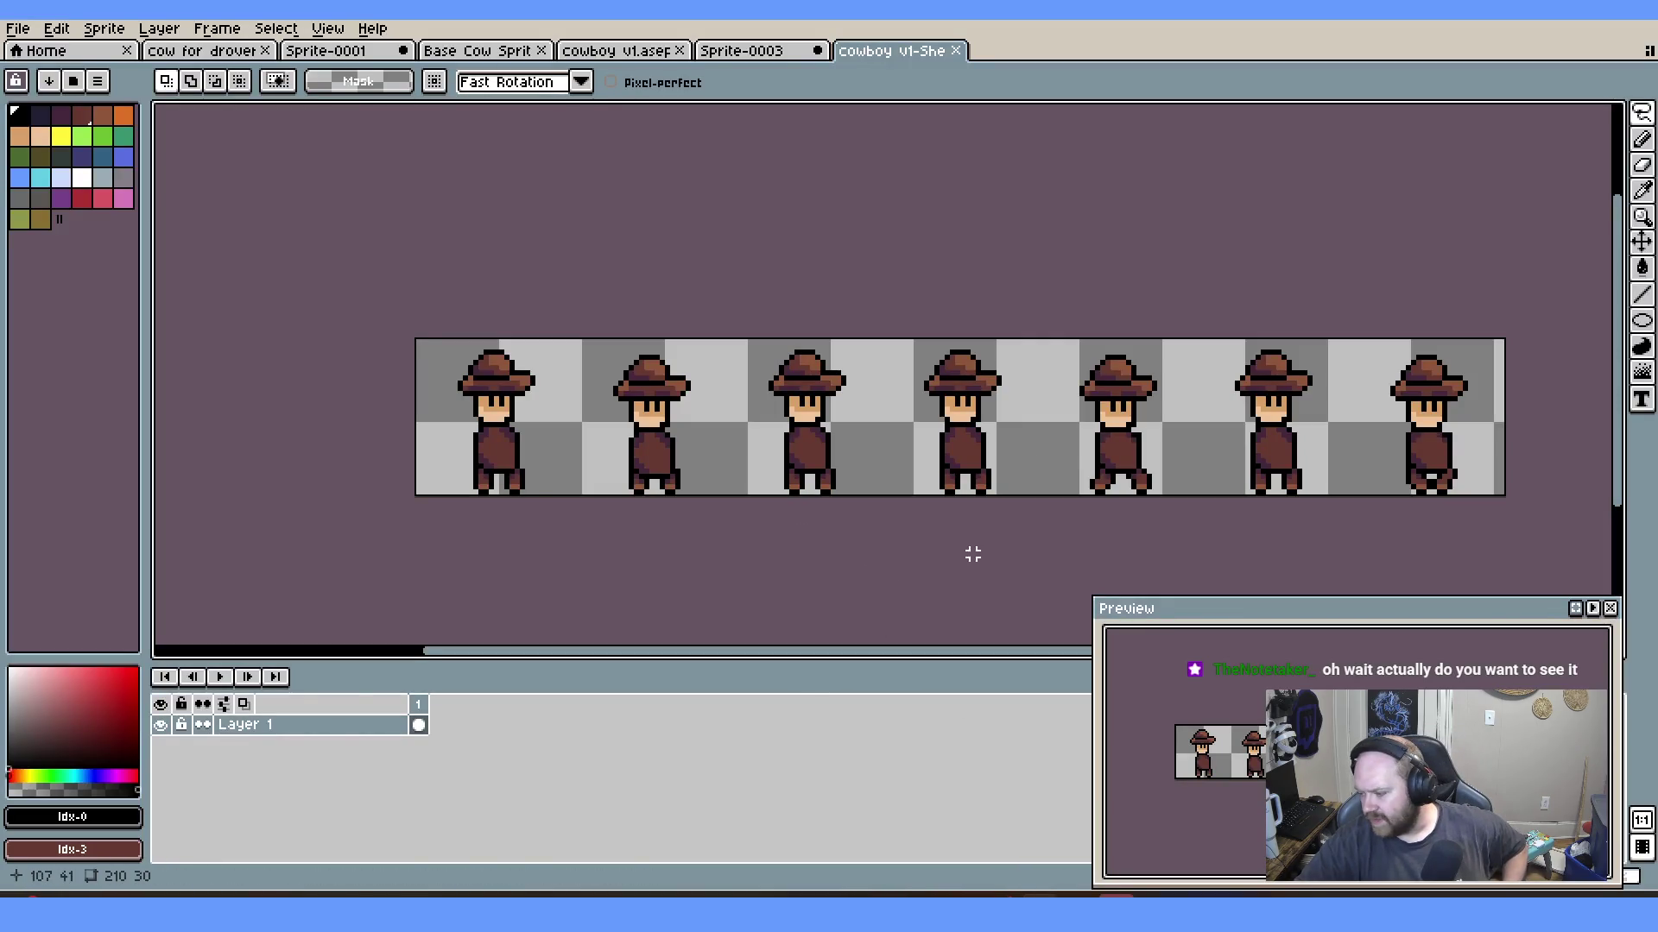
pyautogui.scroll(-3, 674, 484)
pyautogui.moveTo(777, 479)
pyautogui.mouseDown()
pyautogui.moveTo(751, 476)
pyautogui.moveTo(805, 465)
pyautogui.mouseUp()
pyautogui.scroll(3, 753, 476)
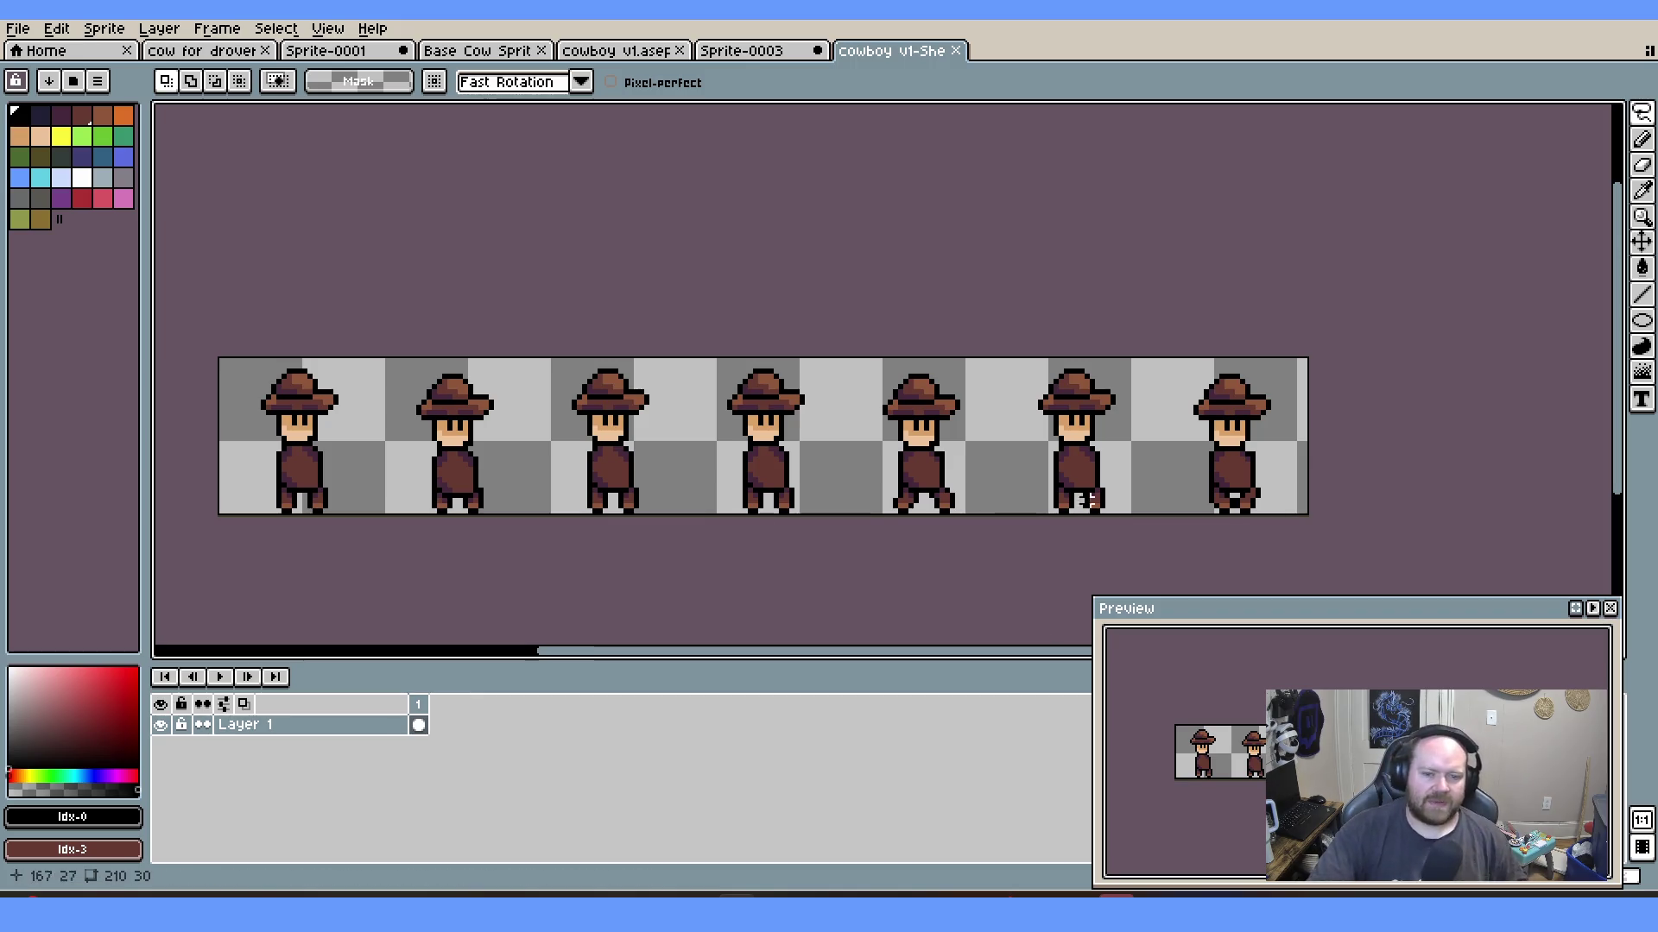
pyautogui.moveTo(1008, 562); pyautogui.dragTo(1036, 546)
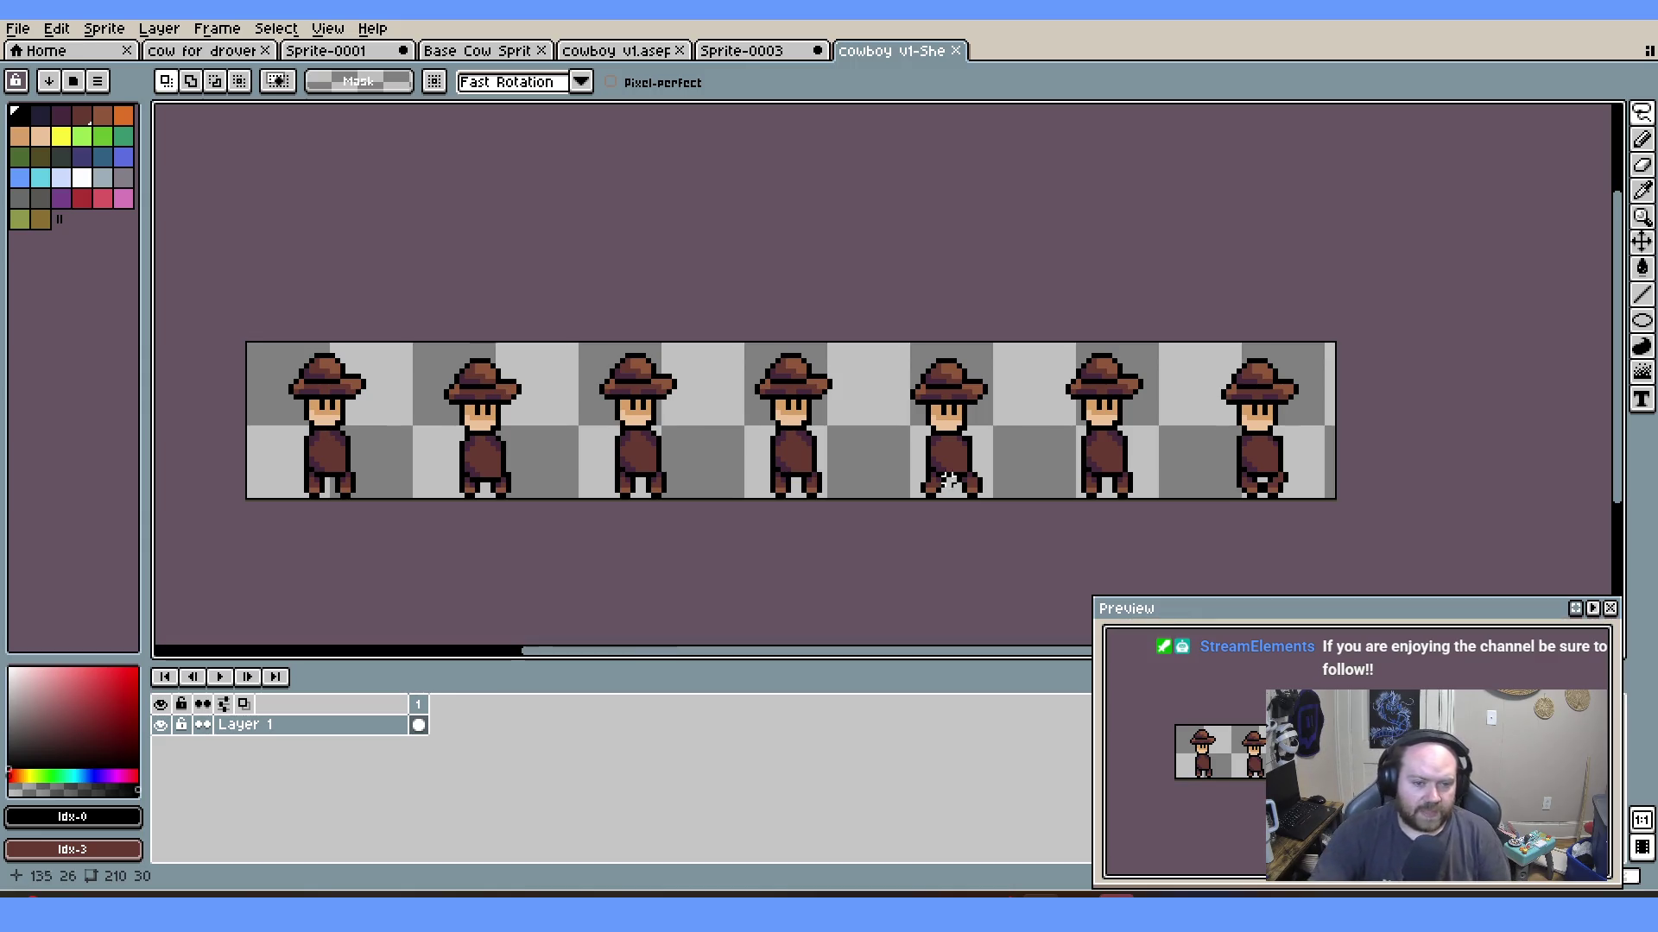
# Step: Zoom in and out on the cowboy's seven-frame walk sheet, then return to Godot
pyautogui.scroll(3, 950, 480)
pyautogui.scroll(-1, 881, 455)
pyautogui.scroll(2, 899, 470)
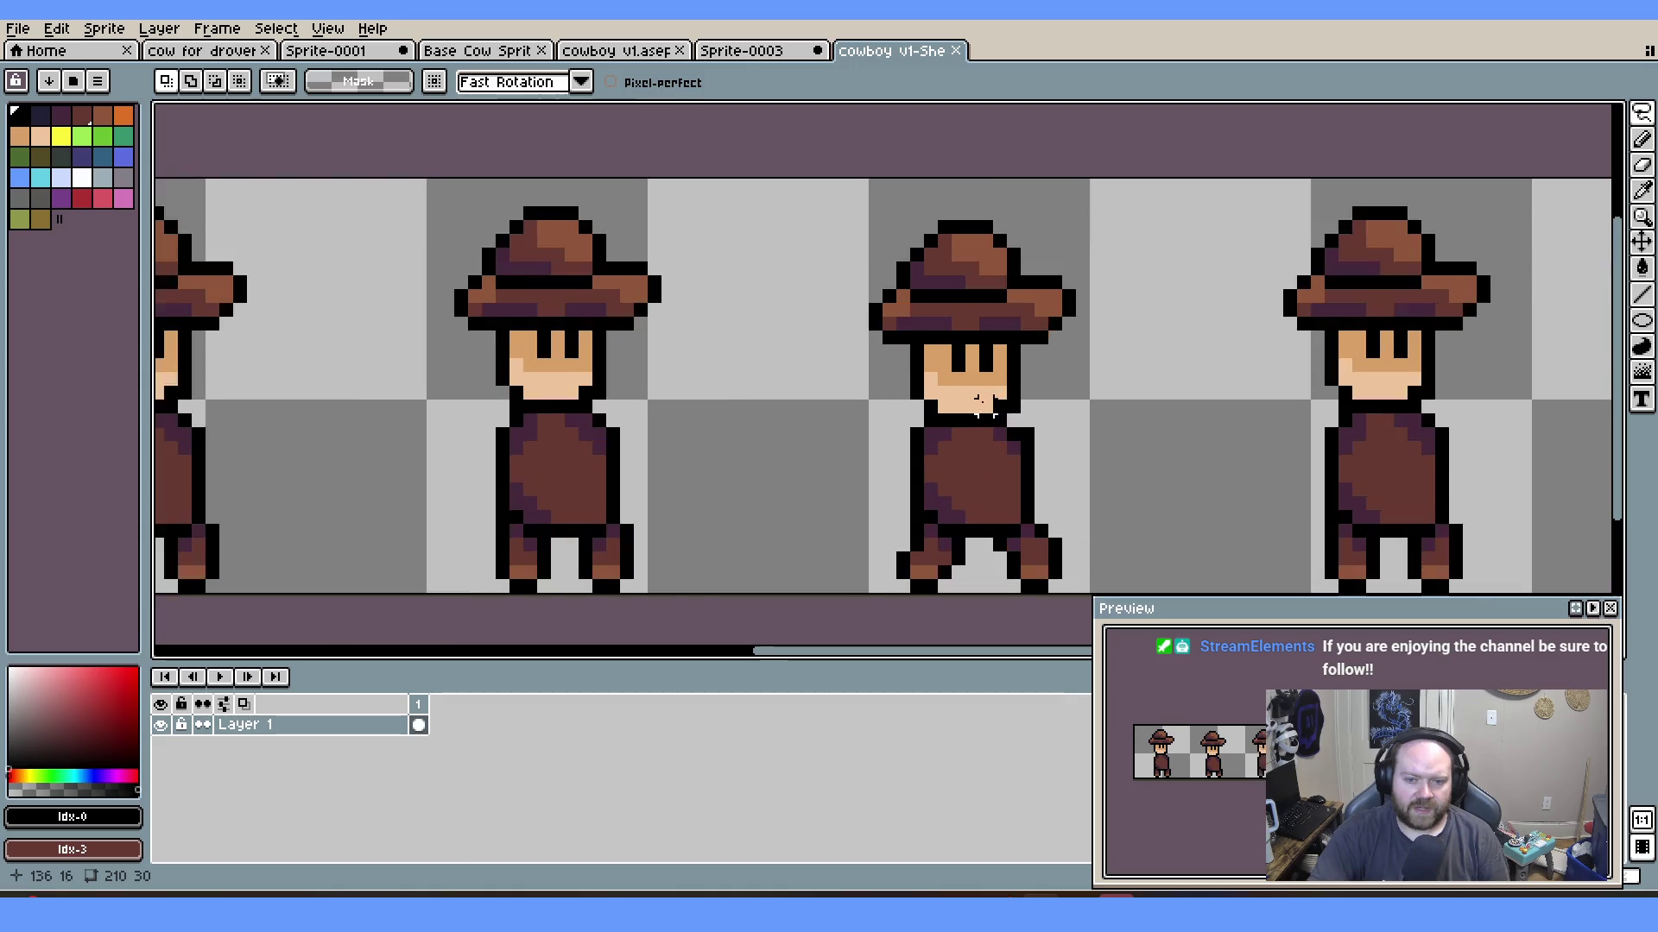
pyautogui.scroll(1, 984, 406)
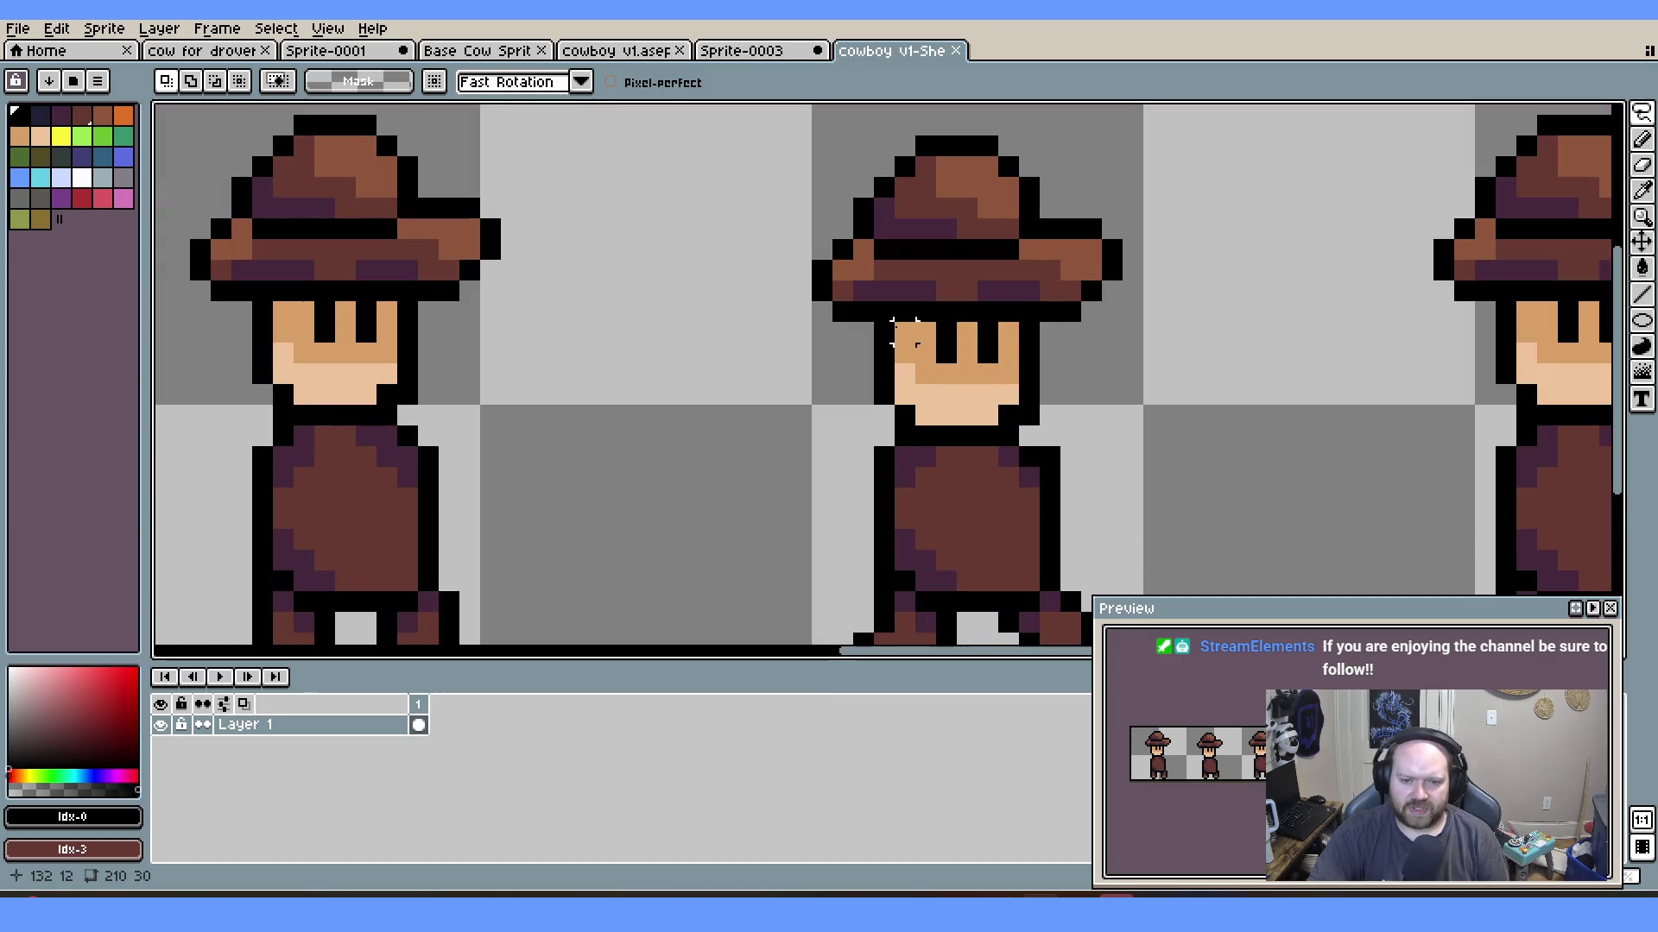
pyautogui.scroll(-4, 978, 373)
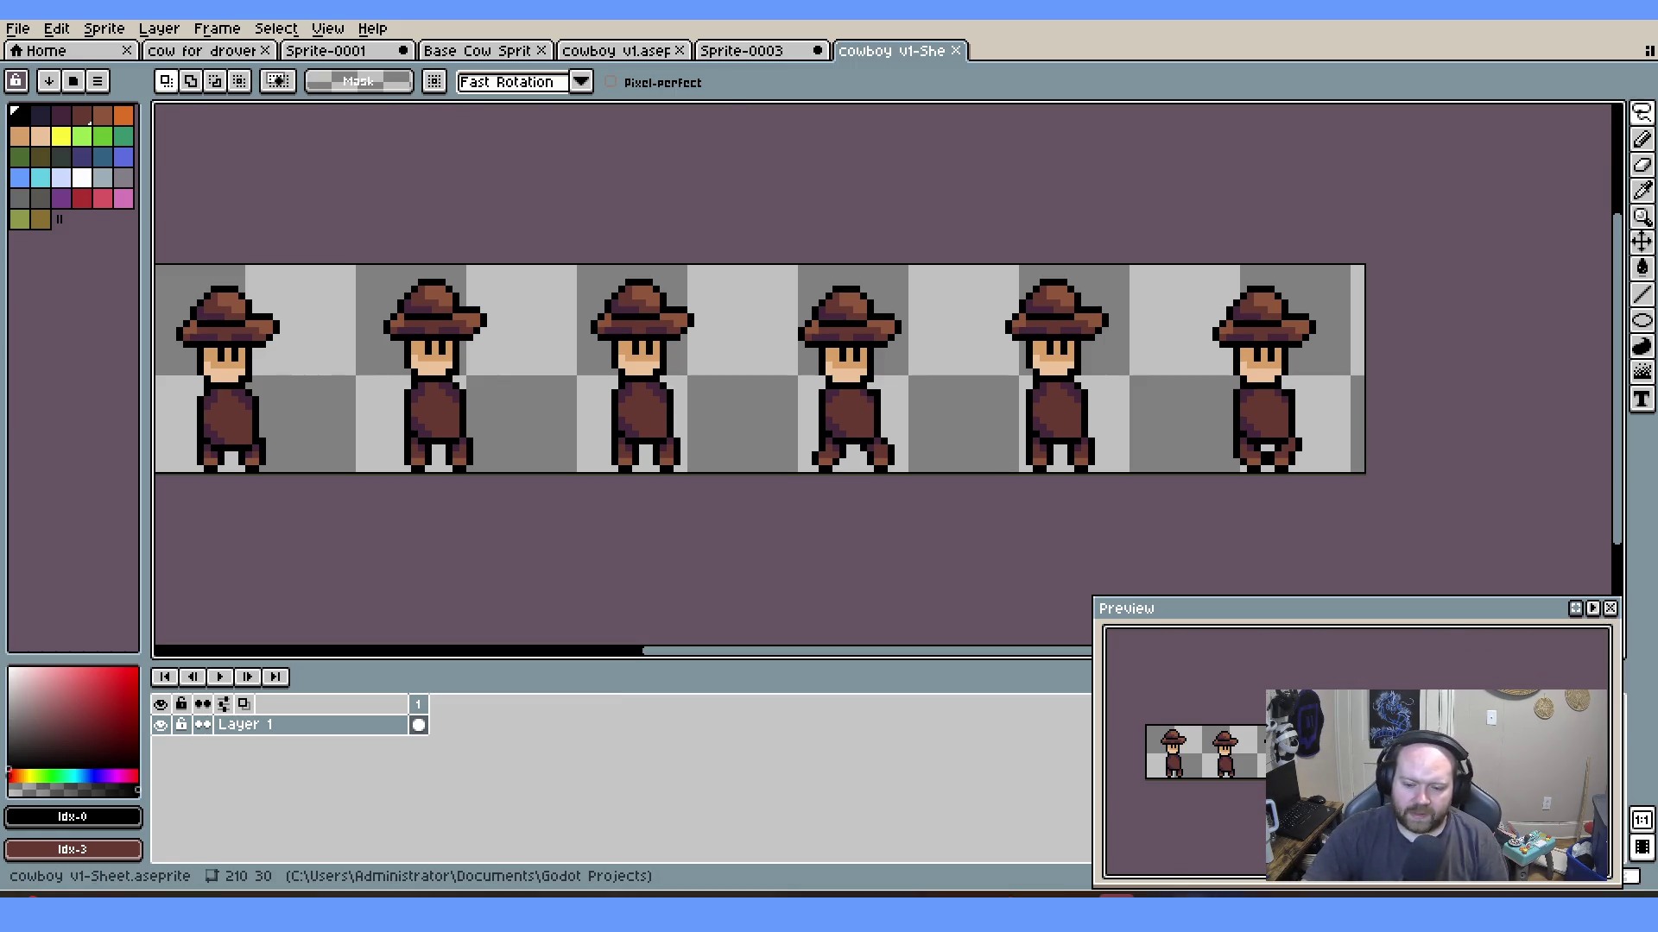
pyautogui.hotkey('alt', 'Tab')
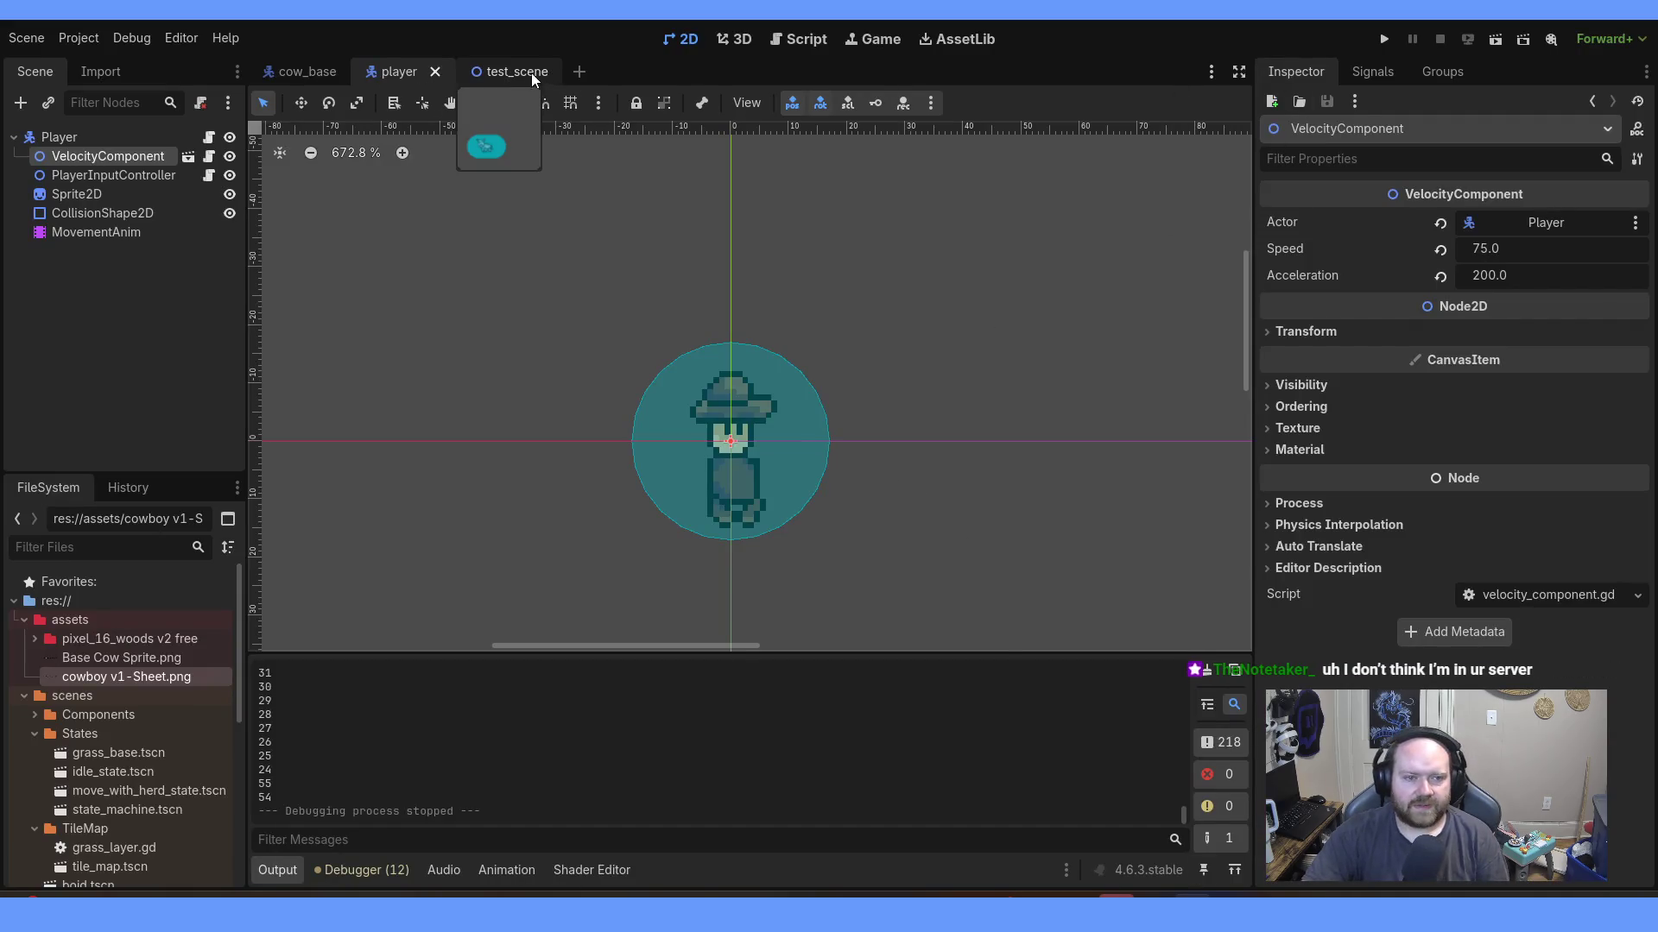
# Step: Run test_scene and walk the cowboy right, then down past a purple block
pyautogui.click(522, 72)
pyautogui.click(1496, 42)
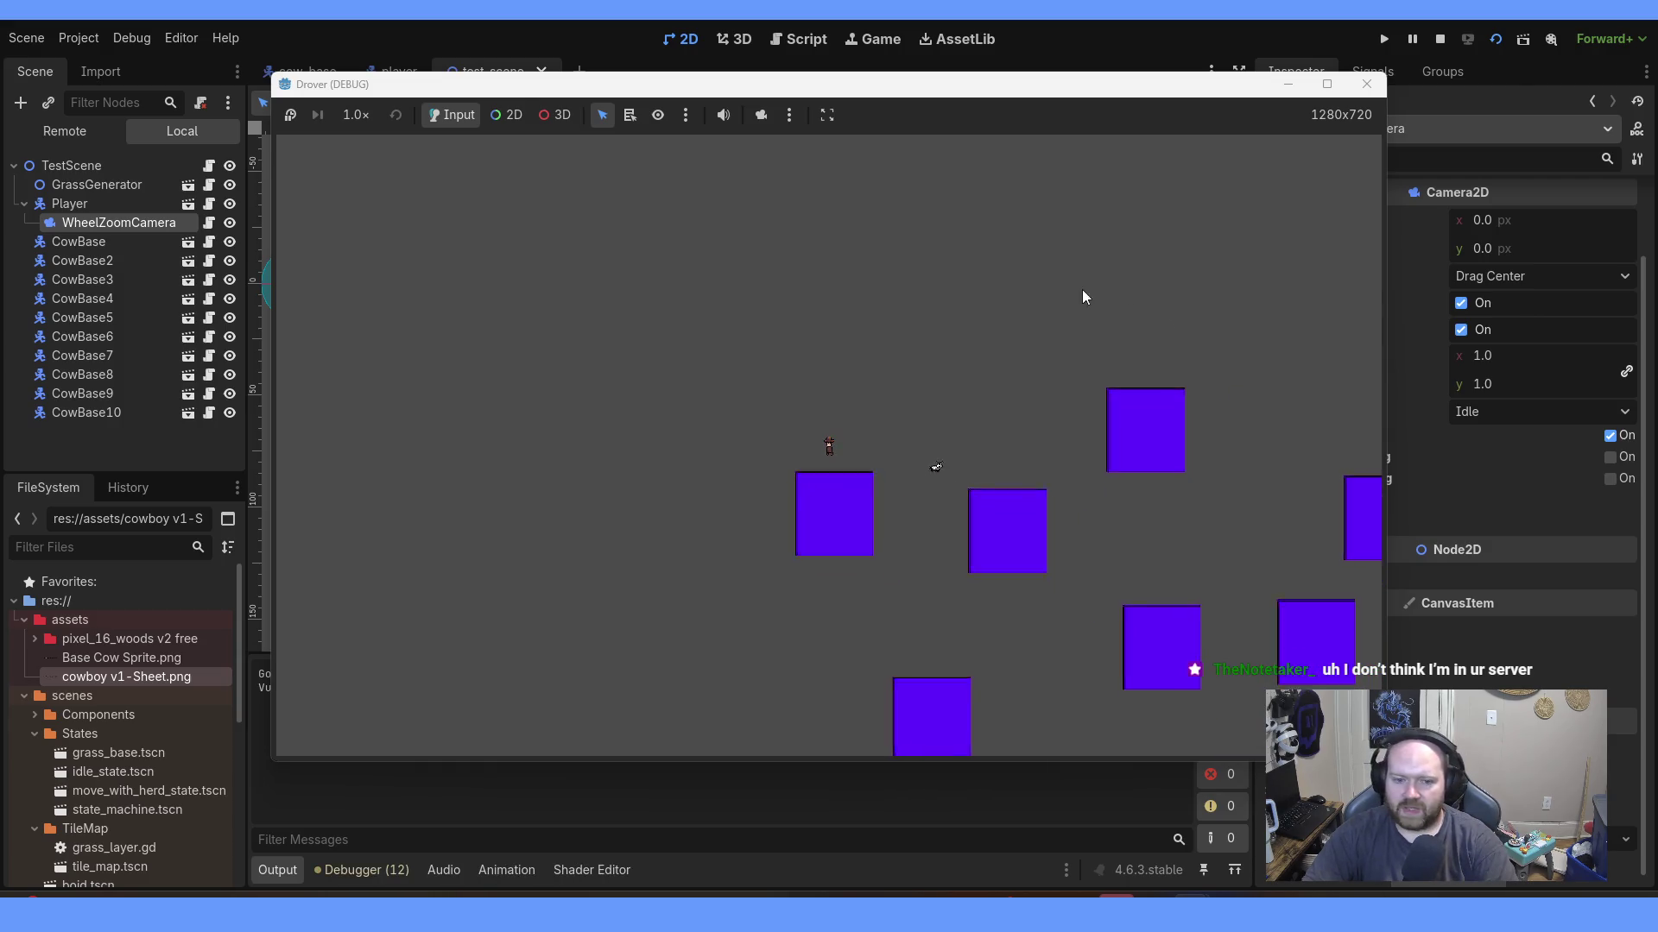
pyautogui.scroll(3, 969, 430)
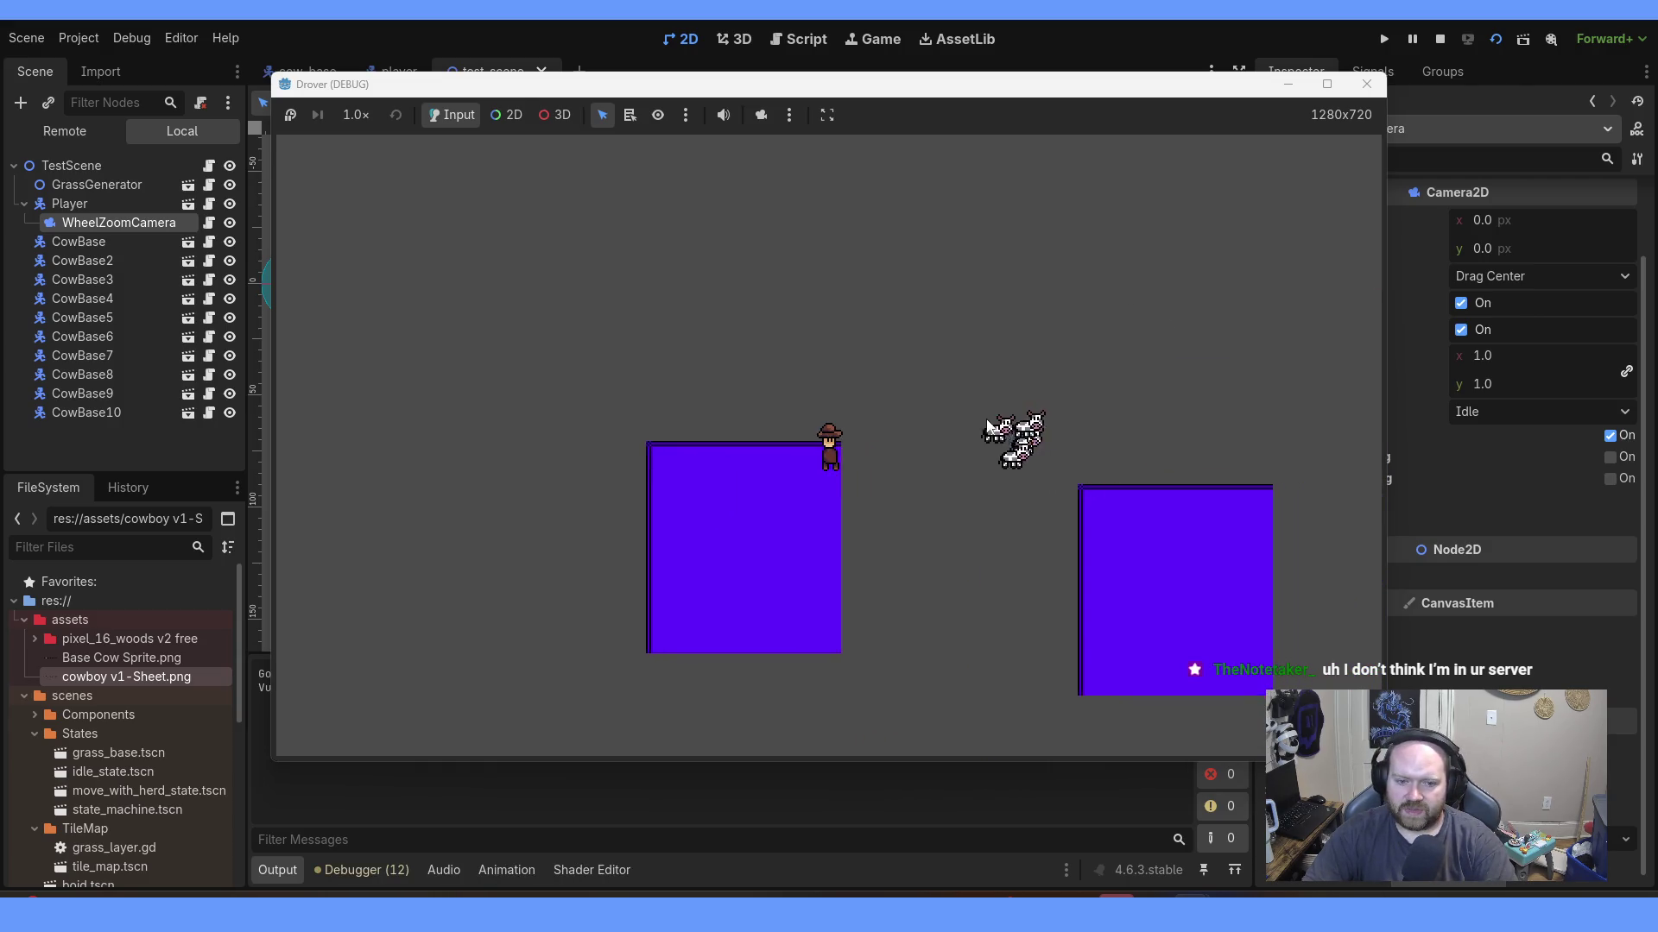
pyautogui.press('d')
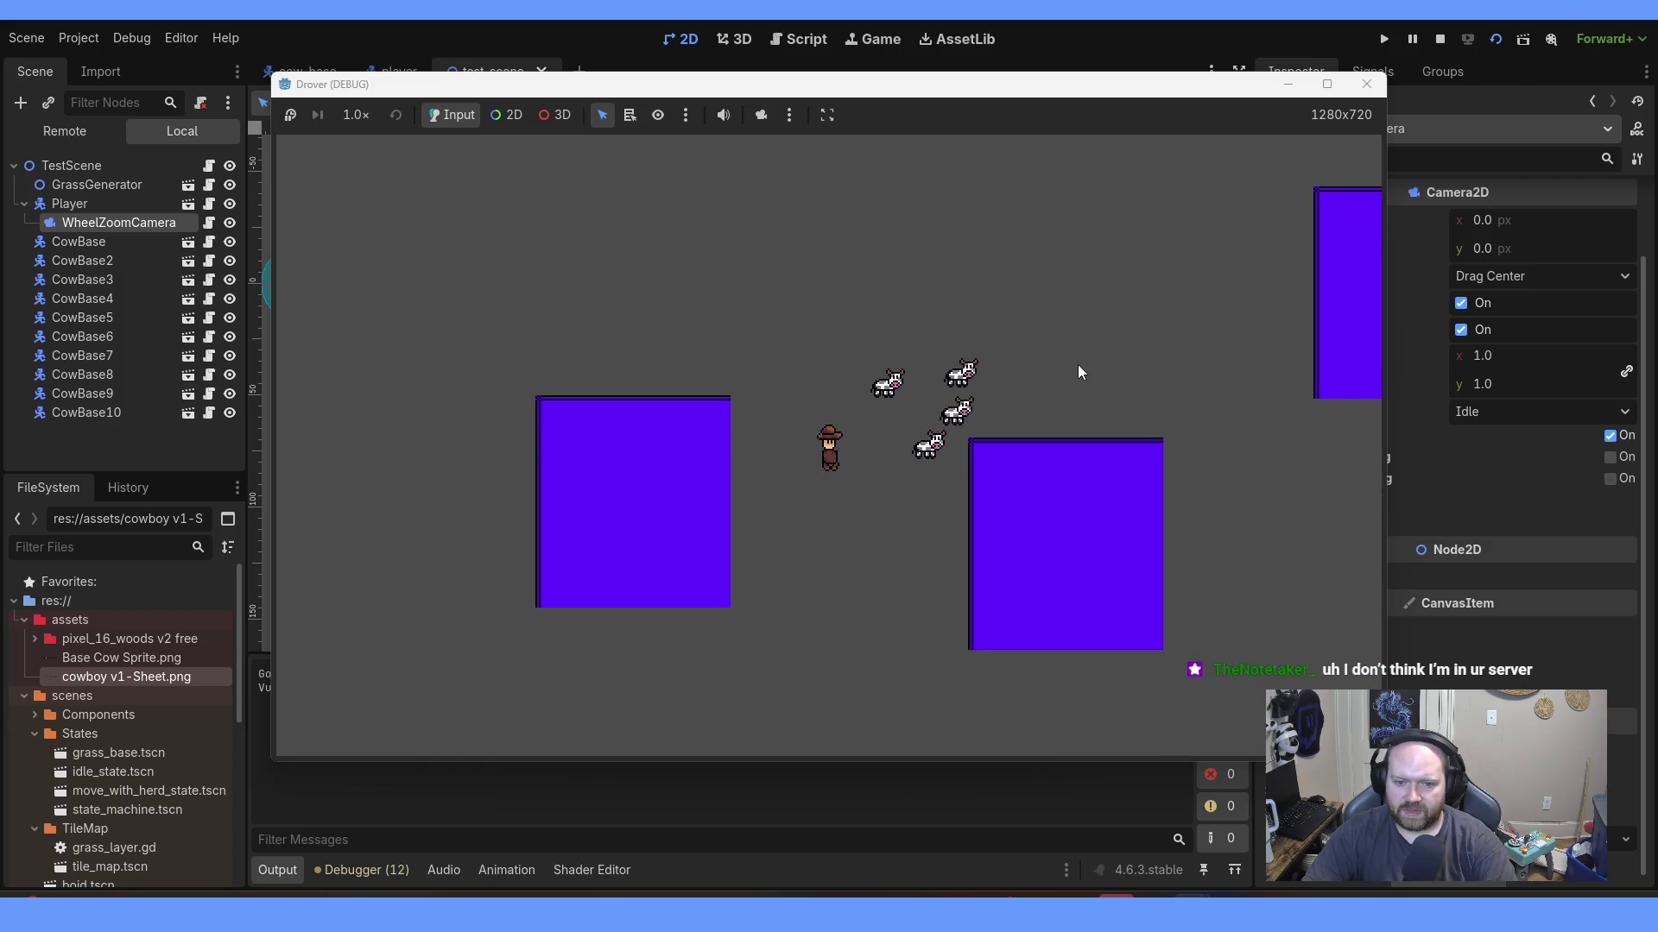
pyautogui.press('d')
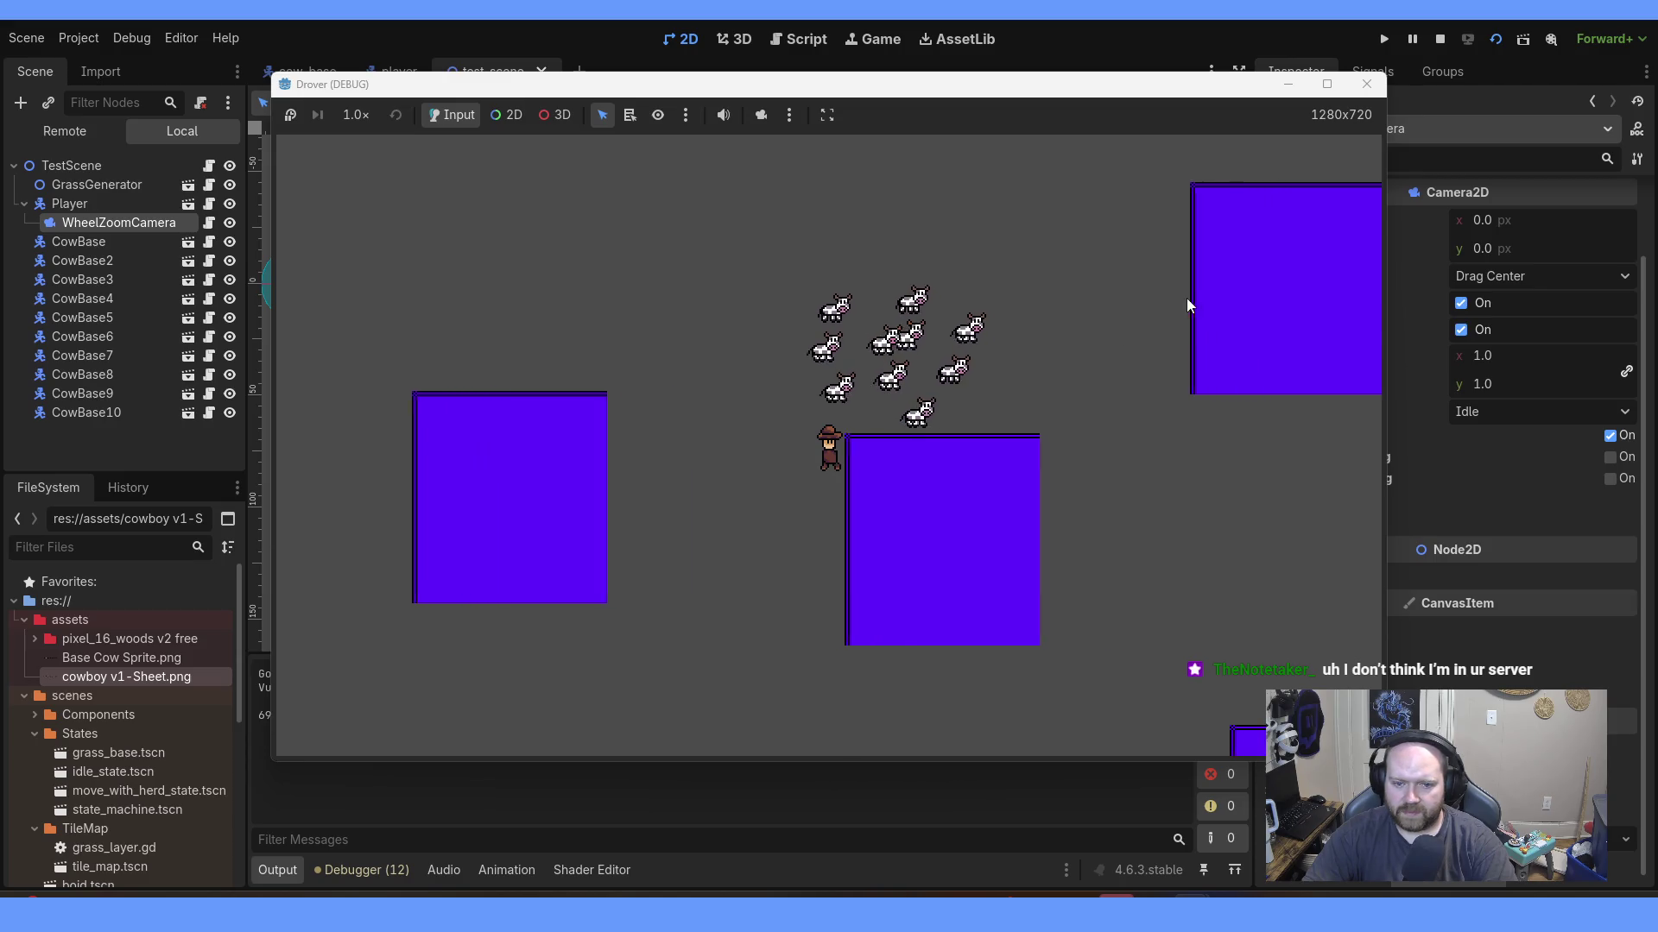
pyautogui.press('d')
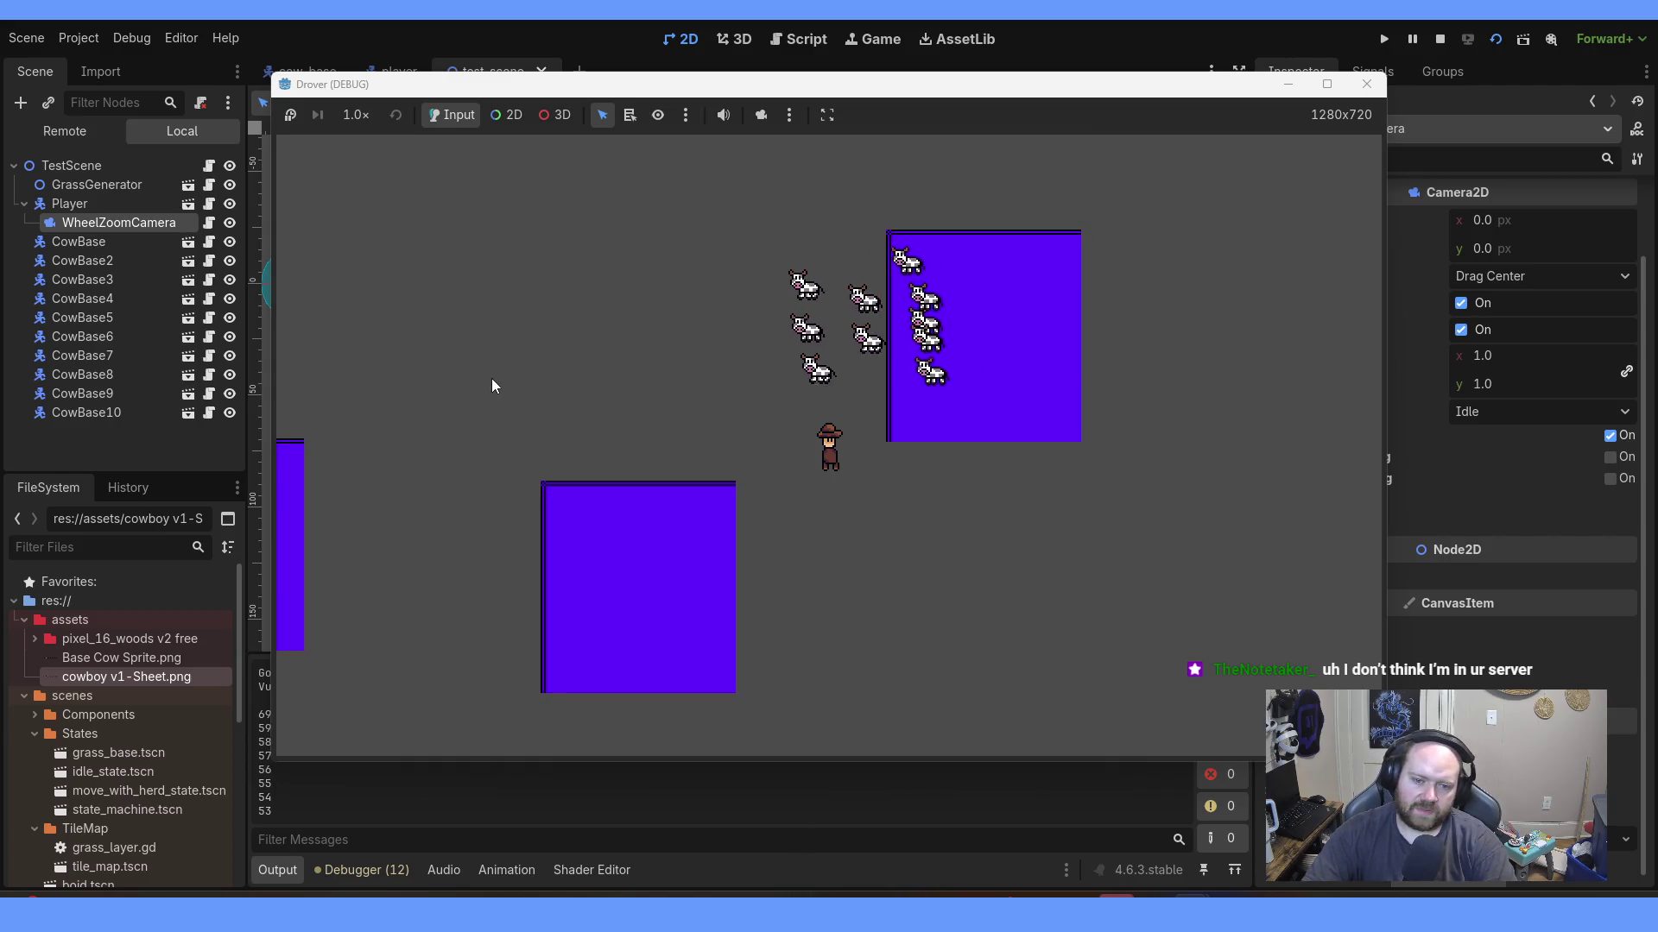
pyautogui.press('s')
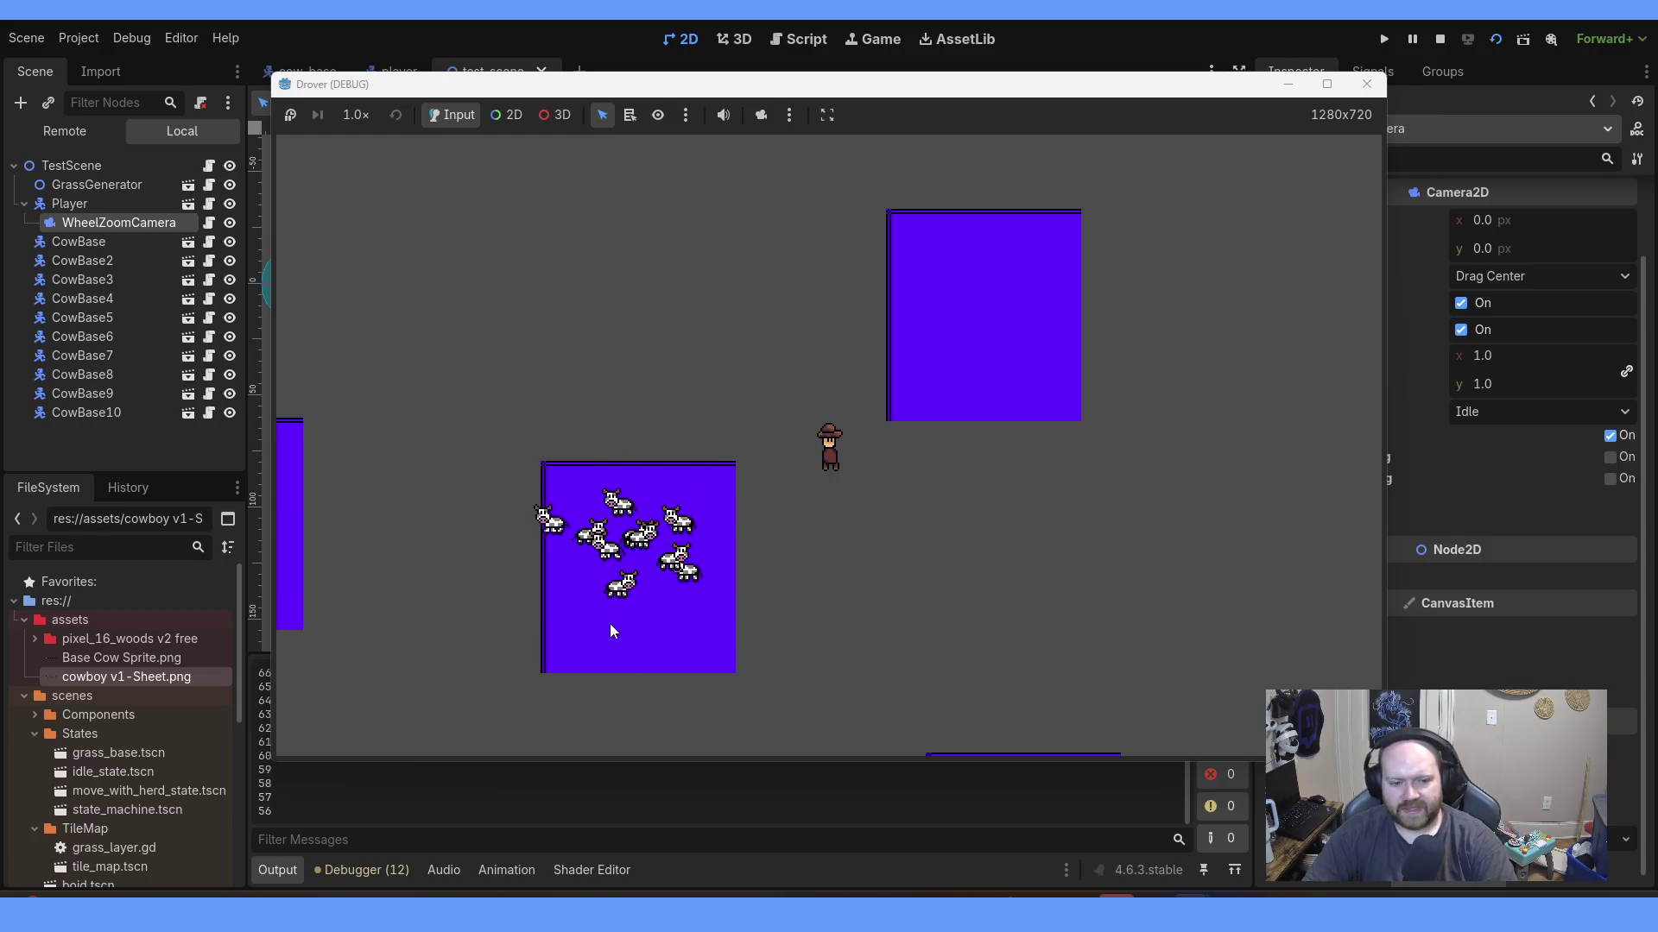
# Step: Walk the cowboy up-left, up-right, then down-right with the arrow keys
pyautogui.press('a')
pyautogui.press('w')
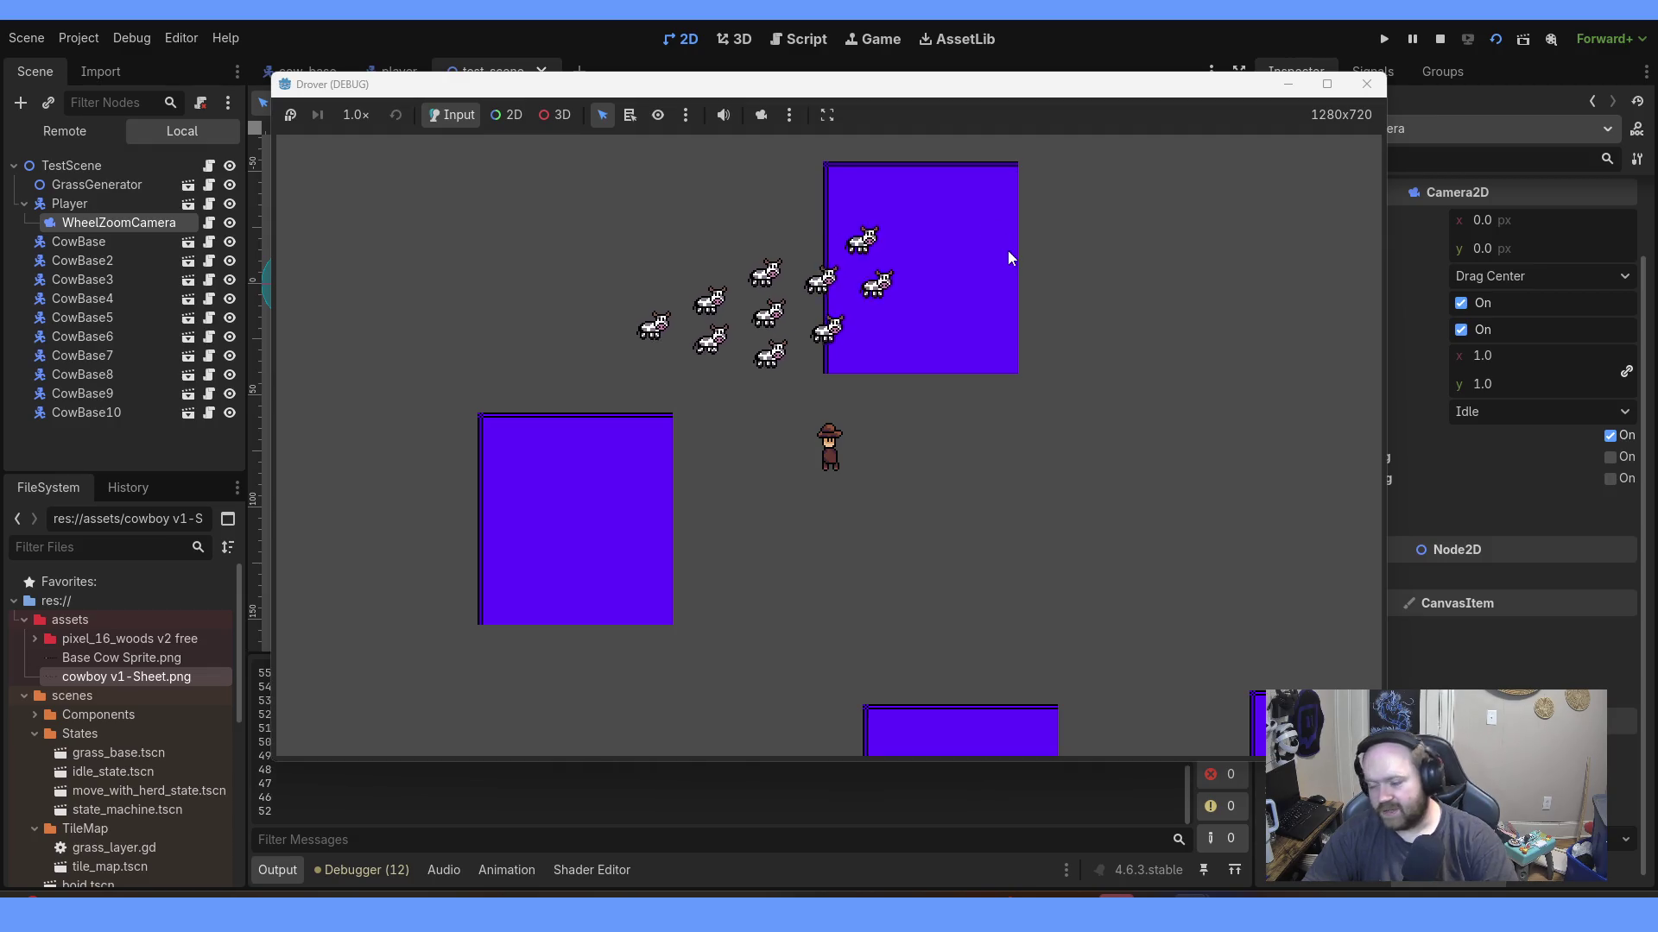
pyautogui.press('w')
pyautogui.press('d')
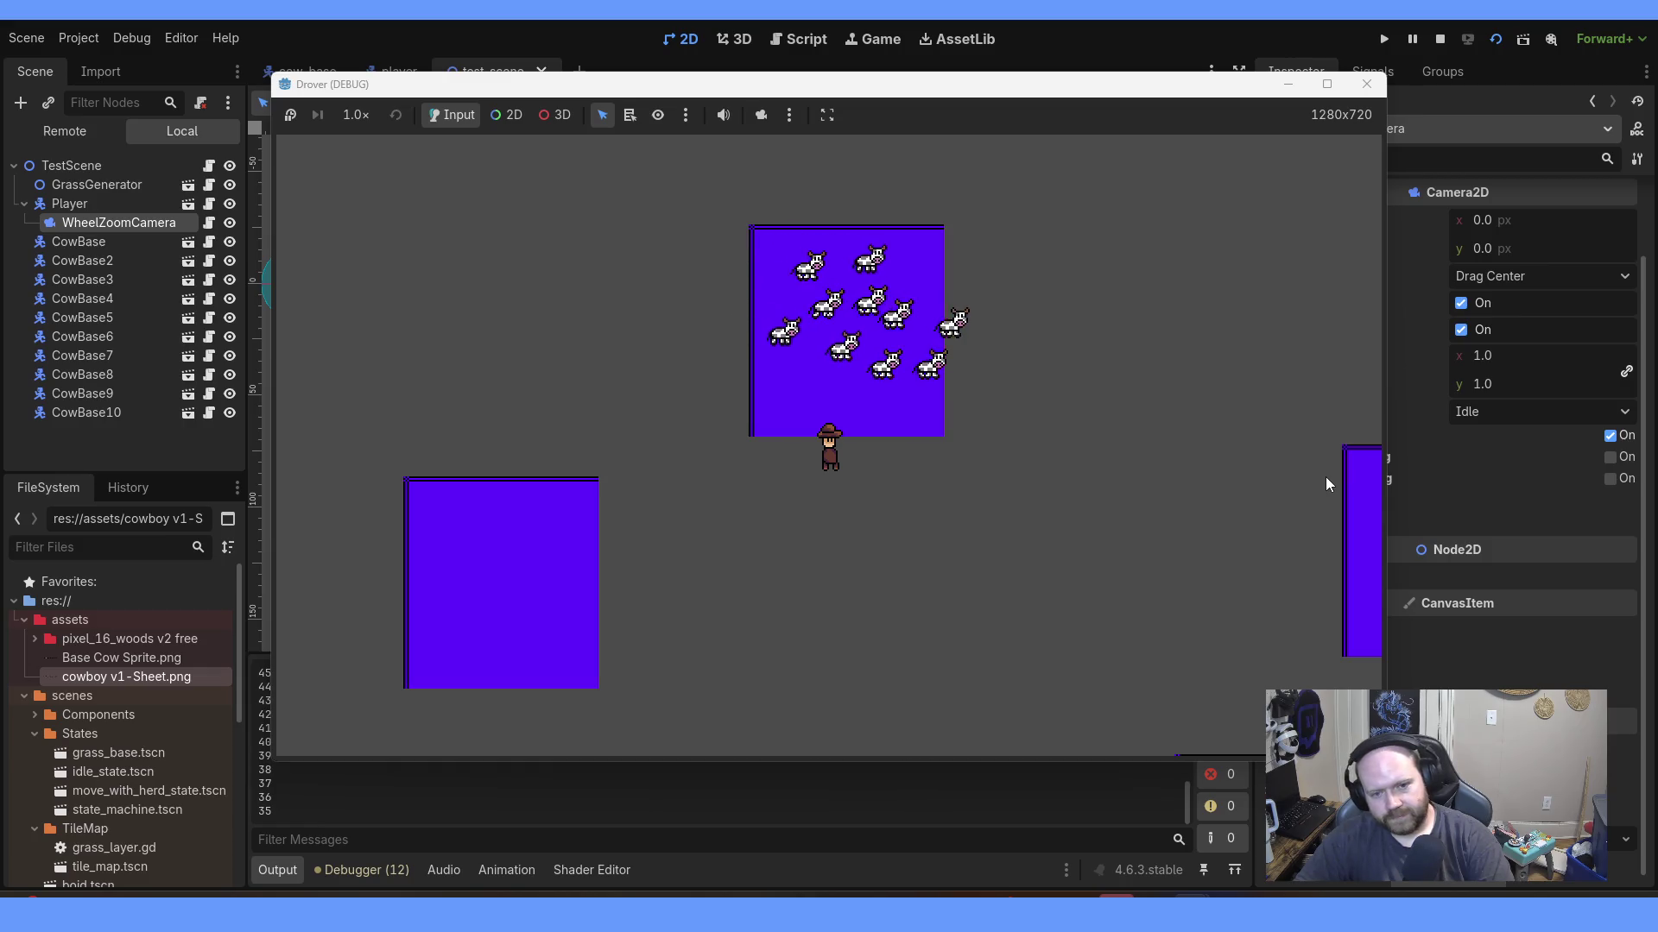
pyautogui.scroll(-1, 1325, 477)
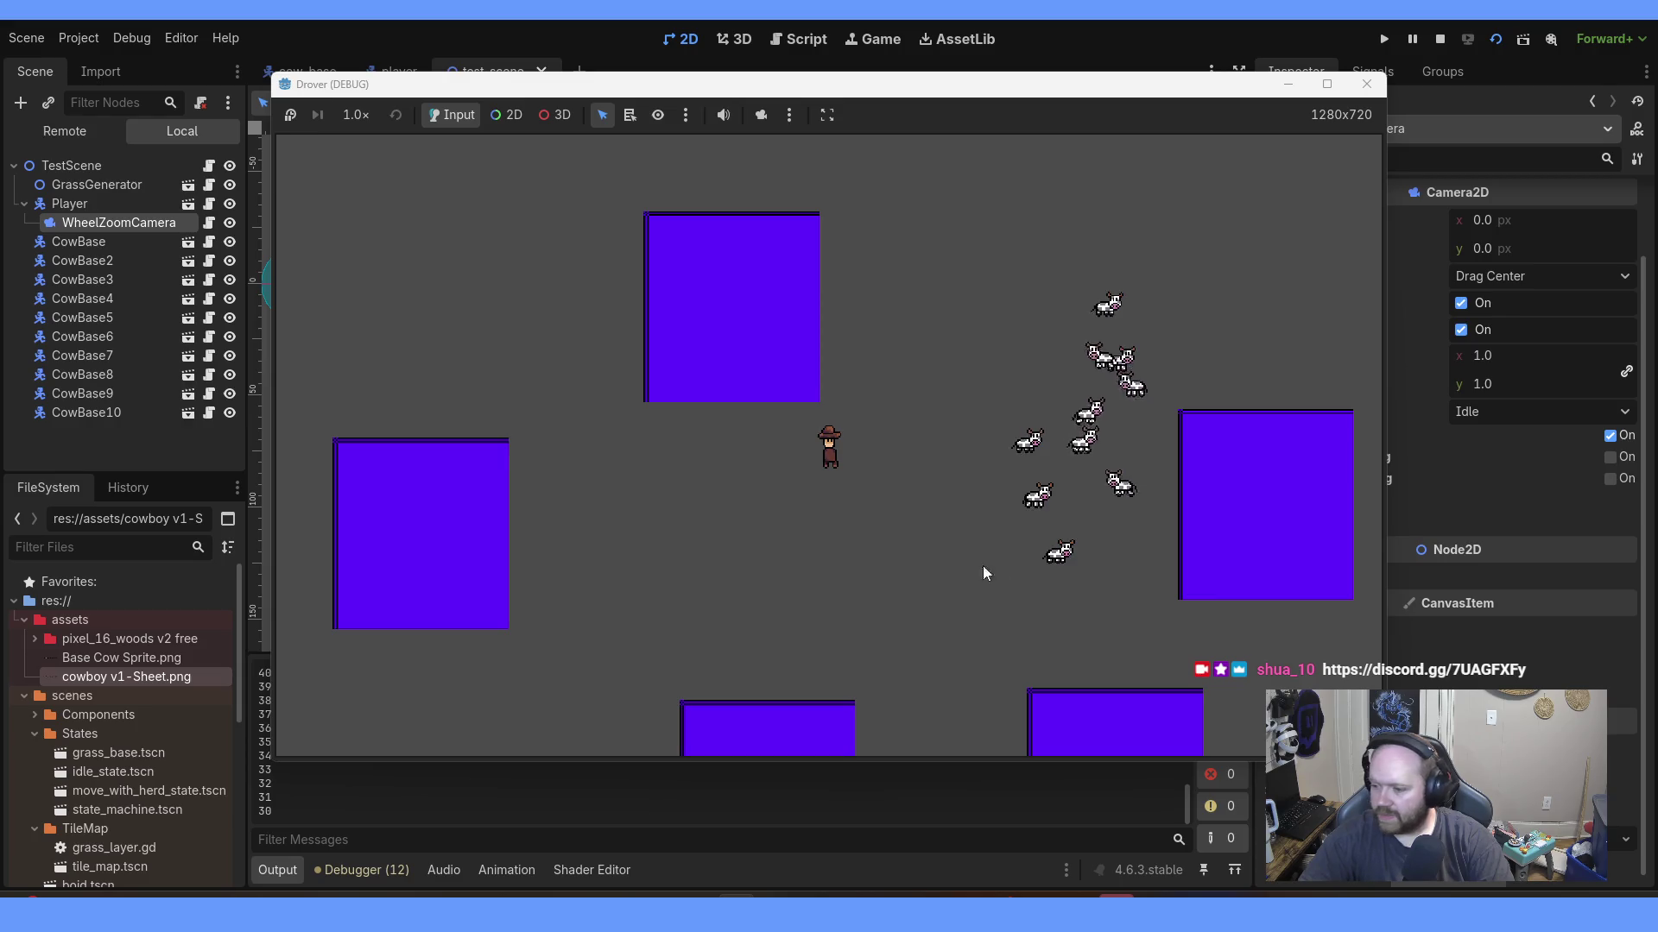
pyautogui.press('Right')
pyautogui.press('Down')
pyautogui.press('Right')
pyautogui.press('Down')
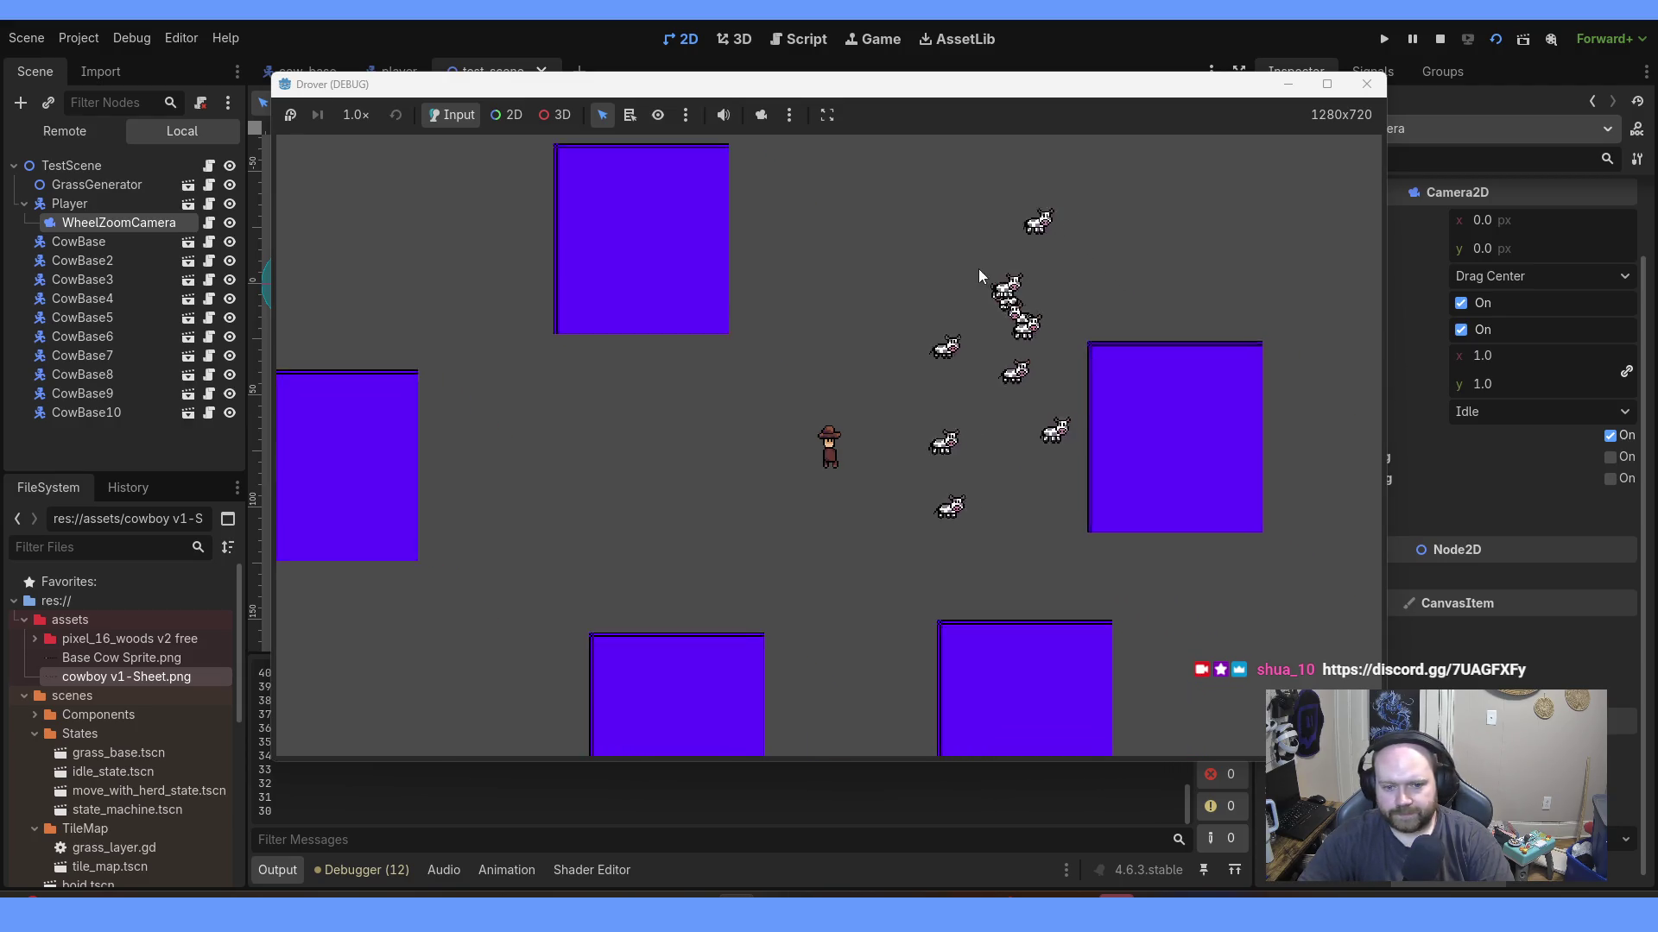
pyautogui.scroll(1, 991, 409)
# Step: Steer the cowboy right, up and down to regroup the herd around the blocks
pyautogui.press('Right')
pyautogui.press('Up')
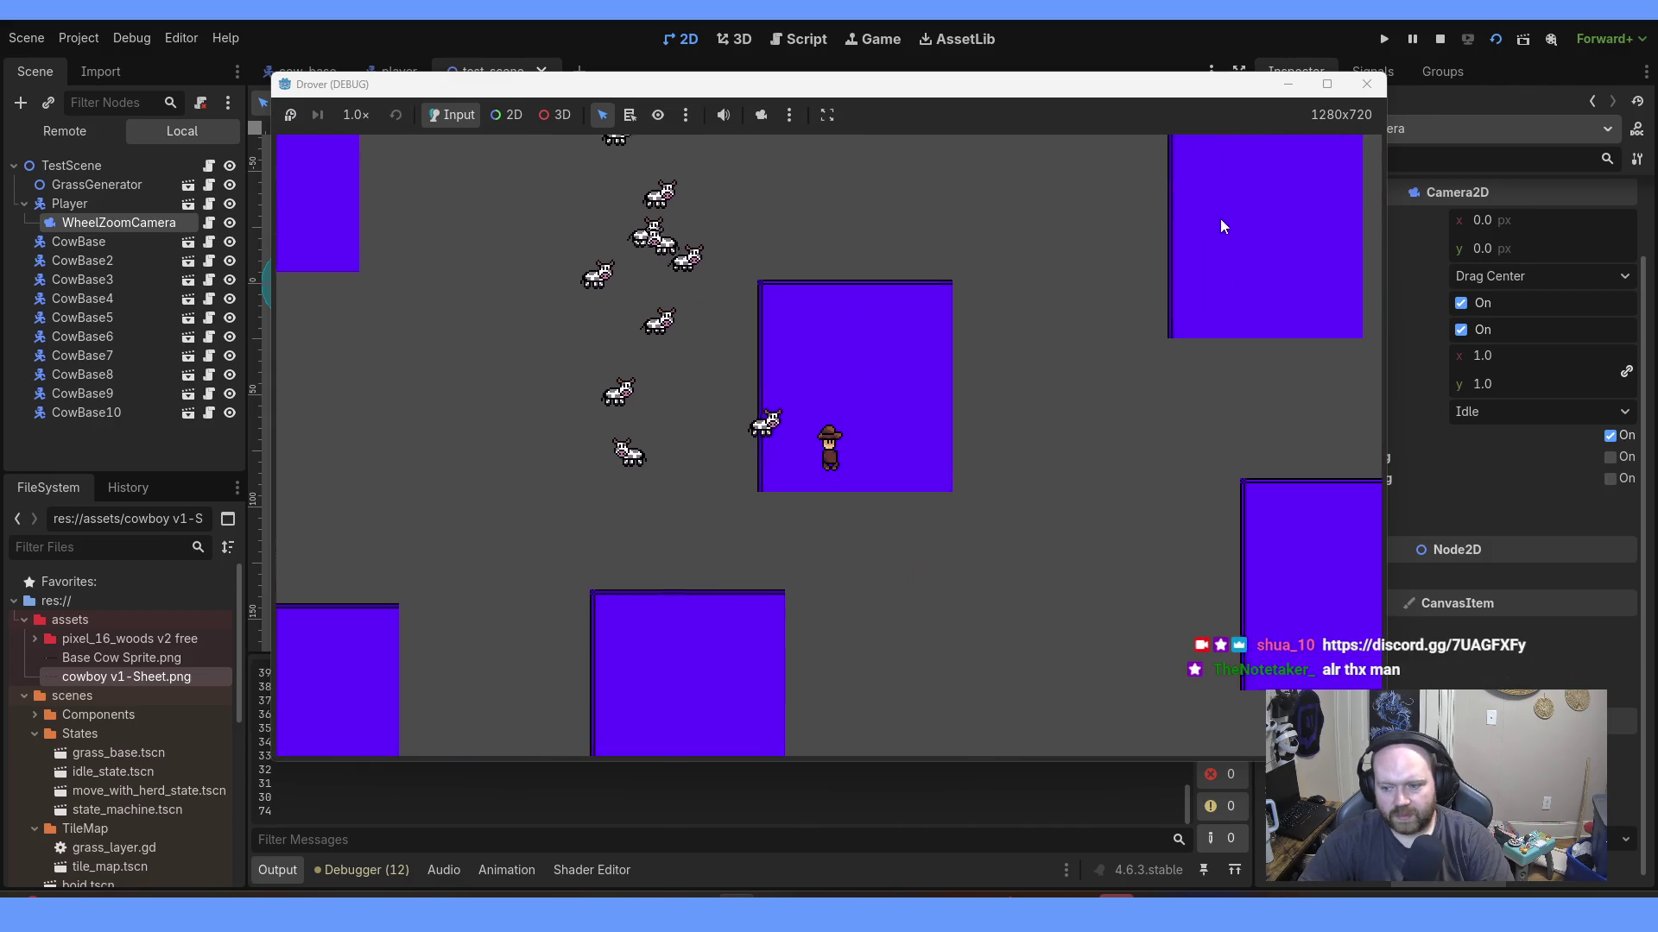
pyautogui.press('Right')
pyautogui.press('Down')
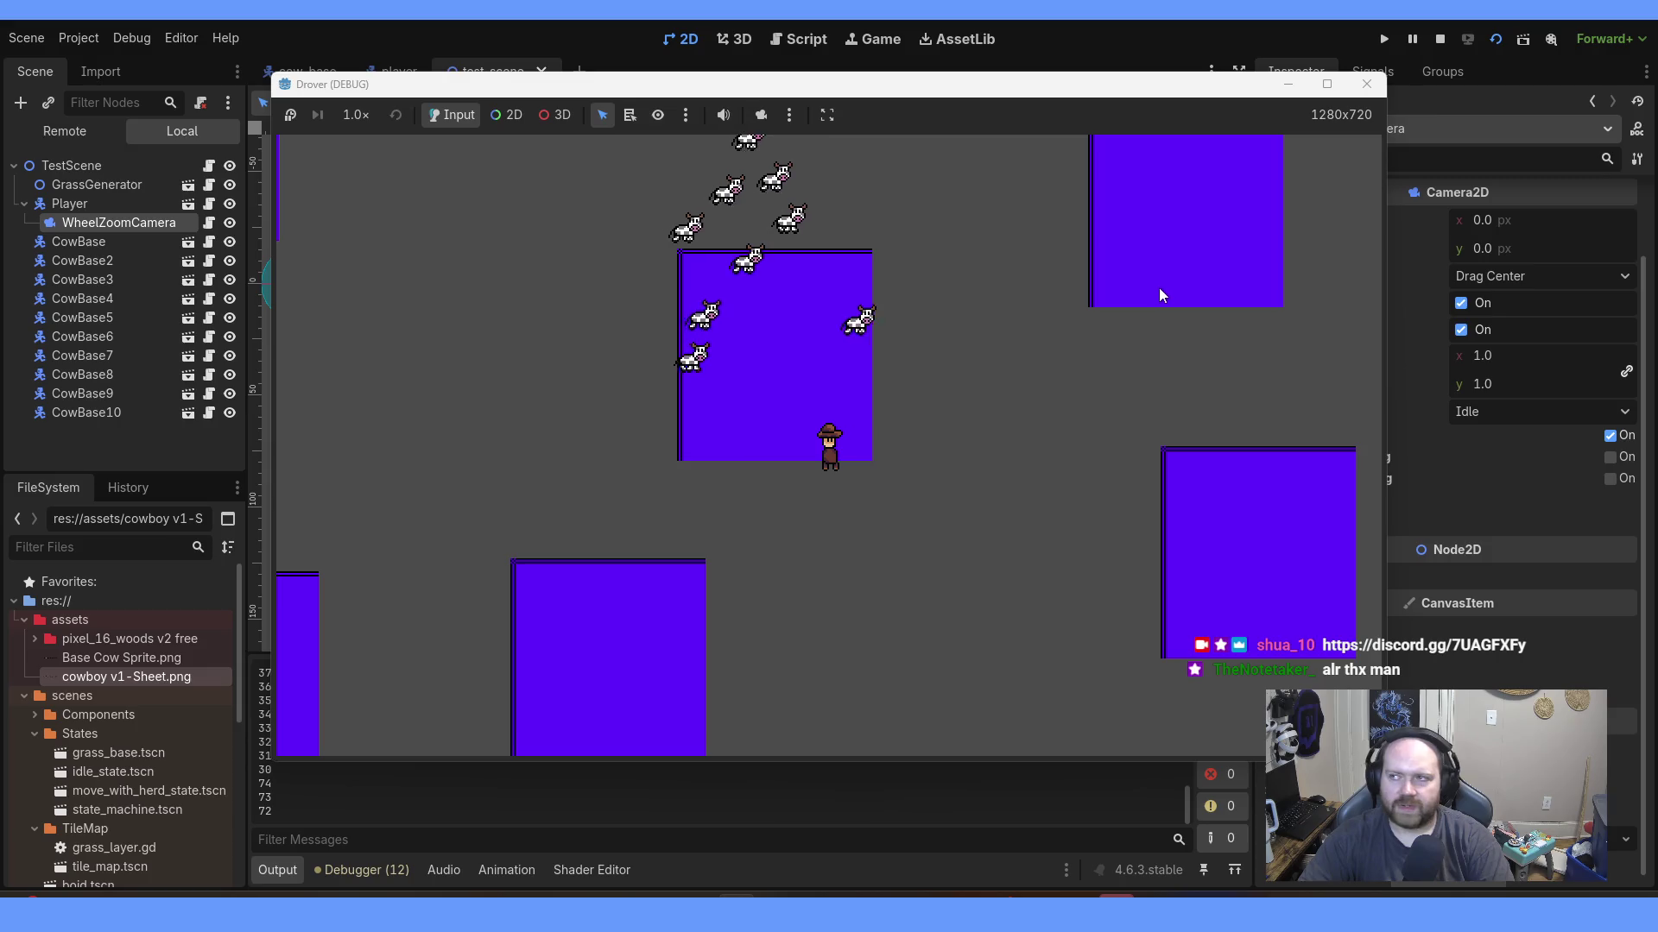
pyautogui.press('Up')
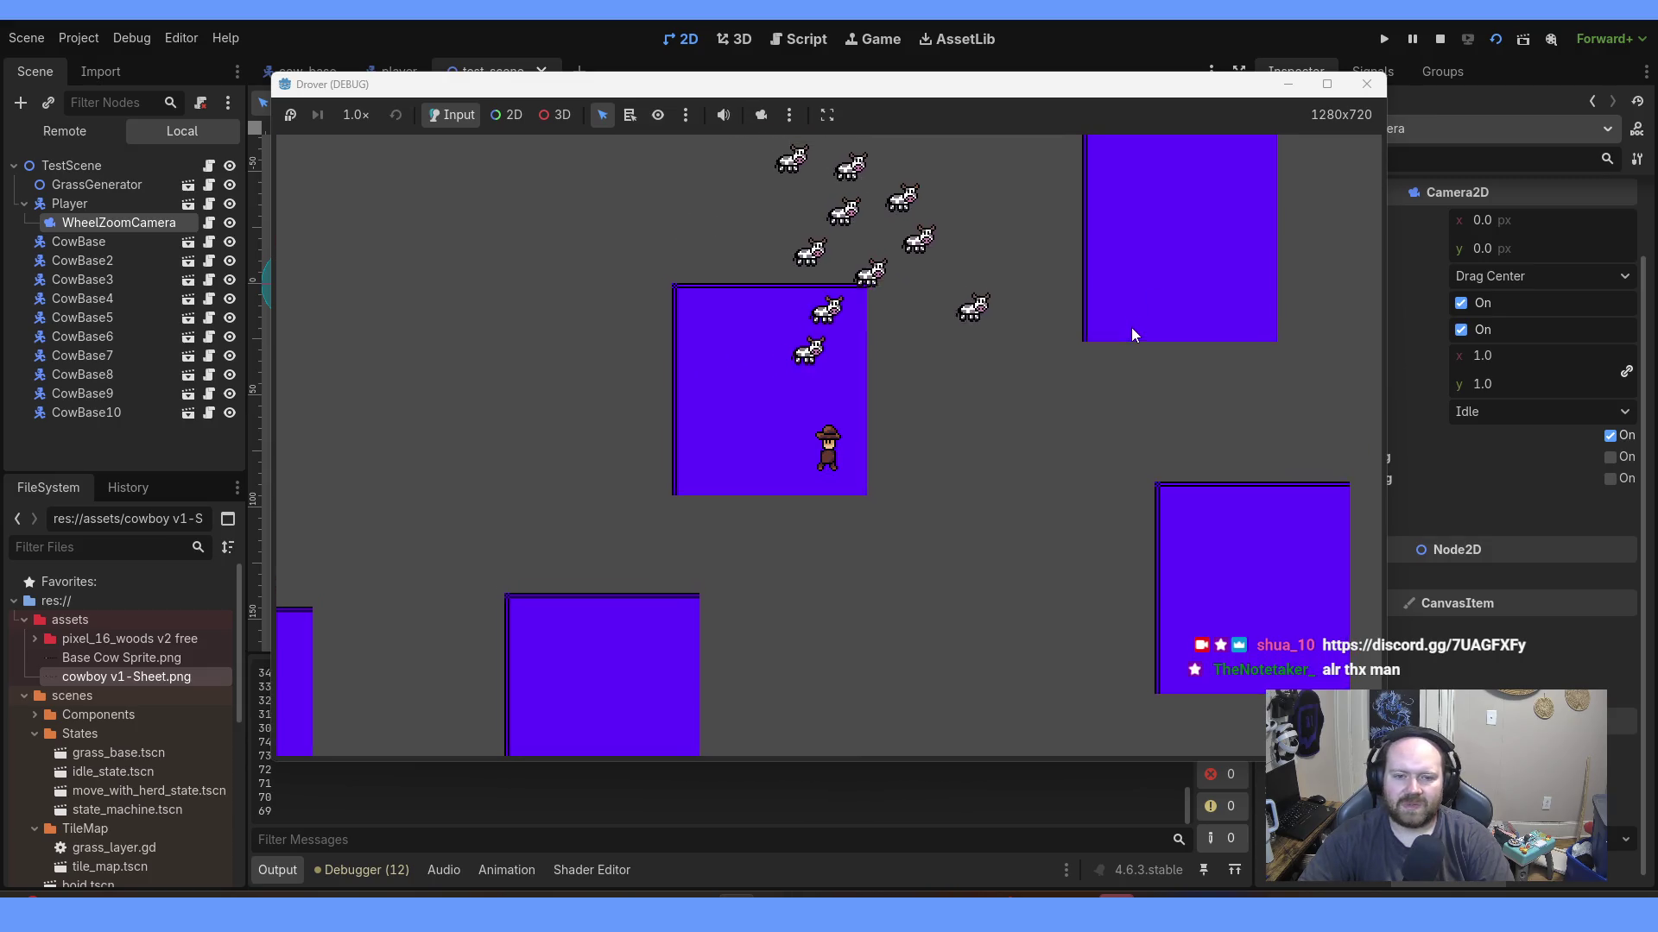
pyautogui.press('Up')
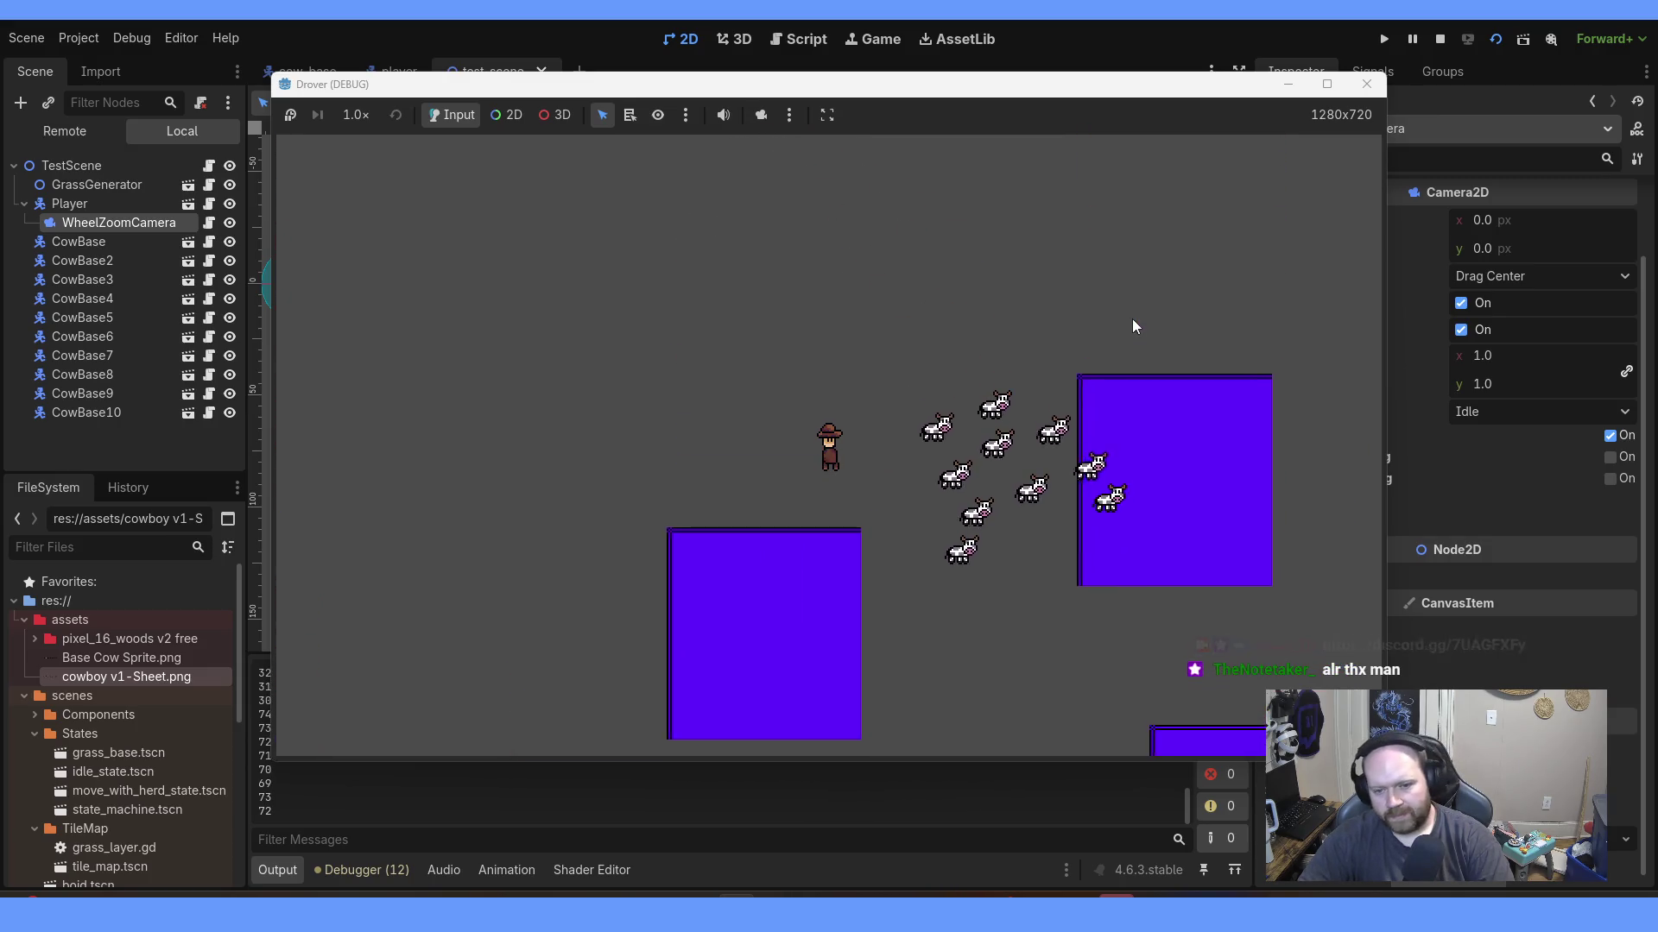
pyautogui.press('Right')
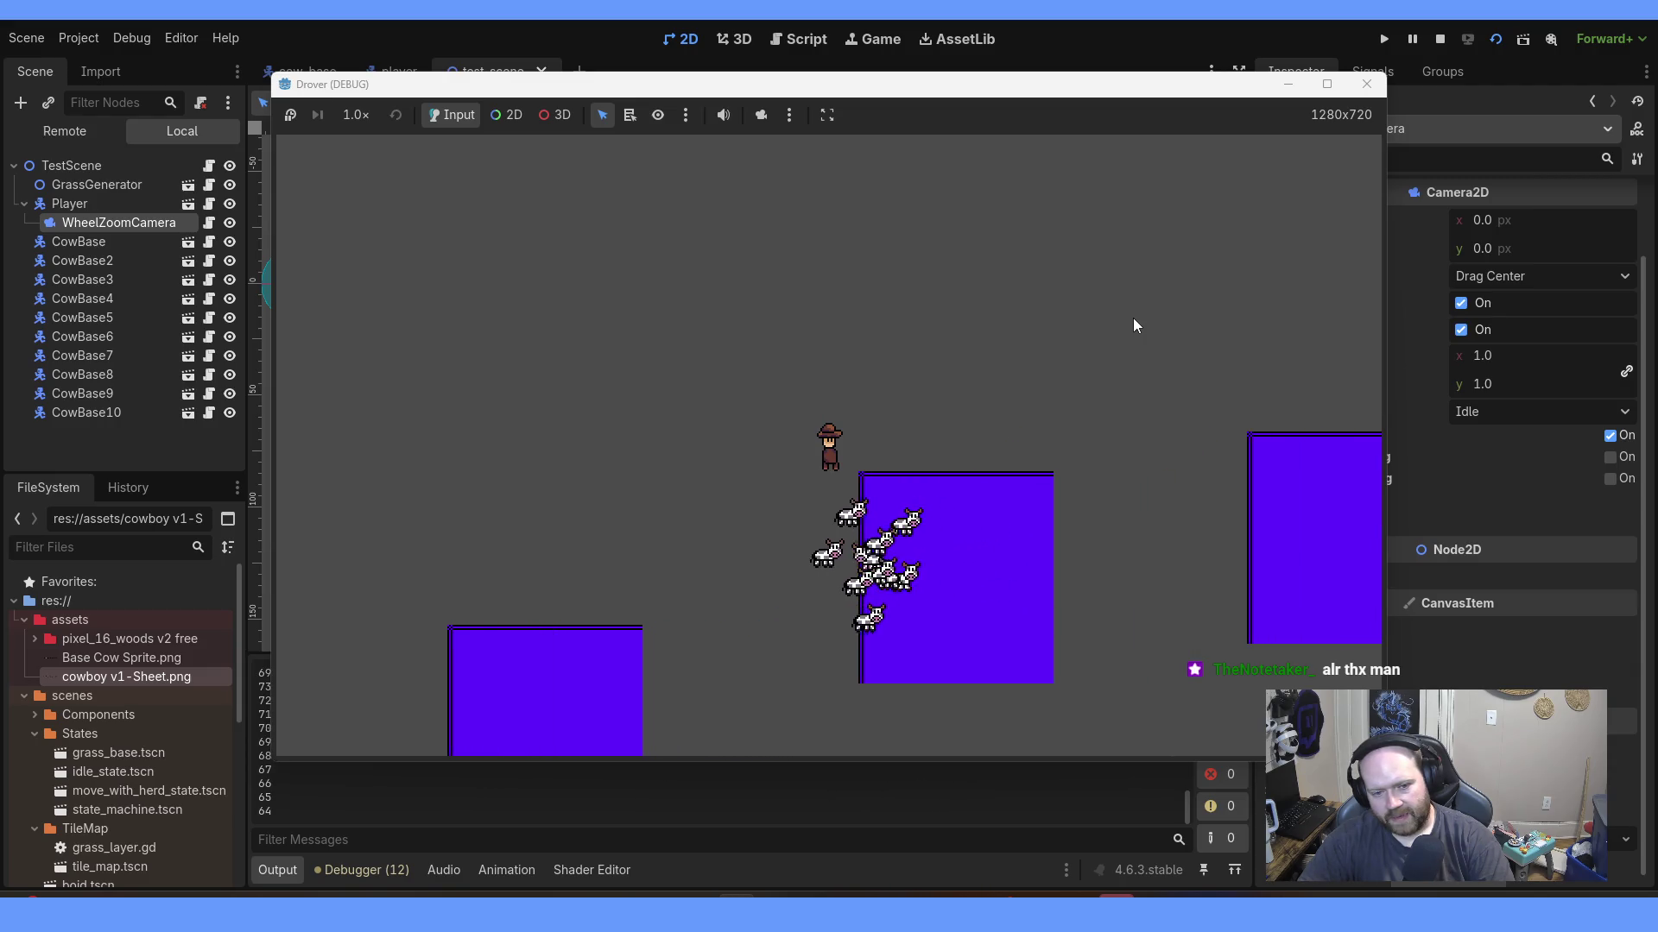
pyautogui.press('Right')
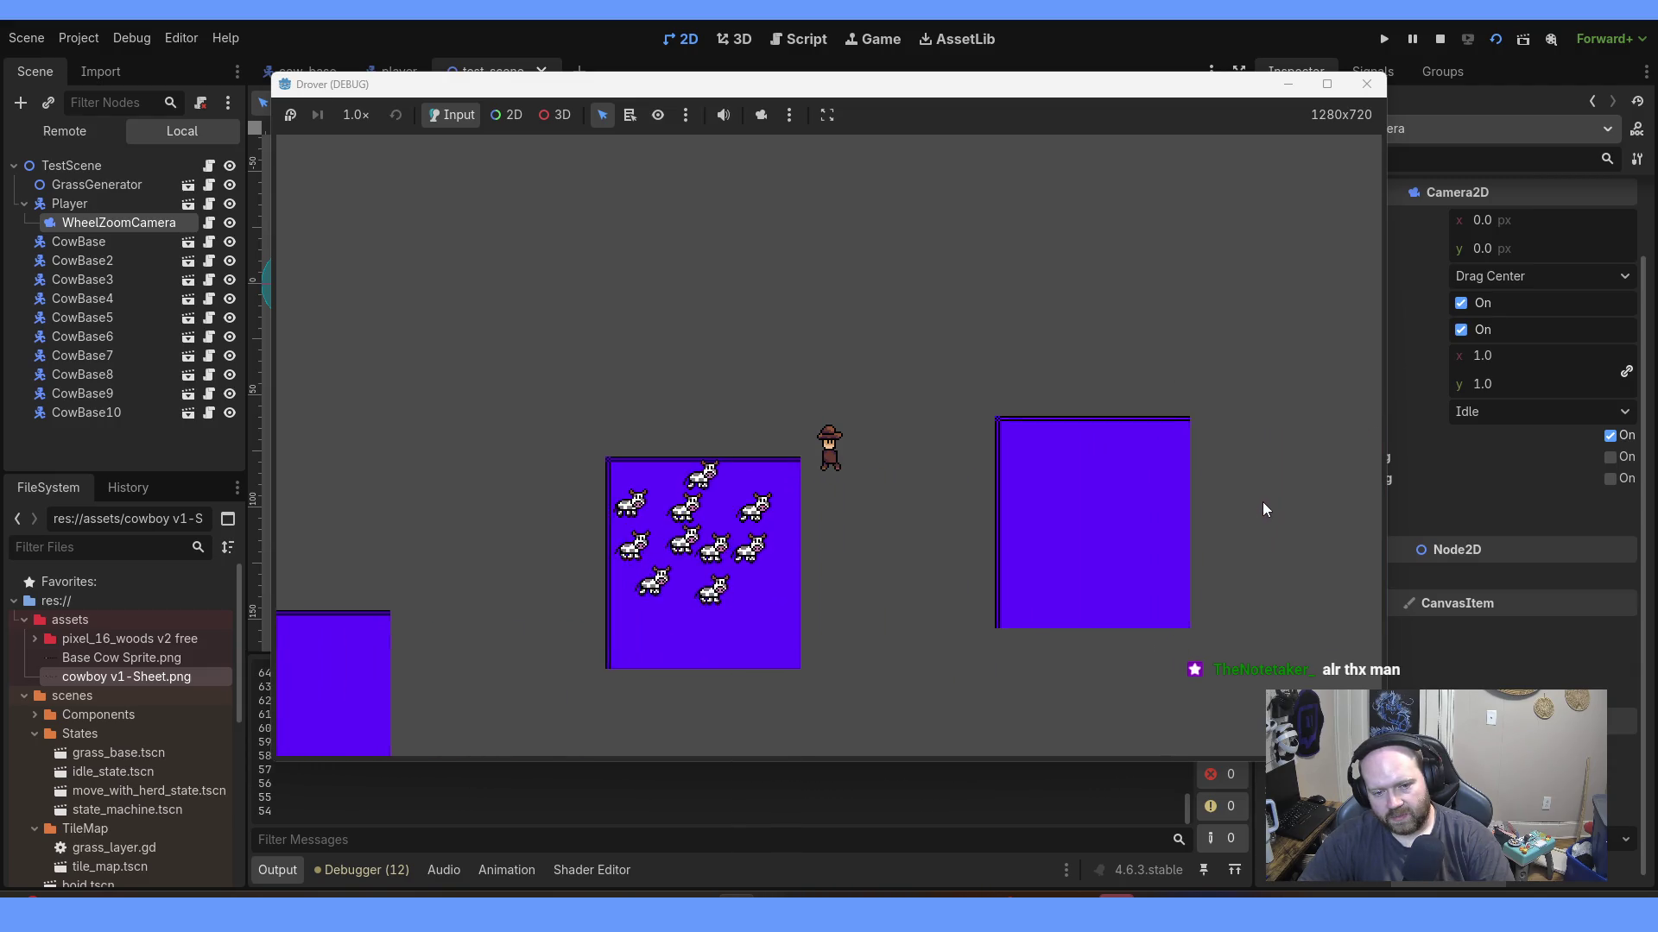
pyautogui.press('Down')
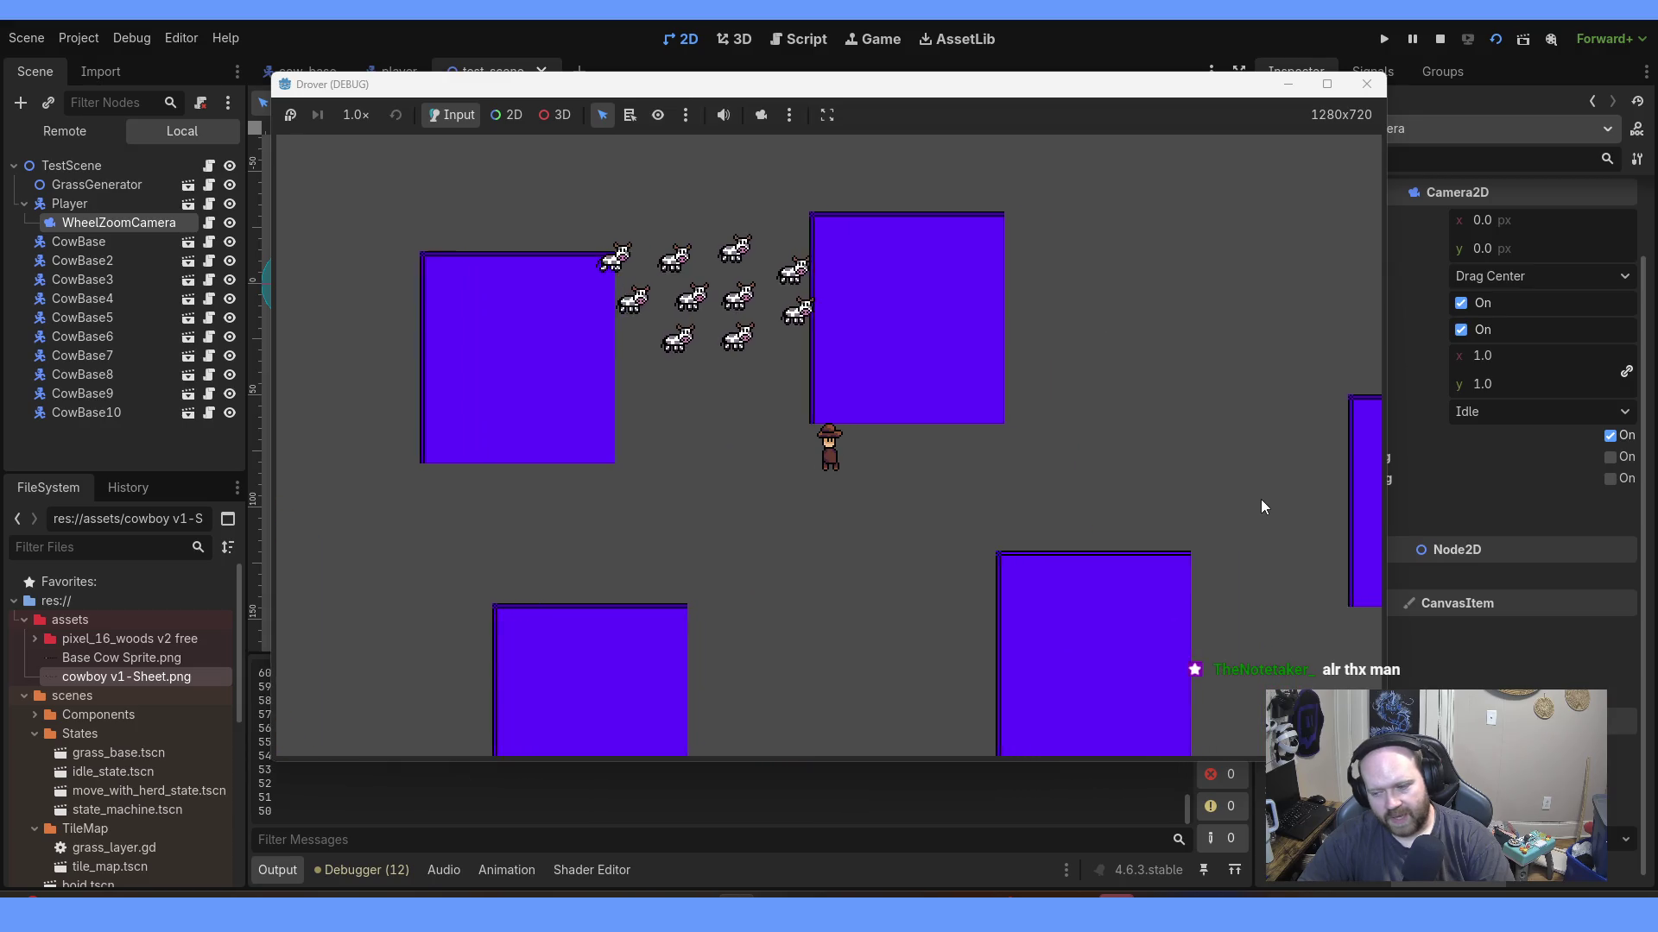
pyautogui.press('Left')
pyautogui.press('Up')
pyautogui.press('Right')
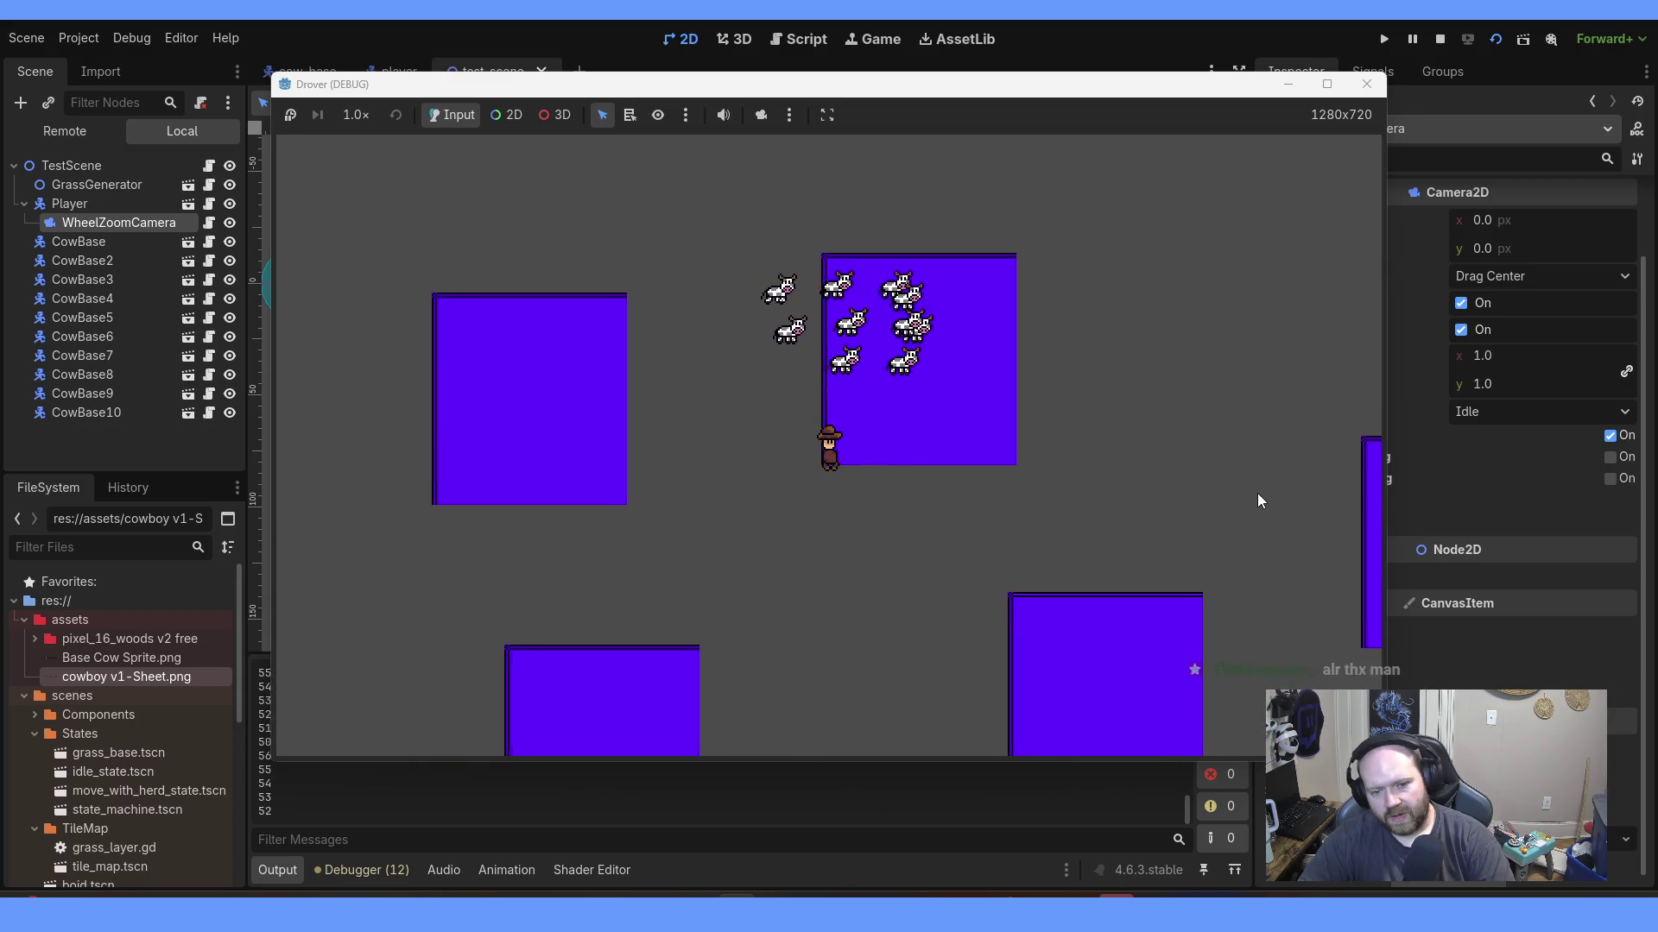
pyautogui.press('Up')
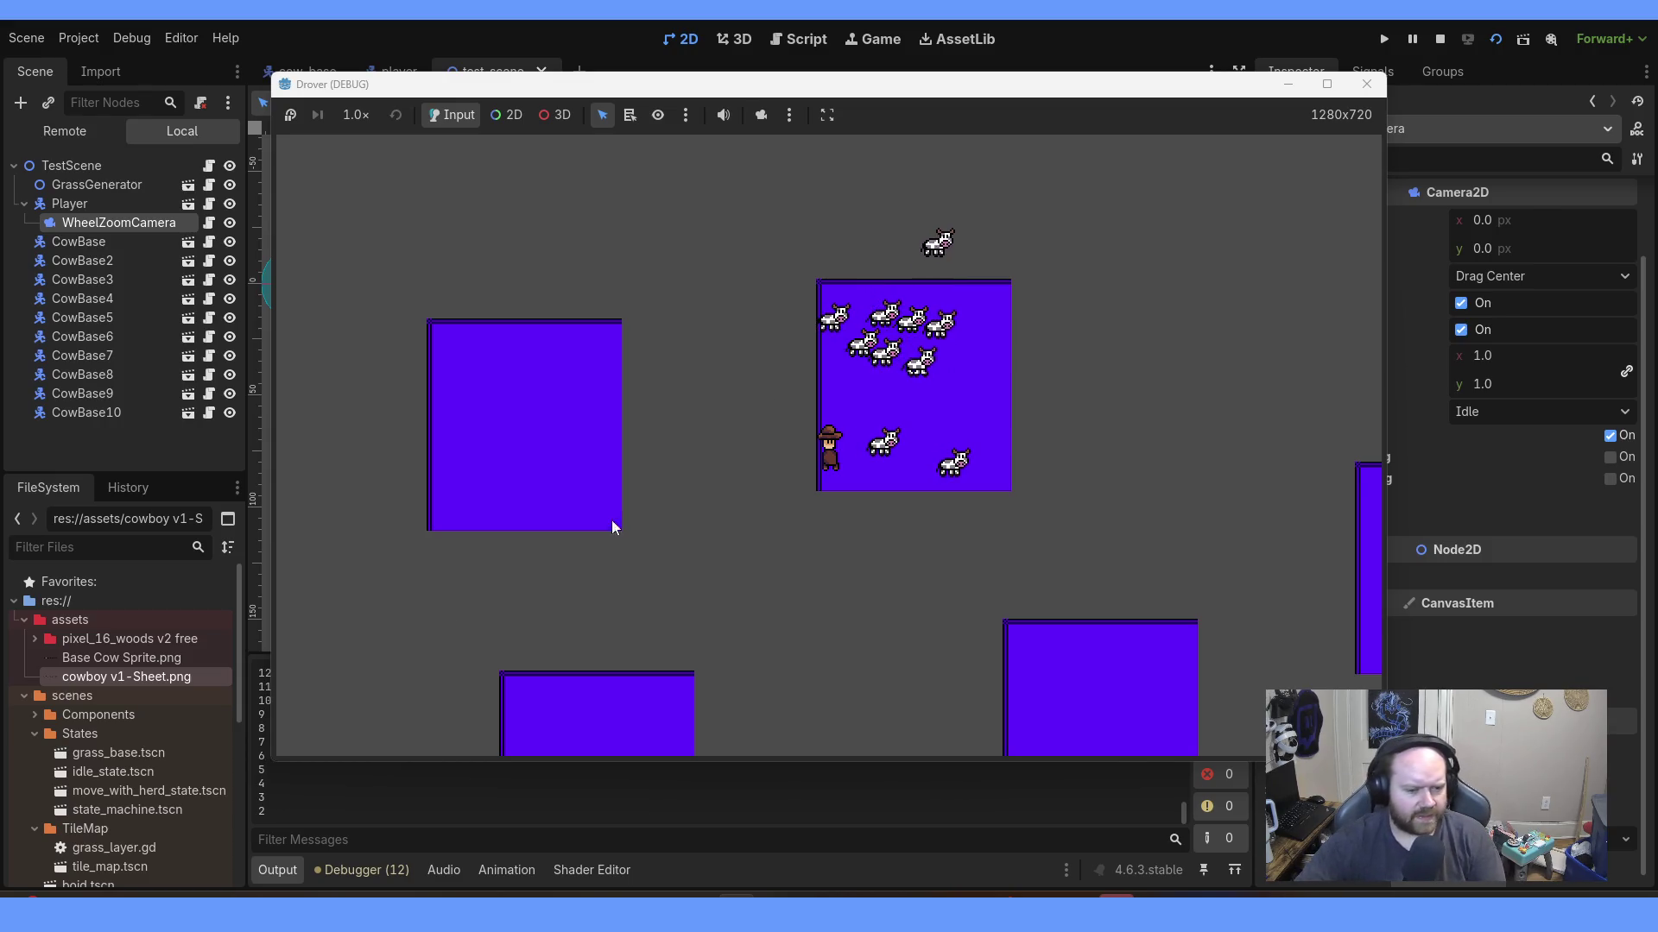
# Step: Nudge the cowboy left and up to drive the herd, then stop the game
pyautogui.press('a')
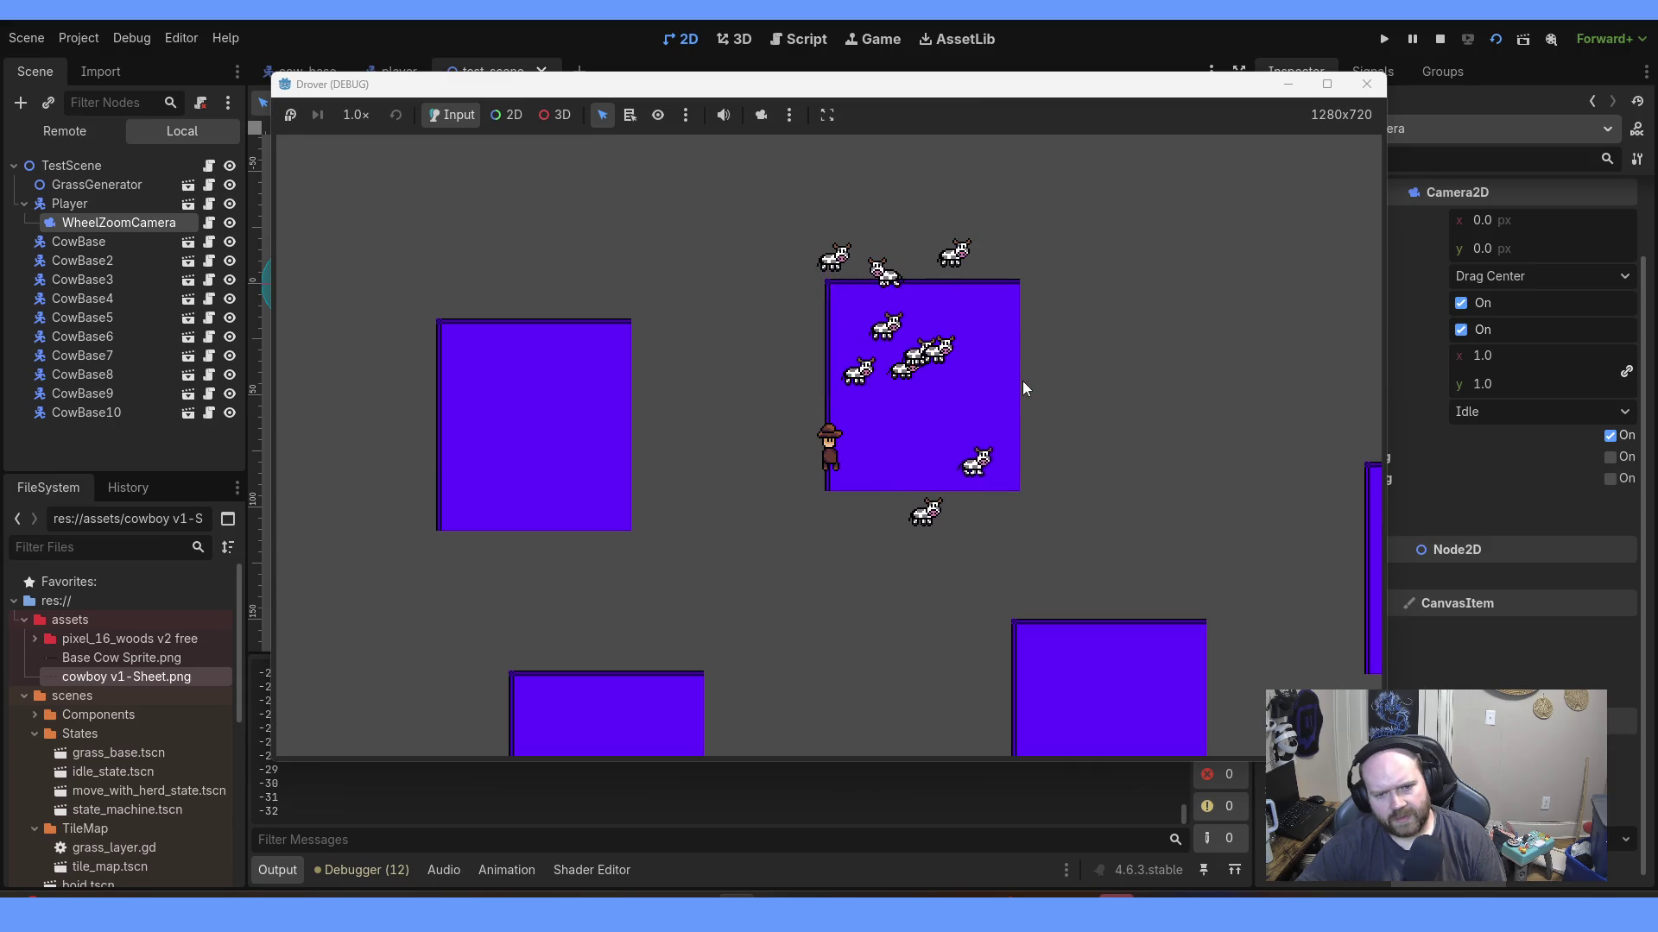
pyautogui.press('w')
pyautogui.press('a')
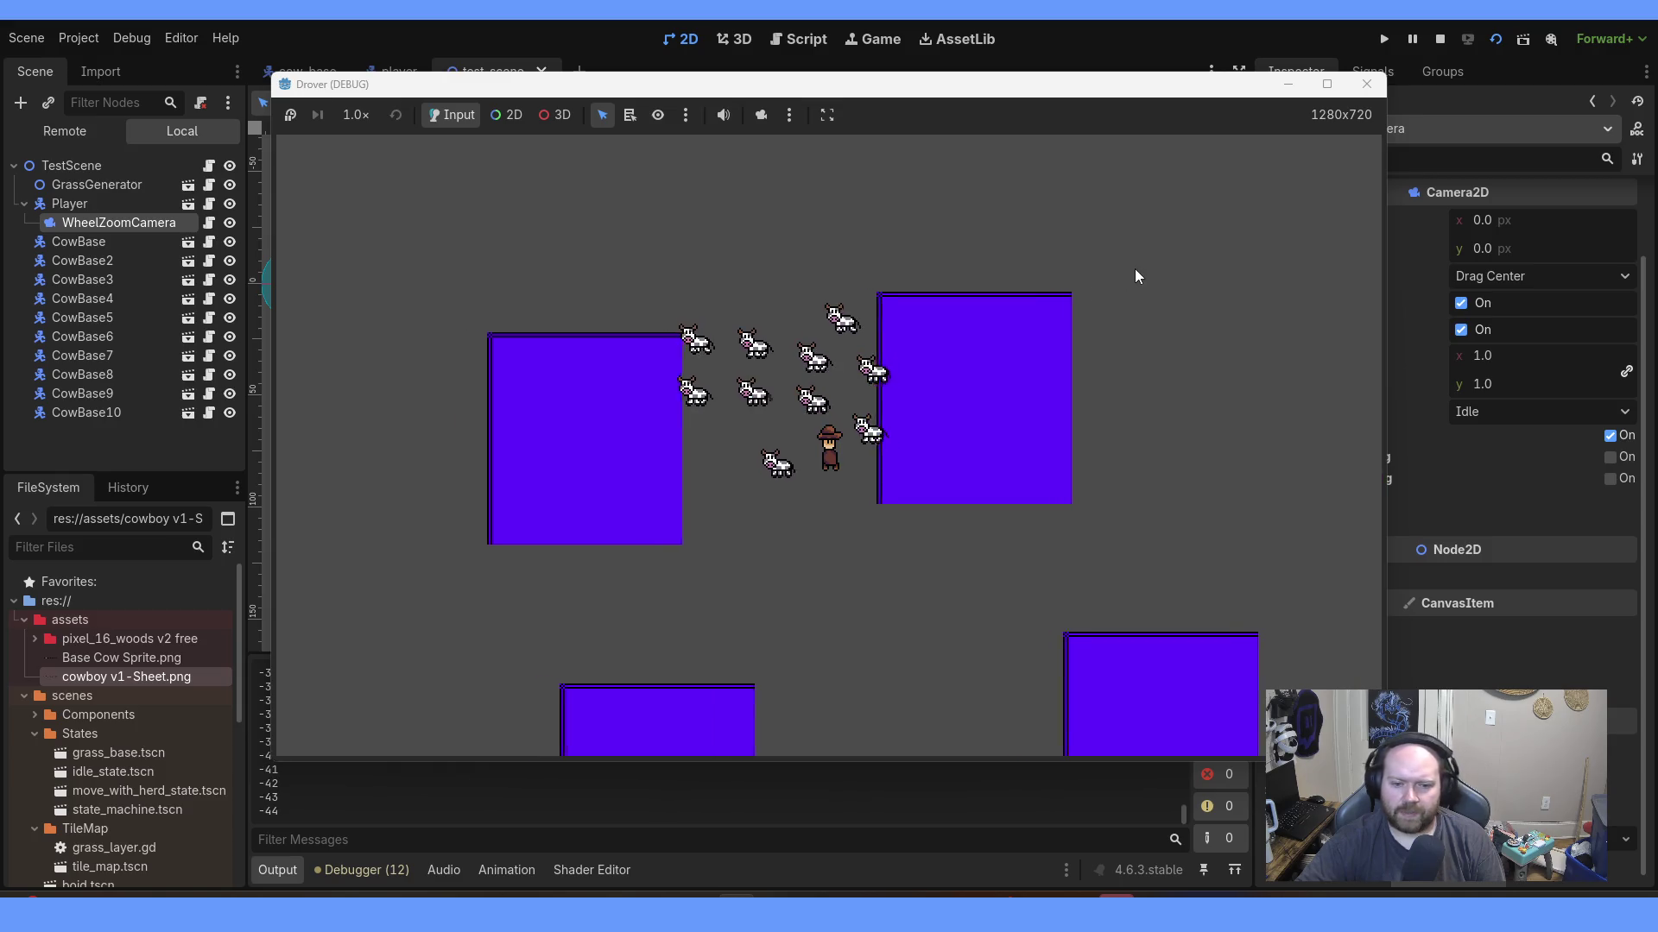
pyautogui.click(1366, 84)
# Step: Swap the player's CollisionShape2D circle for a new CapsuleShape2D
pyautogui.scroll(1, 403, 203)
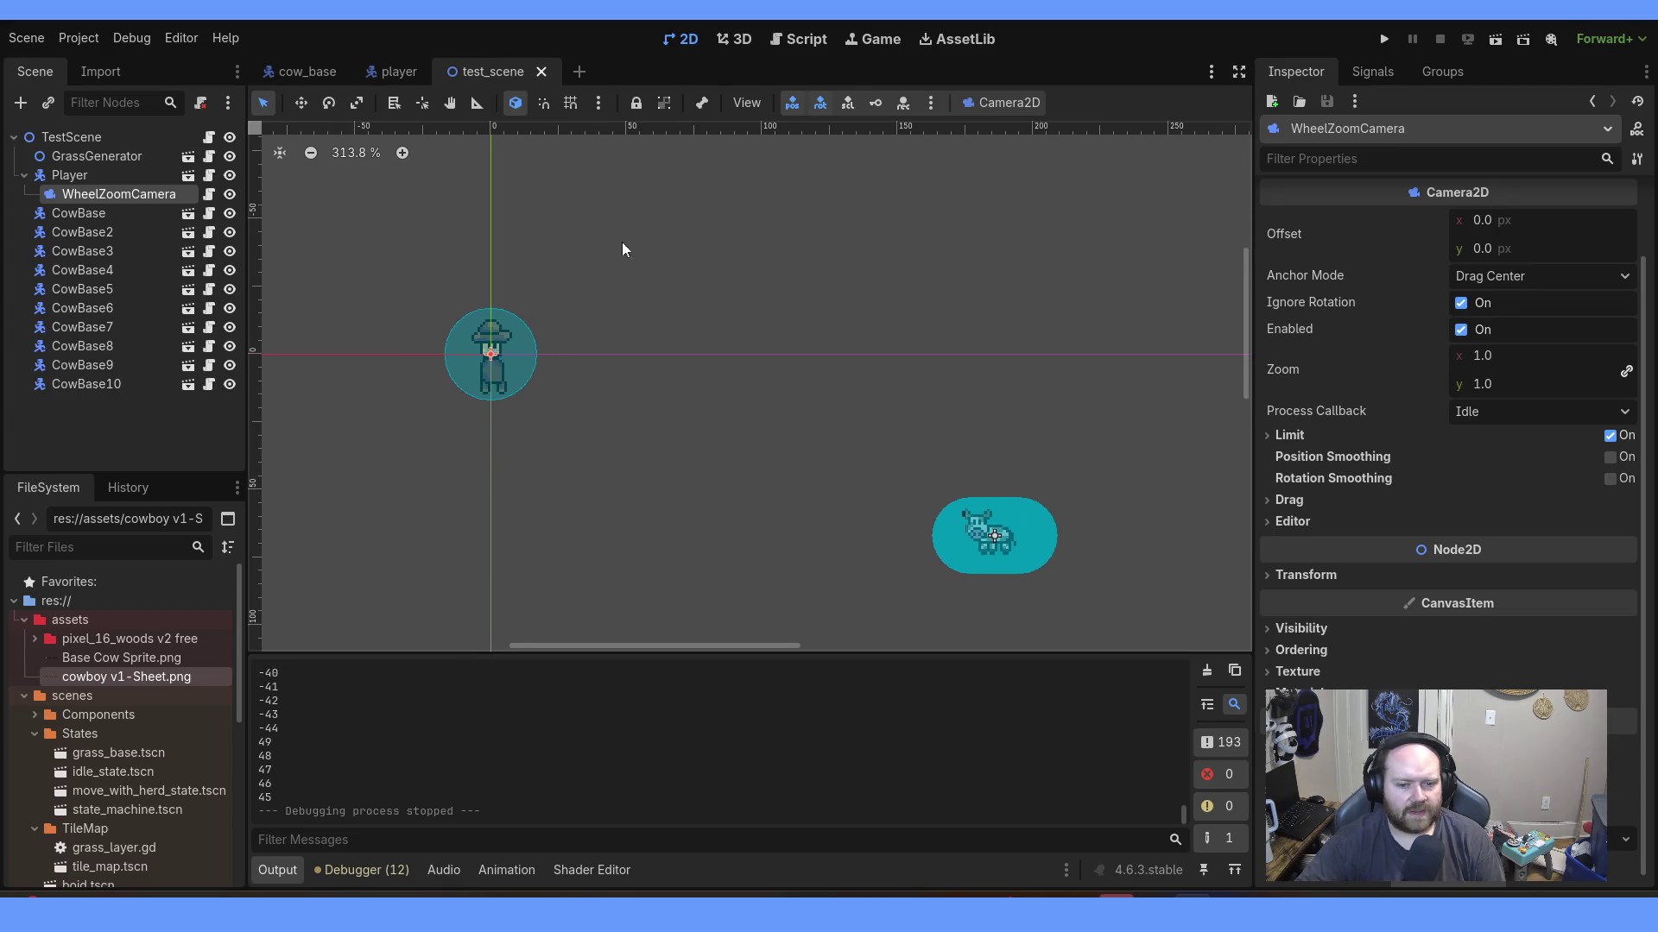
pyautogui.click(392, 72)
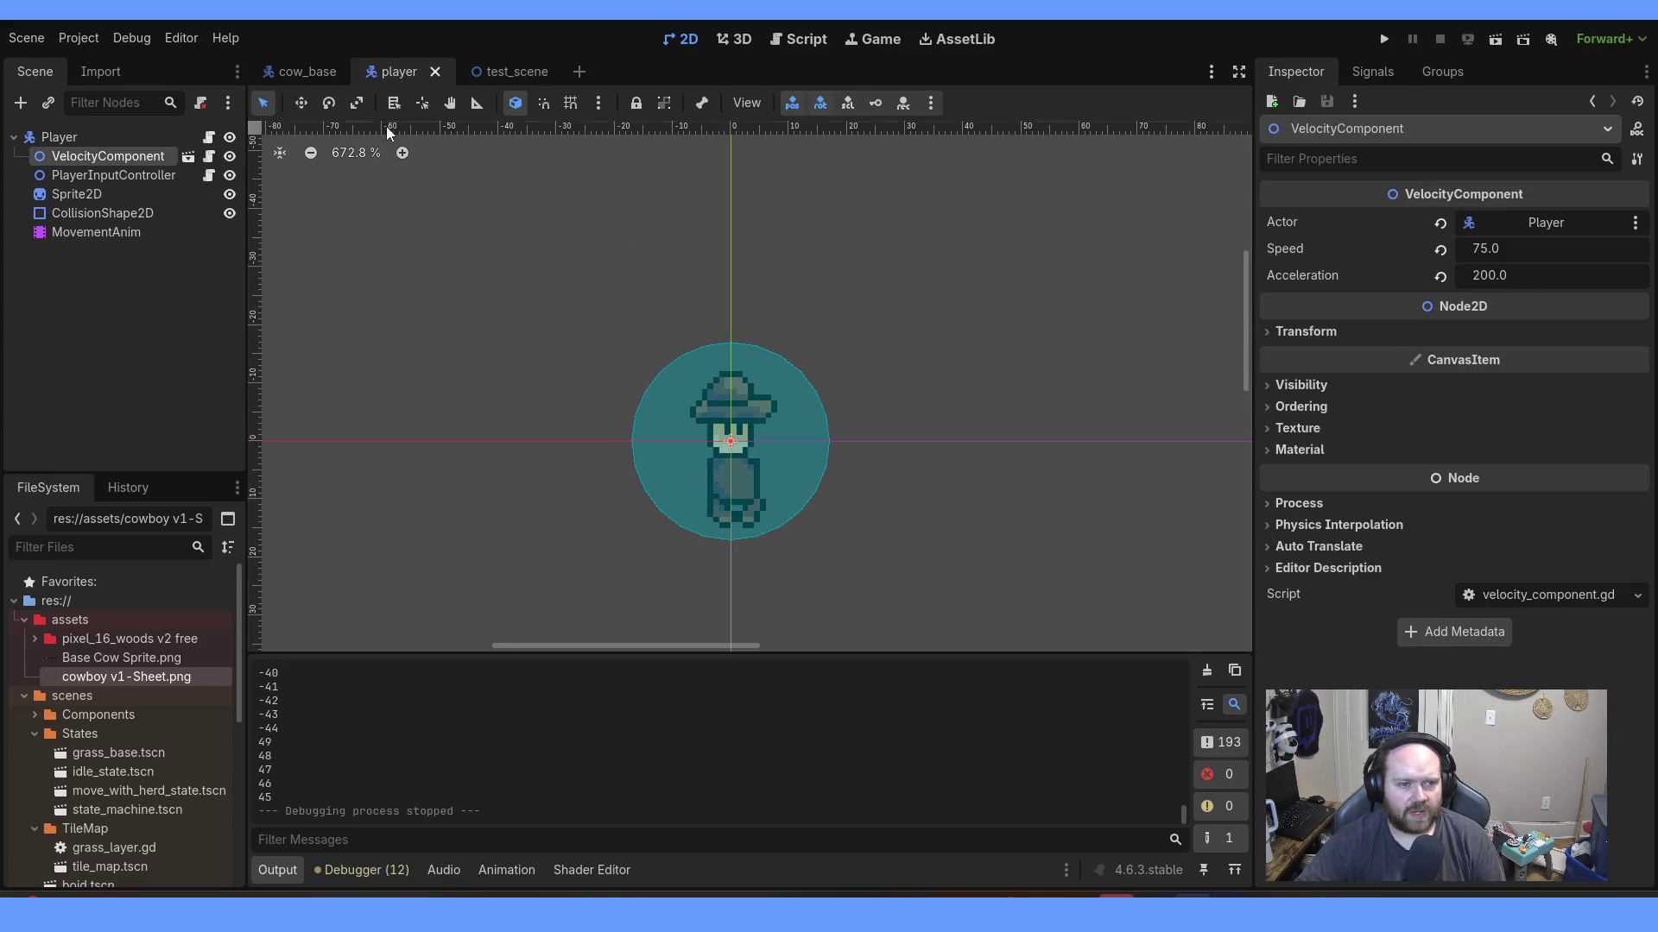
pyautogui.scroll(2, 660, 395)
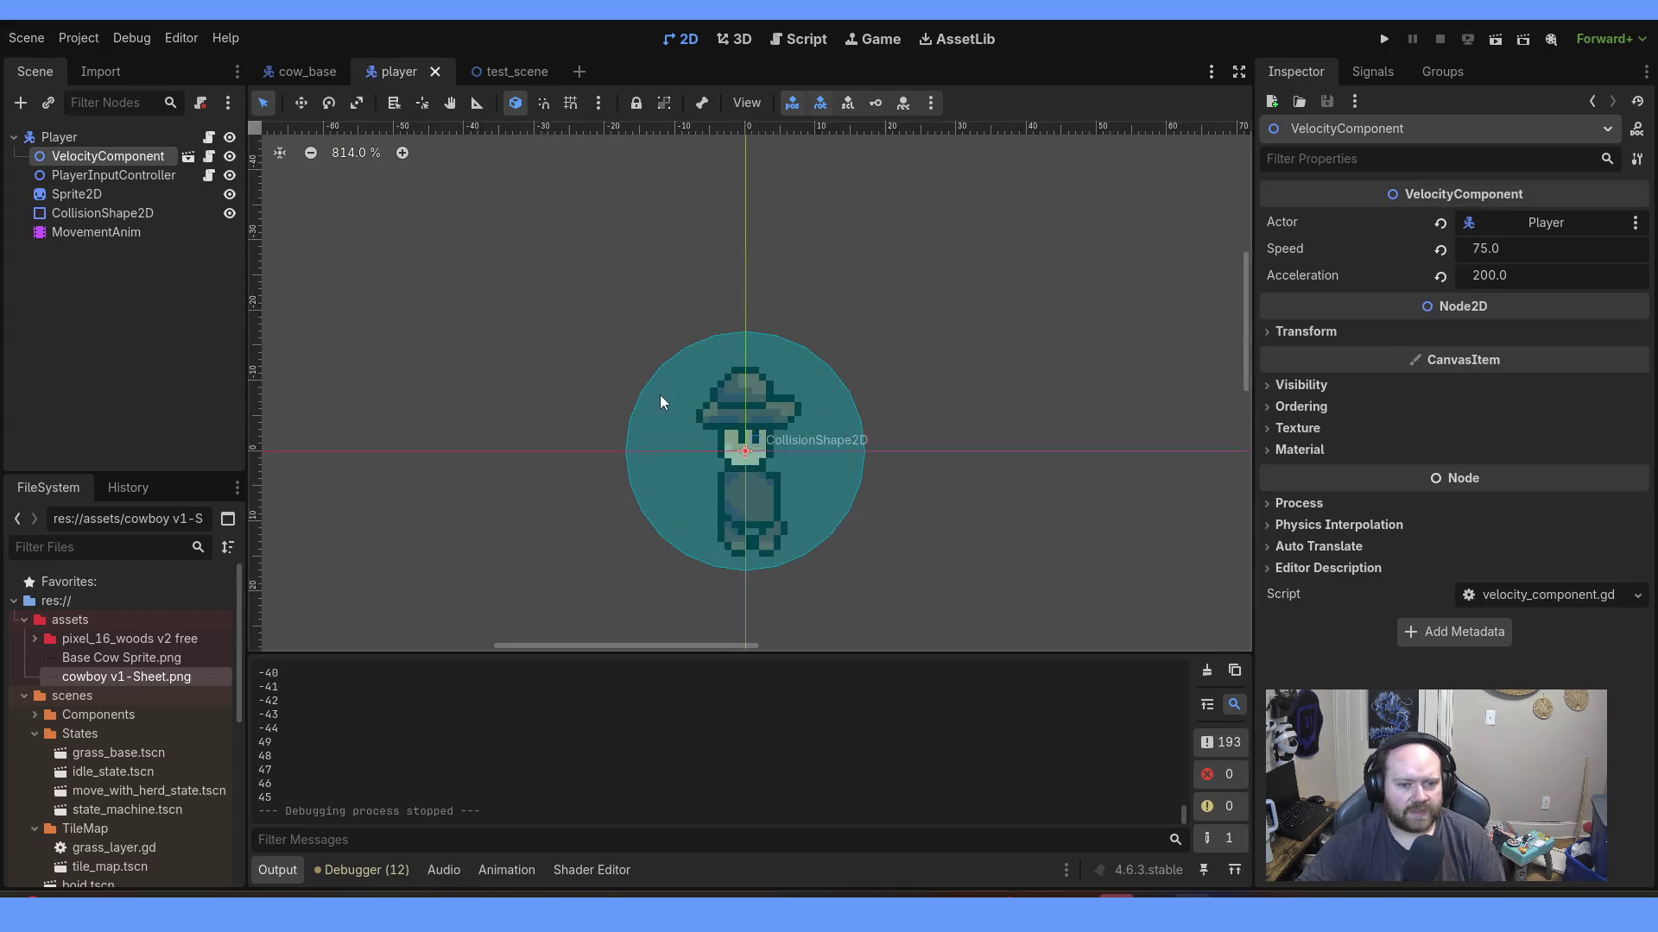
pyautogui.click(82, 193)
pyautogui.click(119, 212)
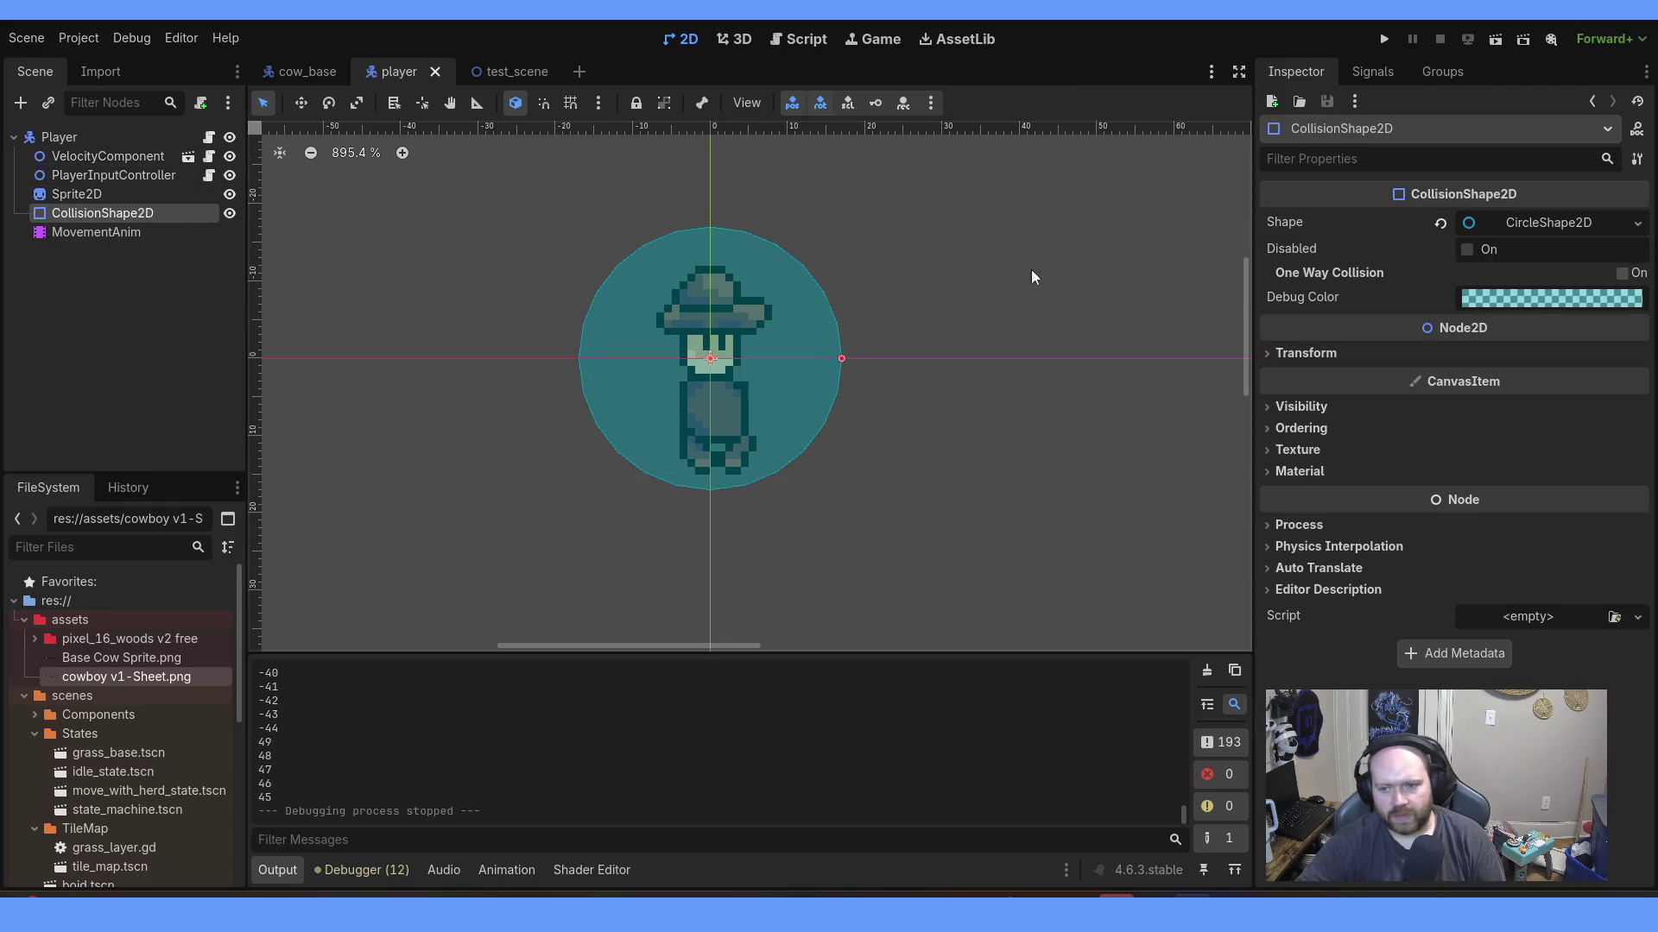
pyautogui.click(1443, 224)
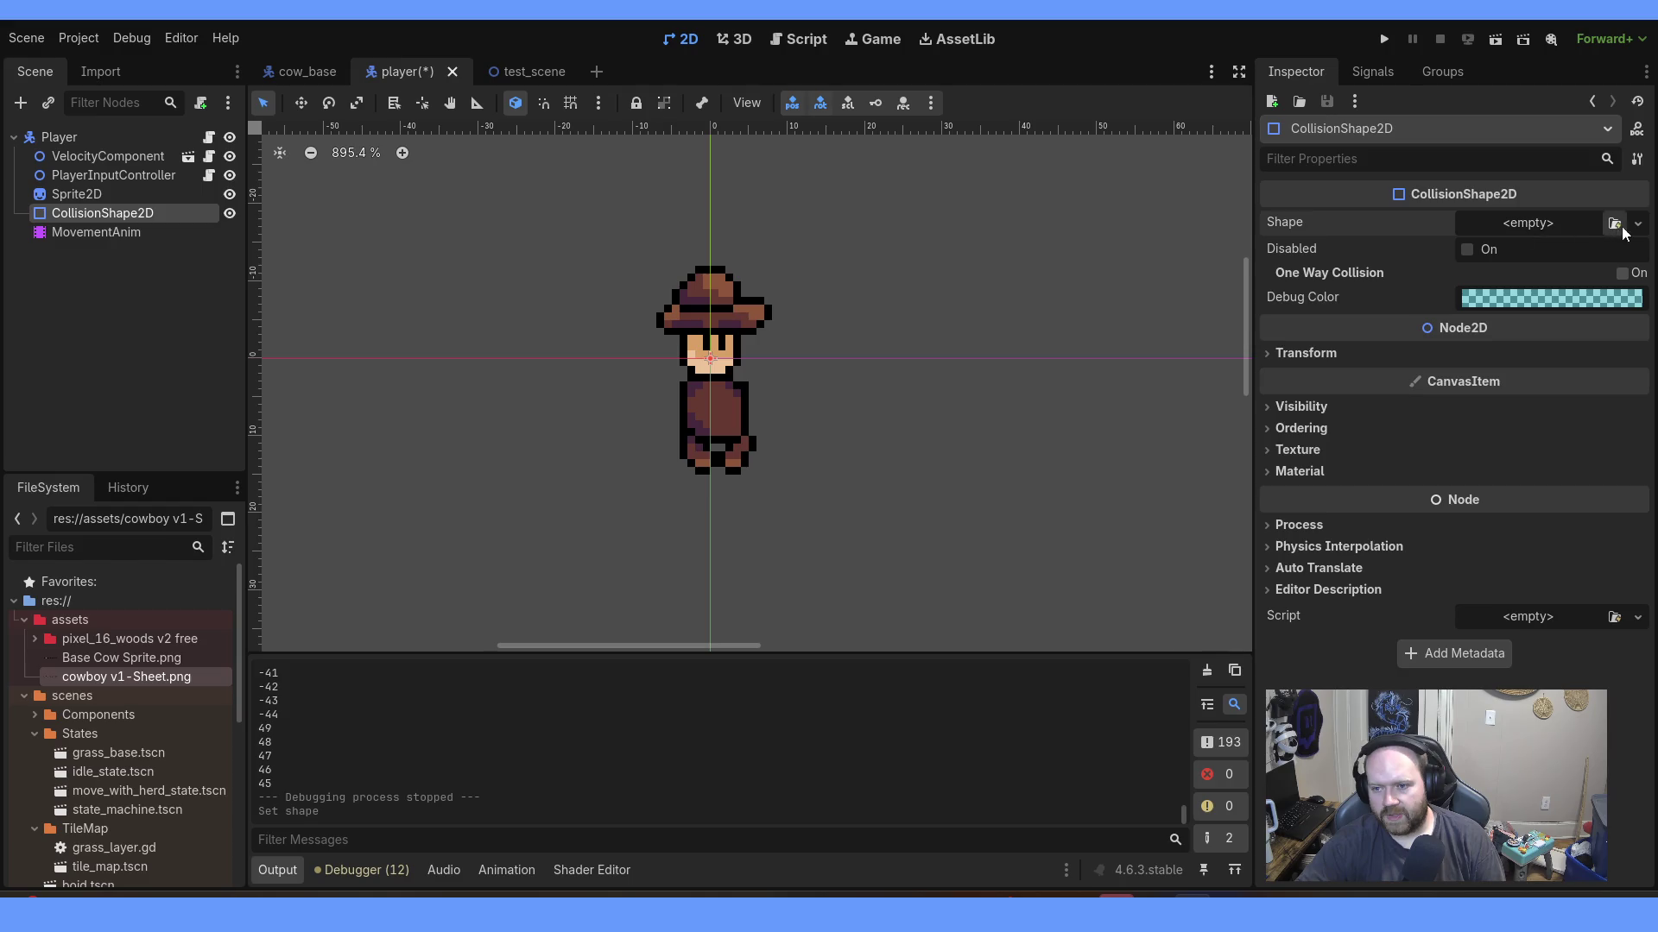
pyautogui.click(1636, 228)
pyautogui.click(1490, 373)
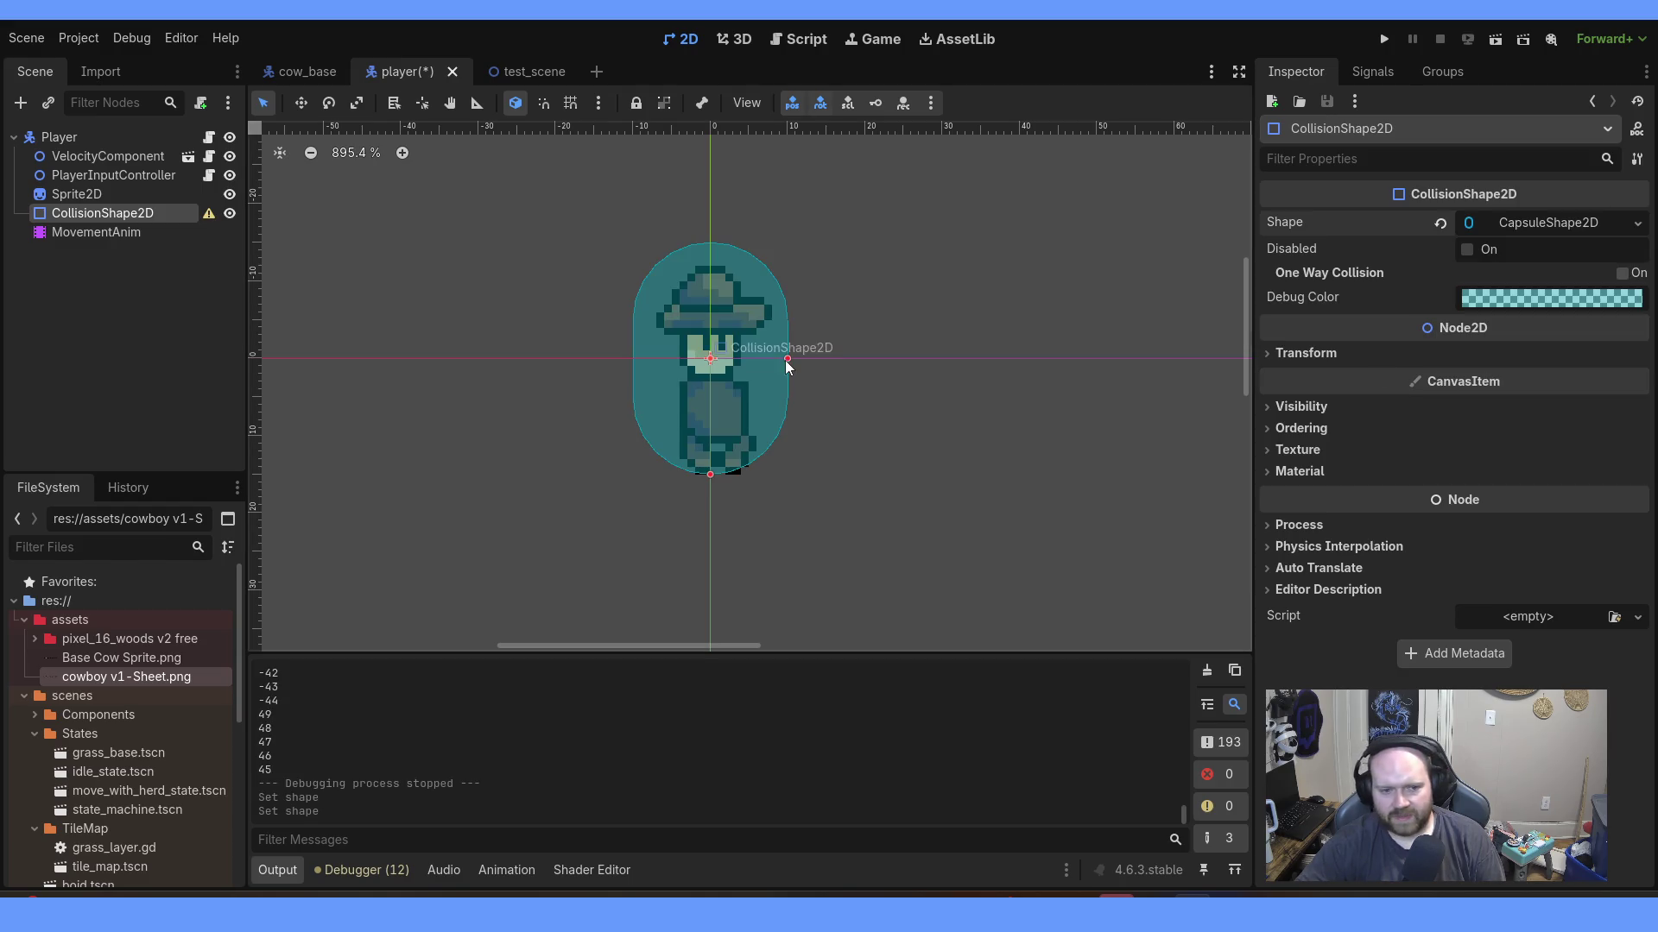
# Step: Fit the capsule to the cowboy's width and feet, save the player scene, and open cow_base
pyautogui.moveTo(788, 358); pyautogui.dragTo(774, 364)
pyautogui.moveTo(708, 473); pyautogui.dragTo(707, 481)
pyautogui.click(884, 381)
pyautogui.scroll(-1, 920, 348)
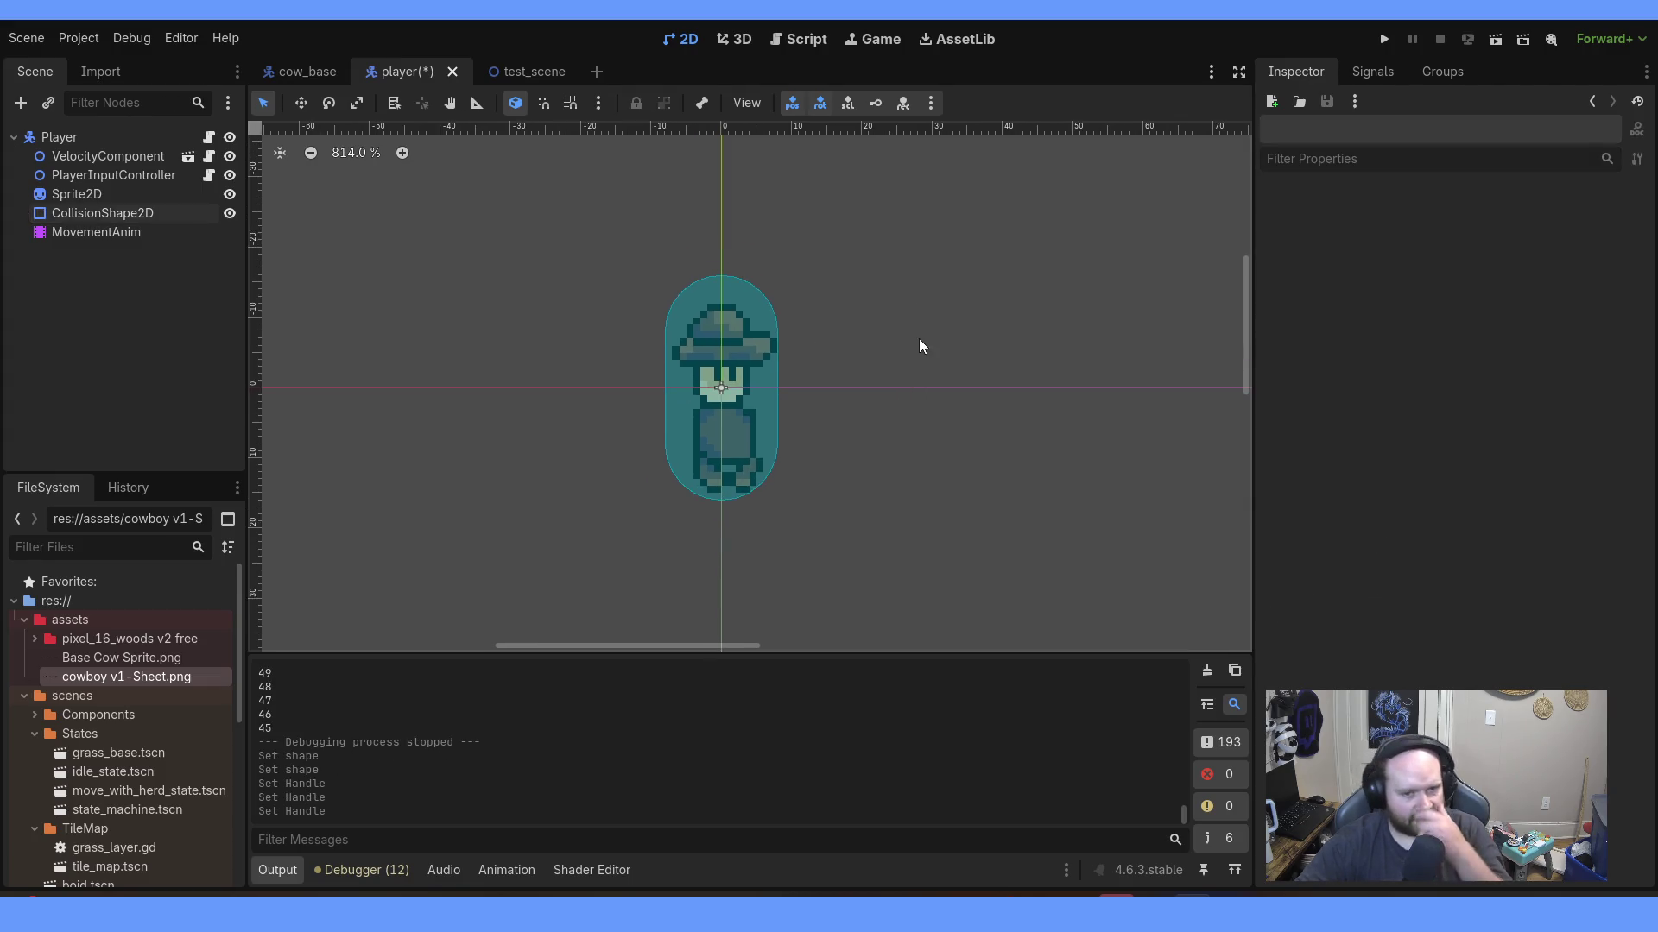
pyautogui.hotkey('ctrl', 's')
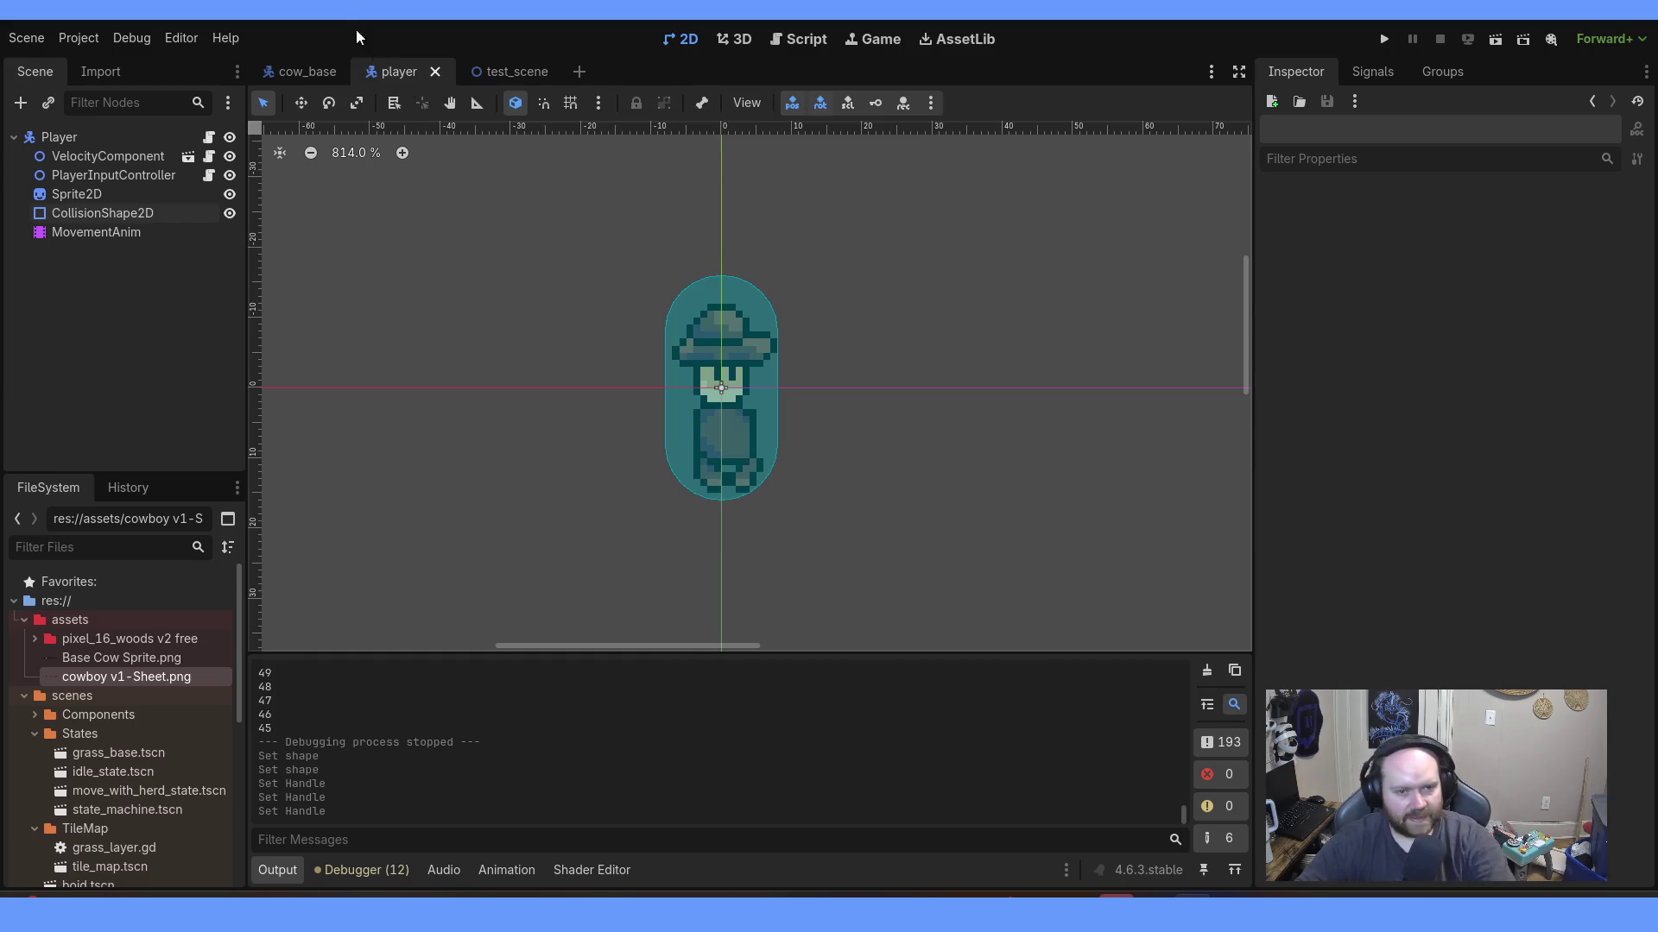
pyautogui.click(308, 72)
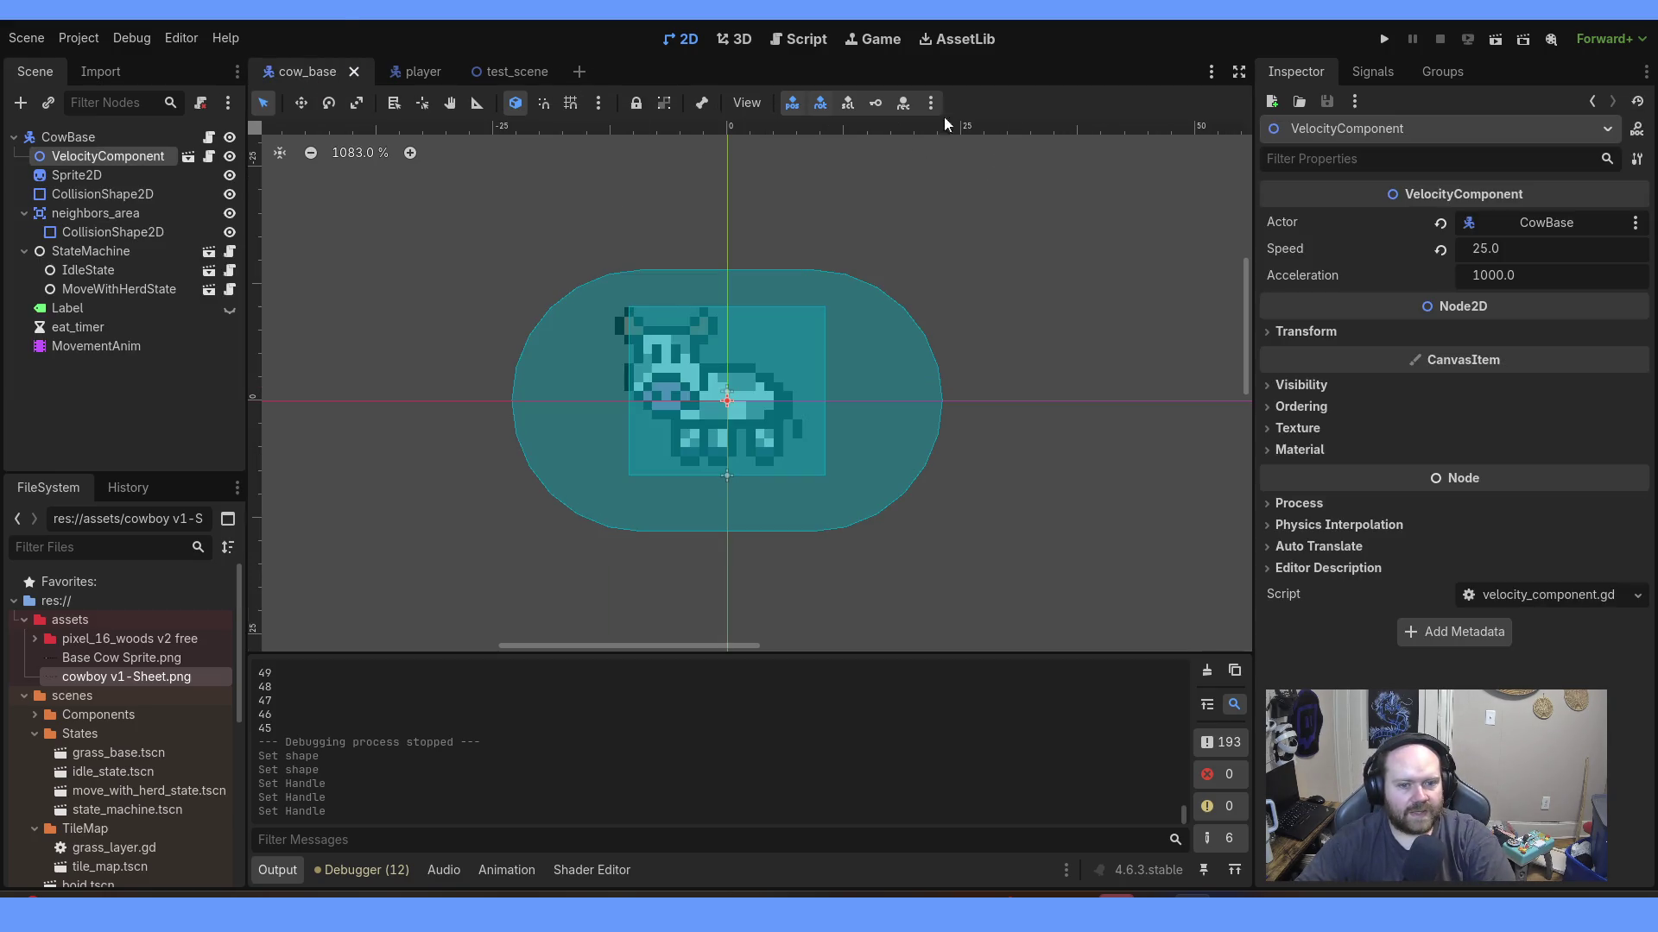
# Step: Briefly run cow_base, then run test_scene to retest herding with the capsule collision
pyautogui.click(1495, 38)
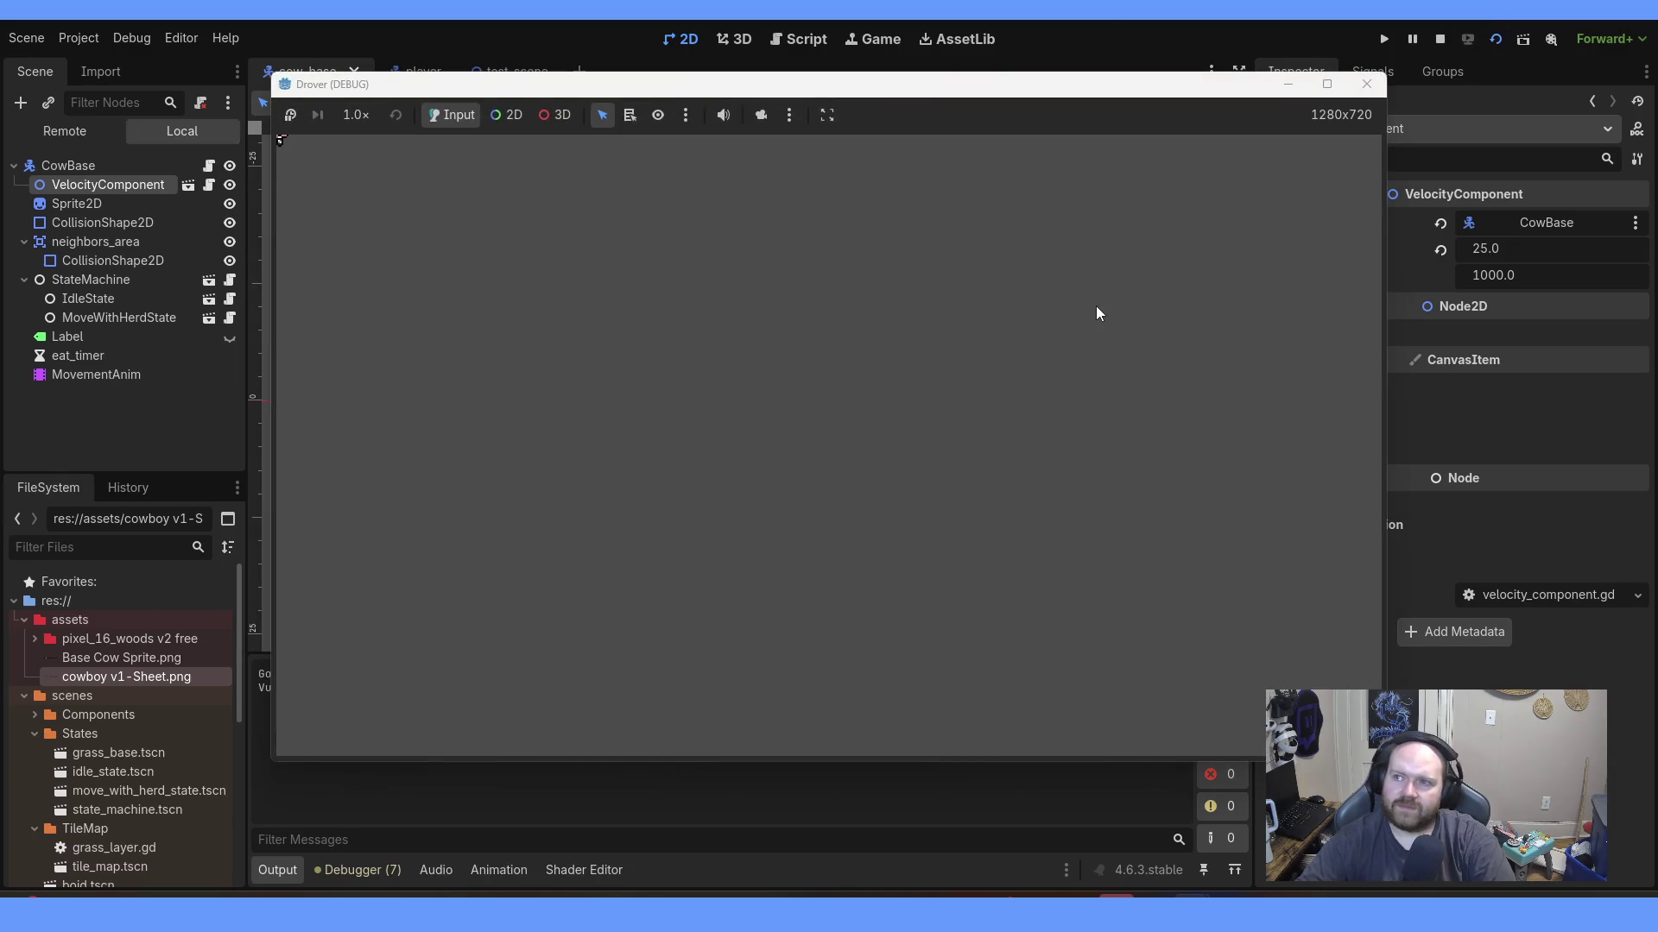
pyautogui.click(1366, 92)
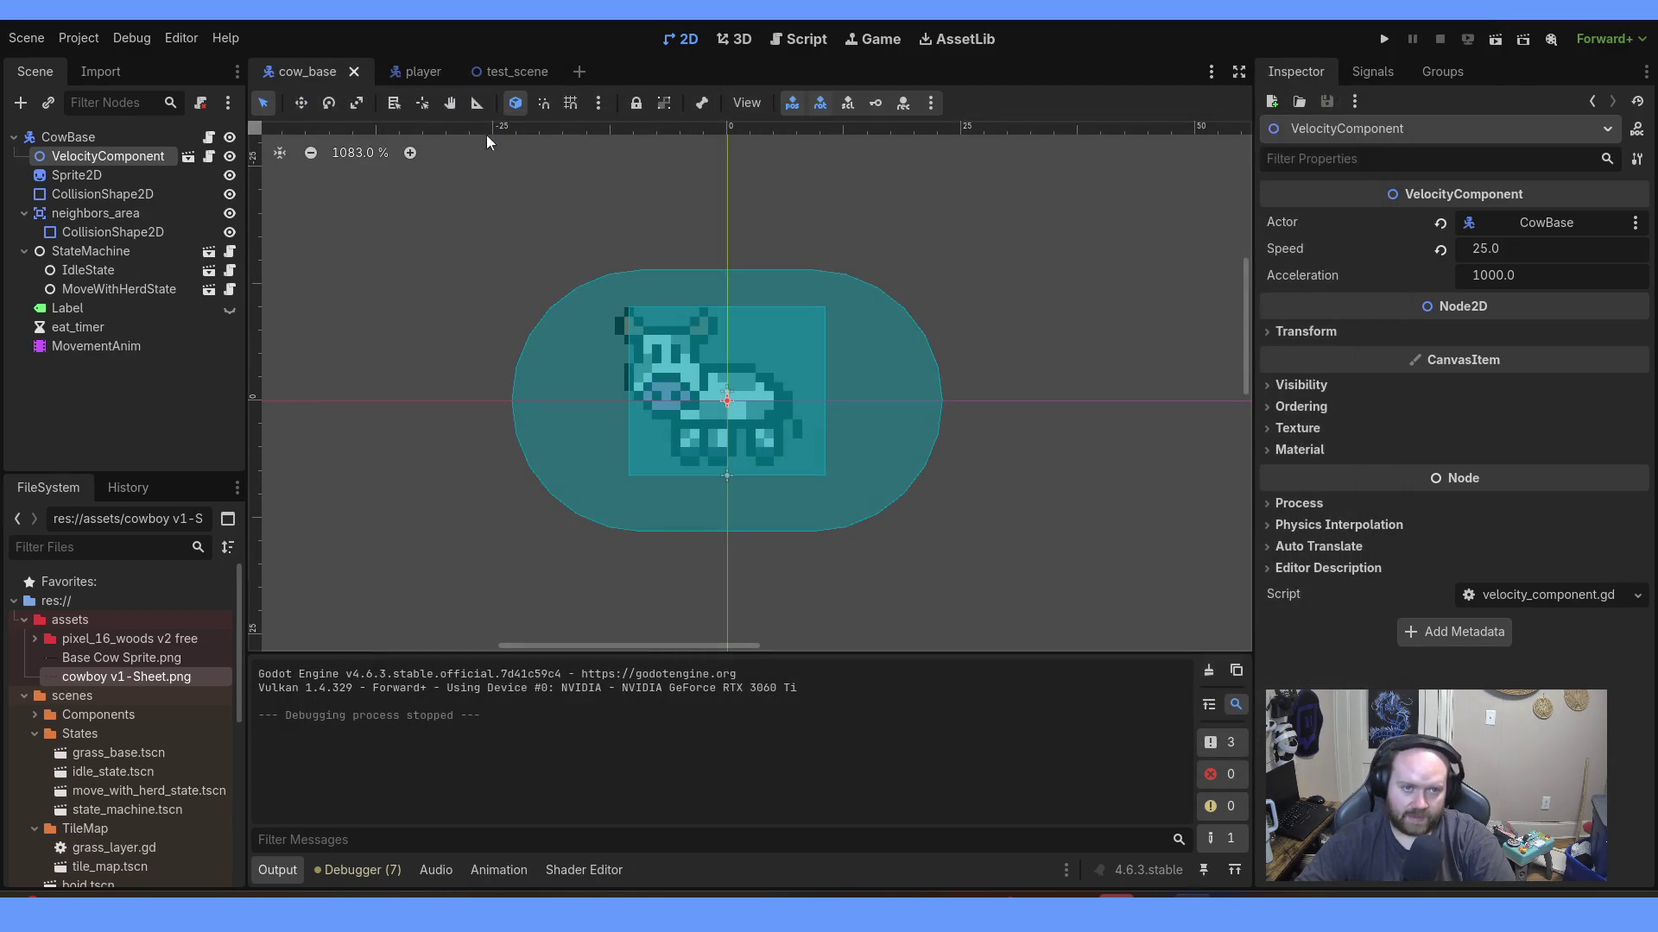
pyautogui.click(492, 75)
pyautogui.click(1495, 42)
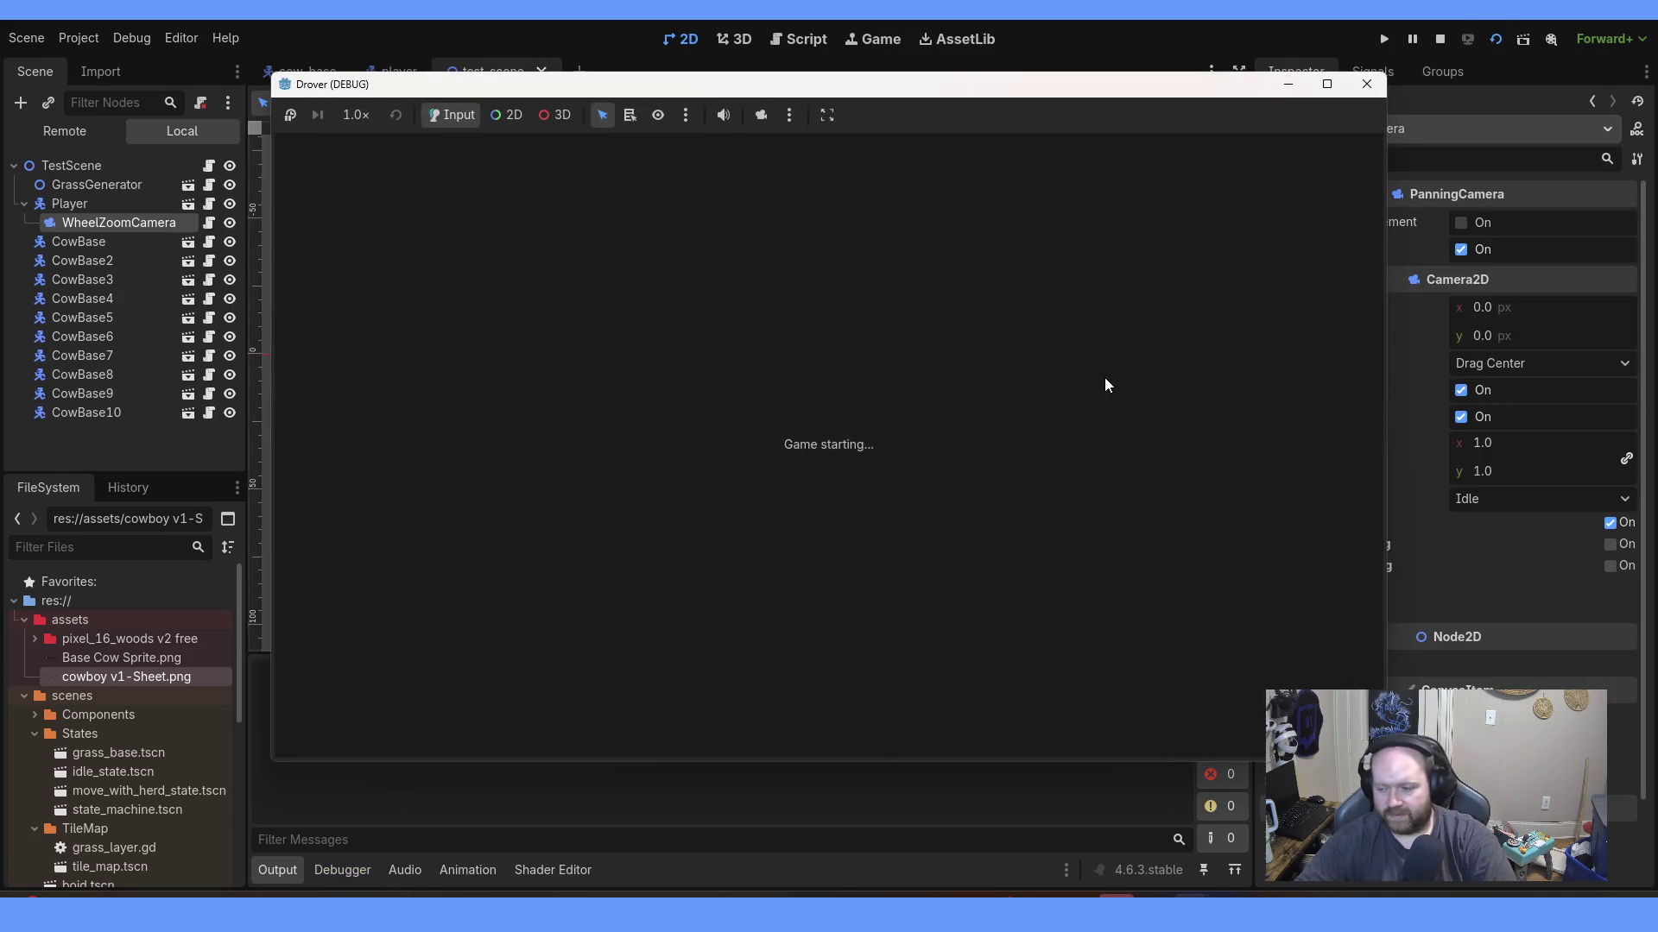
pyautogui.scroll(5, 1033, 483)
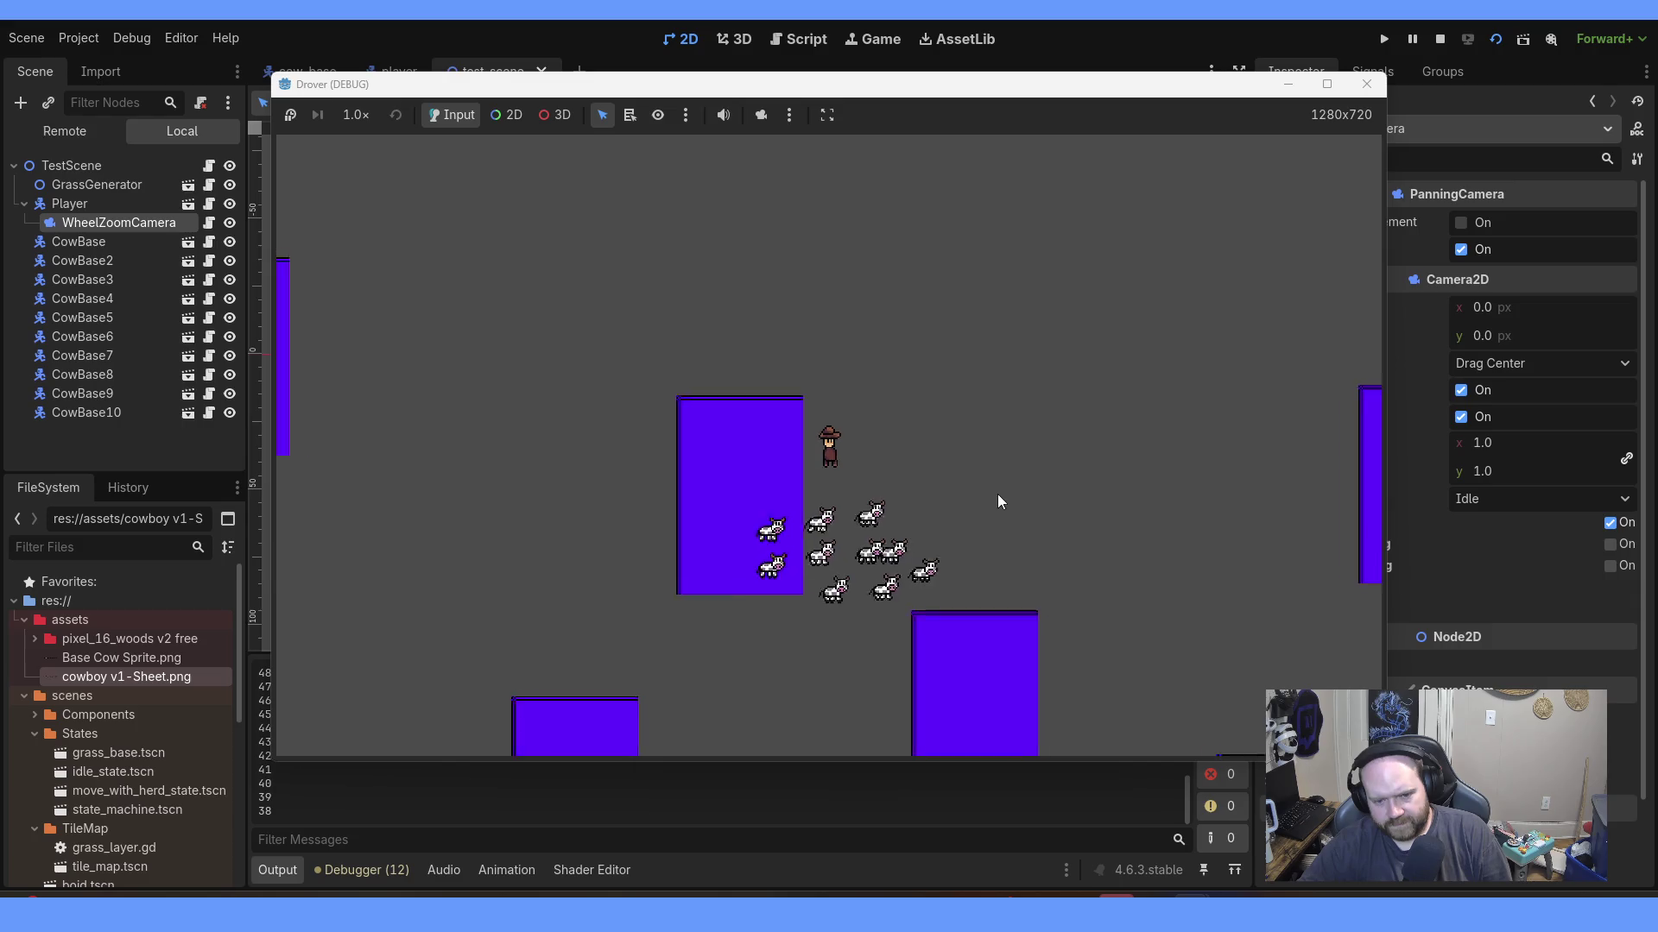
pyautogui.scroll(-1, 997, 493)
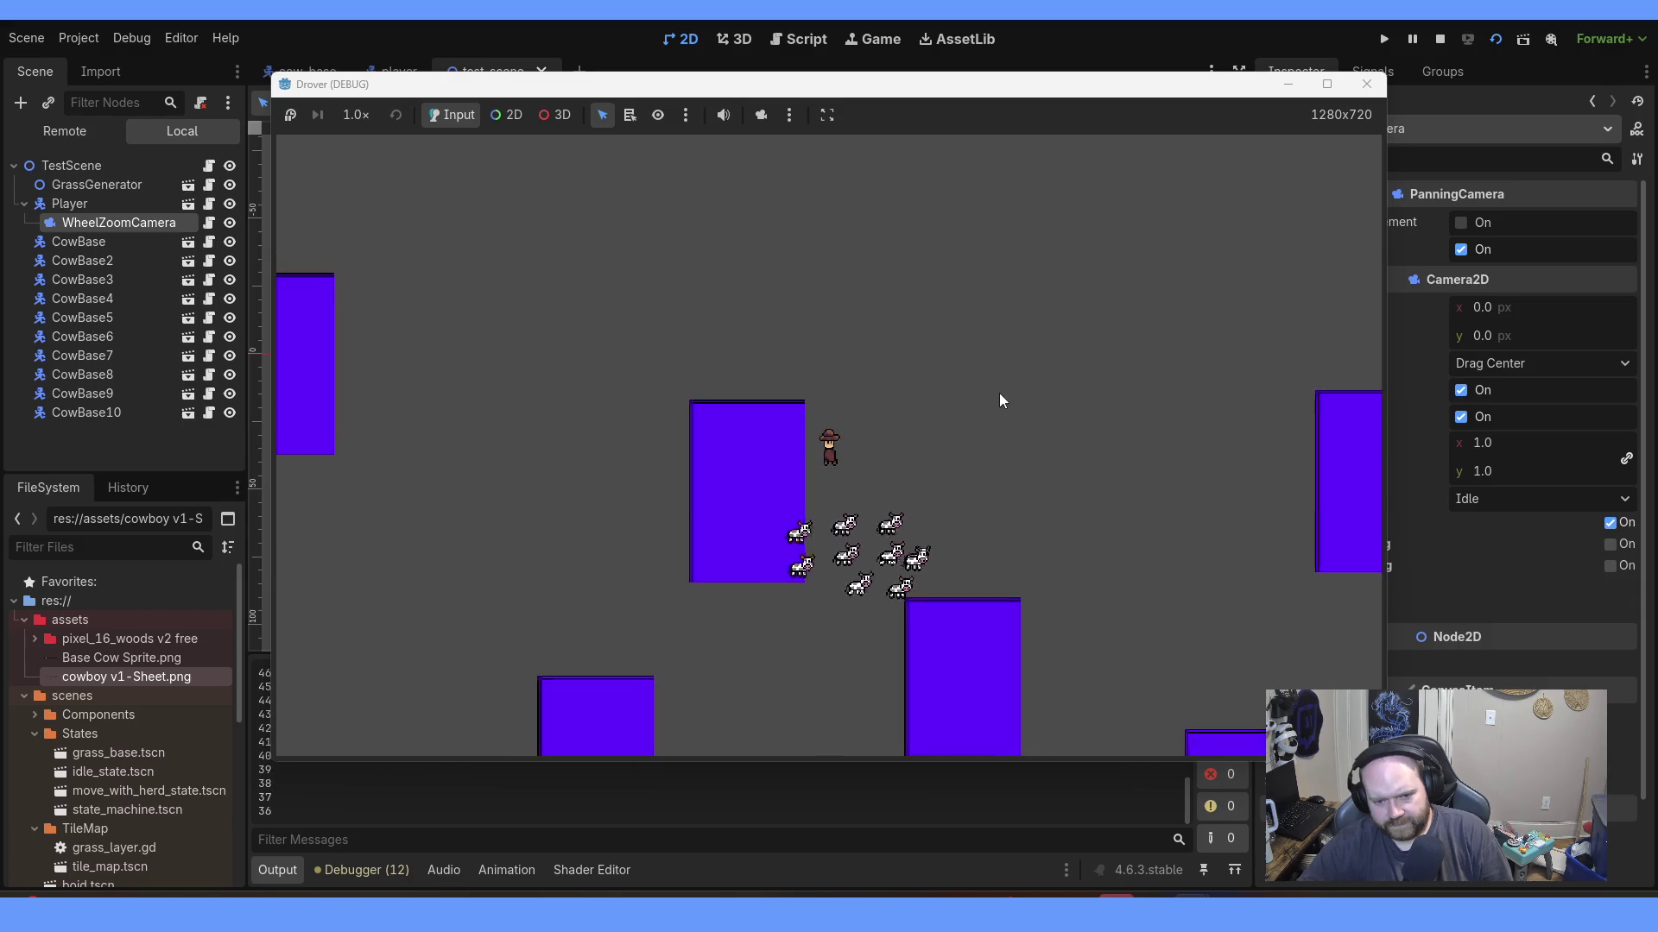